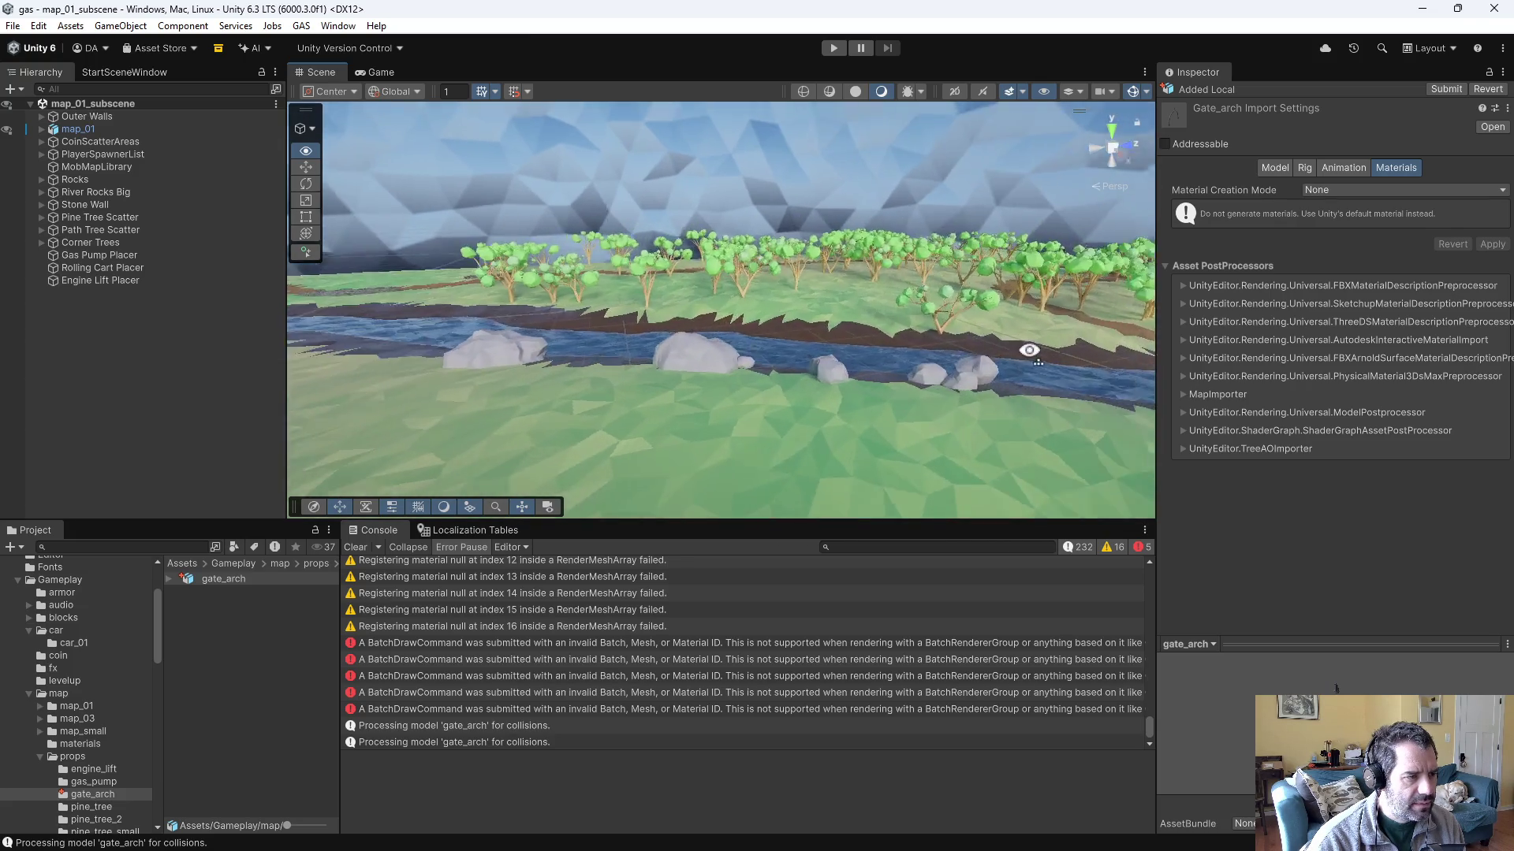
# - Create an empty prefab named gate_arch in the props folder, open it and select its root
pyautogui.moveTo(211, 587)
pyautogui.mouseDown()
pyautogui.moveTo(754, 371)
pyautogui.moveTo(727, 399)
pyautogui.moveTo(832, 367)
pyautogui.moveTo(908, 382)
pyautogui.moveTo(186, 439)
pyautogui.mouseUp()
pyautogui.rightClick(222, 621)
pyautogui.moveTo(316, 154)
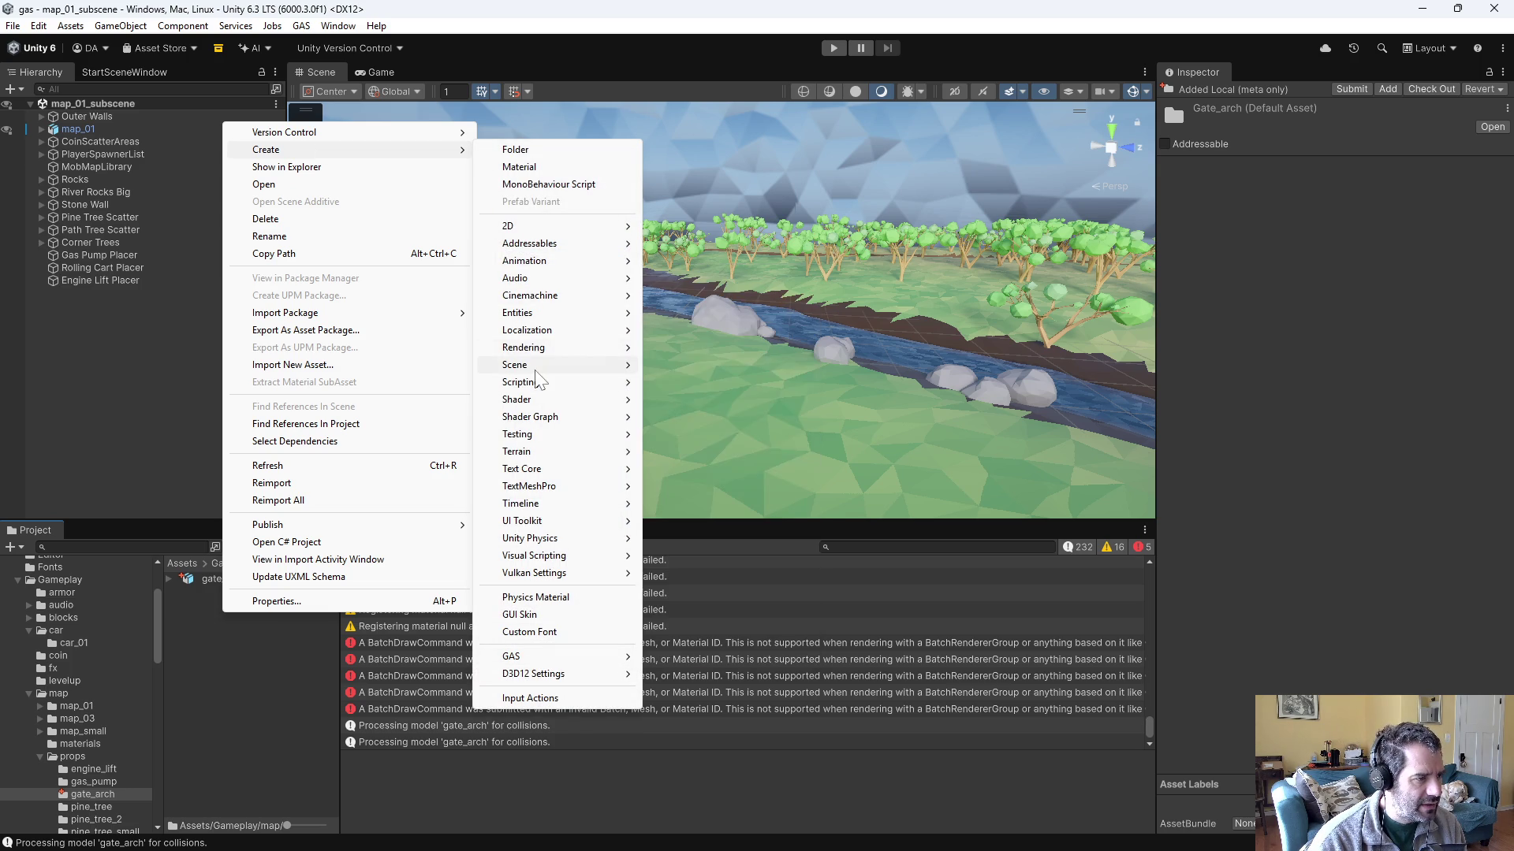
pyautogui.moveTo(536, 370)
pyautogui.click(699, 420)
pyautogui.write('gate_arch')
pyautogui.press('Return')
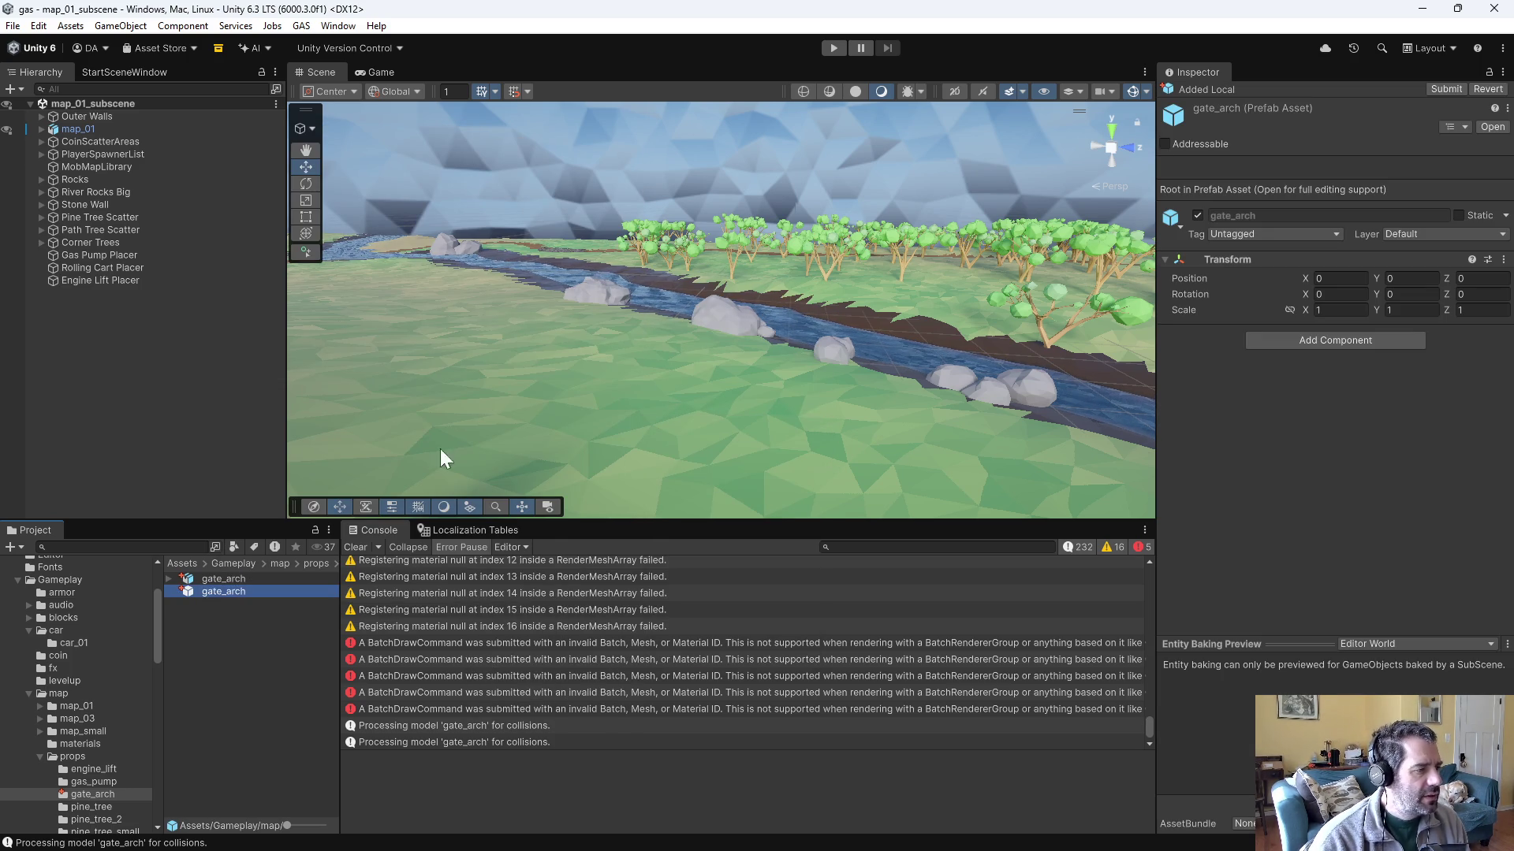
pyautogui.doubleClick(218, 592)
pyautogui.click(88, 125)
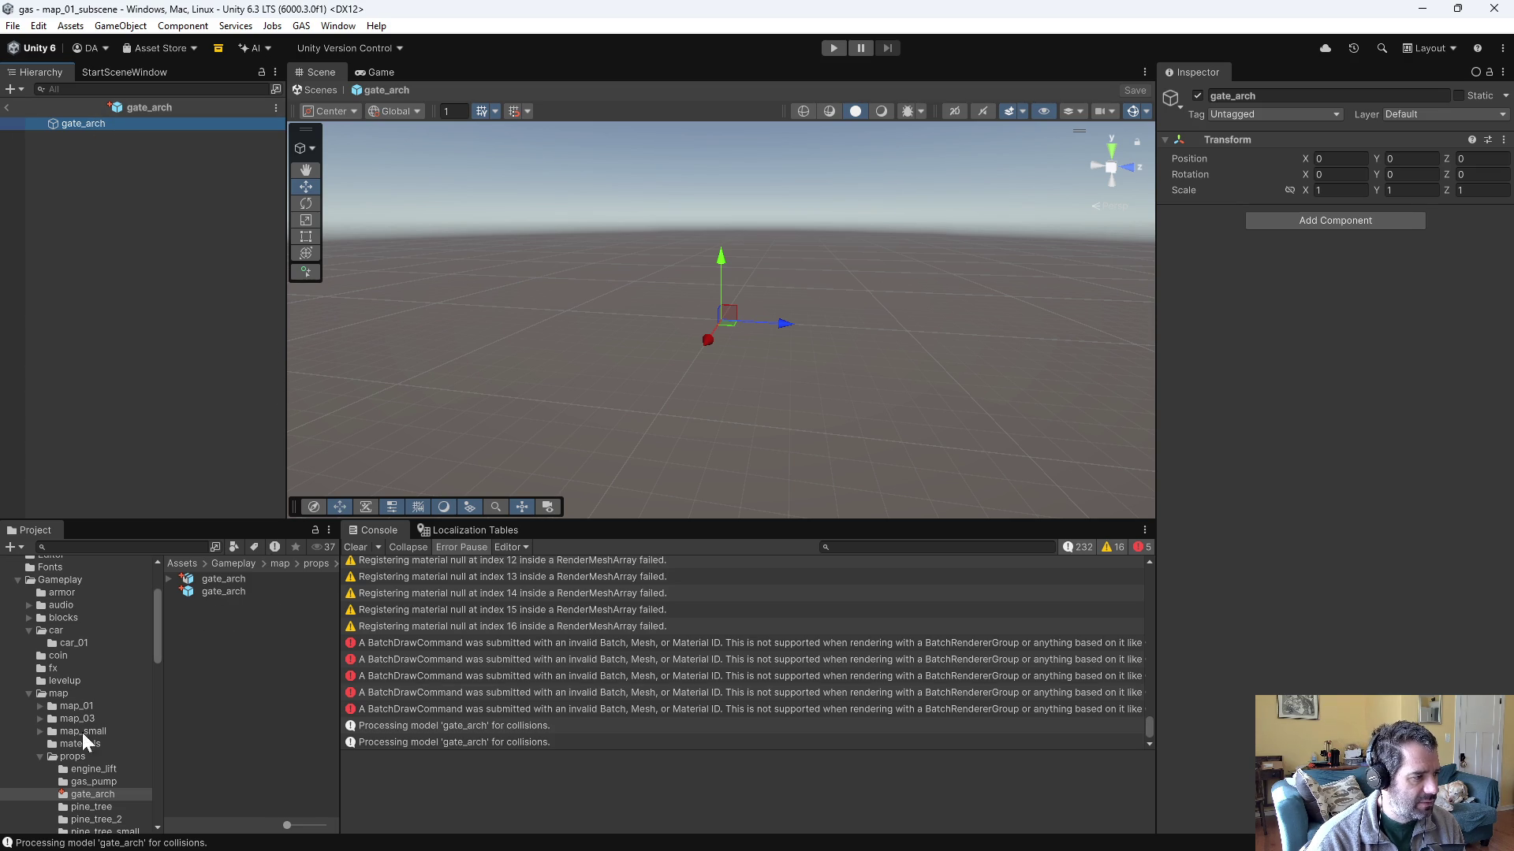
# - Open the gas_pump prefab and review its root's trigger sphere collider, scripts and inner model
pyautogui.click(102, 780)
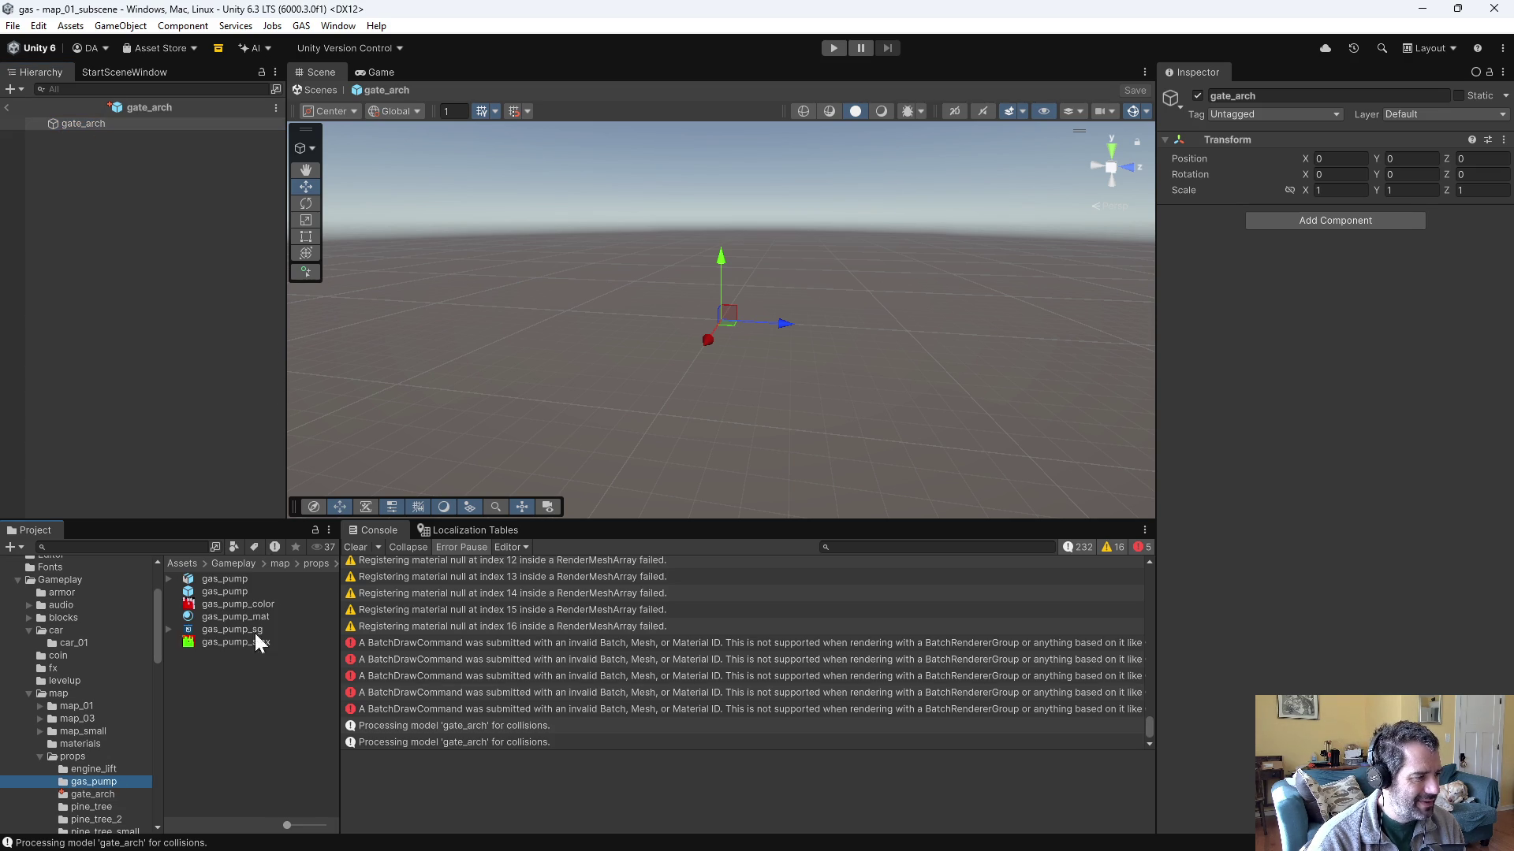
pyautogui.doubleClick(219, 590)
pyautogui.click(52, 137)
pyautogui.click(80, 137)
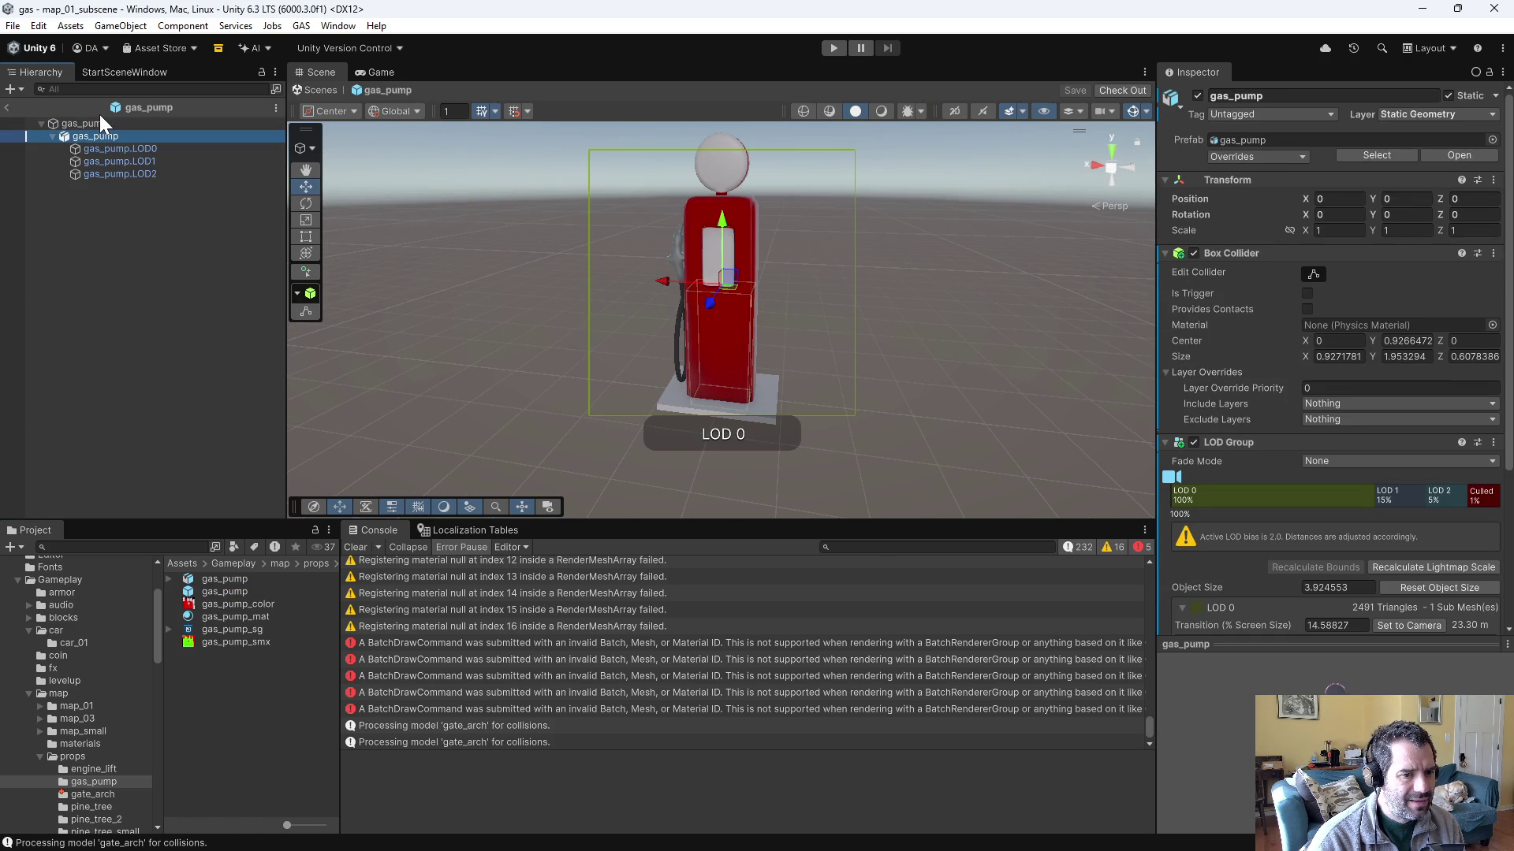
pyautogui.click(99, 118)
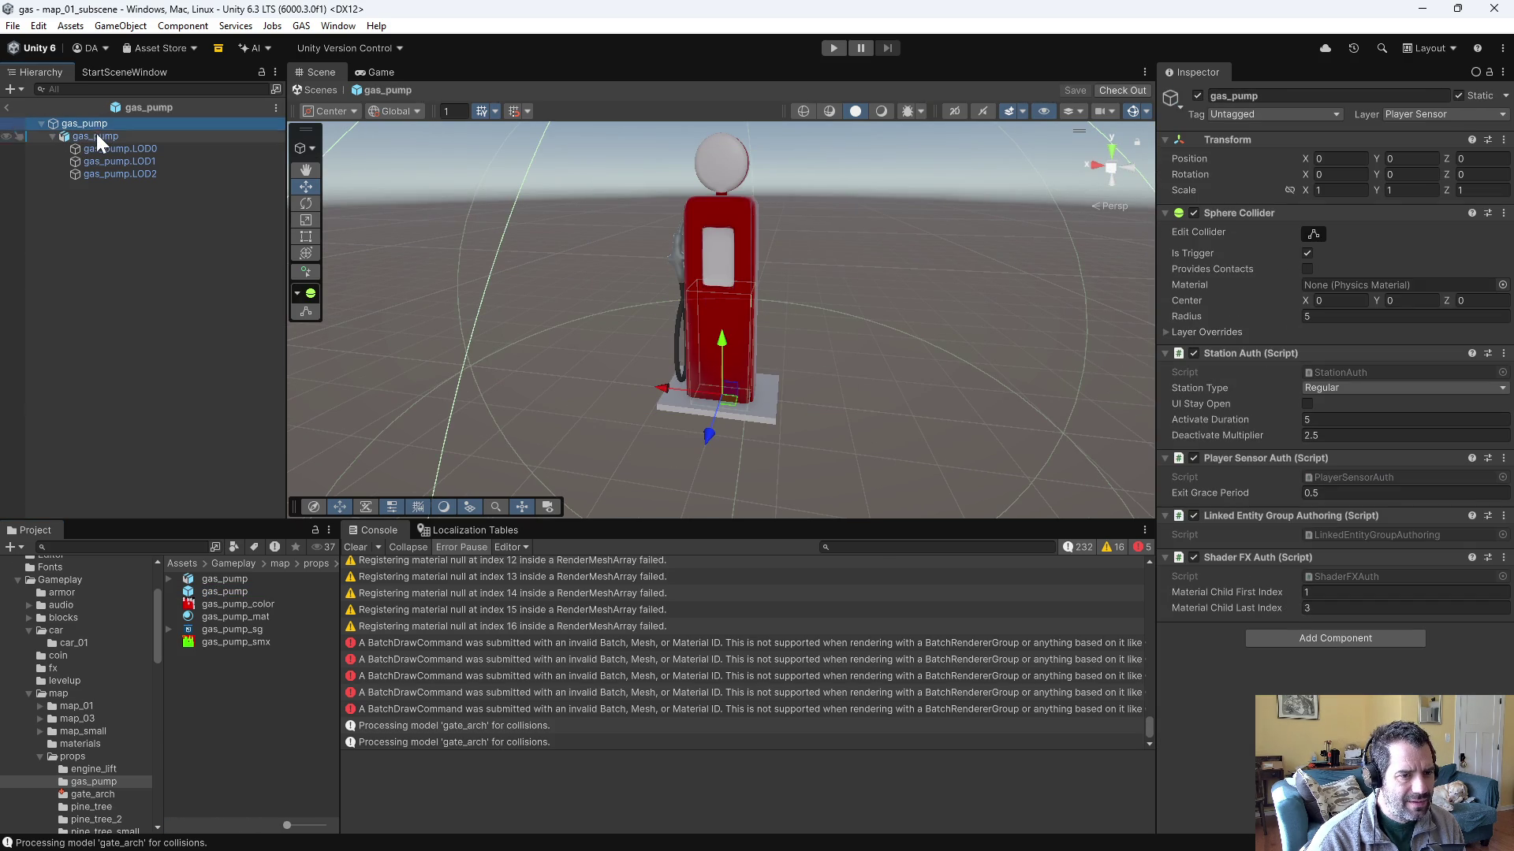
pyautogui.click(96, 134)
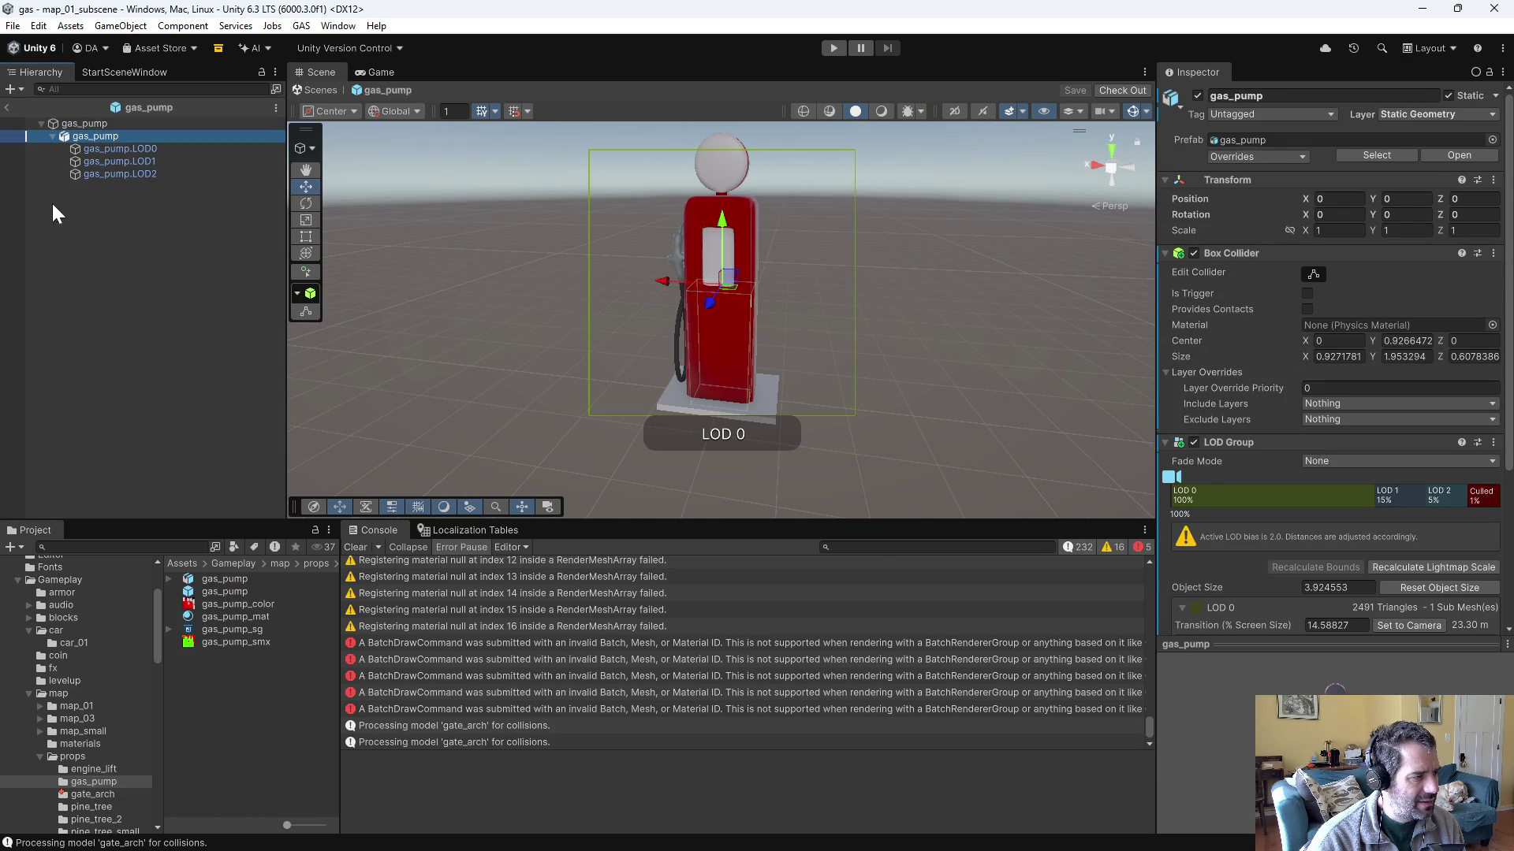
pyautogui.click(73, 123)
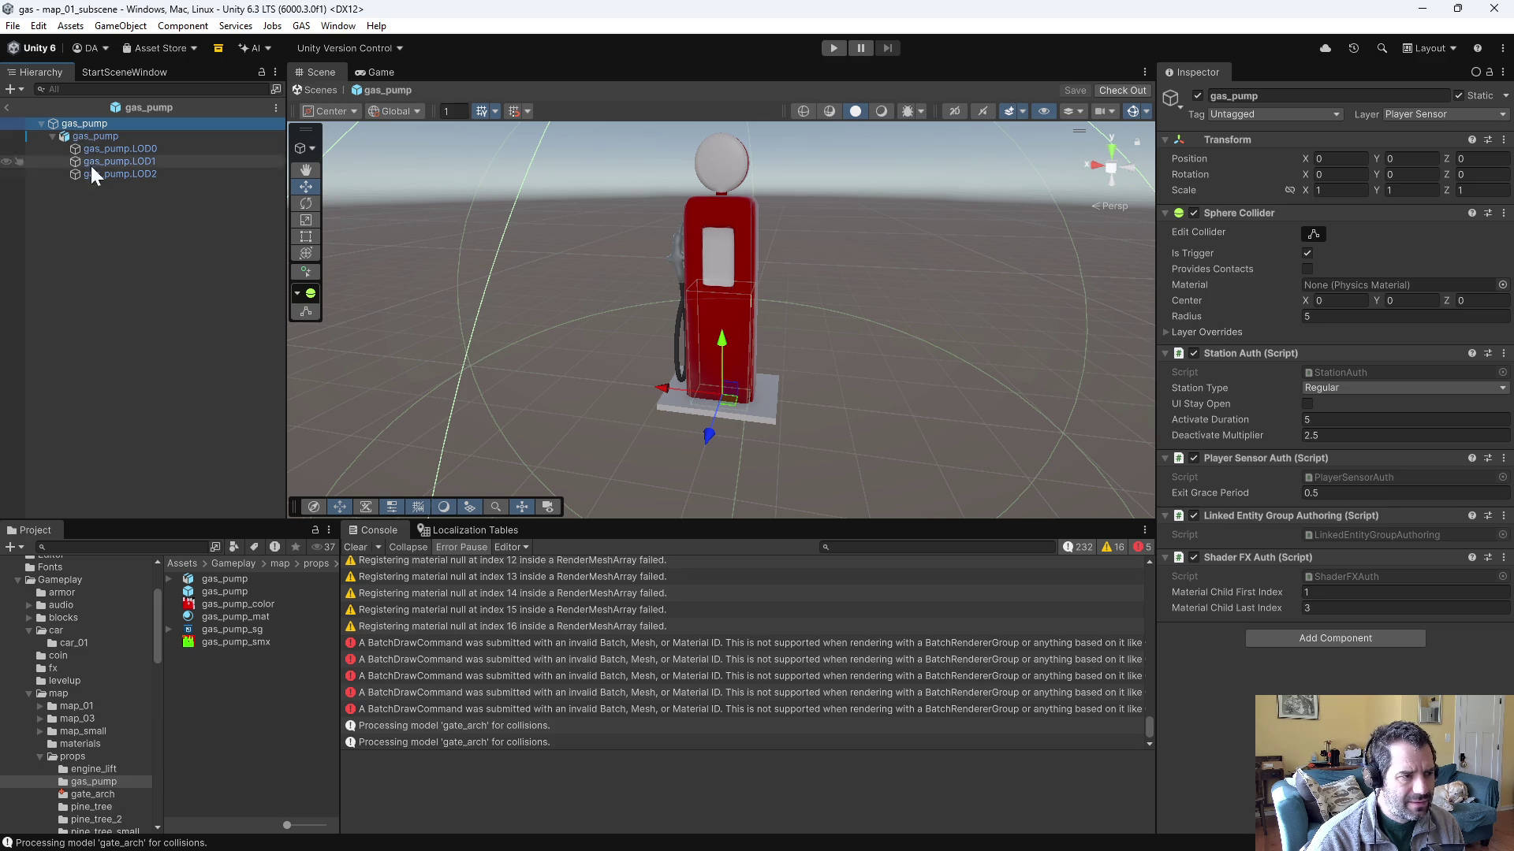
pyautogui.click(87, 276)
# - Nest the gate_arch model under the gate_arch prefab root and orbit to face the arch
pyautogui.click(87, 794)
pyautogui.doubleClick(223, 590)
pyautogui.moveTo(237, 580); pyautogui.dragTo(122, 261)
pyautogui.moveTo(87, 126); pyautogui.dragTo(87, 126)
pyautogui.moveTo(646, 299)
pyautogui.mouseDown()
pyautogui.moveTo(675, 298)
pyautogui.moveTo(574, 303)
pyautogui.moveTo(684, 322)
pyautogui.moveTo(577, 306)
pyautogui.mouseUp()
pyautogui.scroll(5, 706, 342)
pyautogui.moveTo(584, 381); pyautogui.dragTo(476, 356)
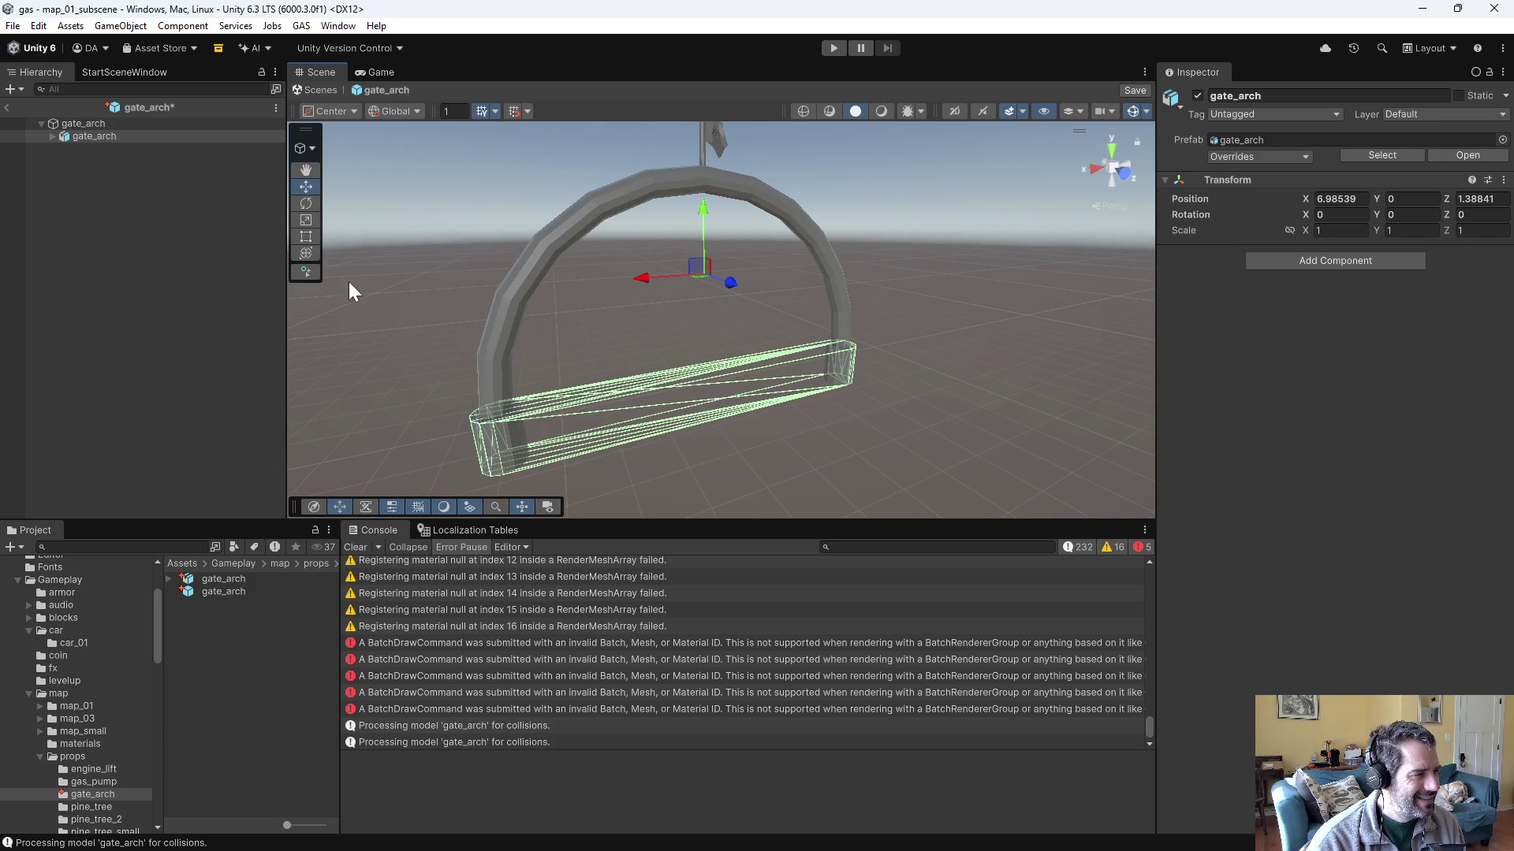
# - Toggle Convex off and on for gate.CCVX, then start renaming that object in Blender
pyautogui.click(51, 136)
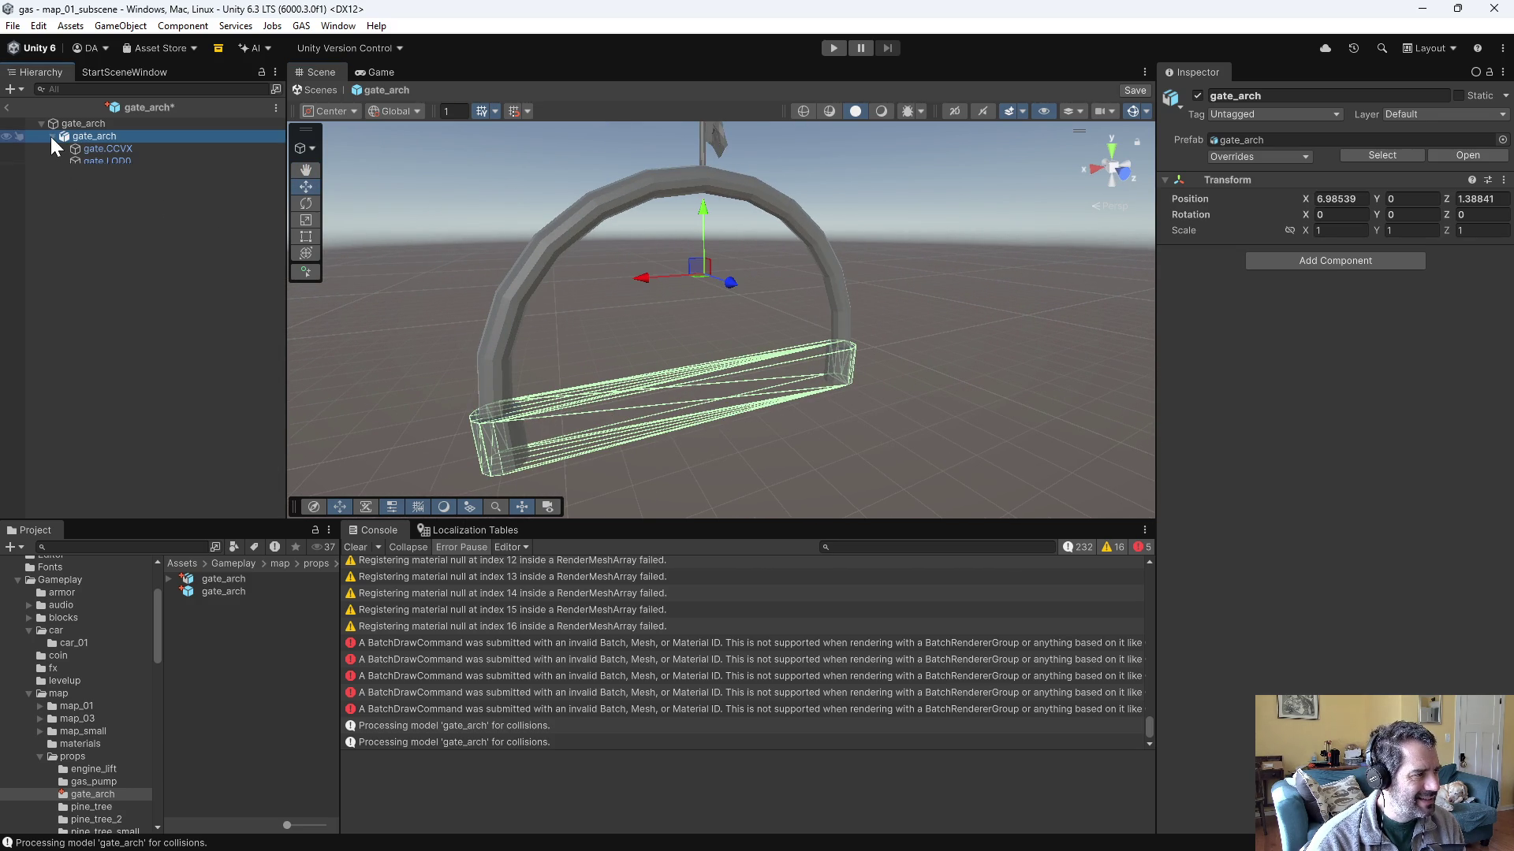
pyautogui.click(101, 148)
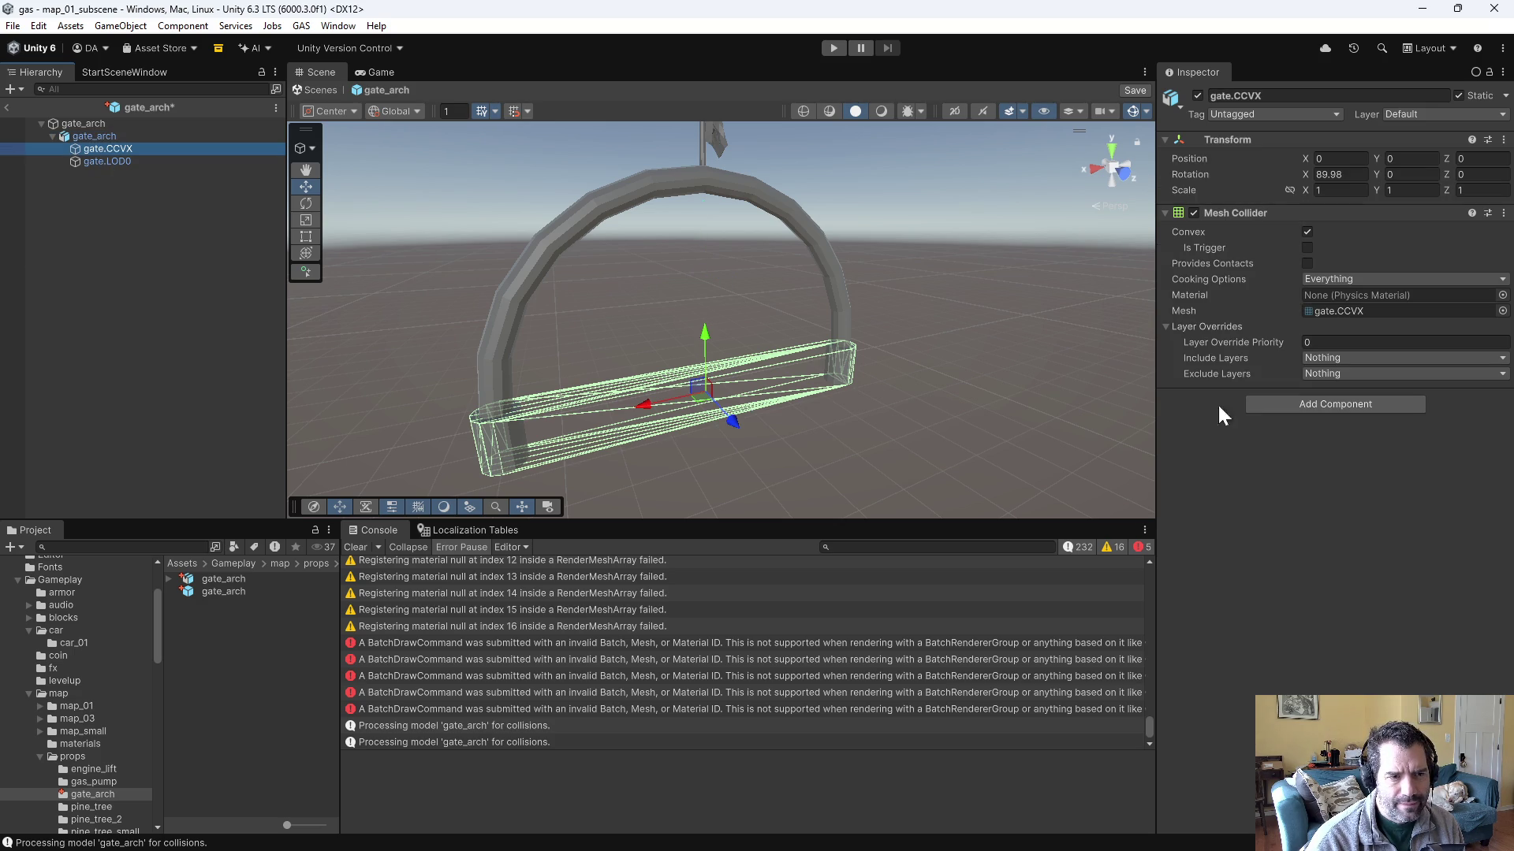
pyautogui.click(1306, 231)
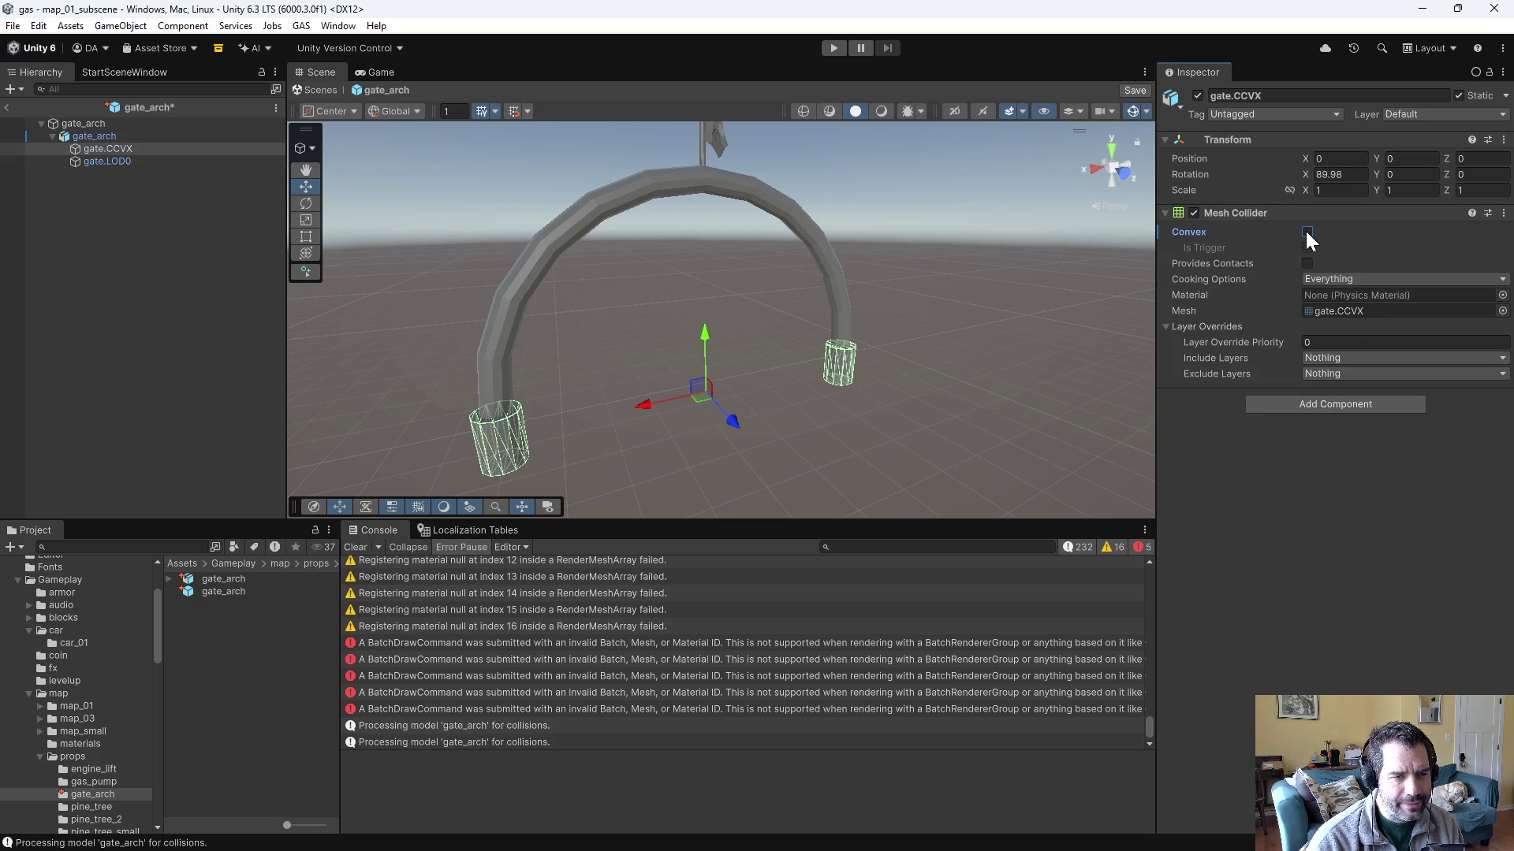
pyautogui.click(1305, 230)
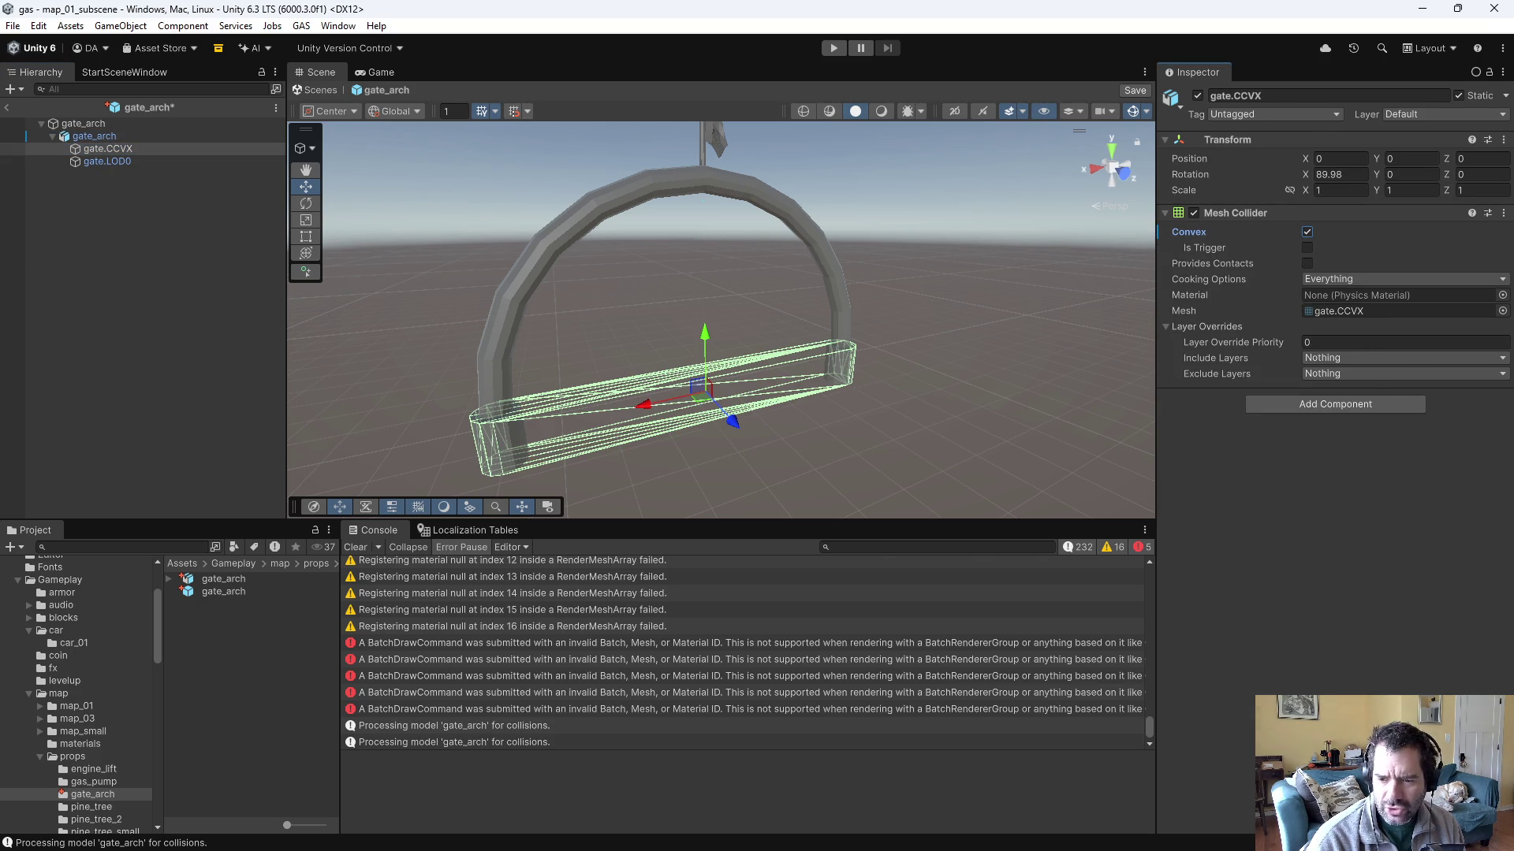
pyautogui.hotkey('alt', 'Tab')
pyautogui.doubleClick(1332, 115)
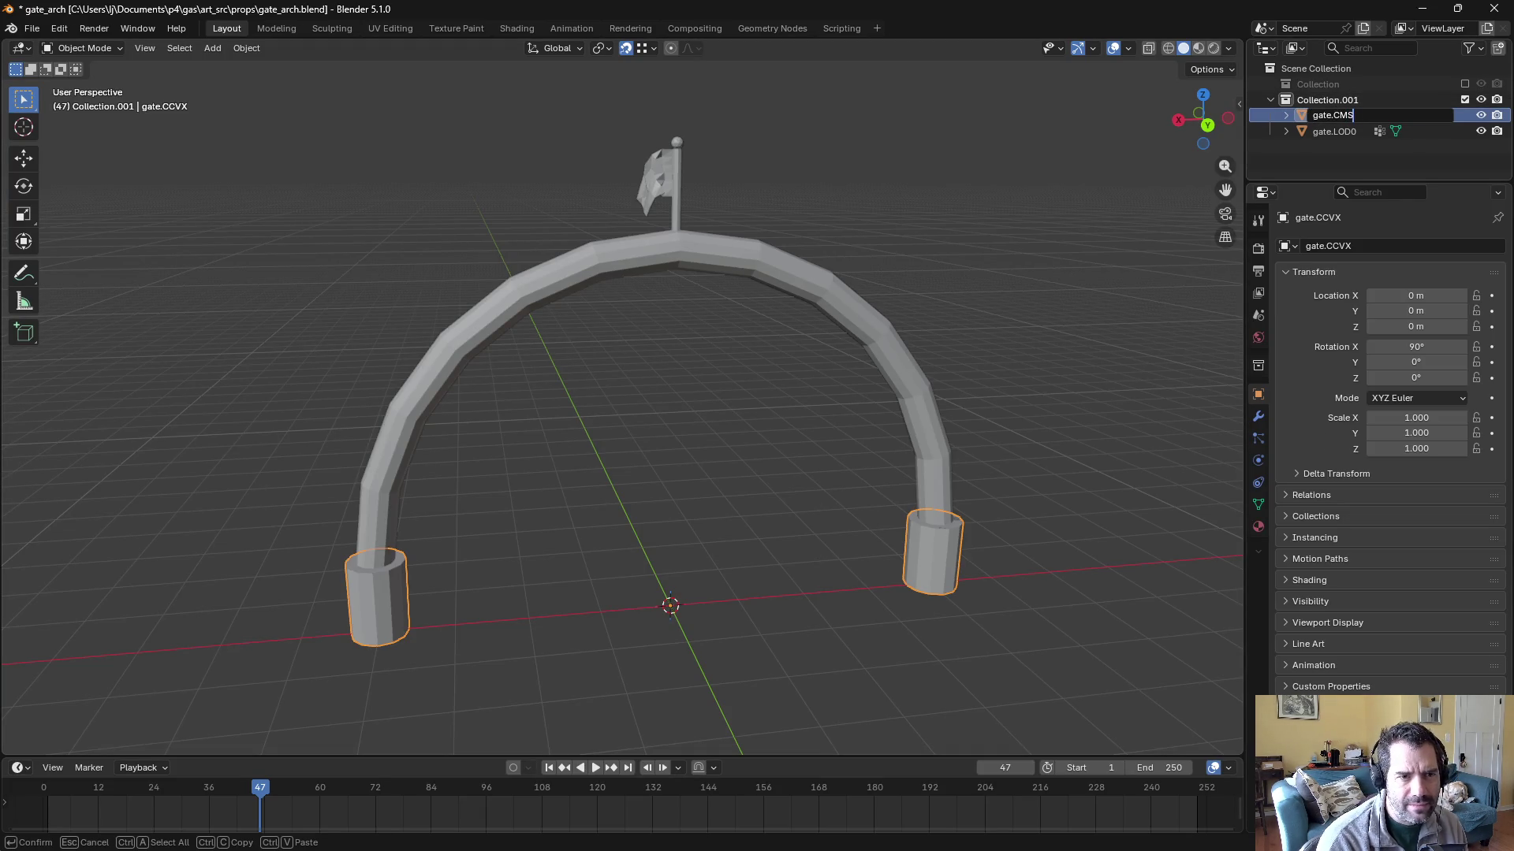
# - Rename the collision object to gate.CMSH and save the Blender file
pyautogui.write('H')
pyautogui.press('Return')
pyautogui.click(1332, 157)
pyautogui.hotkey('ctrl', 's')
# - Export Collection.001 as FBX, overwriting gate_arch.fbx, and inspect the reimported gate.CMSH in Unity
pyautogui.click(1328, 100)
pyautogui.click(31, 28)
pyautogui.moveTo(80, 270)
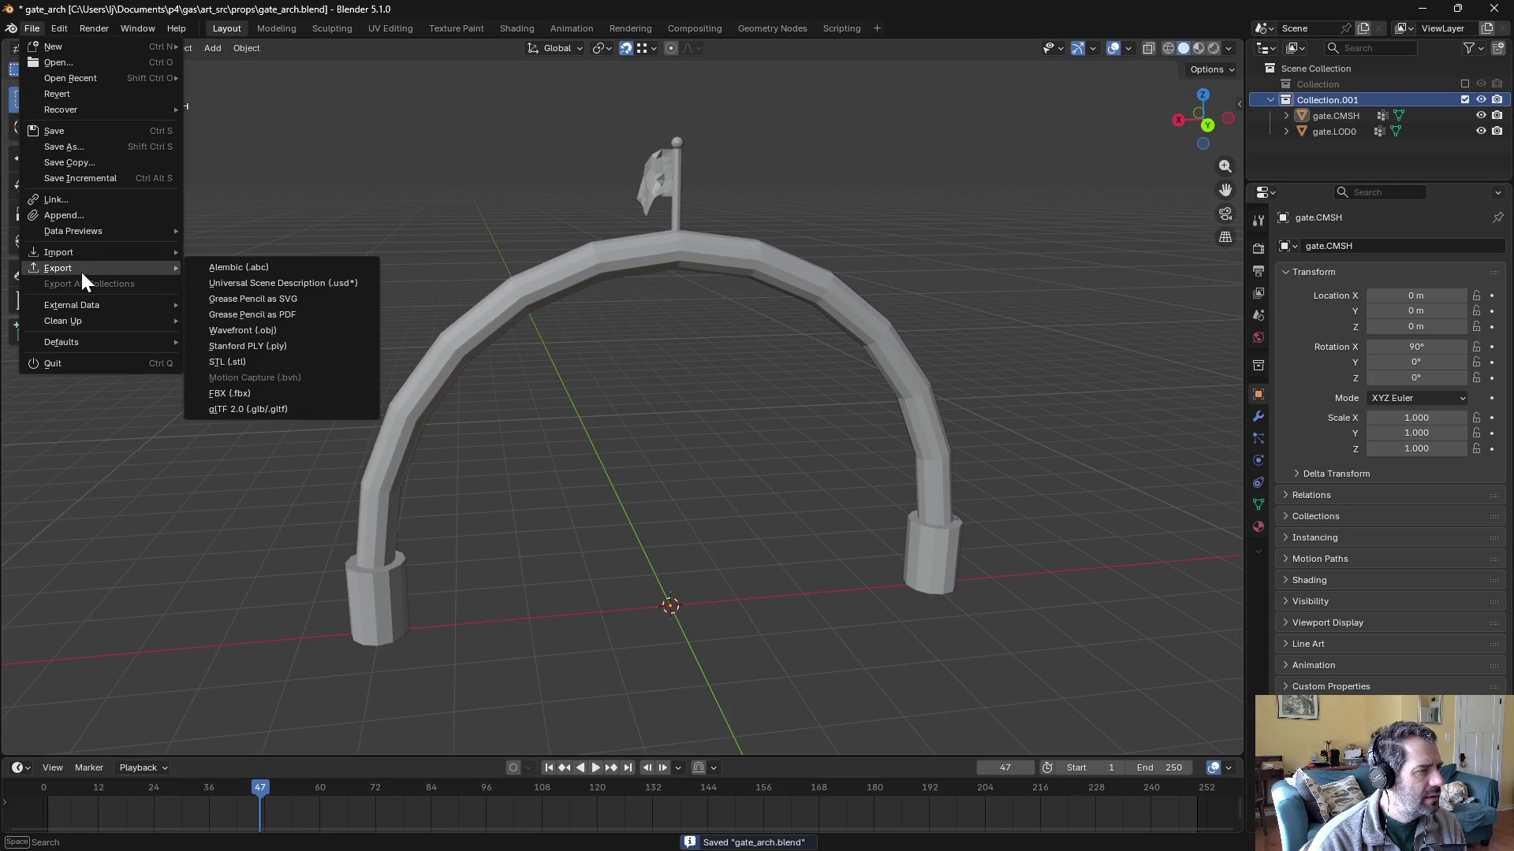
pyautogui.click(295, 380)
pyautogui.click(590, 385)
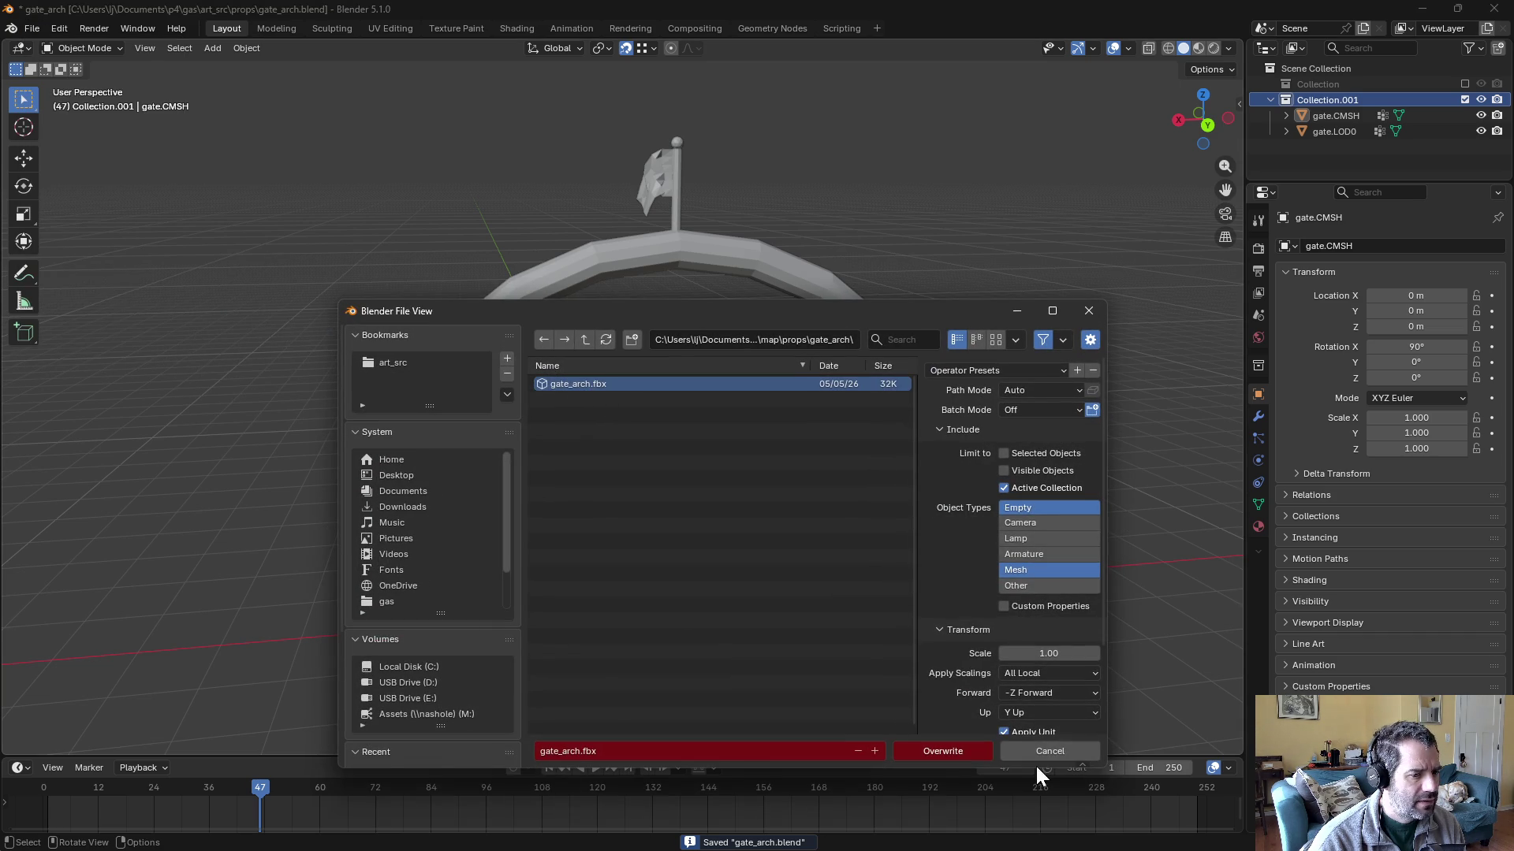
pyautogui.click(940, 751)
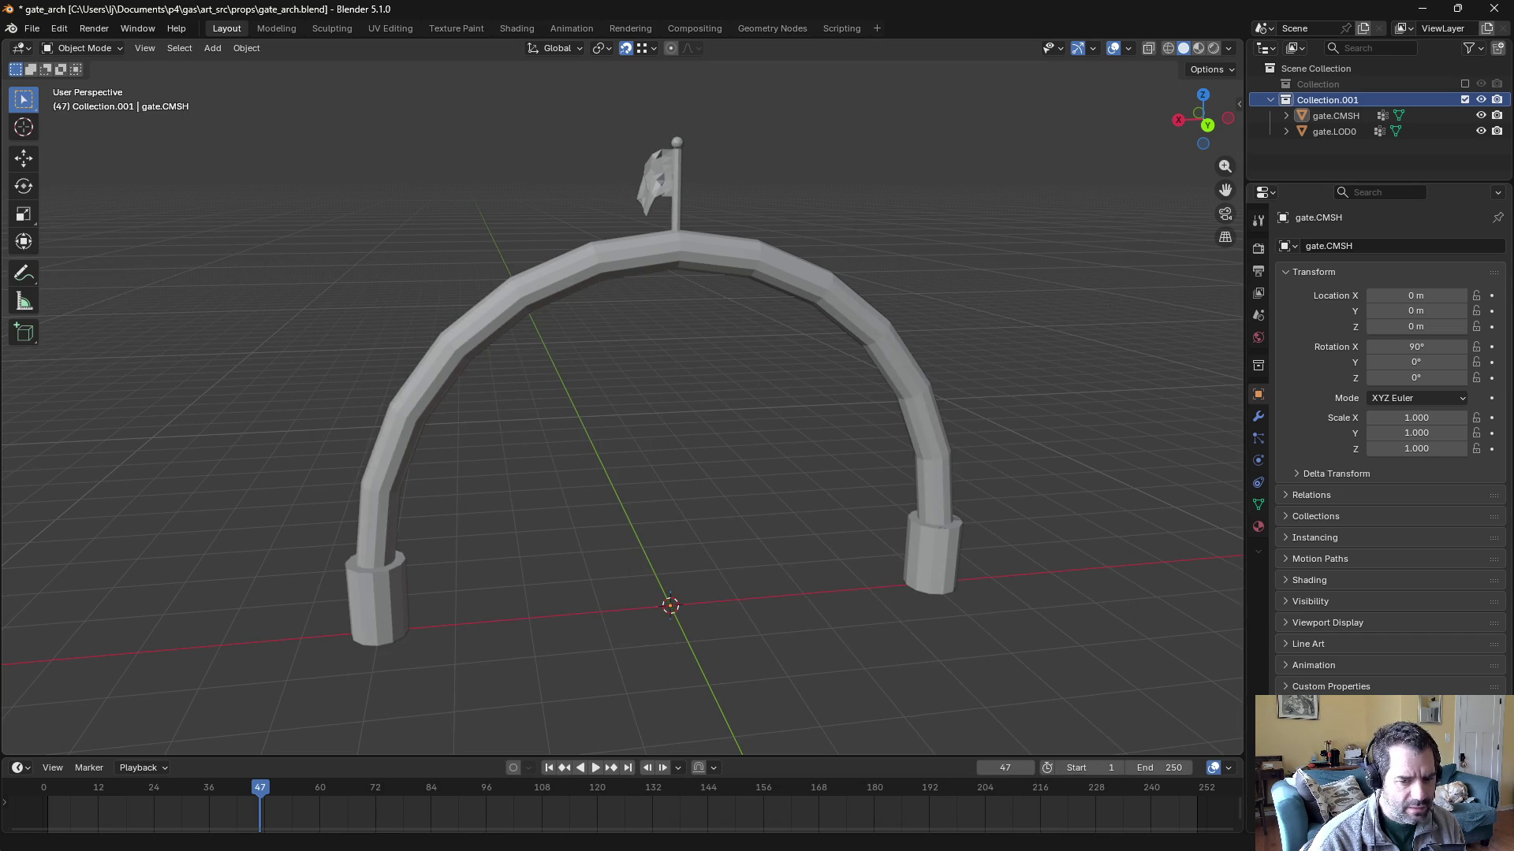
pyautogui.hotkey('alt', 'Tab')
pyautogui.click(115, 147)
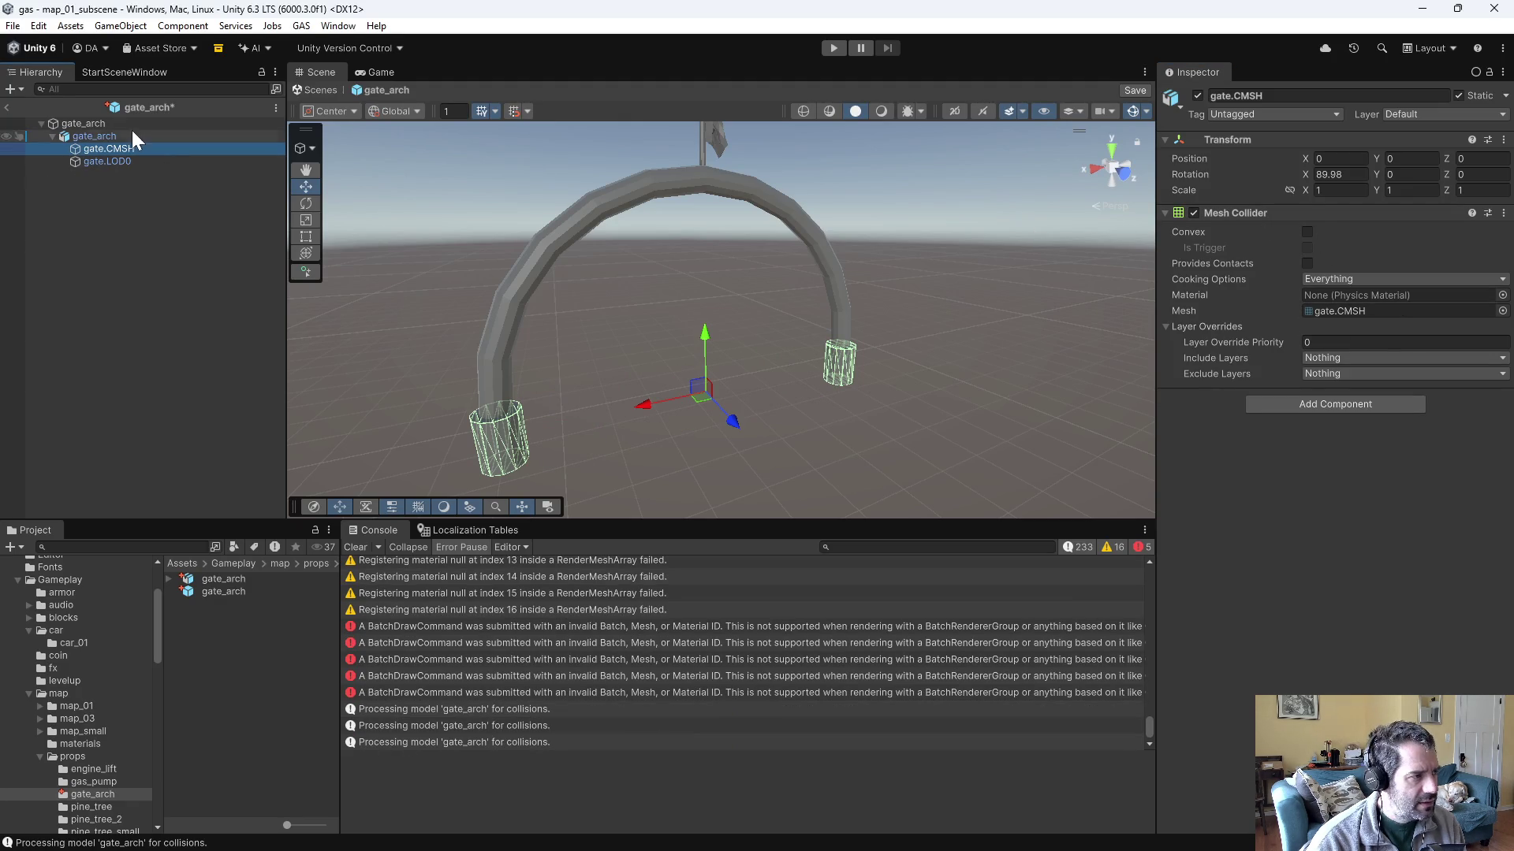
# - Put the gate_arch root and its children on the Static Geometry layer
pyautogui.click(105, 162)
pyautogui.click(107, 149)
pyautogui.click(102, 125)
pyautogui.click(1419, 114)
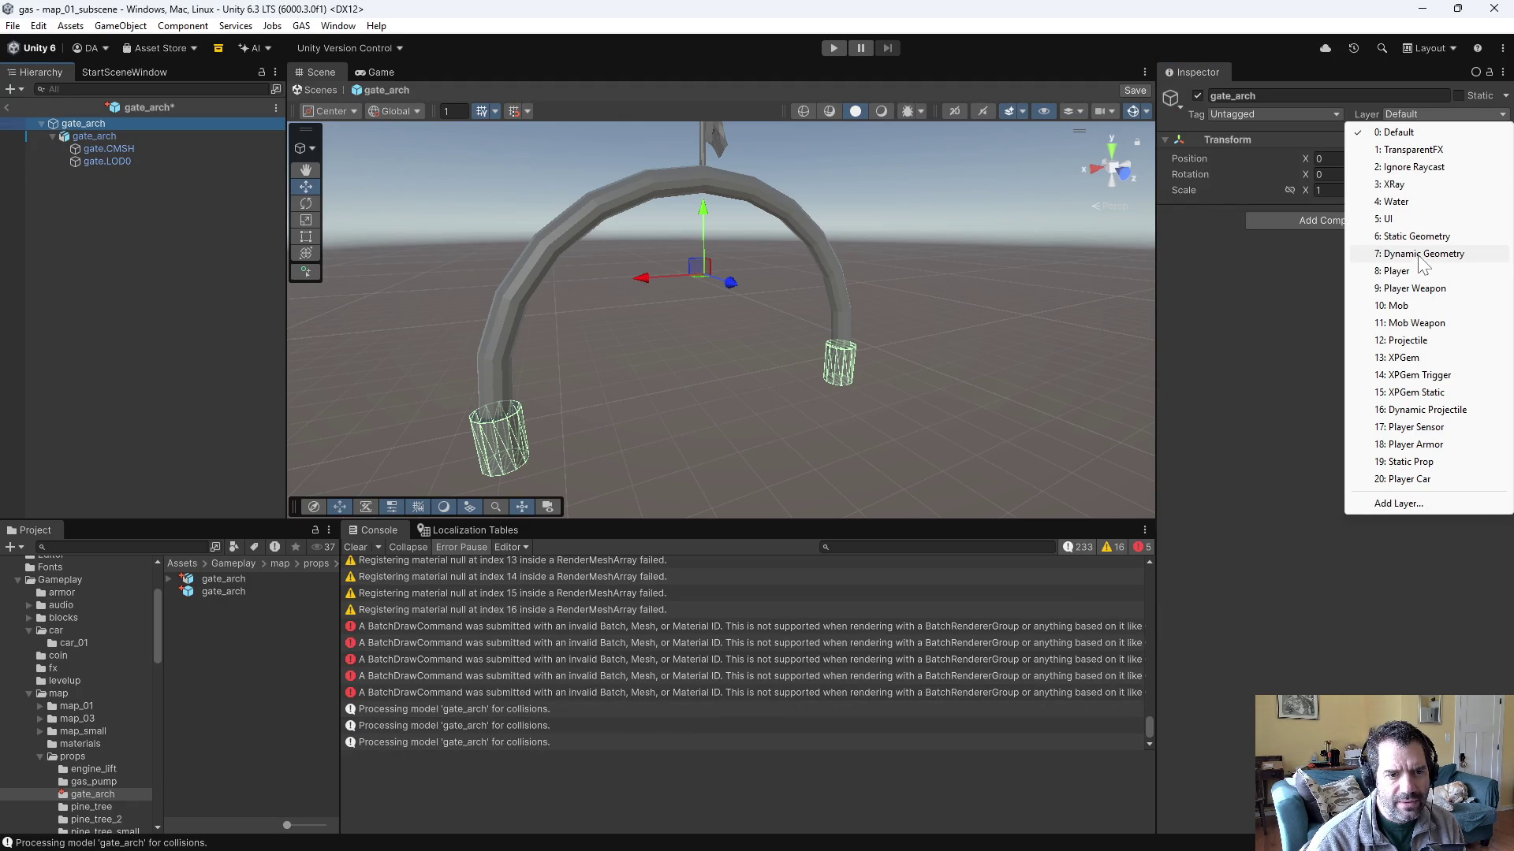
pyautogui.click(1415, 240)
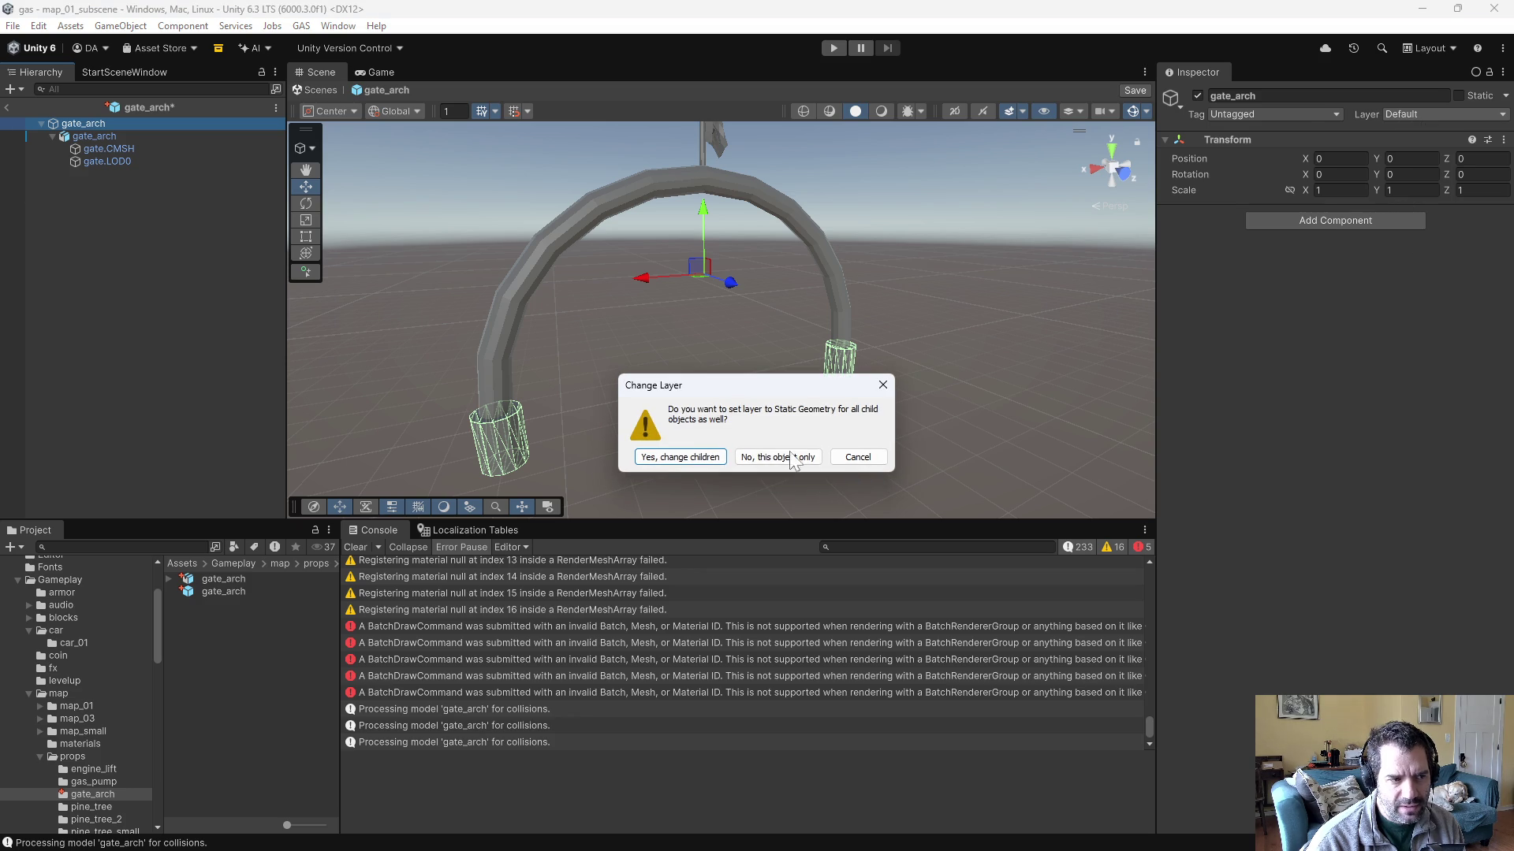
pyautogui.click(694, 457)
# - Mark gate_arch and its children static, check gate.CMSH, and save the prefab
pyautogui.click(1459, 97)
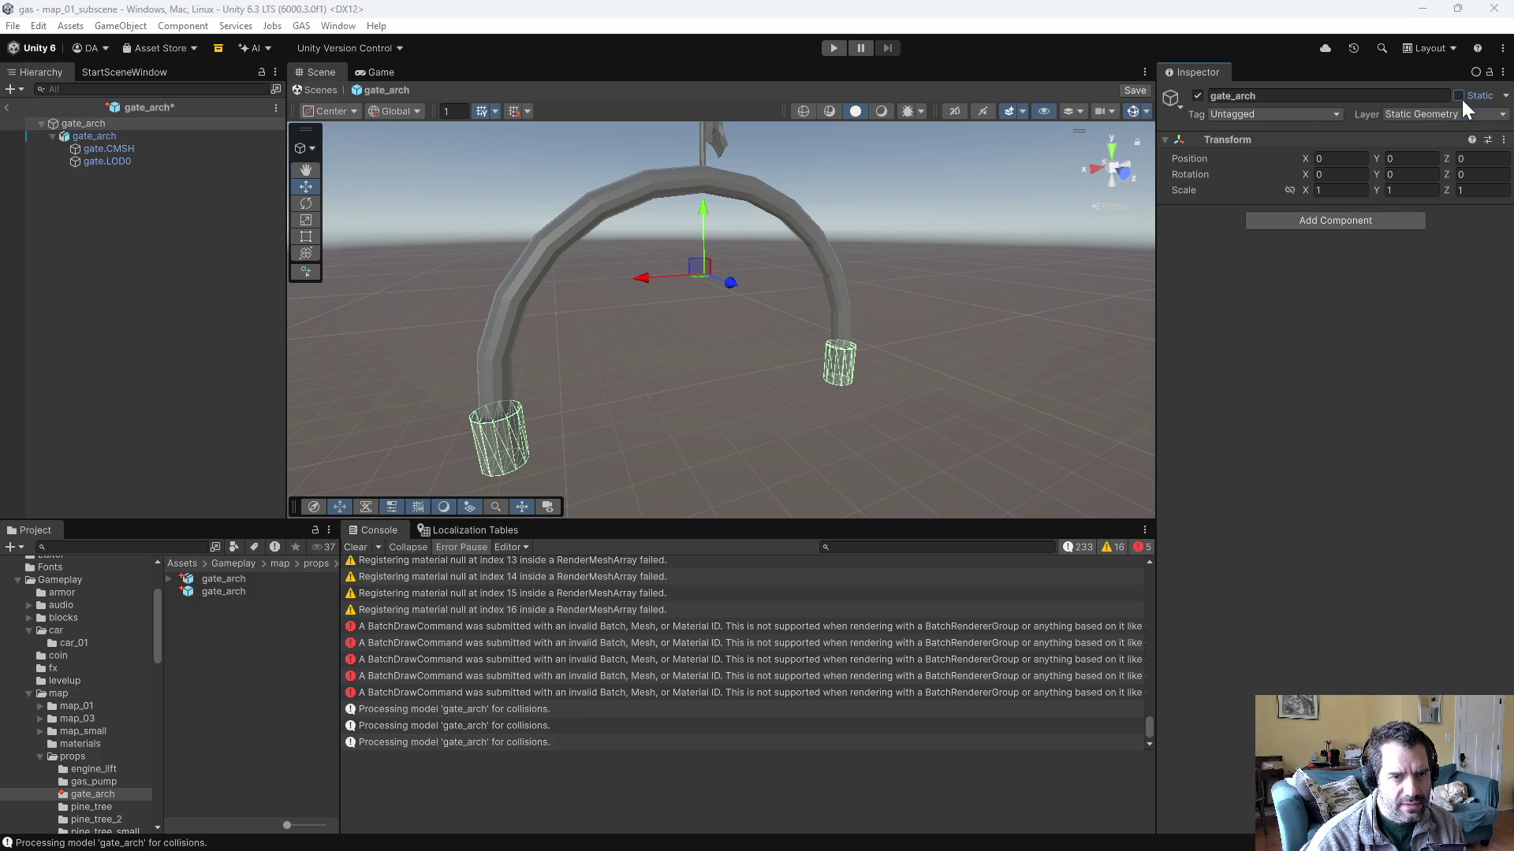
pyautogui.click(682, 457)
pyautogui.click(79, 225)
pyautogui.click(87, 134)
pyautogui.click(88, 149)
pyautogui.click(109, 220)
pyautogui.hotkey('ctrl', 's')
pyautogui.moveTo(627, 351)
pyautogui.mouseDown()
pyautogui.moveTo(852, 351)
pyautogui.moveTo(980, 373)
pyautogui.moveTo(594, 341)
pyautogui.moveTo(662, 395)
pyautogui.moveTo(1162, 429)
pyautogui.moveTo(1077, 285)
pyautogui.moveTo(683, 357)
pyautogui.moveTo(612, 334)
pyautogui.moveTo(613, 375)
pyautogui.mouseUp()
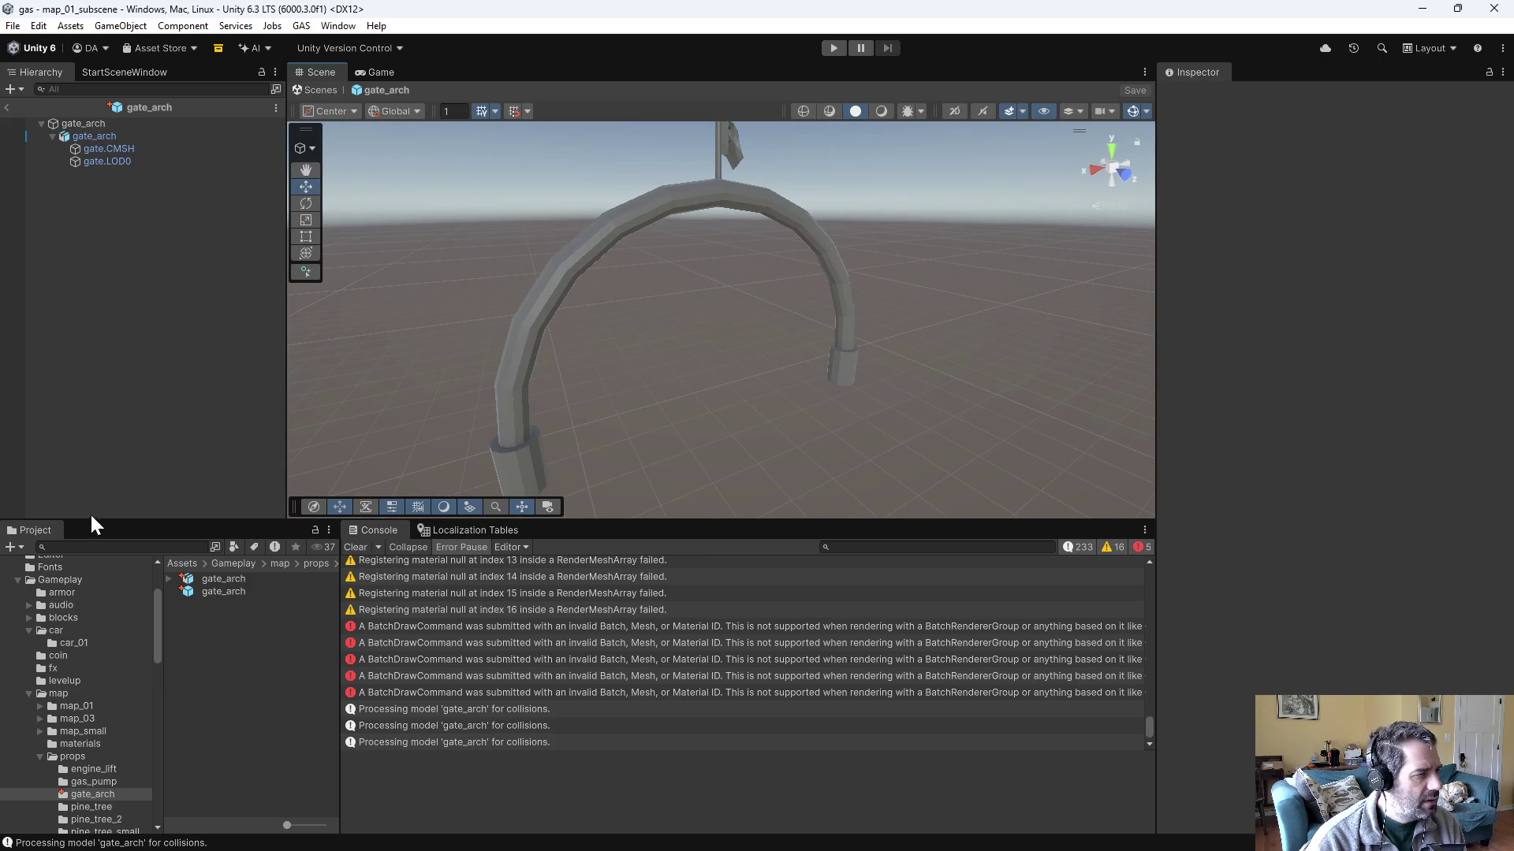
# - Drop a gate_arch instance into map_01_subscene, frame it with F, and start Play mode
pyautogui.click(84, 707)
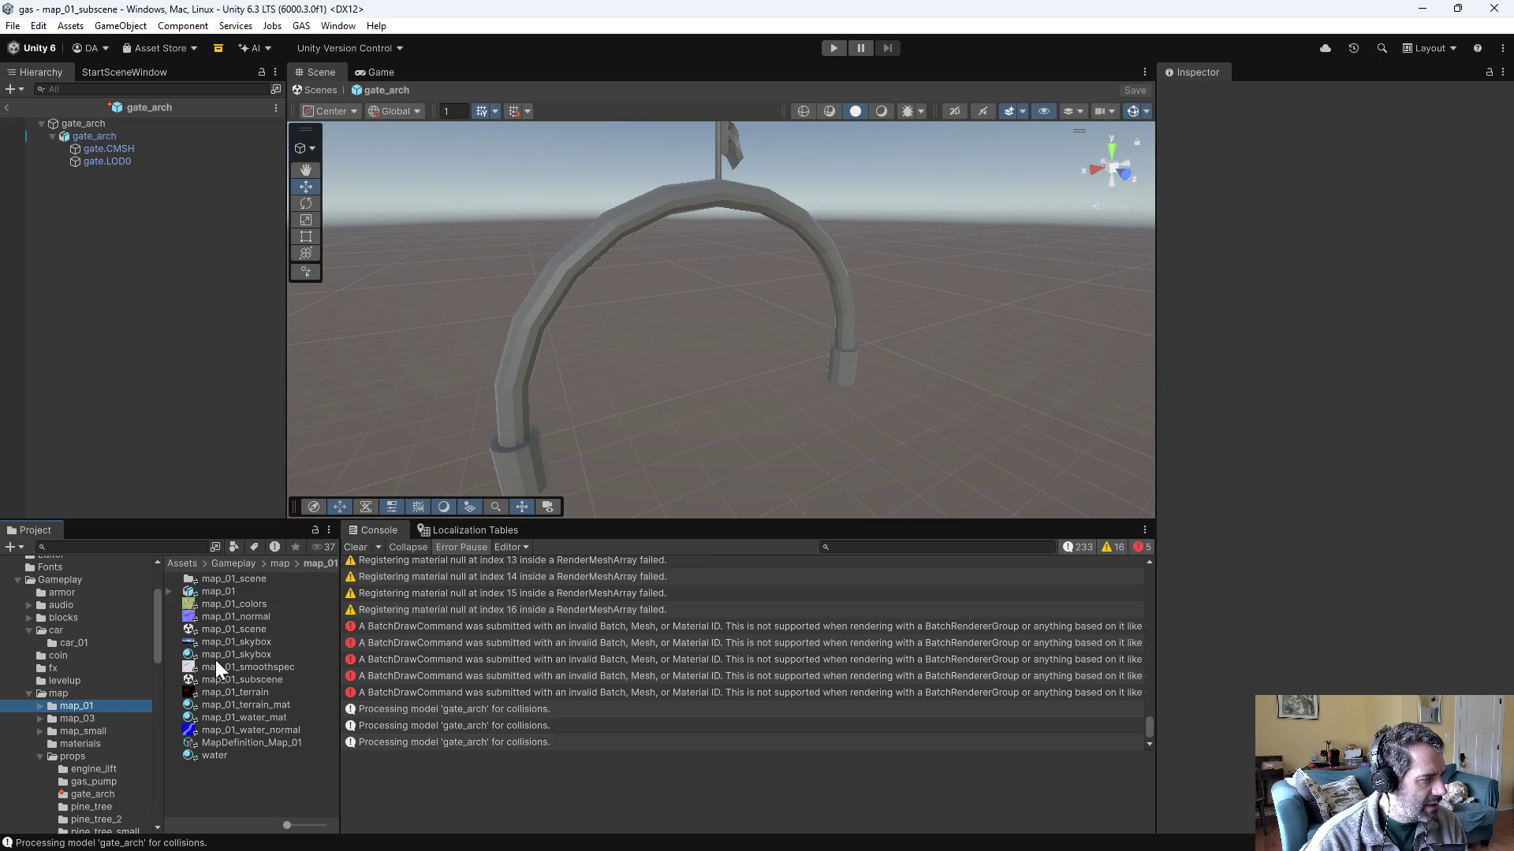
pyautogui.doubleClick(245, 678)
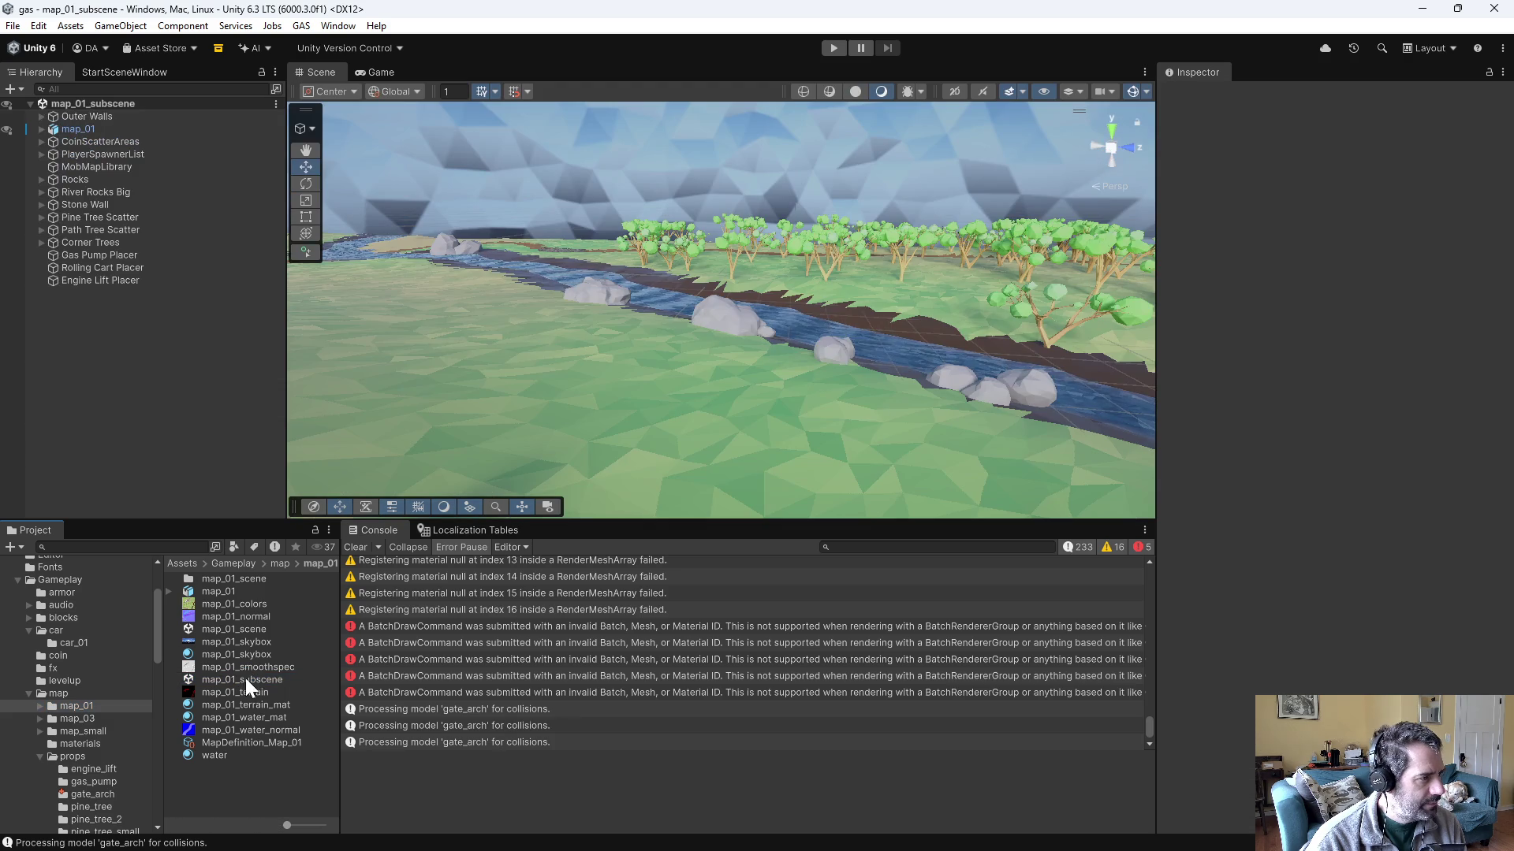
pyautogui.click(88, 785)
pyautogui.click(107, 795)
pyautogui.moveTo(197, 592)
pyautogui.mouseDown()
pyautogui.moveTo(700, 455)
pyautogui.moveTo(801, 404)
pyautogui.moveTo(798, 382)
pyautogui.moveTo(1038, 446)
pyautogui.moveTo(1479, 382)
pyautogui.moveTo(1402, 332)
pyautogui.moveTo(1406, 351)
pyautogui.moveTo(858, 186)
pyautogui.mouseUp()
pyautogui.scroll(5, 812, 402)
pyautogui.press('f')
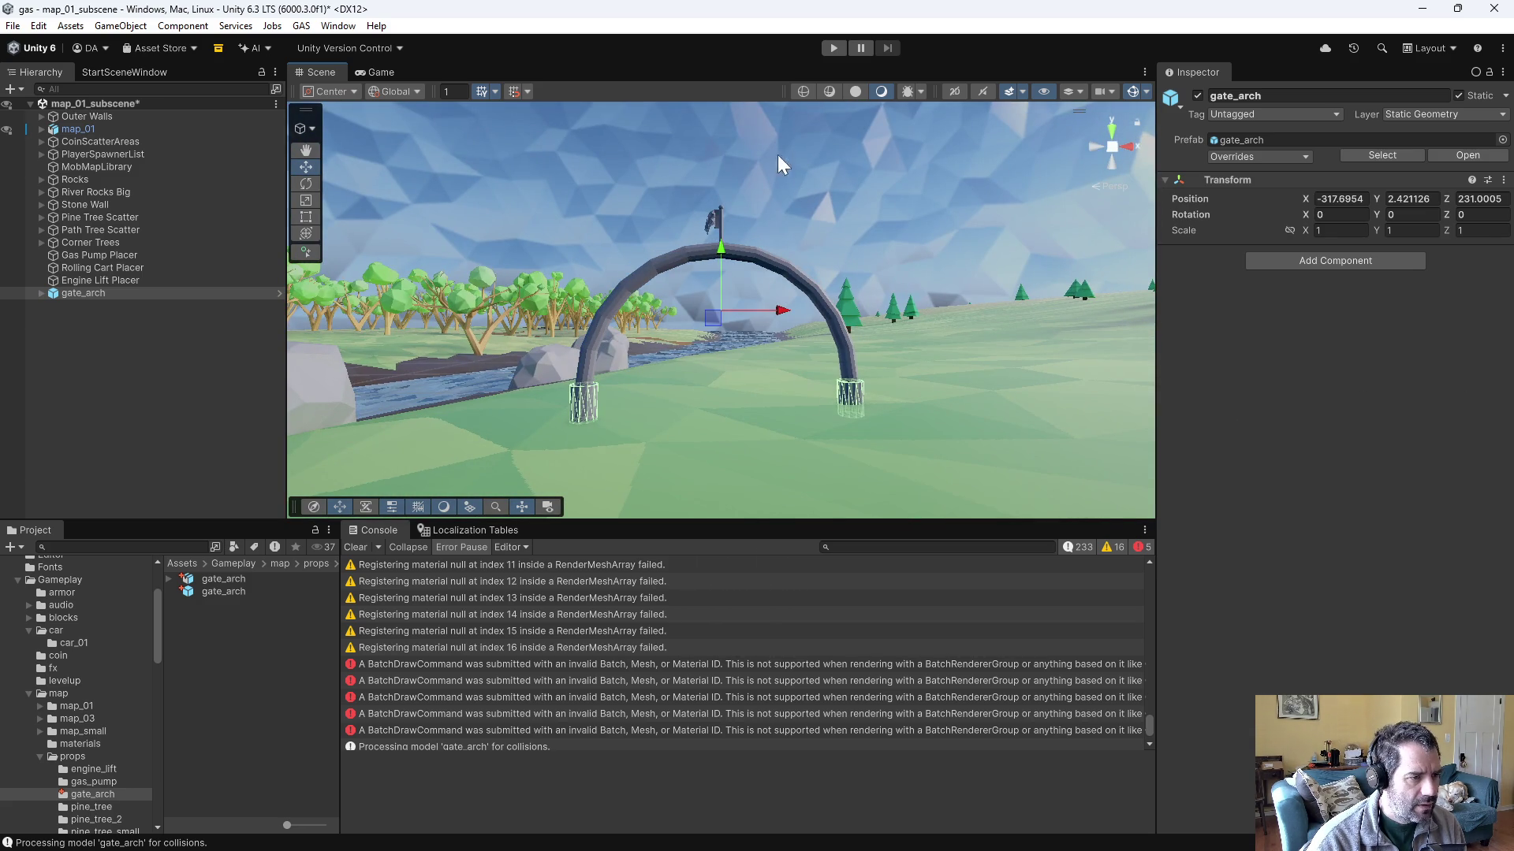
pyautogui.click(833, 47)
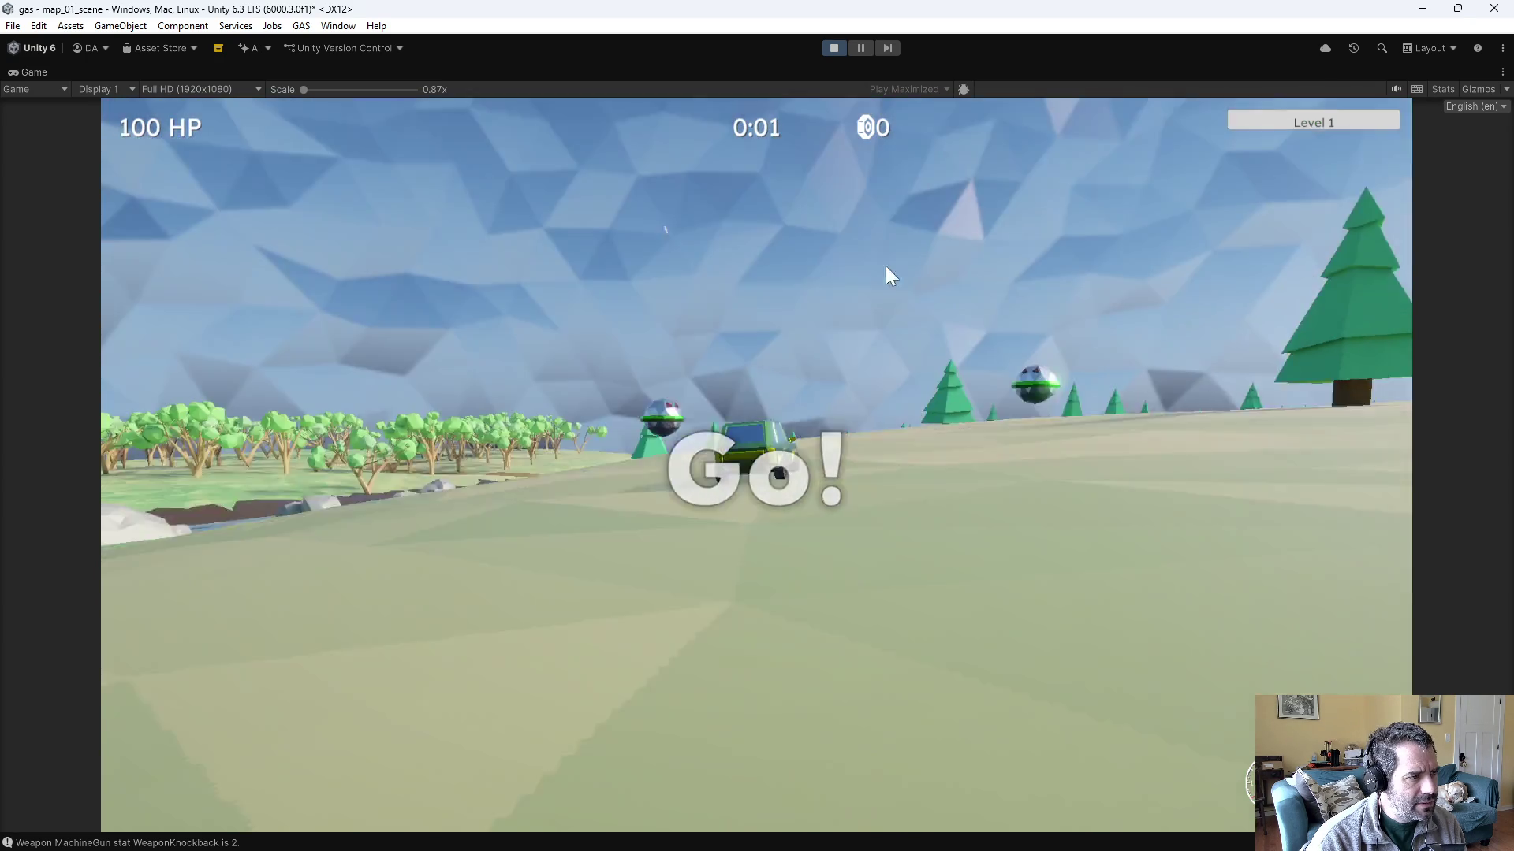
# - Restart the game, drive the car around and through the gate arch with W/A/D, then stop
pyautogui.click(833, 48)
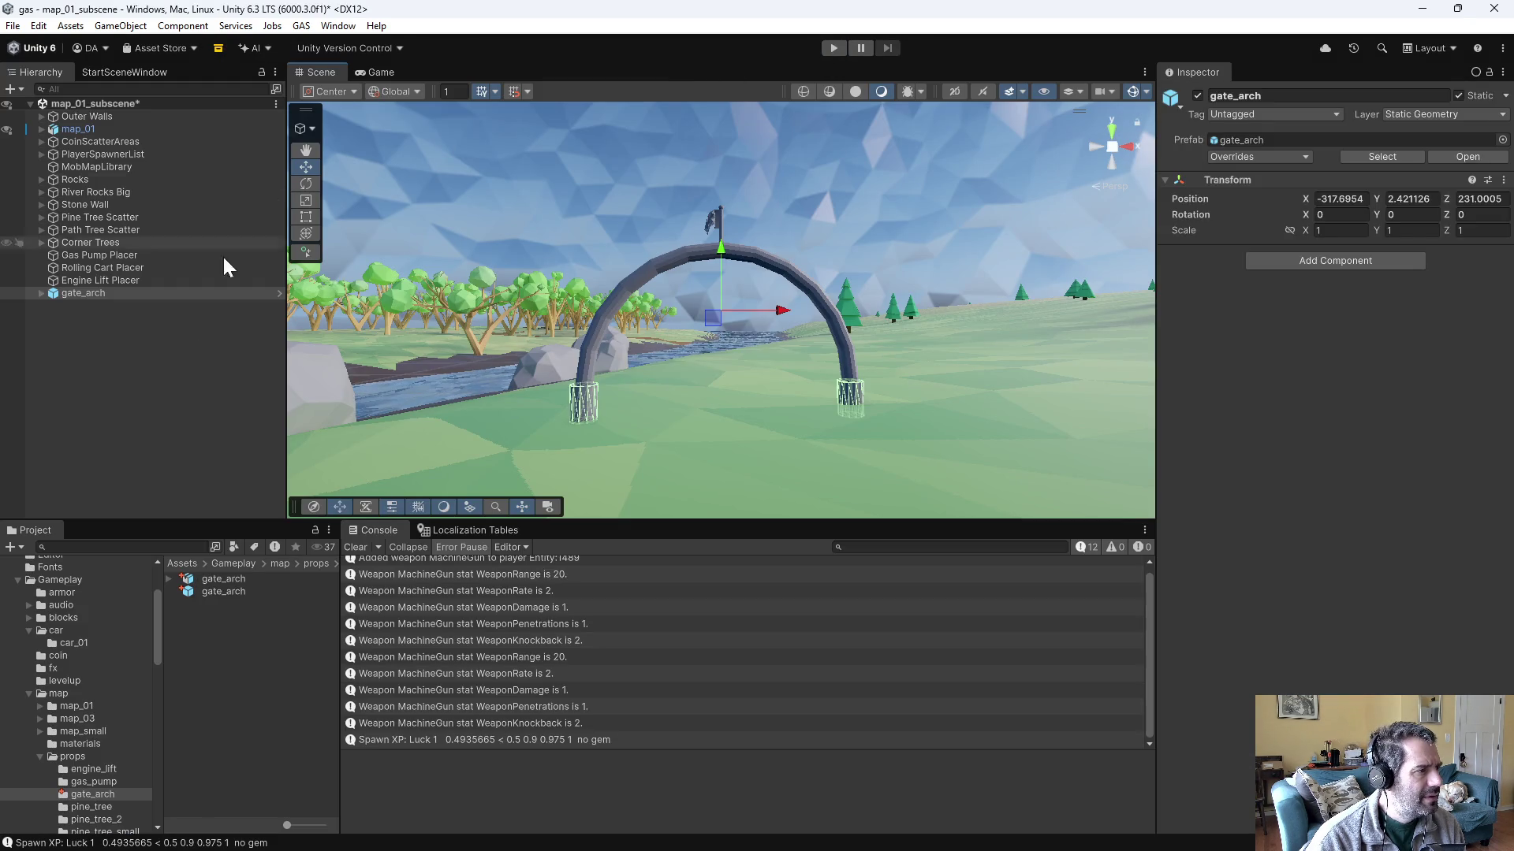
pyautogui.click(834, 48)
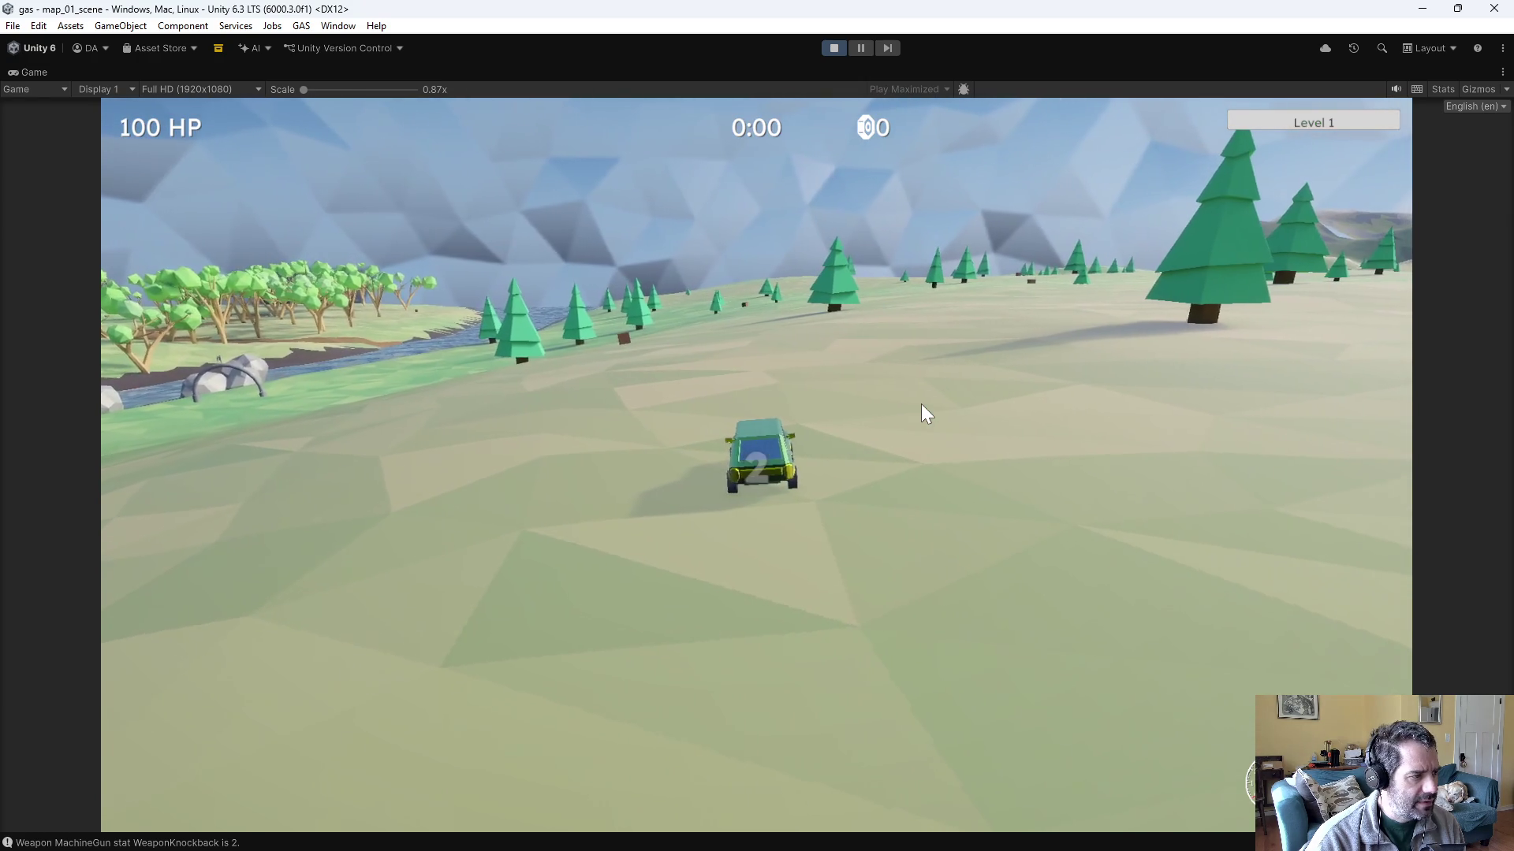
pyautogui.press('w')
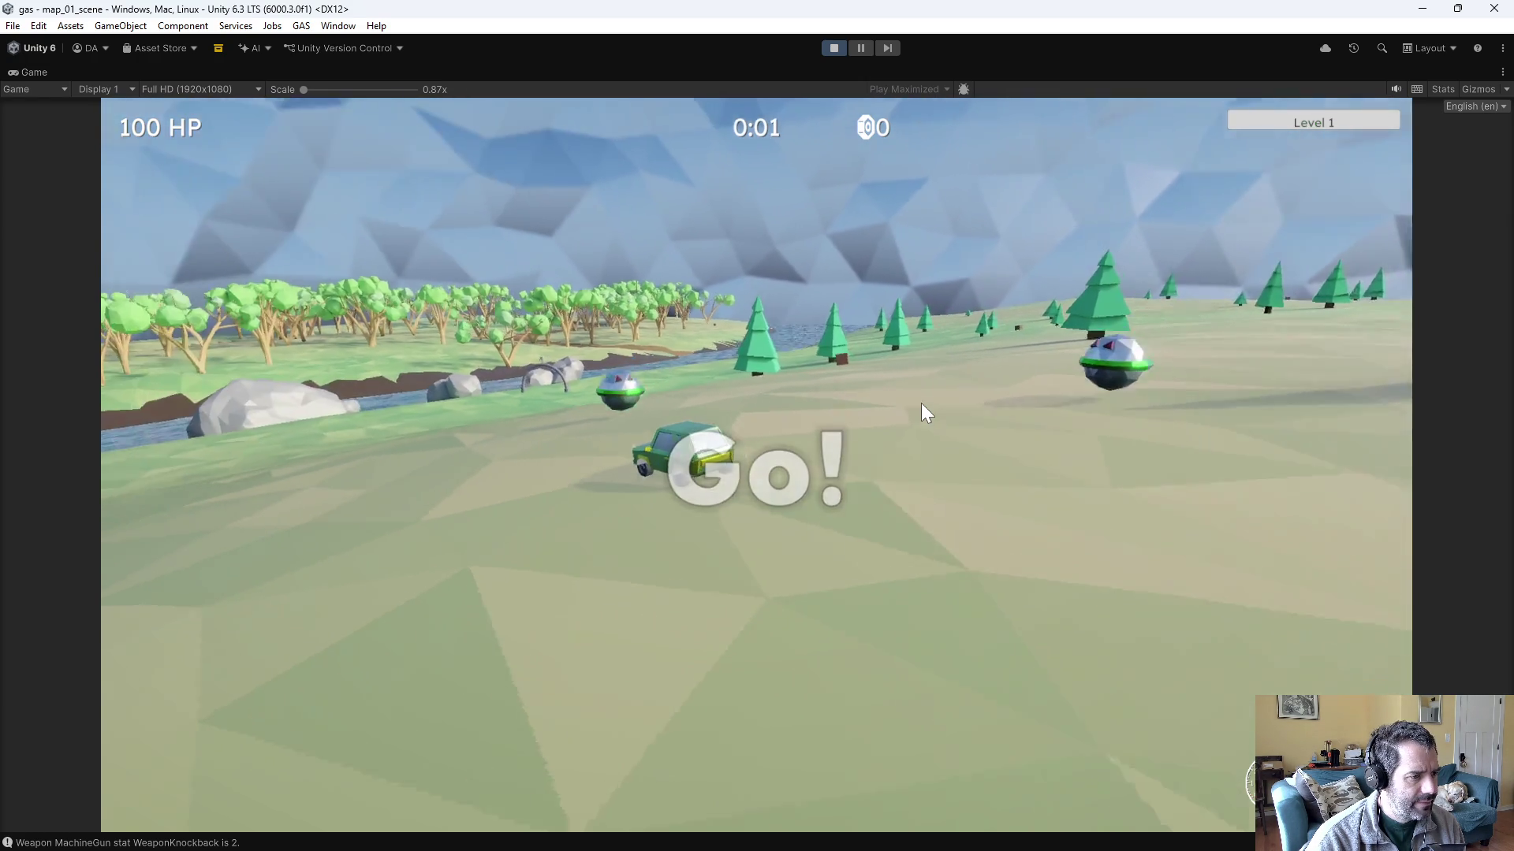
pyautogui.press('a')
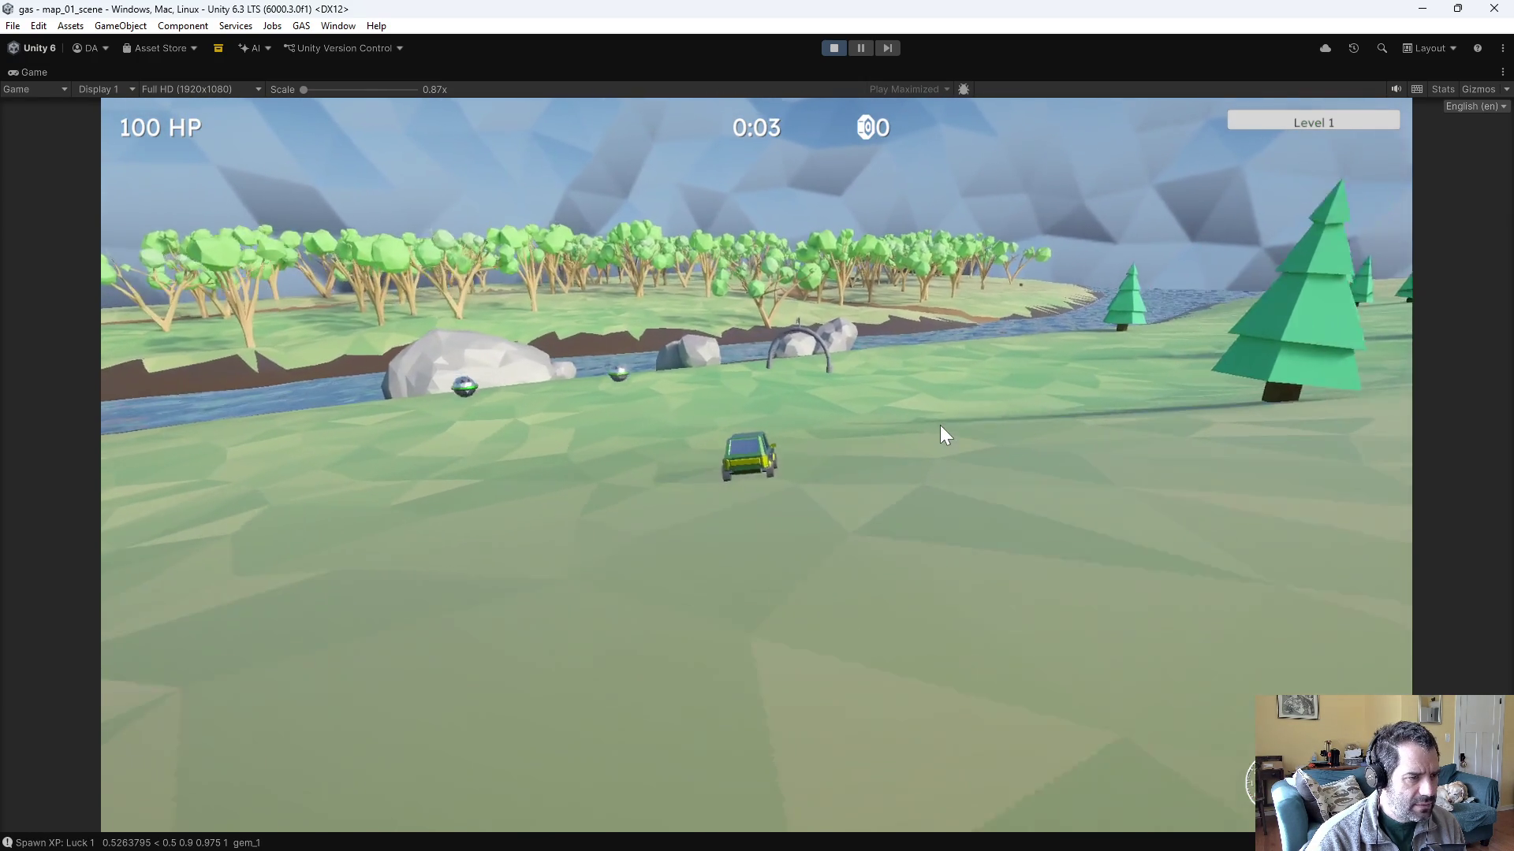
pyautogui.press('a')
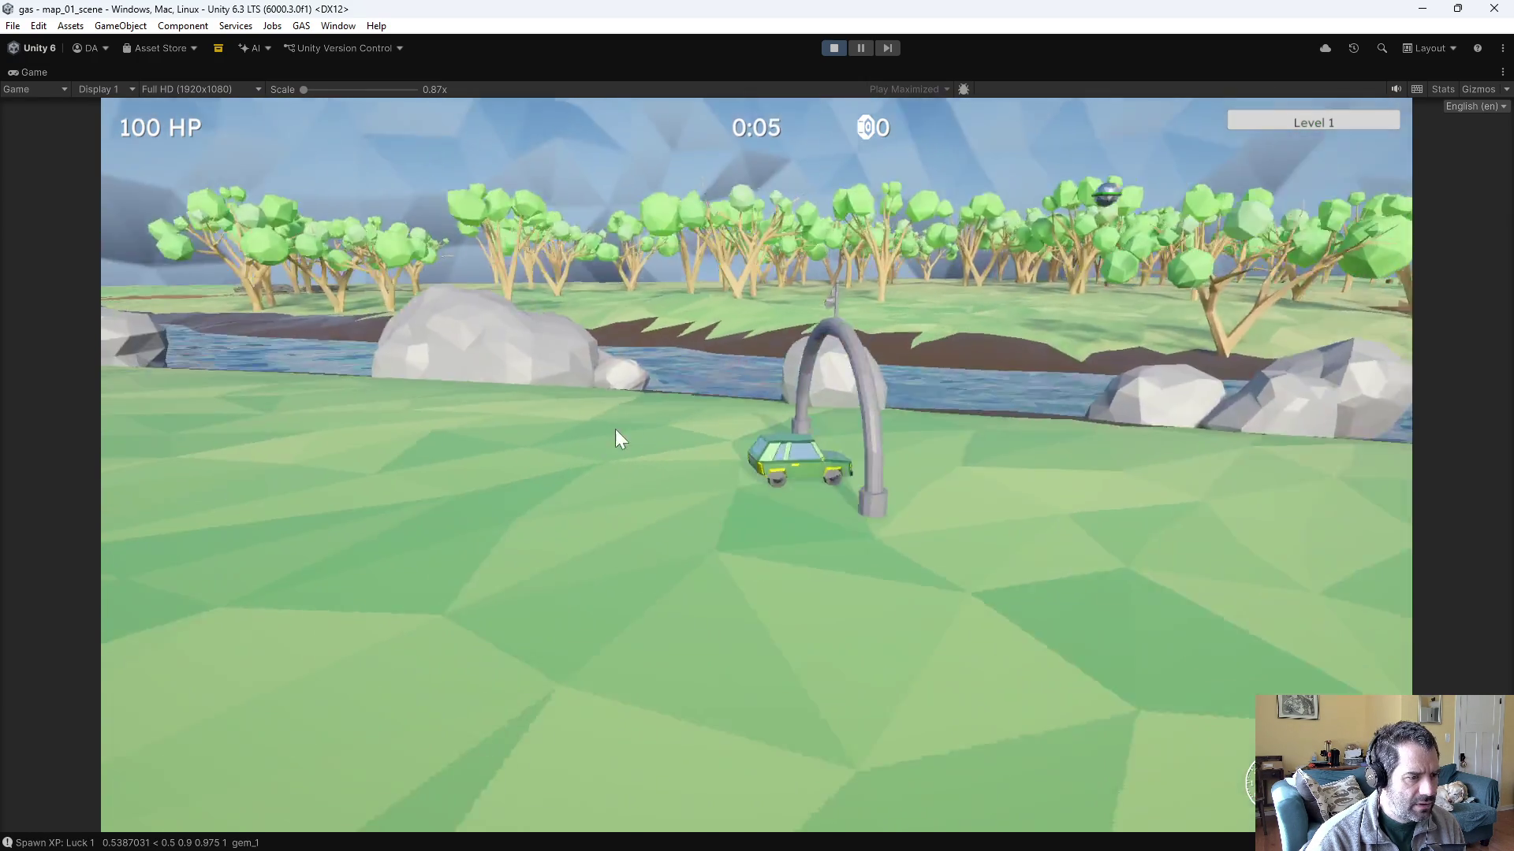
pyautogui.press('d')
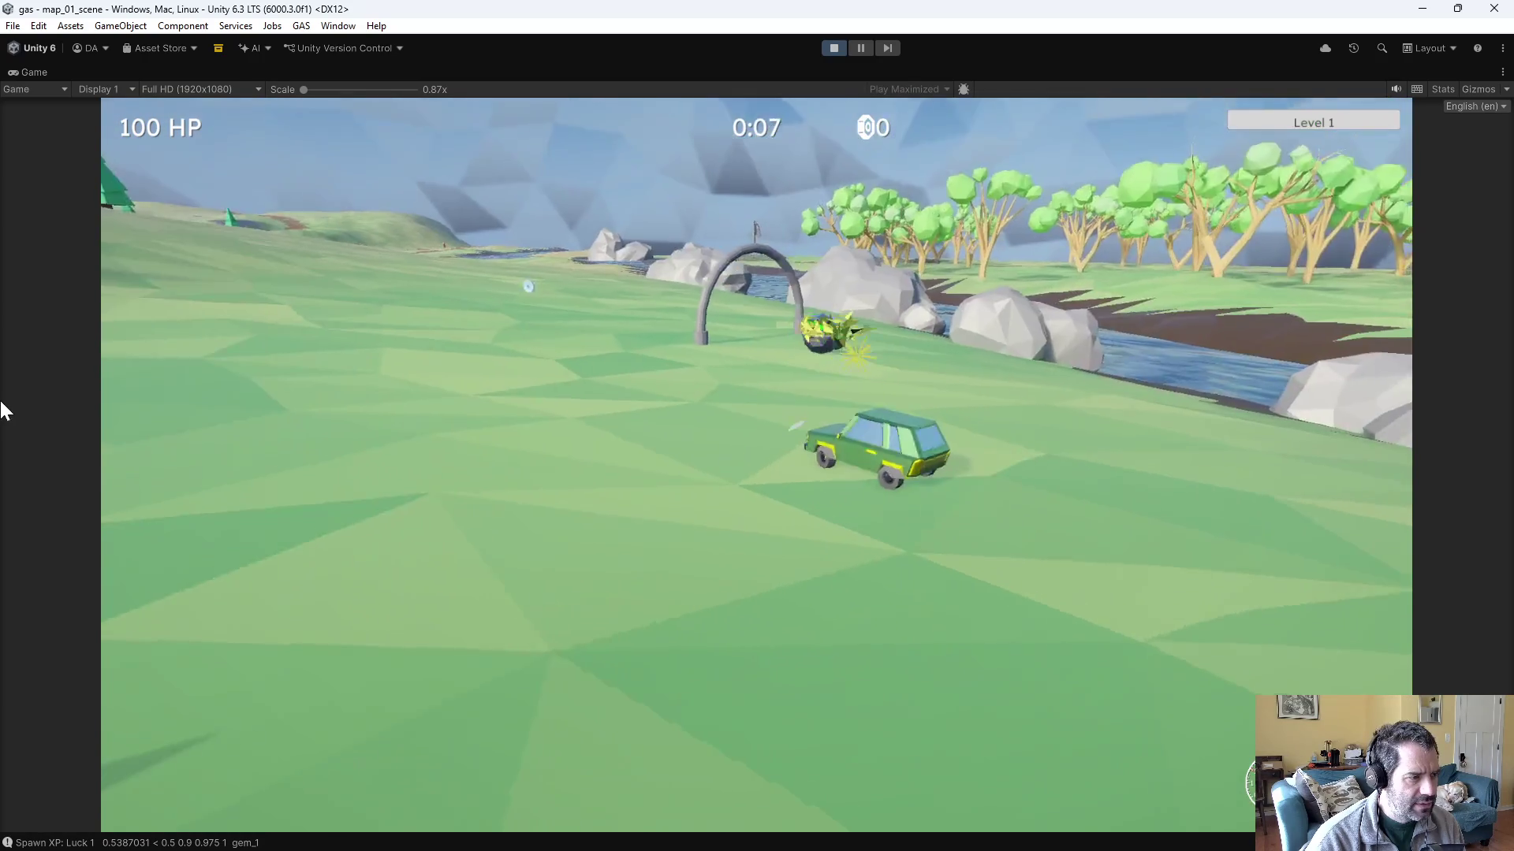
pyautogui.press('d')
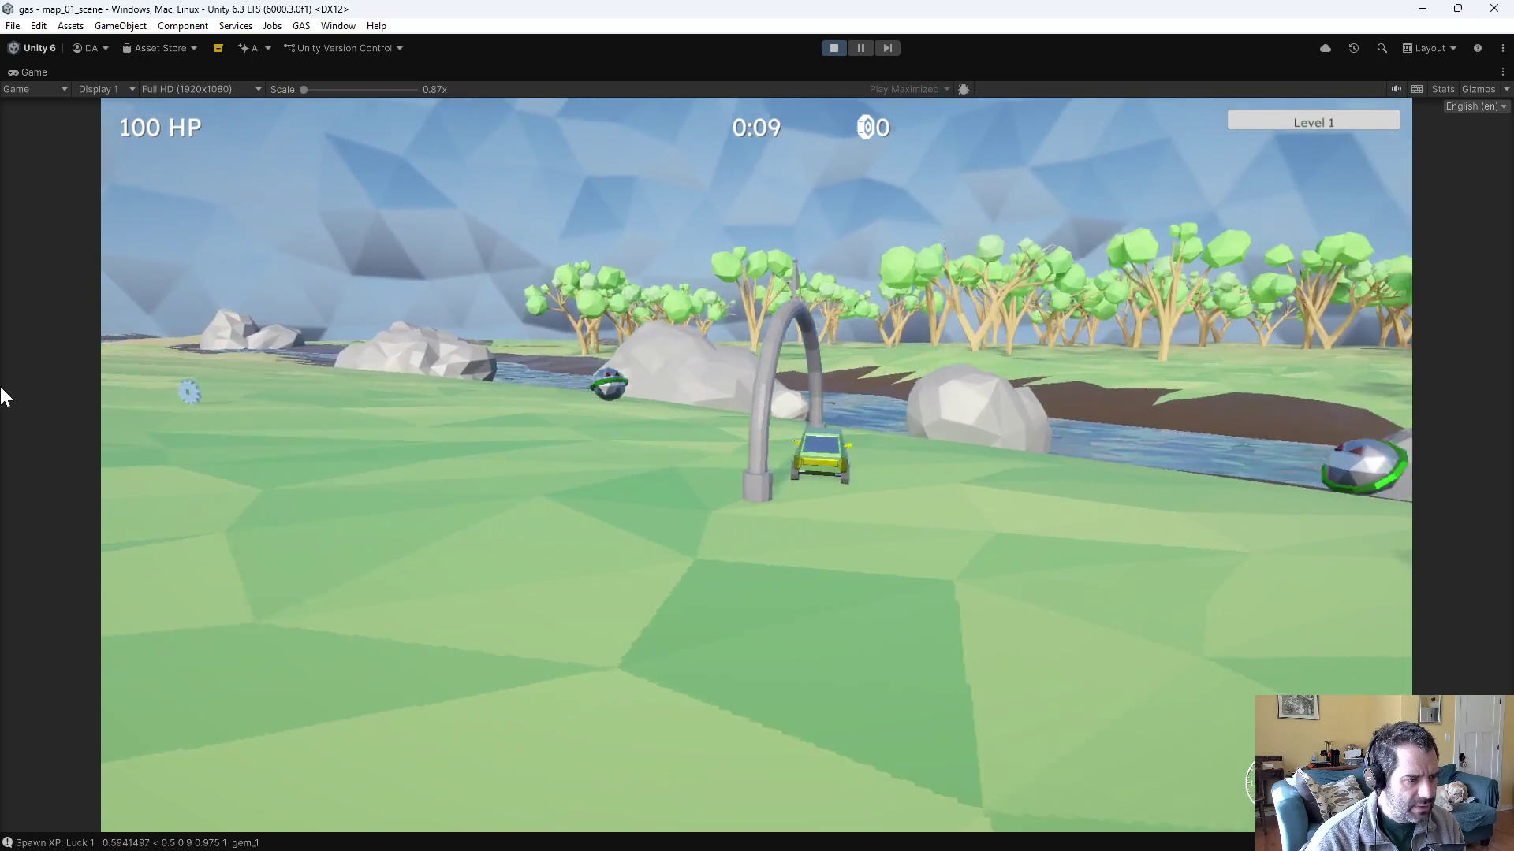
pyautogui.press('a')
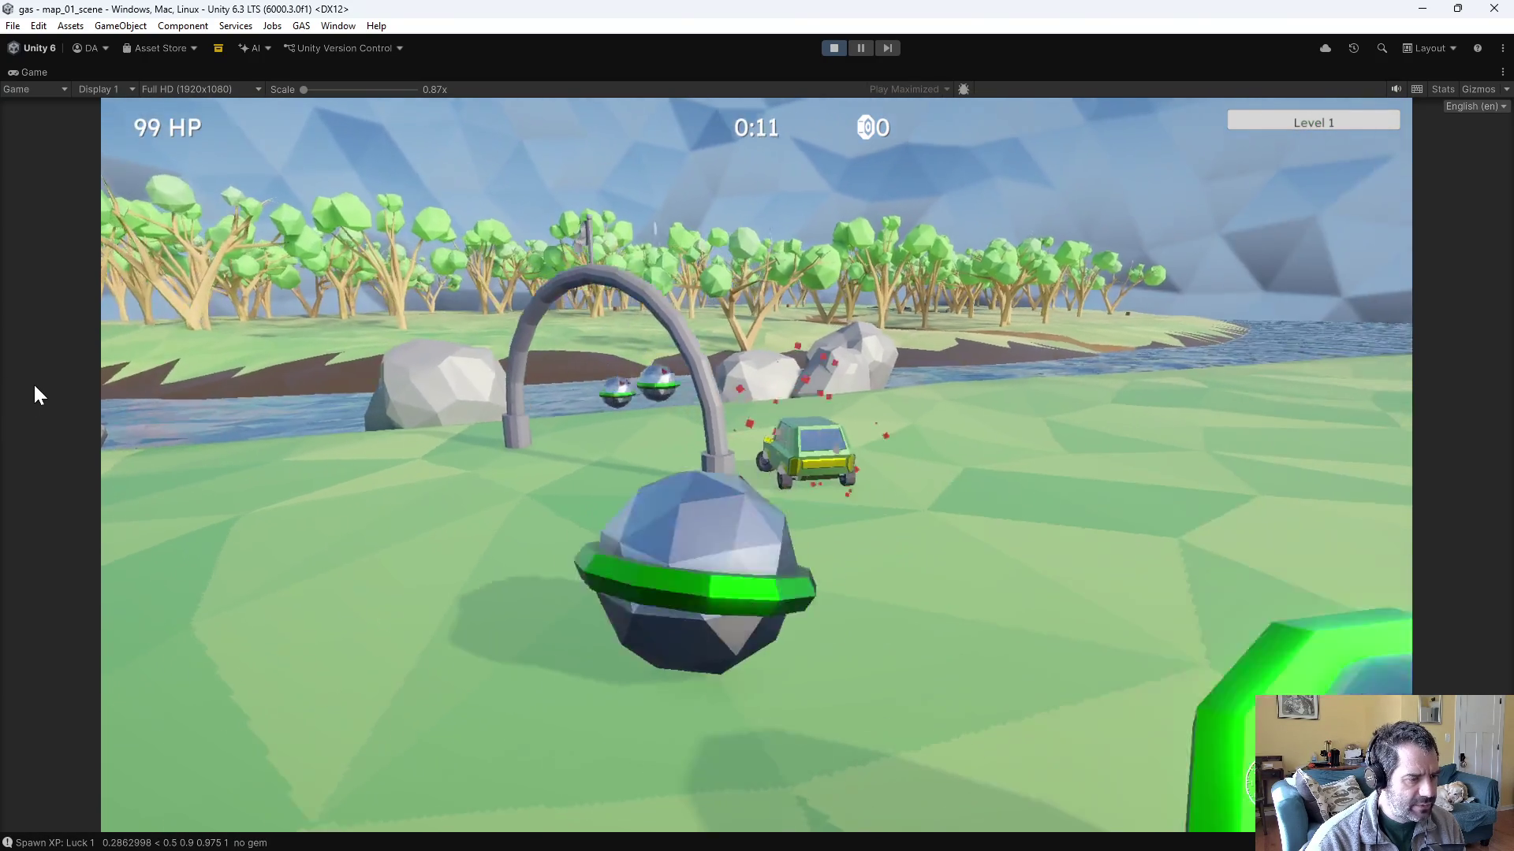
pyautogui.press('a')
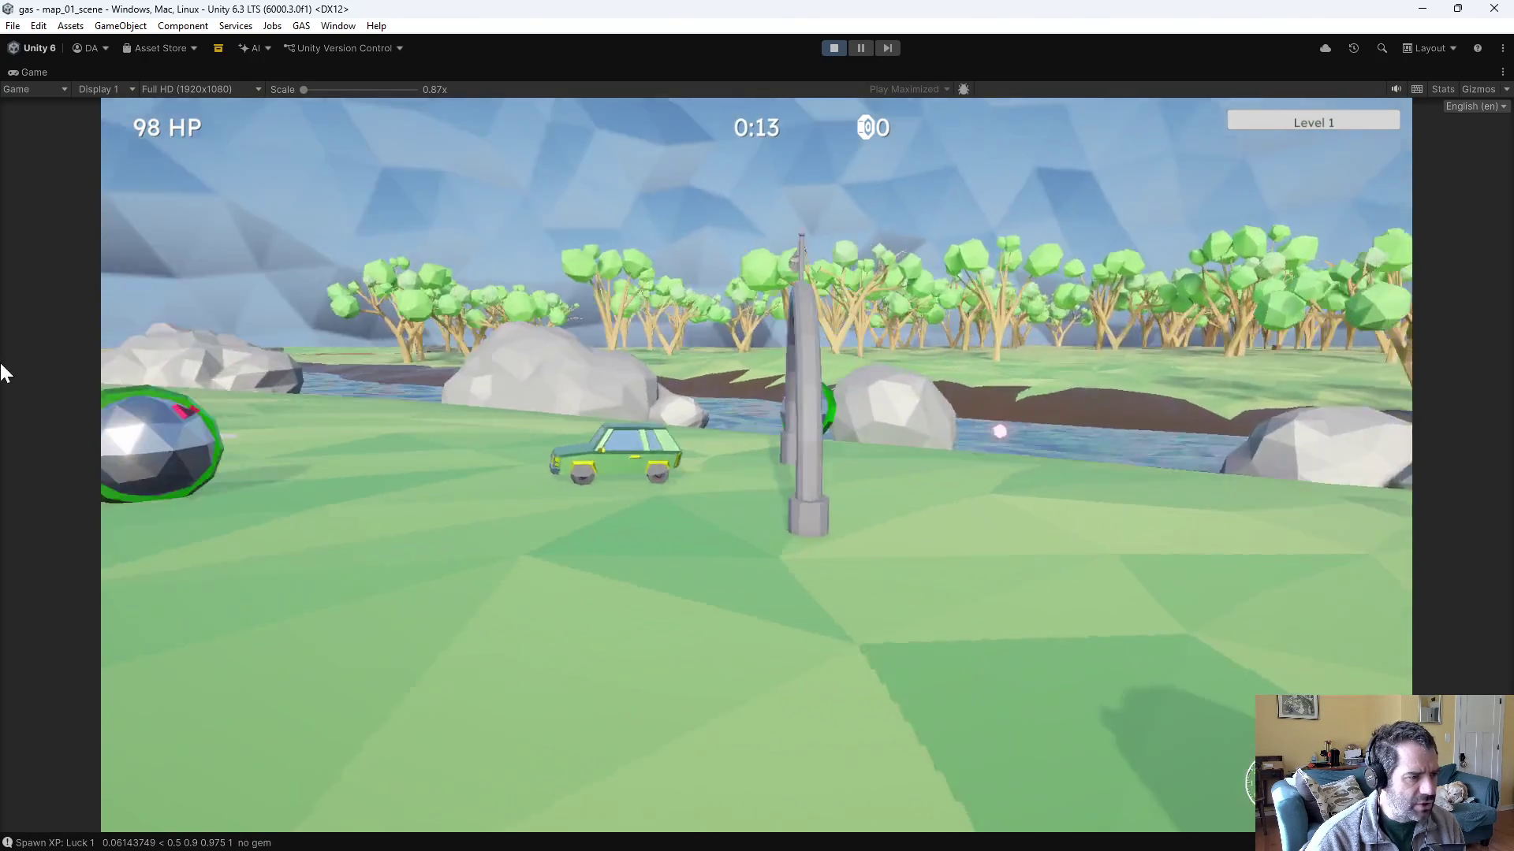
pyautogui.press('a')
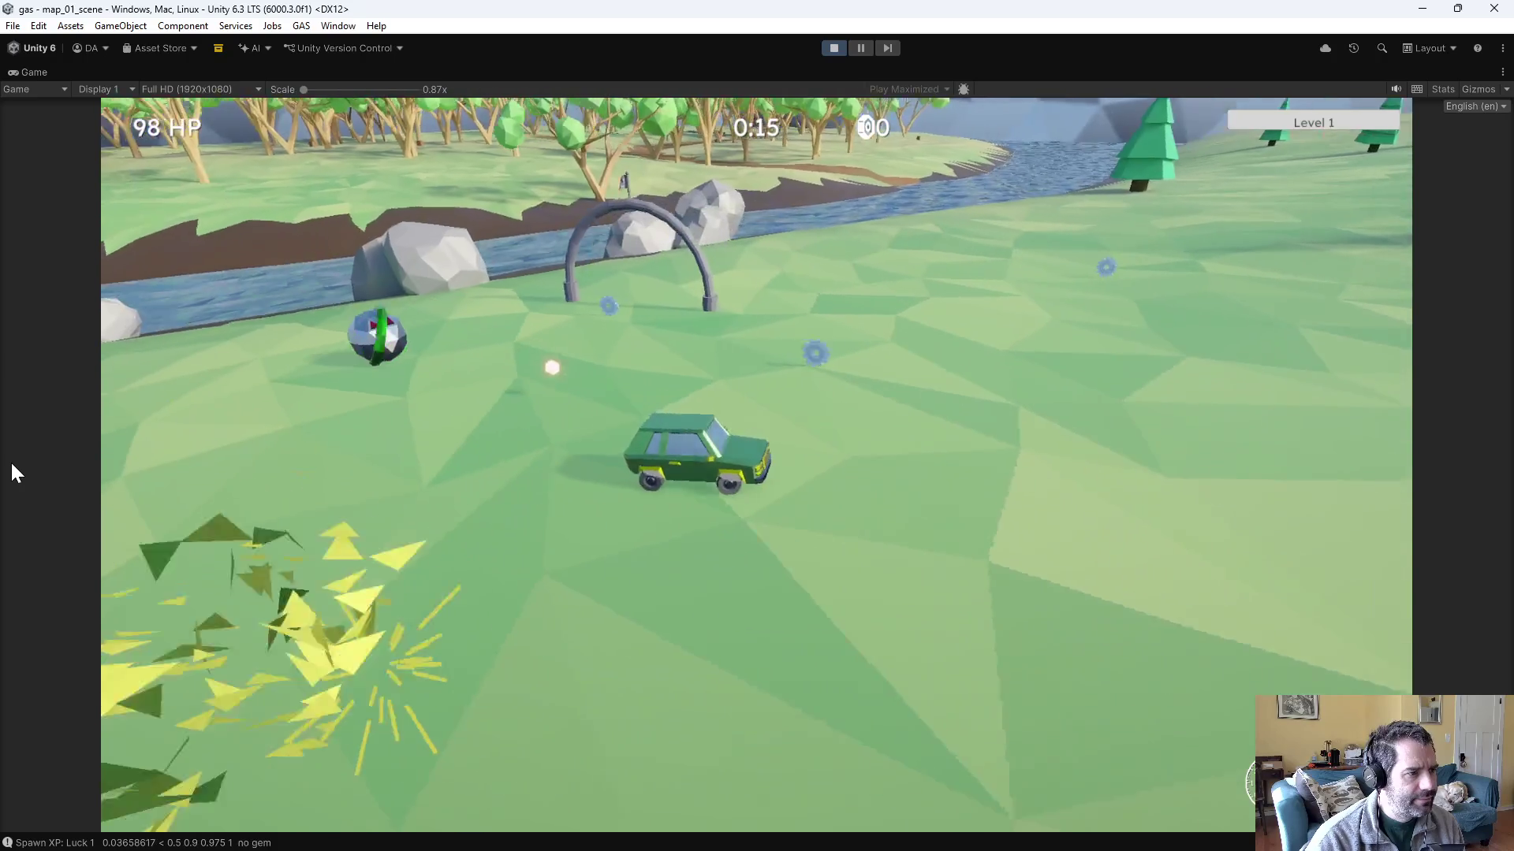
pyautogui.press('a')
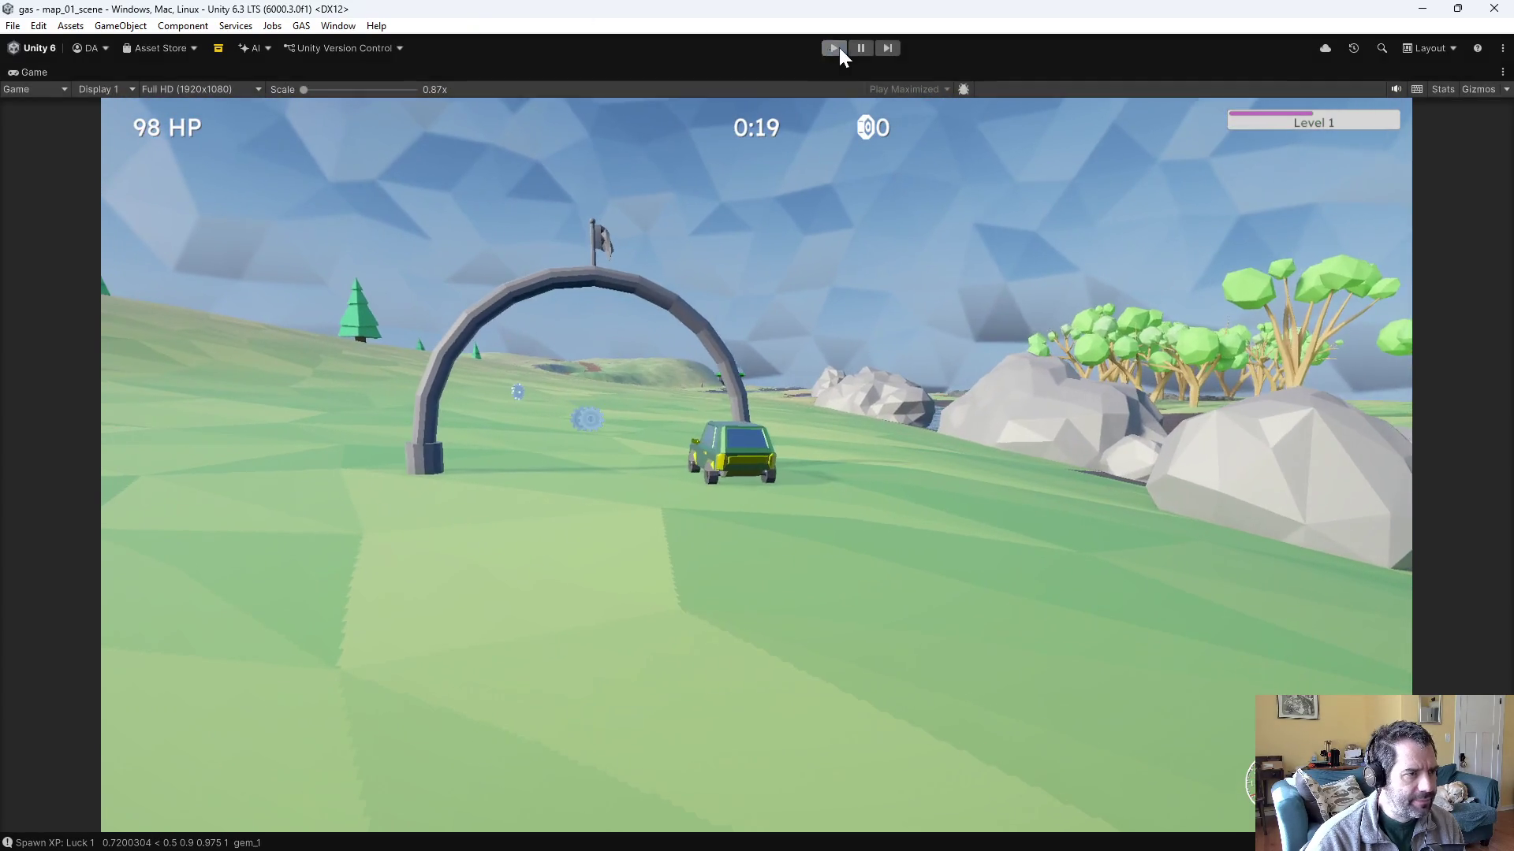
pyautogui.click(835, 48)
# - Select PlayerSpawnerList and fly the Scene camera over the terrain toward the river
pyautogui.click(128, 155)
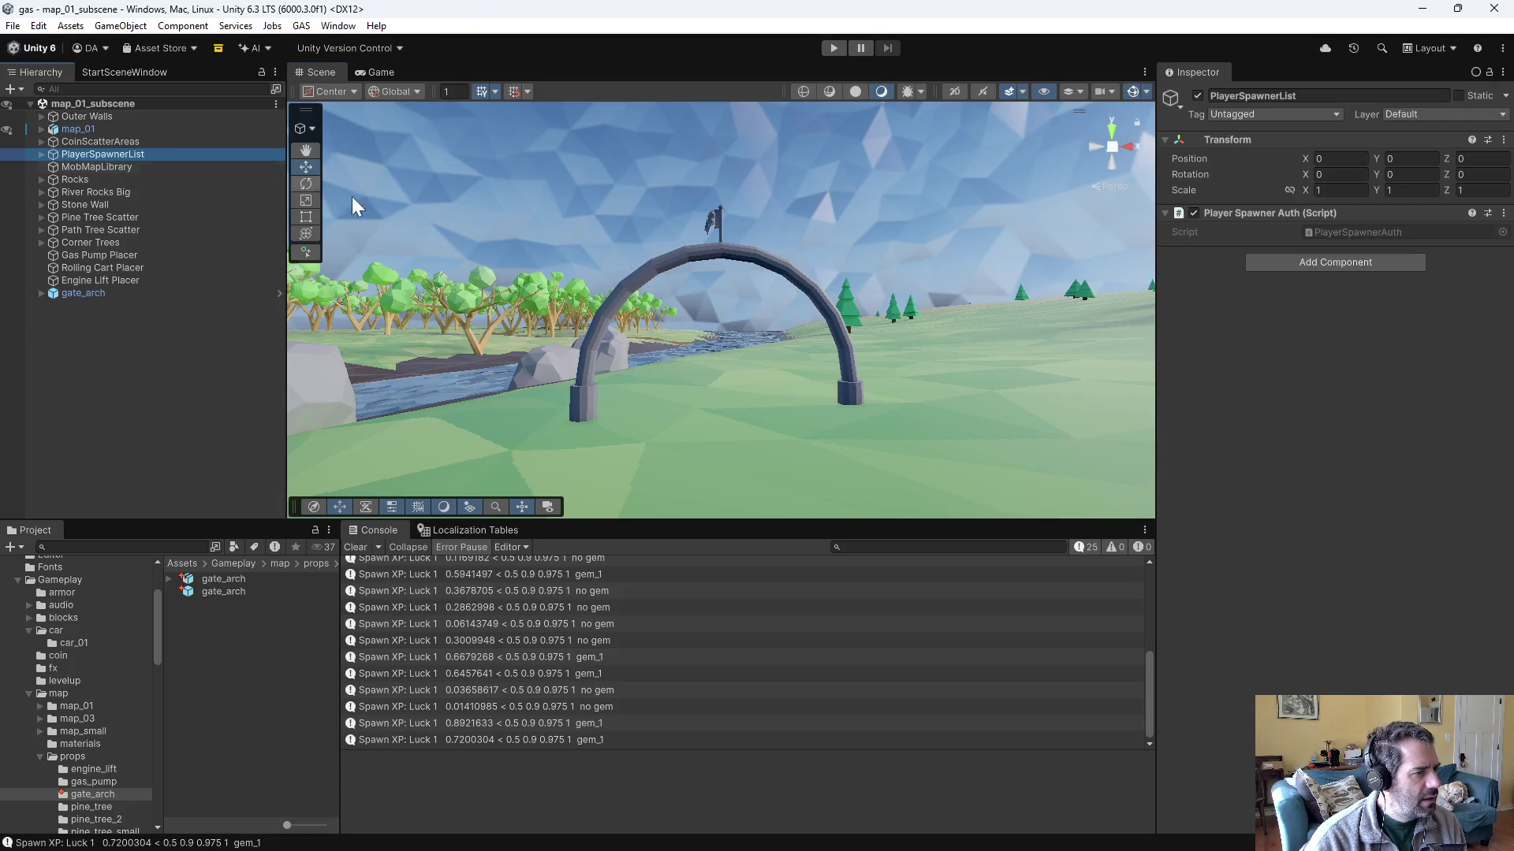
pyautogui.moveTo(811, 280)
pyautogui.mouseDown()
pyautogui.moveTo(767, 405)
pyautogui.moveTo(1085, 392)
pyautogui.moveTo(1190, 365)
pyautogui.mouseUp()
pyautogui.press('w')
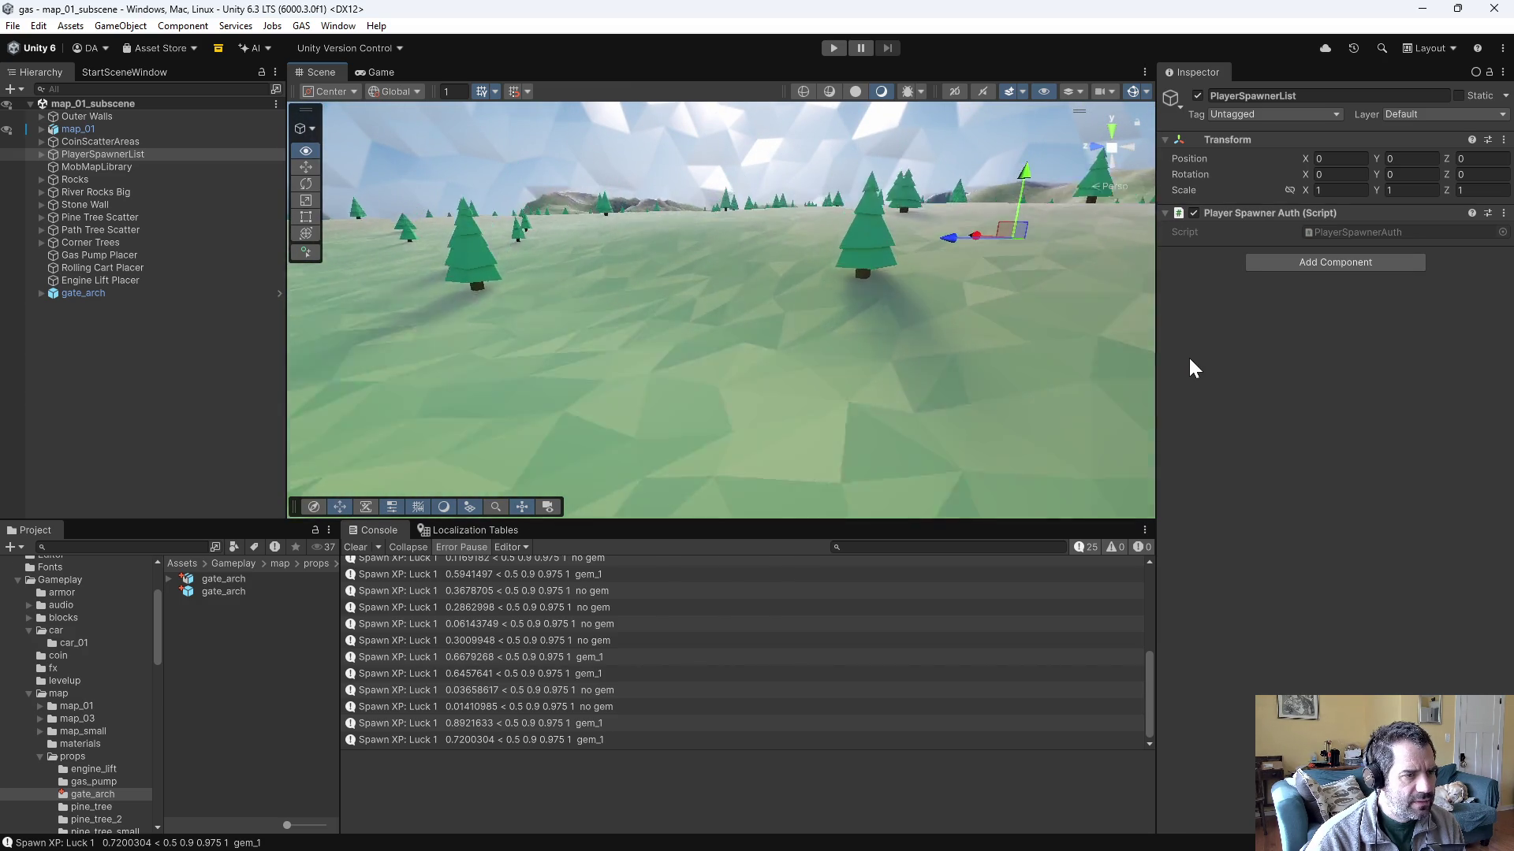
pyautogui.press('w')
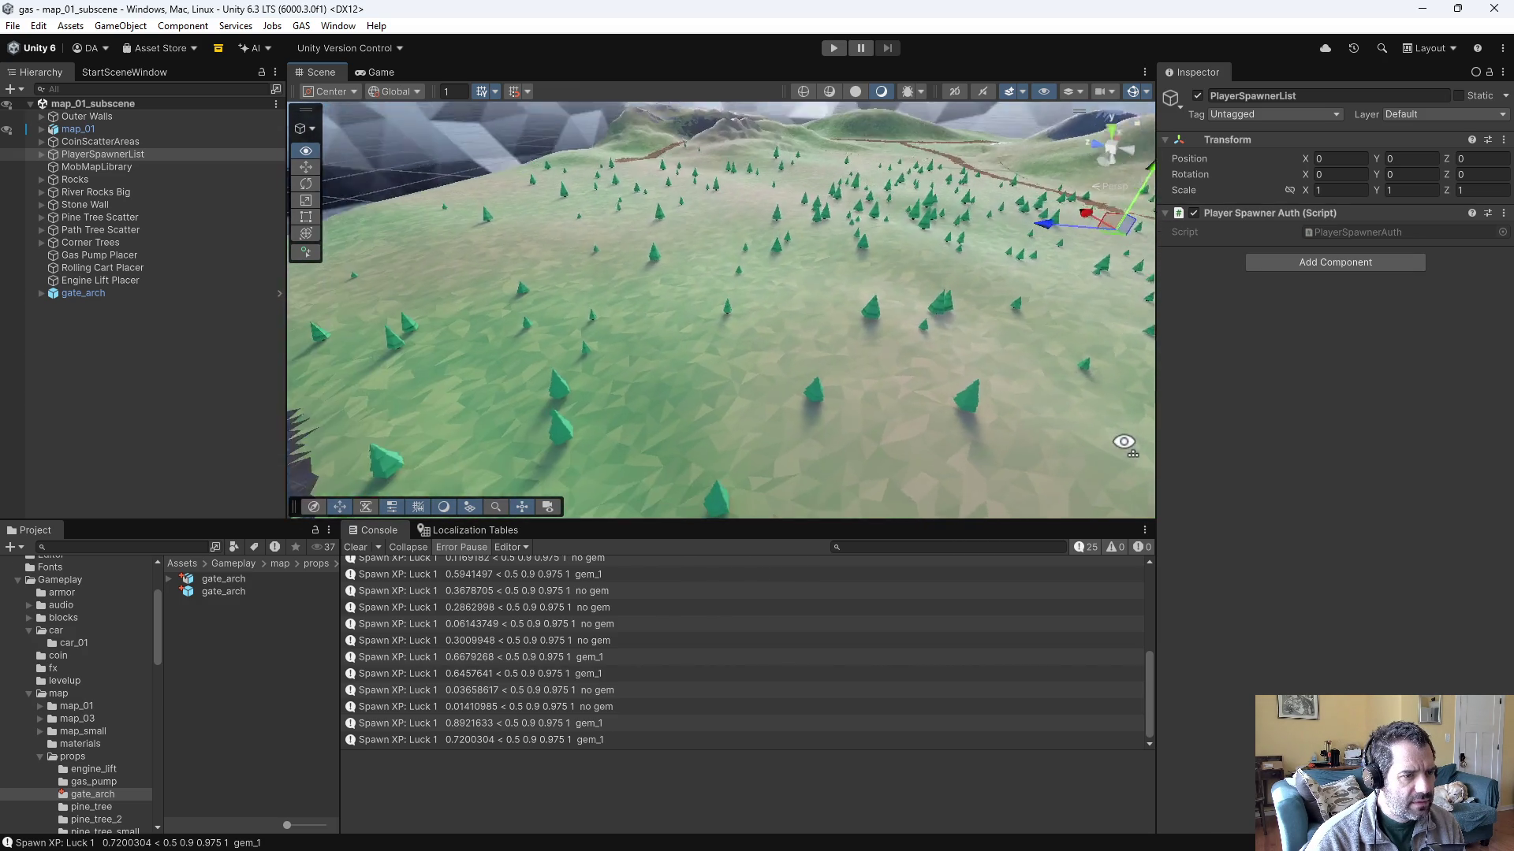
# - Expand PlayerSpawnerList to Spawner_01_Plains, then pick through terrain objects to the gate's mesh
pyautogui.click(42, 154)
pyautogui.click(78, 167)
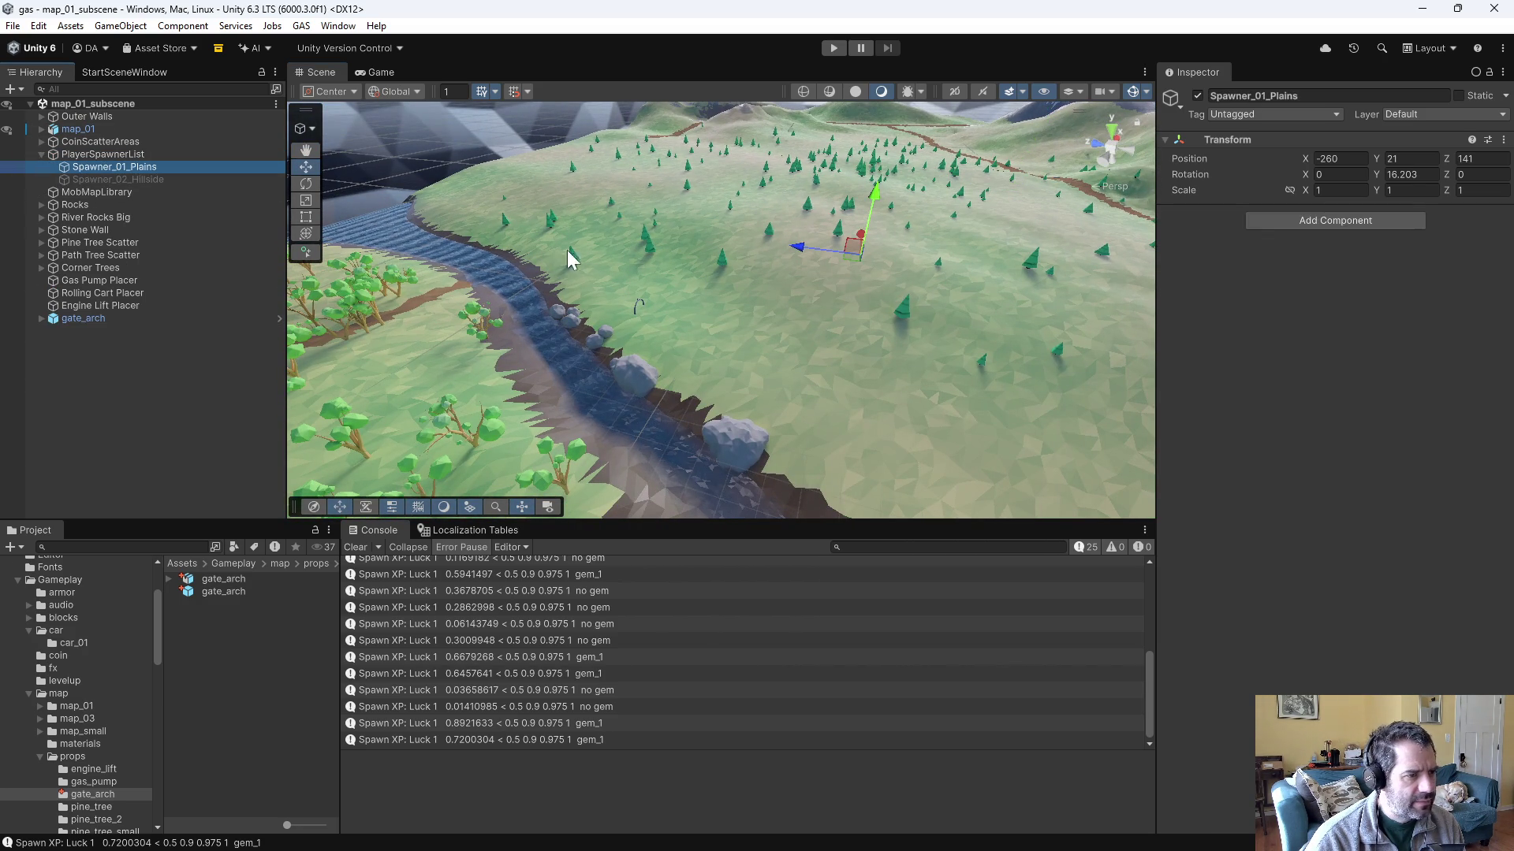
pyautogui.click(637, 308)
pyautogui.click(632, 306)
pyautogui.click(632, 306)
pyautogui.click(635, 307)
pyautogui.click(636, 306)
# - Nudge the gate mesh, then open GAS > PropPlacer and dock it beside the Project tab
pyautogui.moveTo(645, 311)
pyautogui.mouseDown()
pyautogui.moveTo(779, 235)
pyautogui.moveTo(788, 252)
pyautogui.moveTo(783, 237)
pyautogui.moveTo(761, 251)
pyautogui.mouseUp()
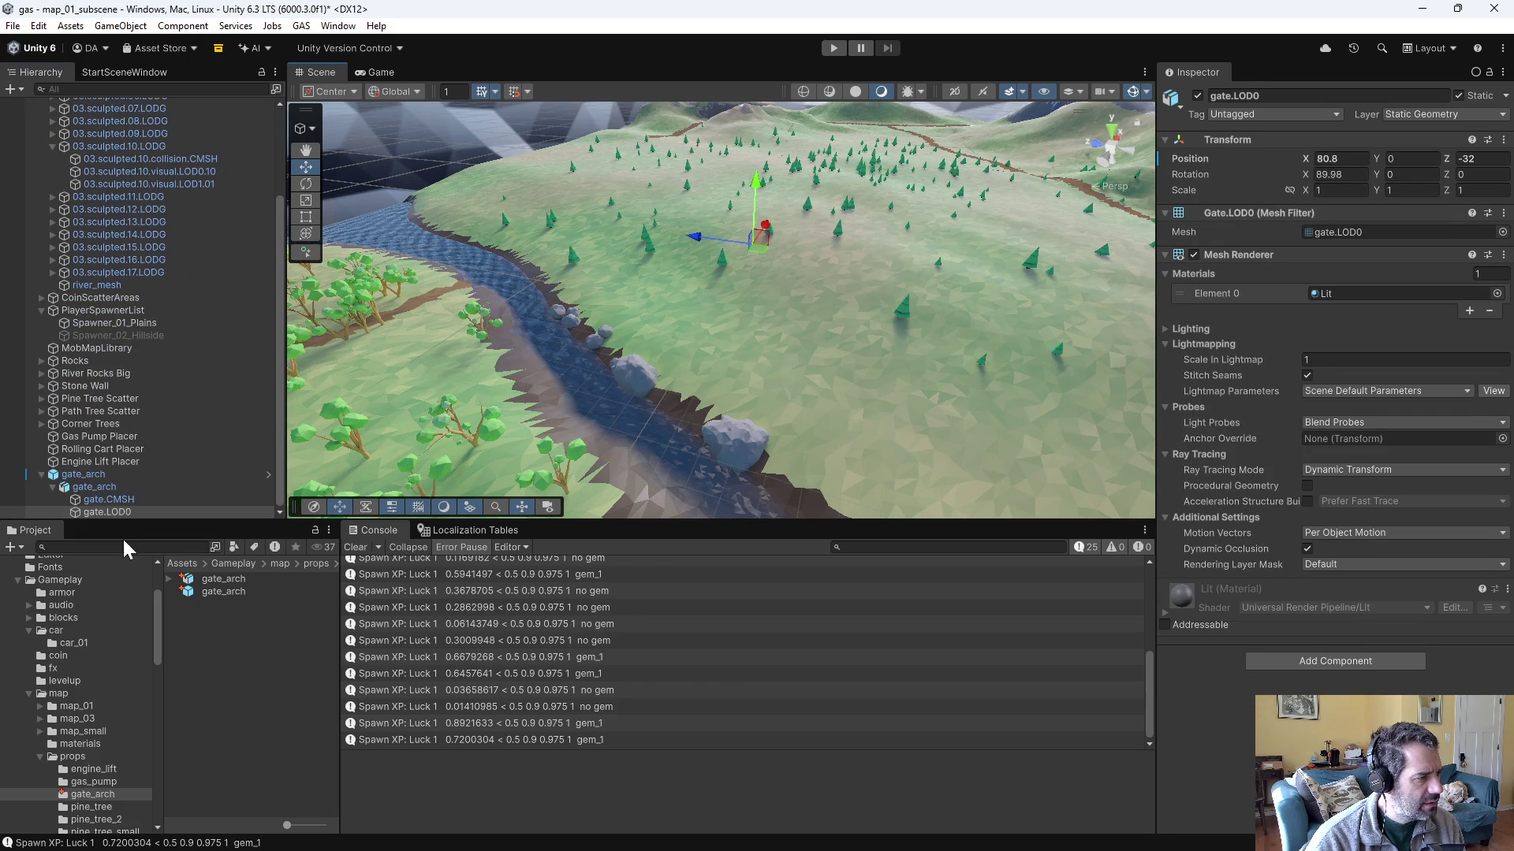
pyautogui.click(337, 26)
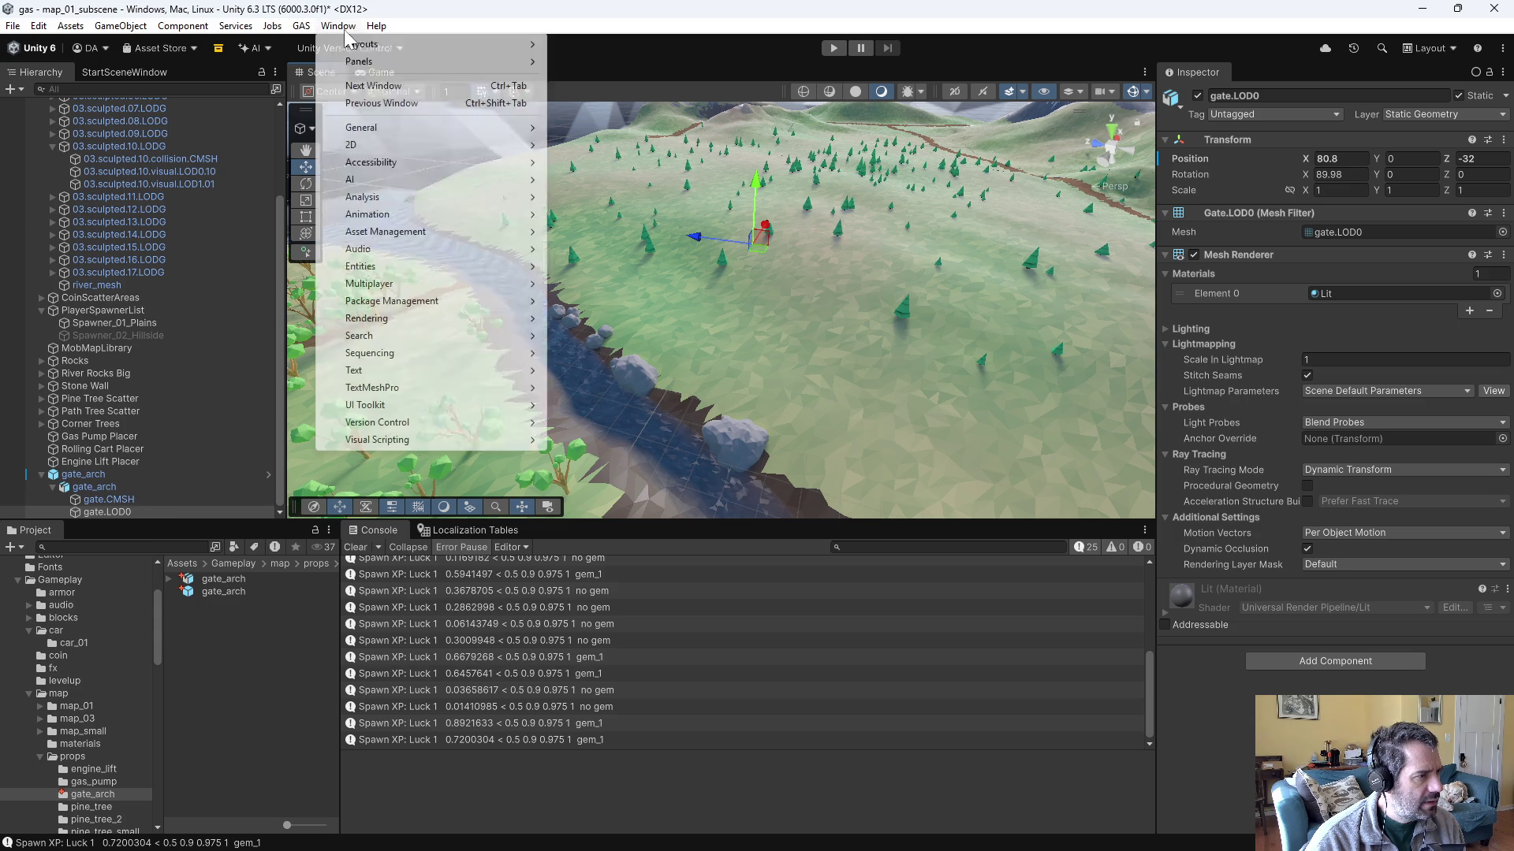
pyautogui.moveTo(279, 28)
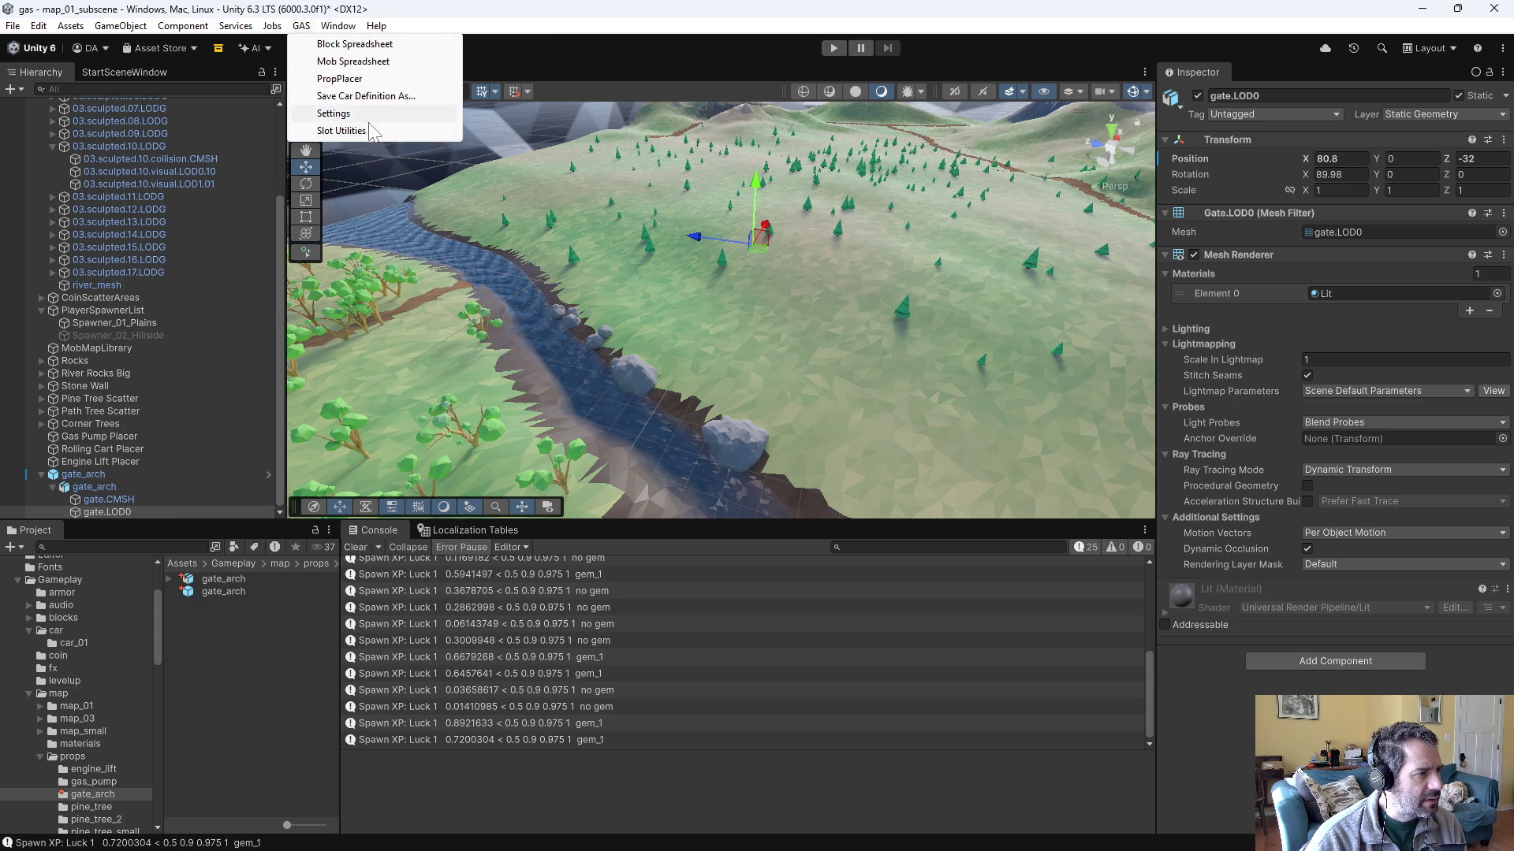
pyautogui.click(347, 78)
pyautogui.moveTo(357, 402)
pyautogui.mouseDown()
pyautogui.moveTo(99, 550)
pyautogui.moveTo(107, 533)
pyautogui.moveTo(93, 535)
pyautogui.mouseUp()
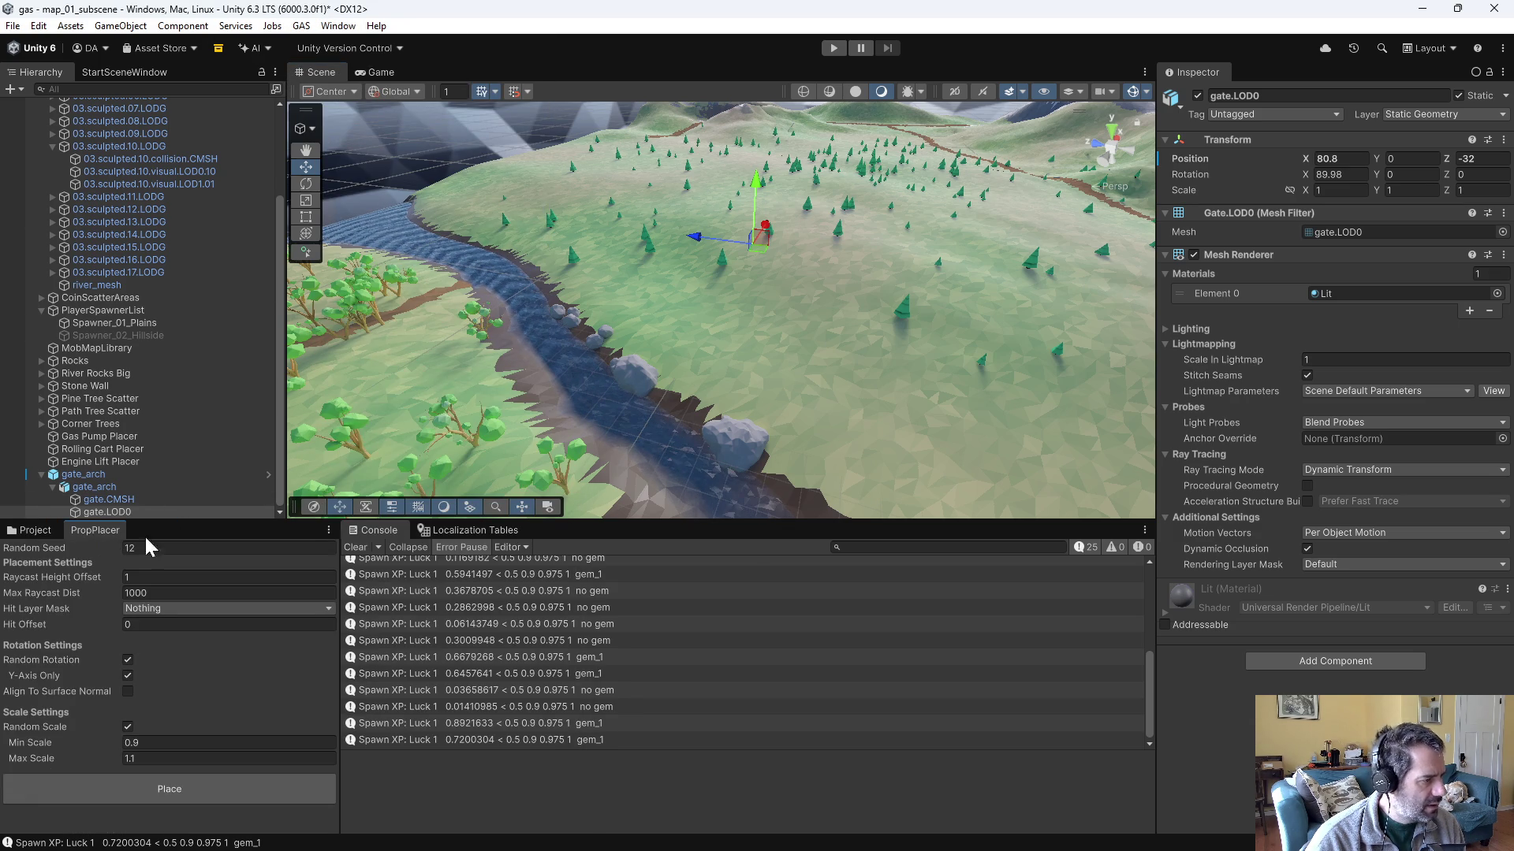
# - Set PropPlacer's Hit Layer Mask to Static Geometry and turn off Random Rotation and Random Scale
pyautogui.click(147, 611)
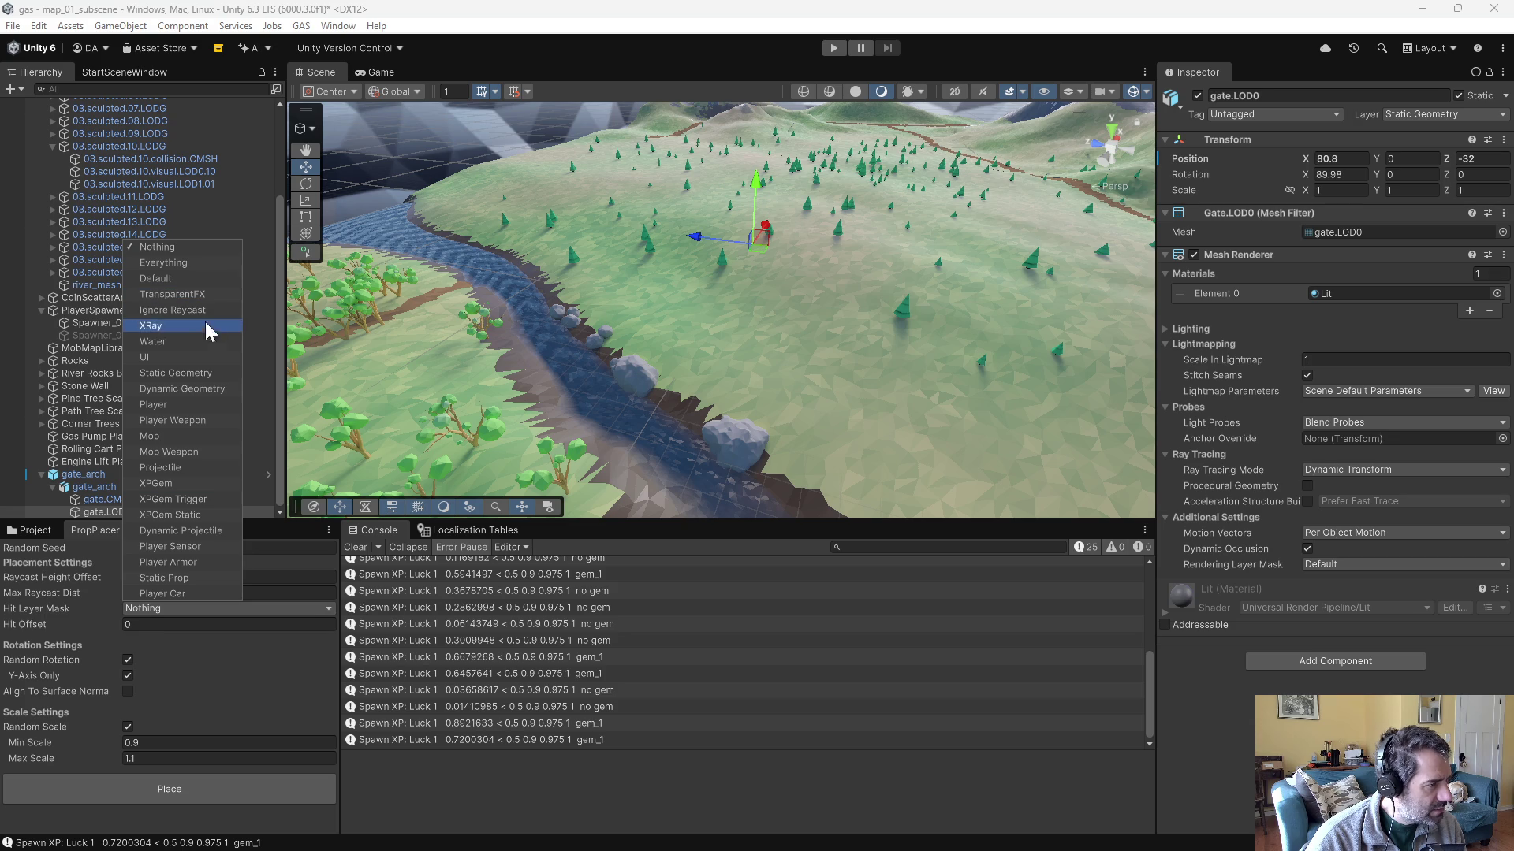
pyautogui.click(199, 379)
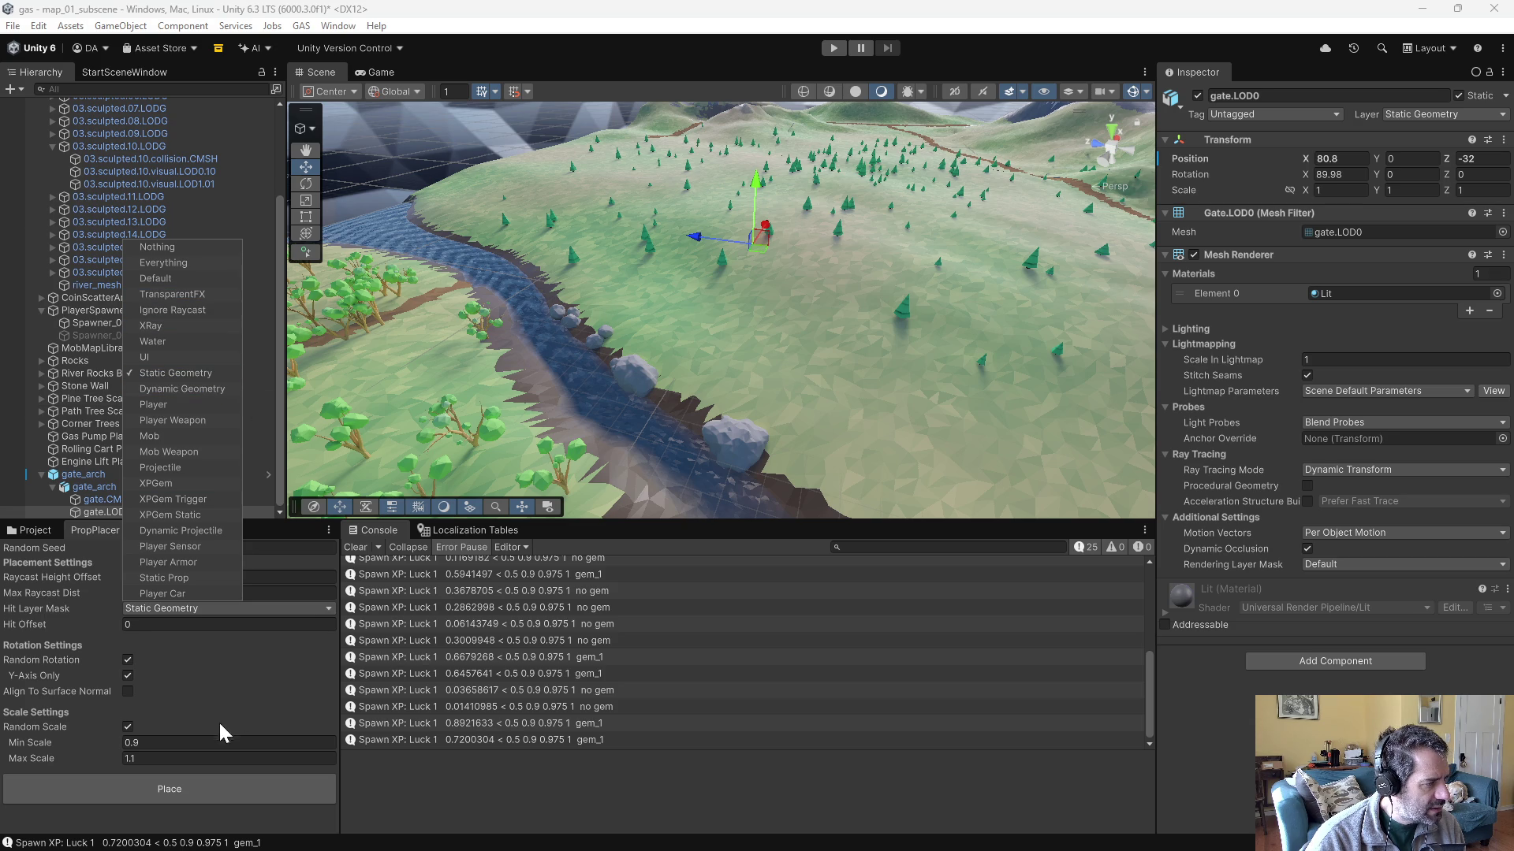
pyautogui.click(135, 657)
pyautogui.click(128, 660)
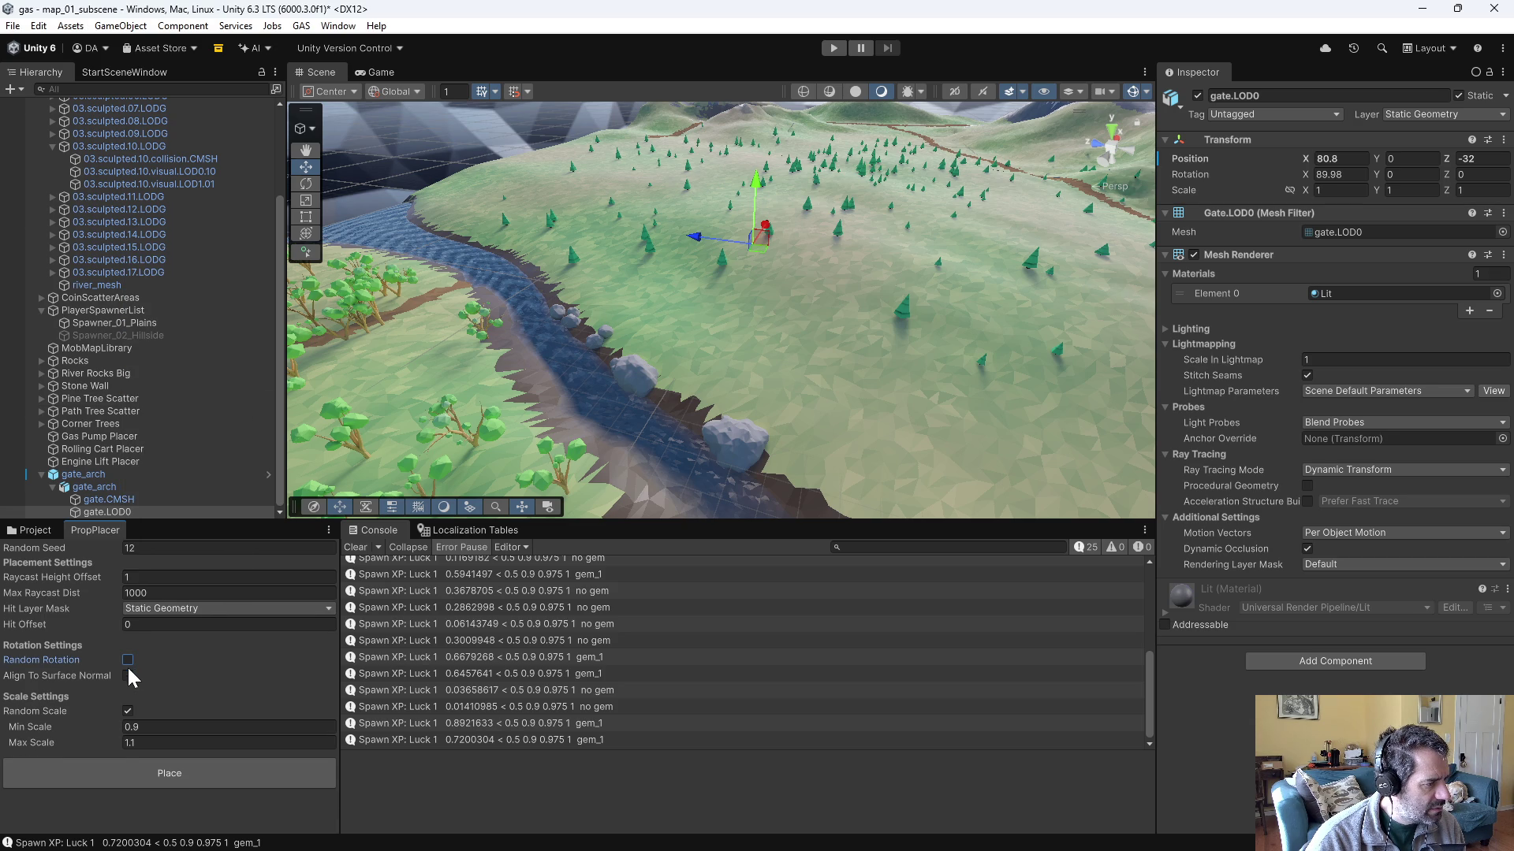
pyautogui.click(126, 711)
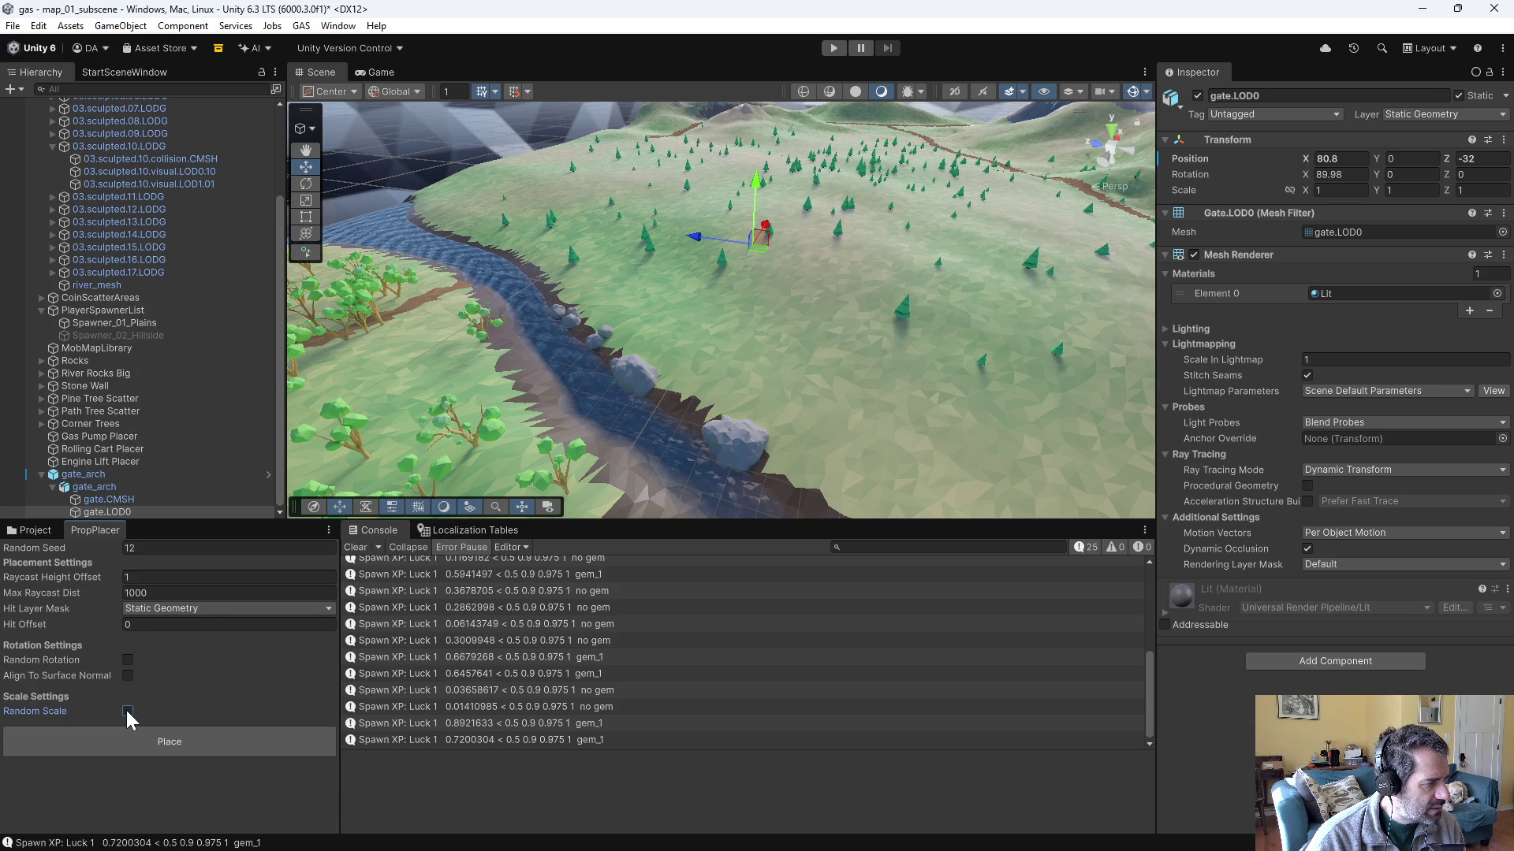
# - Place gate_arch onto the terrain with PropPlacer (Placed 2/2) and frame it in view
pyautogui.click(206, 741)
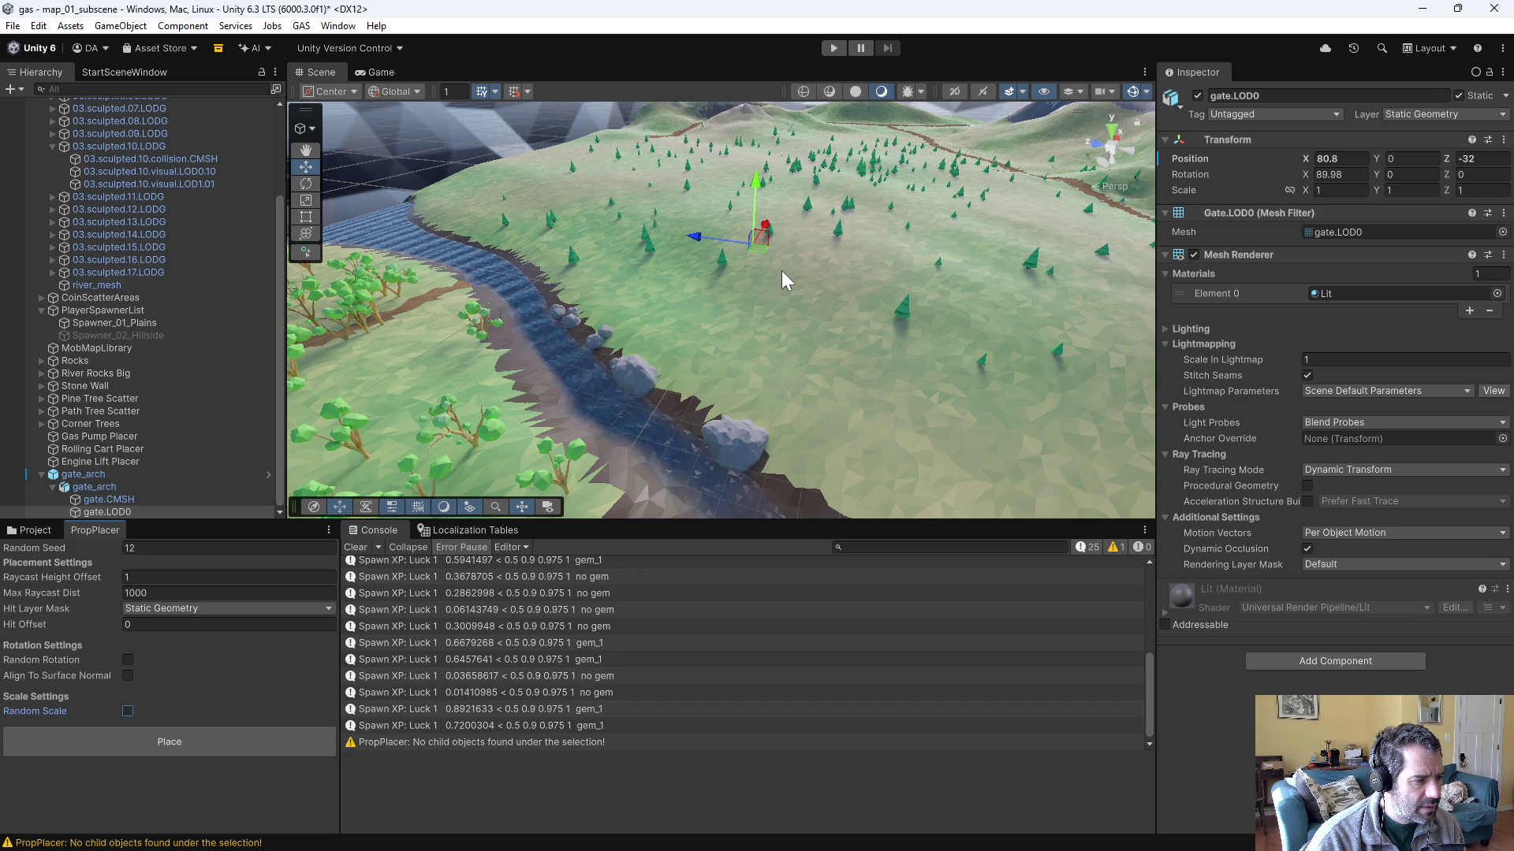
pyautogui.click(93, 475)
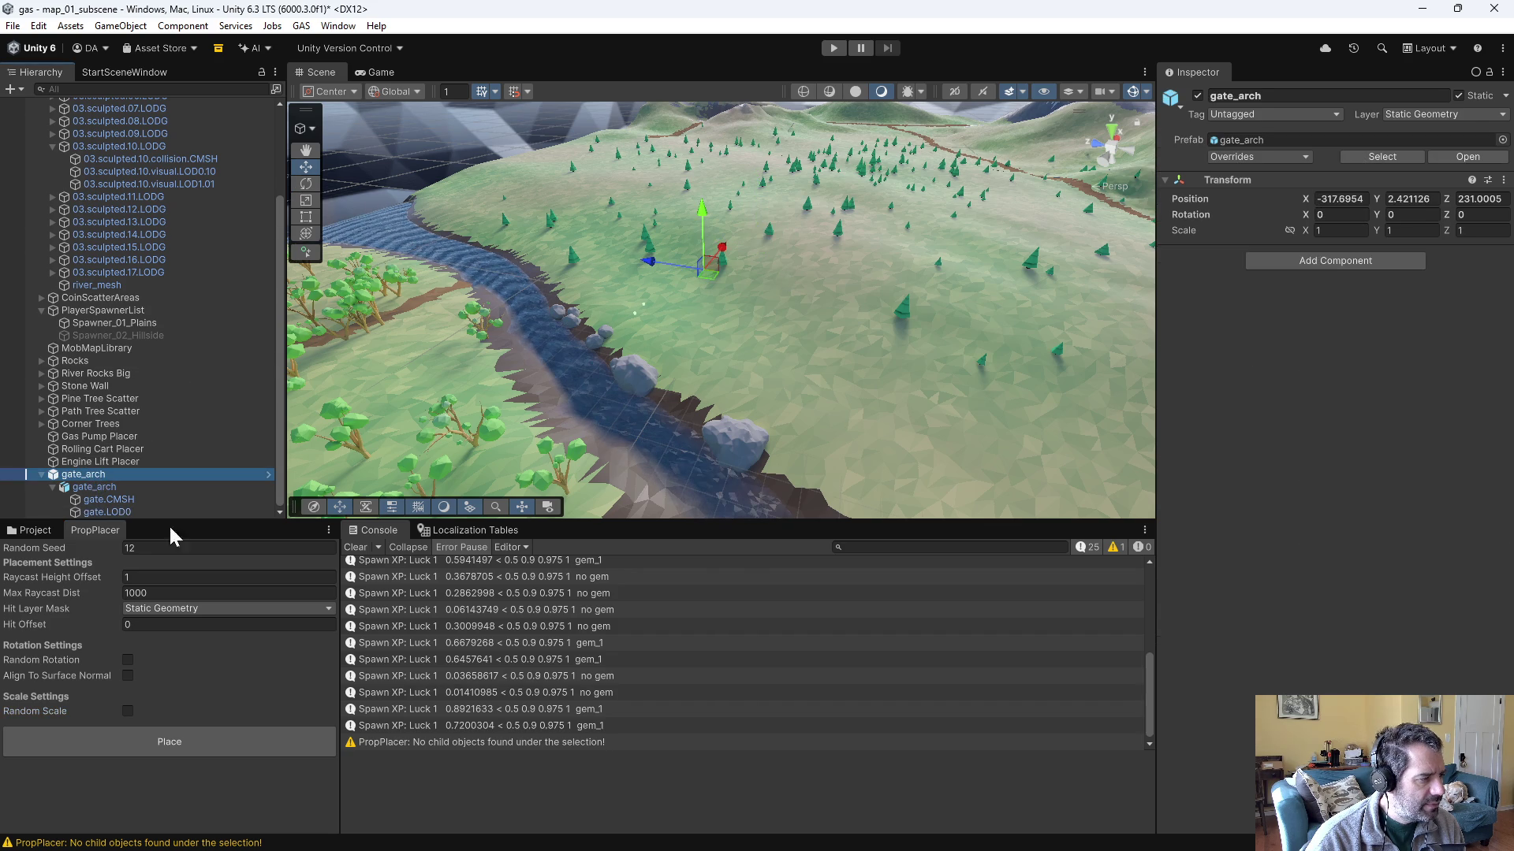
pyautogui.click(202, 742)
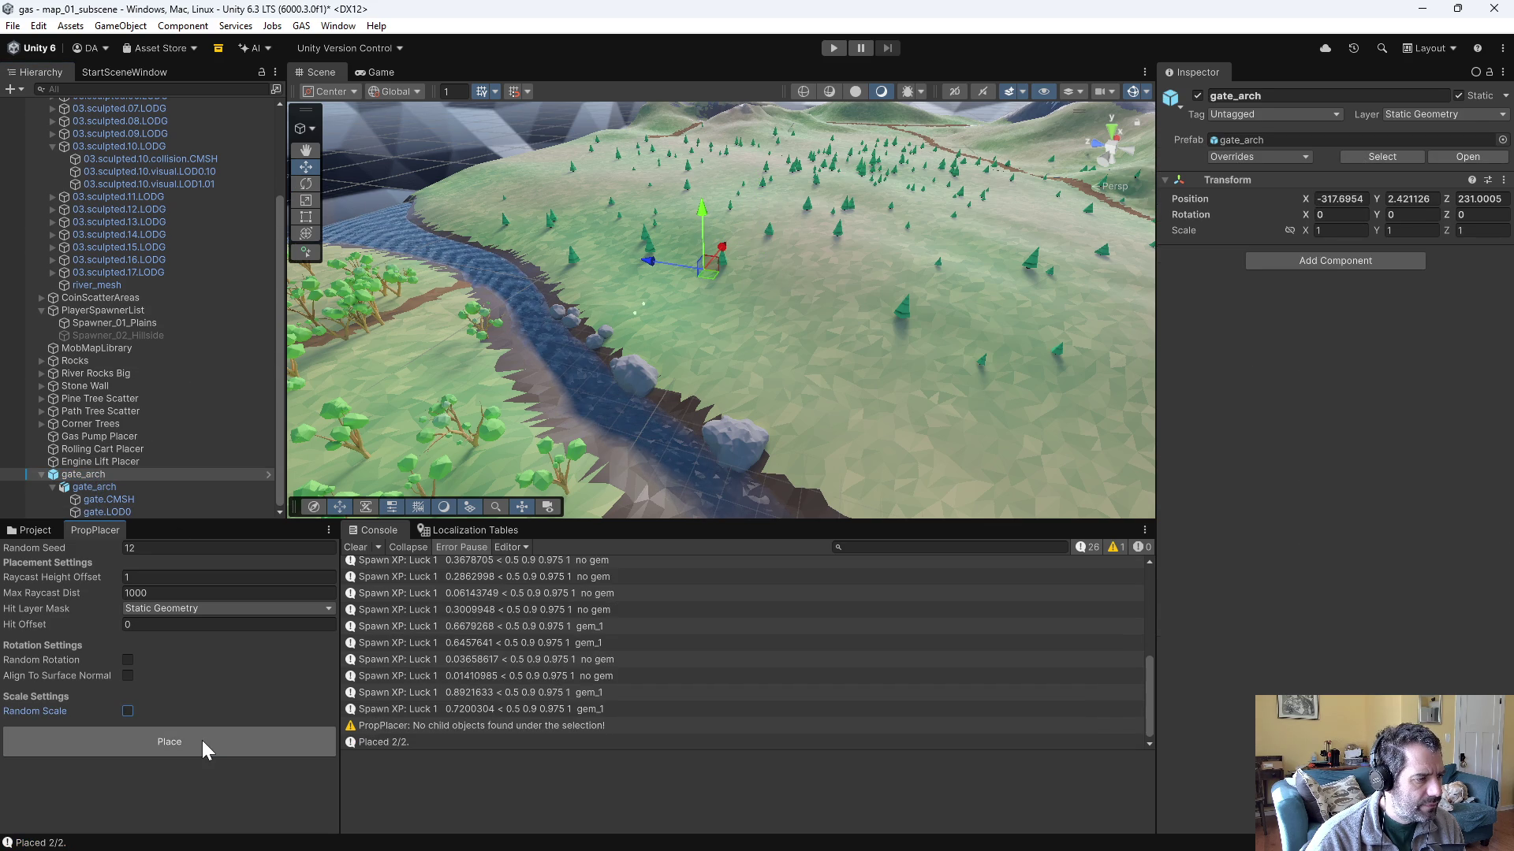
pyautogui.press('f')
pyautogui.scroll(5, 741, 359)
pyautogui.moveTo(745, 361); pyautogui.dragTo(739, 254)
pyautogui.click(100, 462)
pyautogui.click(97, 475)
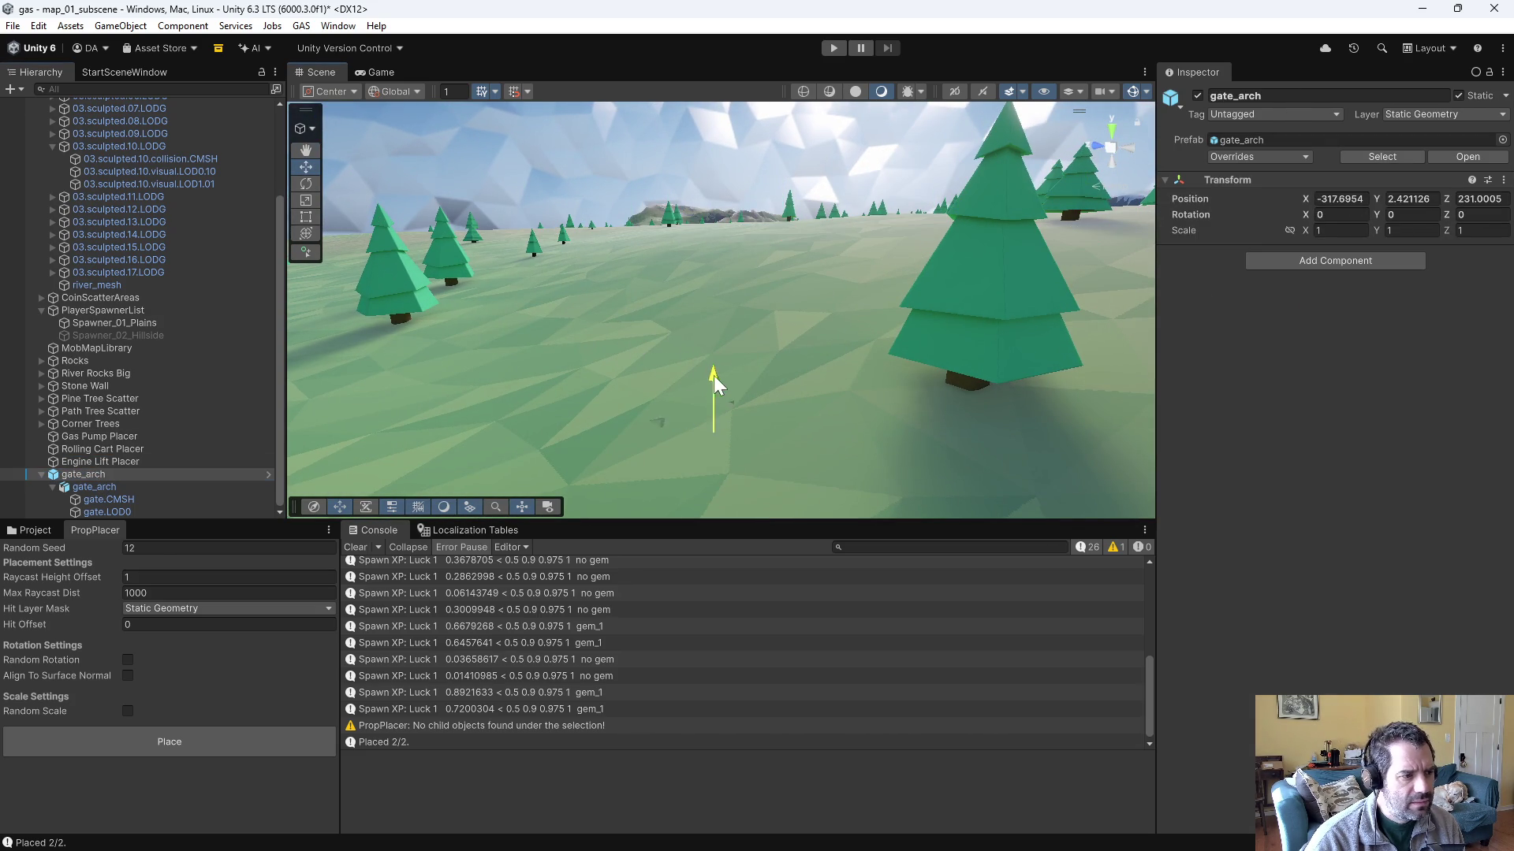
# - Set the PropPlacer Raycast Height Offset to 0 and re-place gate_arch onto the terrain
pyautogui.click(107, 486)
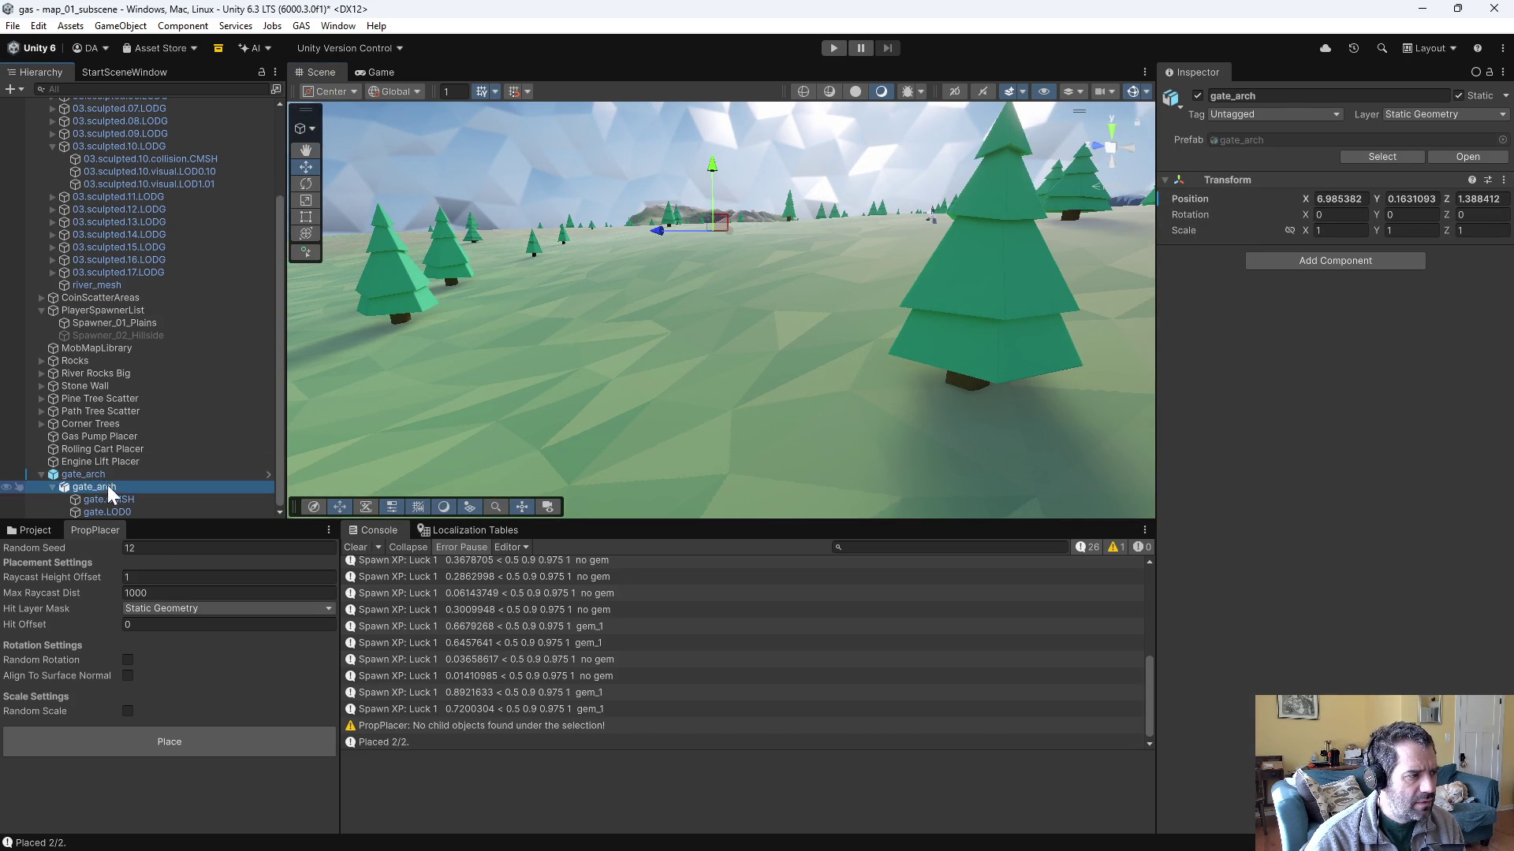
pyautogui.click(116, 499)
pyautogui.click(124, 510)
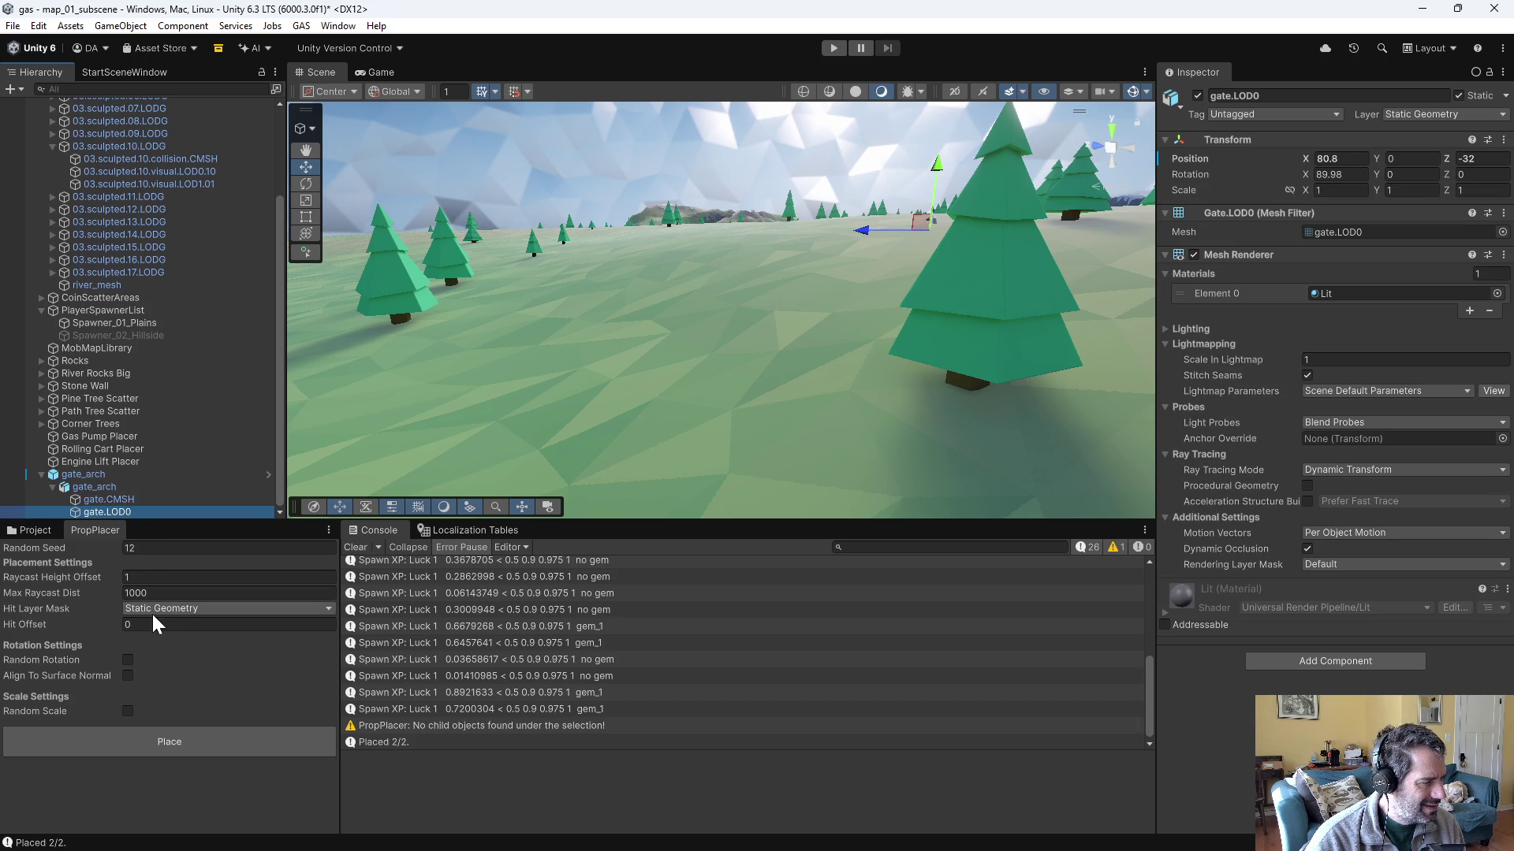
pyautogui.click(157, 577)
pyautogui.write('0')
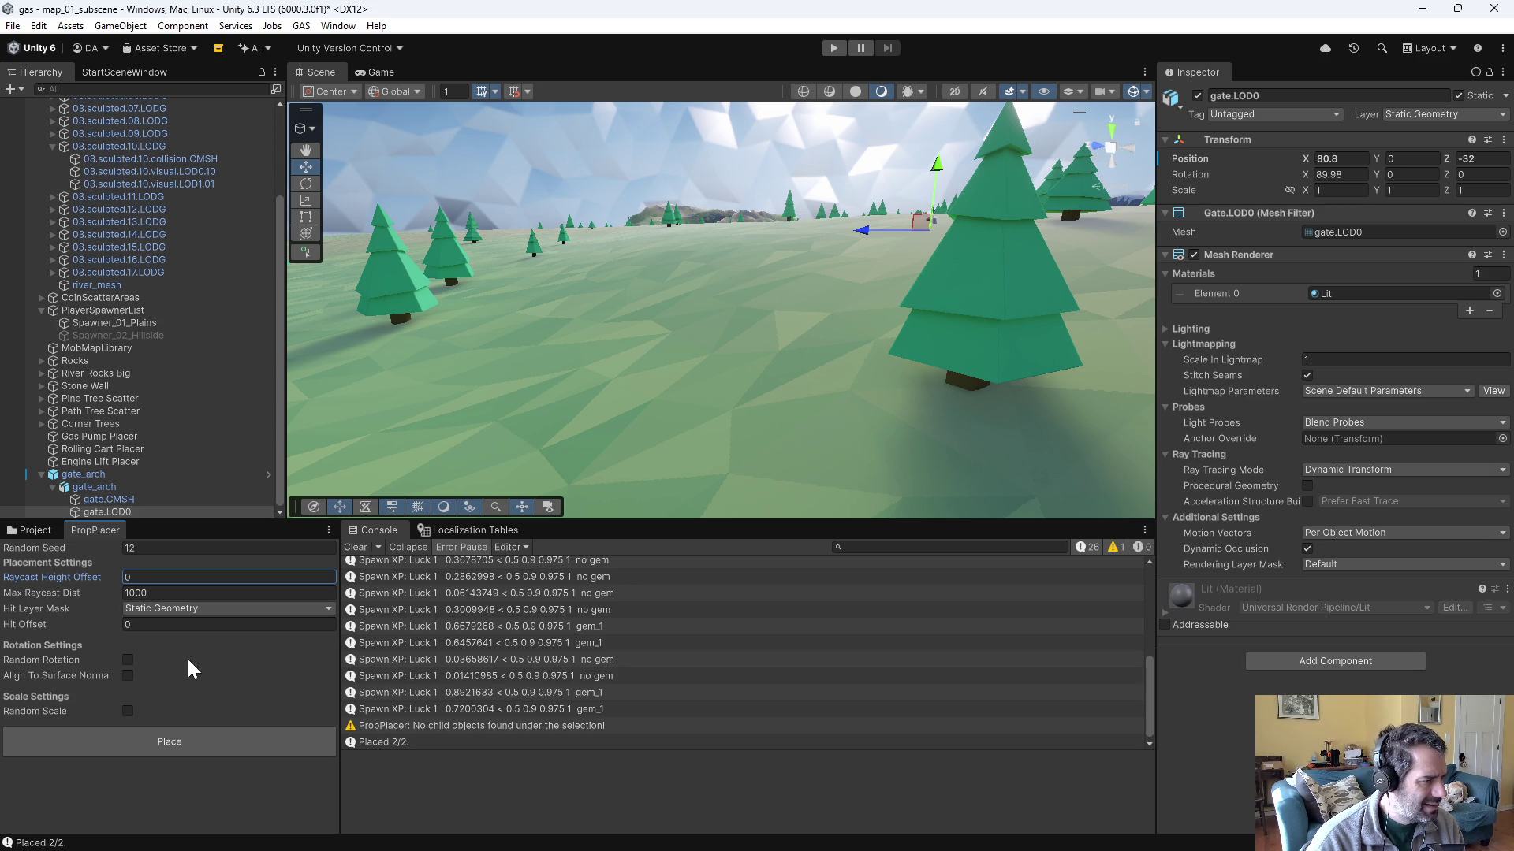
pyautogui.click(102, 466)
pyautogui.click(99, 477)
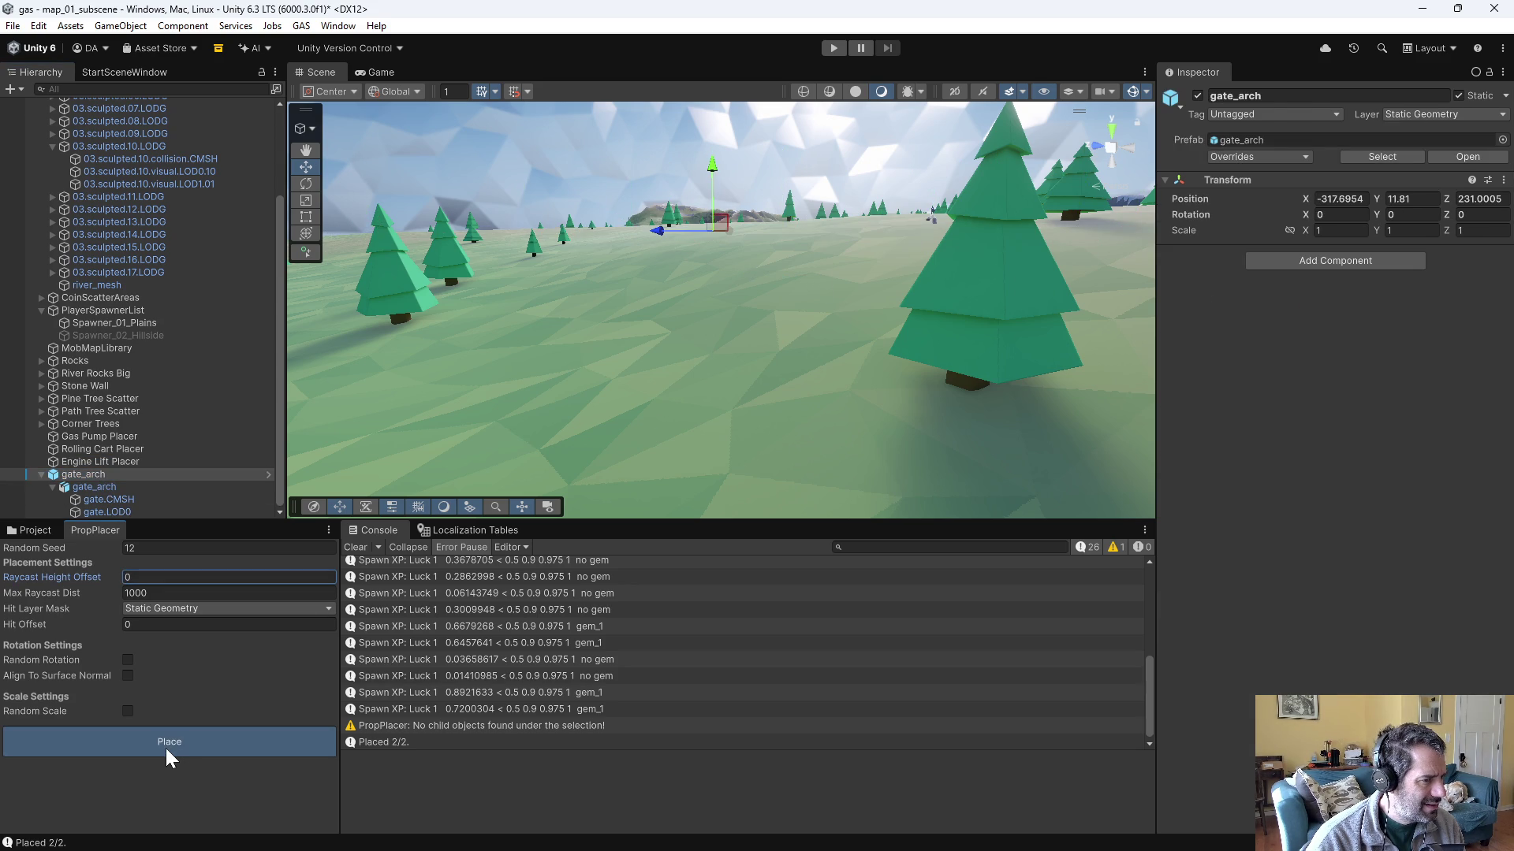
pyautogui.click(170, 741)
# - Delete the whole gate_arch object from the map_01 scene
pyautogui.moveTo(821, 327)
pyautogui.mouseDown()
pyautogui.moveTo(836, 331)
pyautogui.moveTo(877, 285)
pyautogui.mouseUp()
pyautogui.click(895, 288)
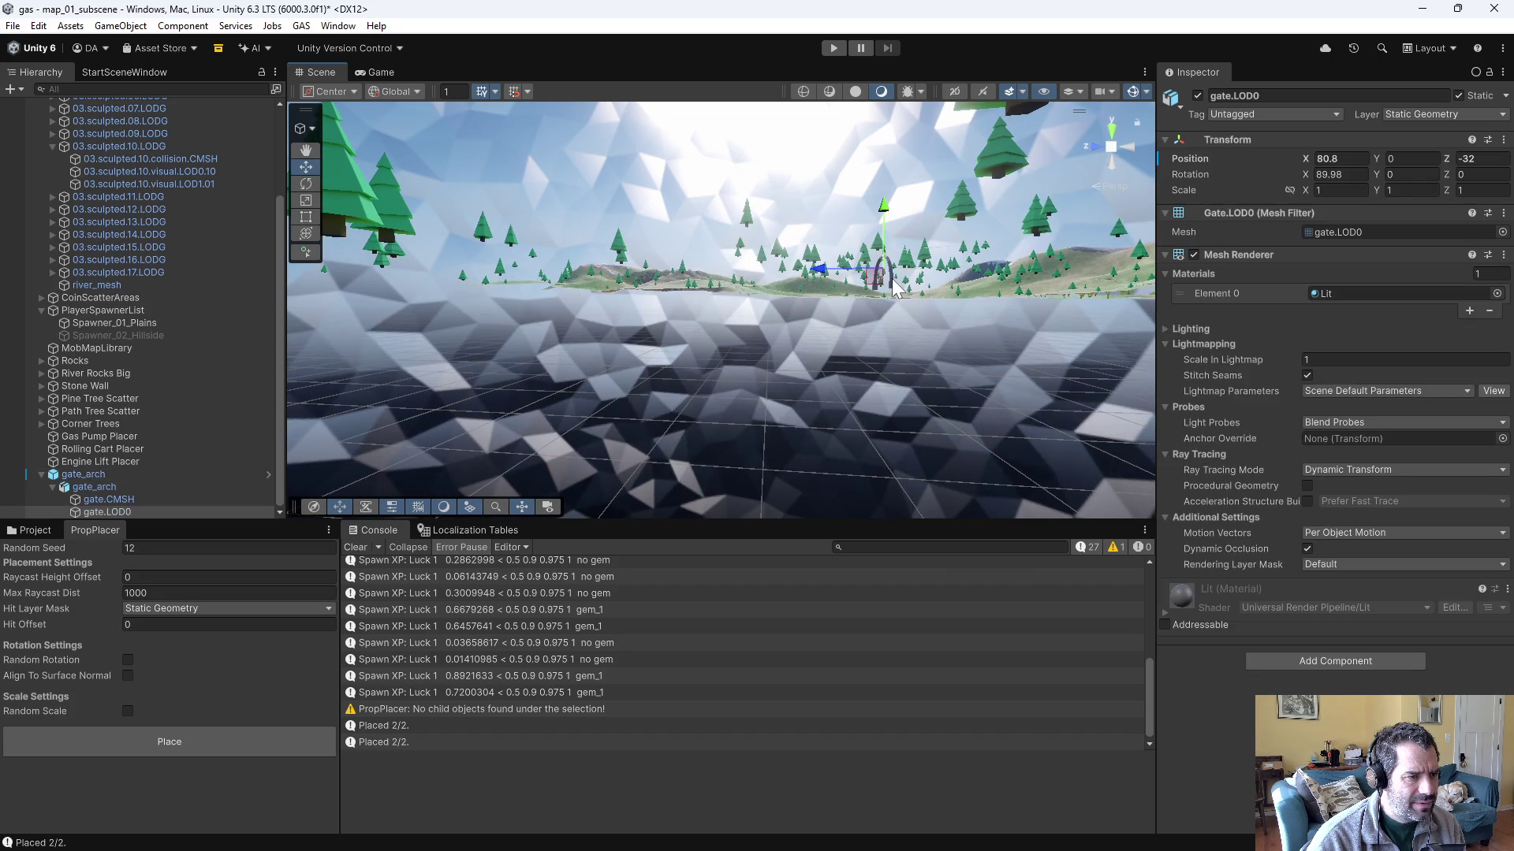
pyautogui.click(105, 475)
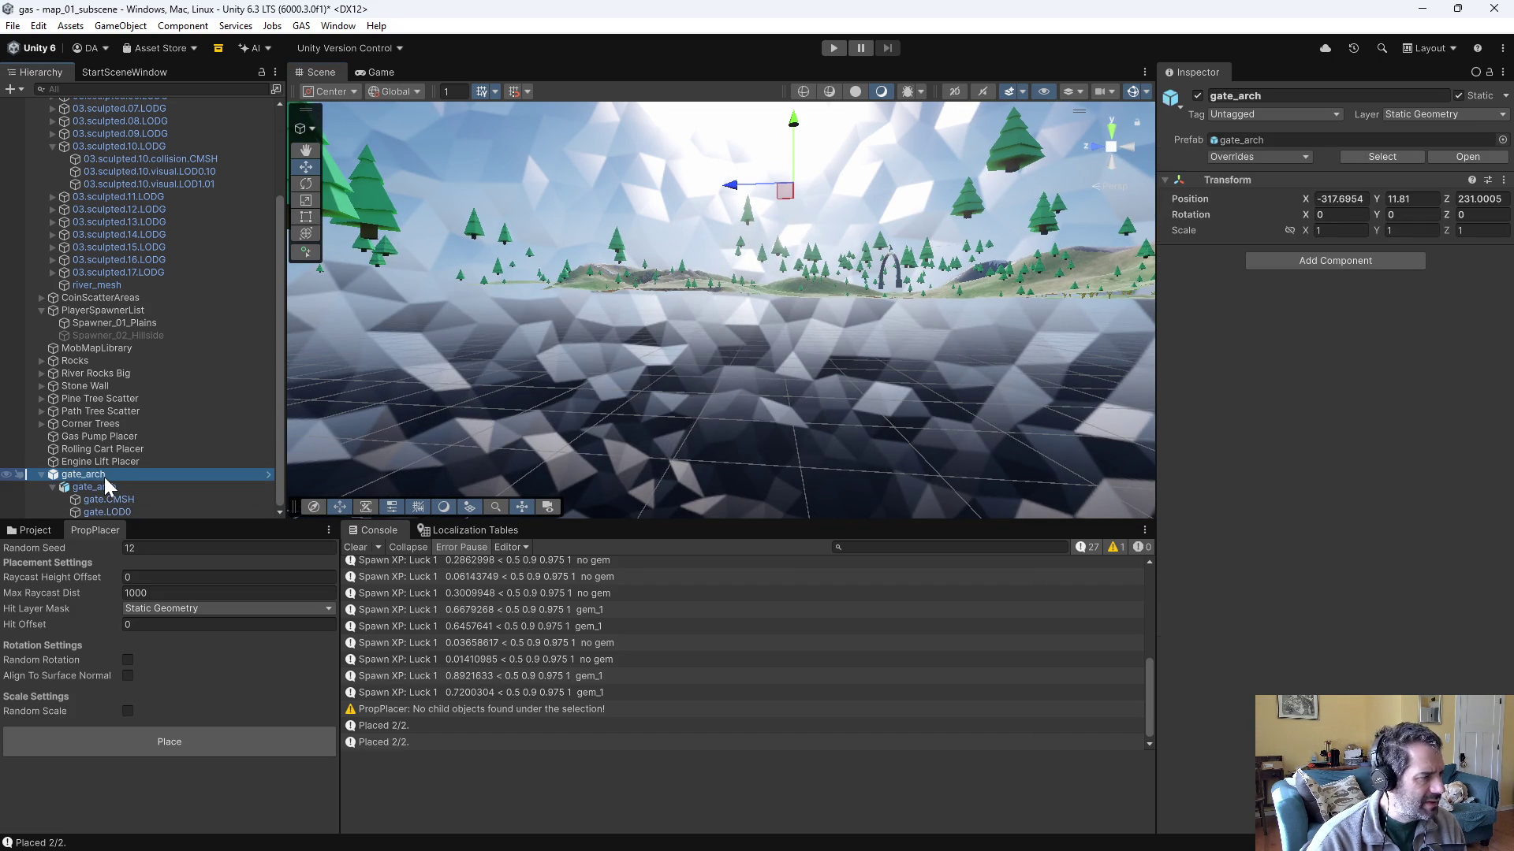
pyautogui.press('Delete')
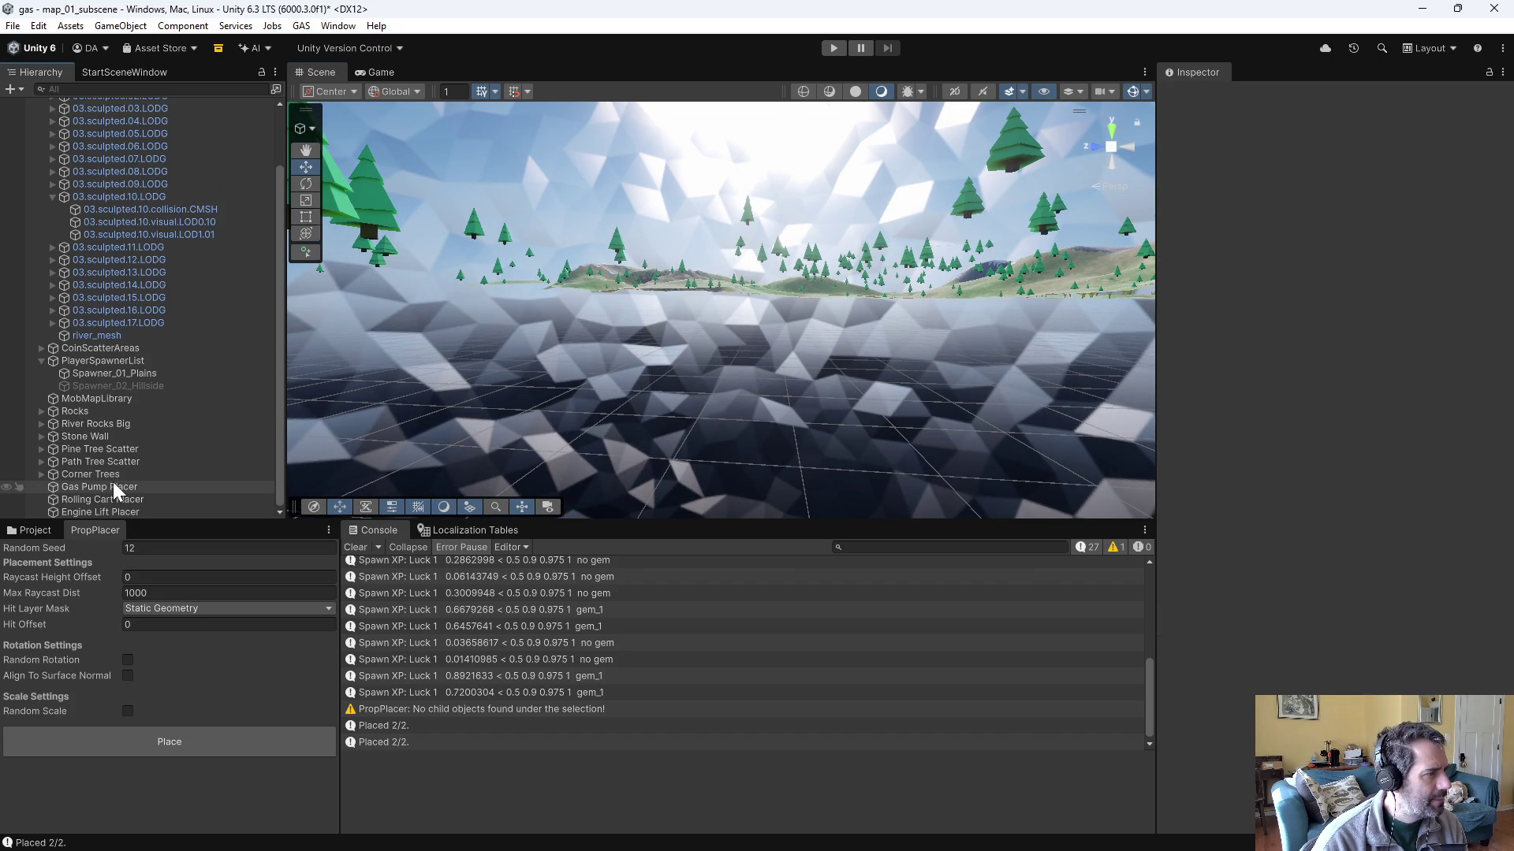
# - Drop the gate_arch prefab onto the grass by the river at X -275.8, Y 5.43, Z 225.8
pyautogui.scroll(3, 112, 480)
pyautogui.click(42, 128)
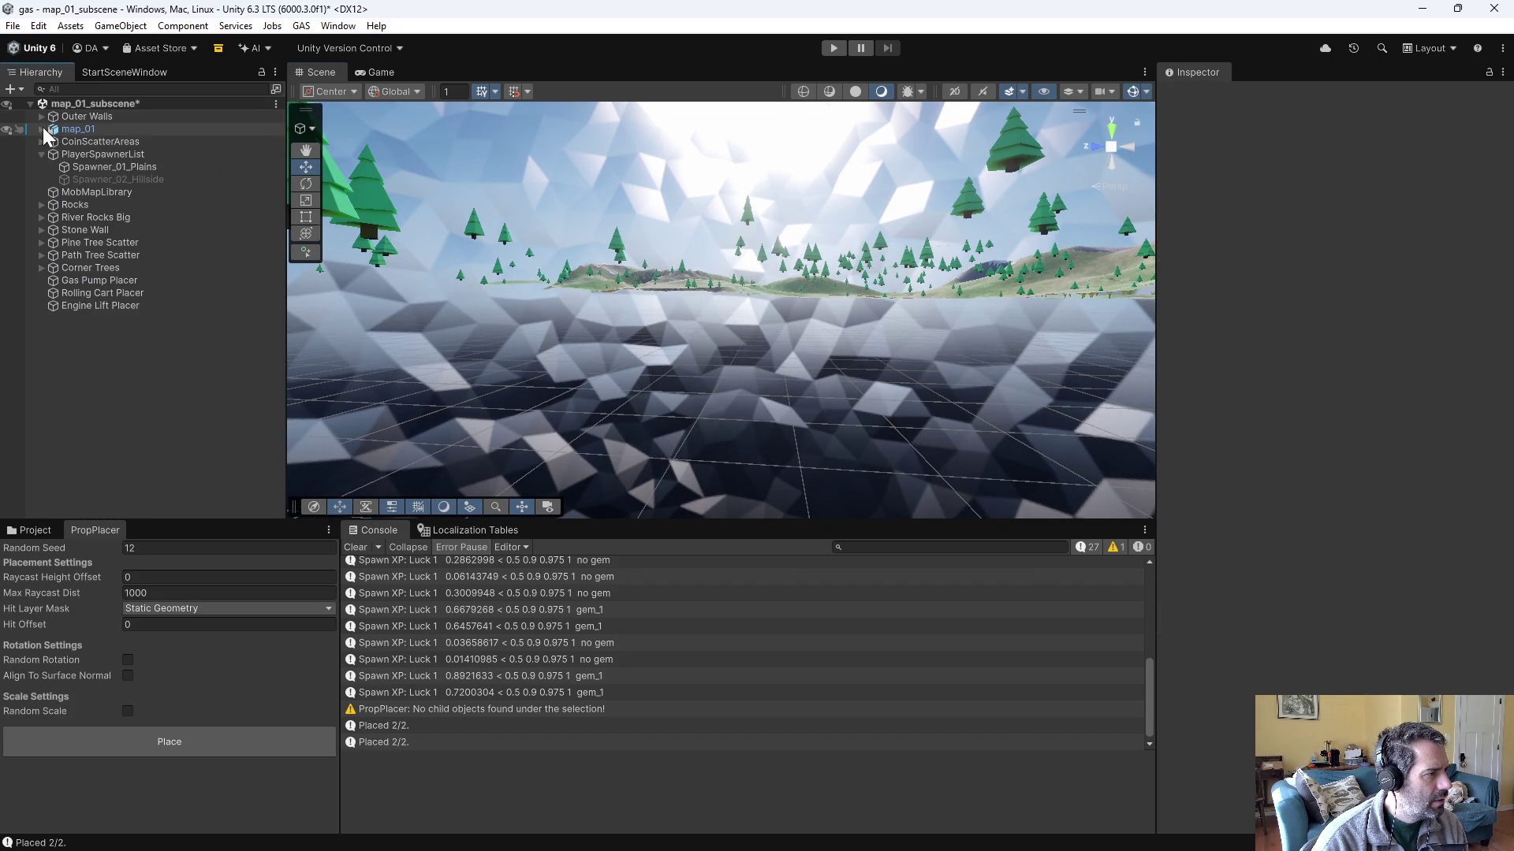
pyautogui.click(30, 530)
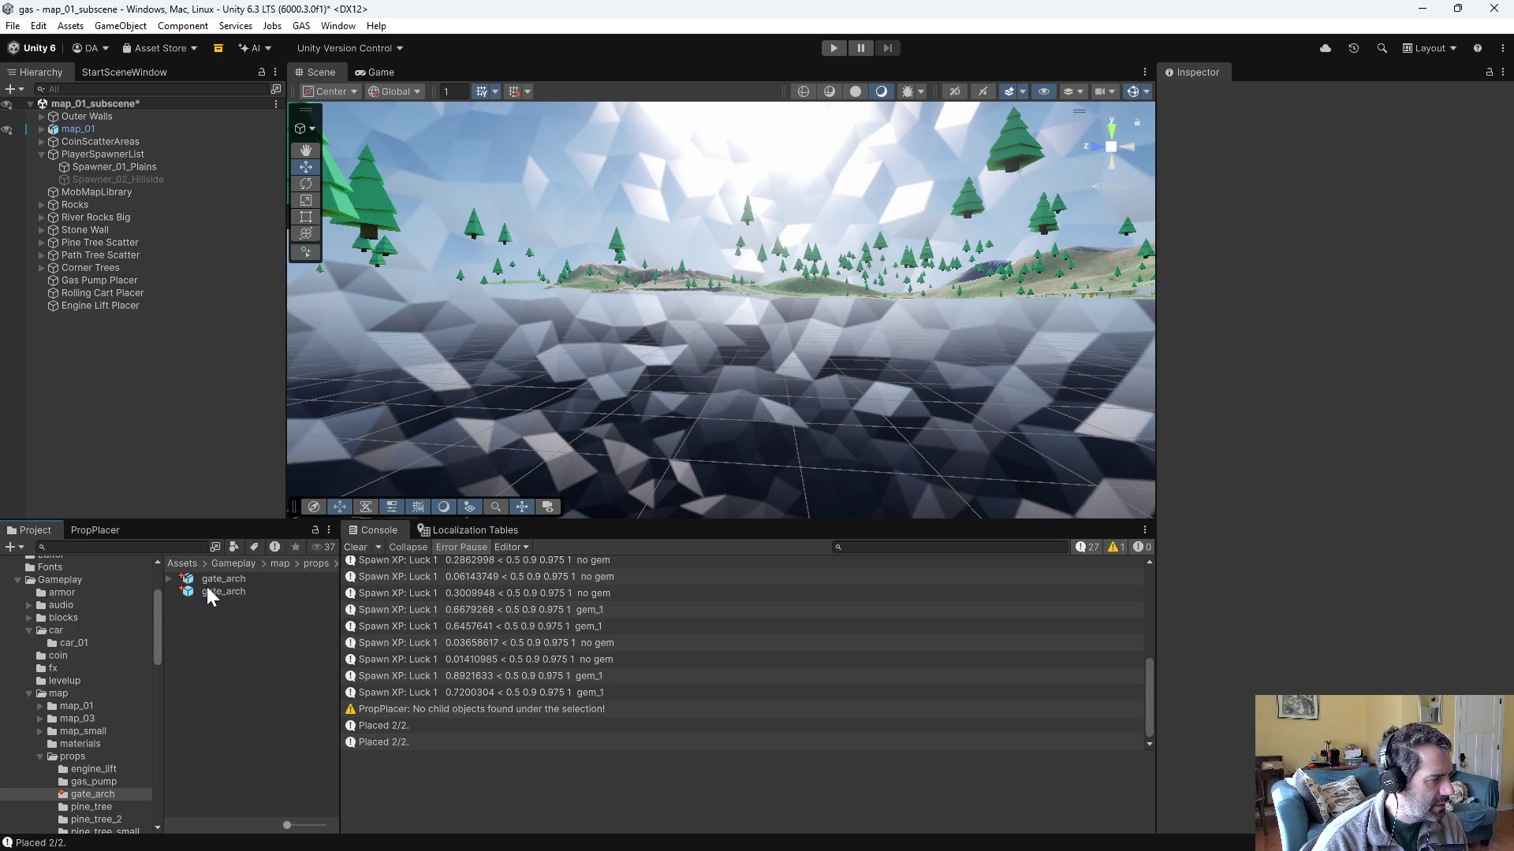
pyautogui.moveTo(517, 432)
pyautogui.mouseDown()
pyautogui.moveTo(814, 277)
pyautogui.moveTo(922, 243)
pyautogui.mouseUp()
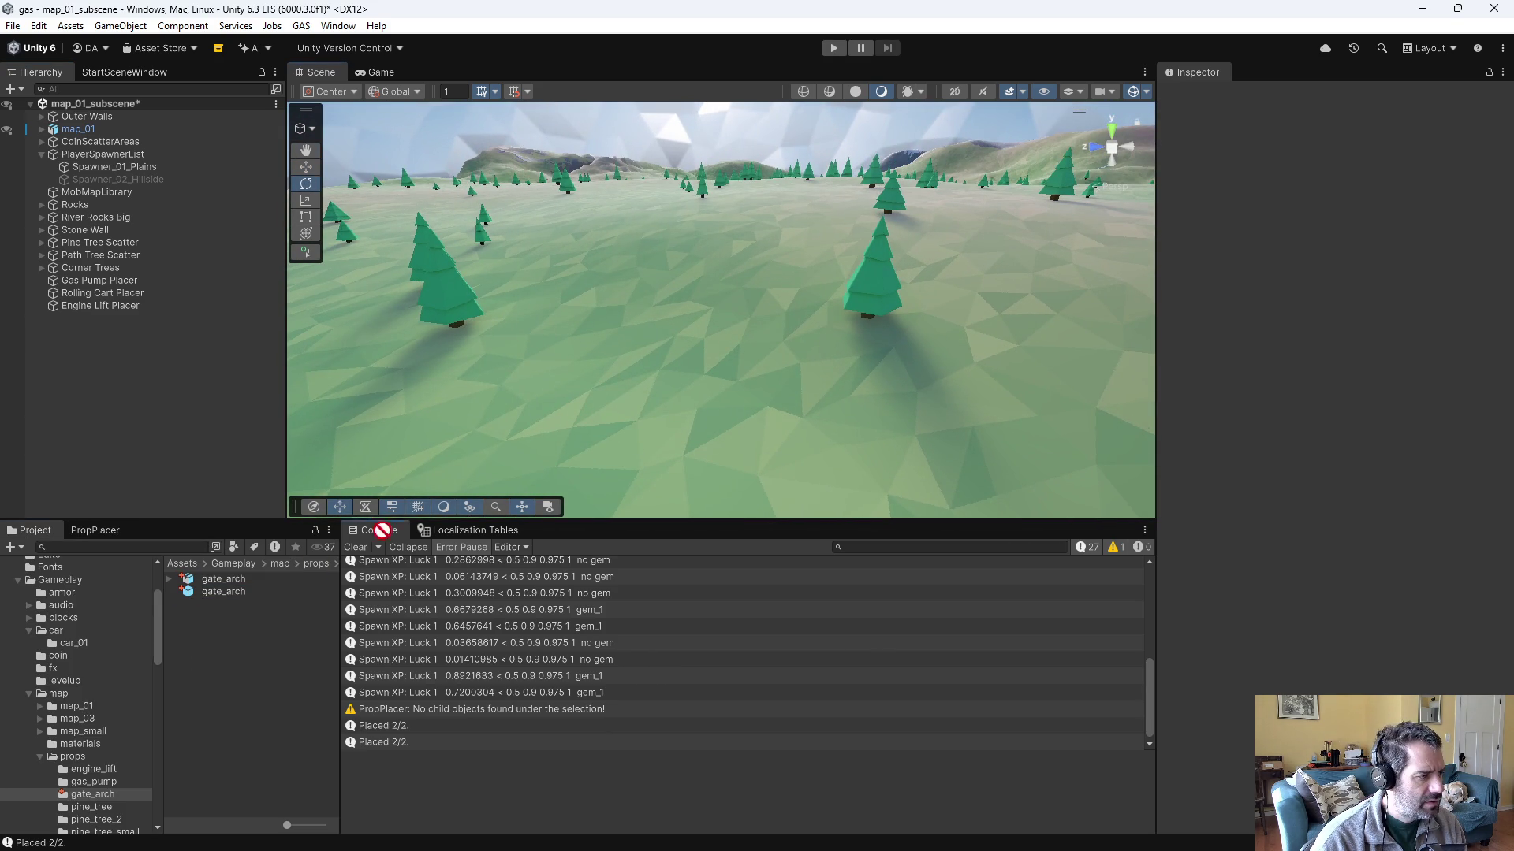
pyautogui.moveTo(674, 386); pyautogui.dragTo(674, 386)
pyautogui.moveTo(800, 412)
pyautogui.mouseDown()
pyautogui.moveTo(715, 388)
pyautogui.moveTo(470, 394)
pyautogui.mouseUp()
# - Move the gate_arch left and down to about X -286, Y 4.48, then start Play mode
pyautogui.press('w')
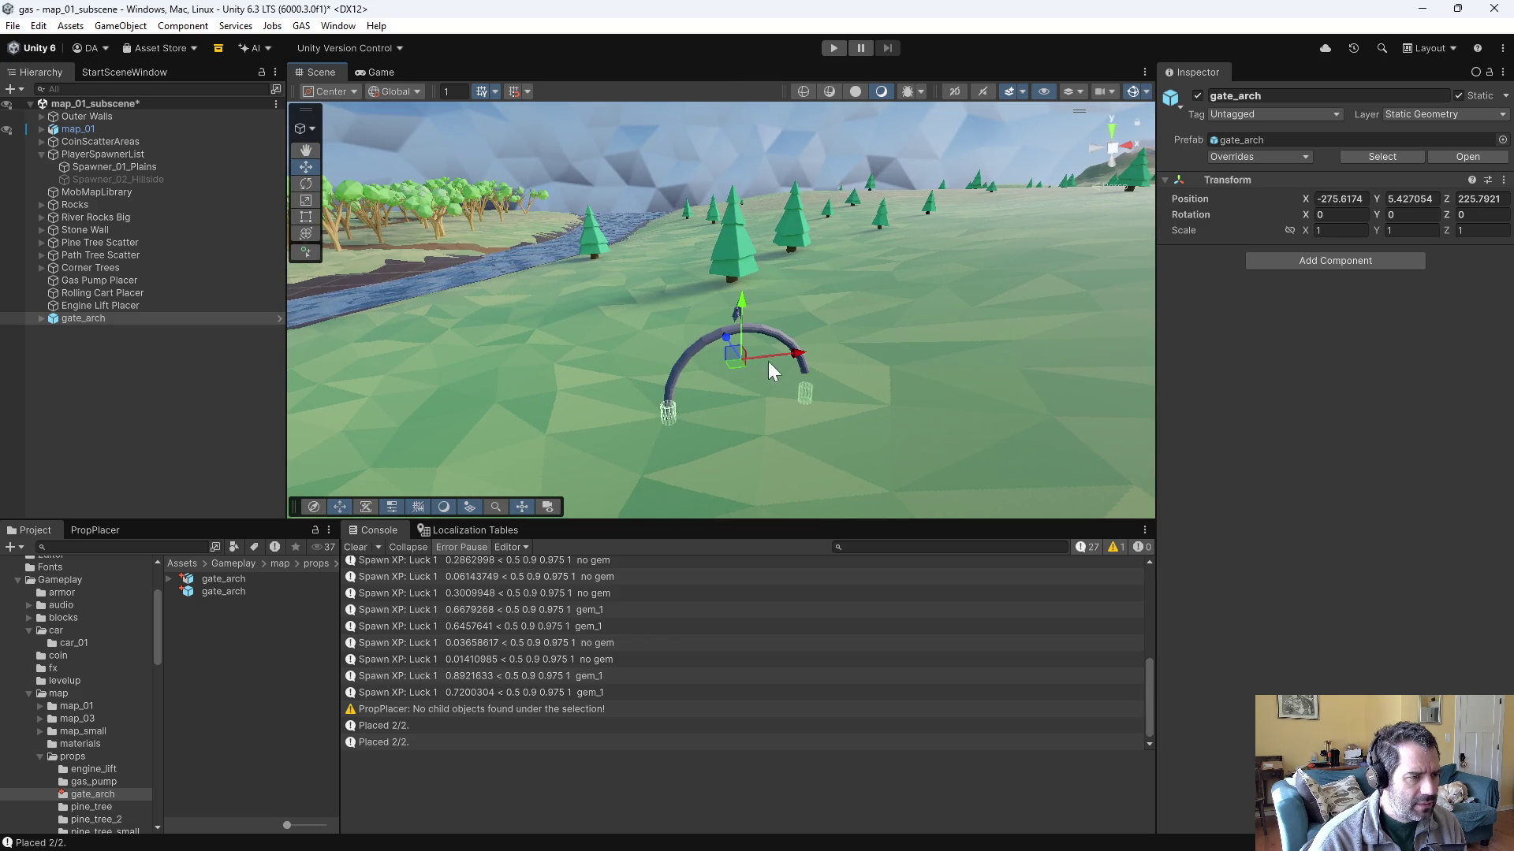
pyautogui.moveTo(777, 357); pyautogui.dragTo(576, 376)
pyautogui.click(636, 347)
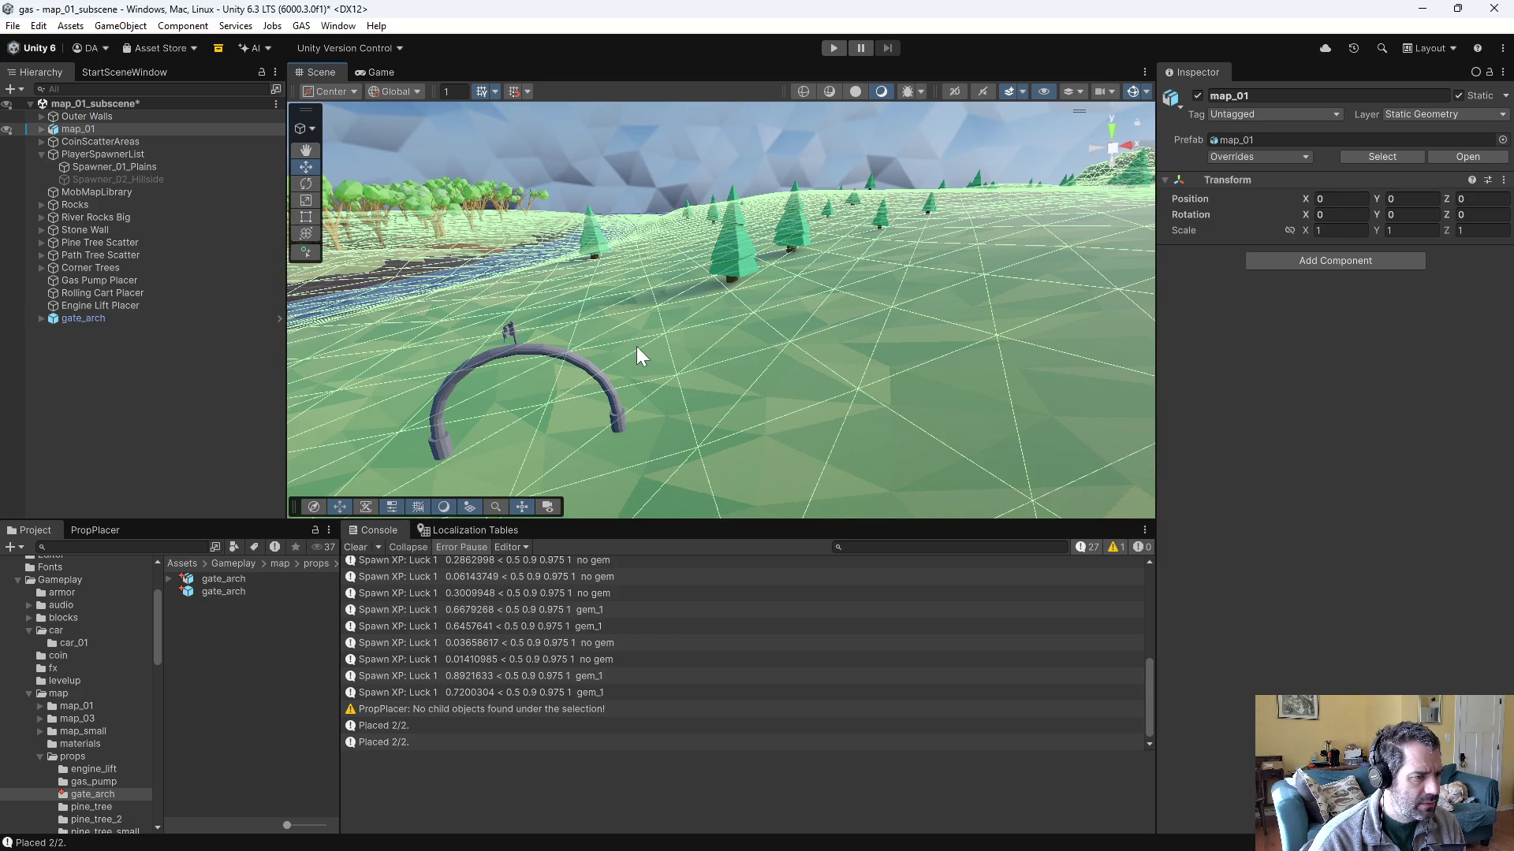
pyautogui.click(508, 352)
pyautogui.moveTo(513, 325); pyautogui.dragTo(522, 343)
pyautogui.click(588, 225)
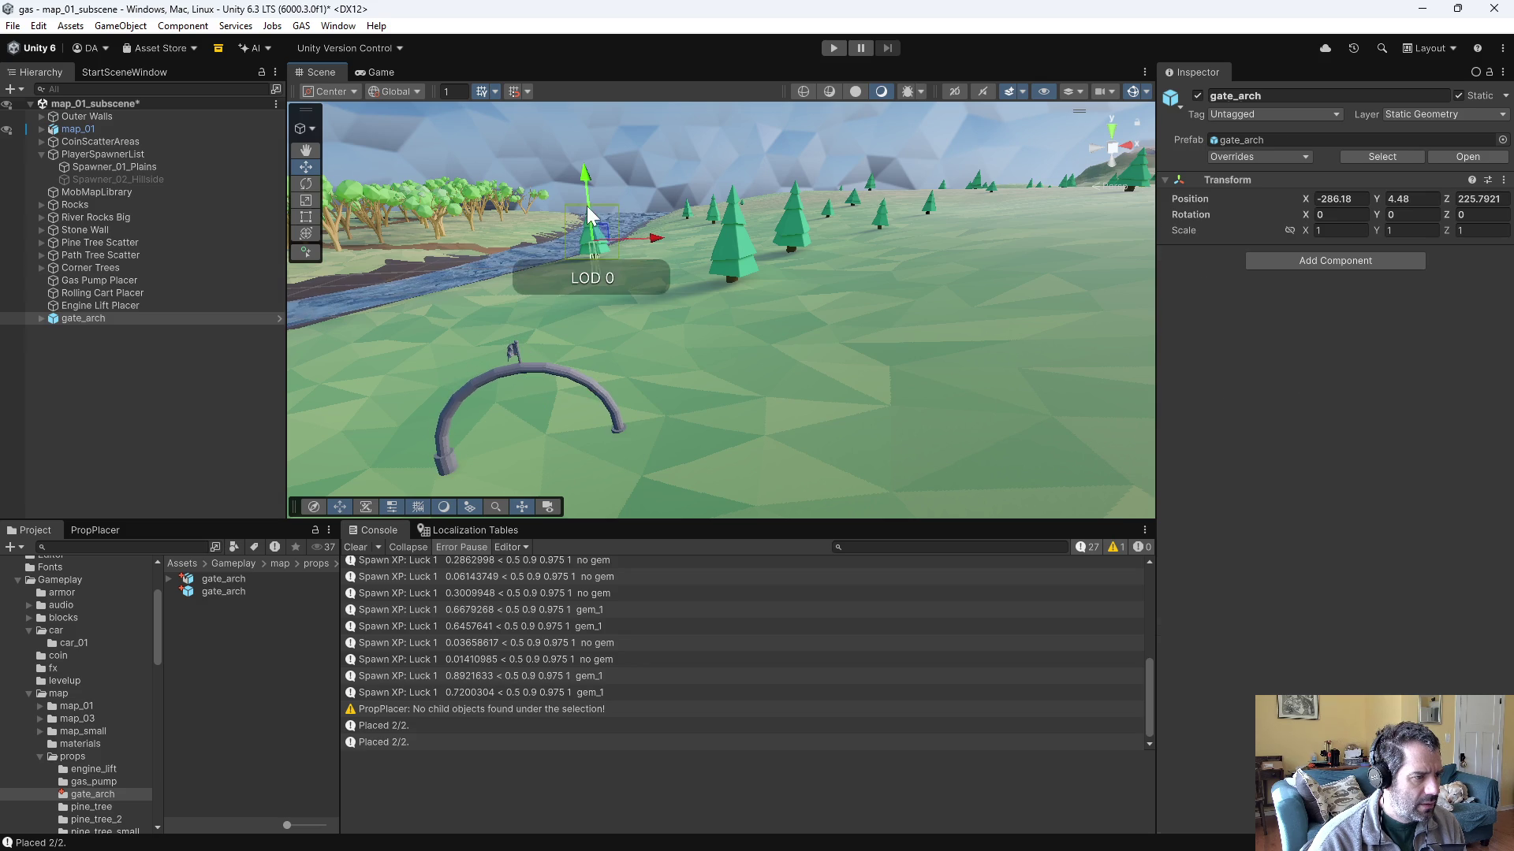
pyautogui.click(832, 49)
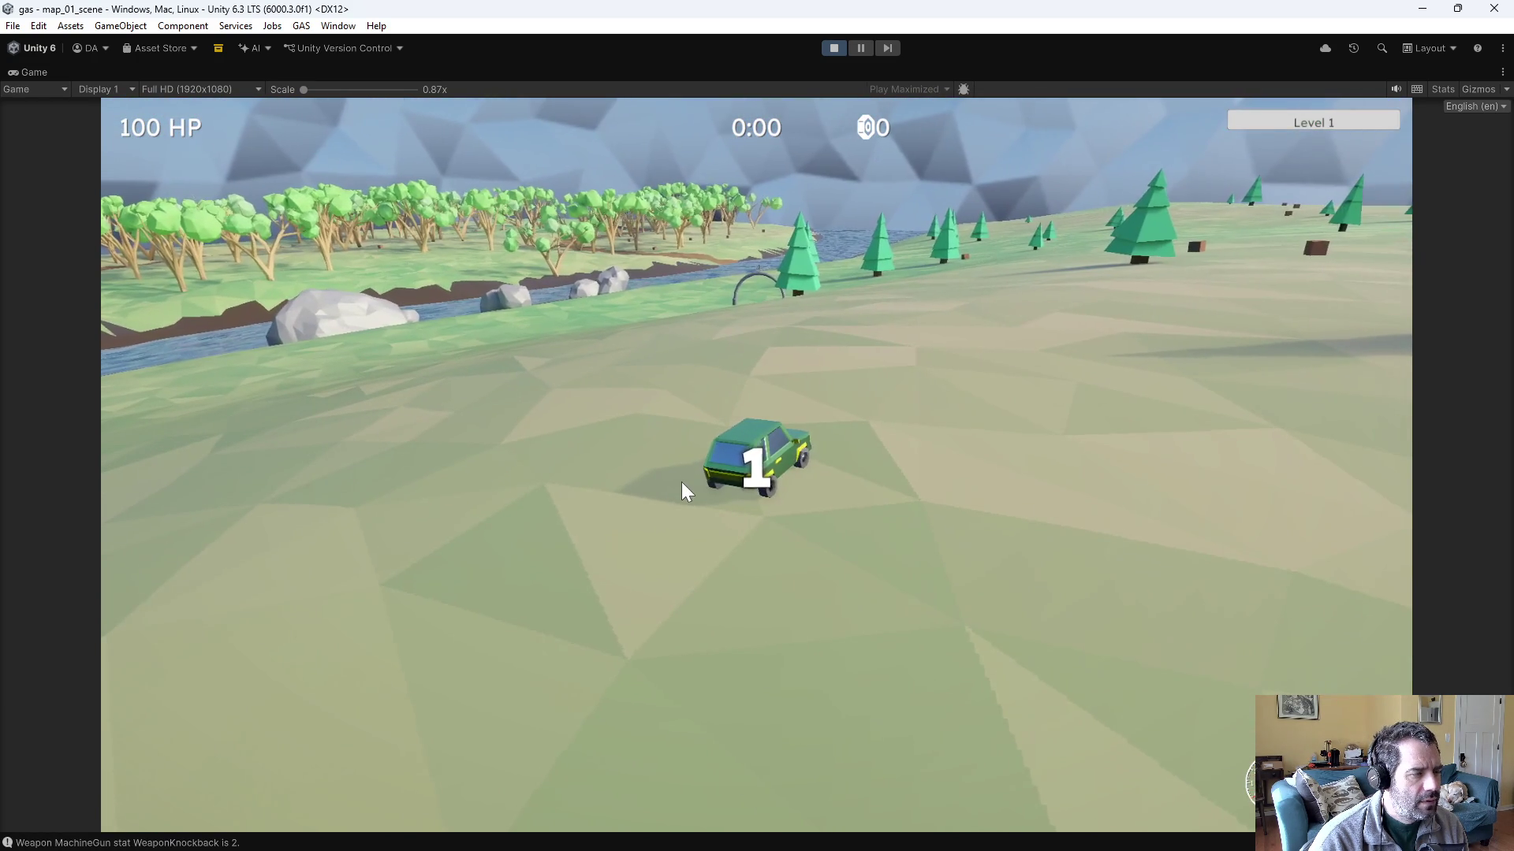
# - Drive the car through and around the gate arch several times, then stop Play mode
pyautogui.press('w')
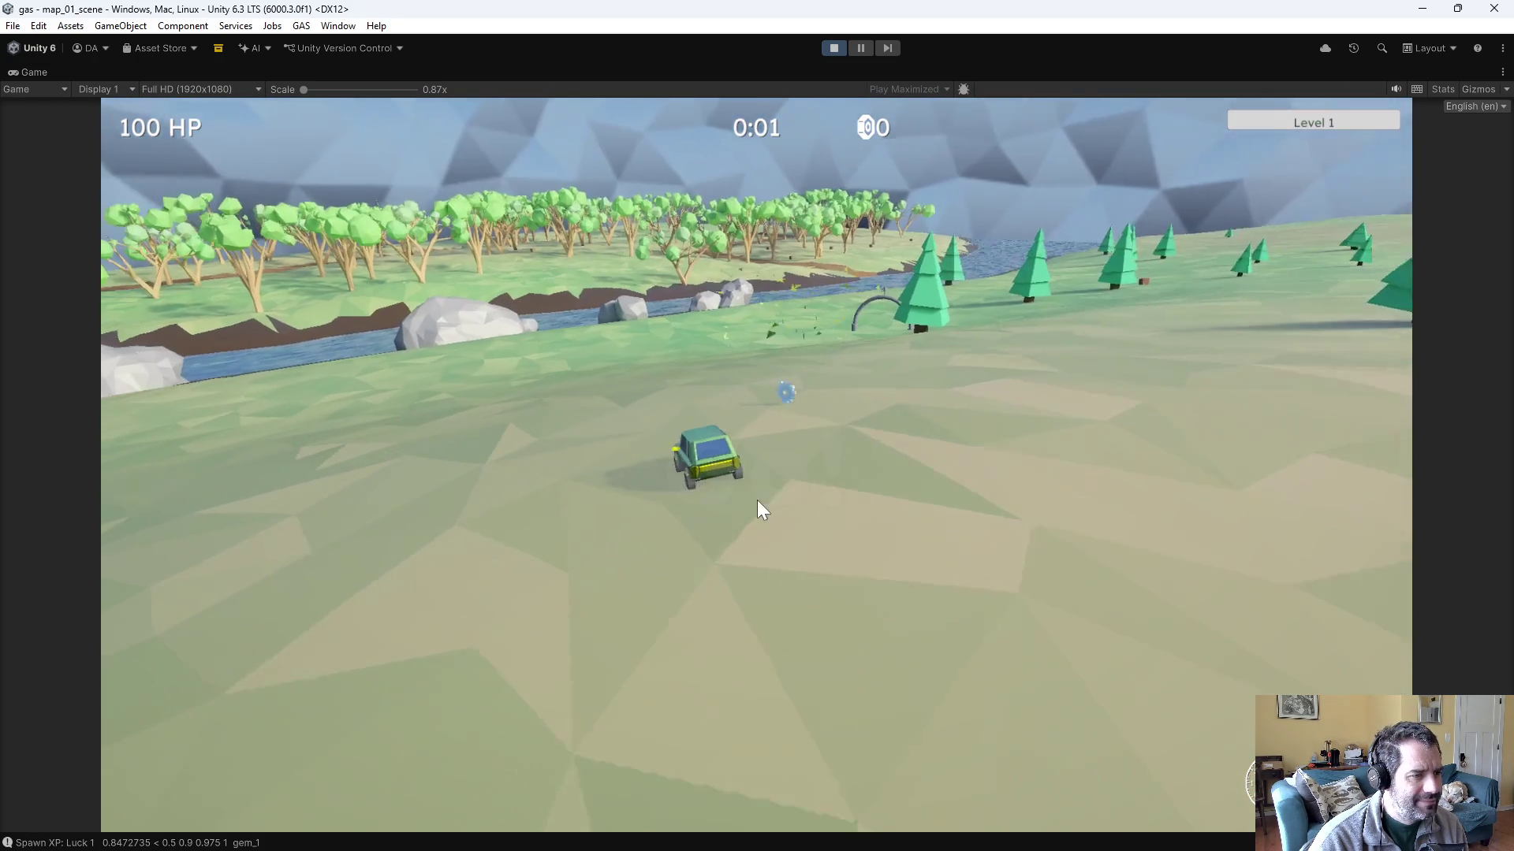
pyautogui.press('d')
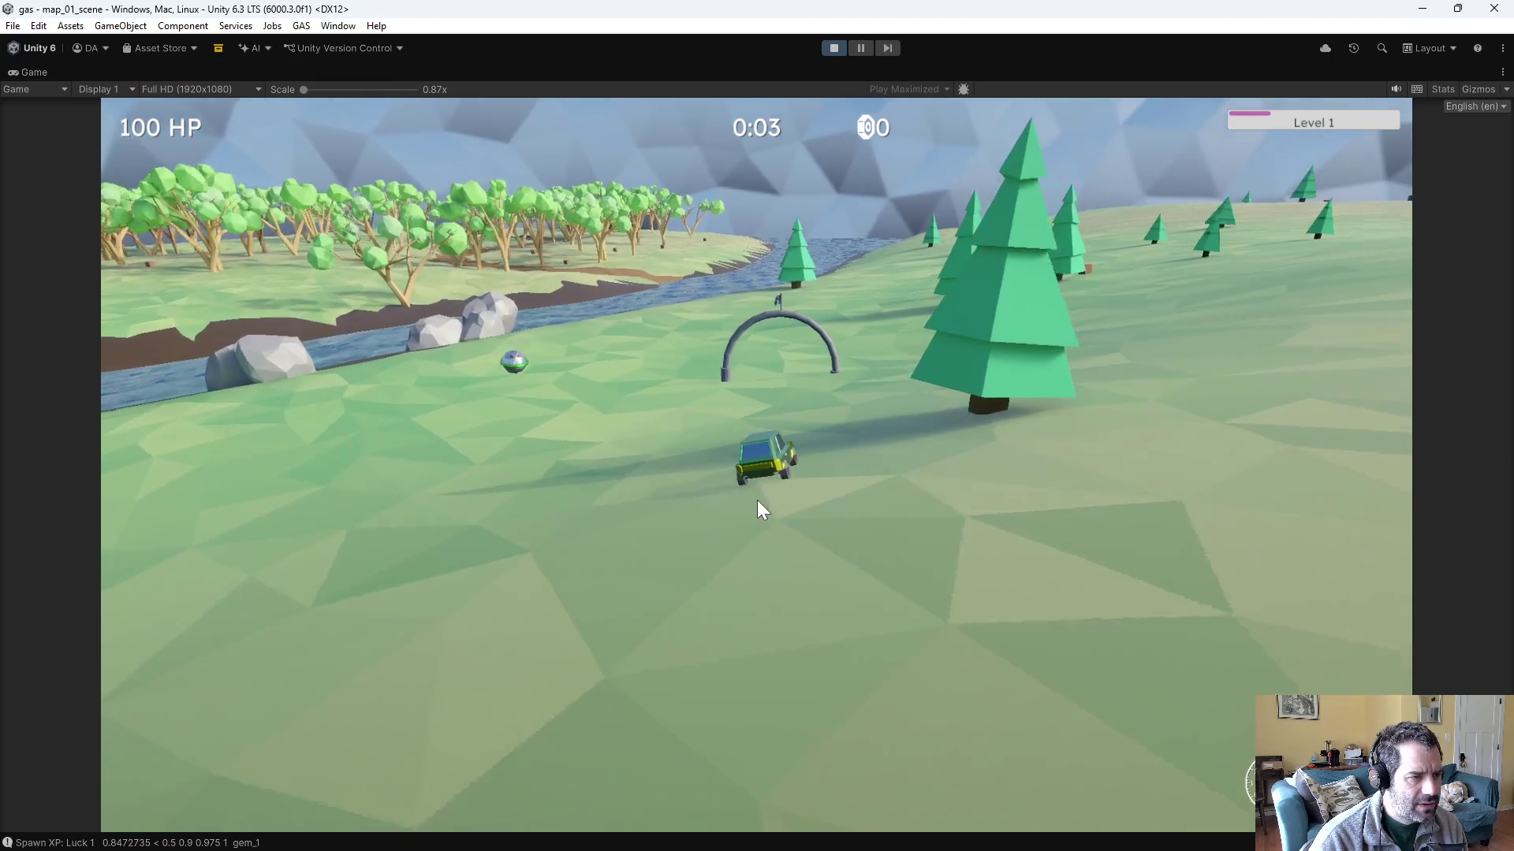
pyautogui.press('a')
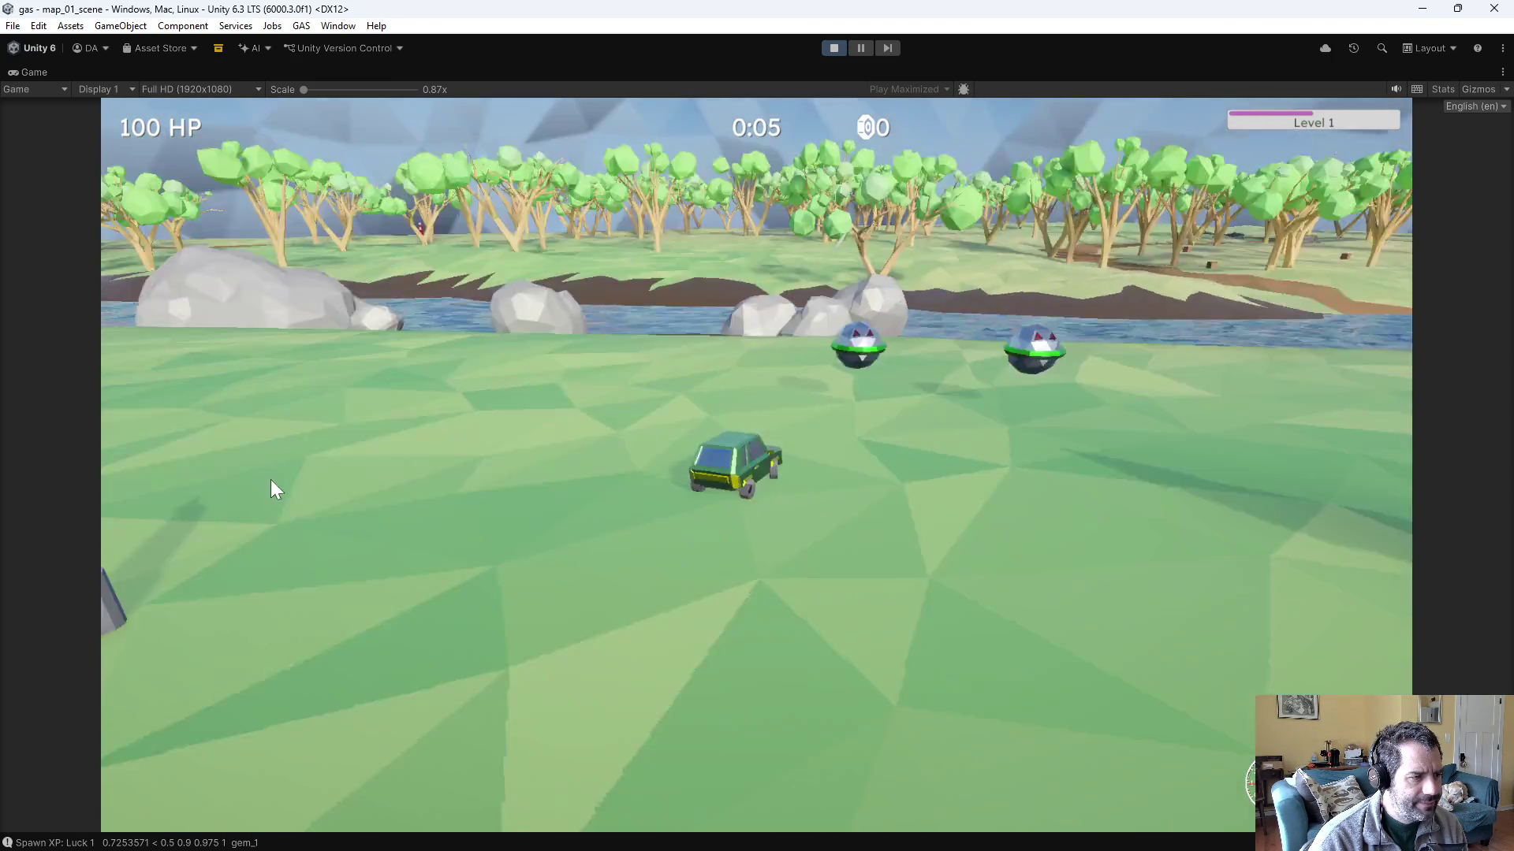
pyautogui.press('a')
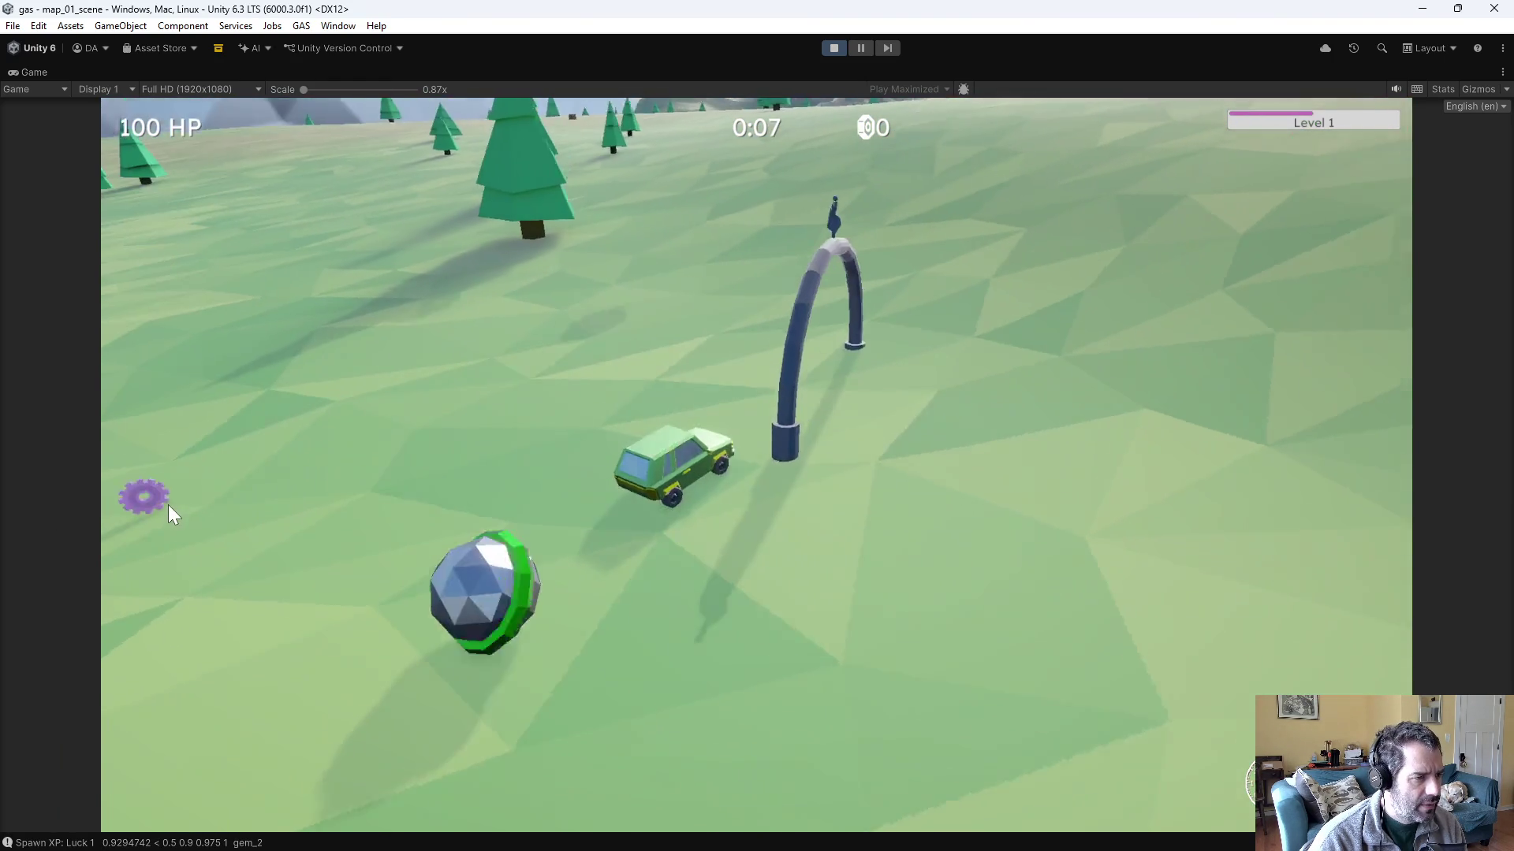
pyautogui.press('d')
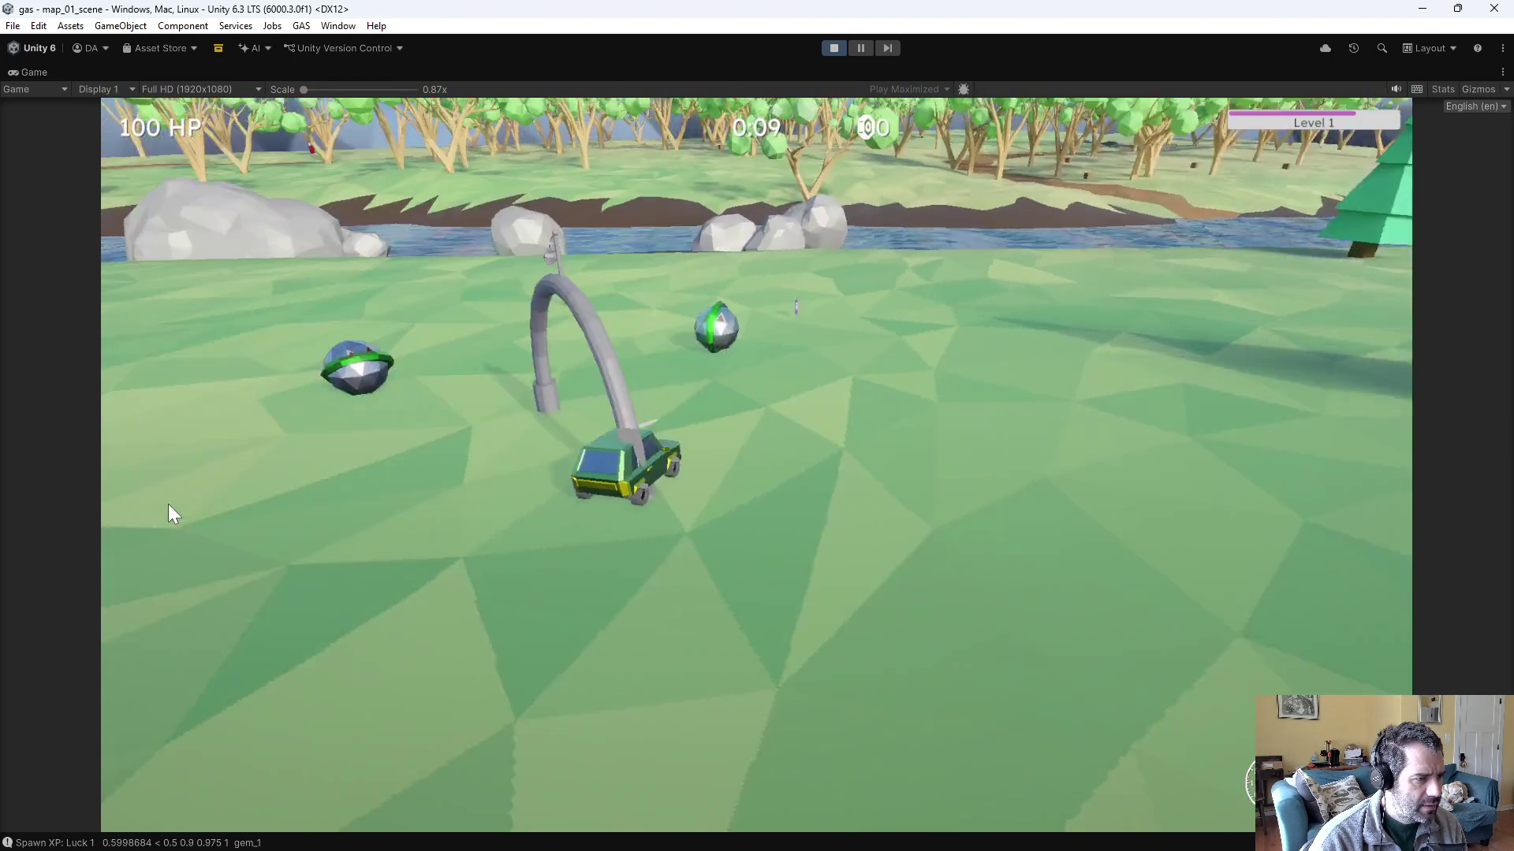
pyautogui.press('a')
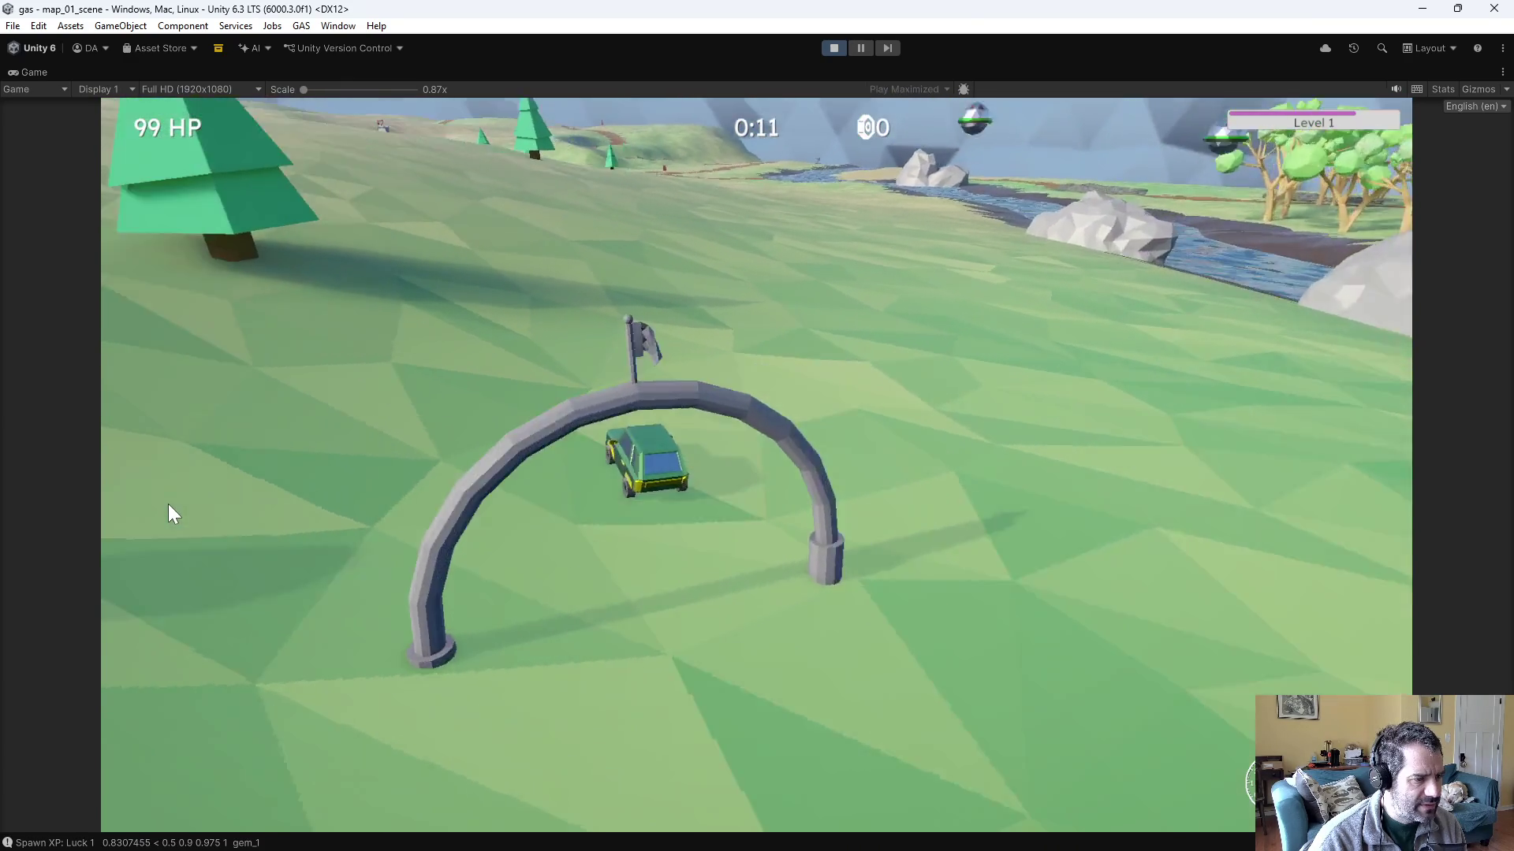
pyautogui.press('d')
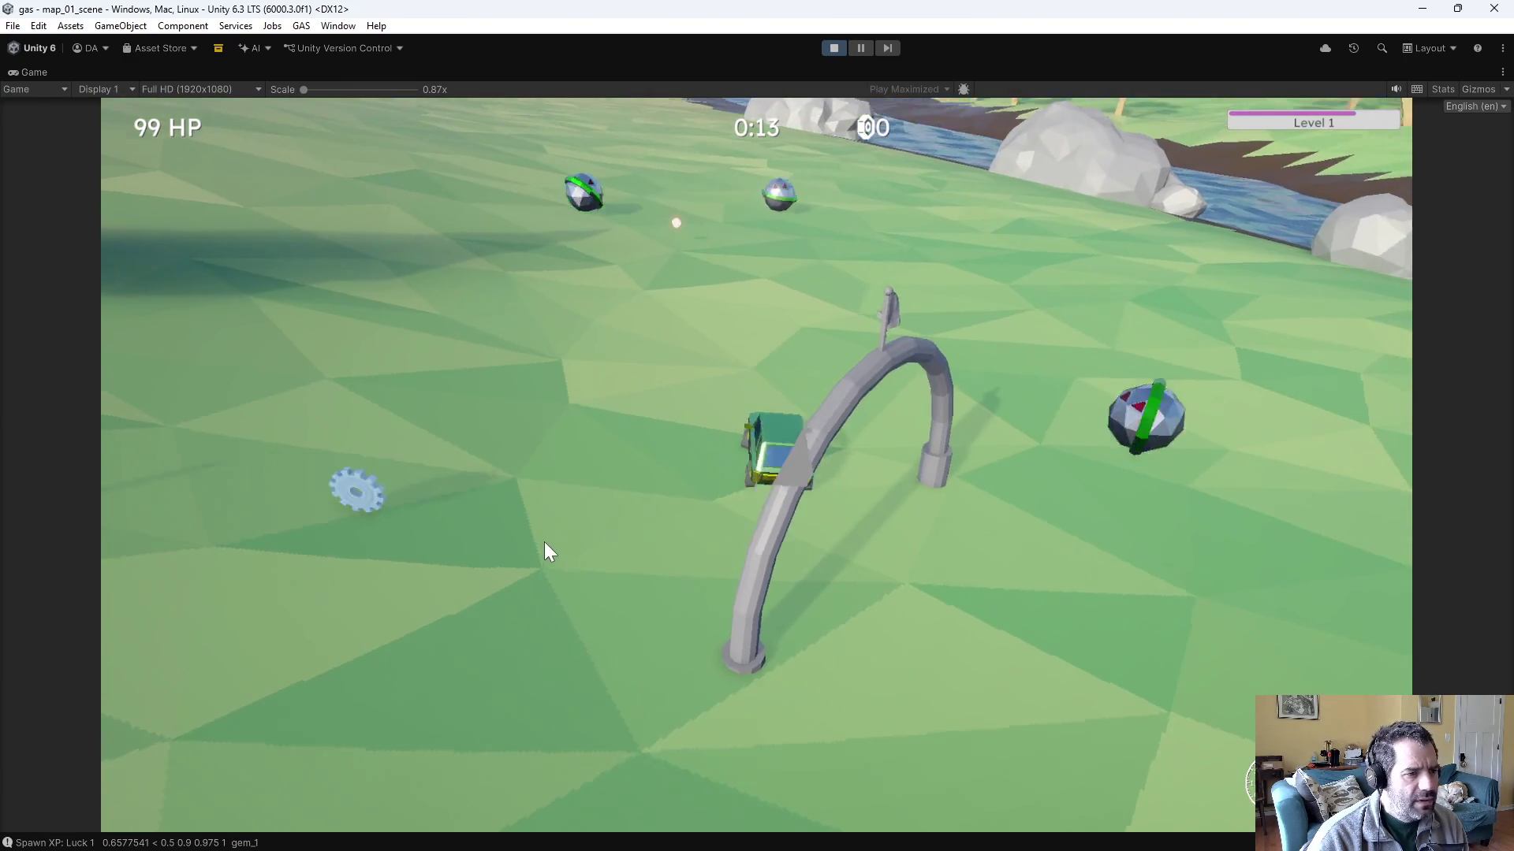
pyautogui.press('a')
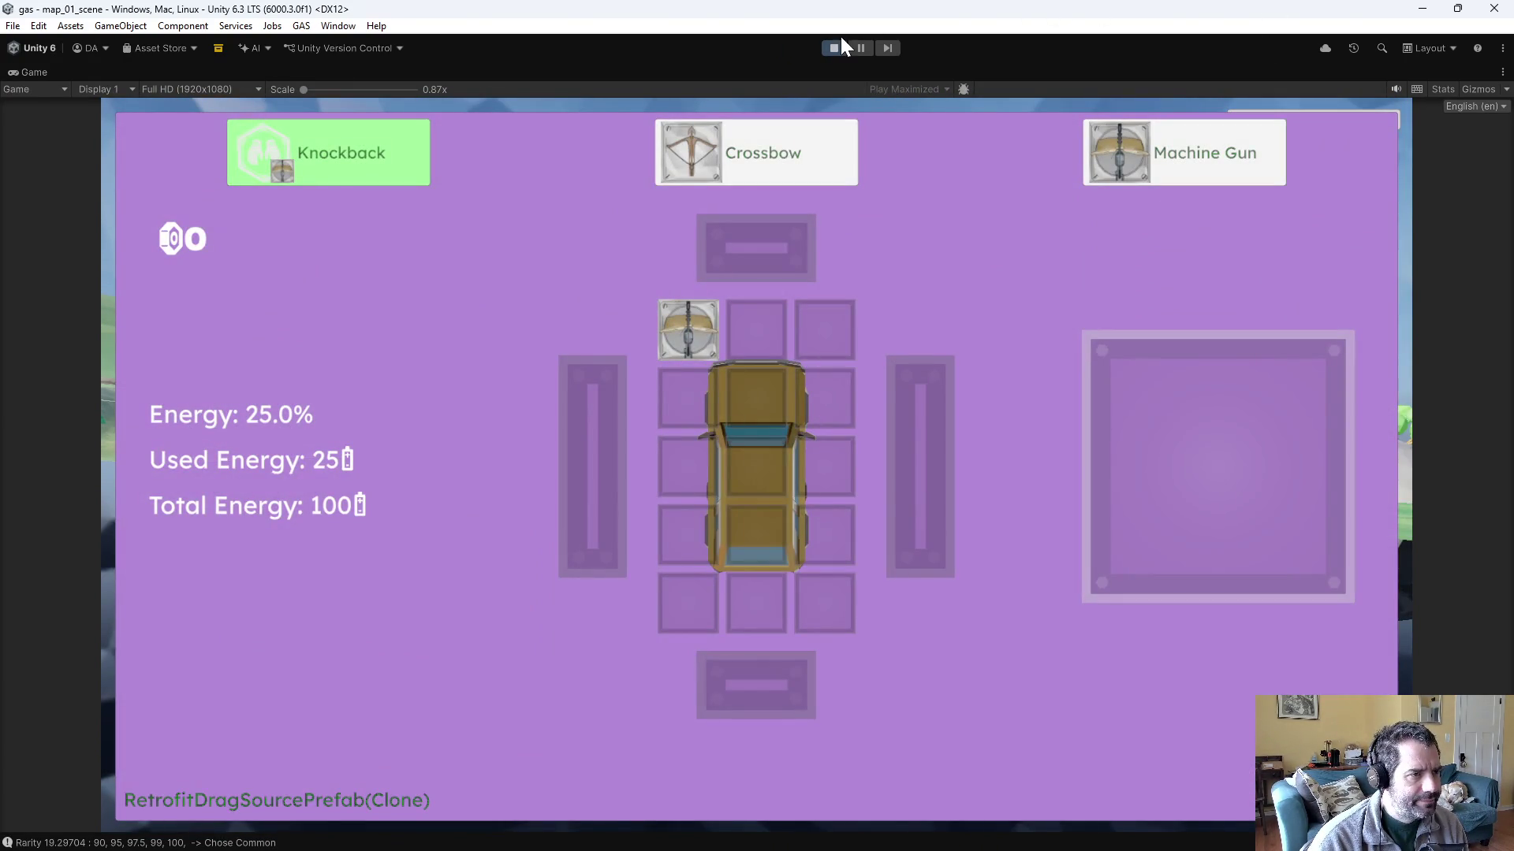
pyautogui.click(835, 47)
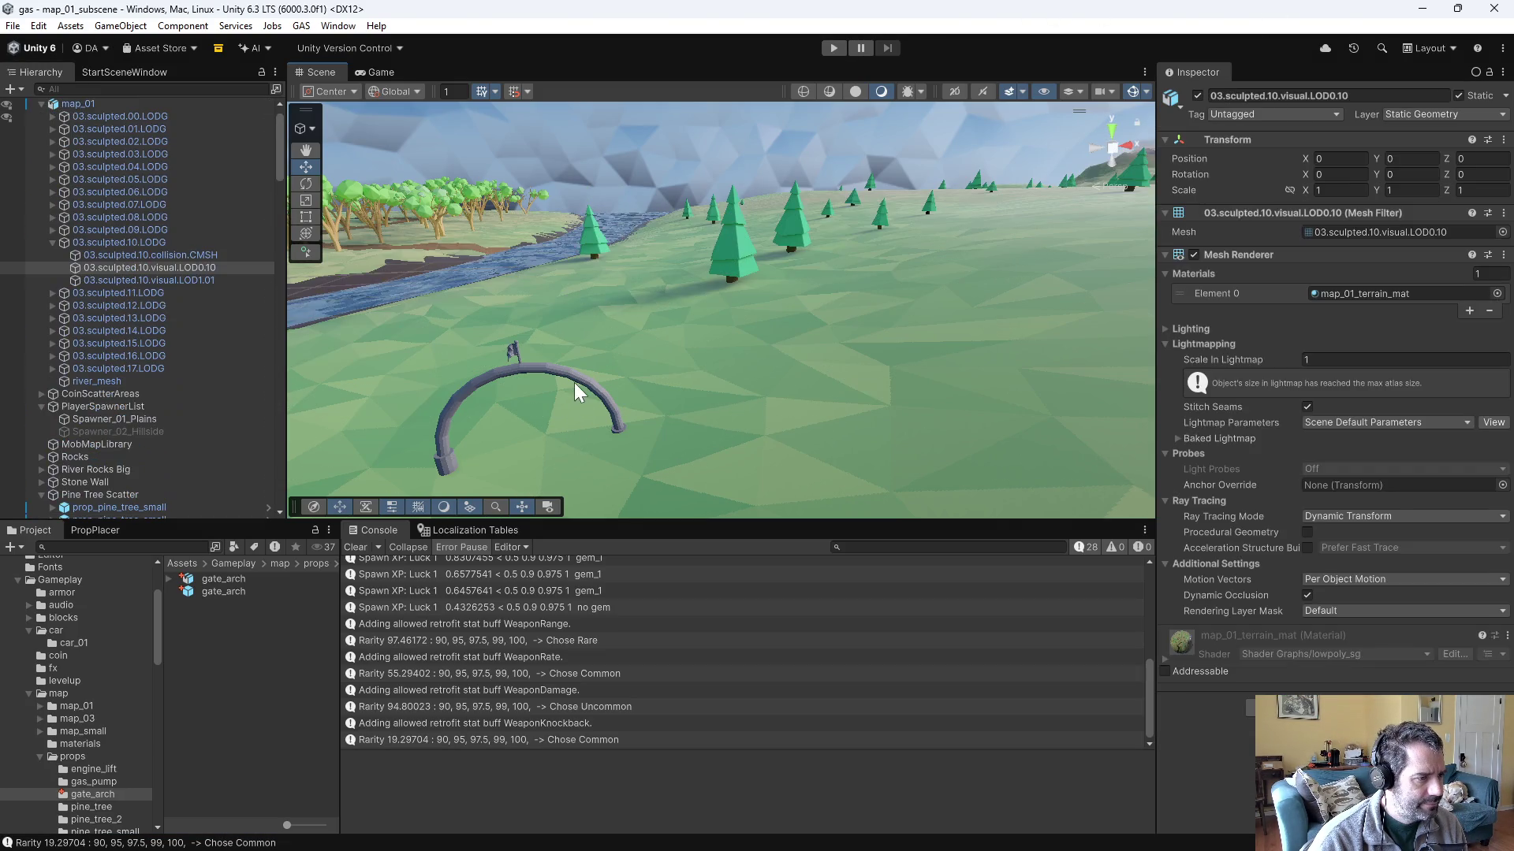
# - Frame the arch and shift it left and down to about X -289.9, Y 4.02
pyautogui.click(574, 382)
pyautogui.press('f')
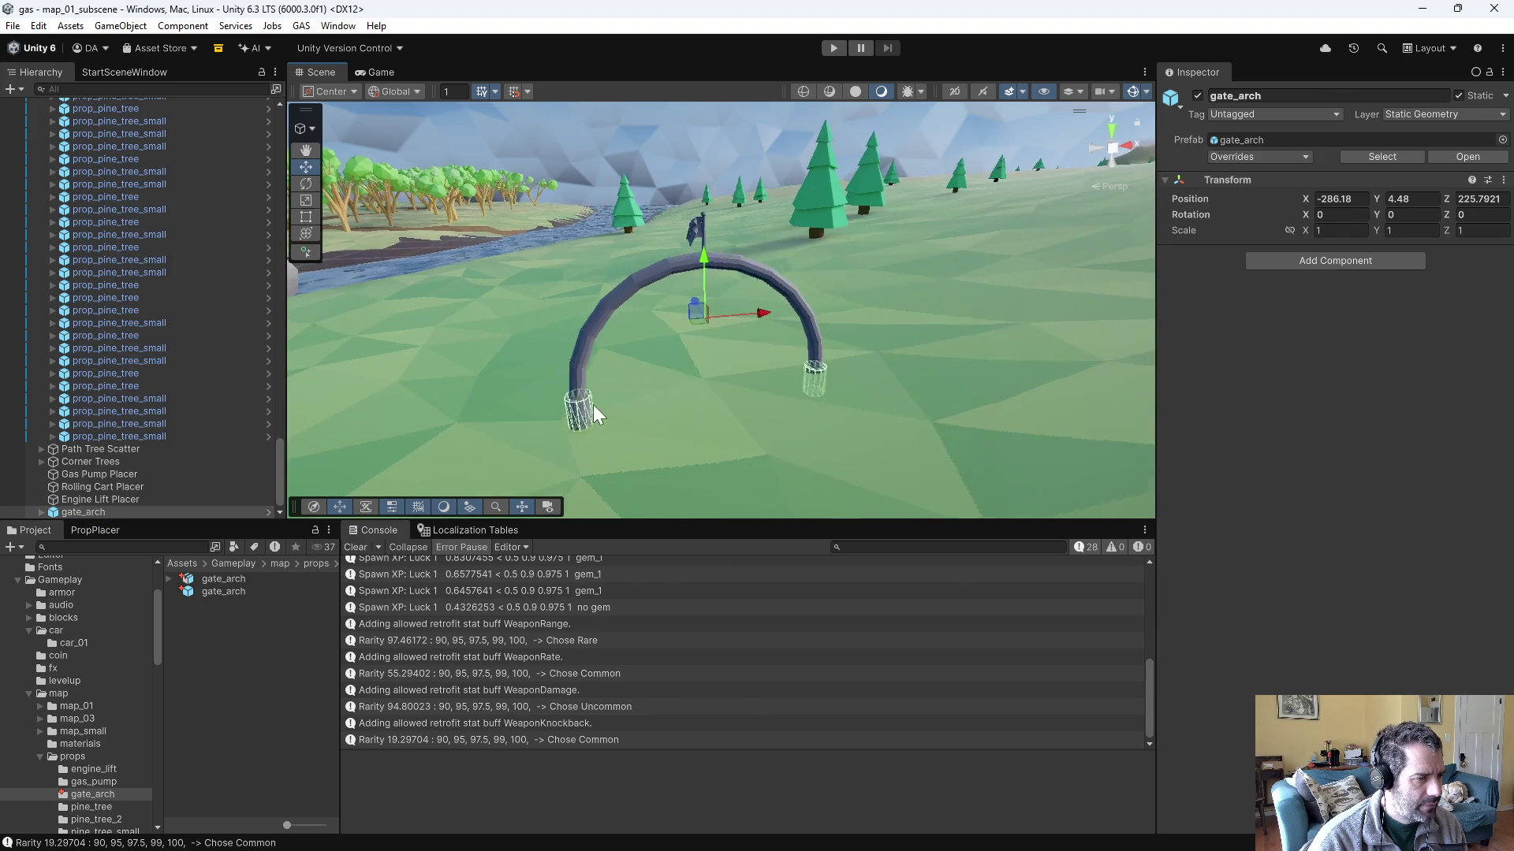
pyautogui.moveTo(643, 327); pyautogui.dragTo(628, 328)
pyautogui.moveTo(581, 254); pyautogui.dragTo(581, 277)
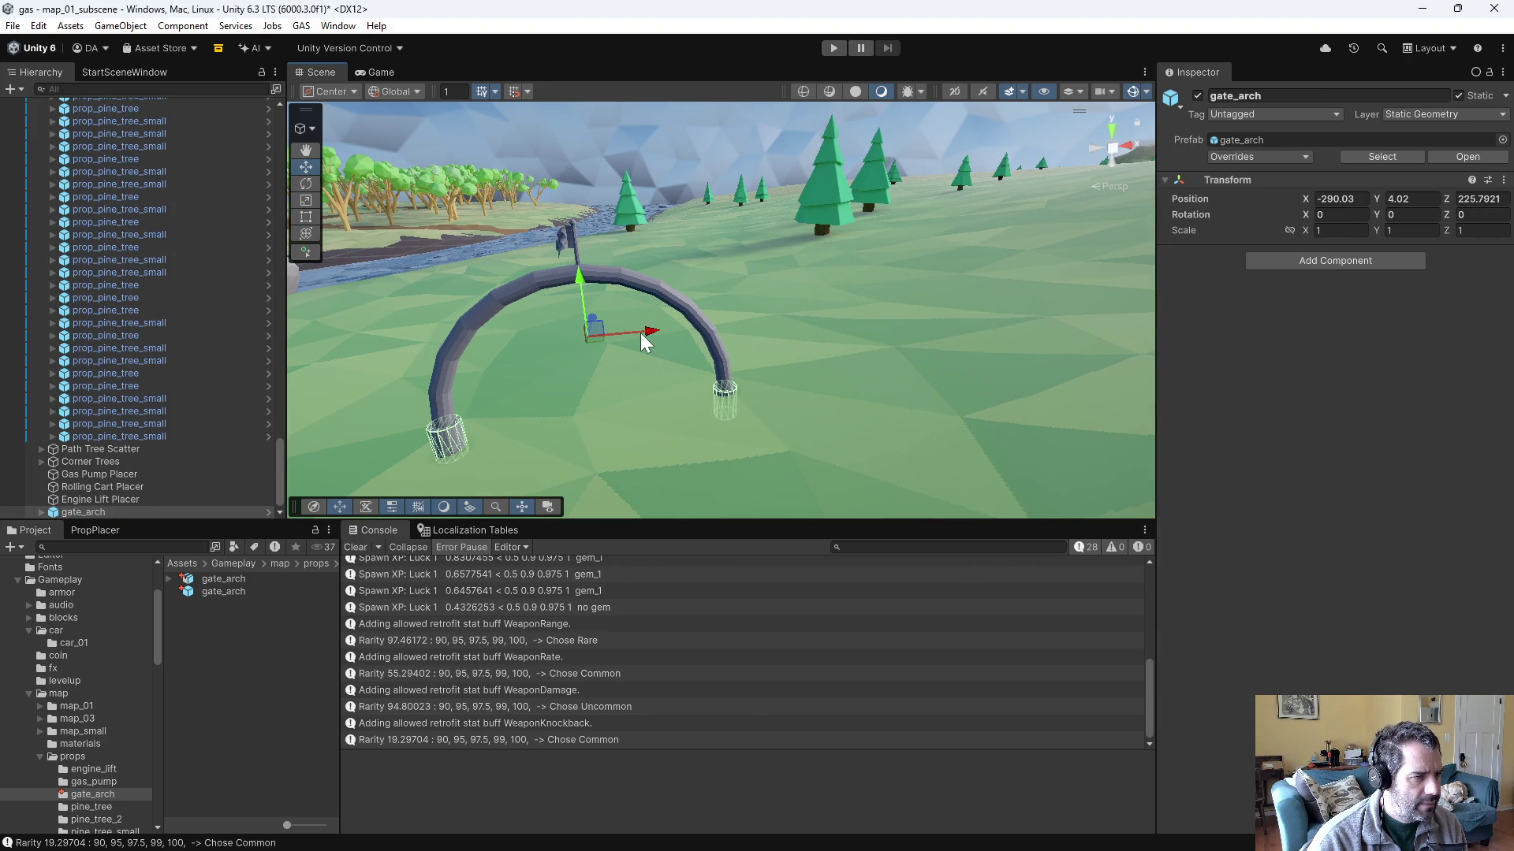
pyautogui.moveTo(743, 388)
pyautogui.mouseDown()
pyautogui.moveTo(953, 338)
pyautogui.moveTo(885, 382)
pyautogui.moveTo(835, 370)
pyautogui.moveTo(788, 313)
pyautogui.moveTo(758, 325)
pyautogui.moveTo(708, 377)
pyautogui.moveTo(779, 470)
pyautogui.moveTo(753, 485)
pyautogui.moveTo(770, 422)
pyautogui.moveTo(575, 409)
pyautogui.mouseUp()
# - Rotate the arch about its vertical axis, then clear the selection
pyautogui.press('e')
pyautogui.scroll(3, 576, 409)
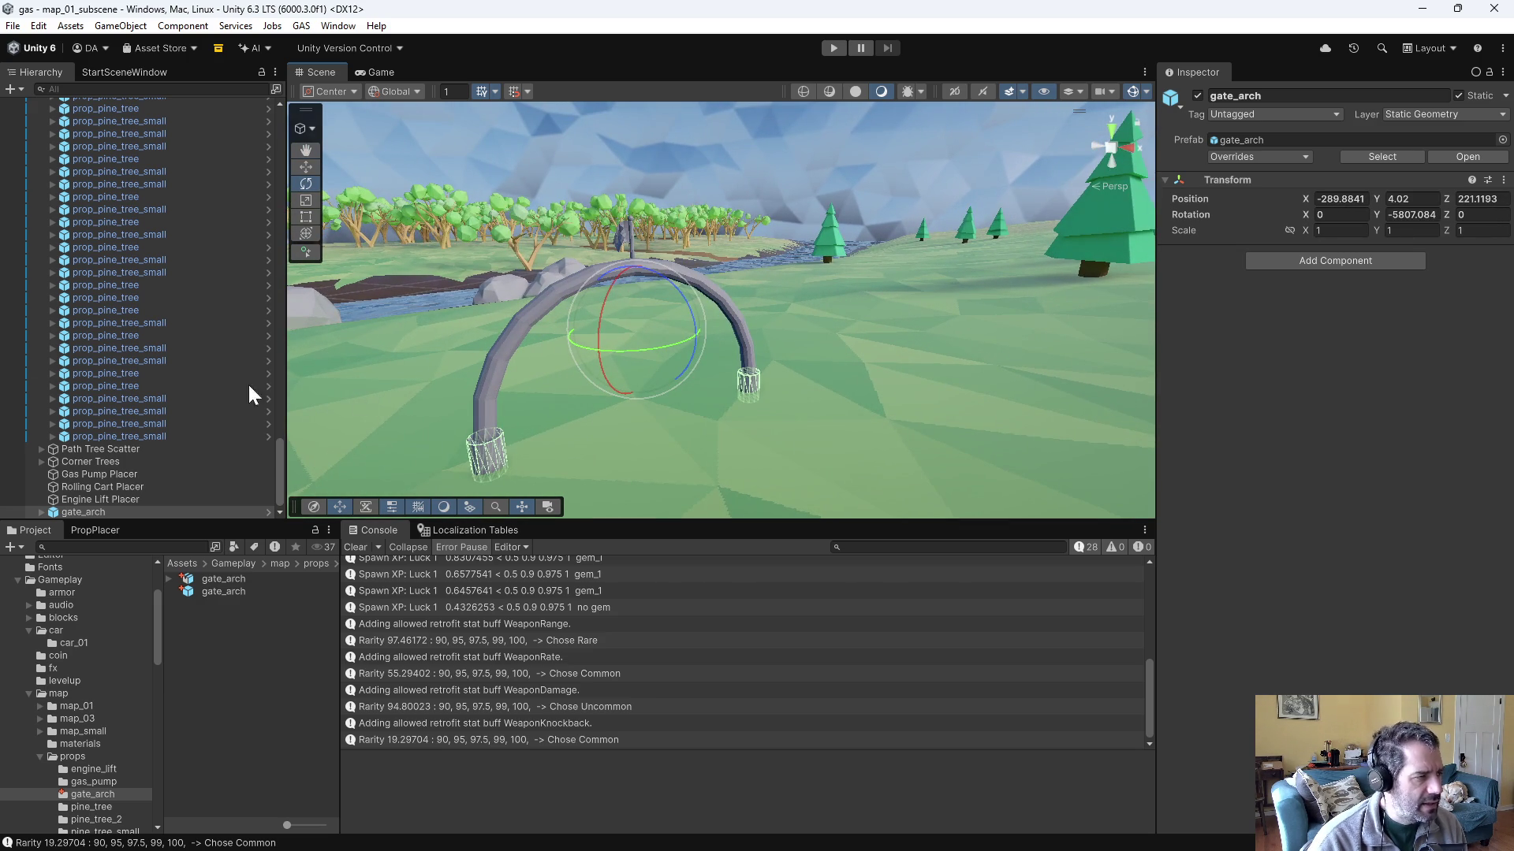
pyautogui.scroll(10, 96, 216)
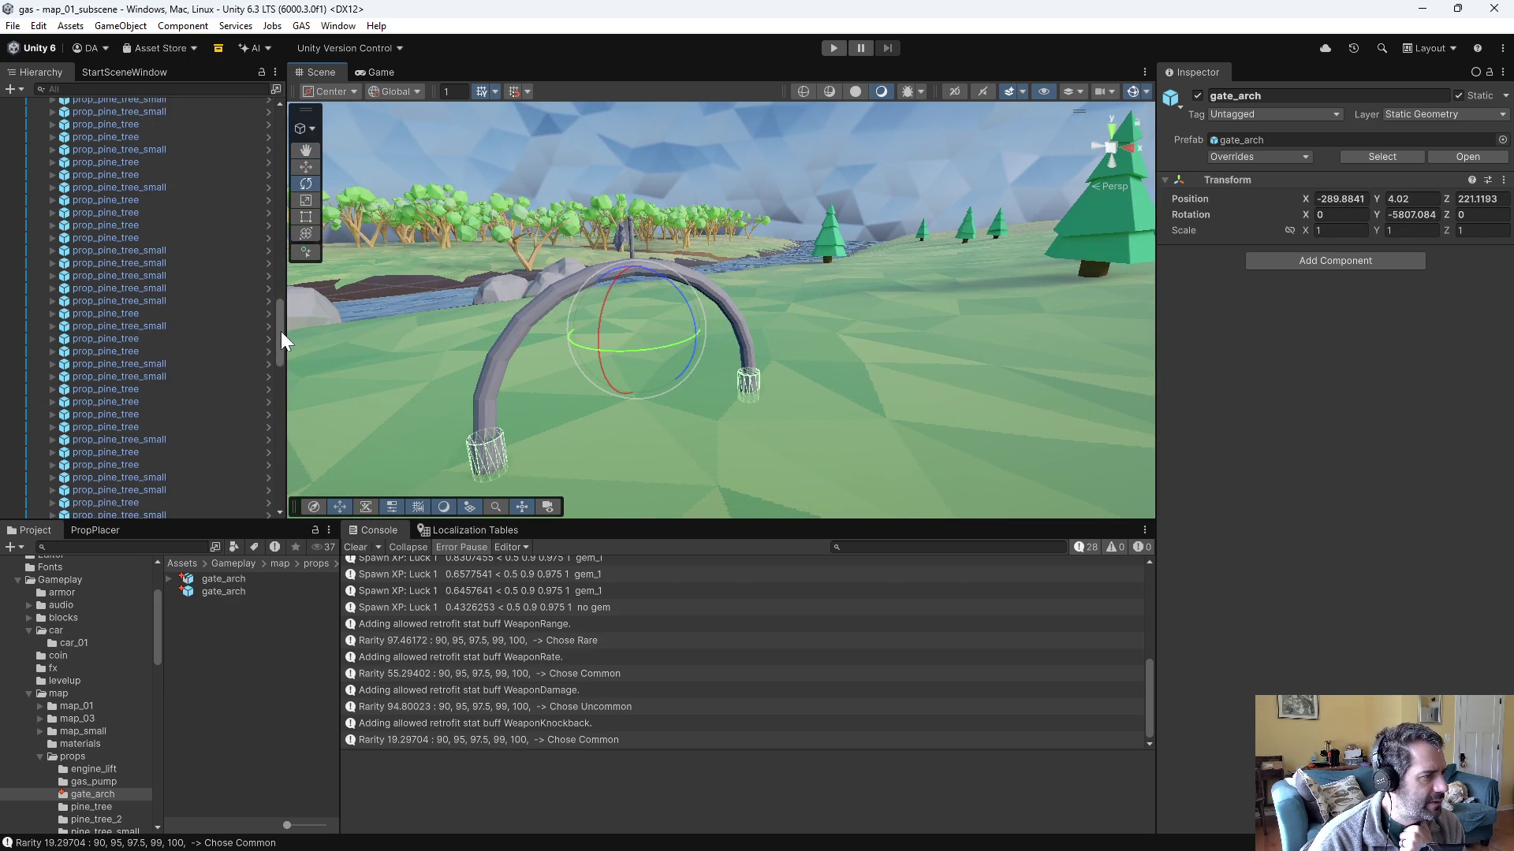
pyautogui.moveTo(281, 330); pyautogui.dragTo(252, 107)
pyautogui.click(34, 127)
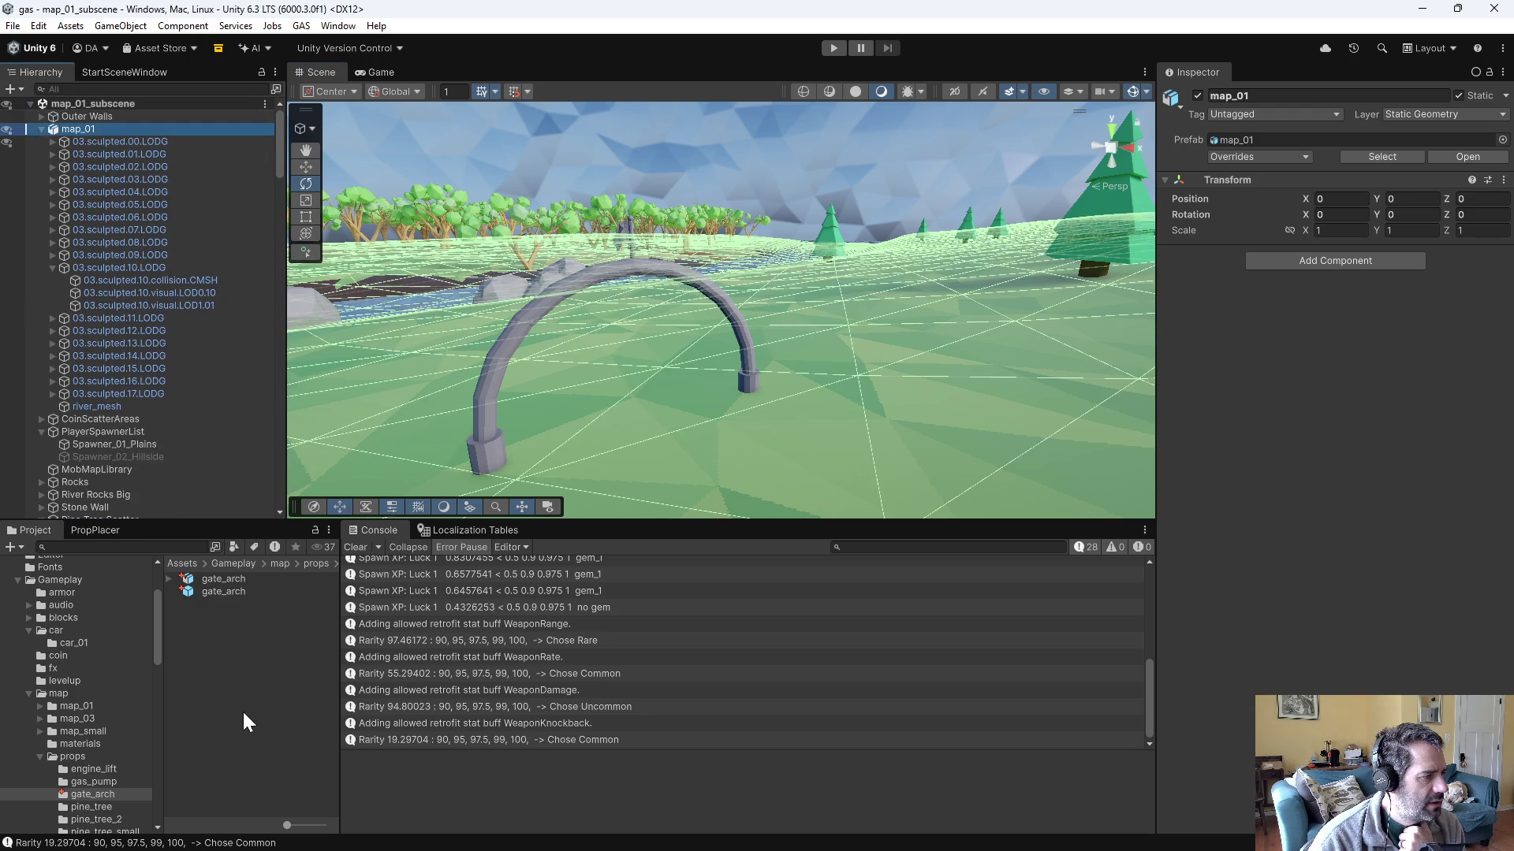
pyautogui.click(243, 709)
# - Open the gate_arch prefab in Prefab Mode and select its root to show gate.CMSH and gate.LOD0
pyautogui.doubleClick(211, 593)
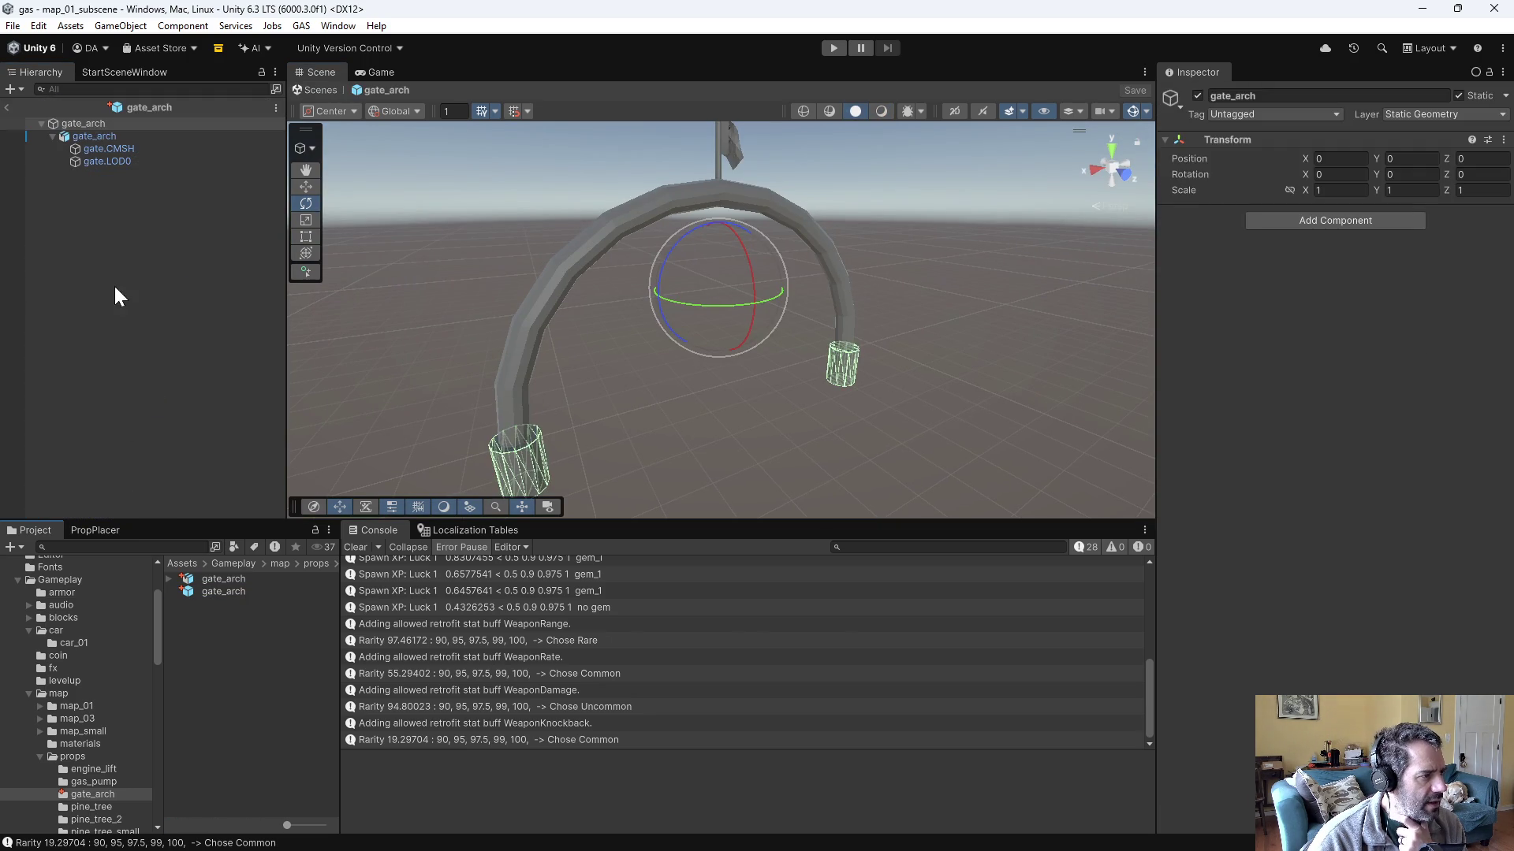
pyautogui.click(97, 124)
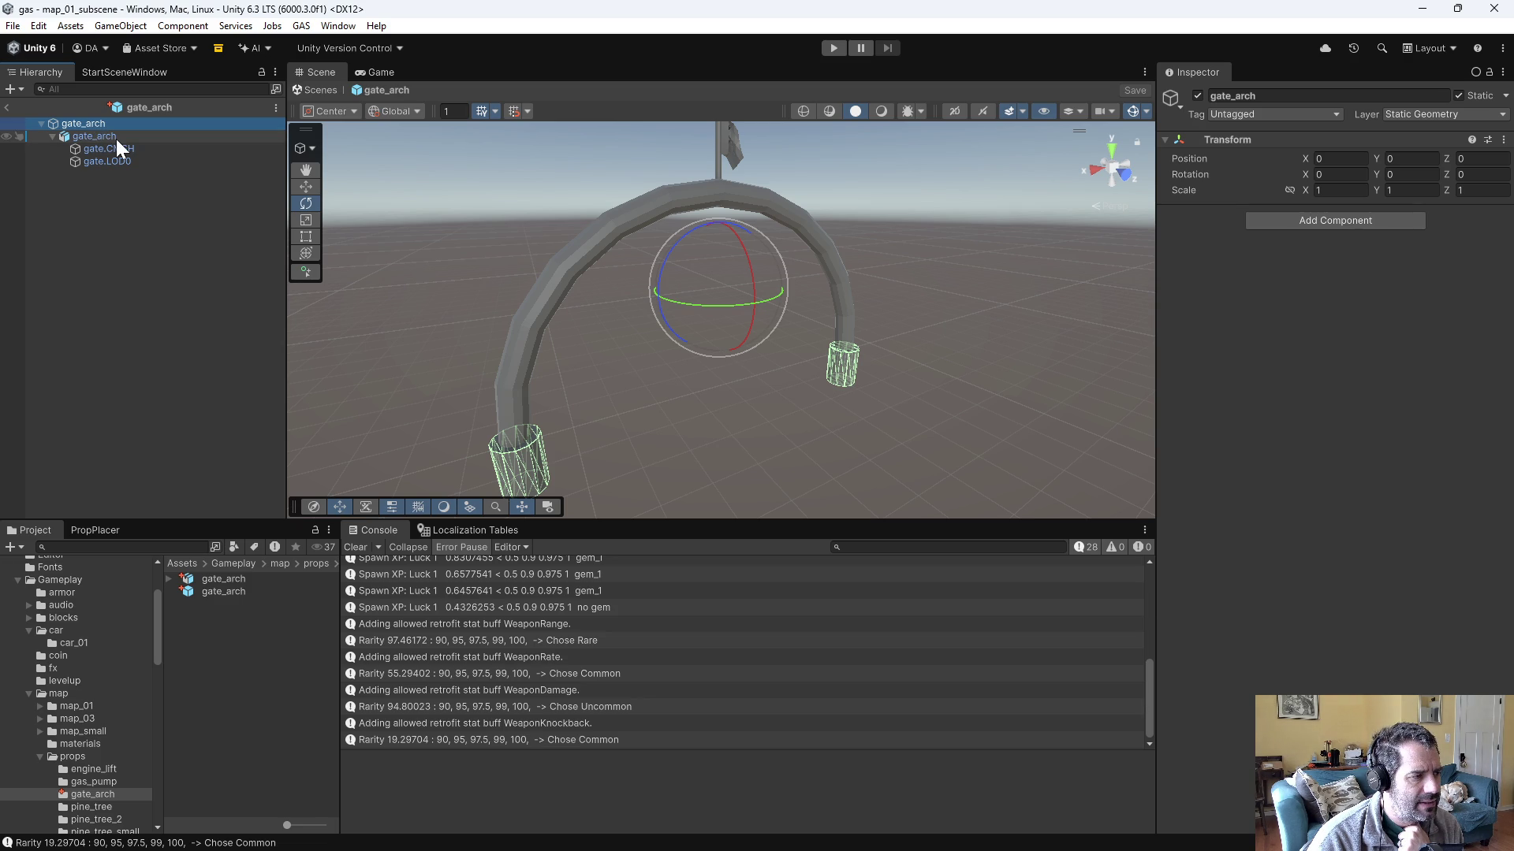
pyautogui.scroll(-3, 126, 768)
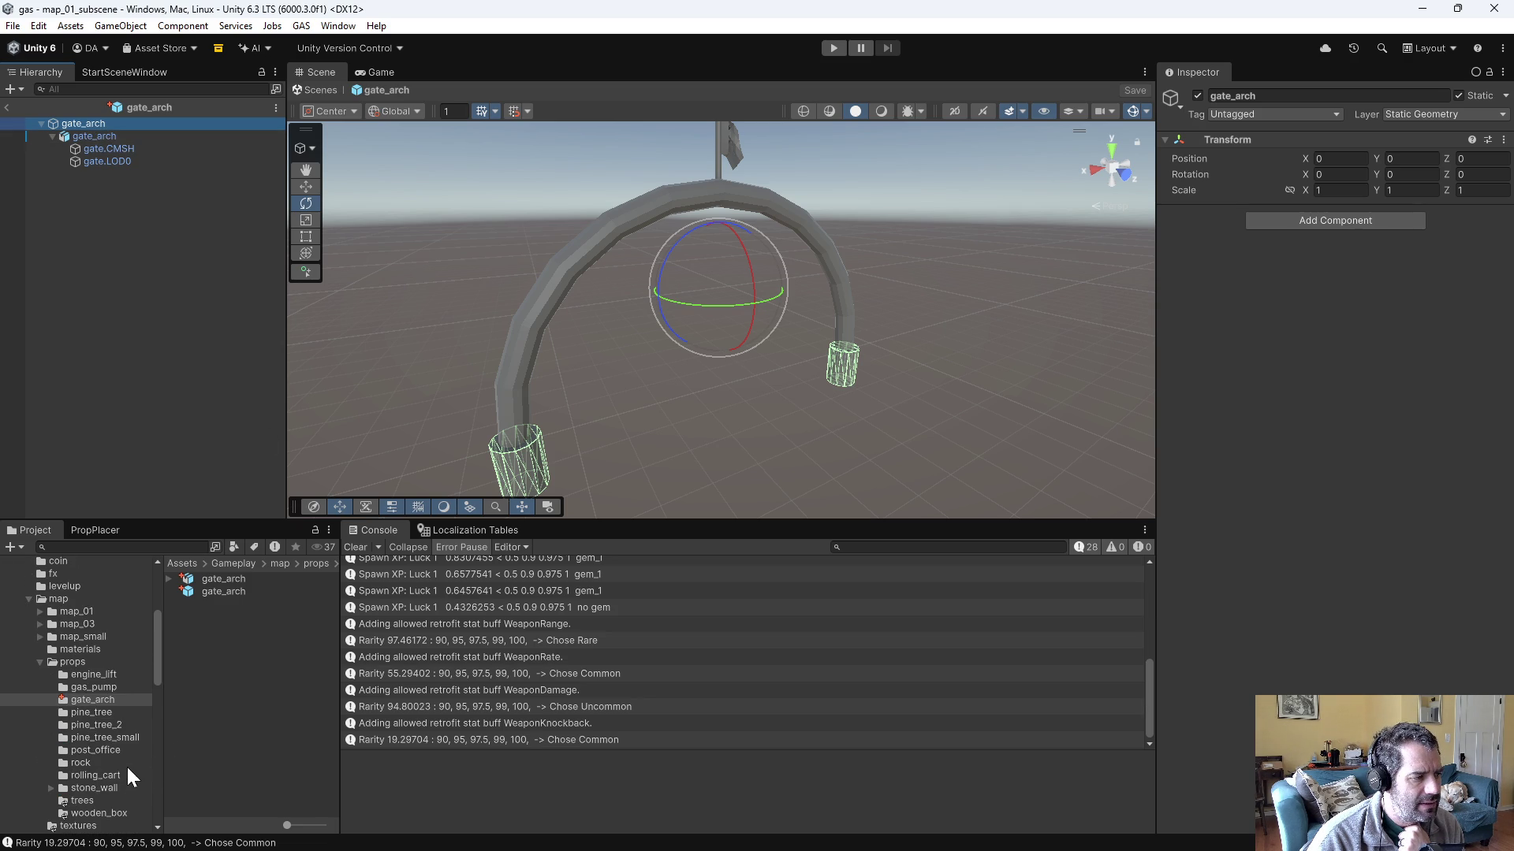
# - Open the wooden_box prefab and inspect its root, inner child and Wooden_Box.LOD0 components
pyautogui.click(99, 813)
pyautogui.doubleClick(226, 593)
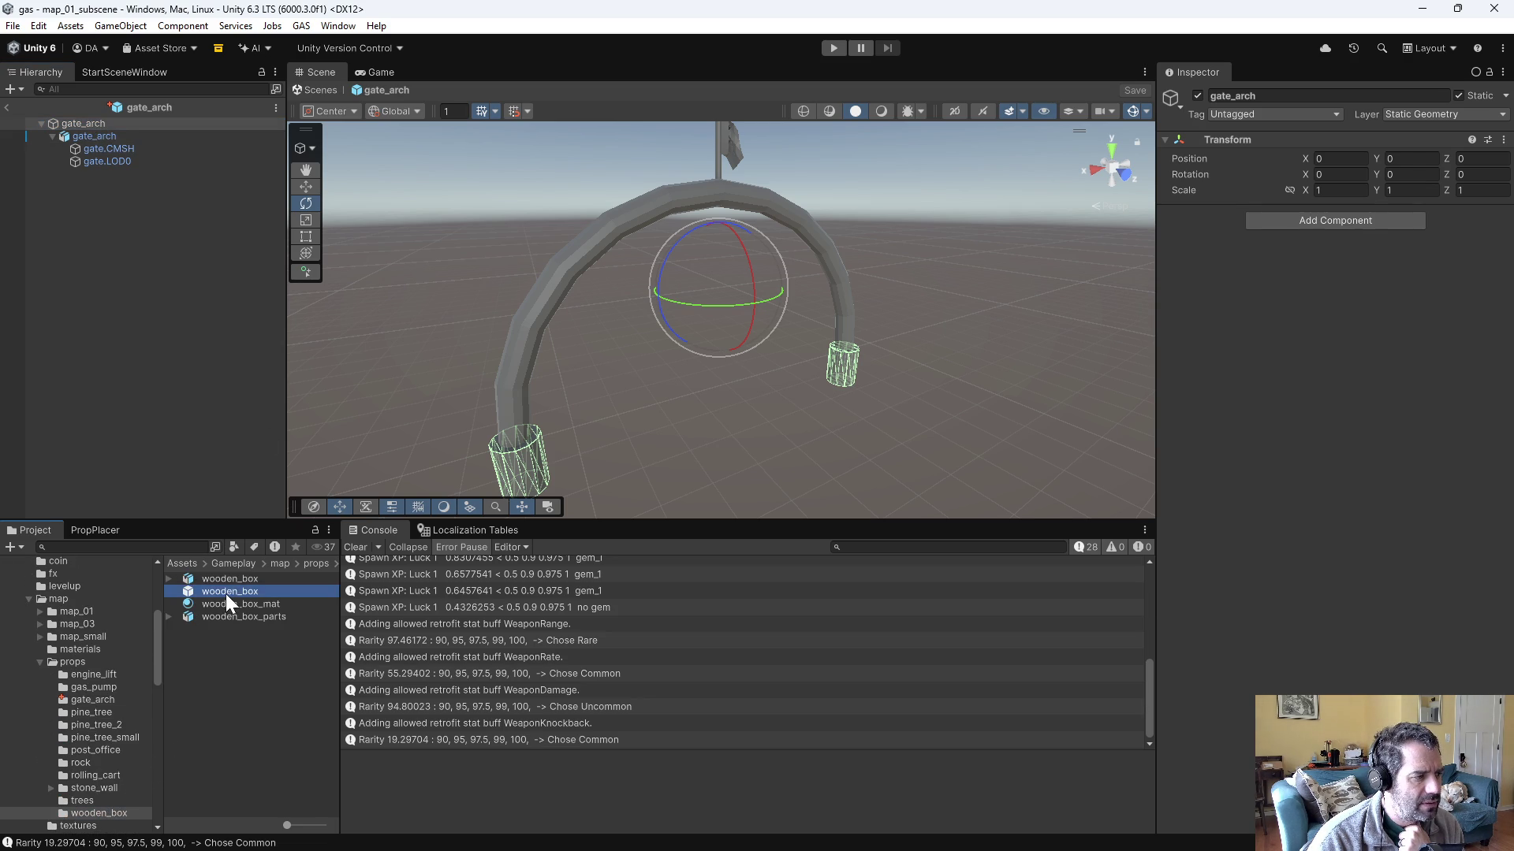
pyautogui.click(91, 123)
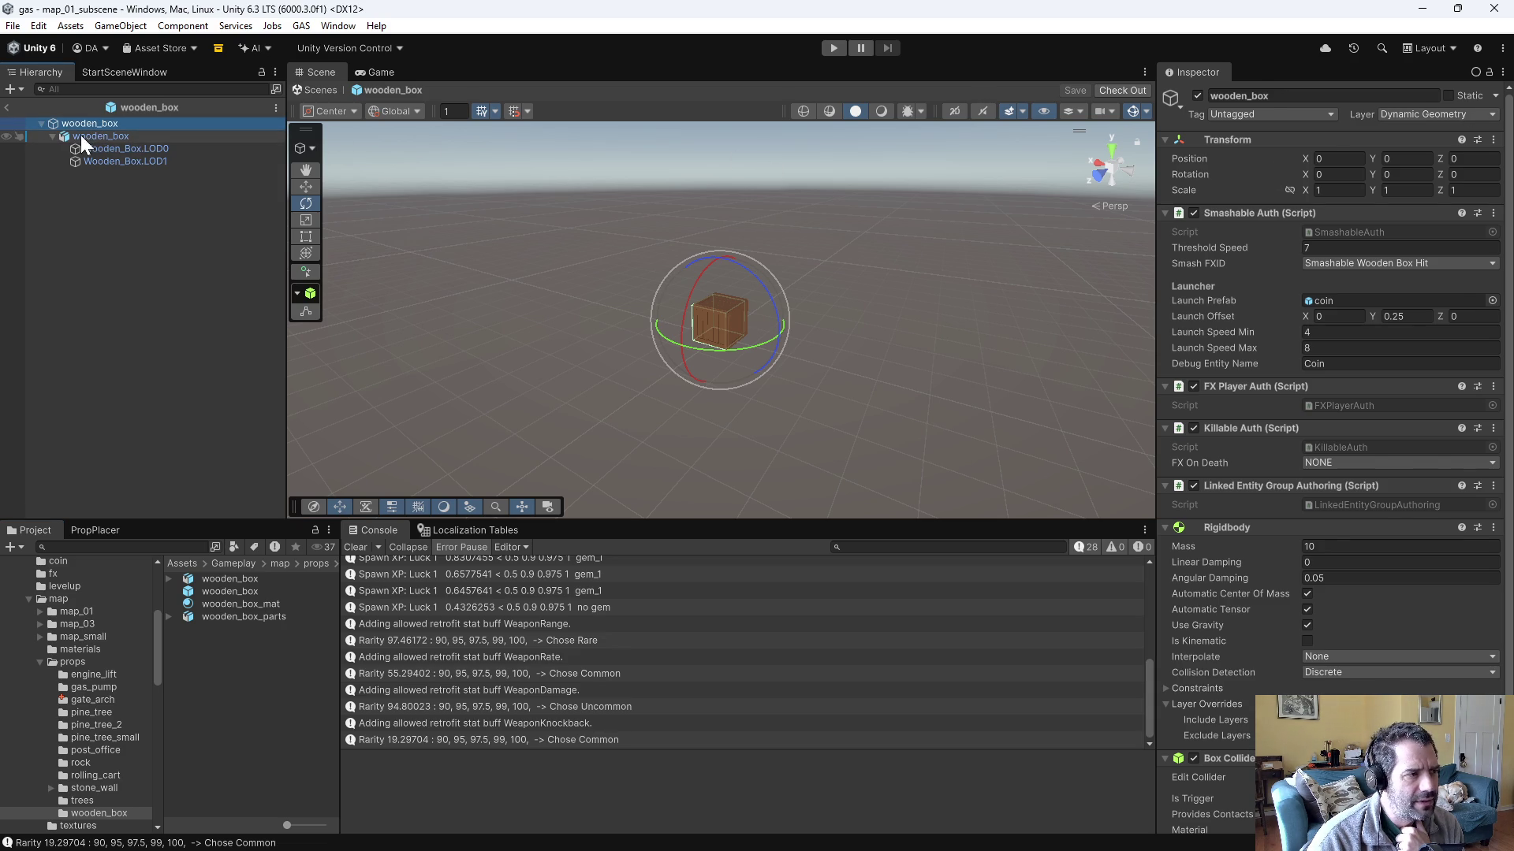
pyautogui.click(80, 135)
pyautogui.click(107, 149)
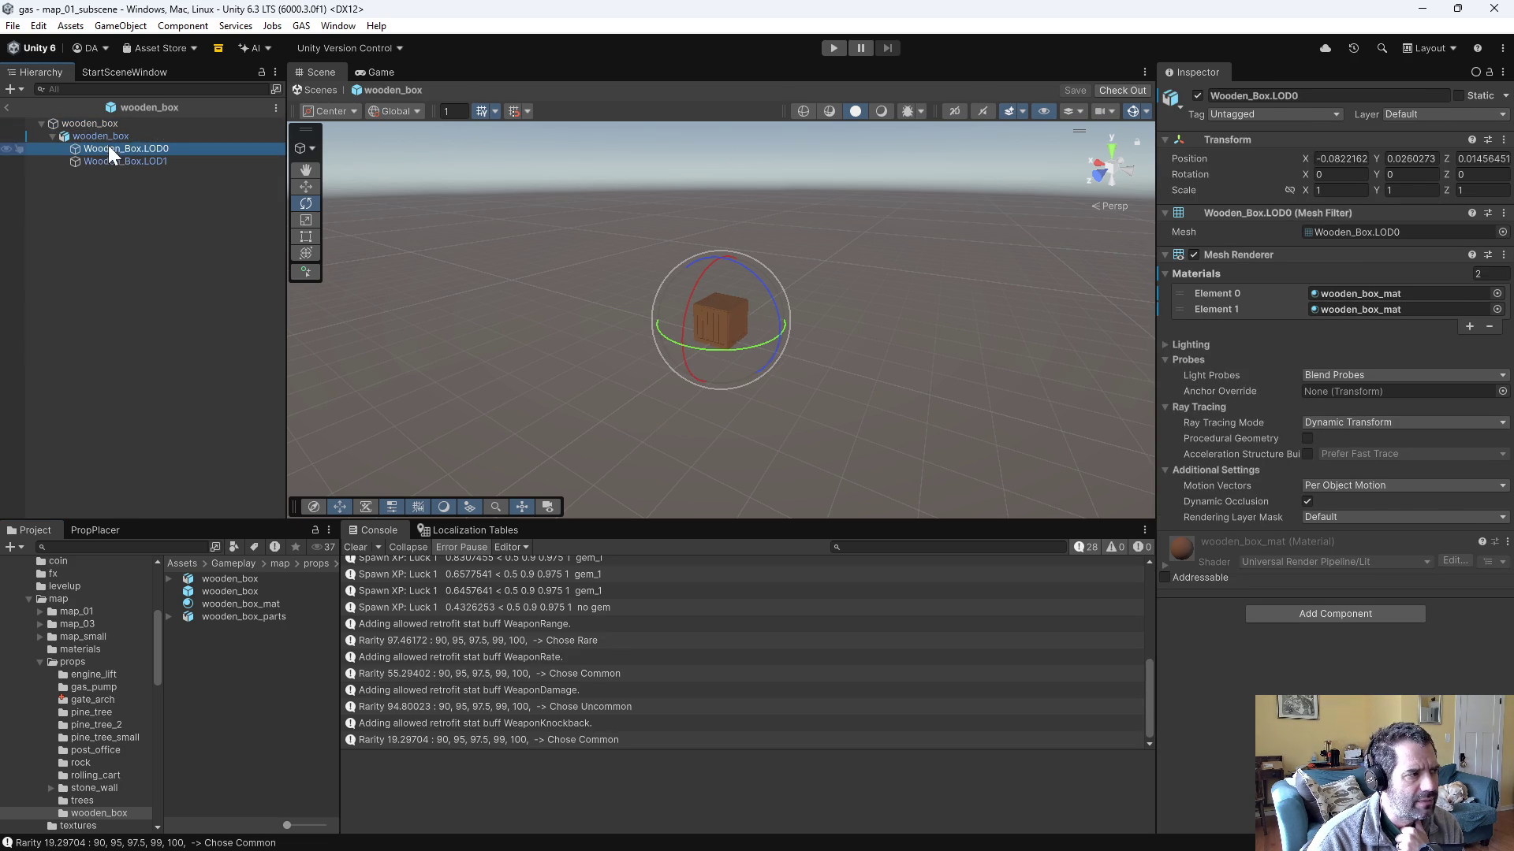
pyautogui.click(101, 134)
pyautogui.click(102, 122)
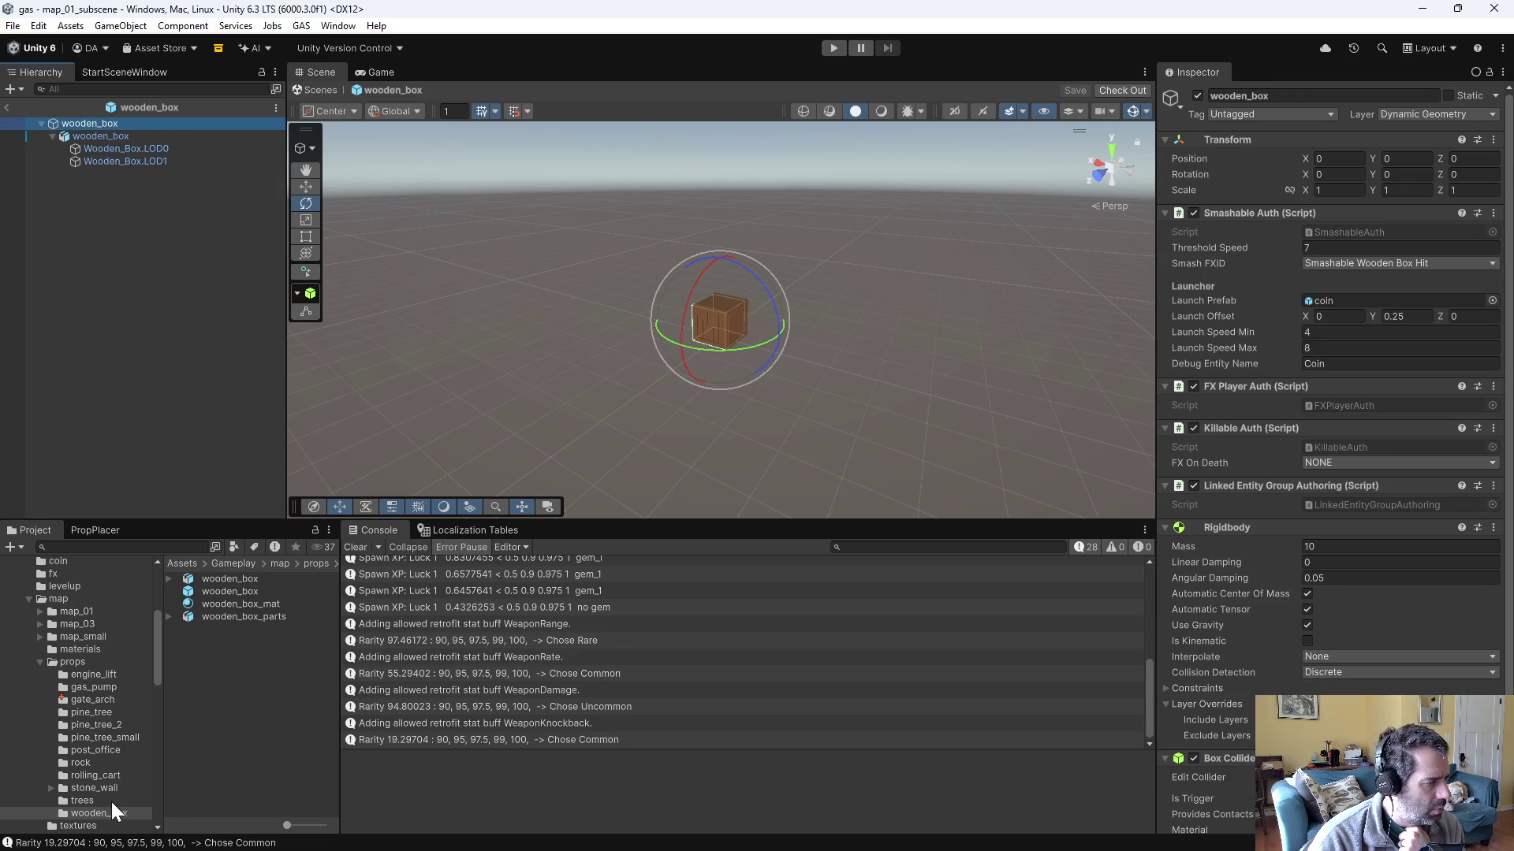
# - Open the gas_pump prefab and compare its root and child object components
pyautogui.click(101, 688)
pyautogui.doubleClick(235, 589)
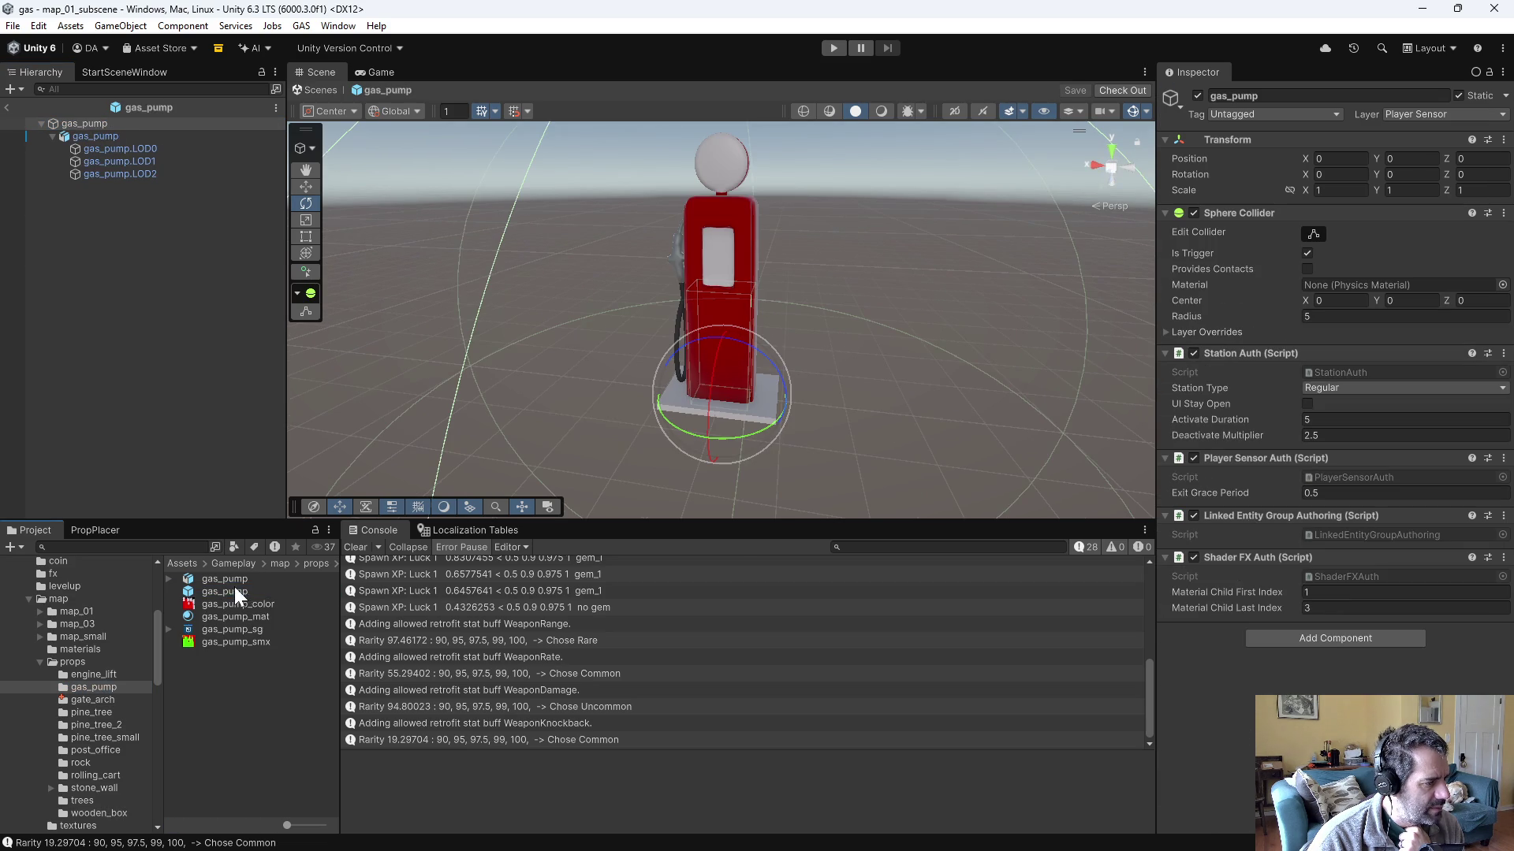
pyautogui.click(120, 123)
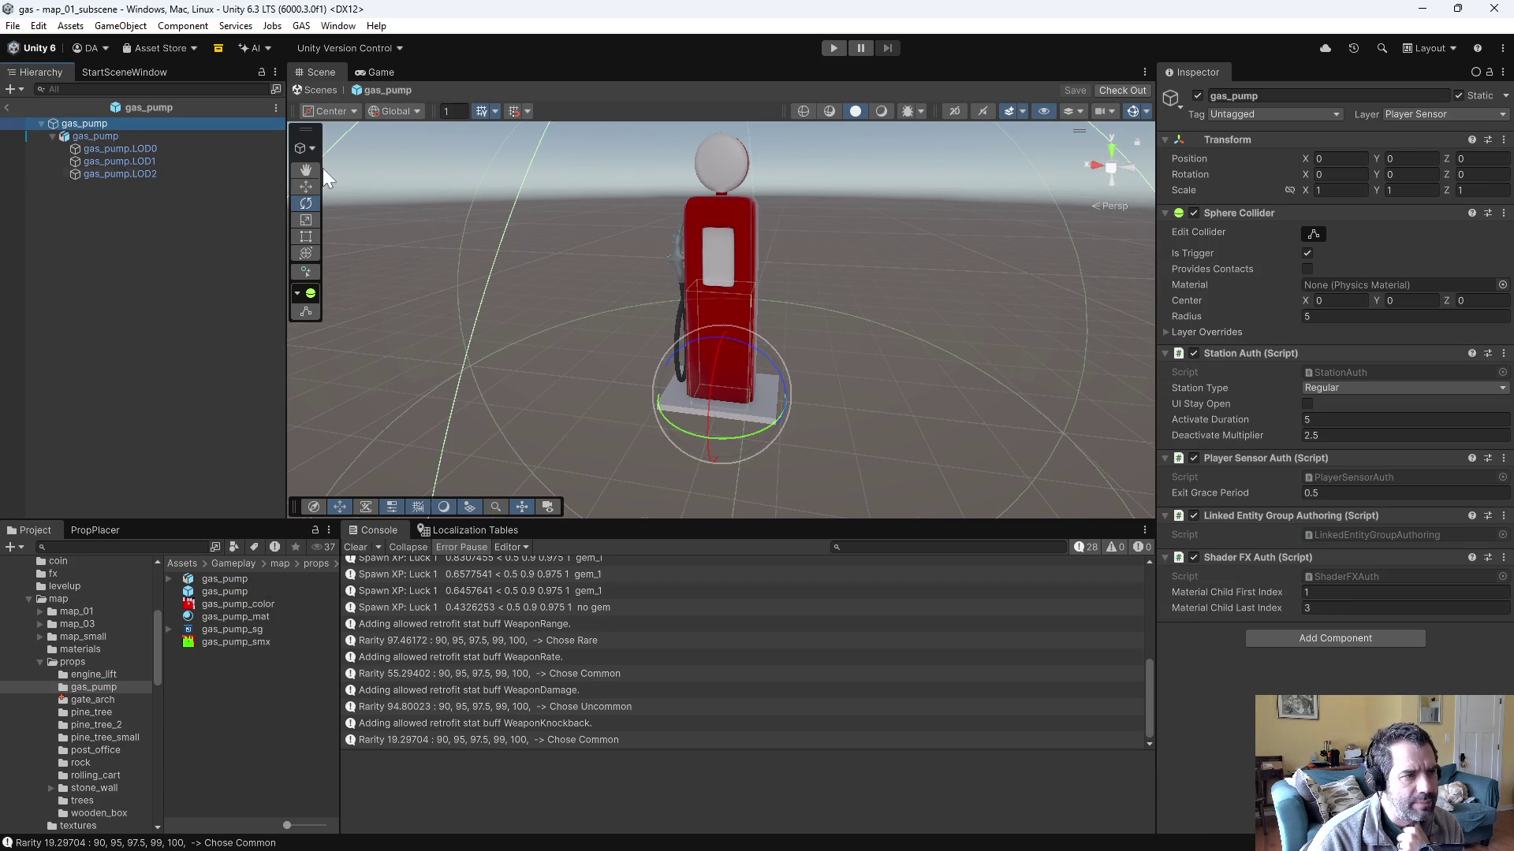
pyautogui.click(135, 132)
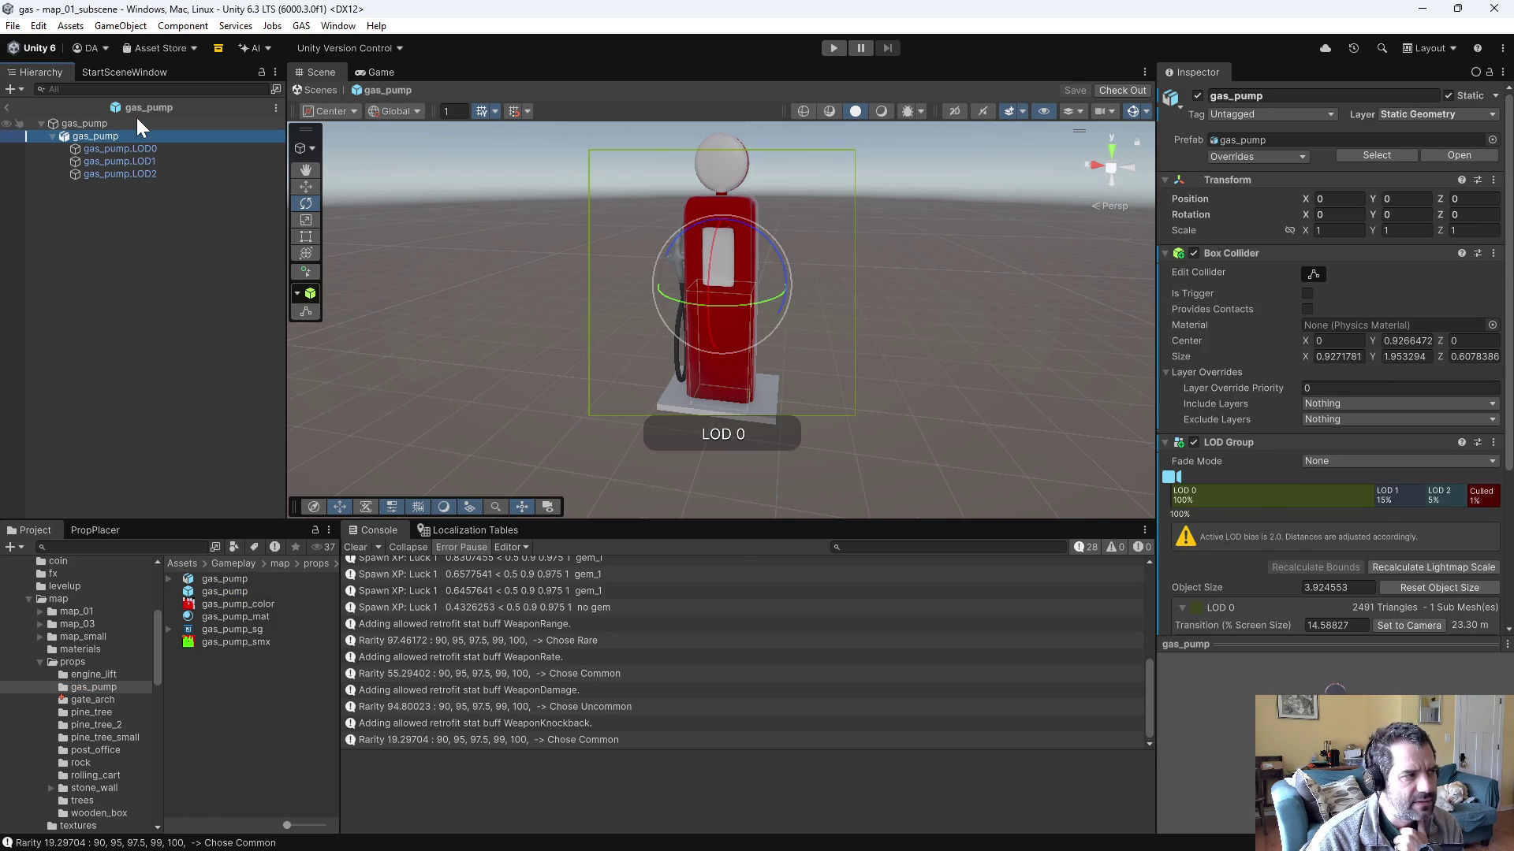
pyautogui.click(135, 123)
pyautogui.click(136, 135)
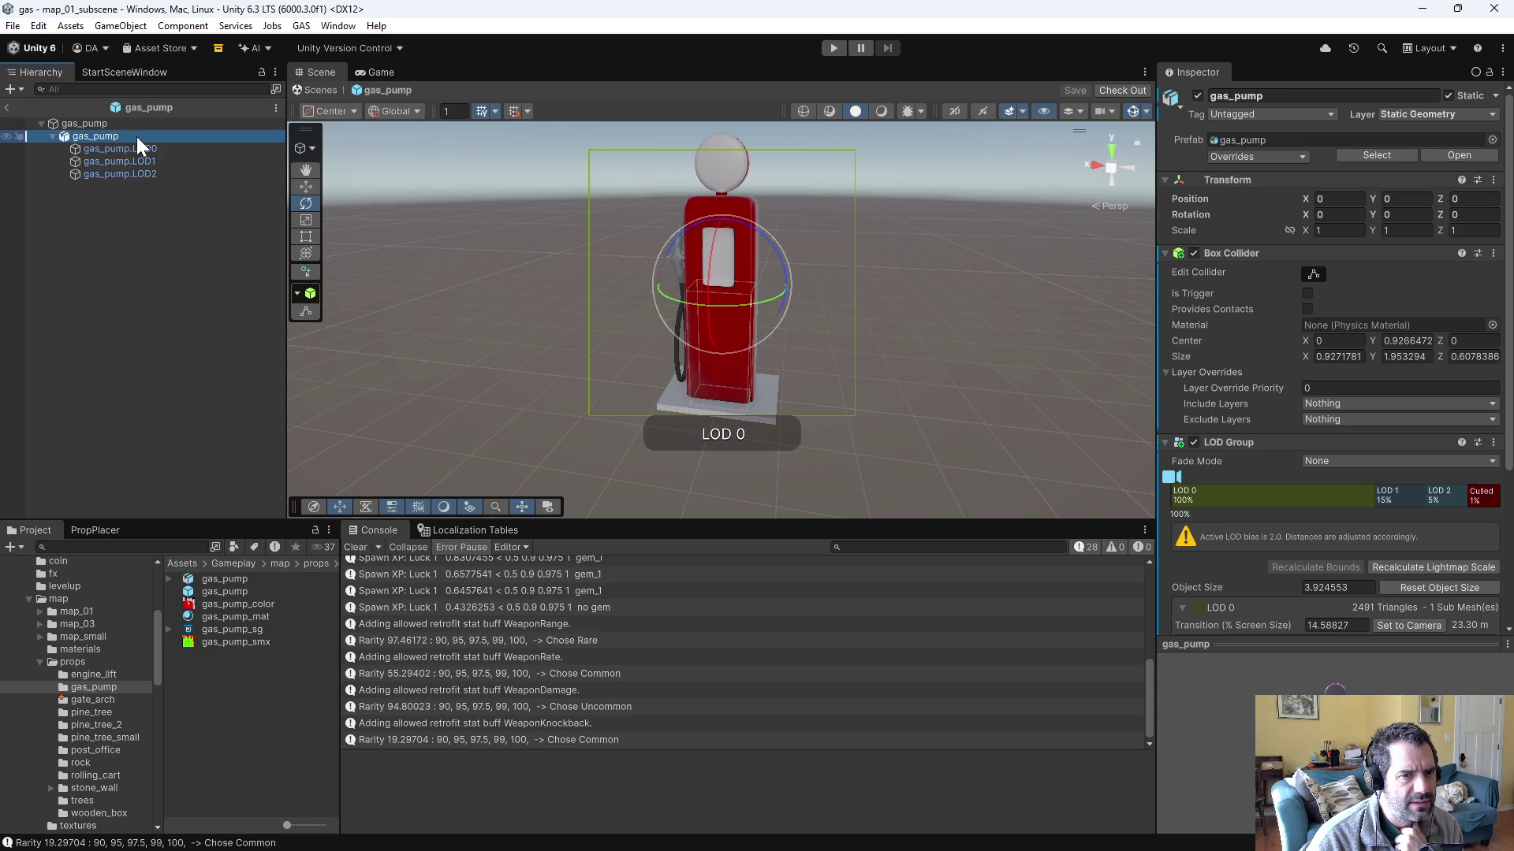
# - Open the gate_arch prefab, then reopen the gas_pump prefab for comparison
pyautogui.click(93, 700)
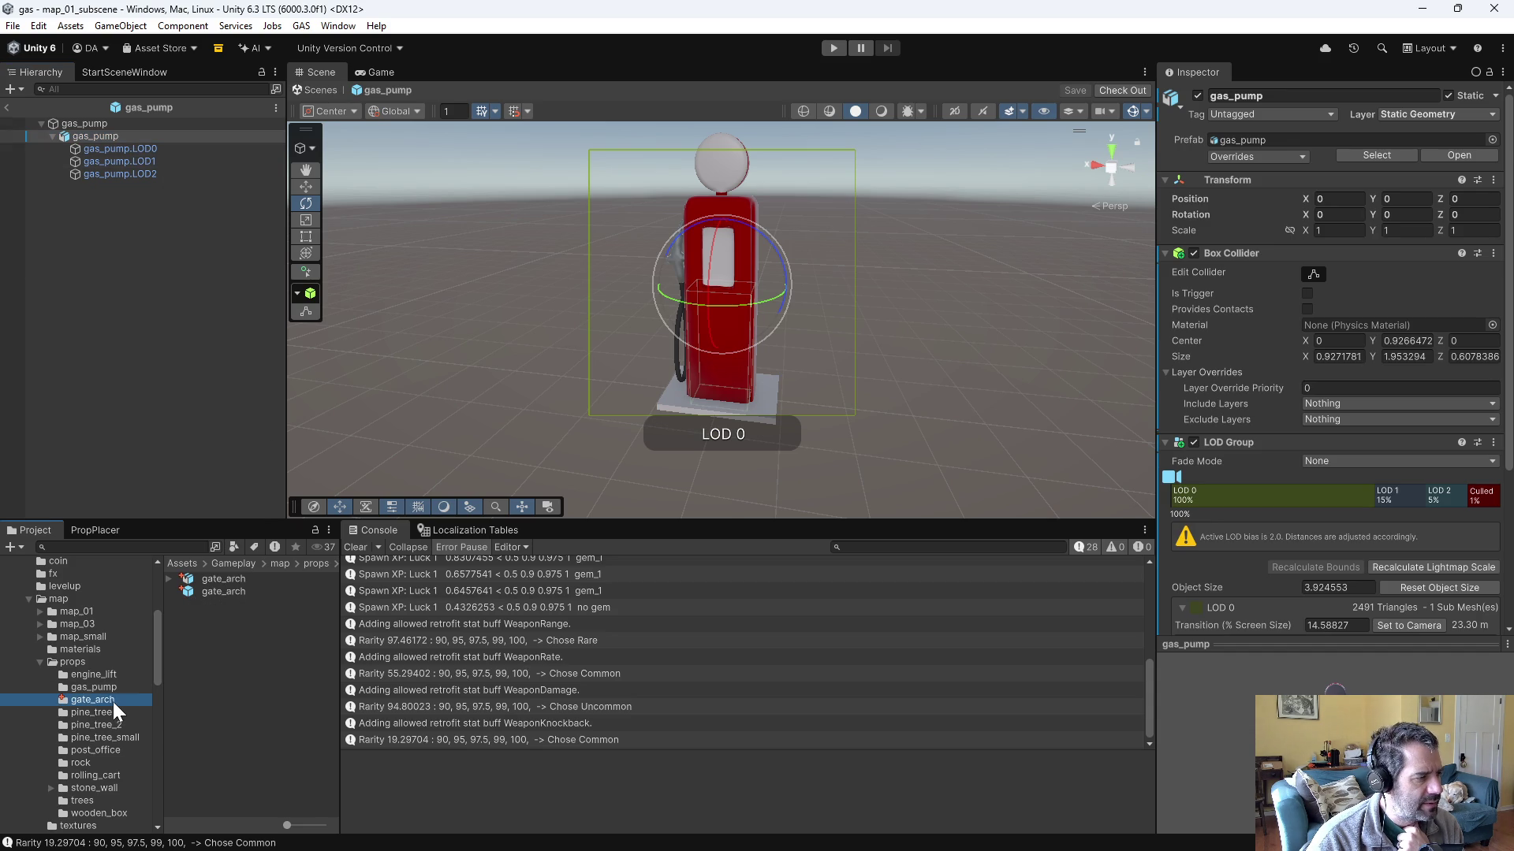
pyautogui.doubleClick(203, 593)
pyautogui.click(75, 123)
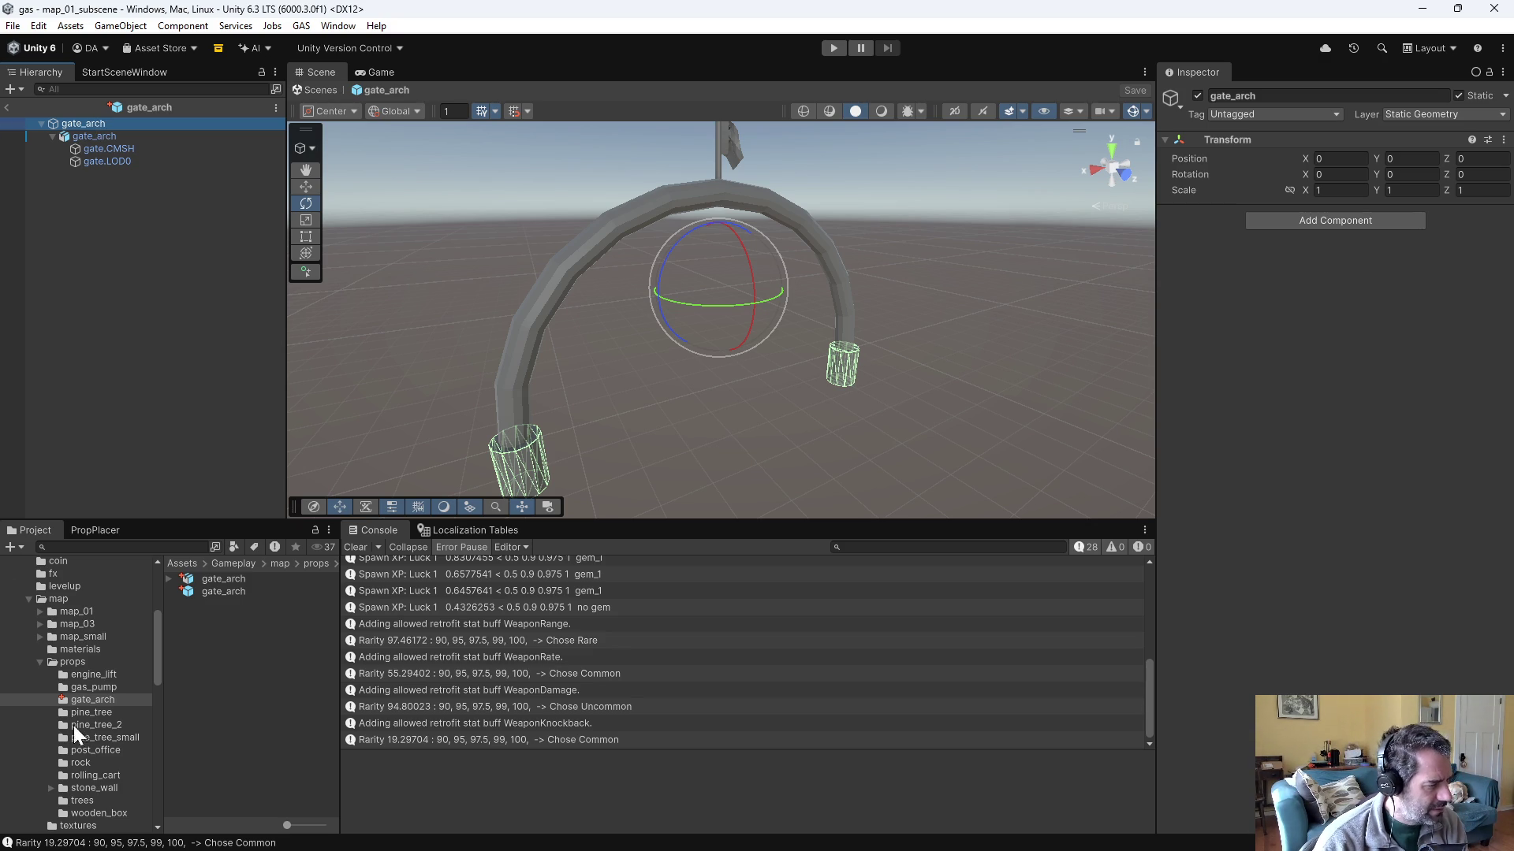
pyautogui.click(92, 687)
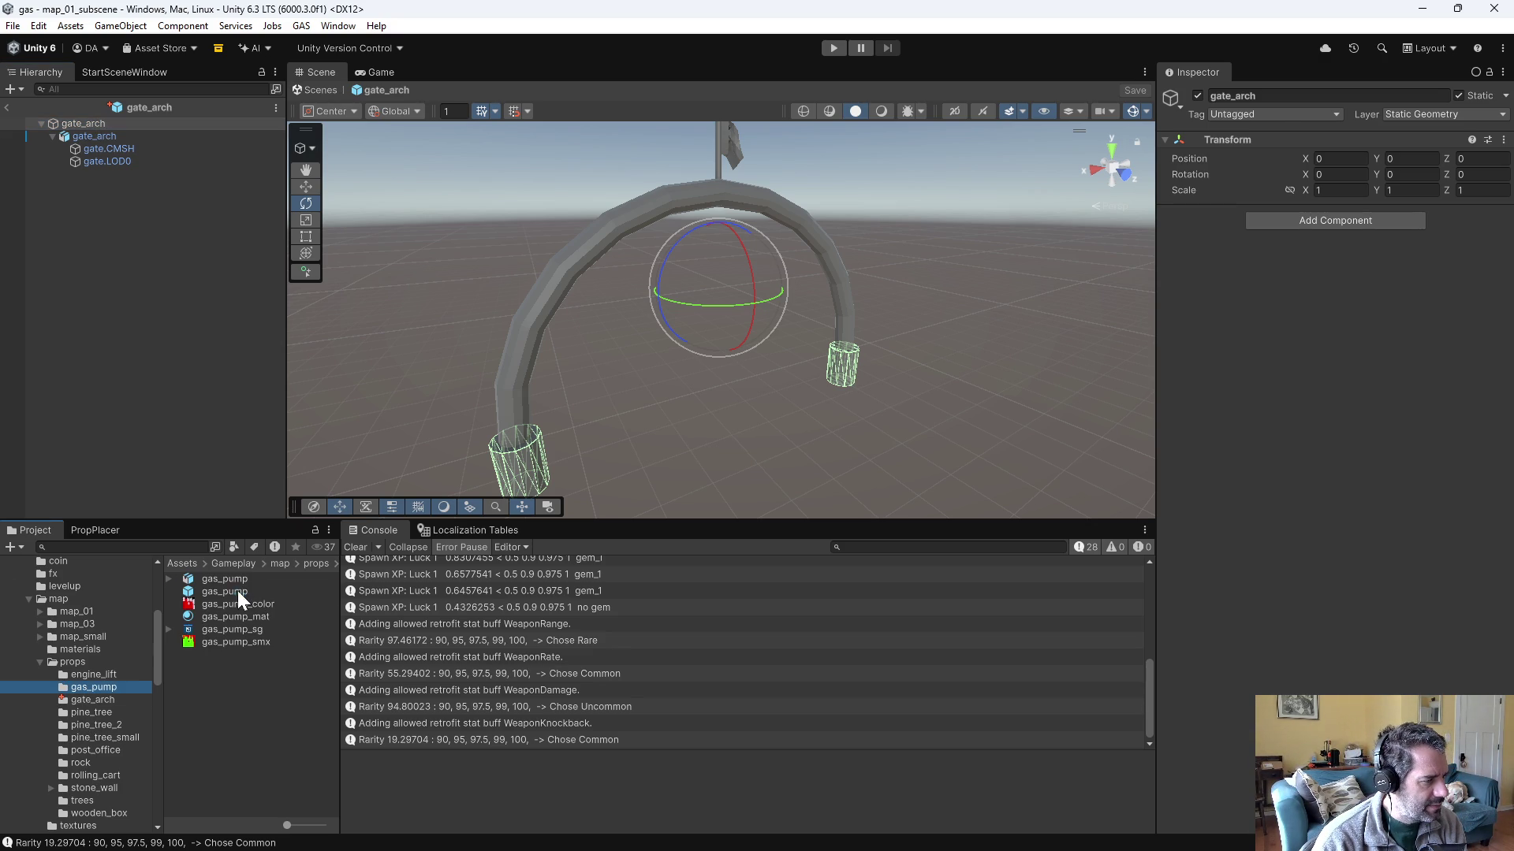
pyautogui.doubleClick(238, 592)
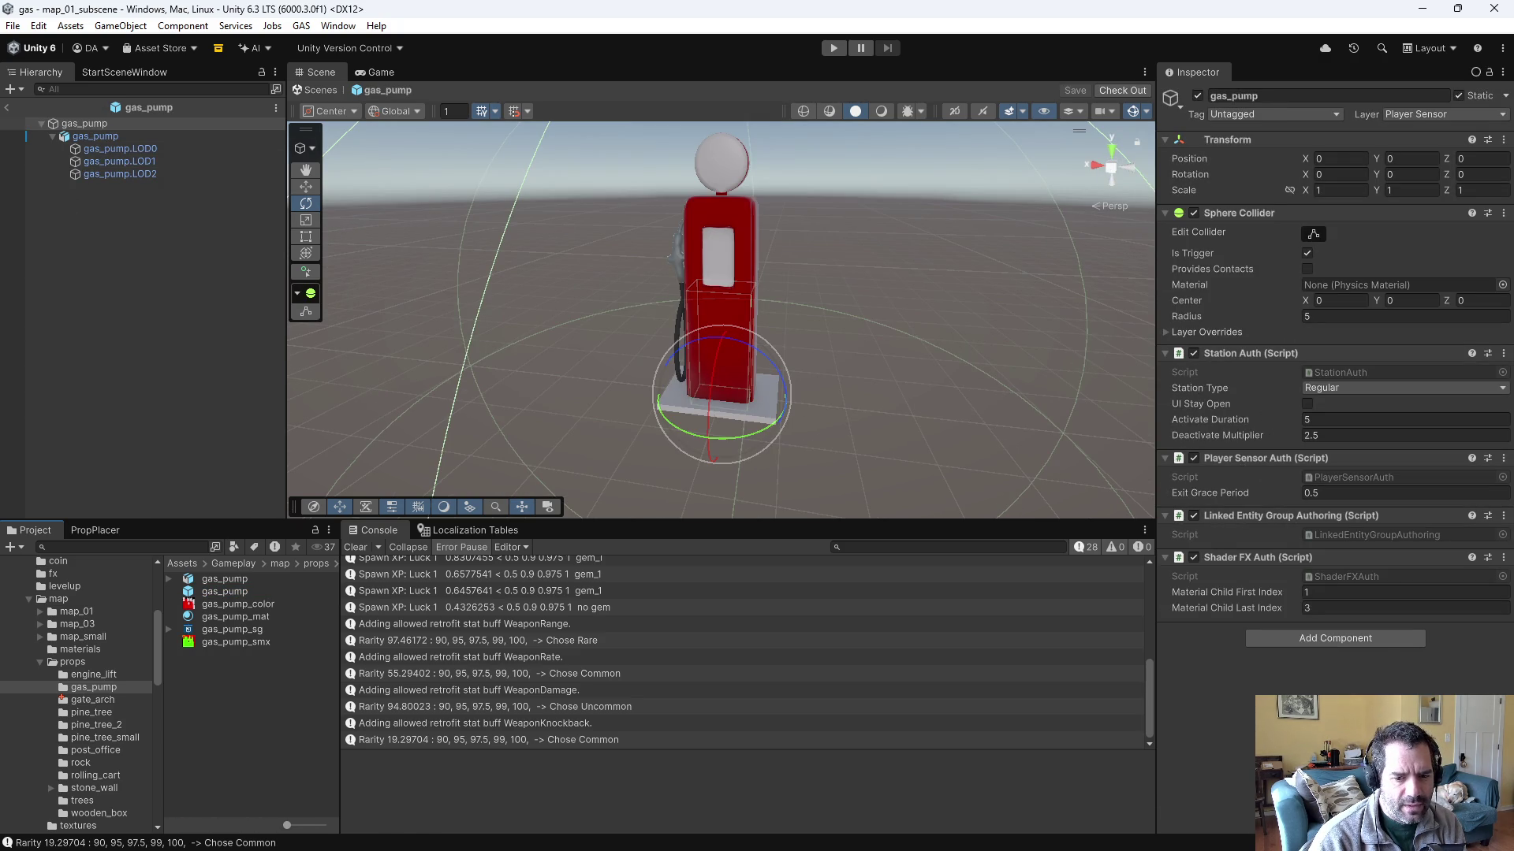
# - In Emacs, find and open PlayerSensorSystem.cs by searching 'playerse'
pyautogui.hotkey('alt', 'Tab')
pyautogui.hotkey('ctrl', 'x')
pyautogui.hotkey('ctrl', 'f')
pyautogui.write('playerse')
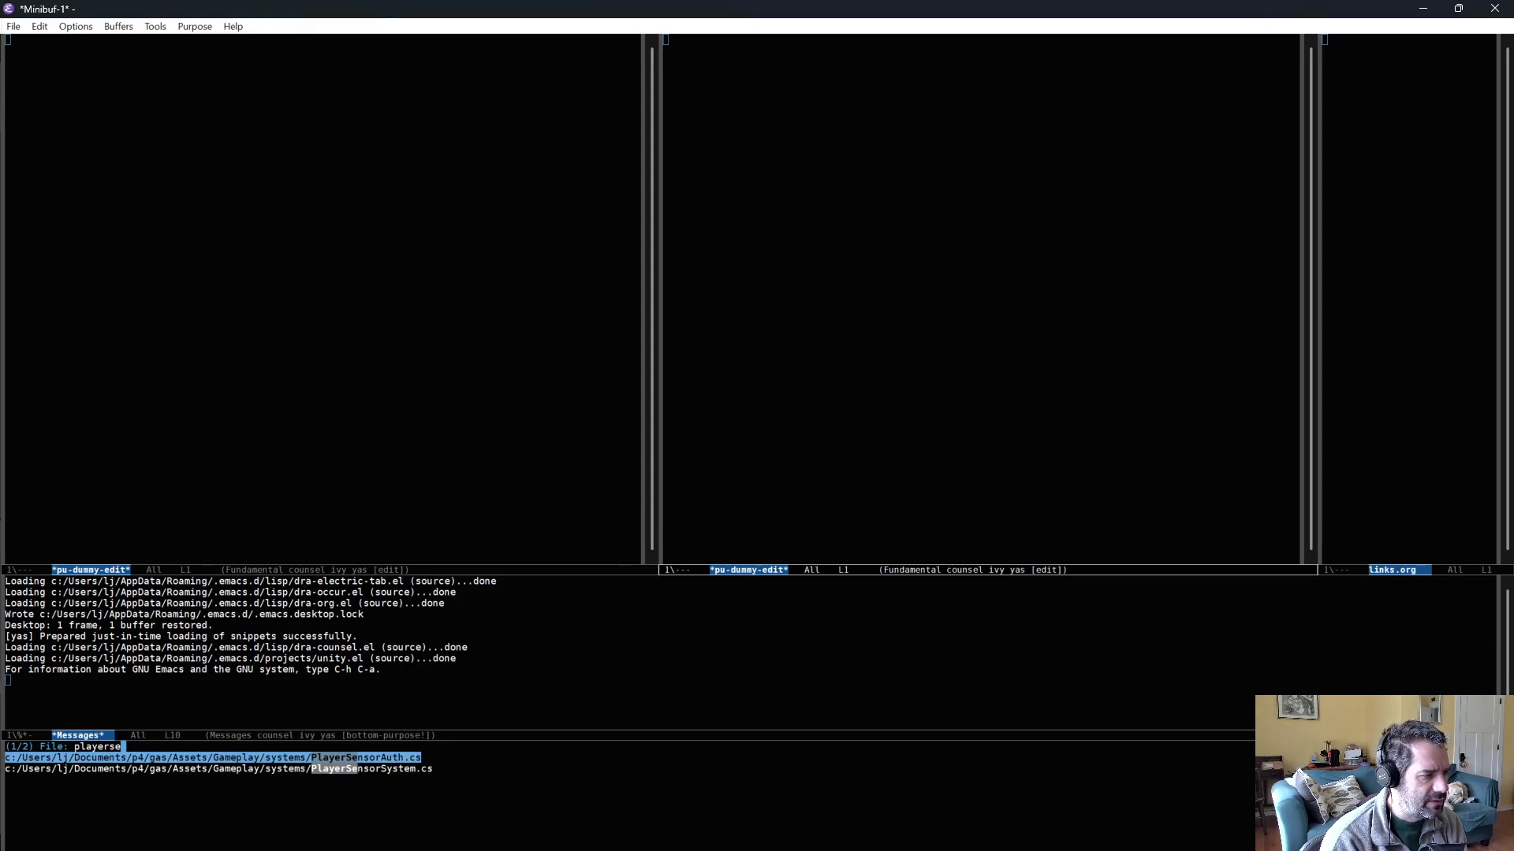
pyautogui.press('Down')
pyautogui.press('Return')
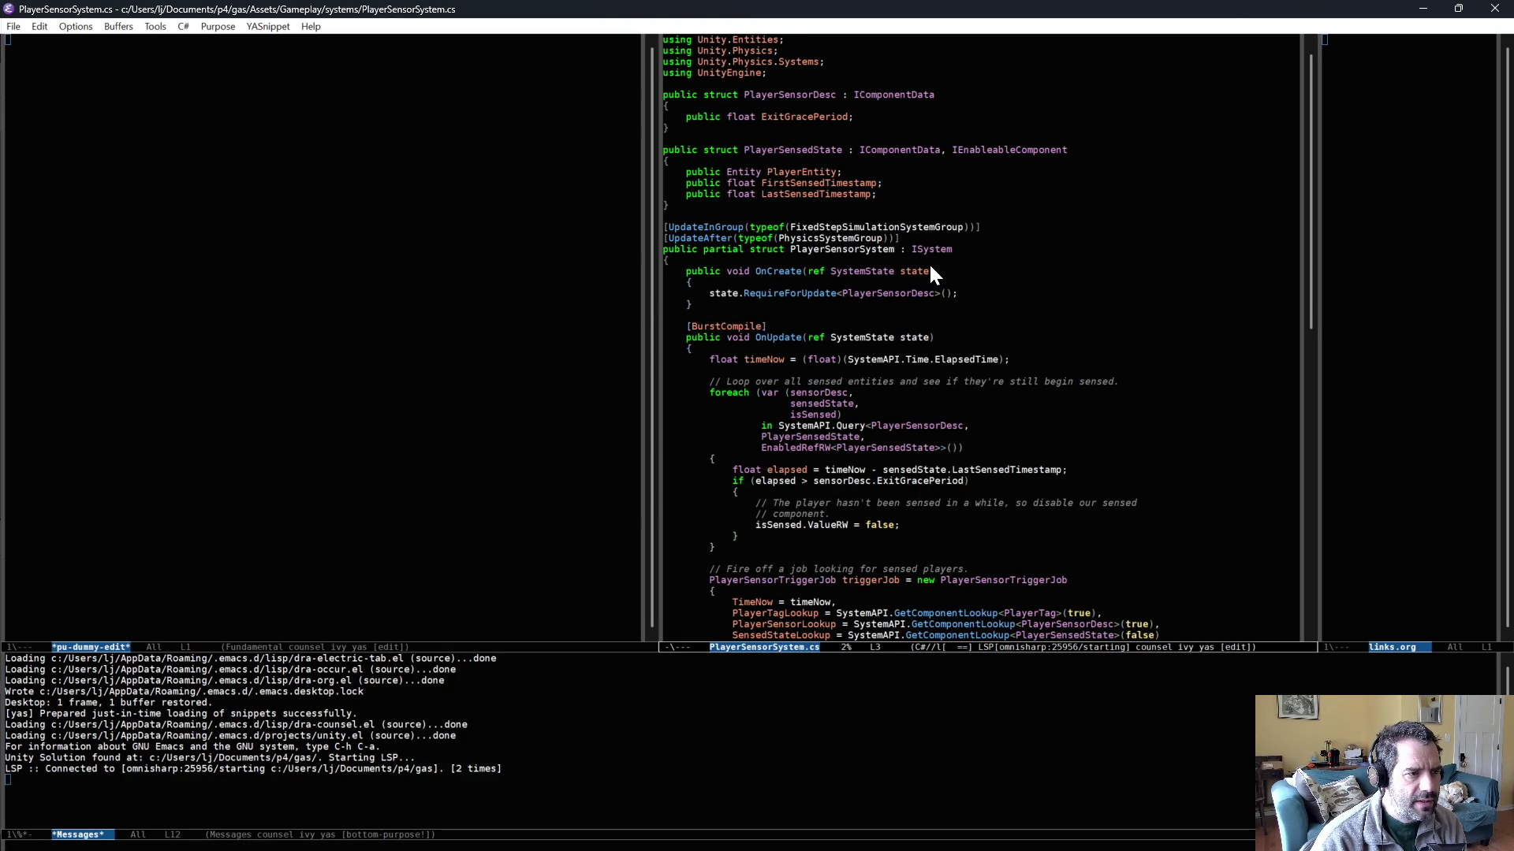
# - Review the sensor code, highlighting isSensed and the PlayerSensedState struct definition
pyautogui.scroll(-5, 931, 268)
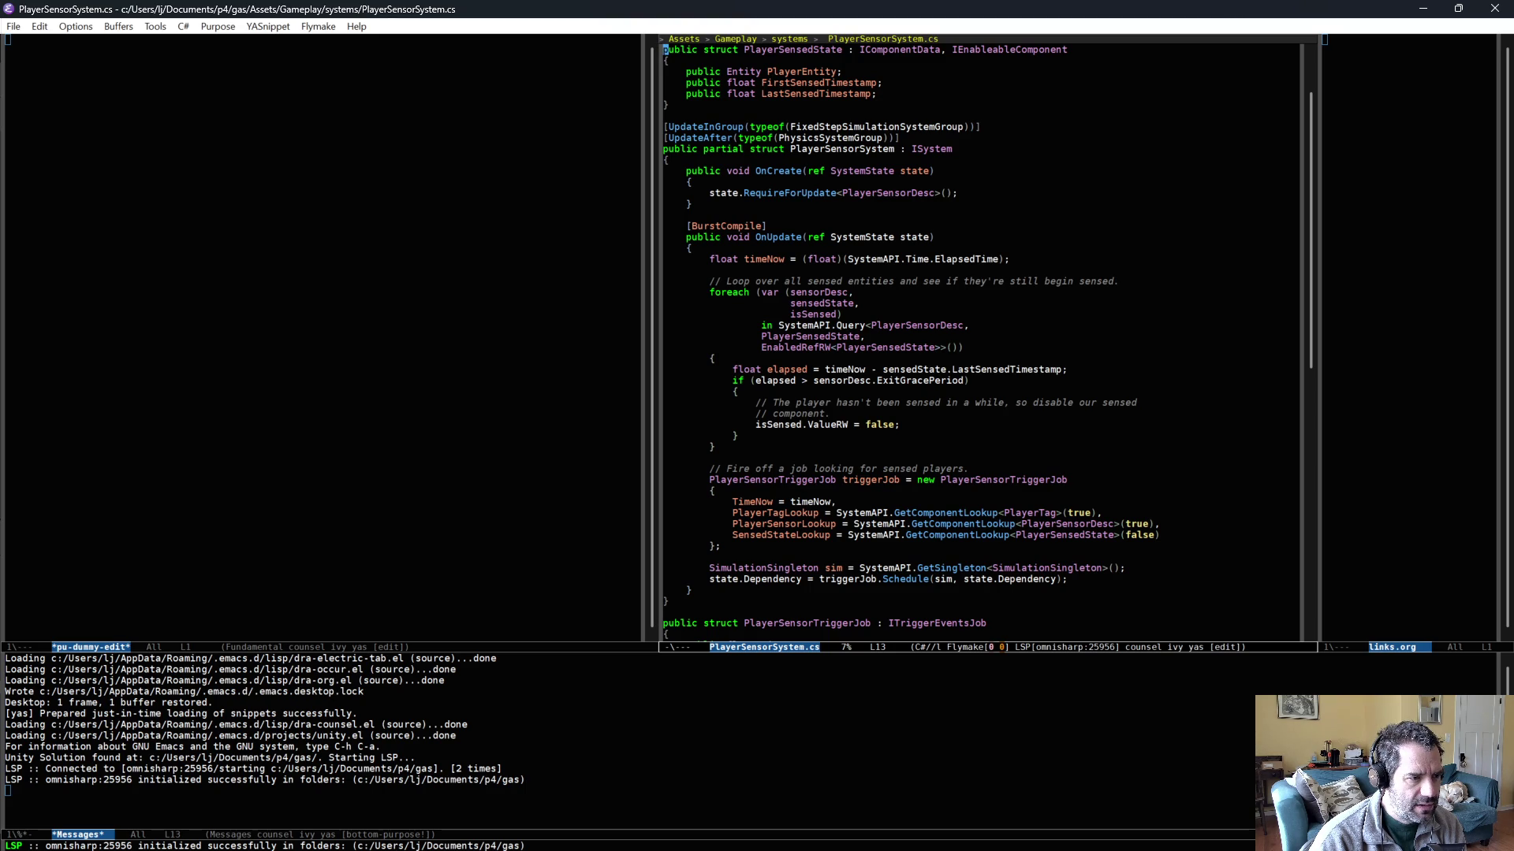
pyautogui.scroll(-2, 812, 414)
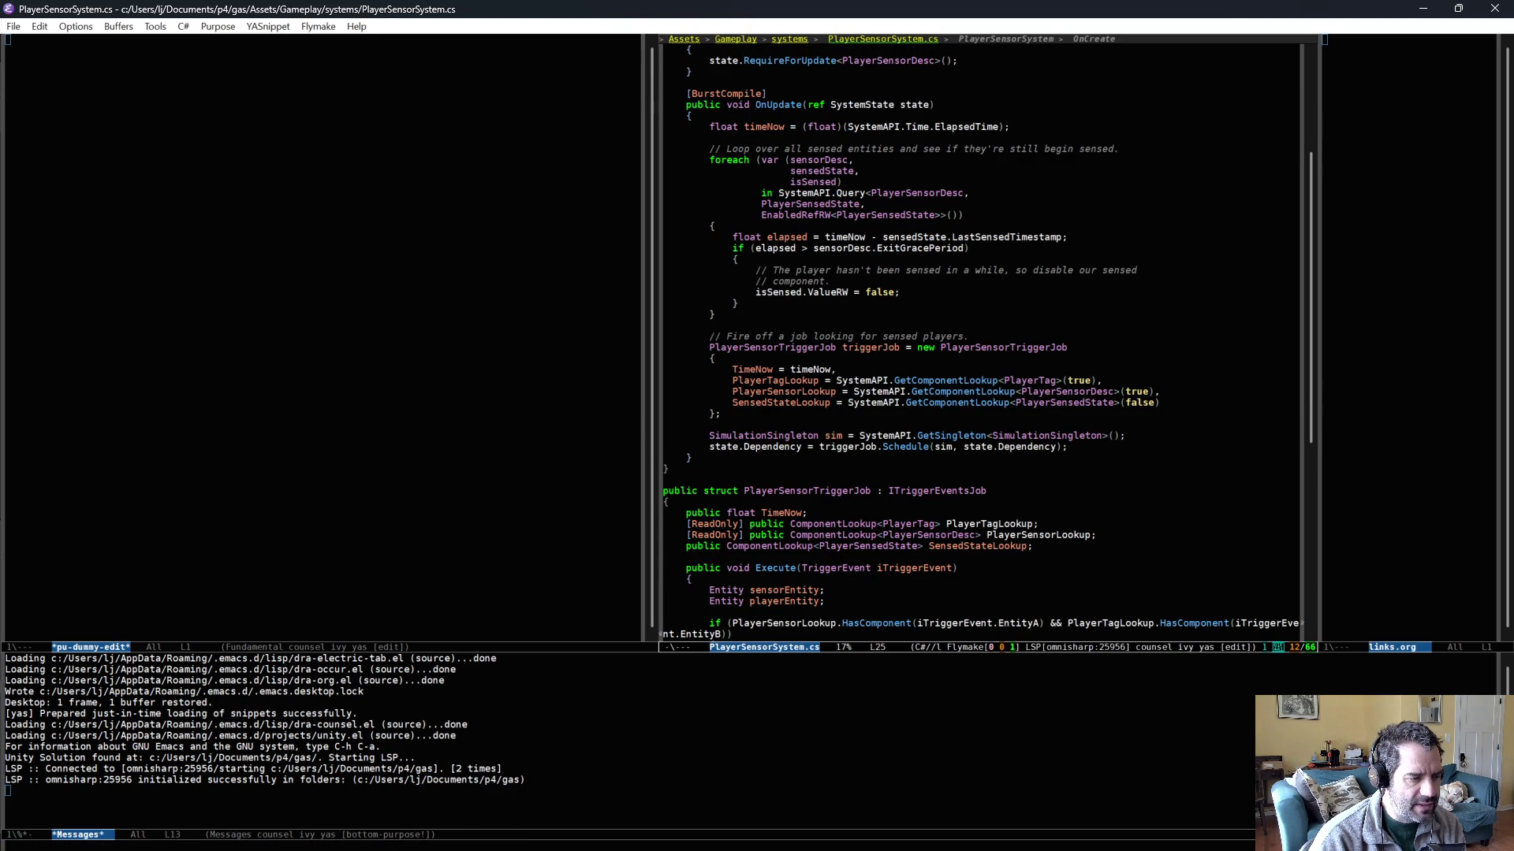
pyautogui.scroll(-1, 828, 419)
pyautogui.scroll(-10, 829, 429)
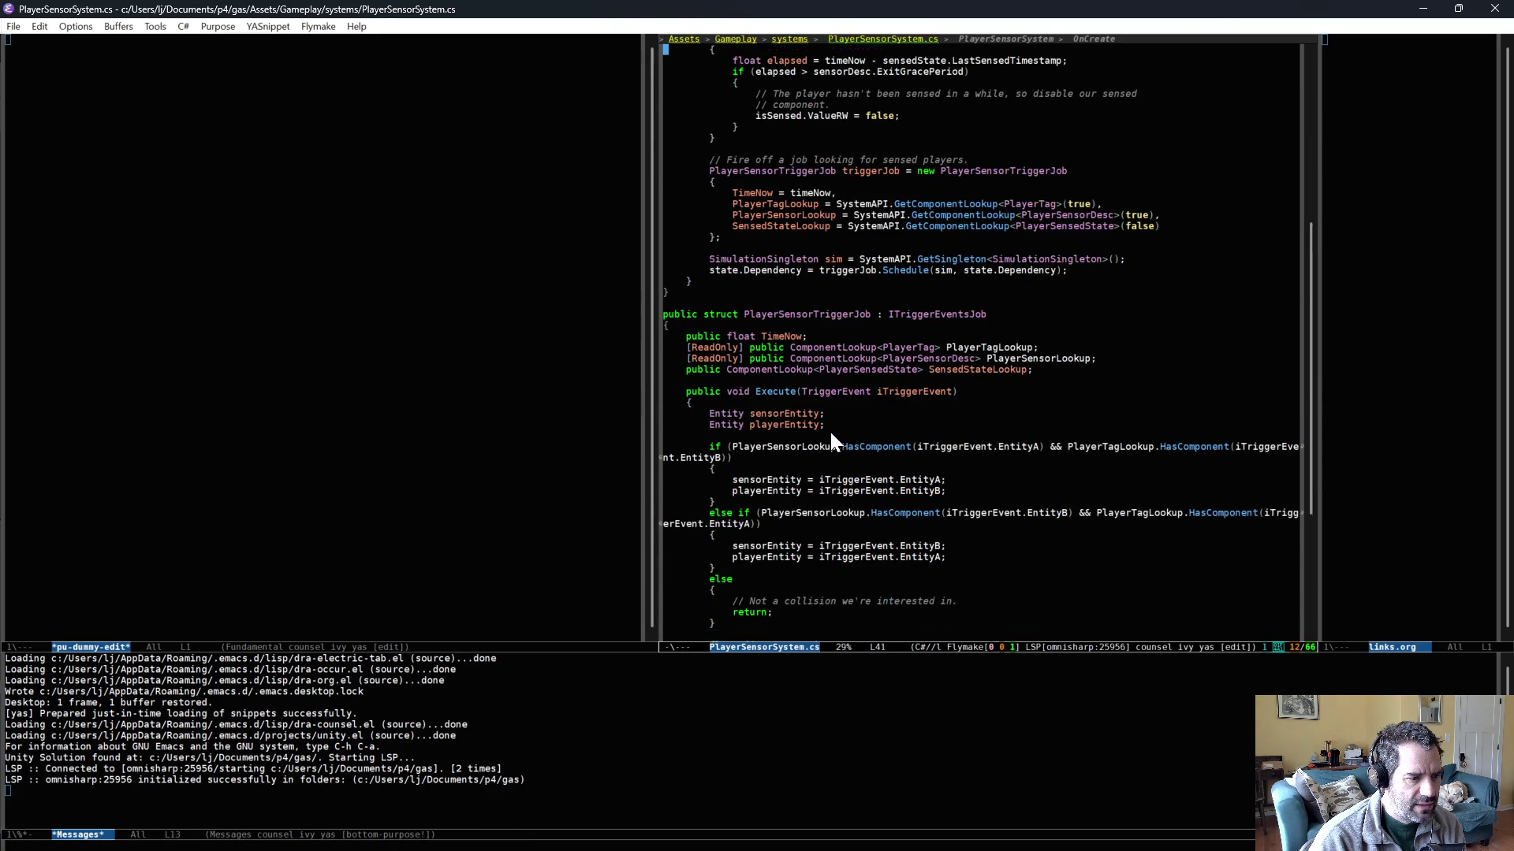
pyautogui.scroll(2, 833, 445)
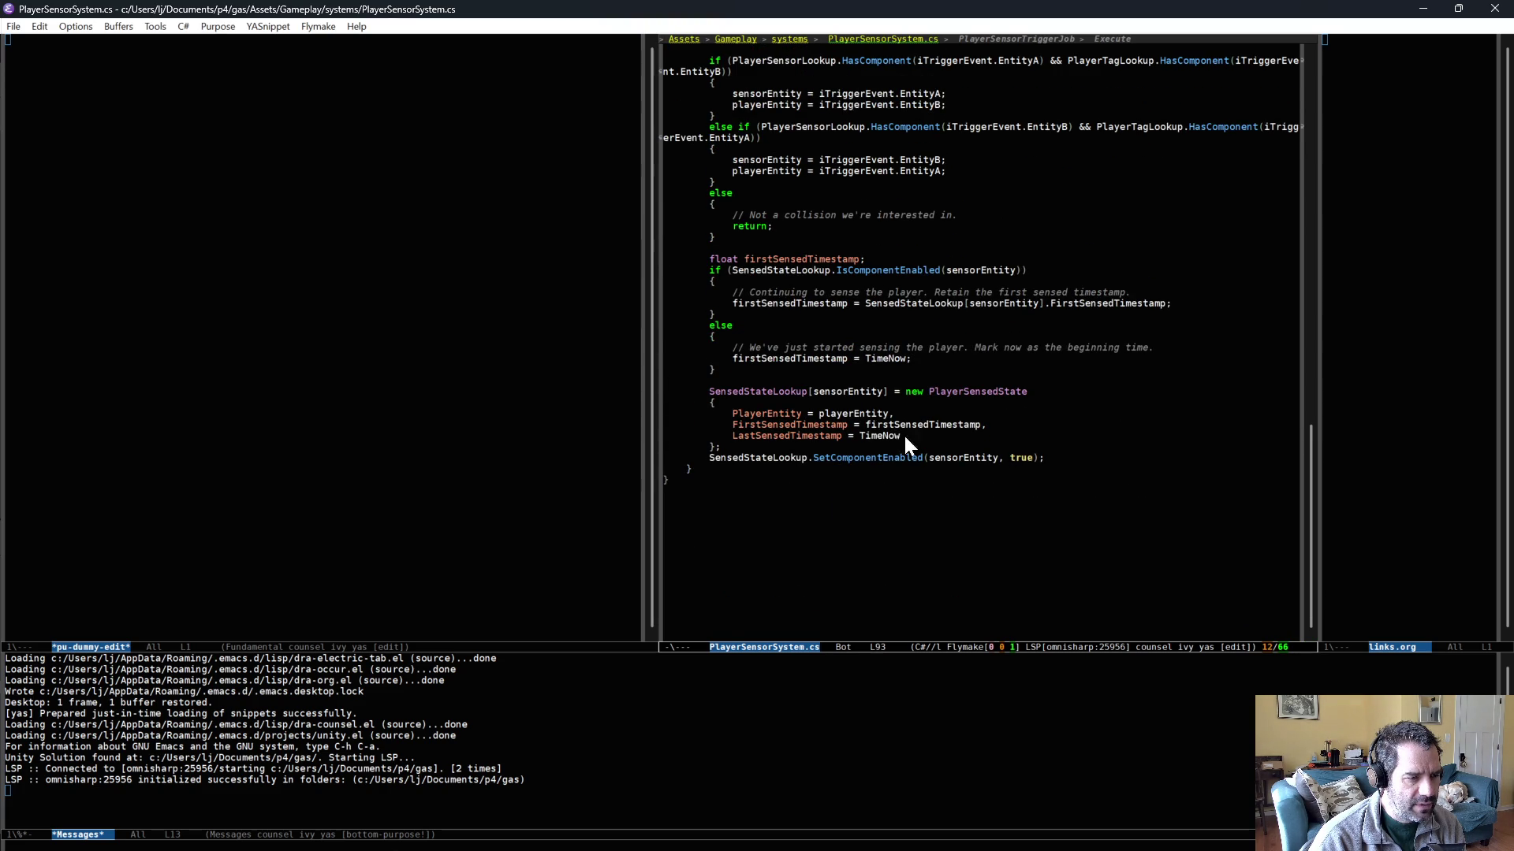
pyautogui.scroll(10, 976, 522)
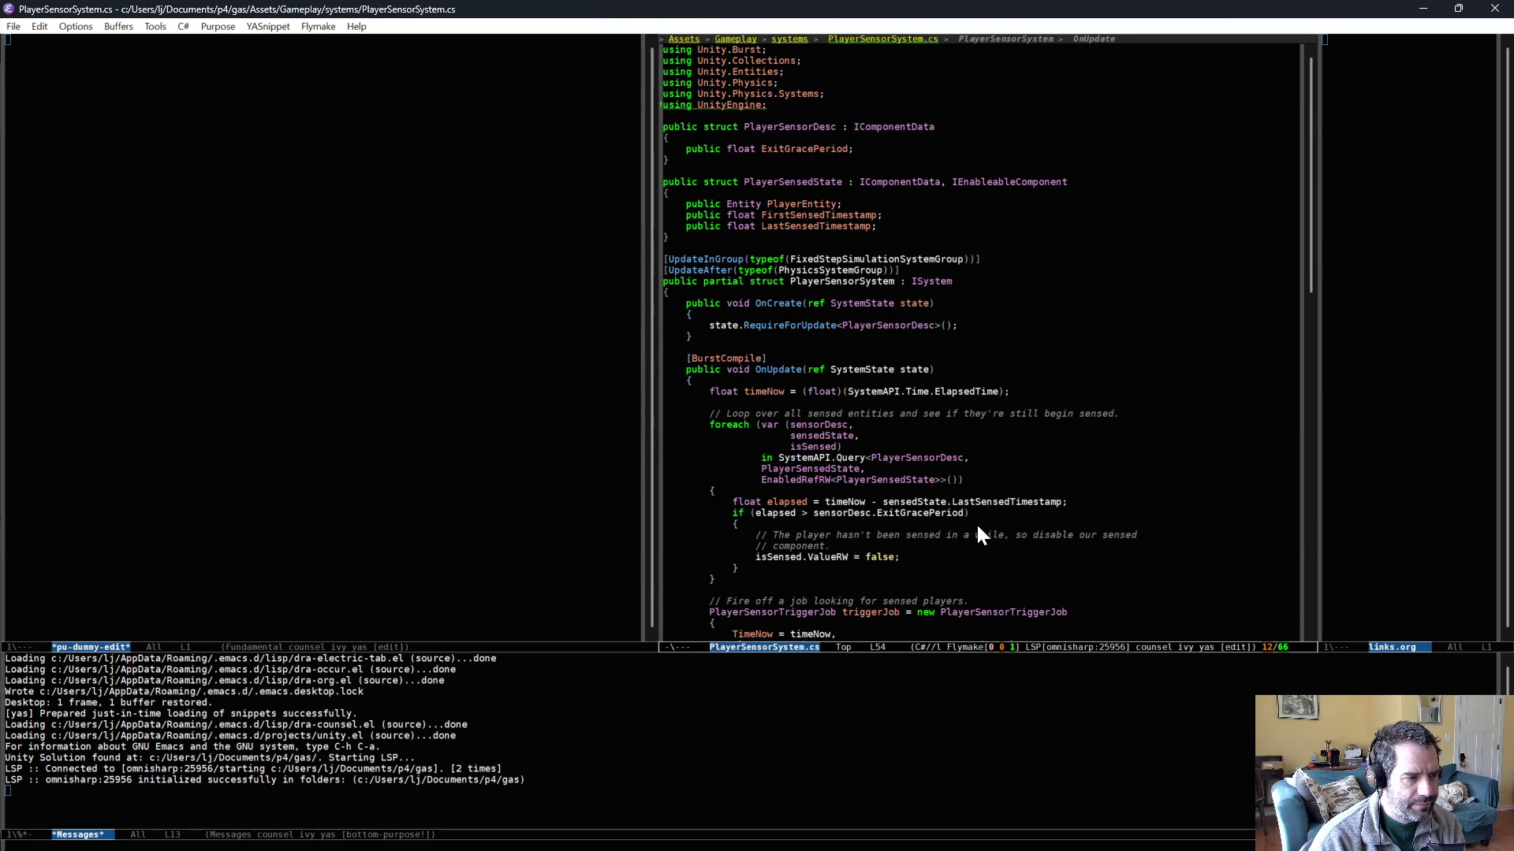
pyautogui.scroll(-2, 976, 522)
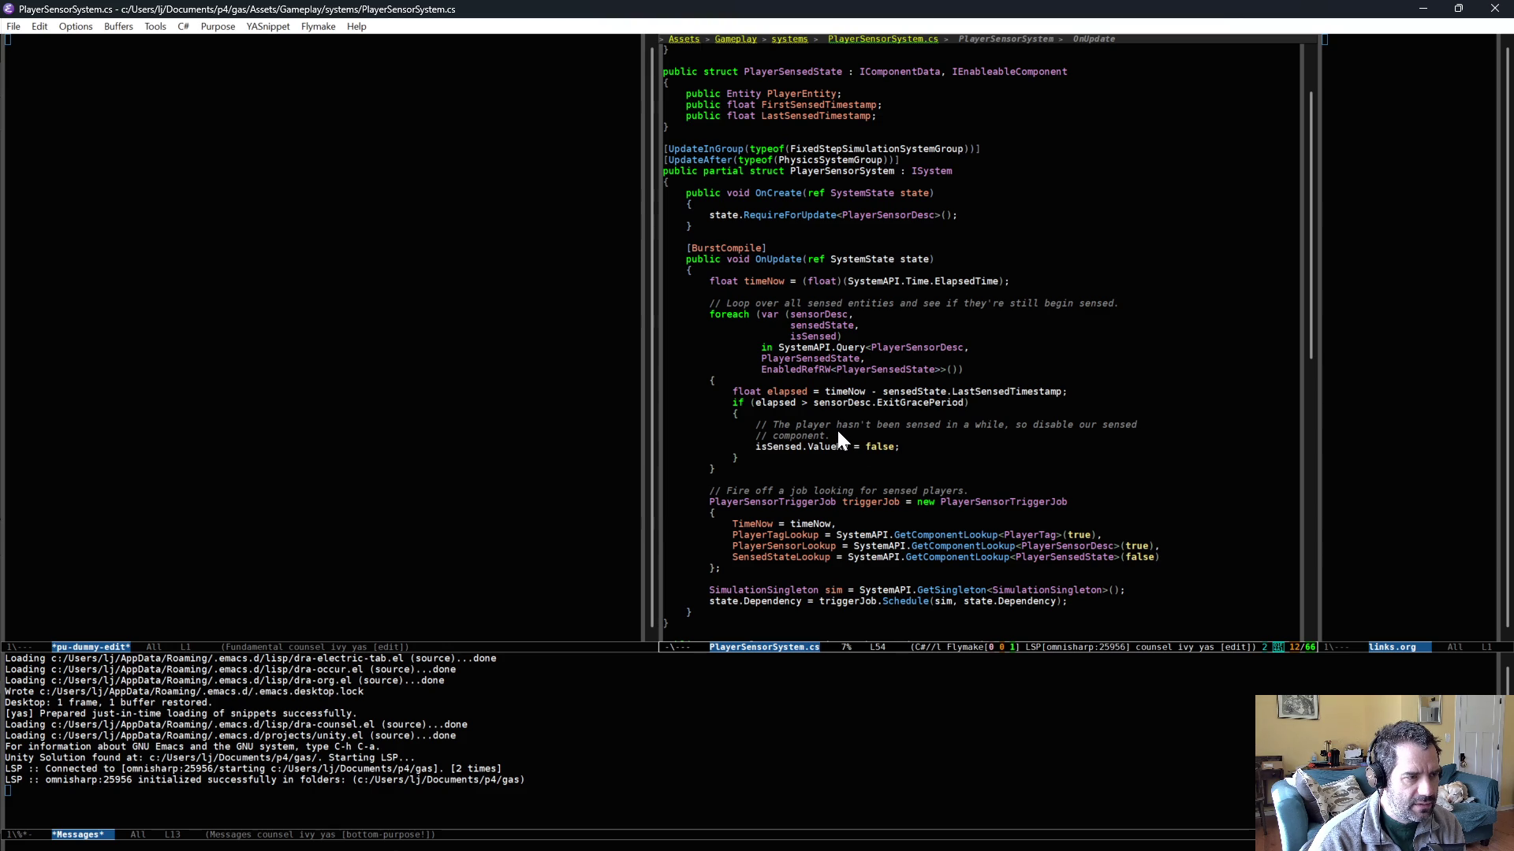
pyautogui.scroll(2, 834, 440)
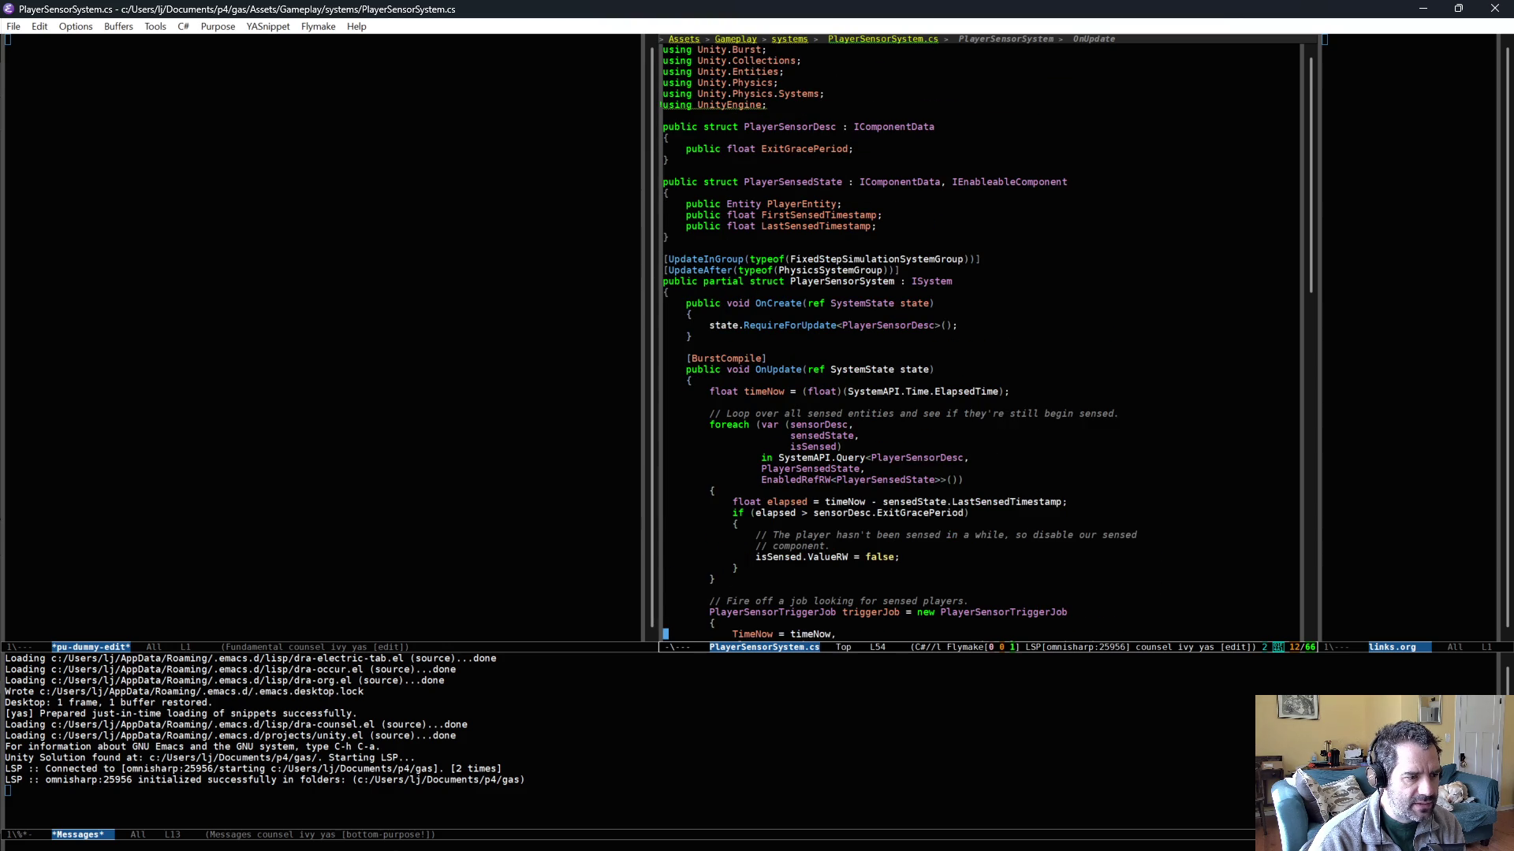
pyautogui.click(778, 560)
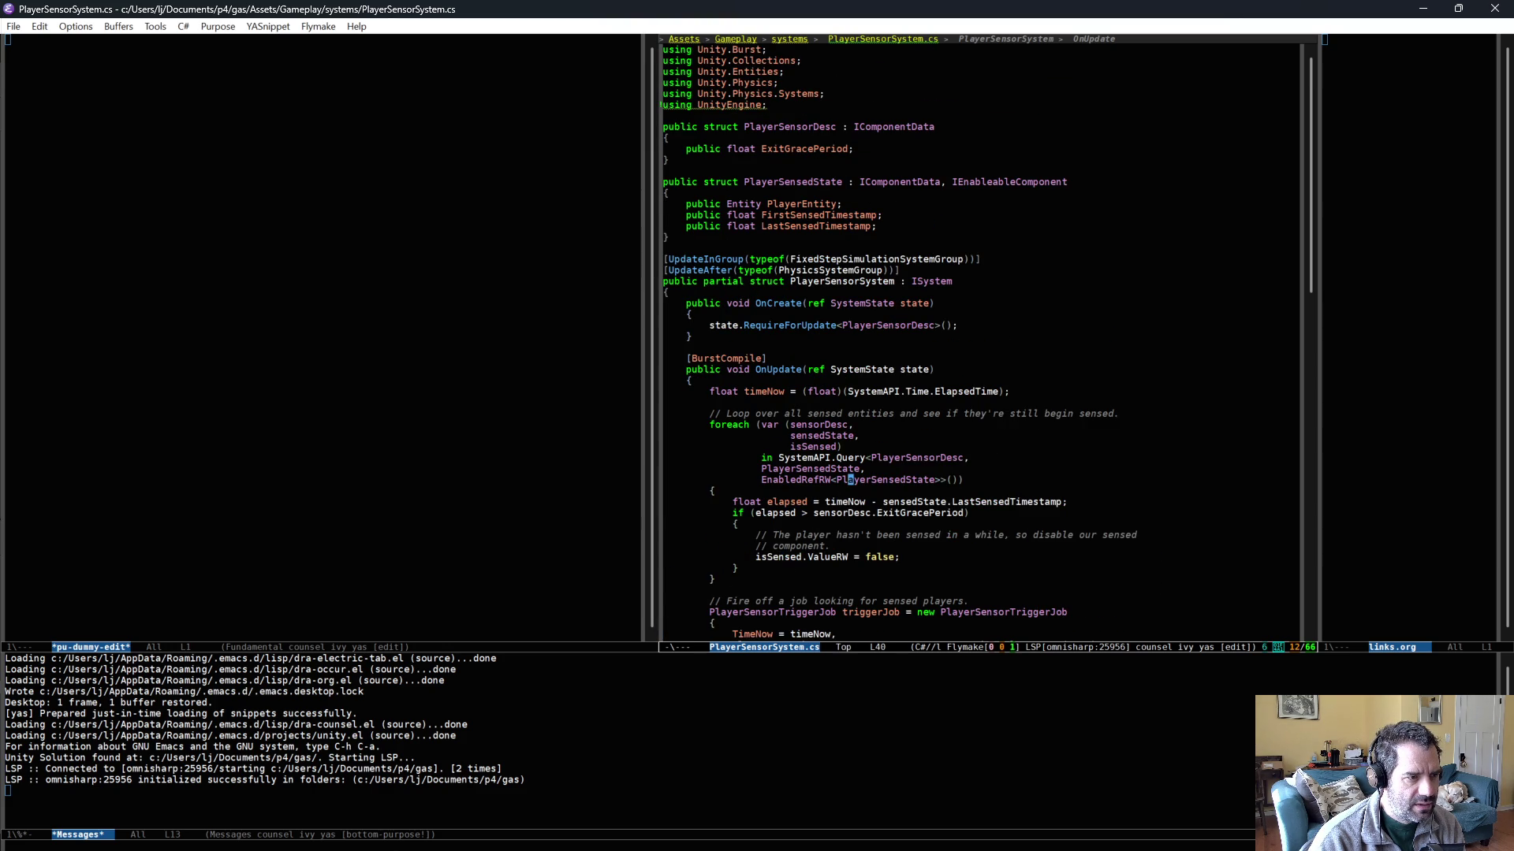
pyautogui.click(671, 192)
pyautogui.click(792, 182)
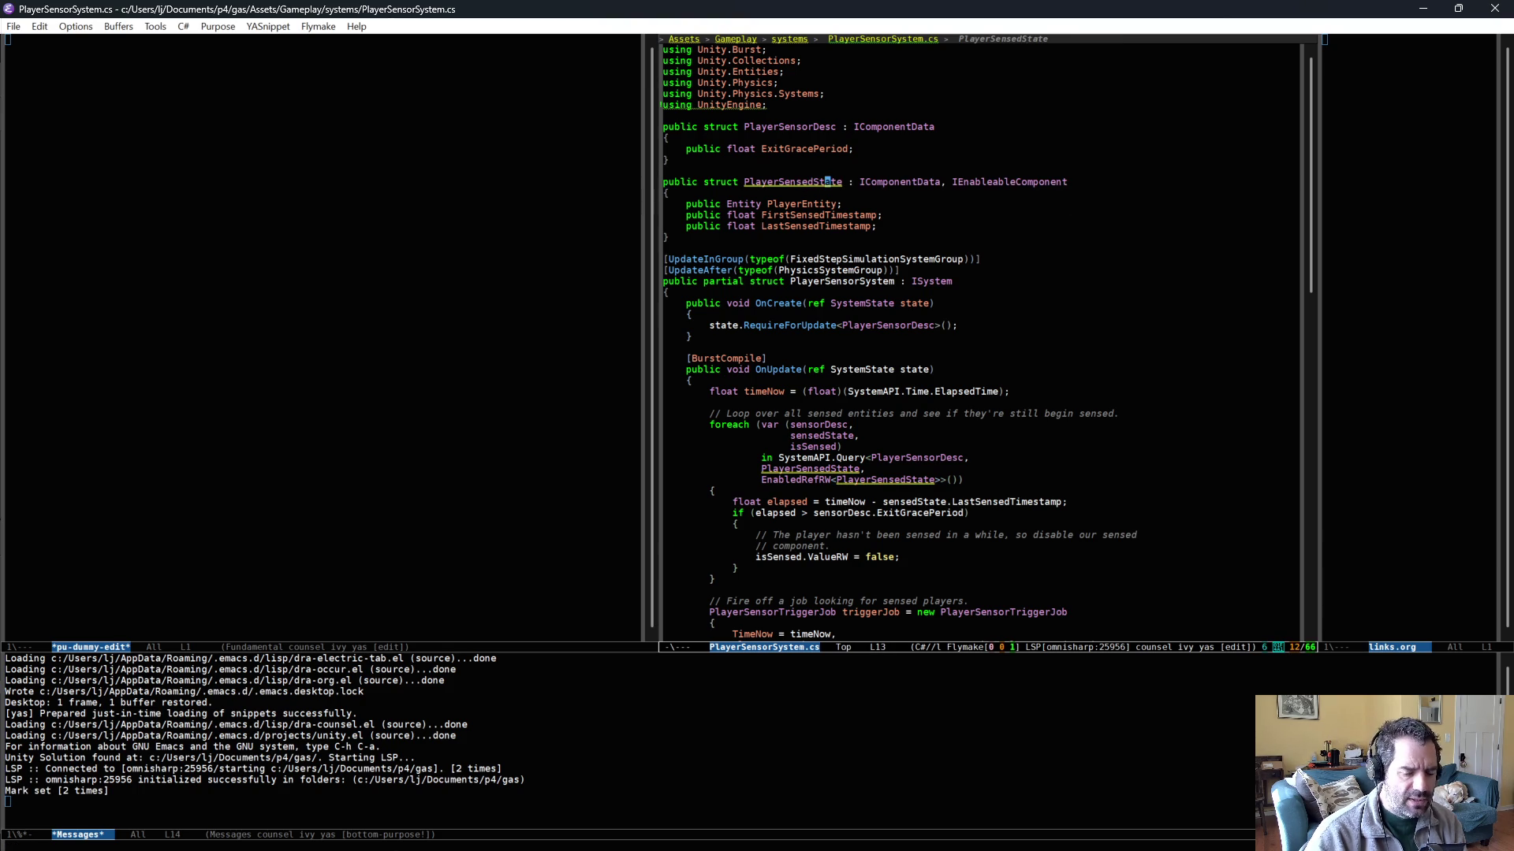
pyautogui.hotkey('alt', 'Tab')
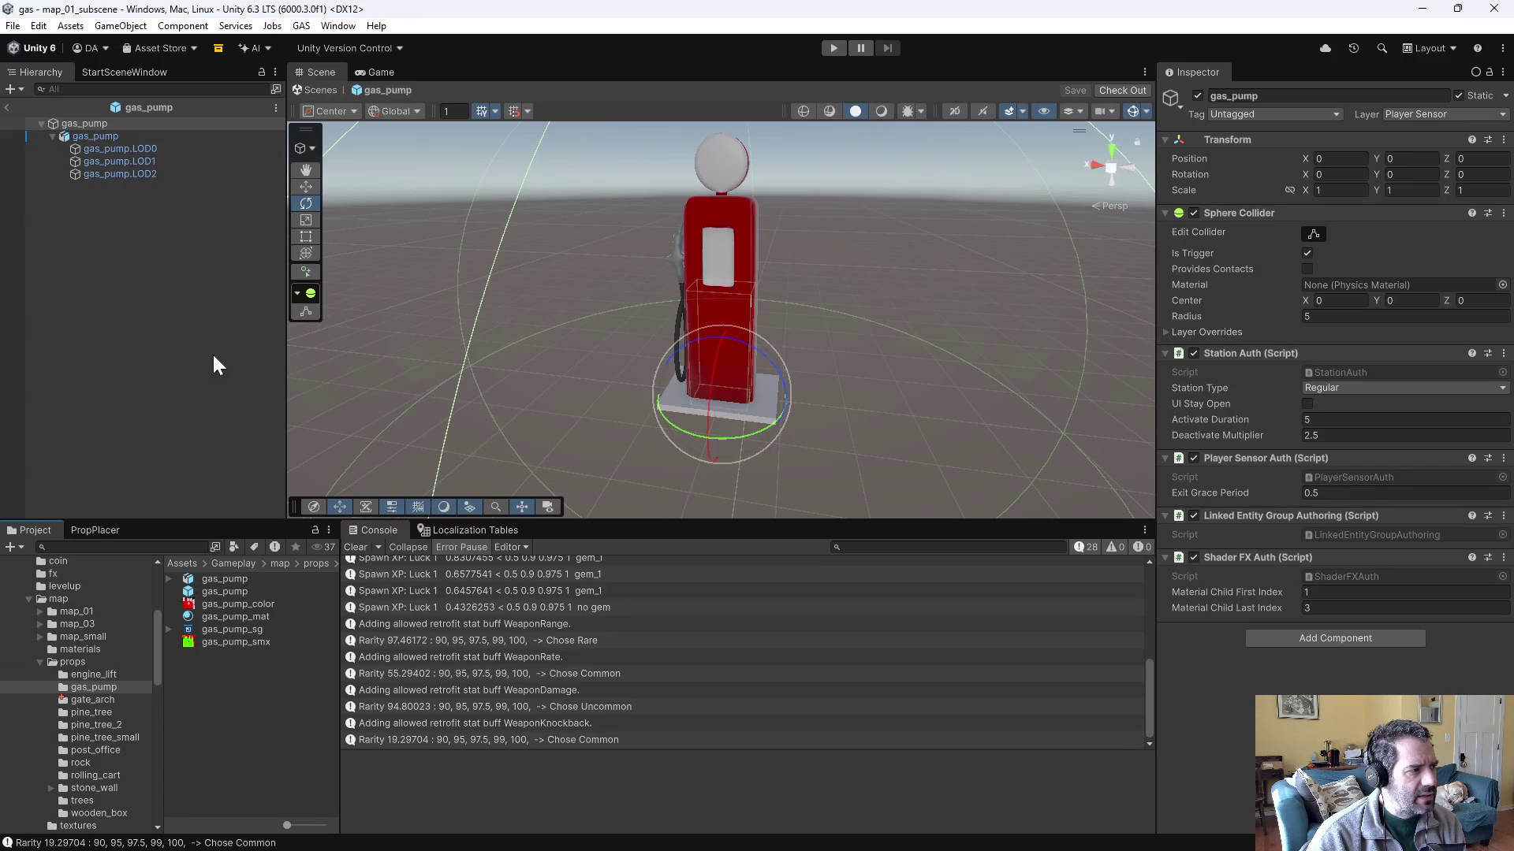
# - Put the gate_arch prefab root on layer 17: Player Sensor, for this object only
pyautogui.click(79, 699)
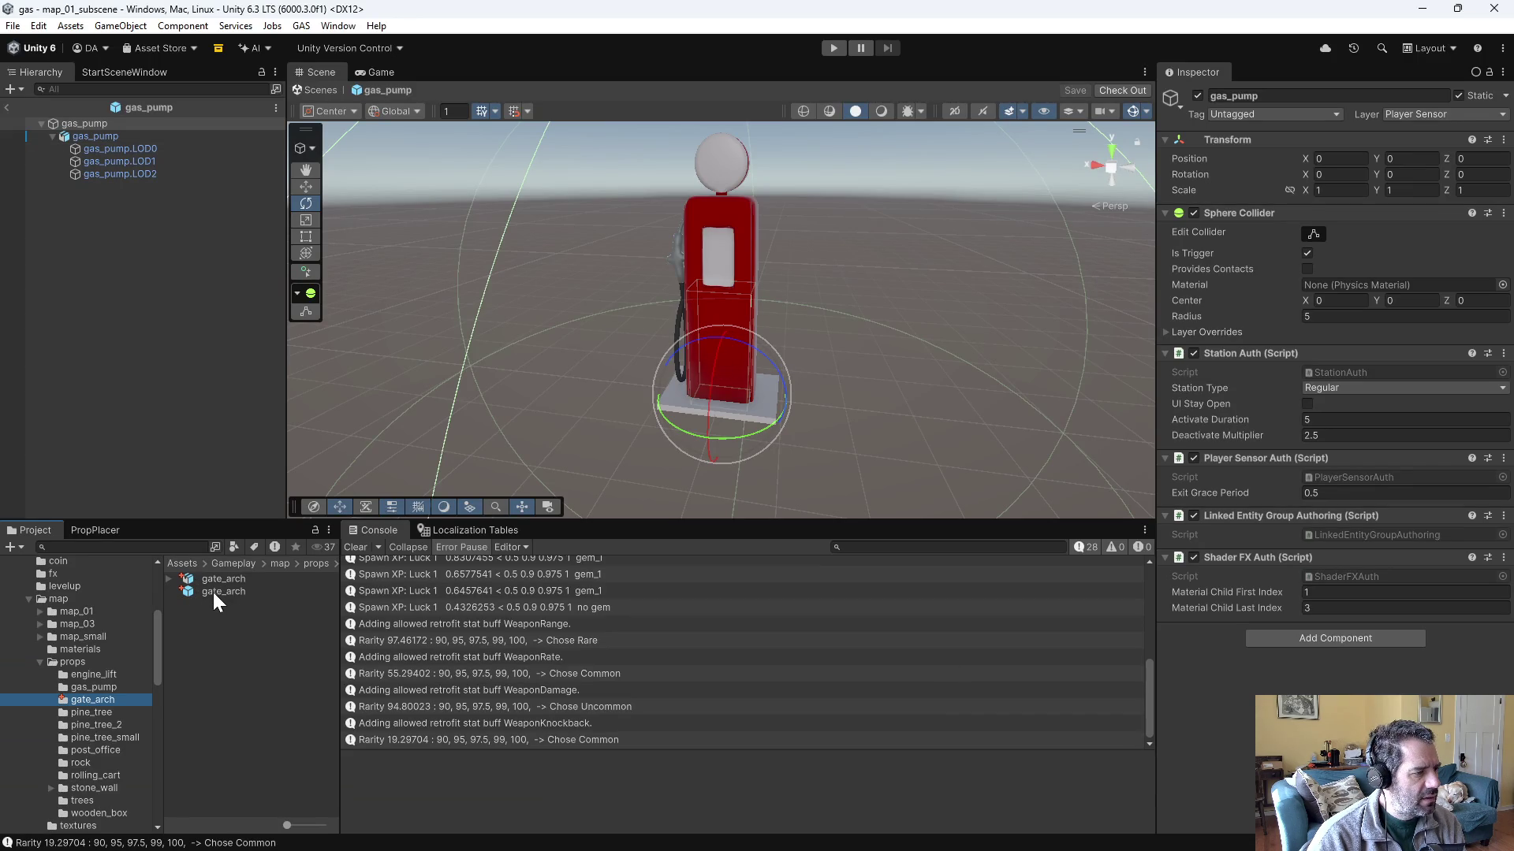
pyautogui.doubleClick(213, 592)
pyautogui.click(82, 124)
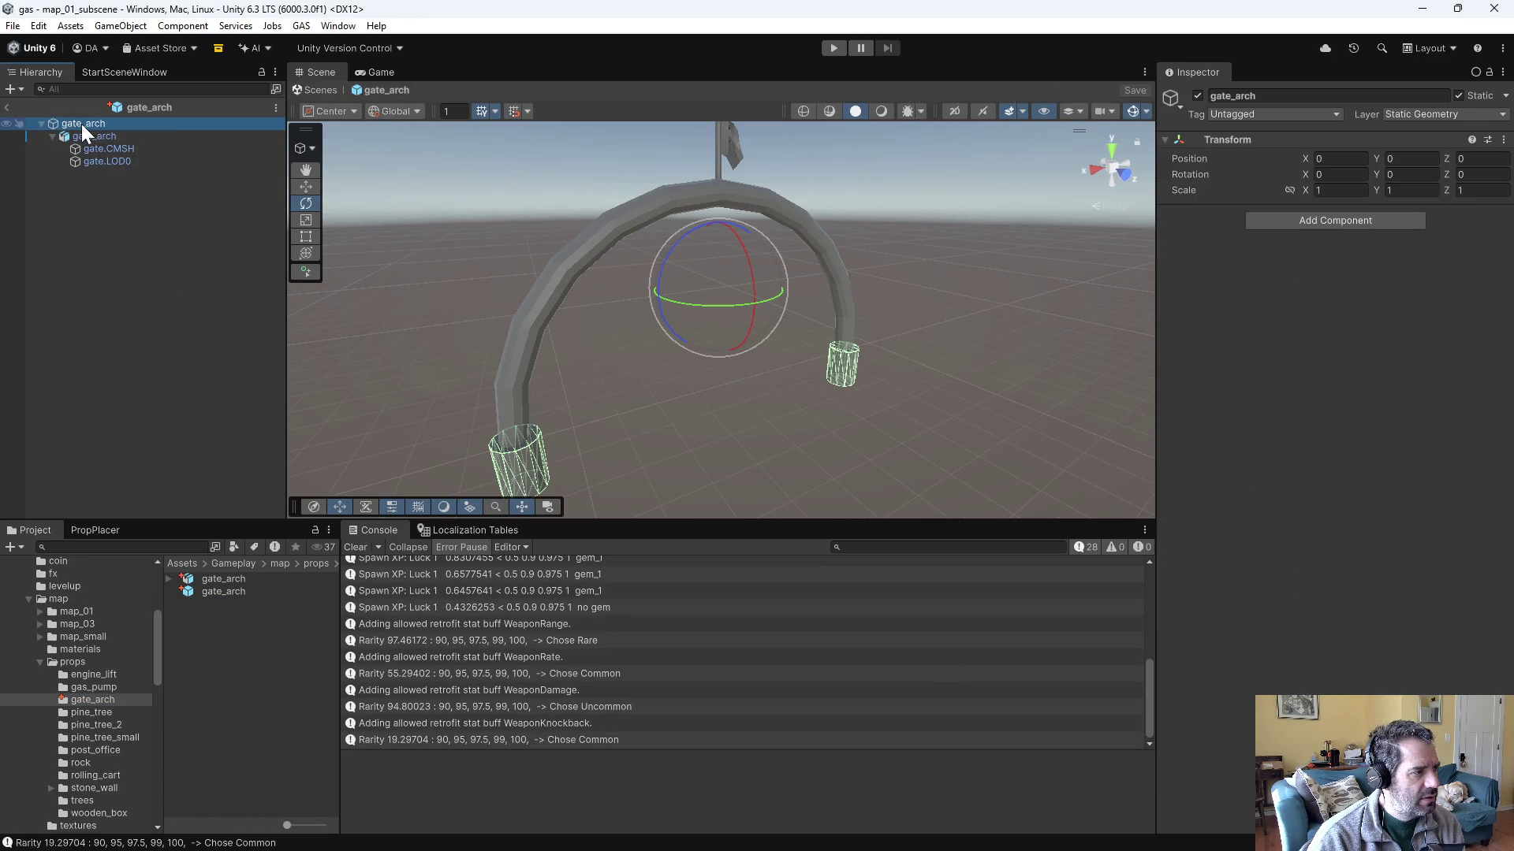
pyautogui.click(1397, 119)
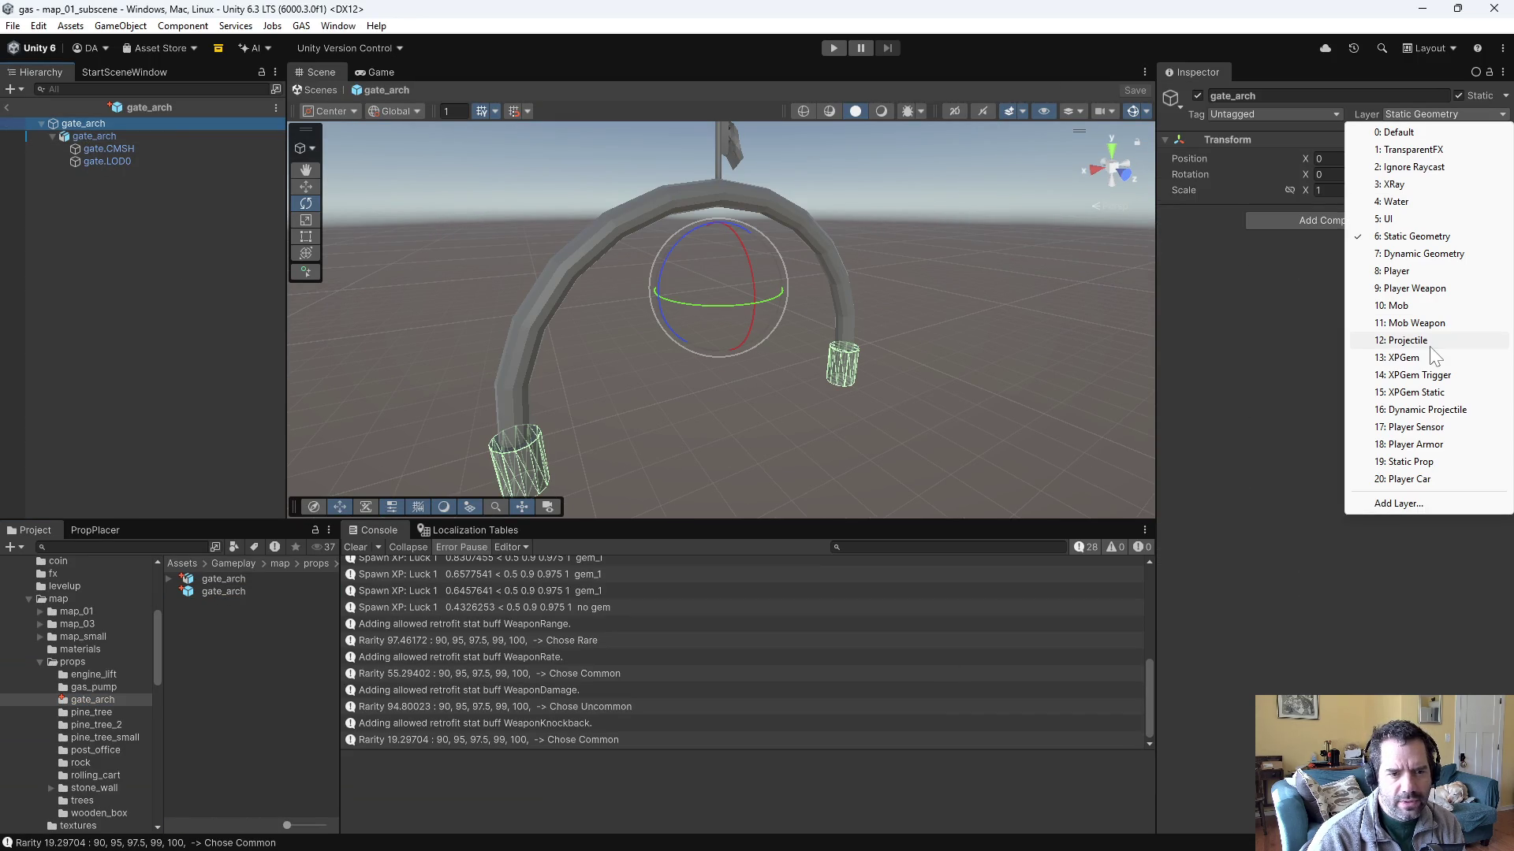
pyautogui.click(1411, 427)
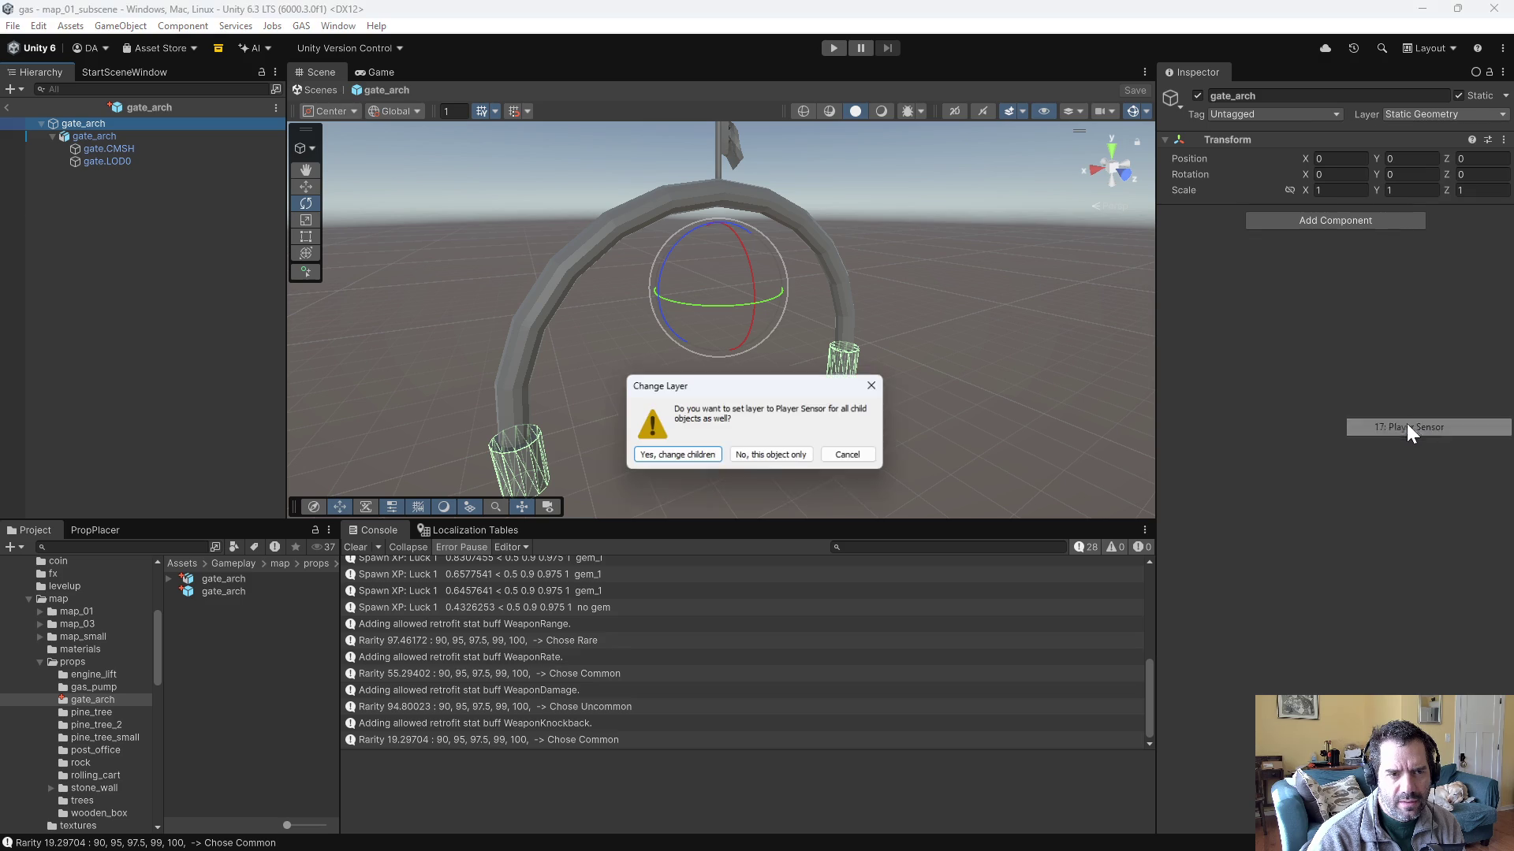
pyautogui.click(746, 458)
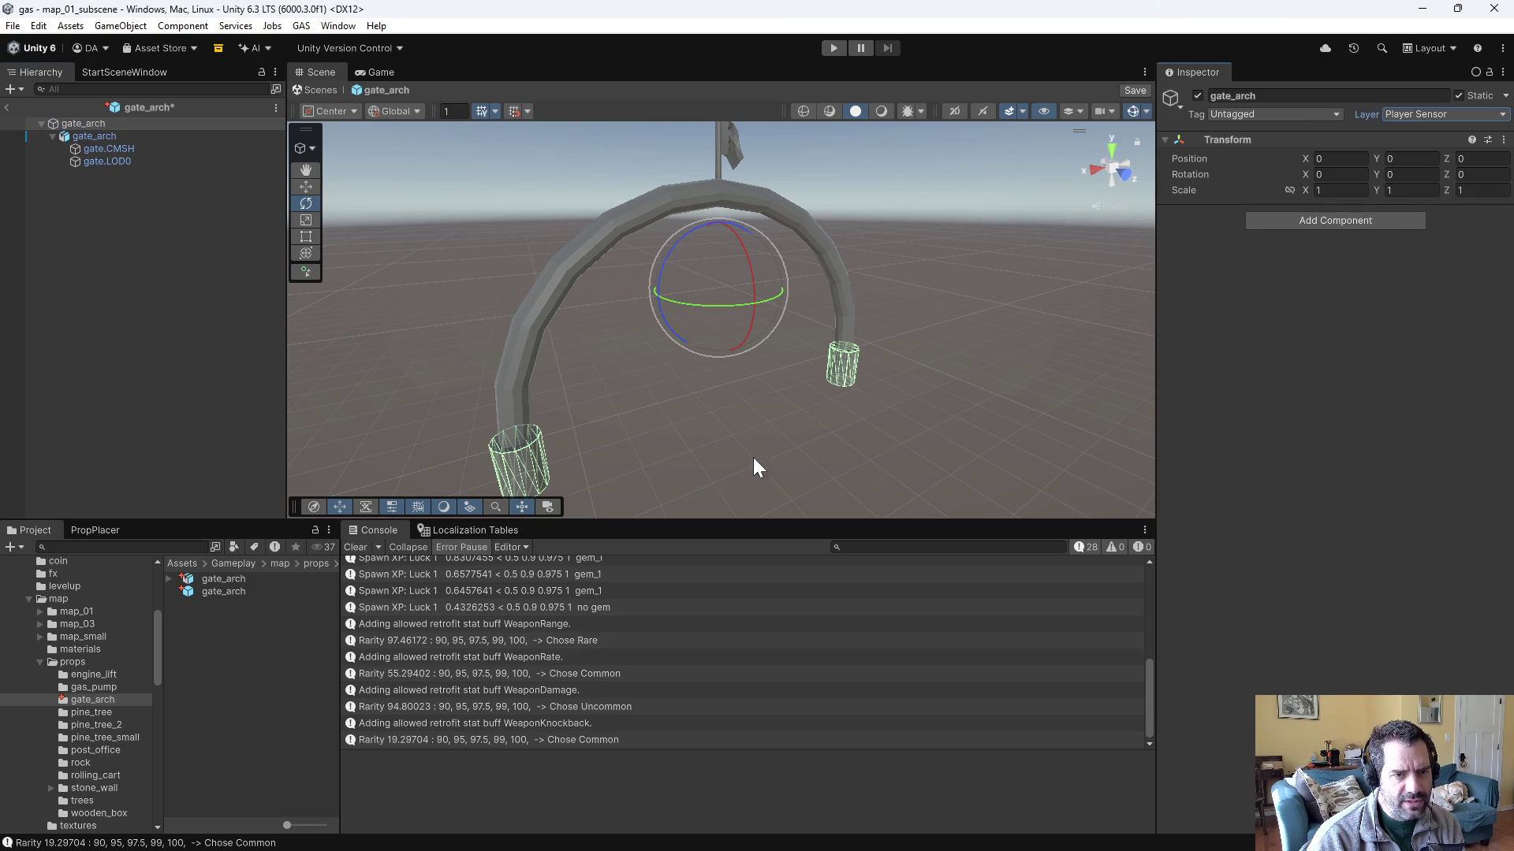
pyautogui.click(110, 135)
pyautogui.click(101, 122)
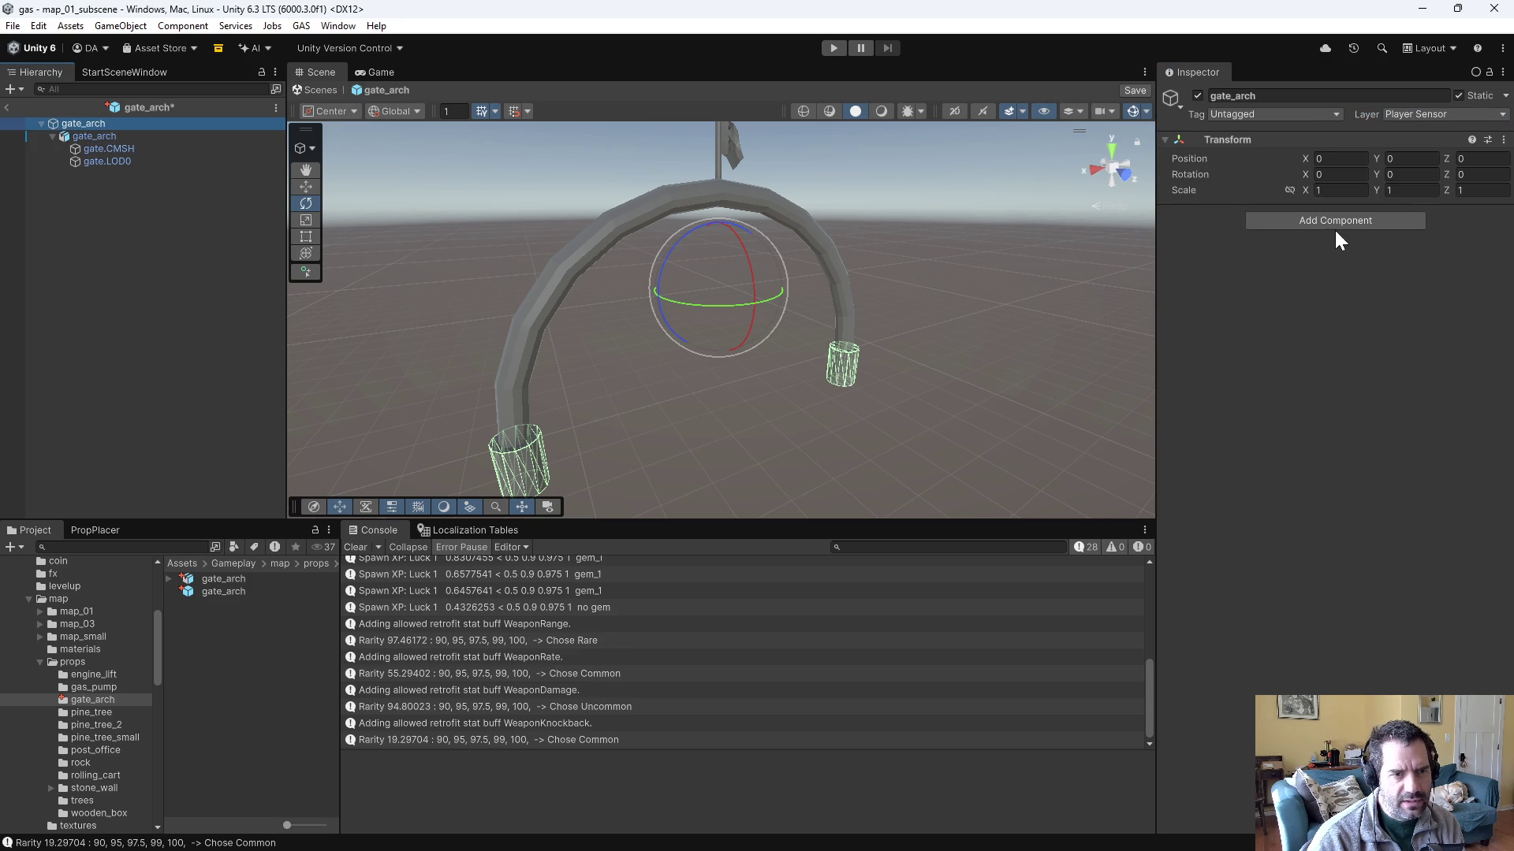
# - Add a Sphere Collider component to the gate_arch root
pyautogui.click(1286, 222)
pyautogui.write('sphere')
pyautogui.press('Return')
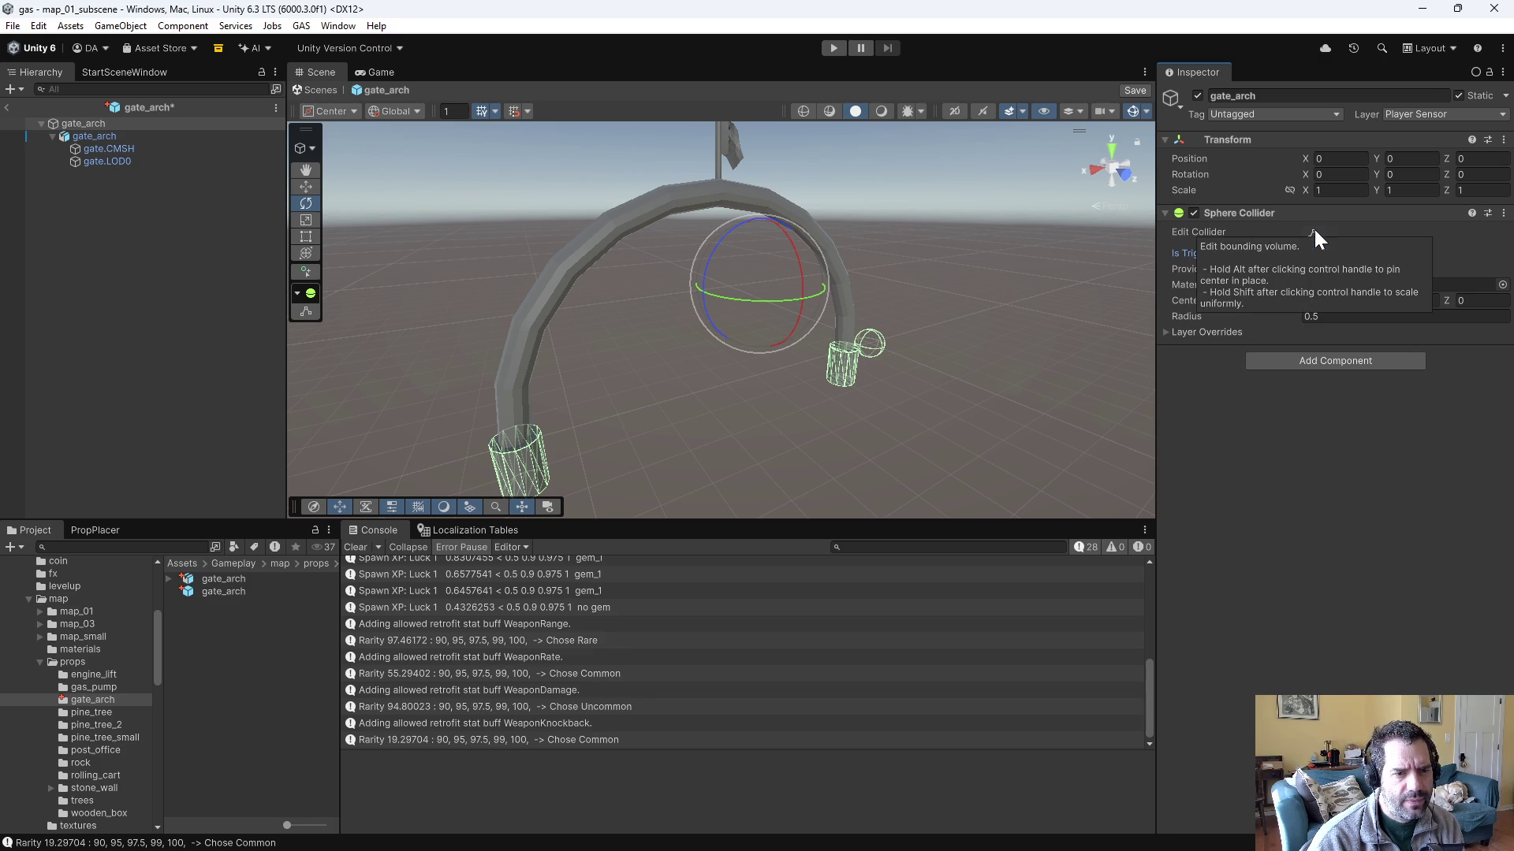
# - Zero the inner gate_arch's position fields and save the prefab
pyautogui.moveTo(995, 355)
pyautogui.keyDown('alt'); pyautogui.mouseDown()
pyautogui.moveTo(861, 367)
pyautogui.moveTo(856, 395)
pyautogui.mouseUp(); pyautogui.keyUp('alt')
pyautogui.click(94, 136)
pyautogui.click(1340, 198)
pyautogui.write('0')
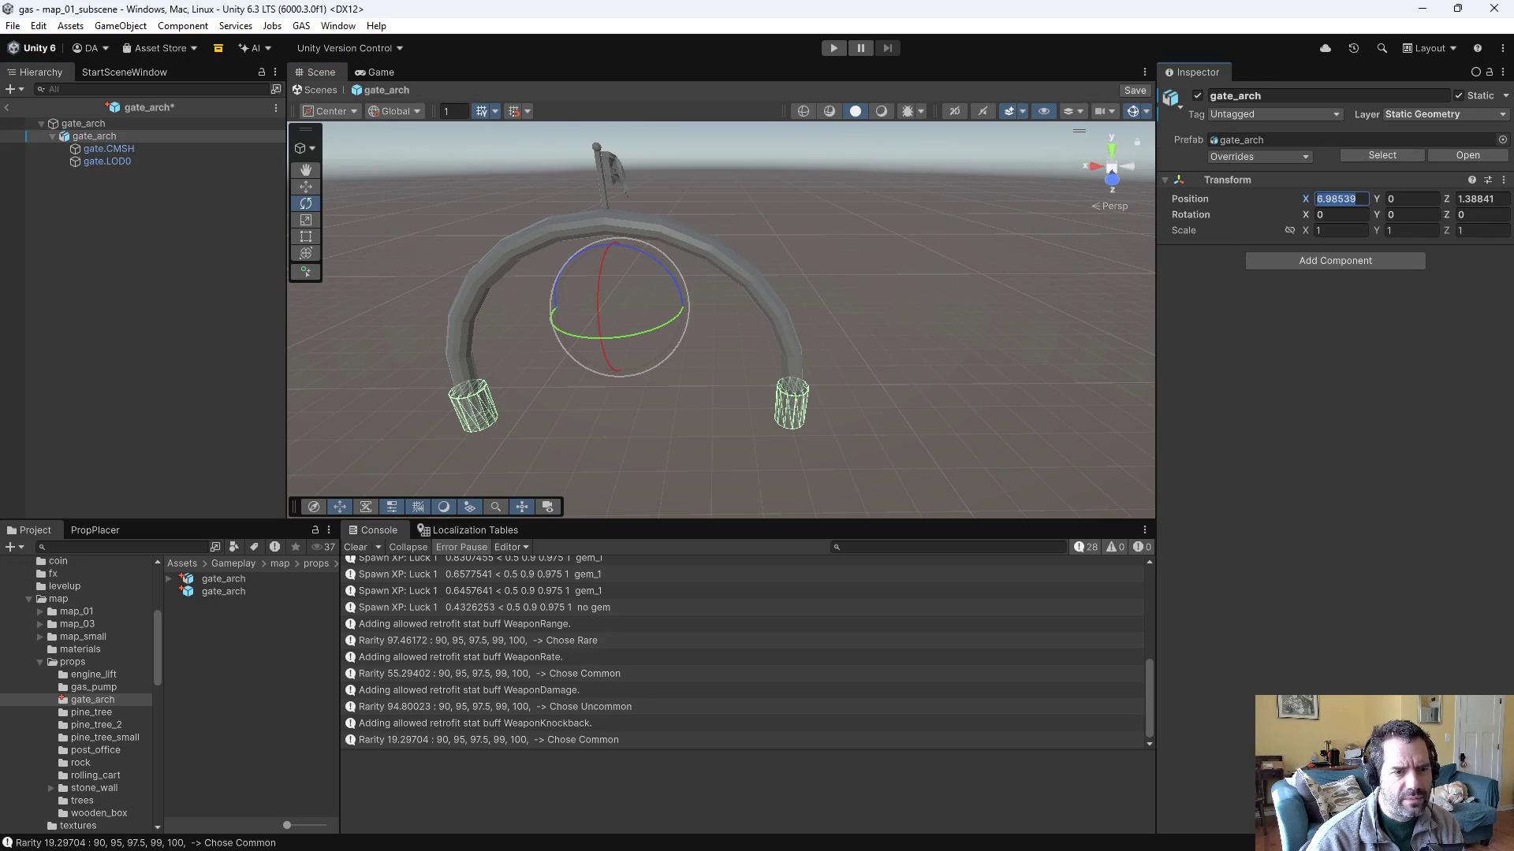
pyautogui.press('Tab')
pyautogui.press('Tab')
pyautogui.write('0')
pyautogui.press('Return')
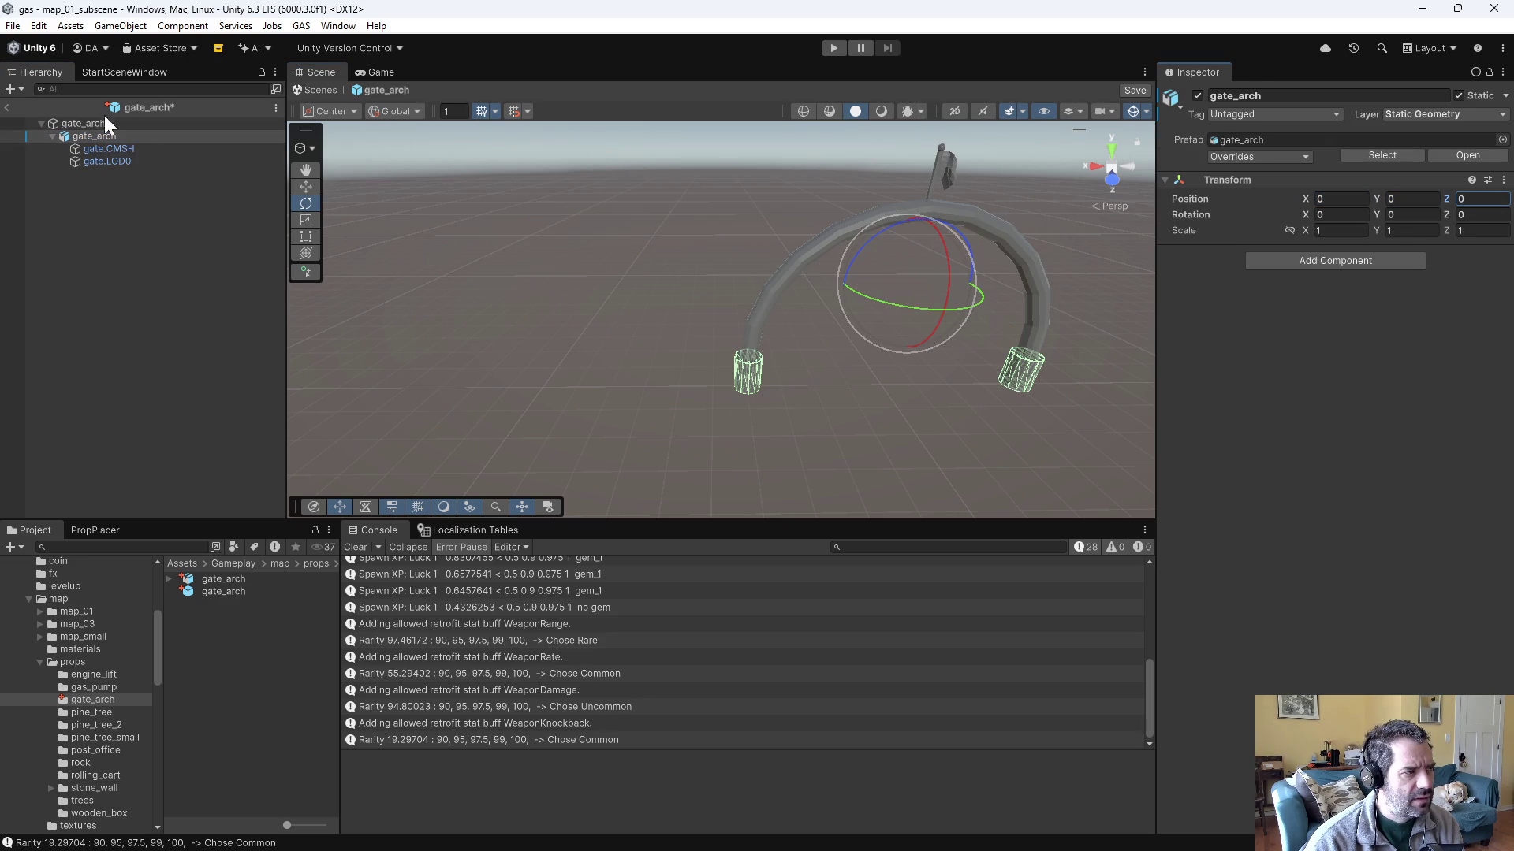
pyautogui.click(107, 149)
pyautogui.click(110, 159)
pyautogui.click(111, 136)
pyautogui.click(106, 123)
pyautogui.moveTo(1044, 434)
pyautogui.mouseDown()
pyautogui.moveTo(1004, 423)
pyautogui.moveTo(1047, 399)
pyautogui.mouseUp()
pyautogui.hotkey('ctrl', 's')
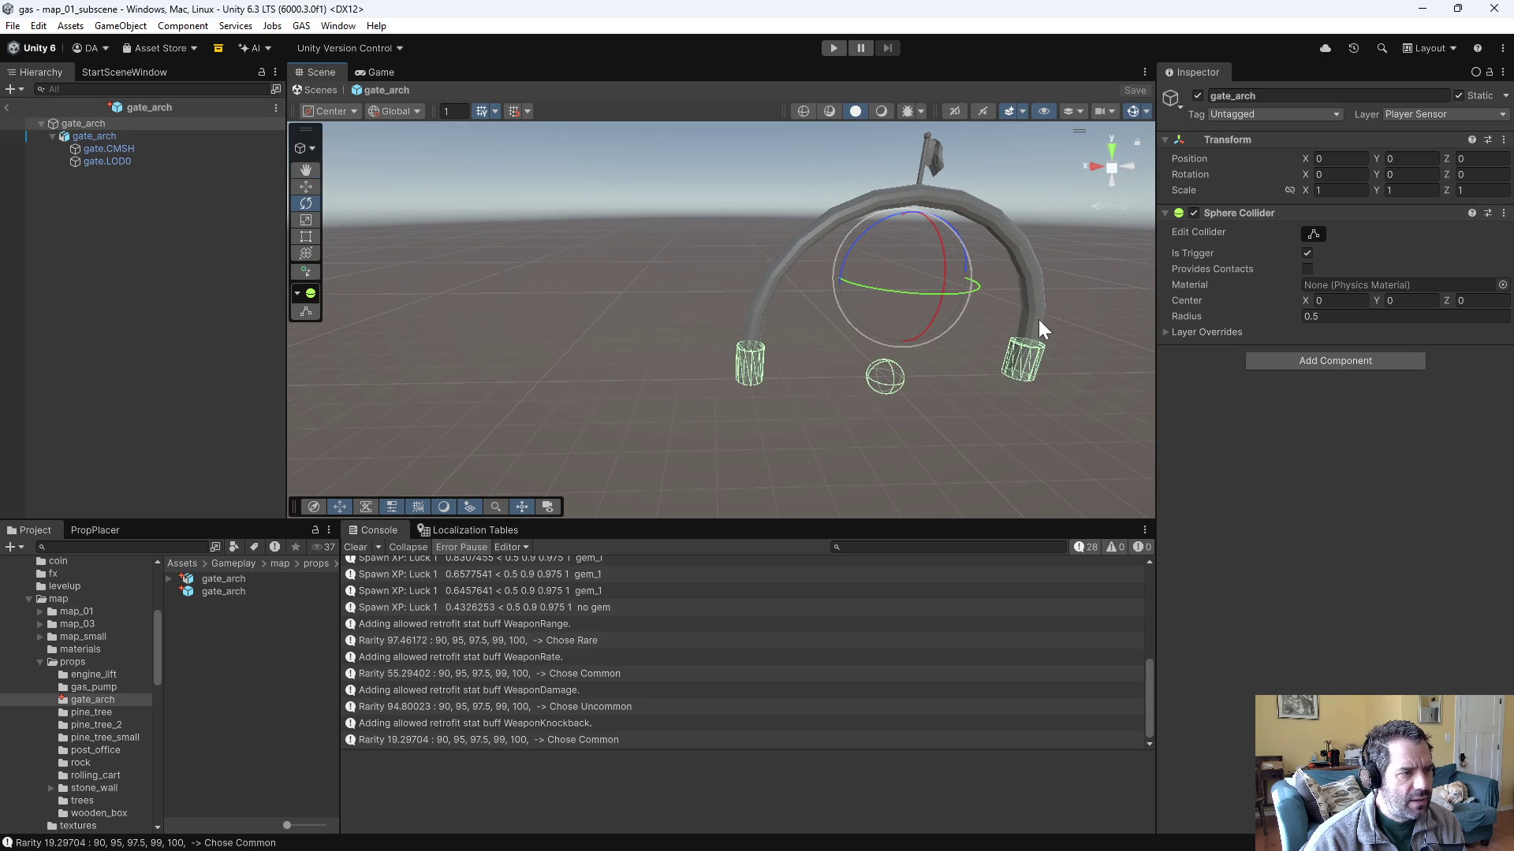
# - Resize the sphere collider to radius 4.02 with its centre raised to Y 0.96
pyautogui.press('f')
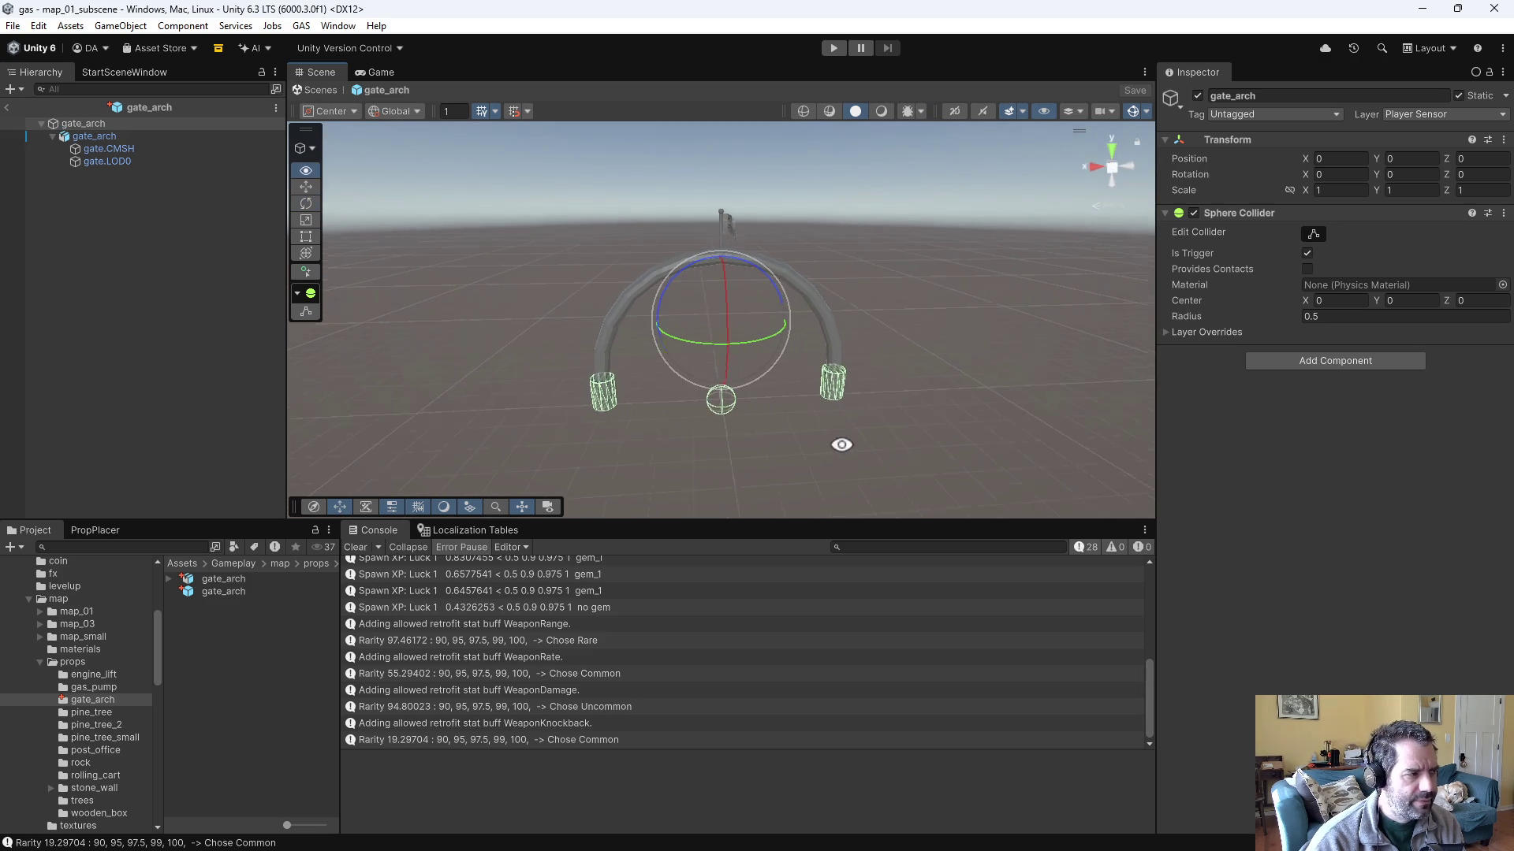
pyautogui.click(1314, 234)
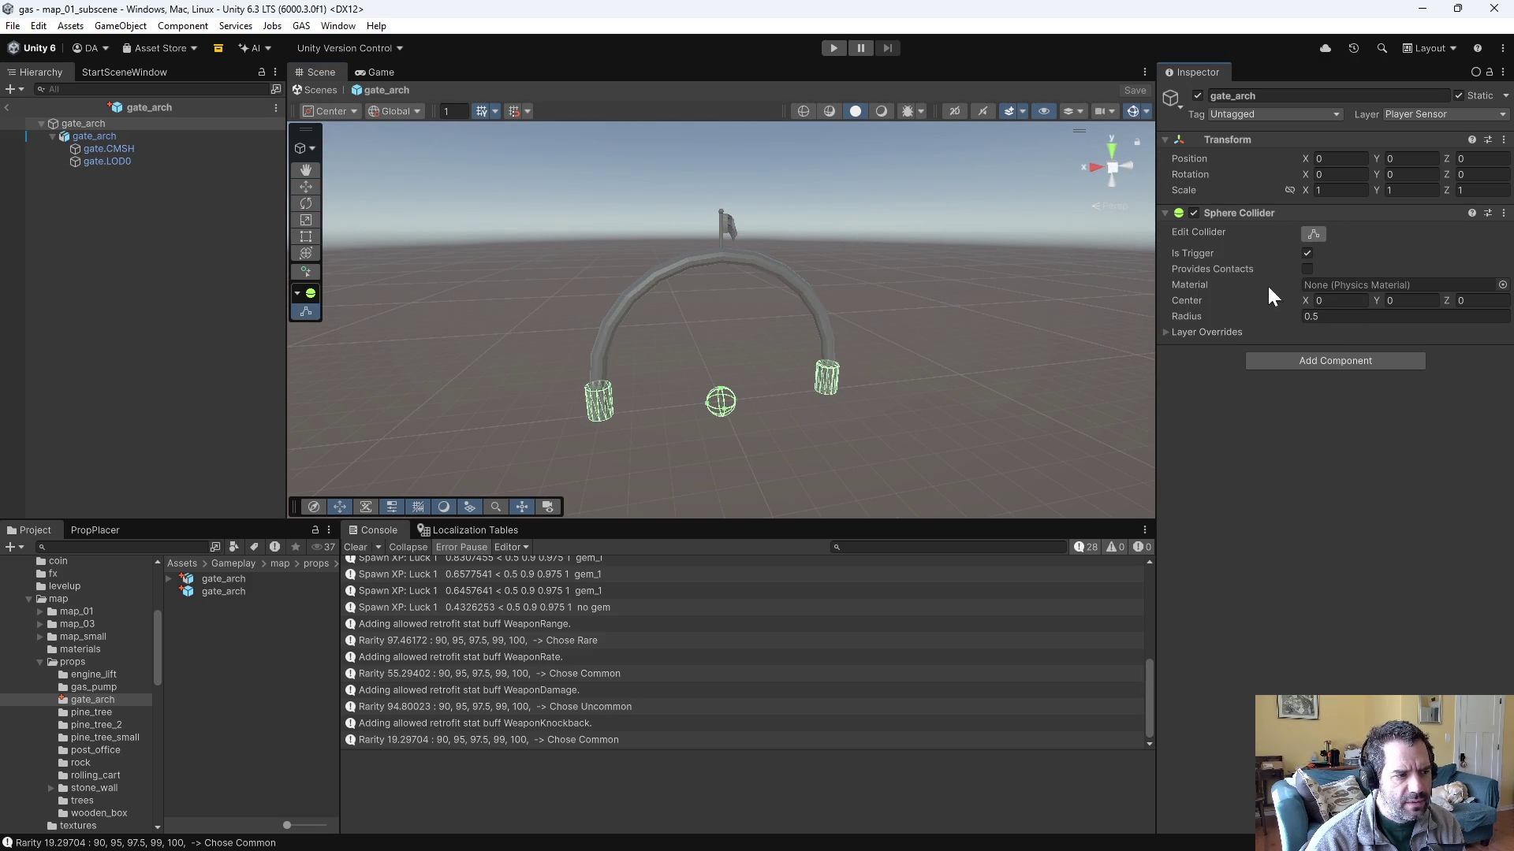
pyautogui.moveTo(1204, 315)
pyautogui.mouseDown()
pyautogui.moveTo(1299, 309)
pyautogui.moveTo(1281, 310)
pyautogui.mouseUp()
pyautogui.moveTo(744, 318)
pyautogui.keyDown('alt'); pyautogui.mouseDown()
pyautogui.moveTo(851, 315)
pyautogui.moveTo(1037, 398)
pyautogui.moveTo(1091, 473)
pyautogui.moveTo(1101, 323)
pyautogui.moveTo(986, 291)
pyautogui.moveTo(949, 257)
pyautogui.moveTo(774, 271)
pyautogui.mouseUp(); pyautogui.keyUp('alt')
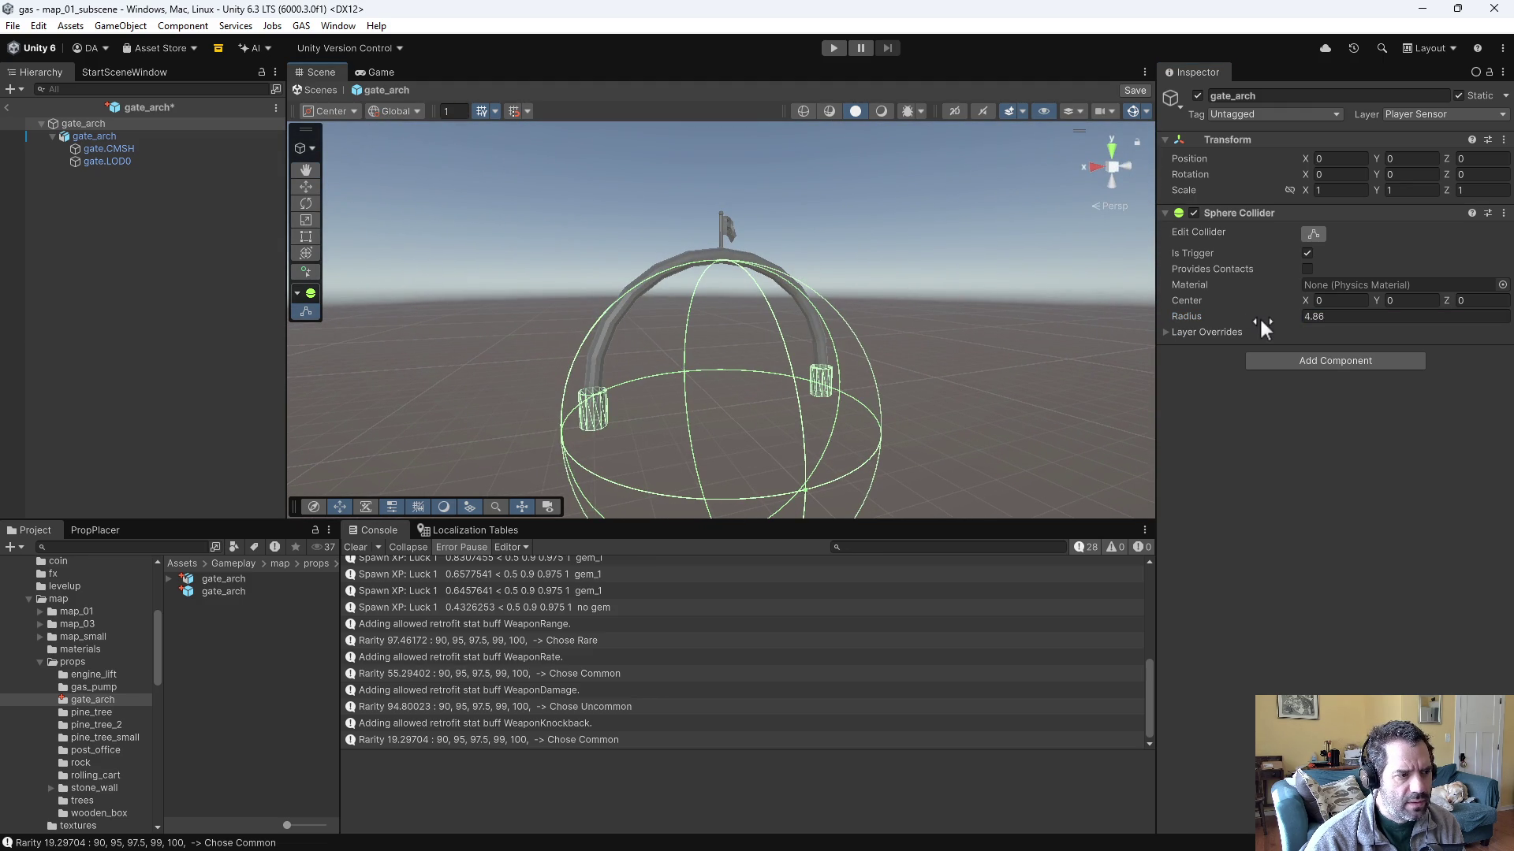
pyautogui.moveTo(1375, 301); pyautogui.dragTo(1399, 298)
pyautogui.moveTo(1207, 321); pyautogui.dragTo(1170, 320)
pyautogui.moveTo(872, 314)
pyautogui.keyDown('alt'); pyautogui.mouseDown()
pyautogui.moveTo(767, 309)
pyautogui.moveTo(716, 287)
pyautogui.moveTo(760, 244)
pyautogui.moveTo(1010, 300)
pyautogui.moveTo(1305, 497)
pyautogui.moveTo(1031, 257)
pyautogui.moveTo(906, 324)
pyautogui.moveTo(946, 328)
pyautogui.mouseUp(); pyautogui.keyUp('alt')
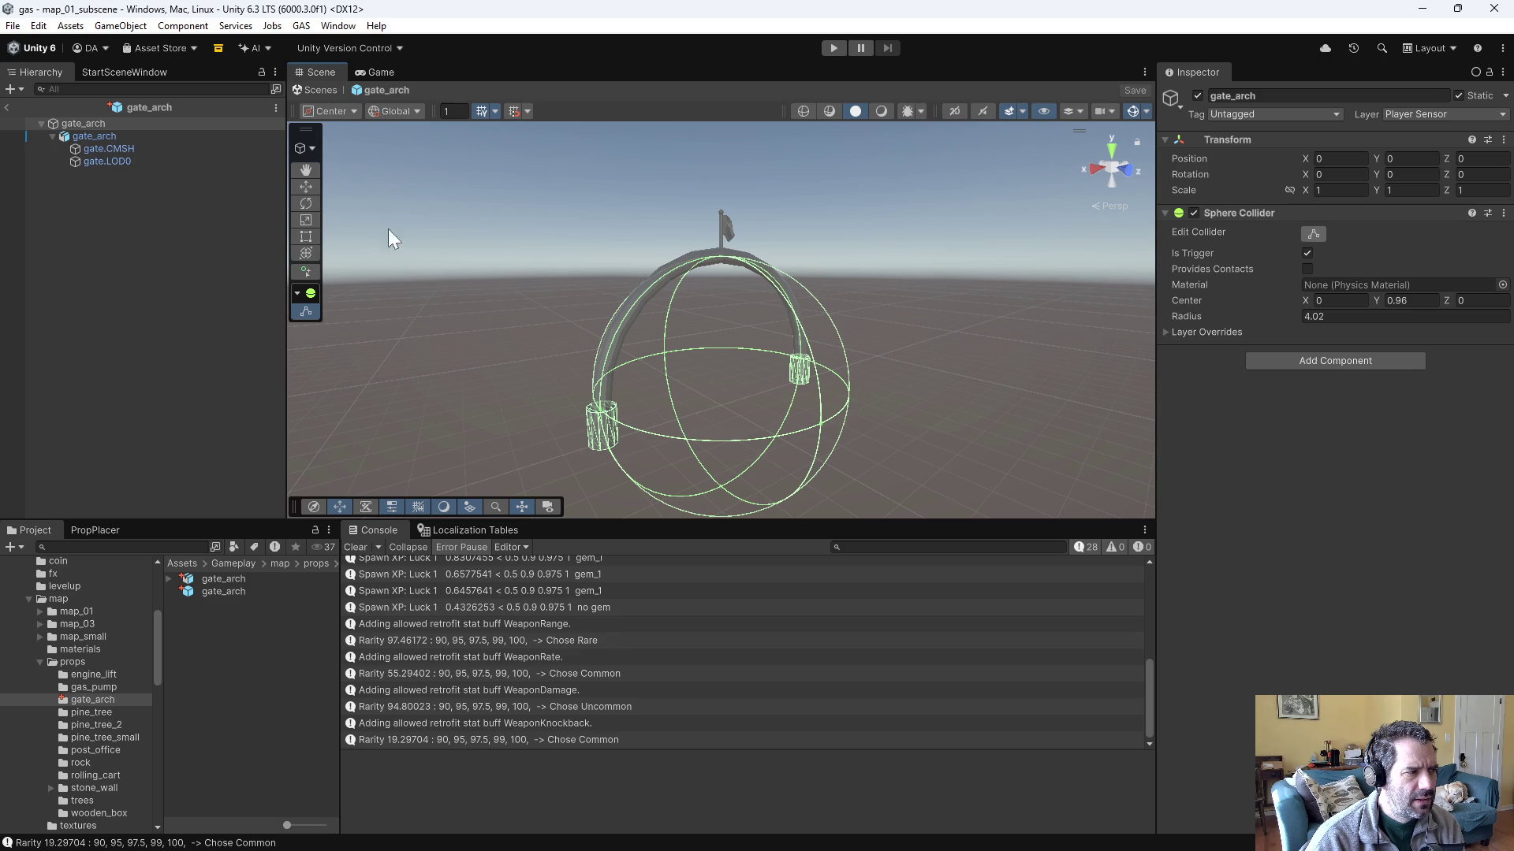
# - Add a Player Sensor Auth component (Exit Grace Period 0.5) to gate_arch and move it above Sphere Collider
pyautogui.click(1360, 361)
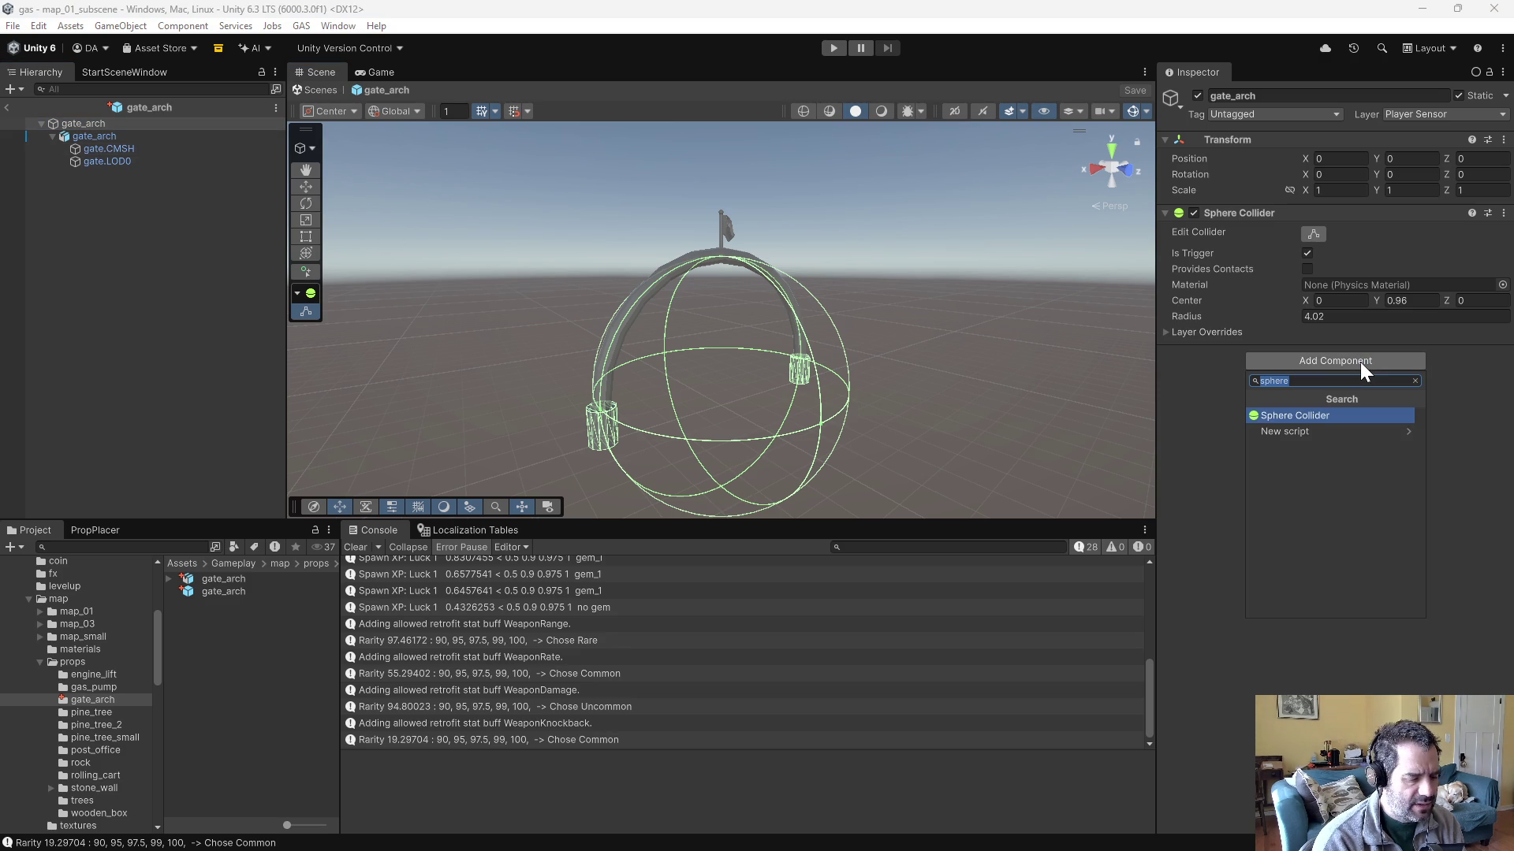
pyautogui.press('BackSpace')
pyautogui.press('Escape')
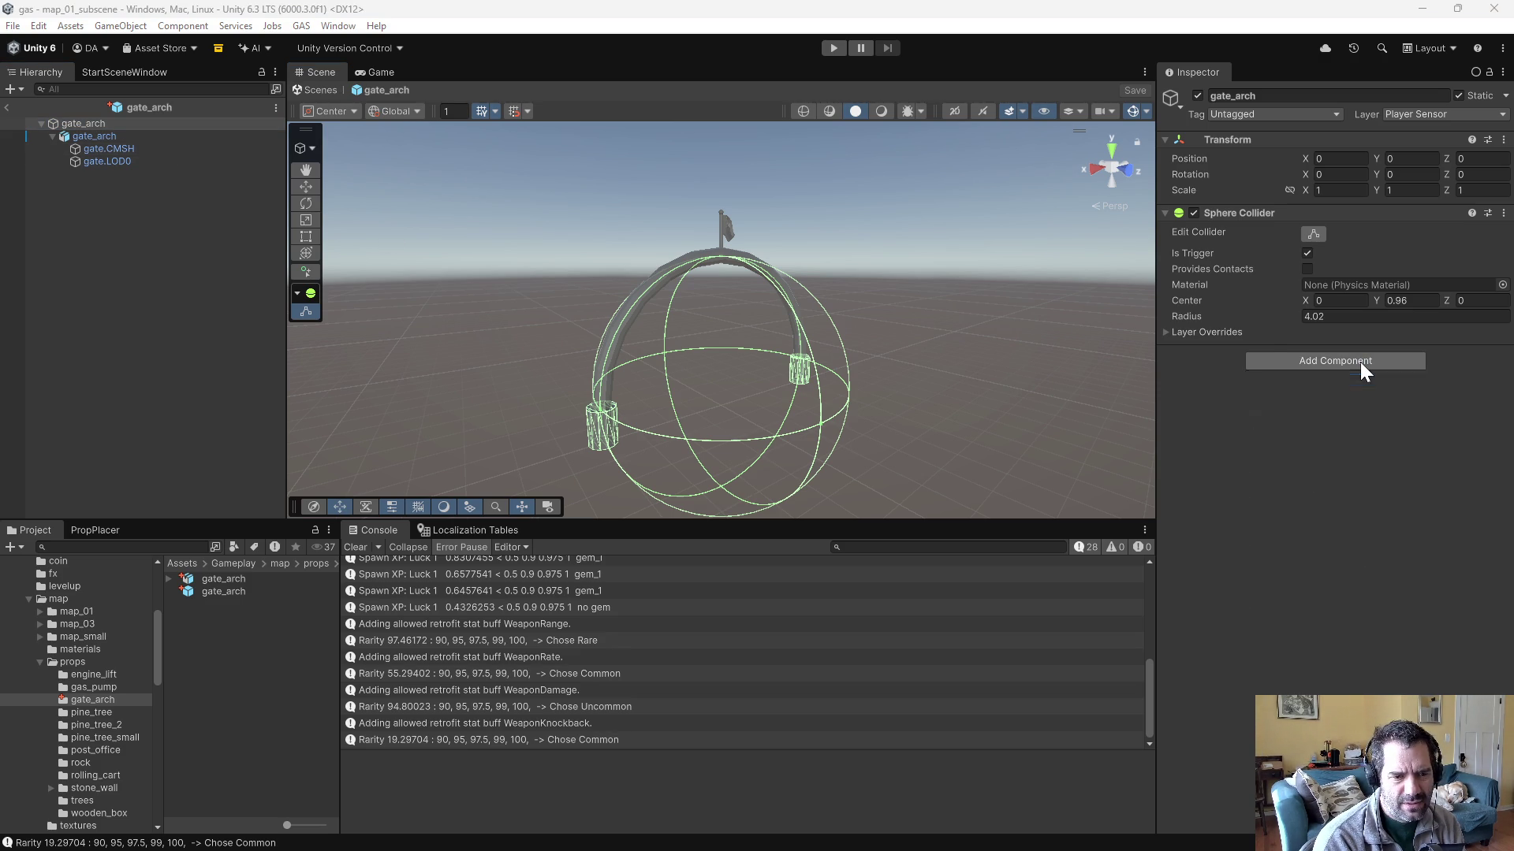
pyautogui.moveTo(1280, 354); pyautogui.dragTo(1294, 201)
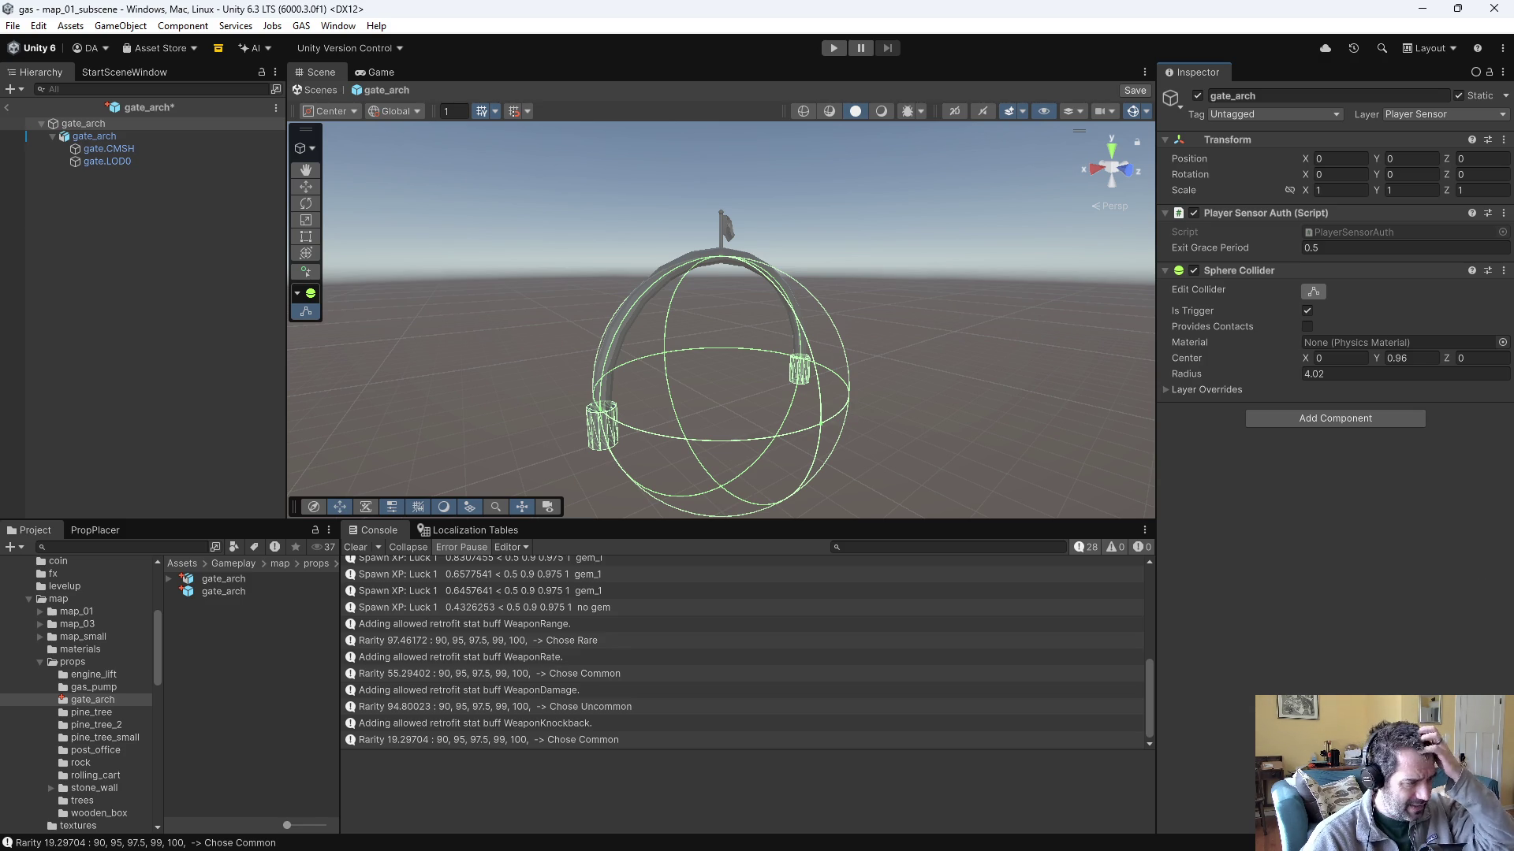
pyautogui.scroll(-5, 35, 676)
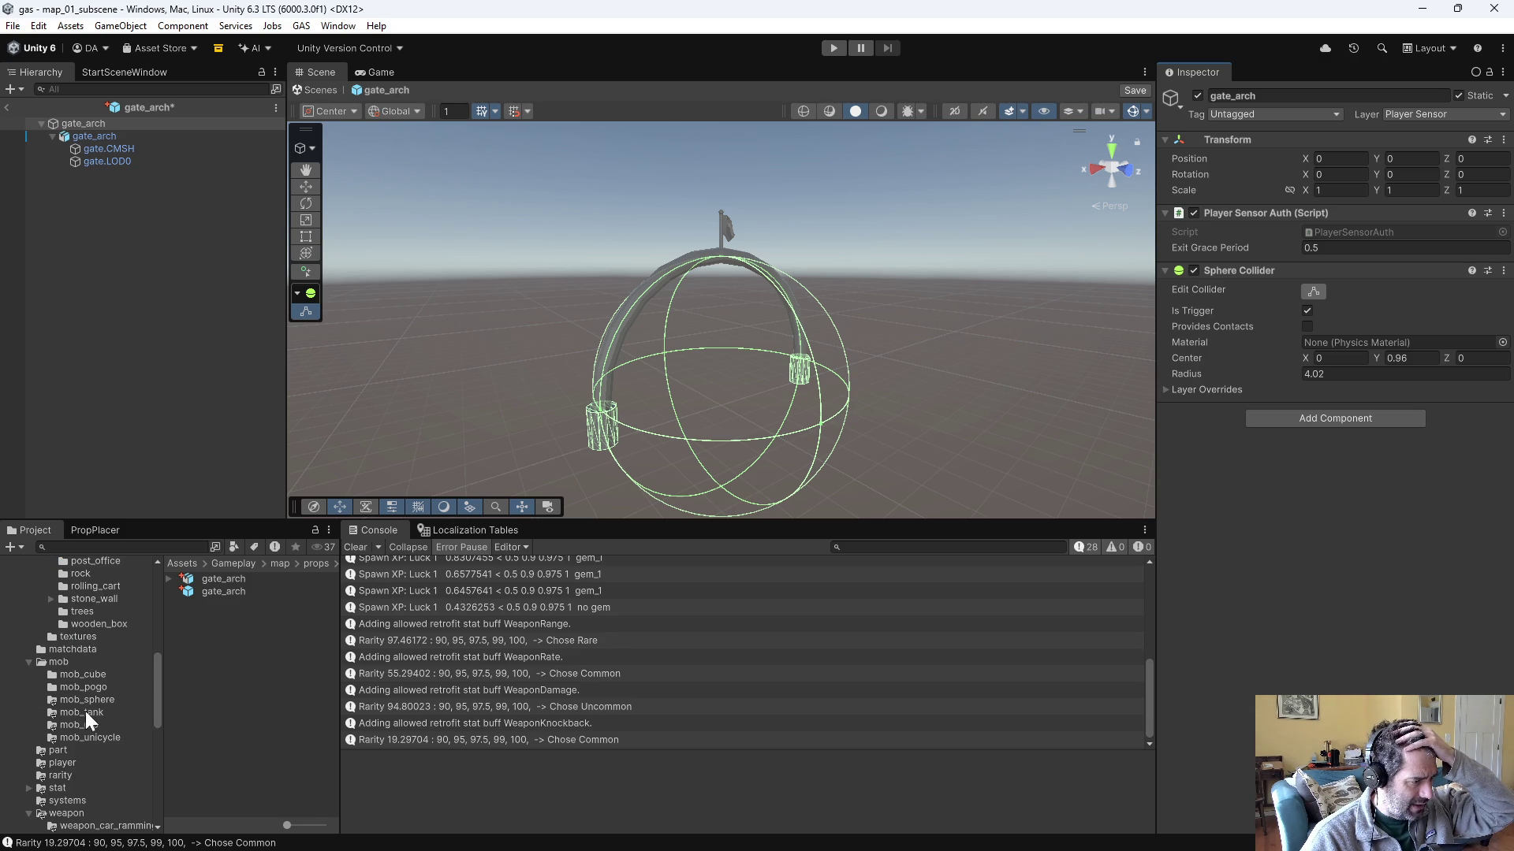
# - In Assets/Gameplay/systems, create a MonoBehaviour script named GateAuth
pyautogui.click(107, 805)
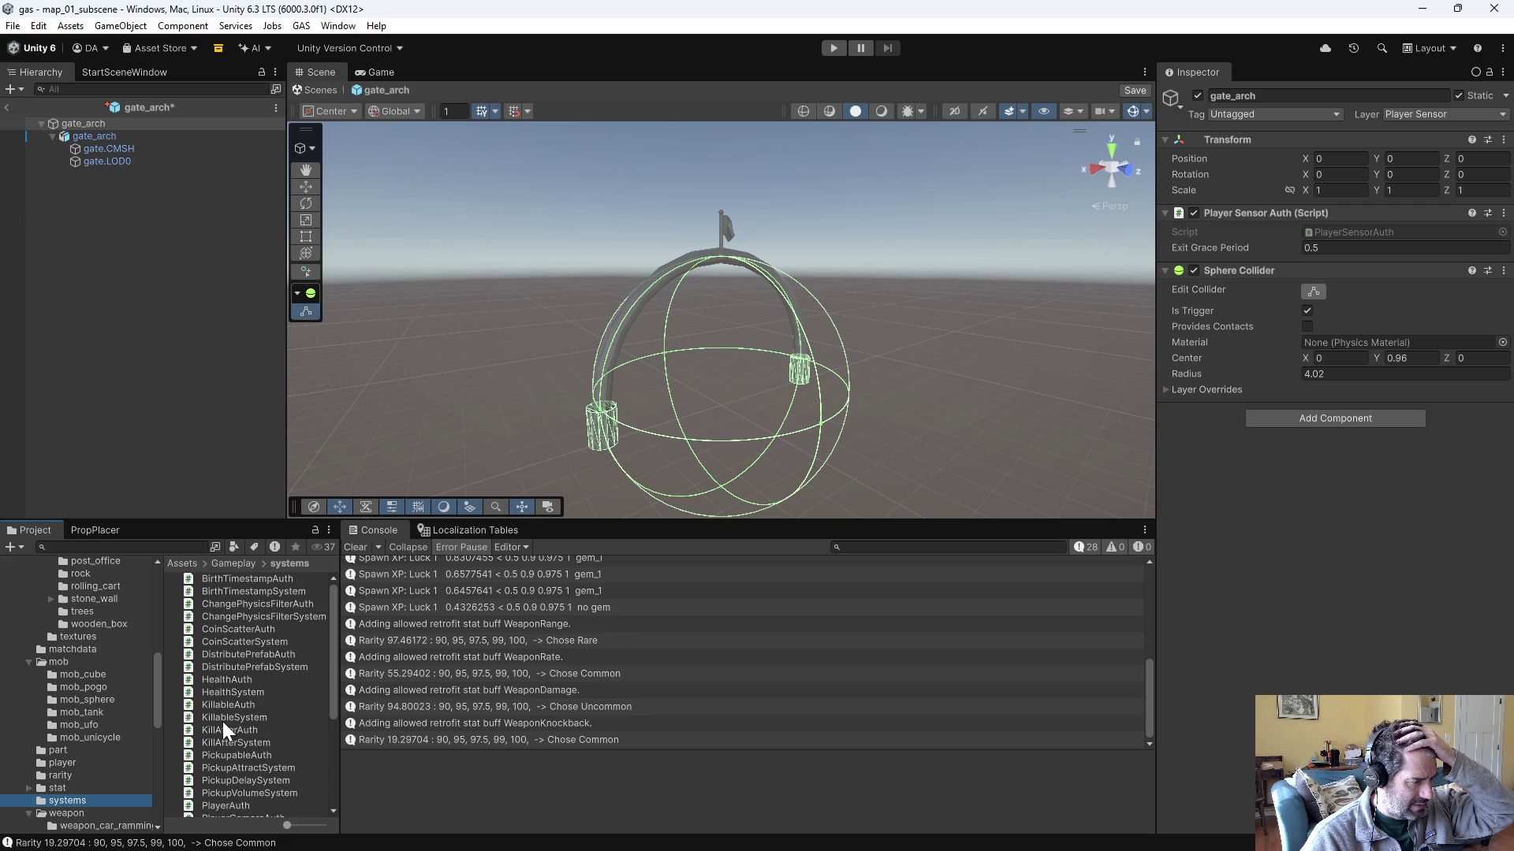
pyautogui.scroll(-5, 232, 708)
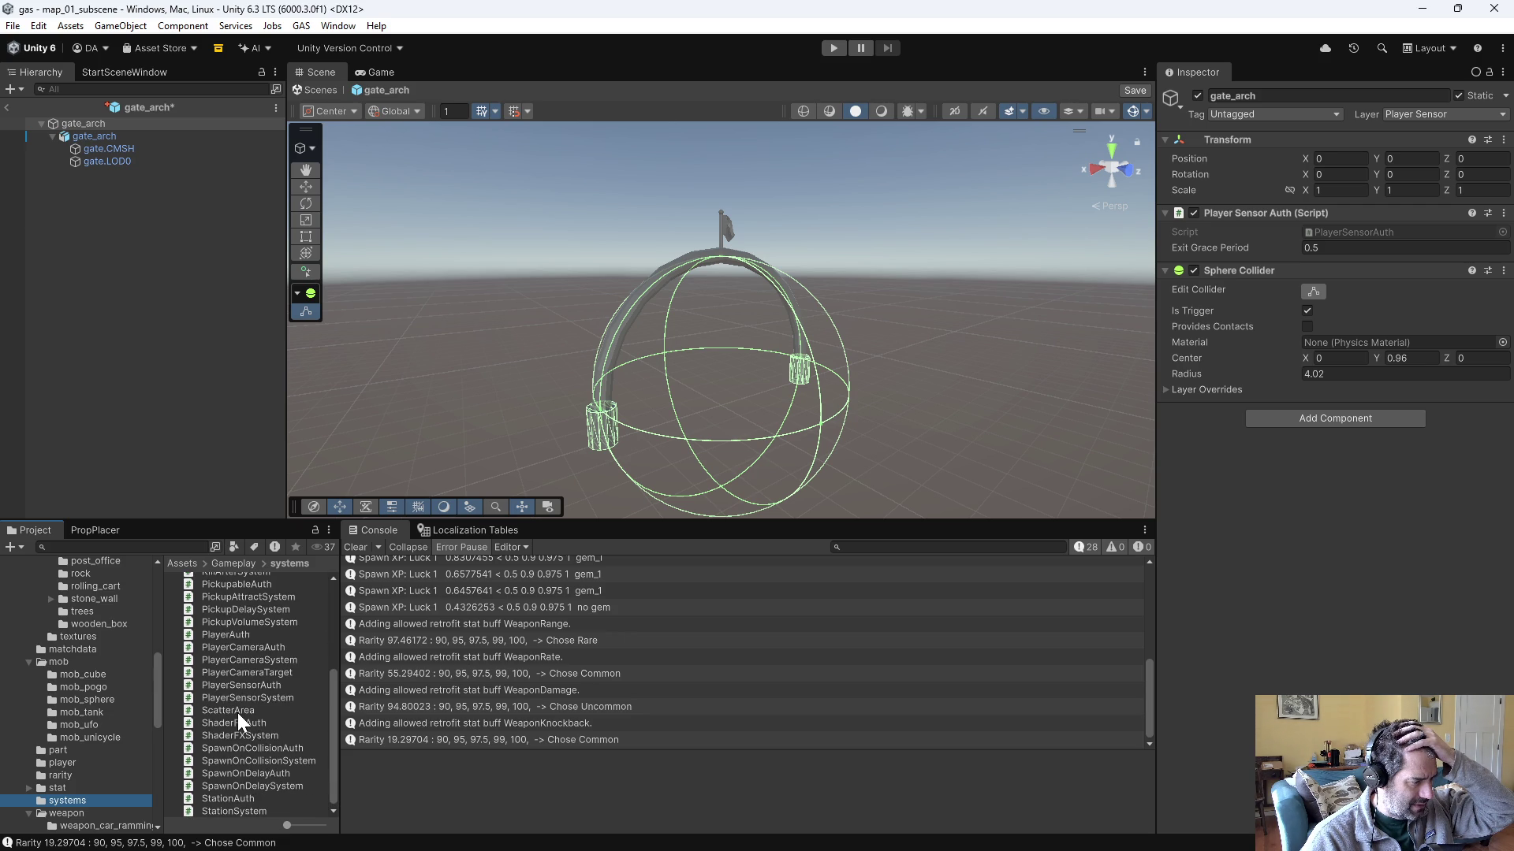
pyautogui.scroll(2, 239, 714)
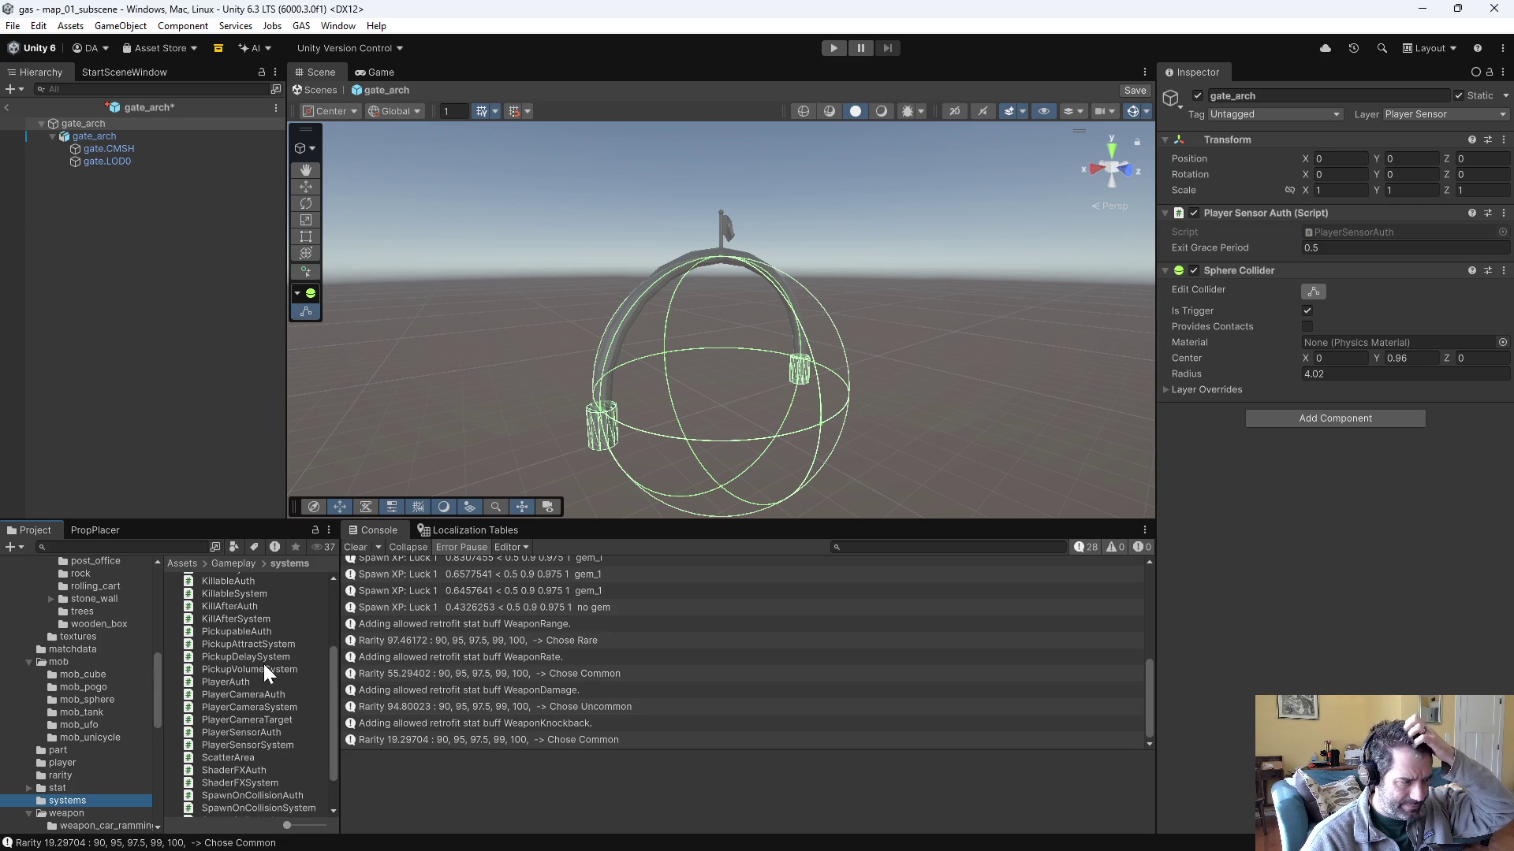
pyautogui.rightClick(263, 706)
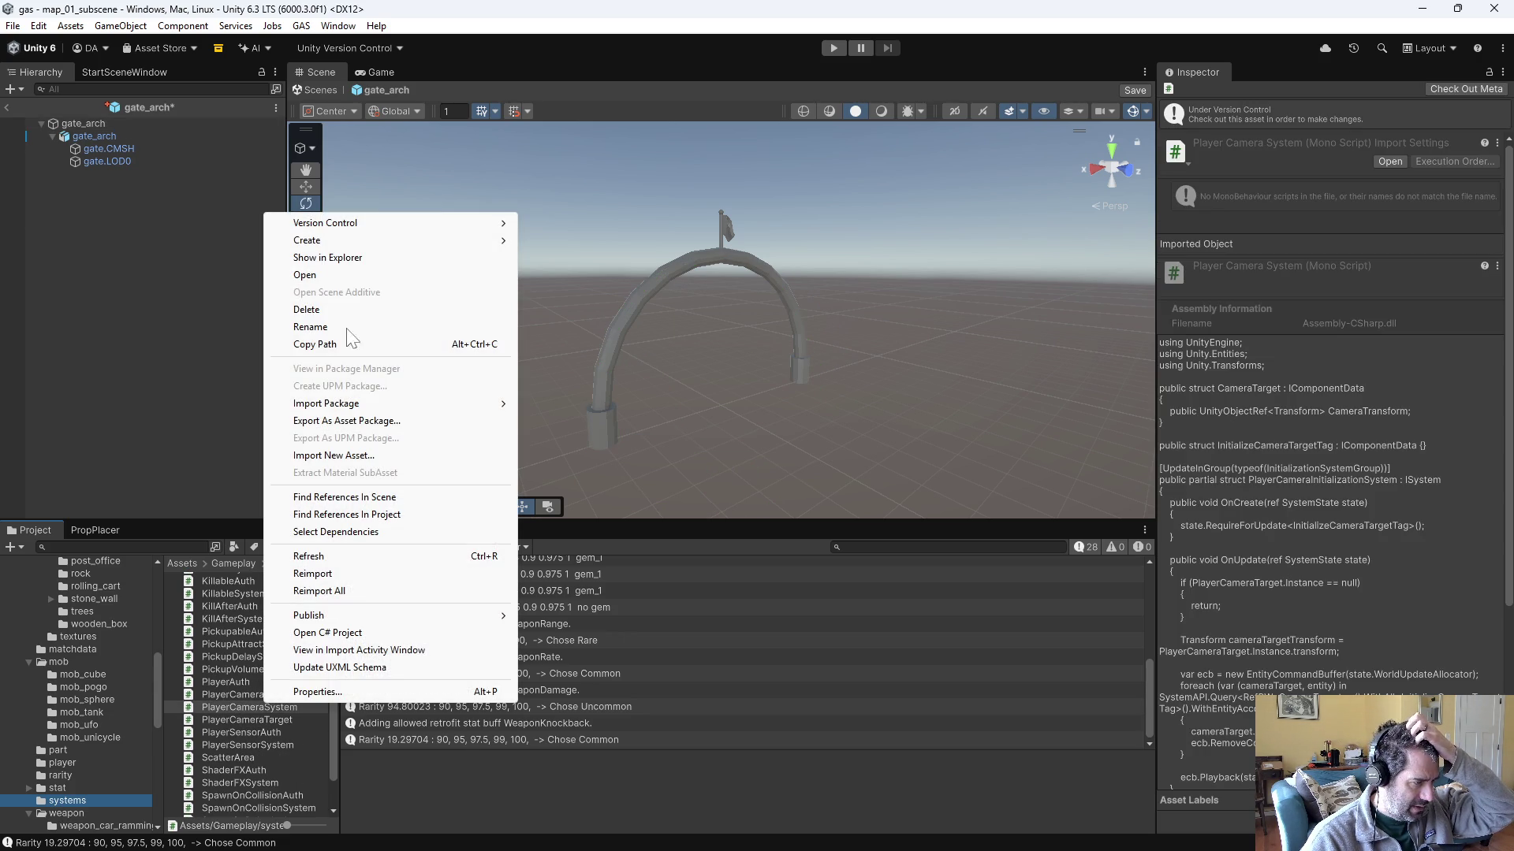
pyautogui.moveTo(326, 240)
pyautogui.click(642, 282)
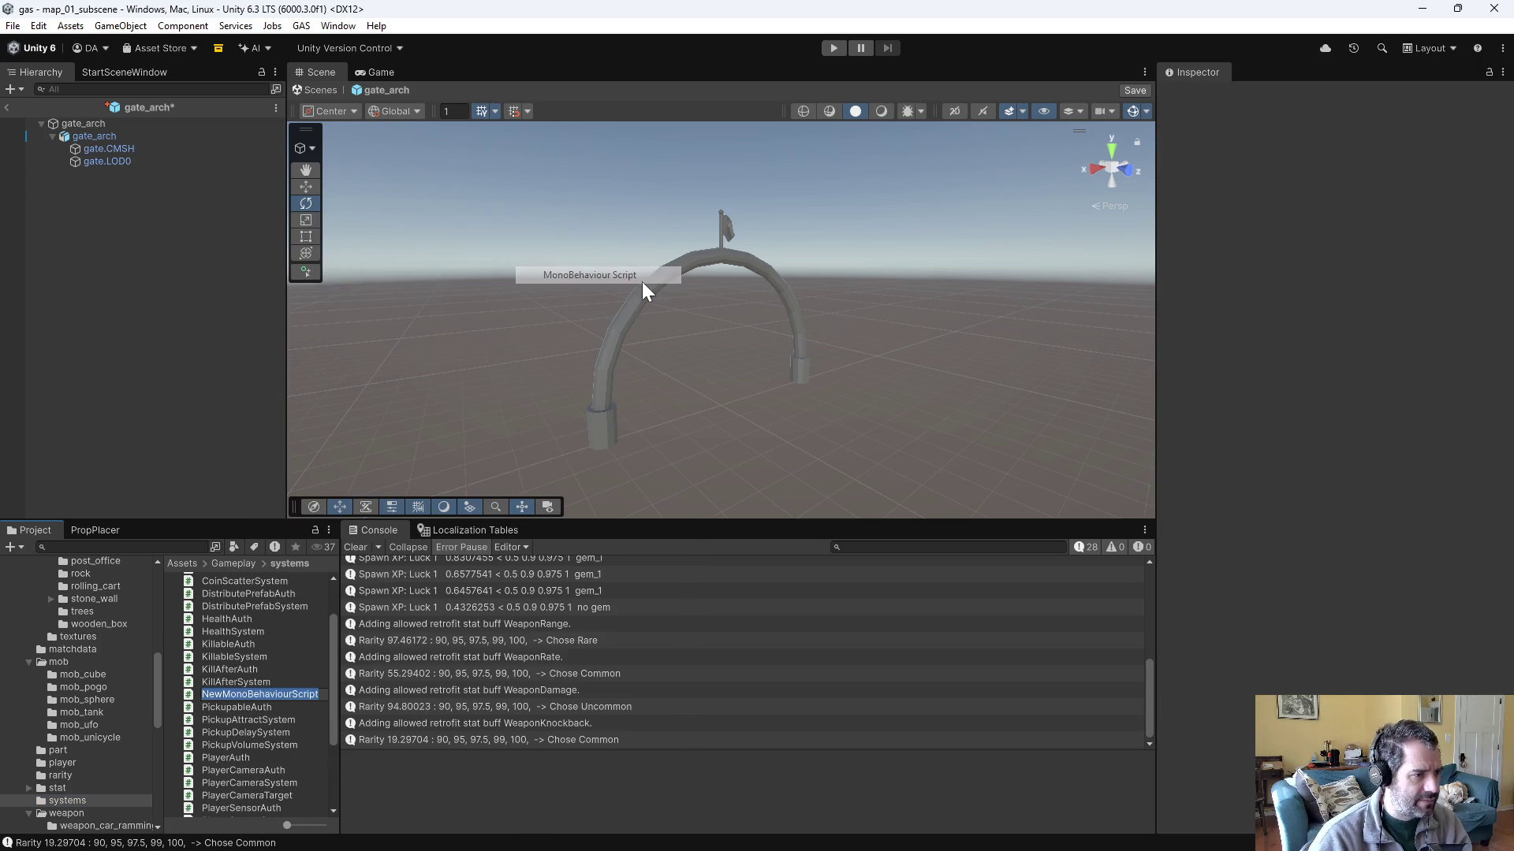
pyautogui.write('G')
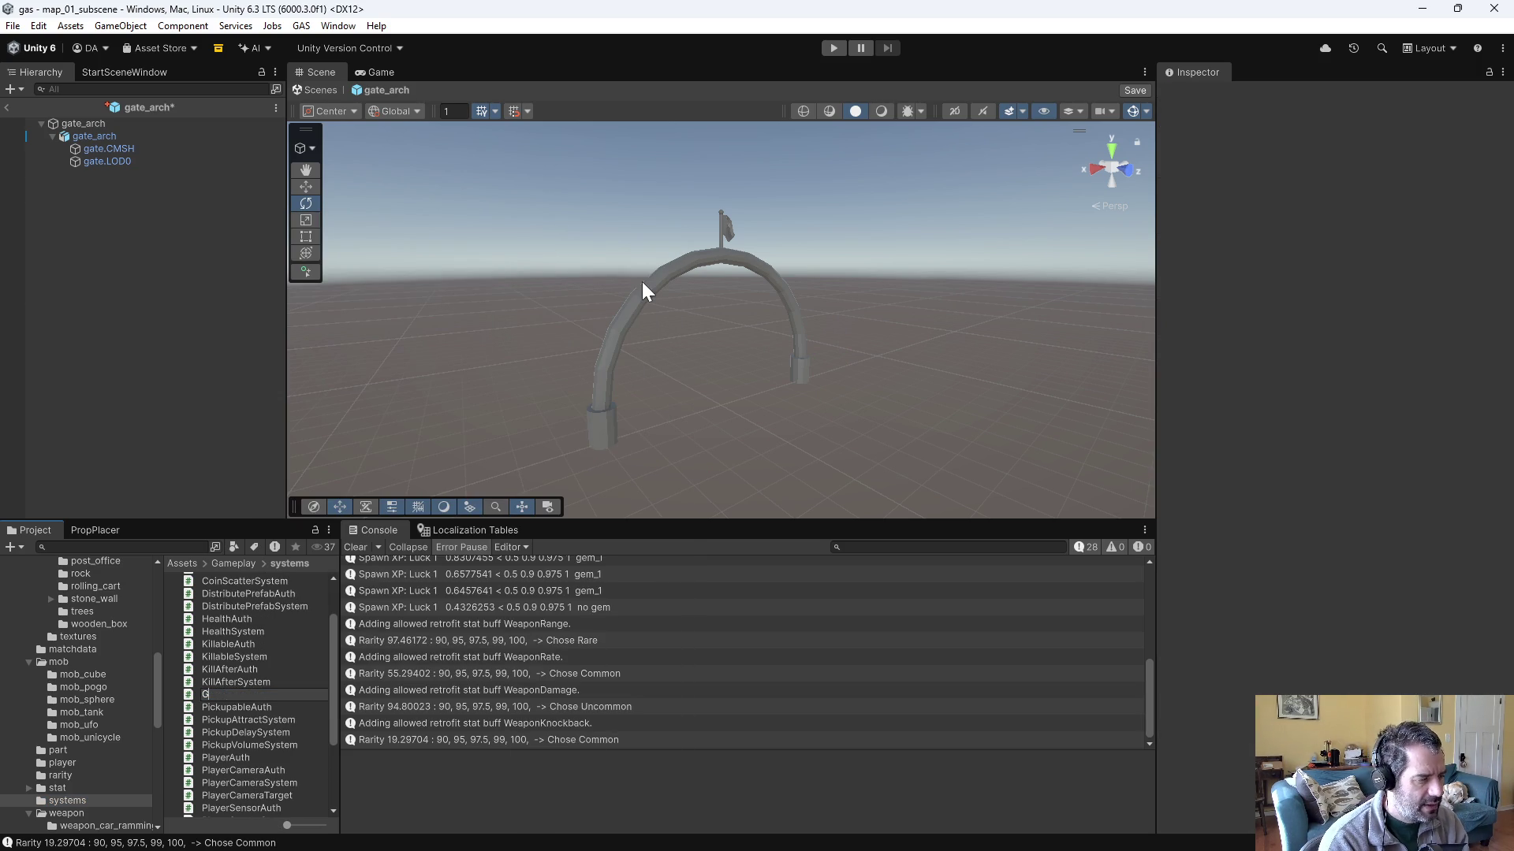
pyautogui.write('ate')
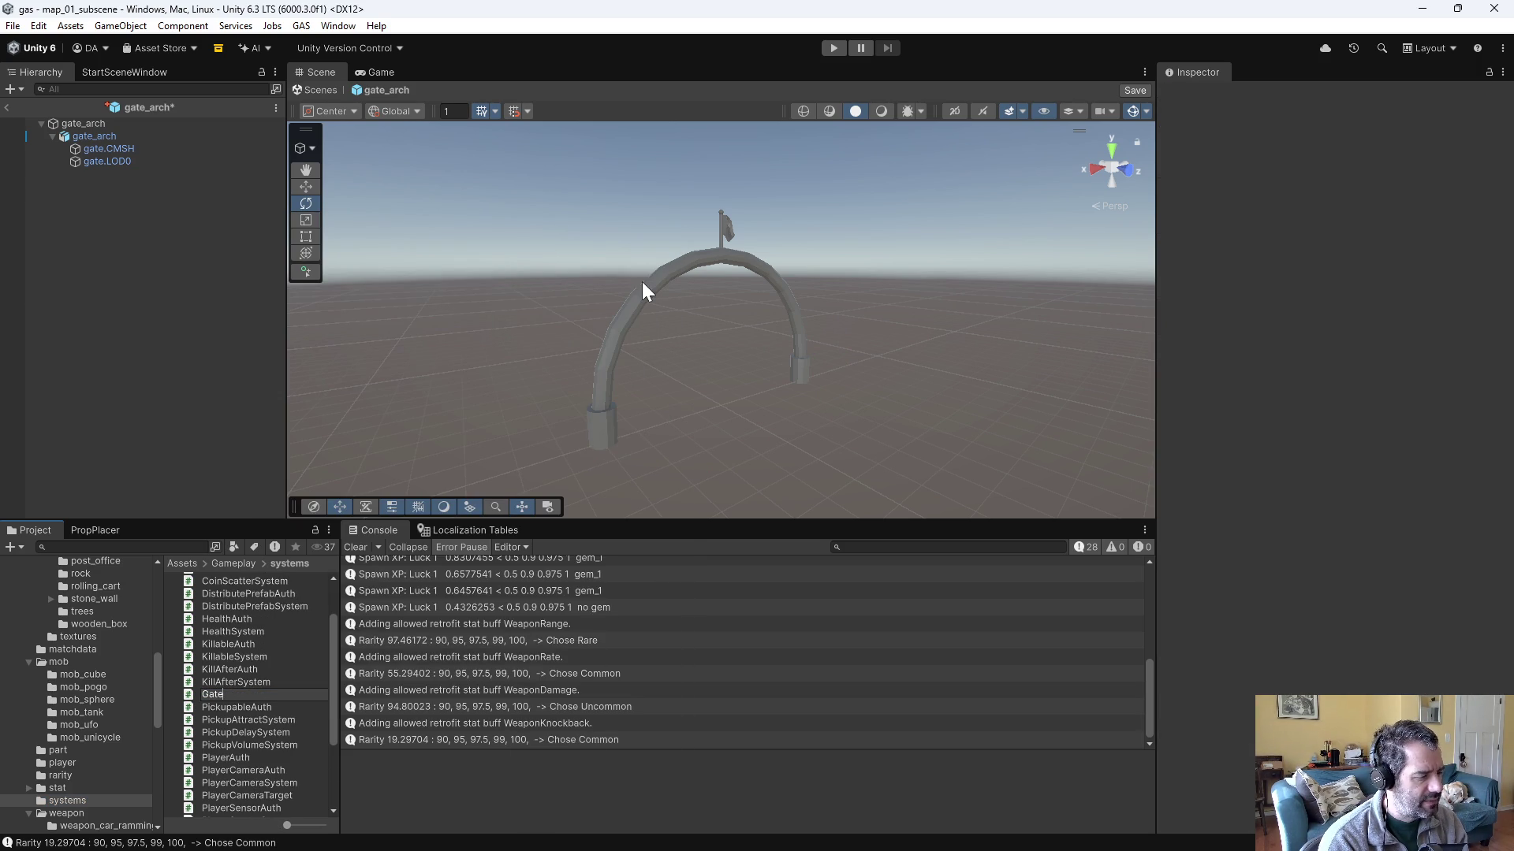
pyautogui.write('Atuth')
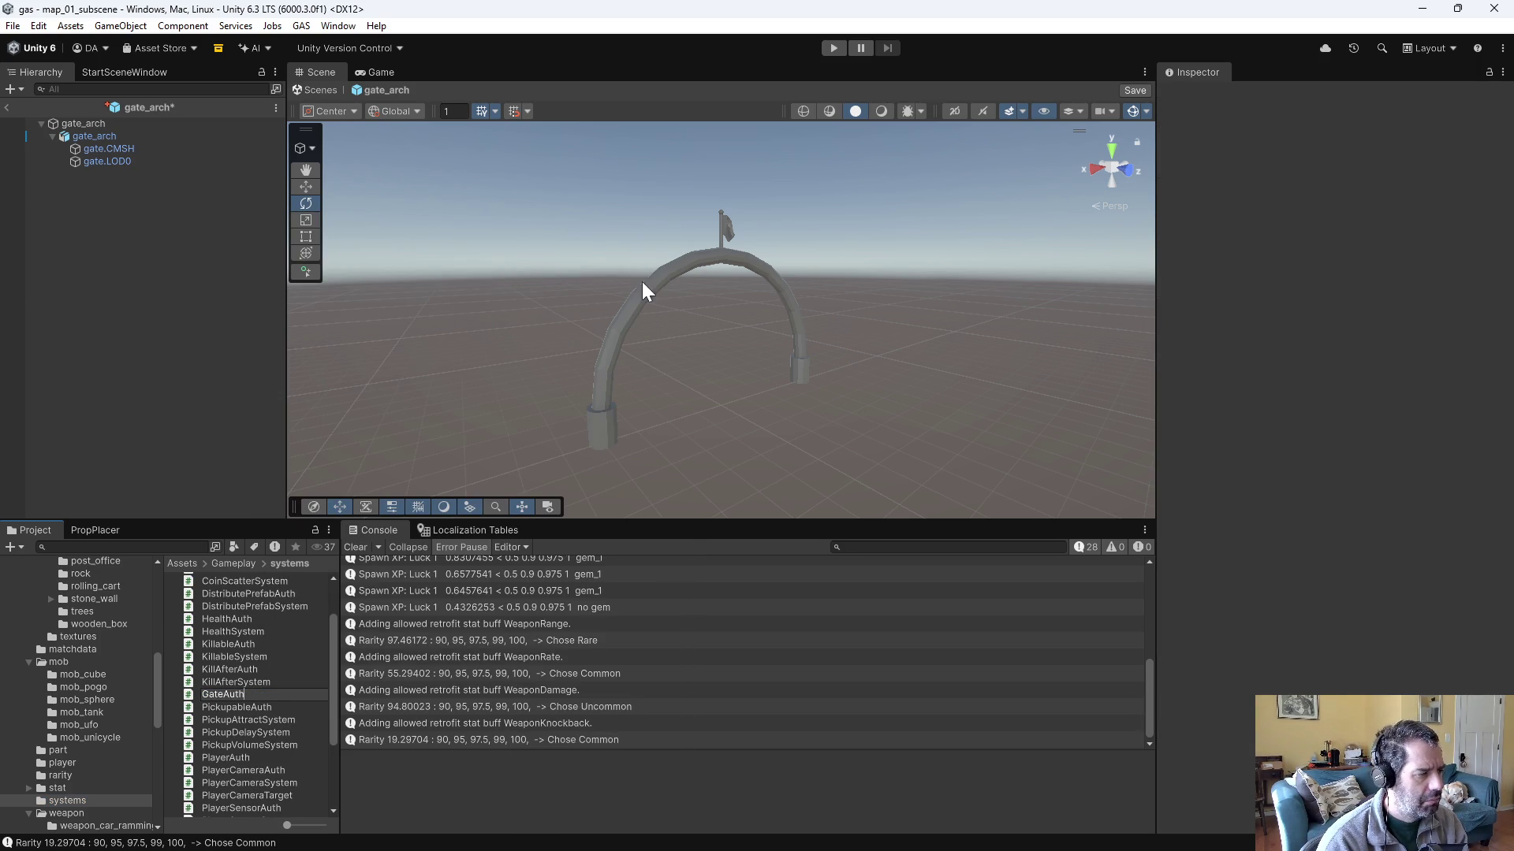
pyautogui.press('Return')
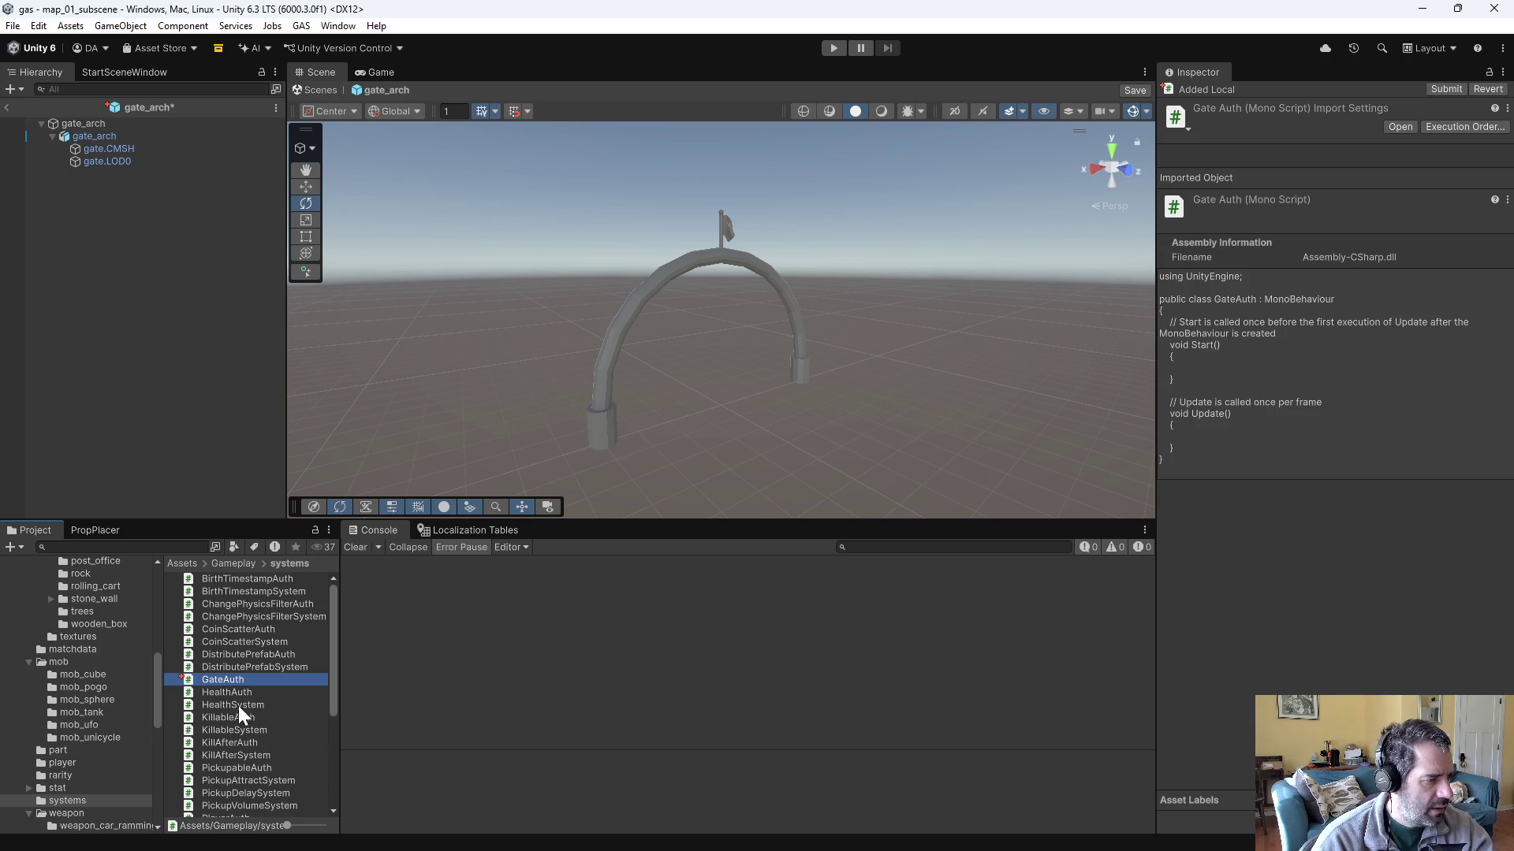
# - Create a second MonoBehaviour script in the same folder named GateSystem
pyautogui.rightClick(221, 678)
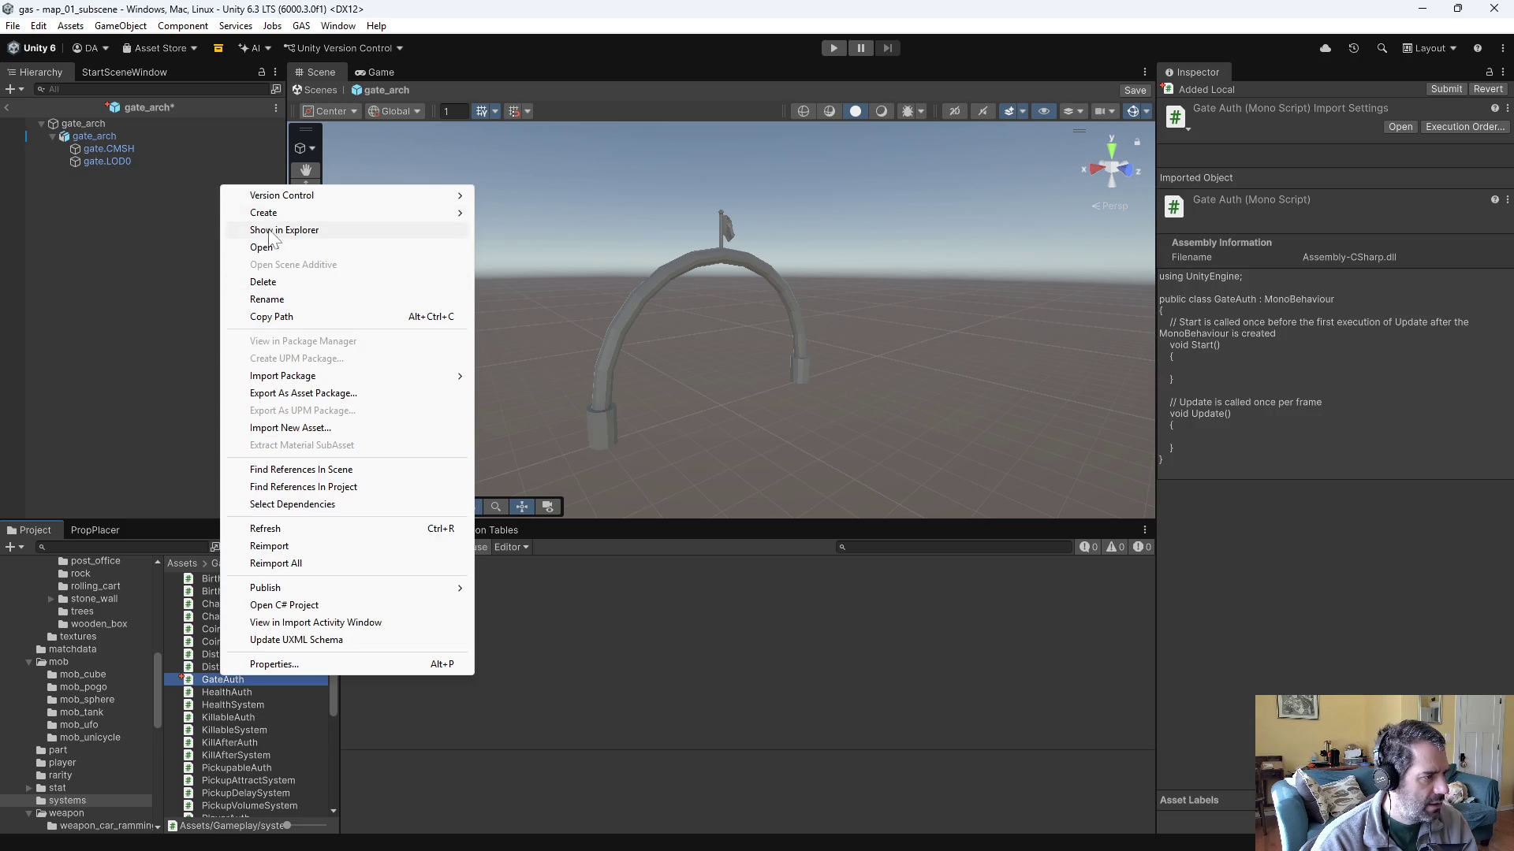
pyautogui.moveTo(386, 219)
pyautogui.click(585, 250)
pyautogui.write('Ga')
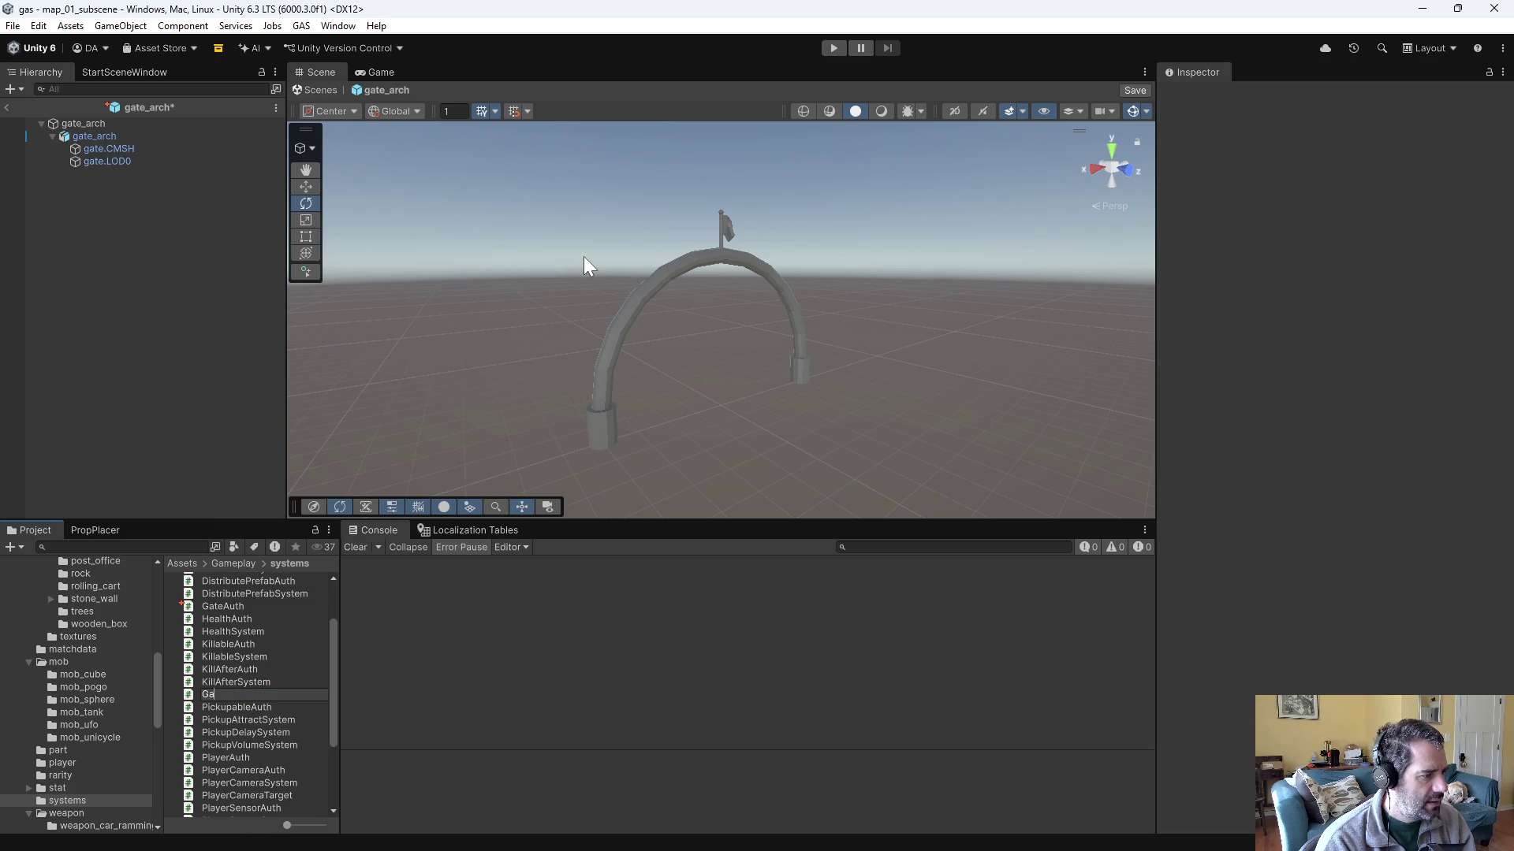
pyautogui.write('teSystem')
pyautogui.press('Return')
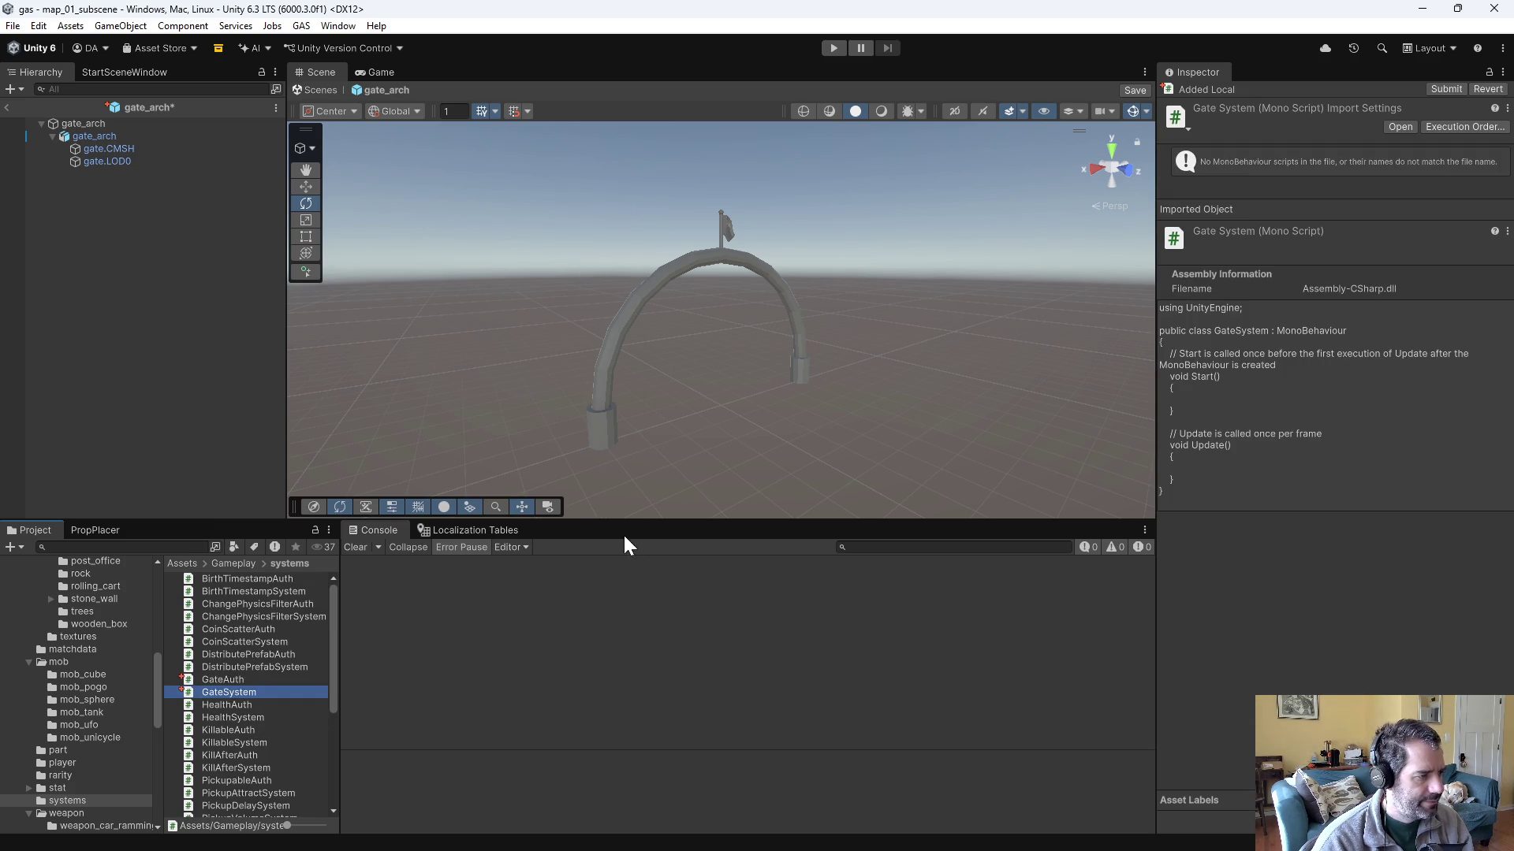
pyautogui.hotkey('alt', 'Tab')
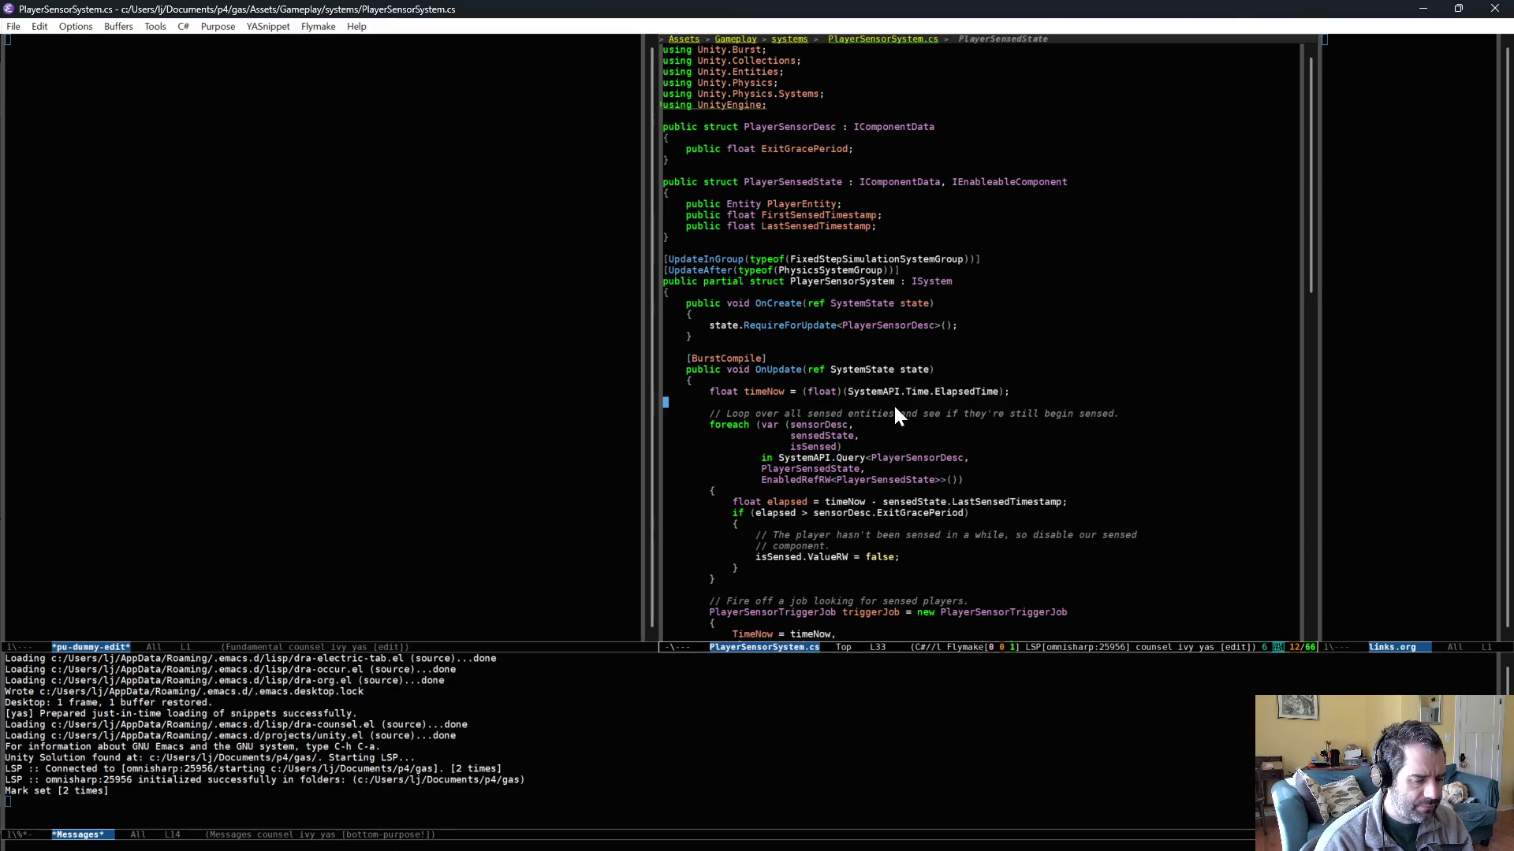
# - Open GateSystem.cs in the middle window and GateAuth.cs in the left window
pyautogui.hotkey('ctrl', 'x')
pyautogui.hotkey('ctrl', 'f')
pyautogui.write('gates')
pyautogui.press('Return')
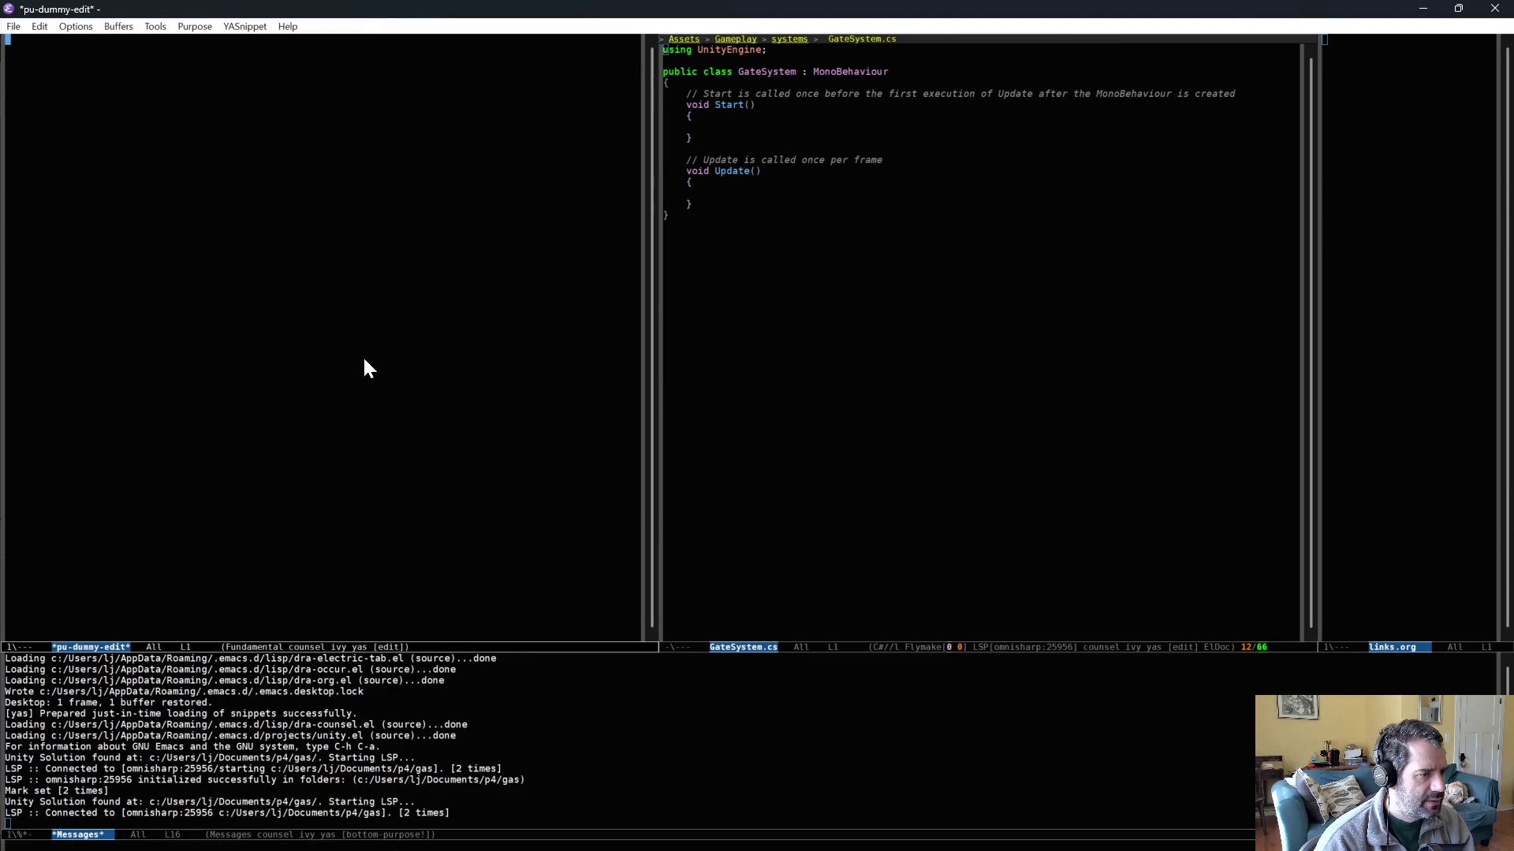
pyautogui.hotkey('ctrl', 'x')
pyautogui.hotkey('ctrl', 'f')
pyautogui.write('gateauth')
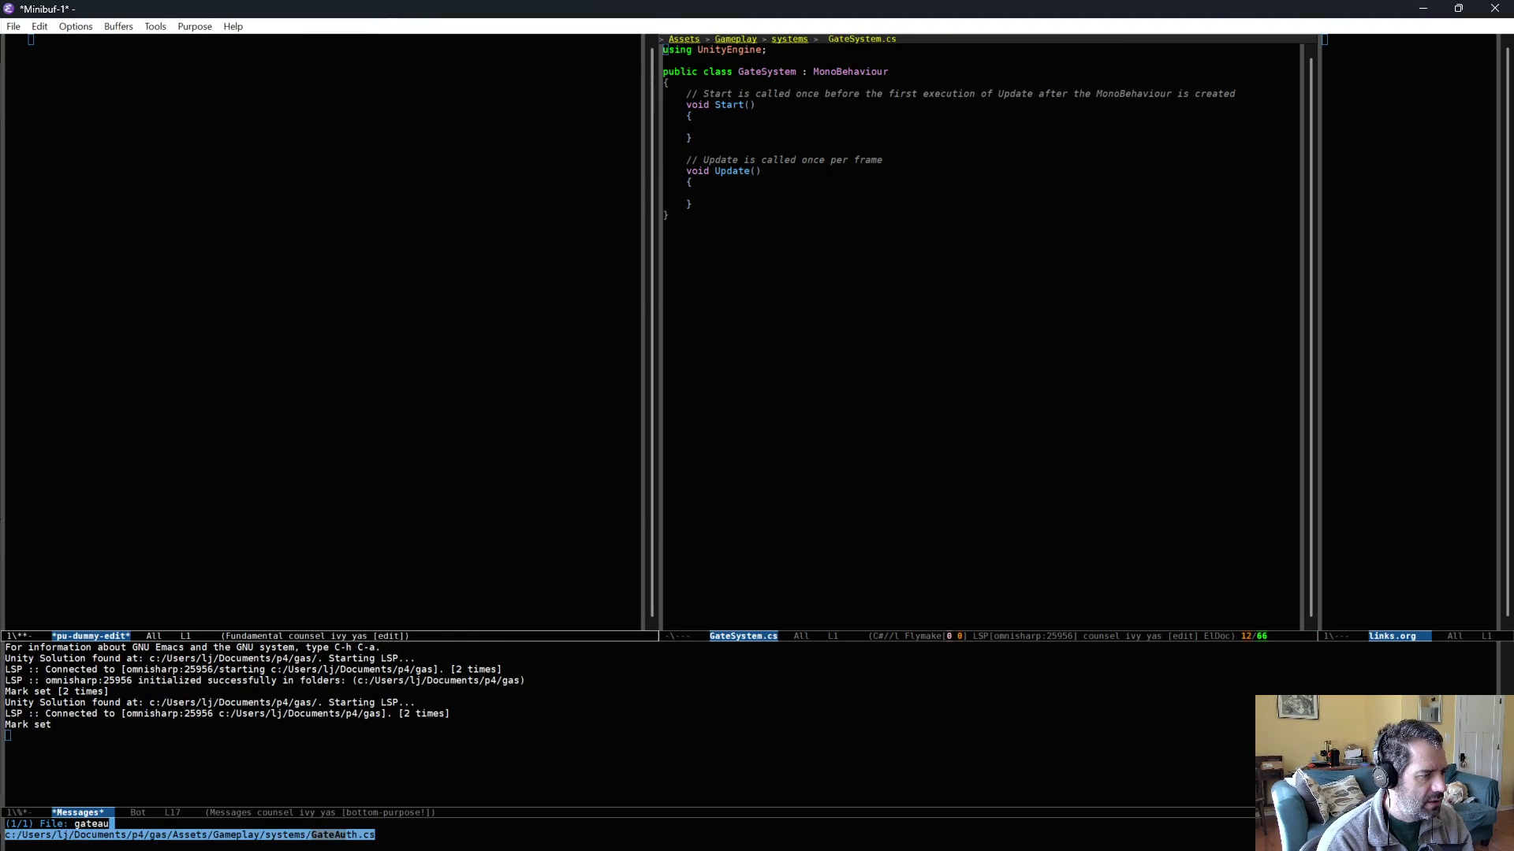
pyautogui.press('Return')
# - Replace GateAuth.cs's template code with the Baker class snippet and save it
pyautogui.hotkey('ctrl', 'space')
pyautogui.hotkey('alt', 'shift', '.')
pyautogui.hotkey('ctrl', 'w')
pyautogui.hotkey('ctrl', 'c')
pyautogui.press('&')
pyautogui.hotkey('ctrl', 's')
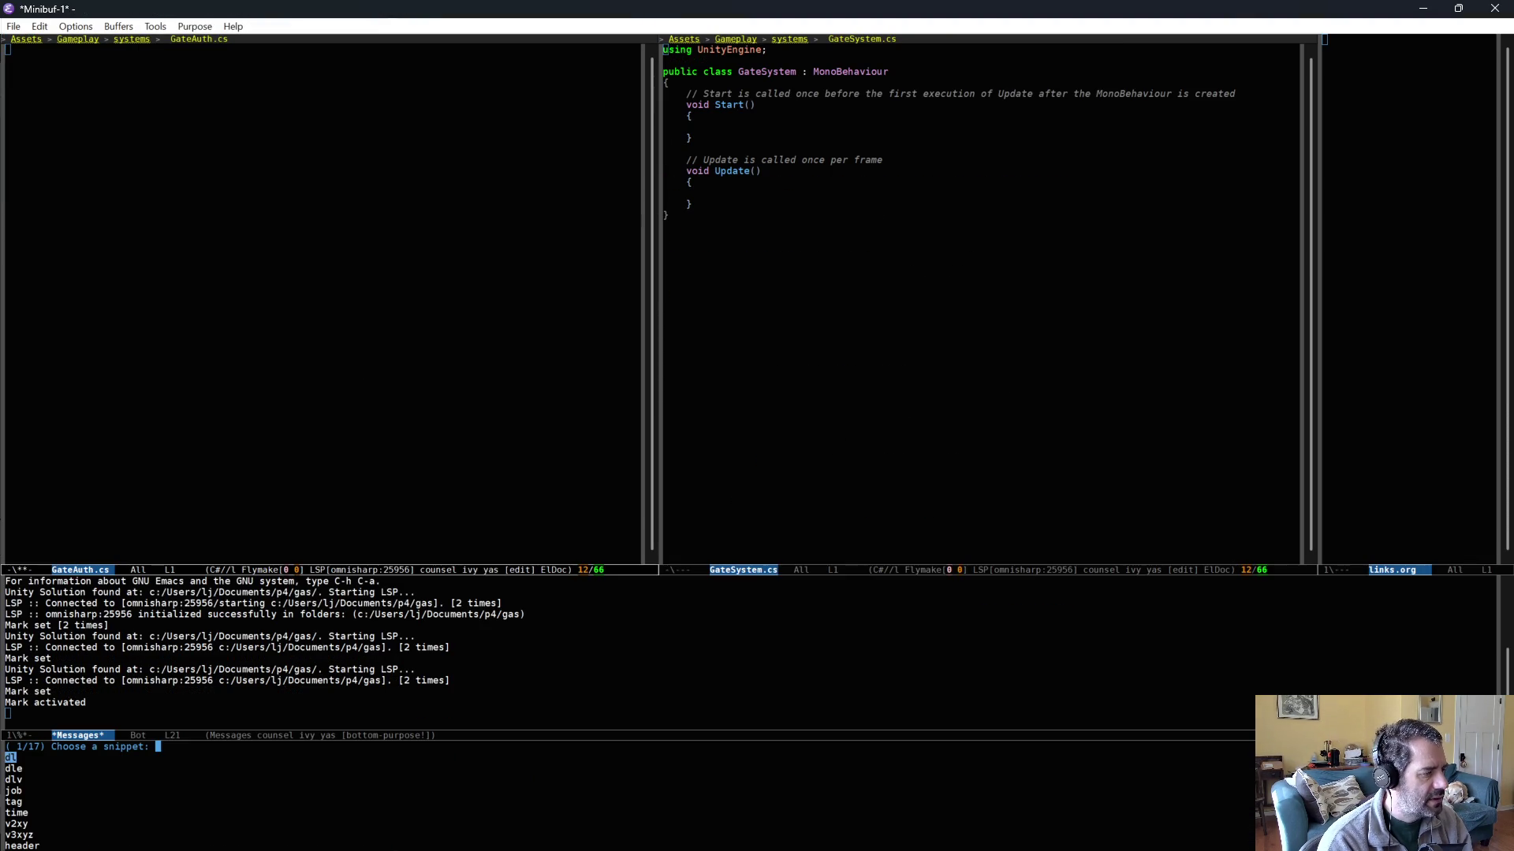
pyautogui.write('ba')
pyautogui.press('Return')
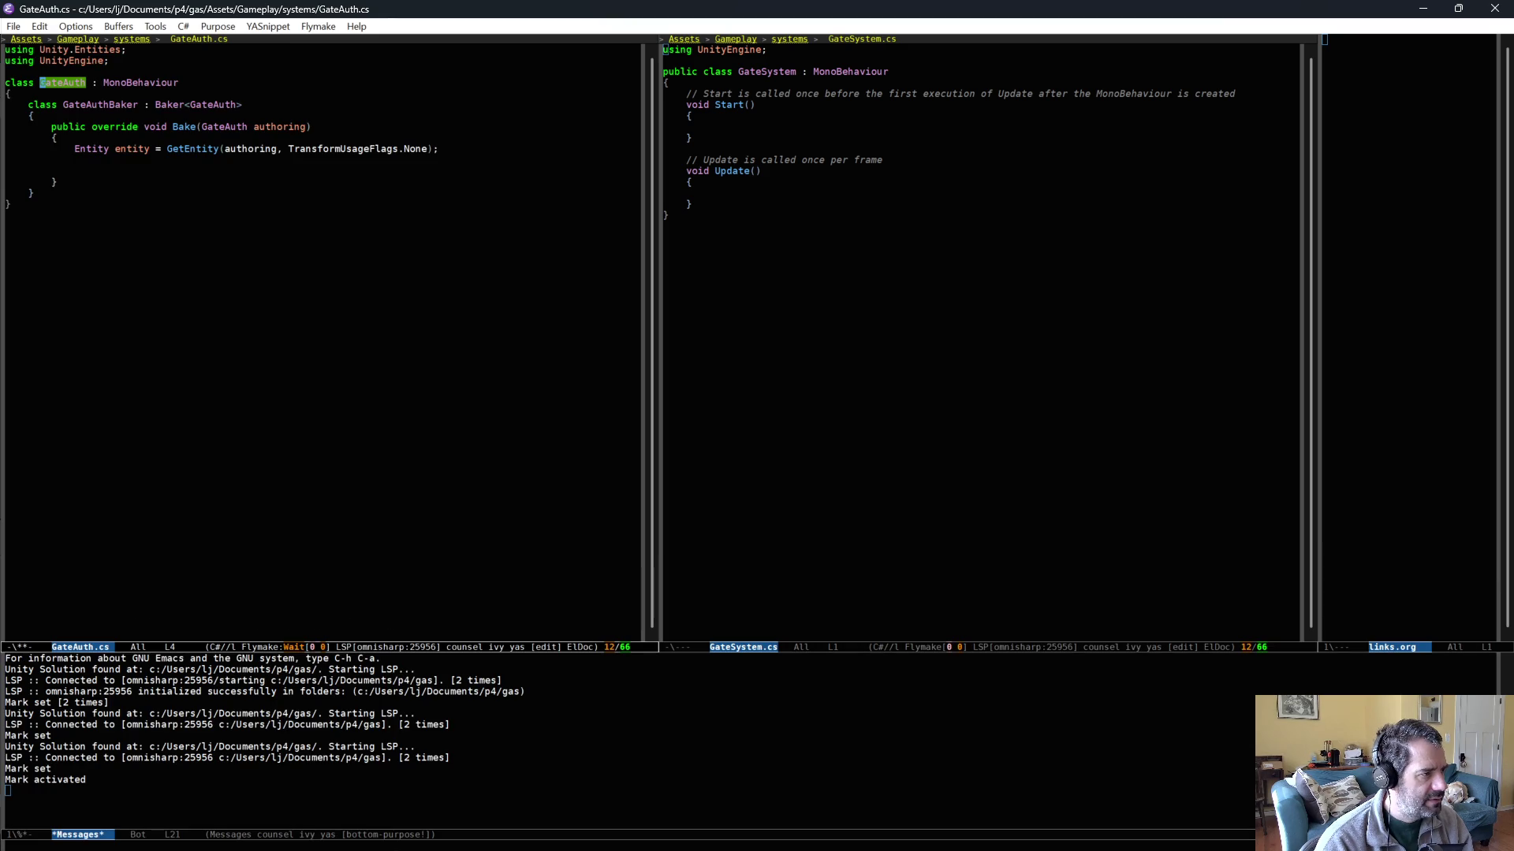
pyautogui.hotkey('ctrl', 'x')
pyautogui.hotkey('ctrl', 's')
# - Replace GateSystem.cs's template code with the ISystem struct snippet and save it
pyautogui.hotkey('ctrl', 'x')
pyautogui.press('o')
pyautogui.hotkey('ctrl', 'x')
pyautogui.press('h')
pyautogui.hotkey('ctrl', 'w')
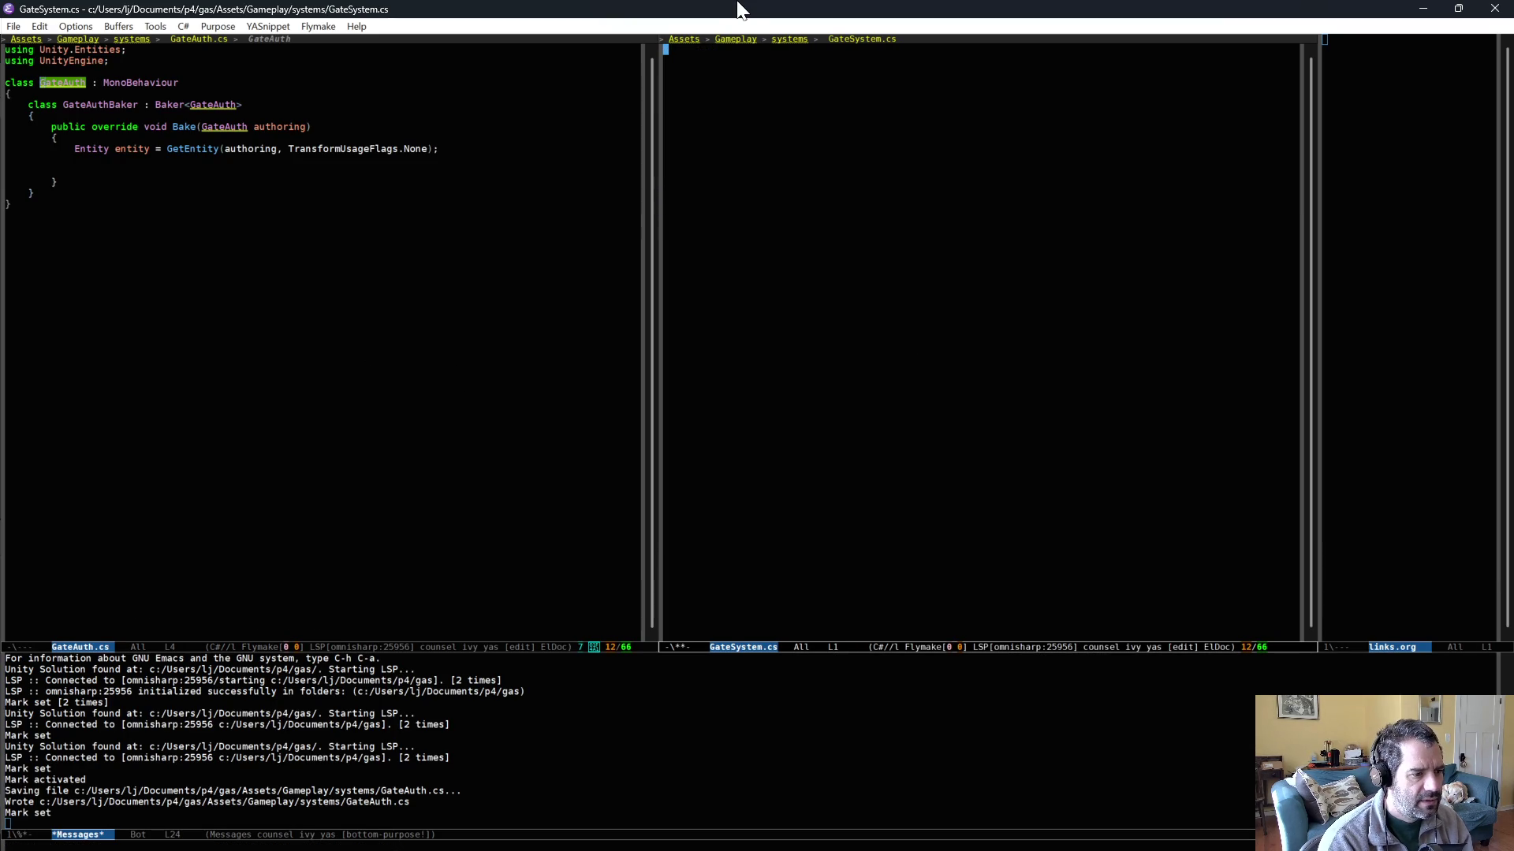
pyautogui.hotkey('ctrl', 'c')
pyautogui.press('&')
pyautogui.hotkey('ctrl', 's')
pyautogui.write('sy')
pyautogui.press('Return')
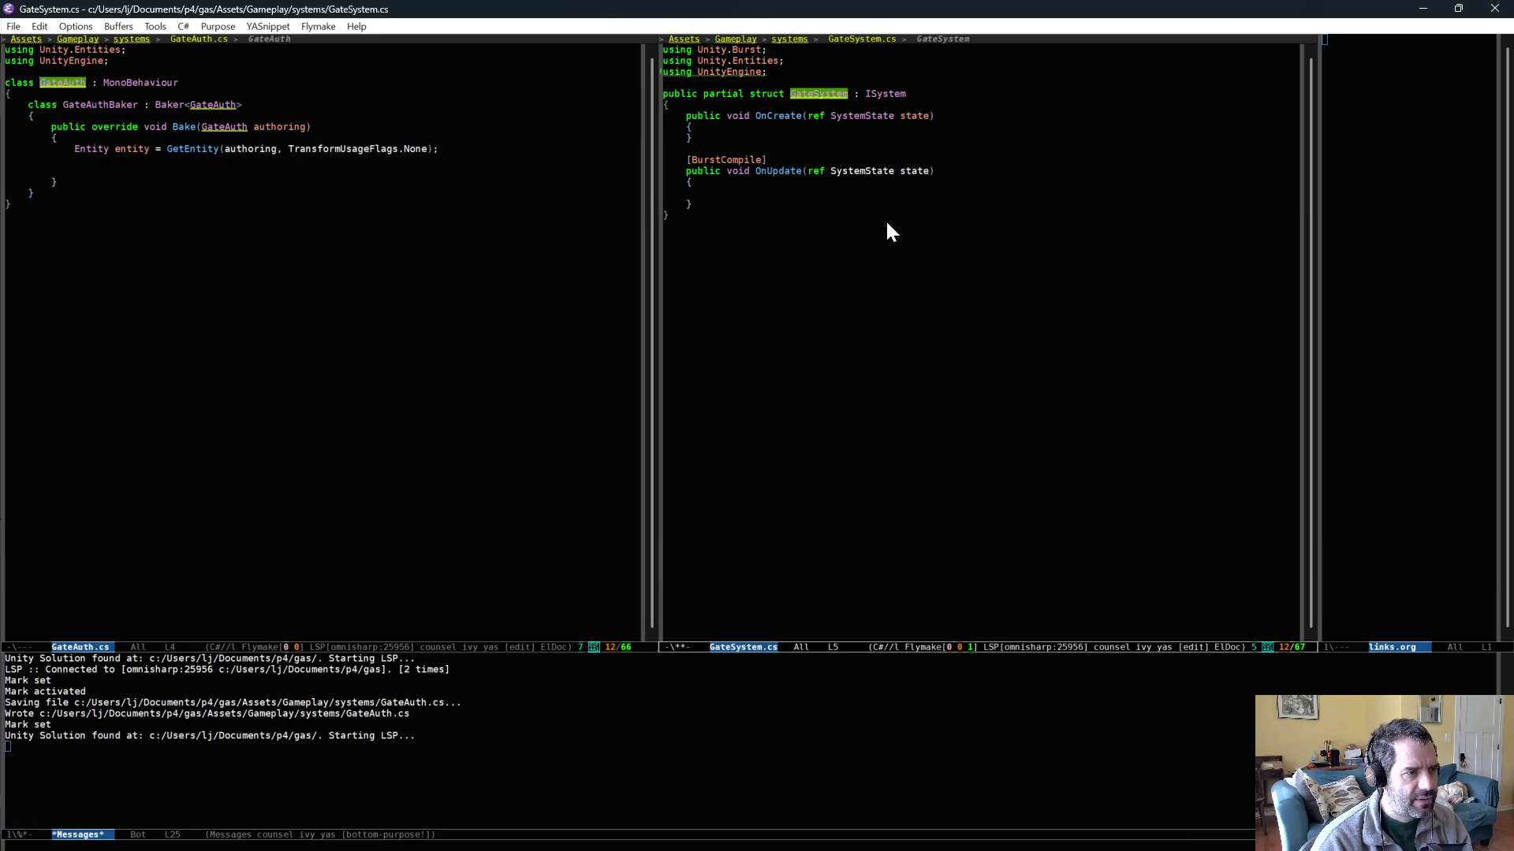
pyautogui.hotkey('ctrl', 'x')
pyautogui.hotkey('ctrl', 's')
# - Insert an IComponentData struct named GateDesc above the GateSystem struct
pyautogui.click(849, 82)
pyautogui.press('Return')
pyautogui.hotkey('ctrl', 'o')
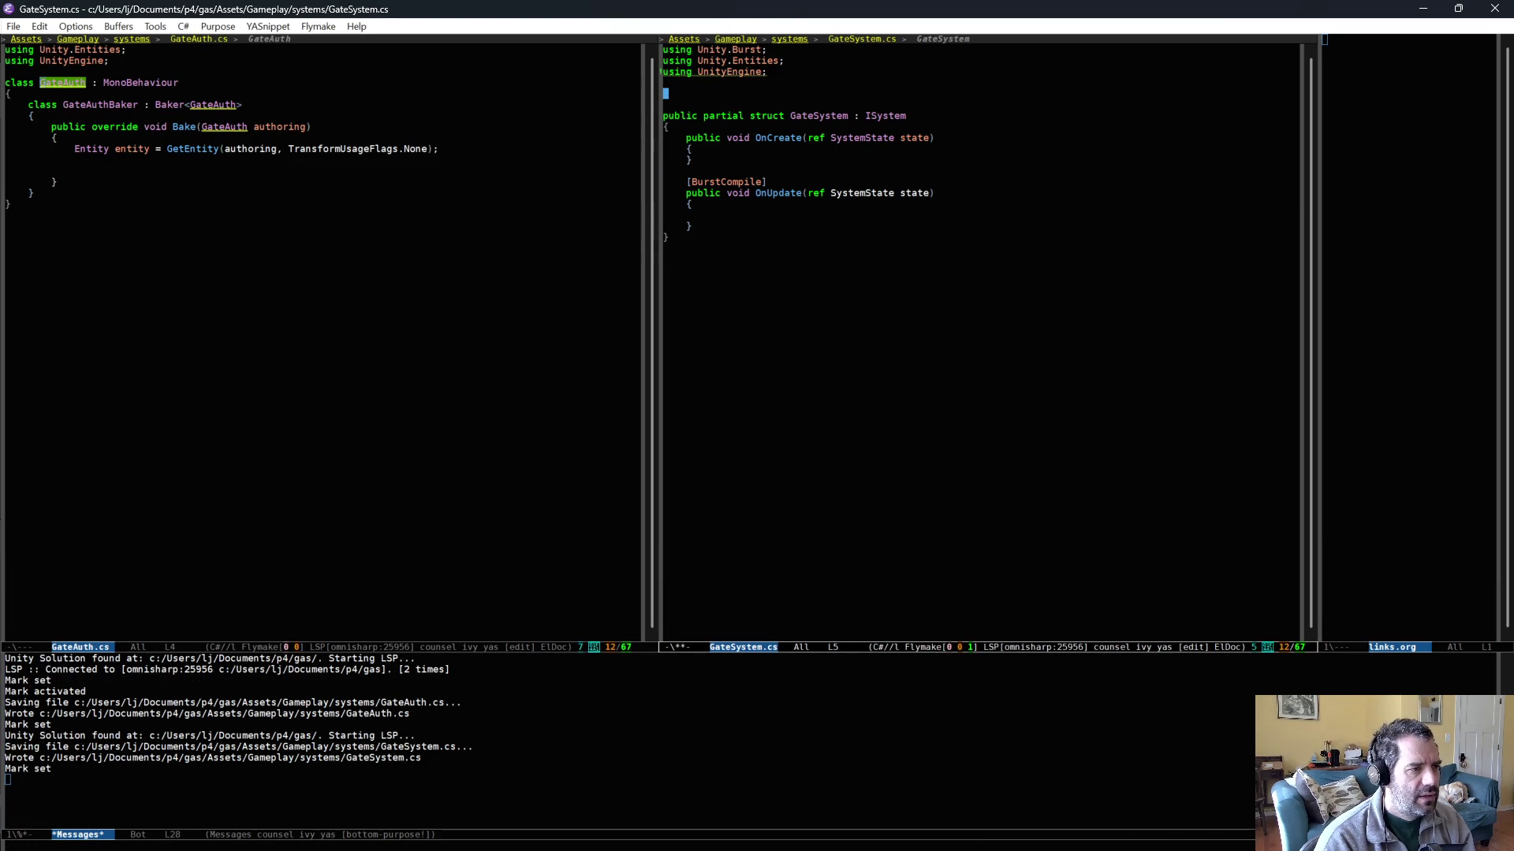
pyautogui.hotkey('ctrl', 'c')
pyautogui.press('&')
pyautogui.hotkey('ctrl', 's')
pyautogui.write('comp')
pyautogui.press('Return')
pyautogui.write('Gate : IComponentData')
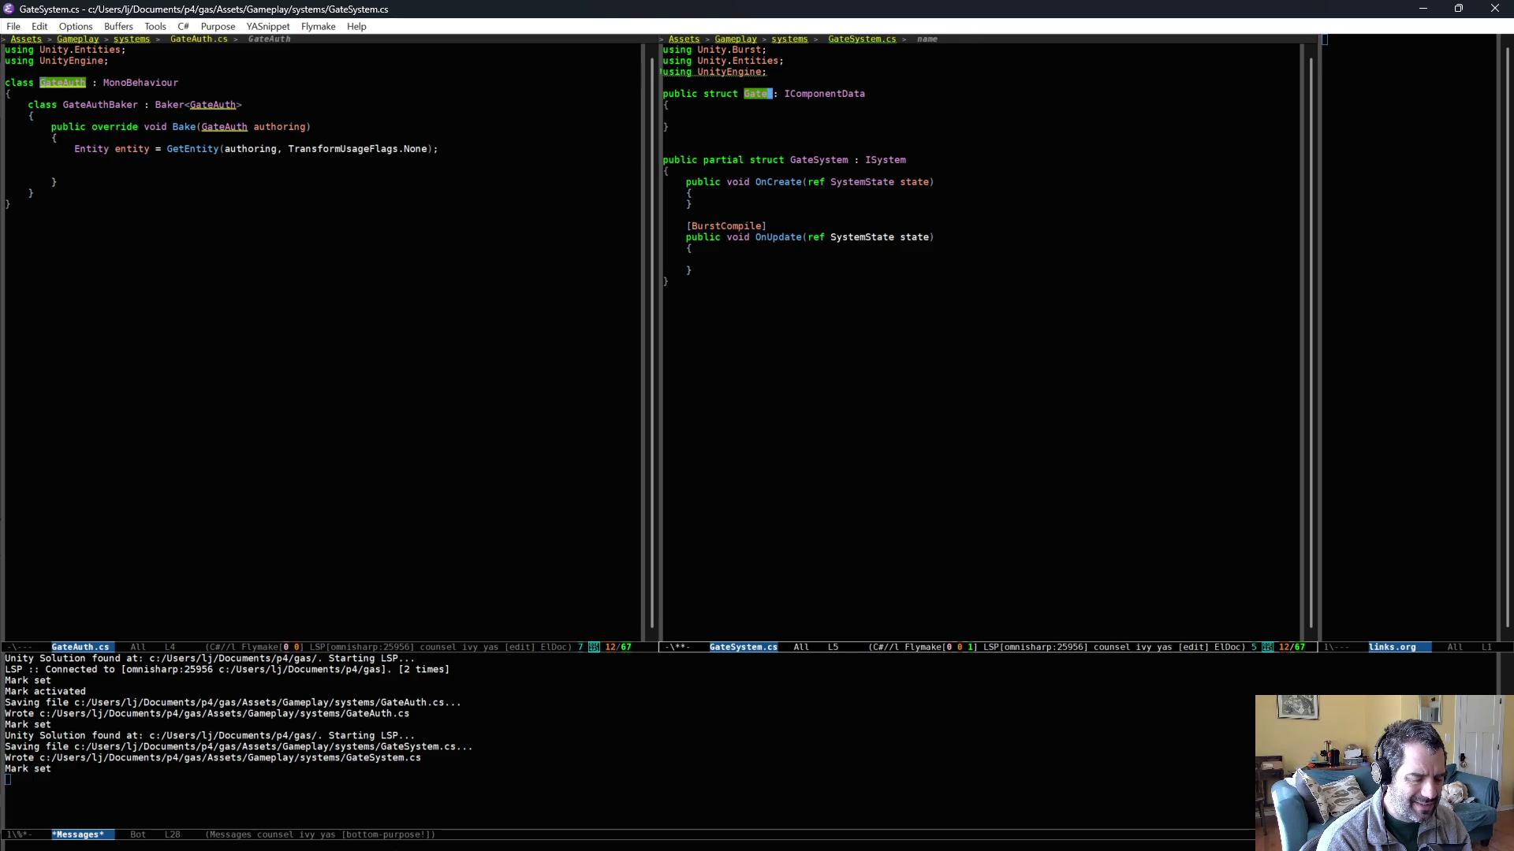
pyautogui.write('Desc')
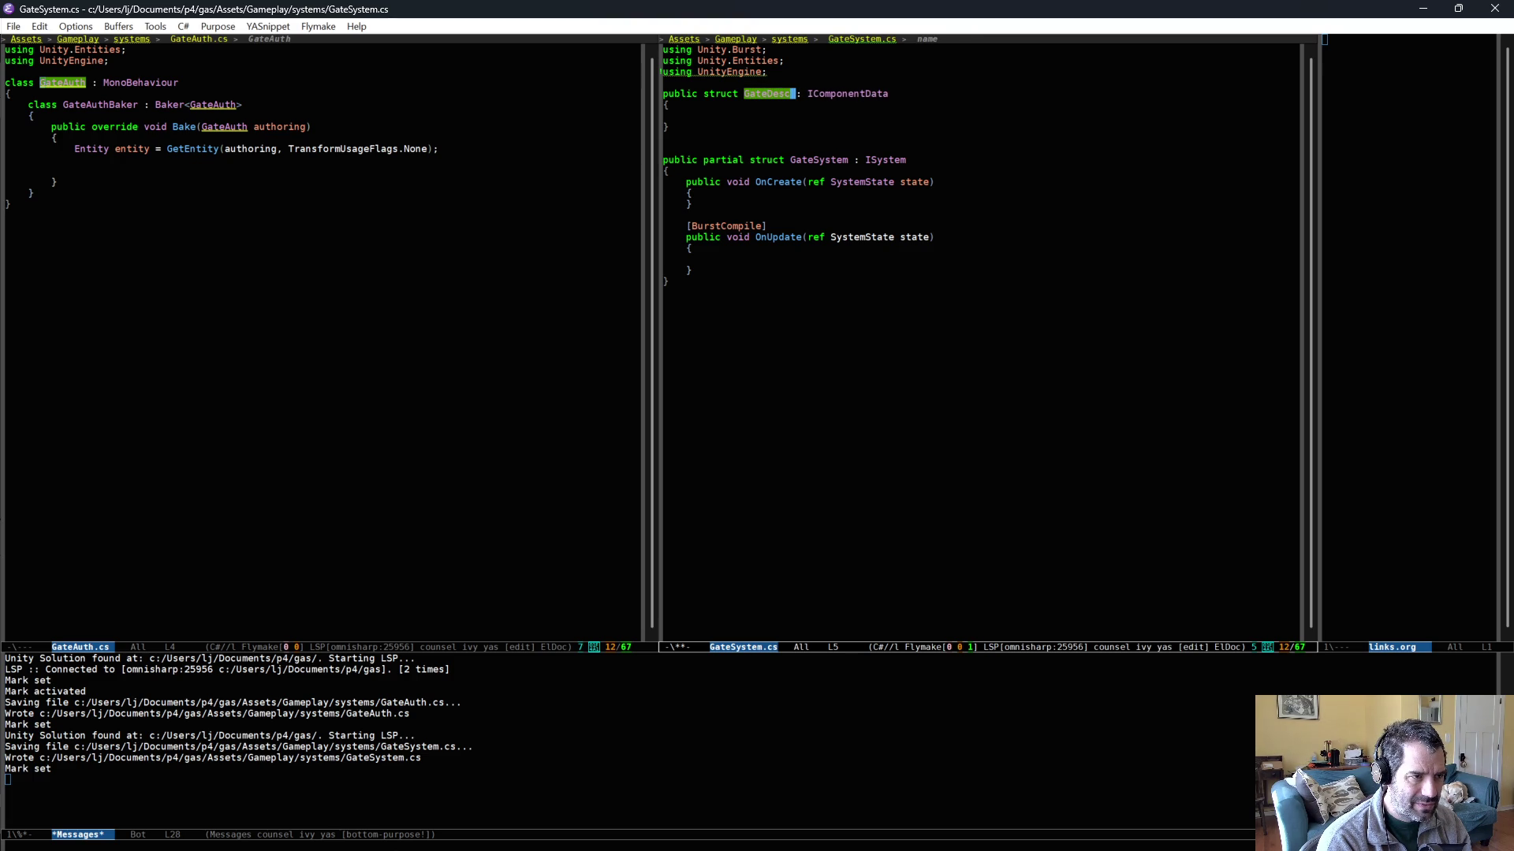
pyautogui.press('Down')
pyautogui.press('Down')
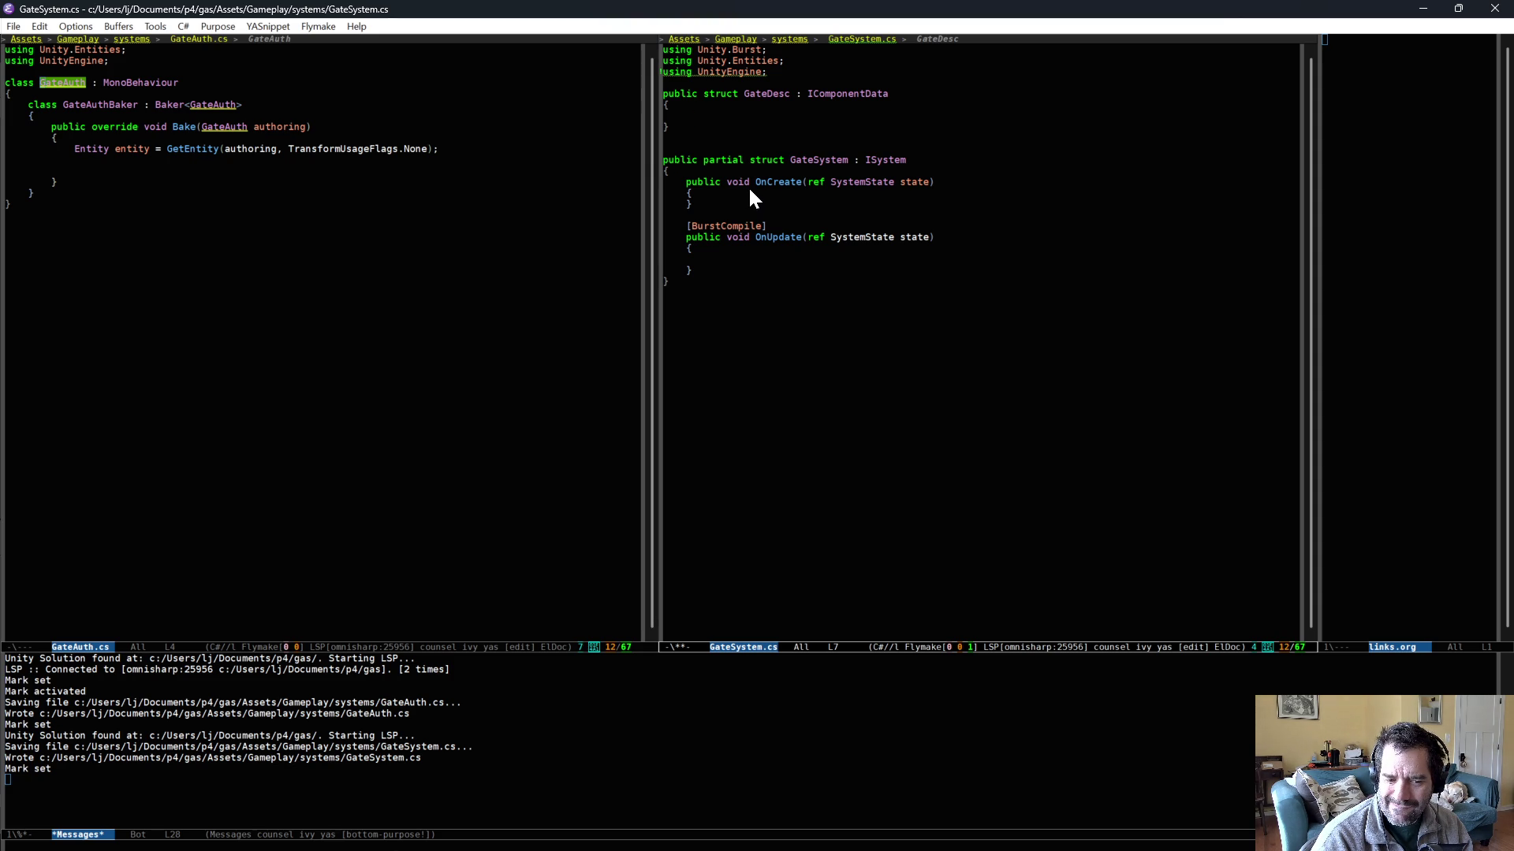
pyautogui.click(788, 259)
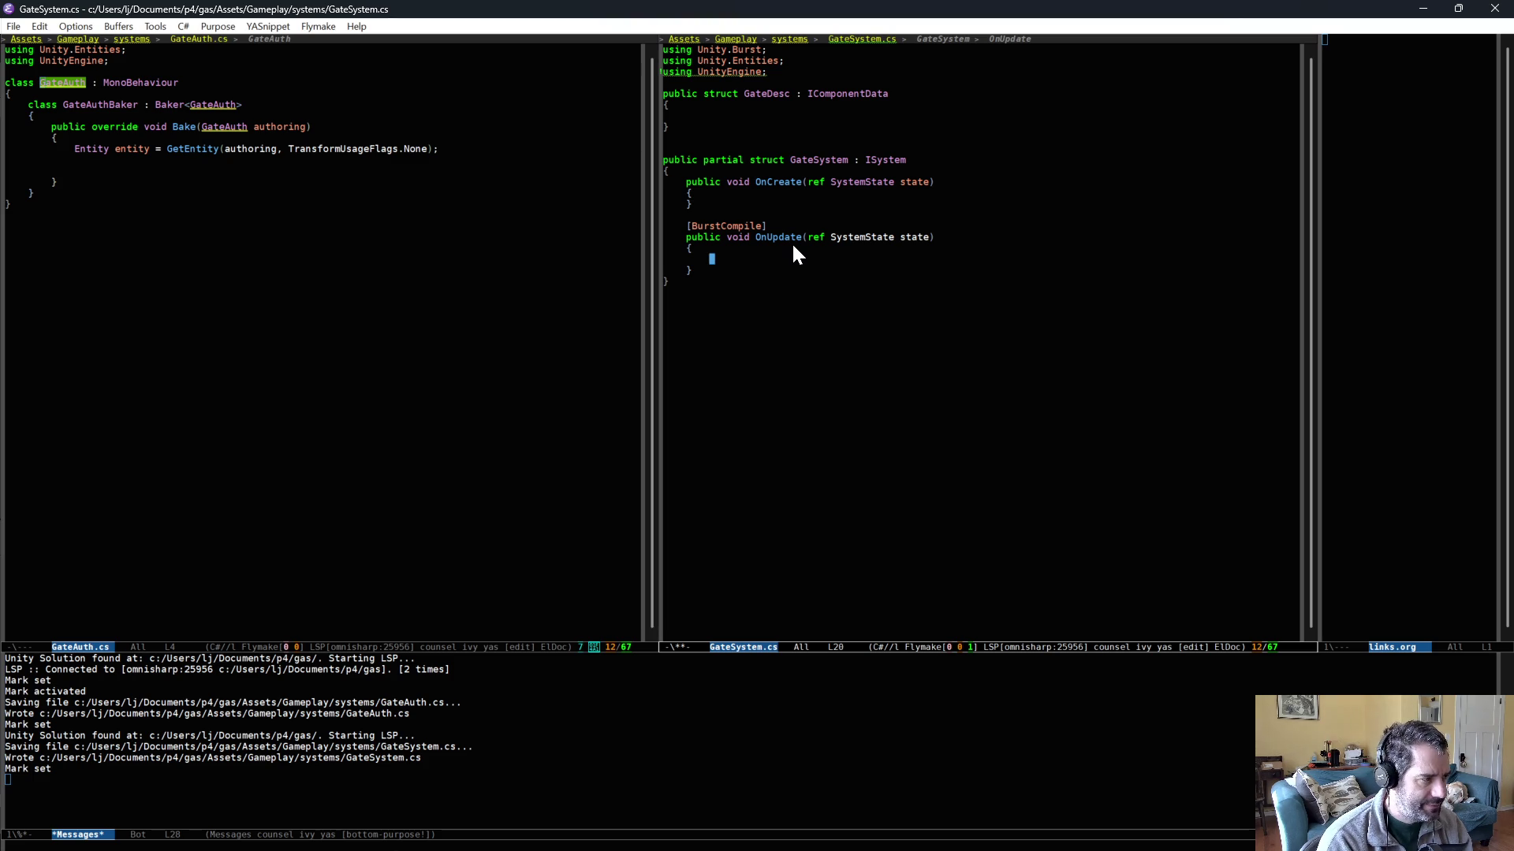
pyautogui.click(485, 260)
pyautogui.hotkey('ctrl', 'x')
# - Show PlayerSensorSystem.cs in the left pane for reference
pyautogui.press('b')
pyautogui.press('Down')
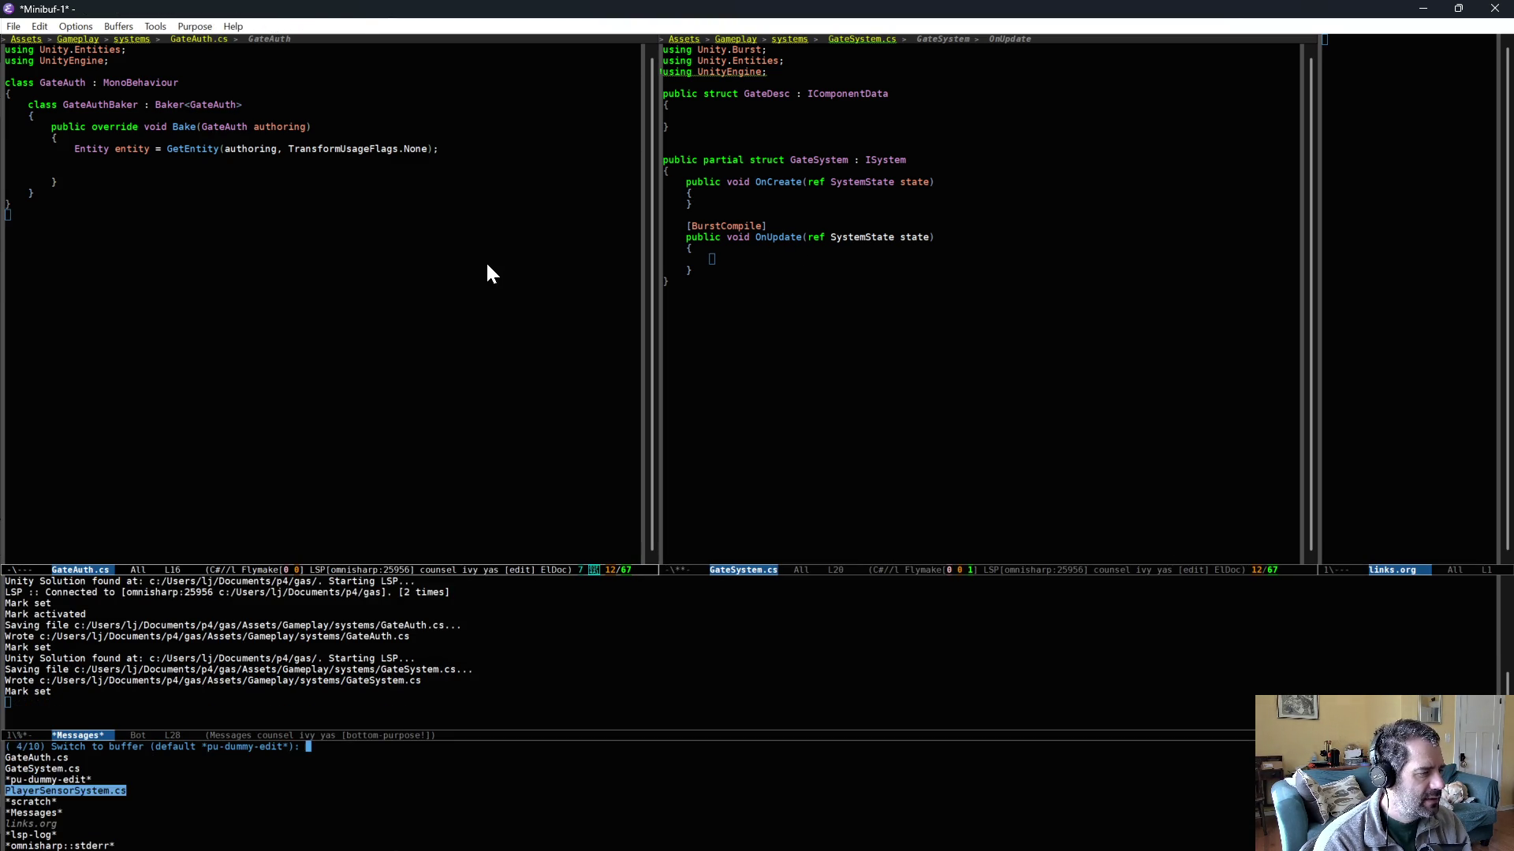
pyautogui.press('Return')
# - Start a foreach in OnUpdate with loop variables gateDesc and sensedState
pyautogui.click(781, 260)
pyautogui.write('foreach (var (')
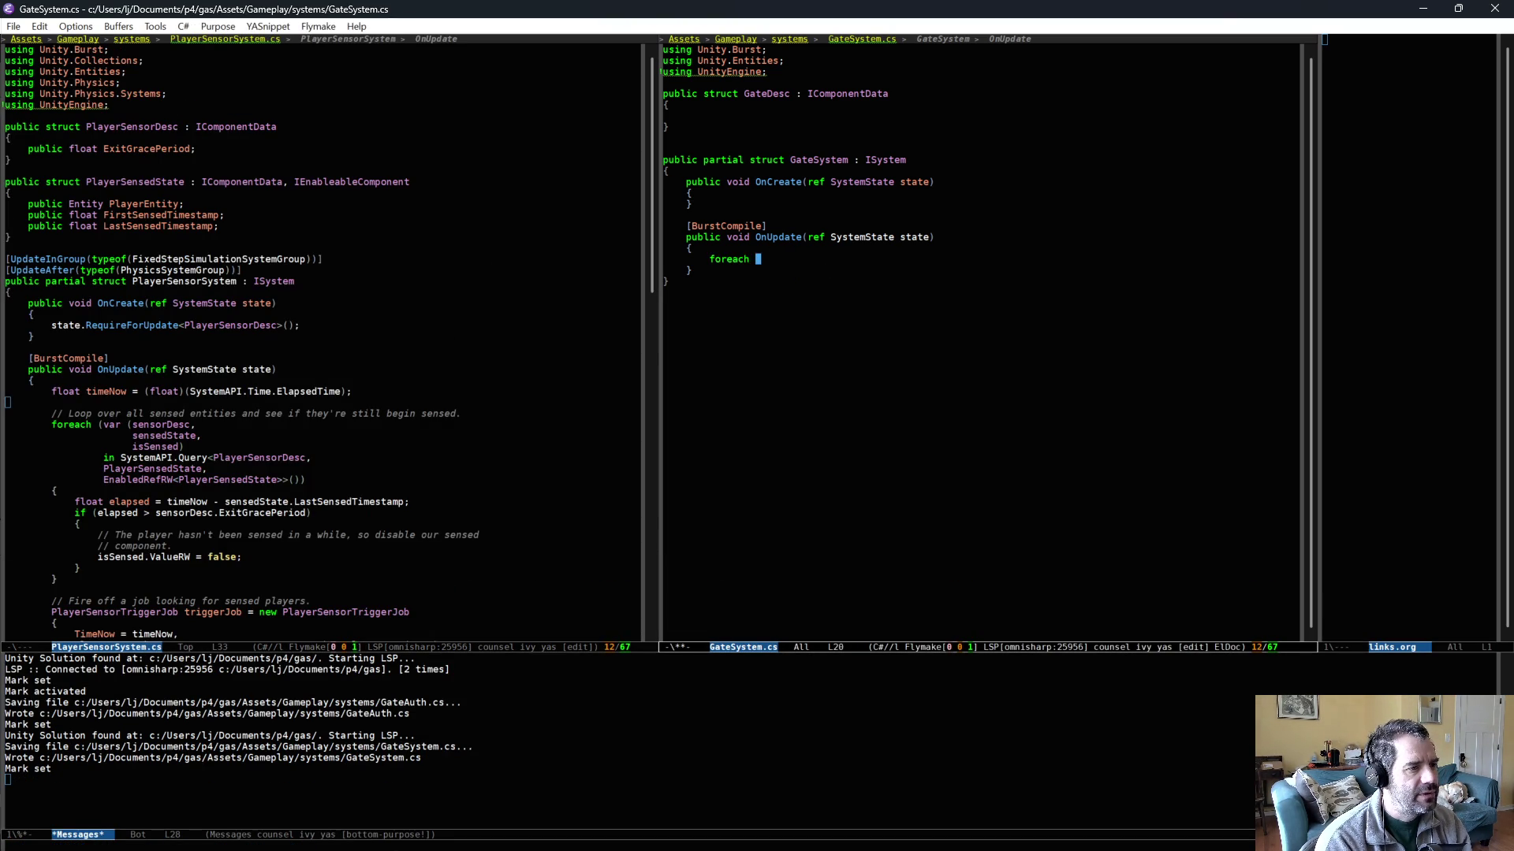
pyautogui.write('gateDesc,')
pyautogui.press('Return')
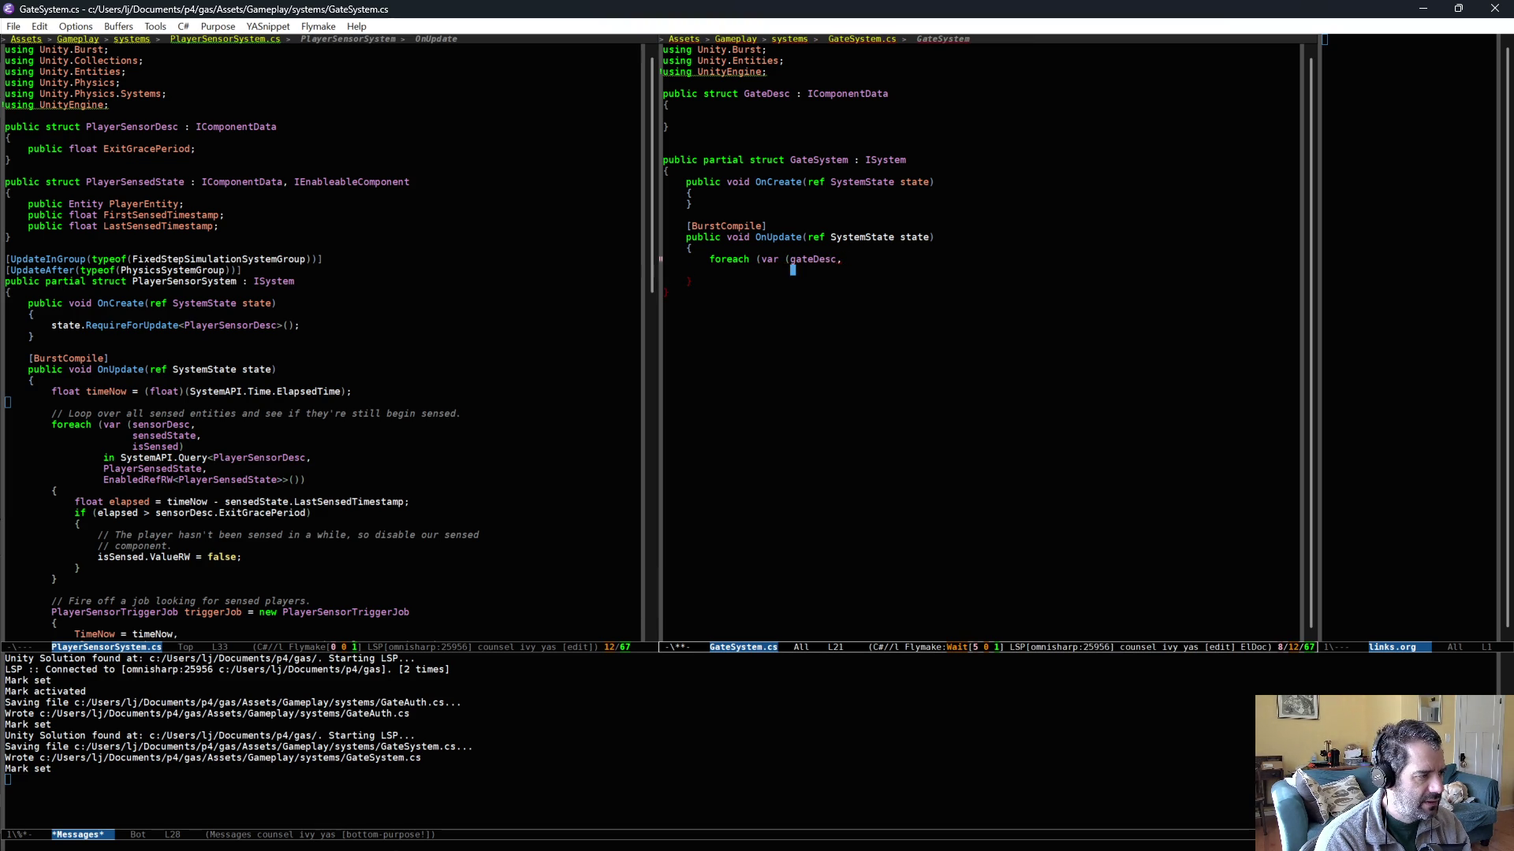
pyautogui.write('se')
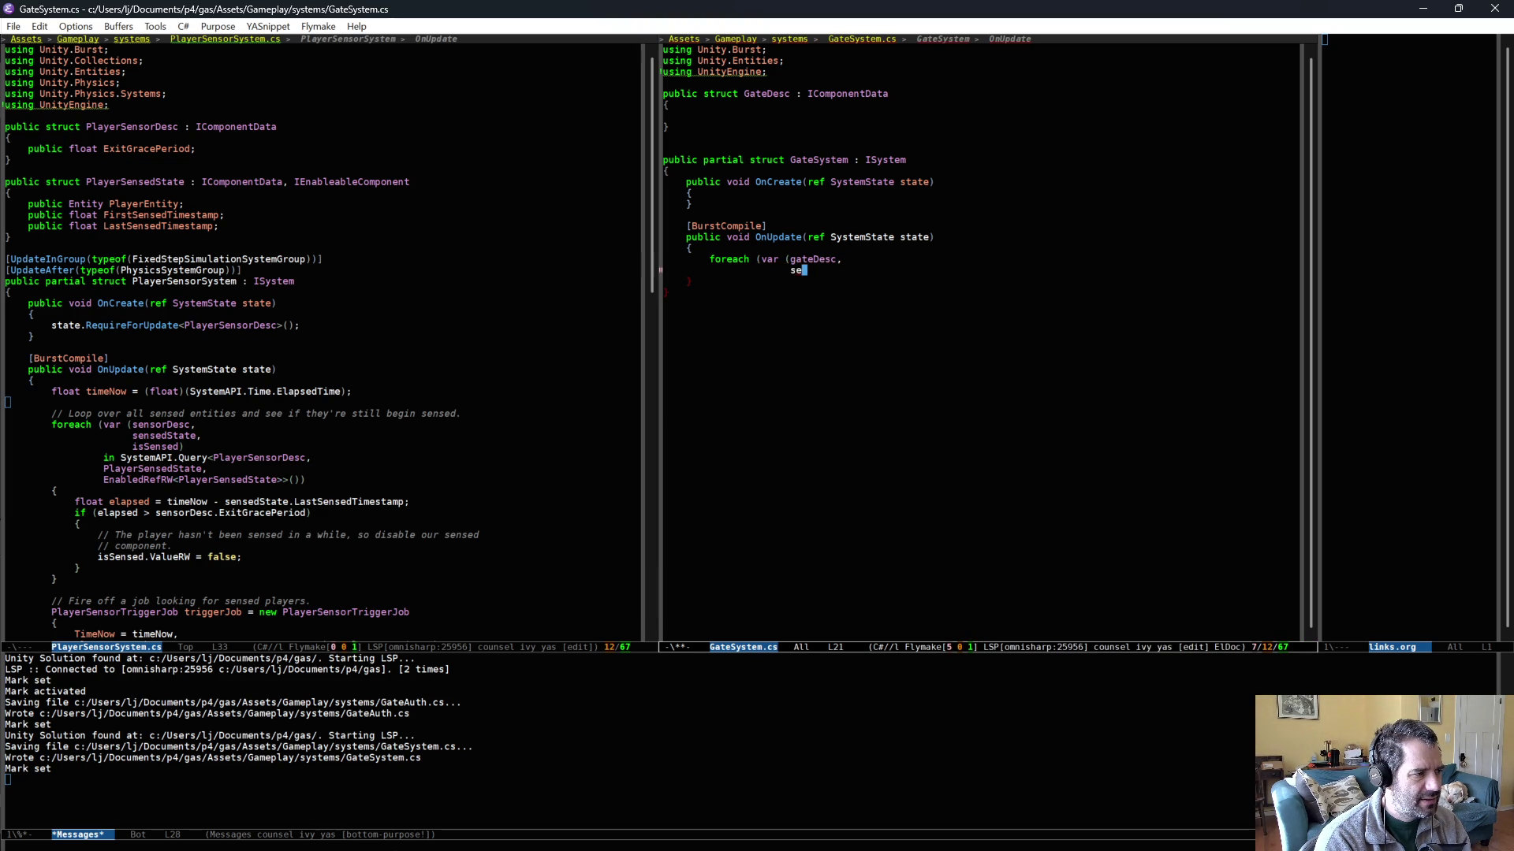
pyautogui.write('n')
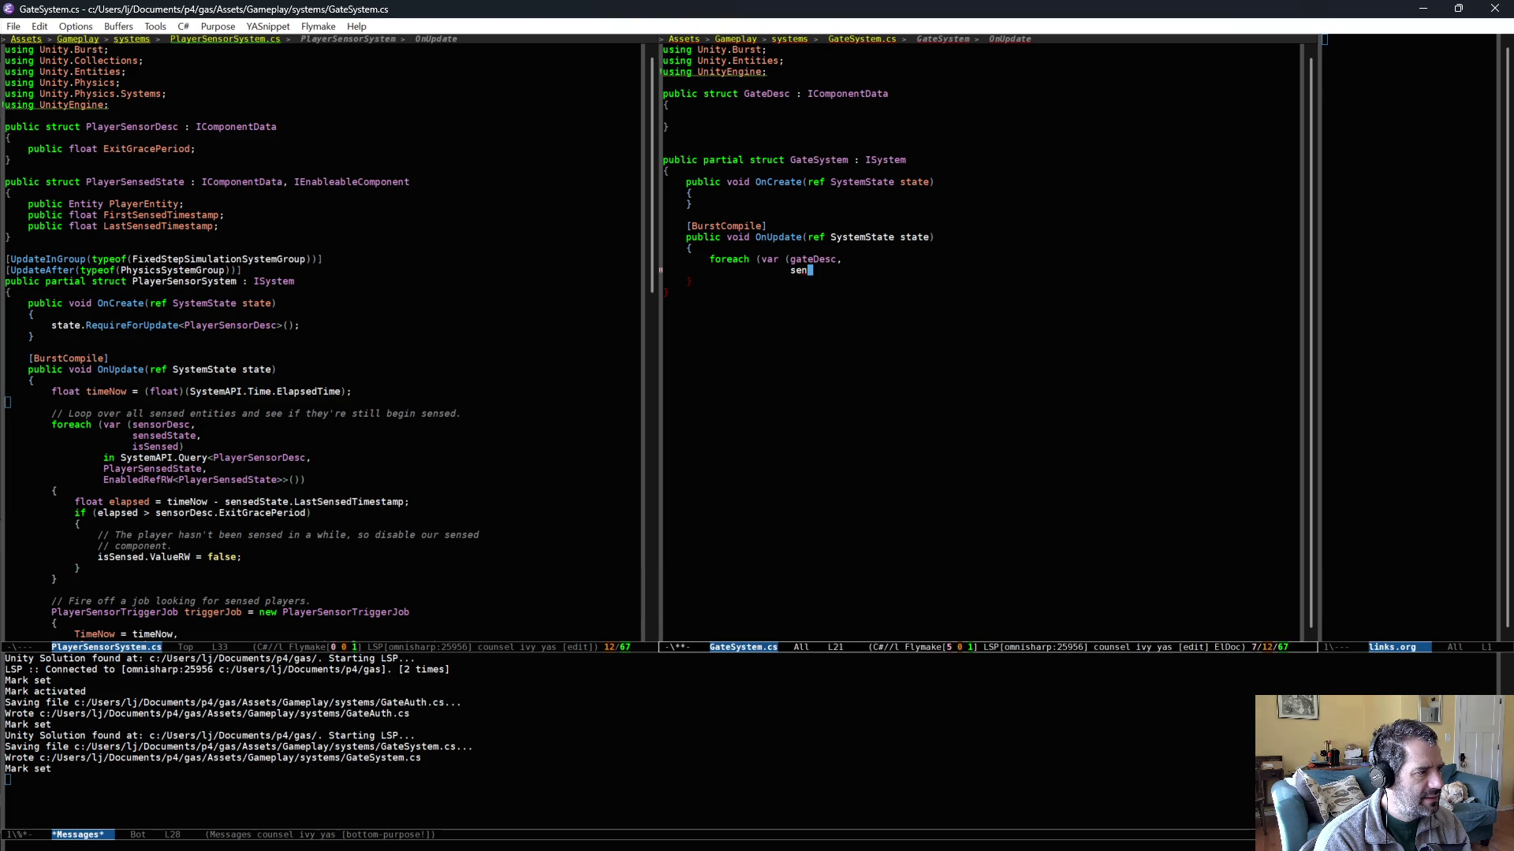
pyautogui.write('sedState')
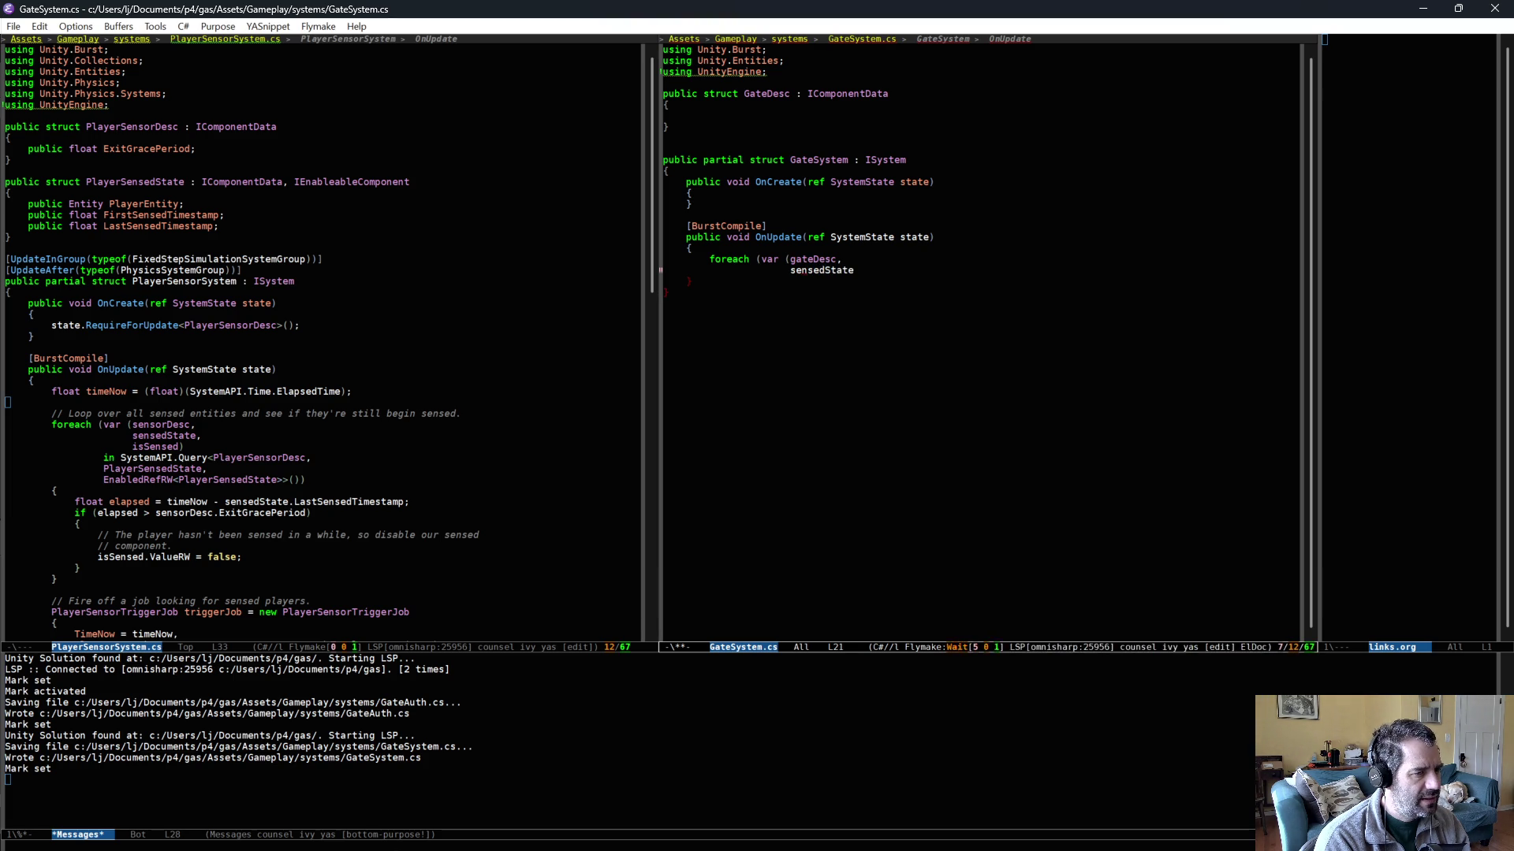
pyautogui.write(')')
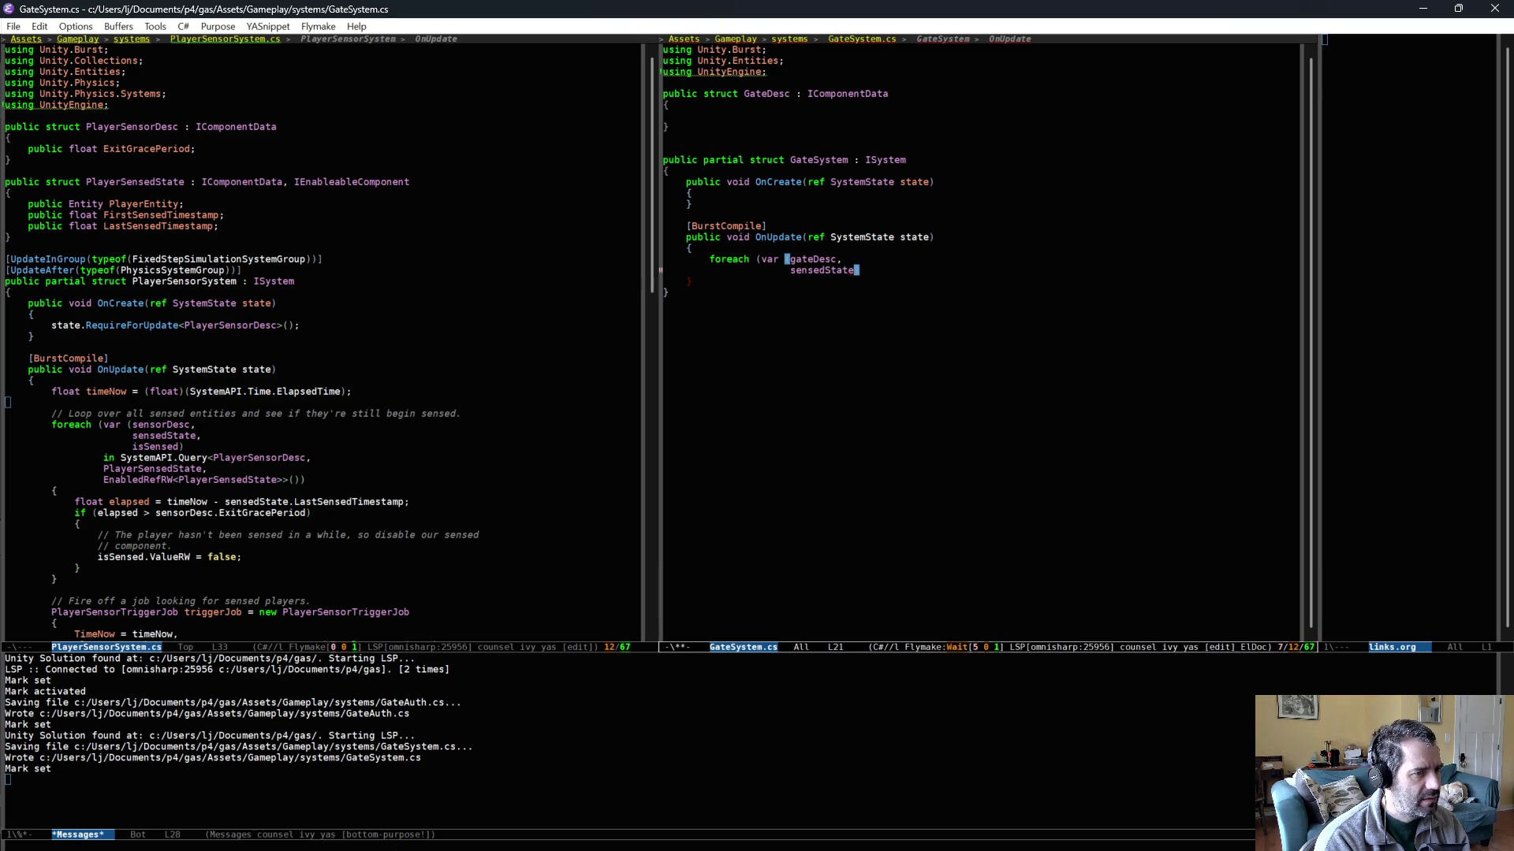
pyautogui.press('Return')
# - Add the query clause 'in SystemAPI.Query<GateDesc, PlayerSensedState>()' to the foreach
pyautogui.write('in S')
pyautogui.hotkey('alt', '/')
pyautogui.hotkey('alt', '/')
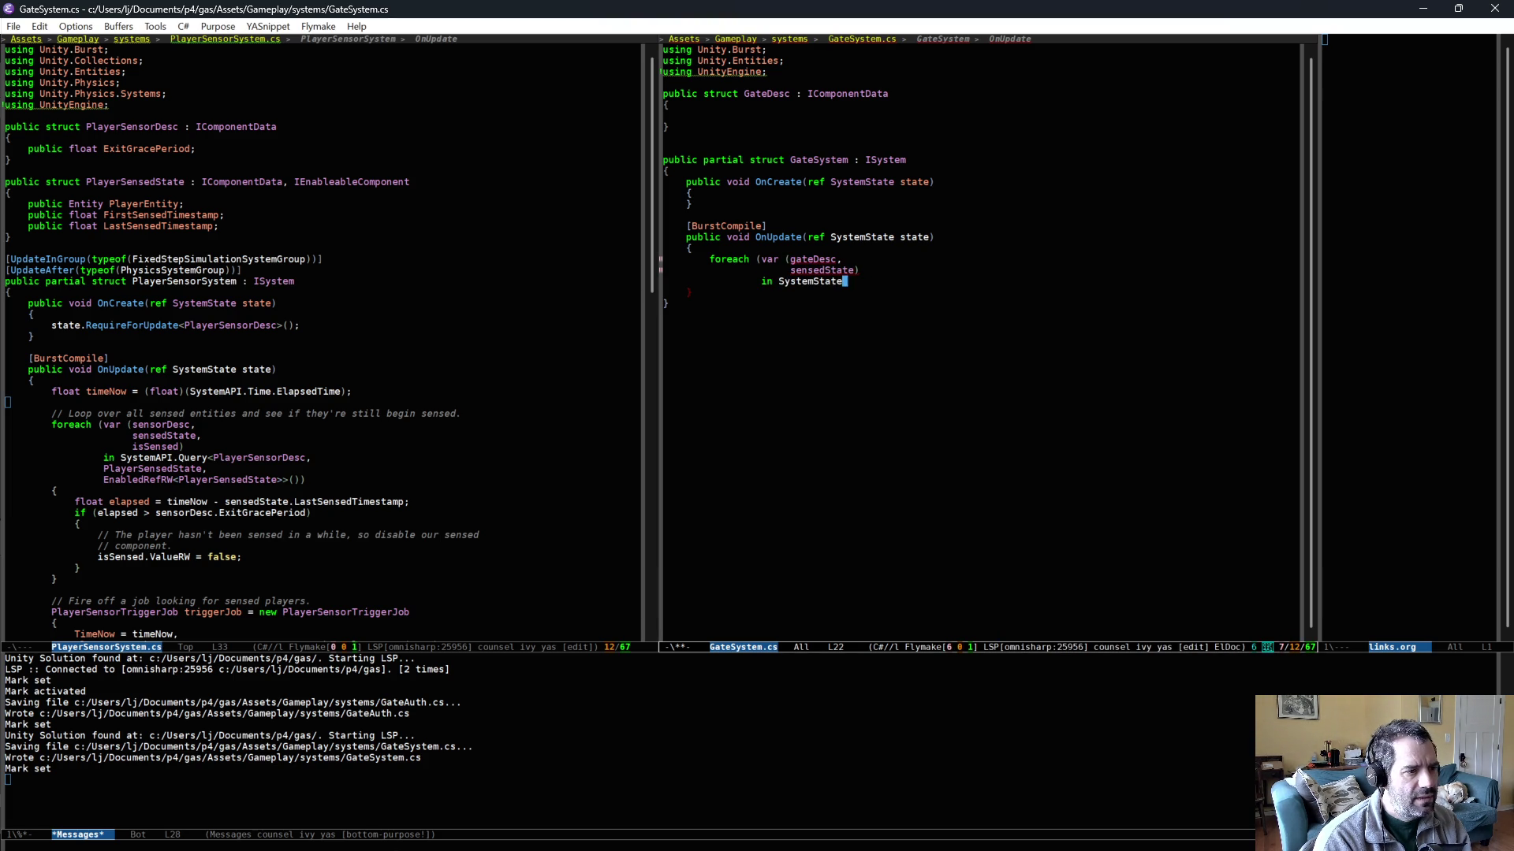
pyautogui.hotkey('alt', '/')
pyautogui.write('.Quey')
pyautogui.hotkey('alt', '/')
pyautogui.press('BackSpace')
pyautogui.write('ry')
pyautogui.hotkey('alt', '/')
pyautogui.write('<')
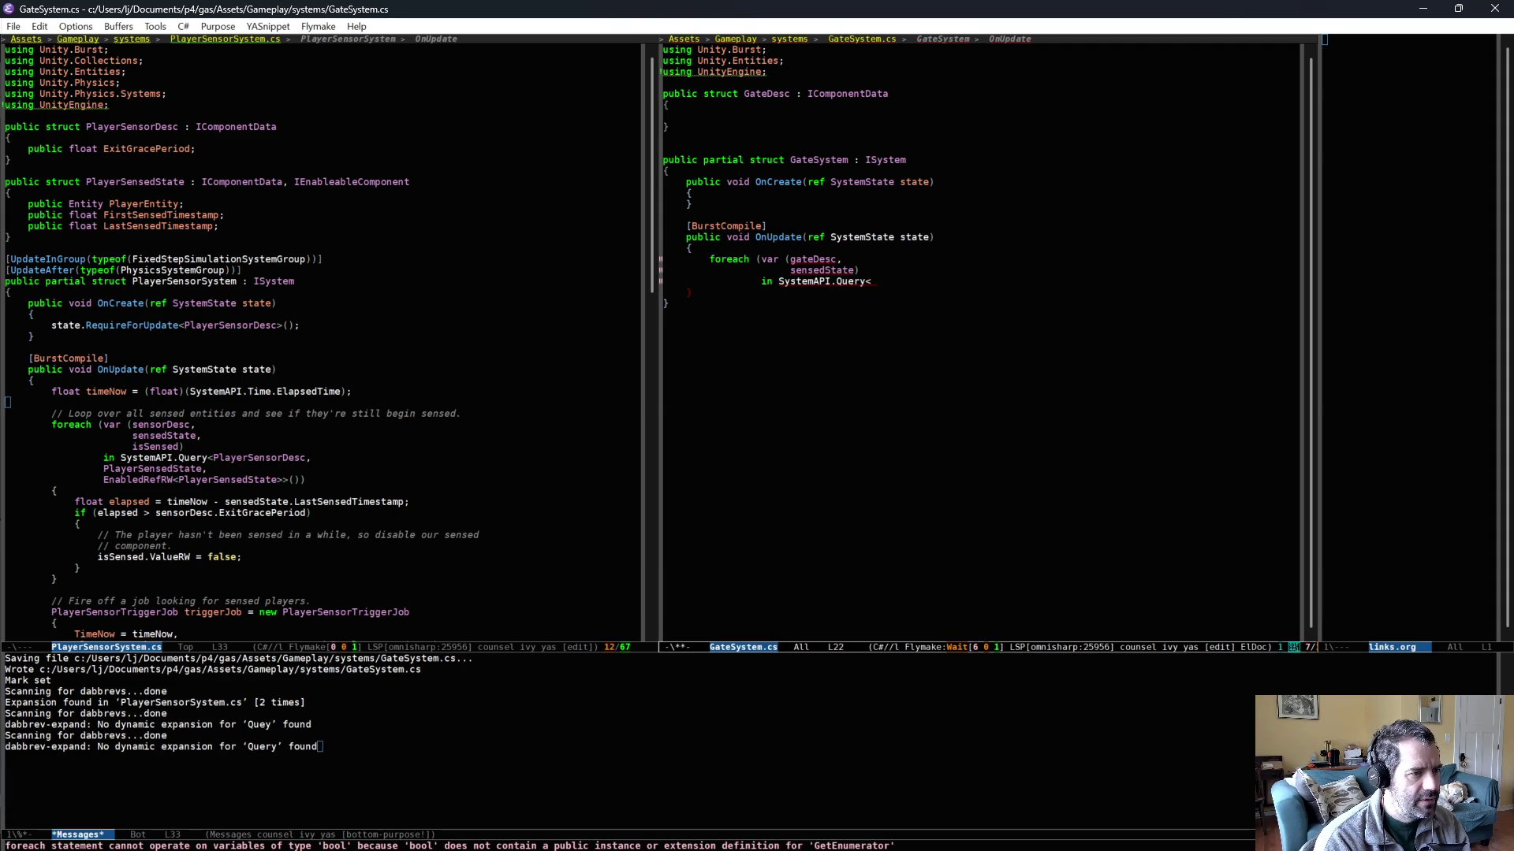
pyautogui.write('GateDe')
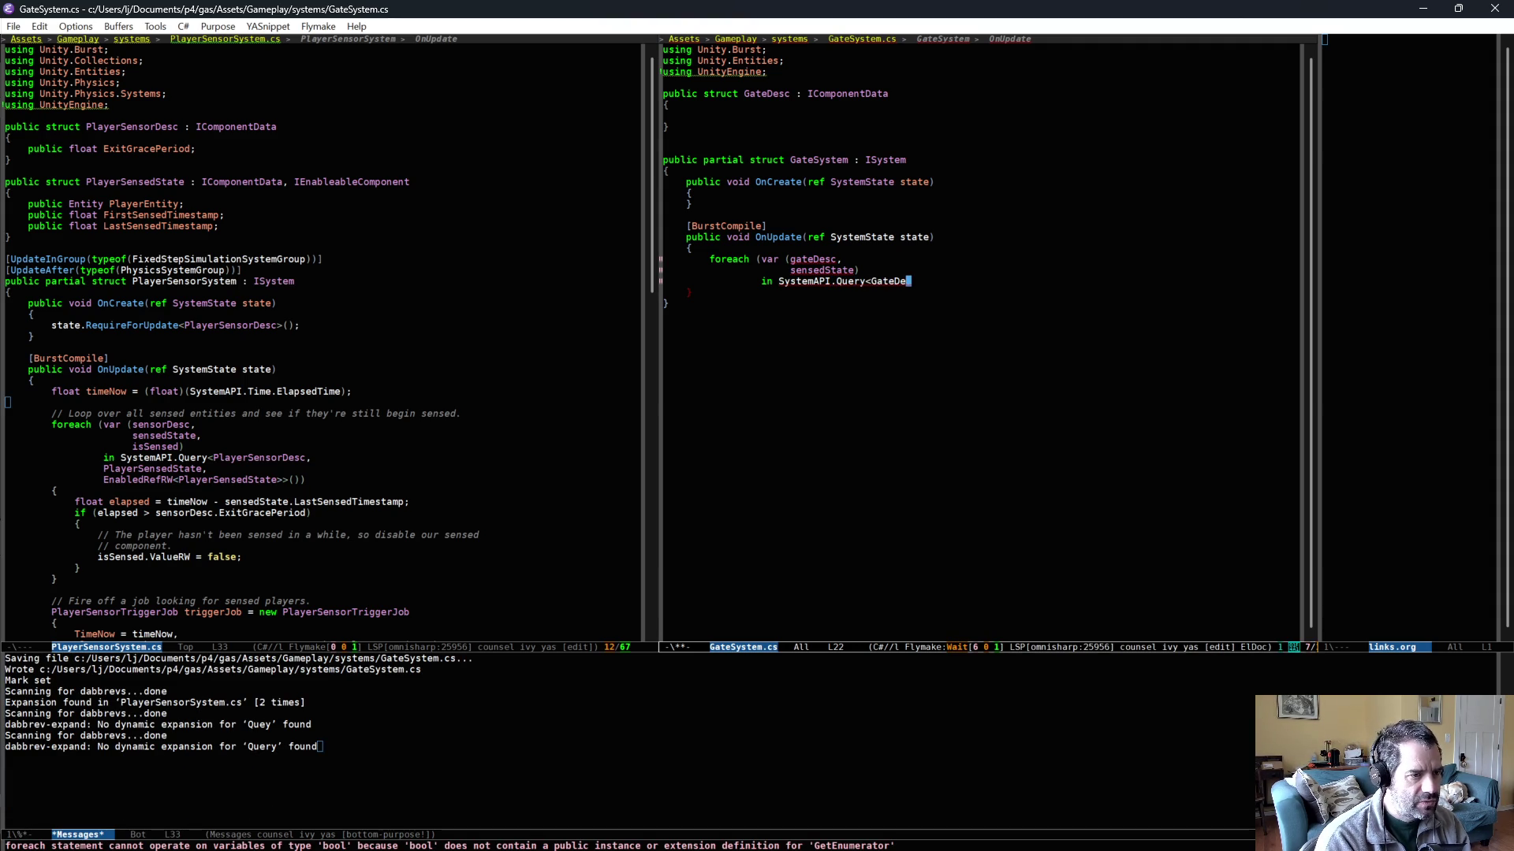
pyautogui.write('sc,')
pyautogui.press('Return')
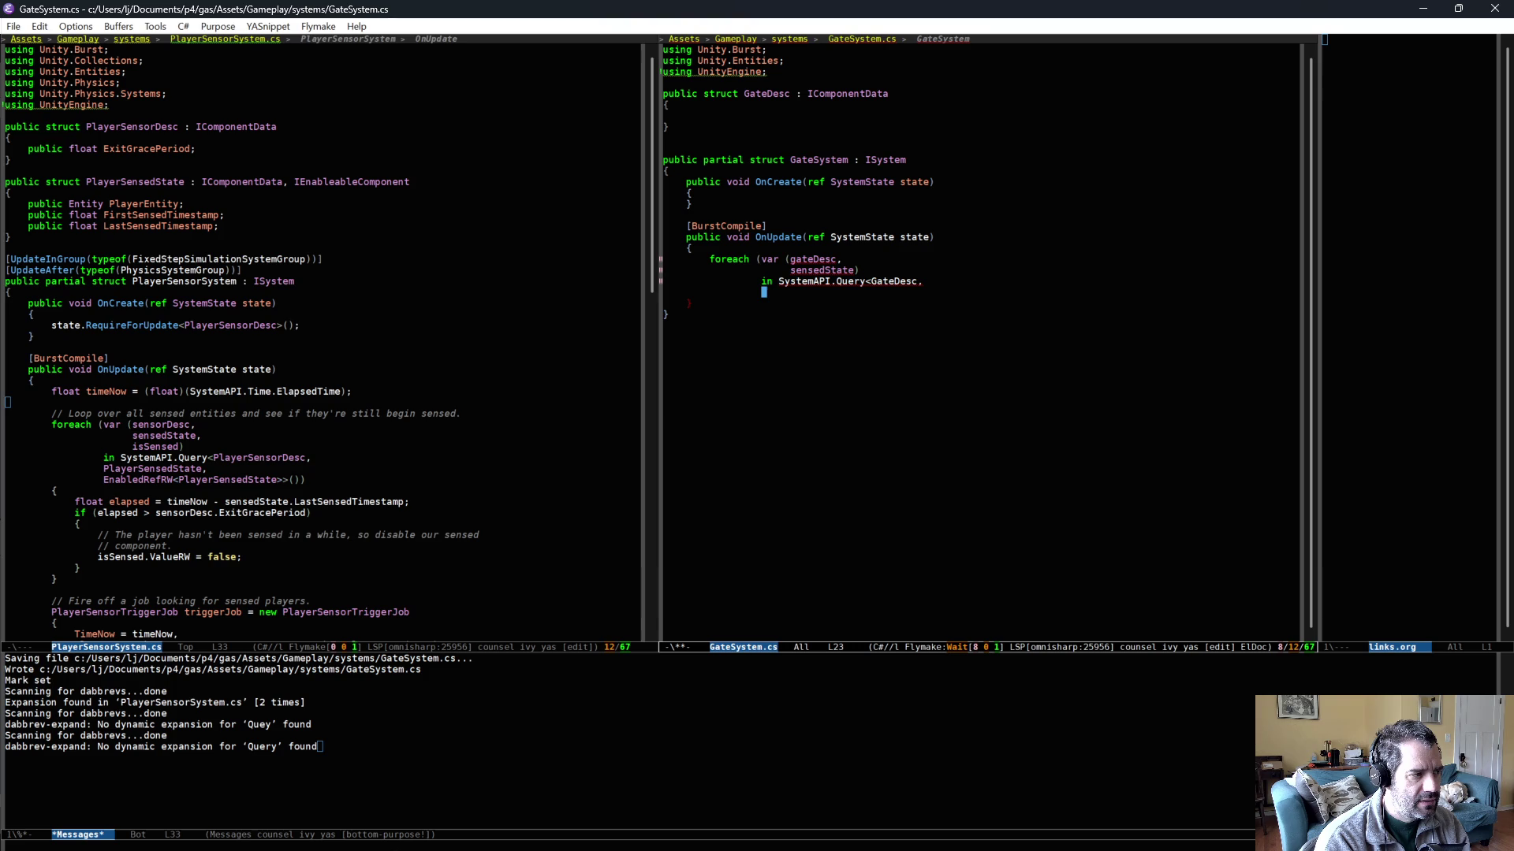
pyautogui.write('PlayerS')
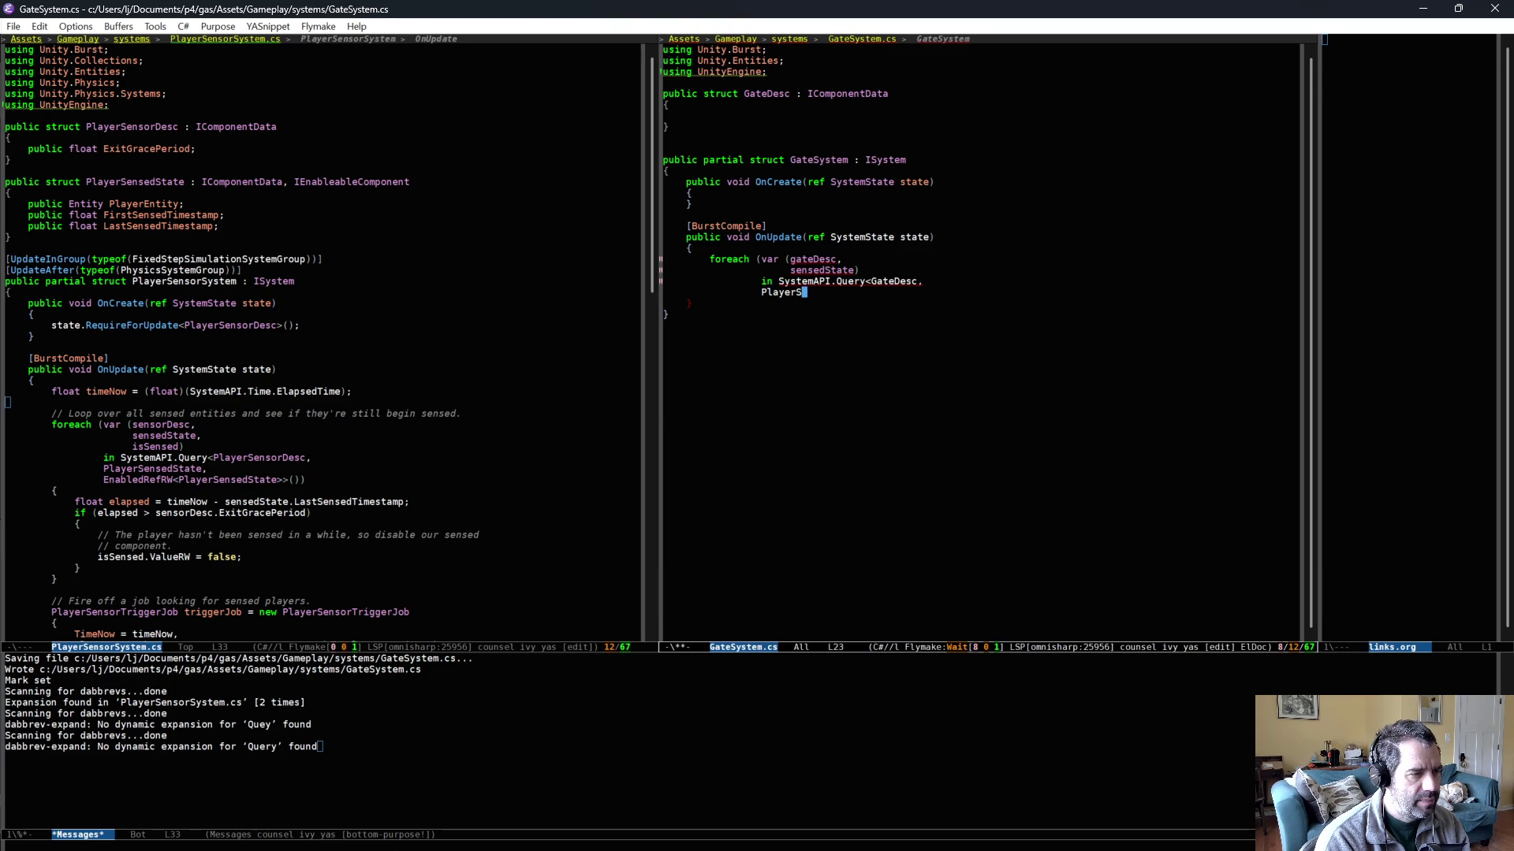
pyautogui.hotkey('alt', '/')
pyautogui.hotkey('alt', '/')
pyautogui.write('>()')
# - Close the foreach header, add the loop body braces, and save GateSystem.cs
pyautogui.press('Return')
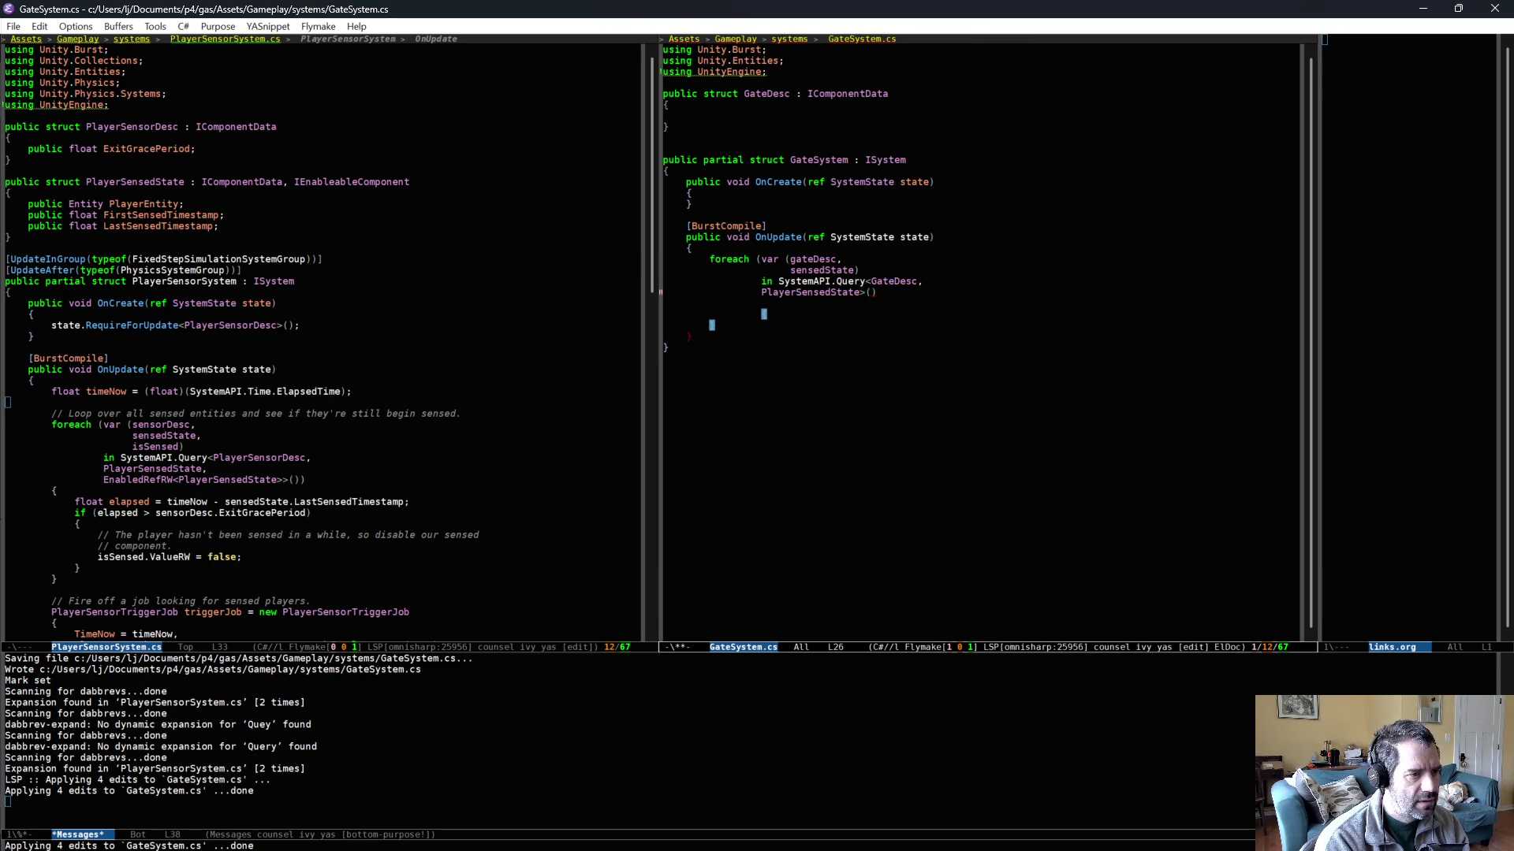
pyautogui.press('Left')
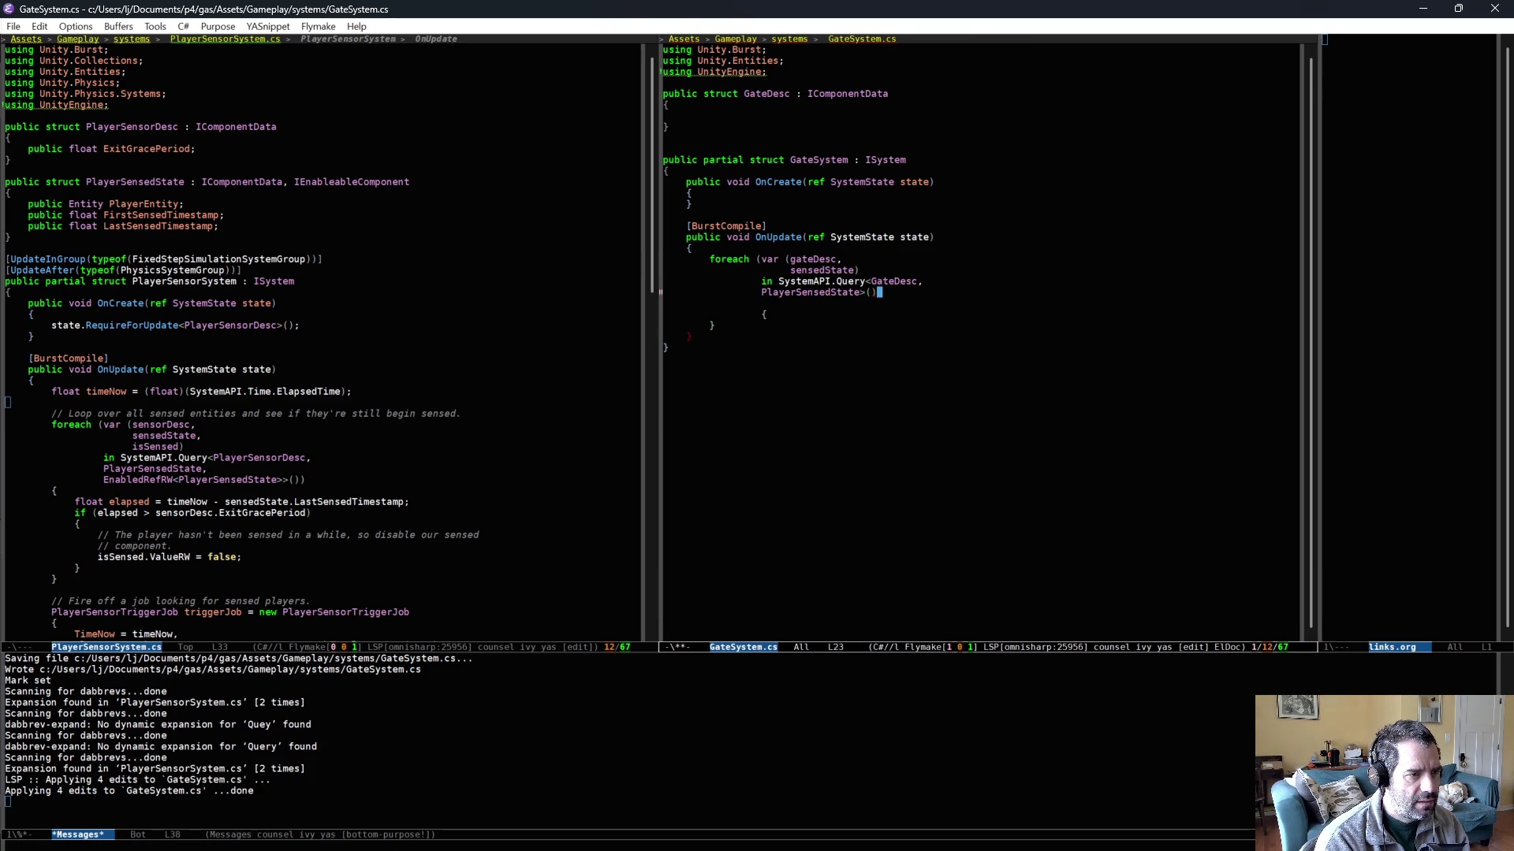
pyautogui.write(')')
pyautogui.press('Down')
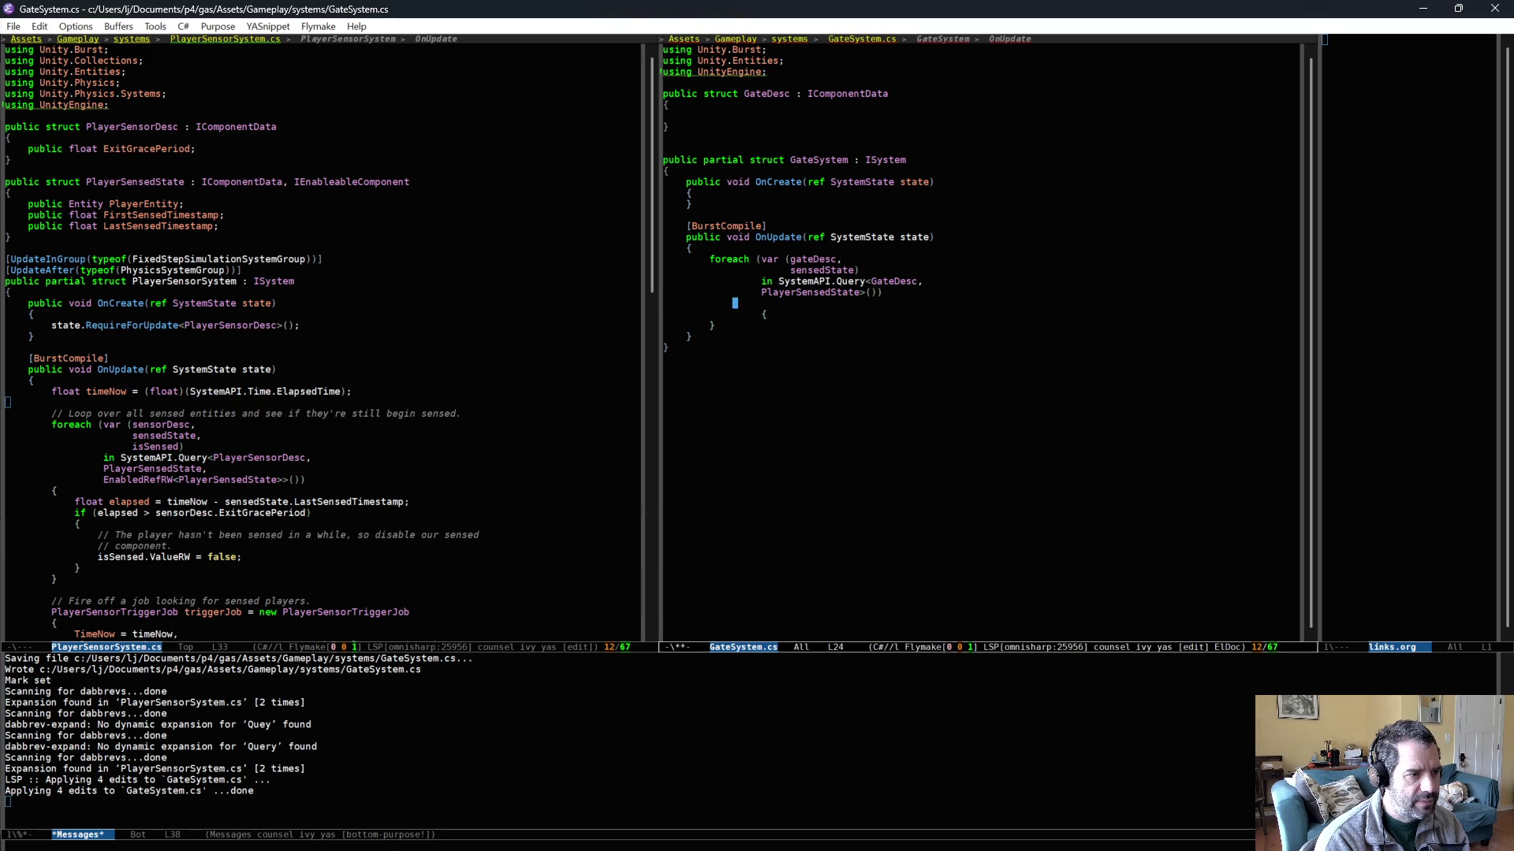
pyautogui.press('Delete')
pyautogui.press('Return')
pyautogui.hotkey('ctrl', 'x')
pyautogui.hotkey('ctrl', 's')
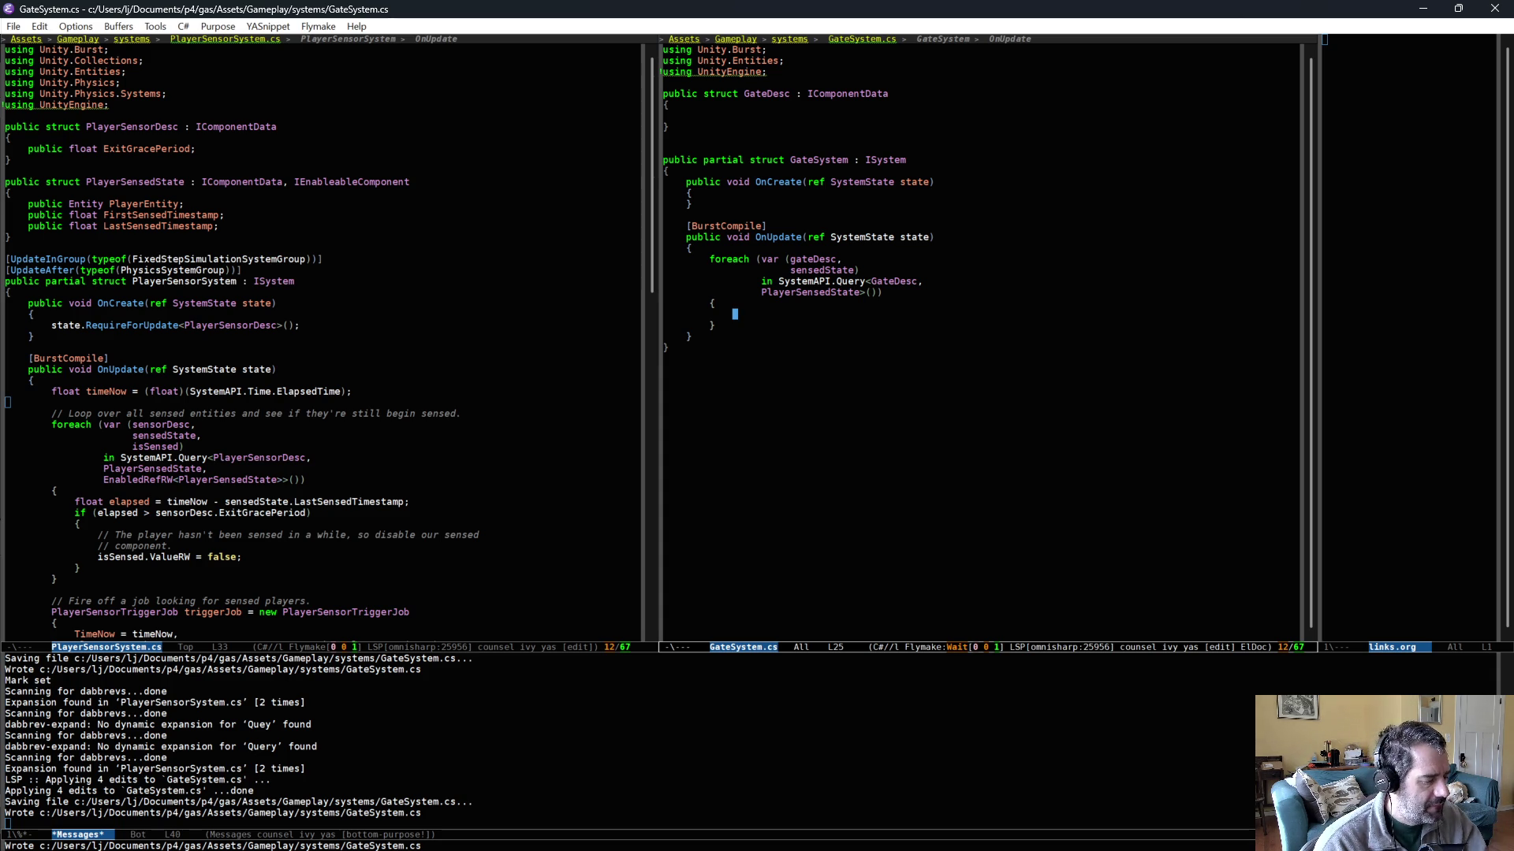
# - Duplicate the GateDesc struct as an empty GateState component and save
pyautogui.moveTo(664, 93); pyautogui.dragTo(740, 145)
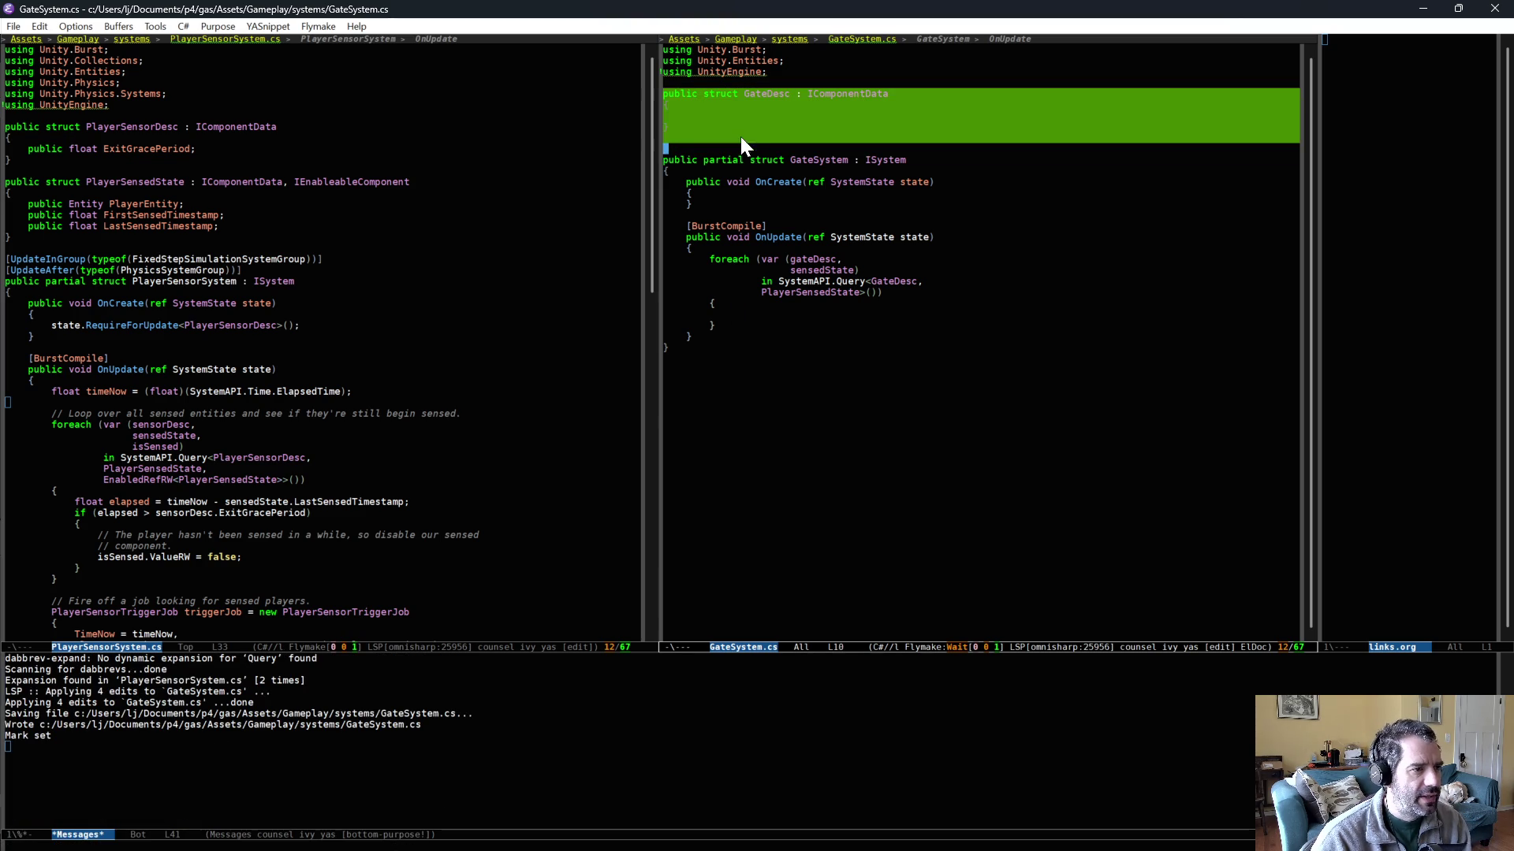
pyautogui.hotkey('alt', 'w')
pyautogui.hotkey('ctrl', 'y')
pyautogui.hotkey('alt', 'f')
pyautogui.hotkey('alt', 'd')
pyautogui.write('State')
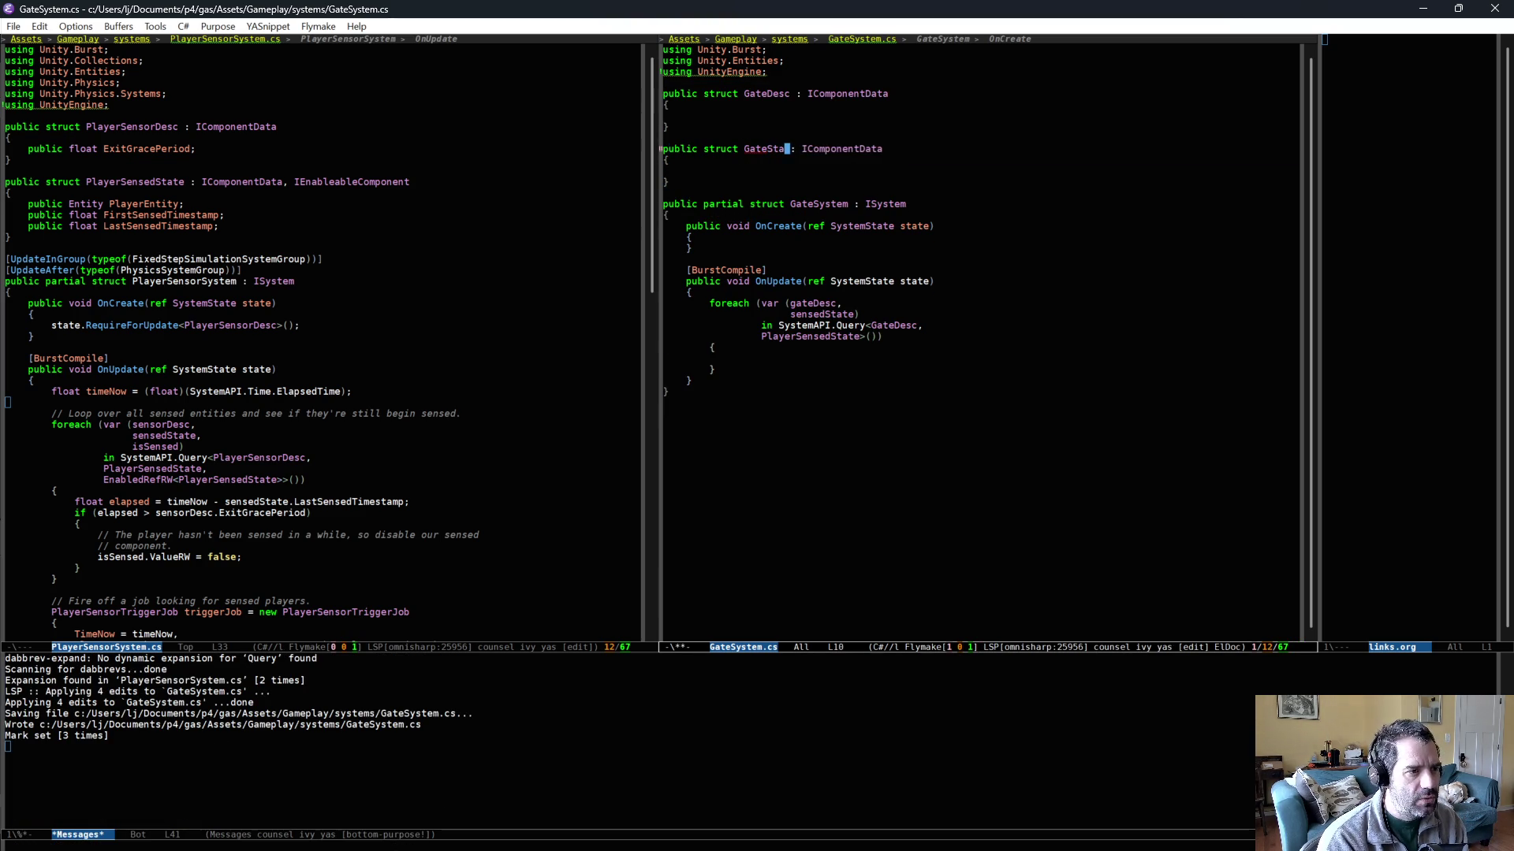
pyautogui.hotkey('ctrl', 'x')
pyautogui.hotkey('ctrl', 's')
pyautogui.click(767, 171)
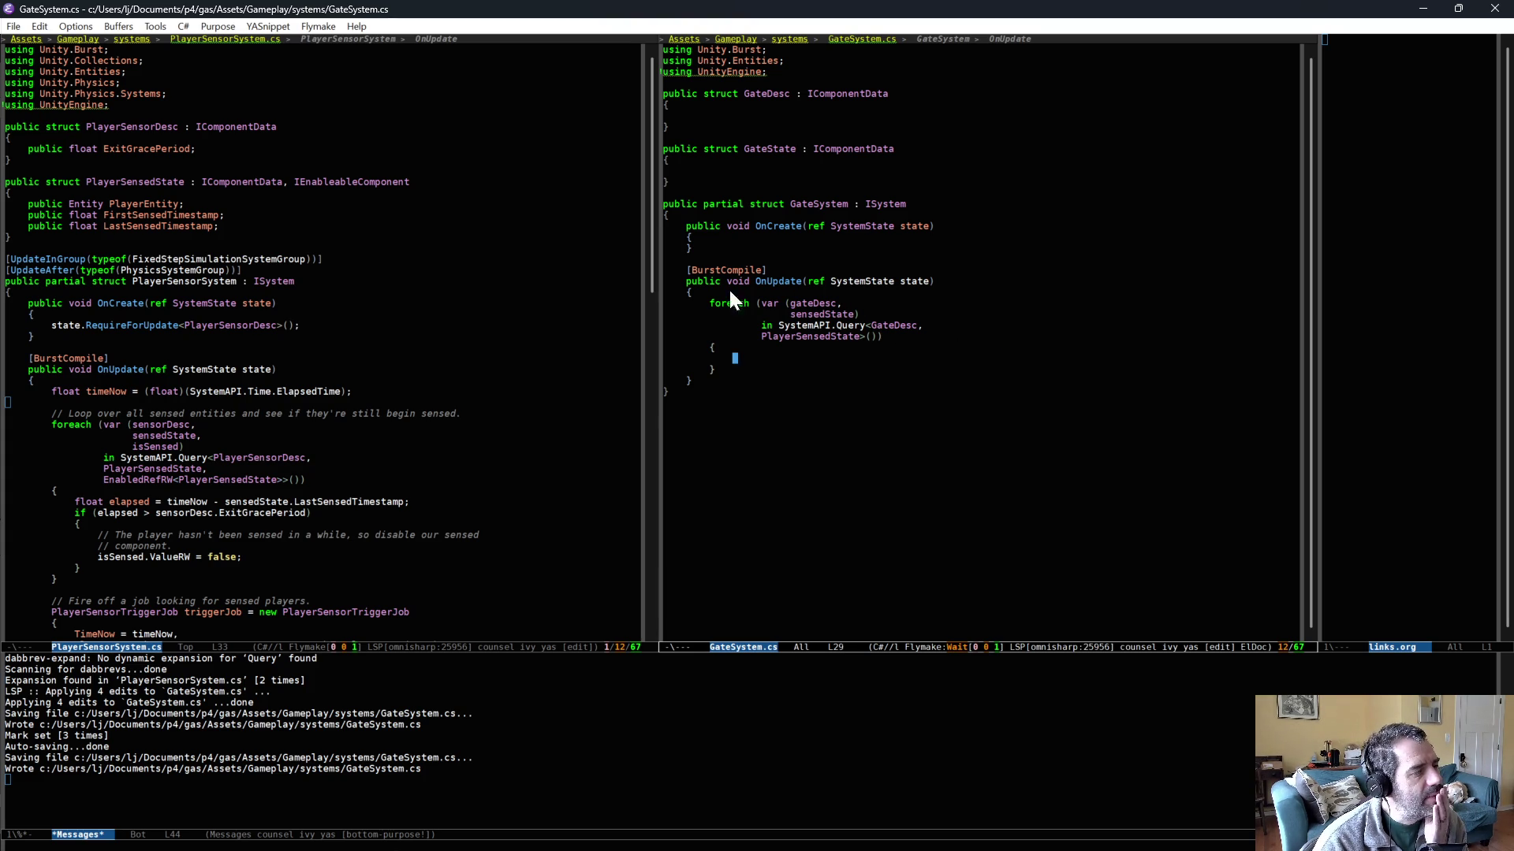
# - Review PlayerSensorSystem.cs's query and how it uses isSensed
pyautogui.scroll(-1, 388, 479)
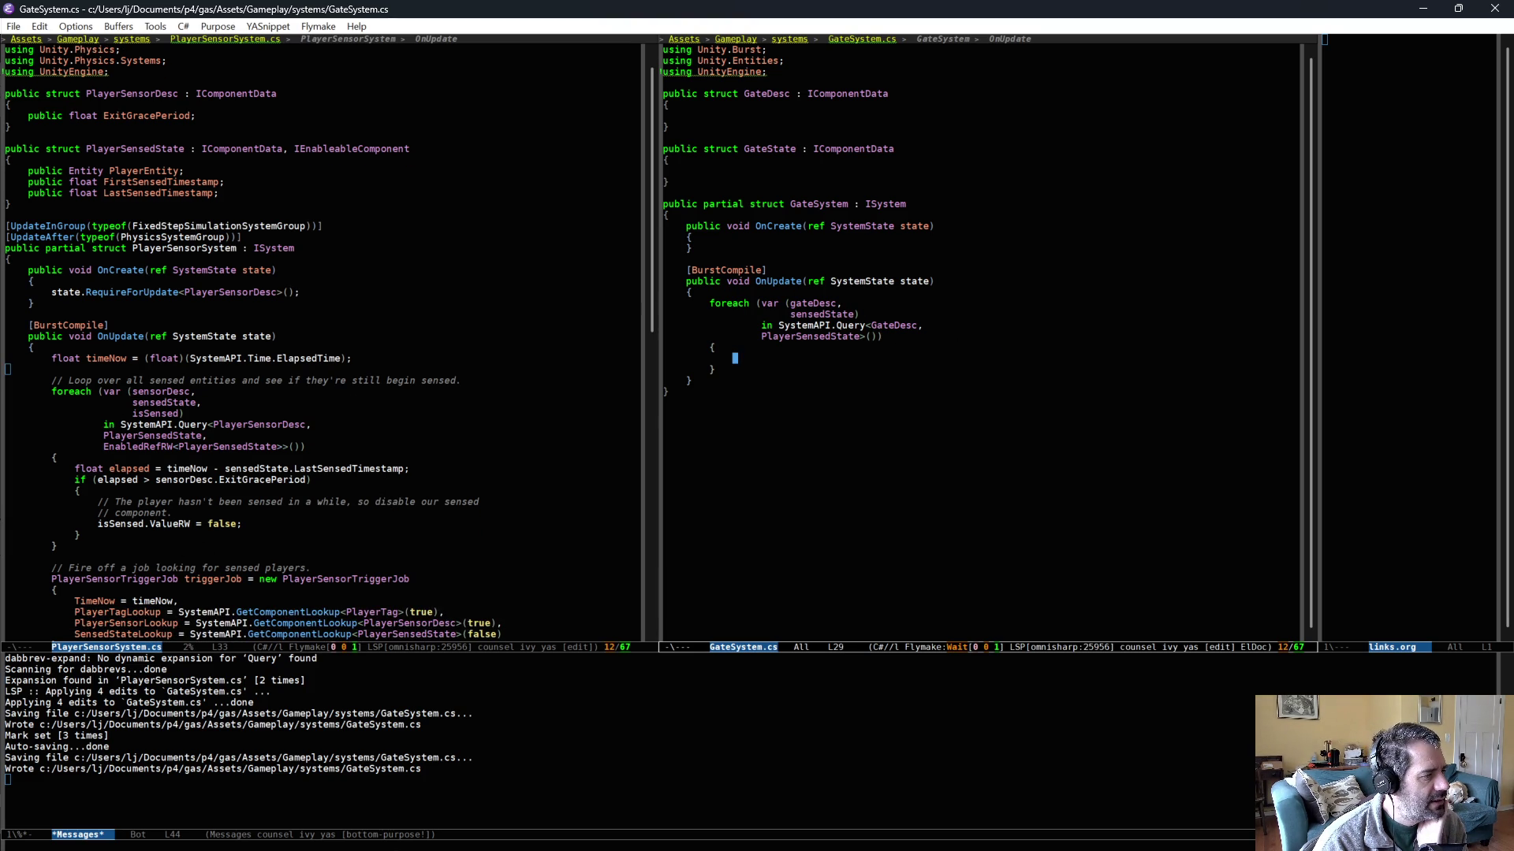
pyautogui.click(151, 446)
pyautogui.click(124, 524)
pyautogui.click(664, 347)
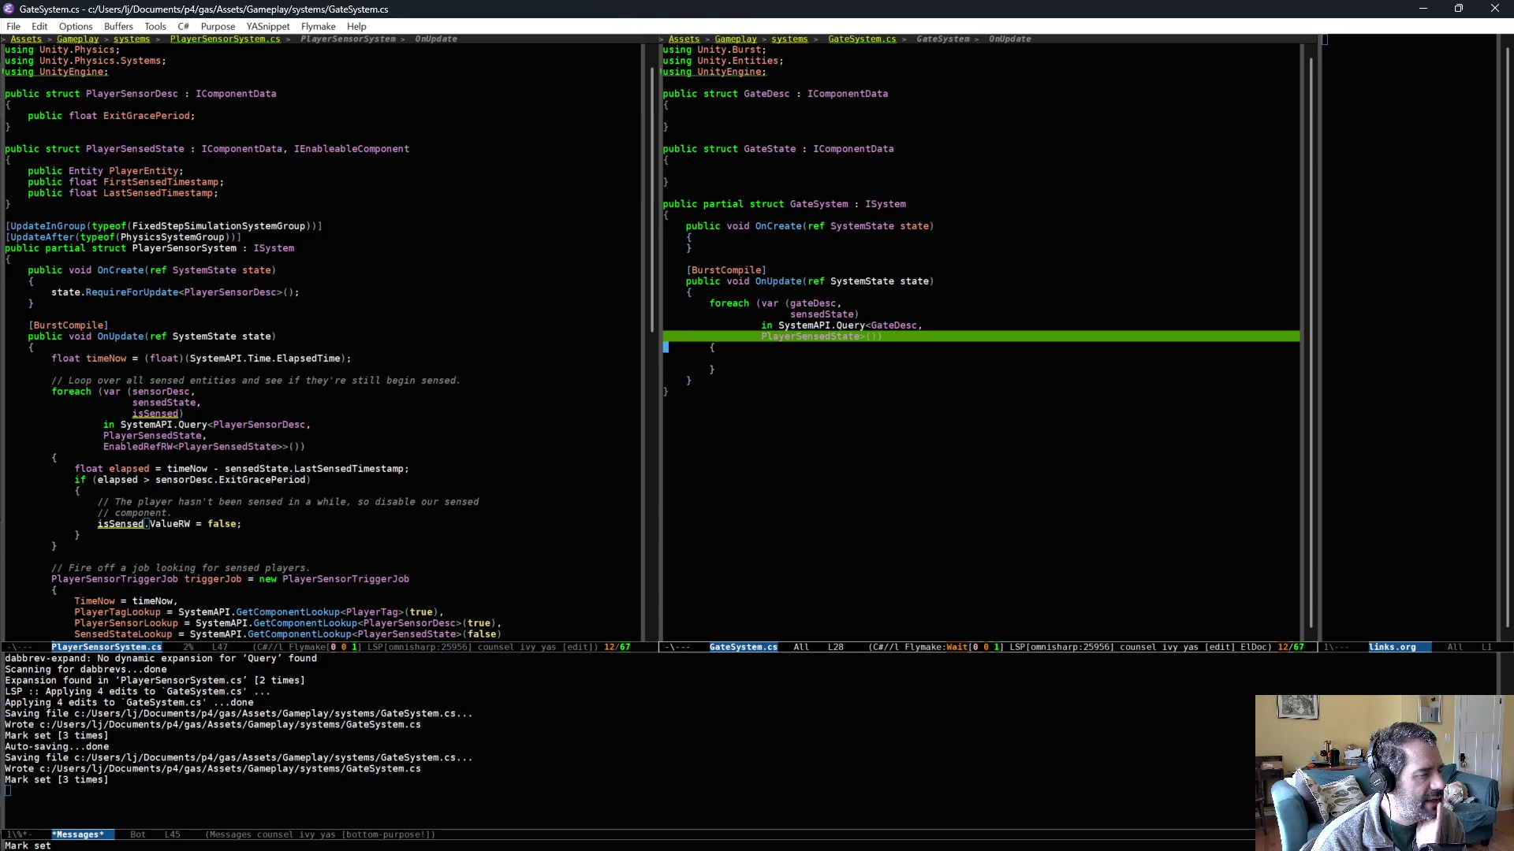
pyautogui.press('Down')
pyautogui.press('Tab')
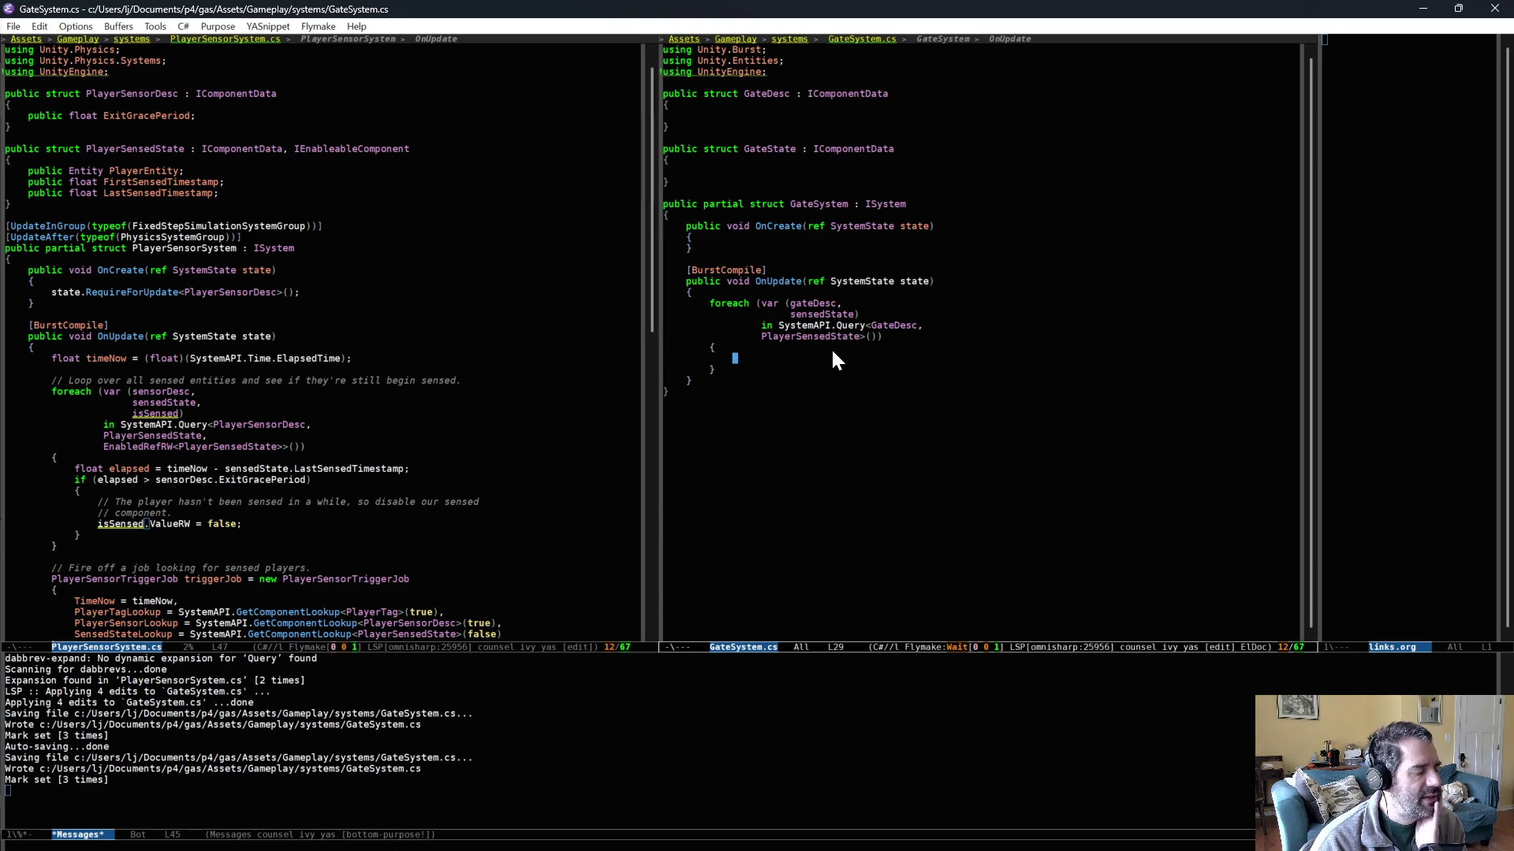
pyautogui.click(743, 169)
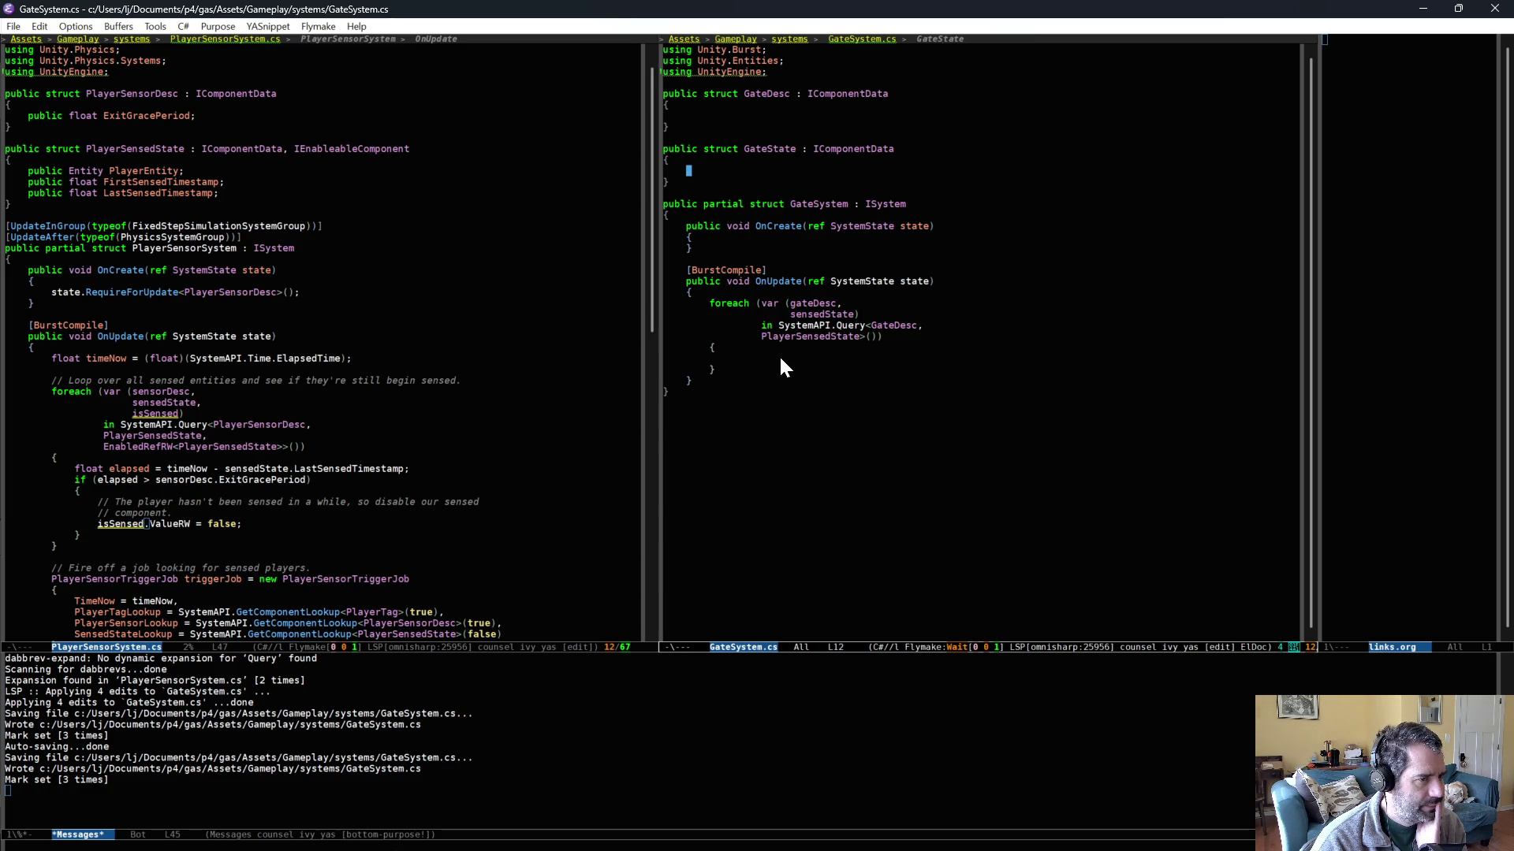
# - Add 'gateState,' to the foreach variables and 'RefRW<GateState>,' to the query, then save
pyautogui.click(866, 301)
pyautogui.press('Return')
pyautogui.write('gateState,')
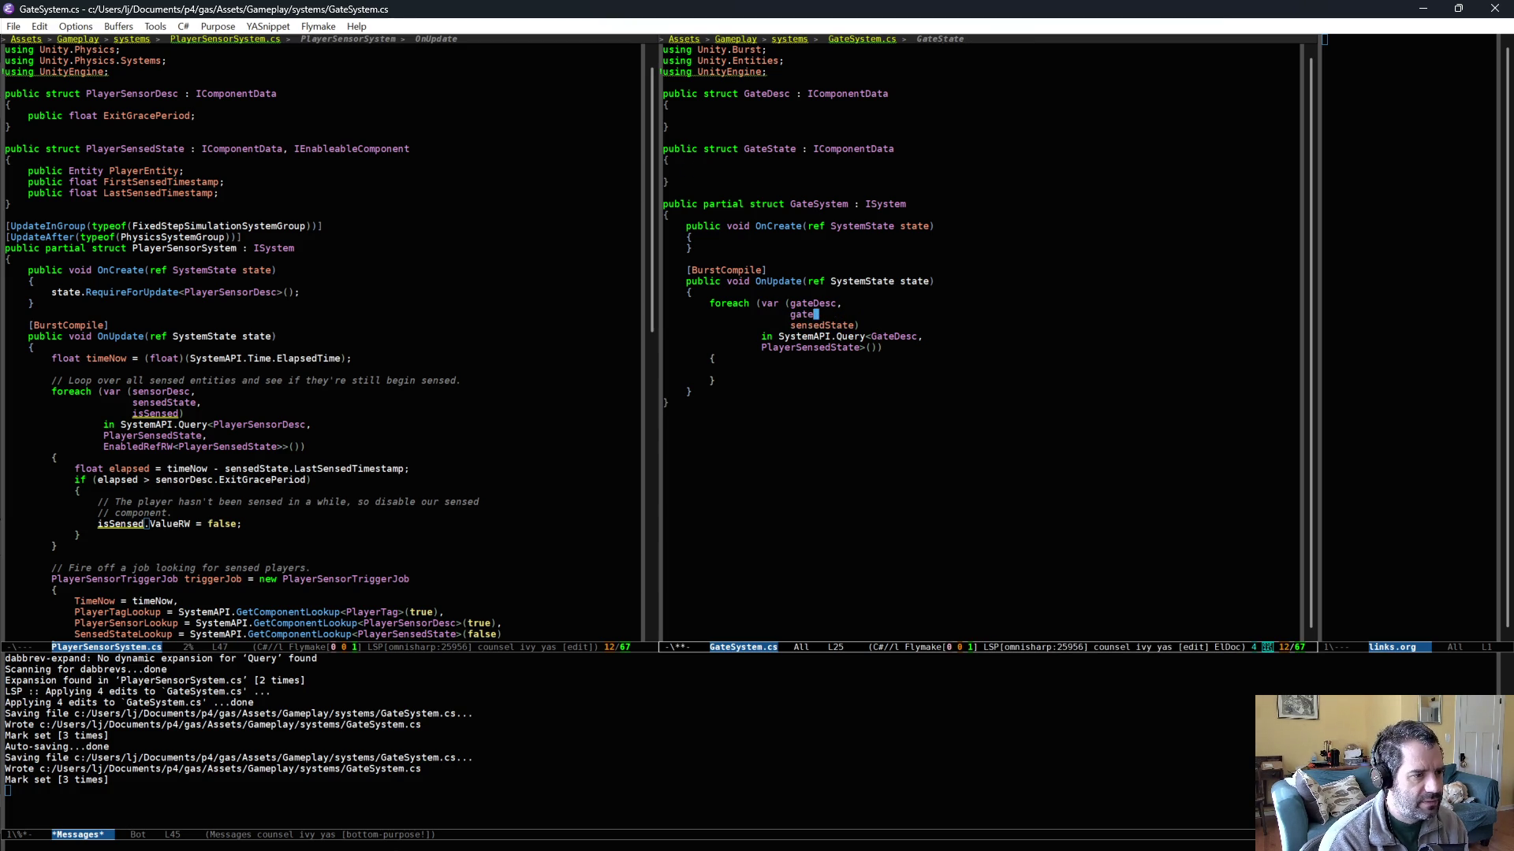
pyautogui.press('Down')
pyautogui.press('End')
pyautogui.press('Return')
pyautogui.write('RefRW<GateState')
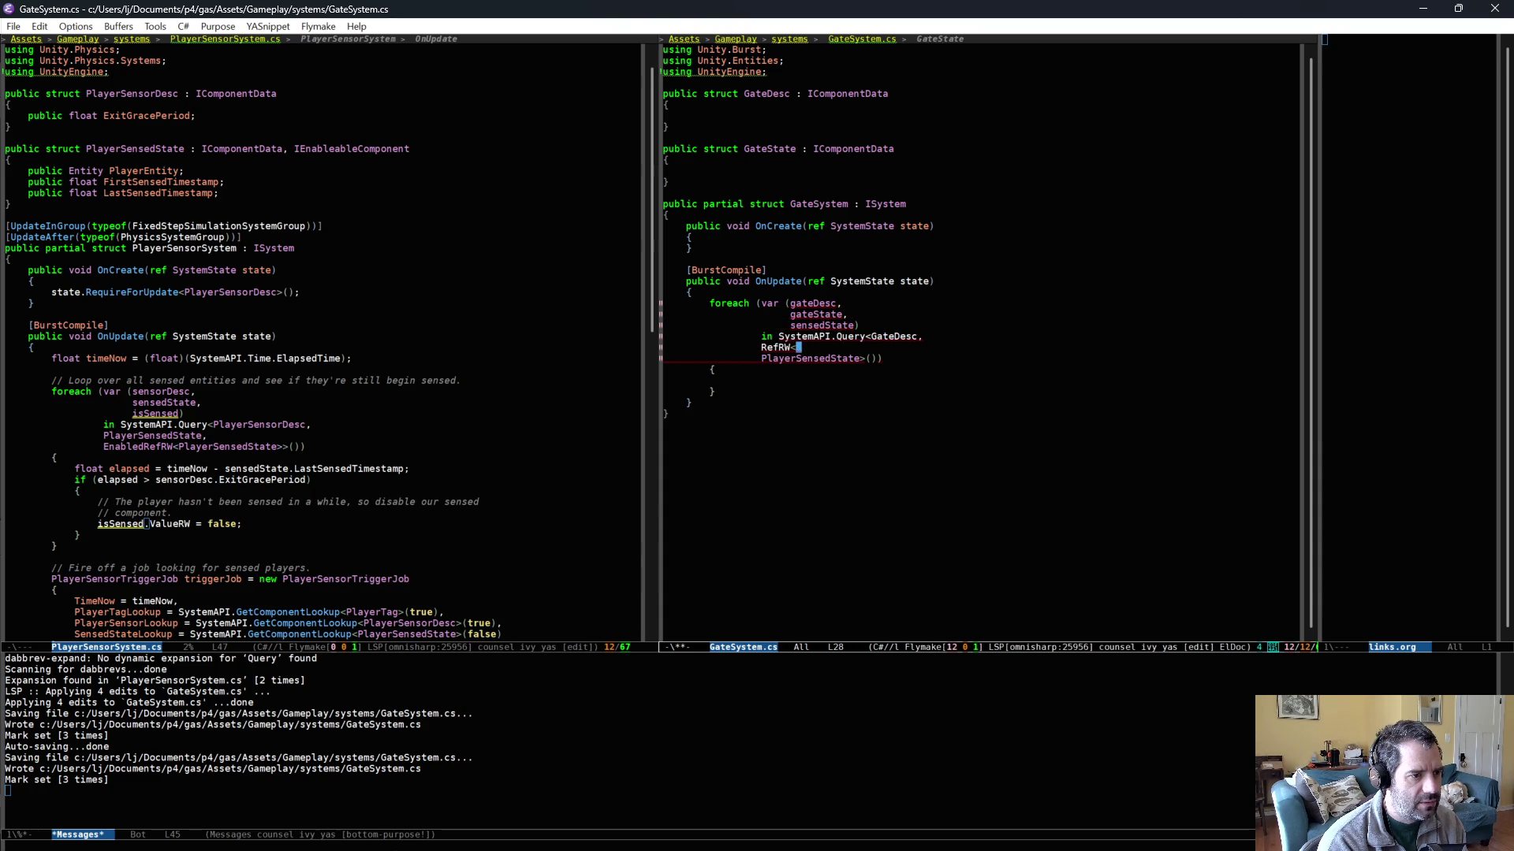
pyautogui.write('>,')
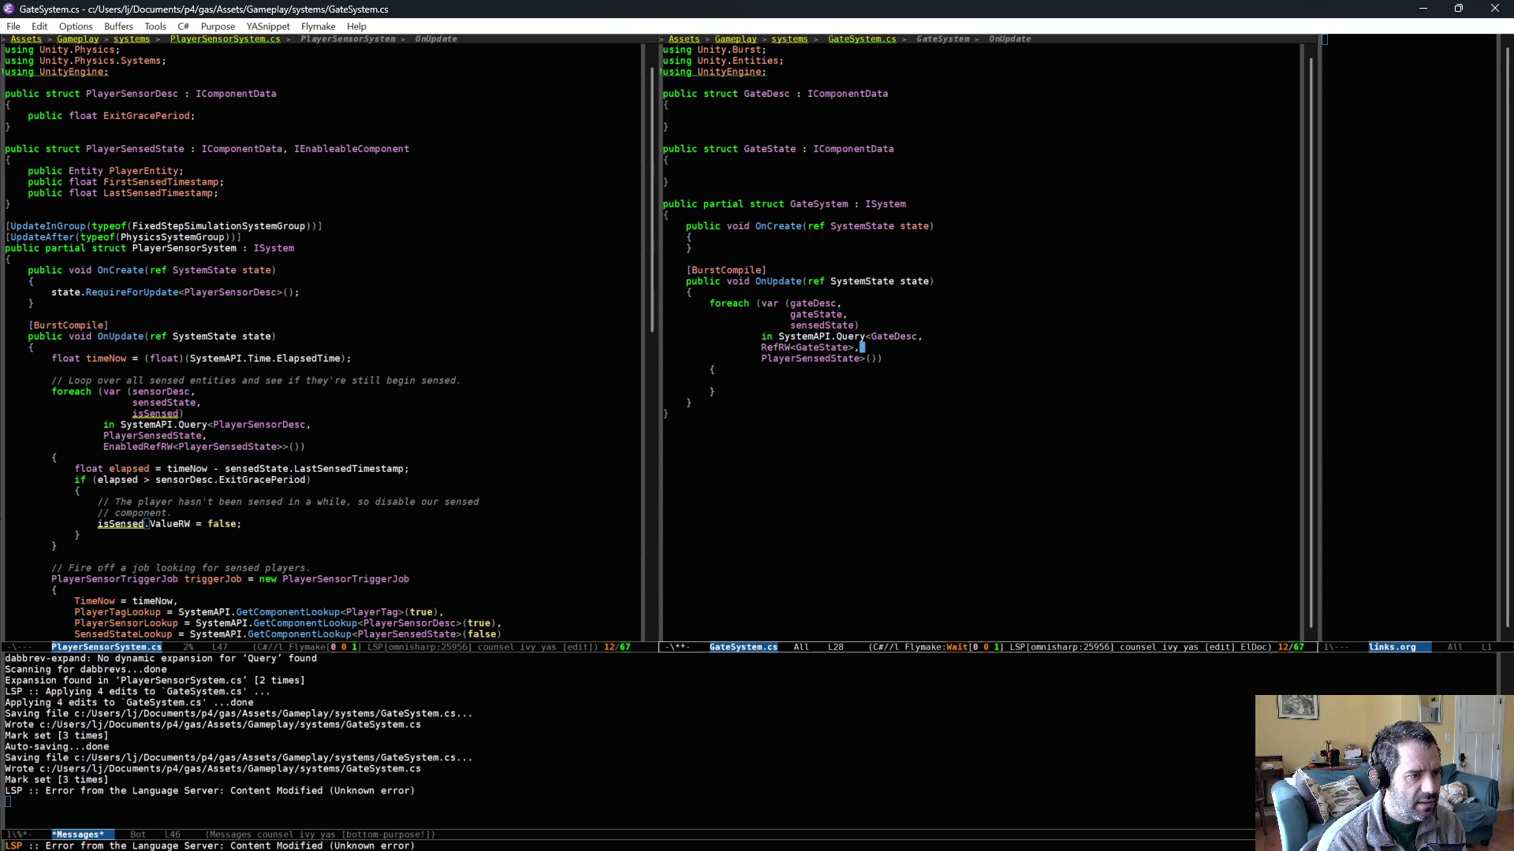
pyautogui.hotkey('ctrl', 'x')
pyautogui.hotkey('ctrl', 's')
# - Open GateAuth.cs and add AddComponent(entity, new GateDesc()); in Bake
pyautogui.click(440, 343)
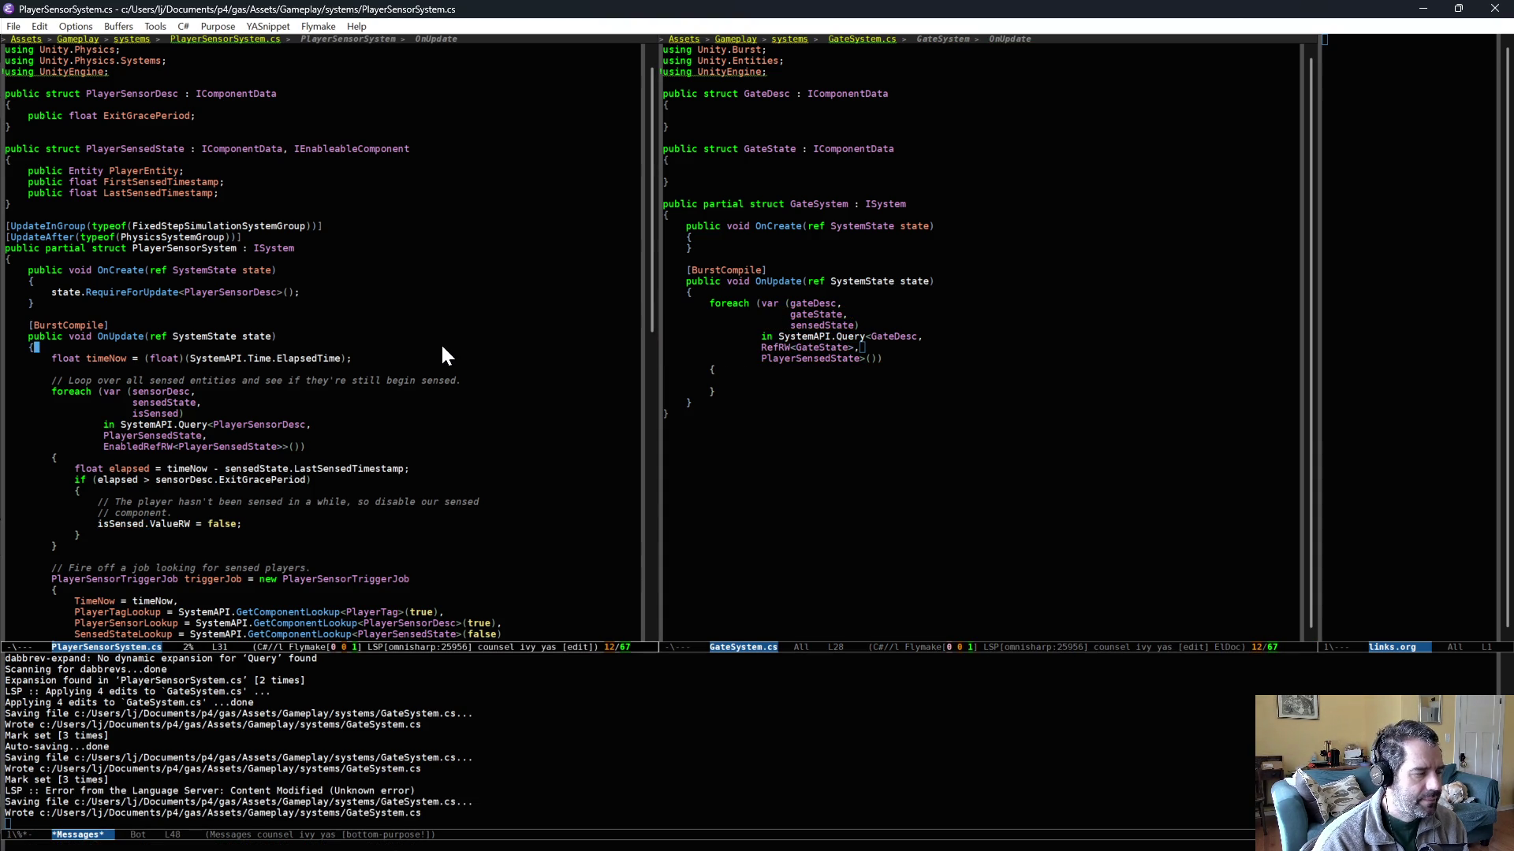
pyautogui.hotkey('ctrl', 'x')
pyautogui.write('bauth')
pyautogui.press('Return')
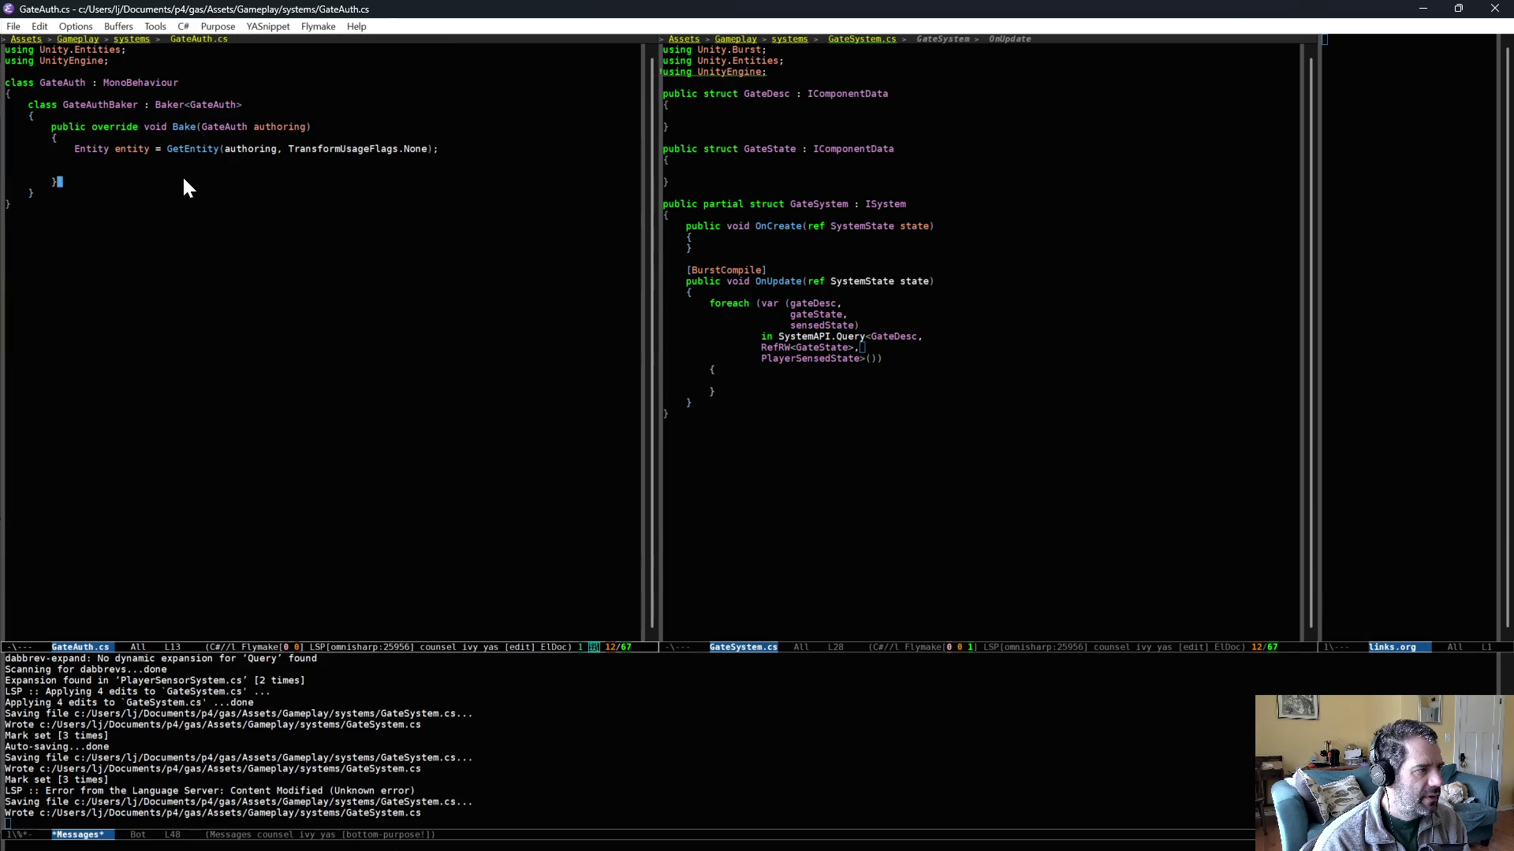
pyautogui.write('AddCom')
pyautogui.hotkey('alt', '/')
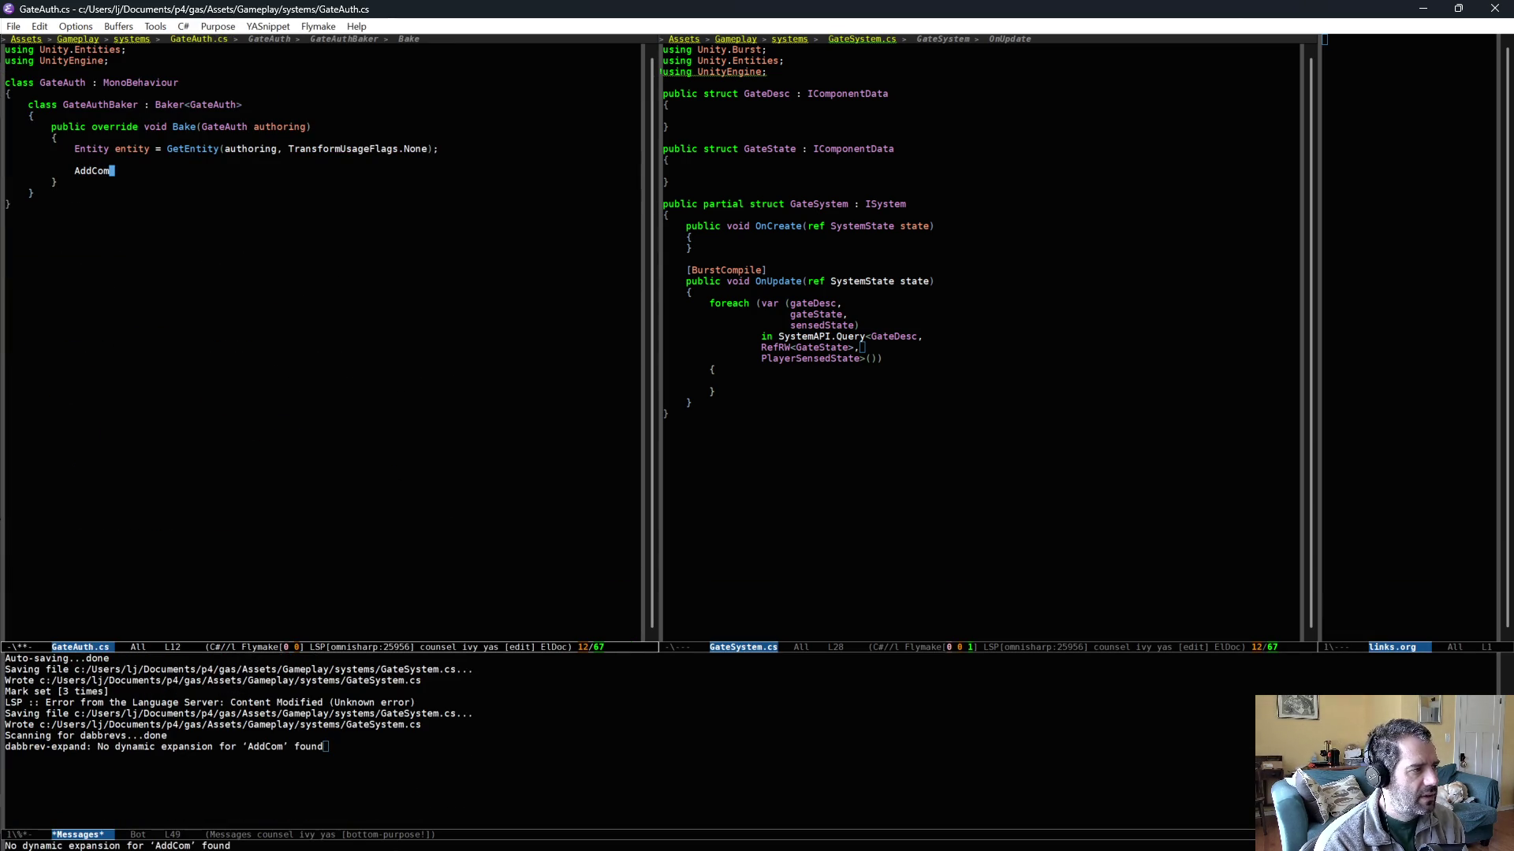
pyautogui.write('ponenet')
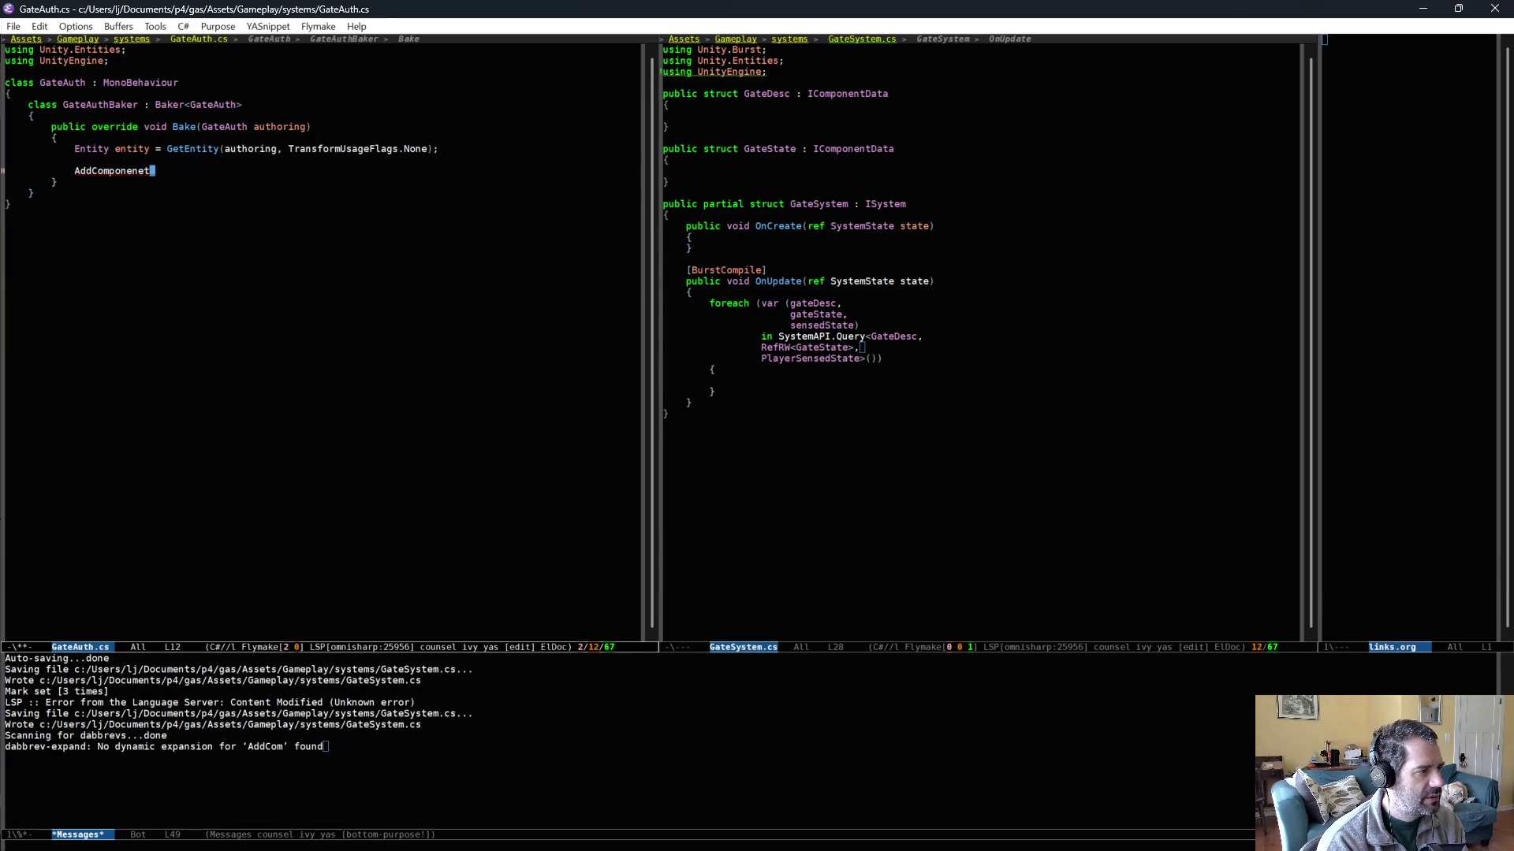
pyautogui.press('BackSpace')
pyautogui.press('BackSpace')
pyautogui.write('t(entity, ')
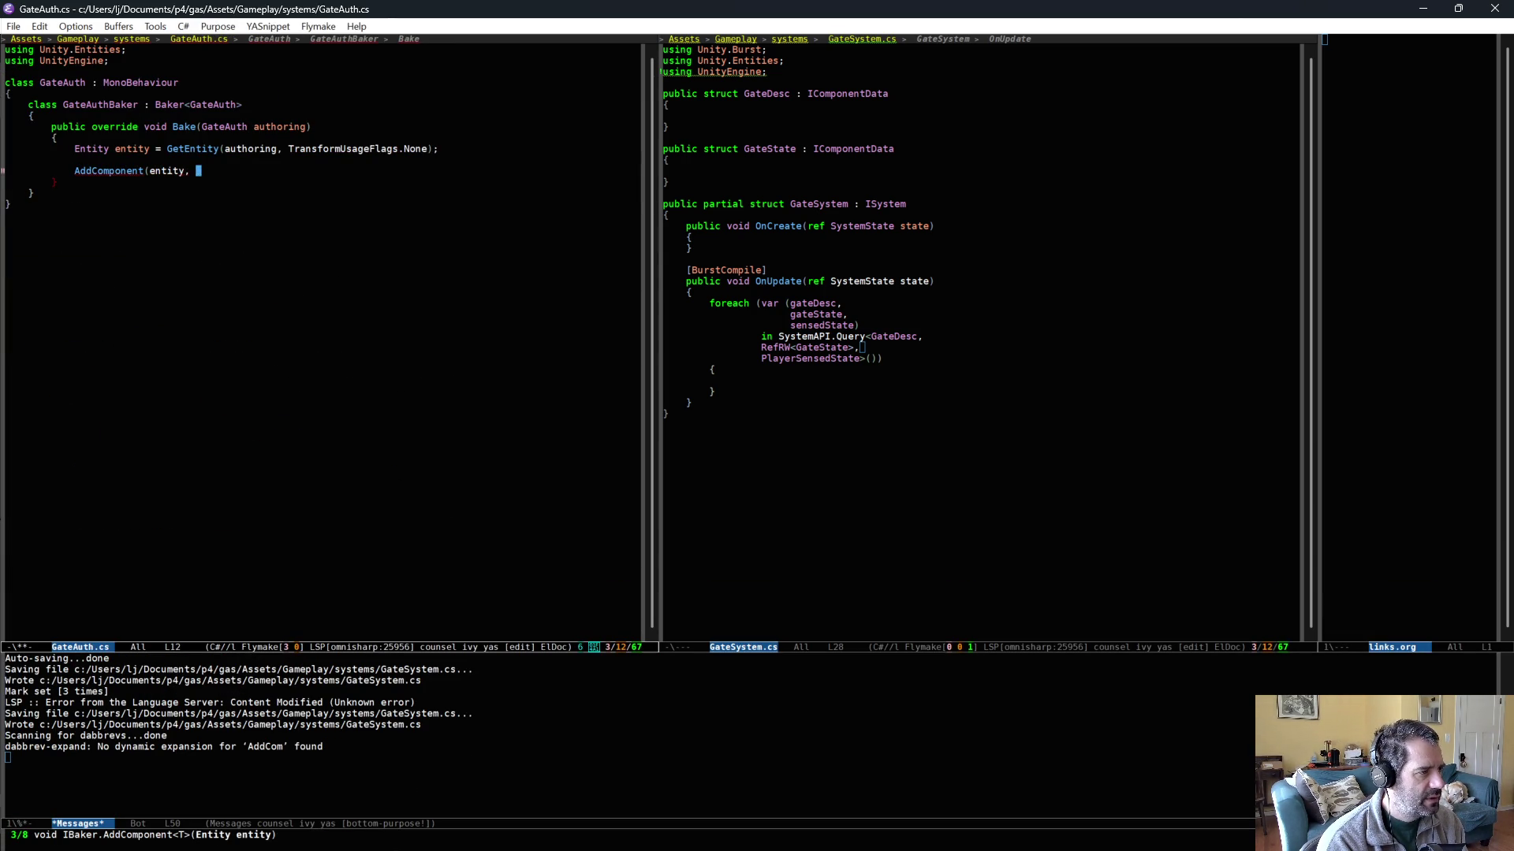
pyautogui.write('new GateDesc')
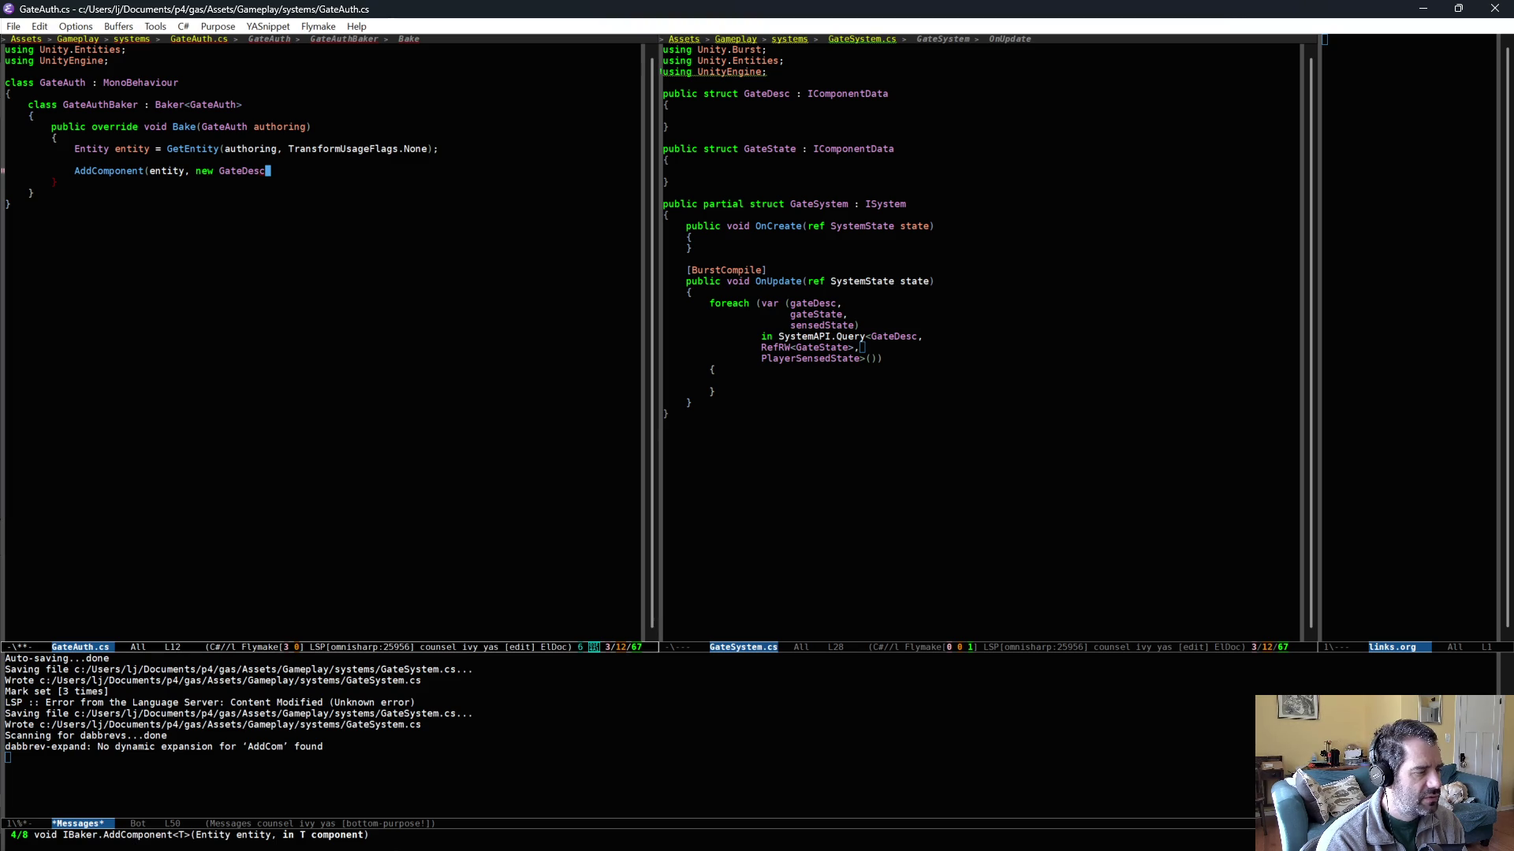
pyautogui.write('());')
# - Add AddComponent(entity, new GateState()); below it and save GateAuth.cs
pyautogui.press('Return')
pyautogui.write('AddComponent(e')
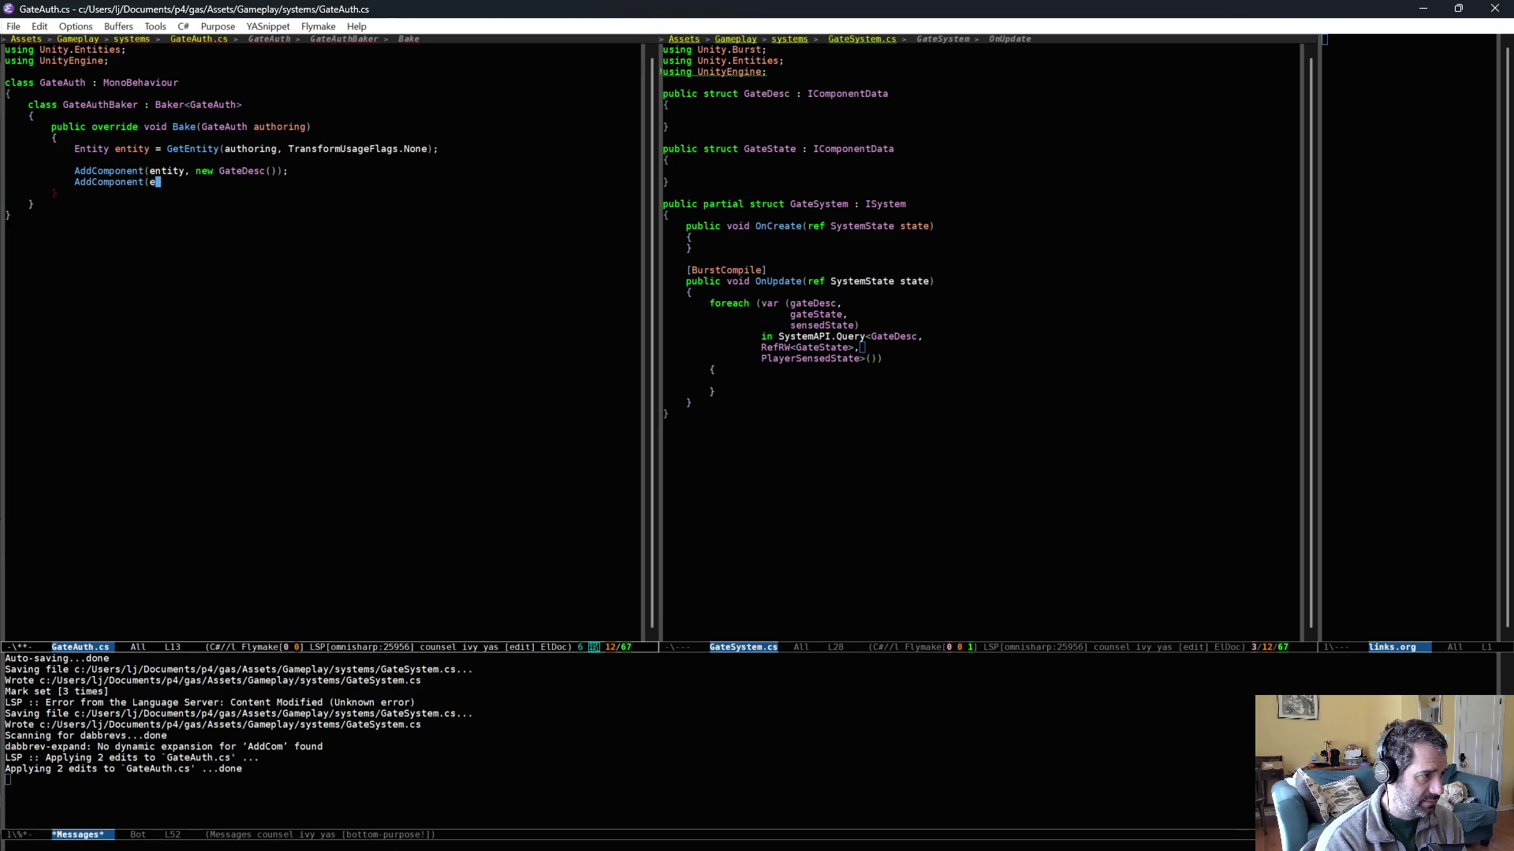
pyautogui.write('ntity, new GateS')
pyautogui.hotkey('alt', '/')
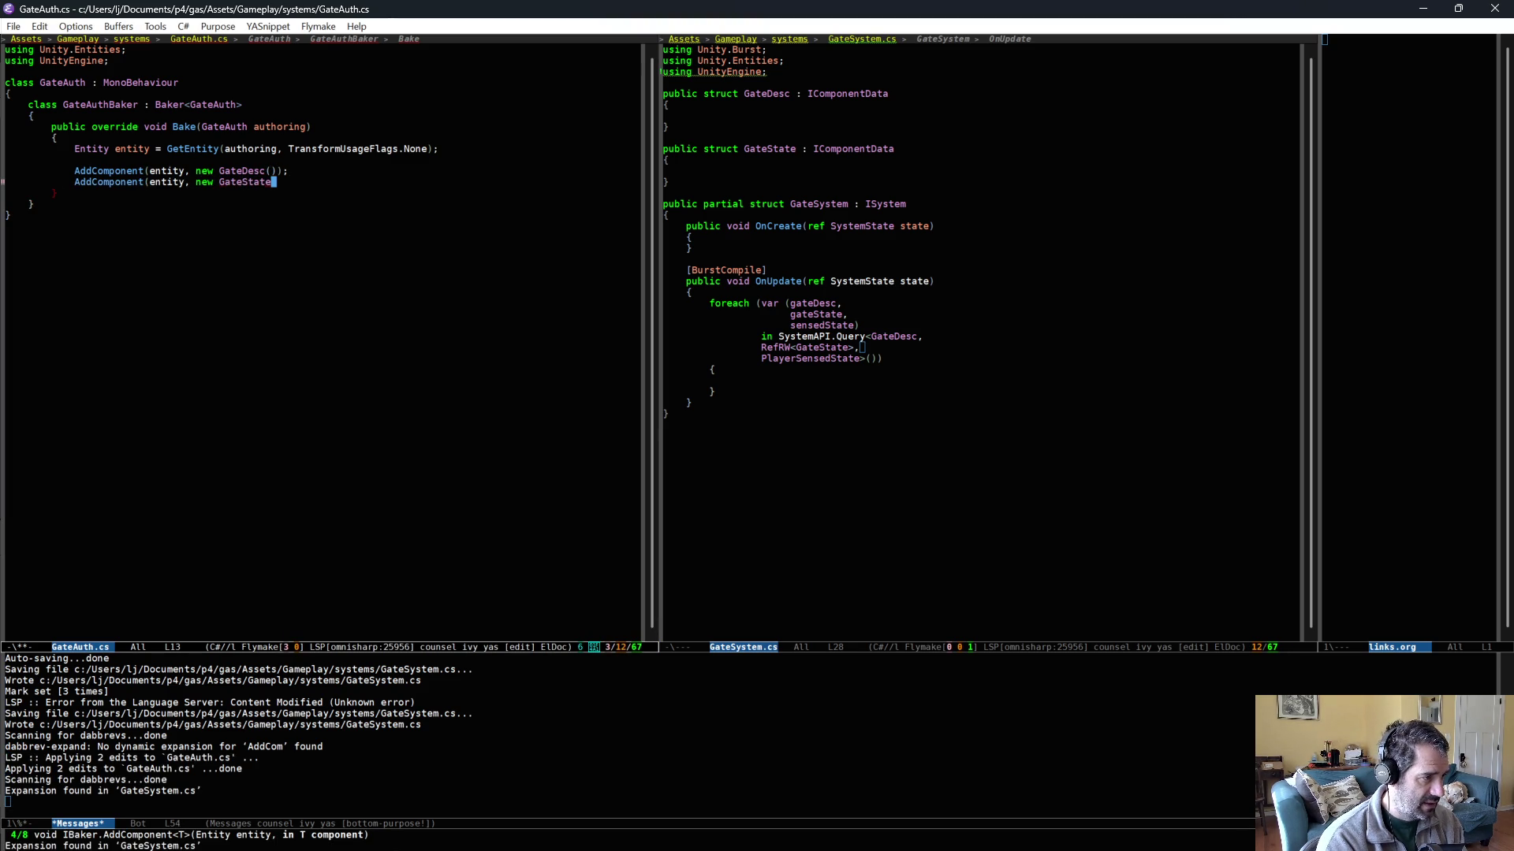
pyautogui.write('());')
pyautogui.hotkey('ctrl', 'x')
pyautogui.hotkey('ctrl', 's')
# - Show PlayerSensorSystem.cs again in the left window beside GateSystem.cs
pyautogui.click(280, 363)
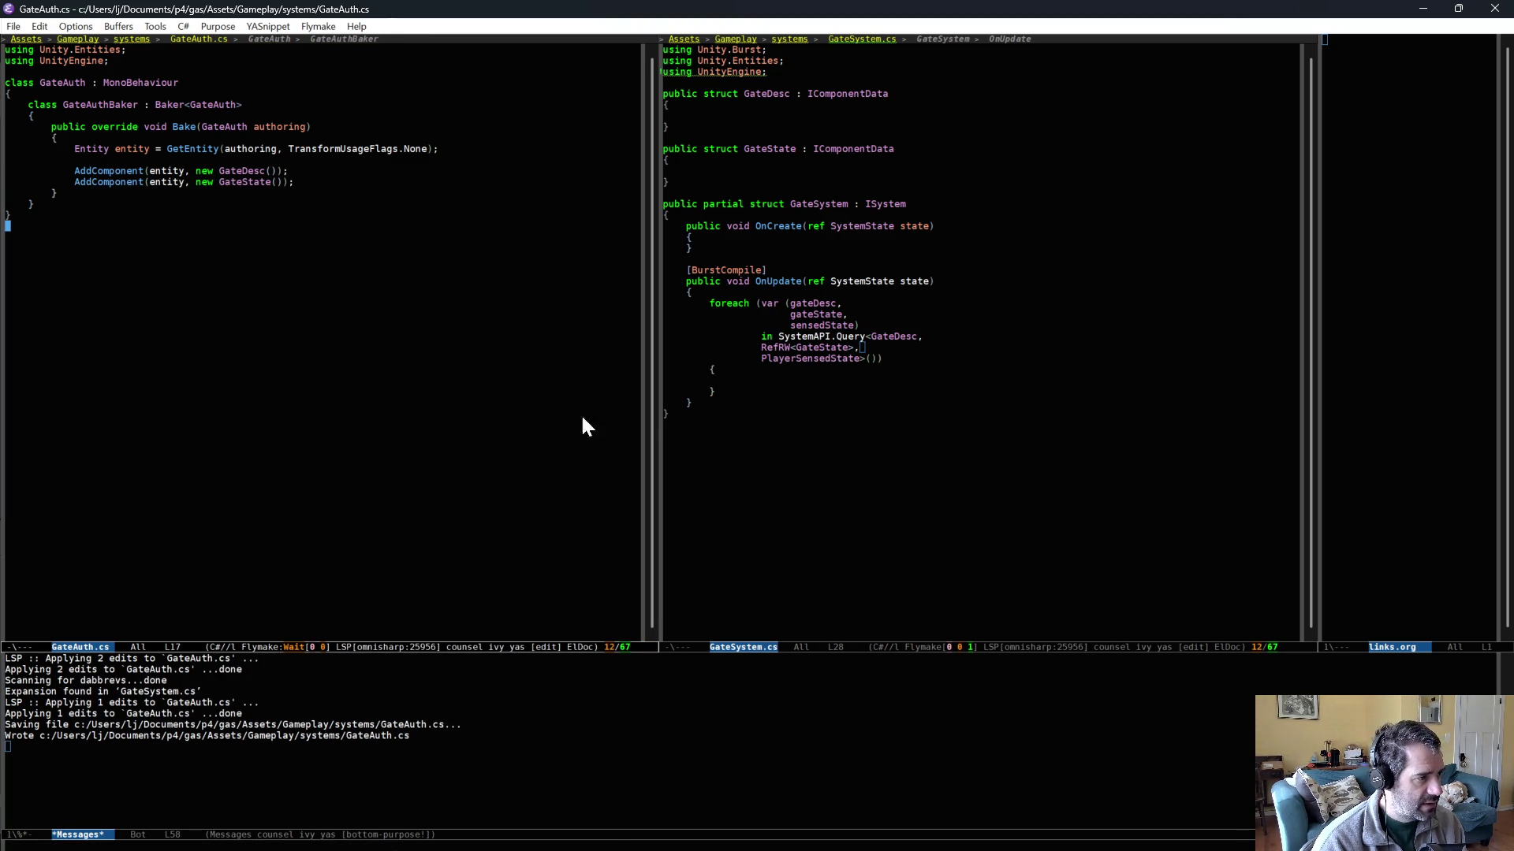
pyautogui.hotkey('ctrl', 'x')
pyautogui.press('b')
pyautogui.press('Return')
pyautogui.click(771, 385)
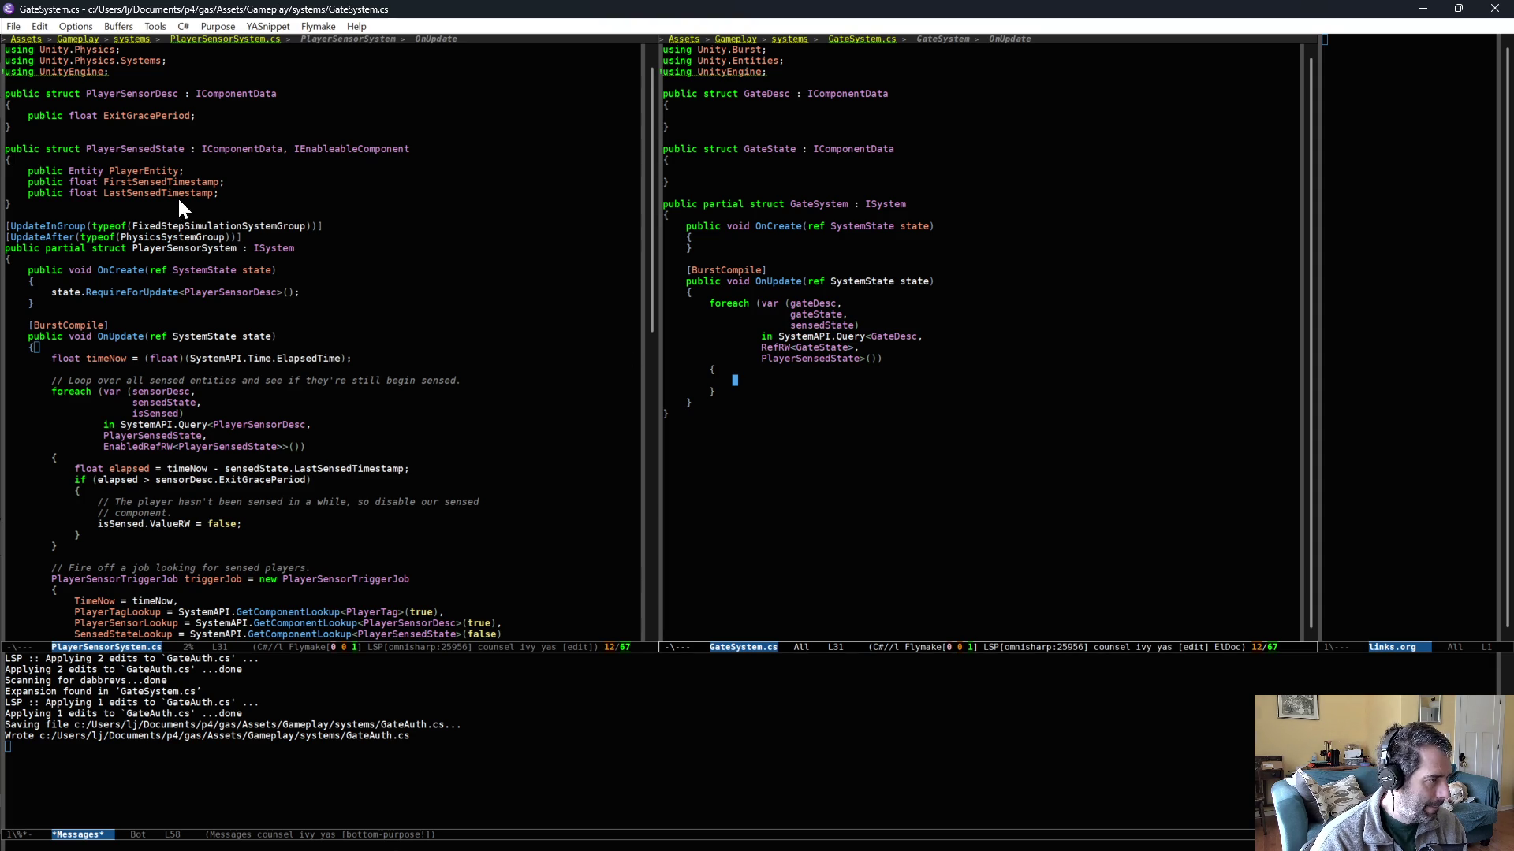
# - Add 'public float FirstSensedTimestamp;' to the GateState struct using dabbrev completion, and save
pyautogui.click(158, 181)
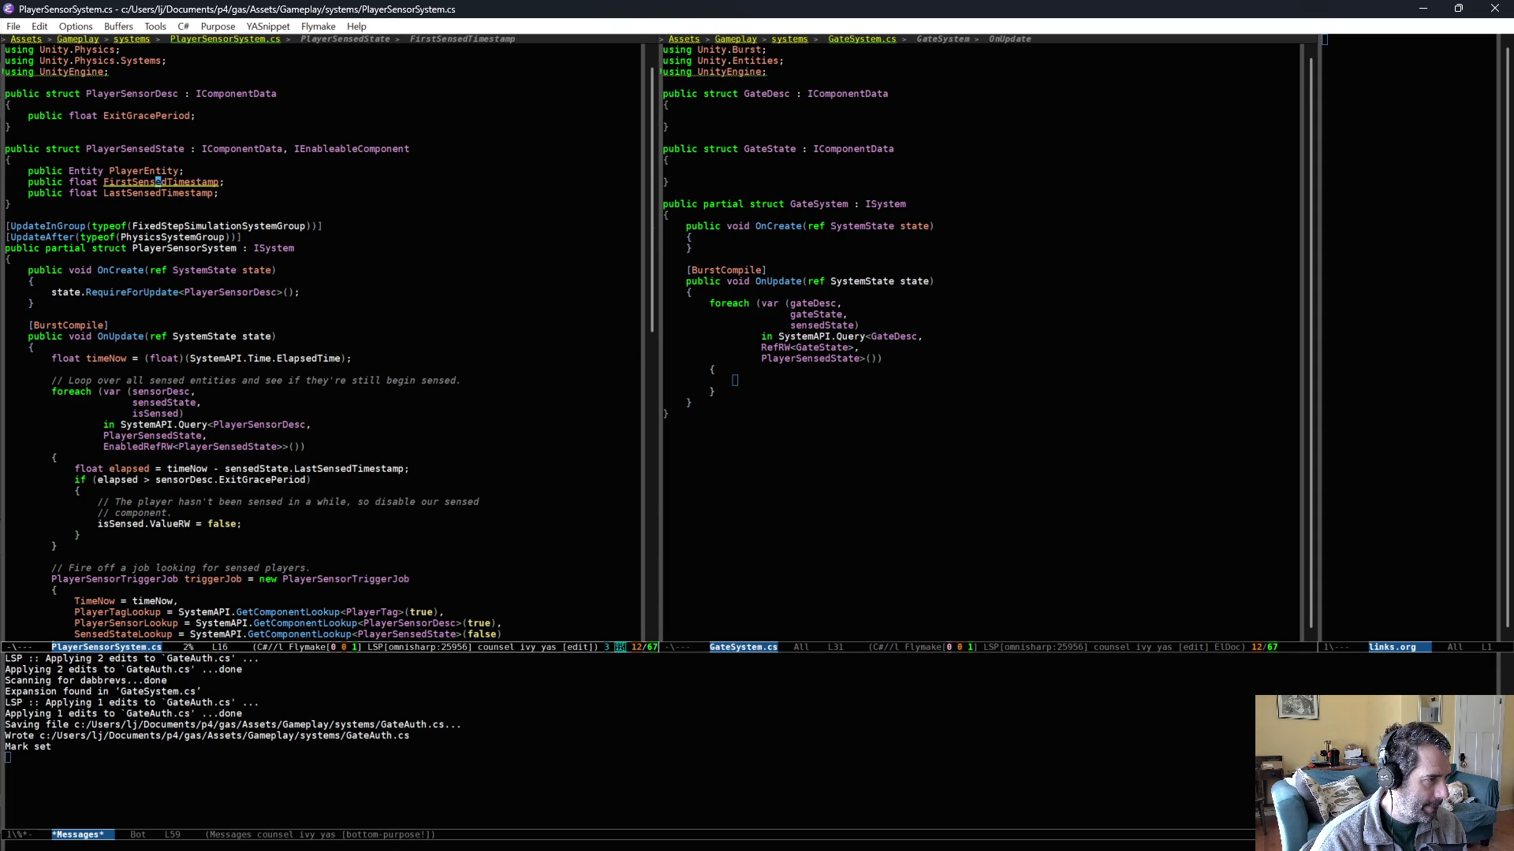
pyautogui.click(706, 164)
pyautogui.write('public float ')
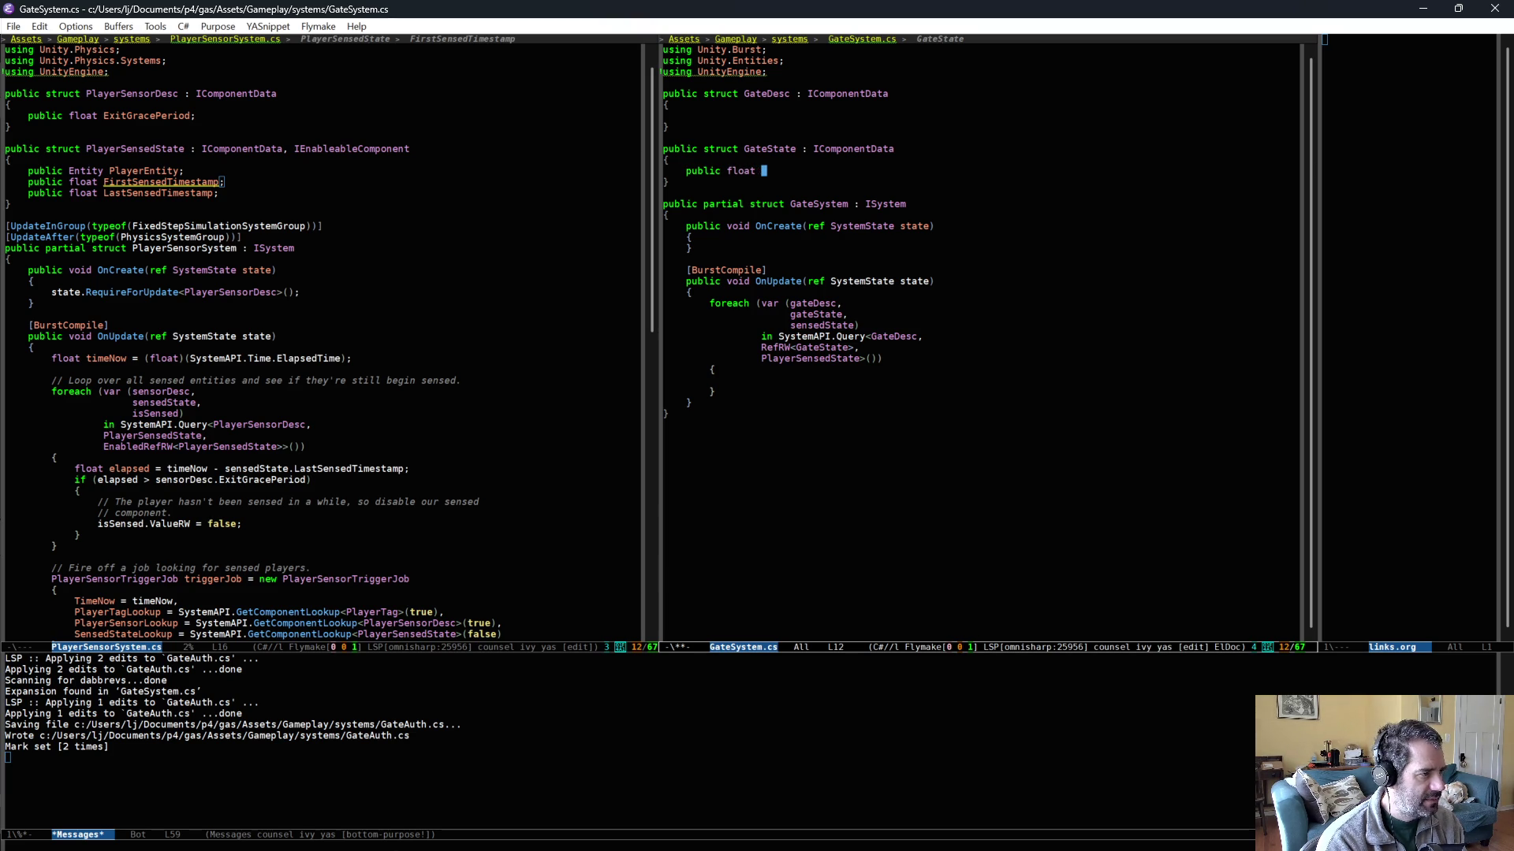
pyautogui.write('FirstSens')
pyautogui.hotkey('alt', '/')
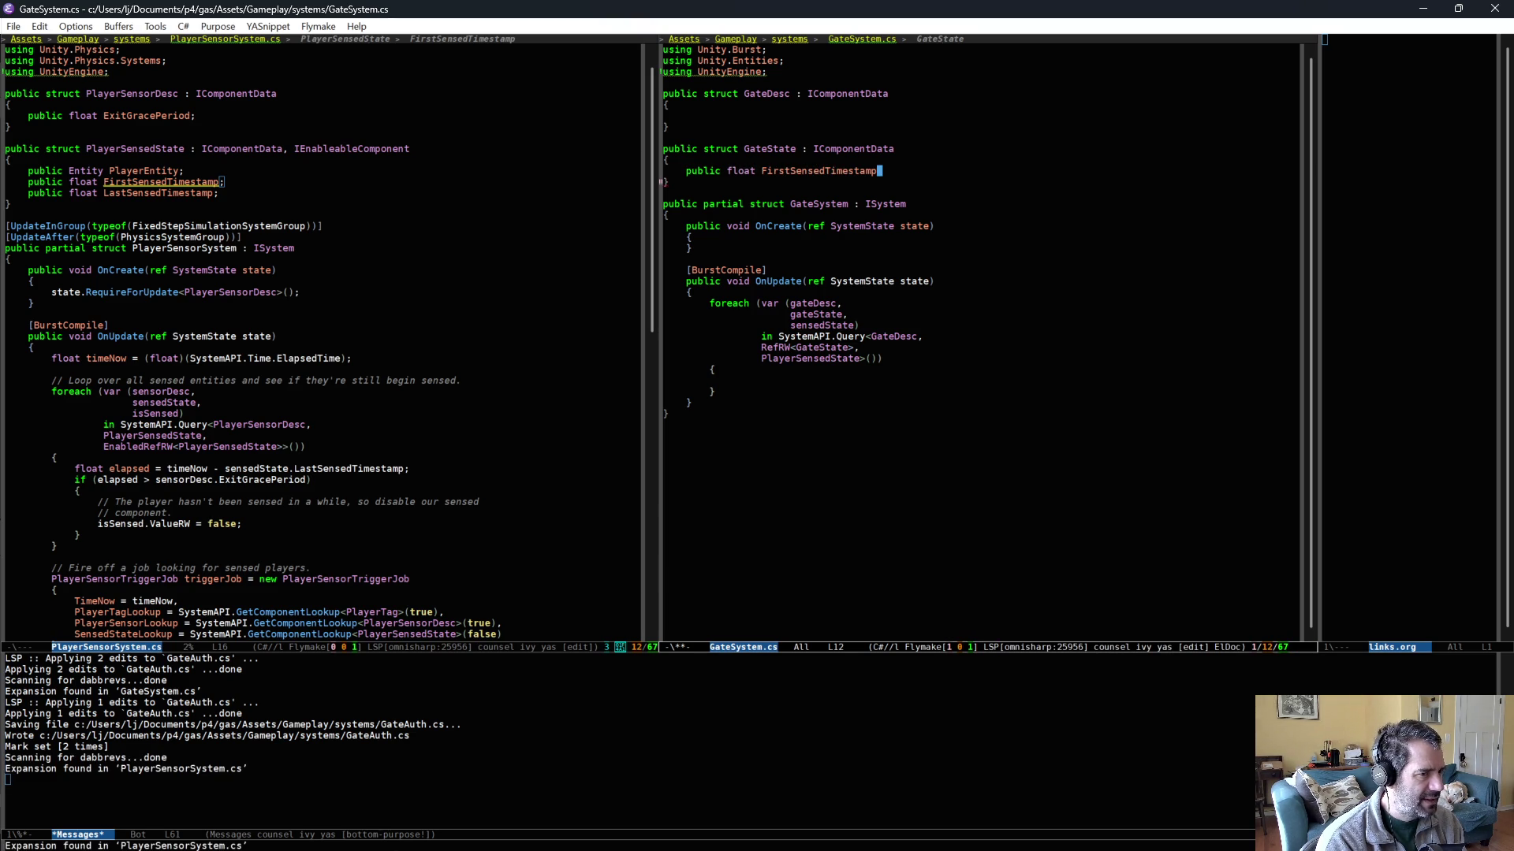
pyautogui.write(';')
pyautogui.hotkey('ctrl', 'x')
pyautogui.hotkey('ctrl', 's')
# - Begin an 'if (gateState.ValueRO.Fr' condition on a new line inside the foreach loop
pyautogui.click(718, 391)
pyautogui.press('Up')
pyautogui.press('Return')
pyautogui.write('if (gateState.ValueRO.Fr')
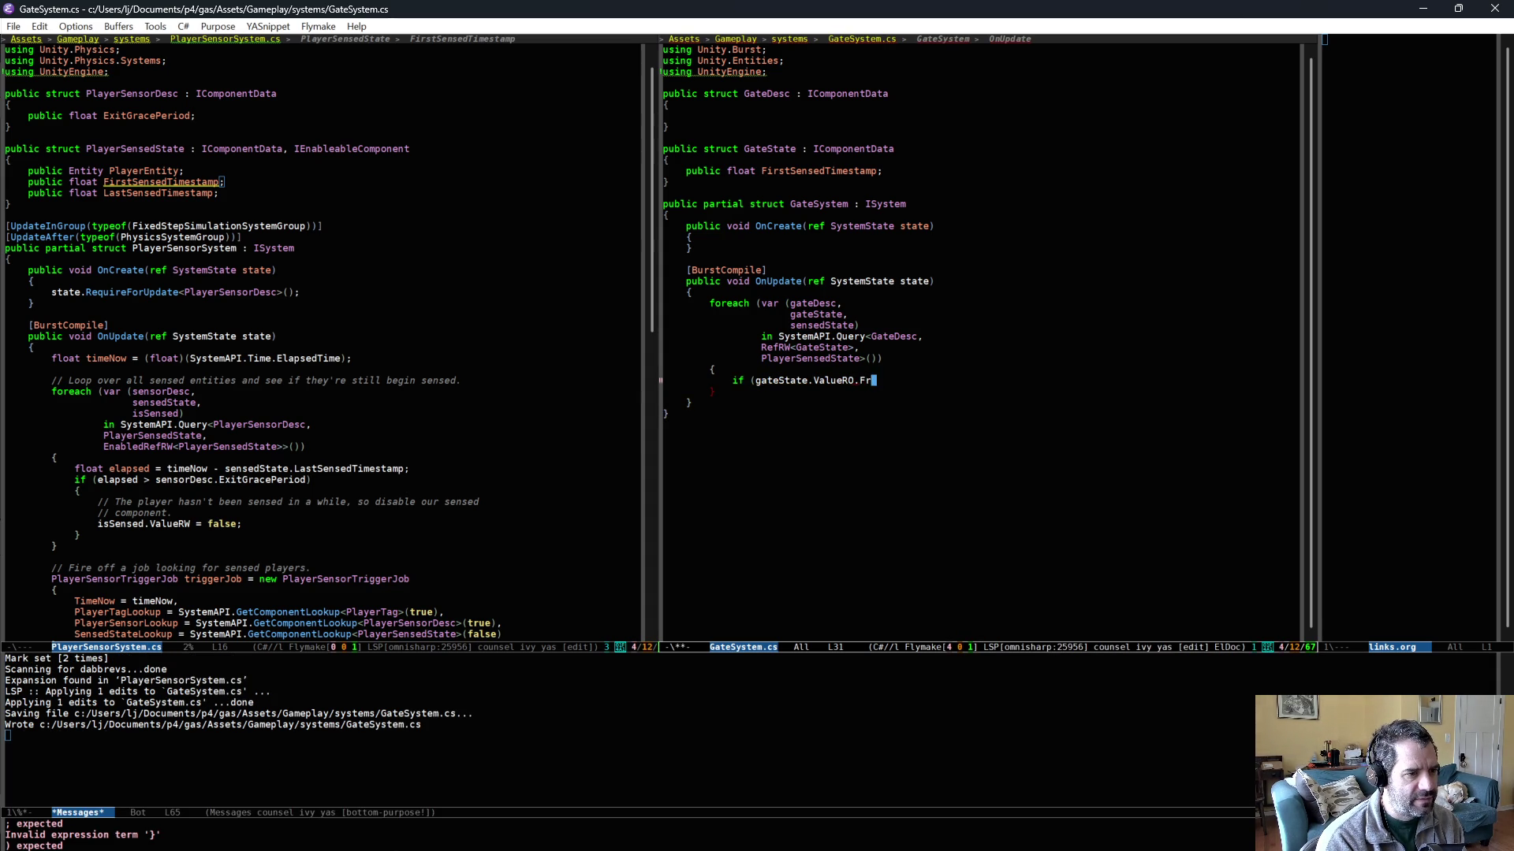
# - Finish the condition gateState.ValueRO.FirstSensedTimestamp != sensedState.FirstSensedTimestamp and open the if block
pyautogui.press('Tab')
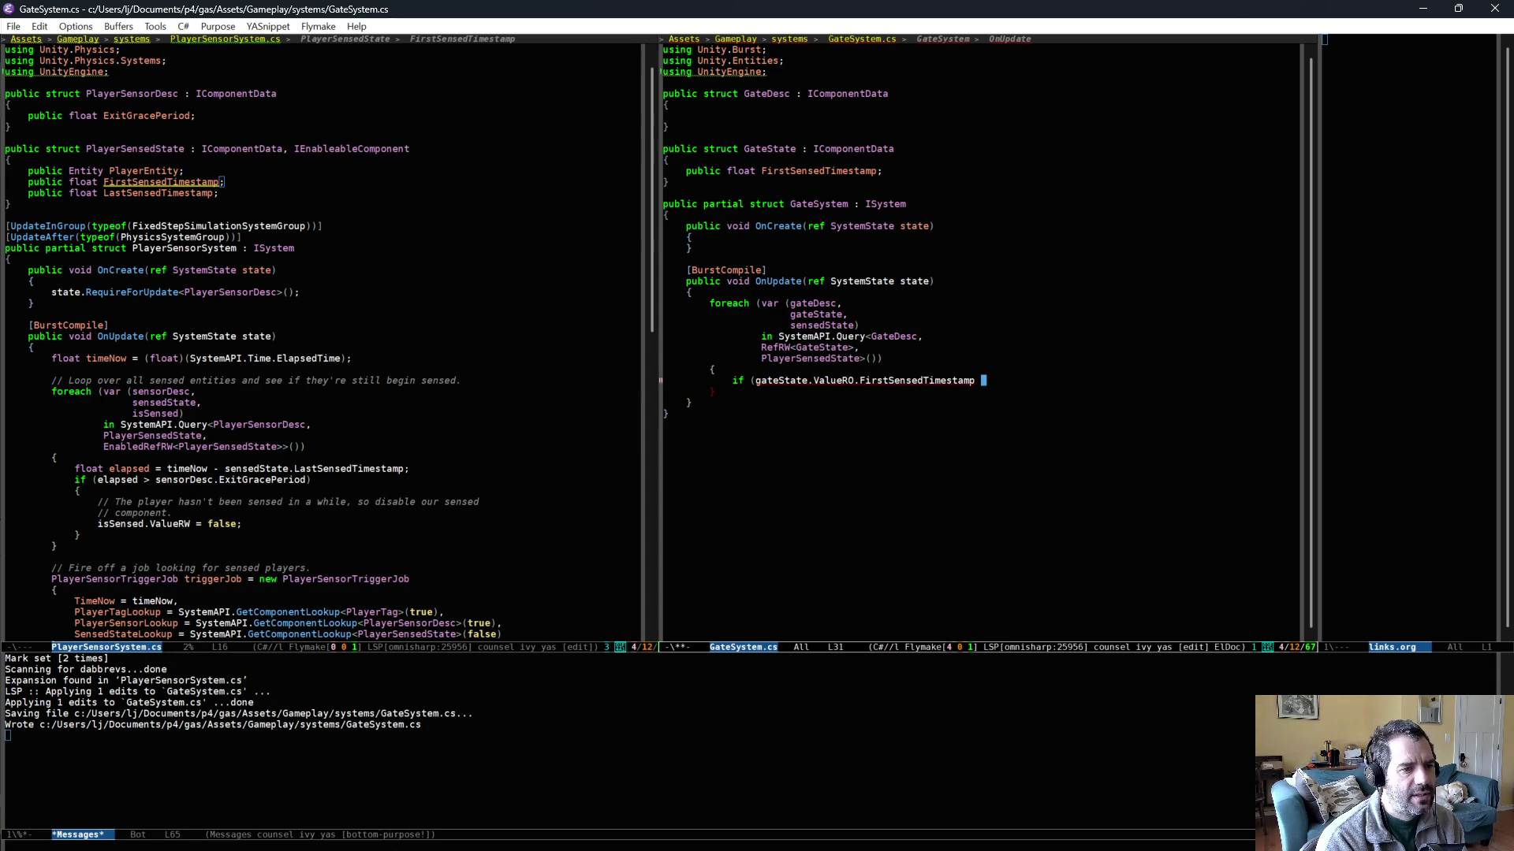
pyautogui.write('!= sensedState.')
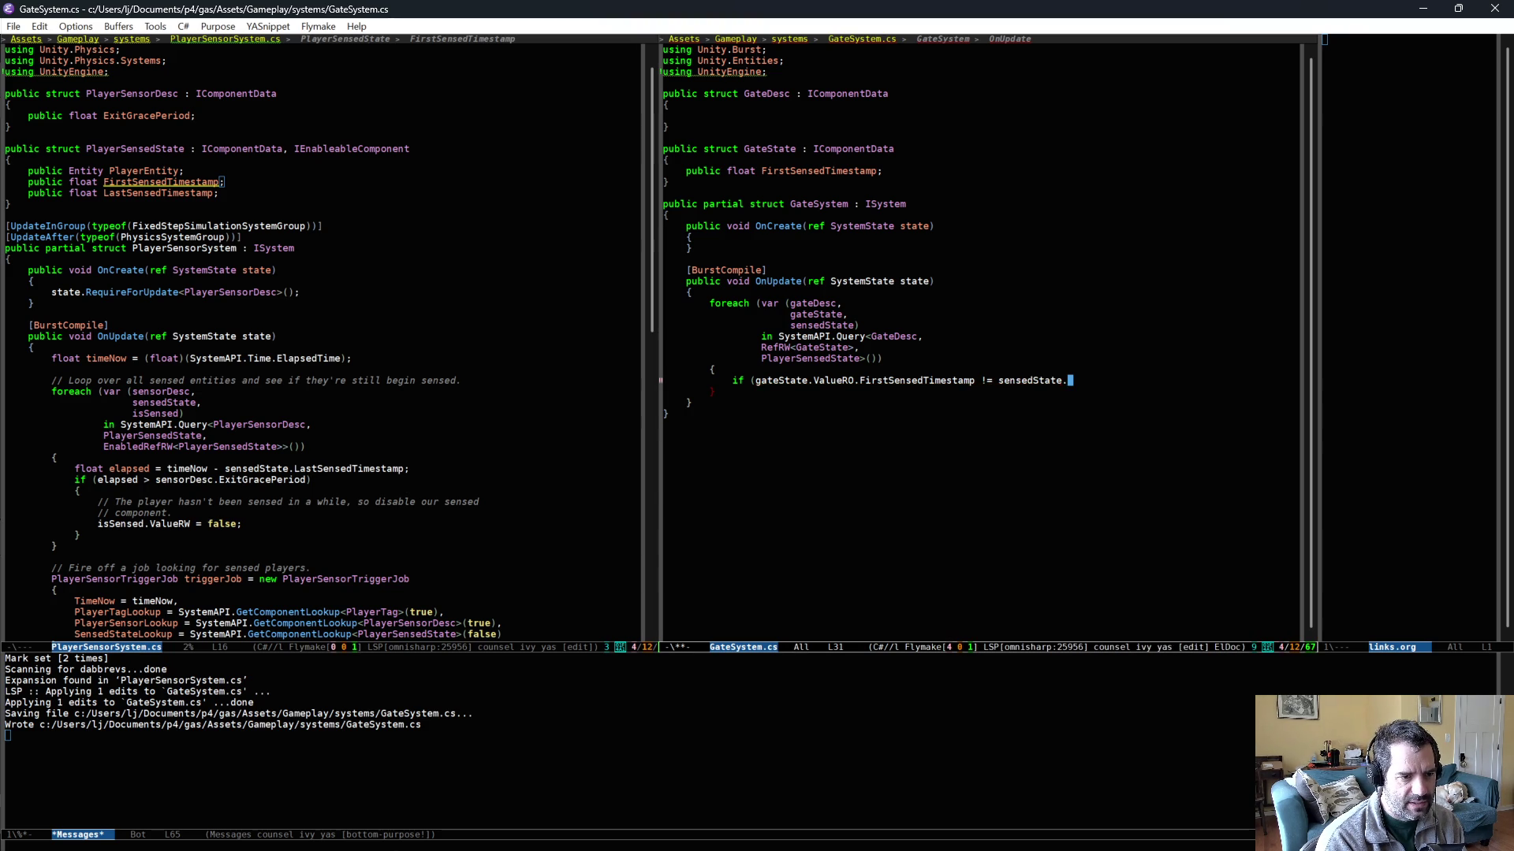
pyautogui.press('Tab')
pyautogui.write(')')
pyautogui.press('Return')
pyautogui.write('{')
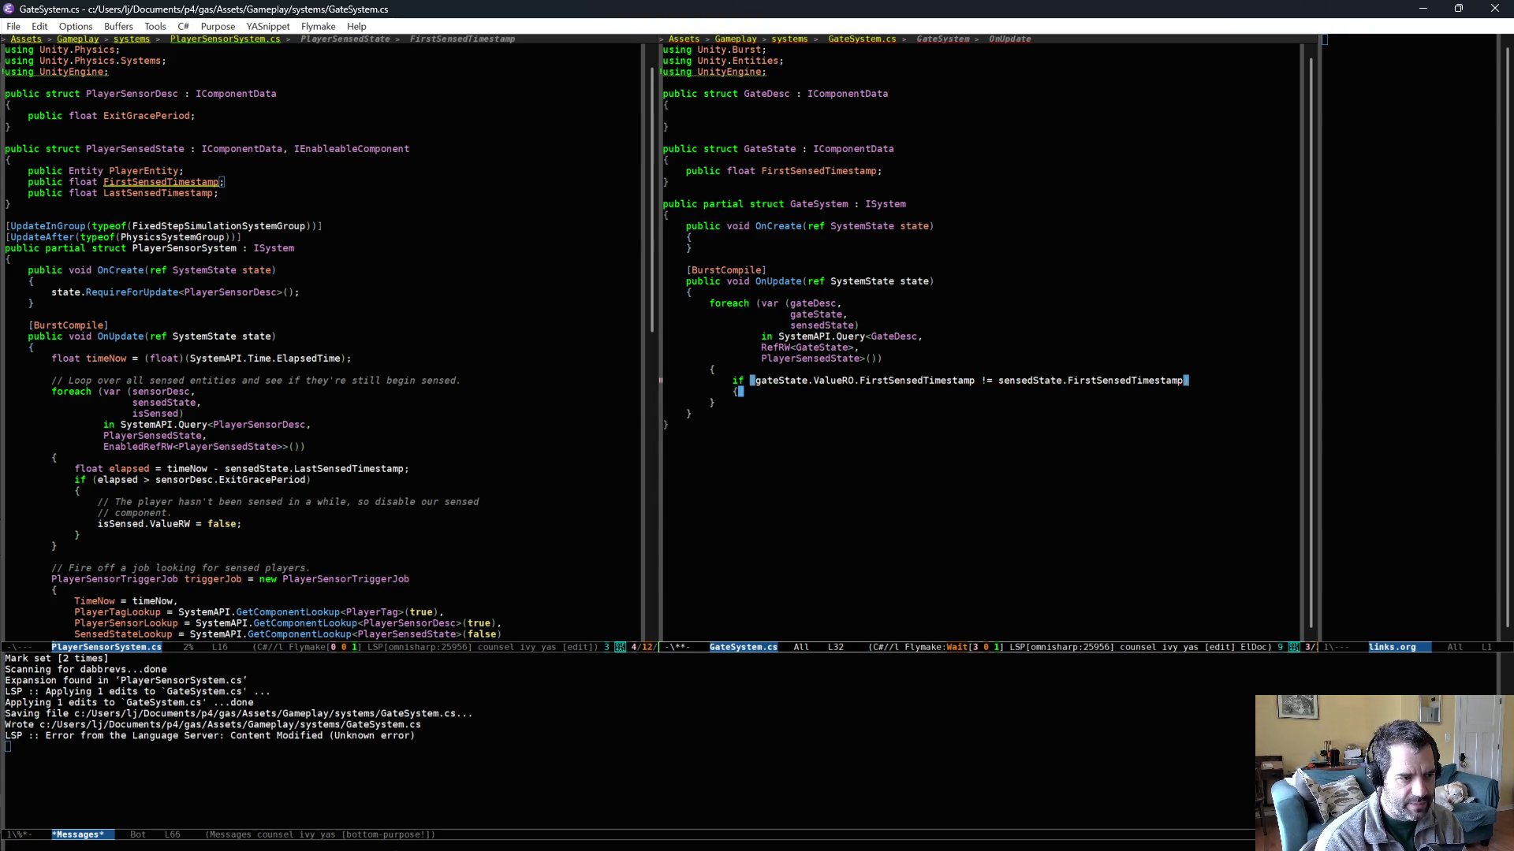
pyautogui.press('Return')
# - Draft a comment in the if block about first seeing the player enter this gate
pyautogui.write('// Thi')
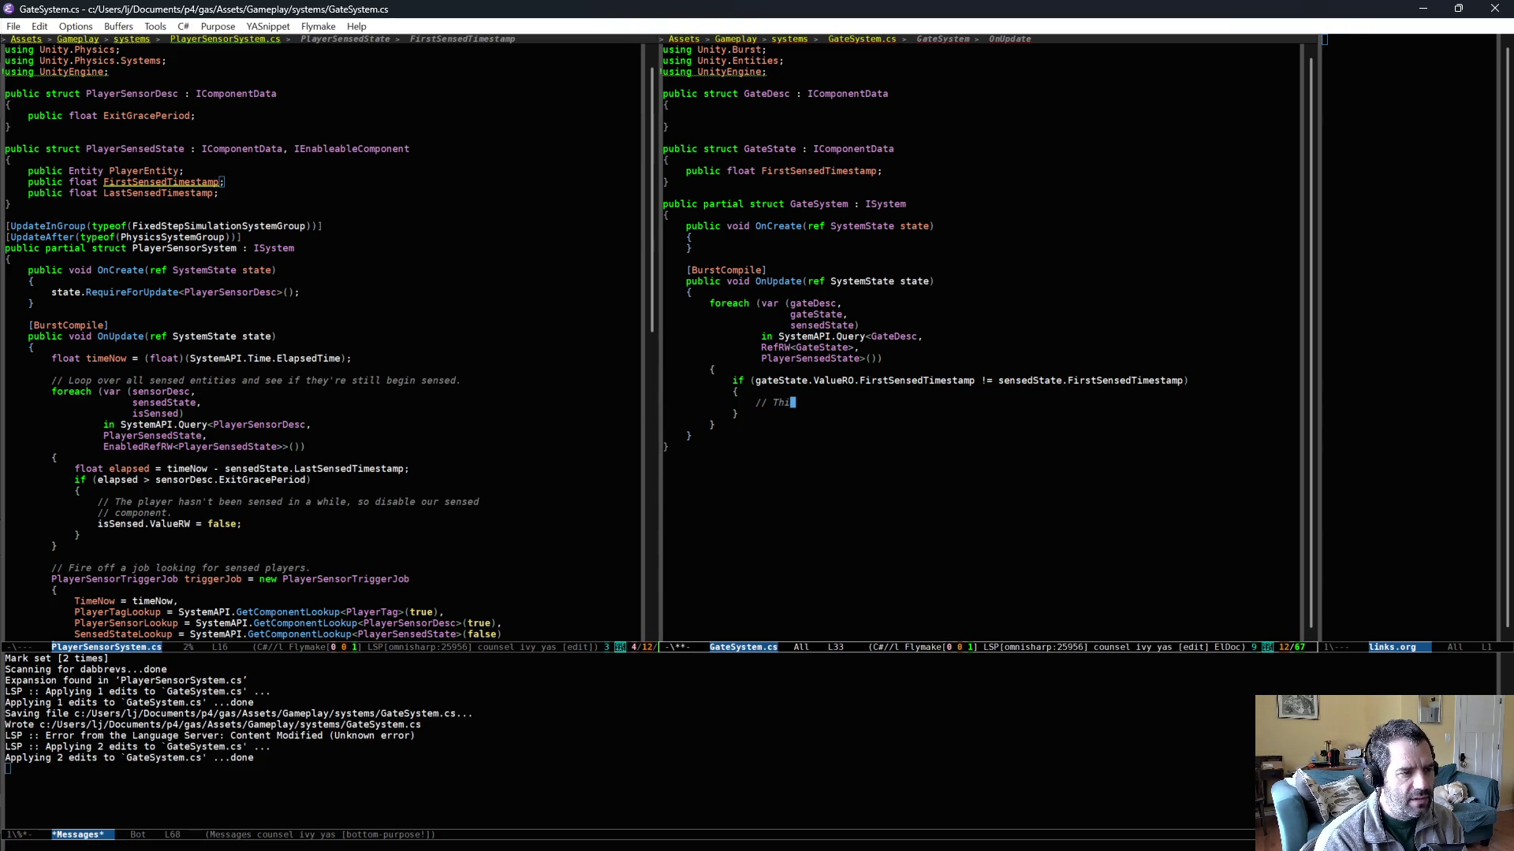
pyautogui.hotkey('ctrl', '/')
pyautogui.write('We j')
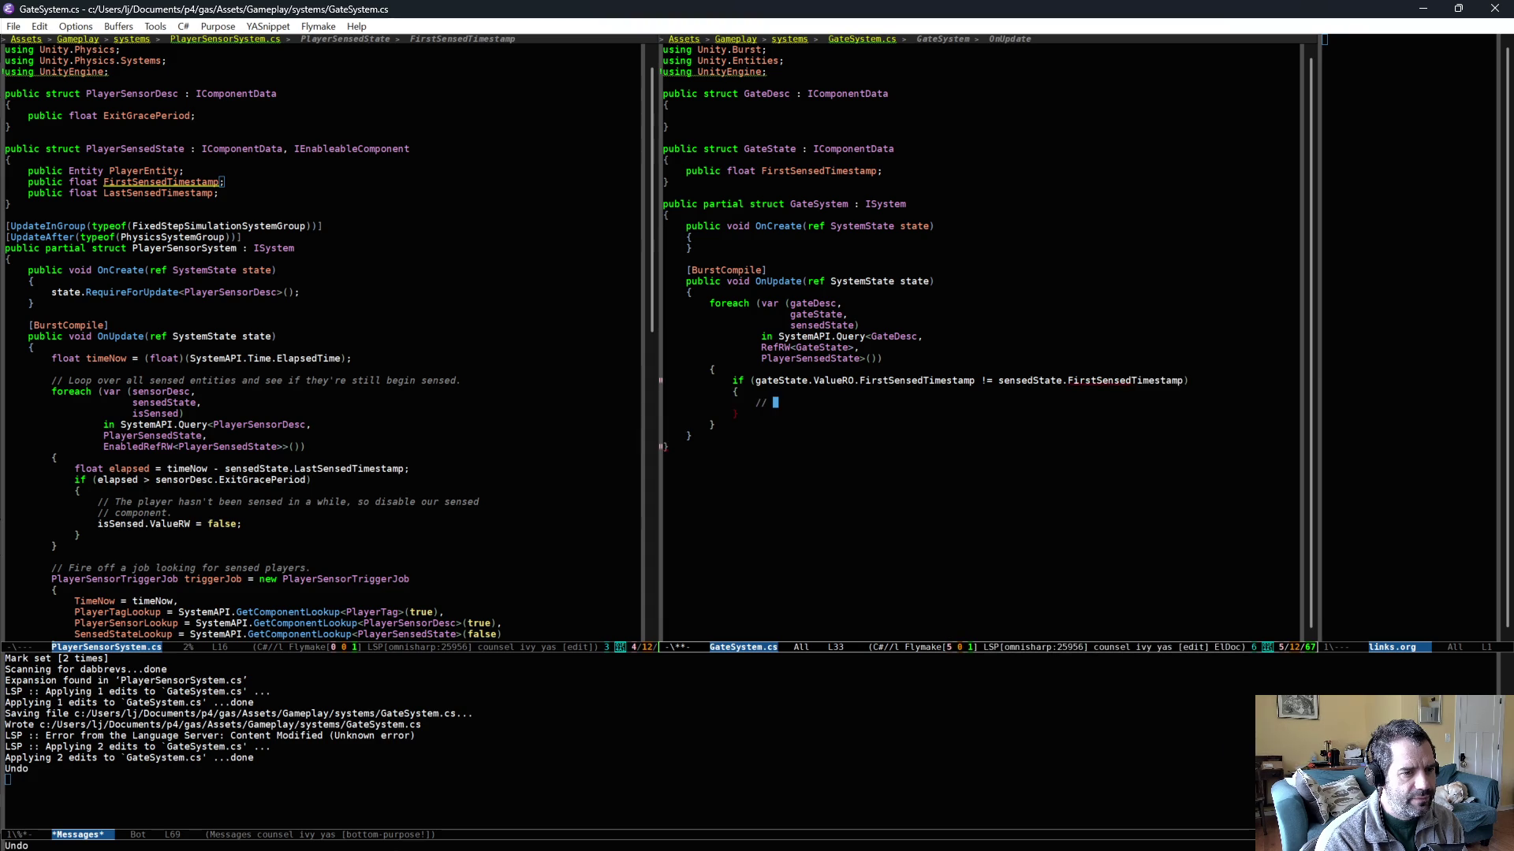
pyautogui.write('ust s')
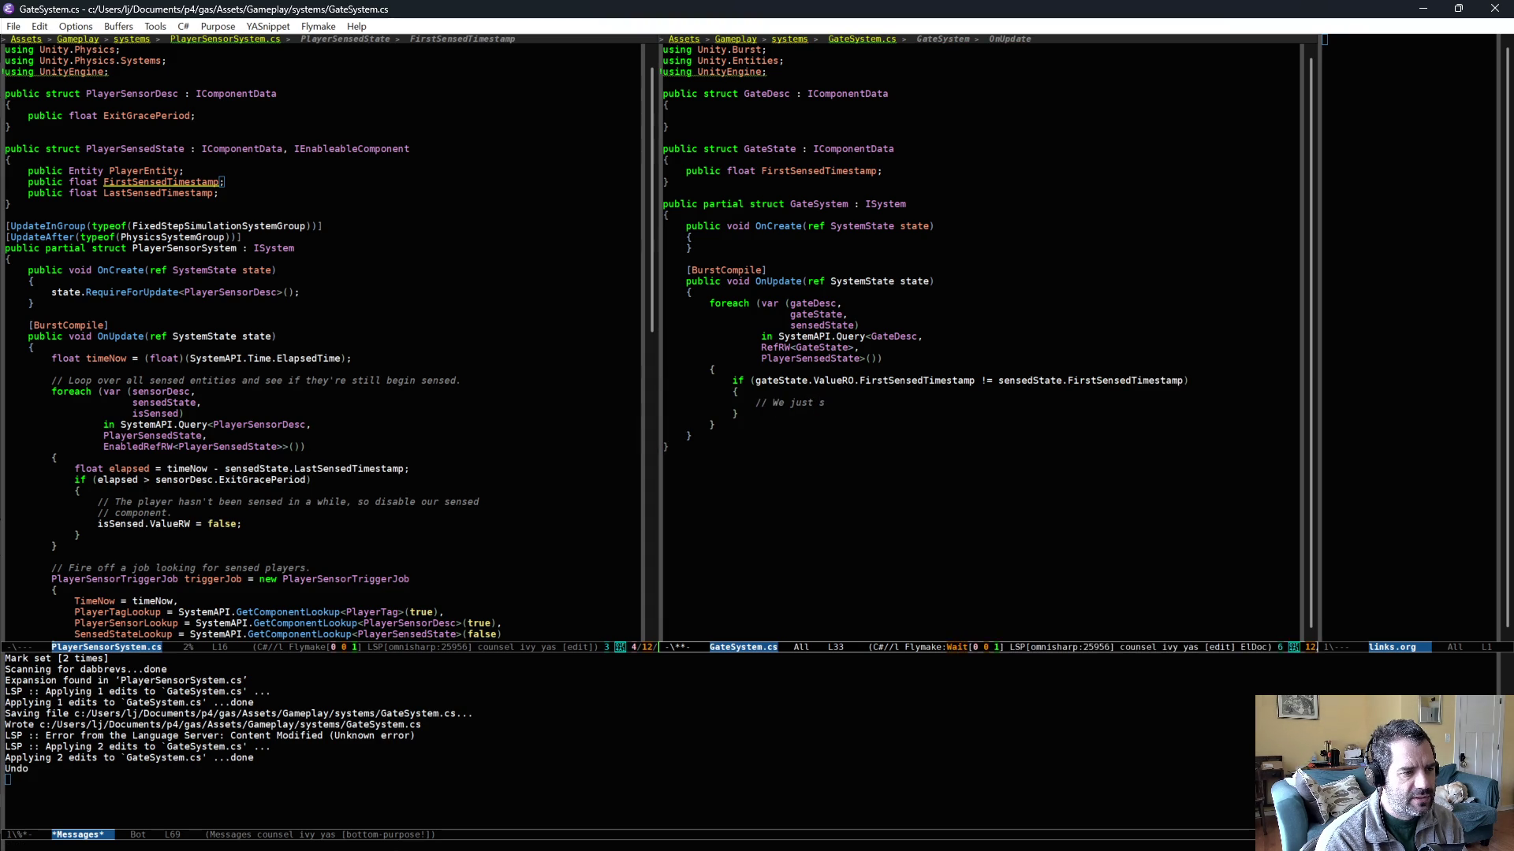
pyautogui.press('BackSpace')
pyautogui.press('BackSpace')
pyautogui.press('BackSpace')
pyautogui.write('First time e')
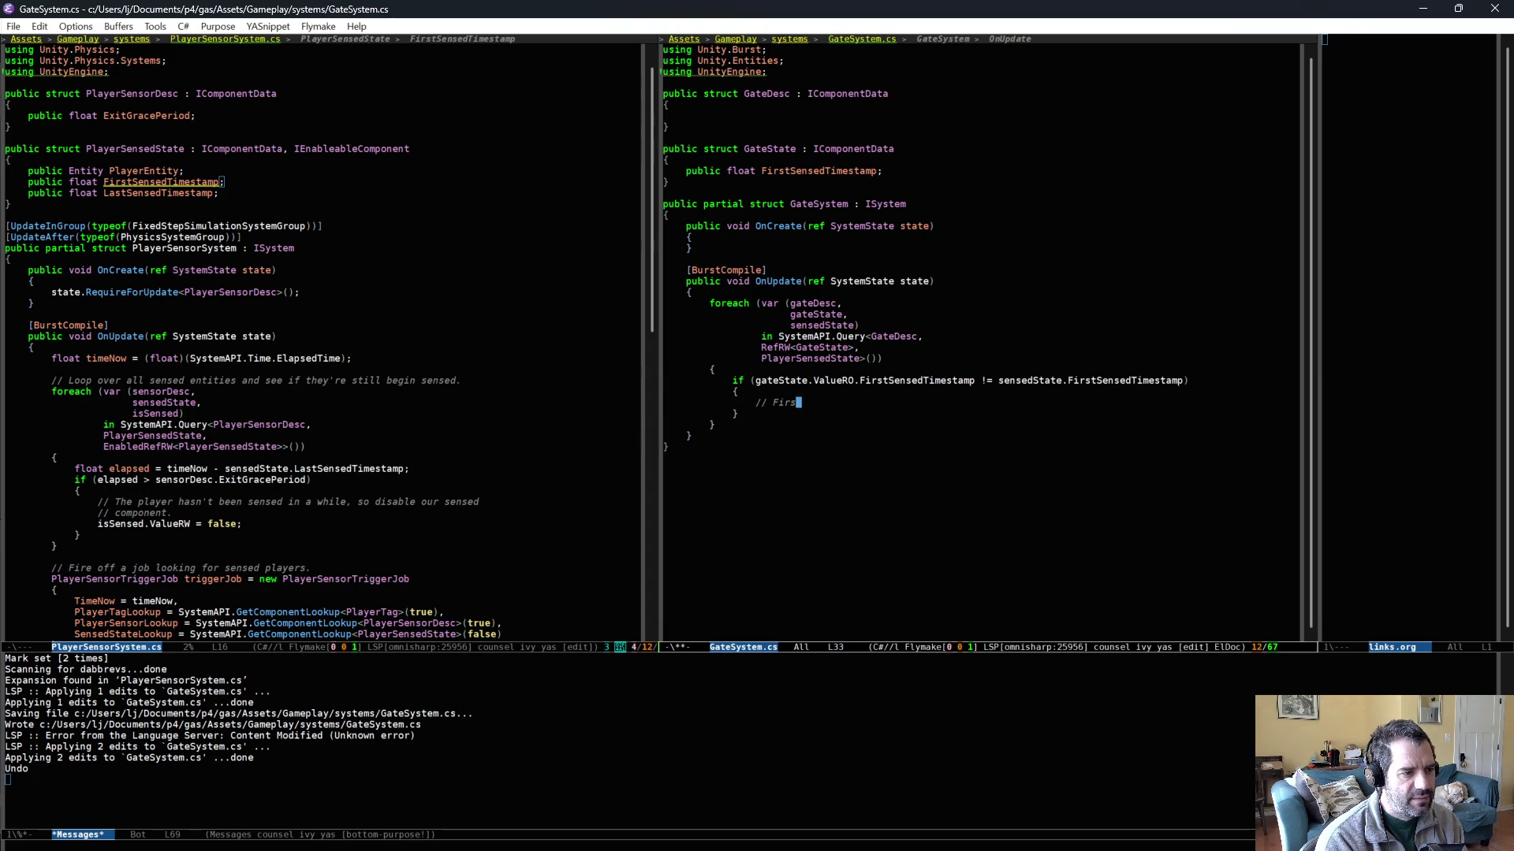
pyautogui.press('BackSpace')
pyautogui.write('w')
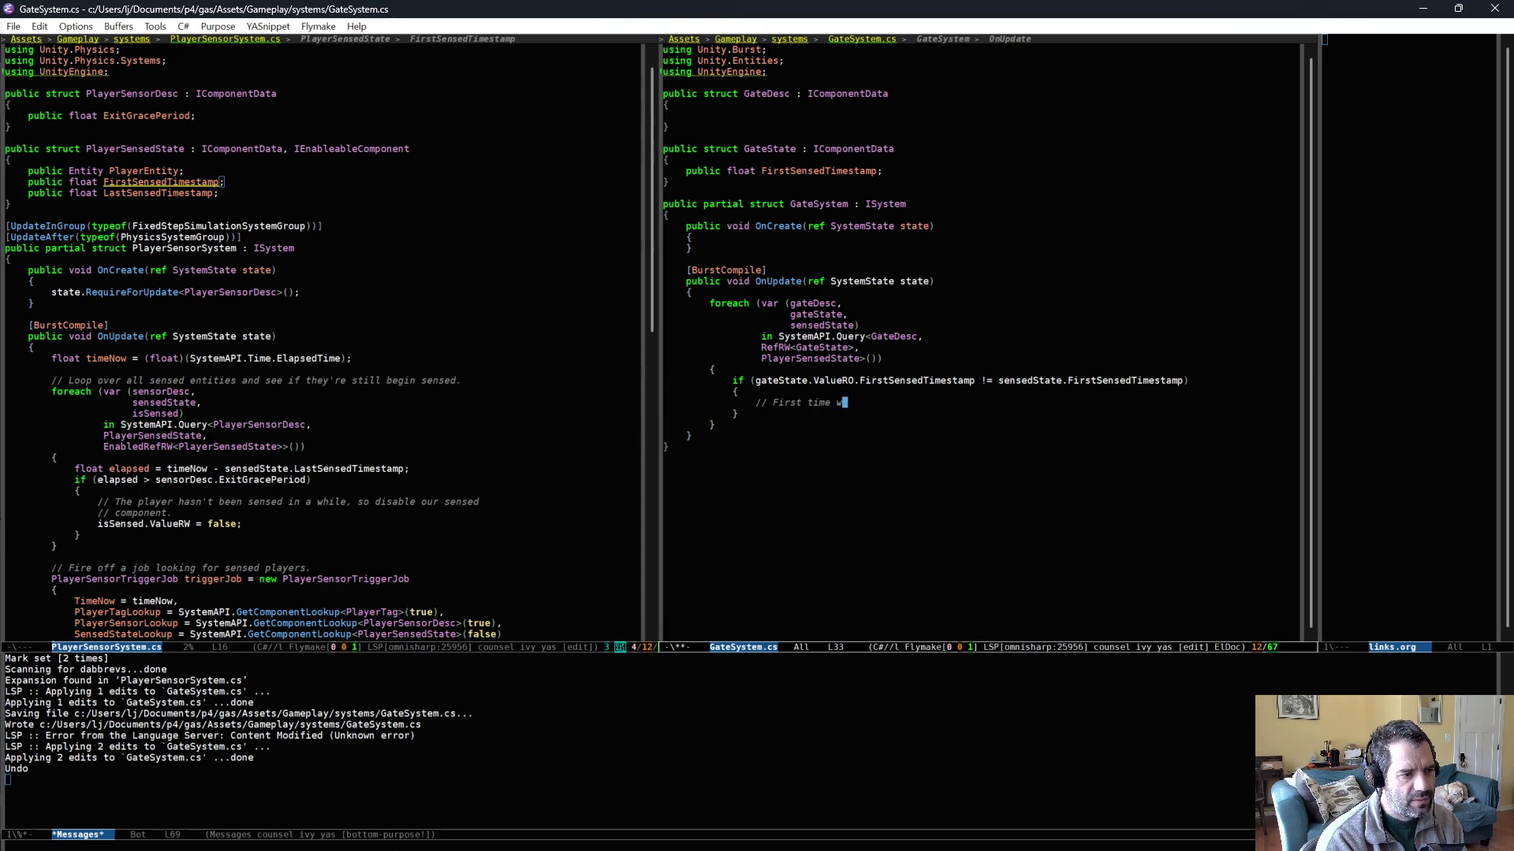
pyautogui.write("e're seeing this")
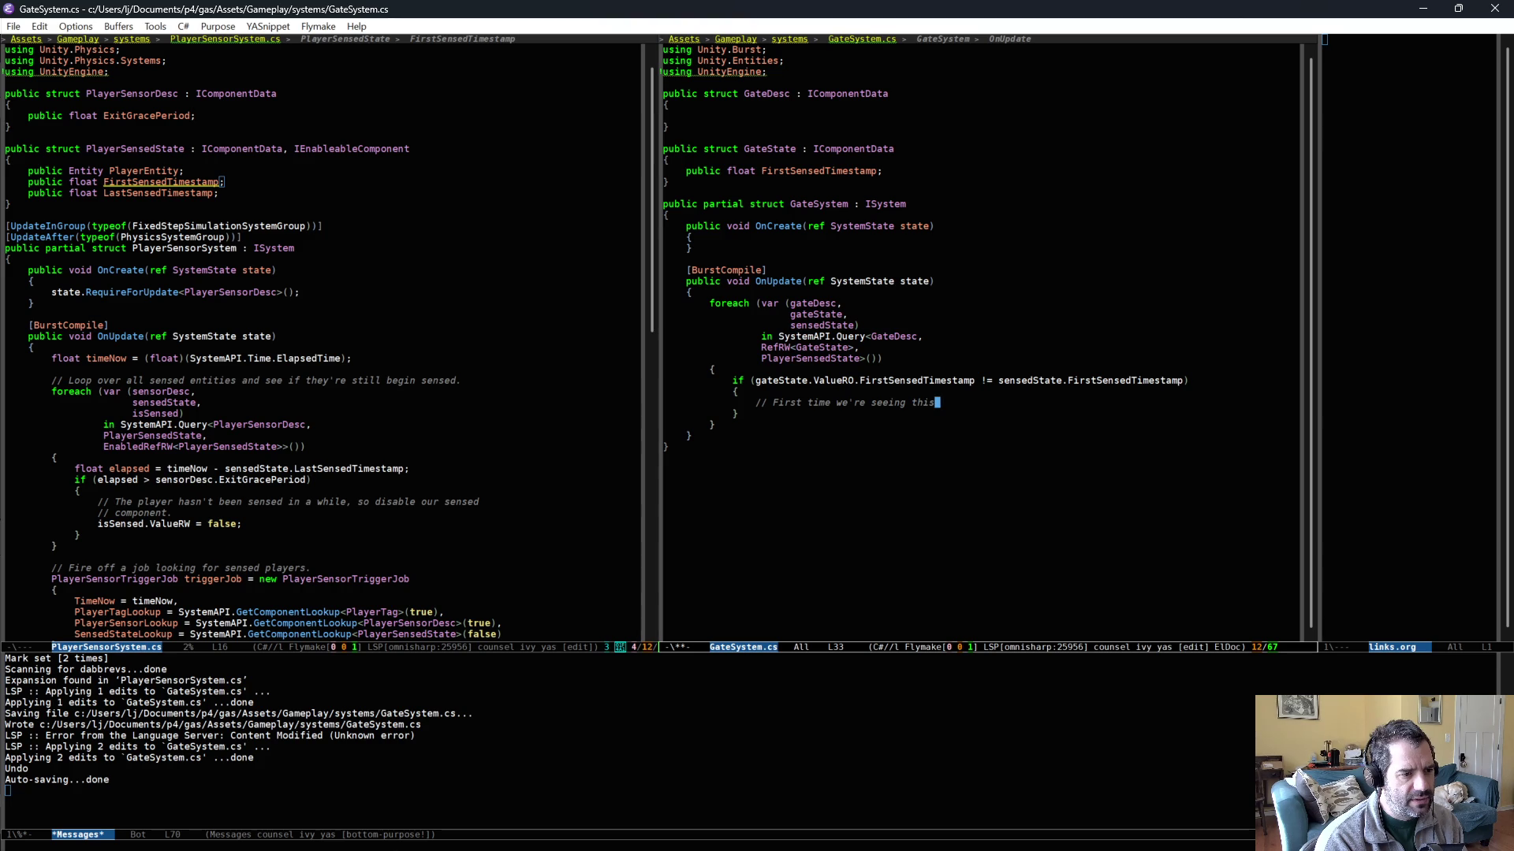
pyautogui.write(' player enter this gate.')
# - Reword the comment to read 'Player just entered this gate right now.'
pyautogui.hotkey('alt', 'b')
pyautogui.hotkey('alt', 'b')
pyautogui.hotkey('alt', 'b')
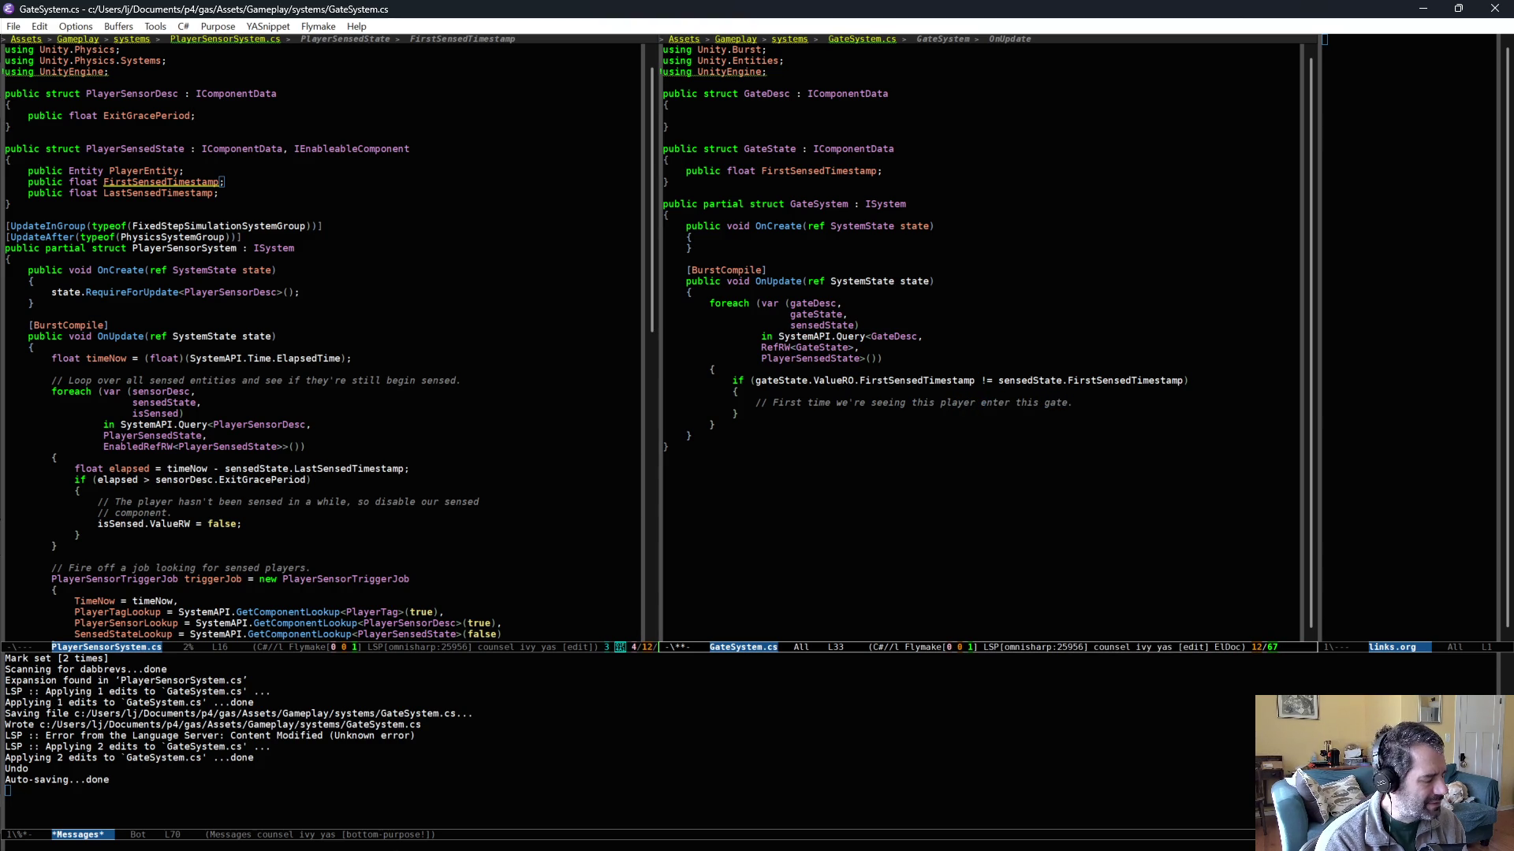
pyautogui.hotkey('alt', 'b')
pyautogui.hotkey('alt', 'f')
pyautogui.press('Right')
pyautogui.hotkey('alt', 'BackSpace')
pyautogui.hotkey('alt', 'BackSpace')
pyautogui.hotkey('alt', 'BackSpace')
pyautogui.hotkey('alt', 'BackSpace')
pyautogui.hotkey('alt', 'BackSpace')
pyautogui.hotkey('alt', 'BackSpace')
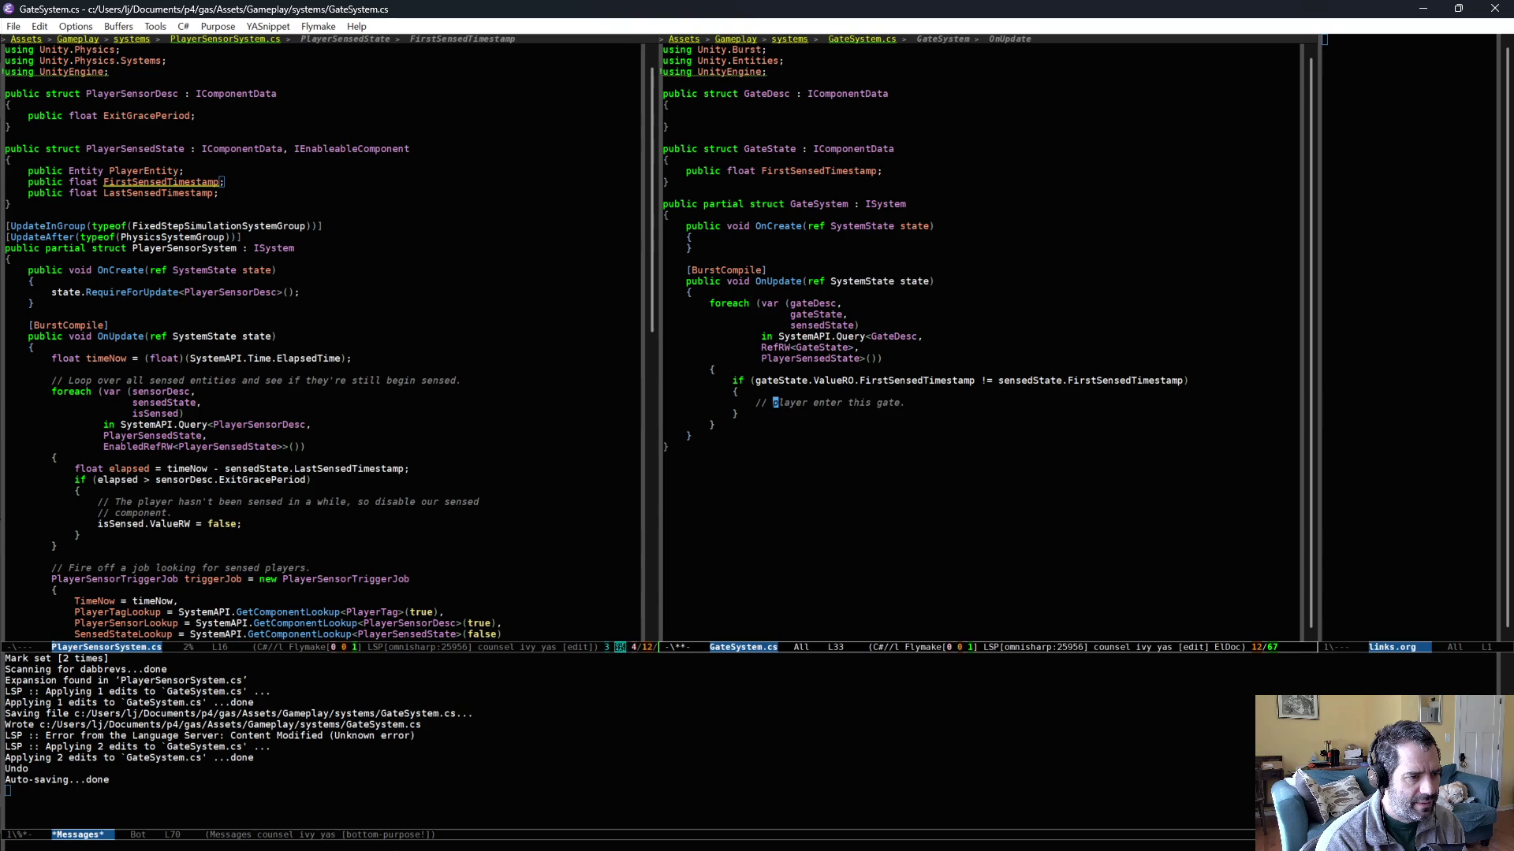
pyautogui.hotkey('alt', 'c')
pyautogui.write('just')
pyautogui.hotkey('alt', 'f')
pyautogui.write('ed')
pyautogui.write('right now.')
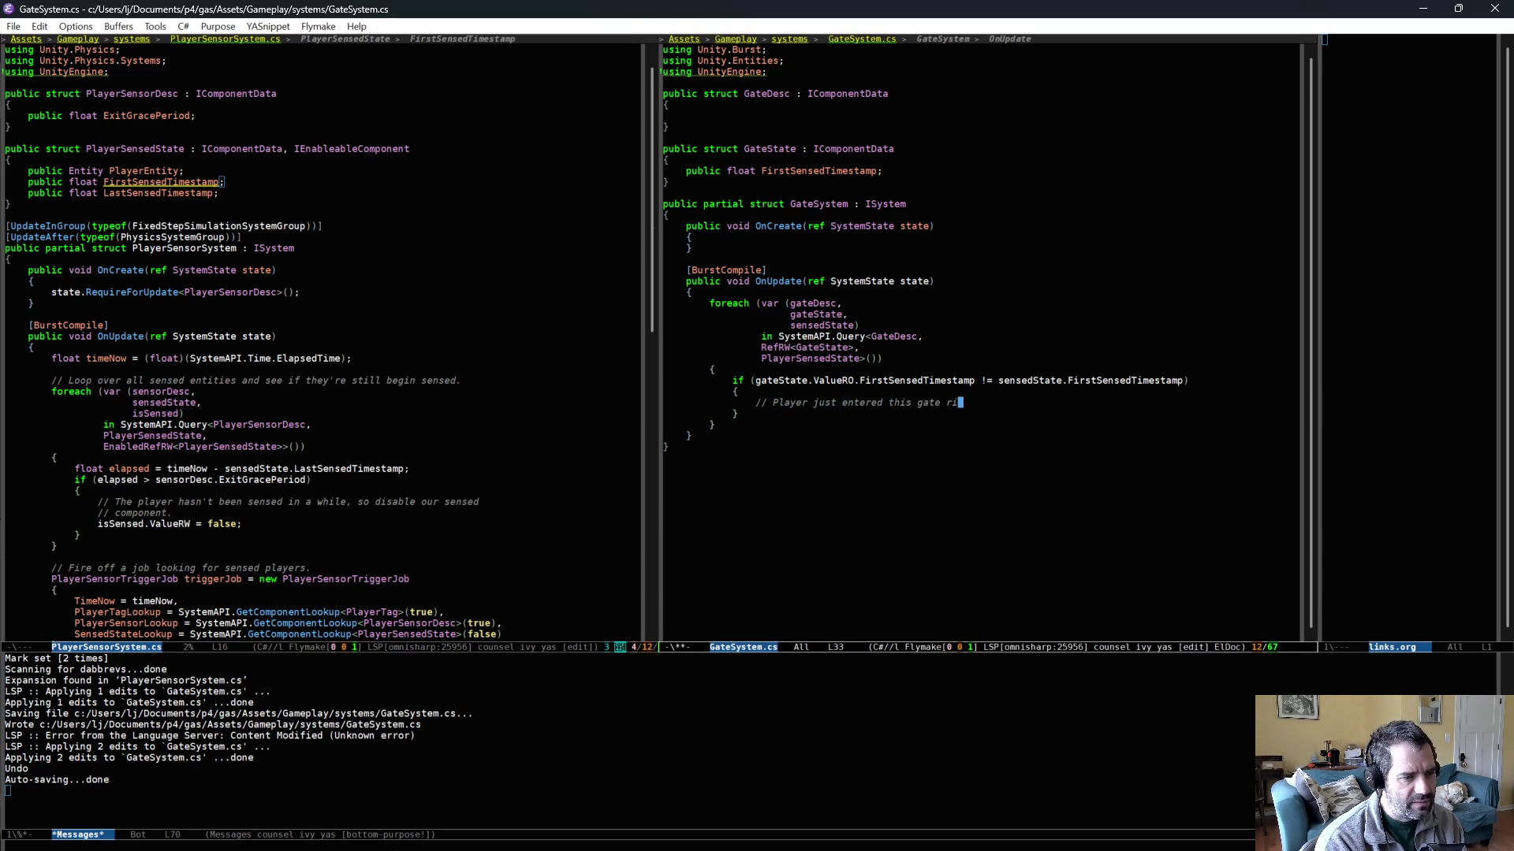
pyautogui.press('Return')
# - Save, then add UnityEngine.Debug.Log($"player entered gate."); below the comment
pyautogui.hotkey('ctrl', 'x')
pyautogui.hotkey('ctrl', 's')
pyautogui.write('UnityEngine.Debug.Log($"");')
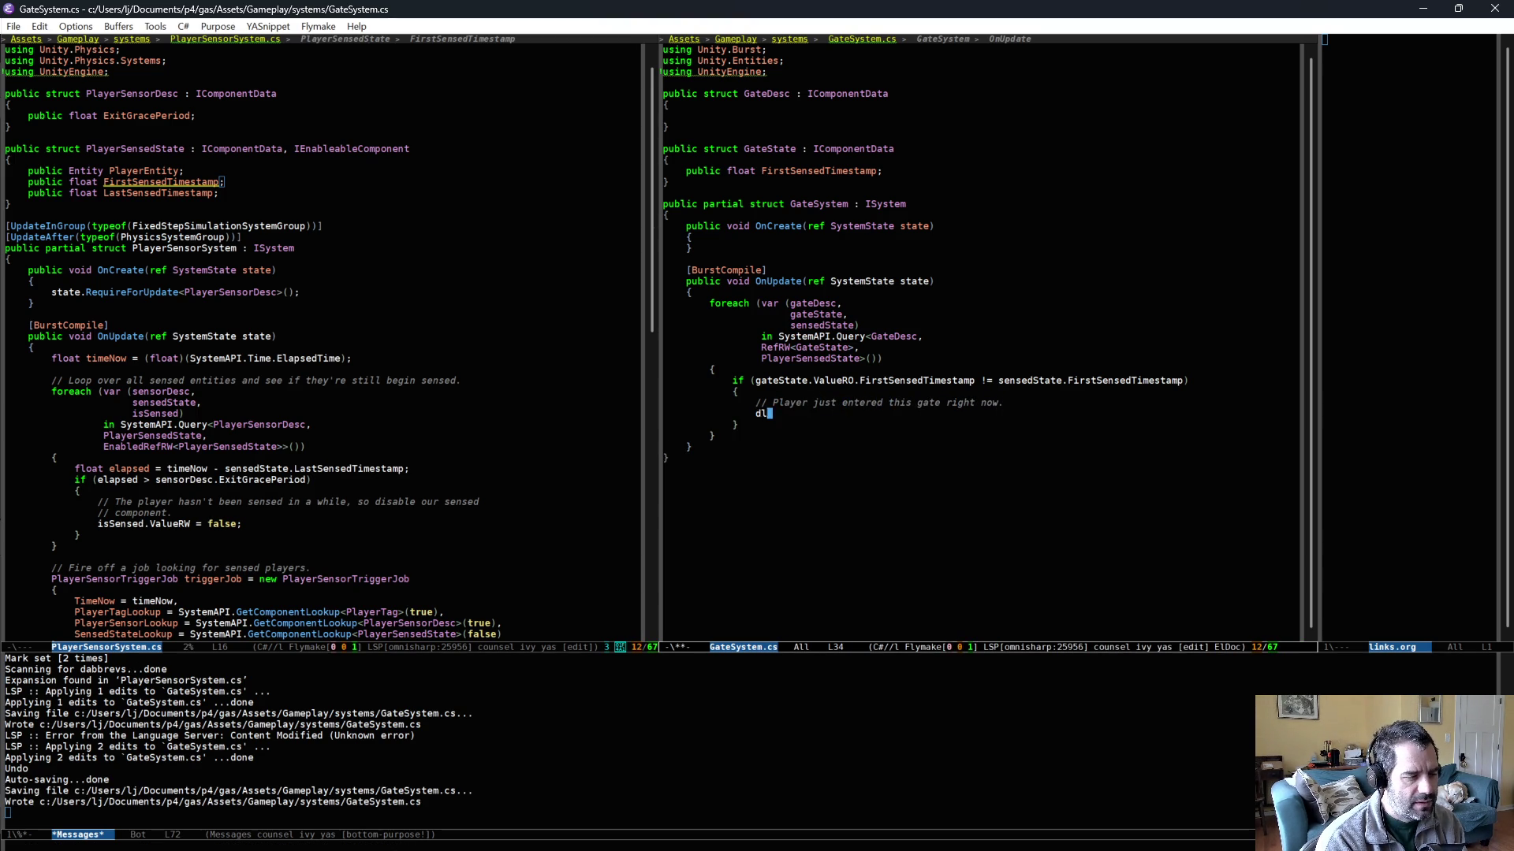
pyautogui.write('player entered gate.')
pyautogui.press('Tab')
pyautogui.press('Return')
pyautogui.press('Return')
# - Add gateState.ValueRW.FirstSensedTimestamp = sensedState.FirstSensedTimestamp; via dabbrev completion, and save
pyautogui.write('gae')
pyautogui.hotkey('alt', '/')
pyautogui.press('BackSpace')
pyautogui.write('teState.ValueRW.Fi')
pyautogui.hotkey('alt', '/')
pyautogui.write('= sensedState.FIr')
pyautogui.hotkey('alt', '/')
pyautogui.press('BackSpace')
pyautogui.press('BackSpace')
pyautogui.write('i')
pyautogui.hotkey('alt', '/')
pyautogui.write(';')
pyautogui.hotkey('ctrl', 'x')
pyautogui.hotkey('ctrl', 's')
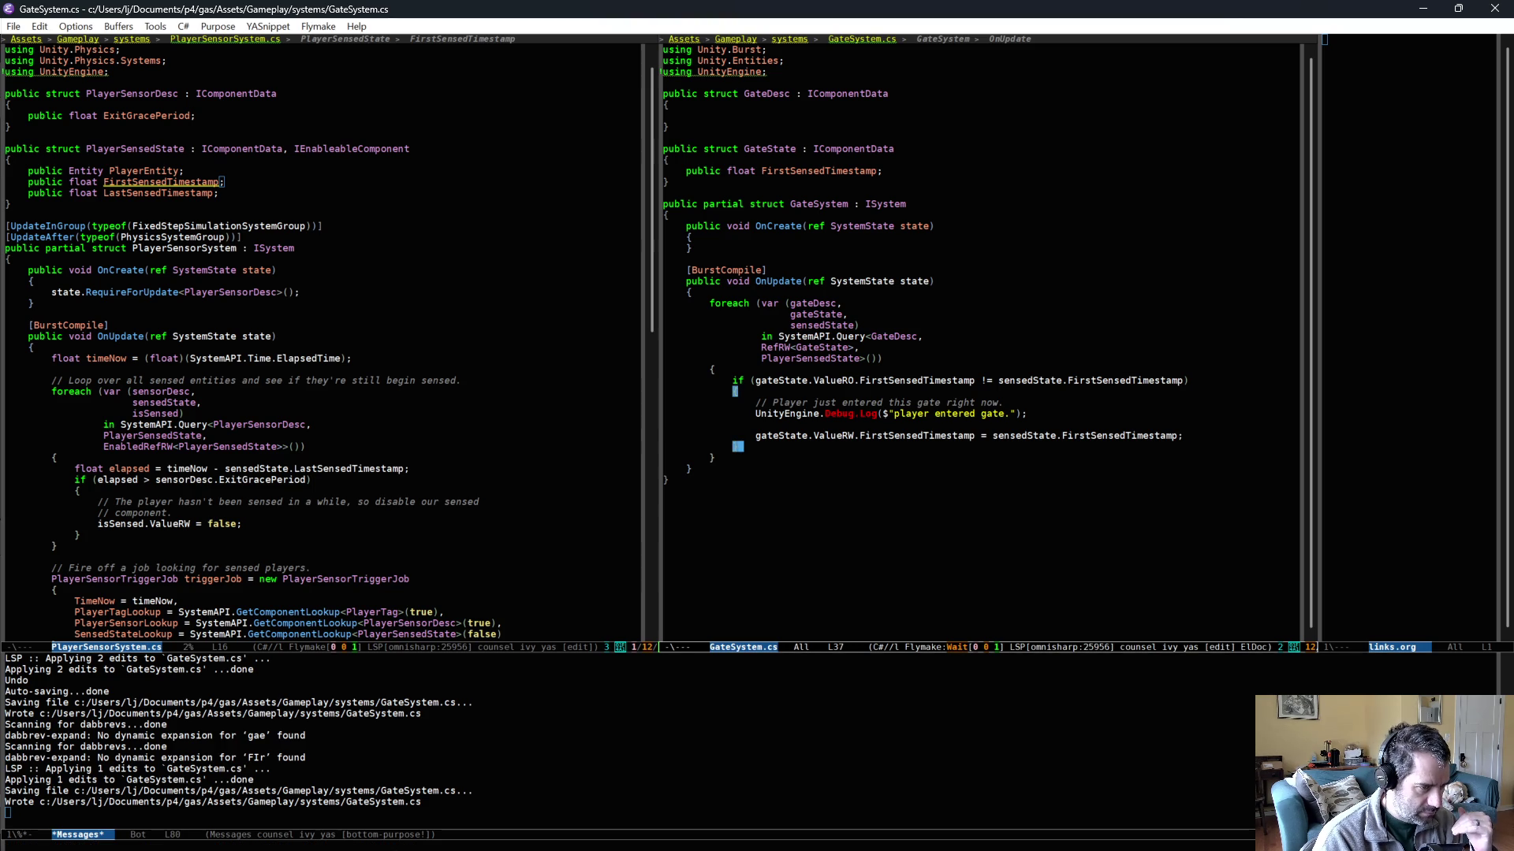
pyautogui.write('{')
pyautogui.click(665, 424)
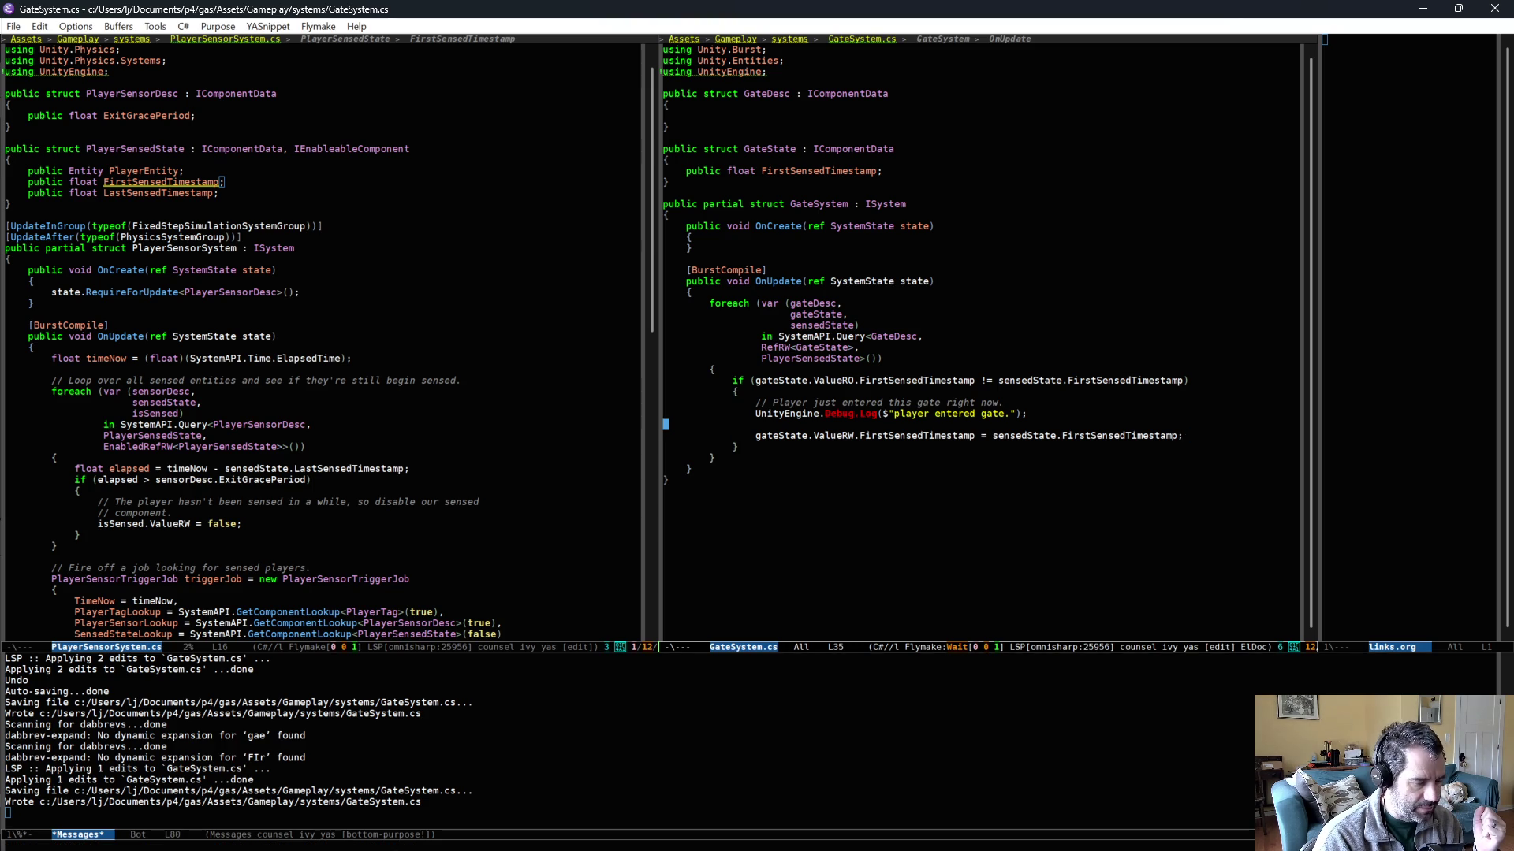
pyautogui.press('Down')
pyautogui.press('Down')
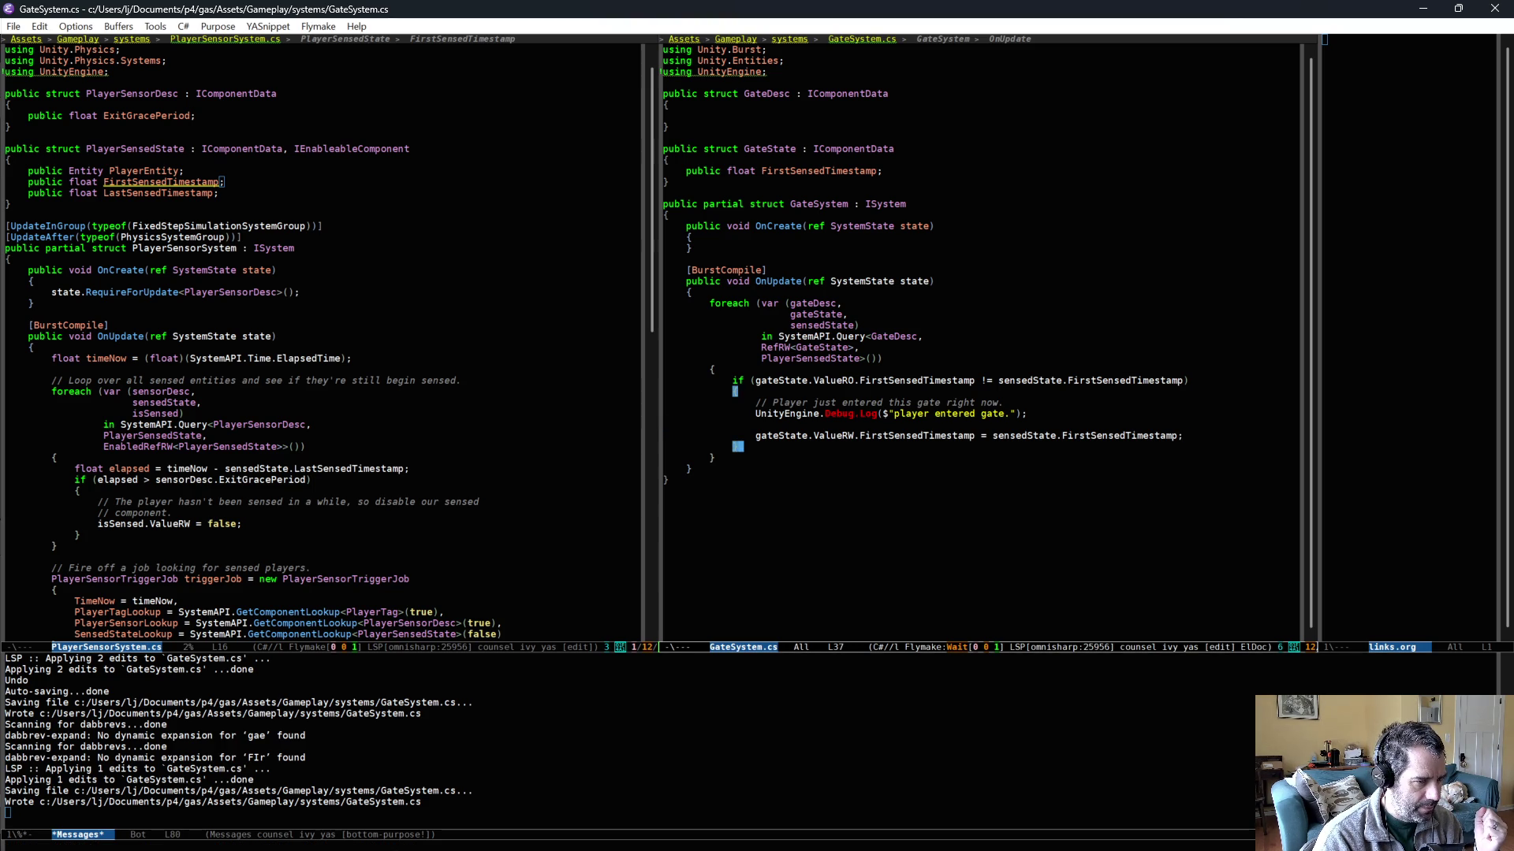
# - Add an else branch containing '// Player is still in this gate.' and save
pyautogui.hotkey('ctrl', 'e')
pyautogui.press('Return')
pyautogui.write('else')
pyautogui.press('Tab')
pyautogui.write('// Player is s')
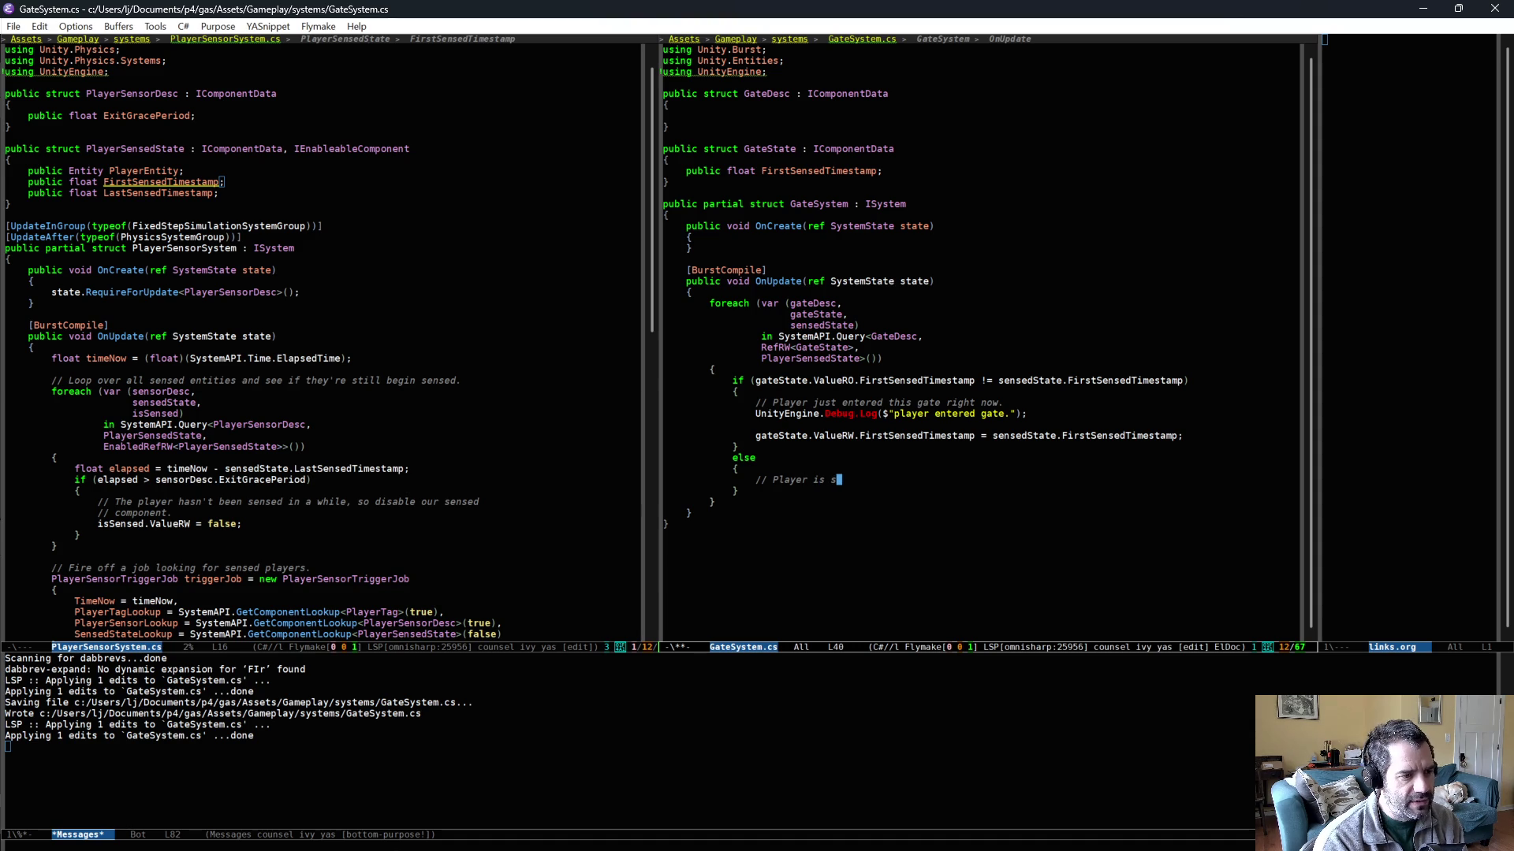
pyautogui.write('till in this gate.')
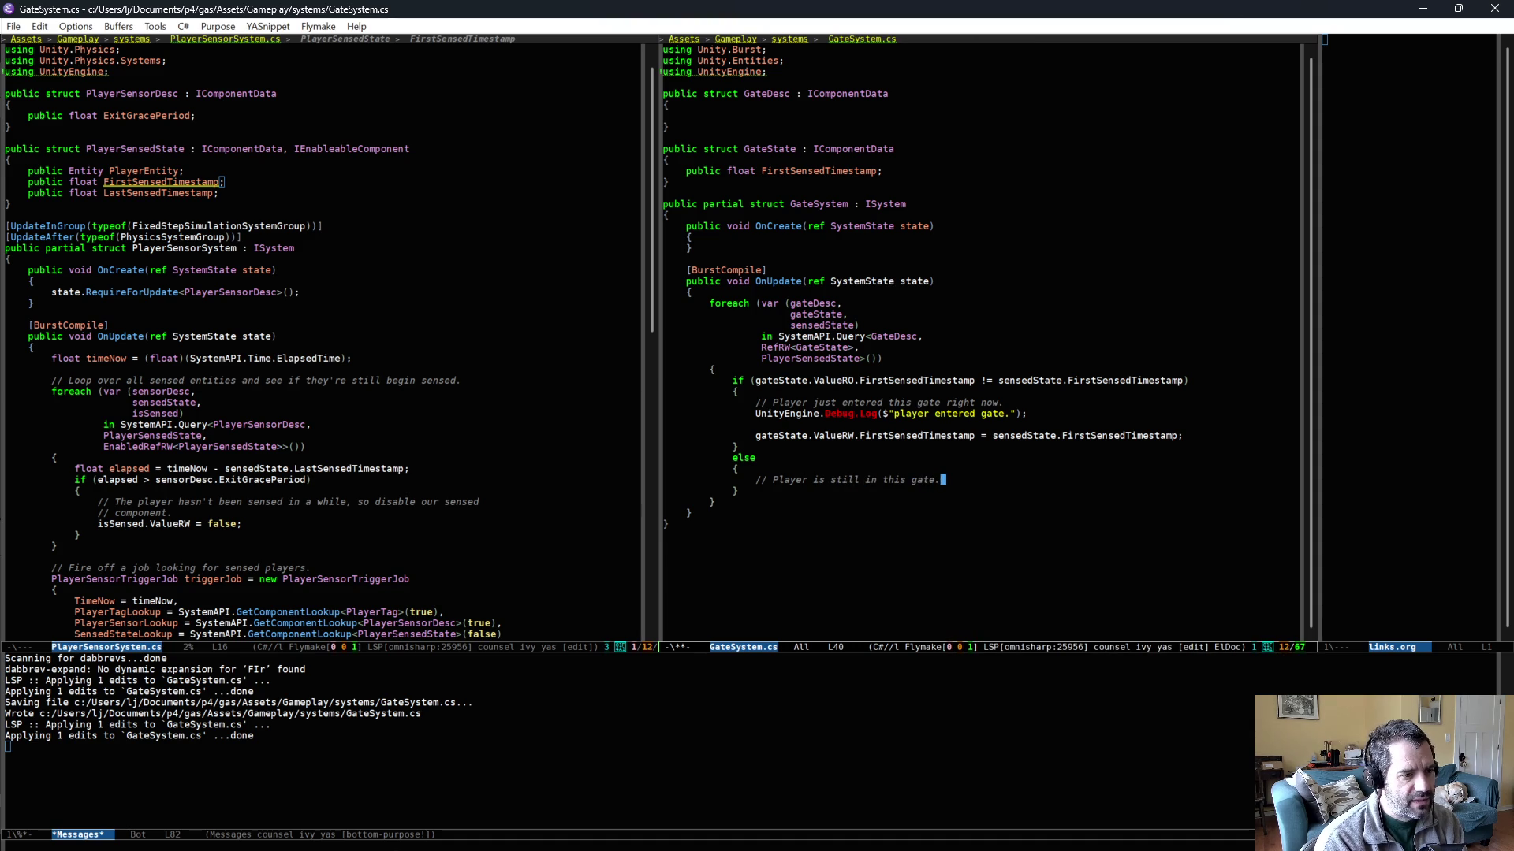
pyautogui.hotkey('ctrl', 'x')
pyautogui.hotkey('ctrl', 's')
# - Add a comma after sensedState in the foreach tuple to start another loop variable
pyautogui.click(930, 426)
pyautogui.click(1192, 436)
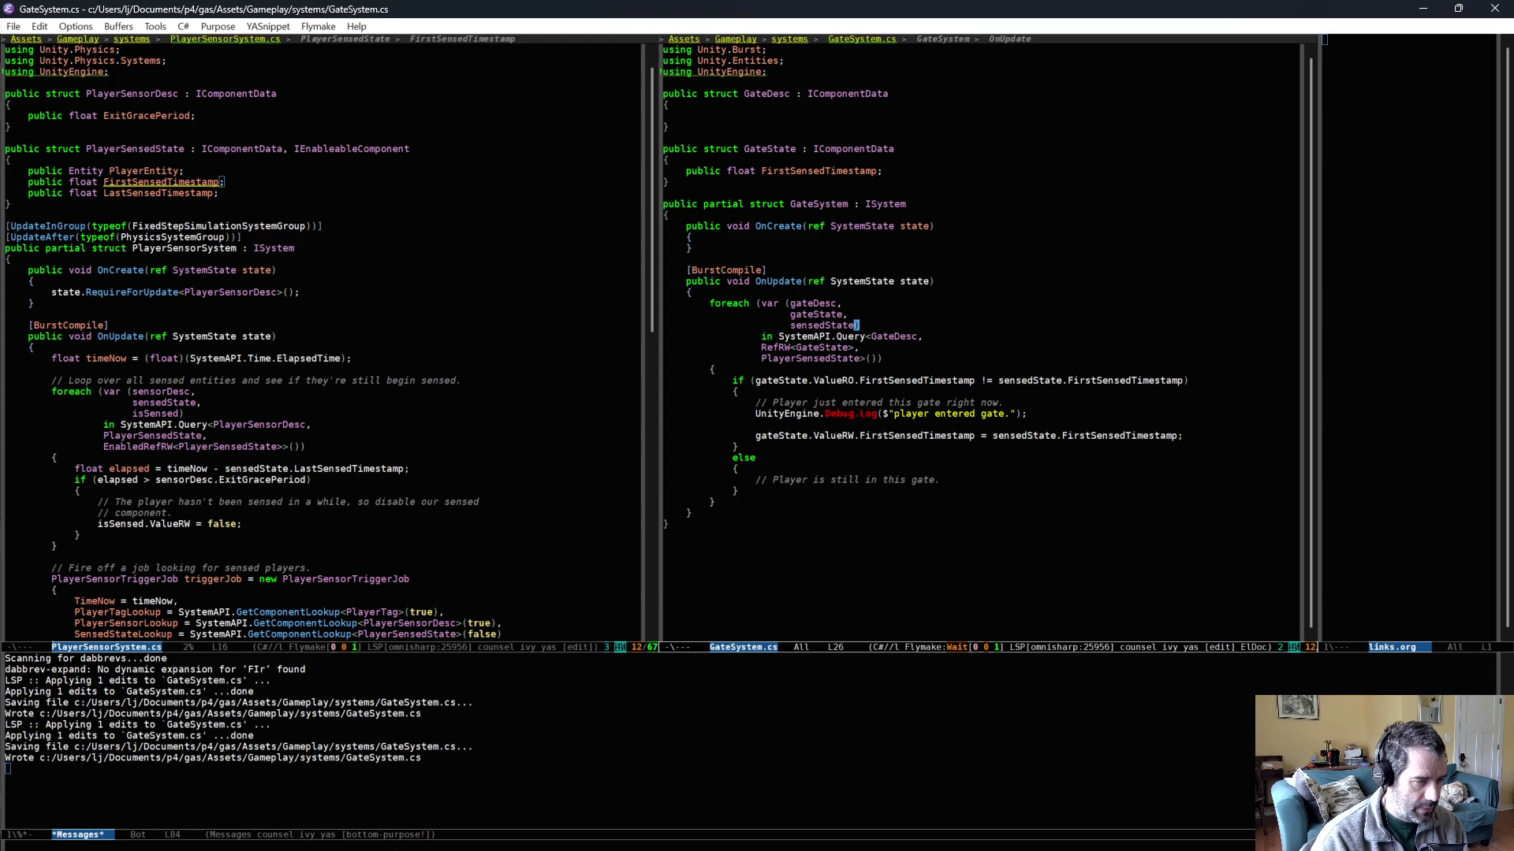
pyautogui.write(',')
pyautogui.press('Return')
# - Add gateTransform to the foreach tuple and LocalTransform to the SystemAPI.Query types, and save
pyautogui.write('gateTransform')
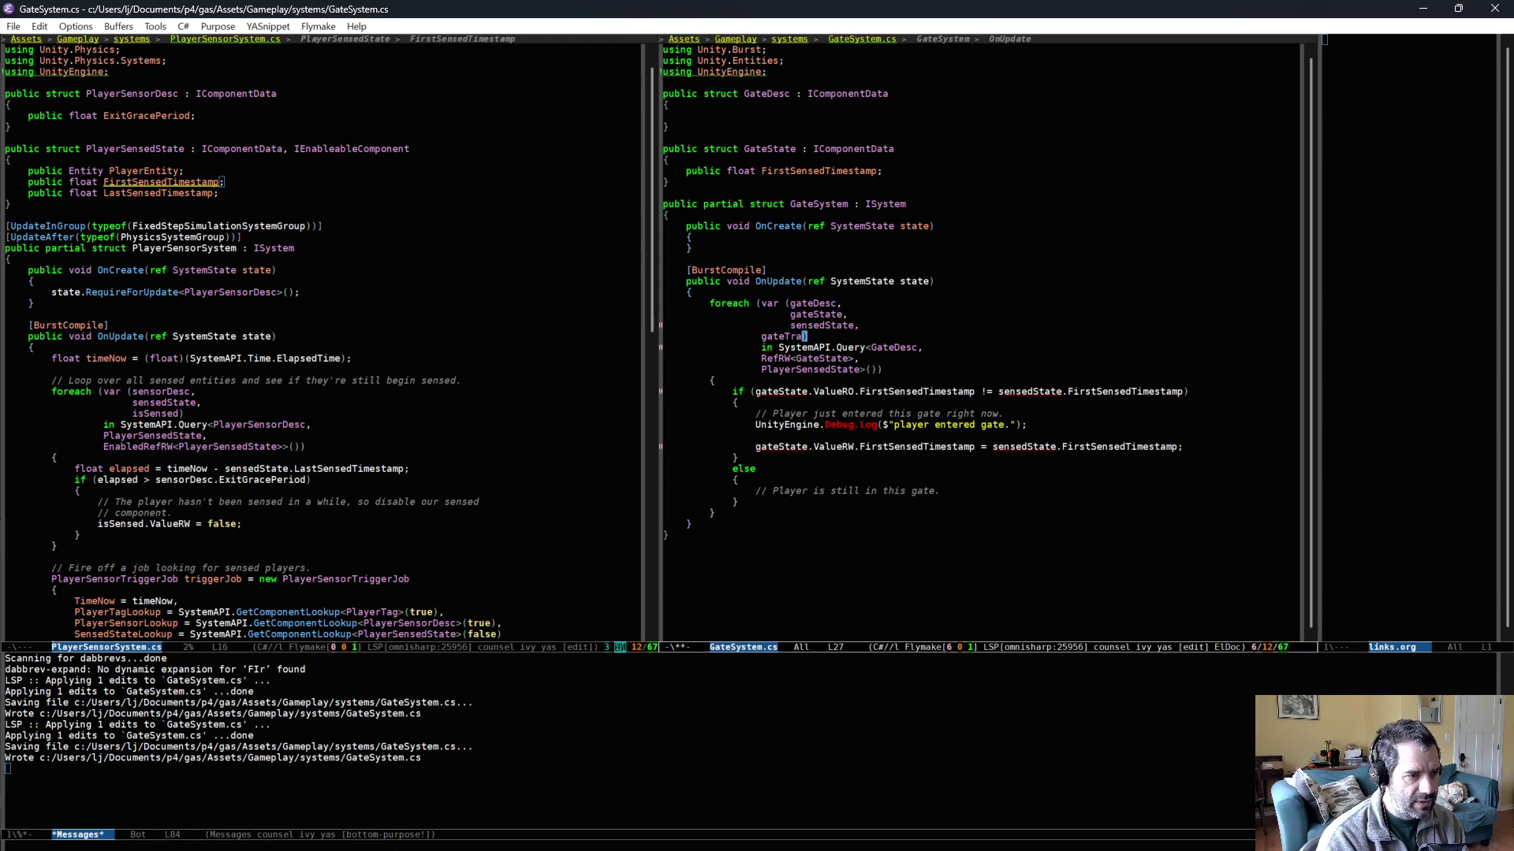
pyautogui.press('Tab')
pyautogui.press('Down')
pyautogui.press('Down')
pyautogui.press('End')
pyautogui.press('Left')
pyautogui.press('Left')
pyautogui.press('Left')
pyautogui.write(',')
pyautogui.press('Return')
pyautogui.write('LocalTr')
pyautogui.hotkey('alt', '/')
pyautogui.write('ansform')
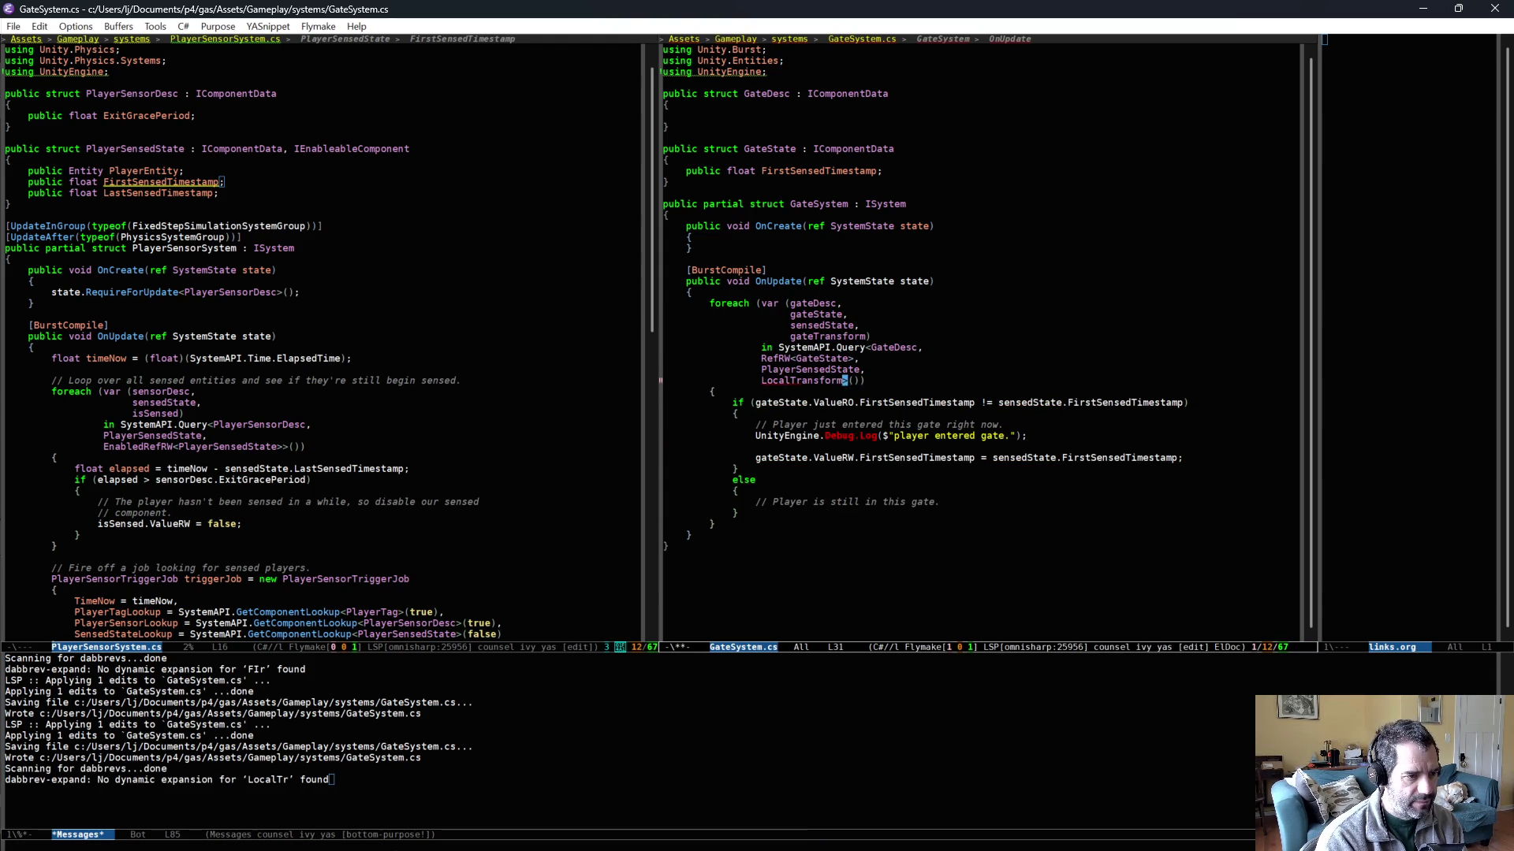
pyautogui.hotkey('ctrl', 'x')
pyautogui.hotkey('ctrl', 's')
# - Apply the 'using Unity.Transforms;' code action for LocalTransform and save
pyautogui.hotkey('alt', 'b')
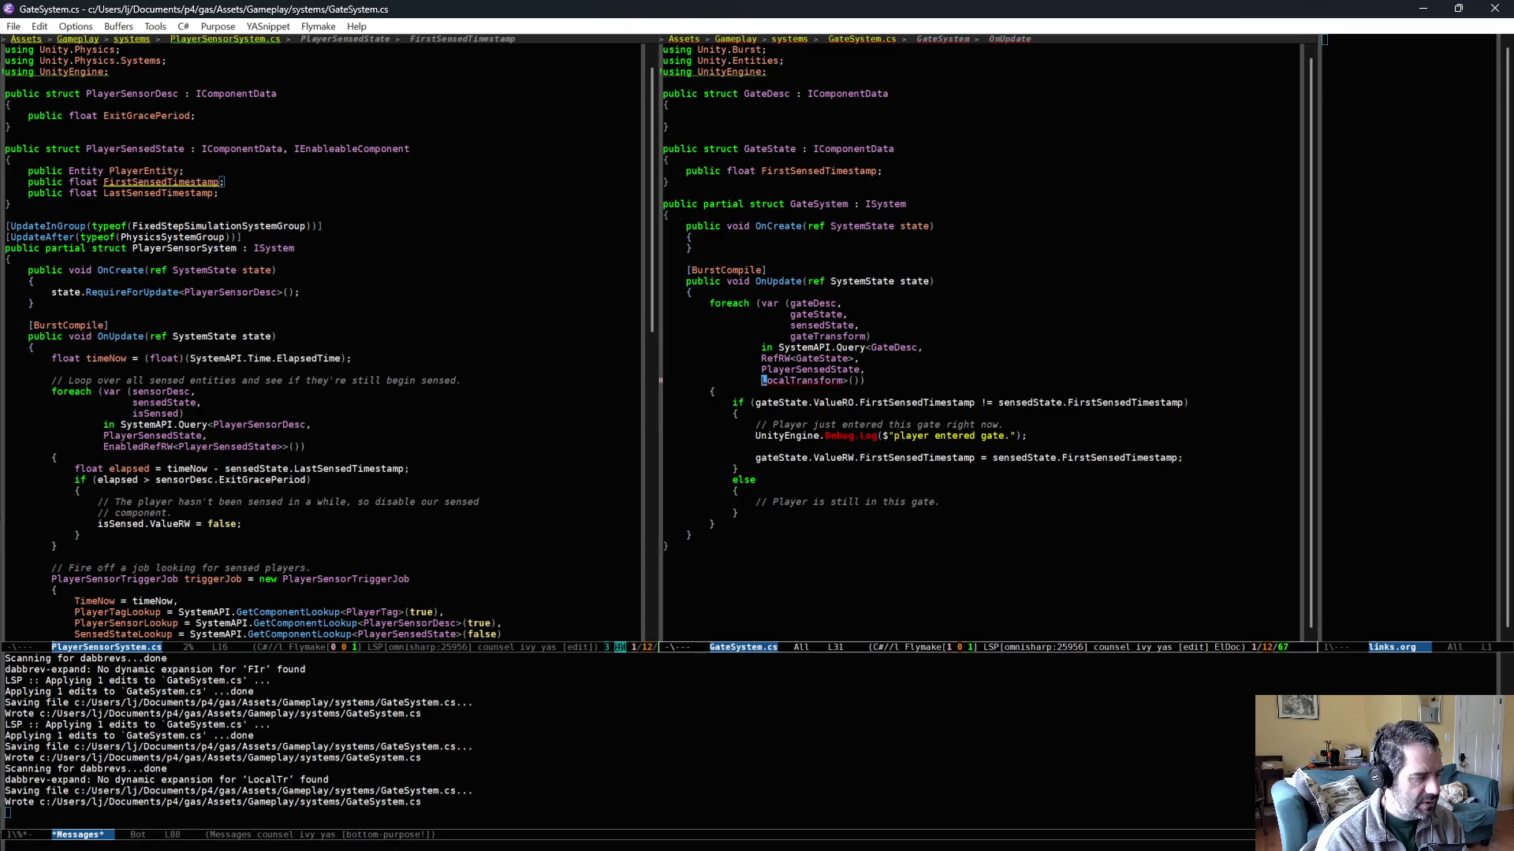
pyautogui.hotkey('ctrl', 'c')
pyautogui.press('l')
pyautogui.press('a')
pyautogui.press('a')
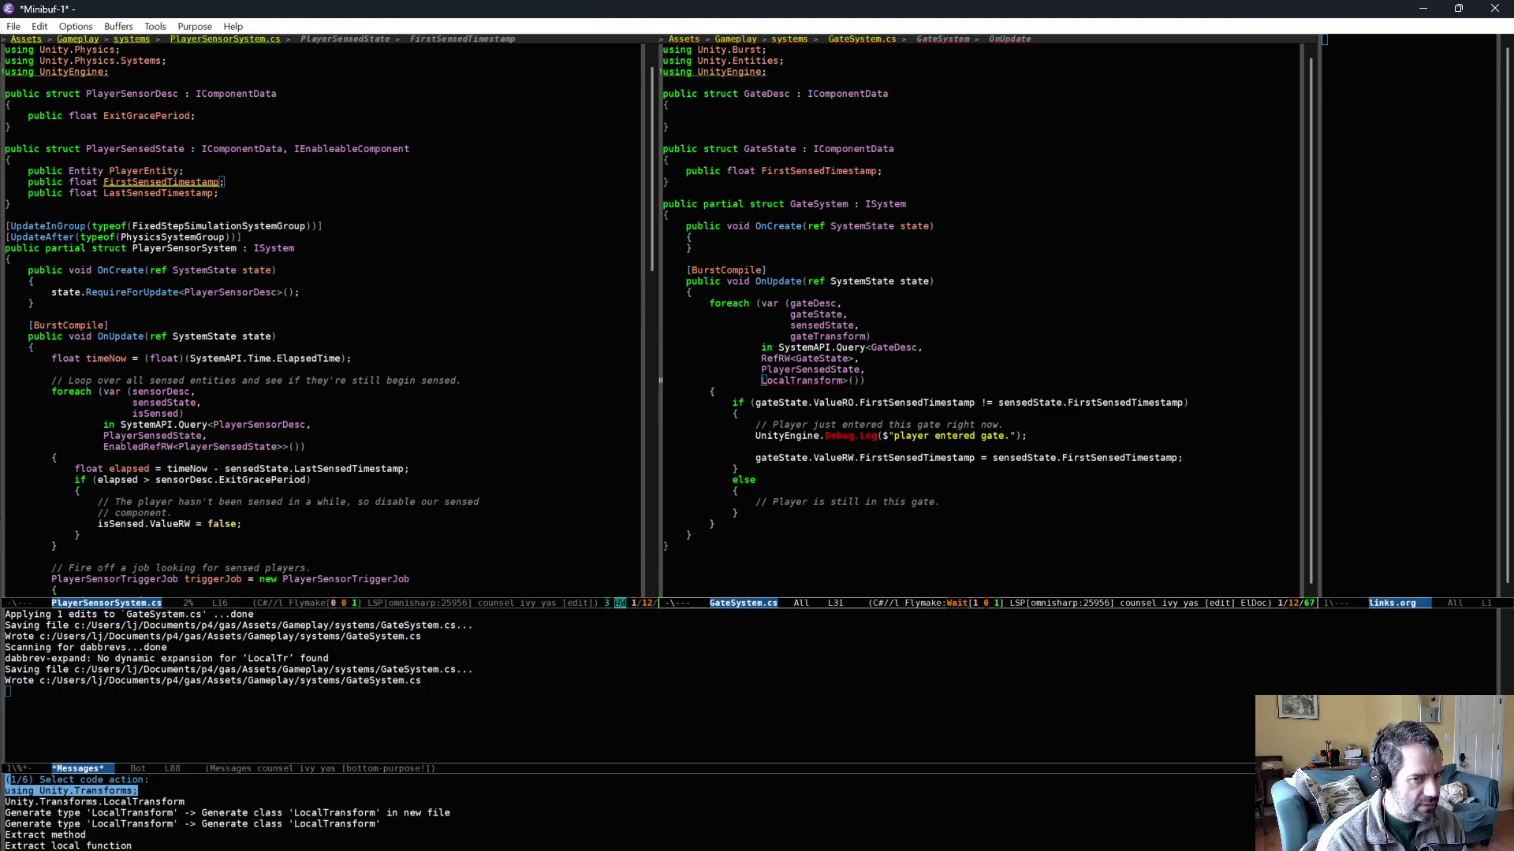
pyautogui.press('Return')
pyautogui.press('Down')
pyautogui.press('Down')
pyautogui.press('Down')
pyautogui.press('End')
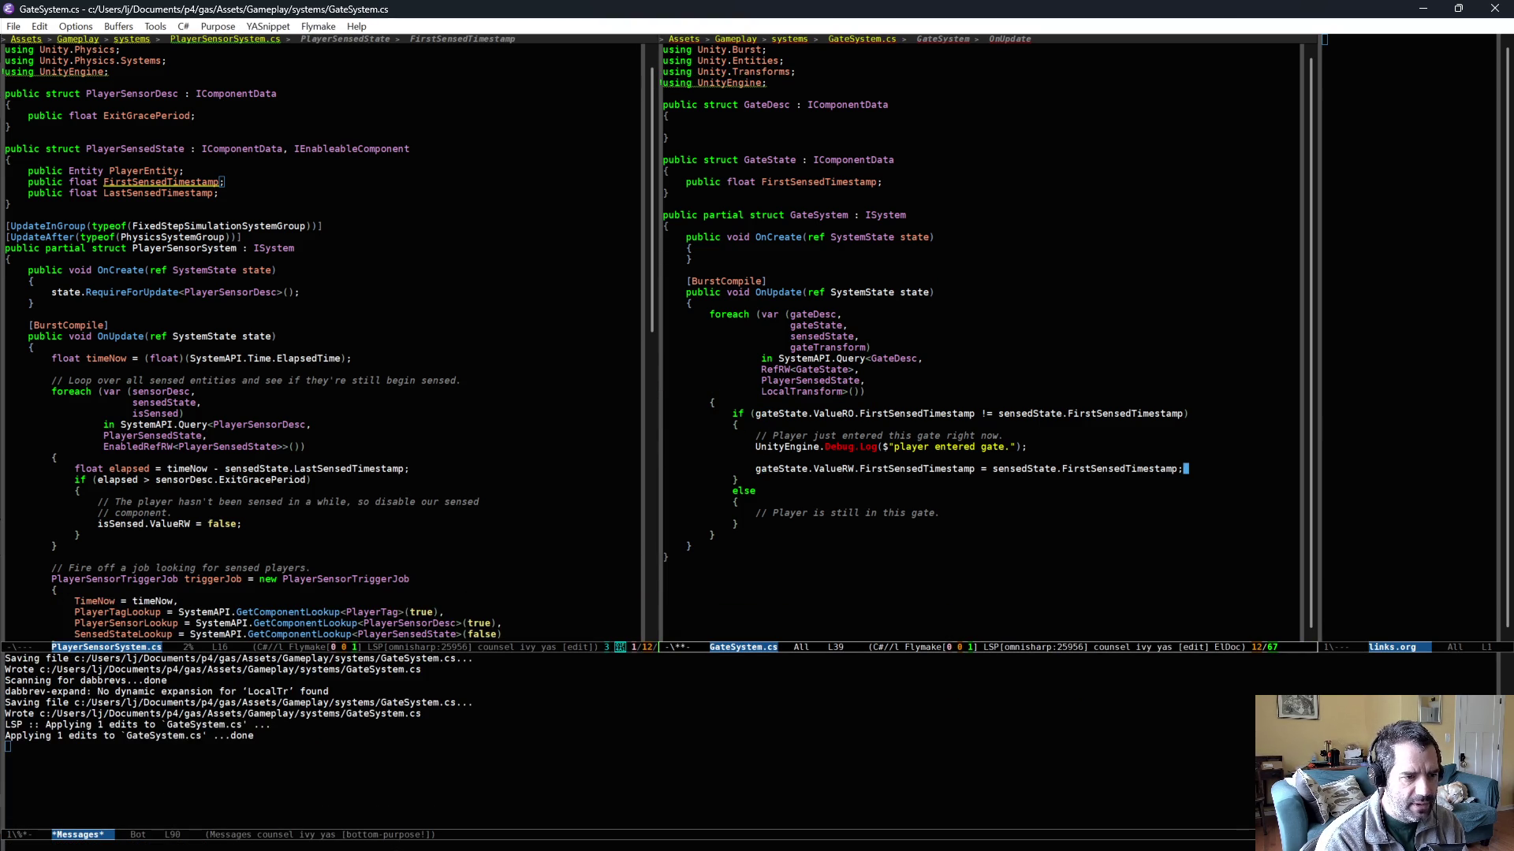
pyautogui.hotkey('ctrl', 'x')
pyautogui.hotkey('ctrl', 's')
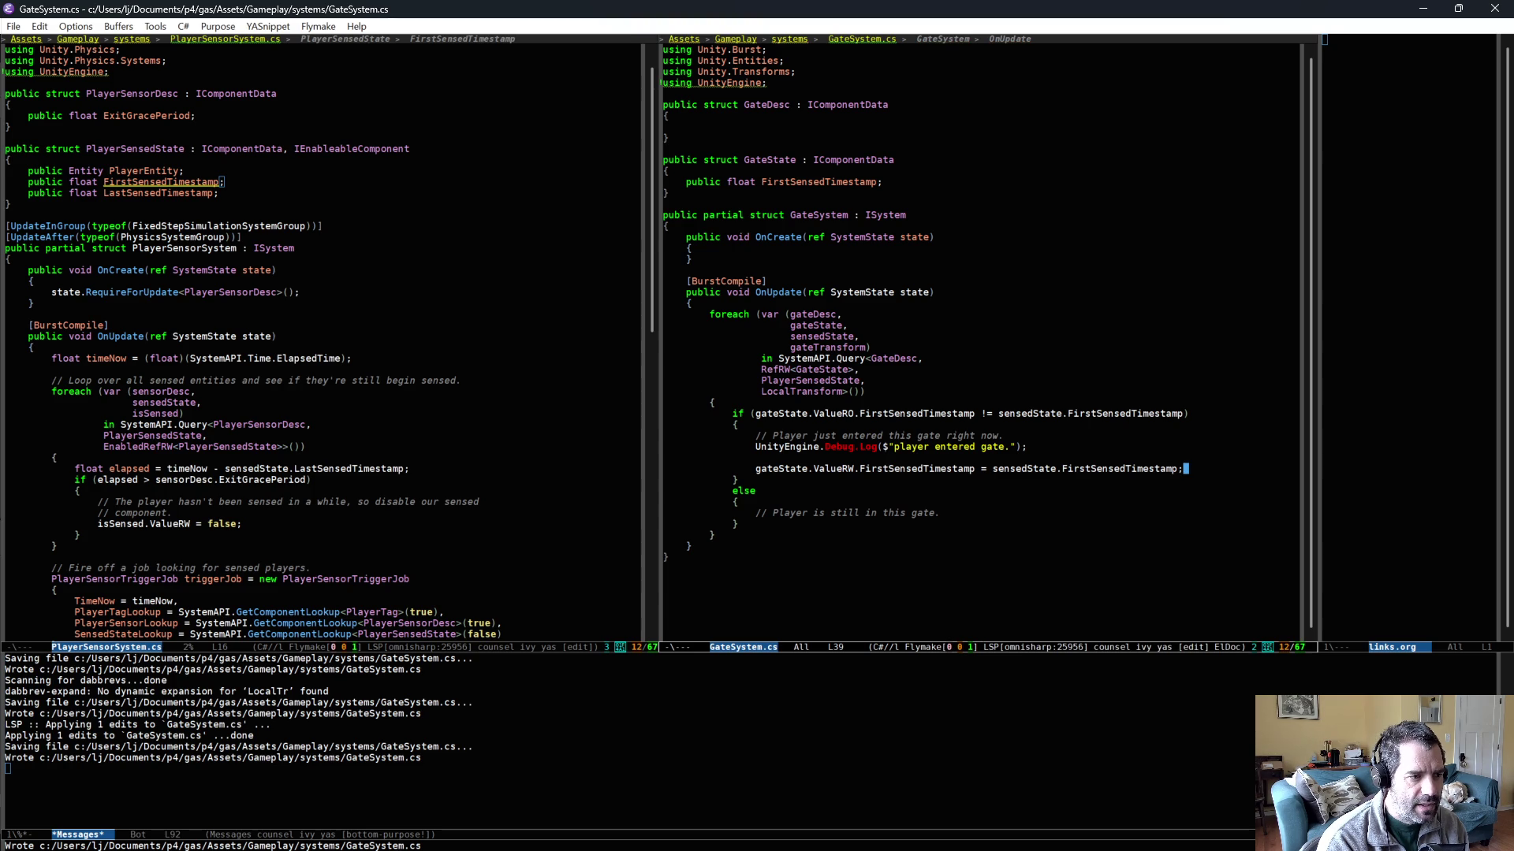
# - Type float3 above the timestamp line and apply the 'using Unity.Mathematics;' code action
pyautogui.press('Up')
pyautogui.press('Return')
pyautogui.press('Return')
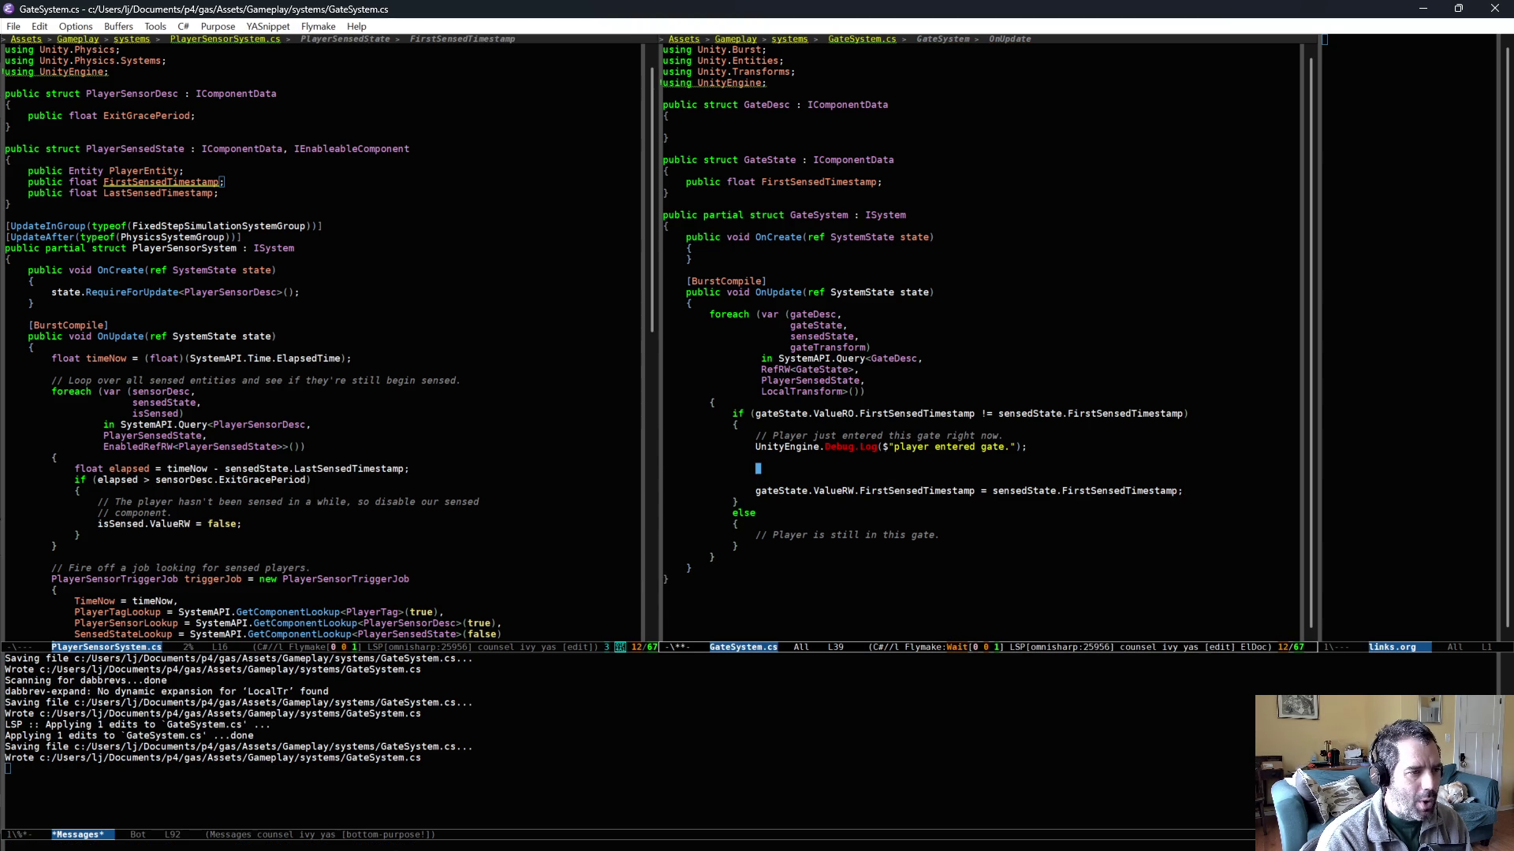
pyautogui.write('float3')
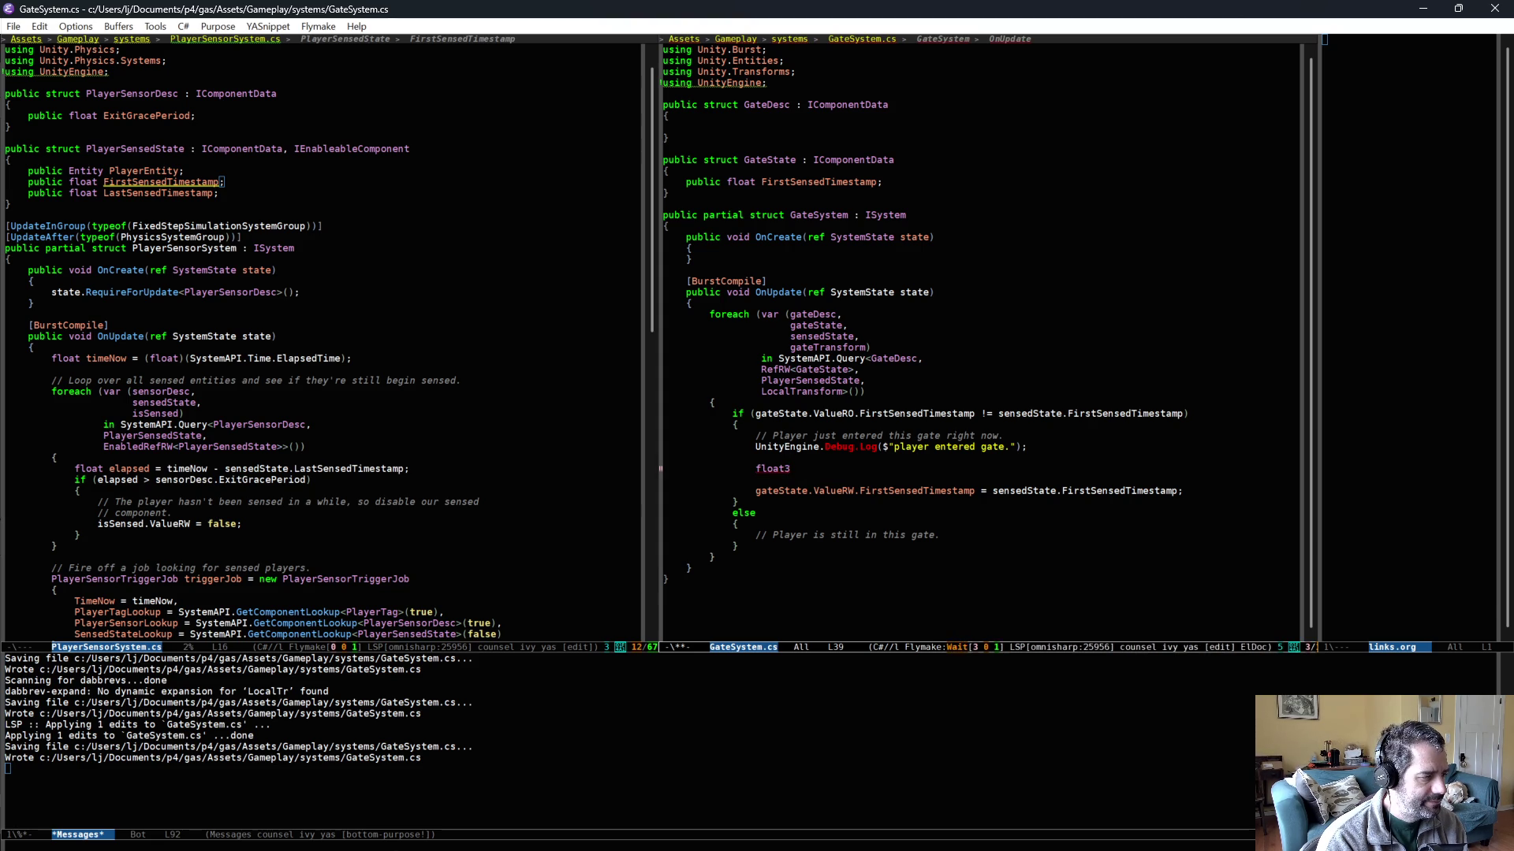
pyautogui.hotkey('ctrl', 'c')
pyautogui.press('l')
pyautogui.press('a')
pyautogui.press('a')
pyautogui.press('Return')
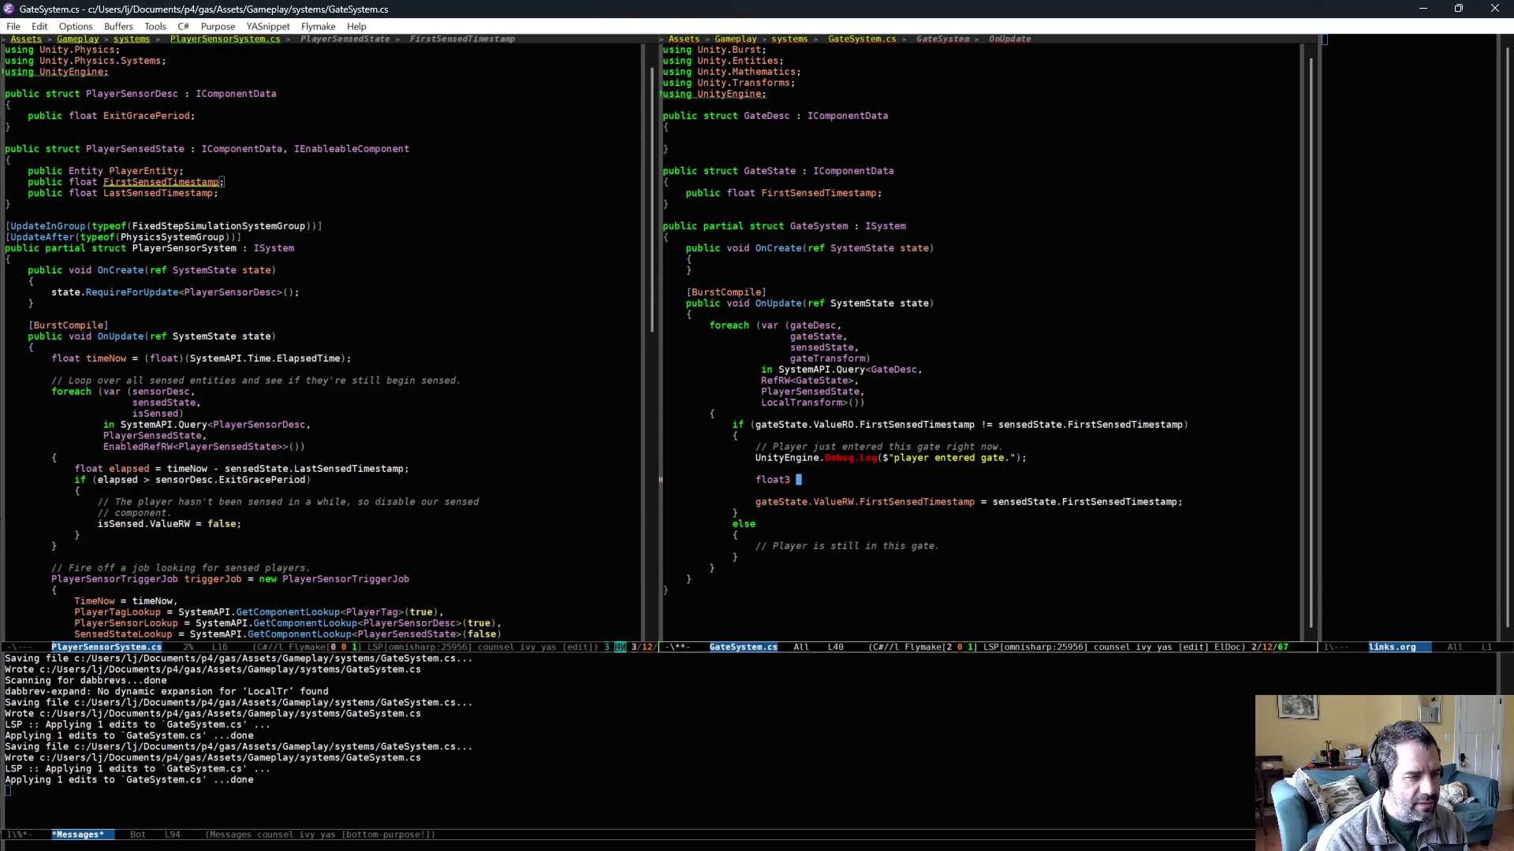
# - Declare float3 gateForward = gateTransform.Forward(); via completion, save, and begin the gatePosition line
pyautogui.write('gateF')
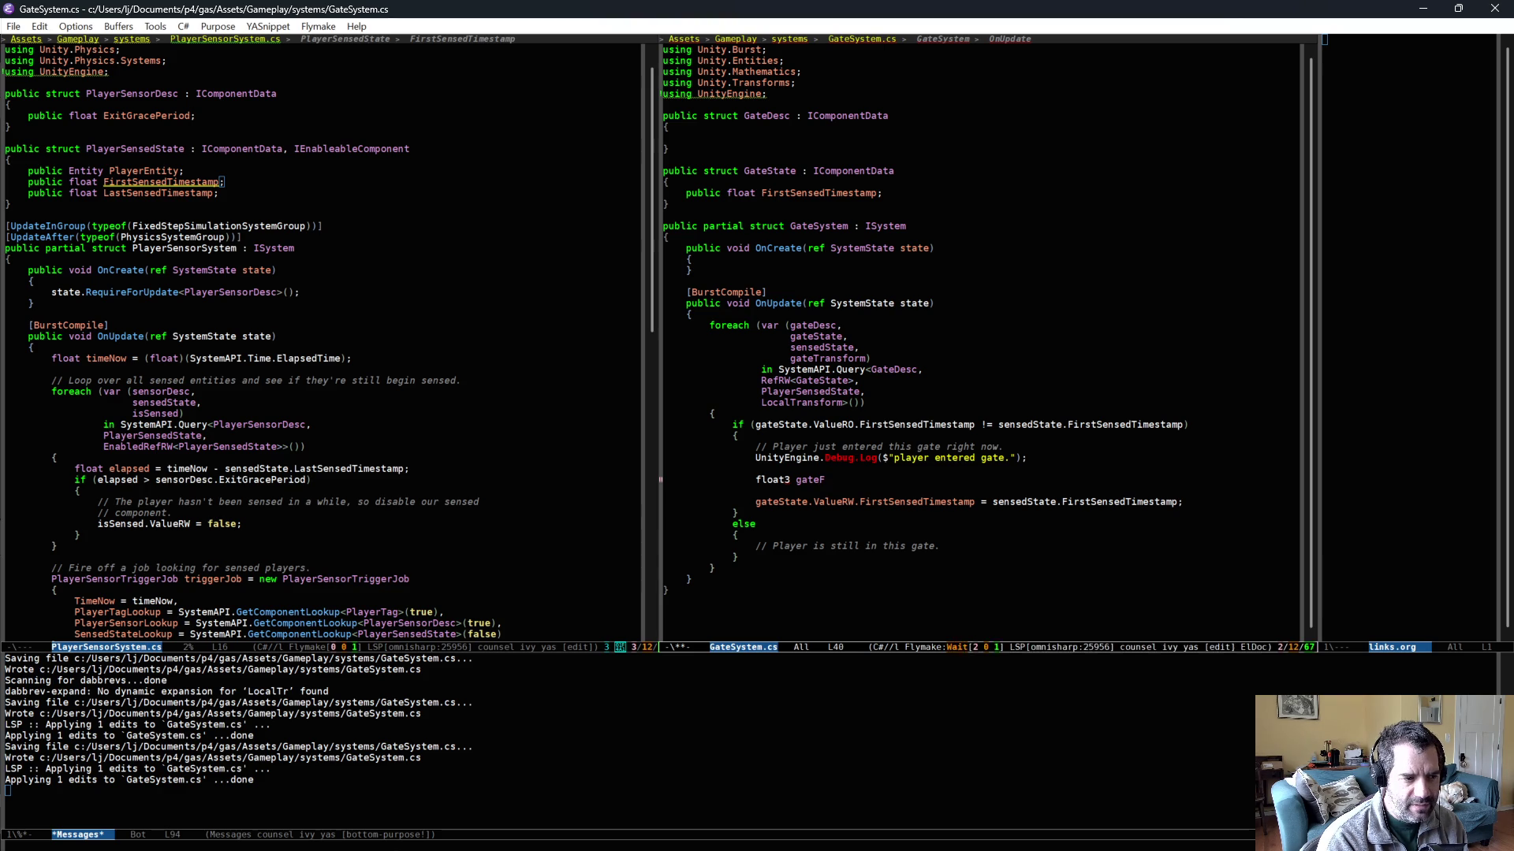
pyautogui.write('orward =')
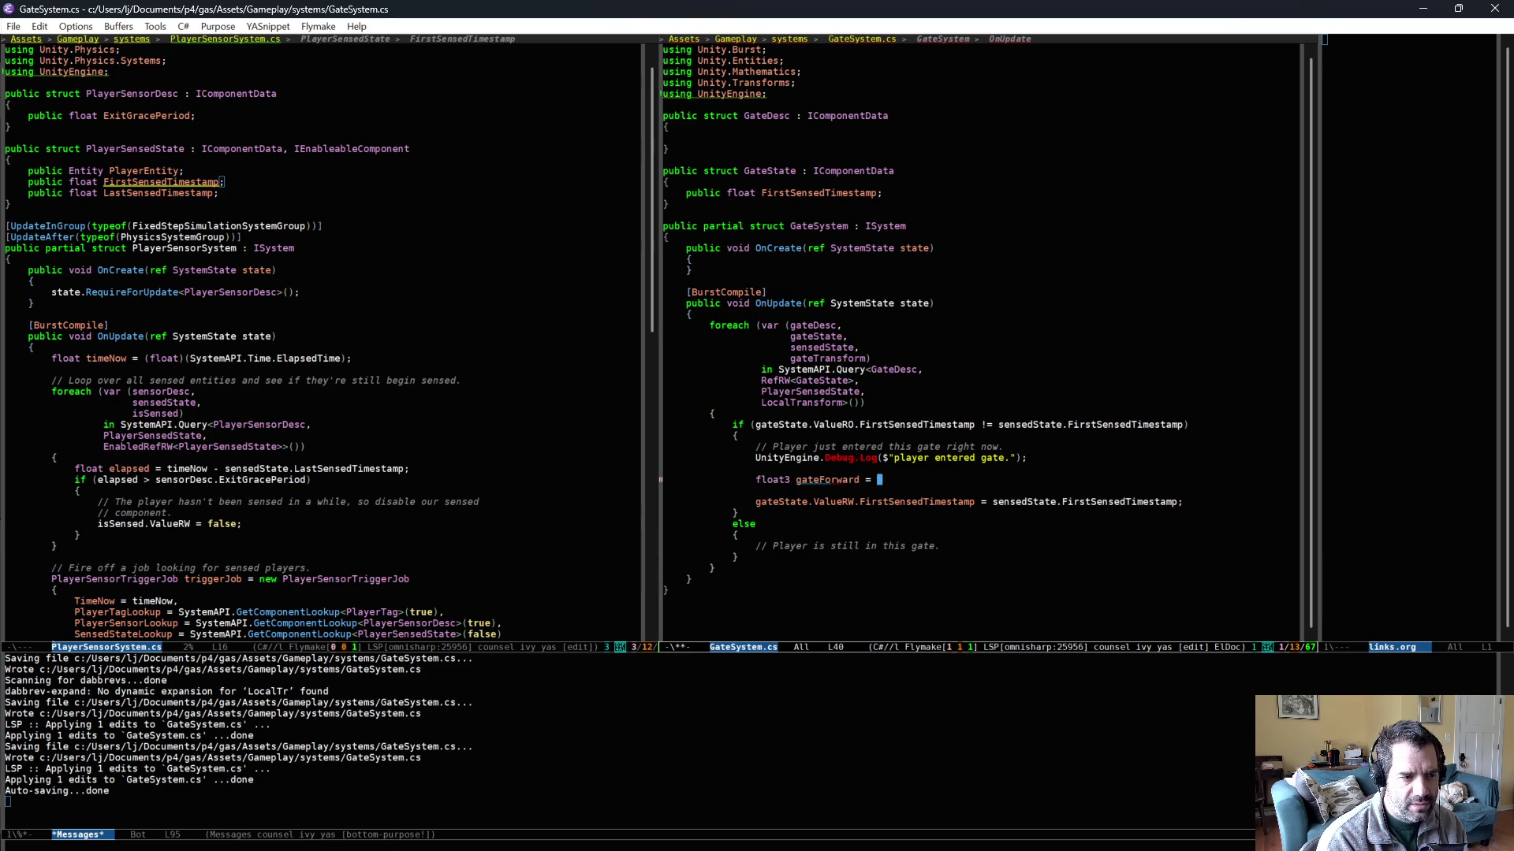
pyautogui.write(' gateTransform')
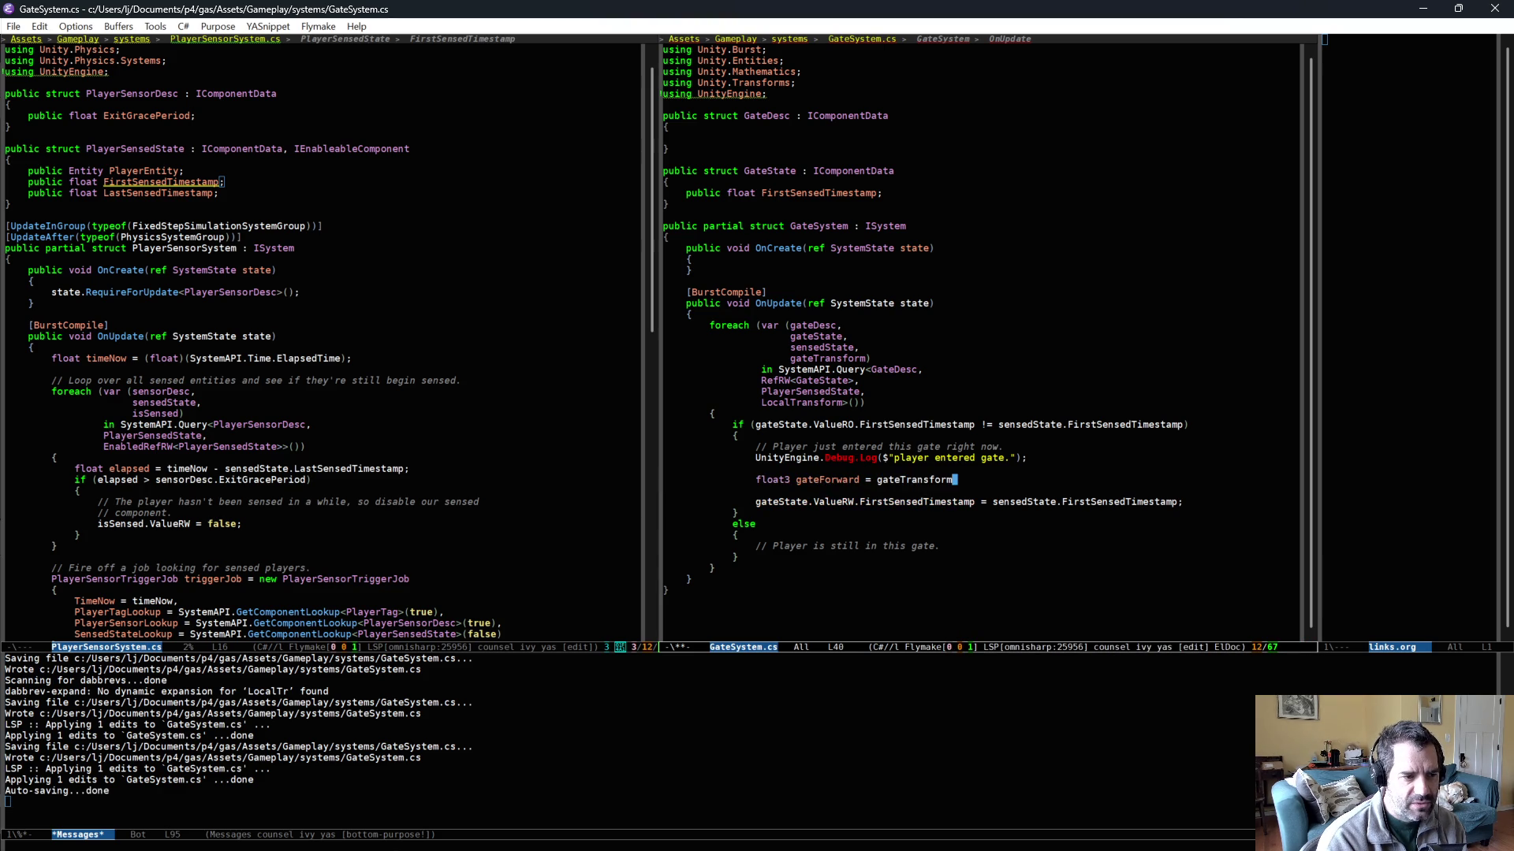
pyautogui.write('.Forward')
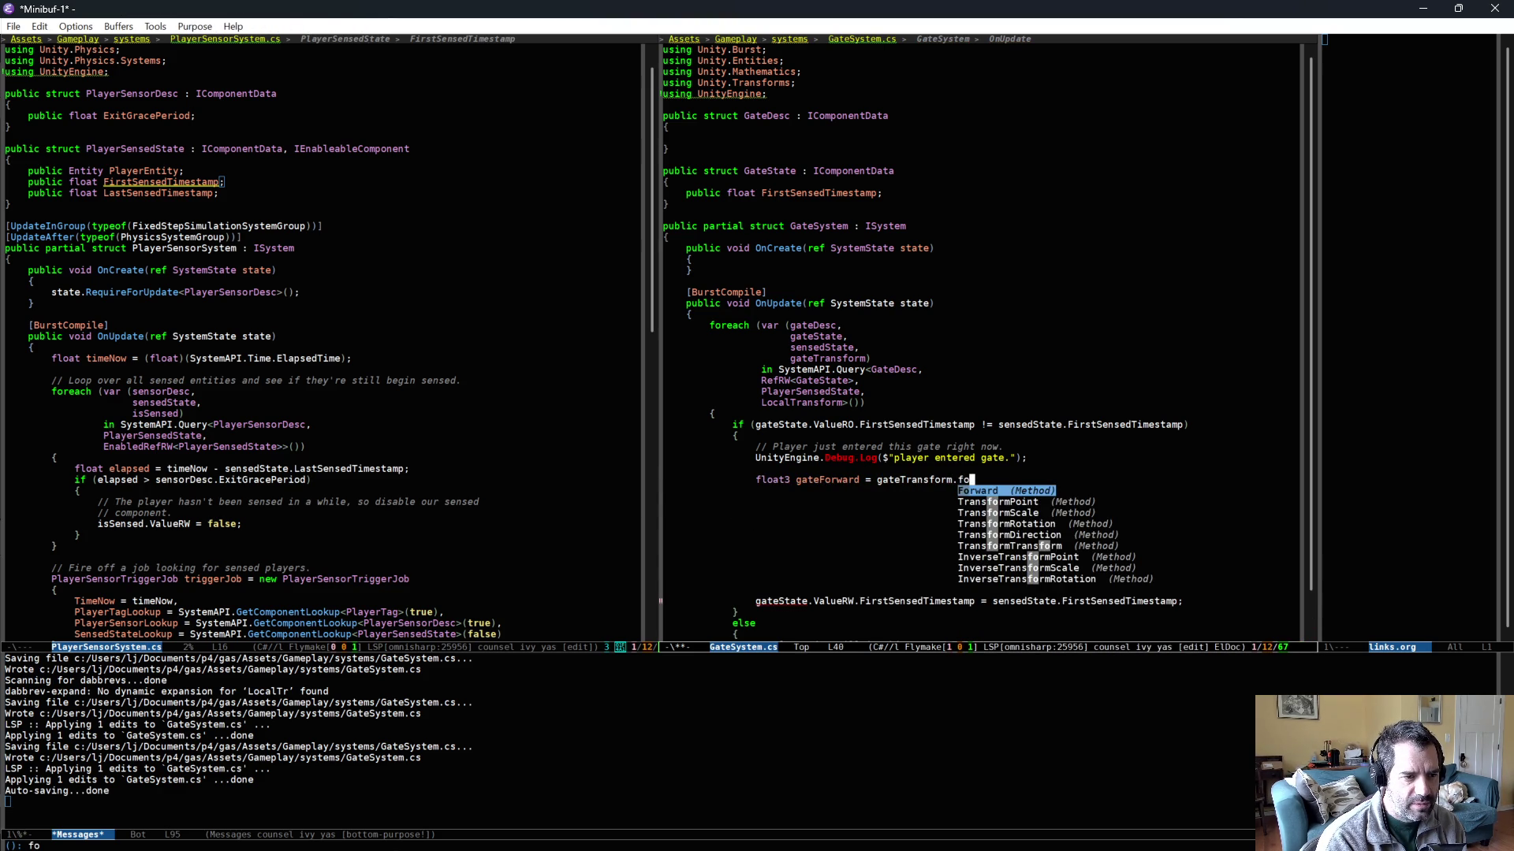
pyautogui.write(';')
pyautogui.press('Return')
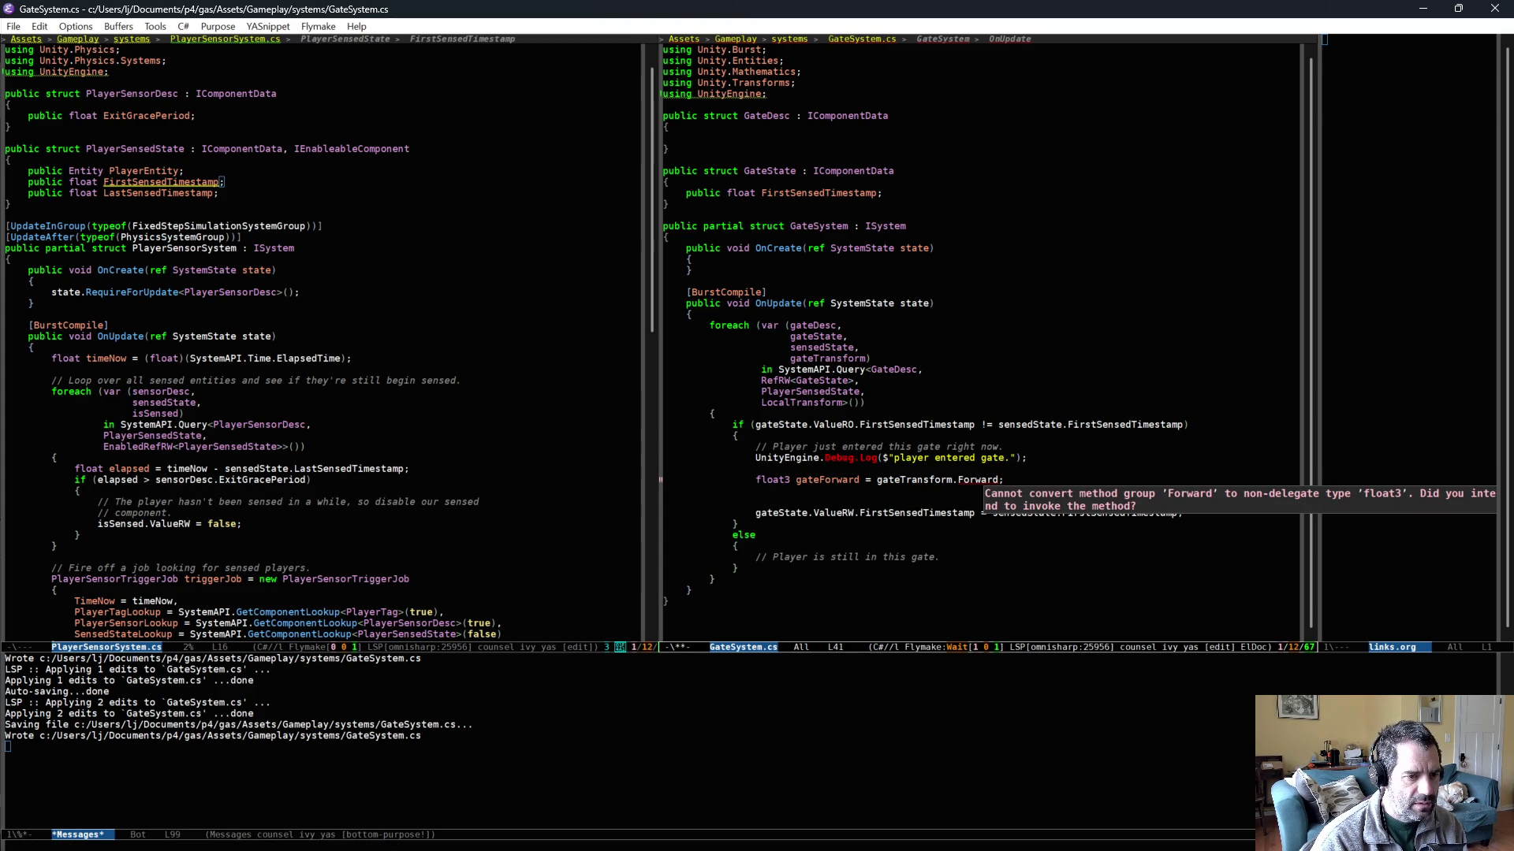
pyautogui.press('Up')
pyautogui.press('End')
pyautogui.hotkey('ctrl', 'BackSpace')
pyautogui.press('Tab')
pyautogui.write('fw')
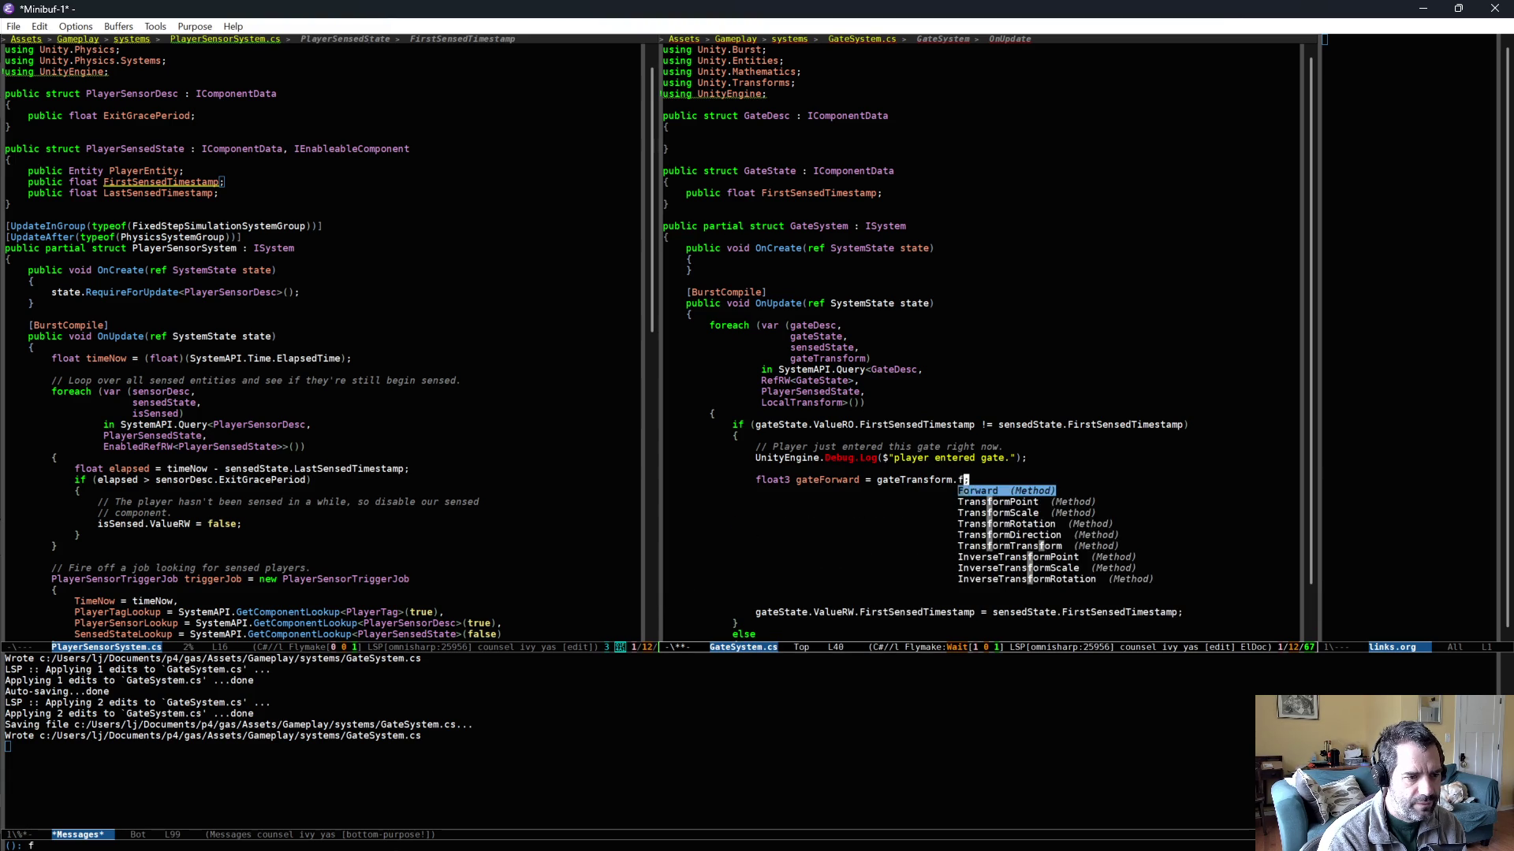
pyautogui.press('Return')
pyautogui.write(';')
pyautogui.press('Return')
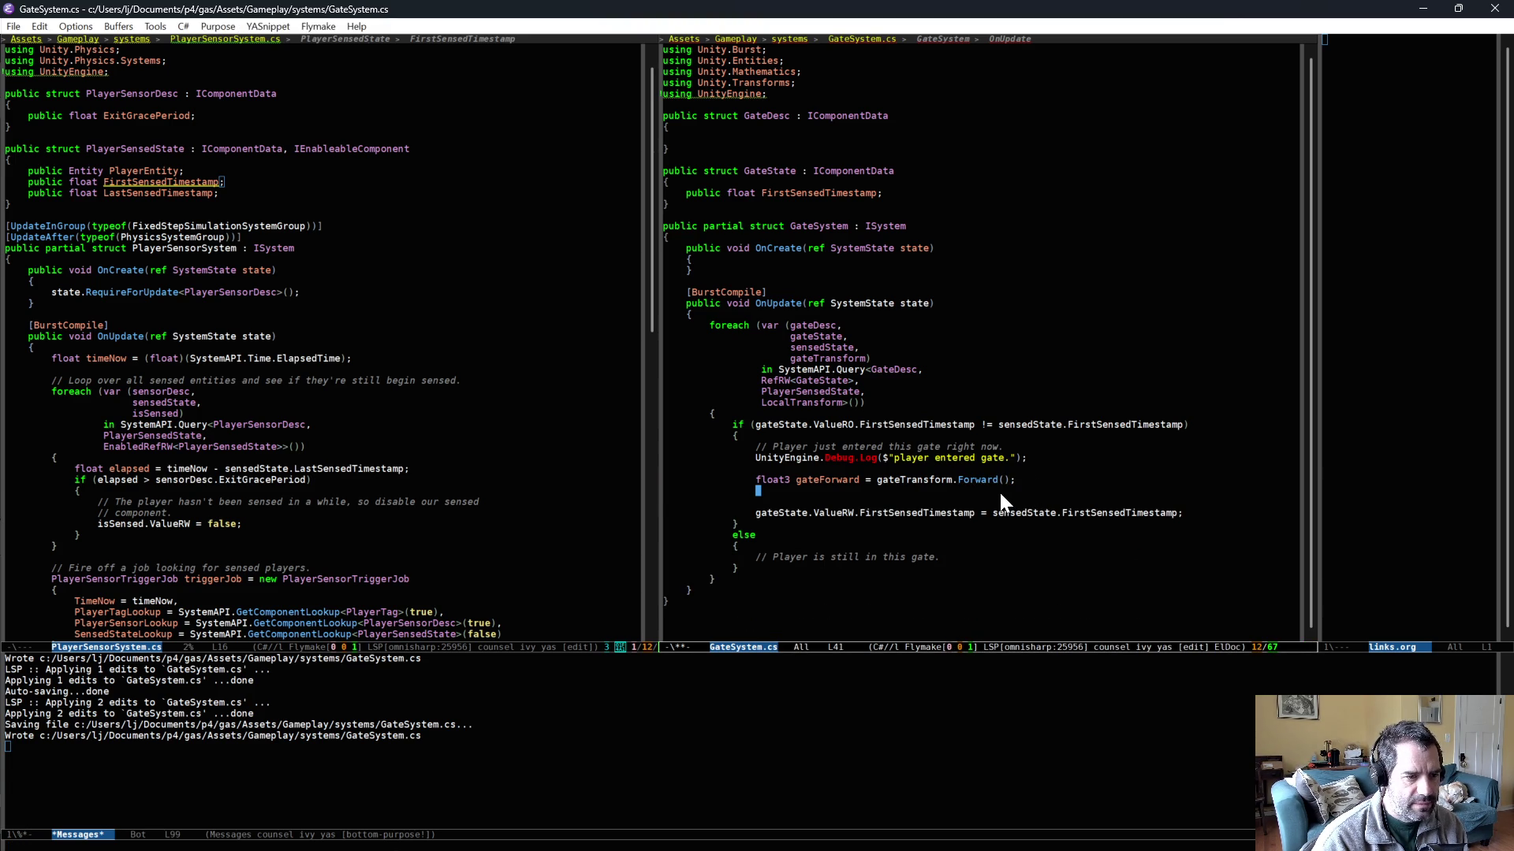
pyautogui.hotkey('ctrl', 'x')
pyautogui.hotkey('ctrl', 's')
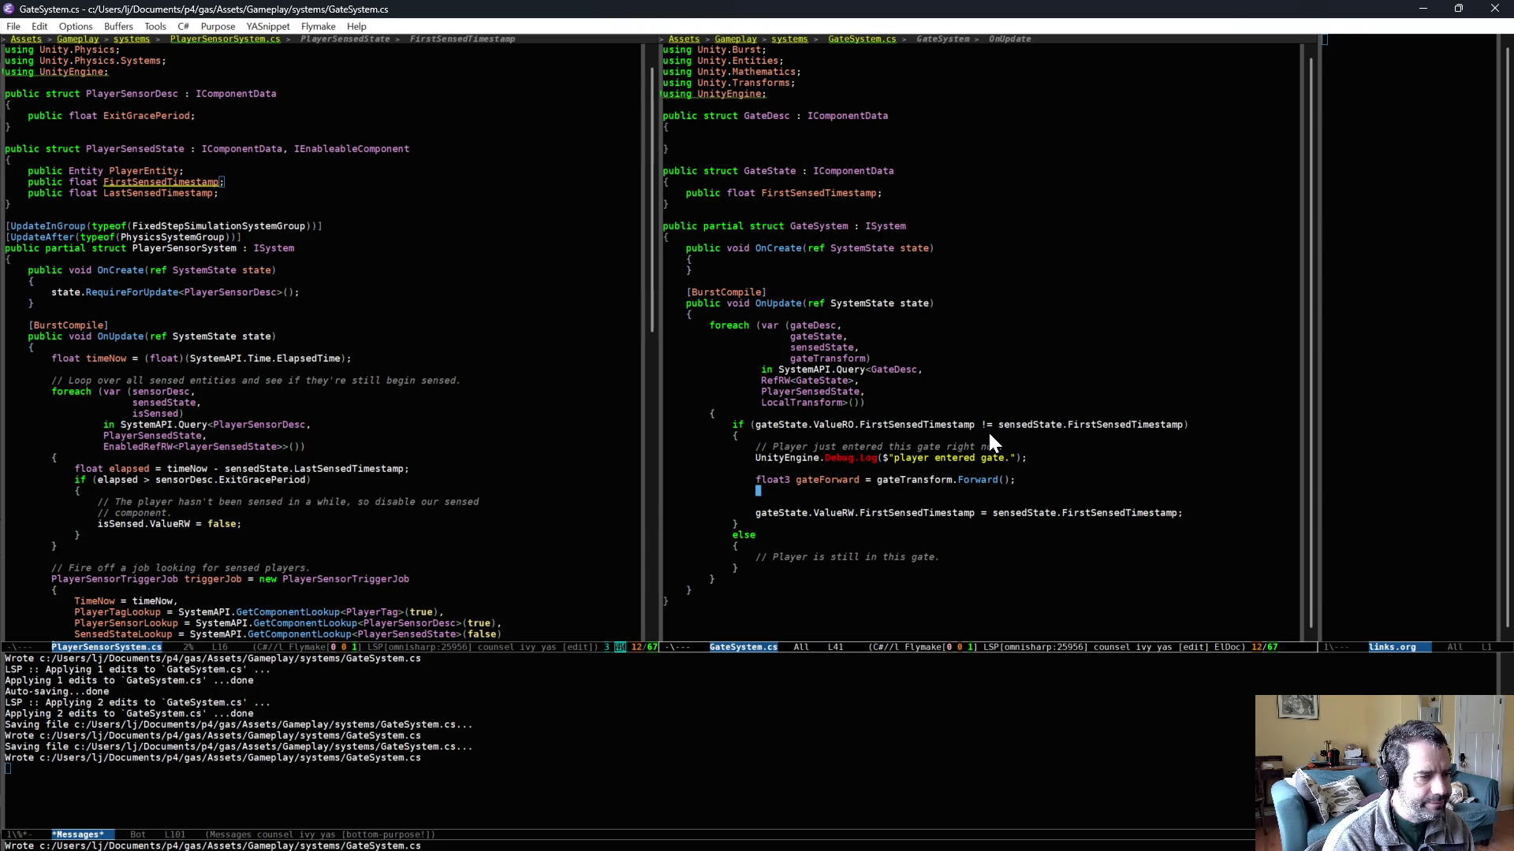
pyautogui.press('Return')
pyautogui.write('float3 gatePosition = gateTransform.')
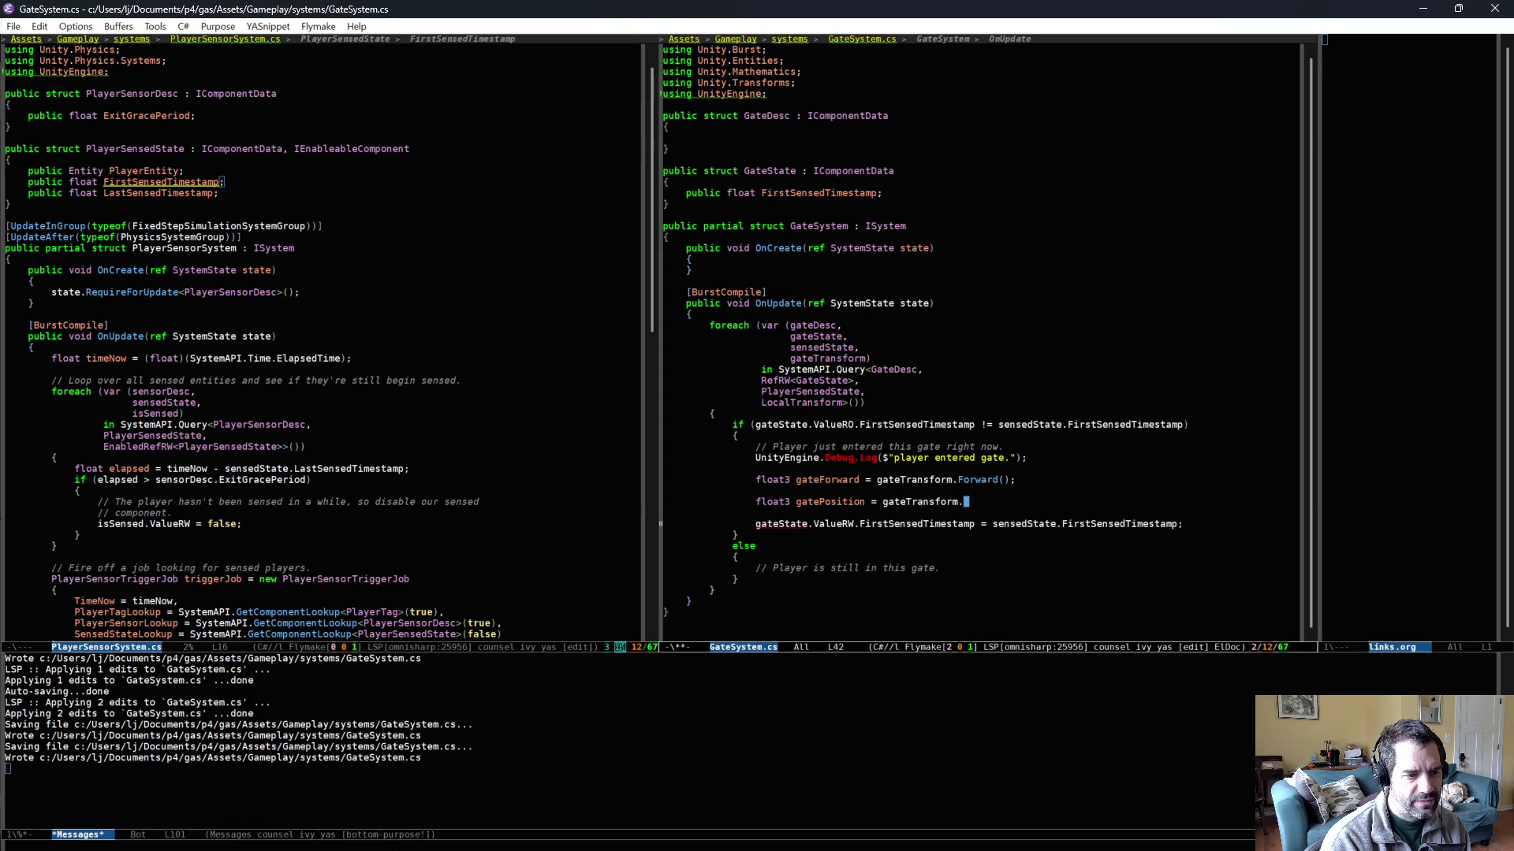
pyautogui.write('Po')
# - Complete float3 gatePosition = gateTransform.Position; below the gateForward line
pyautogui.press('Return')
pyautogui.write(';')
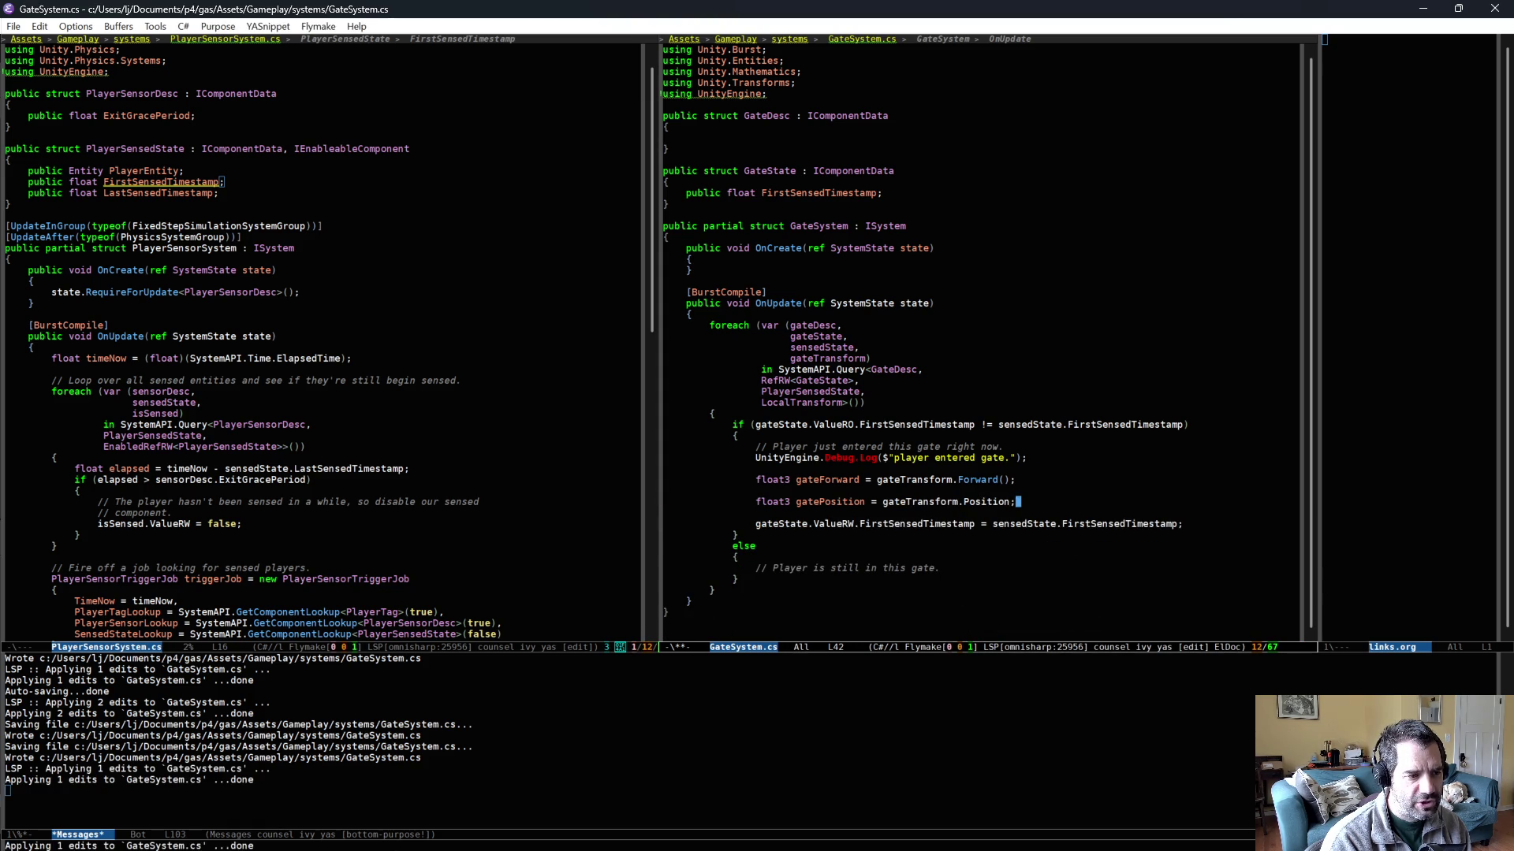
pyautogui.press('Return')
pyautogui.write('float3')
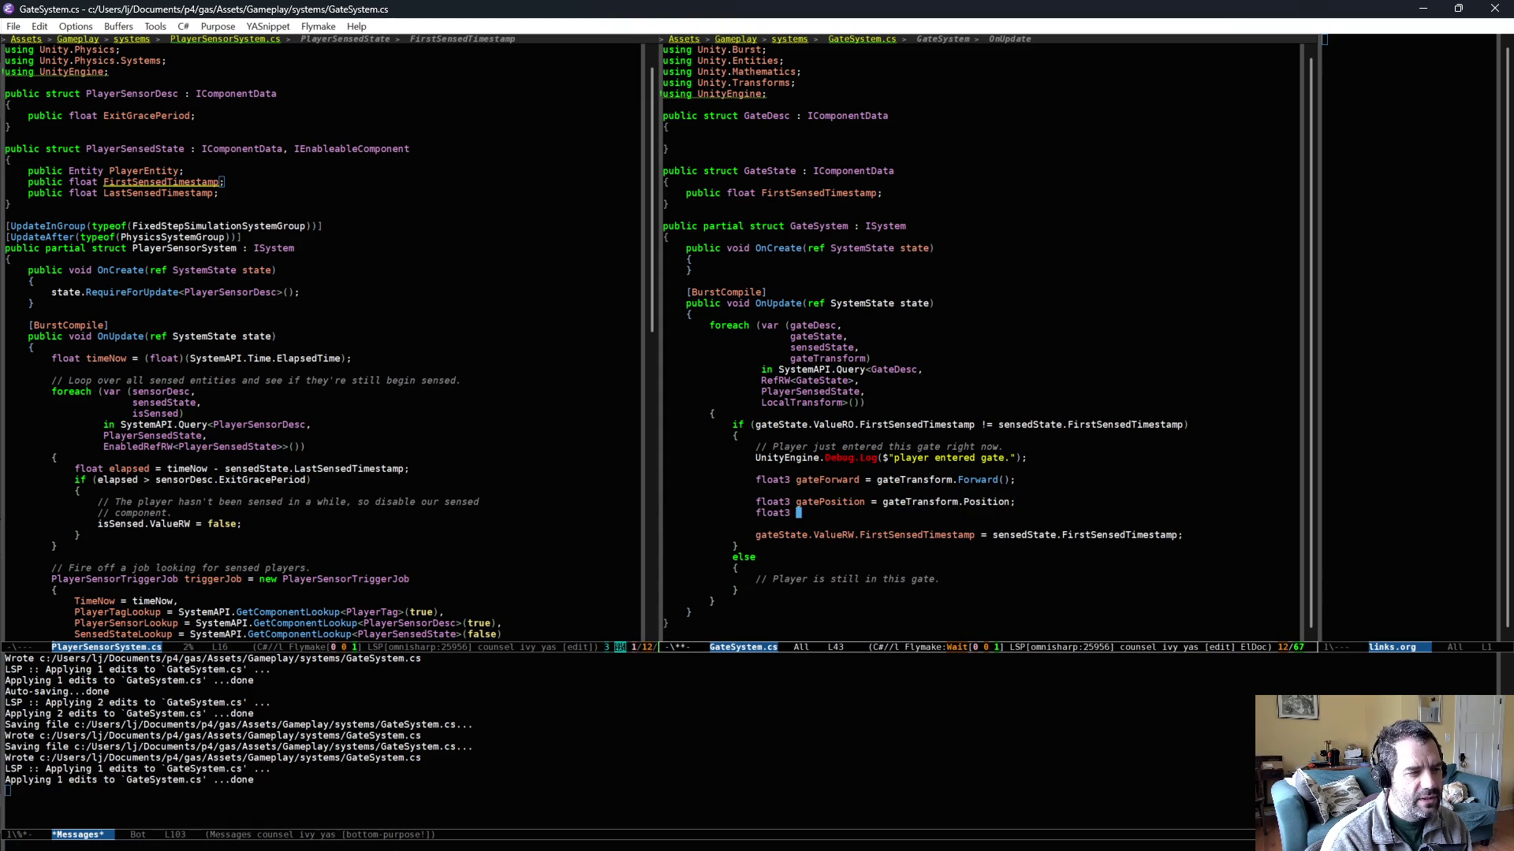
pyautogui.press('BackSpace')
pyautogui.press('BackSpace')
pyautogui.press('BackSpace')
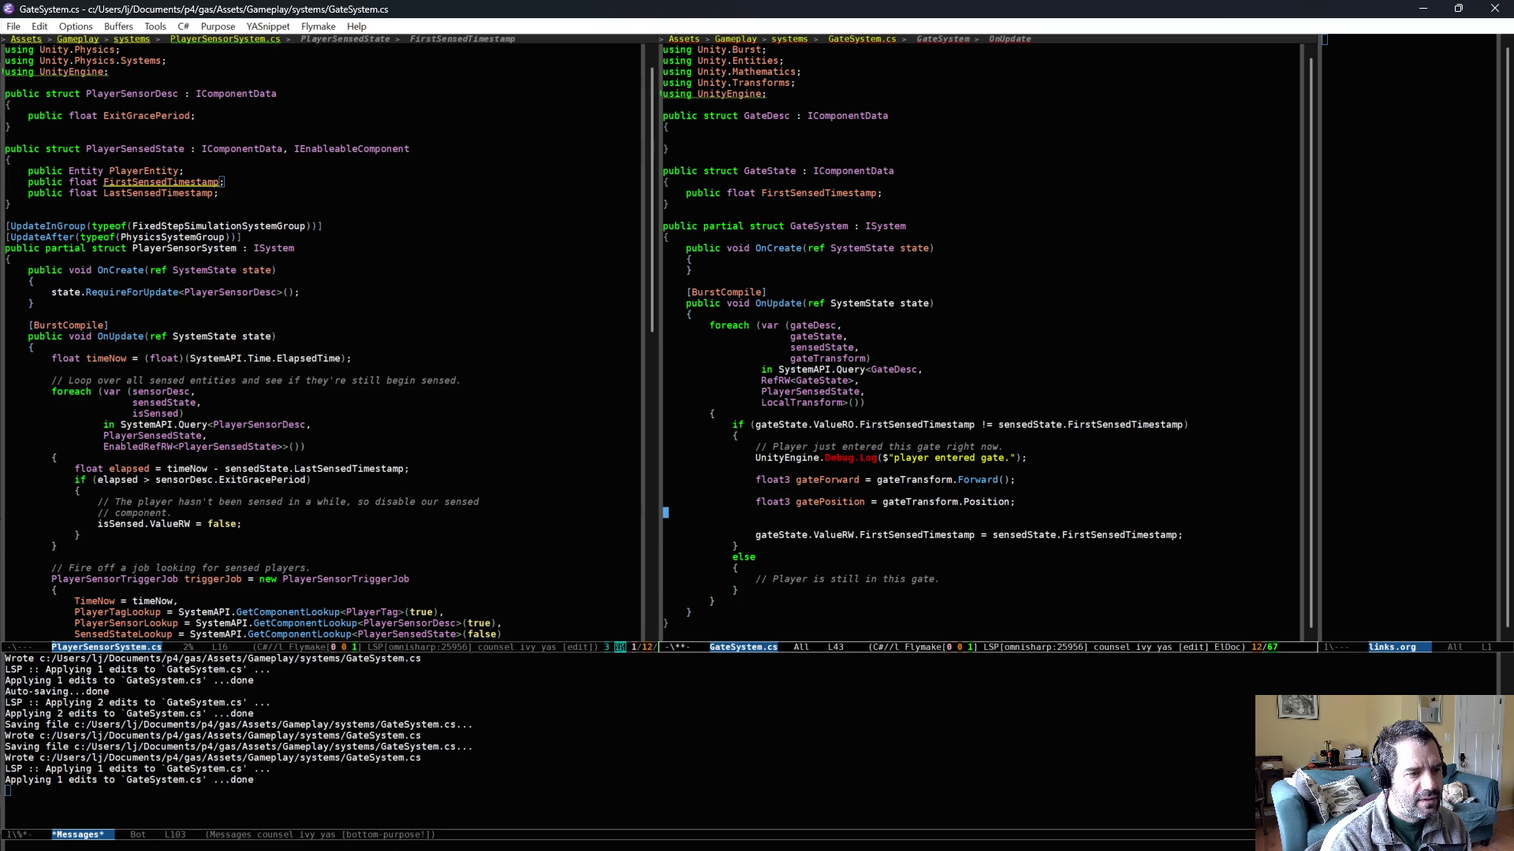
# - Open a blank line at the top of the foreach body, above the entry check
pyautogui.press('Up')
pyautogui.press('Up')
pyautogui.press('Up')
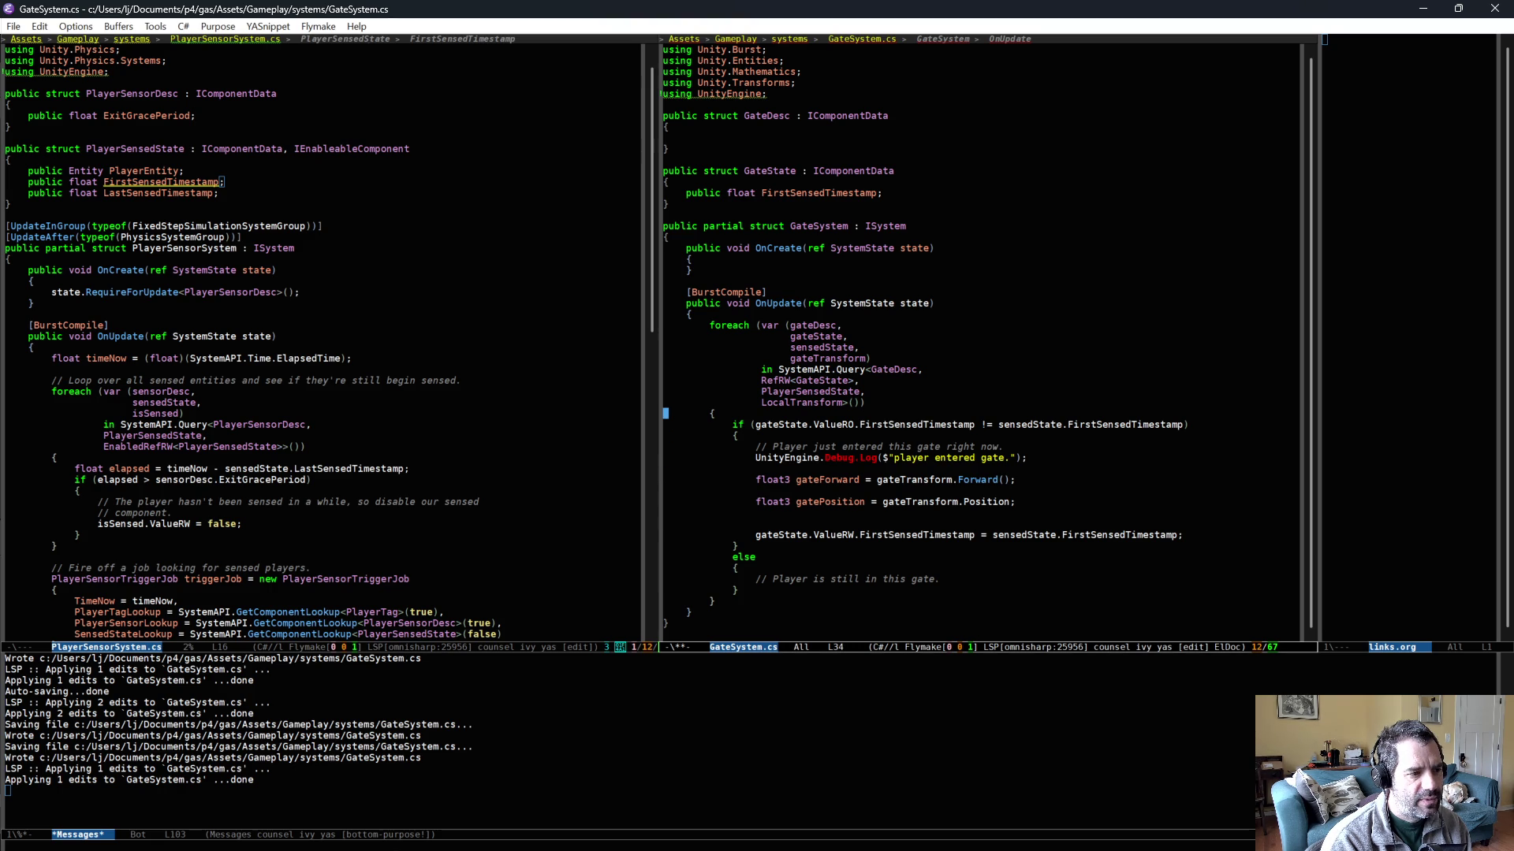
pyautogui.press('End')
pyautogui.press('Return')
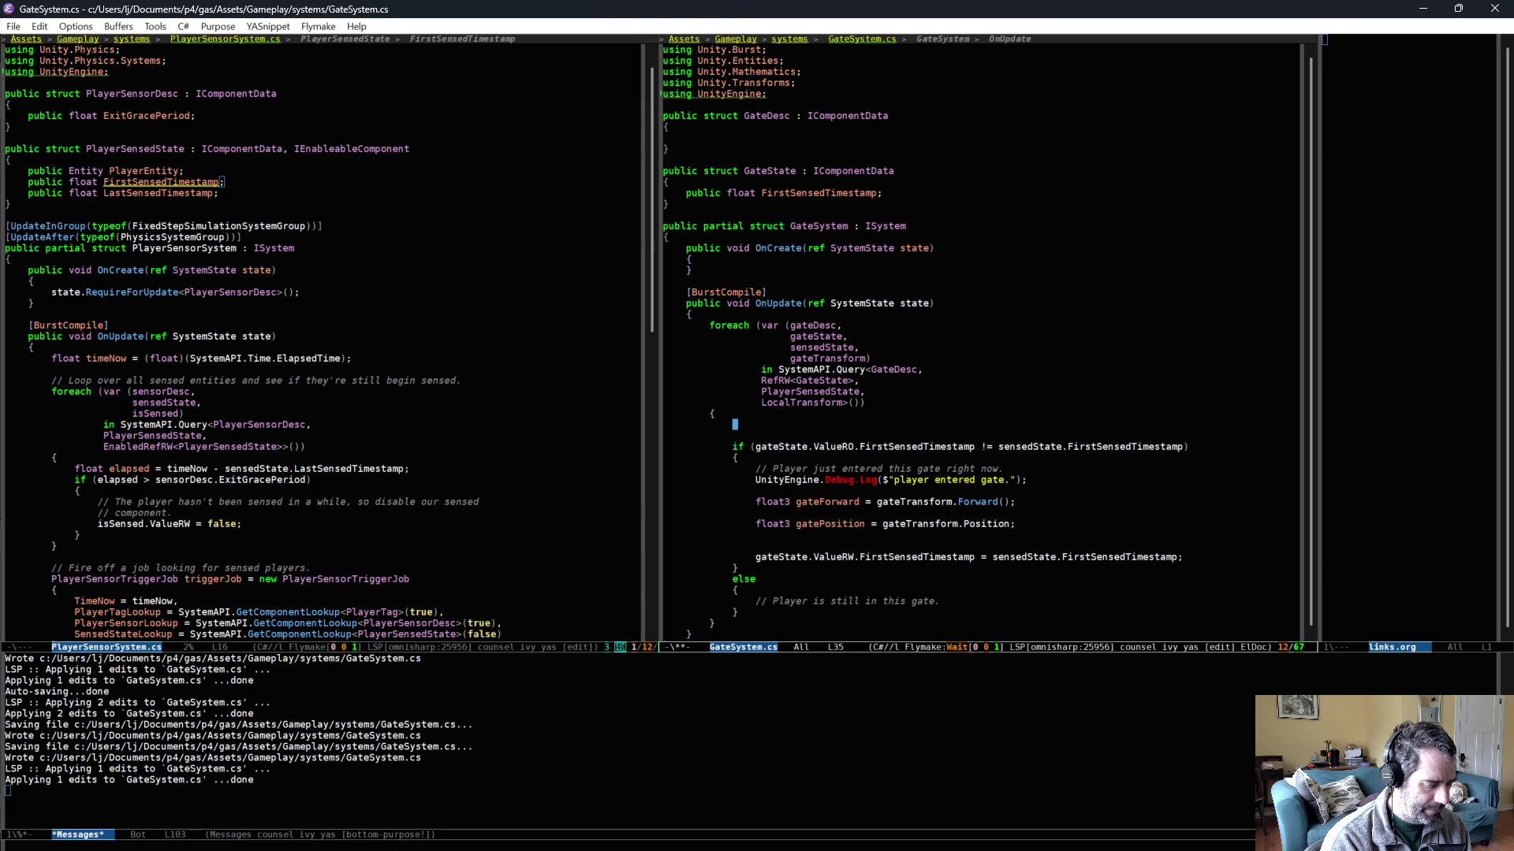
# - Add playerTransform = SystemAPI.GetComponent<LocalTransform>(sensedState.PlayerEntity) and playerPosition lines, then save
pyautogui.write('LocalTransform playerTransform = ')
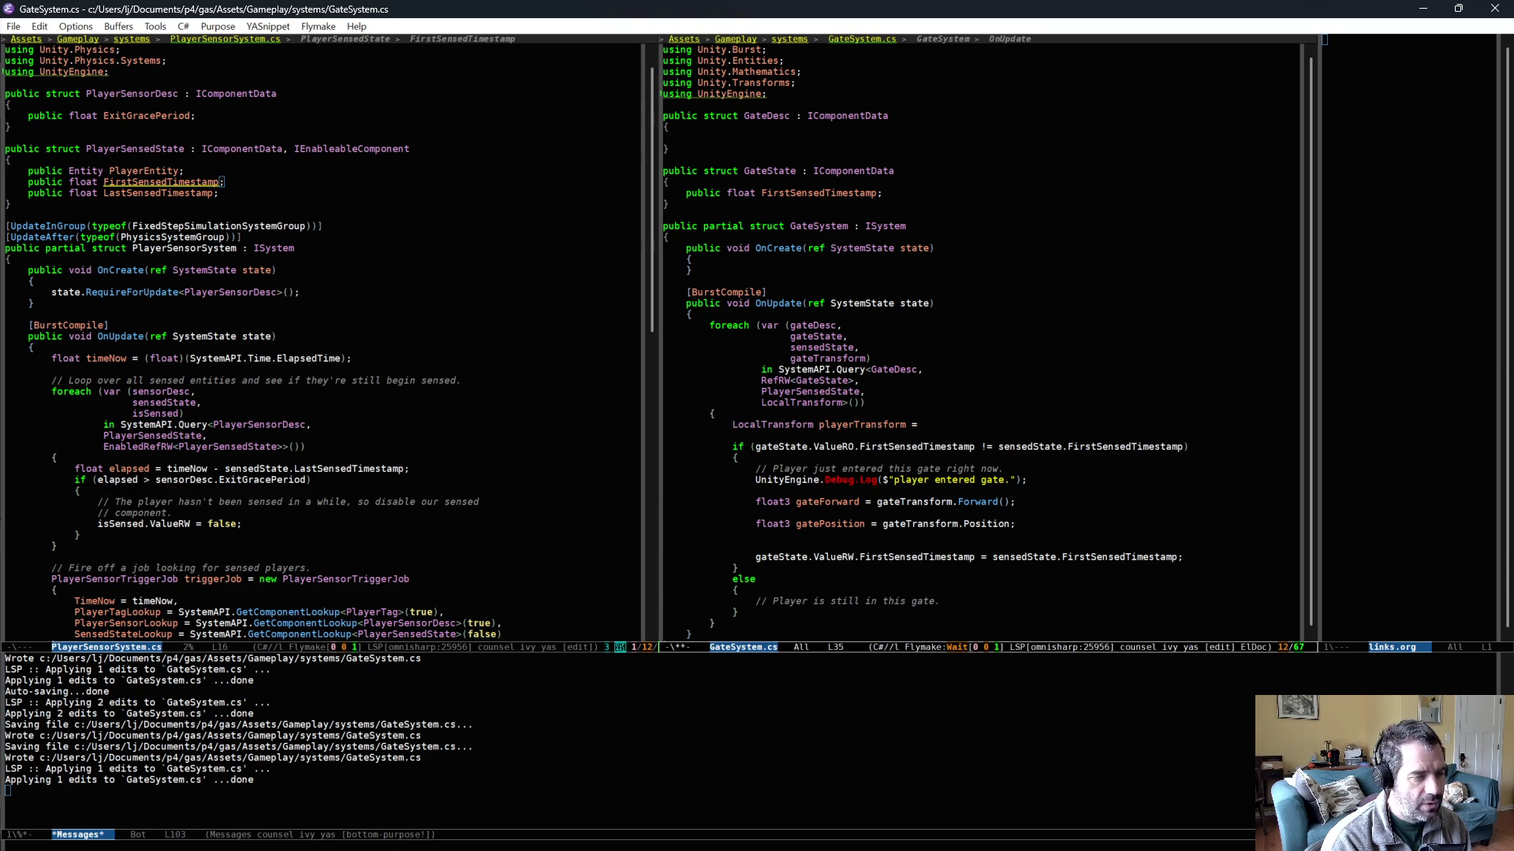
pyautogui.write('SystemAPI.GetCo')
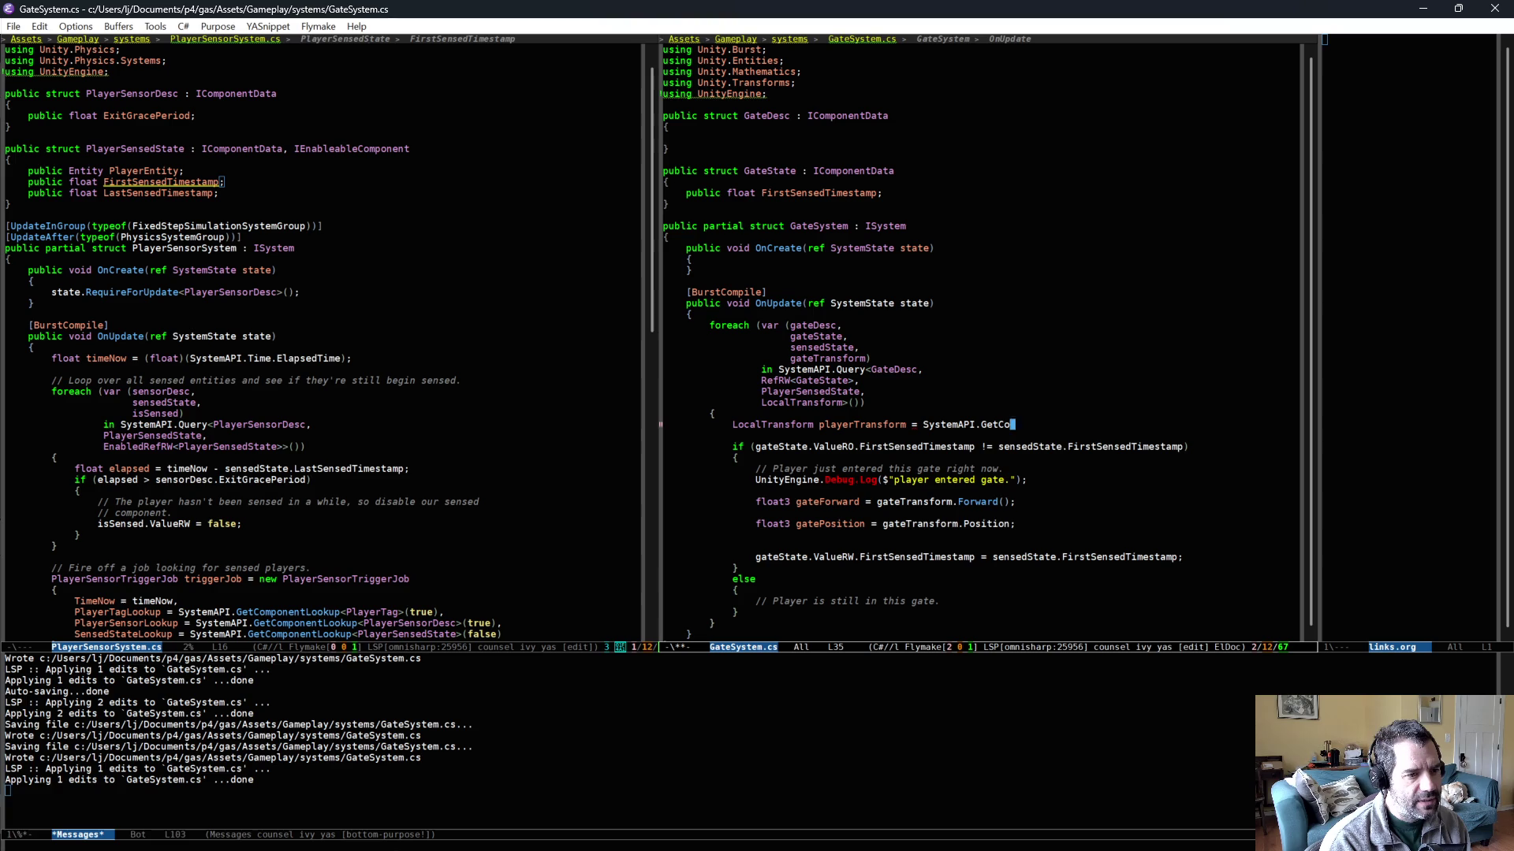
pyautogui.write('m')
pyautogui.hotkey('alt', '/')
pyautogui.hotkey('alt', '/')
pyautogui.hotkey('alt', '/')
pyautogui.write('<LocalTransform>')
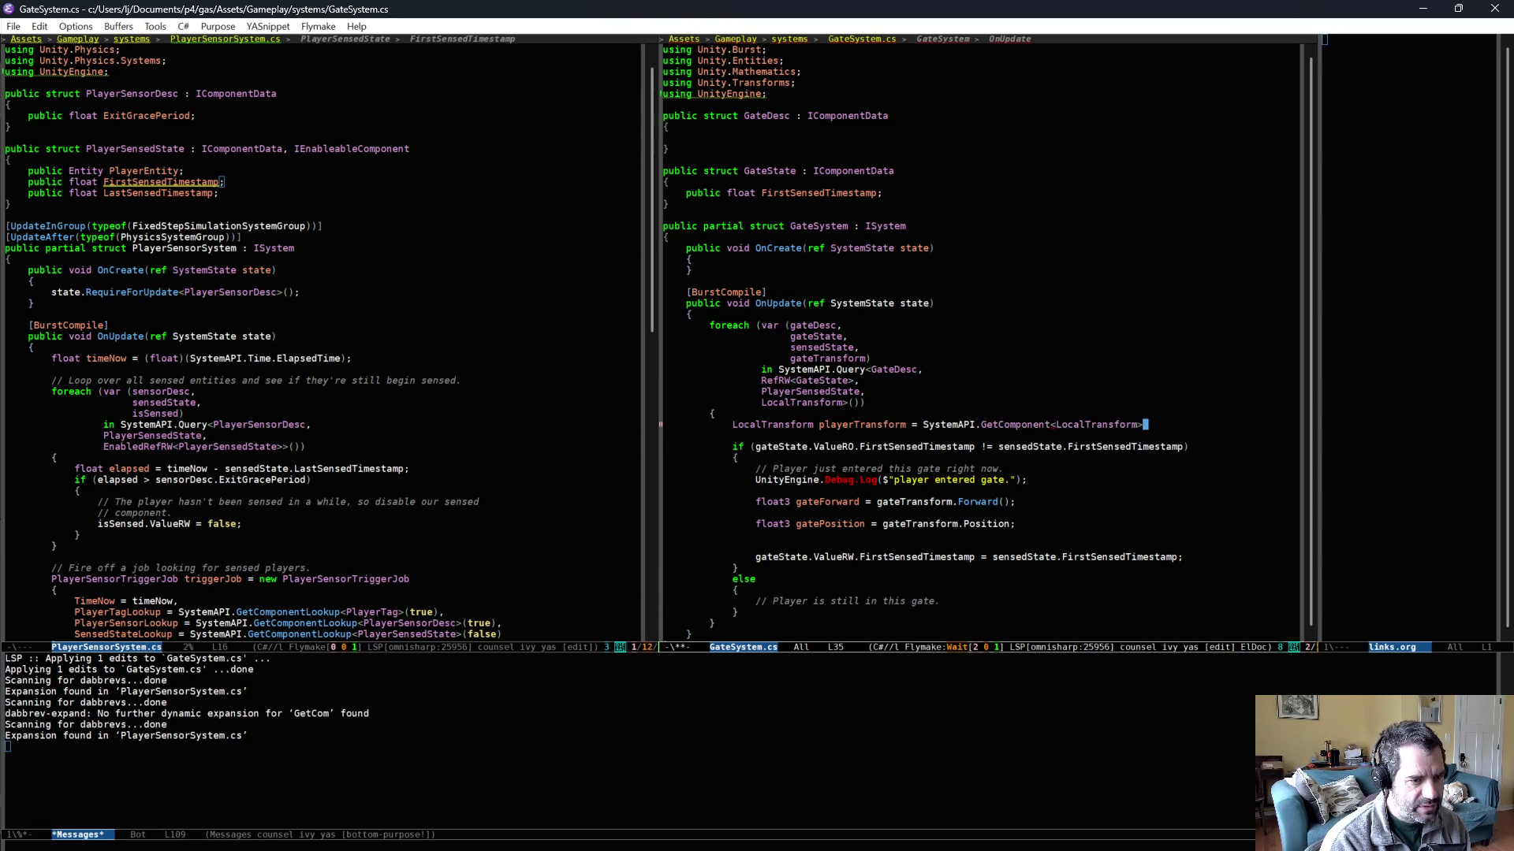
pyautogui.write('(')
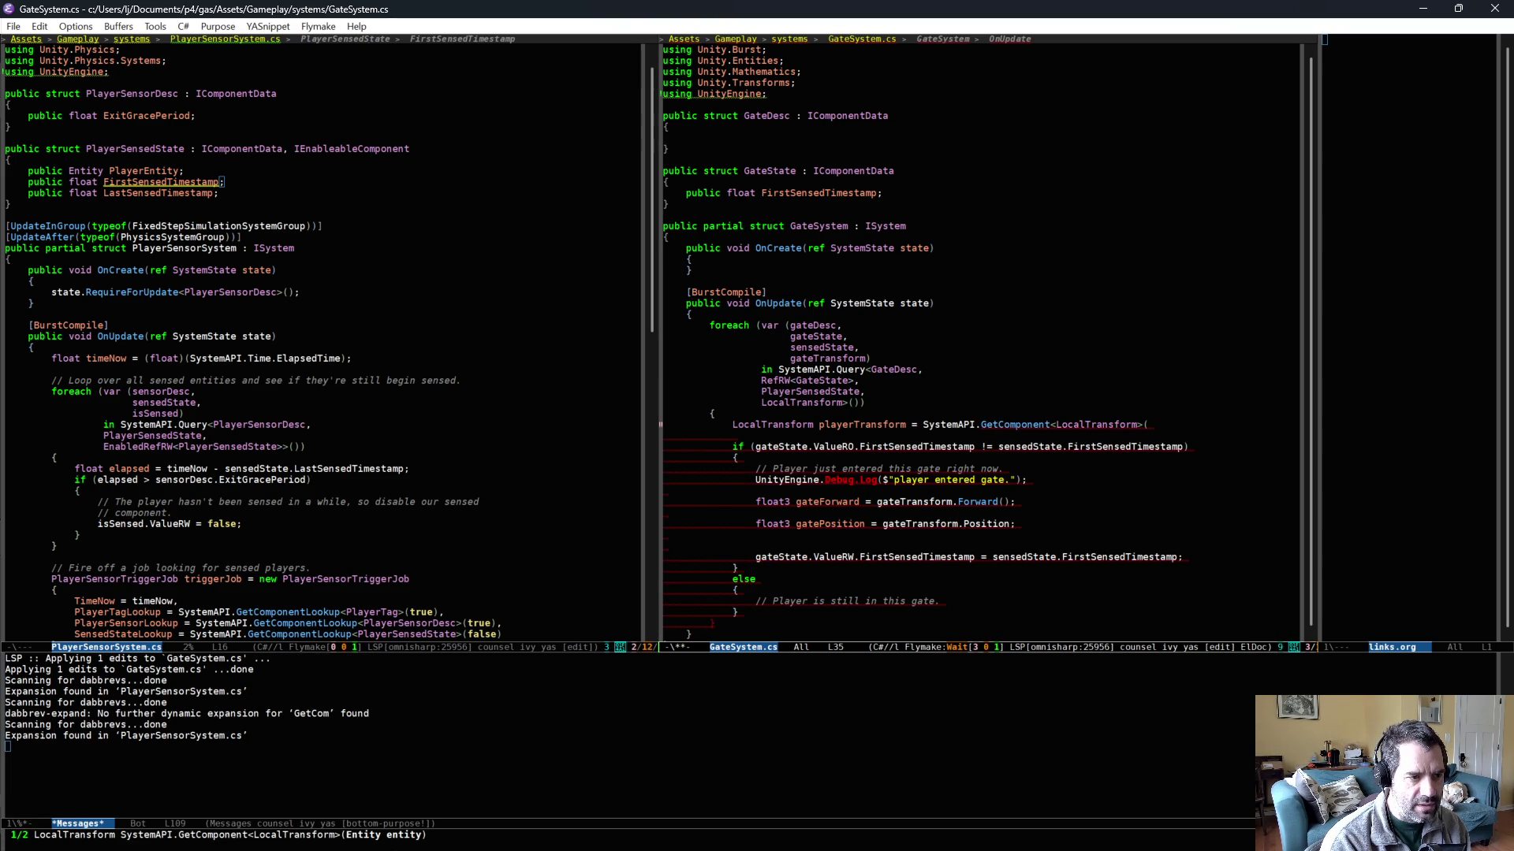
pyautogui.write('sensedState.')
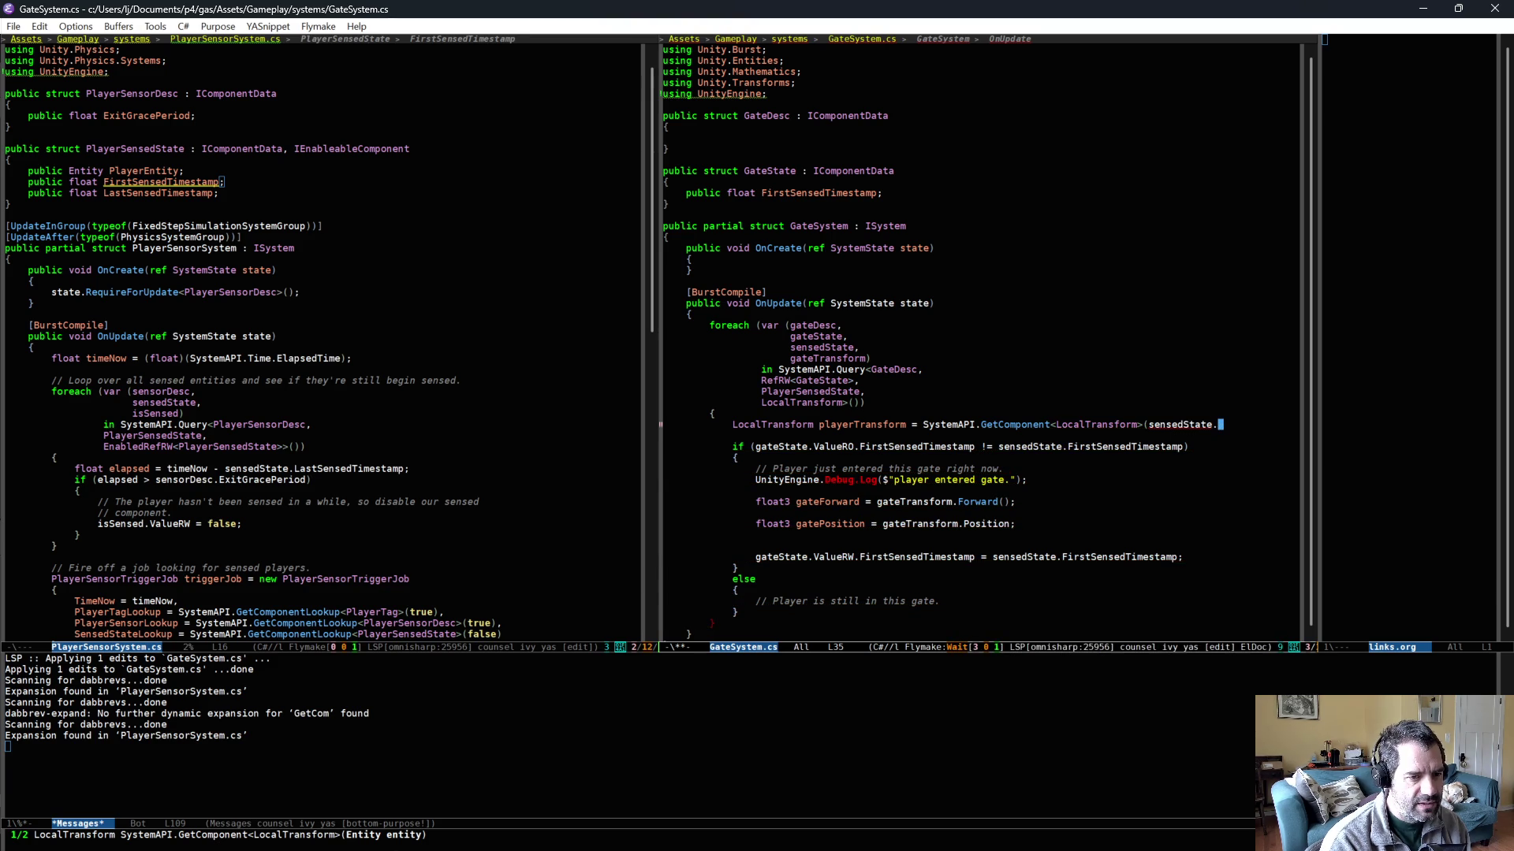
pyautogui.write('Pl')
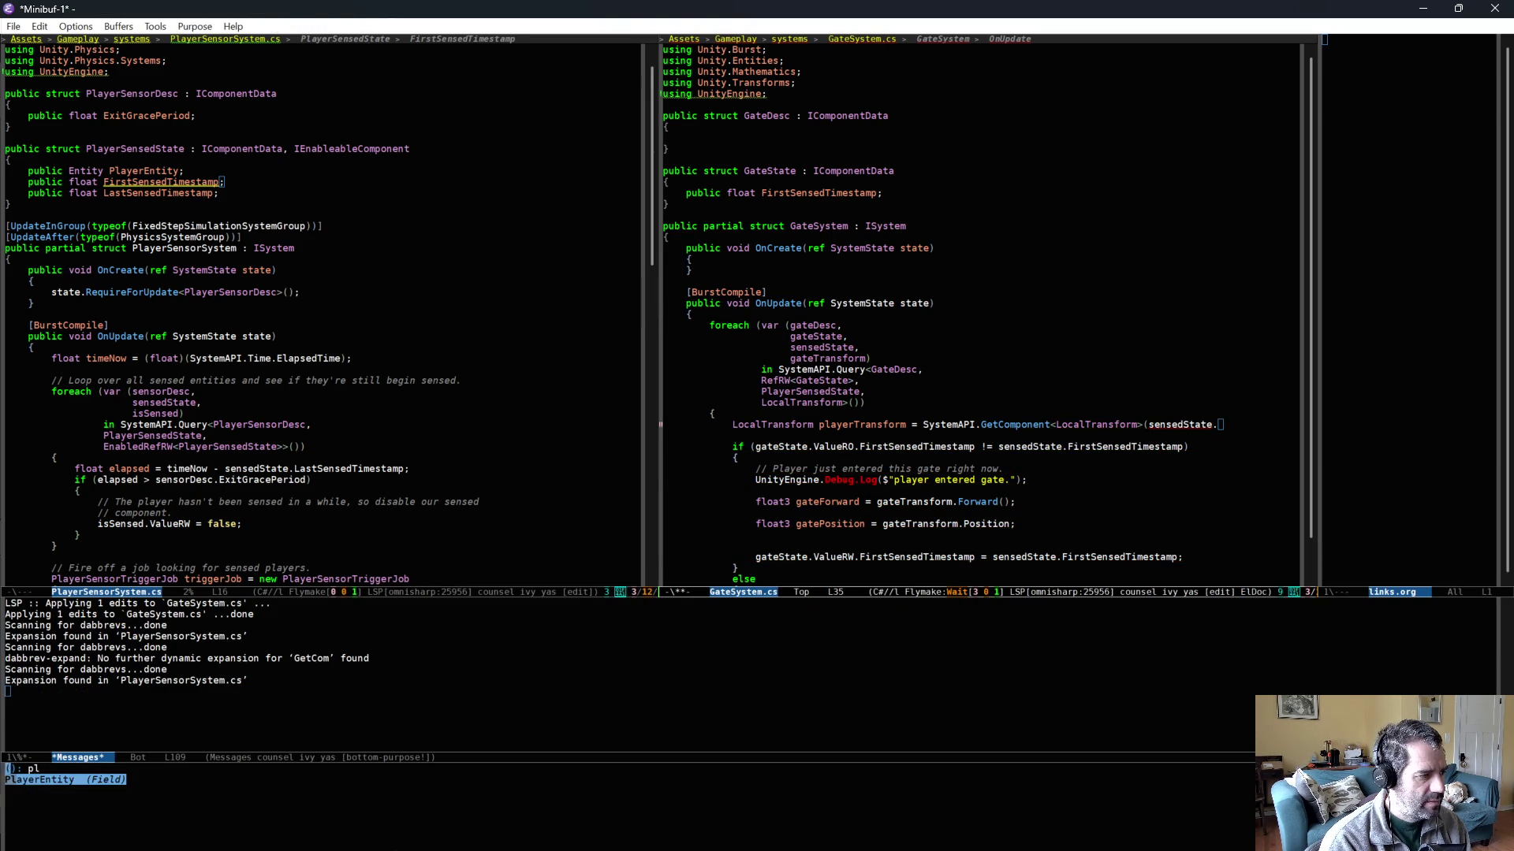
pyautogui.press('Return')
pyautogui.write(');')
pyautogui.press('Return')
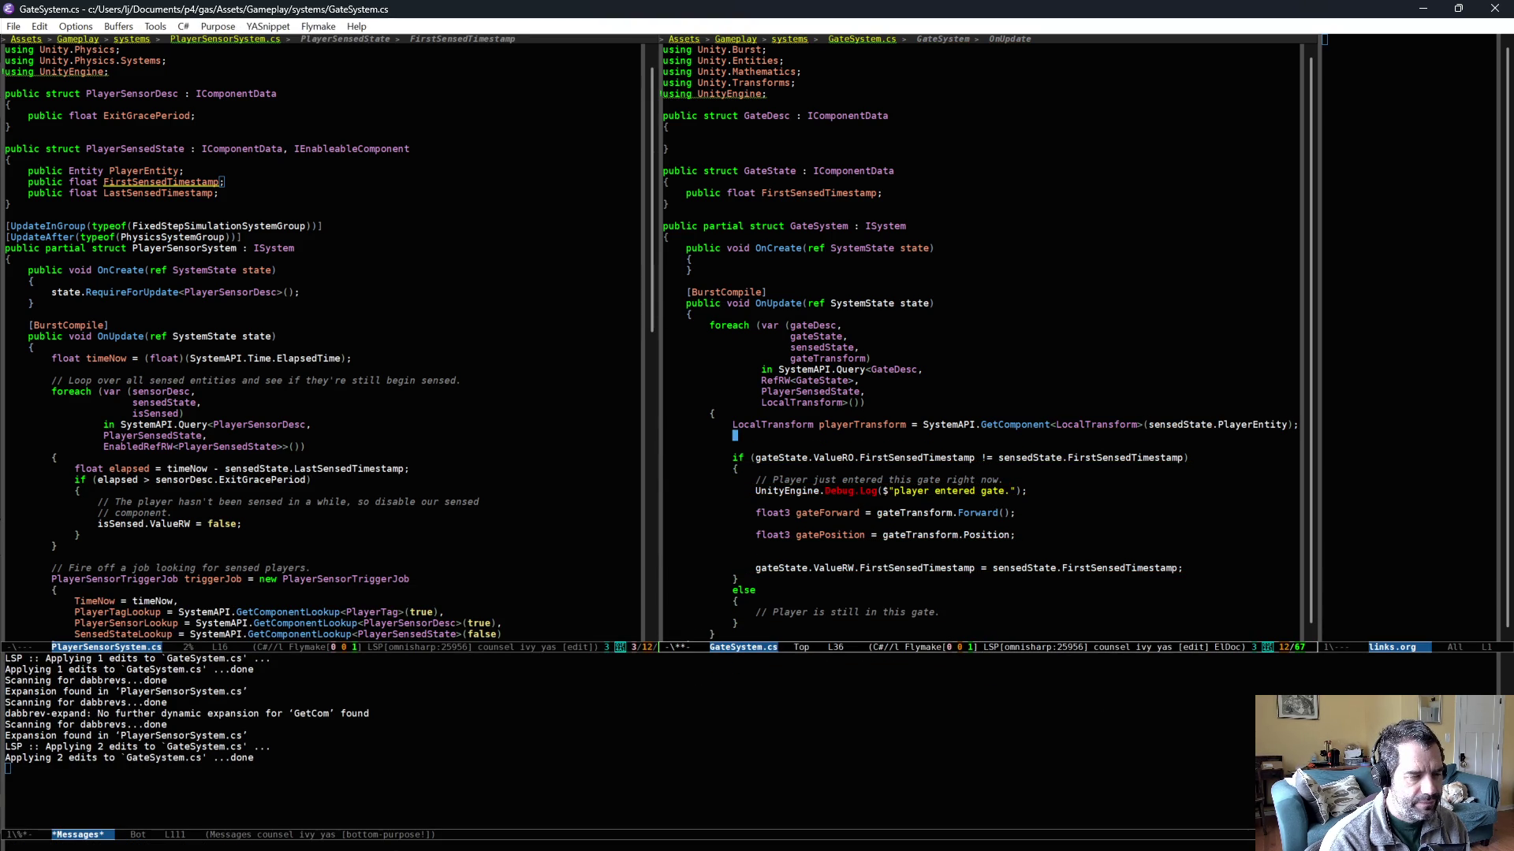
pyautogui.write('f')
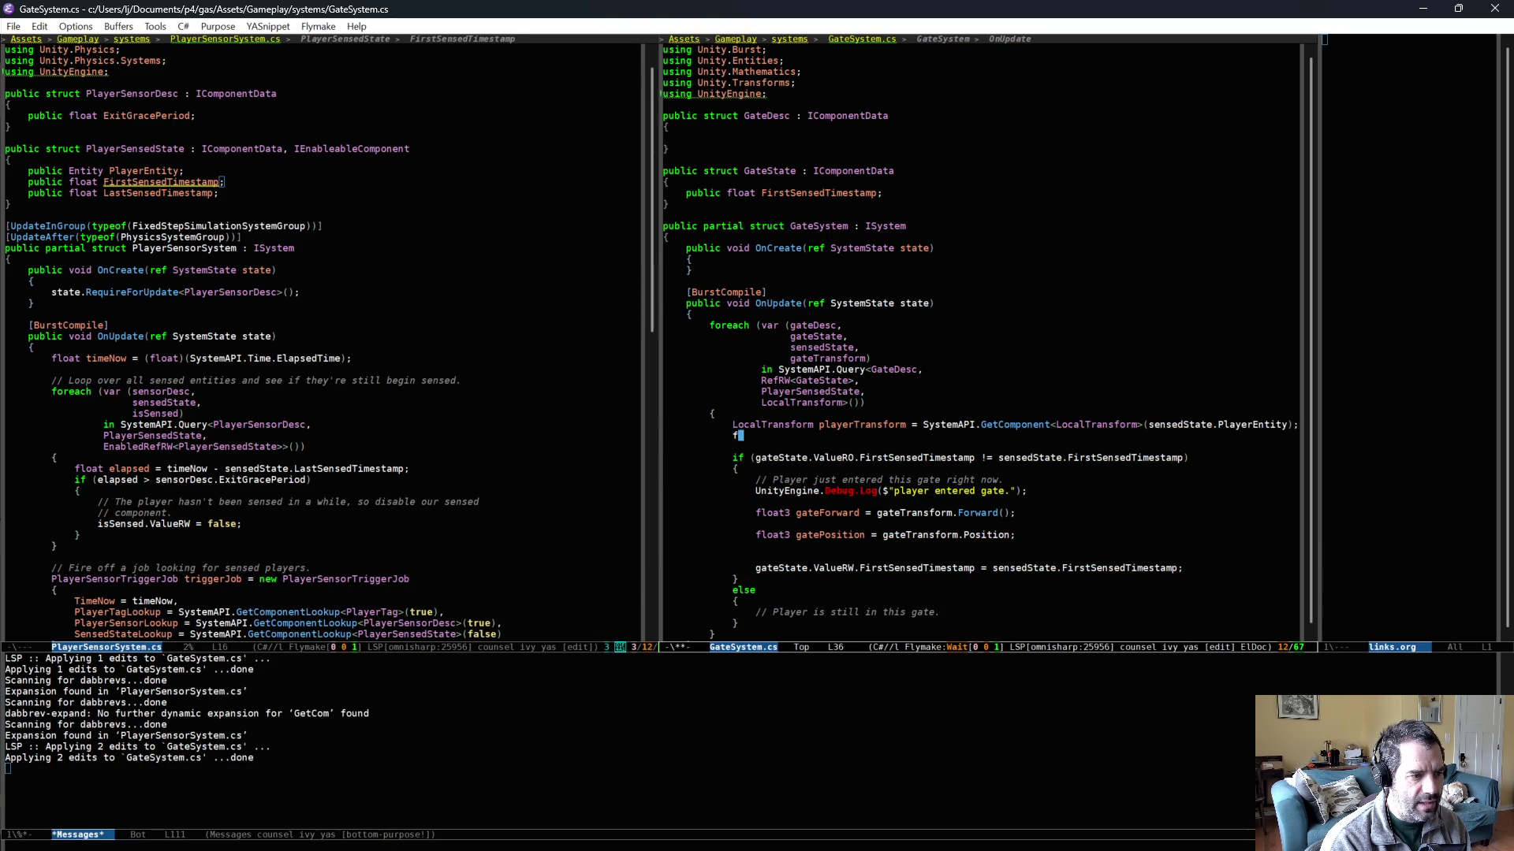
pyautogui.write('loat3 playerPositi')
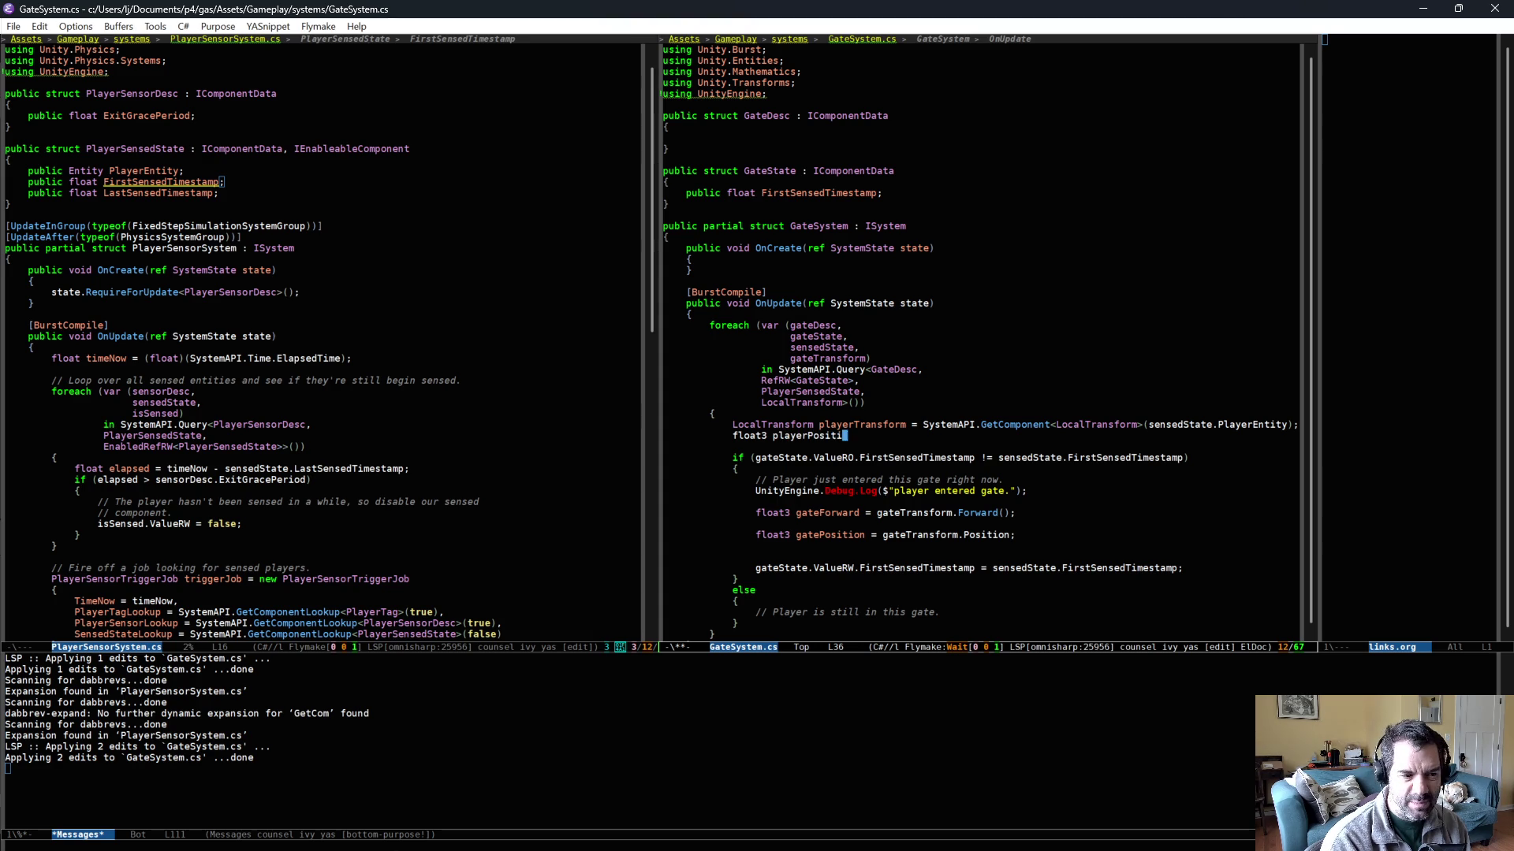
pyautogui.write('on = playerTransform.')
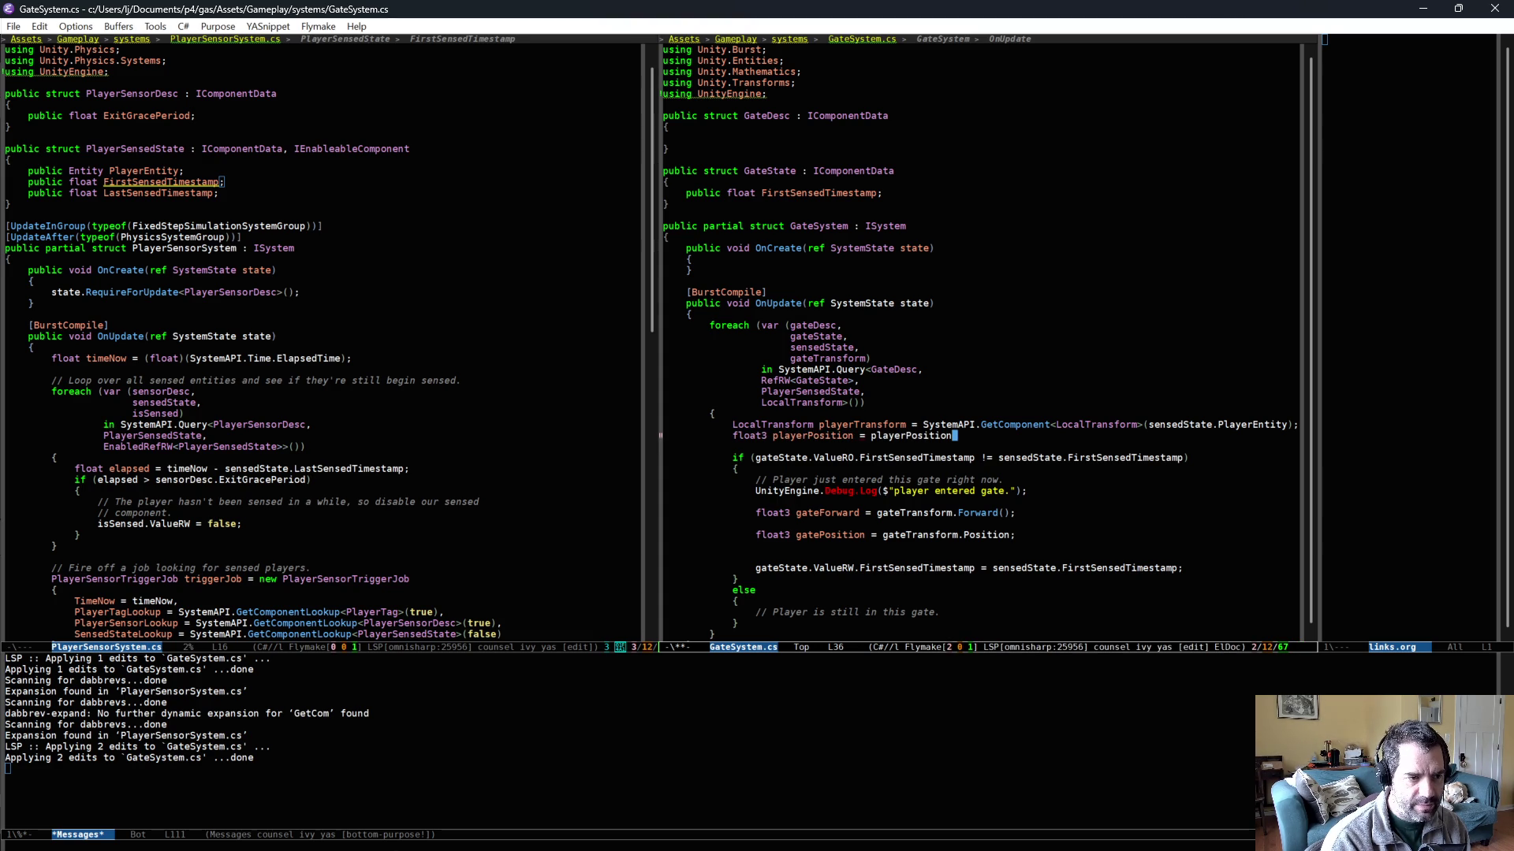
pyautogui.write('Position;')
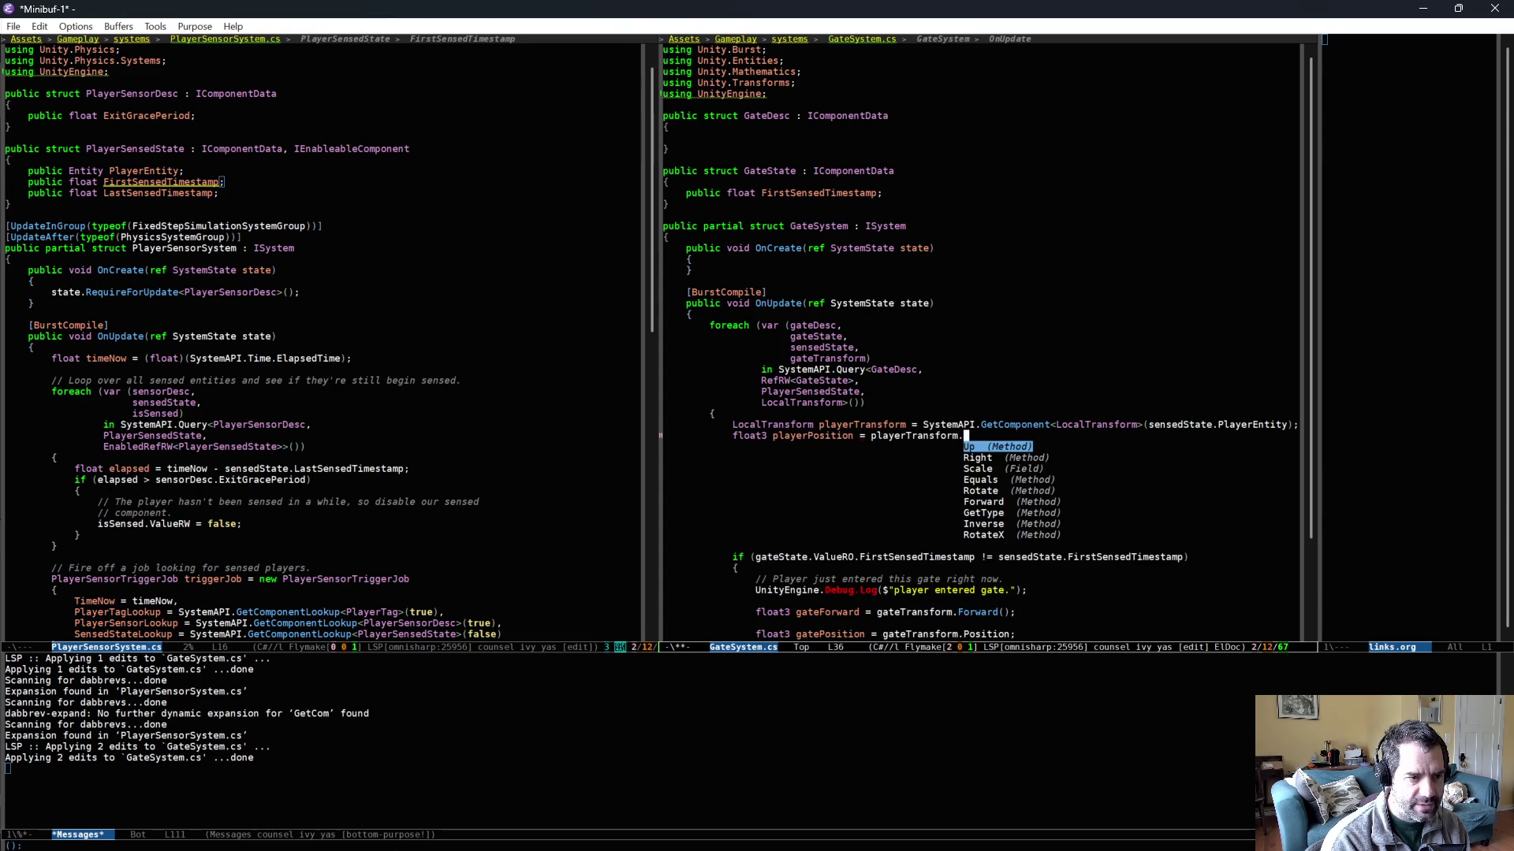
pyautogui.hotkey('ctrl', 'x')
pyautogui.hotkey('ctrl', 's')
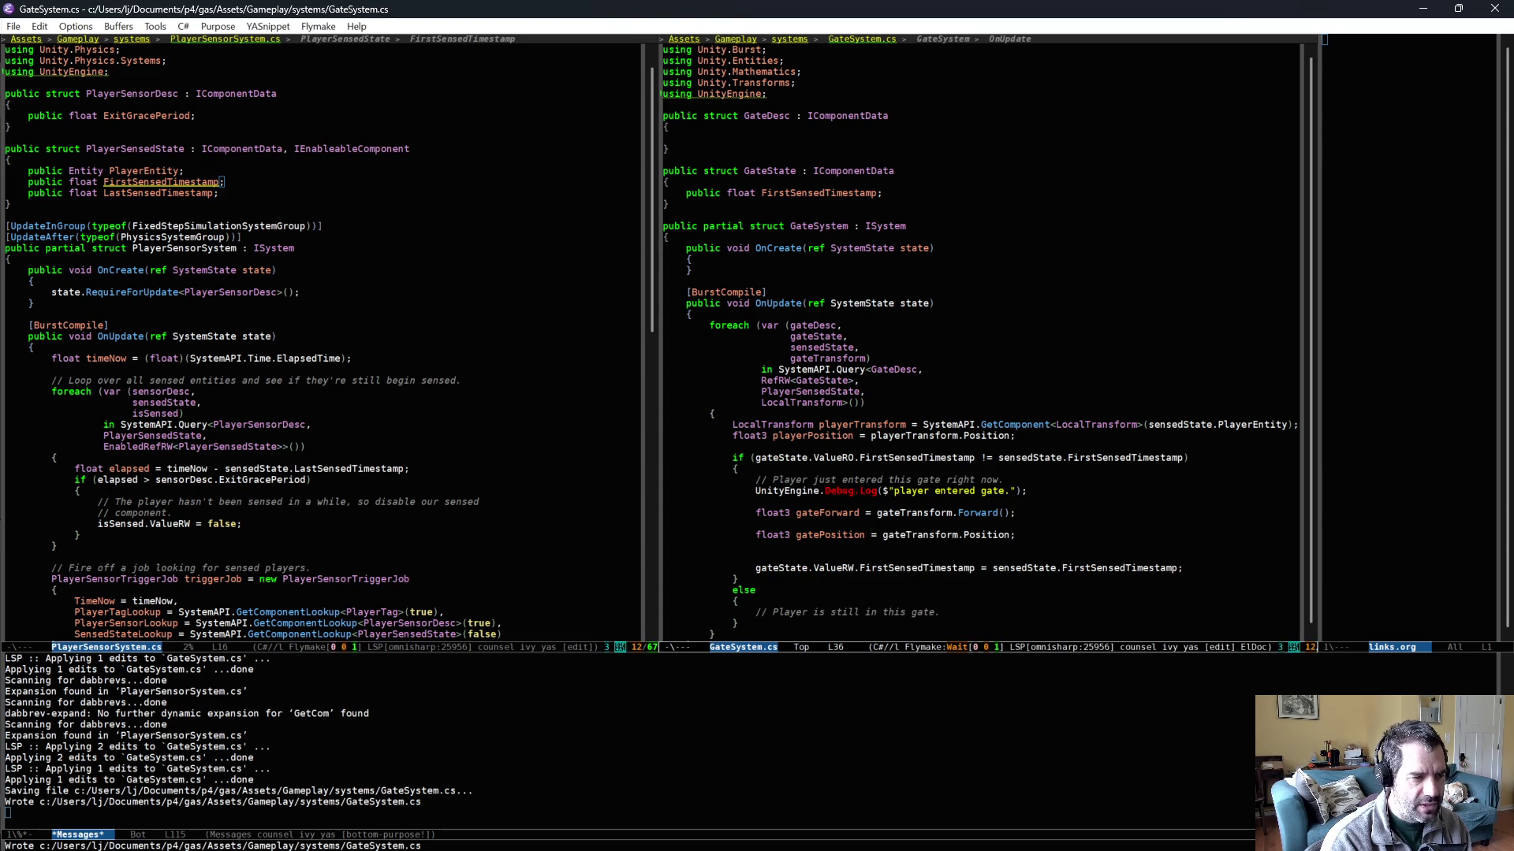
# - Move the gateForward and gatePosition lines out of the if block to below playerPosition
pyautogui.hotkey('ctrl', 'space')
pyautogui.hotkey('ctrl', 'w')
pyautogui.hotkey('ctrl', 'y')
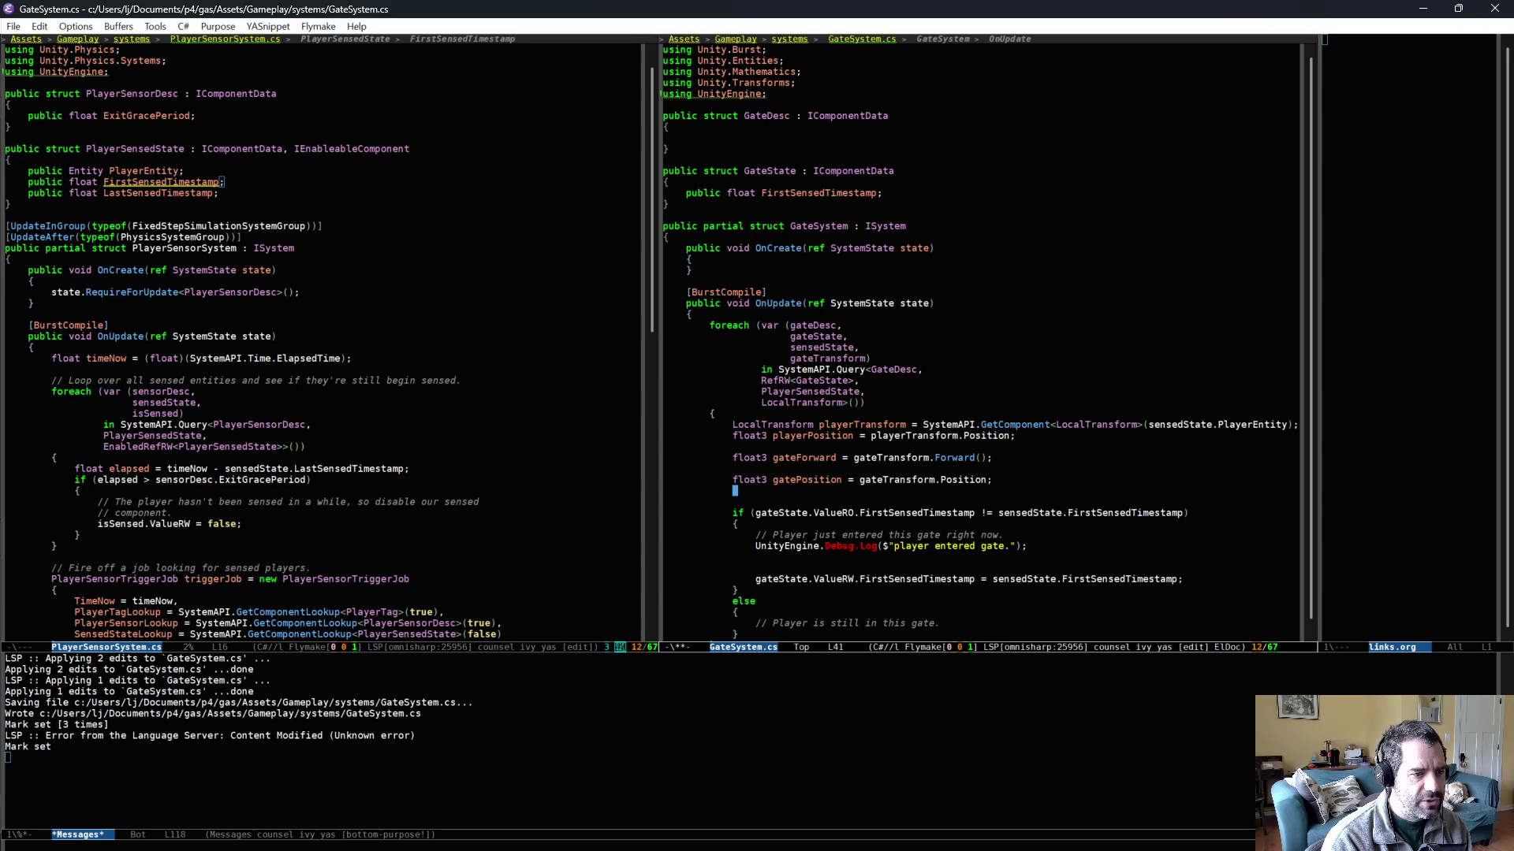
# - Add float3 playerToGate = gatePosition - playerPosition;, save, and begin 'float sideOfGate = math.sig'
pyautogui.write('fl')
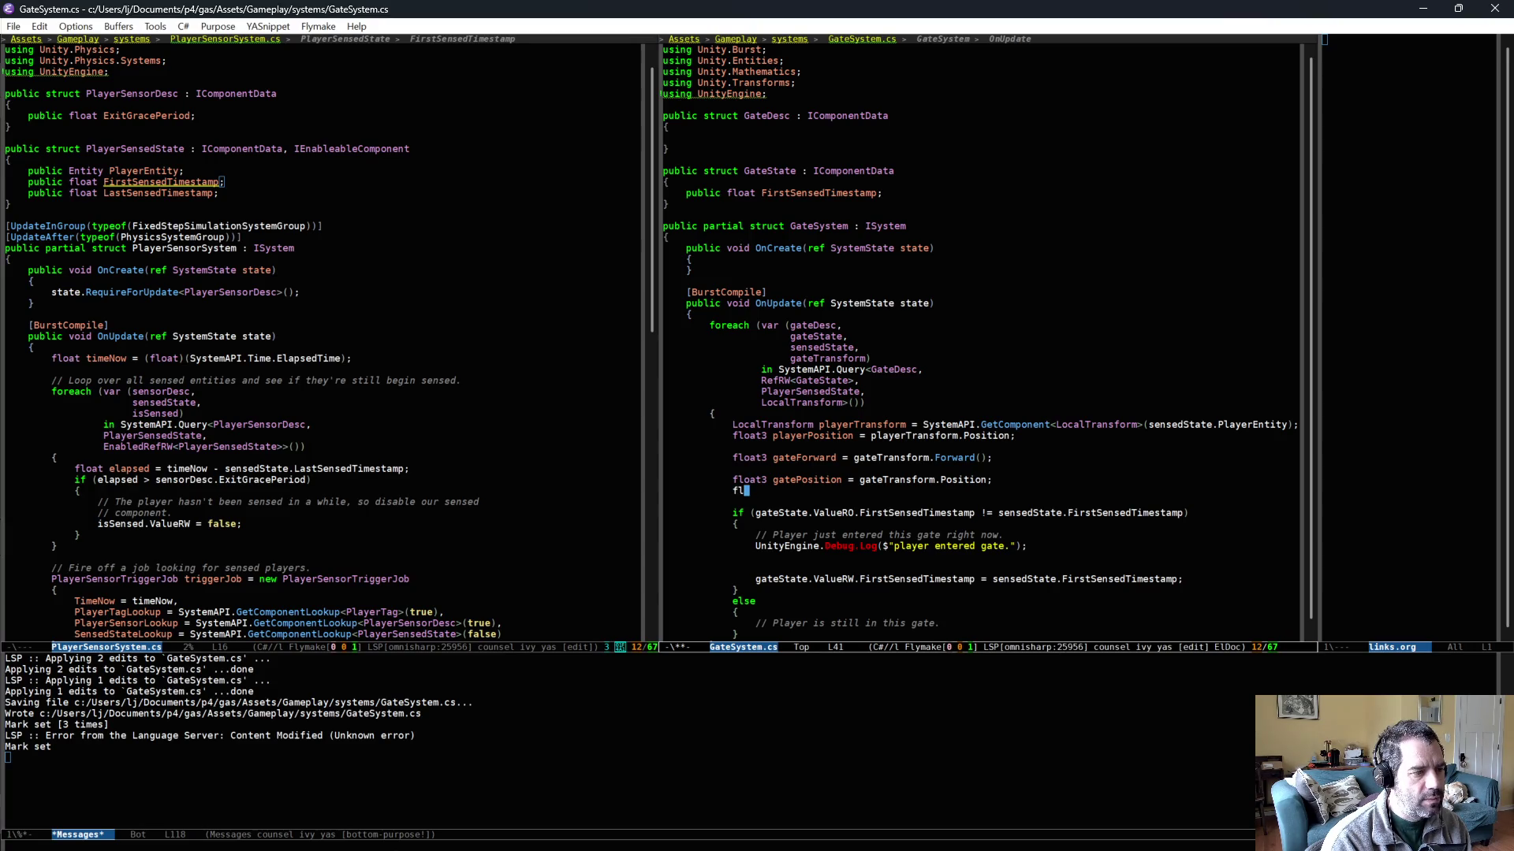
pyautogui.write('oat3 playerToGate ')
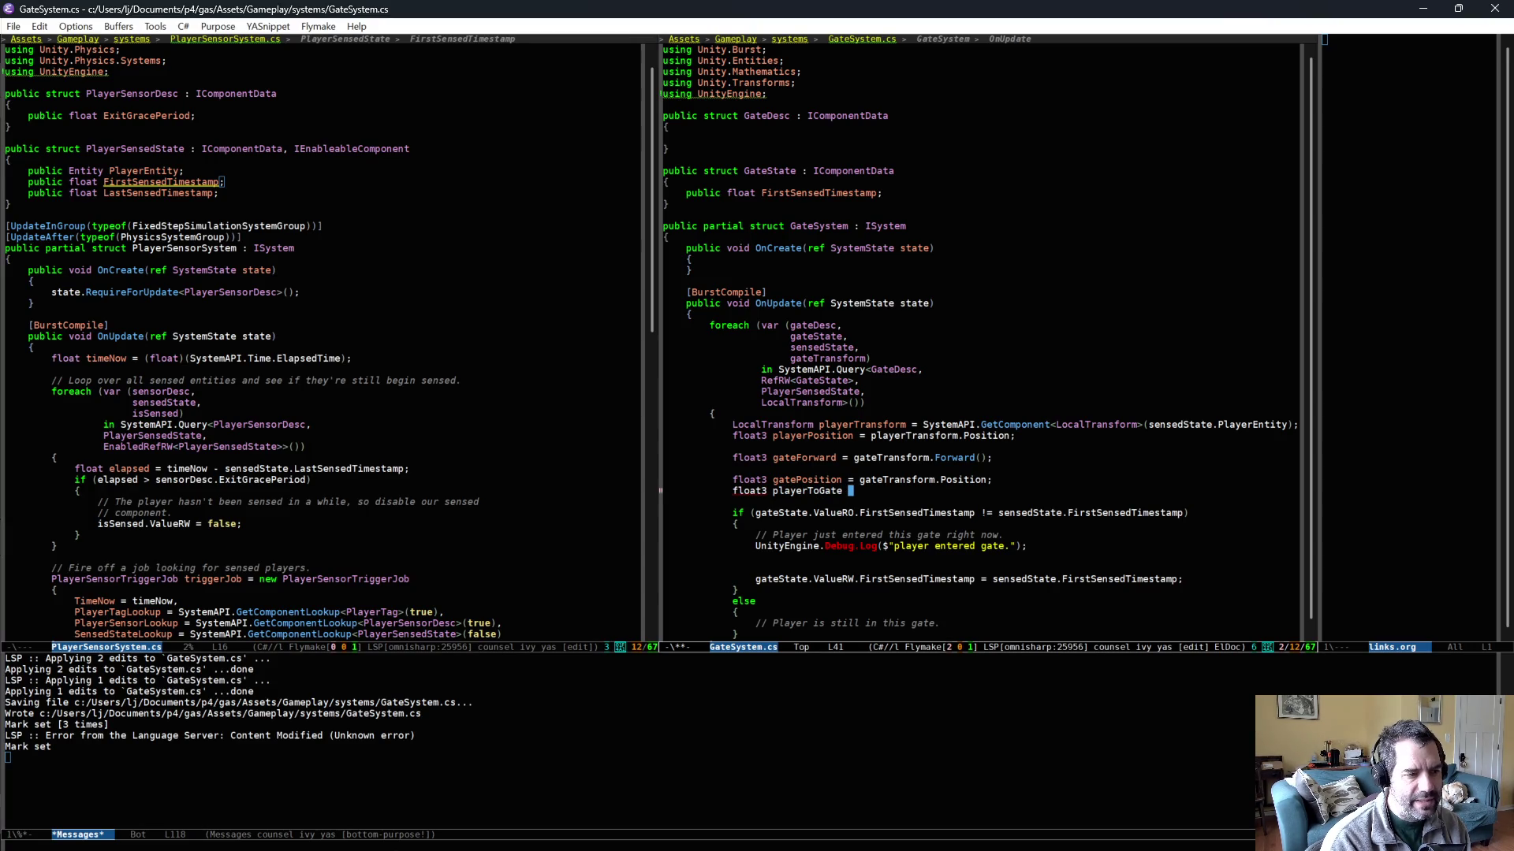
pyautogui.write('= ')
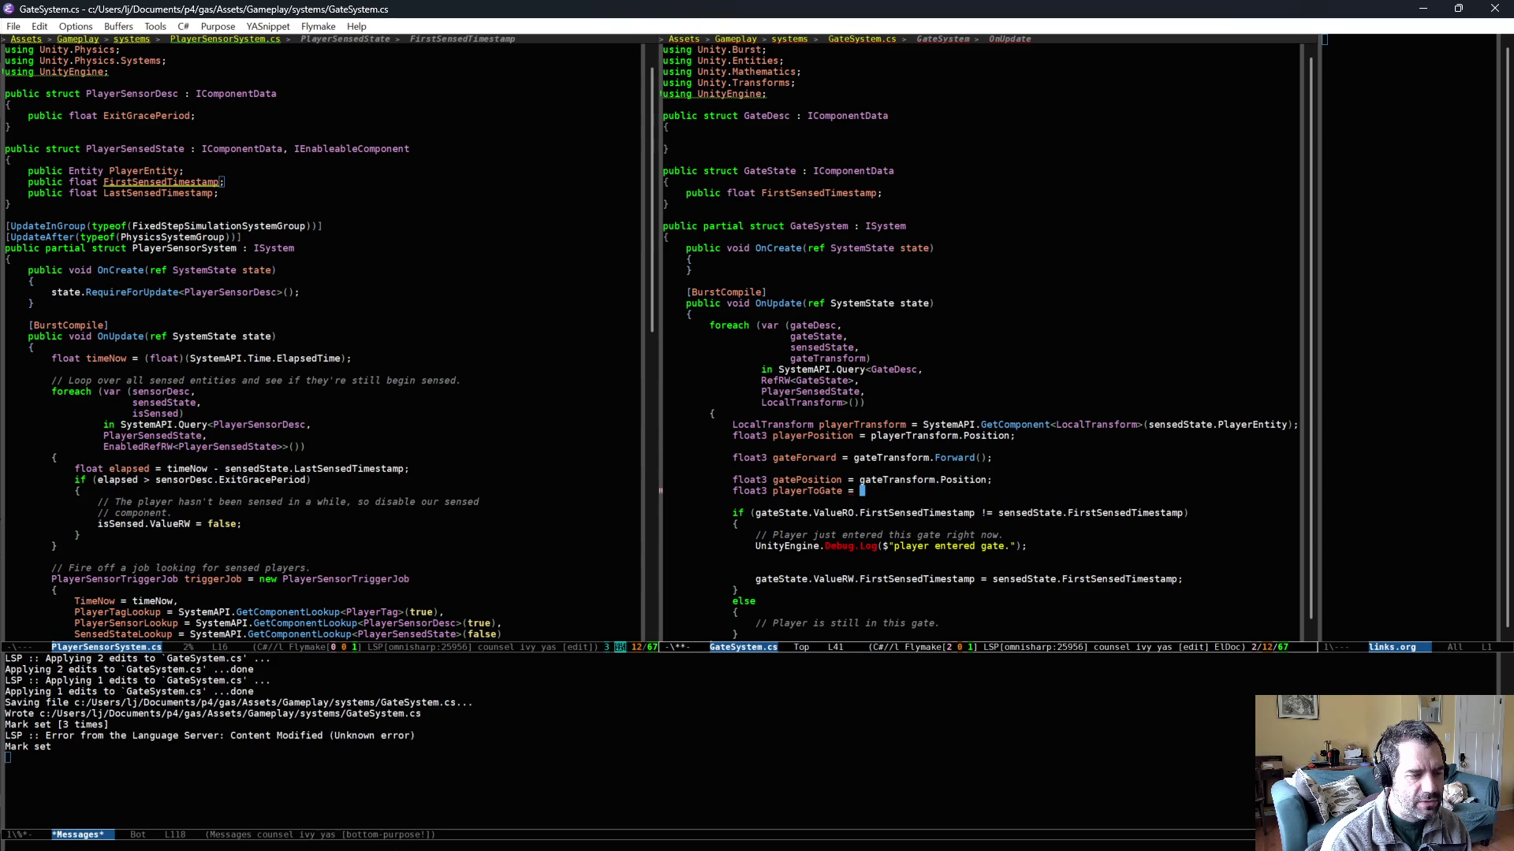
pyautogui.write('gatePosition')
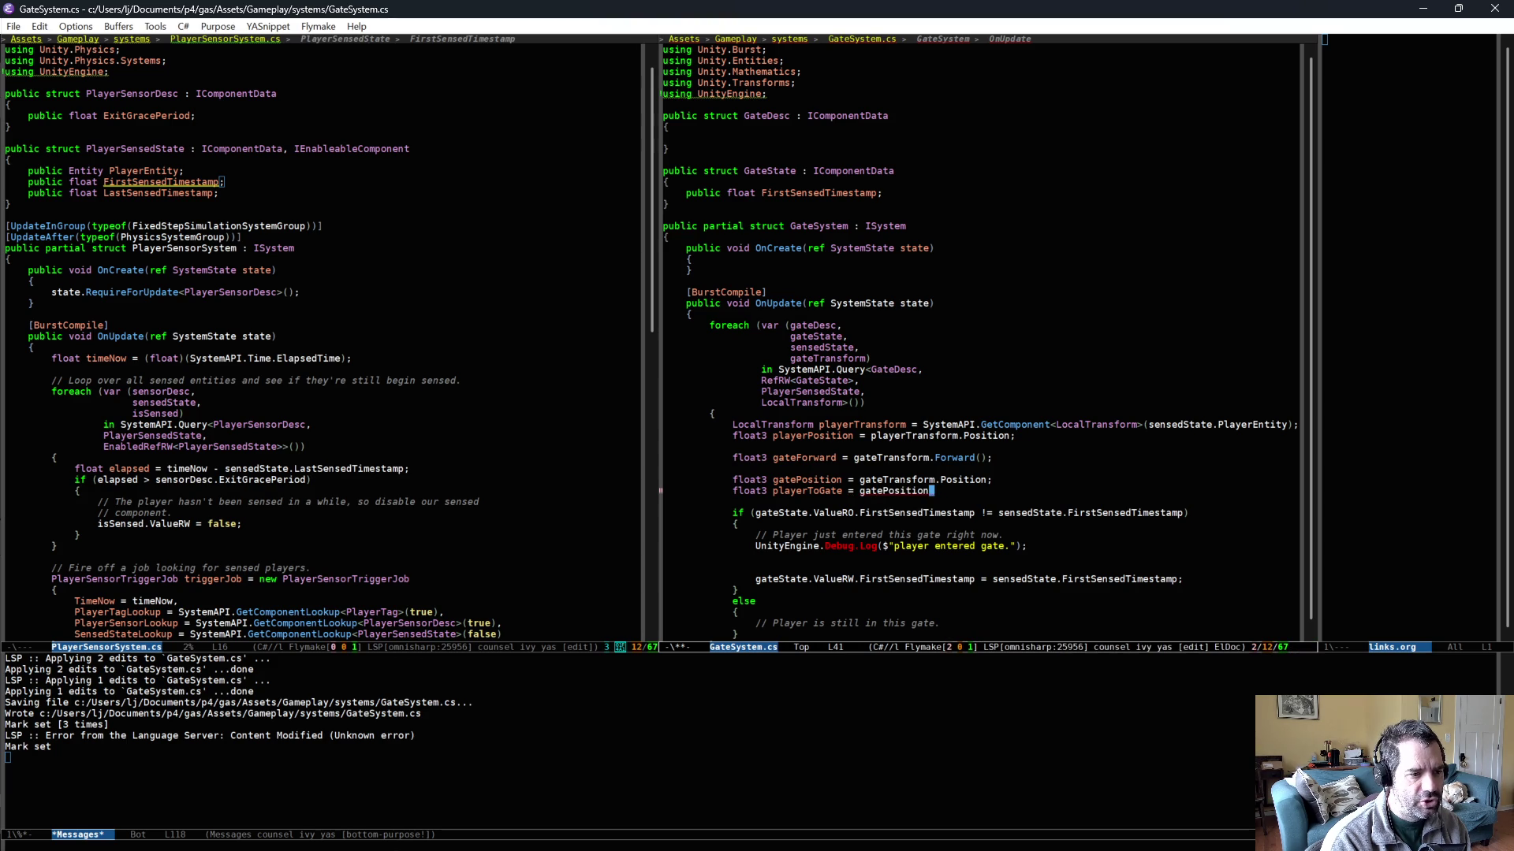
pyautogui.write(' - playerPosition;')
pyautogui.hotkey('ctrl', 'x')
pyautogui.hotkey('ctrl', 's')
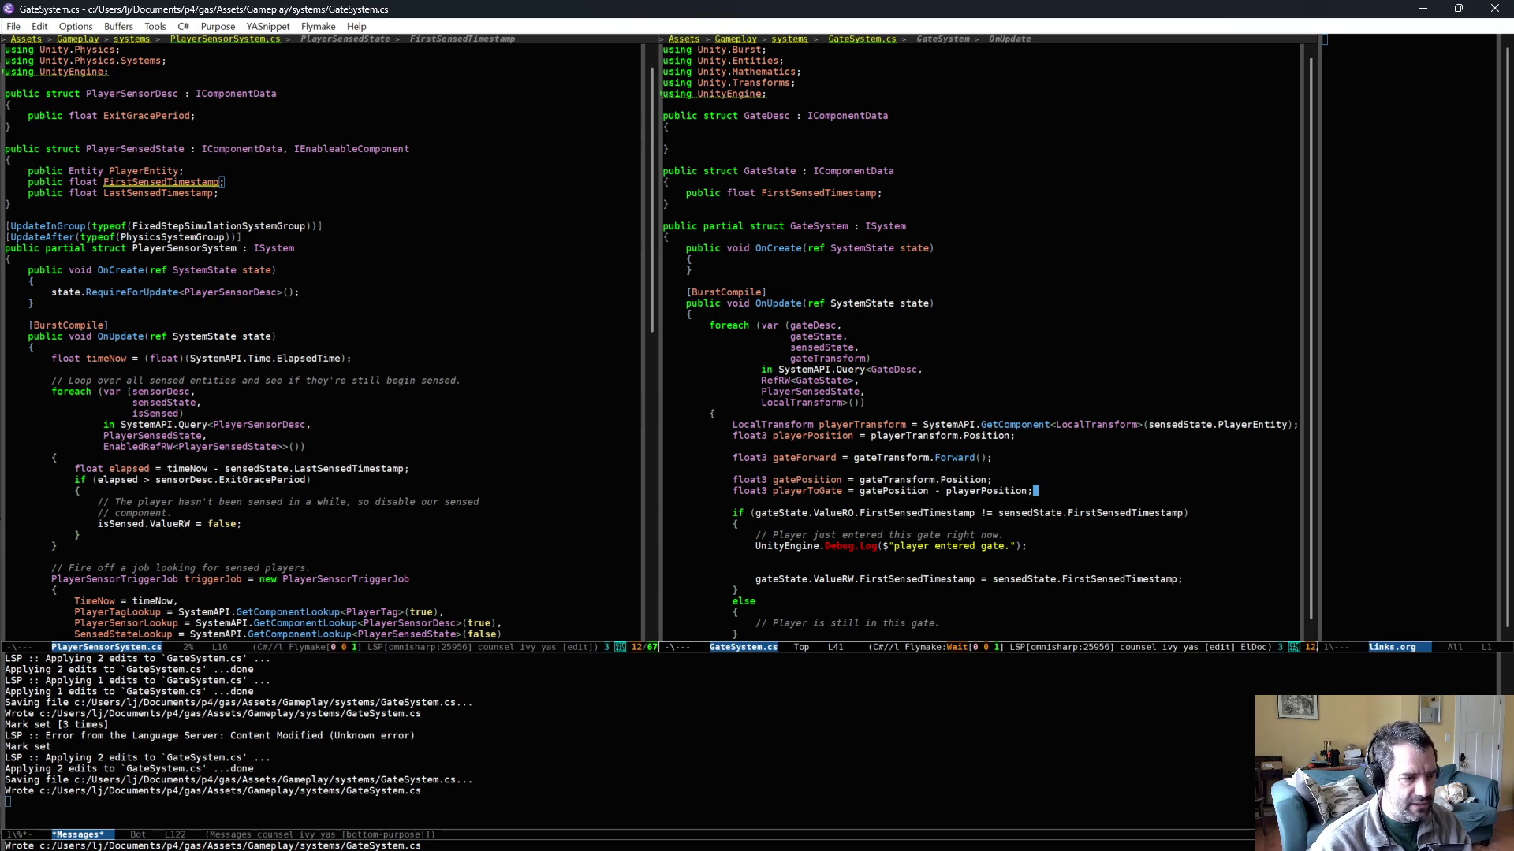
pyautogui.press('Return')
pyautogui.write('float ')
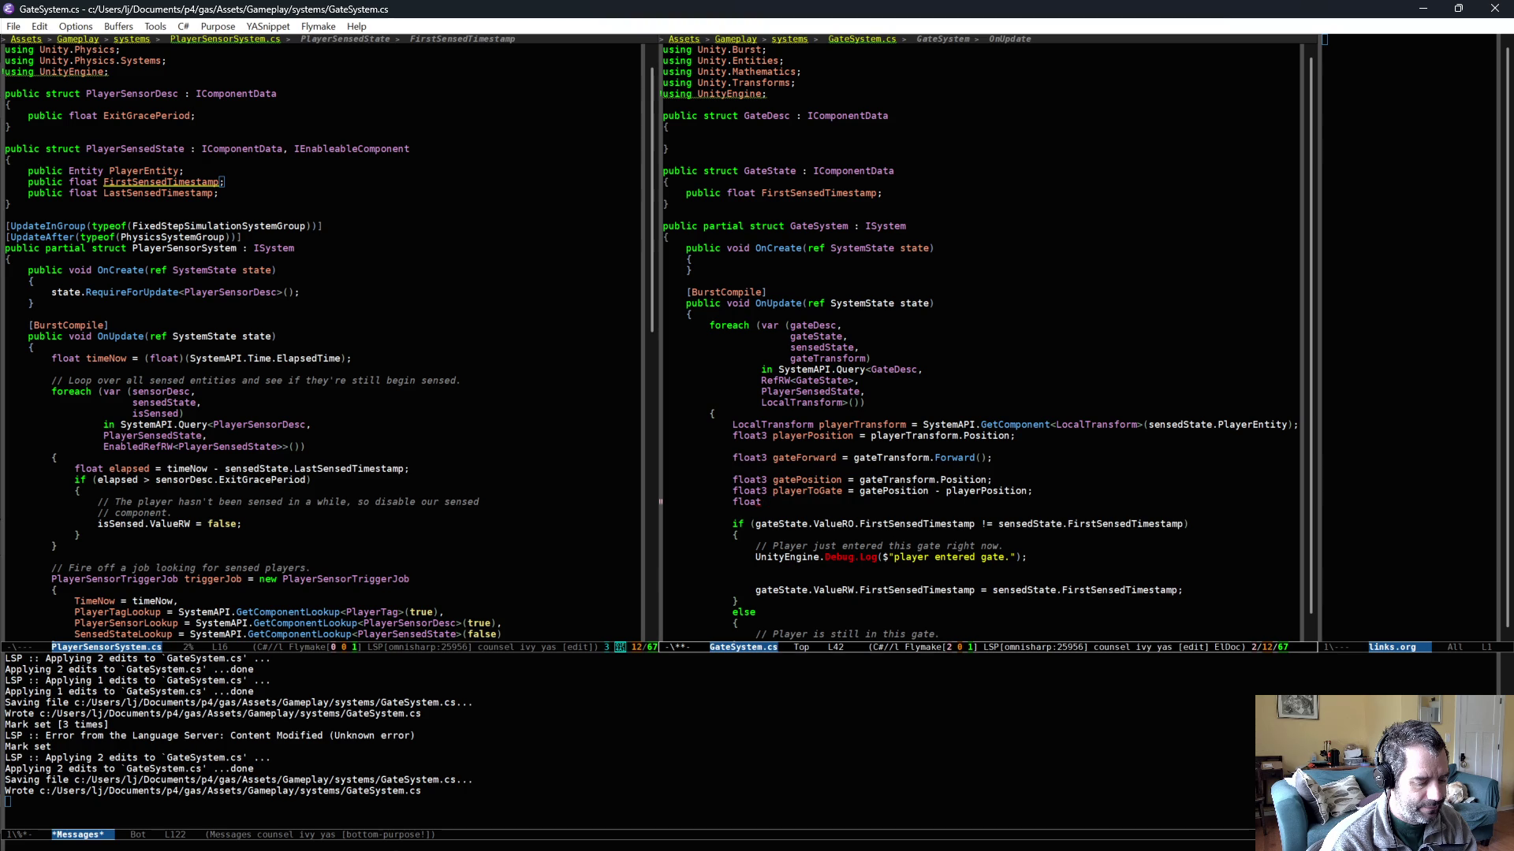
pyautogui.write('sideOfG')
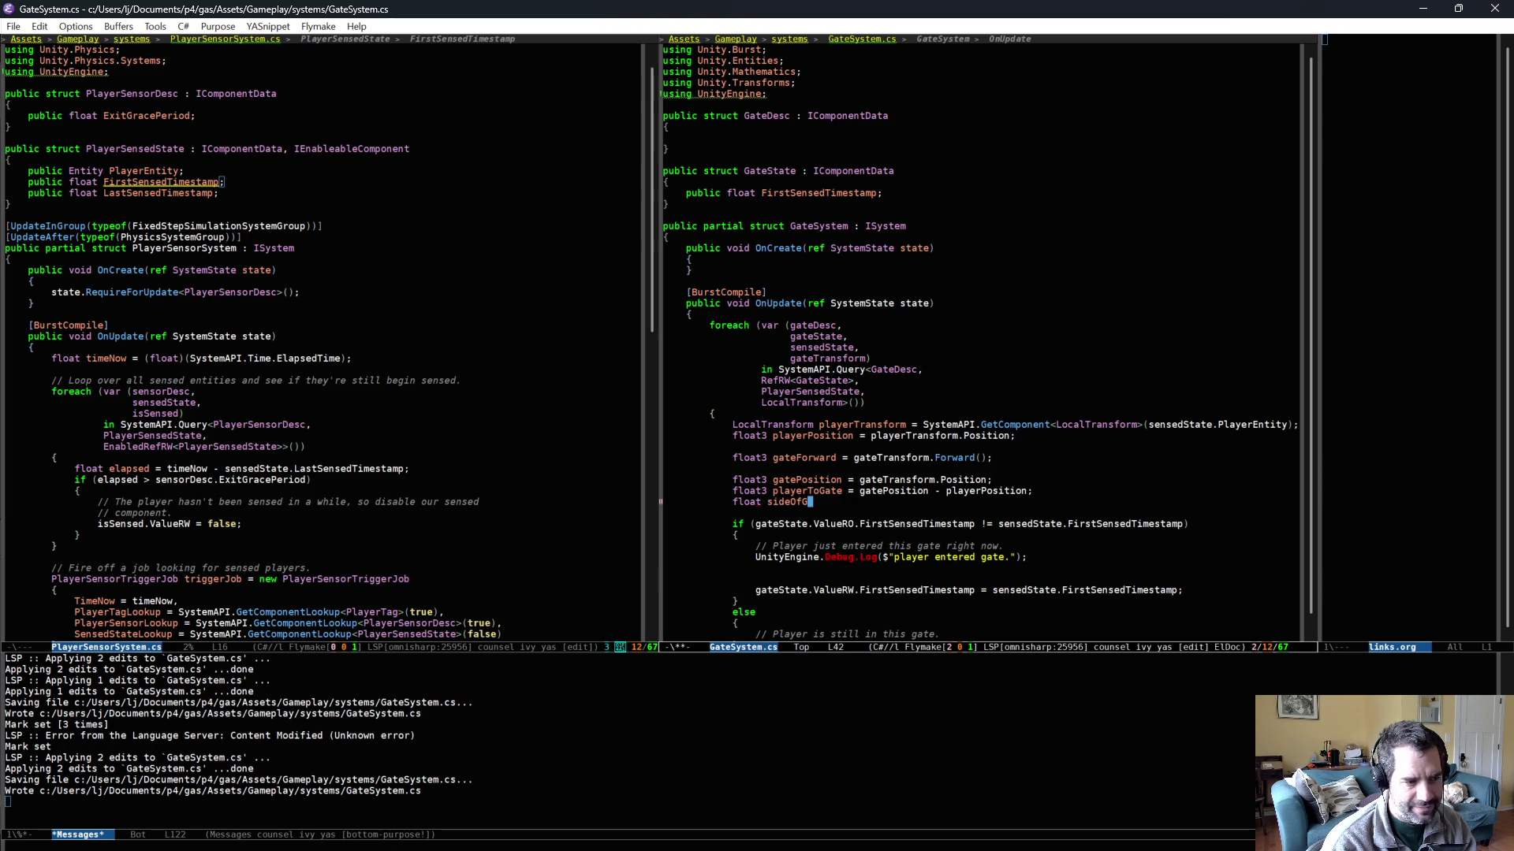
pyautogui.write('ate = math')
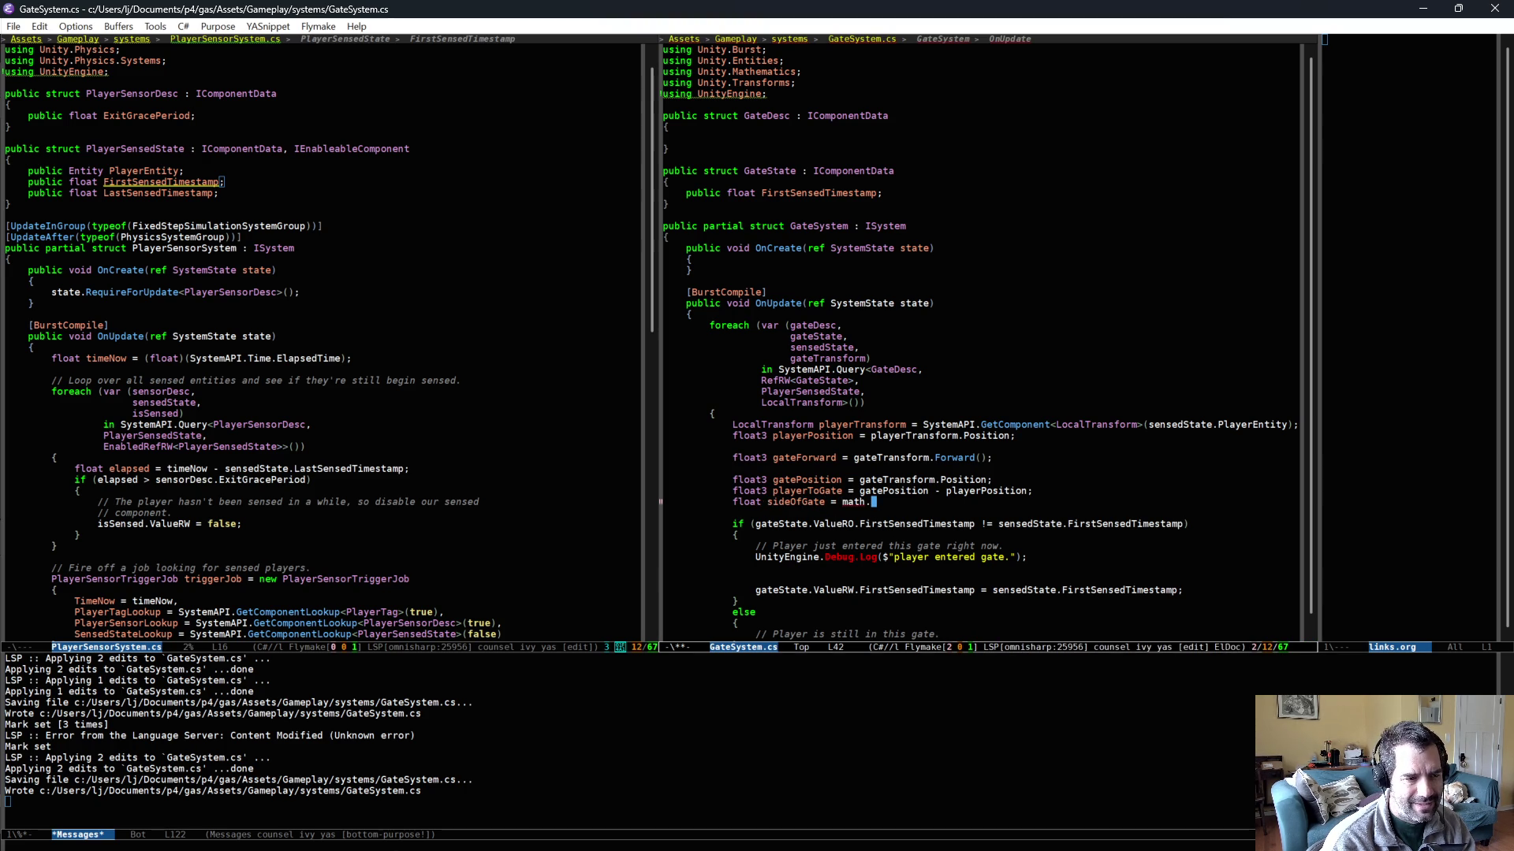
pyautogui.write('.sig')
# - Complete the line as float sideOfGate = math.sign(math.dot(gateForward, playerToGate)); and save GateSystem.cs
pyautogui.press('Return')
pyautogui.write('(math.do')
pyautogui.press('Return')
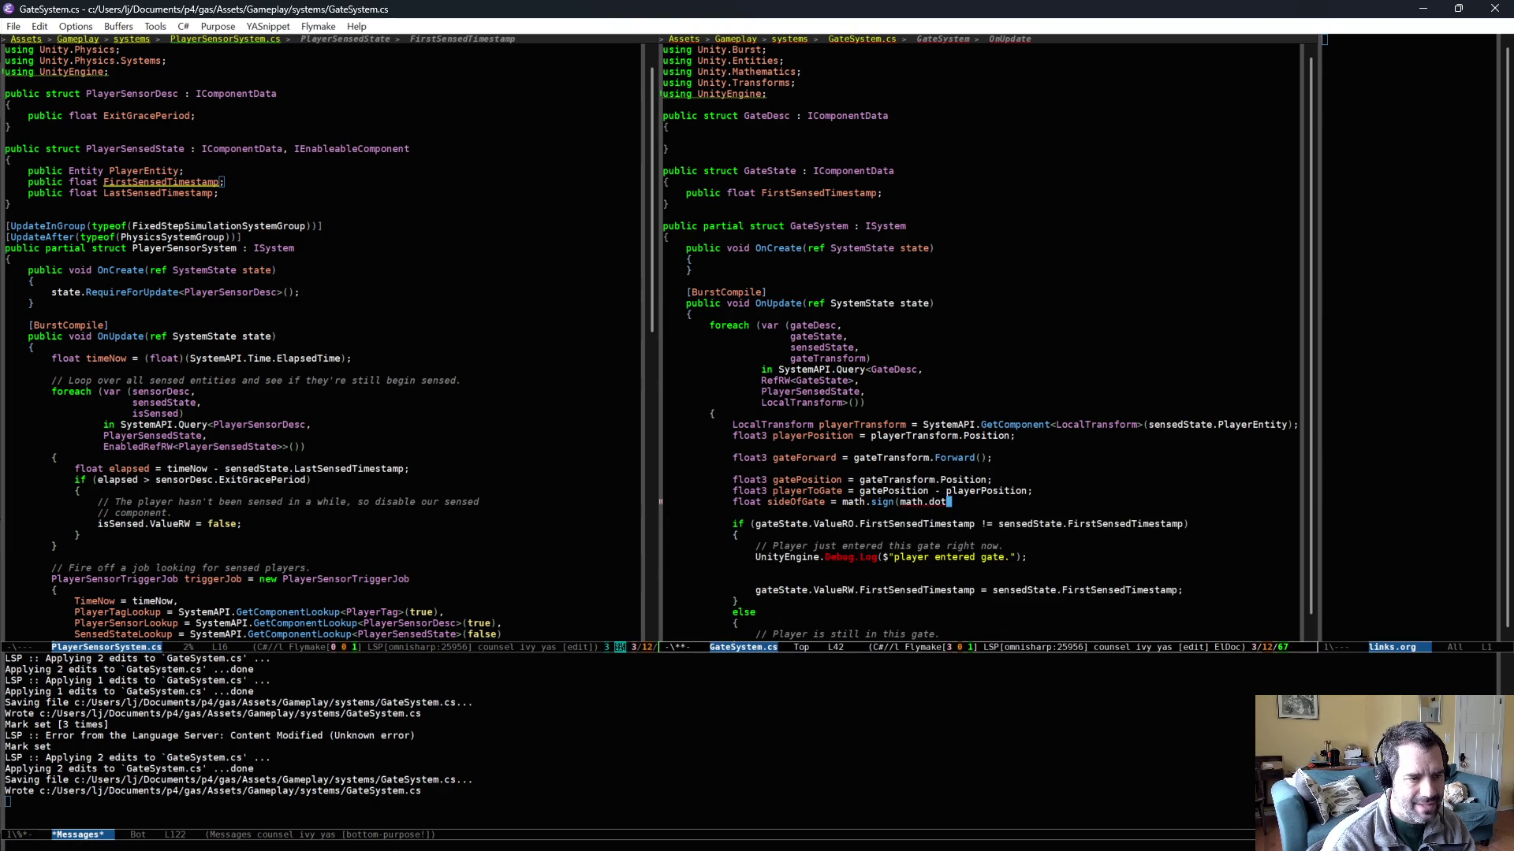
pyautogui.write('(')
pyautogui.write('gateForward')
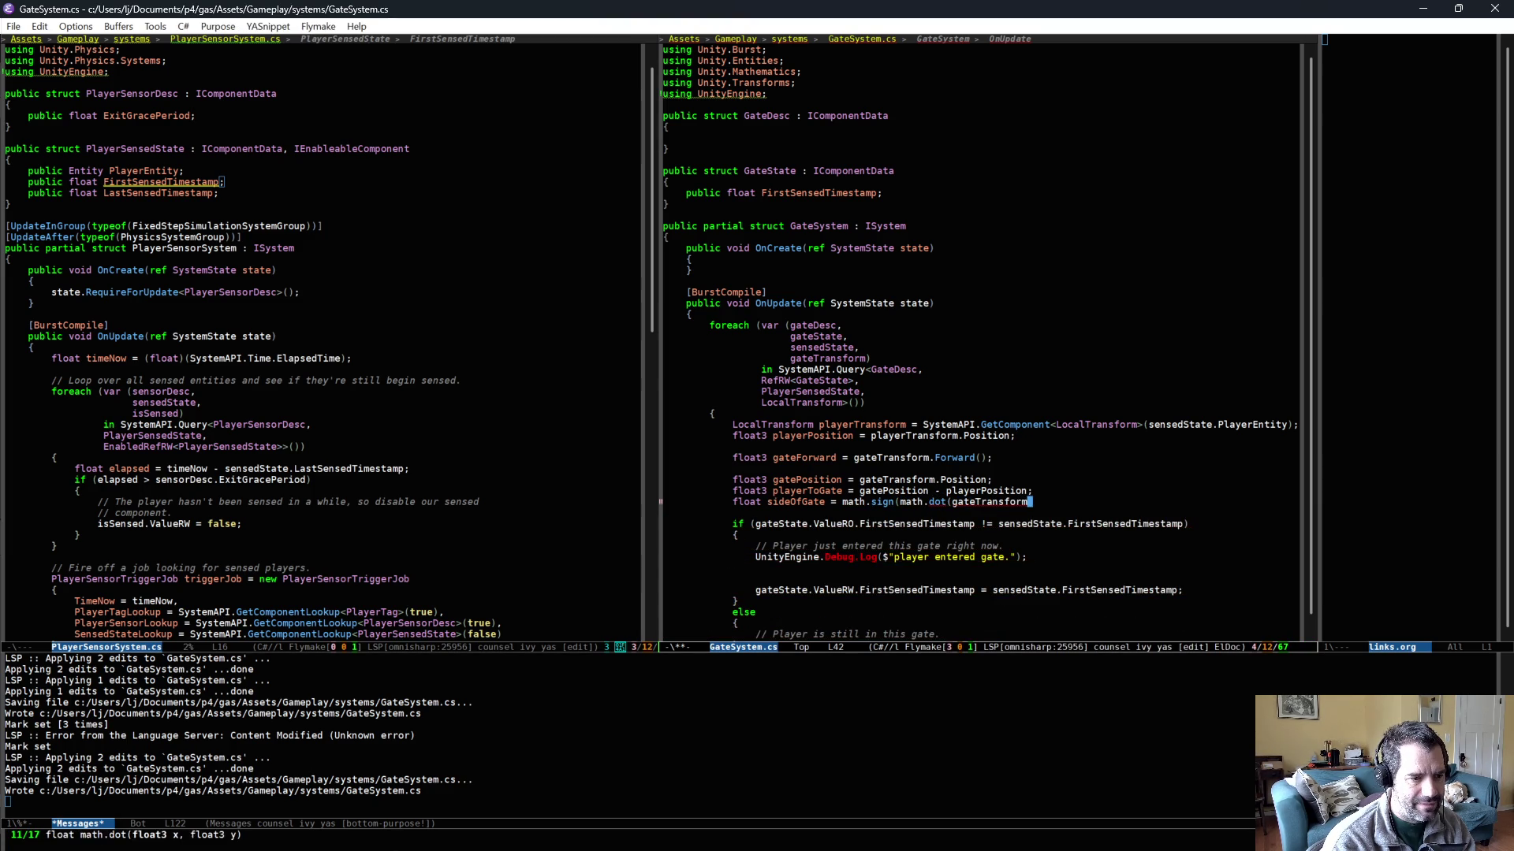
pyautogui.write(', pl')
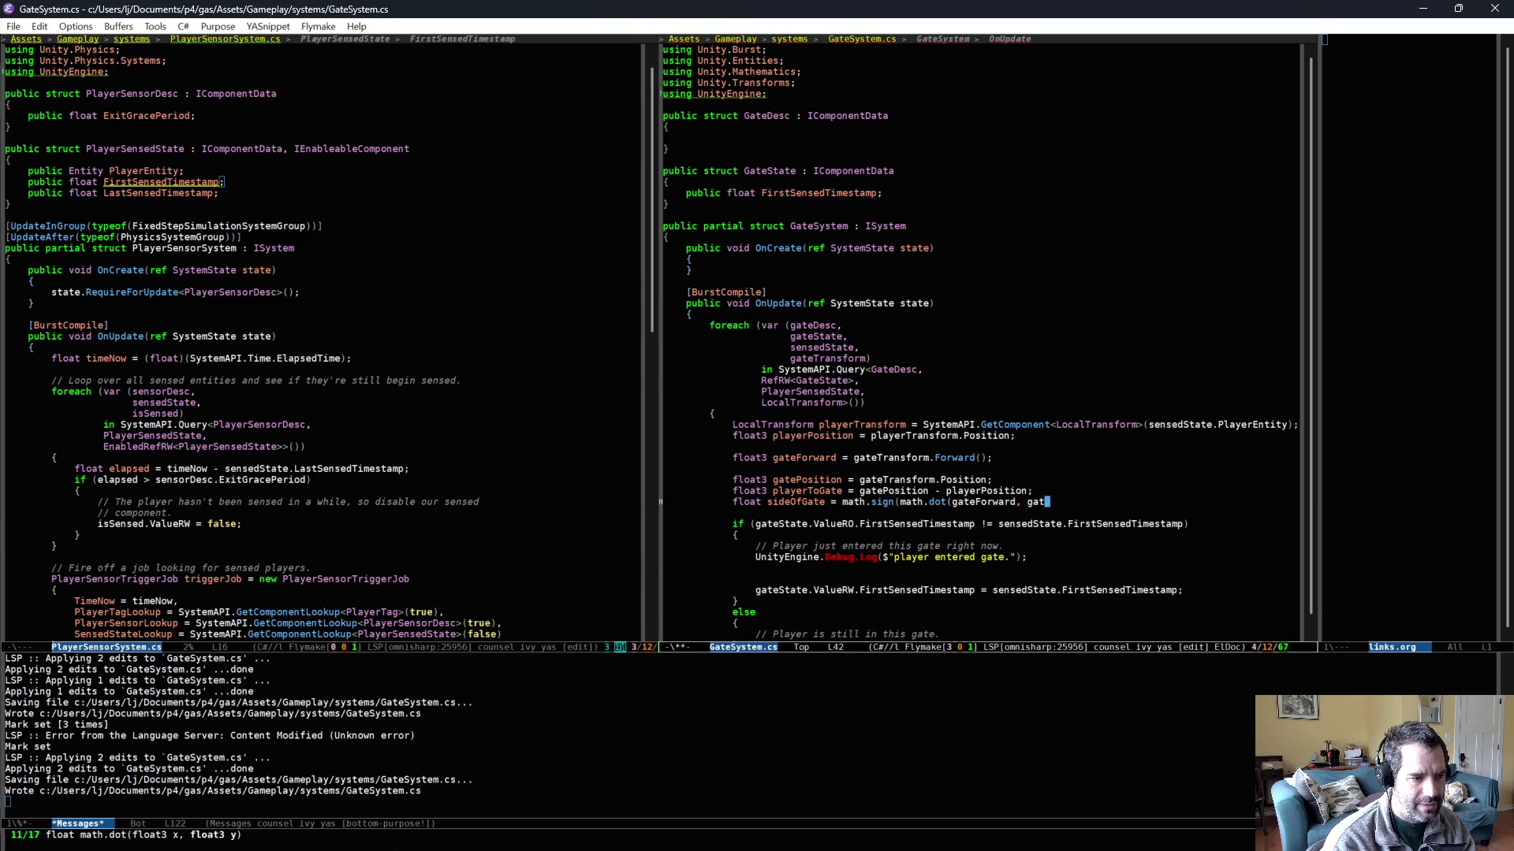
pyautogui.write('ayerToGate));')
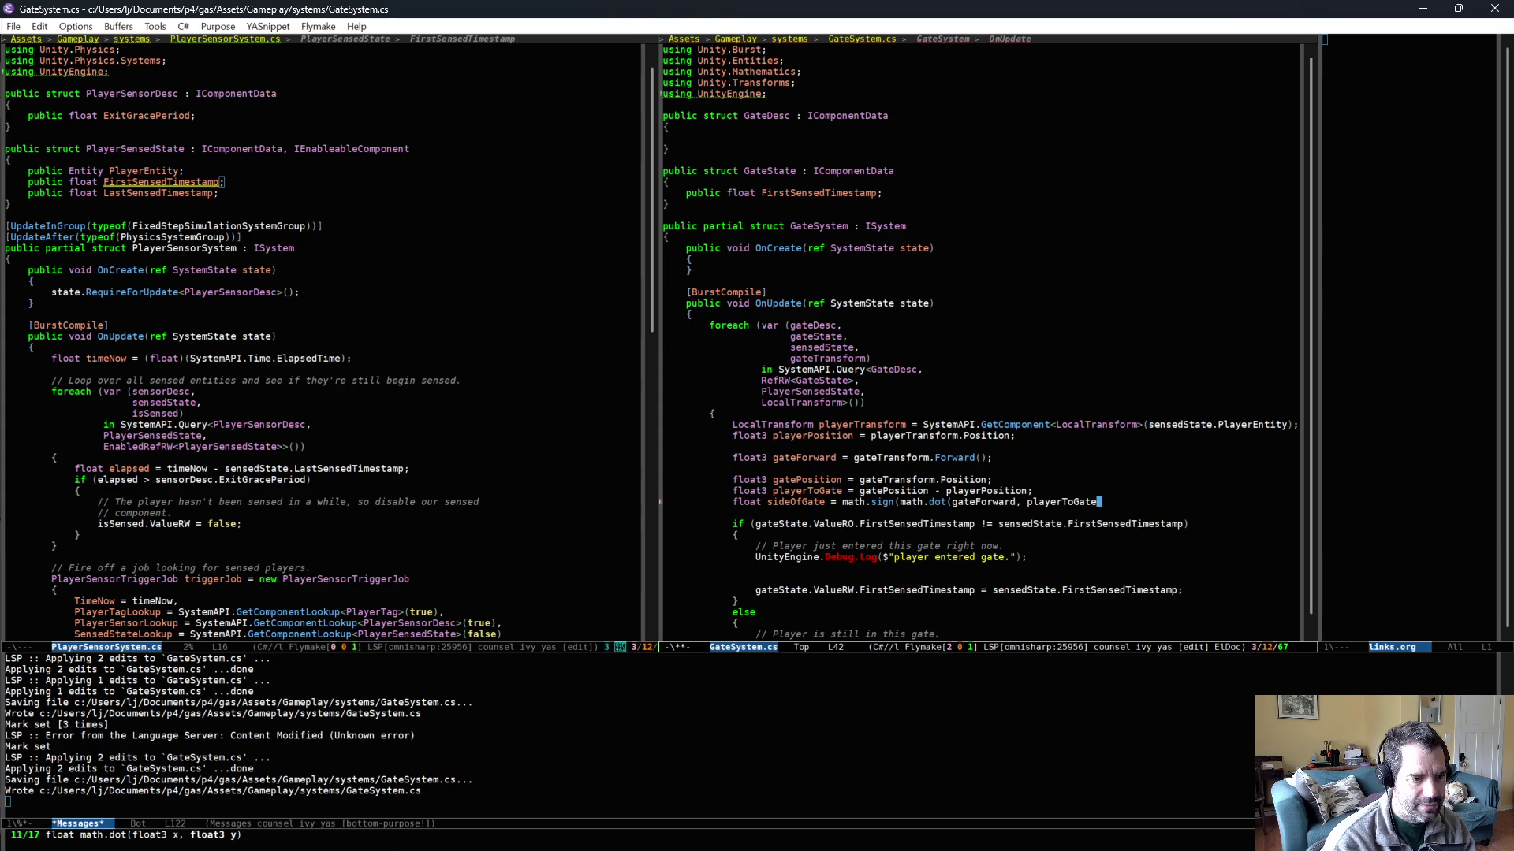
pyautogui.hotkey('ctrl', 'x')
pyautogui.hotkey('ctrl', 's')
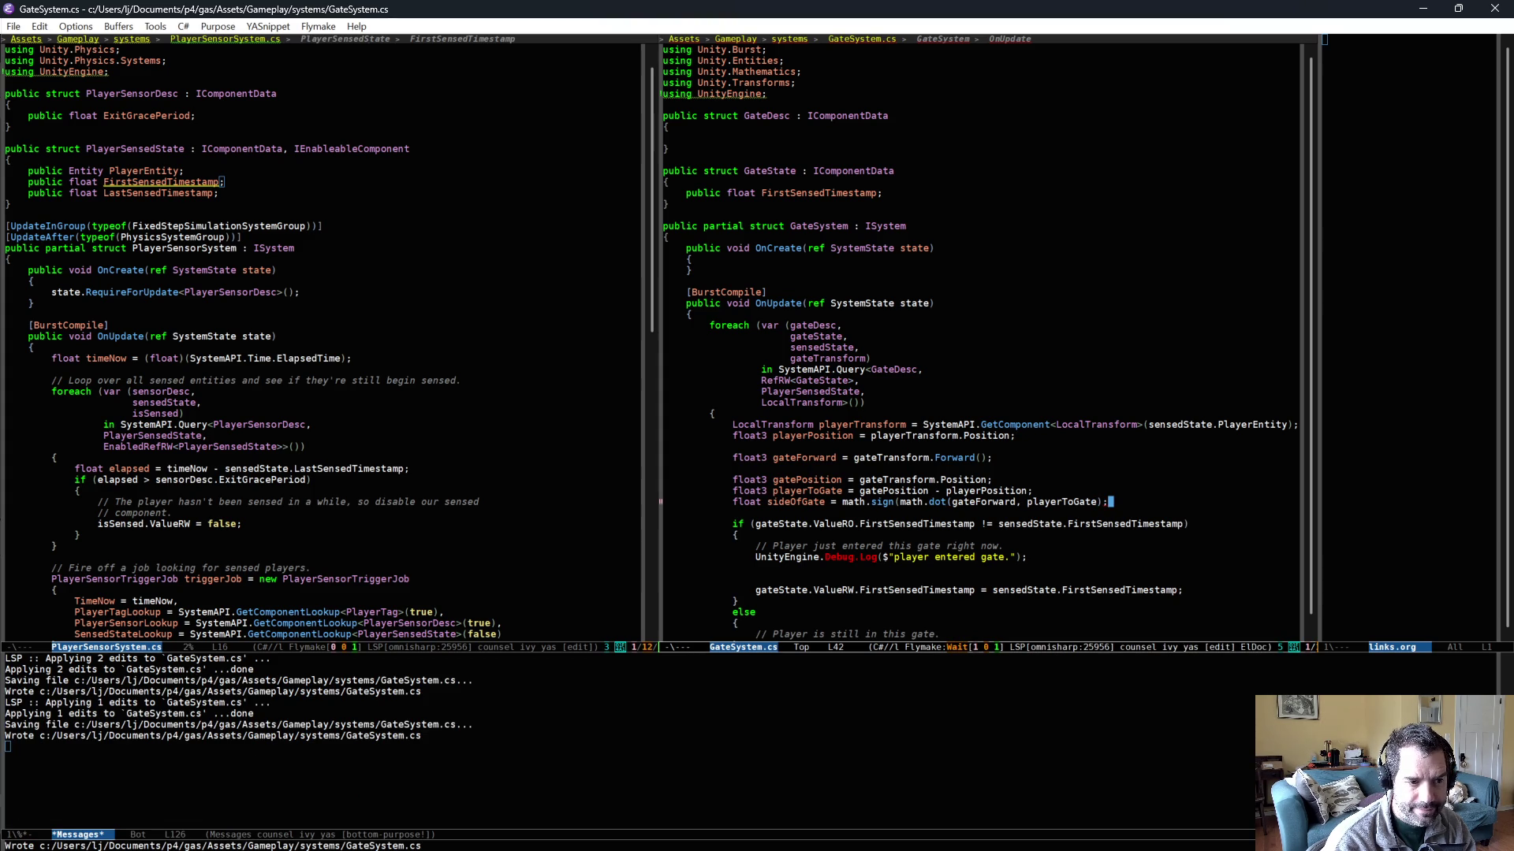
# - Delete the stray parenthesis, save, and open a new line after the FirstSensedTimestamp field
pyautogui.write('(')
pyautogui.press('BackSpace')
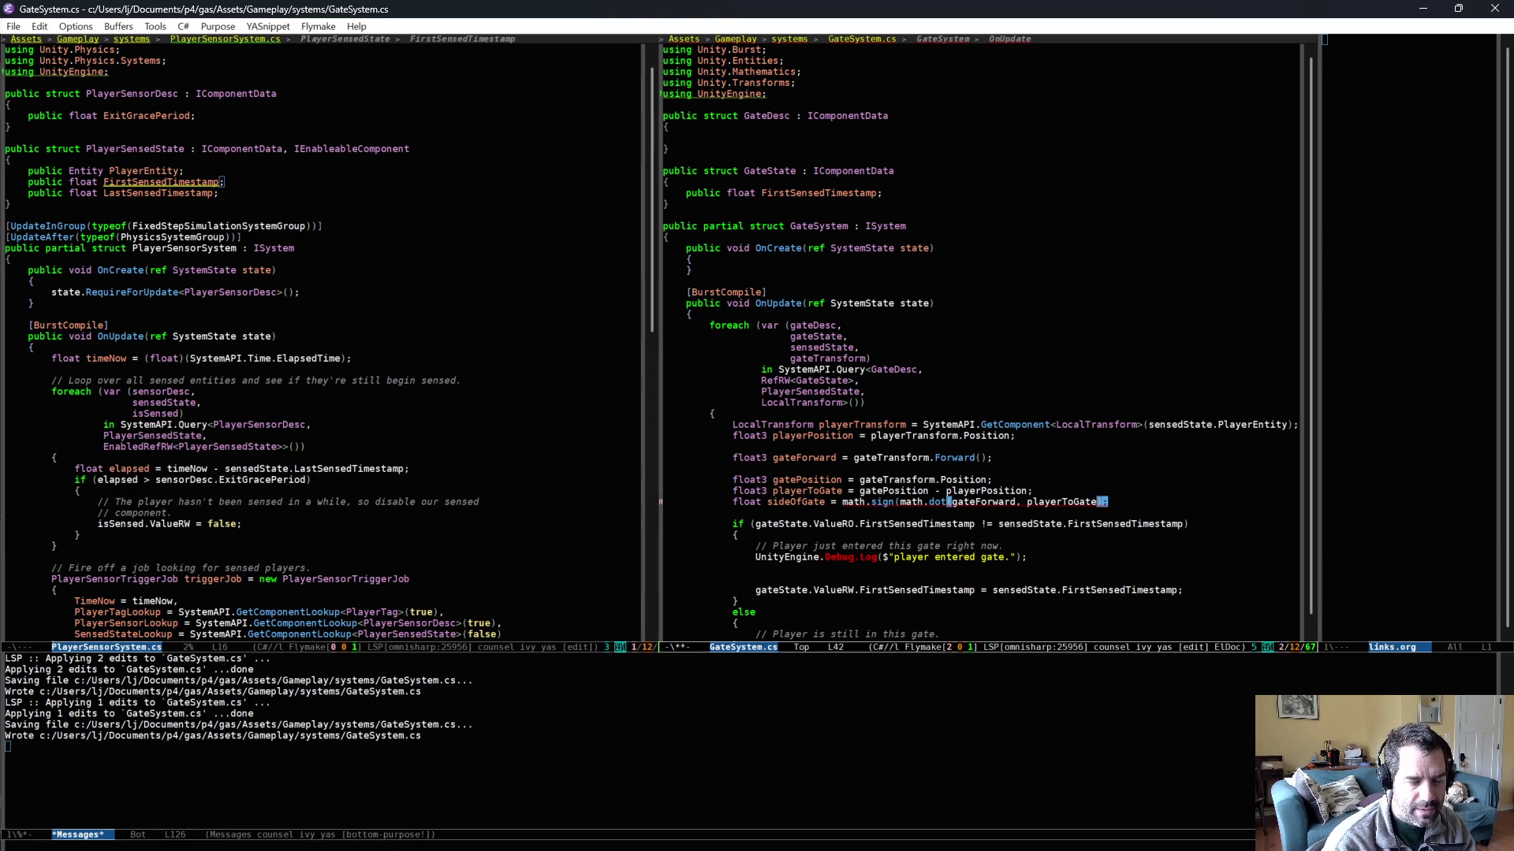
pyautogui.hotkey('ctrl', 'x')
pyautogui.hotkey('ctrl', 's')
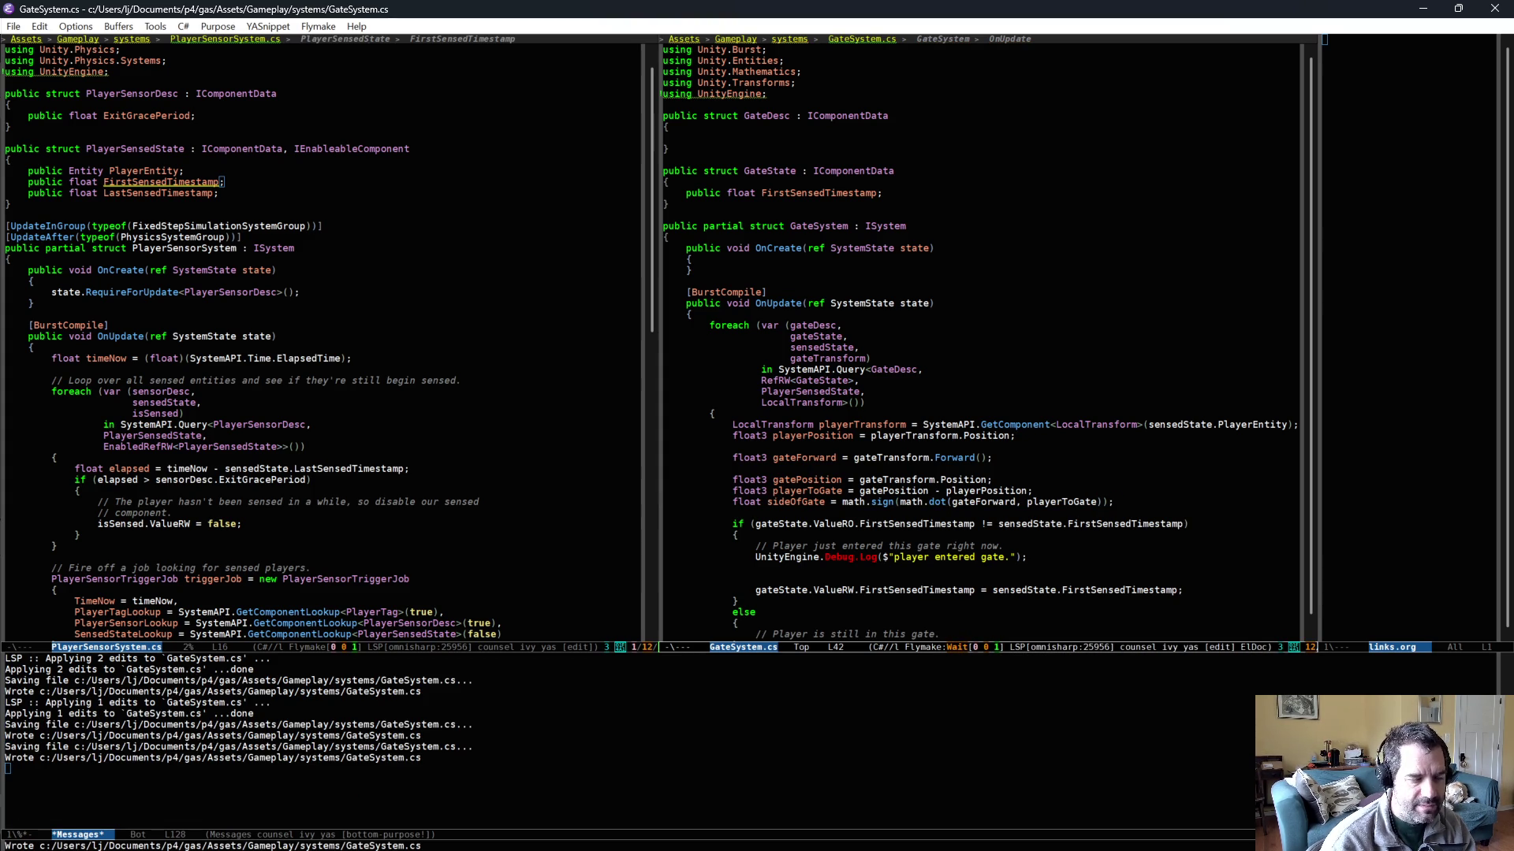
pyautogui.click(901, 189)
pyautogui.press('Return')
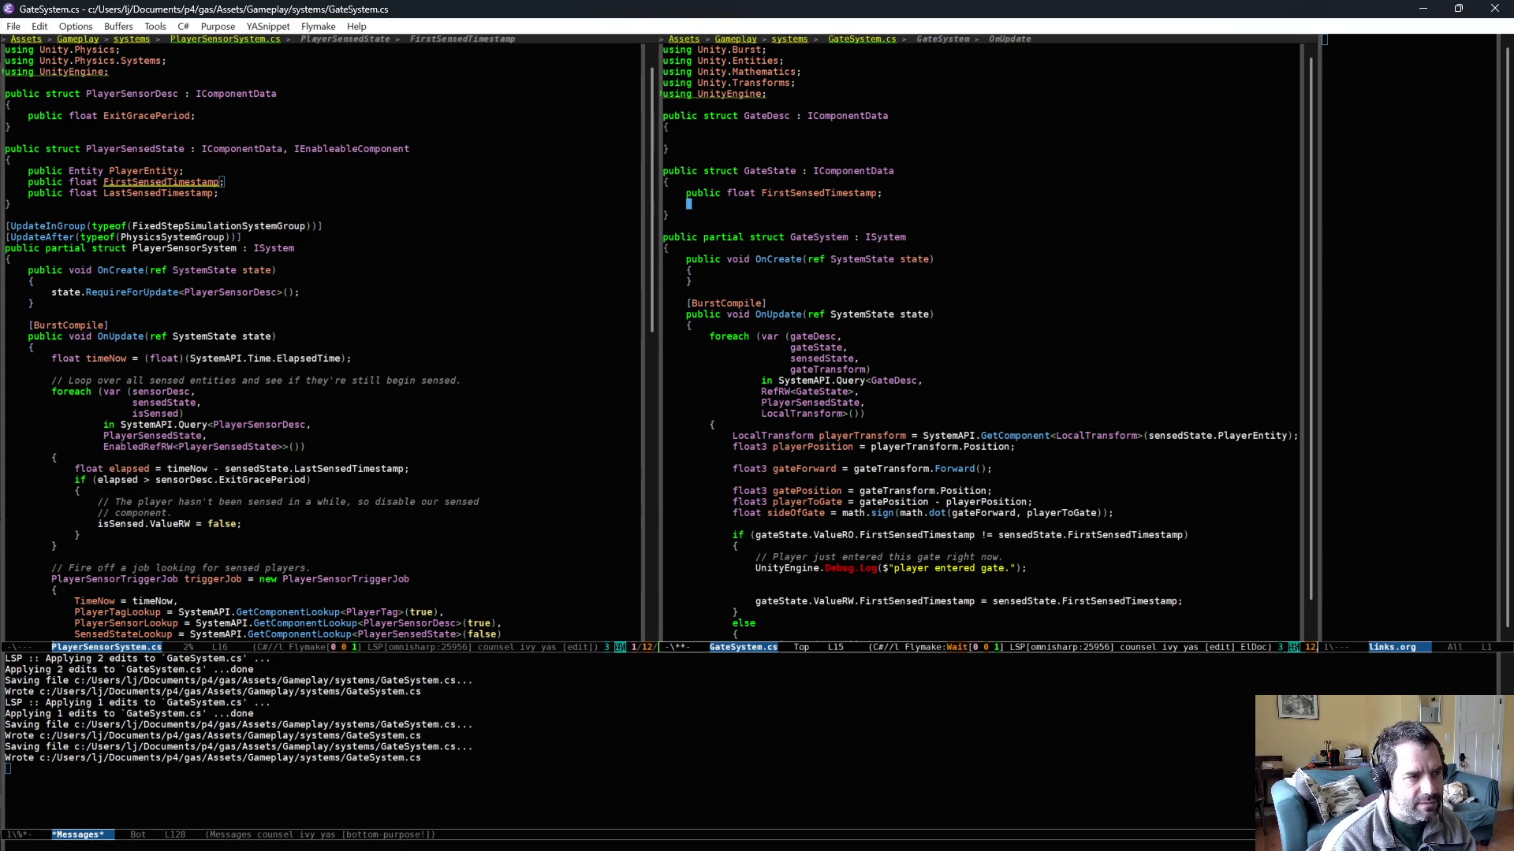
# - Add the field 'public float SideOfGate;' to GateState and save
pyautogui.write('public float ')
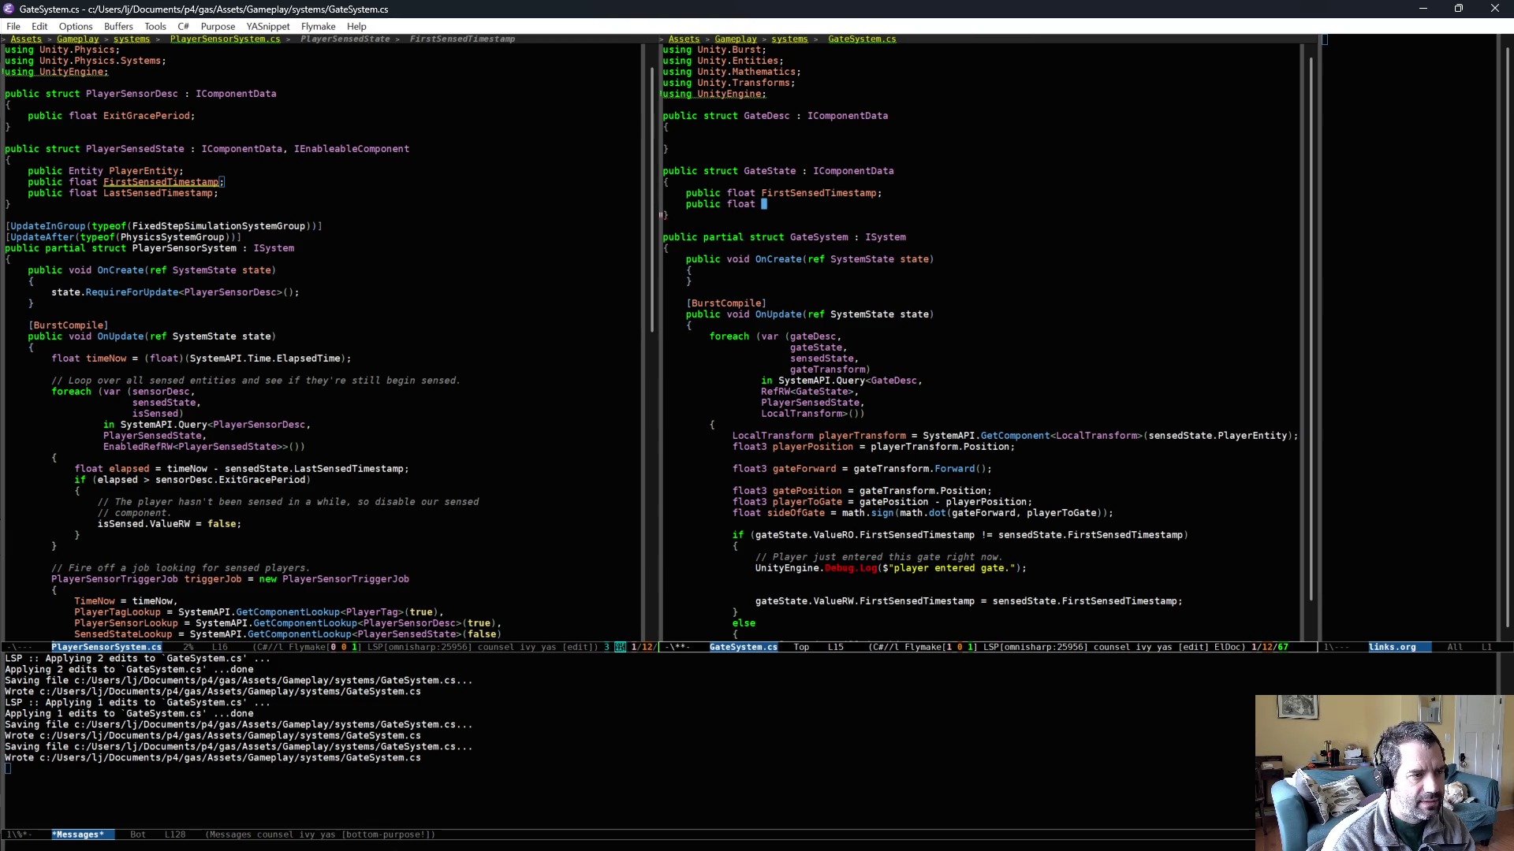
pyautogui.write('SideOfGate')
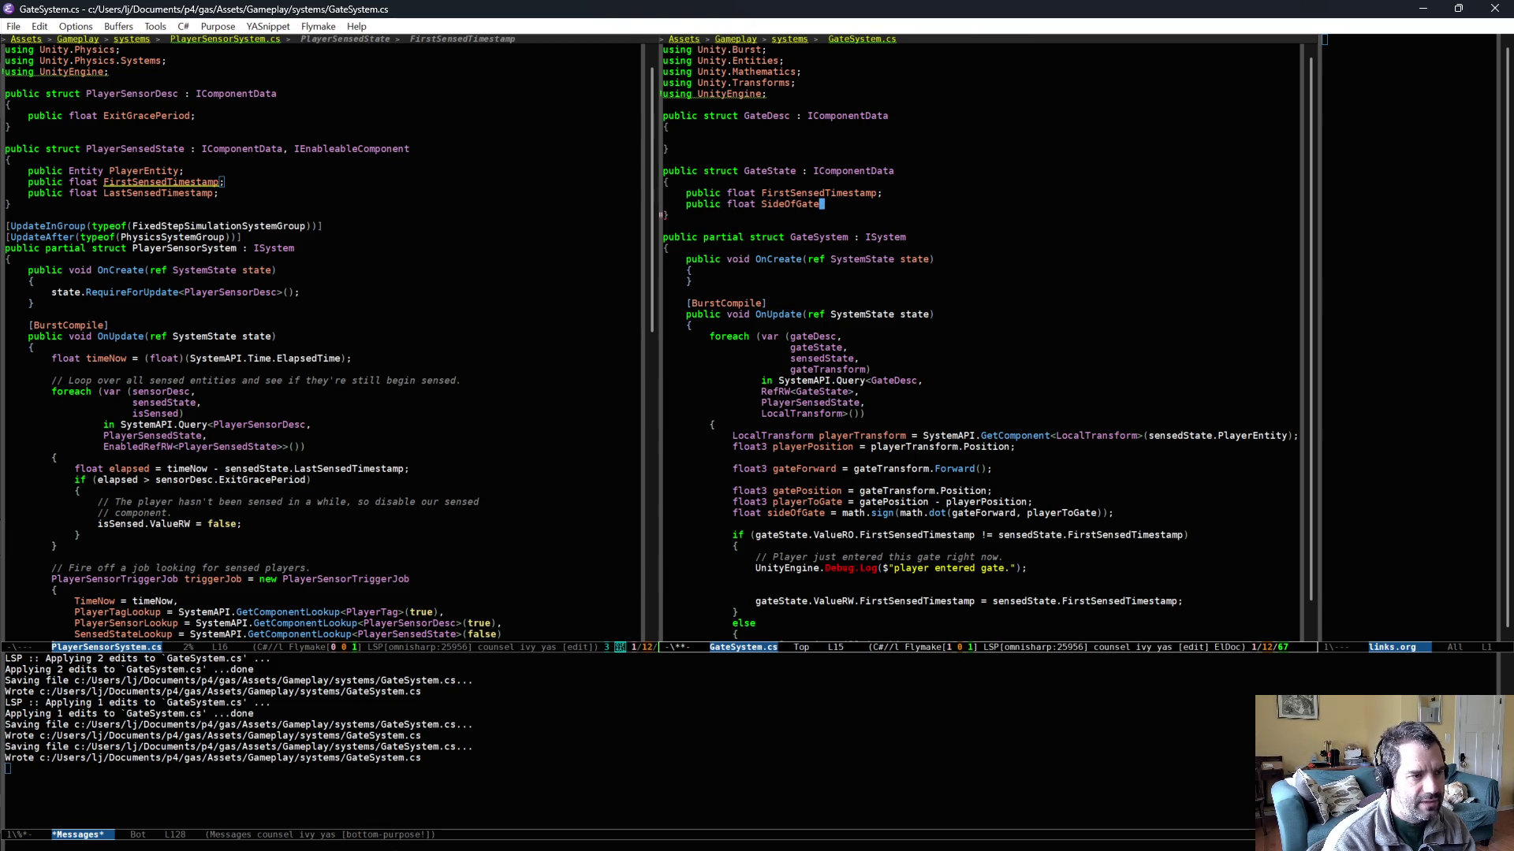
pyautogui.write(';')
pyautogui.hotkey('ctrl', 'x')
pyautogui.hotkey('ctrl', 's')
# - In the entry branch, assign gateState.ValueRW.SideOfGate = sideOfGate; above the timestamp, then save
pyautogui.scroll(-1, 827, 552)
pyautogui.click(827, 557)
pyautogui.press('Tab')
pyautogui.write('gateState.ValueRW.S')
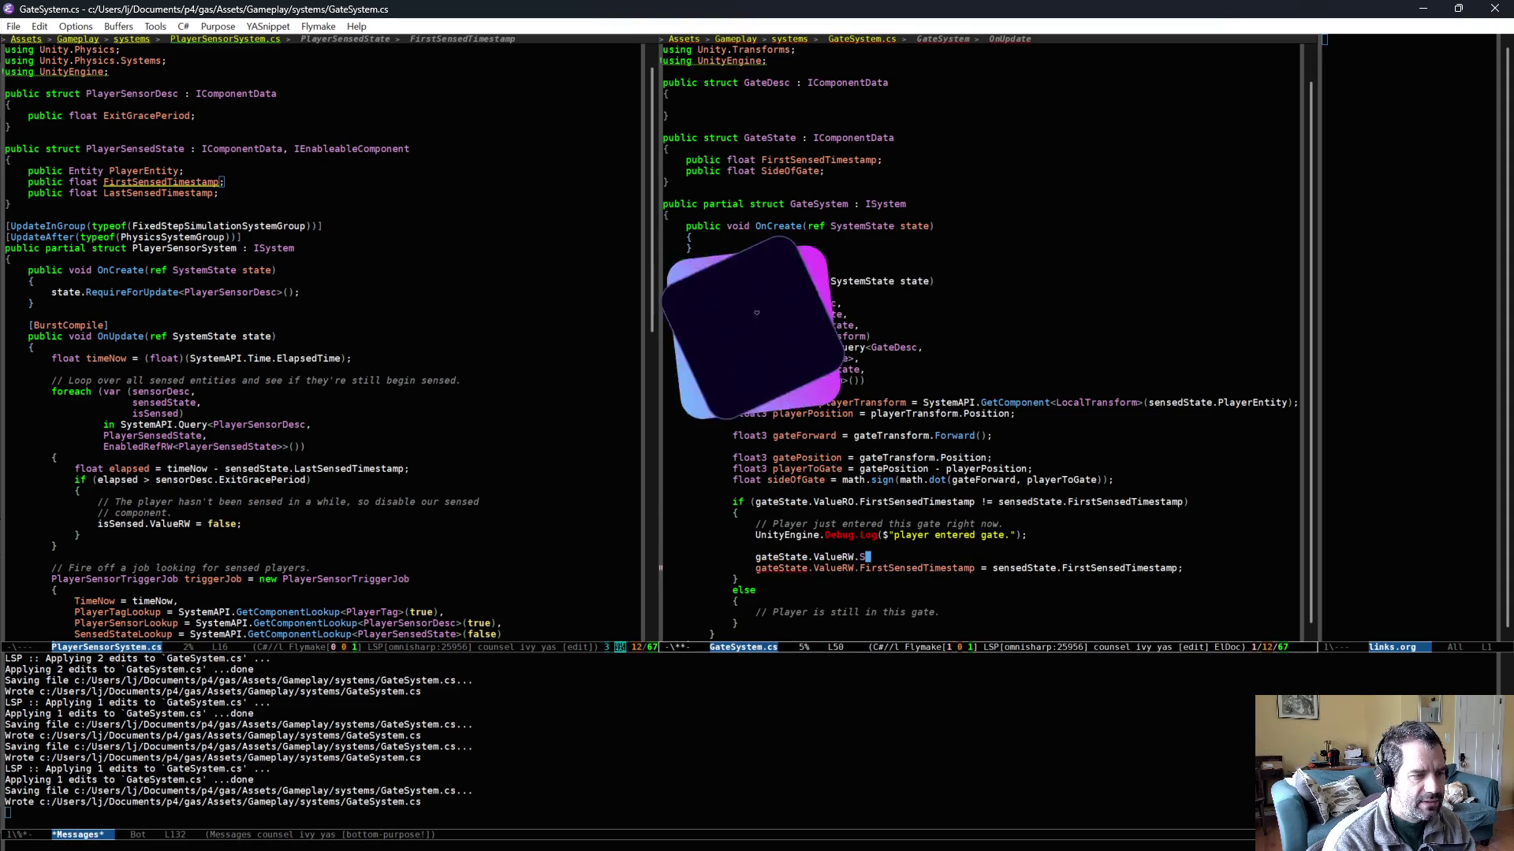
pyautogui.write('ideOfGate =')
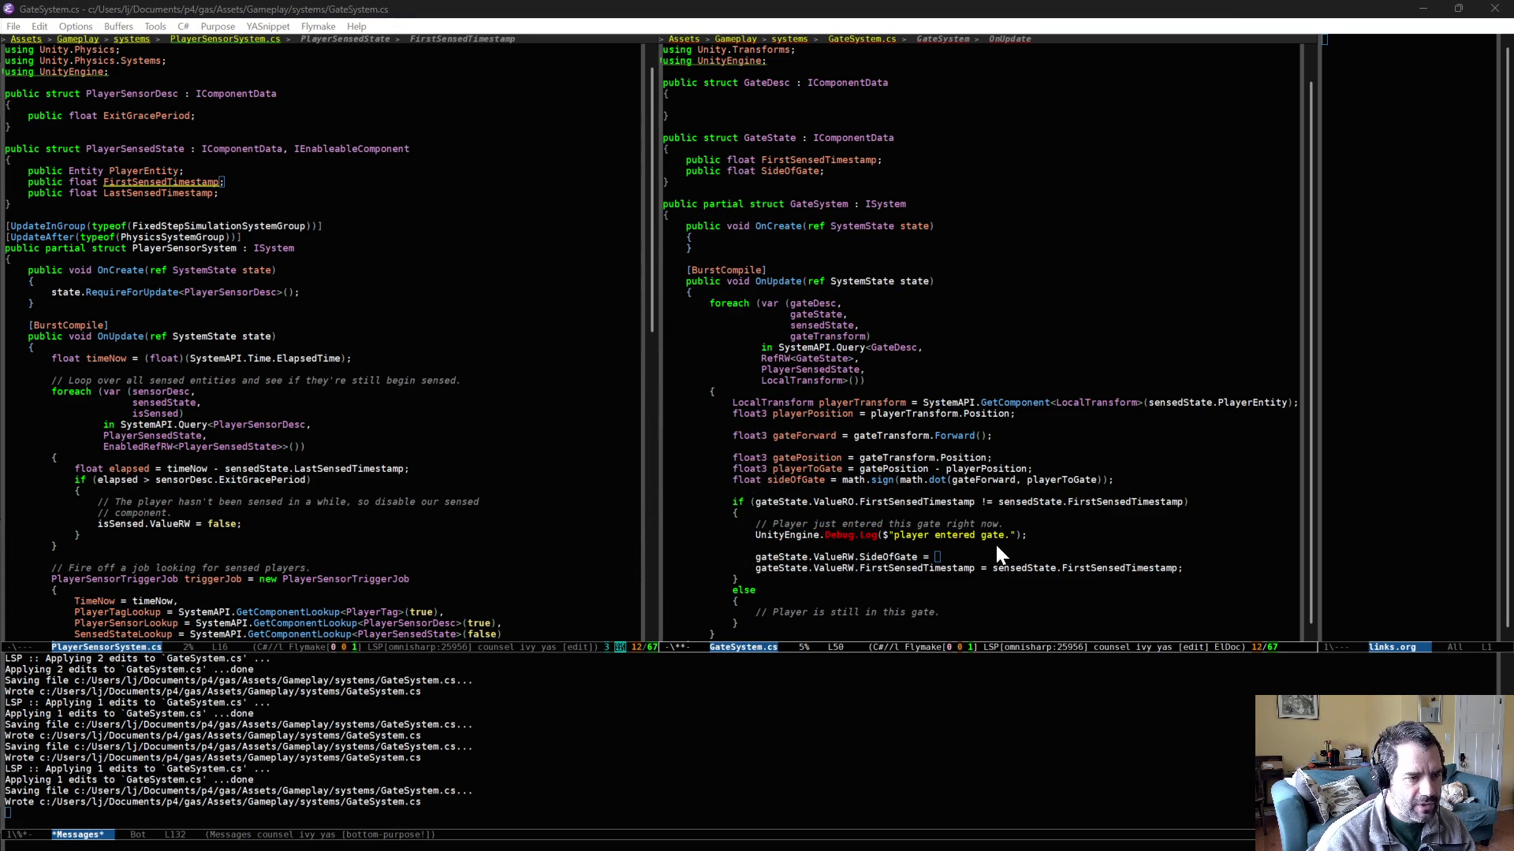
pyautogui.hotkey('alt', 'Tab')
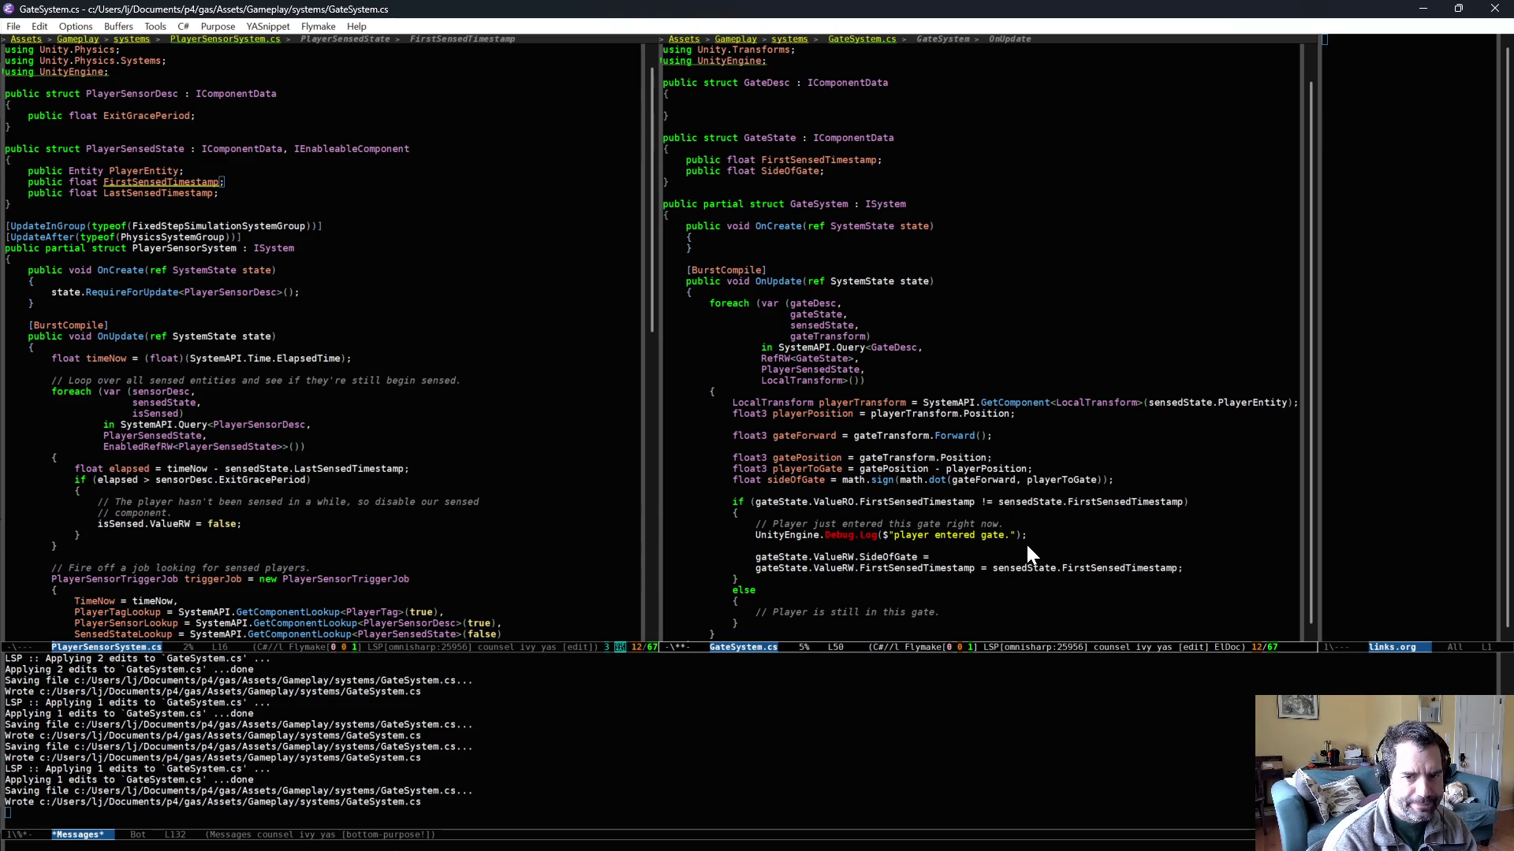
pyautogui.hotkey('alt', 'Tab')
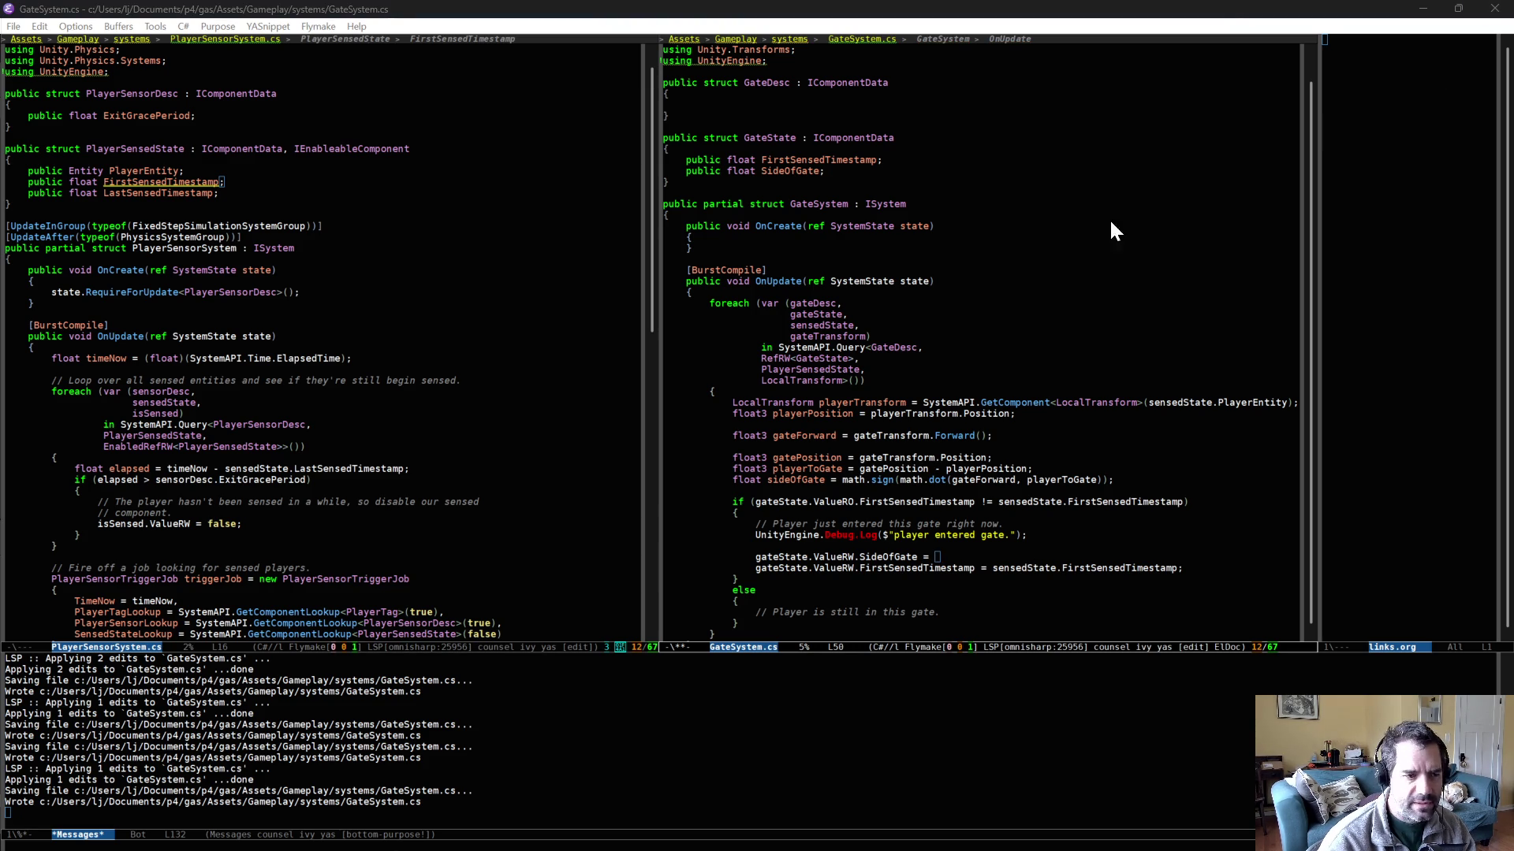
pyautogui.click(945, 551)
pyautogui.write('sideOfGate;')
pyautogui.hotkey('ctrl', 'x')
pyautogui.hotkey('ctrl', 's')
# - Append 'side = {sideOfGate}' to the 'player entered gate' Debug.Log message and save
pyautogui.scroll(-3, 842, 581)
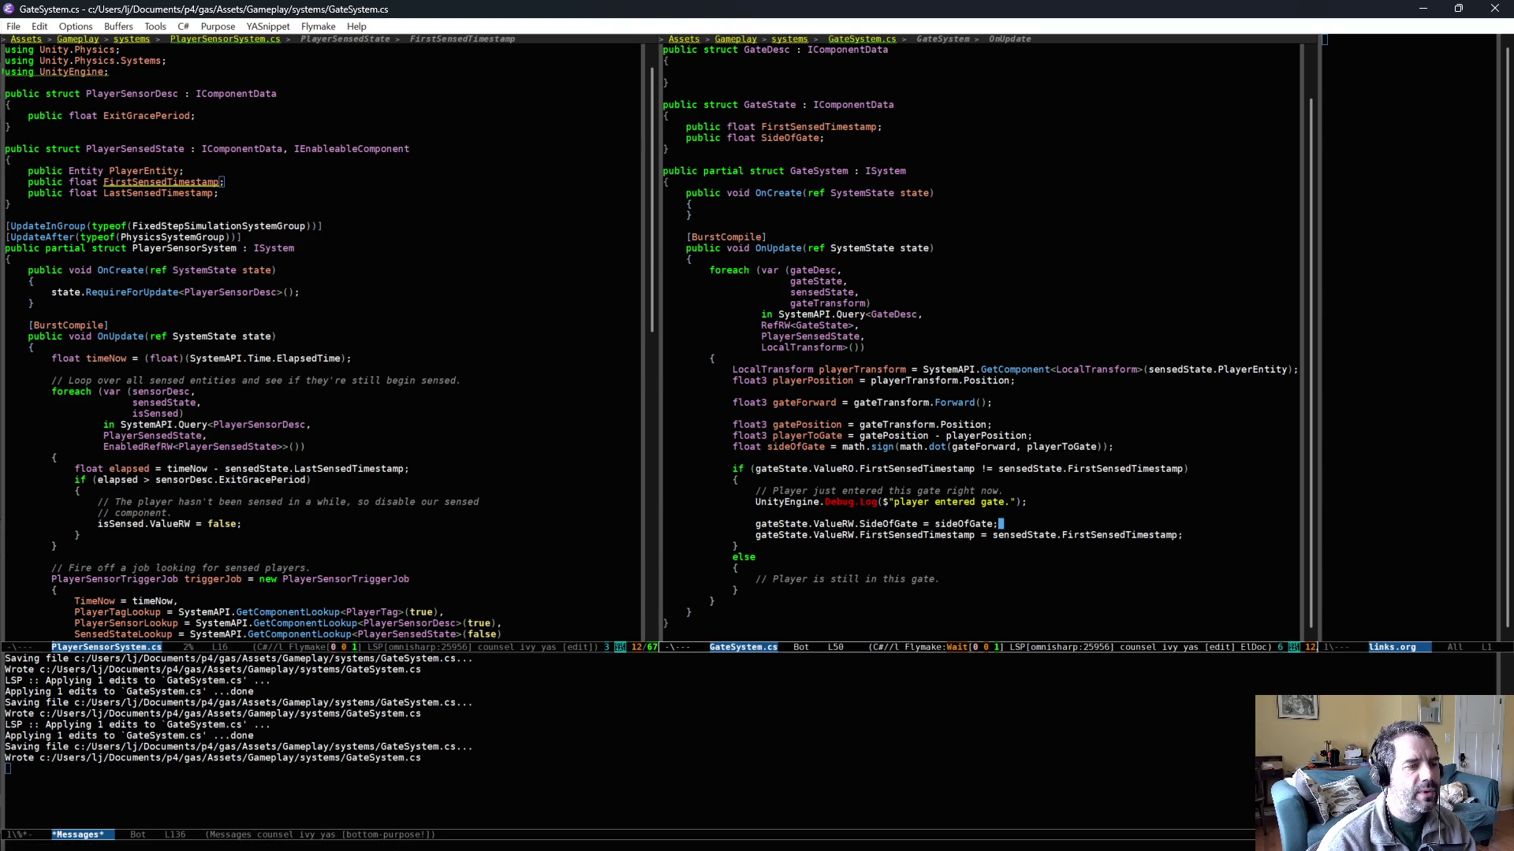
pyautogui.click(871, 502)
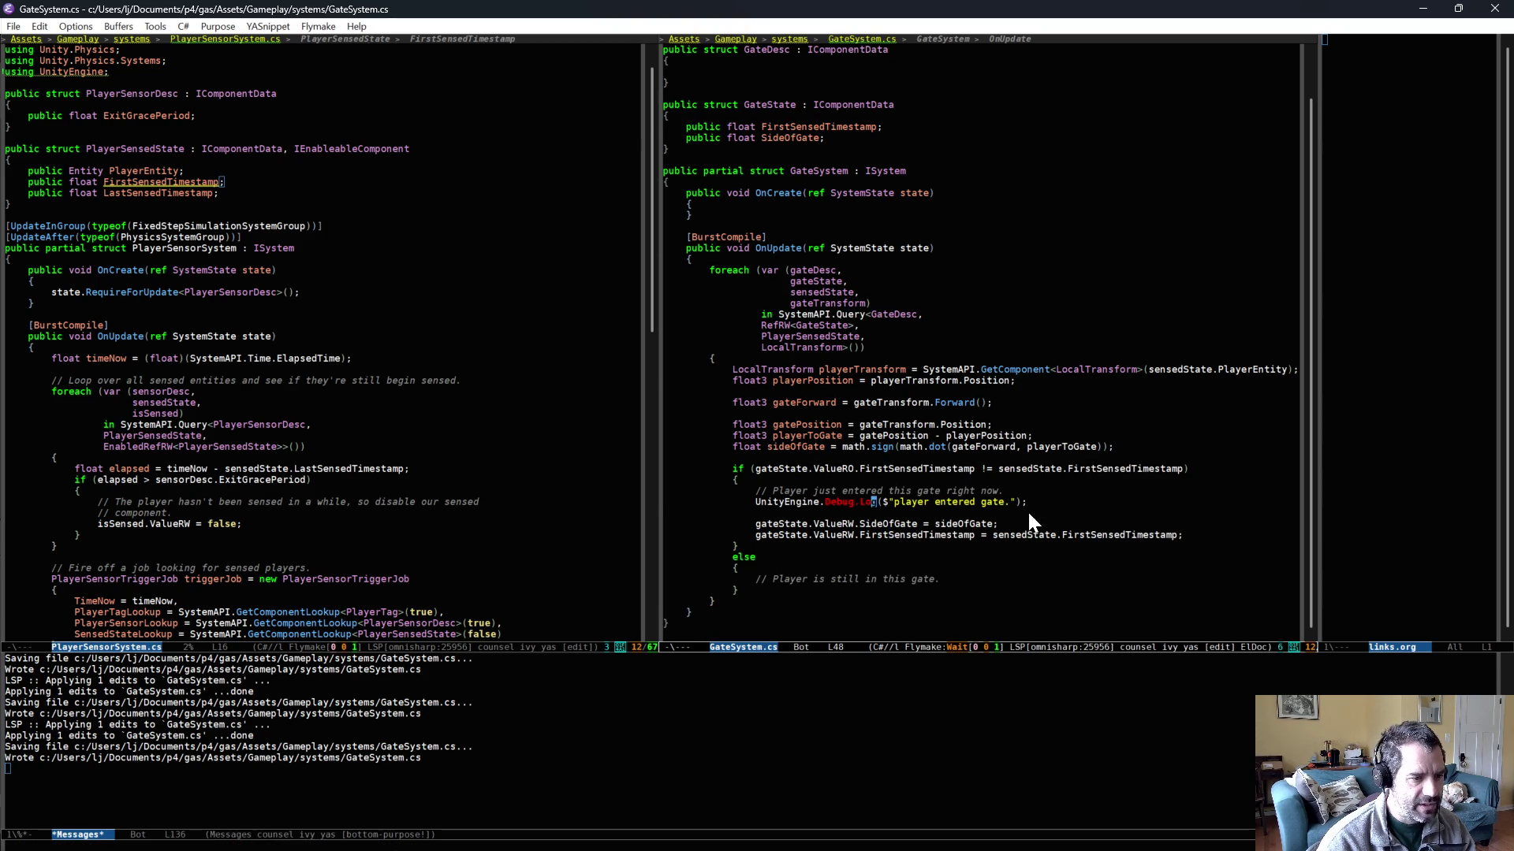
pyautogui.click(1013, 502)
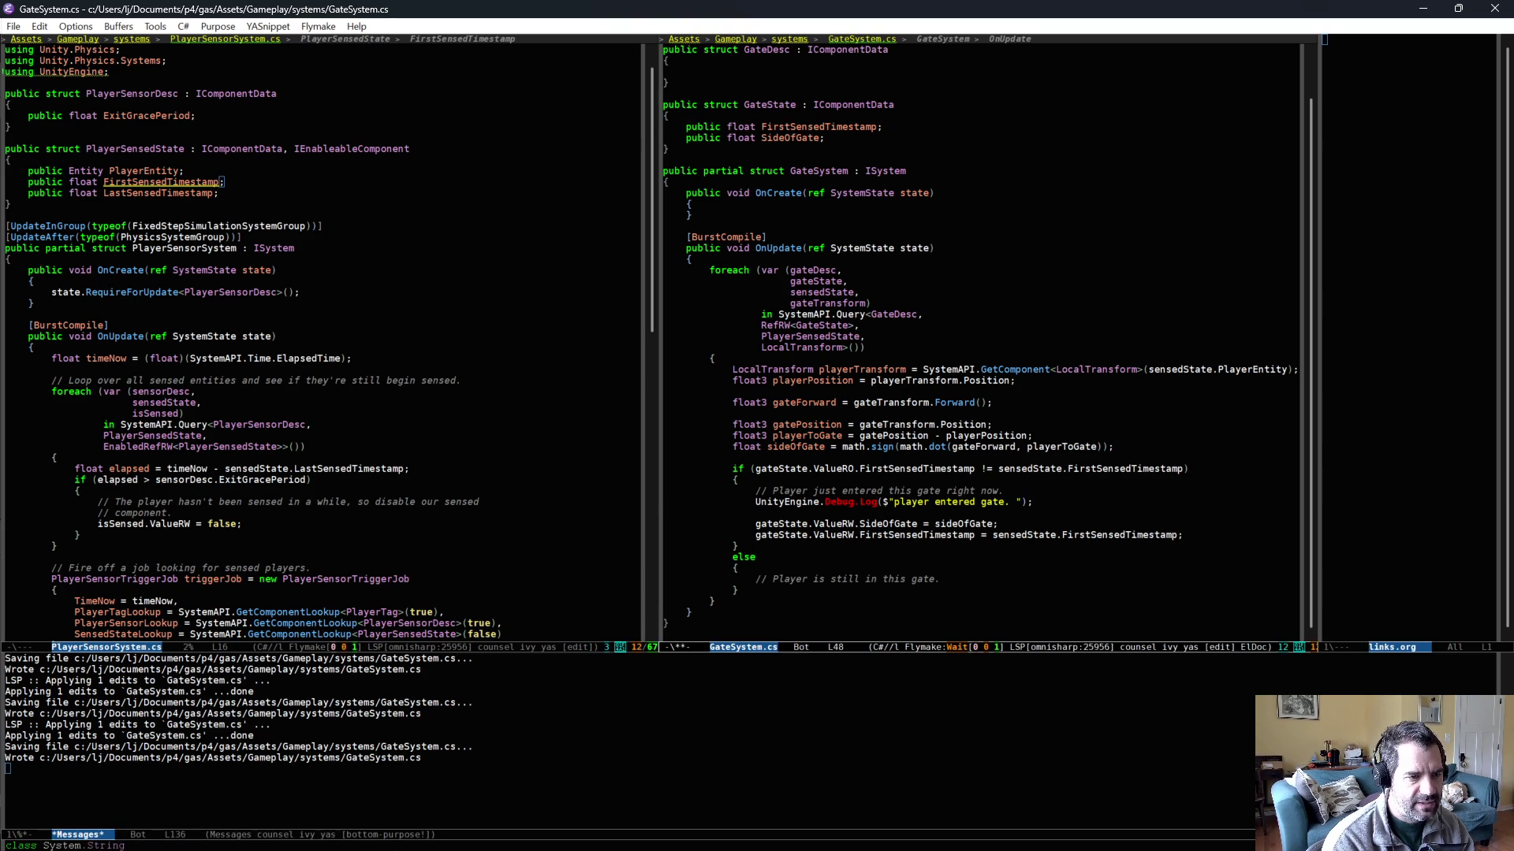
pyautogui.write('side = {side')
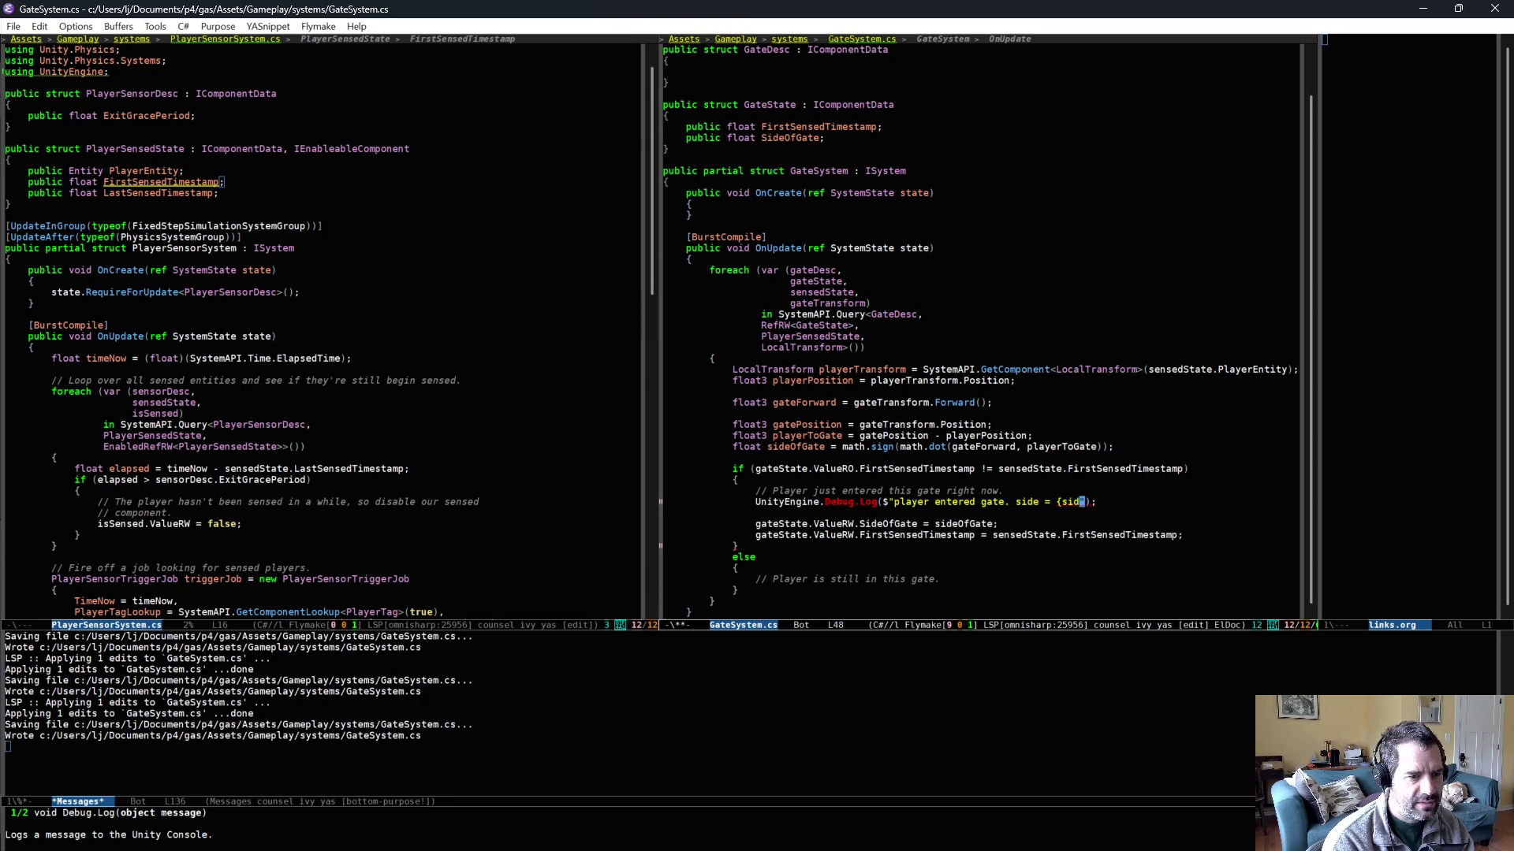
pyautogui.write('OfGate}')
pyautogui.hotkey('ctrl', 'x')
pyautogui.hotkey('ctrl', 's')
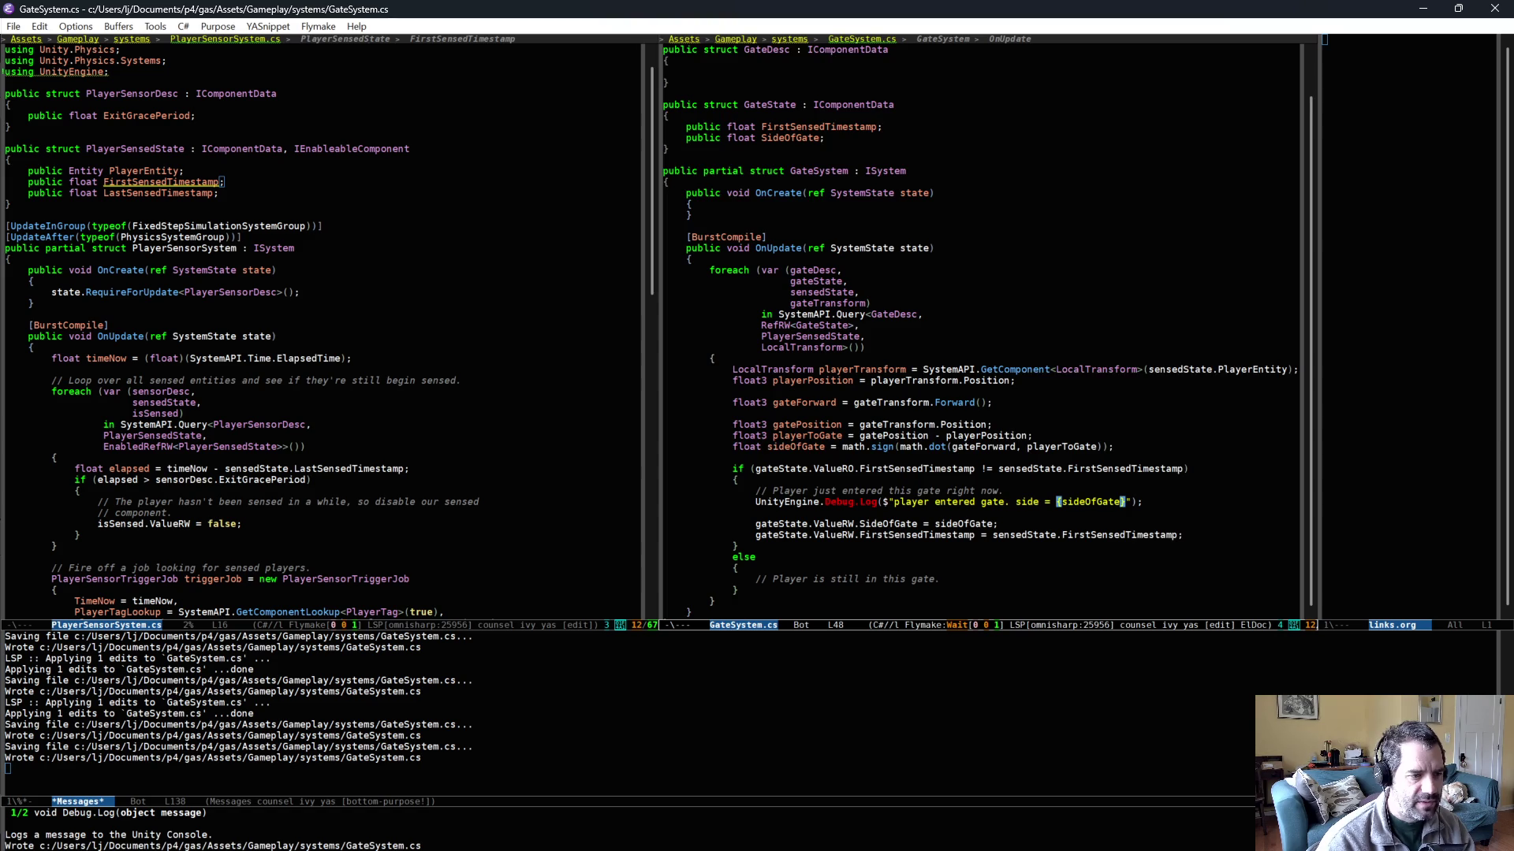
pyautogui.scroll(-1, 948, 561)
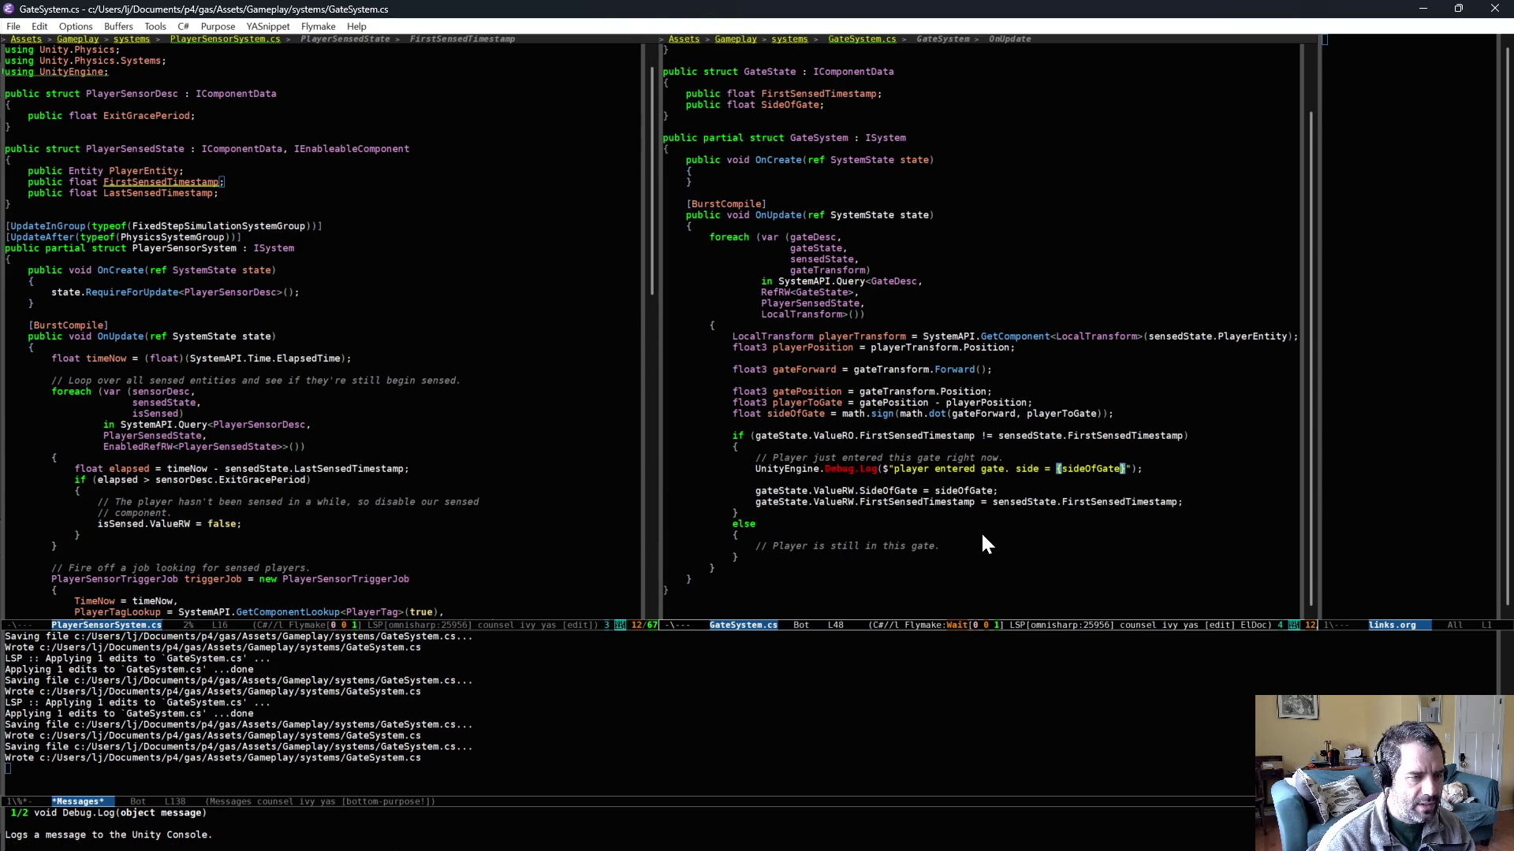
pyautogui.click(999, 542)
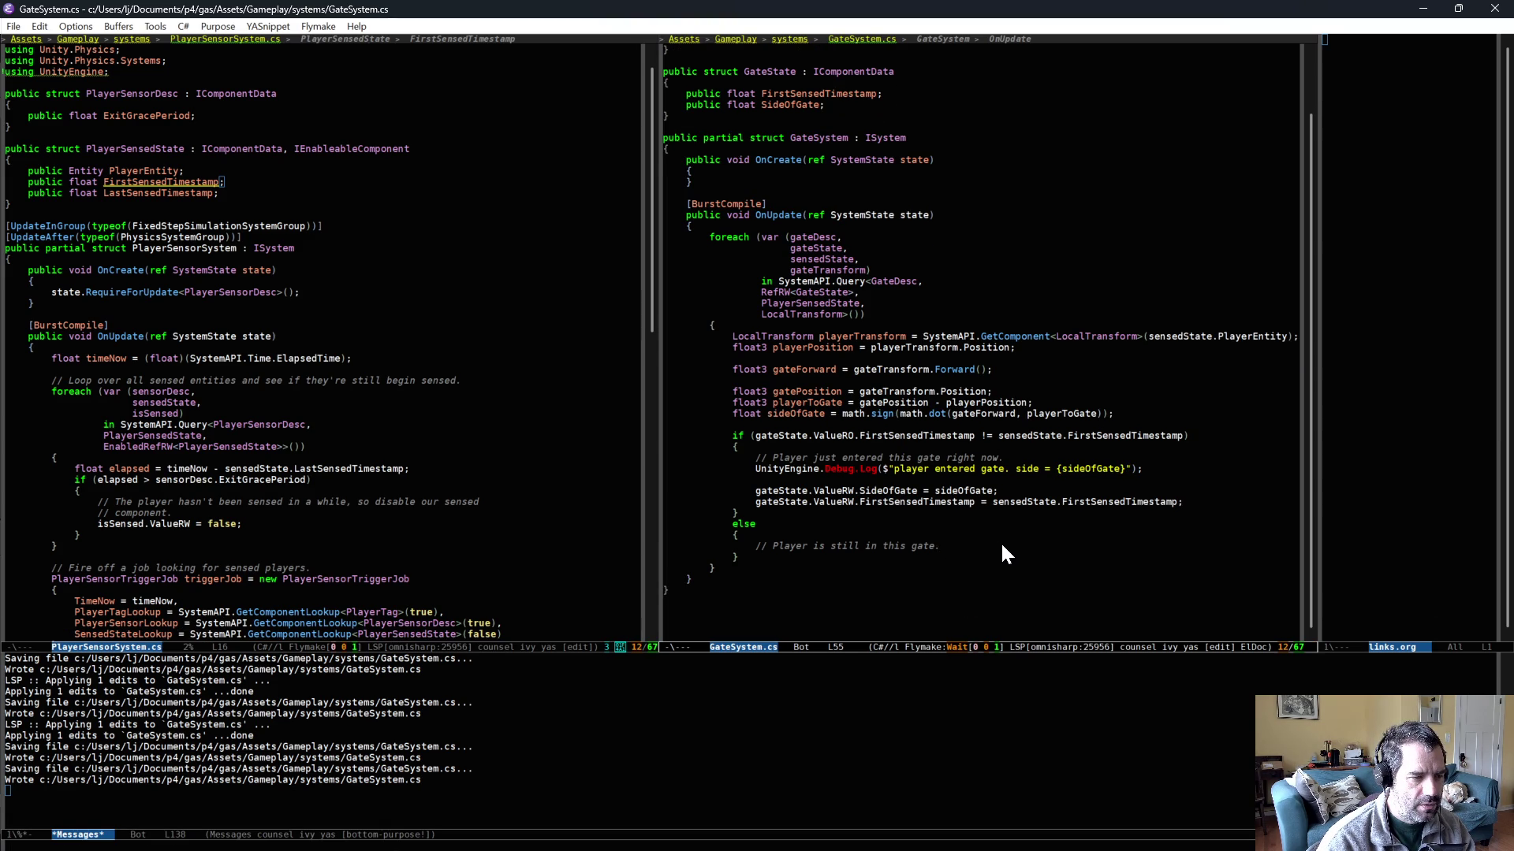
# - Under the still-in-gate comment, add the block if (gateState.ValueRO.SideOfGate != sideOfGate) {
pyautogui.press('Return')
pyautogui.write('i')
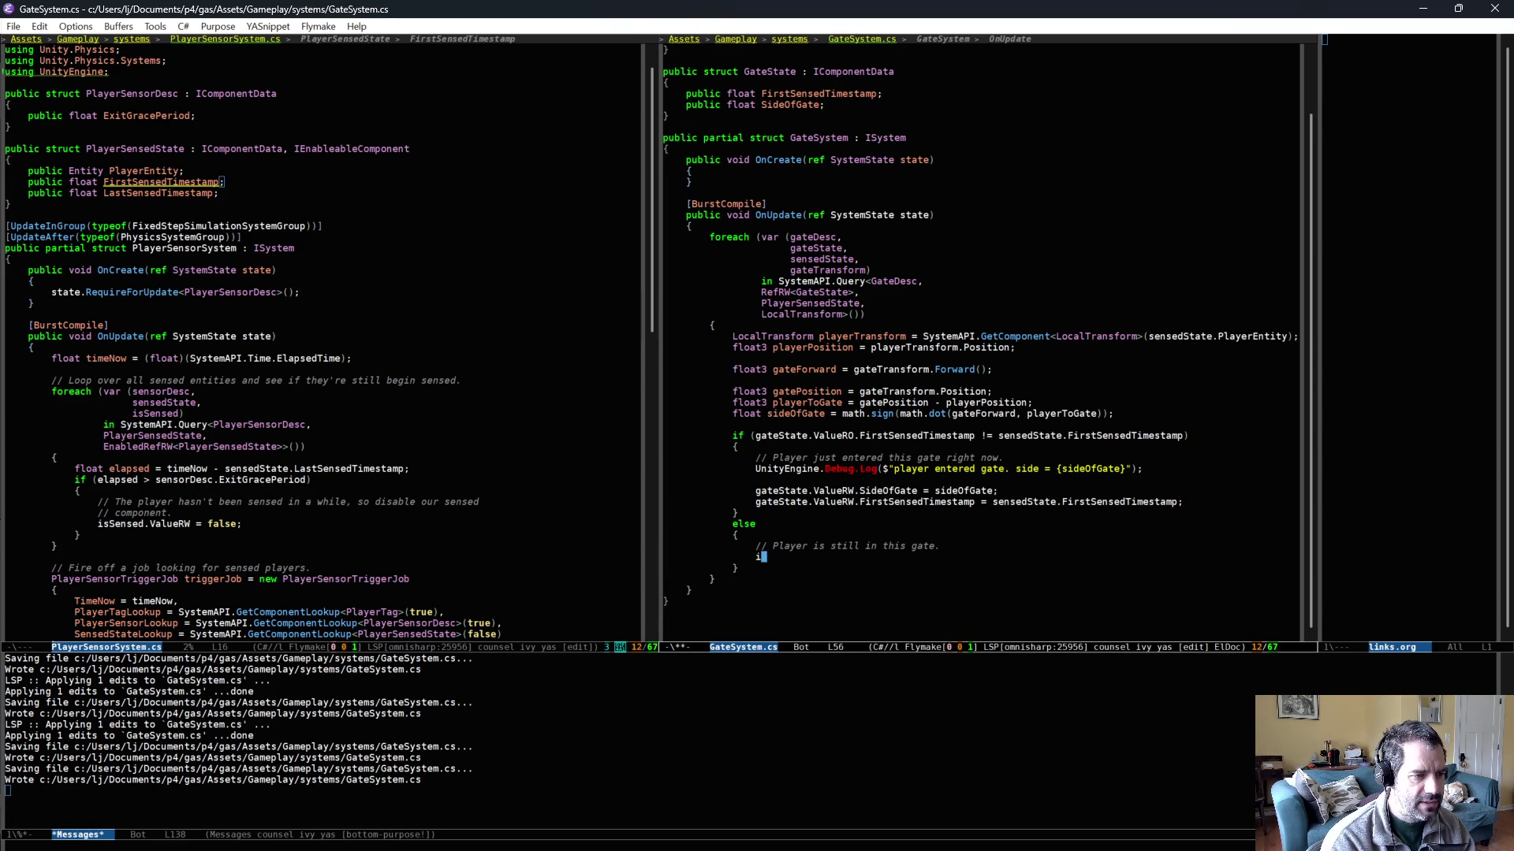
pyautogui.write('f (gateState')
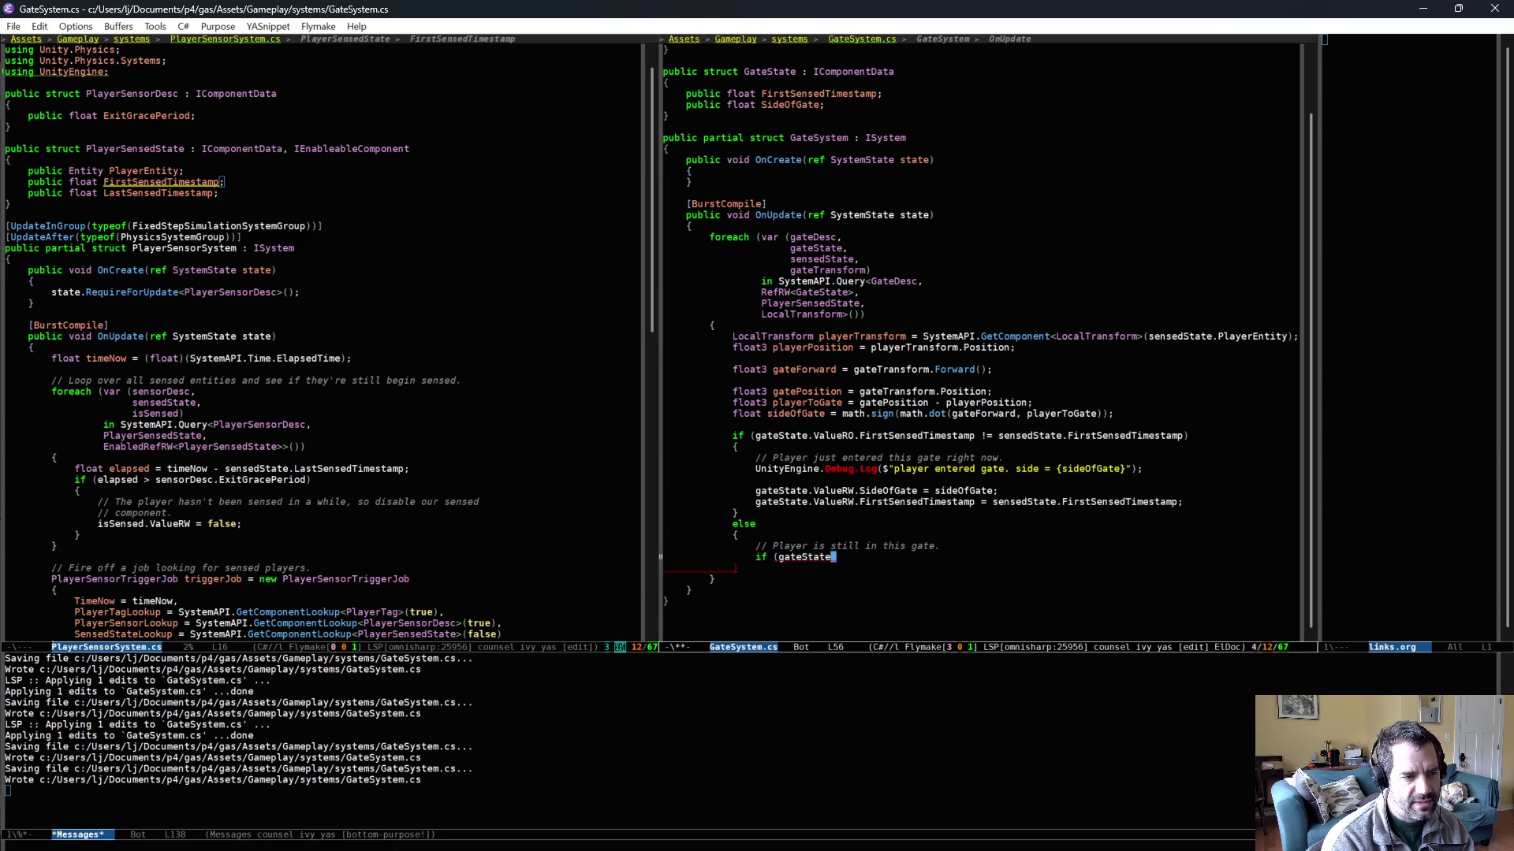
pyautogui.write('.ValueRO.SideOfGate')
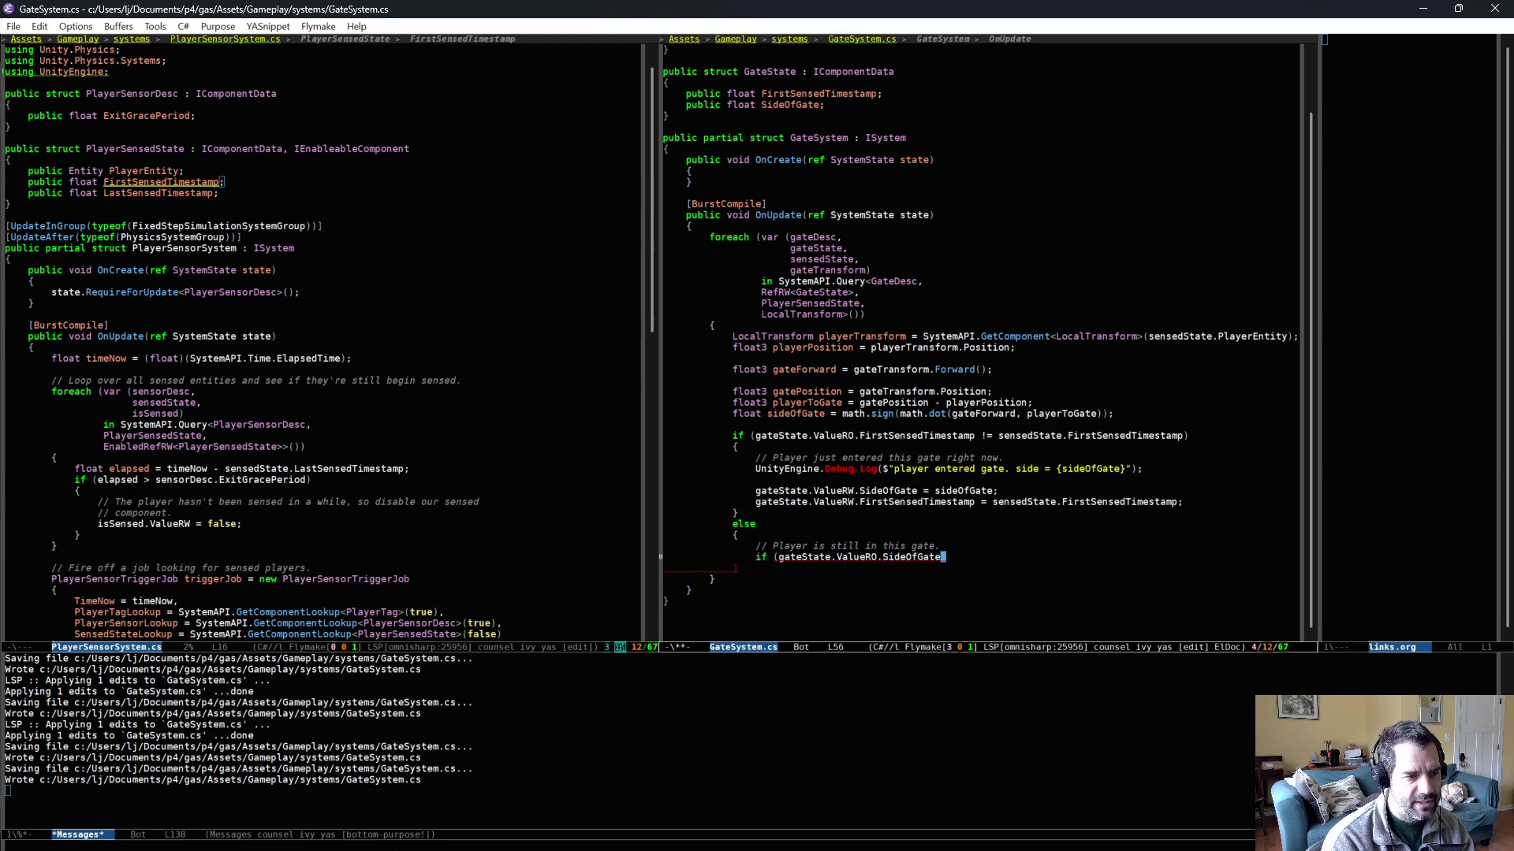
pyautogui.write(' != side')
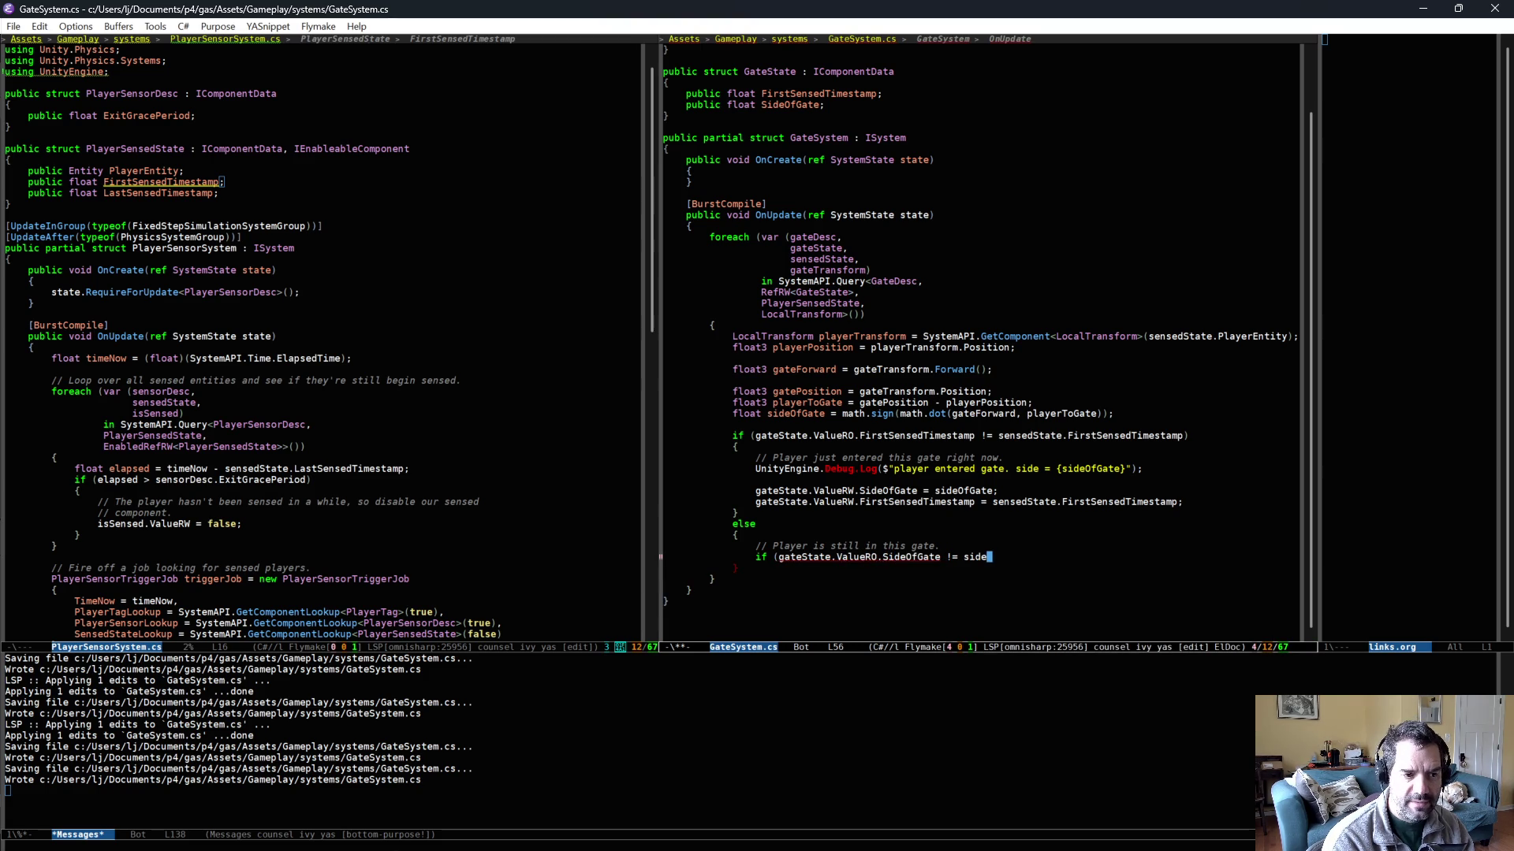
pyautogui.write('OfGate)')
pyautogui.press('Return')
pyautogui.write('{')
pyautogui.press('Return')
# - Comment 'Player has changed sides of the gate and, therefore, has gone through the gate', re-wrap, and save
pyautogui.write('/')
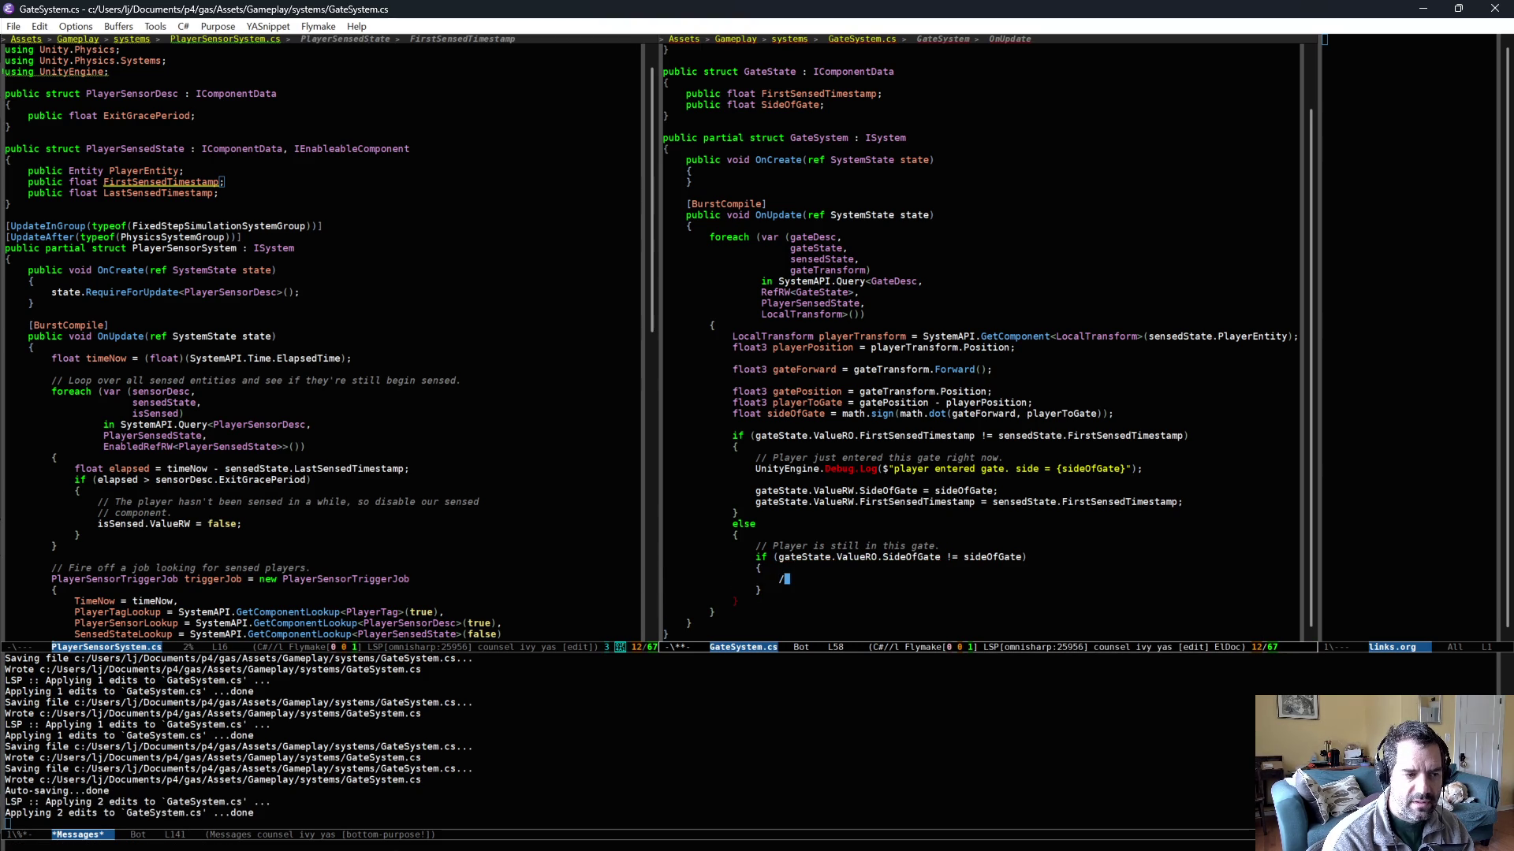
pyautogui.write('/ Player has ')
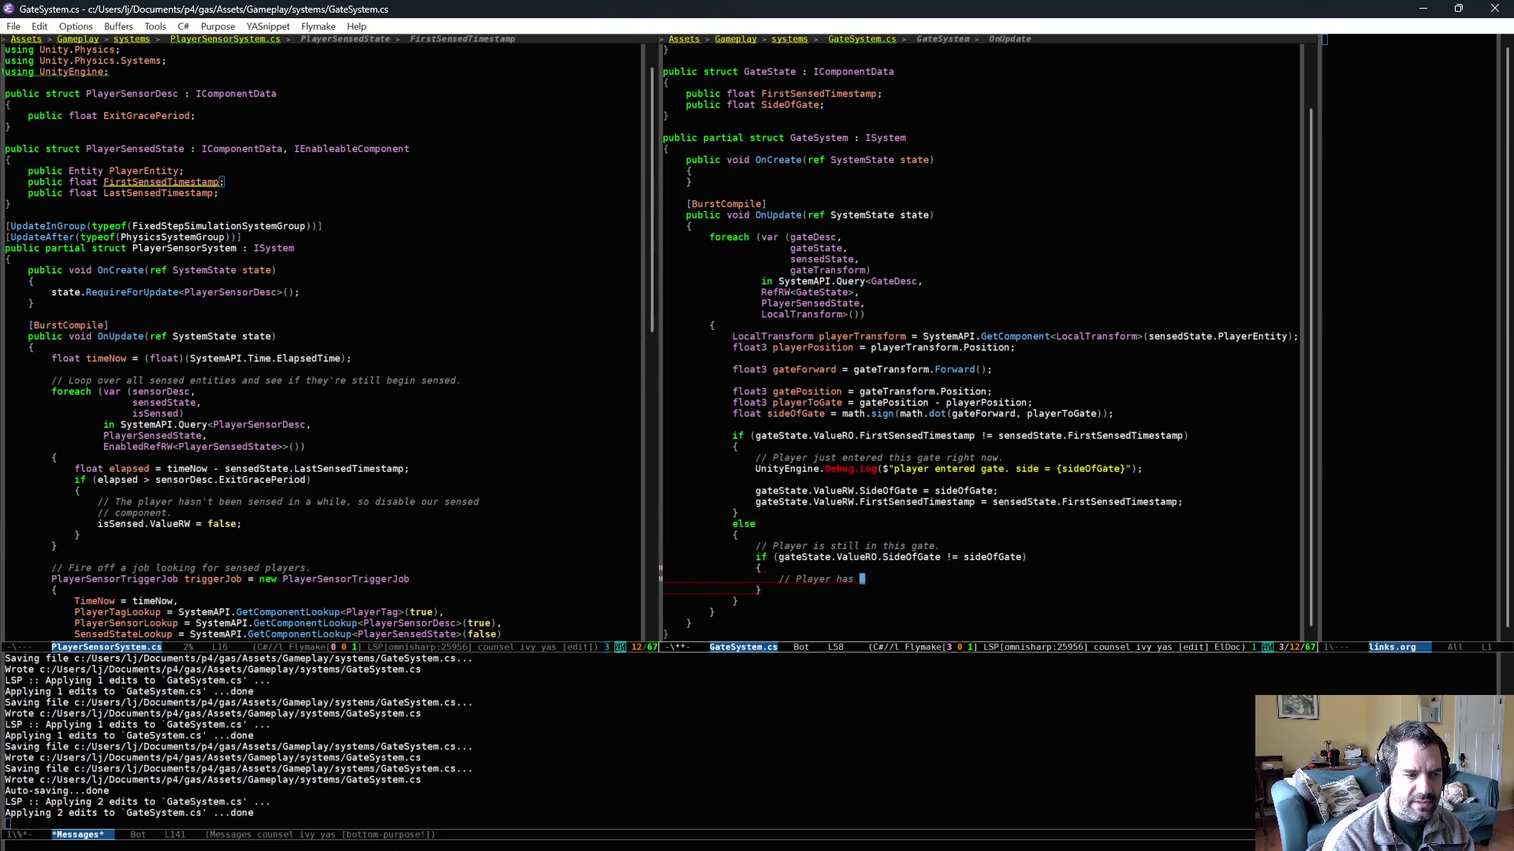
pyautogui.write('changed s')
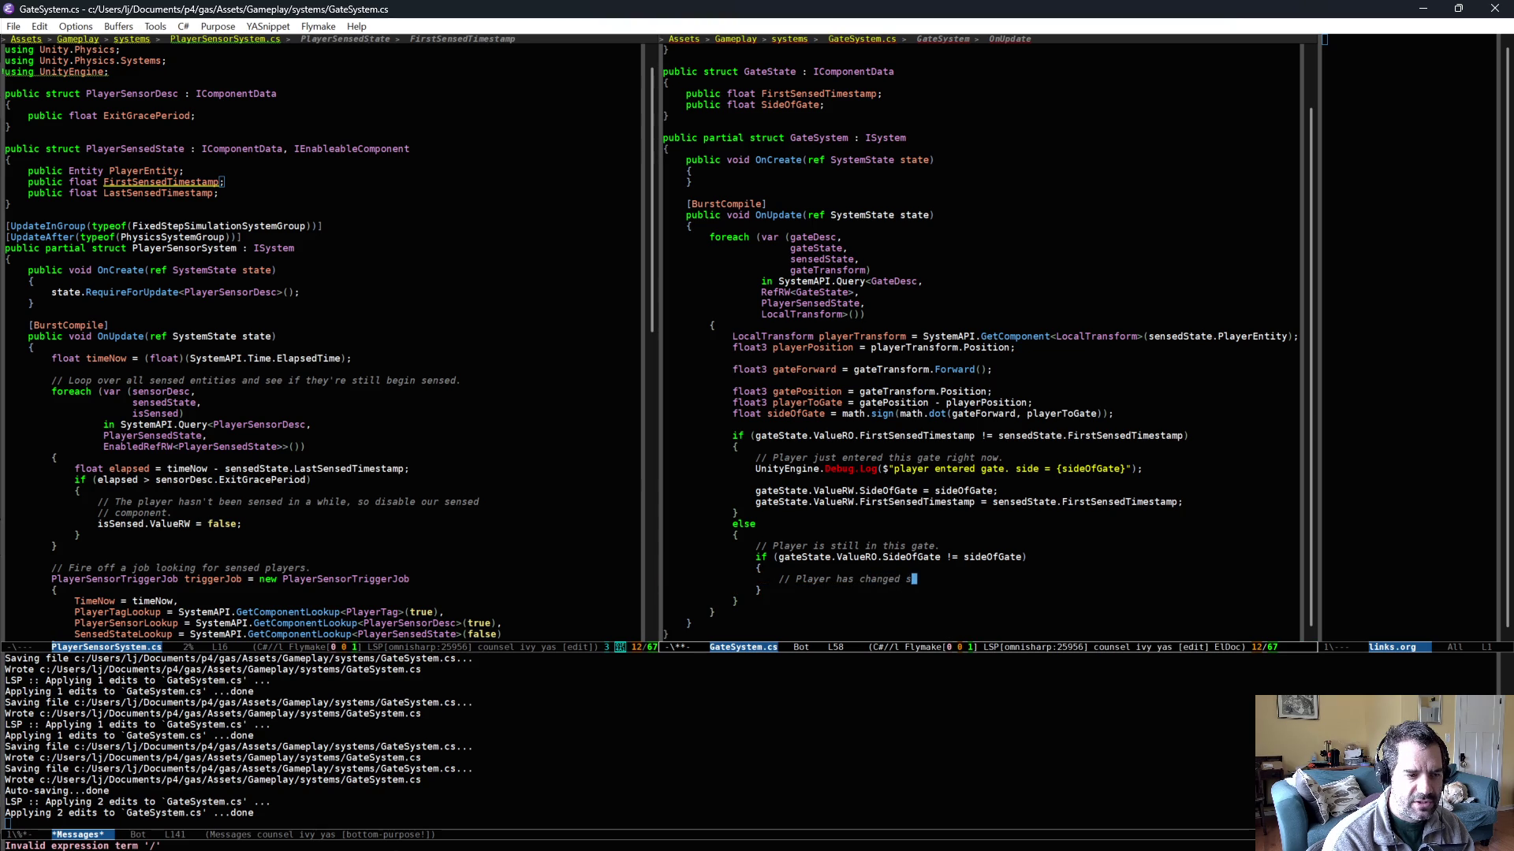
pyautogui.write('ides of the gate ')
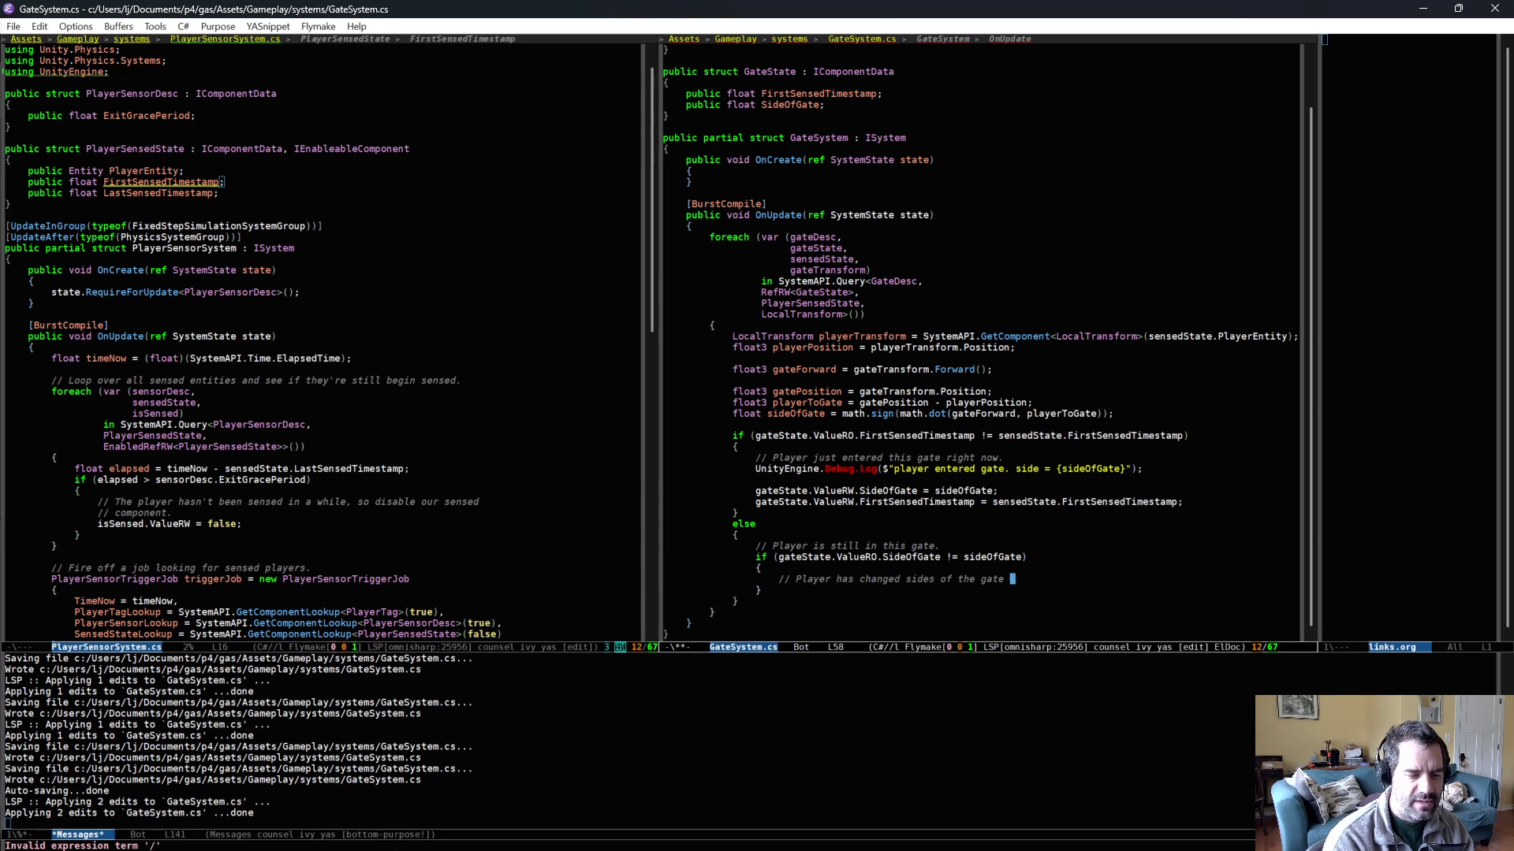
pyautogui.write('and therefore,')
pyautogui.hotkey('alt', 'b')
pyautogui.hotkey('alt', 'b')
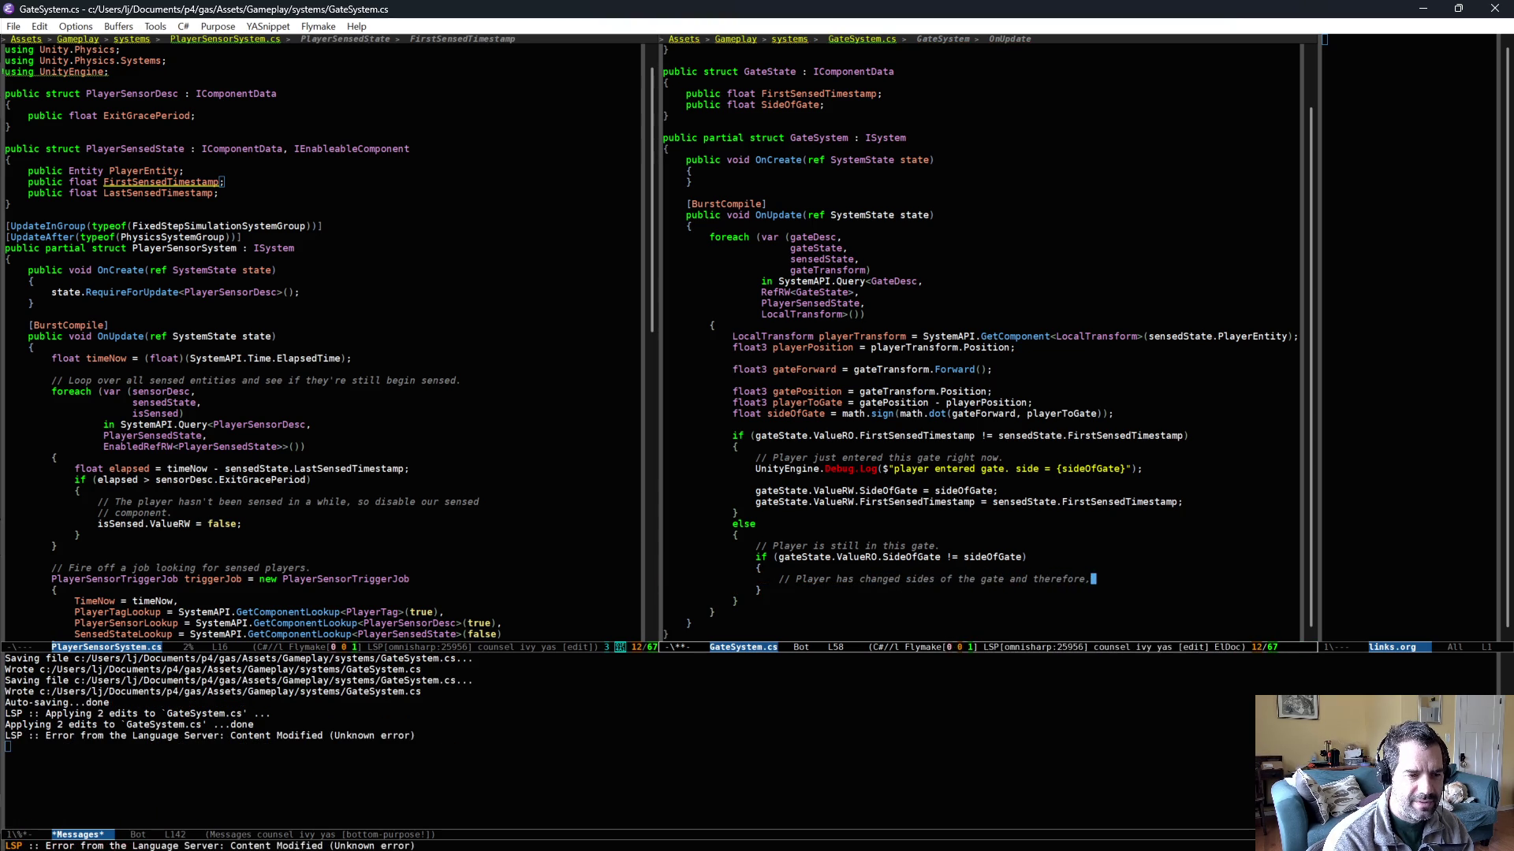
pyautogui.hotkey('alt', 'f')
pyautogui.write(',')
pyautogui.press('End')
pyautogui.write('ha')
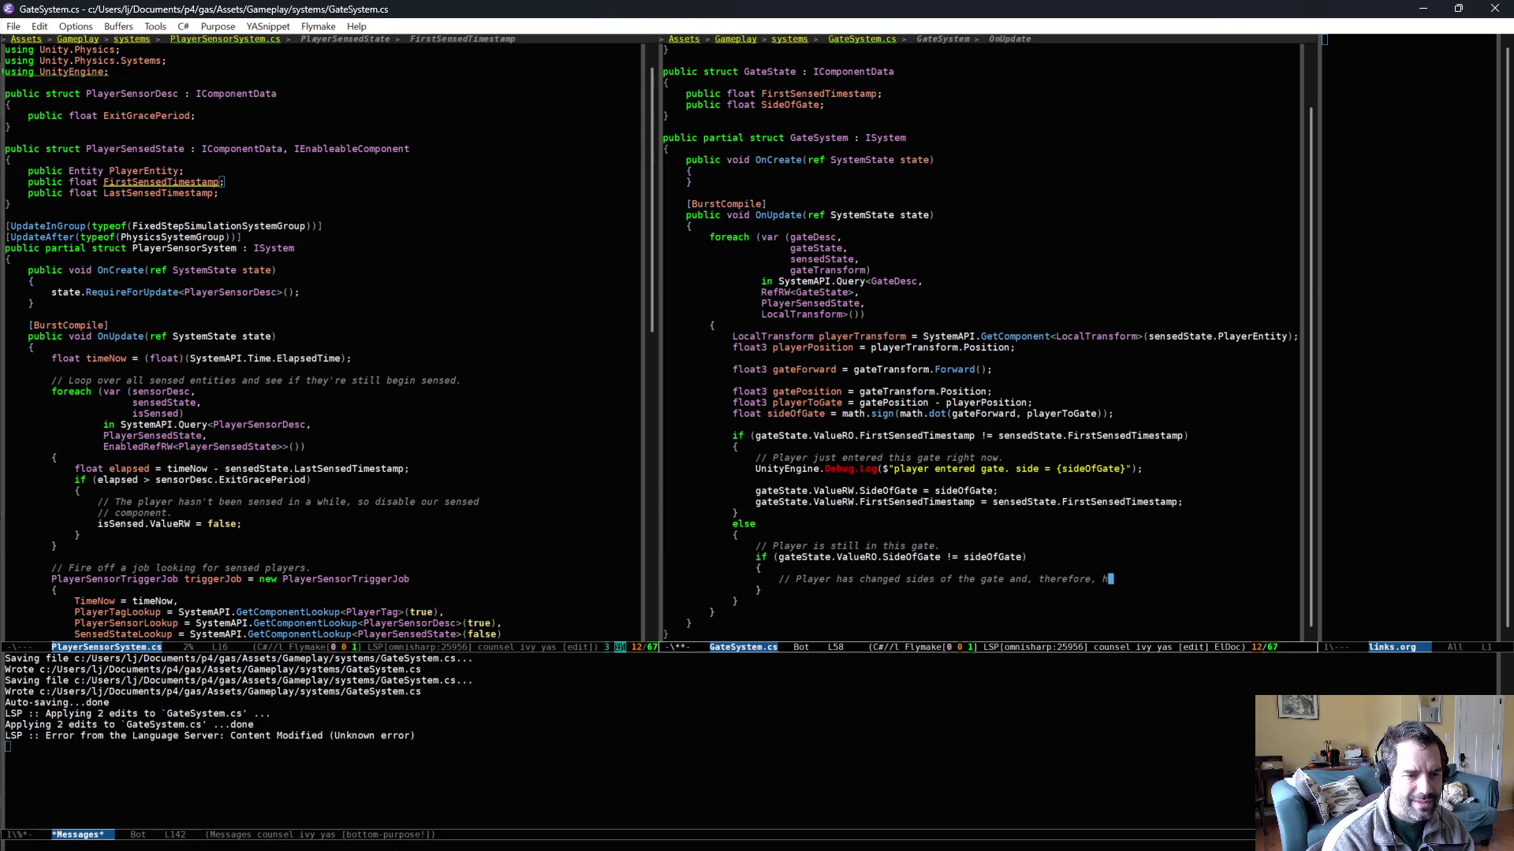
pyautogui.write('s gone t')
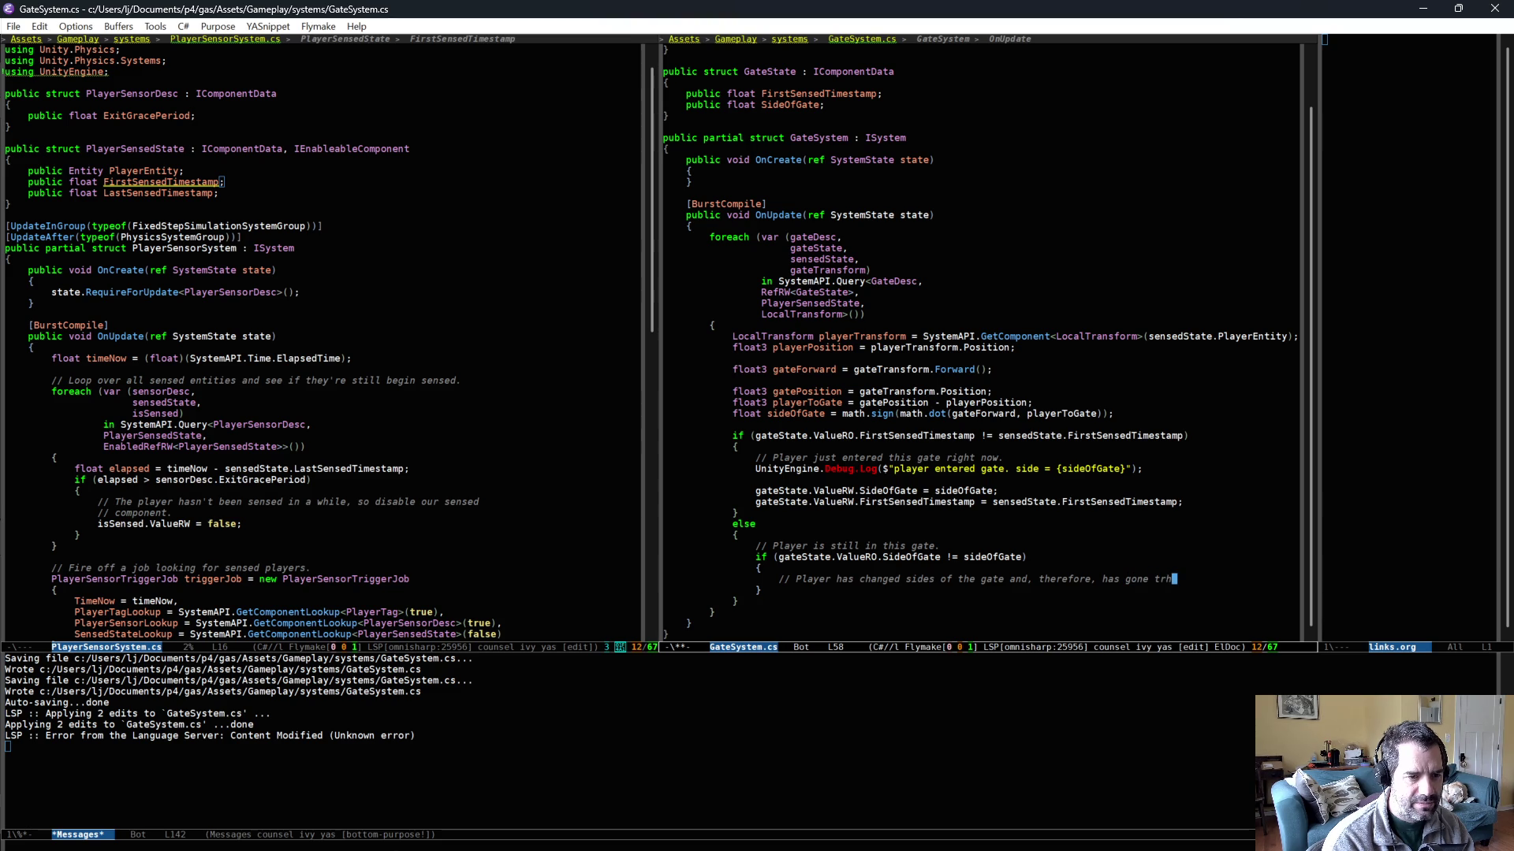
pyautogui.write('hrough the gate.')
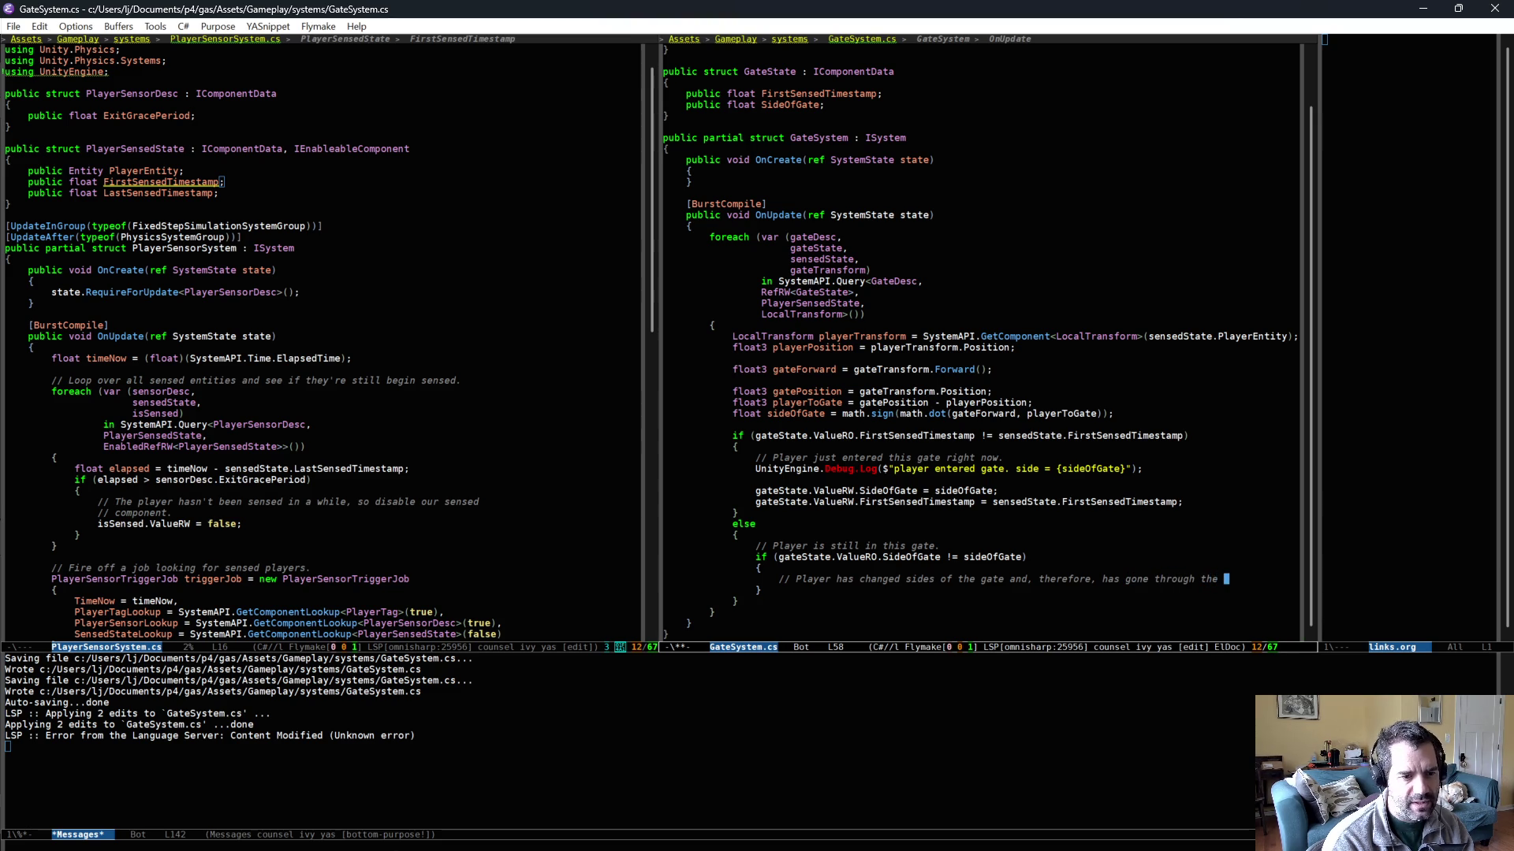
pyautogui.hotkey('alt', 'q')
pyautogui.hotkey('ctrl', 'x')
pyautogui.hotkey('ctrl', 's')
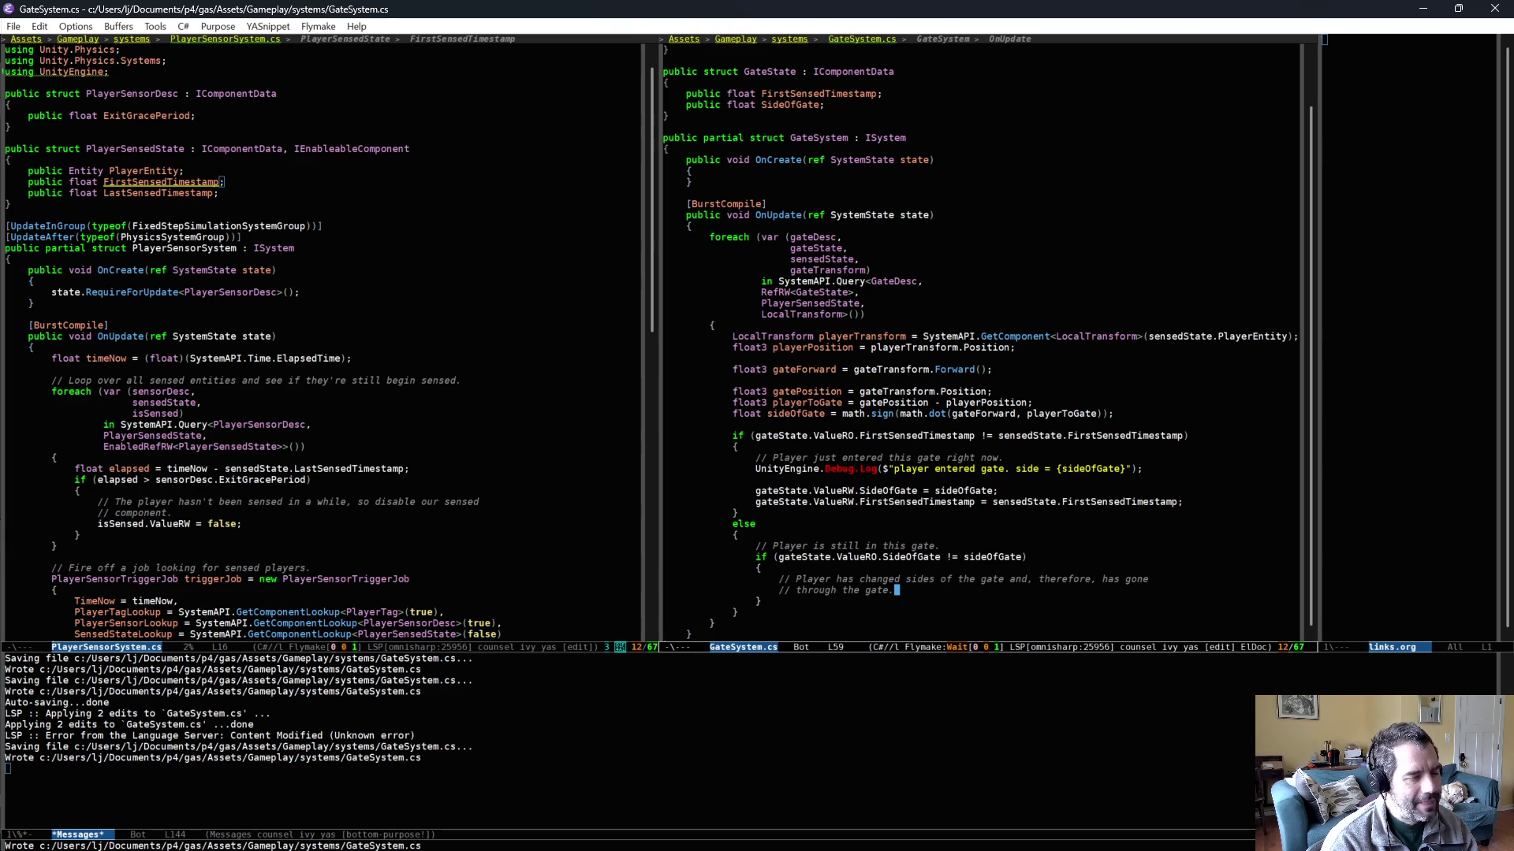
pyautogui.hotkey('ctrl', 'space')
pyautogui.hotkey('ctrl', 'space')
pyautogui.hotkey('ctrl', 'space')
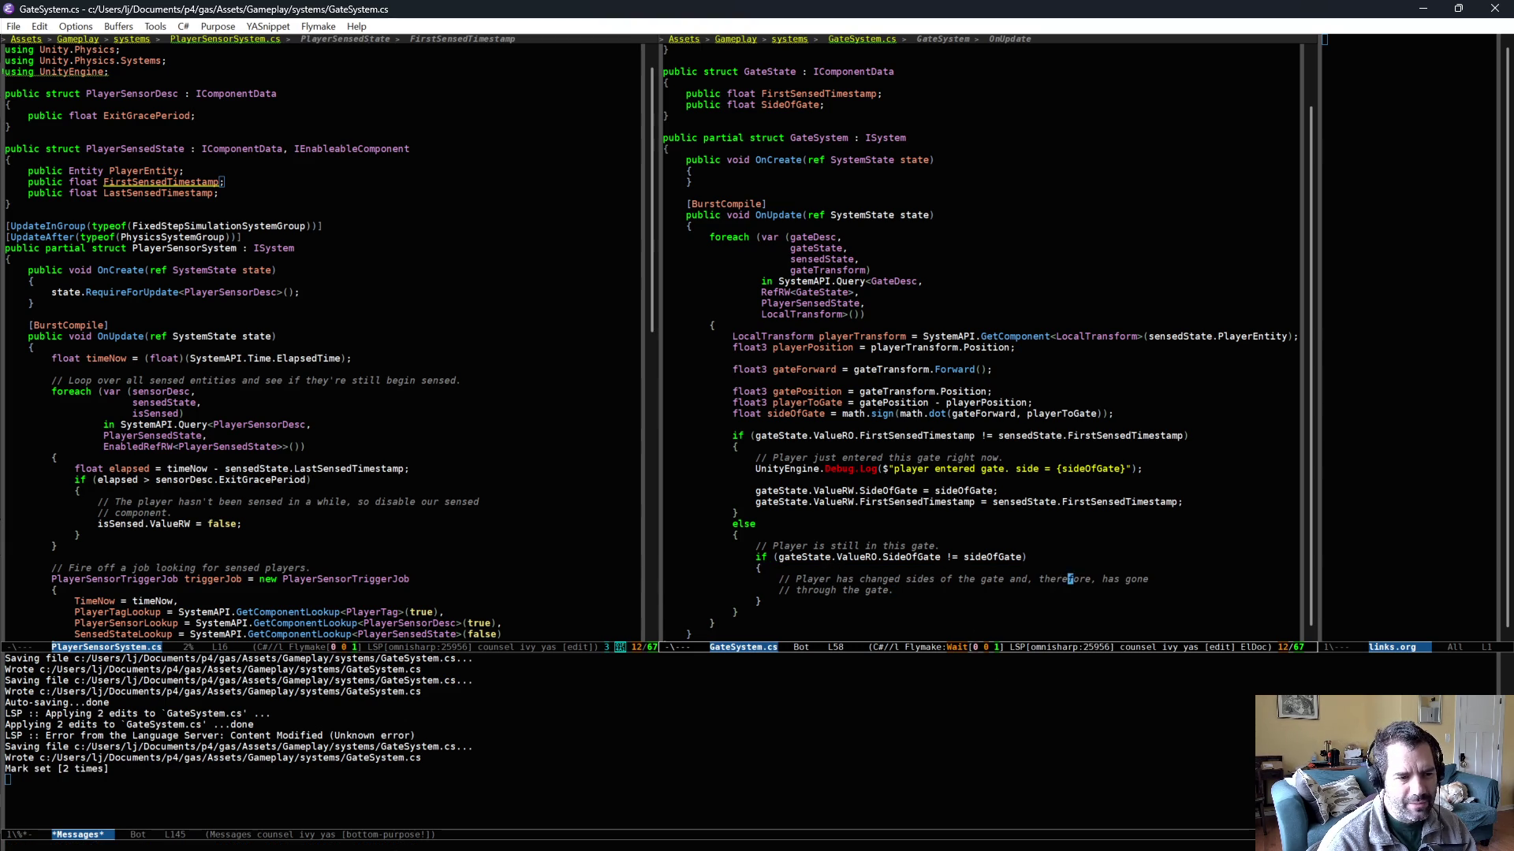
pyautogui.hotkey('ctrl', 'space')
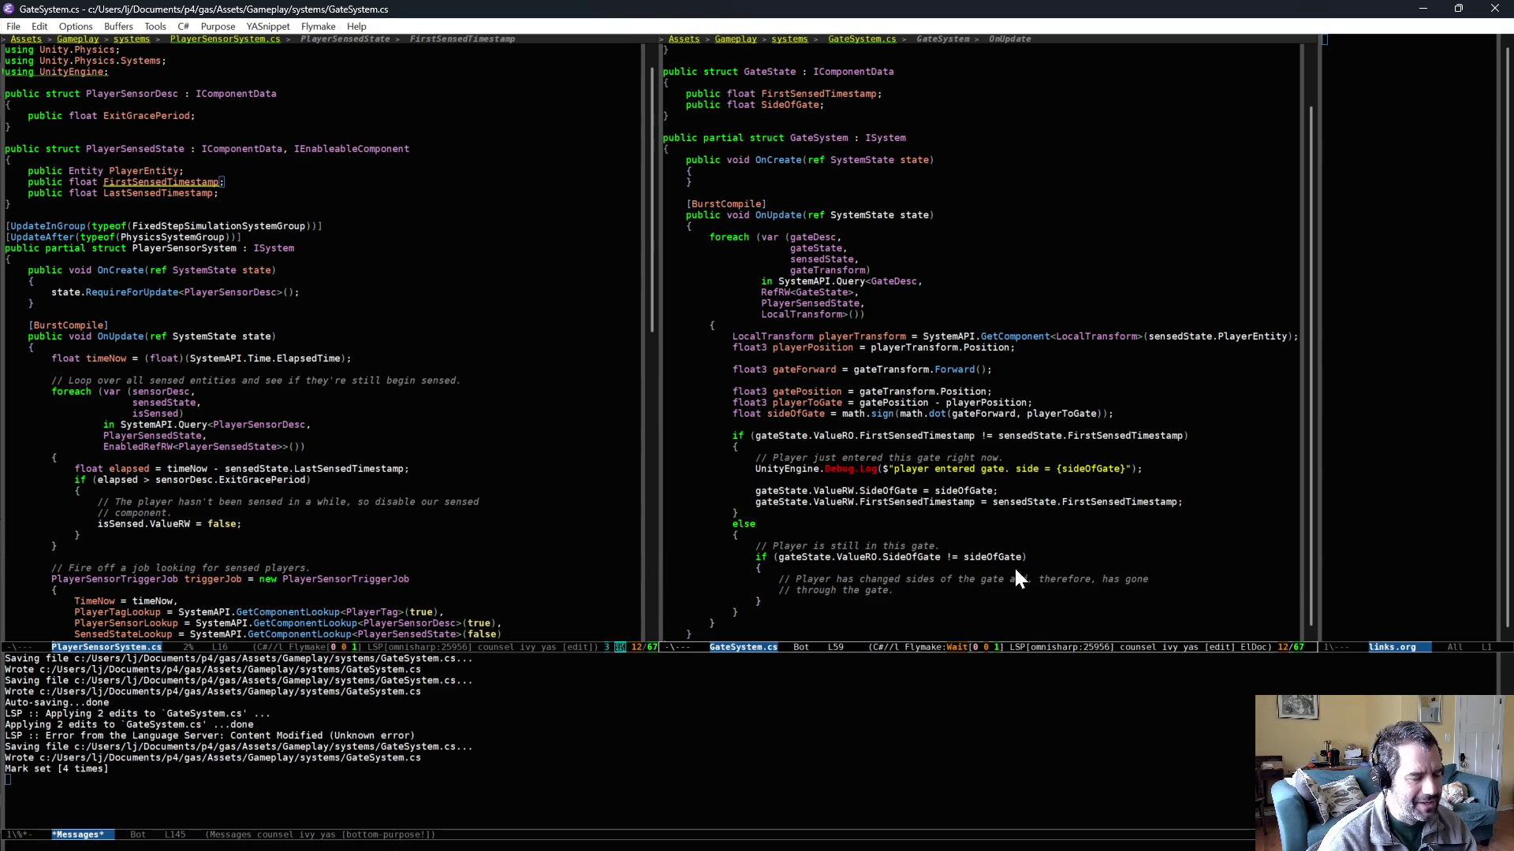
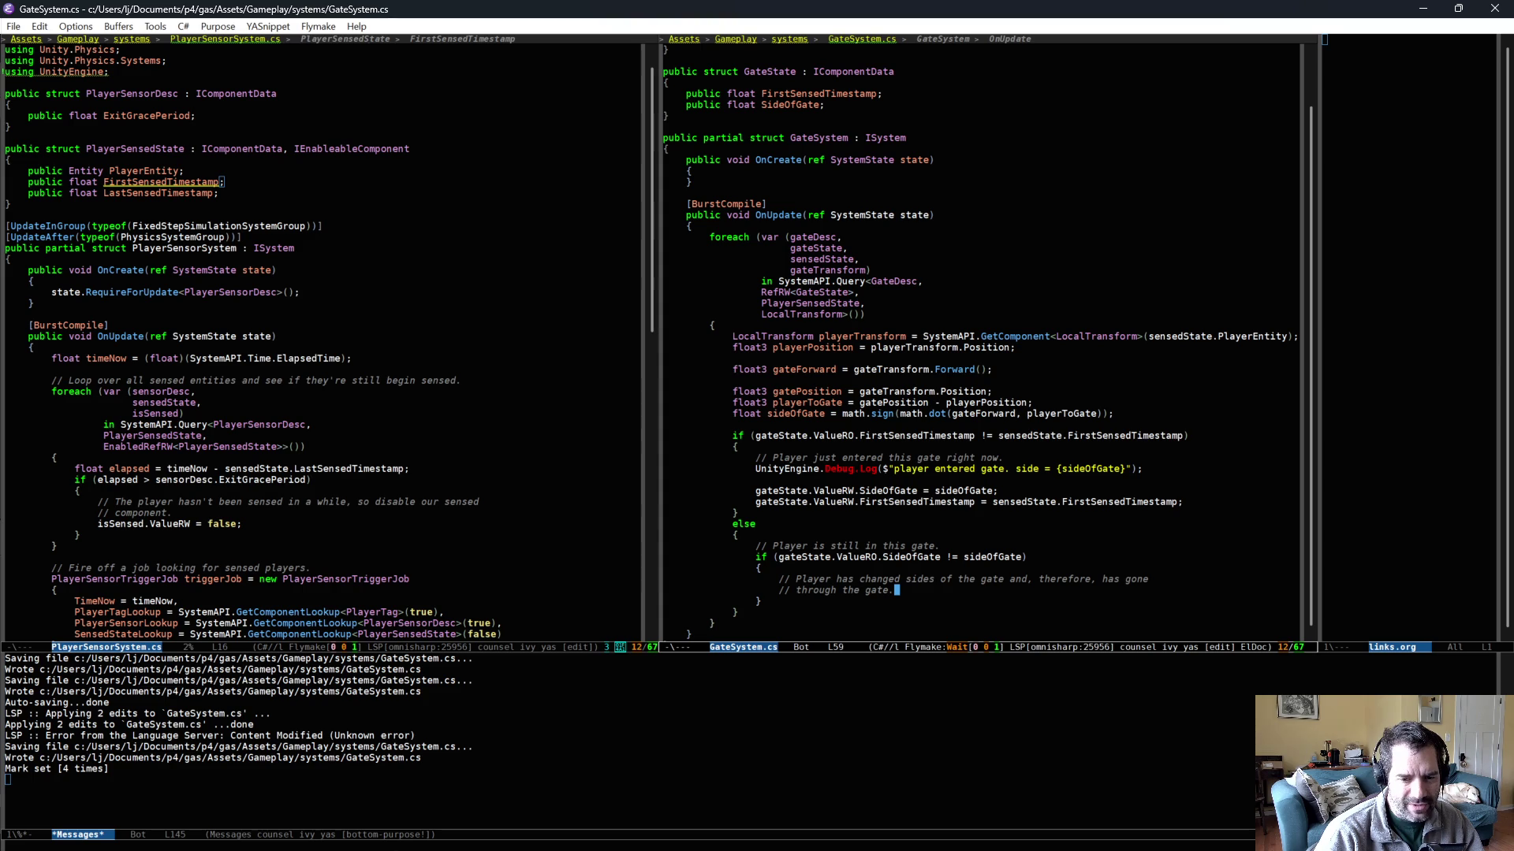
# - Bring the Unity editor to the front so it recompiles GateSystem.cs
pyautogui.hotkey('alt', 'Tab')
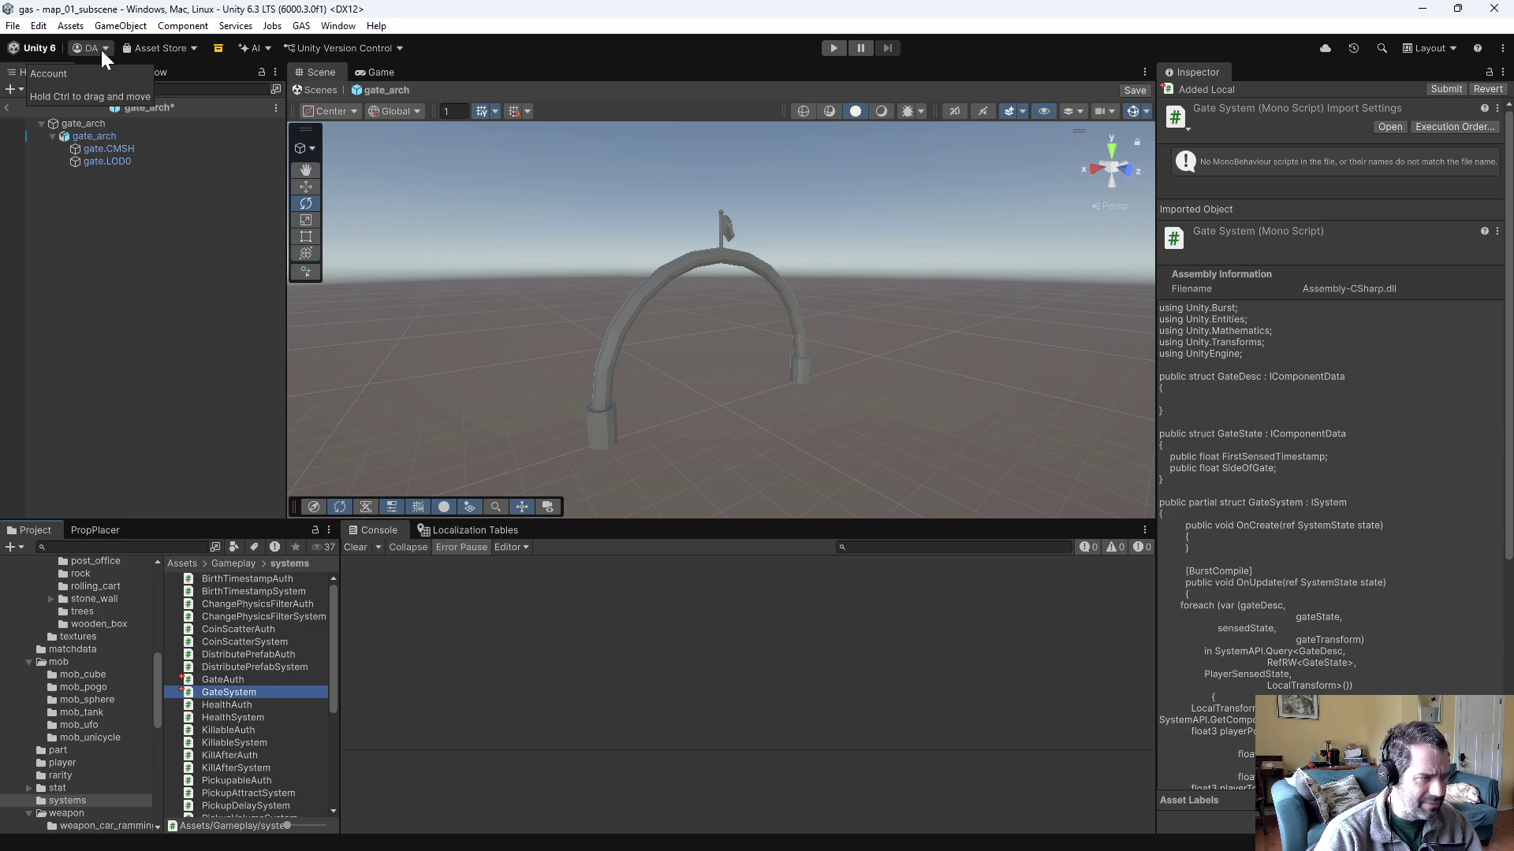
# - Check the External Tools preferences (Visual Studio 2022), close them unchanged, and return to Emacs
pyautogui.click(39, 26)
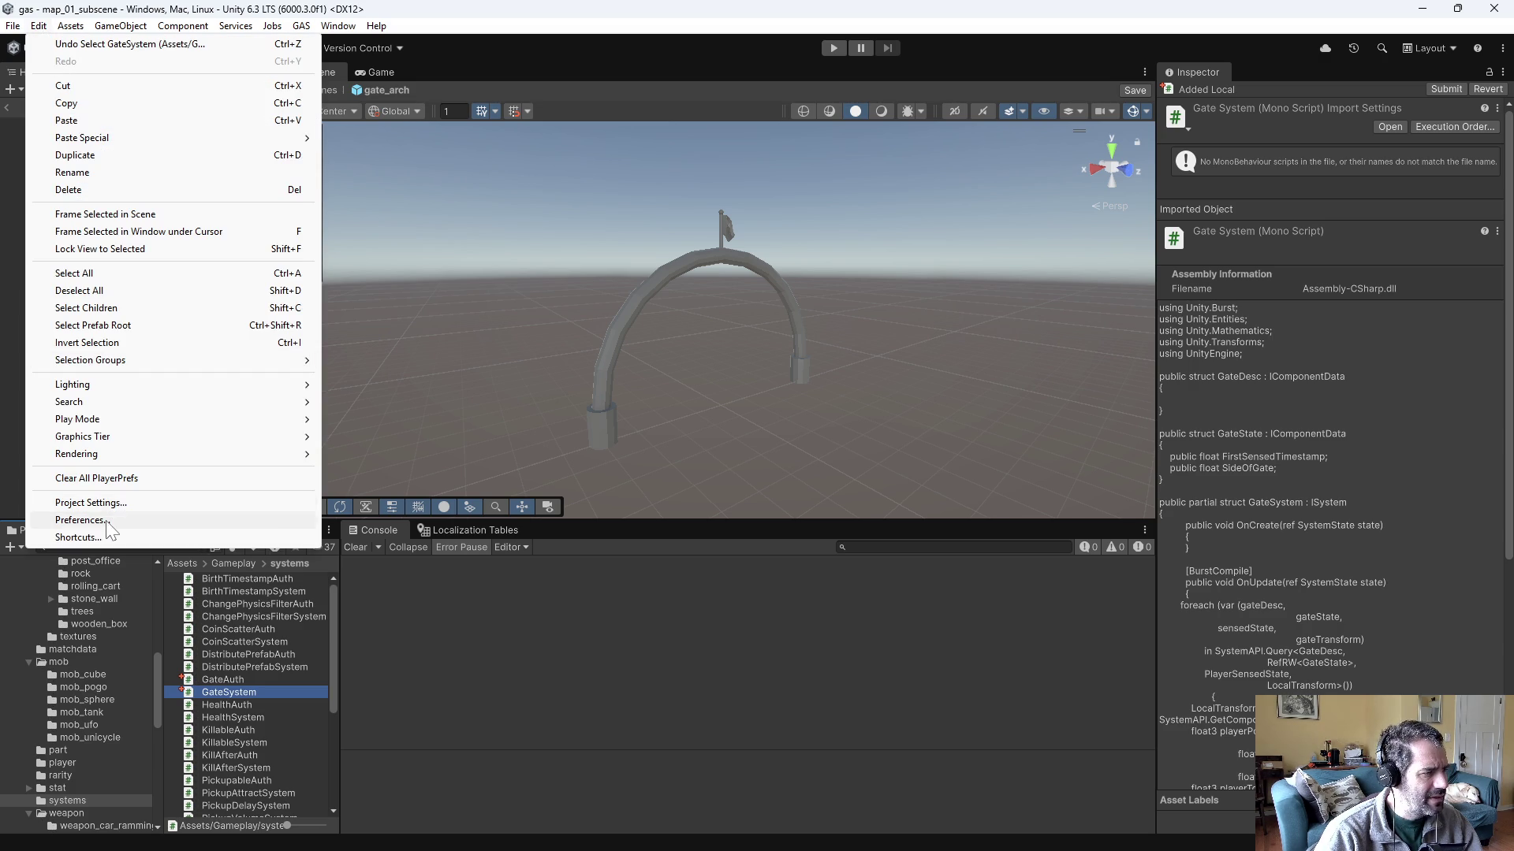
pyautogui.click(110, 520)
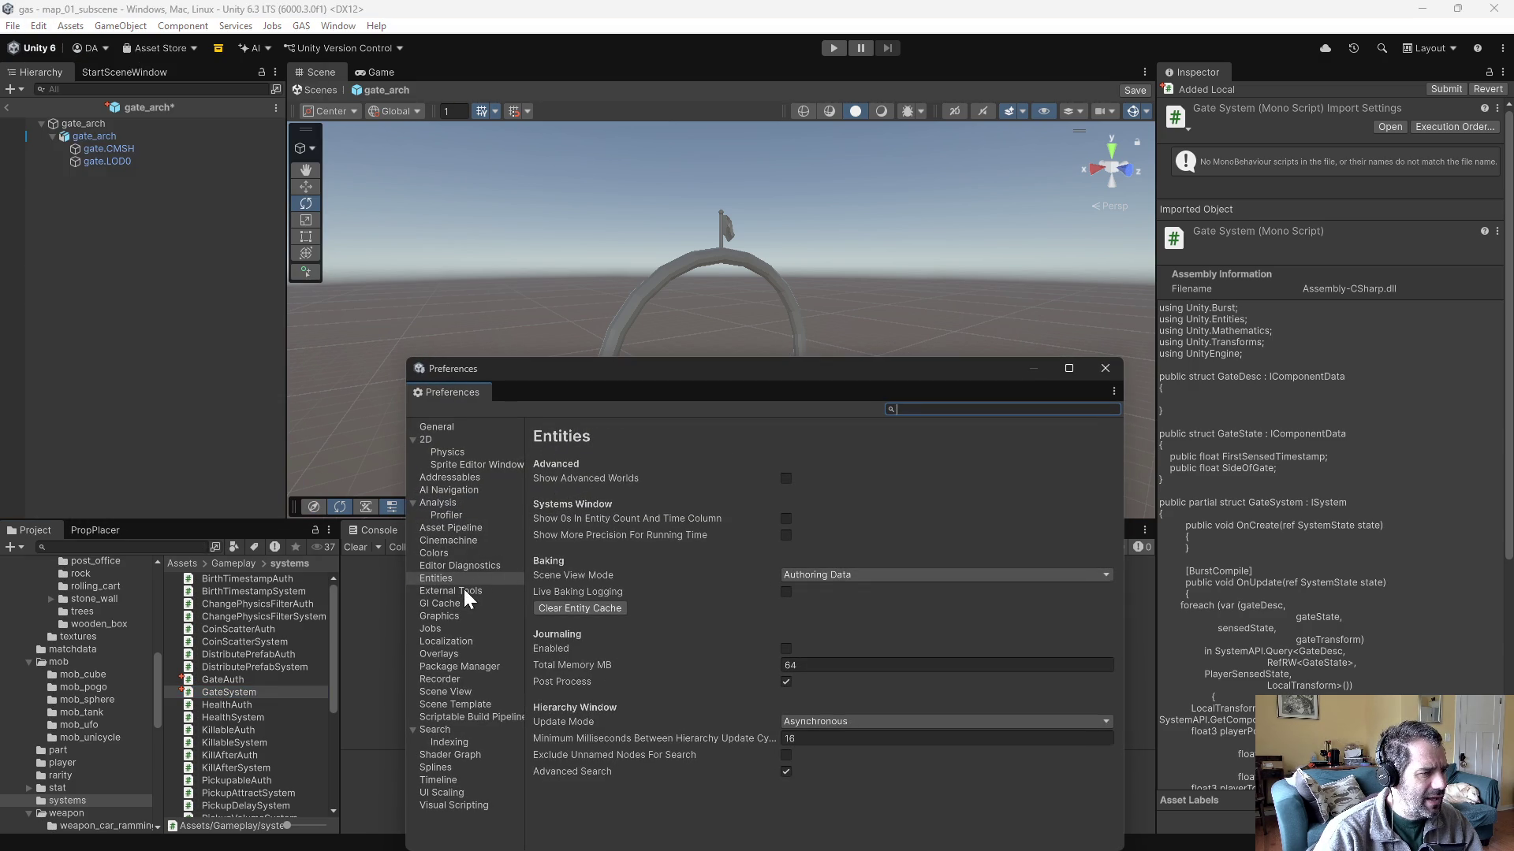
pyautogui.click(463, 589)
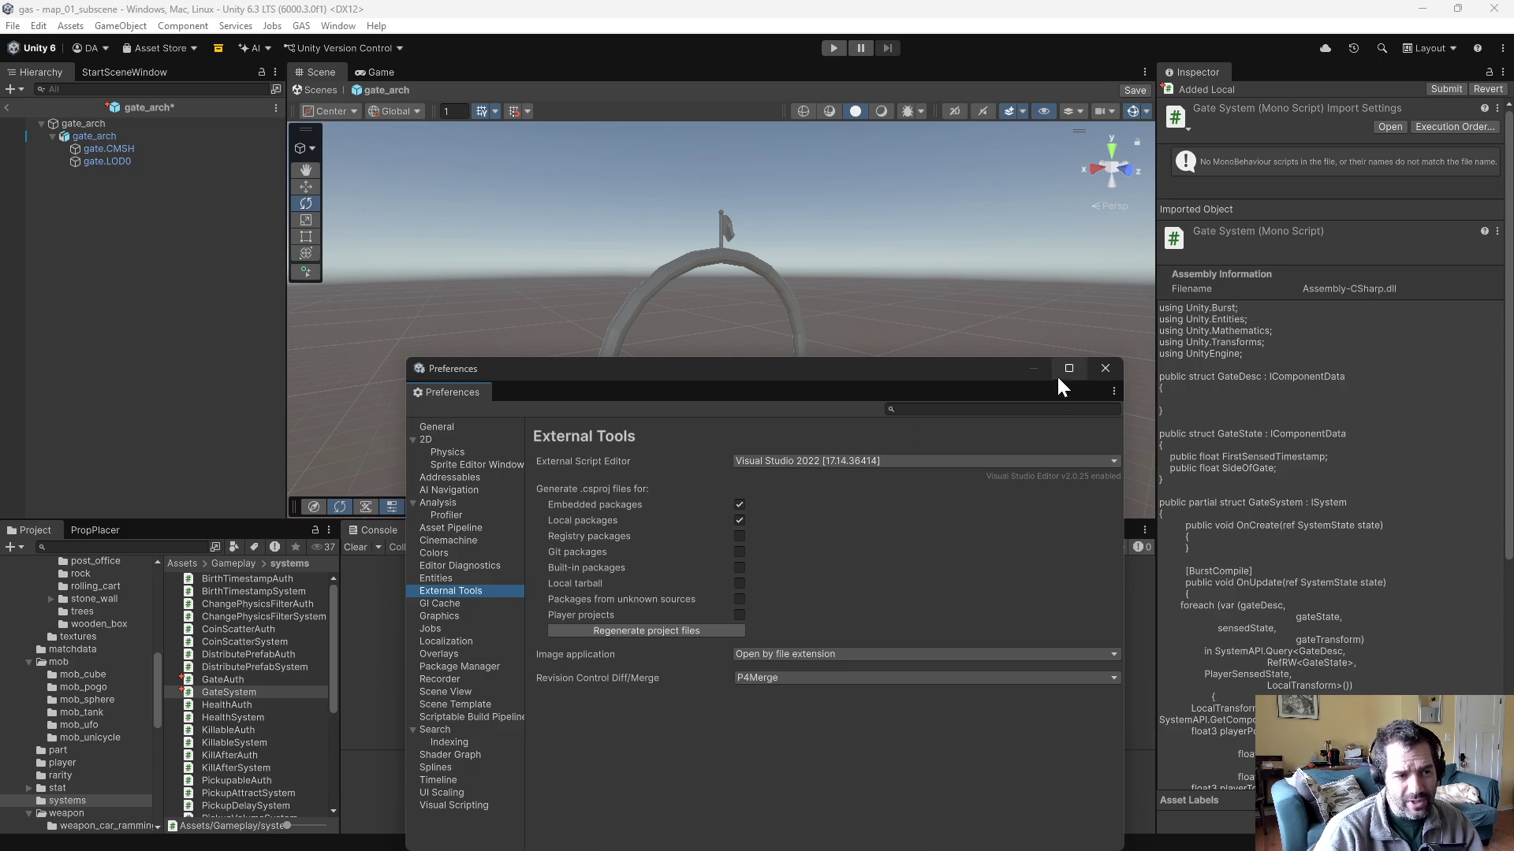
pyautogui.click(1105, 369)
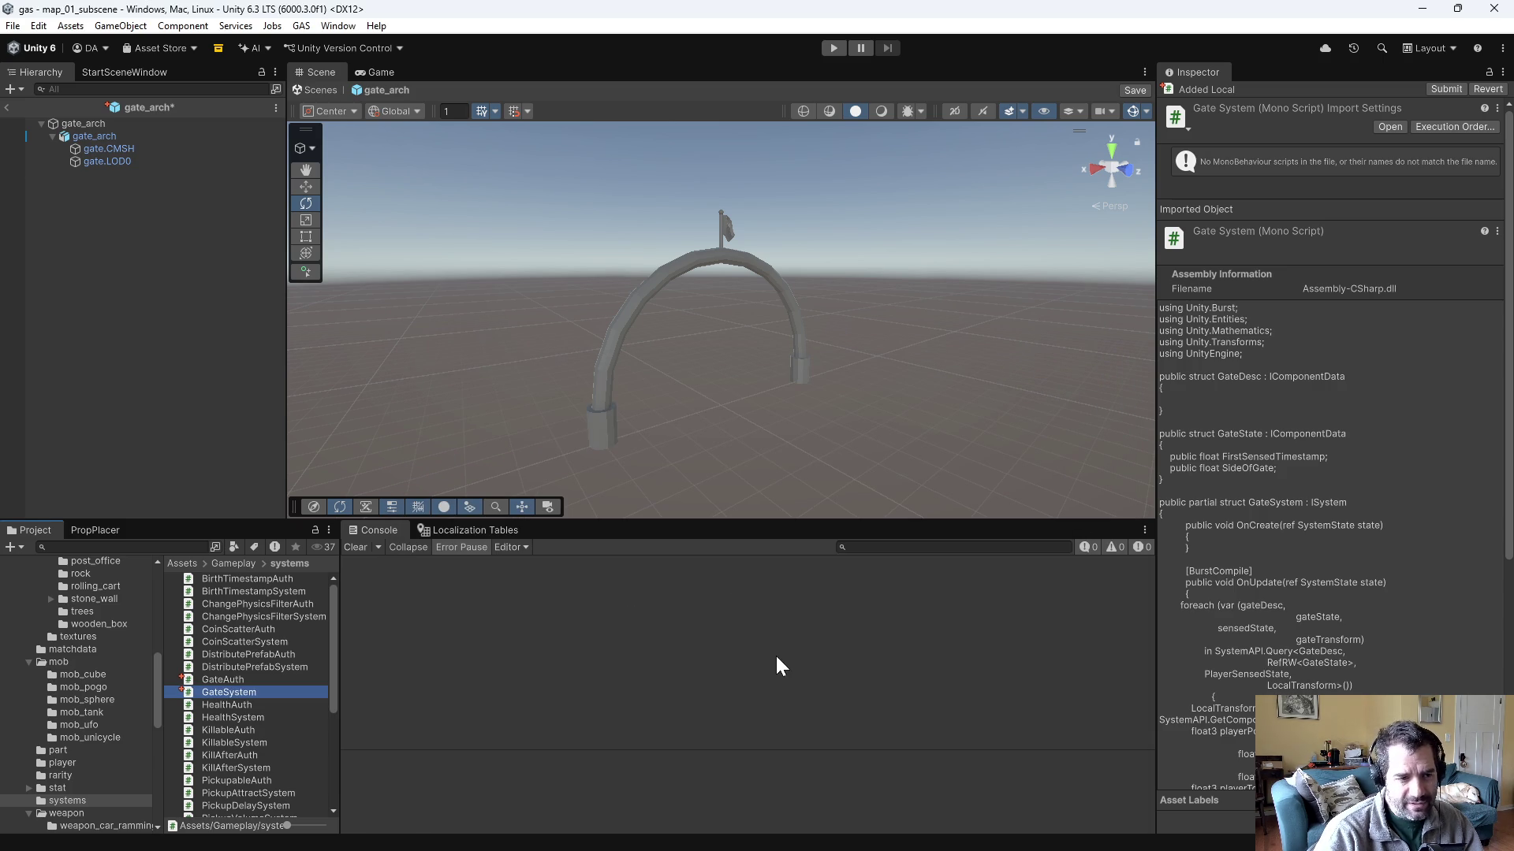
pyautogui.click(469, 603)
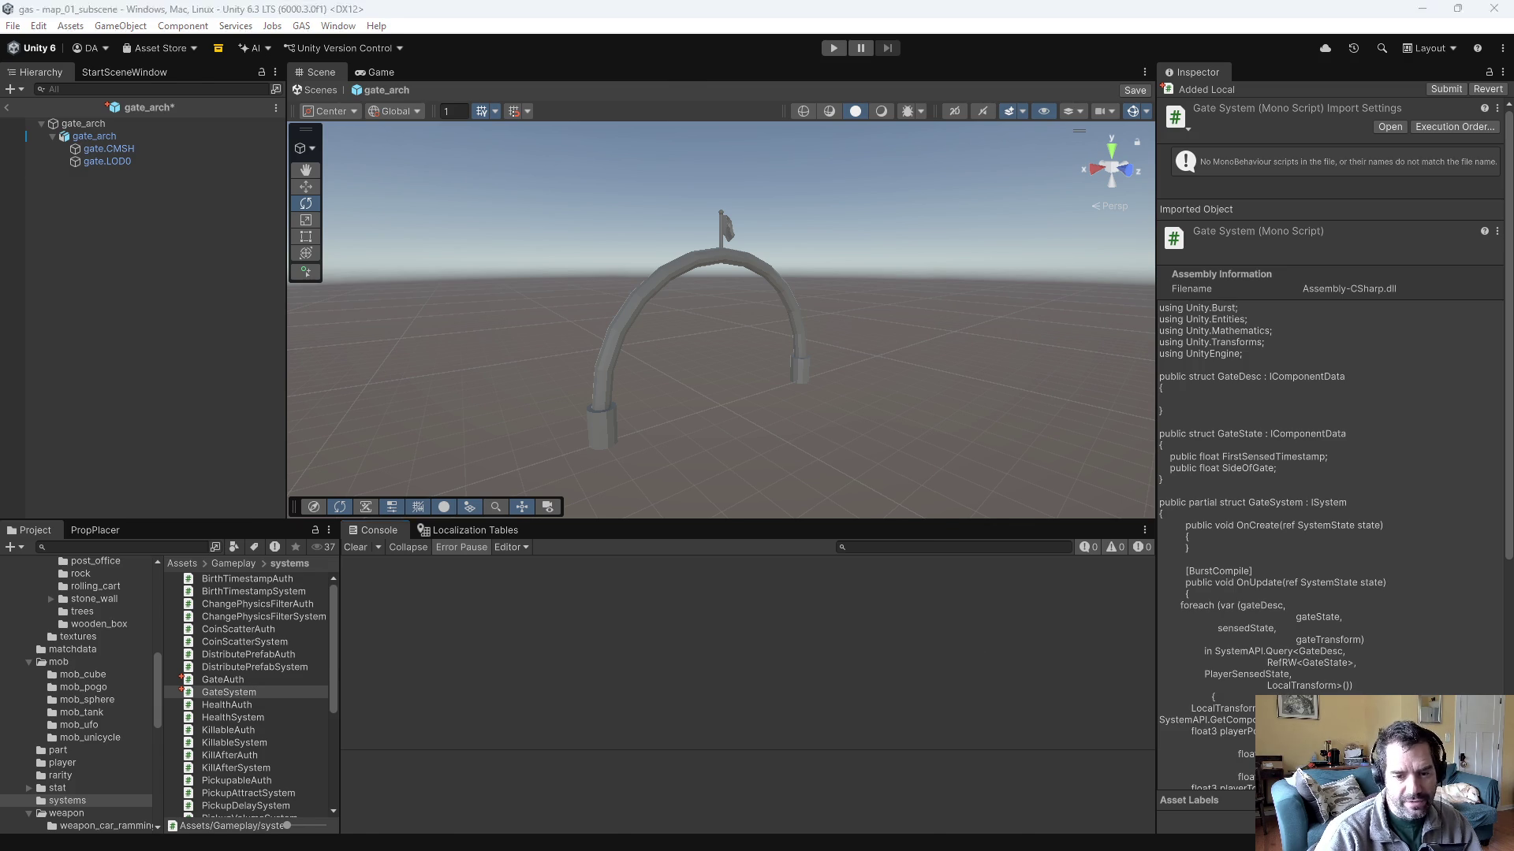
pyautogui.hotkey('alt', 'Tab')
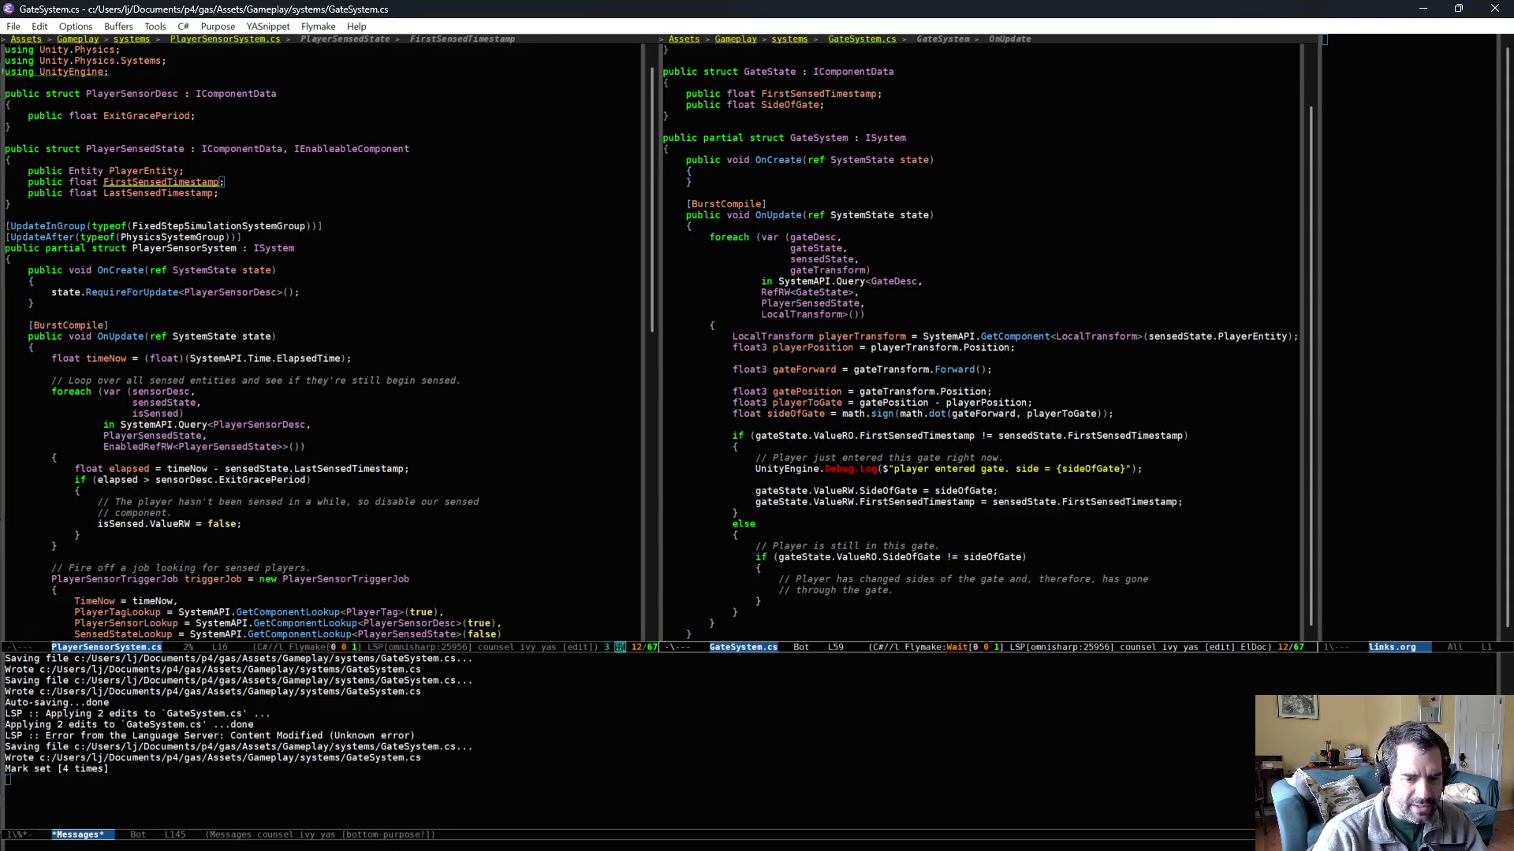
# - In Unity Preferences, set External Script Editor to 'Open by file extension'
pyautogui.hotkey('alt', 'Tab')
pyautogui.click(39, 25)
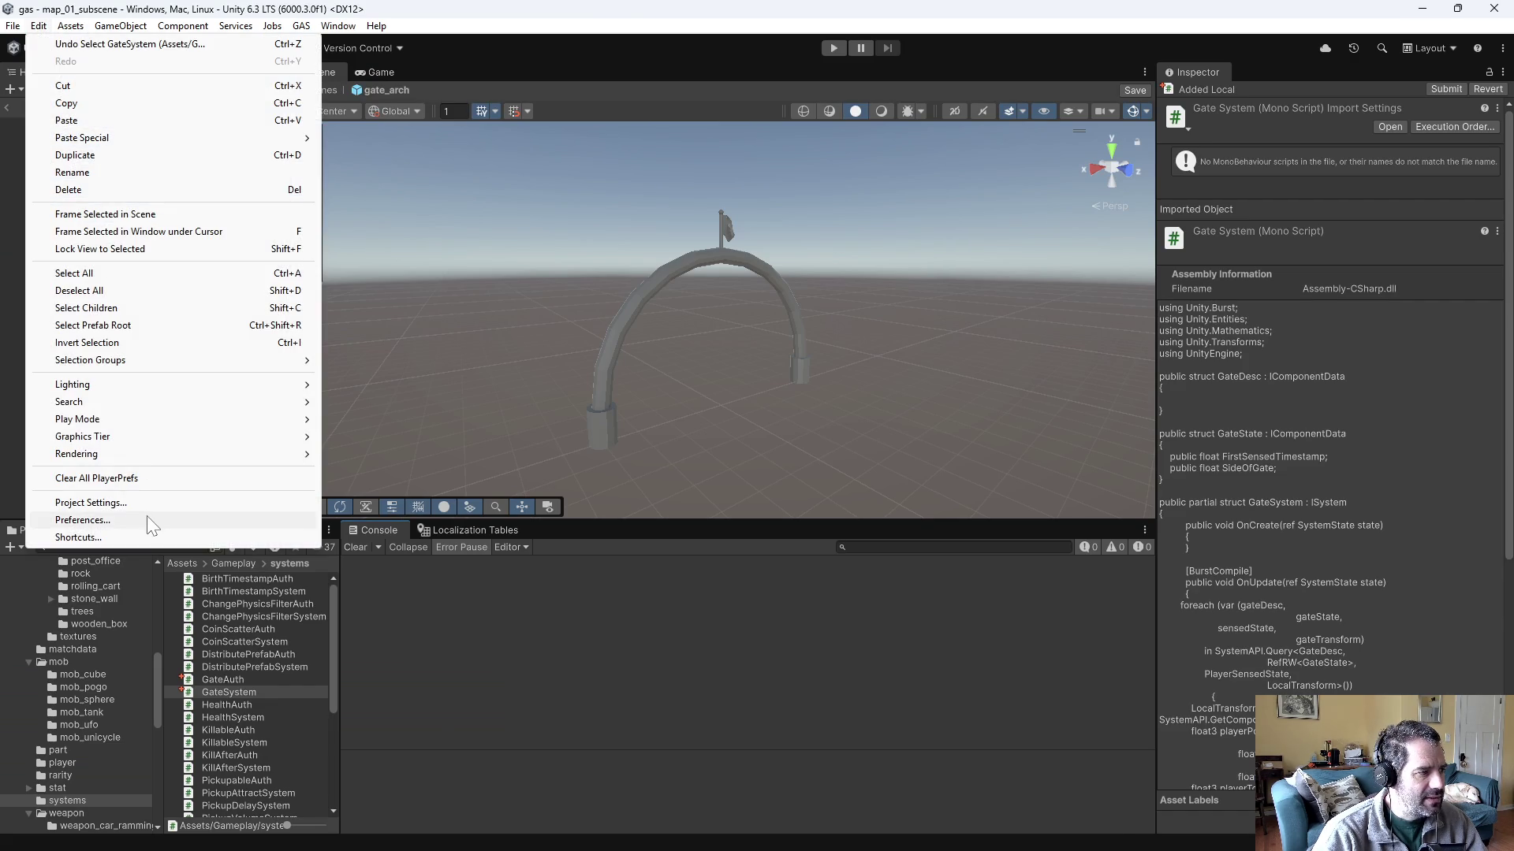
pyautogui.click(147, 516)
pyautogui.click(764, 453)
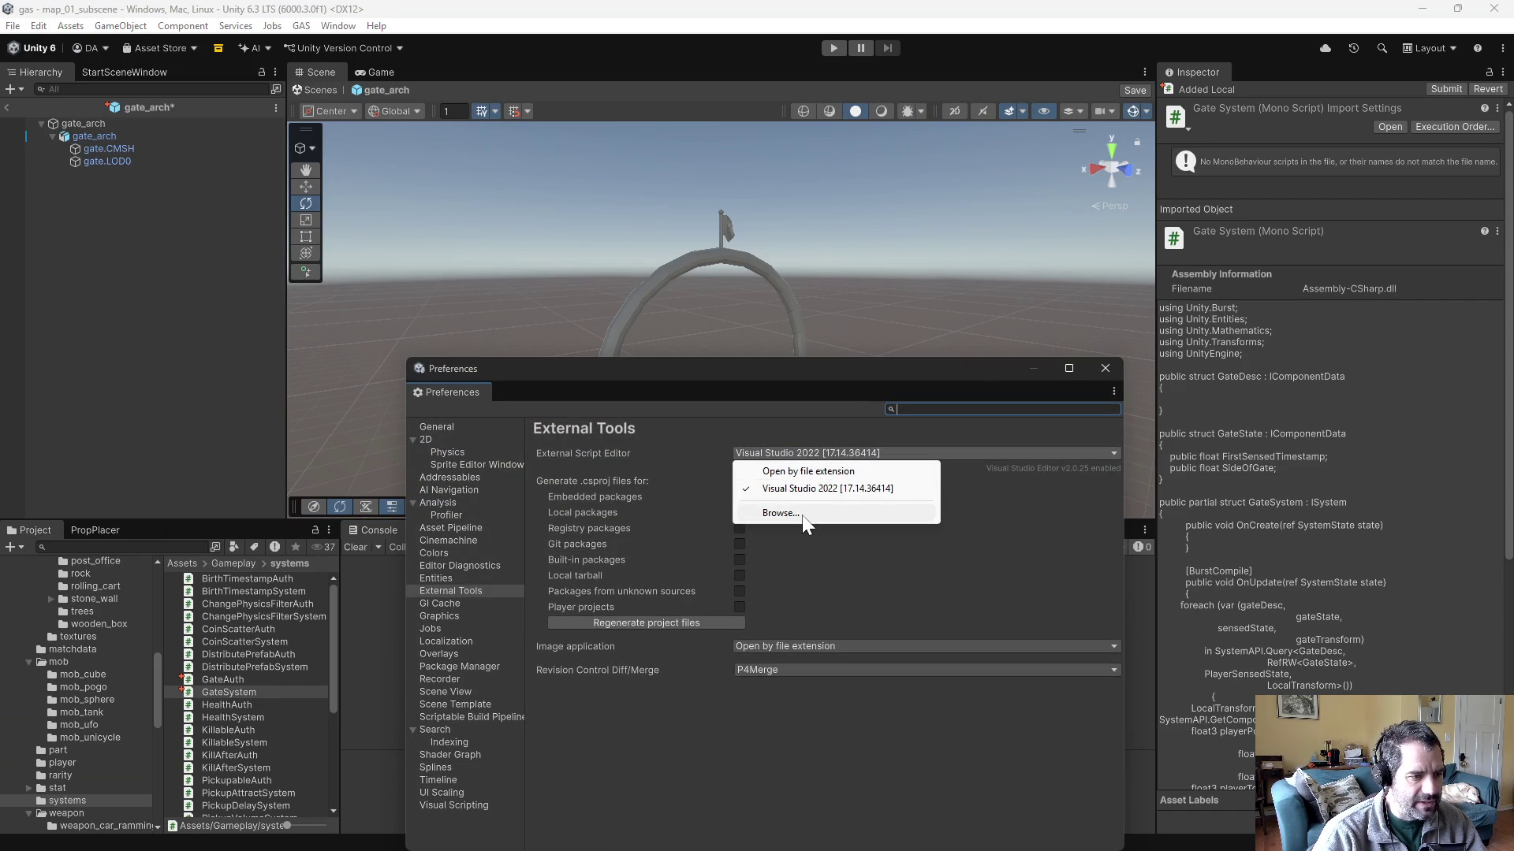
pyautogui.click(977, 559)
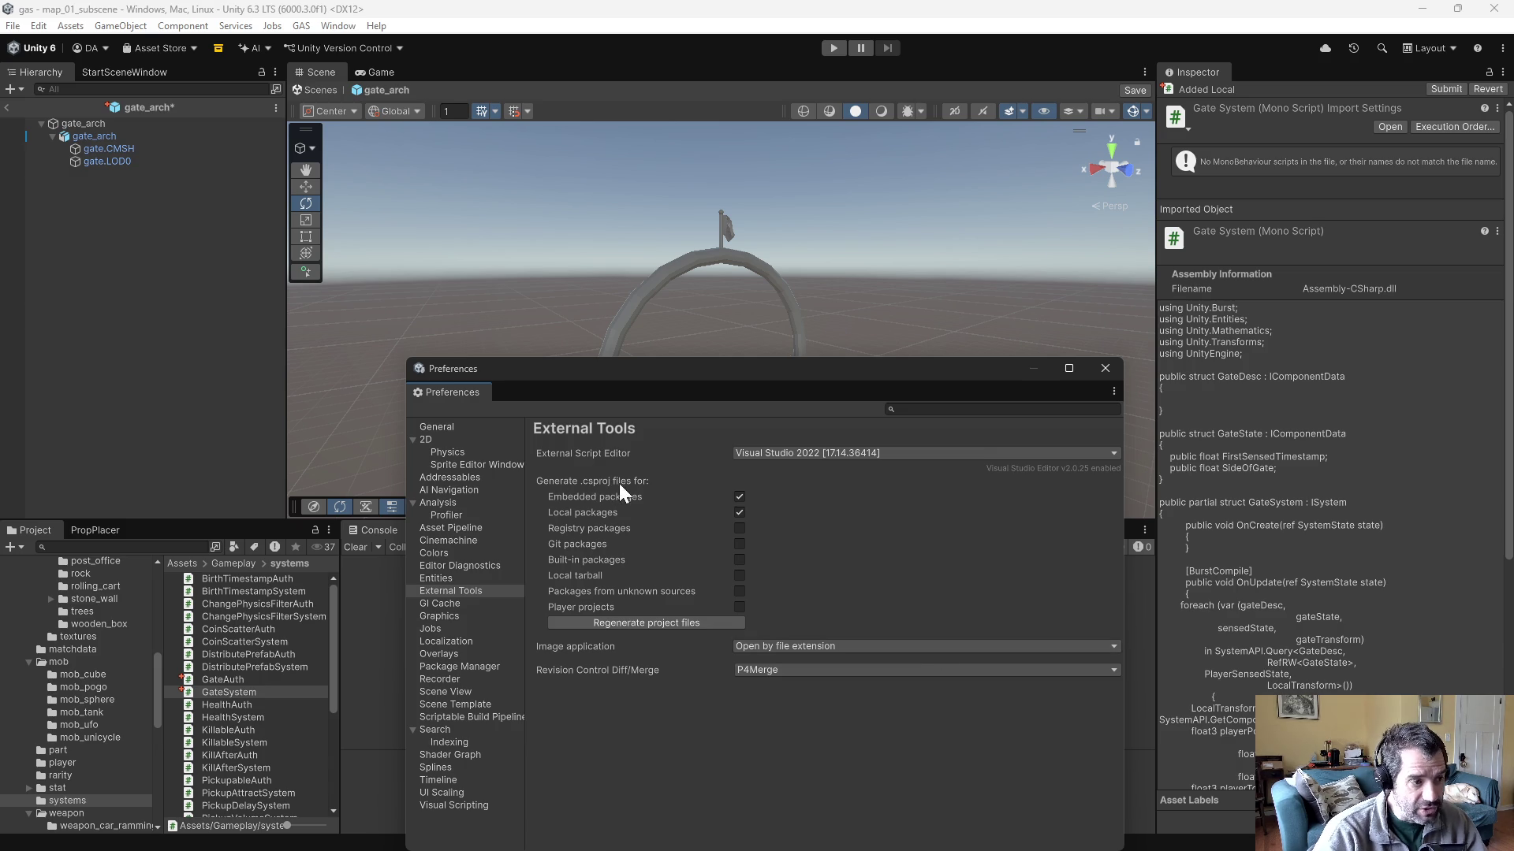
pyautogui.click(817, 453)
pyautogui.click(820, 471)
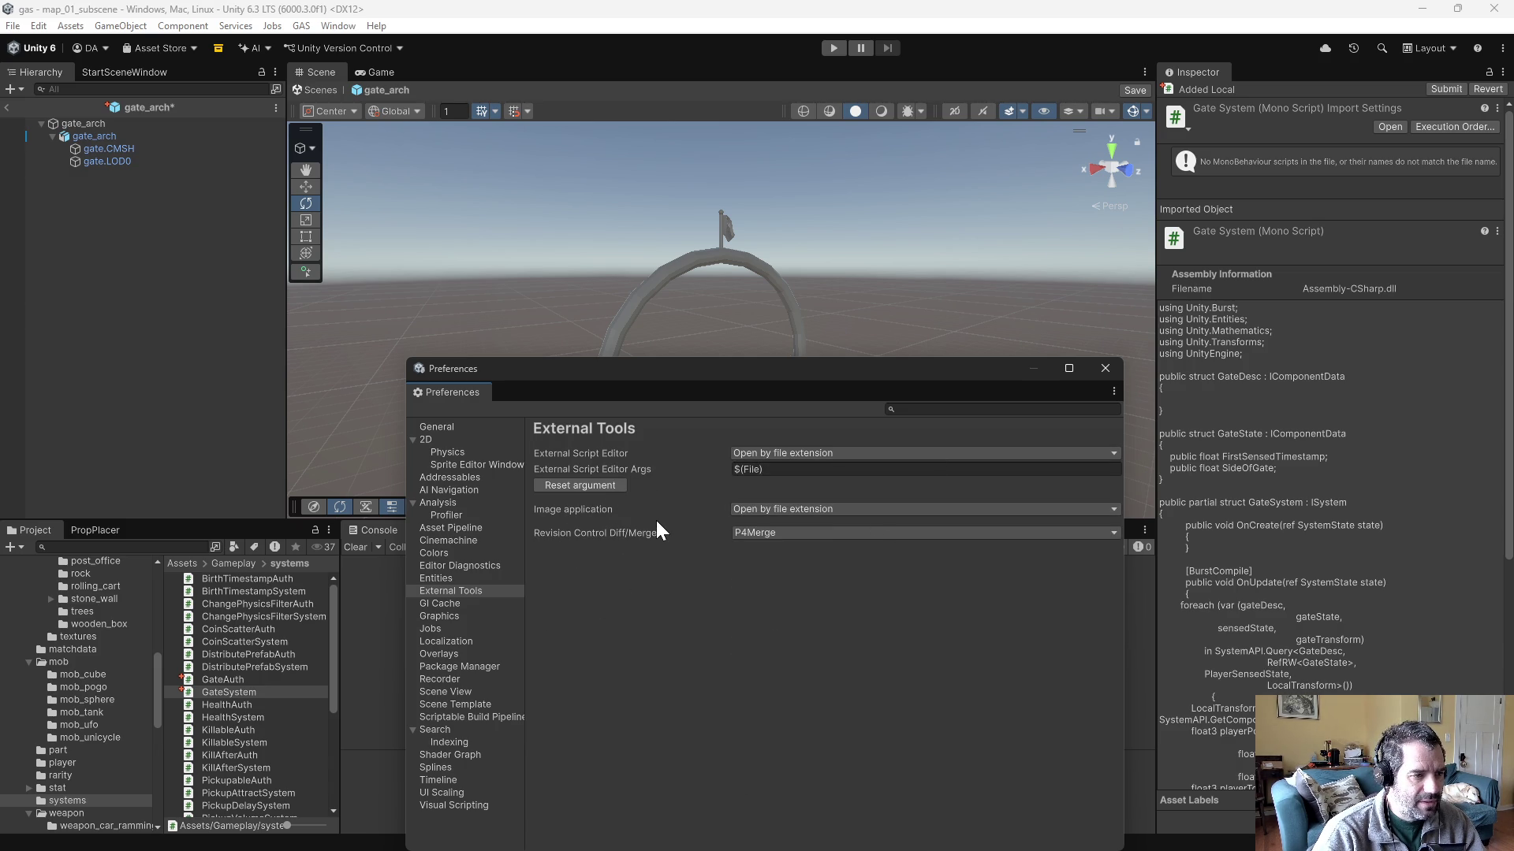
# - Set the External Script Editor back to Visual Studio 2022, close Preferences, and resume editing GateSystem.cs
pyautogui.click(768, 456)
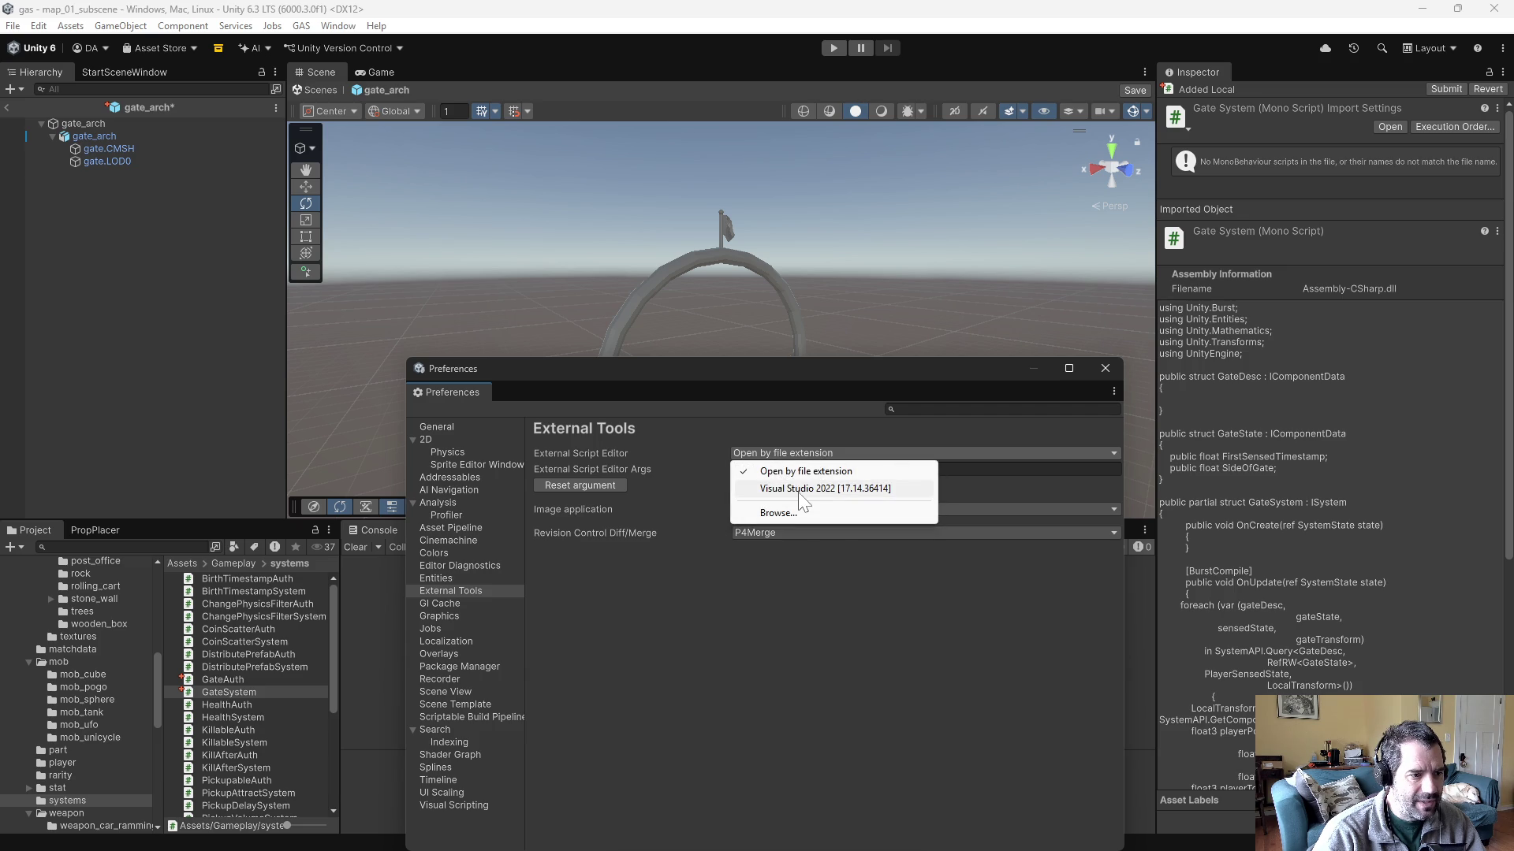
pyautogui.click(801, 490)
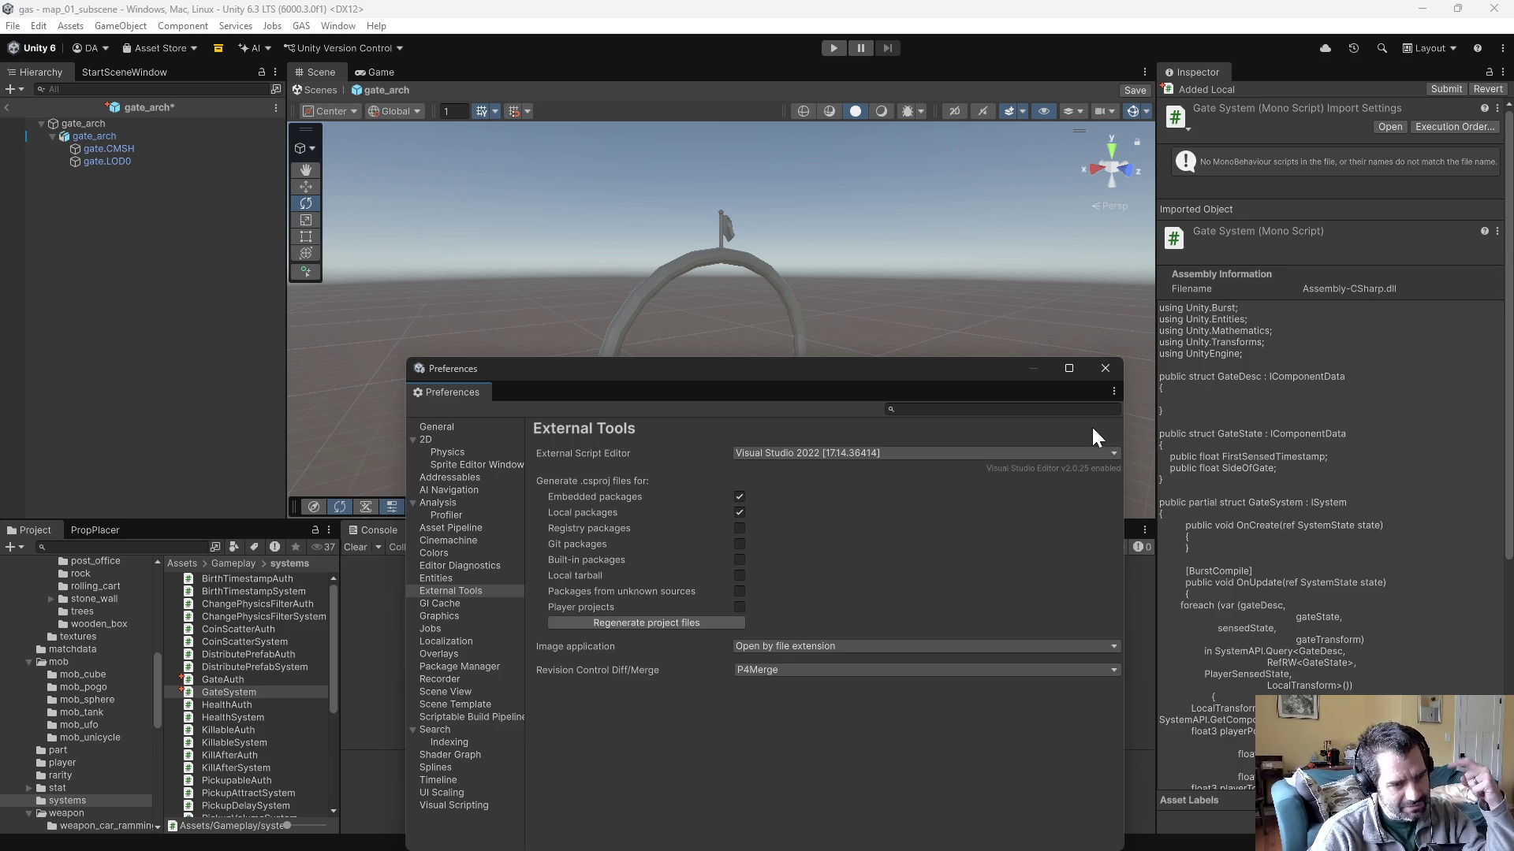
pyautogui.click(1105, 368)
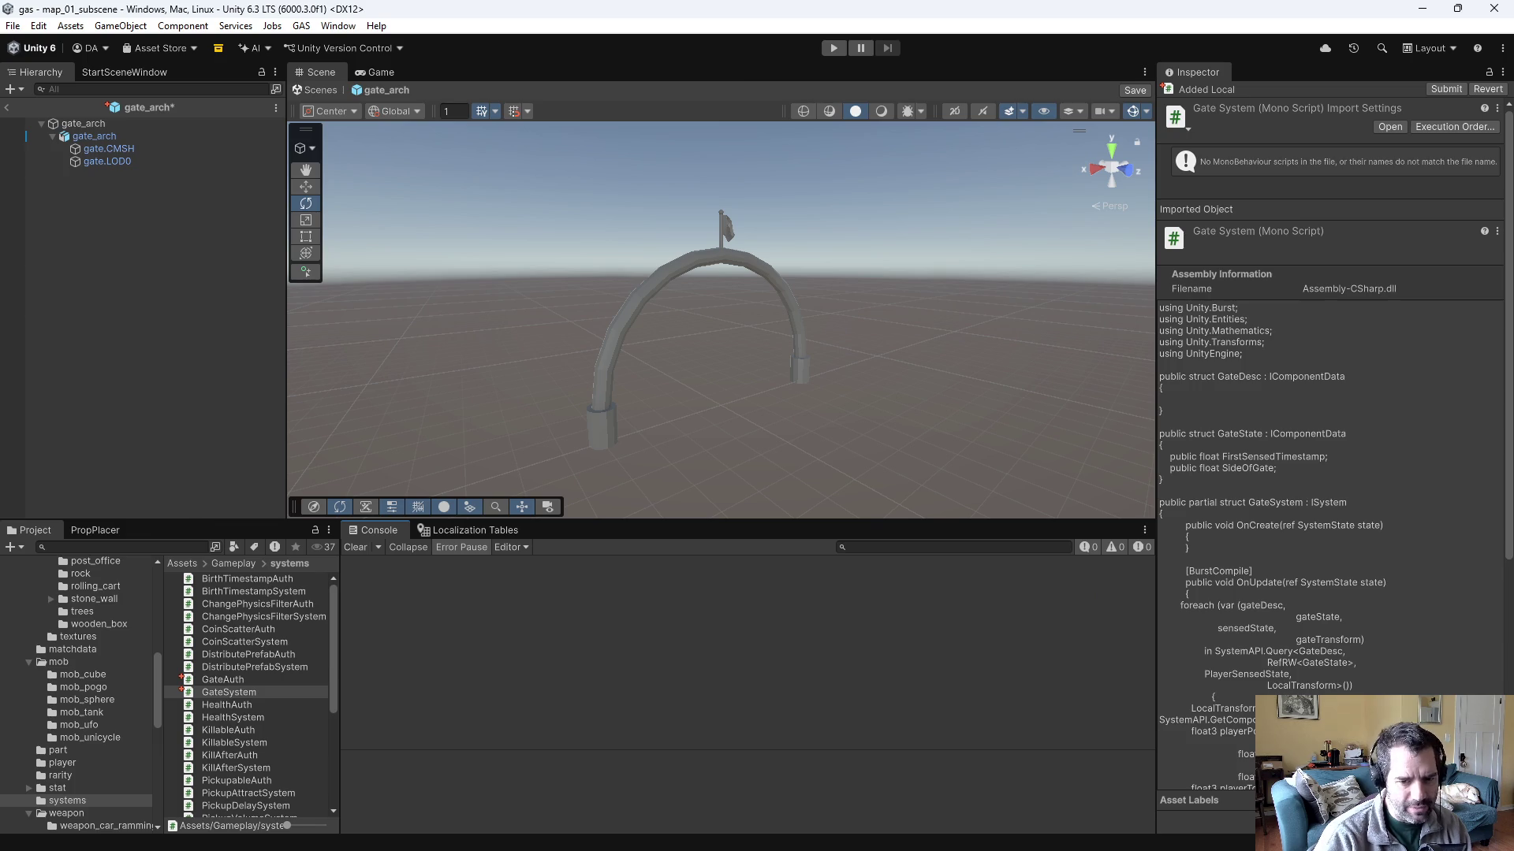
pyautogui.hotkey('alt', 'Tab')
pyautogui.click(878, 358)
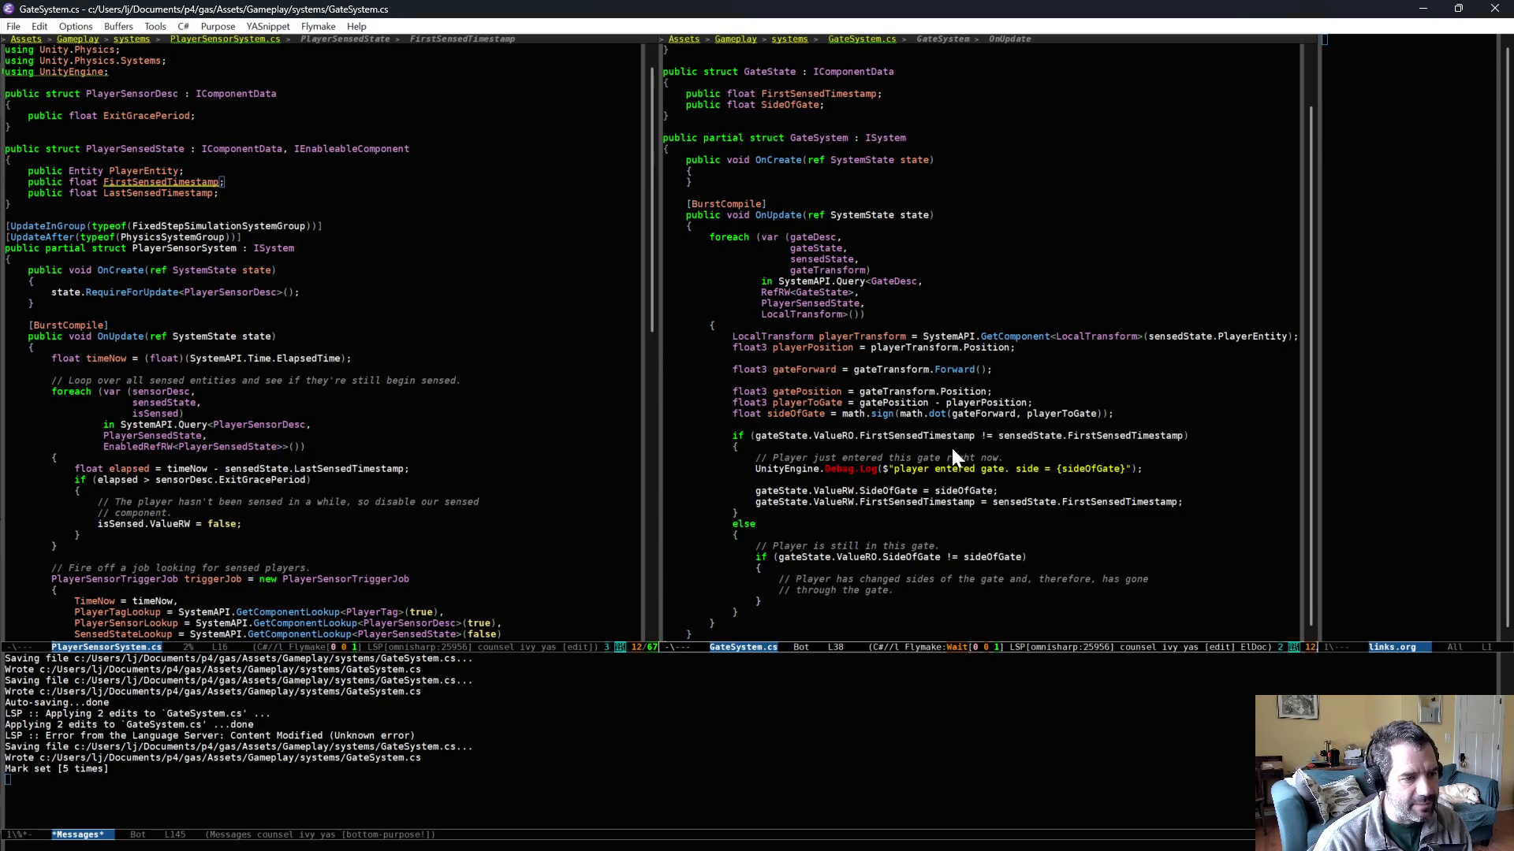
# - After the through-the-gate comment, add a Debug.Log of 'Player passed through gate!'
pyautogui.scroll(-2, 946, 473)
pyautogui.click(954, 514)
pyautogui.press('Down')
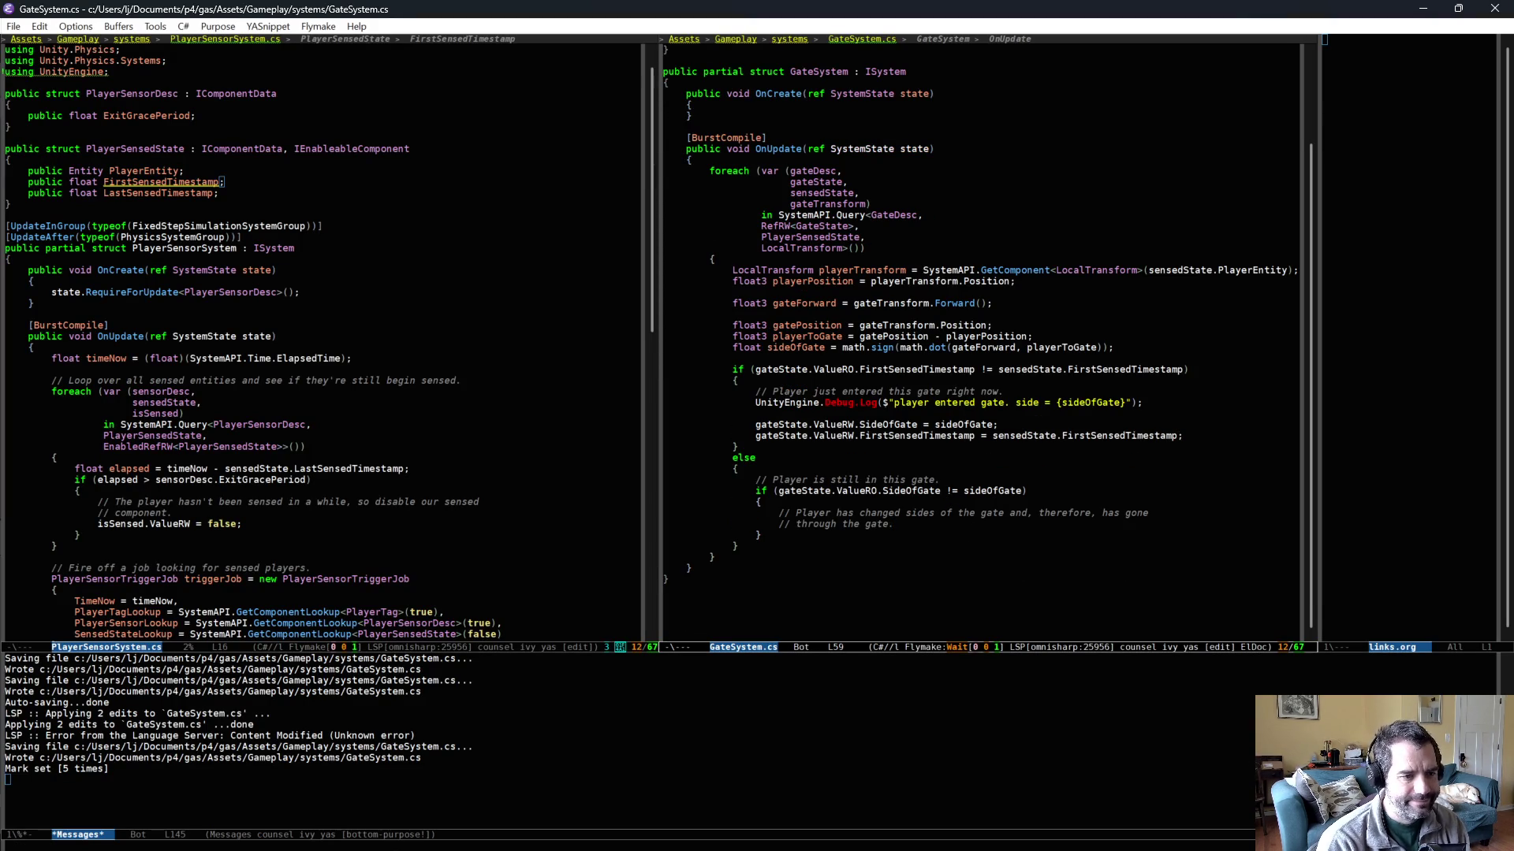
pyautogui.press('Return')
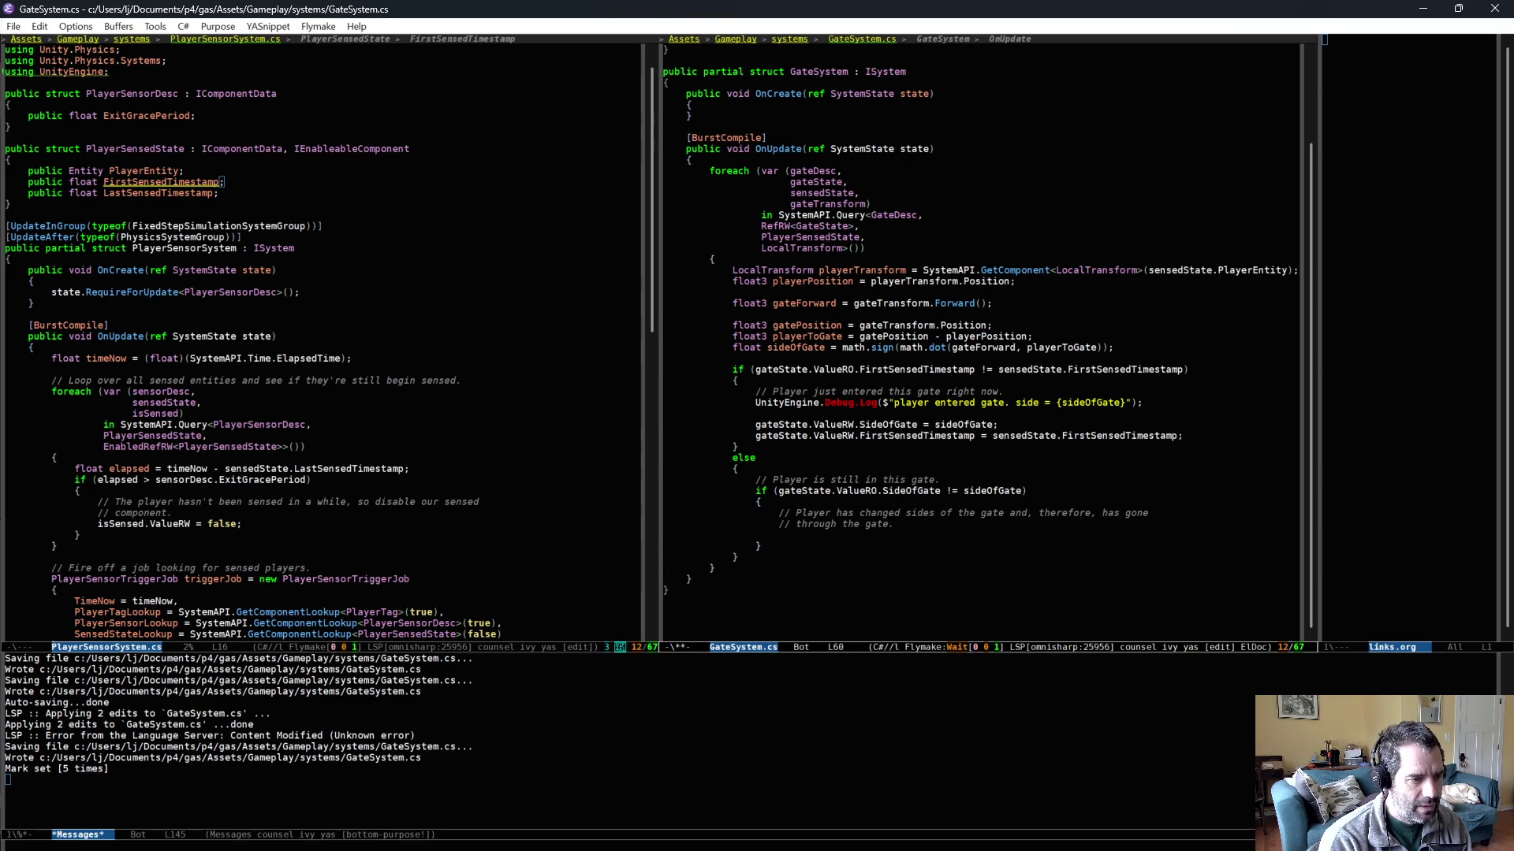
pyautogui.write('log')
pyautogui.press('Tab')
pyautogui.write('Player ')
pyautogui.write('passed throug')
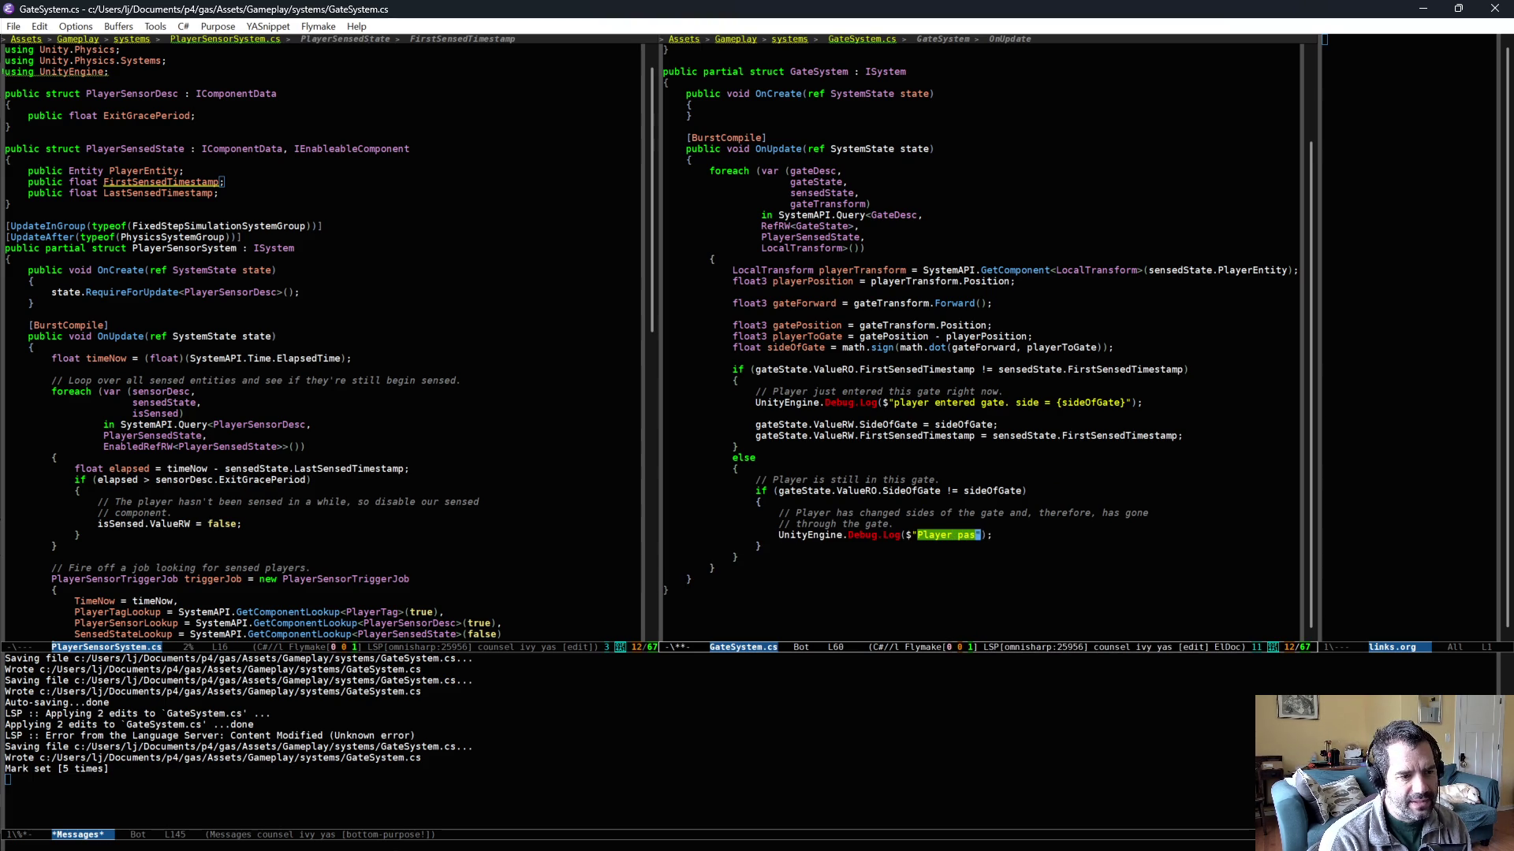
pyautogui.write('h gate!')
pyautogui.press('Tab')
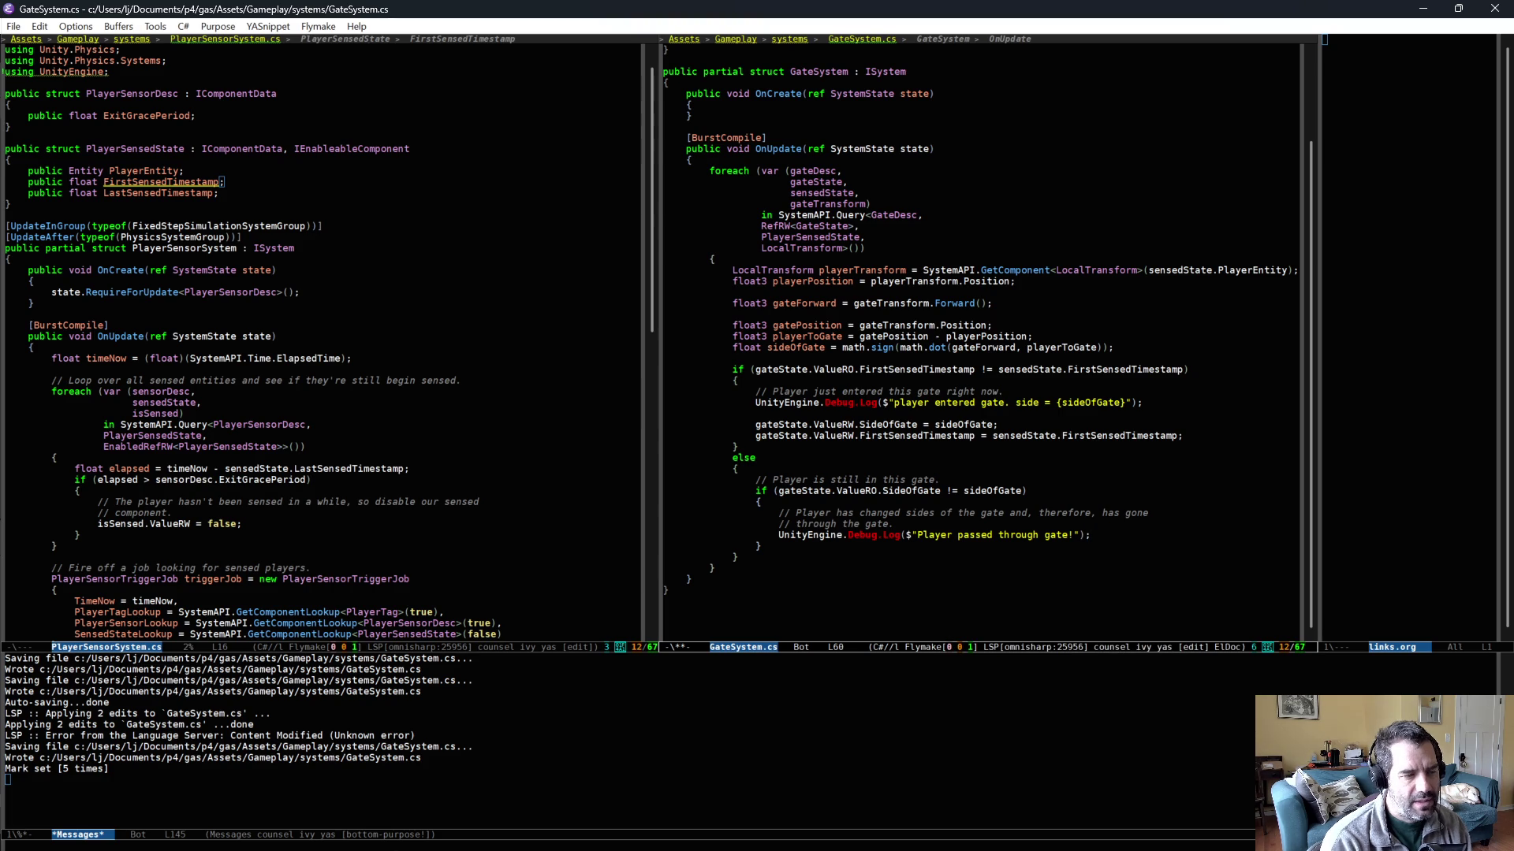
# - Add 'public bool PlayerPassedThrough;' under SideOfGate in GateState
pyautogui.scroll(3, 943, 316)
pyautogui.click(896, 197)
pyautogui.press('Return')
pyautogui.write('public bool ')
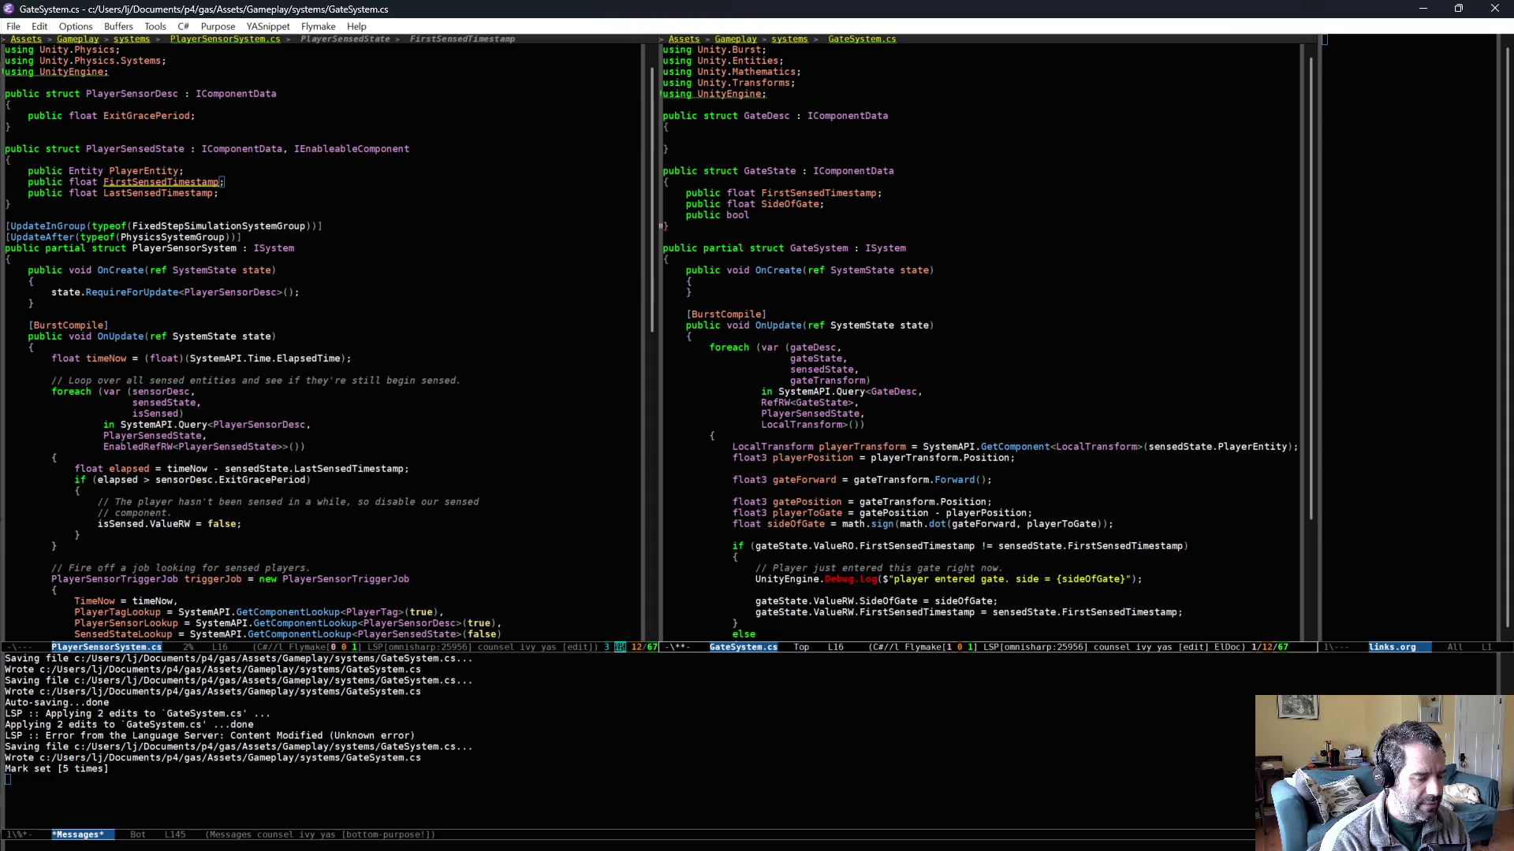
pyautogui.write('Player')
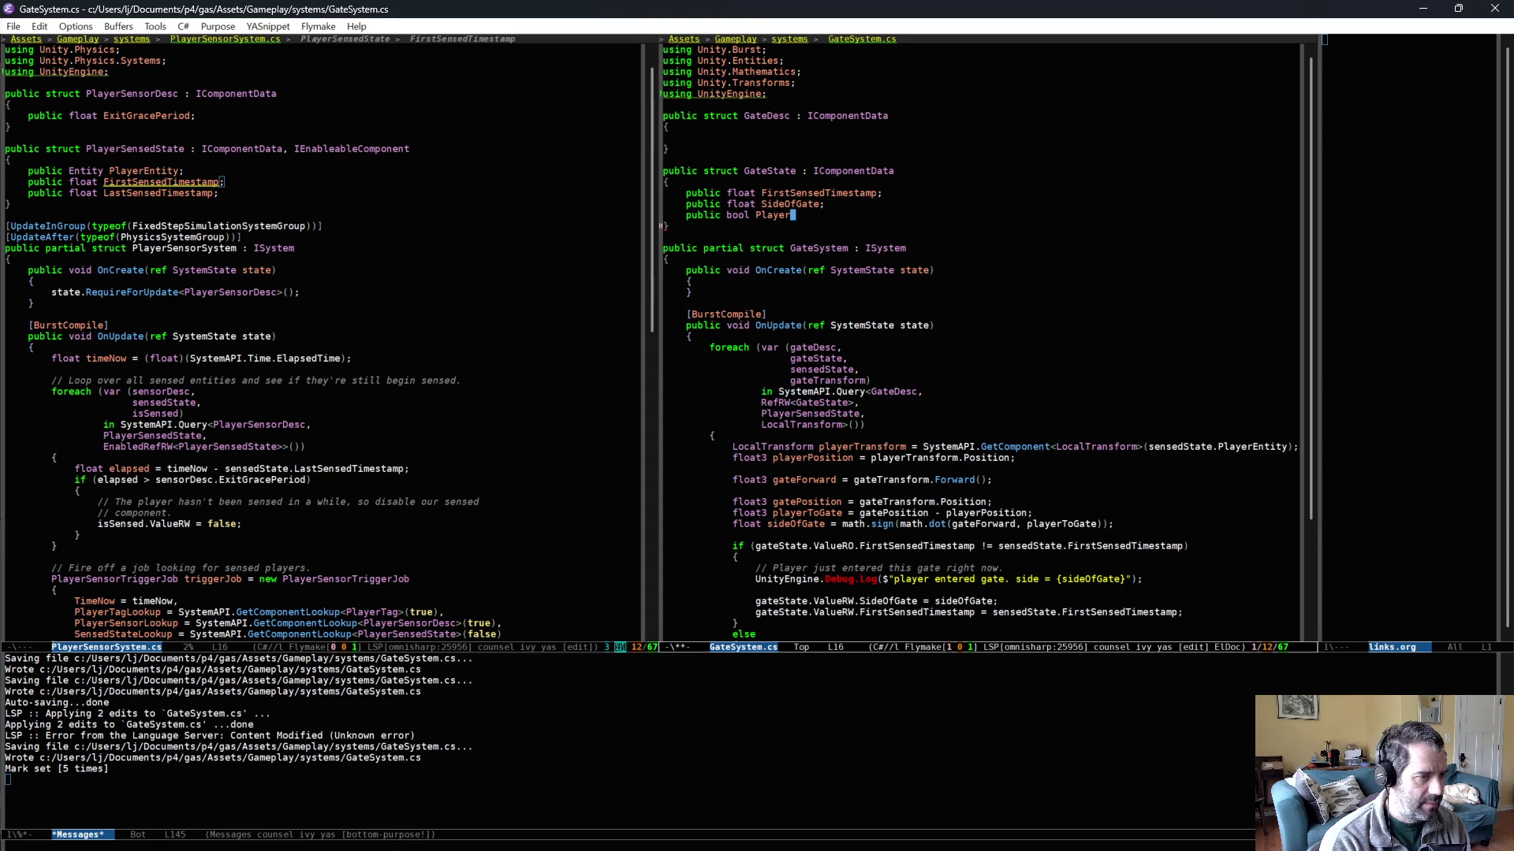
pyautogui.write('PassedThrough;')
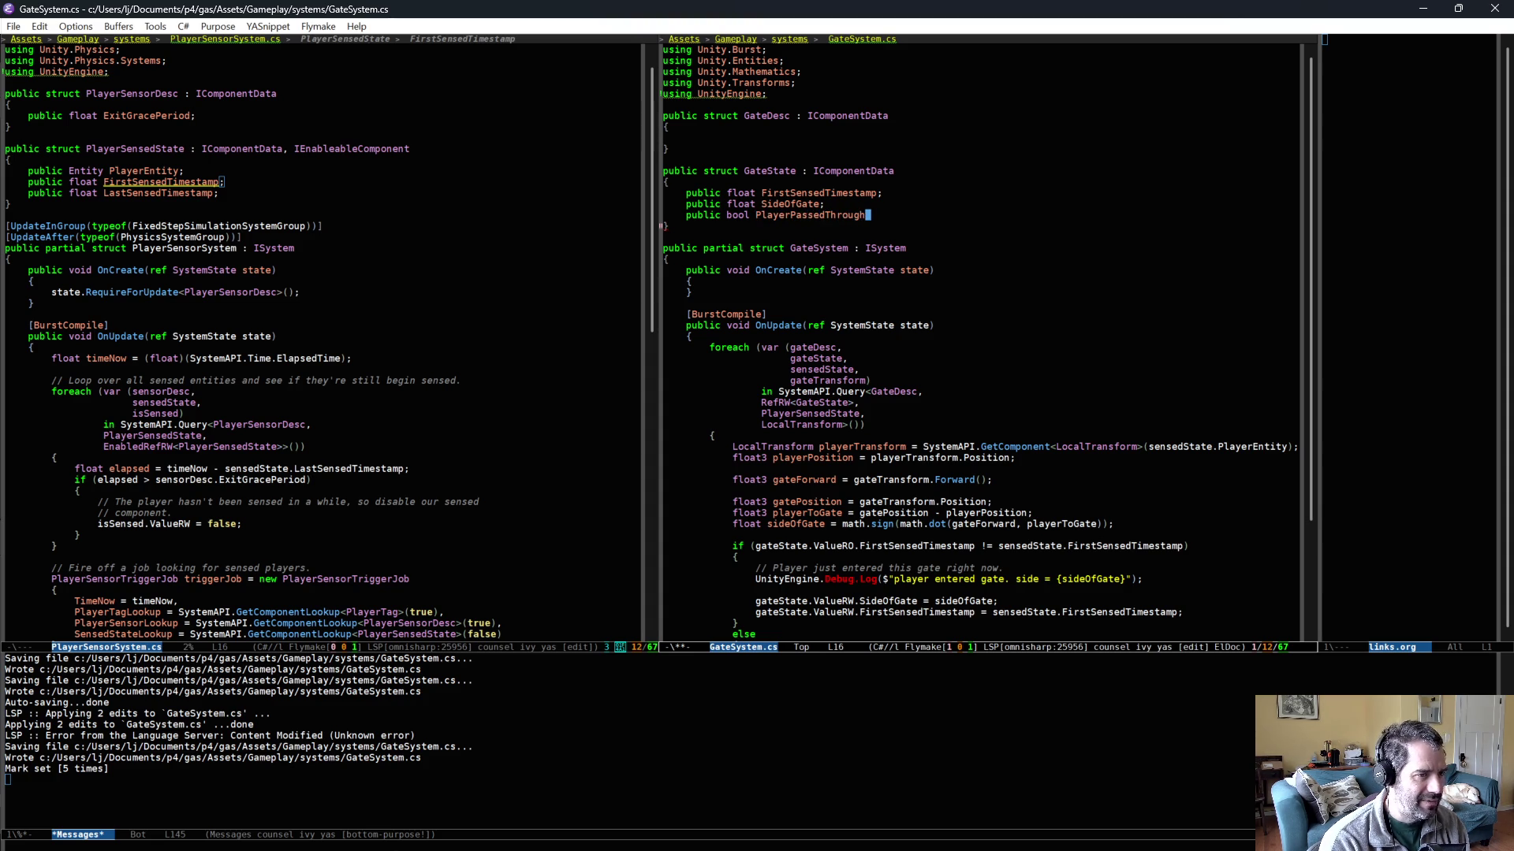
# - Save the new field and move the FirstSensedTimestamp assignment above the SideOfGate assignment
pyautogui.hotkey('ctrl', 'x')
pyautogui.hotkey('ctrl', 's')
pyautogui.scroll(-1, 1038, 568)
pyautogui.click(1038, 567)
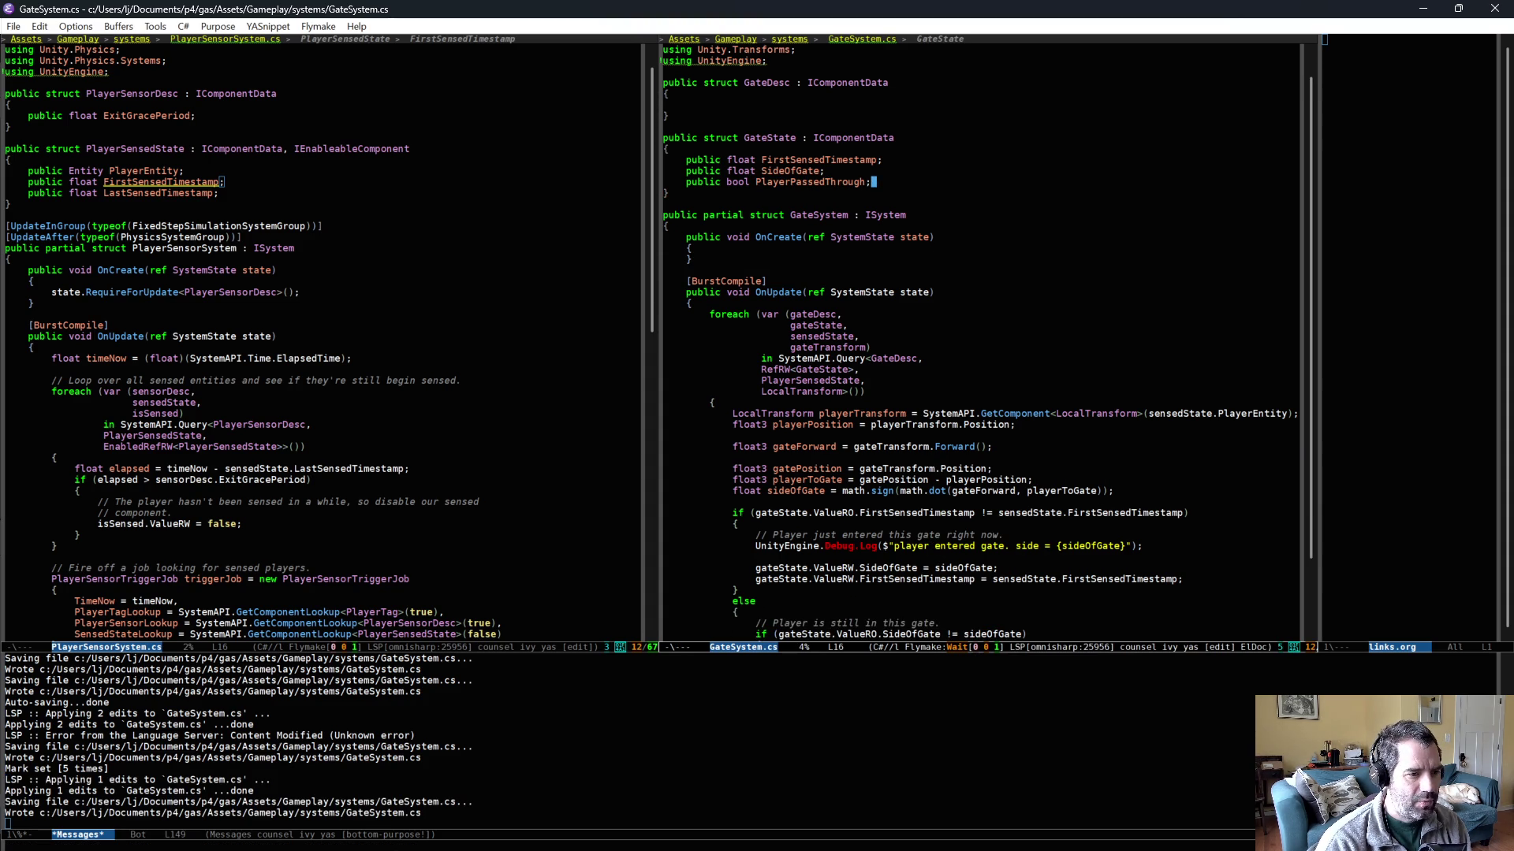
pyautogui.tripleClick(1040, 578)
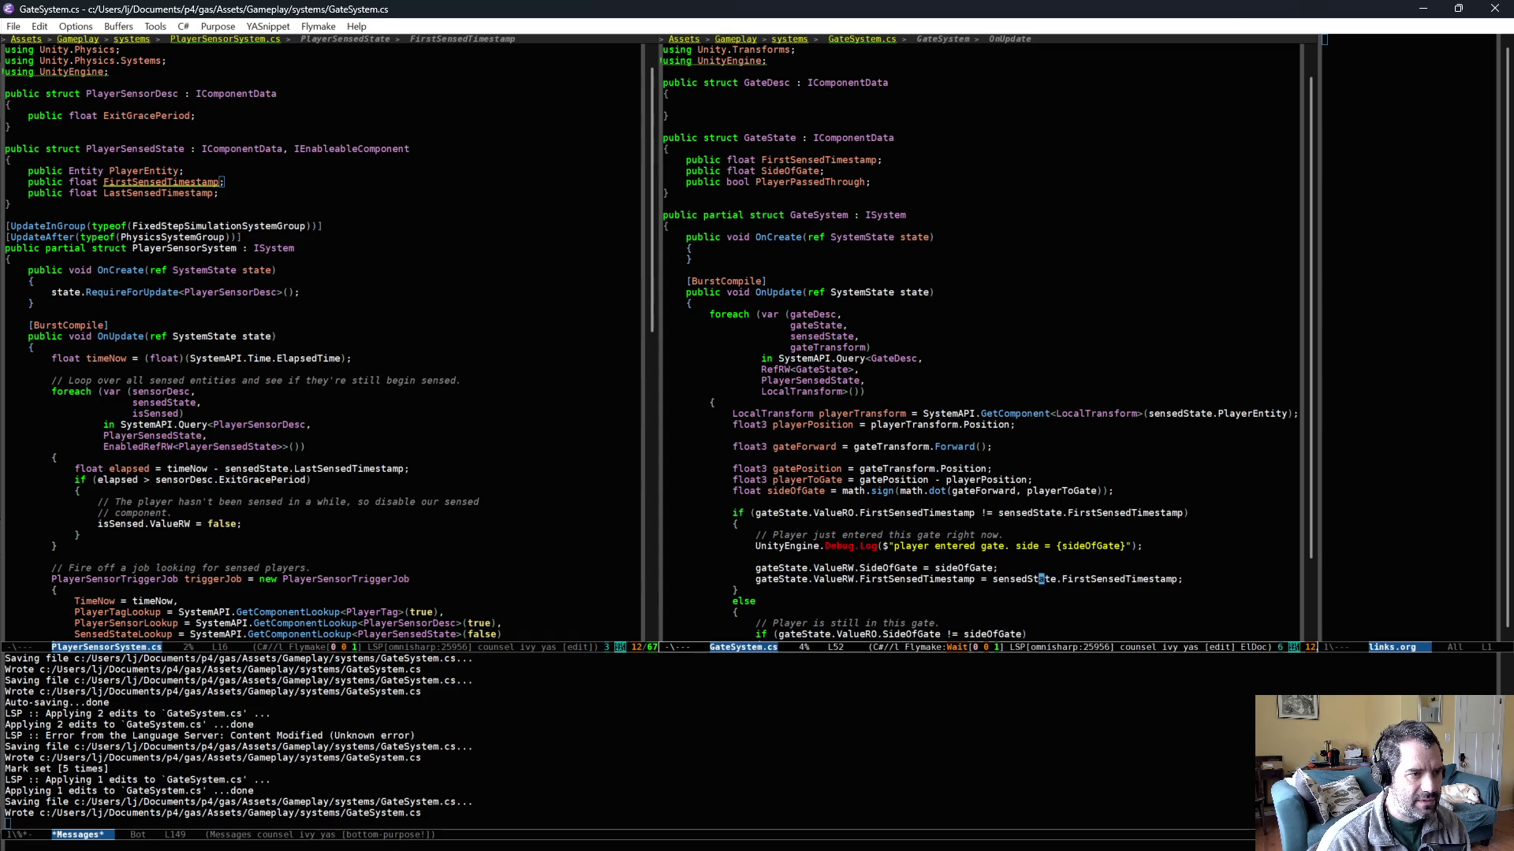
pyautogui.hotkey('ctrl', 'w')
pyautogui.hotkey('ctrl', 'y')
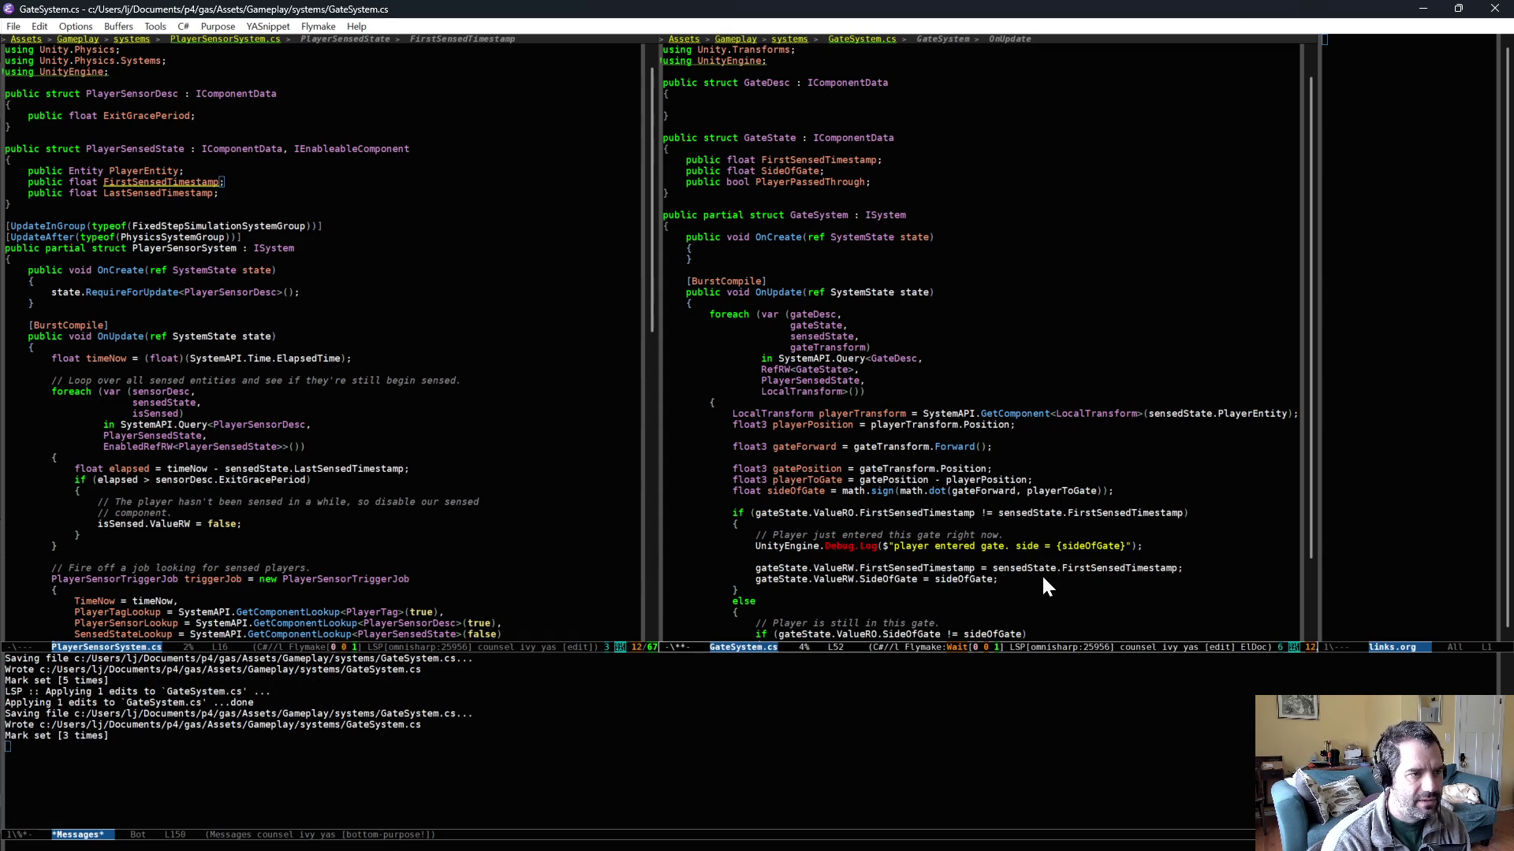
pyautogui.hotkey('ctrl', 'e')
# - Add 'gateState.ValueRW.PlayerPassedThrough = false;' on gate entry and save GateSystem.cs
pyautogui.press('Return')
pyautogui.write('gateState')
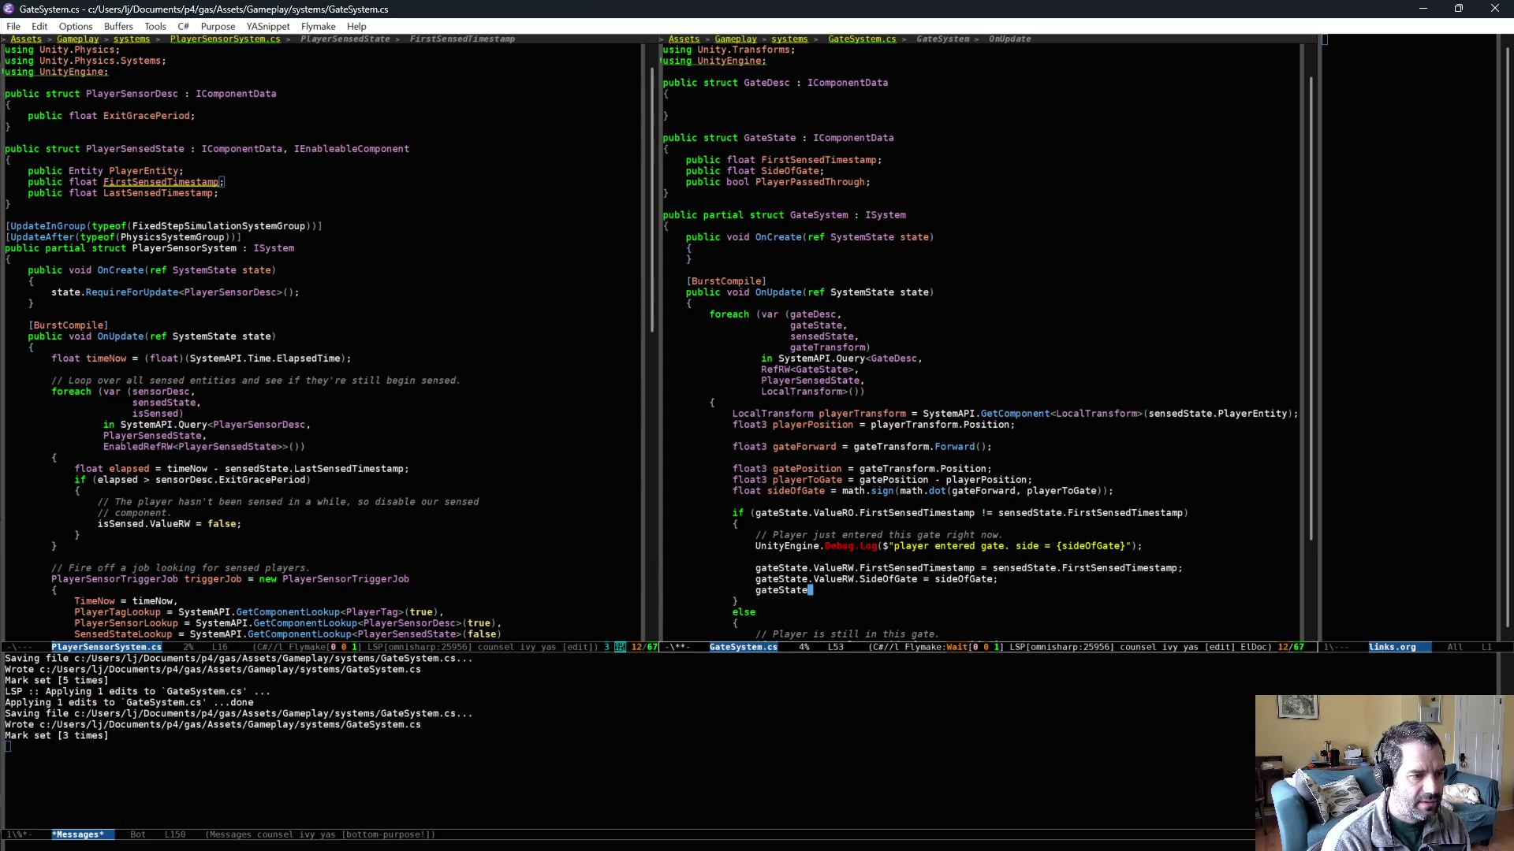
pyautogui.write('.ValueRW.')
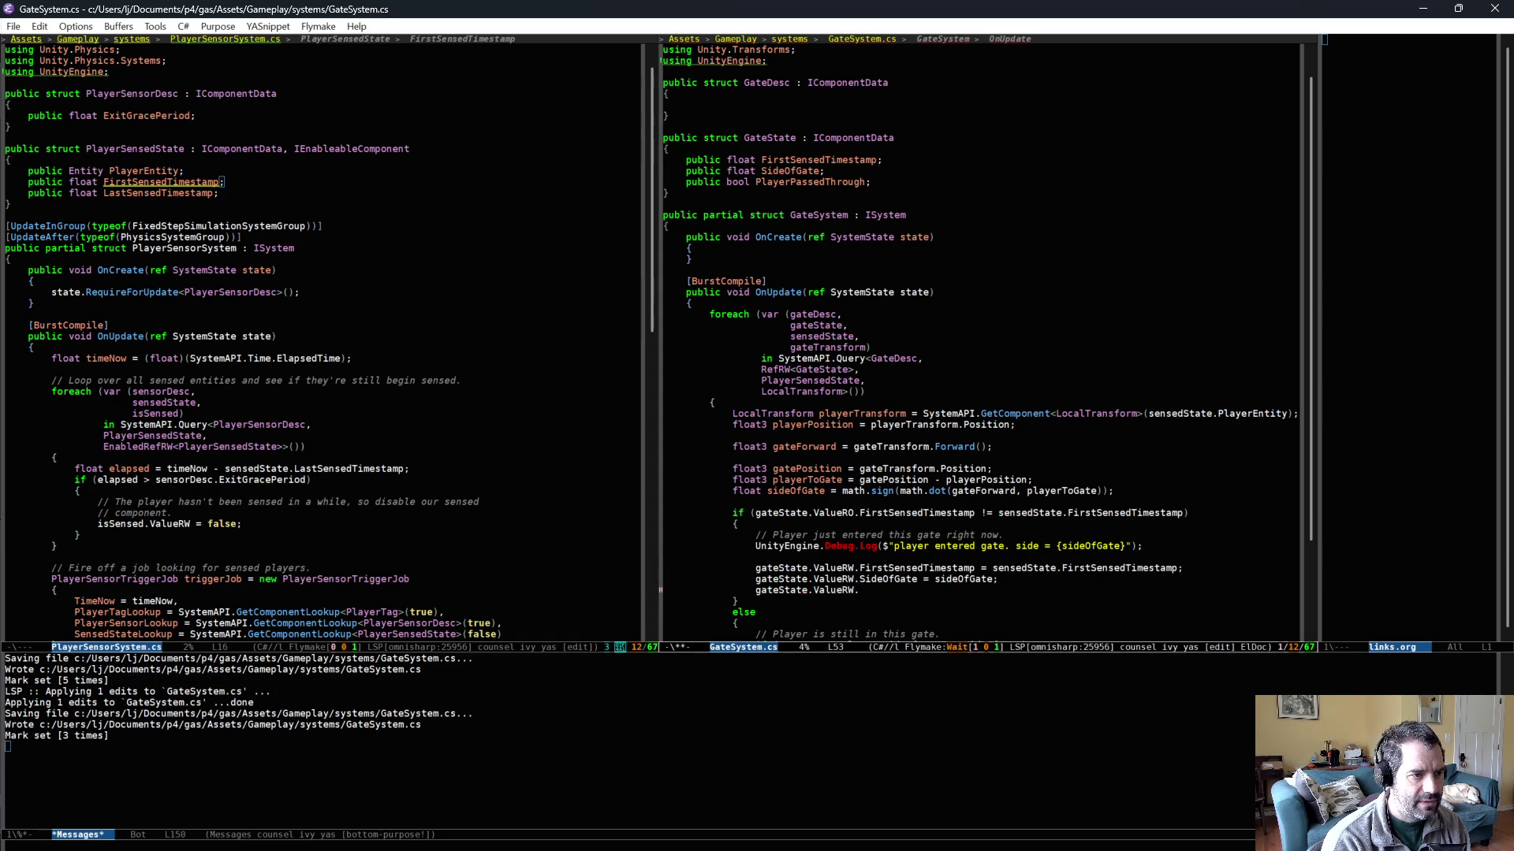
pyautogui.write('PlayerPassedThrough')
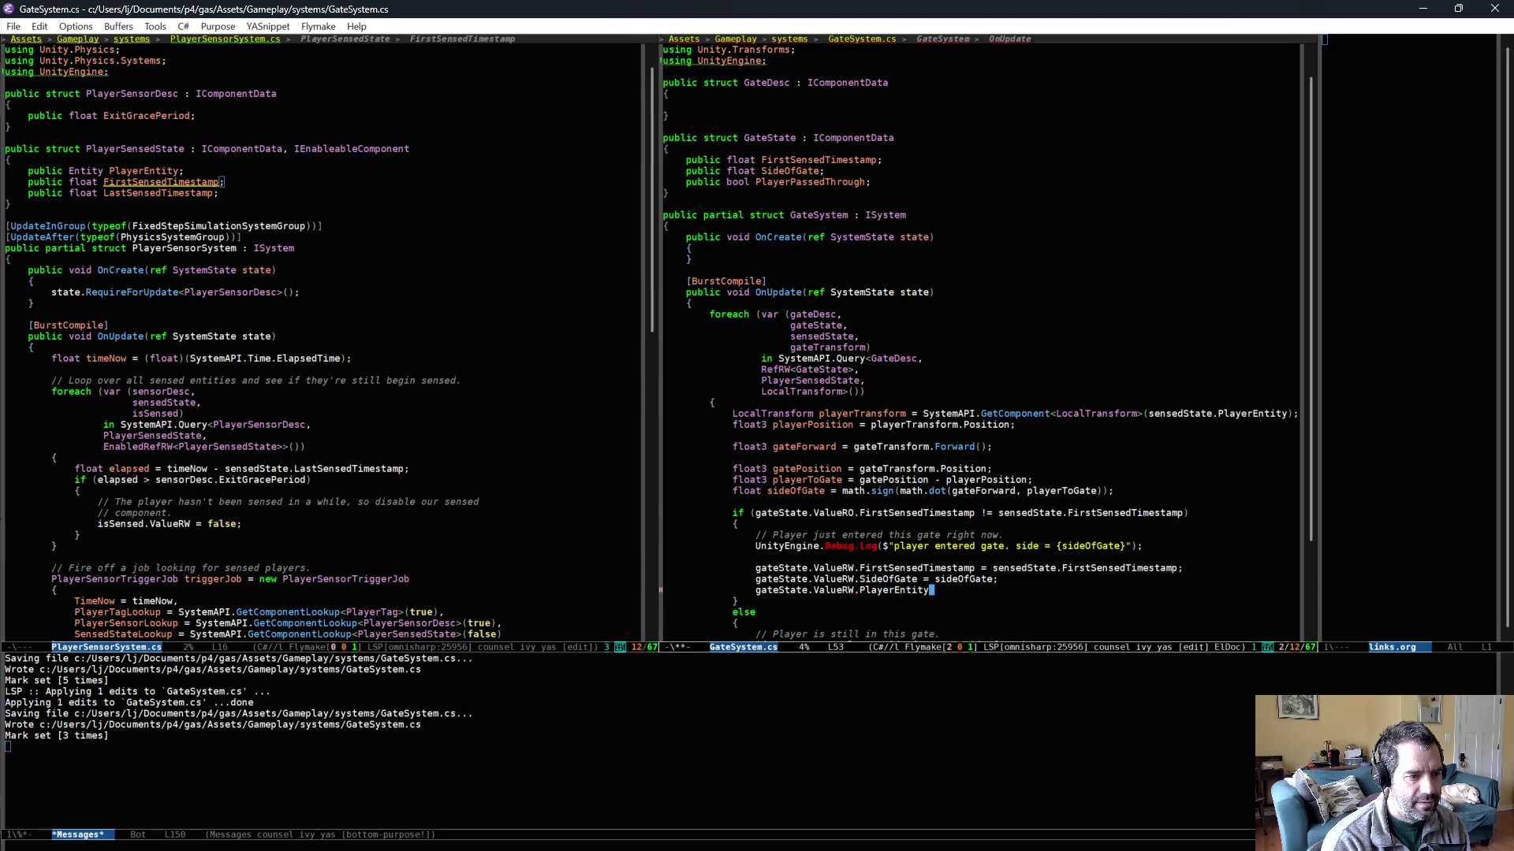
pyautogui.write(' = false;')
pyautogui.hotkey('ctrl', 'x')
pyautogui.hotkey('ctrl', 's')
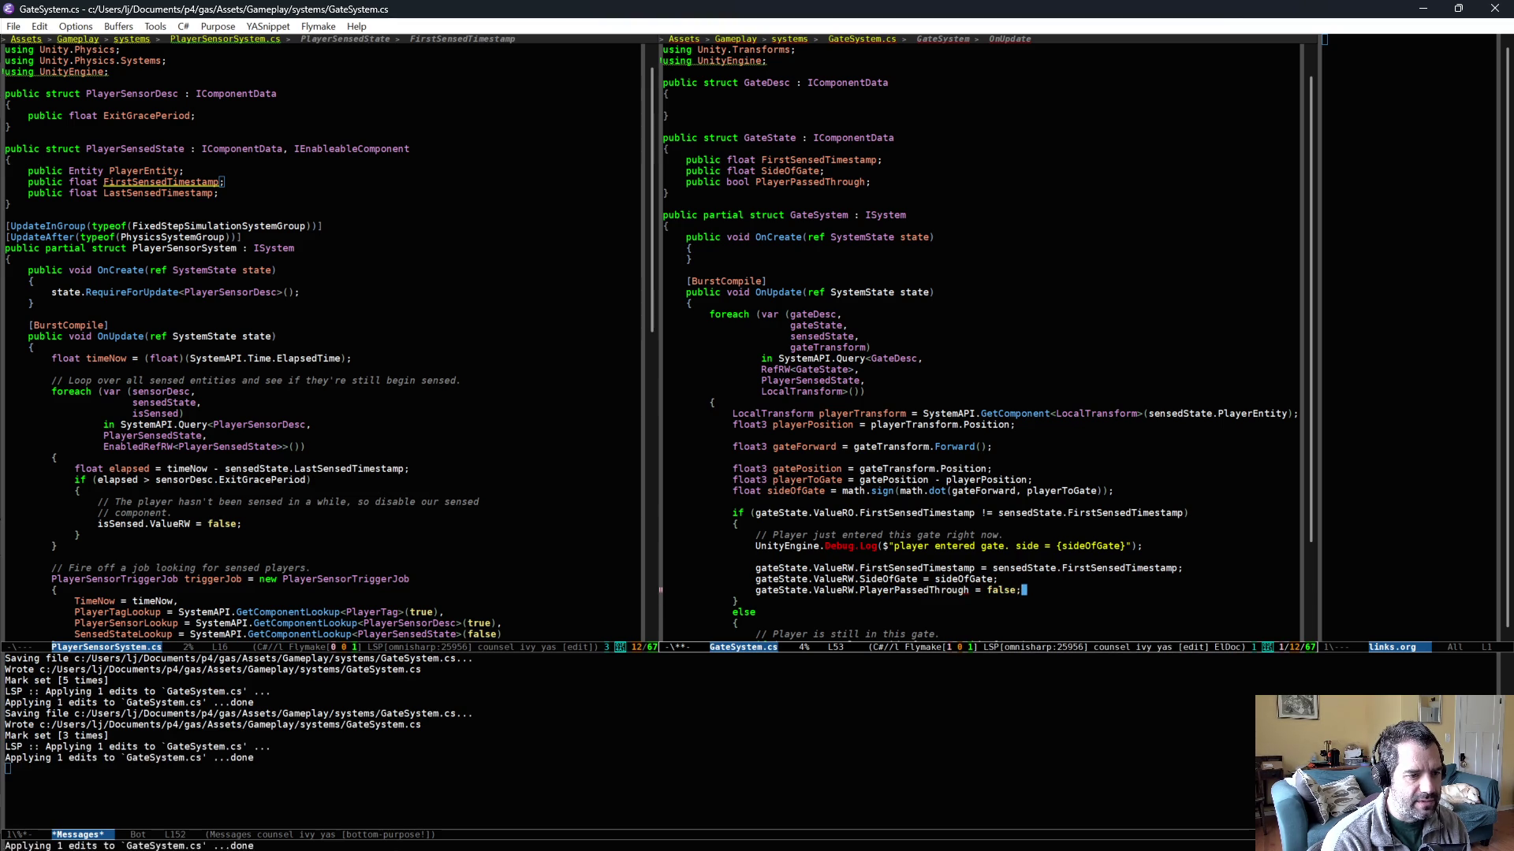
pyautogui.scroll(-3, 1019, 579)
pyautogui.scroll(-1, 1021, 569)
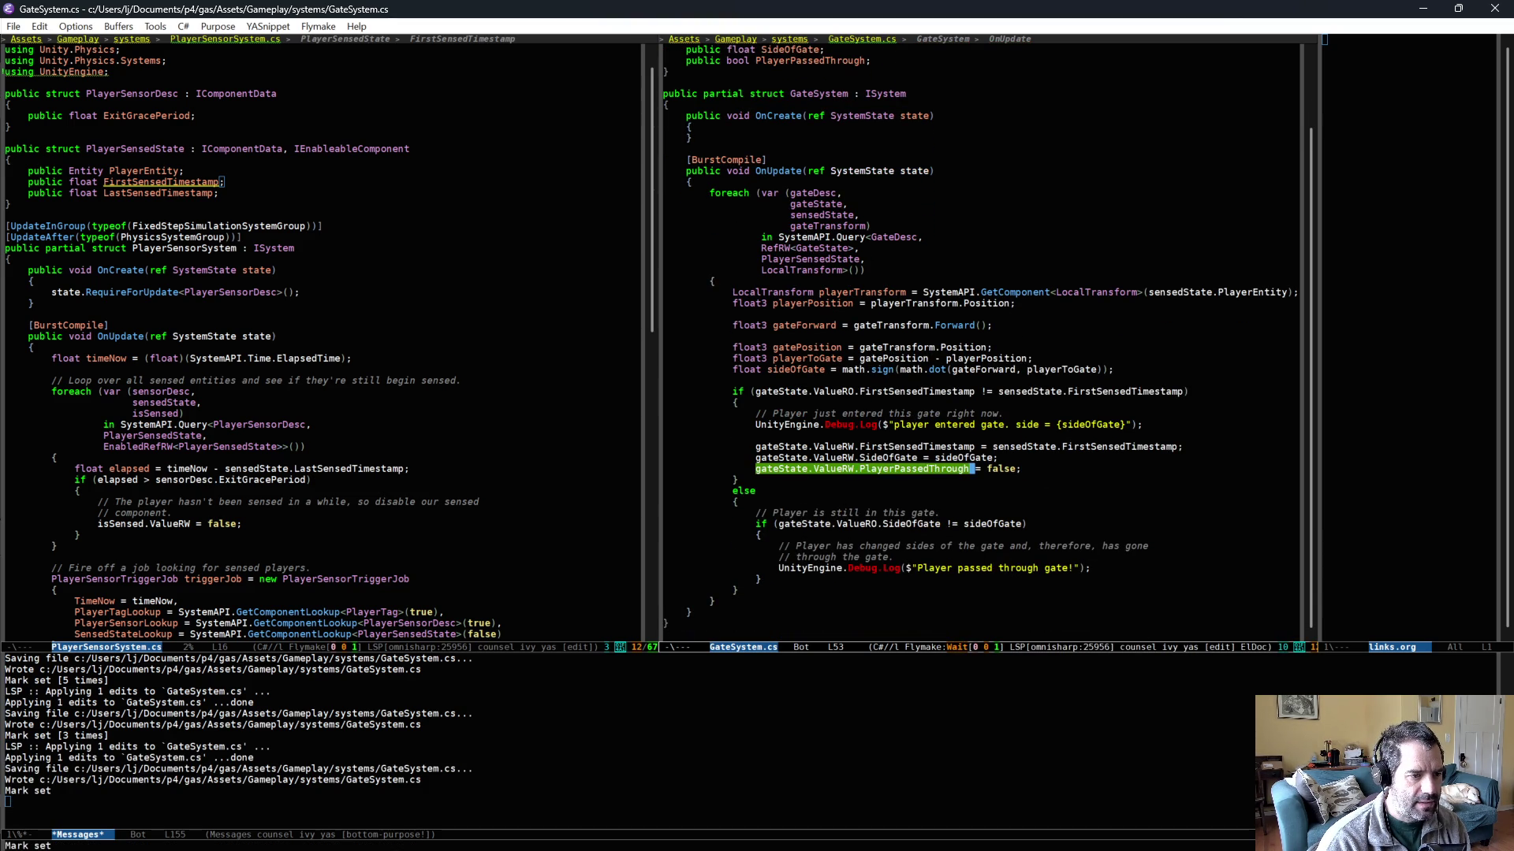
# - Change the else to 'else if (!gateState.ValueRW.PlayerPassedThrough)' and save
pyautogui.click(788, 488)
pyautogui.write('if (gateState.ValueRW.PlayerPassedThrough)')
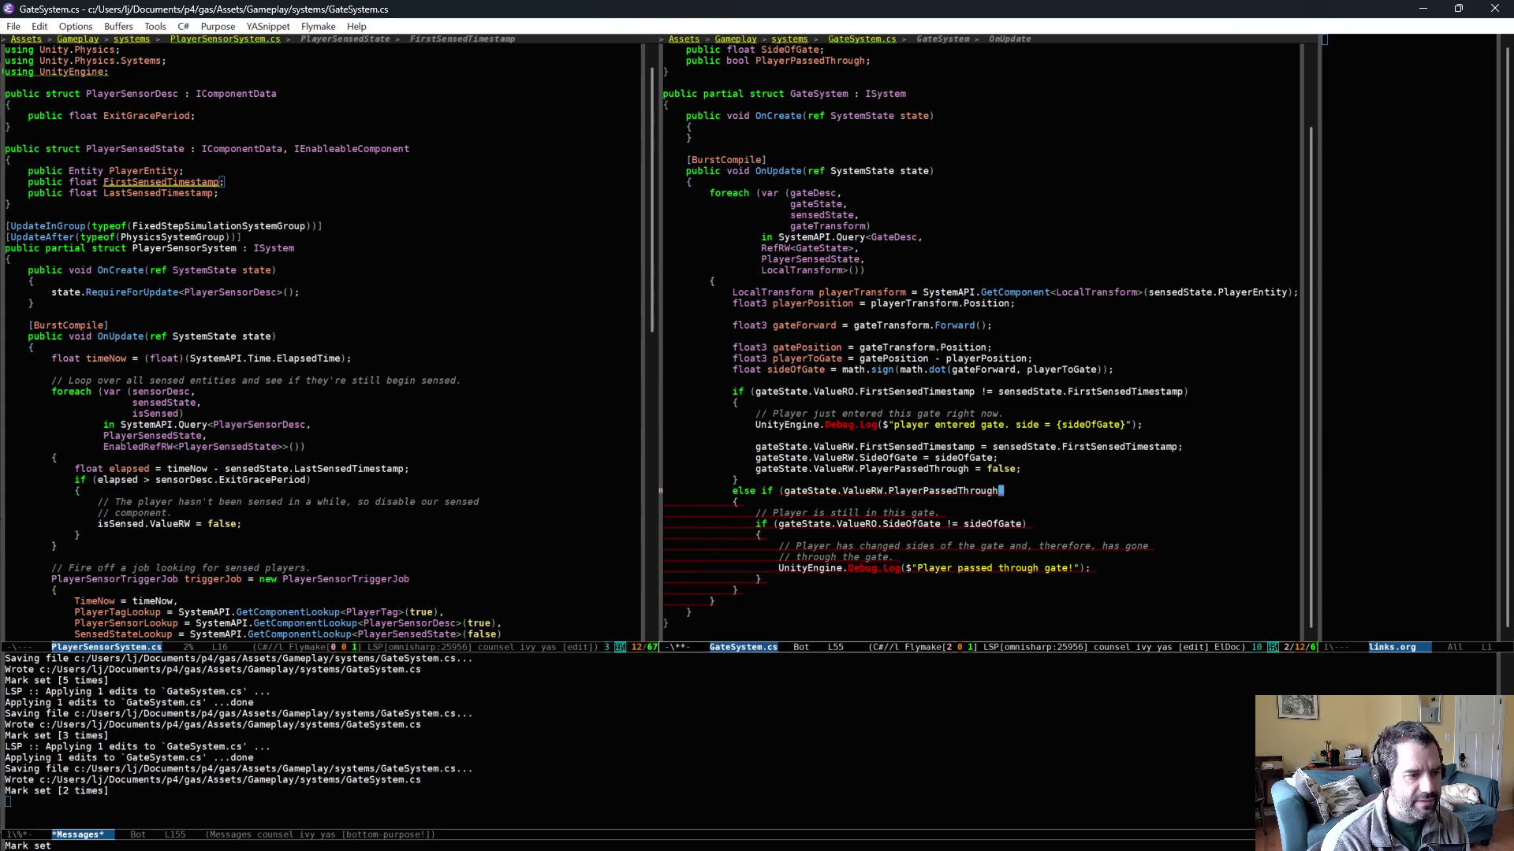
pyautogui.hotkey('alt', 'b')
pyautogui.hotkey('alt', 'b')
pyautogui.hotkey('alt', 'b')
pyautogui.write('!')
pyautogui.hotkey('ctrl', 'x')
pyautogui.hotkey('ctrl', 's')
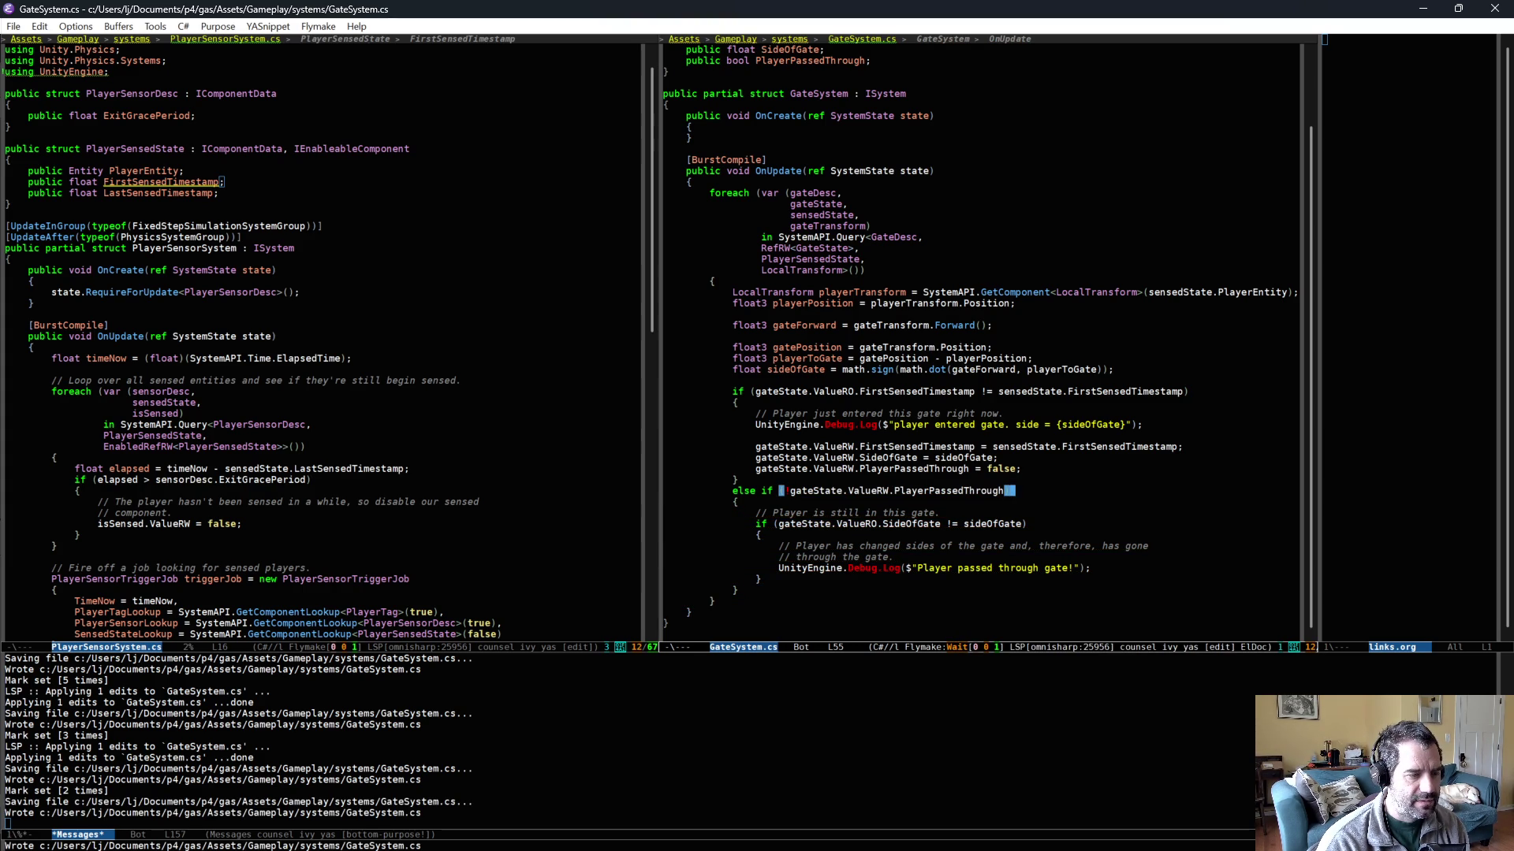
# - Extend the still-in-gate comment with 'but hasn't passed through yet.' and save
pyautogui.click(949, 509)
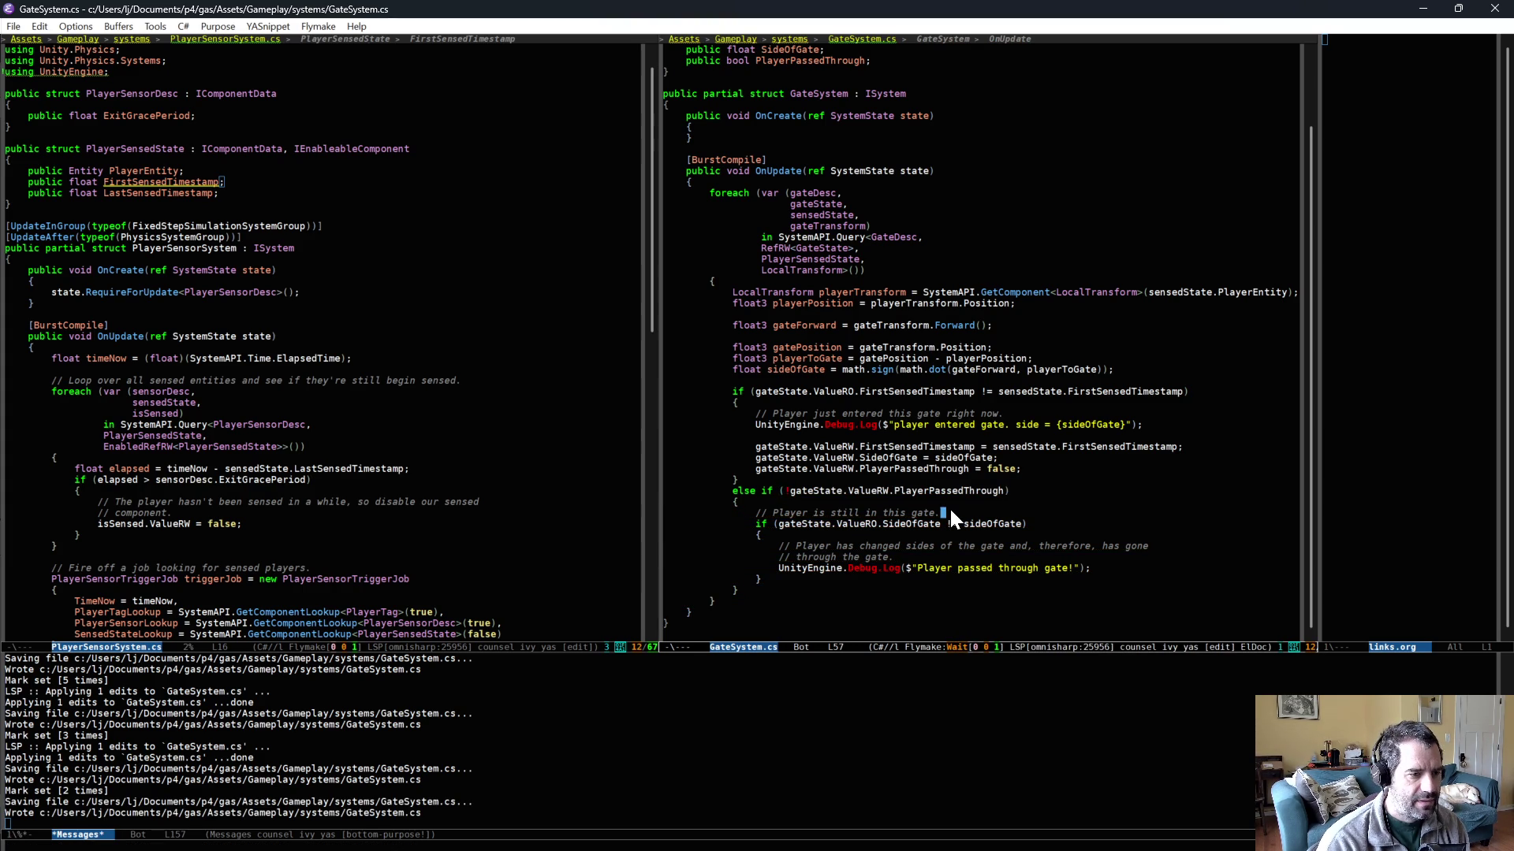
pyautogui.write('bu')
pyautogui.press('BackSpace')
pyautogui.write("but hasn't ")
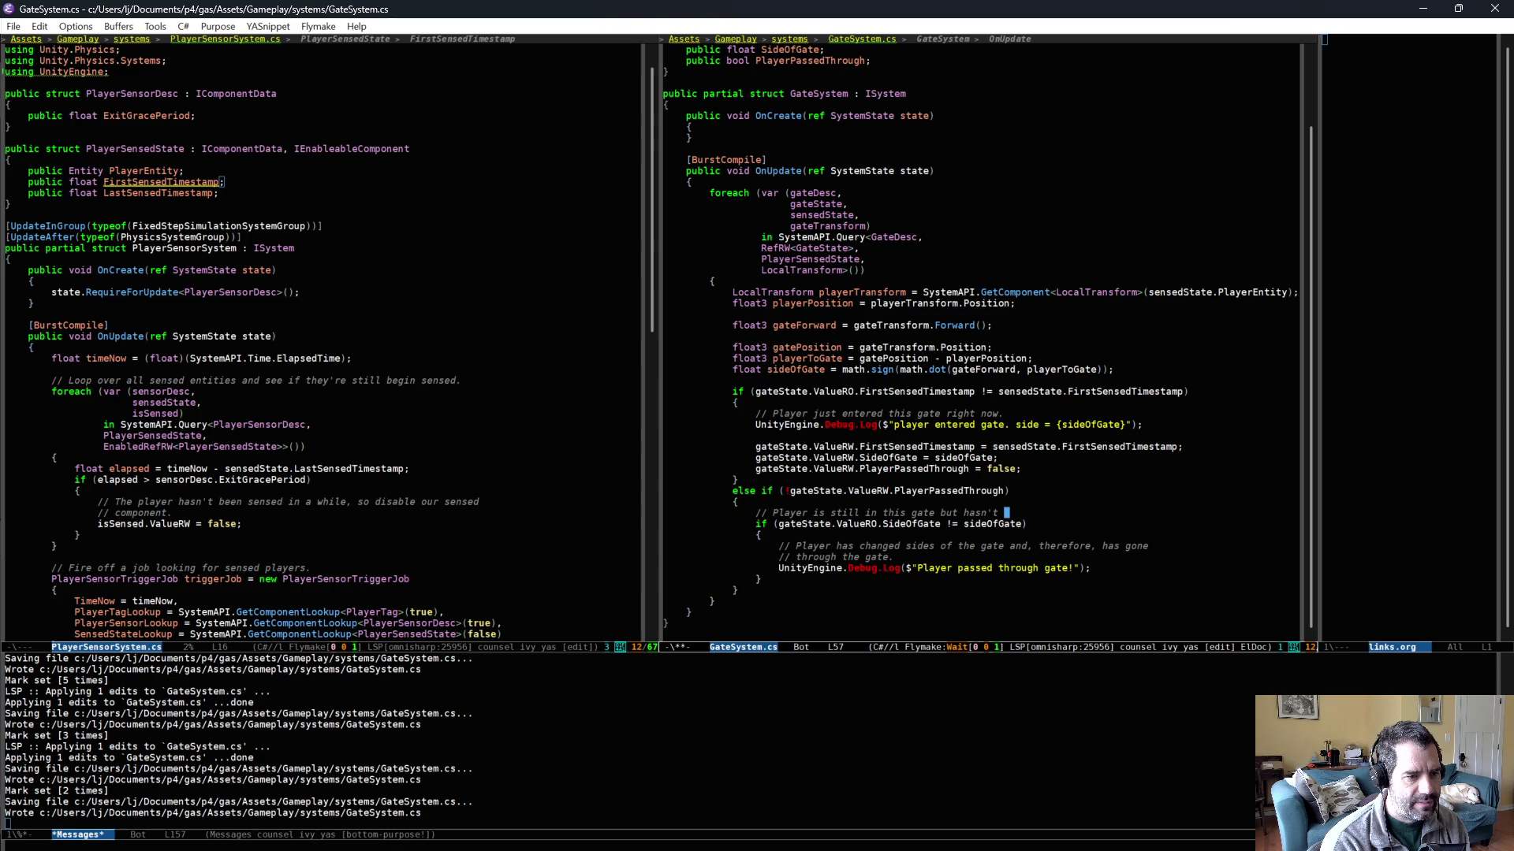
pyautogui.write('passed through yet.')
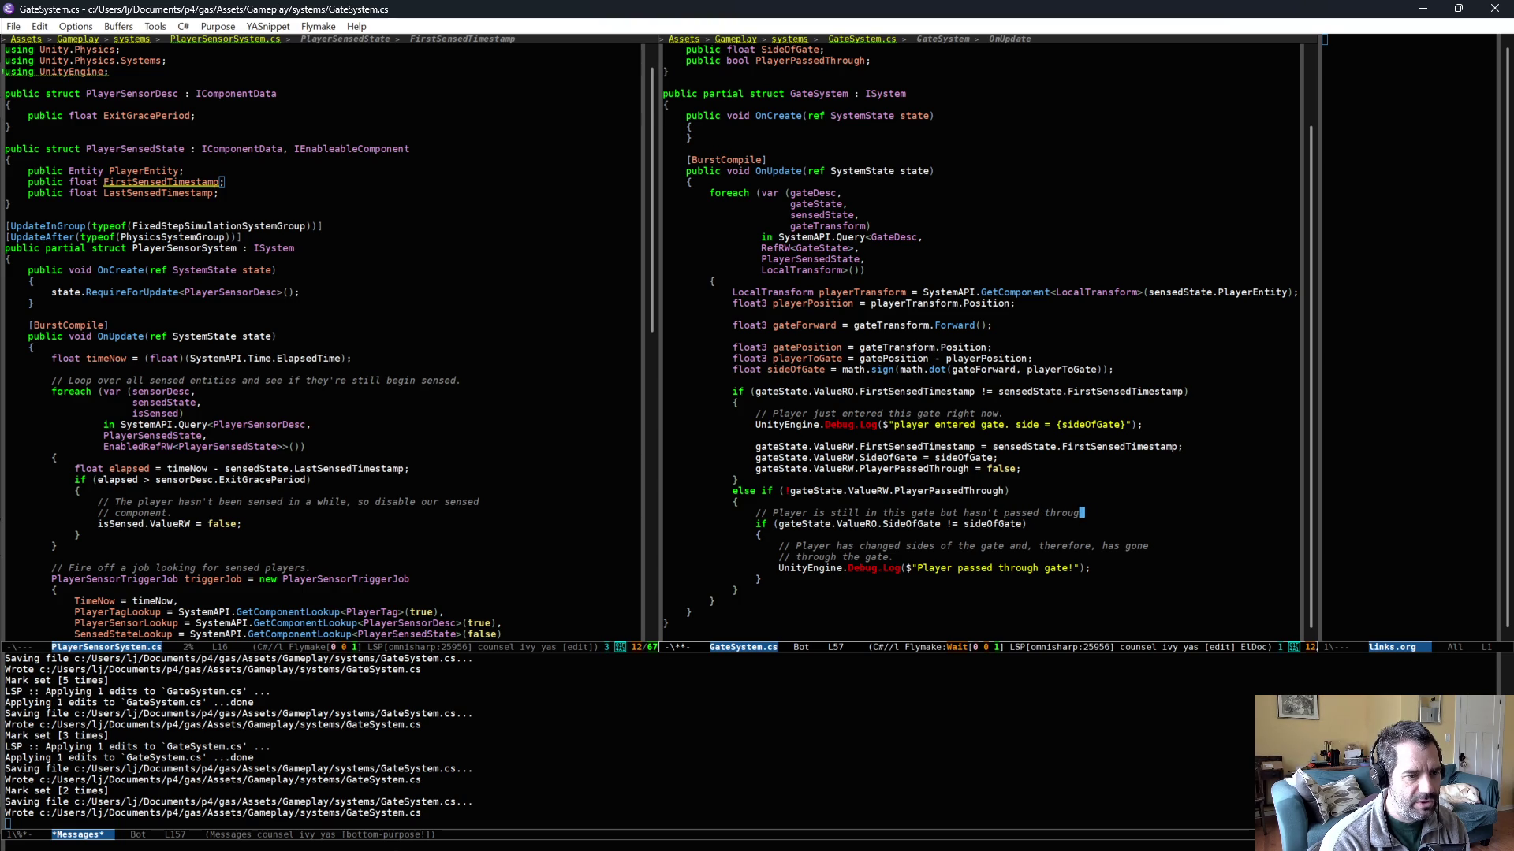
pyautogui.hotkey('ctrl', 'x')
pyautogui.hotkey('ctrl', 's')
# - Add 'gateState.ValueRW.PlayerPassedThrough = true;' after the log, read ValueRO in the condition, and save
pyautogui.click(1096, 568)
pyautogui.press('Return')
pyautogui.write('gateState.ValueRW')
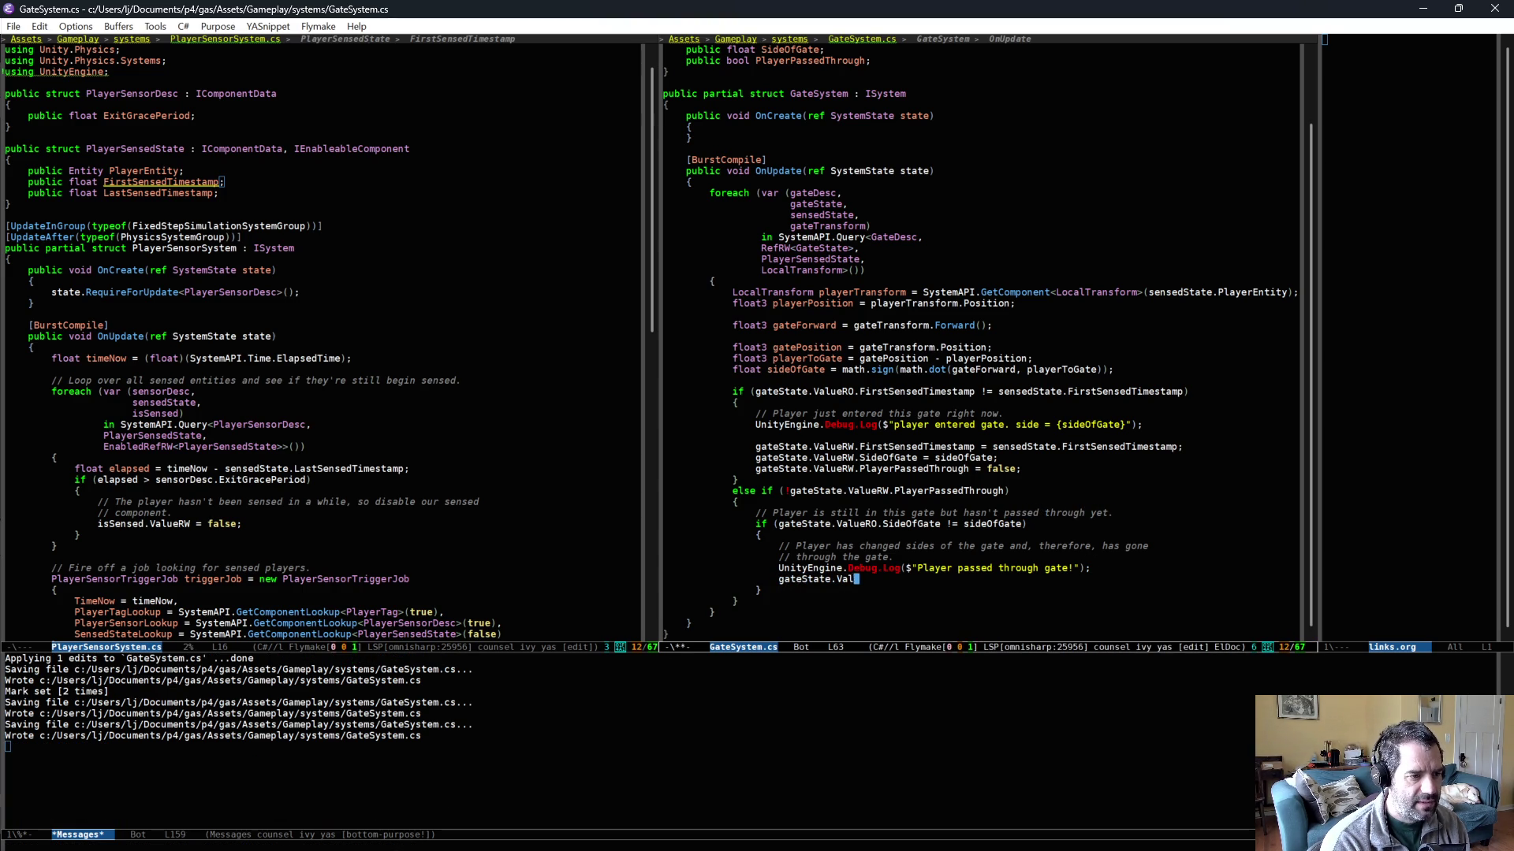
pyautogui.click(886, 491)
pyautogui.press('Right')
pyautogui.press('BackSpace')
pyautogui.write('O')
pyautogui.press('Down')
pyautogui.press('Down')
pyautogui.press('Down')
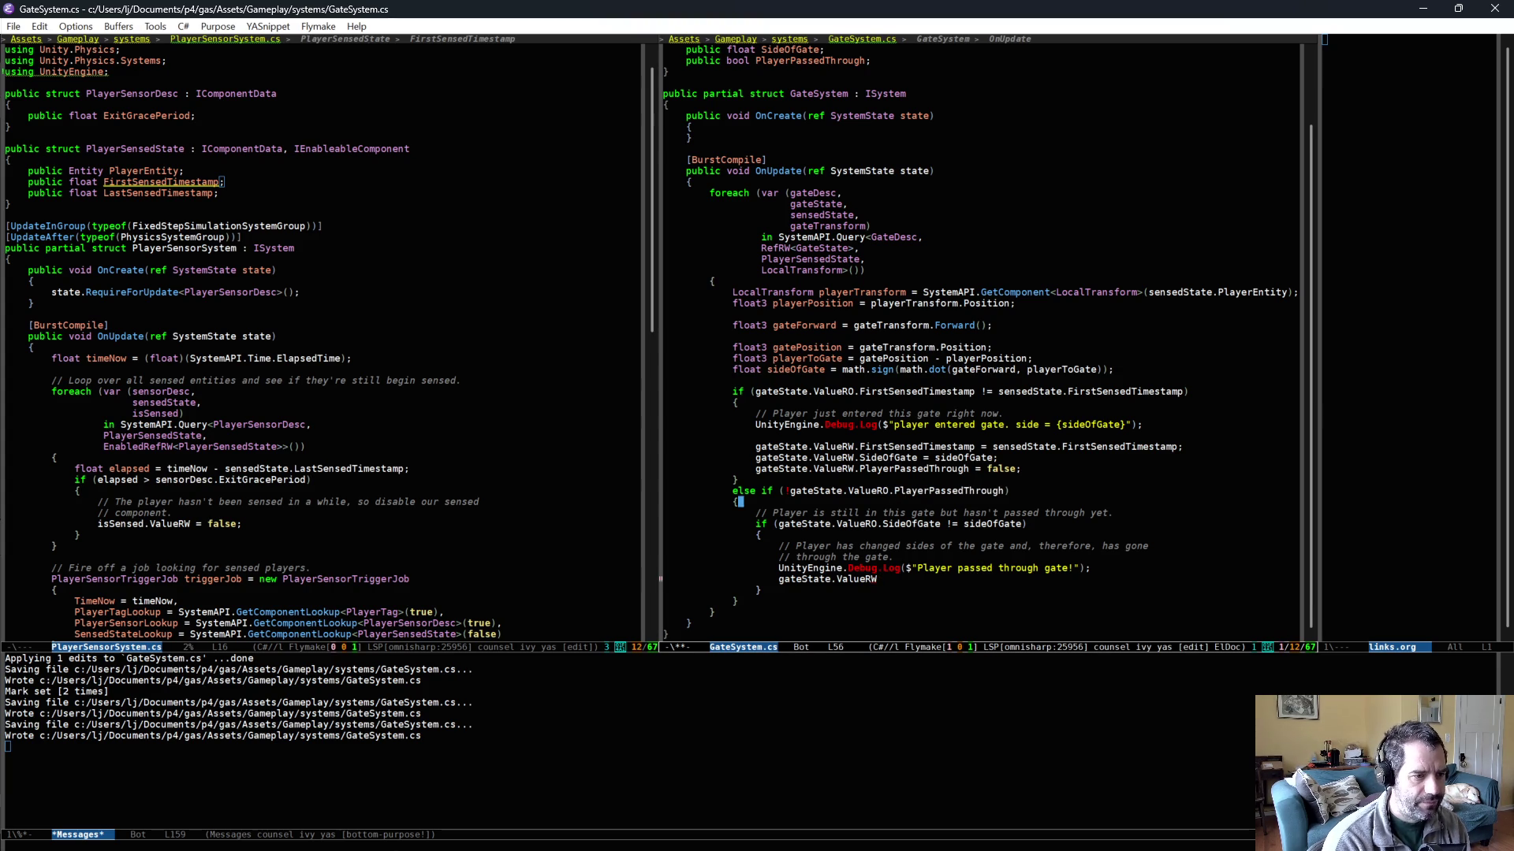
pyautogui.press('Down')
pyautogui.press('Down')
pyautogui.press('Down')
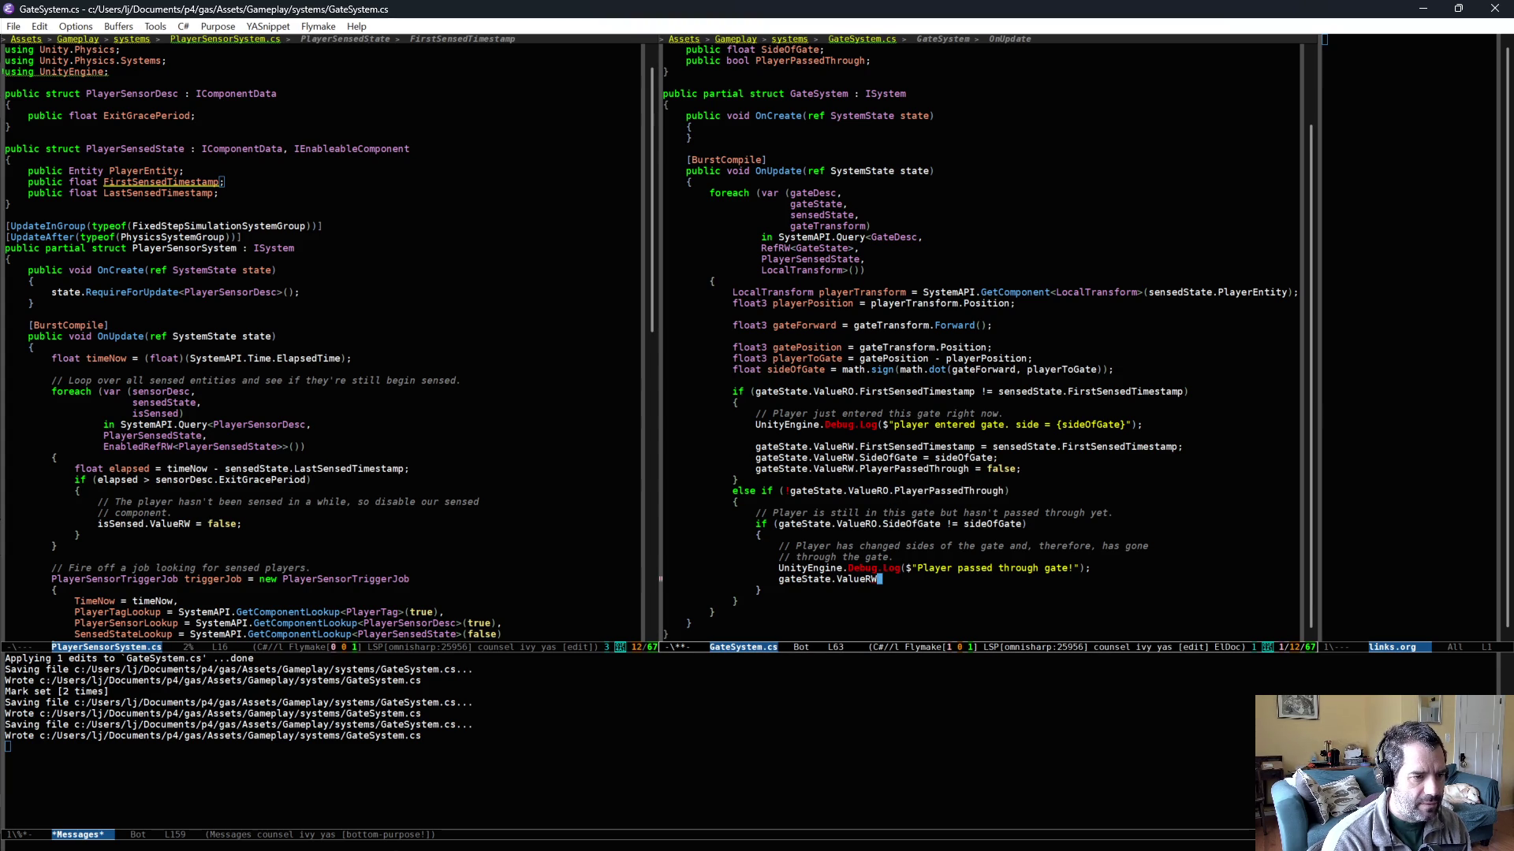
pyautogui.write('.PlayerPassedThrough = true;')
pyautogui.hotkey('ctrl', 'x')
pyautogui.hotkey('ctrl', 's')
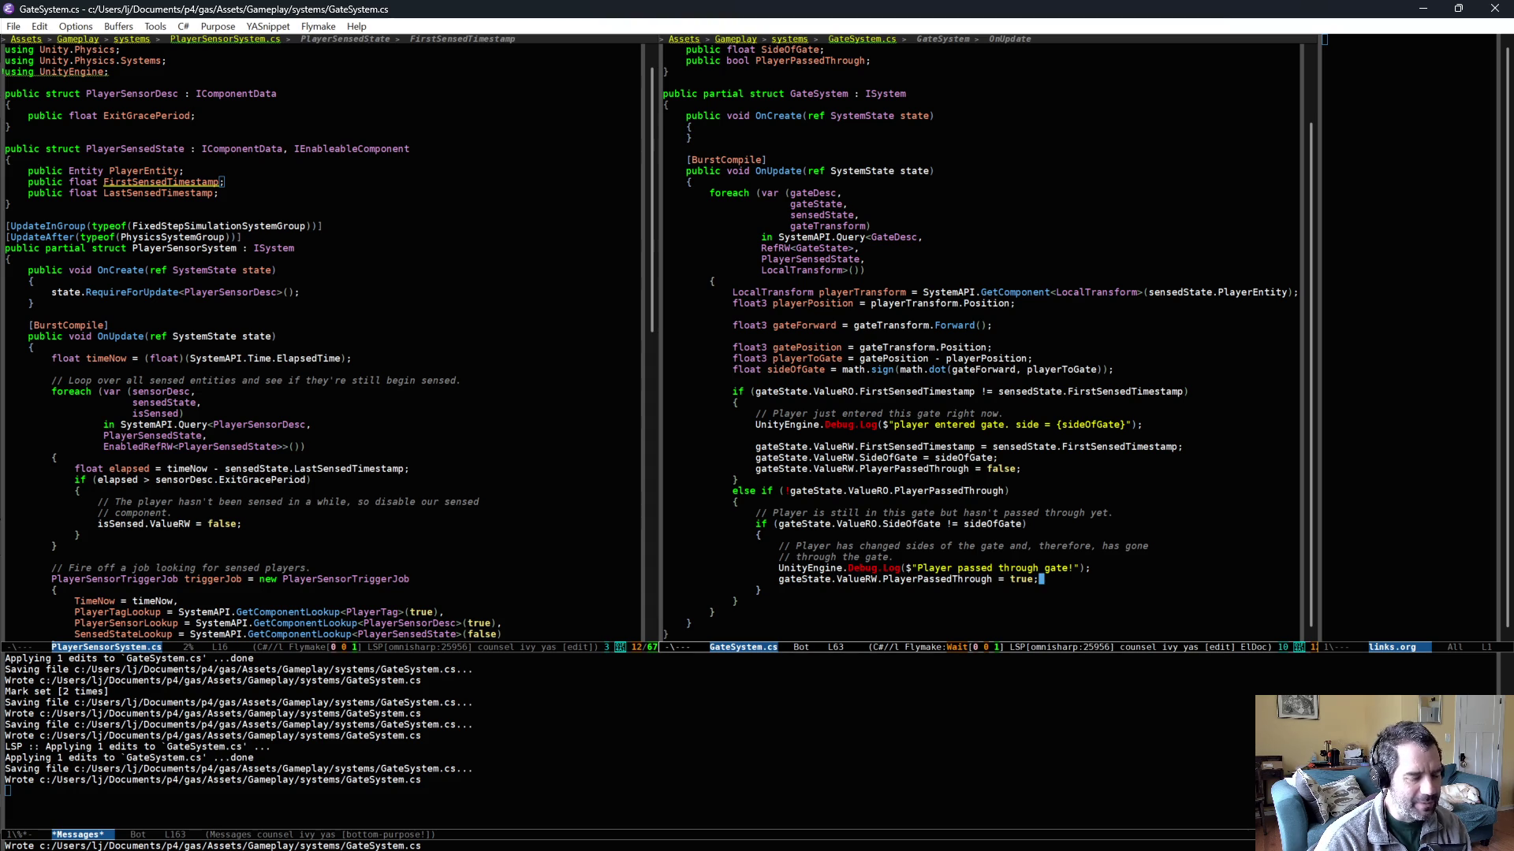
pyautogui.click(609, 386)
pyautogui.click(783, 376)
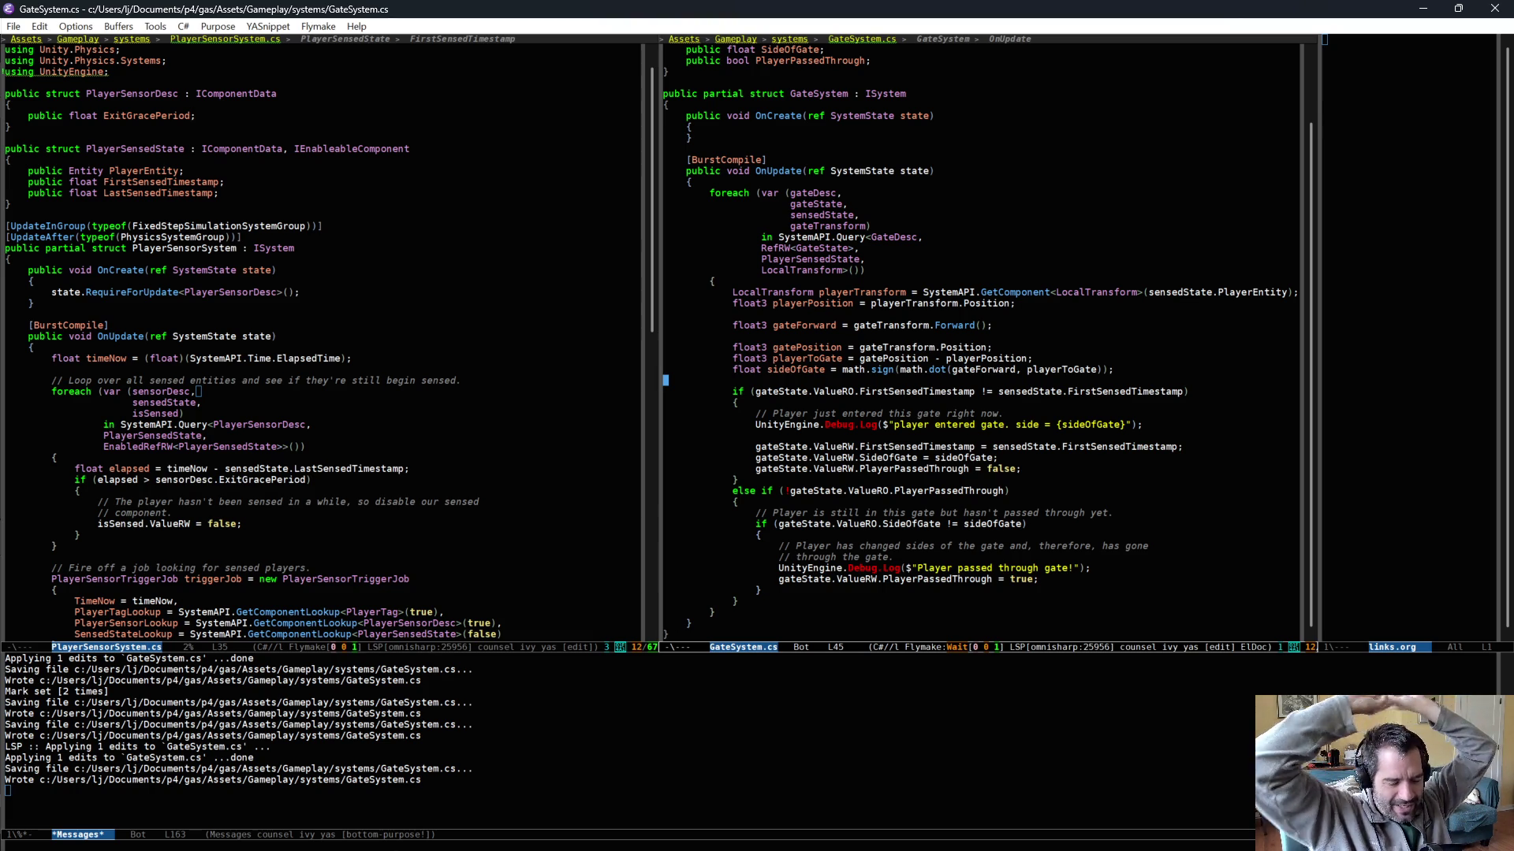
pyautogui.click(887, 592)
pyautogui.click(892, 607)
pyautogui.click(903, 626)
pyautogui.scroll(-1, 906, 624)
pyautogui.click(901, 616)
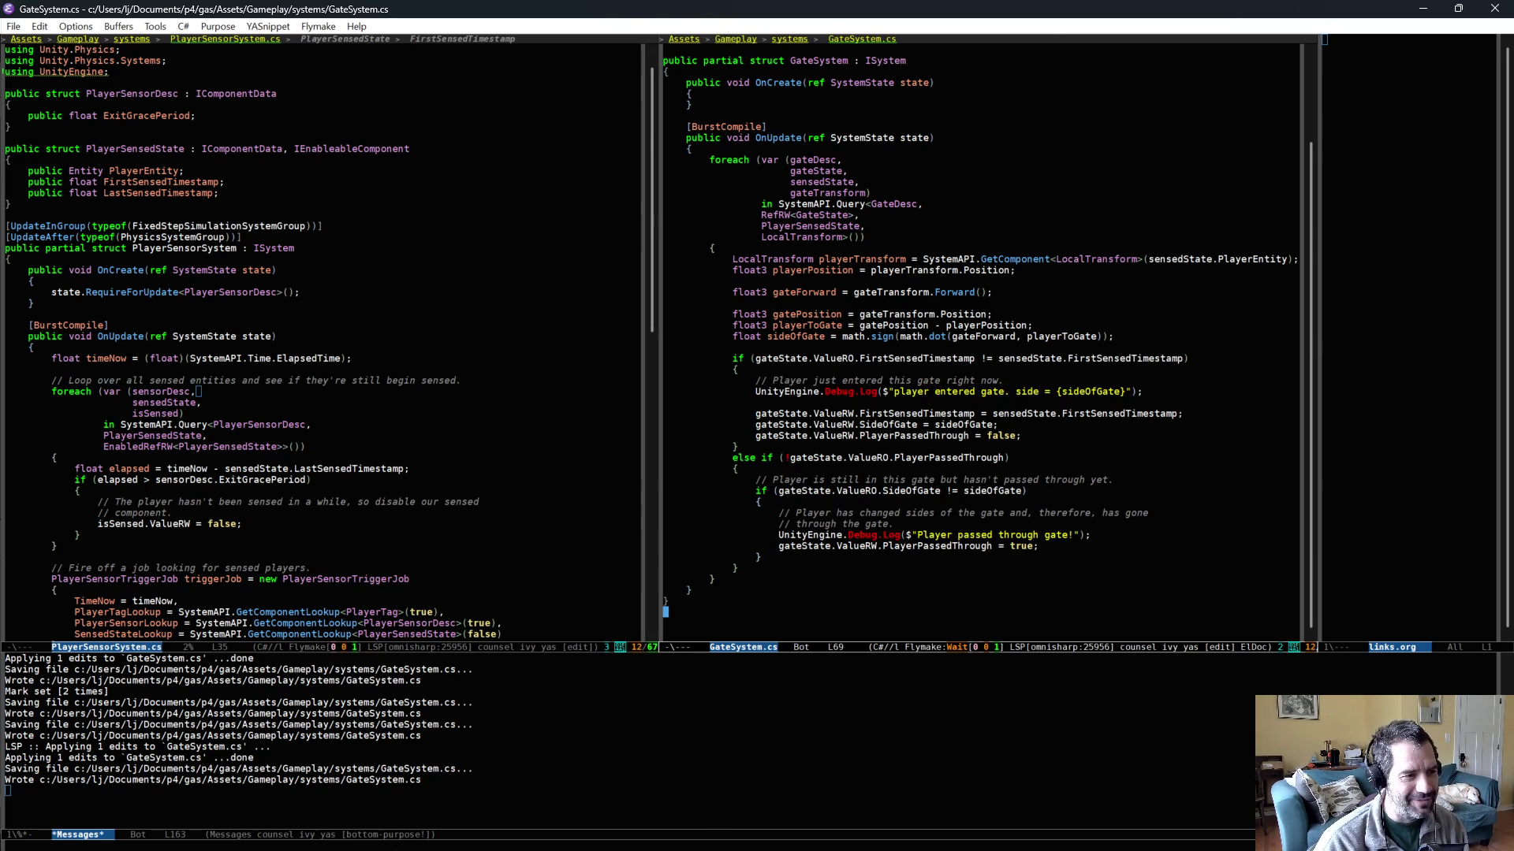
pyautogui.moveTo(763, 626); pyautogui.dragTo(825, 557)
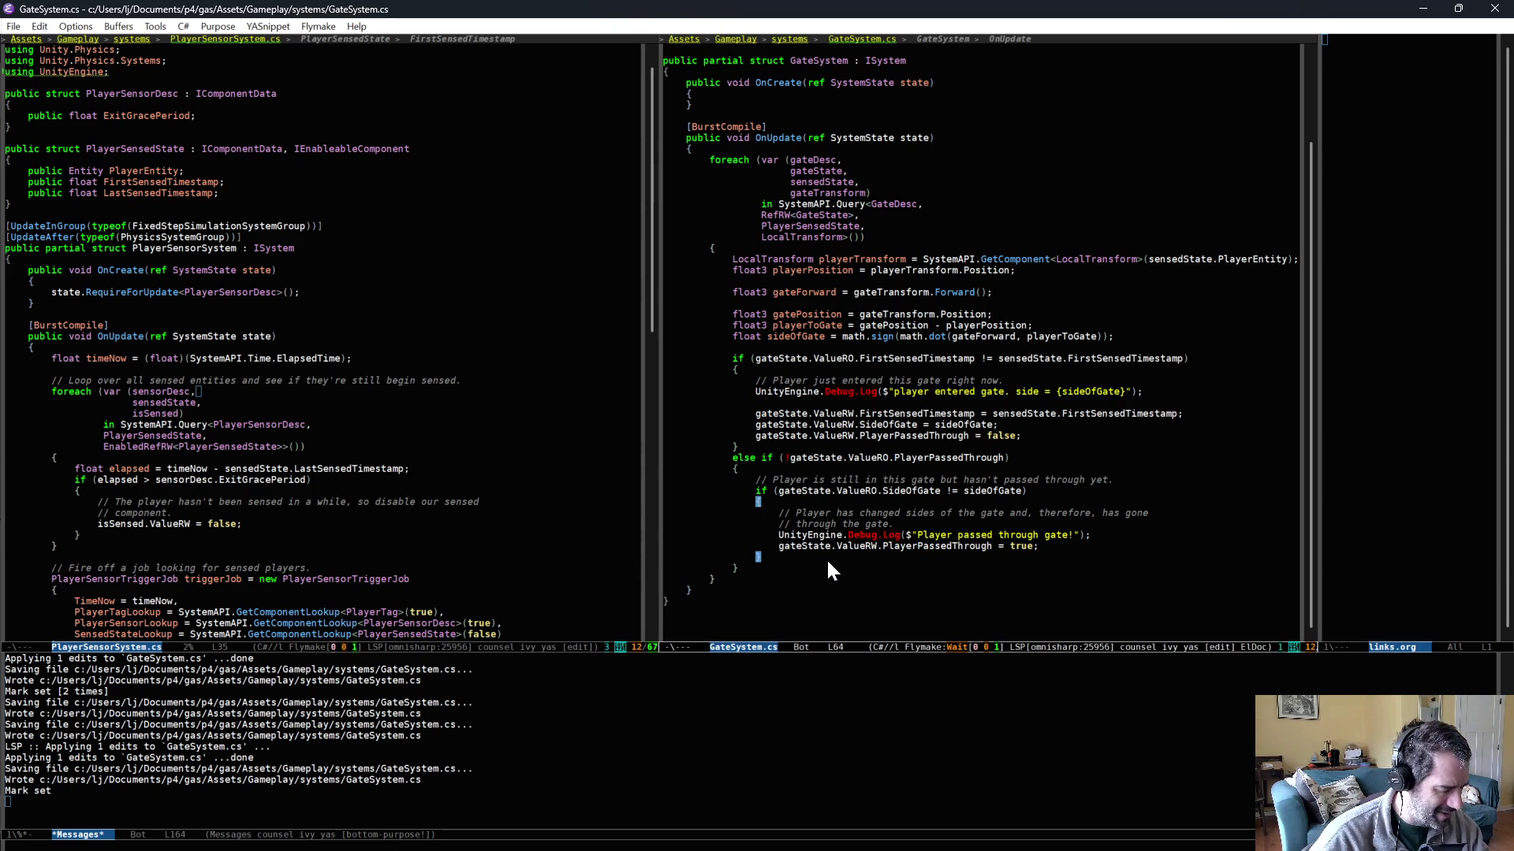
pyautogui.click(1069, 599)
pyautogui.click(1058, 617)
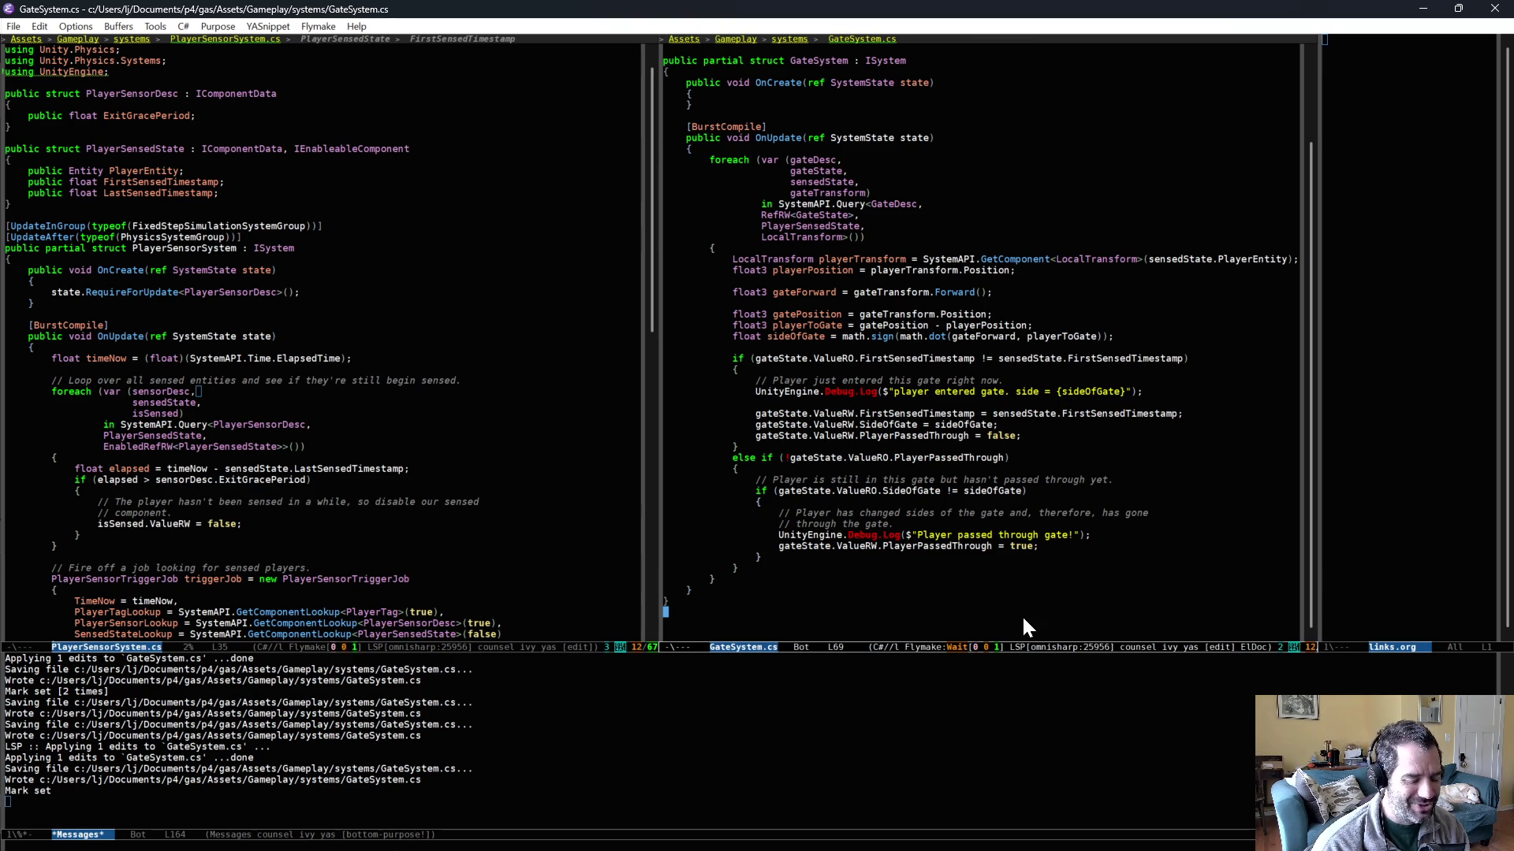
pyautogui.hotkey('ctrl', 'x')
pyautogui.hotkey('ctrl', 's')
pyautogui.click(960, 589)
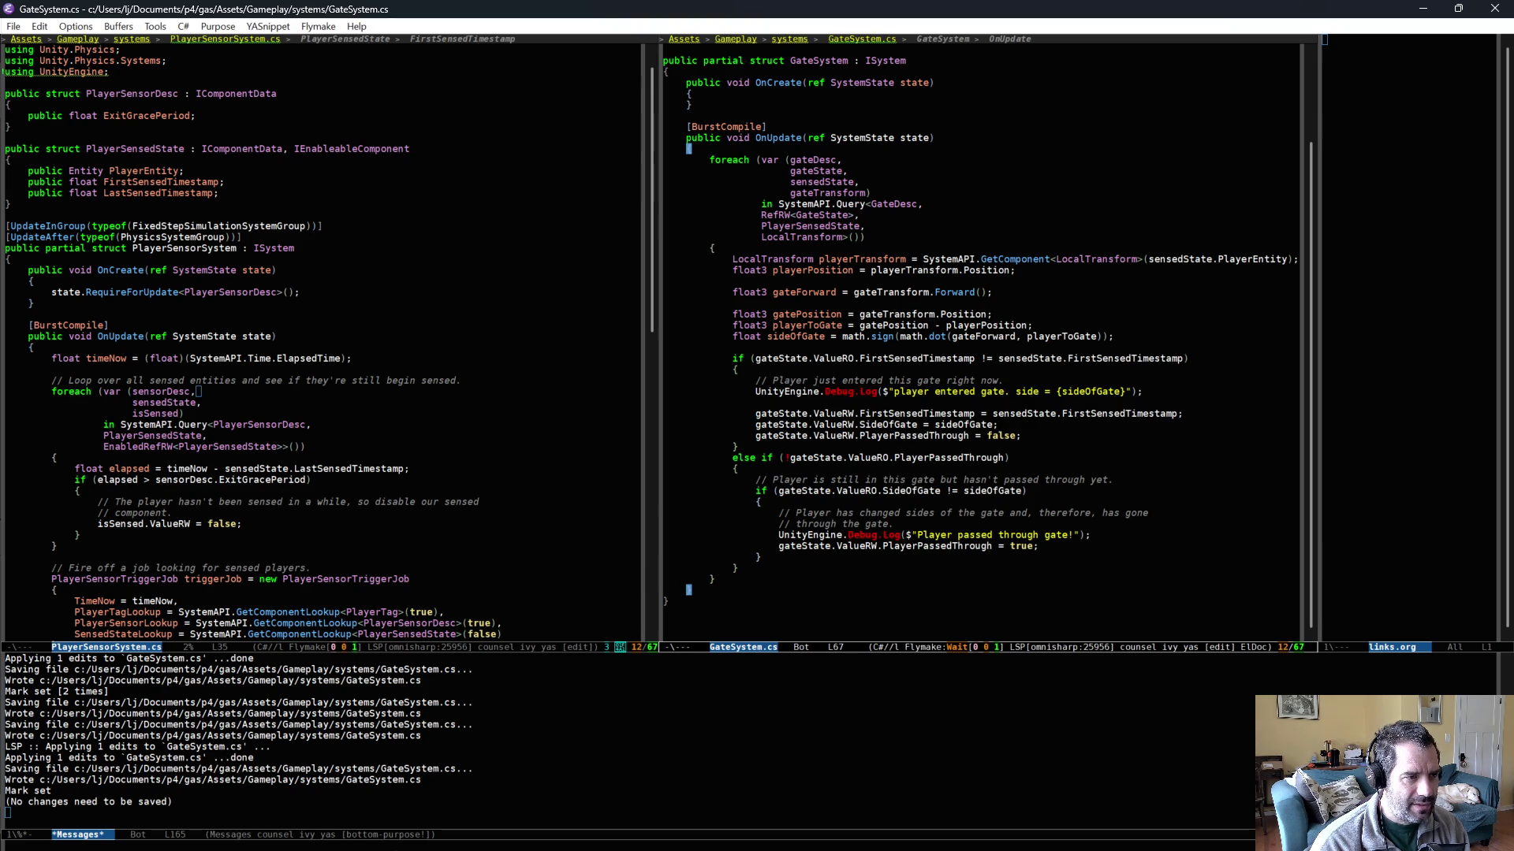
pyautogui.moveTo(772, 159); pyautogui.dragTo(844, 160)
pyautogui.scroll(2, 844, 160)
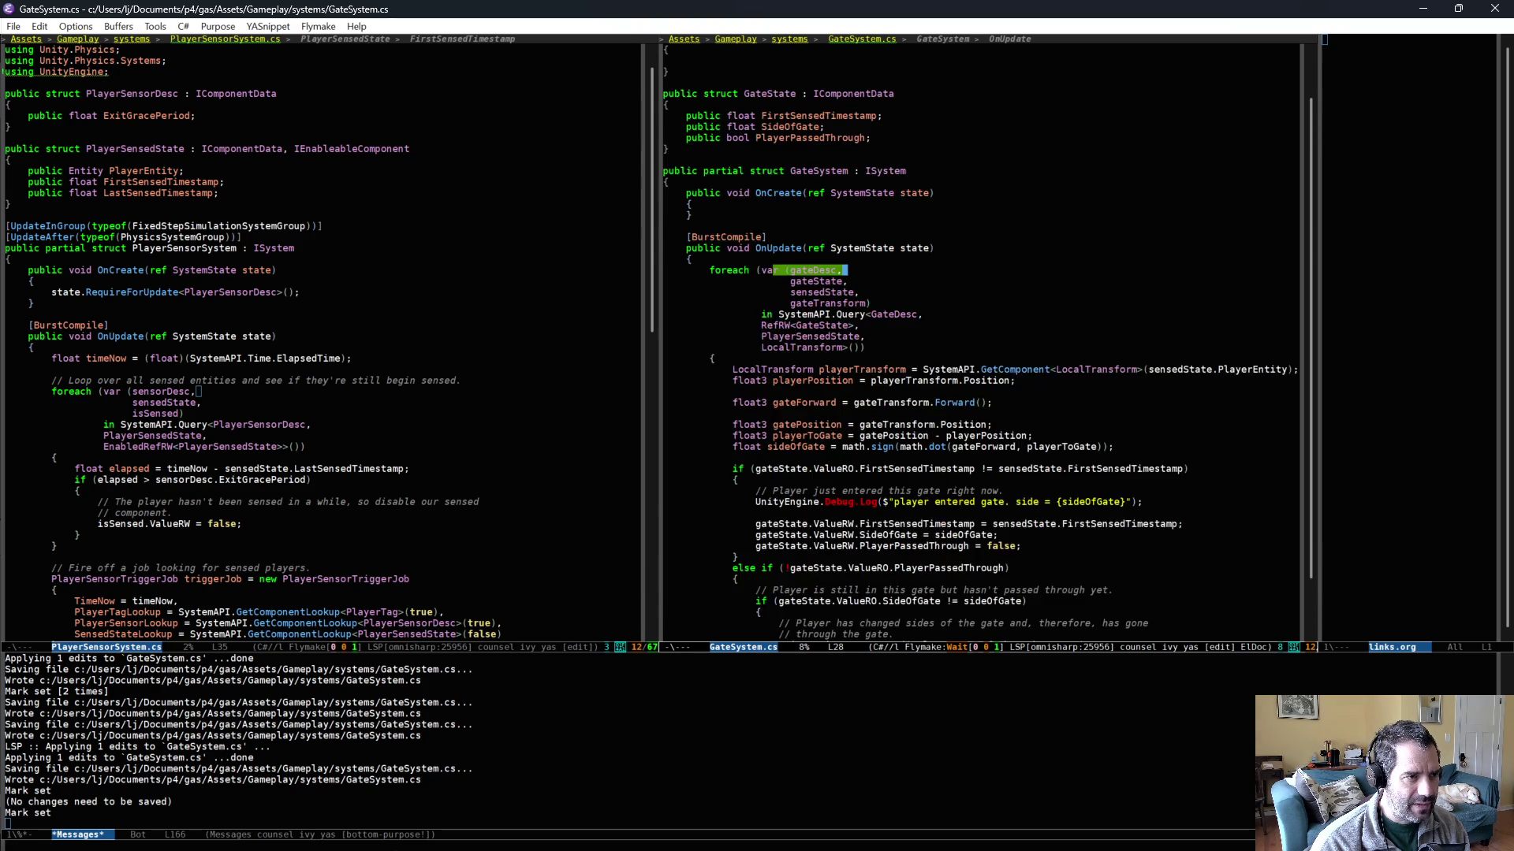
pyautogui.scroll(2, 773, 236)
pyautogui.click(770, 104)
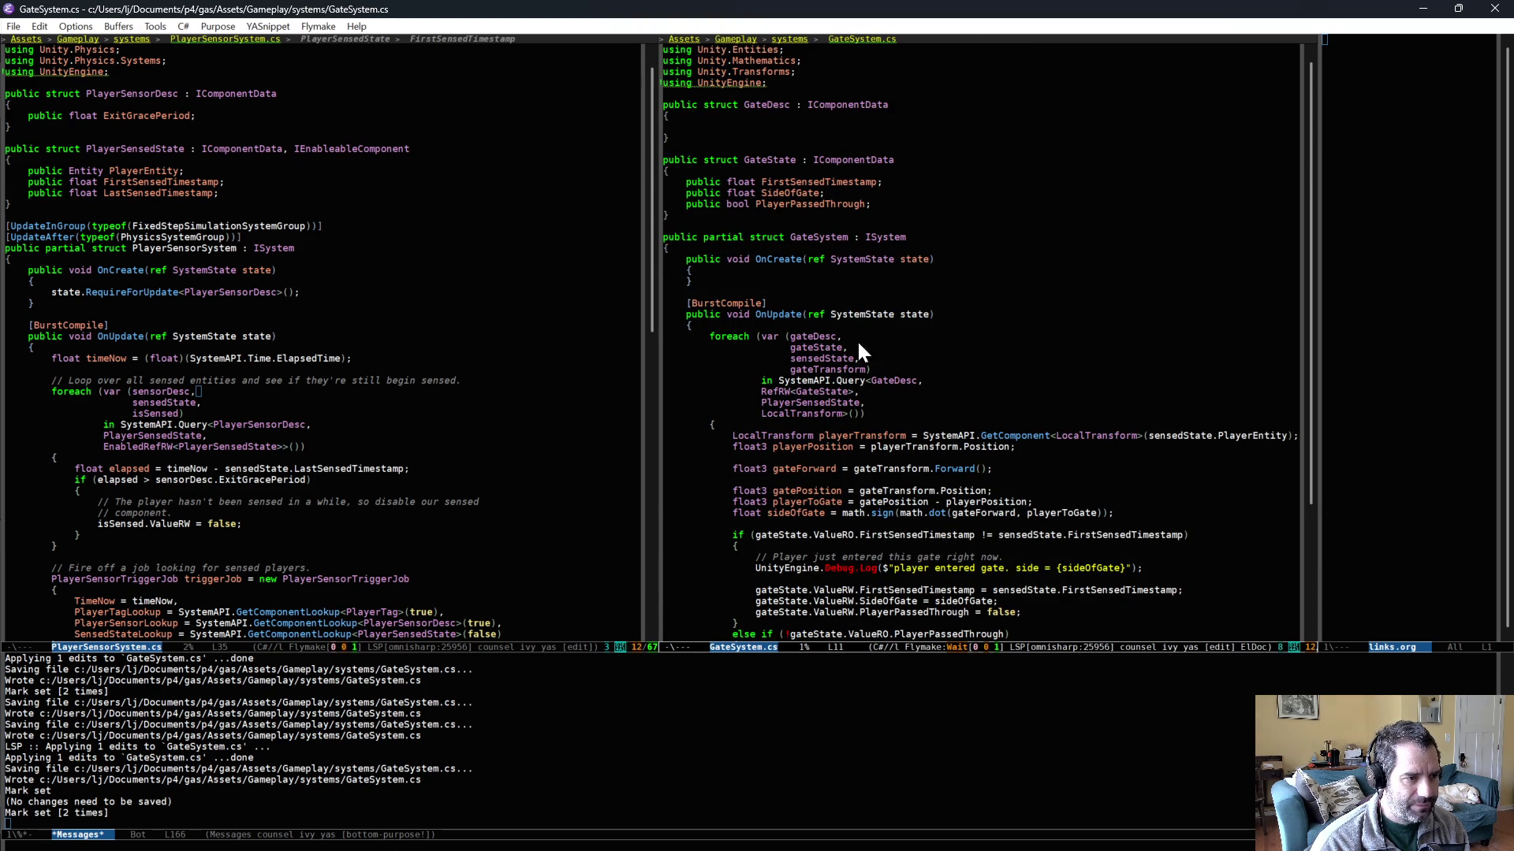
pyautogui.scroll(-1, 859, 347)
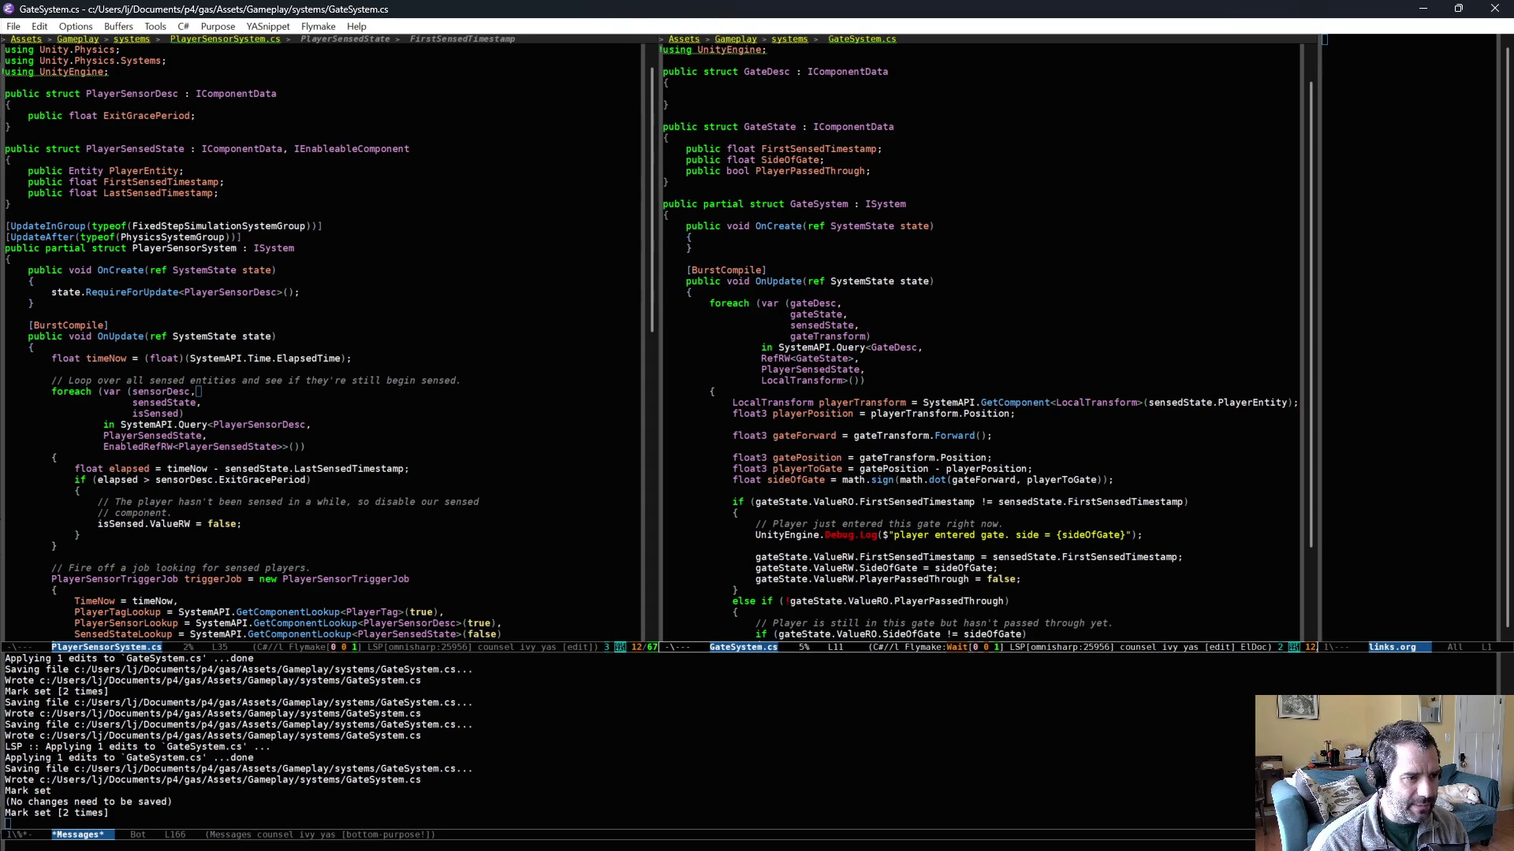
pyautogui.scroll(-1, 809, 373)
pyautogui.click(786, 314)
pyautogui.scroll(-2, 867, 345)
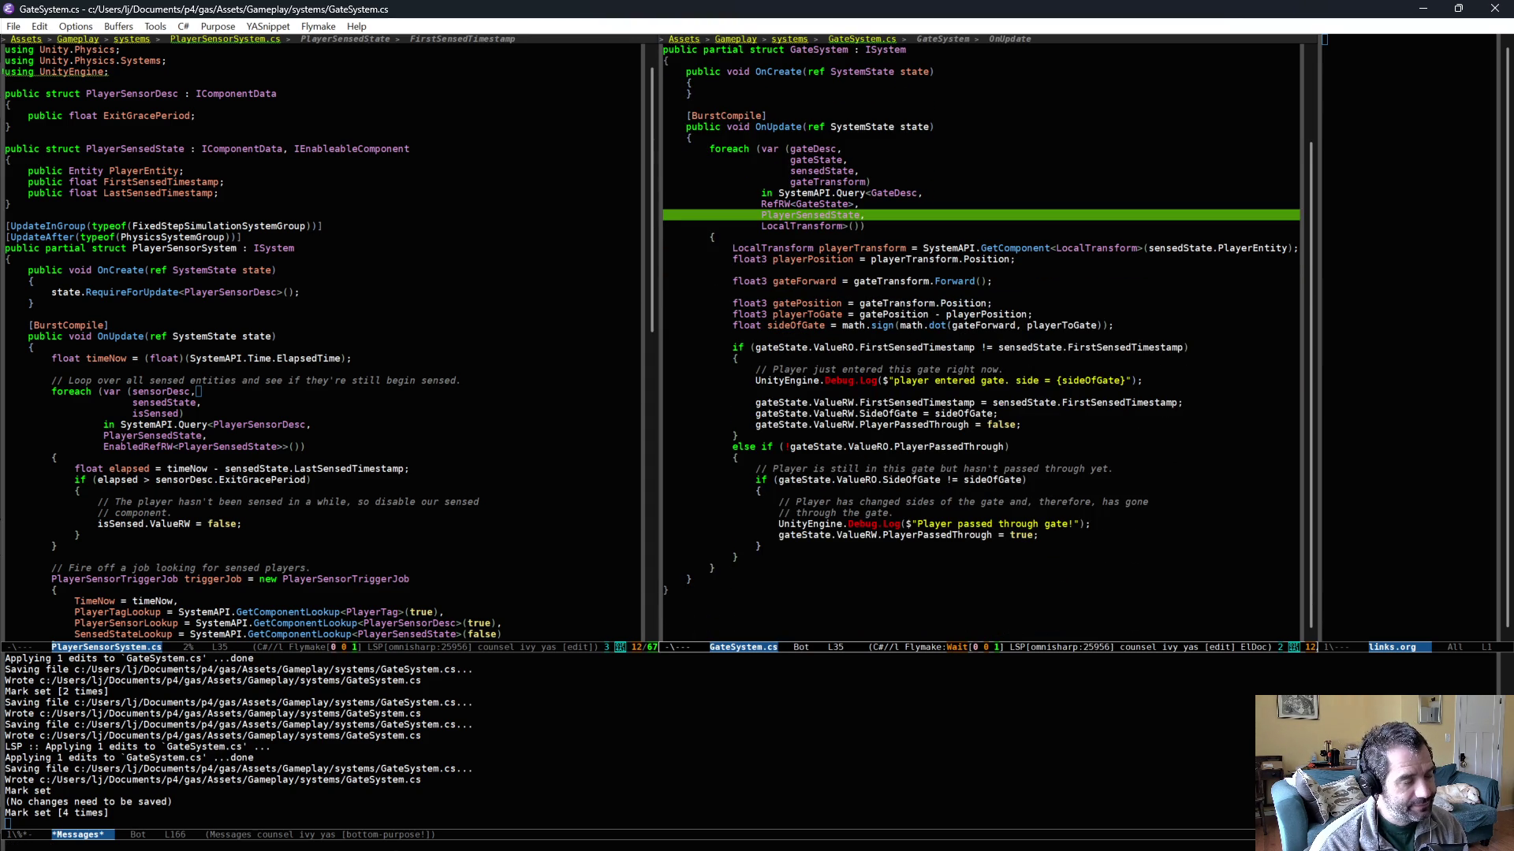
pyautogui.click(873, 535)
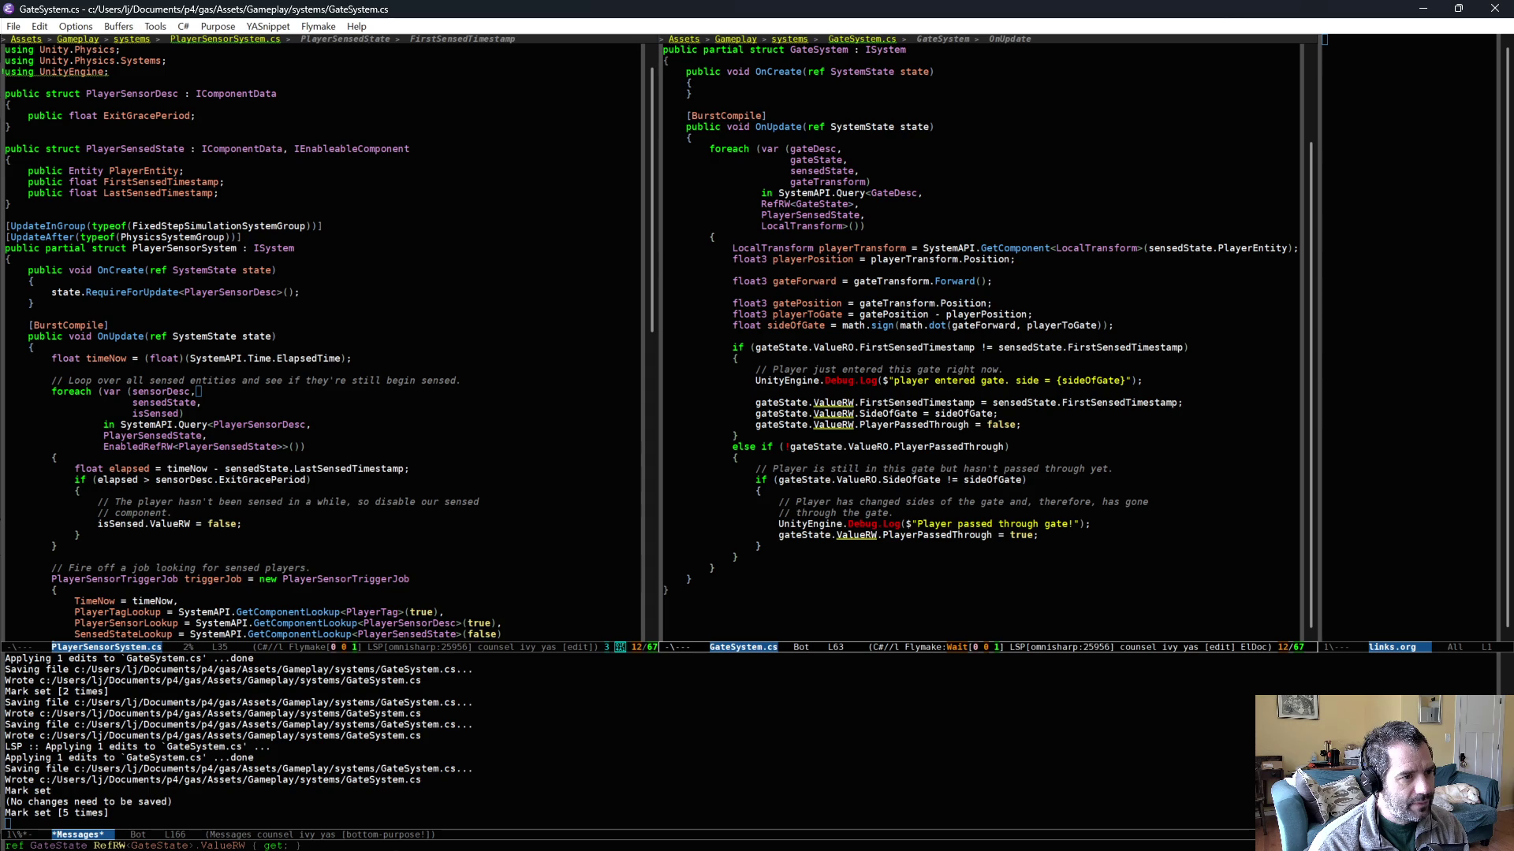
pyautogui.moveTo(848, 247); pyautogui.dragTo(950, 325)
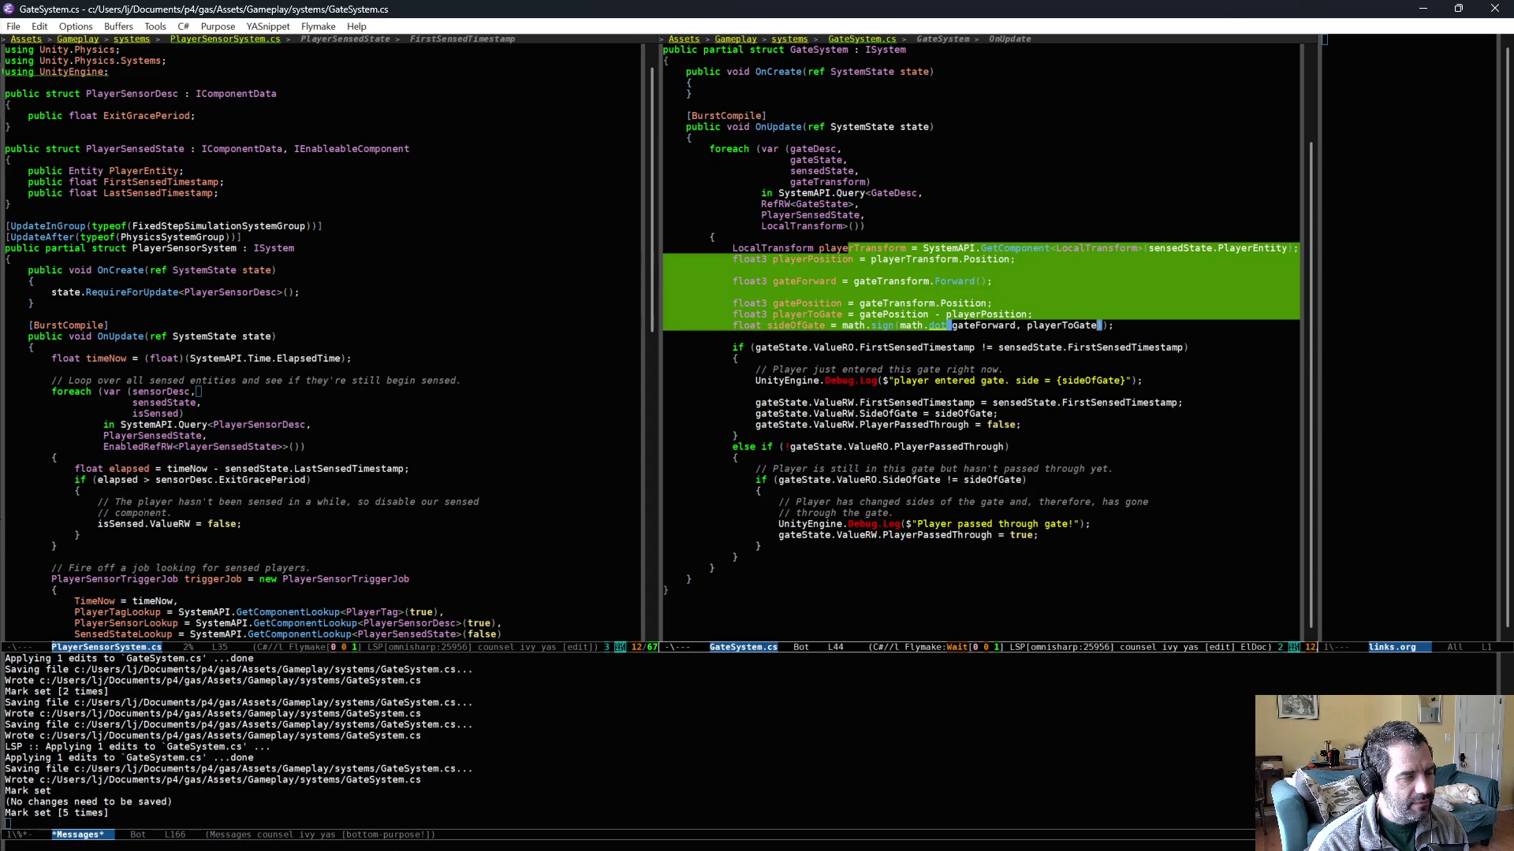
pyautogui.hotkey('ctrl', 'space')
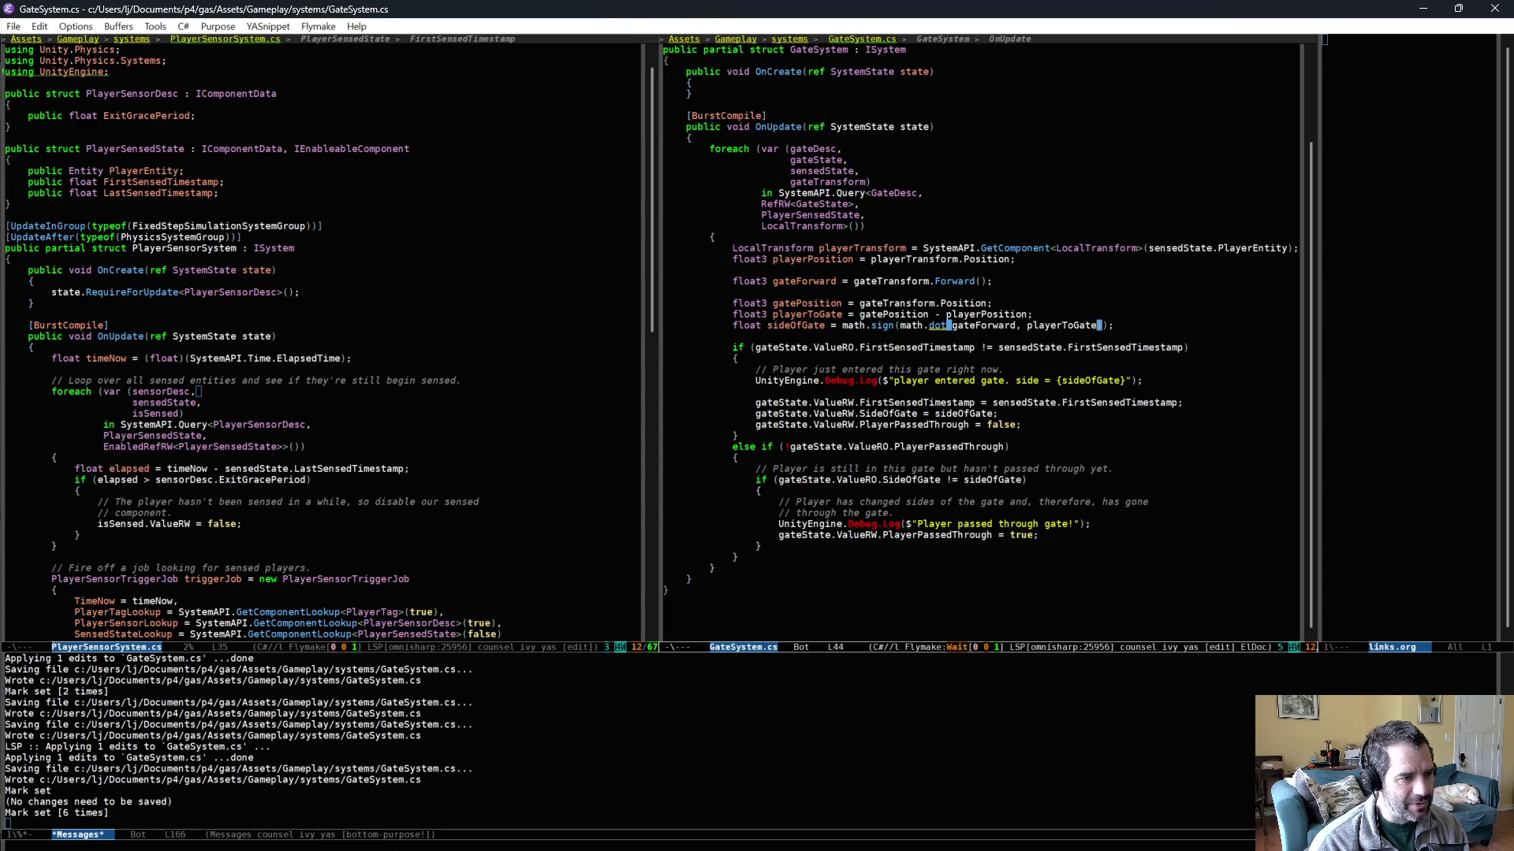
pyautogui.hotkey('ctrl', 'space')
pyautogui.hotkey('ctrl', 'space')
pyautogui.hotkey('ctrl', 'space')
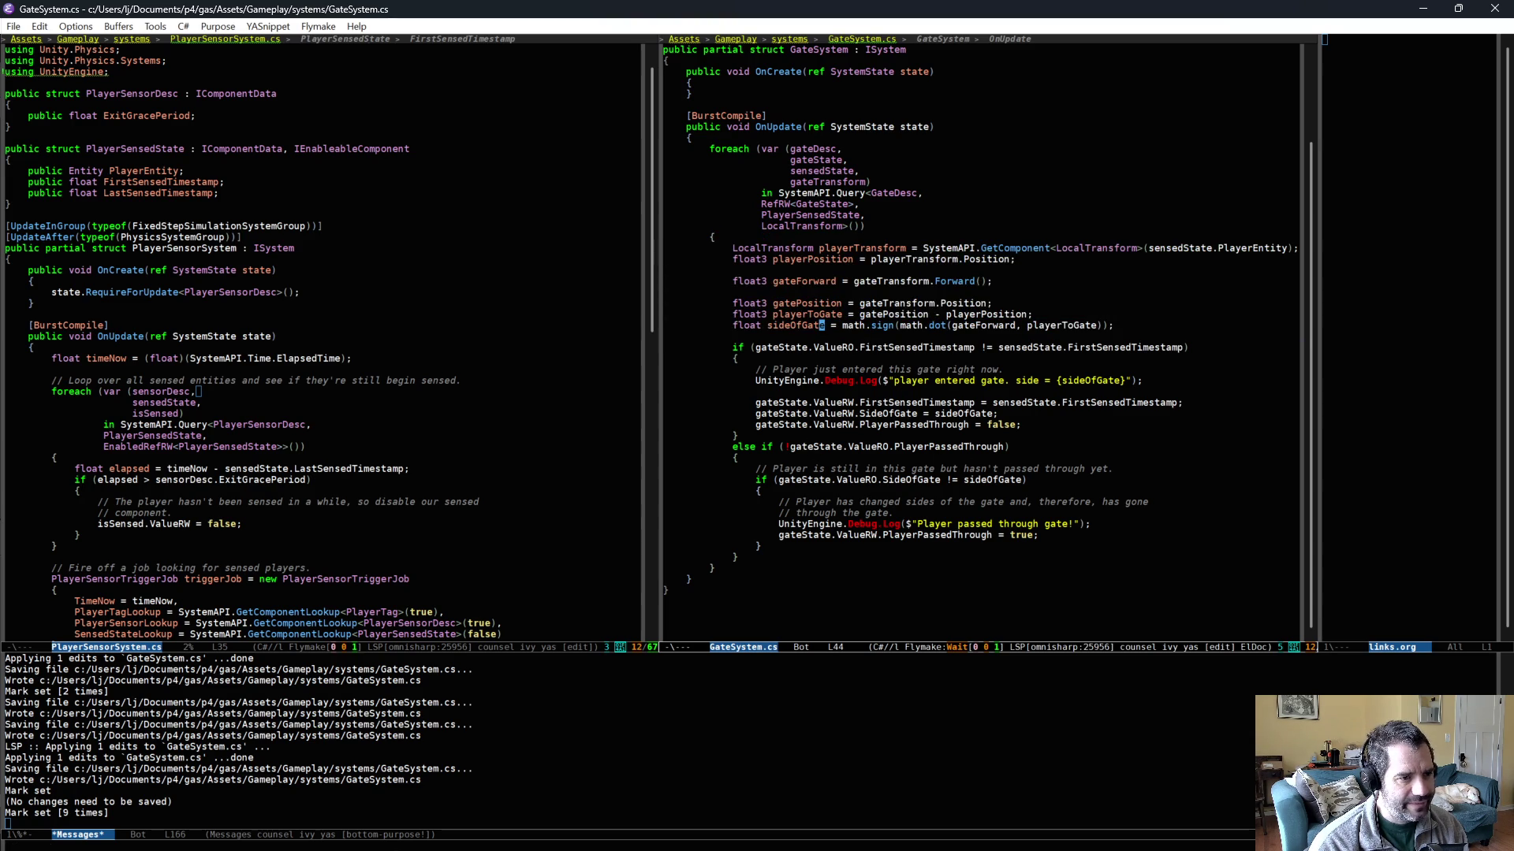
pyautogui.moveTo(822, 240); pyautogui.dragTo(820, 337)
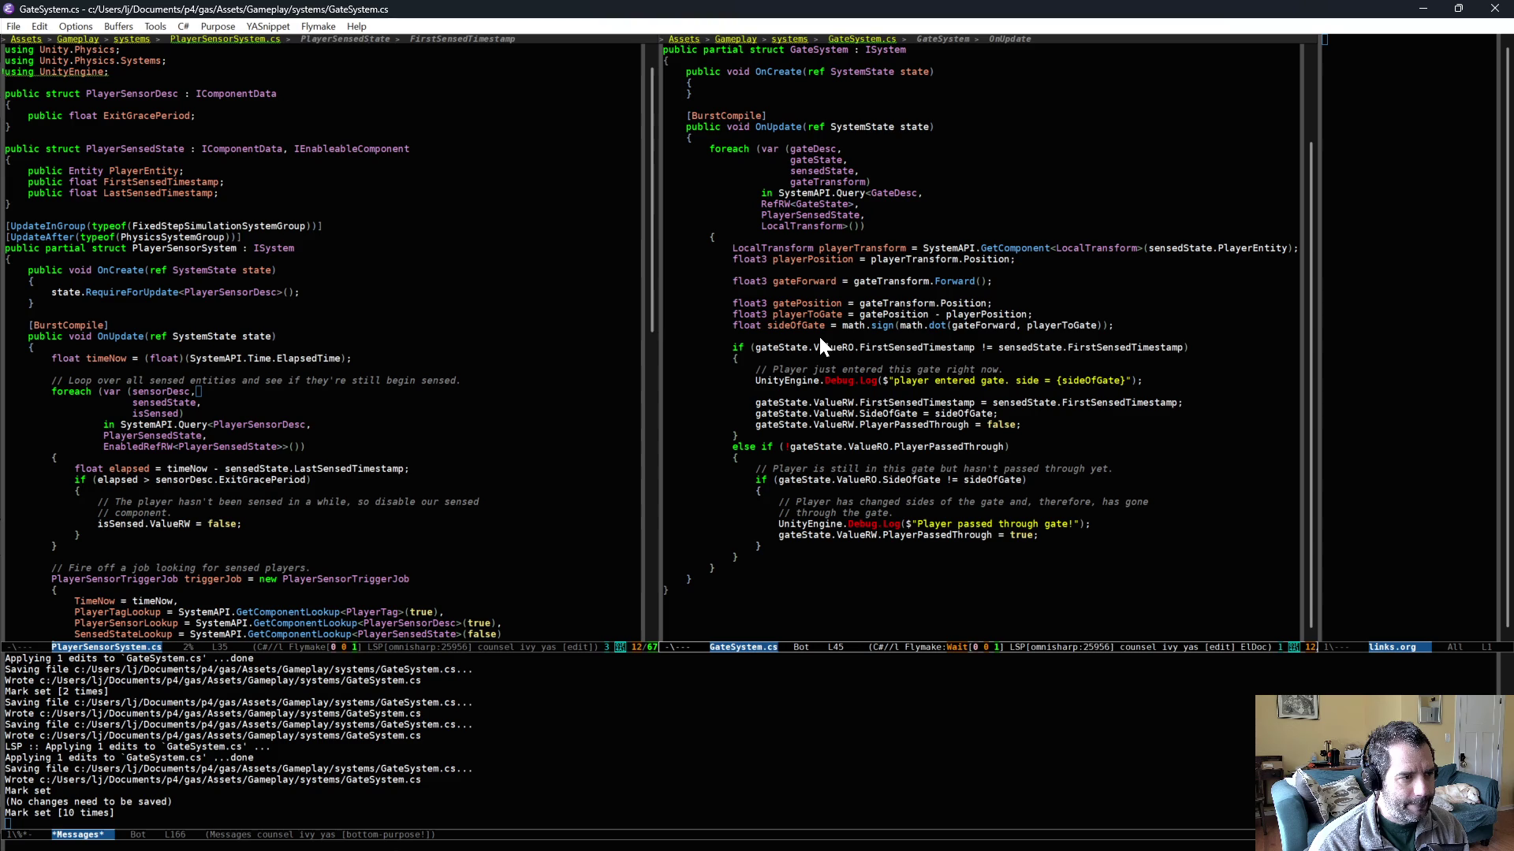
pyautogui.moveTo(796, 249); pyautogui.dragTo(836, 337)
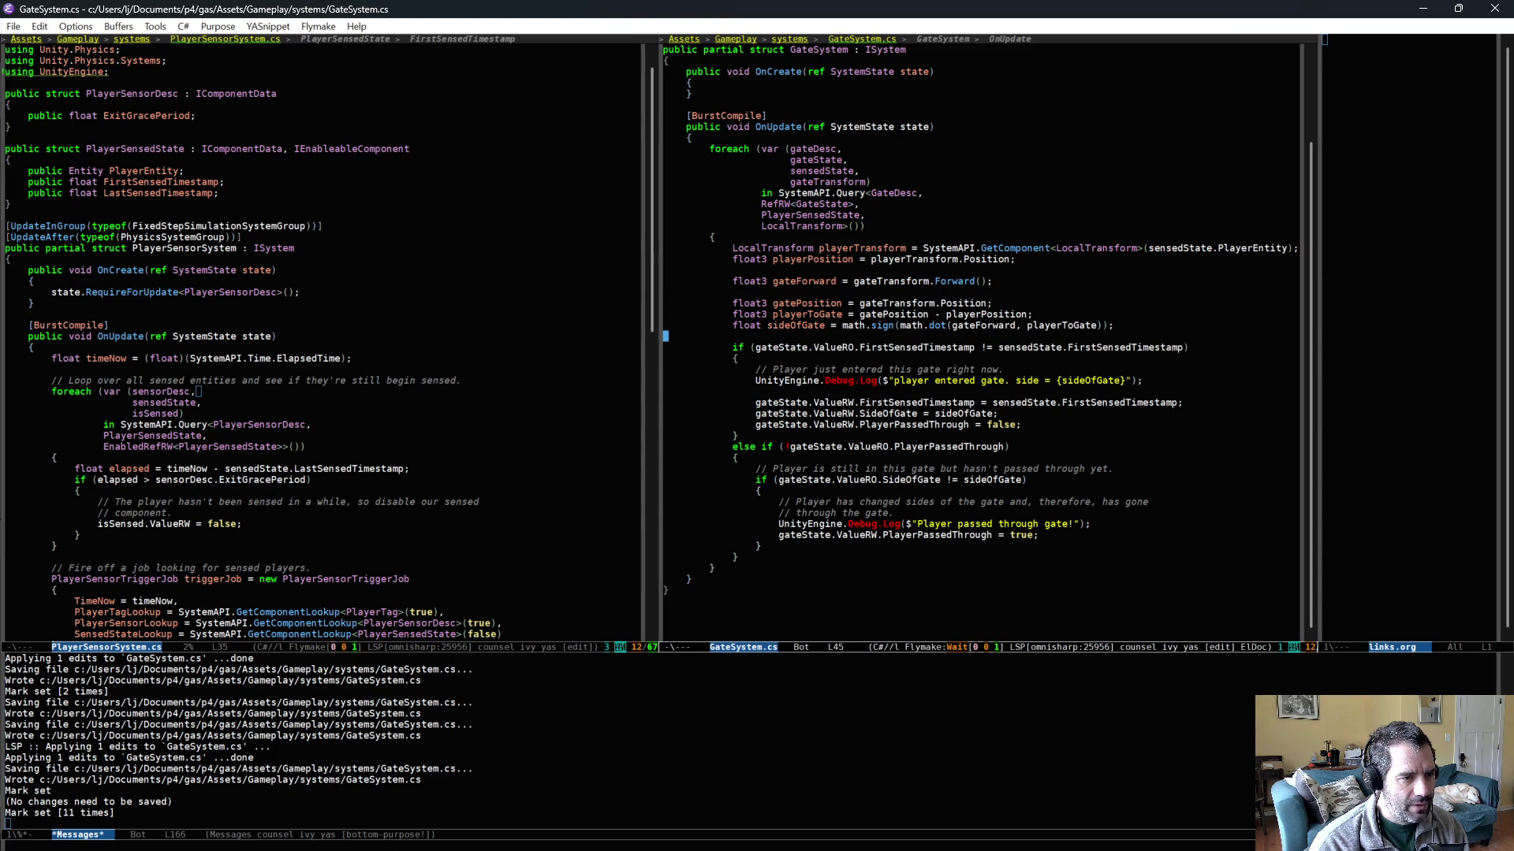
pyautogui.click(902, 279)
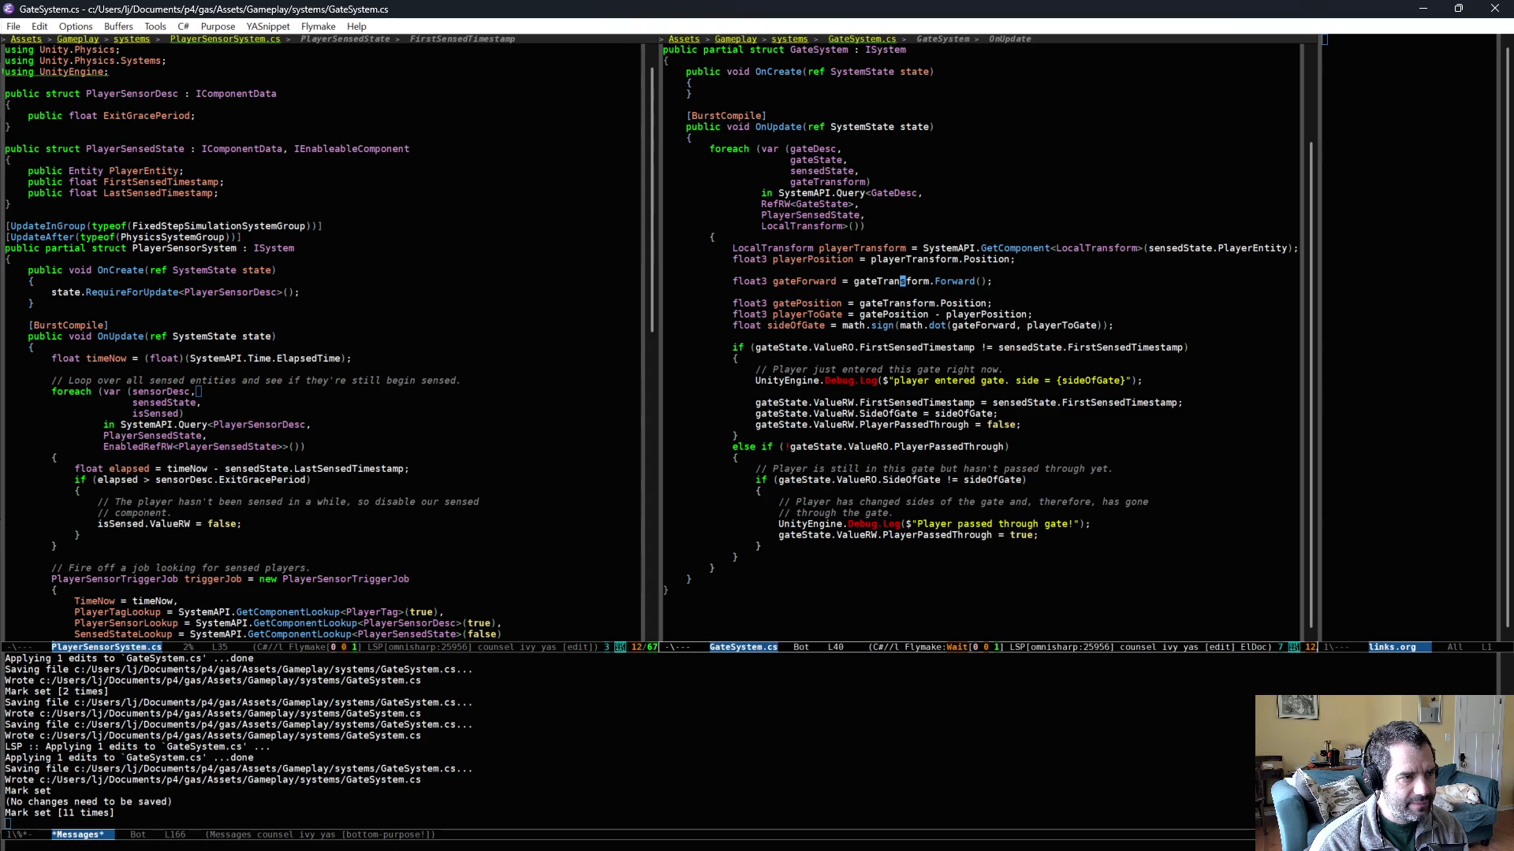
pyautogui.click(724, 570)
# - Start a private float calc_gate_side method below OnUpdate with a LocalTransform parameter
pyautogui.press('Down')
pyautogui.press('End')
pyautogui.press('Return')
pyautogui.press('Return')
pyautogui.write('private float calc_gate_side(')
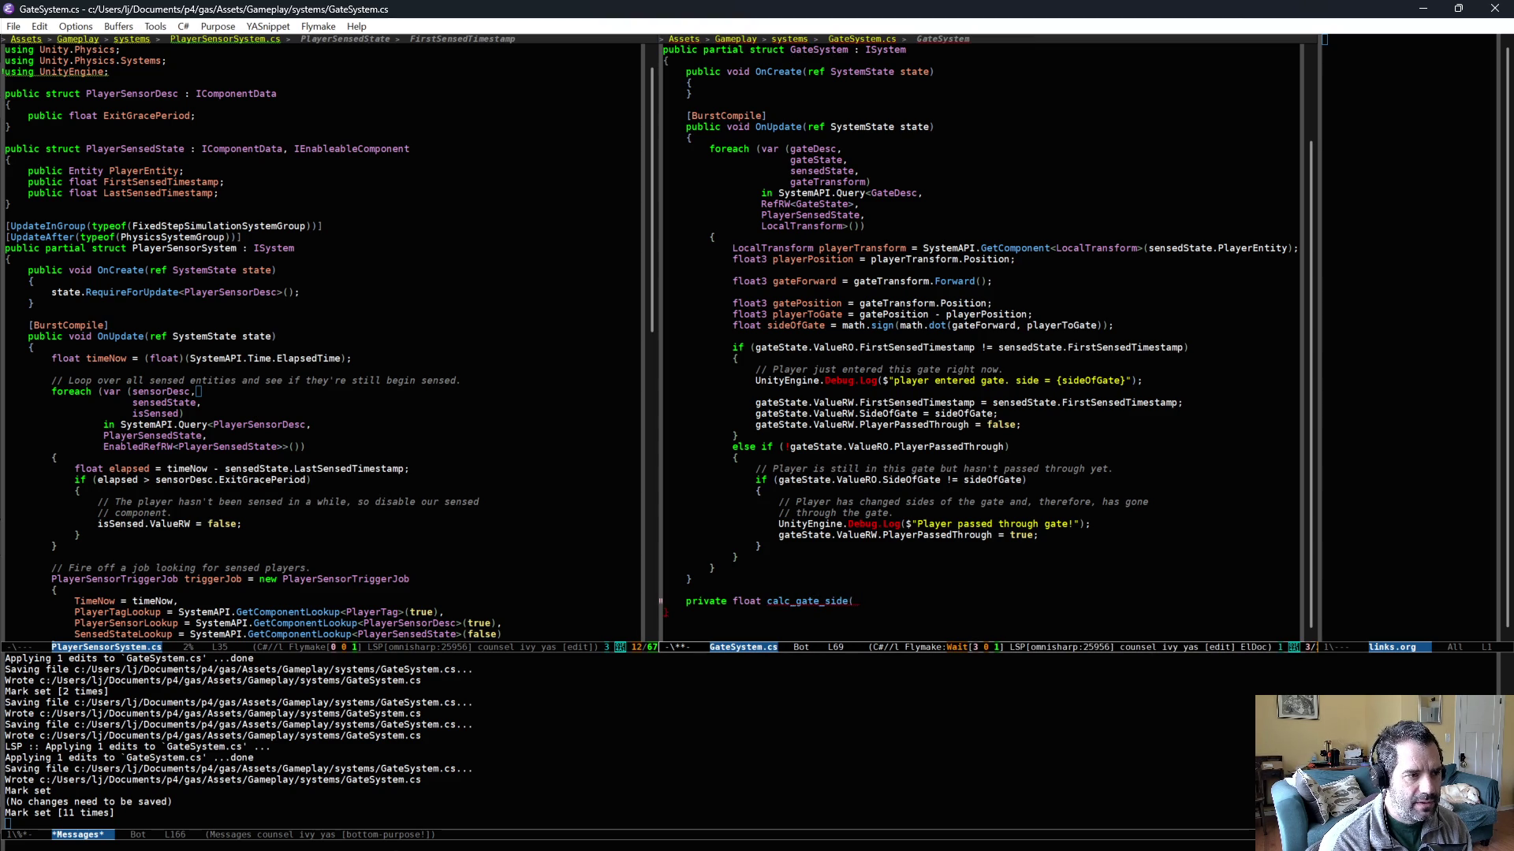
pyautogui.write('LocalTransform ')
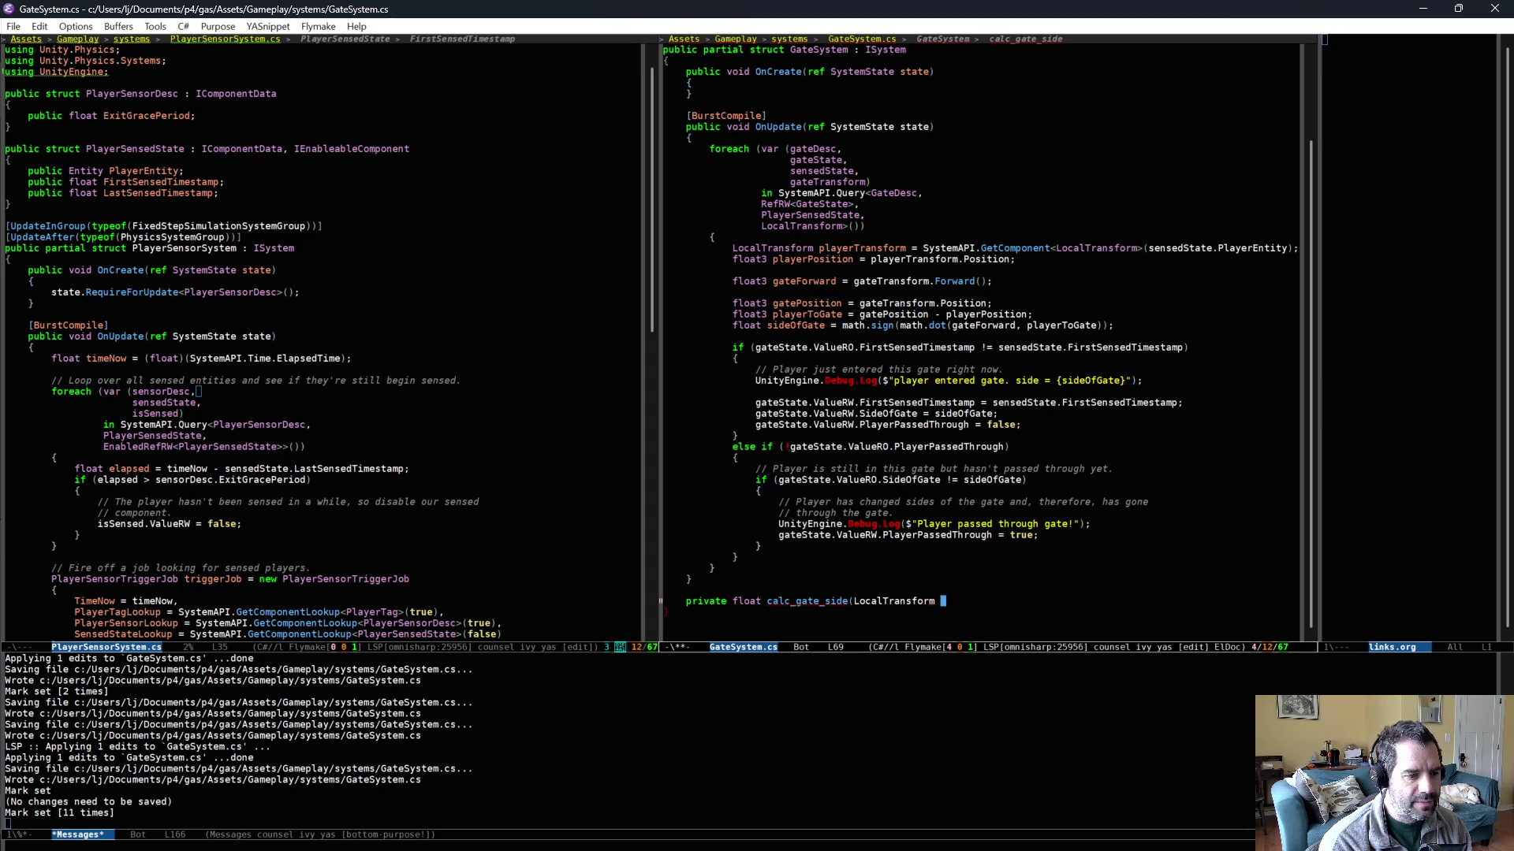
pyautogui.write('r')
pyautogui.hotkey('alt', 'b')
pyautogui.hotkey('alt', 'b')
pyautogui.write('ref')
pyautogui.hotkey('ctrl', 'e')
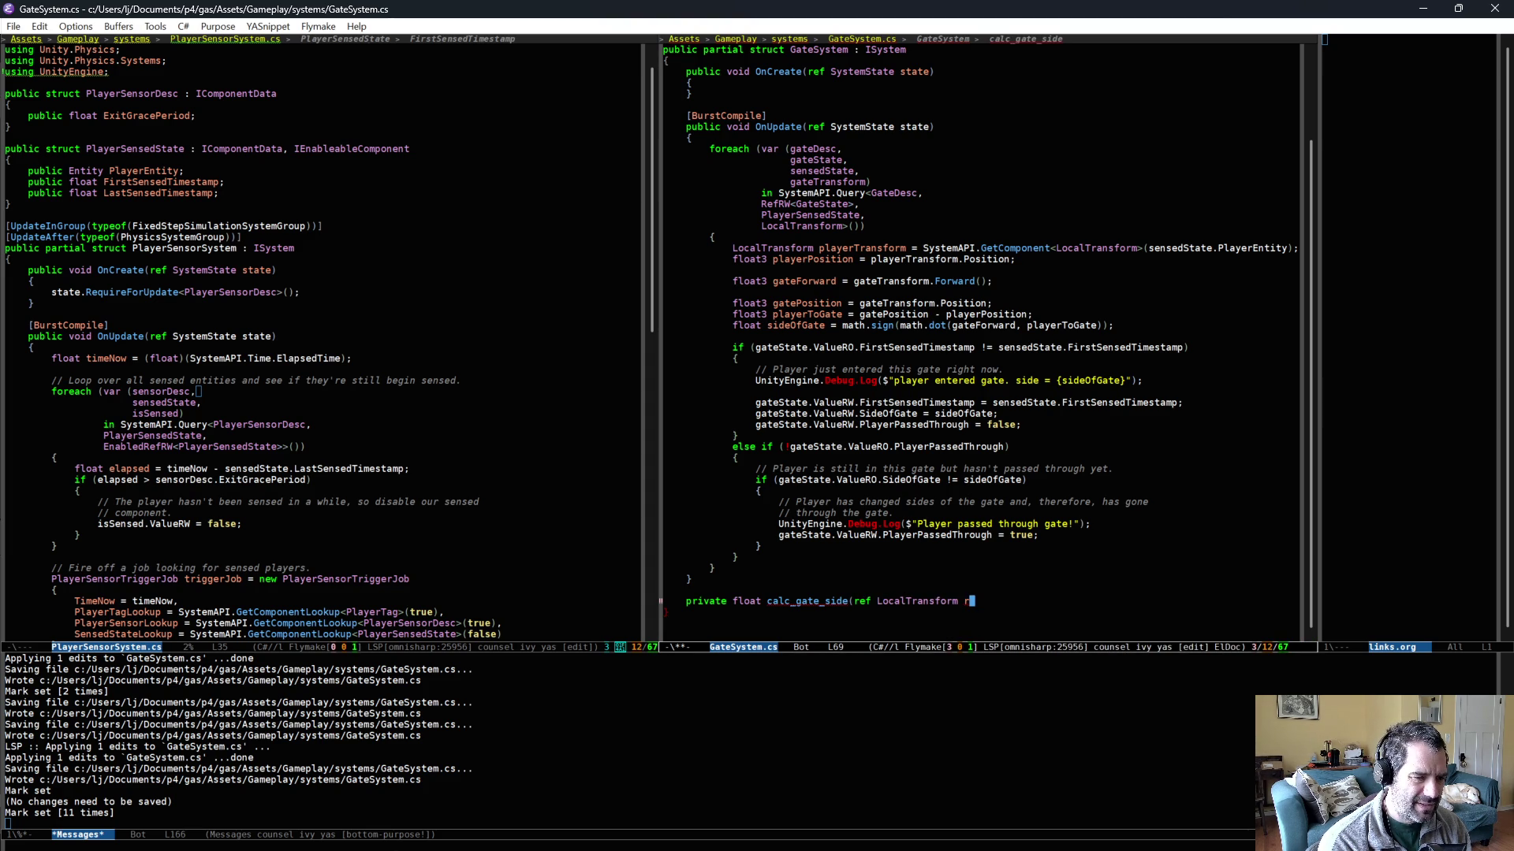
# - Make the parameters 'in LocalTransform iGateTransform, in LocalTransform iPlayerTransform' and open the method body
pyautogui.hotkey('alt', 'b')
pyautogui.hotkey('alt', 'b')
pyautogui.hotkey('alt', 'b')
pyautogui.hotkey('alt', 'd')
pyautogui.press('Delete')
pyautogui.write('in')
pyautogui.hotkey('ctrl', 'e')
pyautogui.press('BackSpace')
pyautogui.write('in')
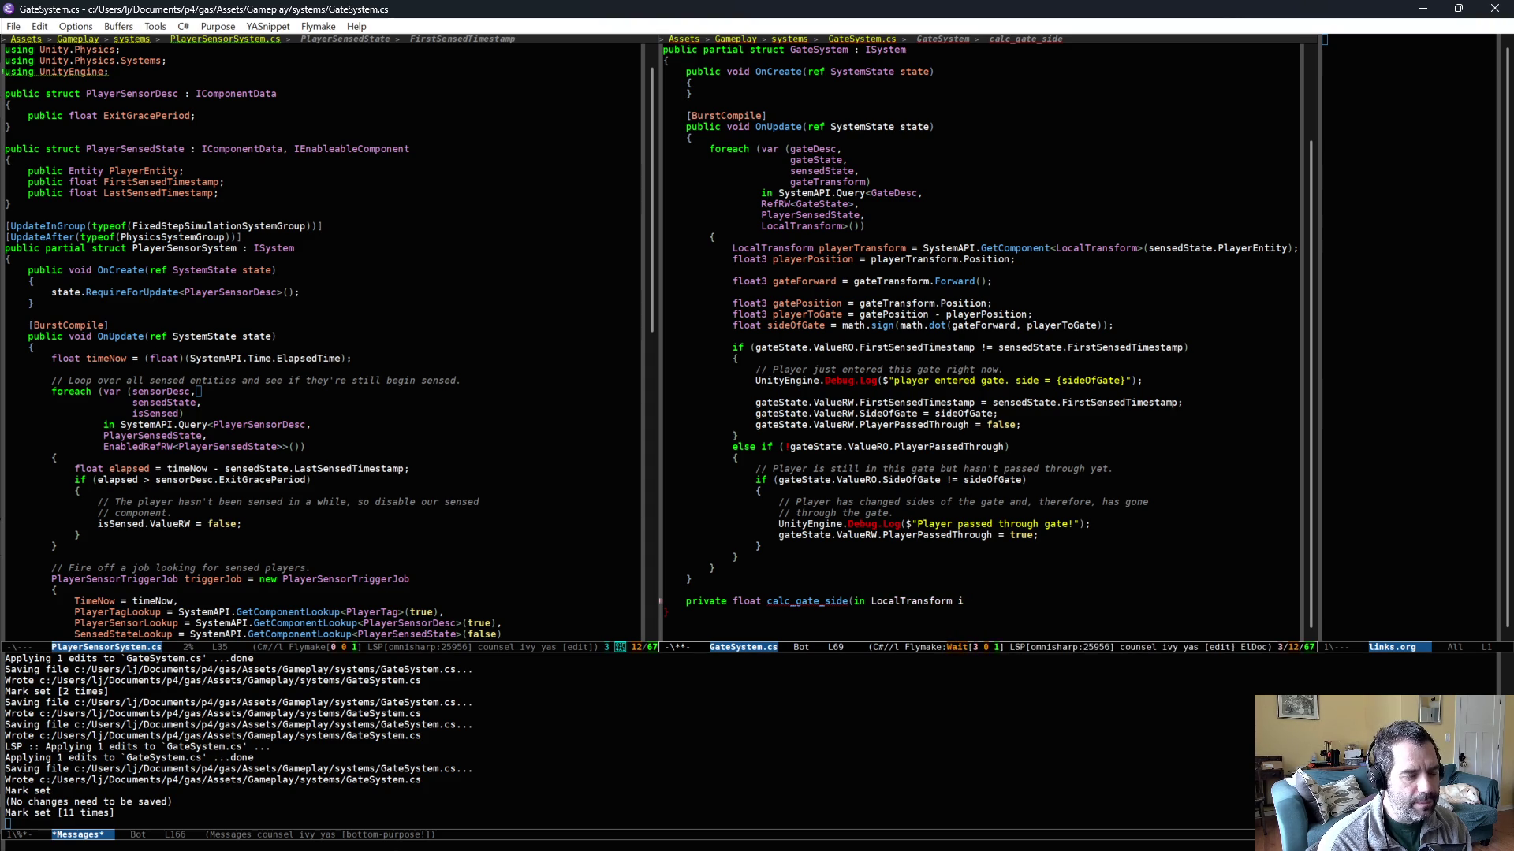
pyautogui.write('GateT')
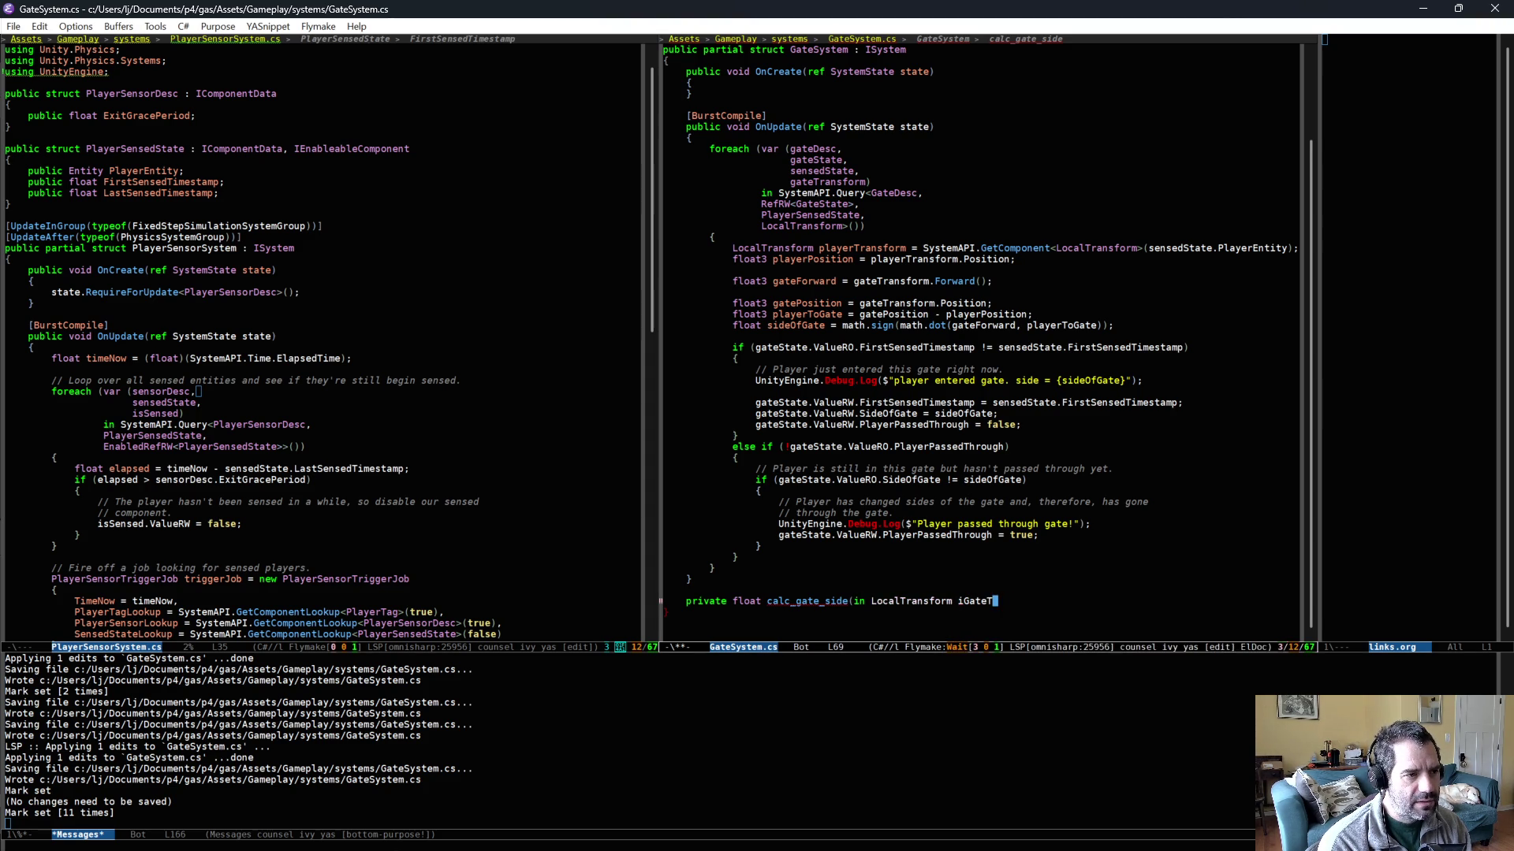
pyautogui.write('ransform, in LocalTransform i')
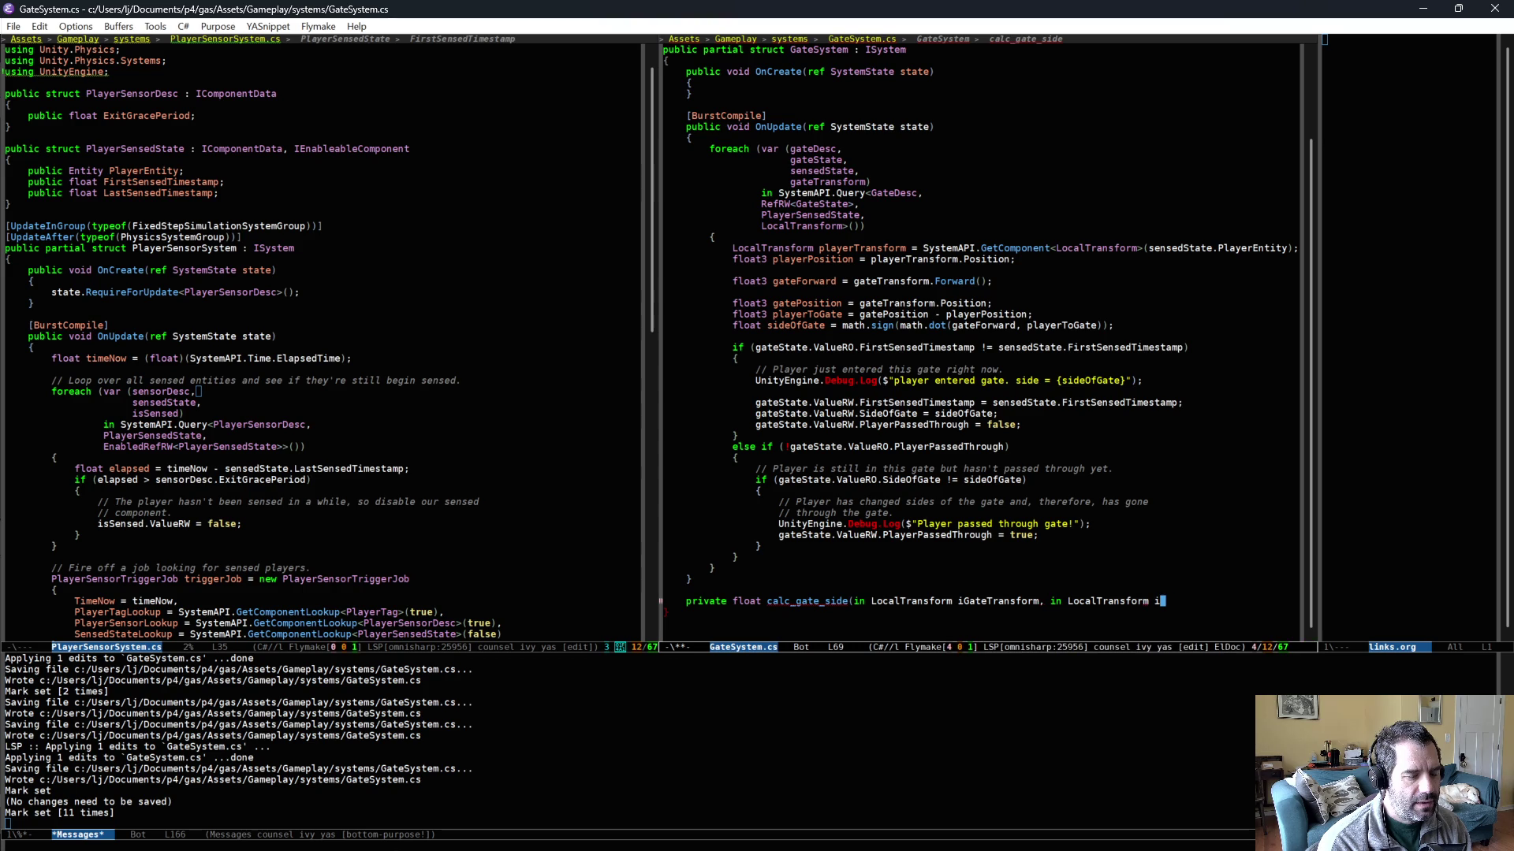
pyautogui.write('PlayerTran')
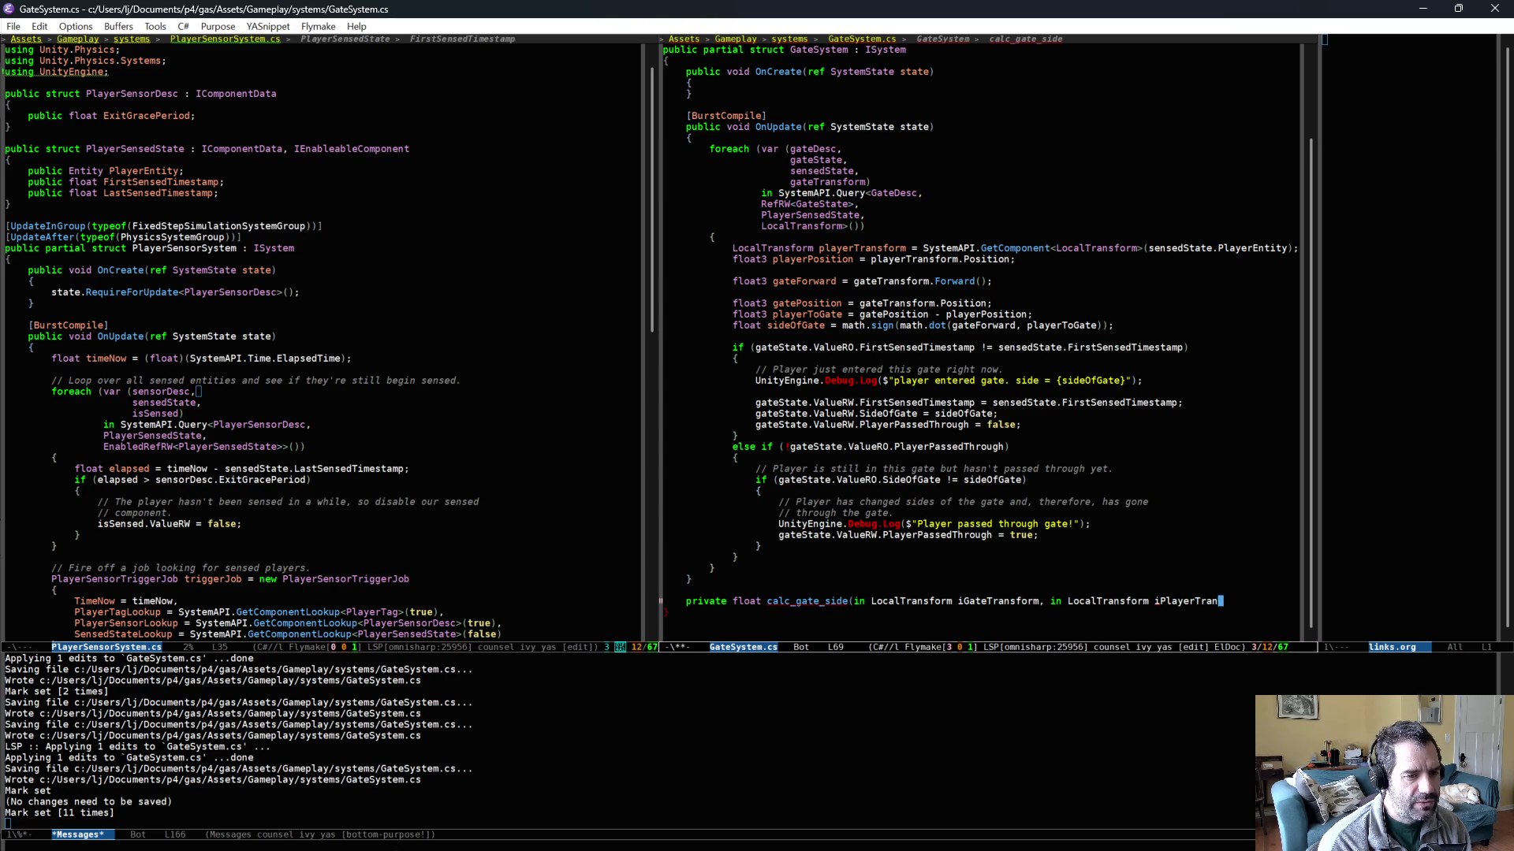
pyautogui.write('sform)')
pyautogui.press('Return')
pyautogui.write('{')
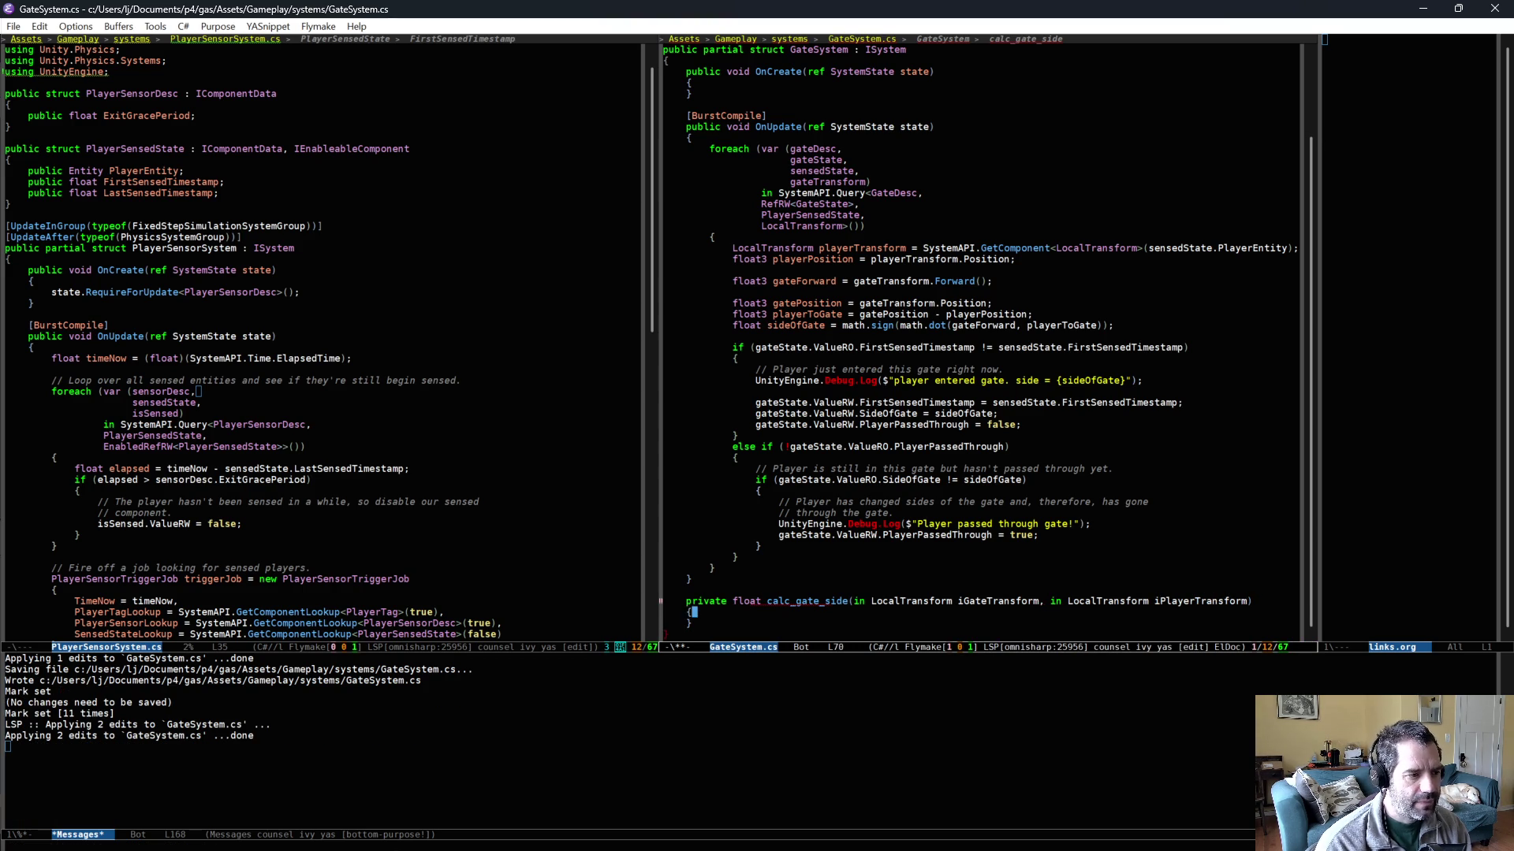
# - Cut the seven playerPosition-to-sideOfGate calculation lines out of OnUpdate
pyautogui.hotkey('ctrl', 'u')
pyautogui.hotkey('ctrl', 'space')
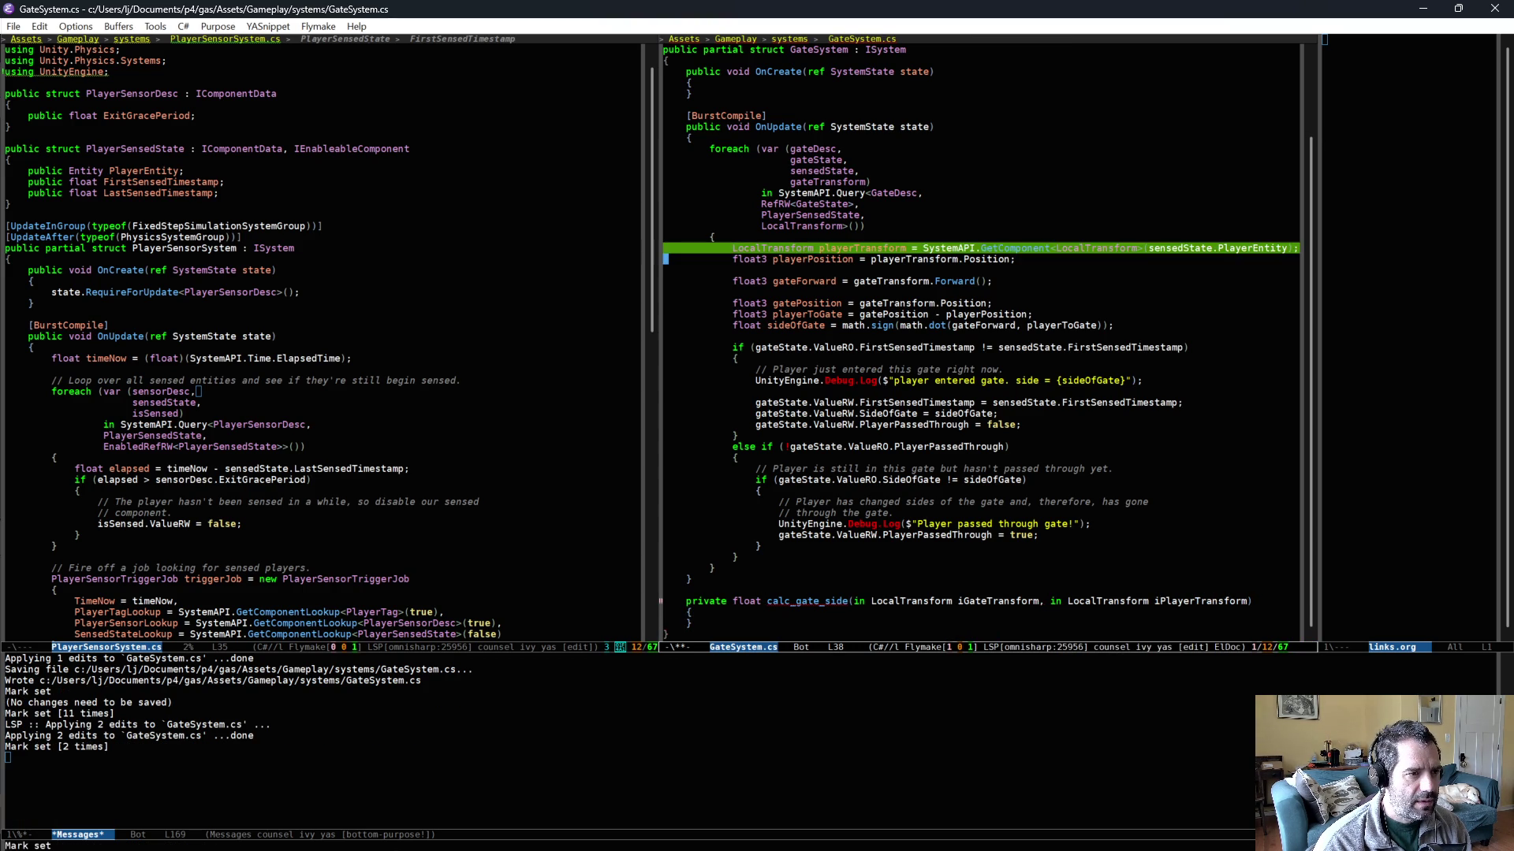
pyautogui.press('Down')
pyautogui.press('Down')
pyautogui.press('Down')
pyautogui.hotkey('ctrl', 'w')
pyautogui.click(744, 537)
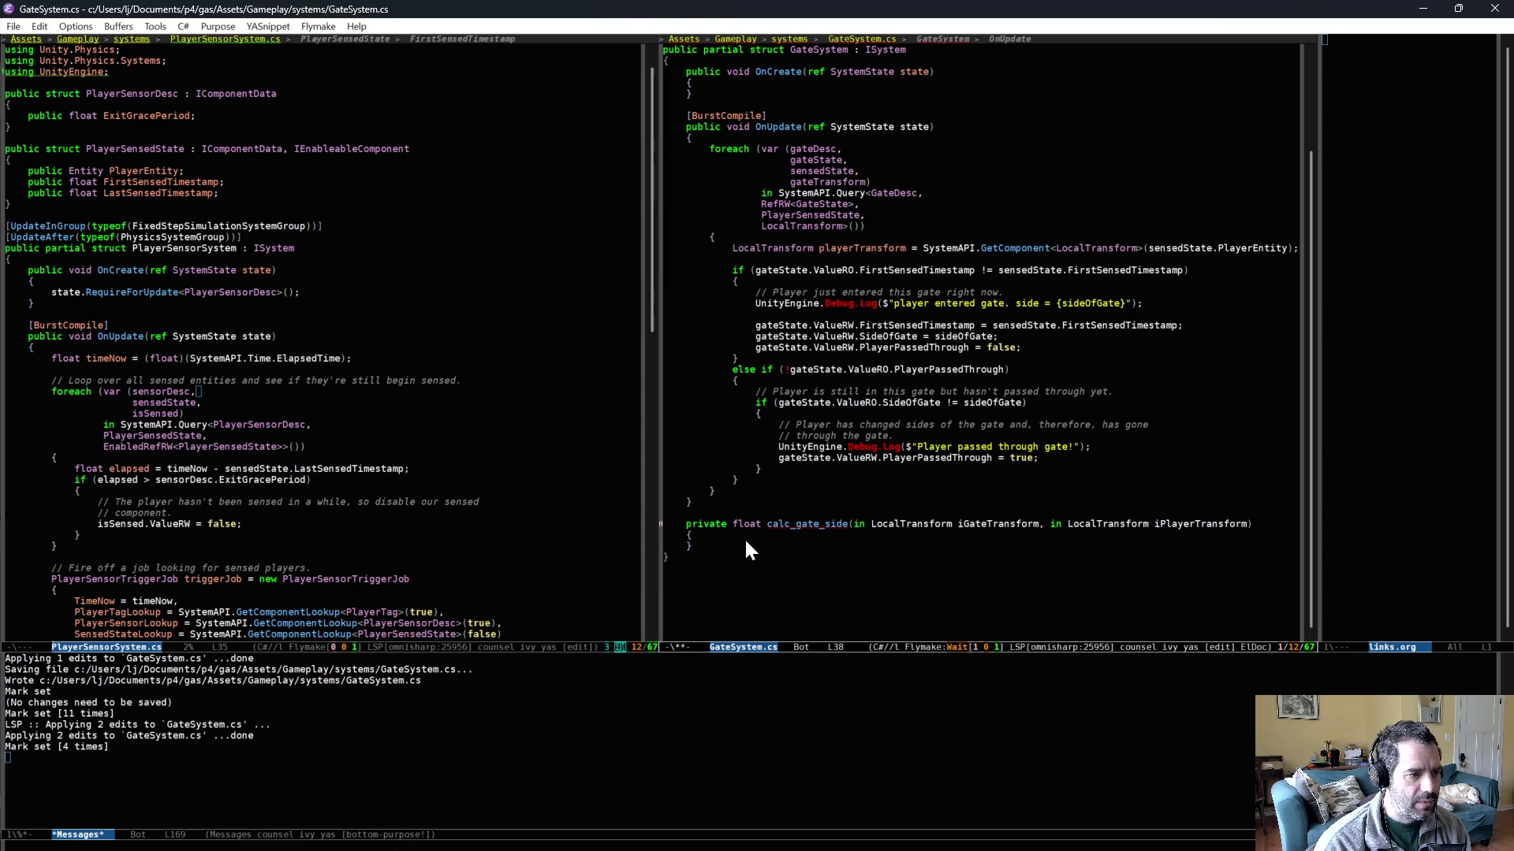
# - Paste the cut side-of-gate lines into calc_gate_side's body
pyautogui.hotkey('ctrl', 'space')
pyautogui.hotkey('ctrl', 'f')
pyautogui.hotkey('ctrl', 'g')
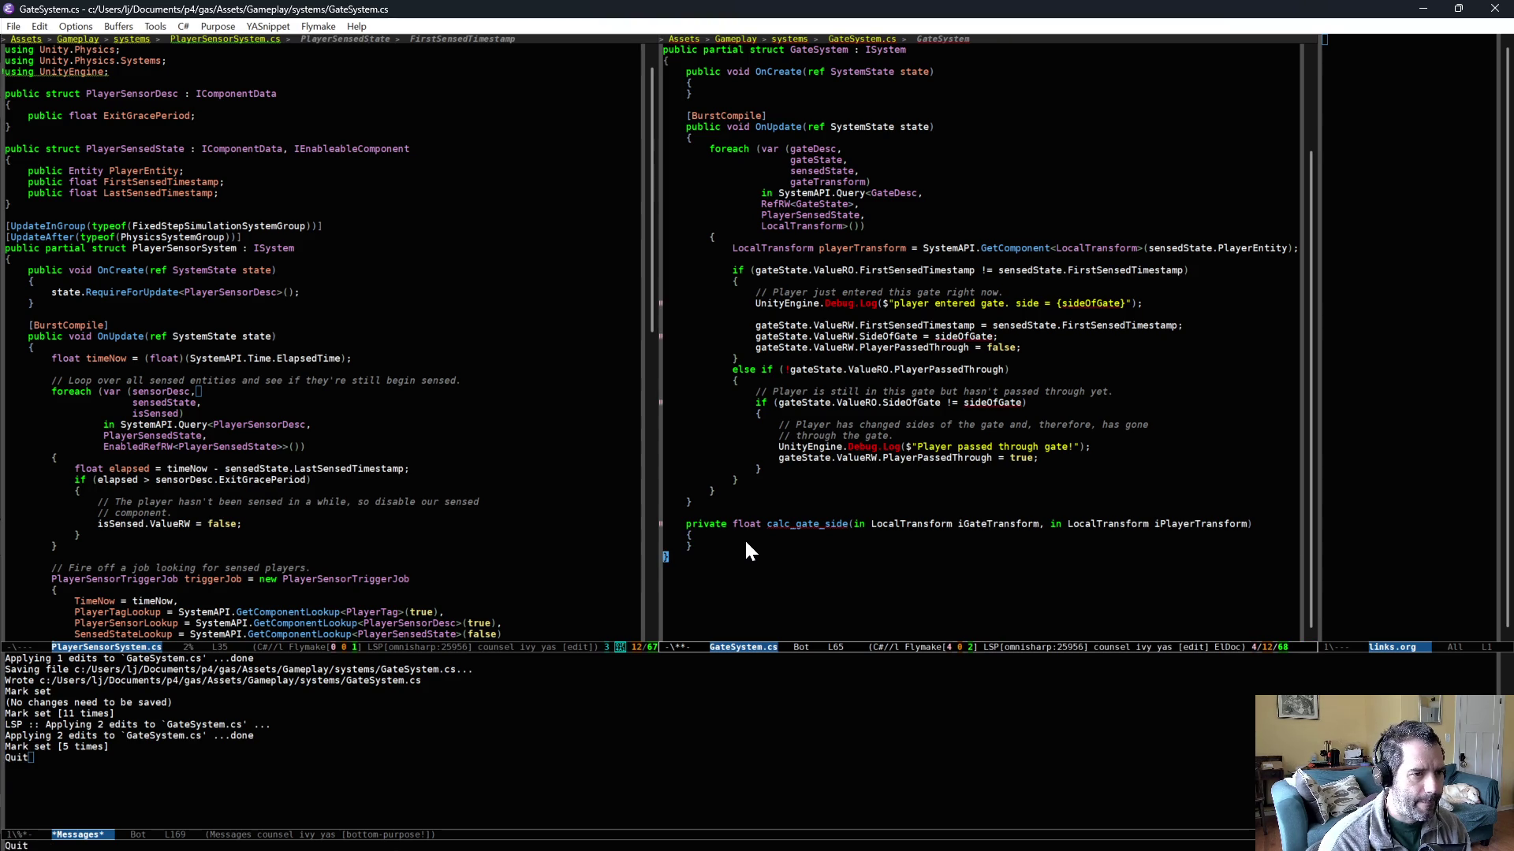
pyautogui.hotkey('ctrl', 'y')
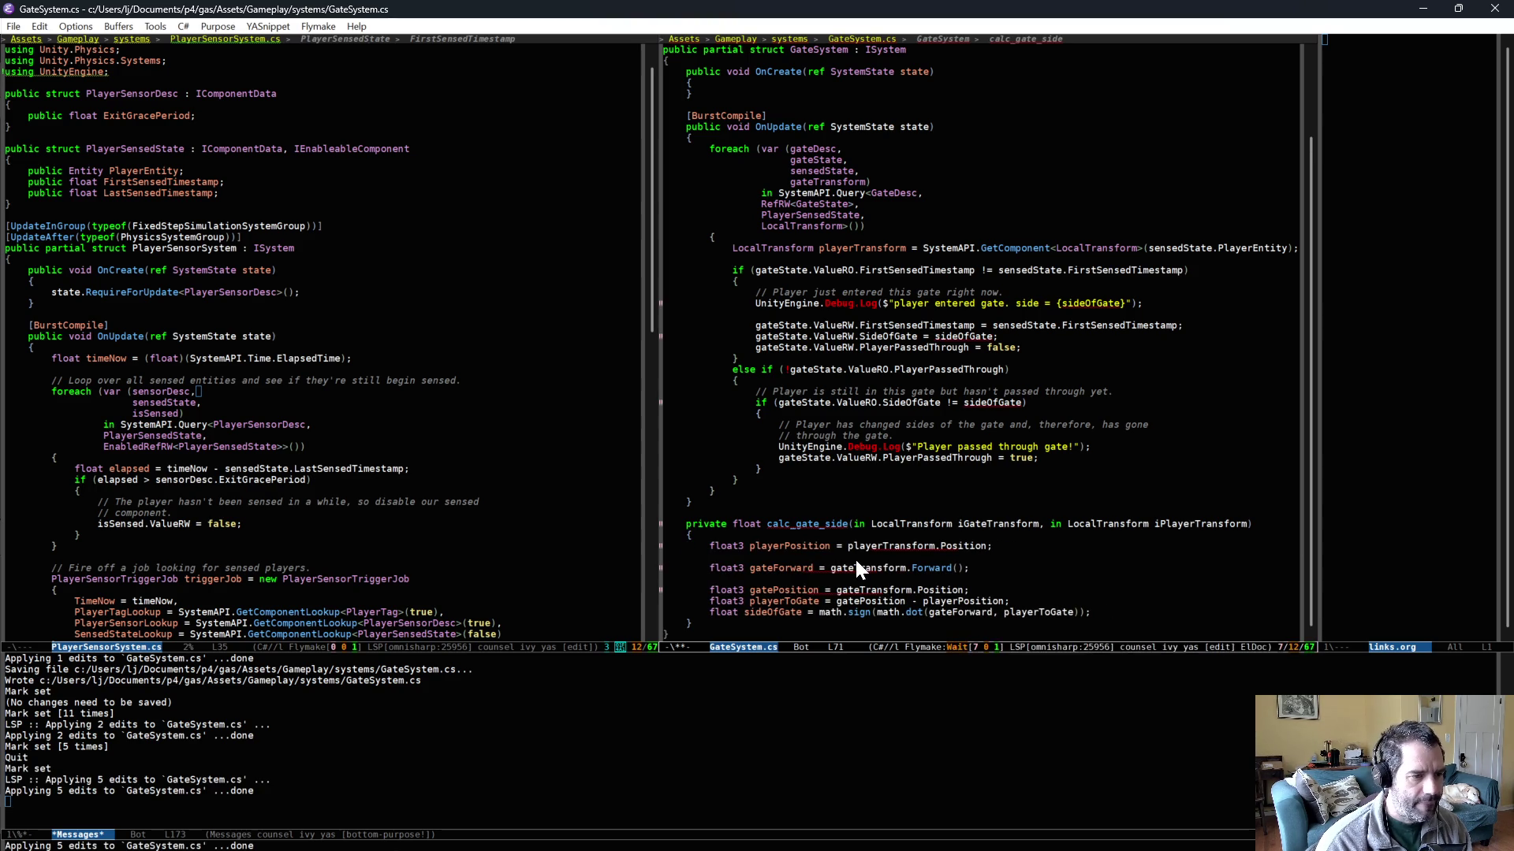
# - Rename the transforms to iPlayerTransform and iGateTransform and move gatePosition under gateForward
pyautogui.click(848, 546)
pyautogui.write('iP')
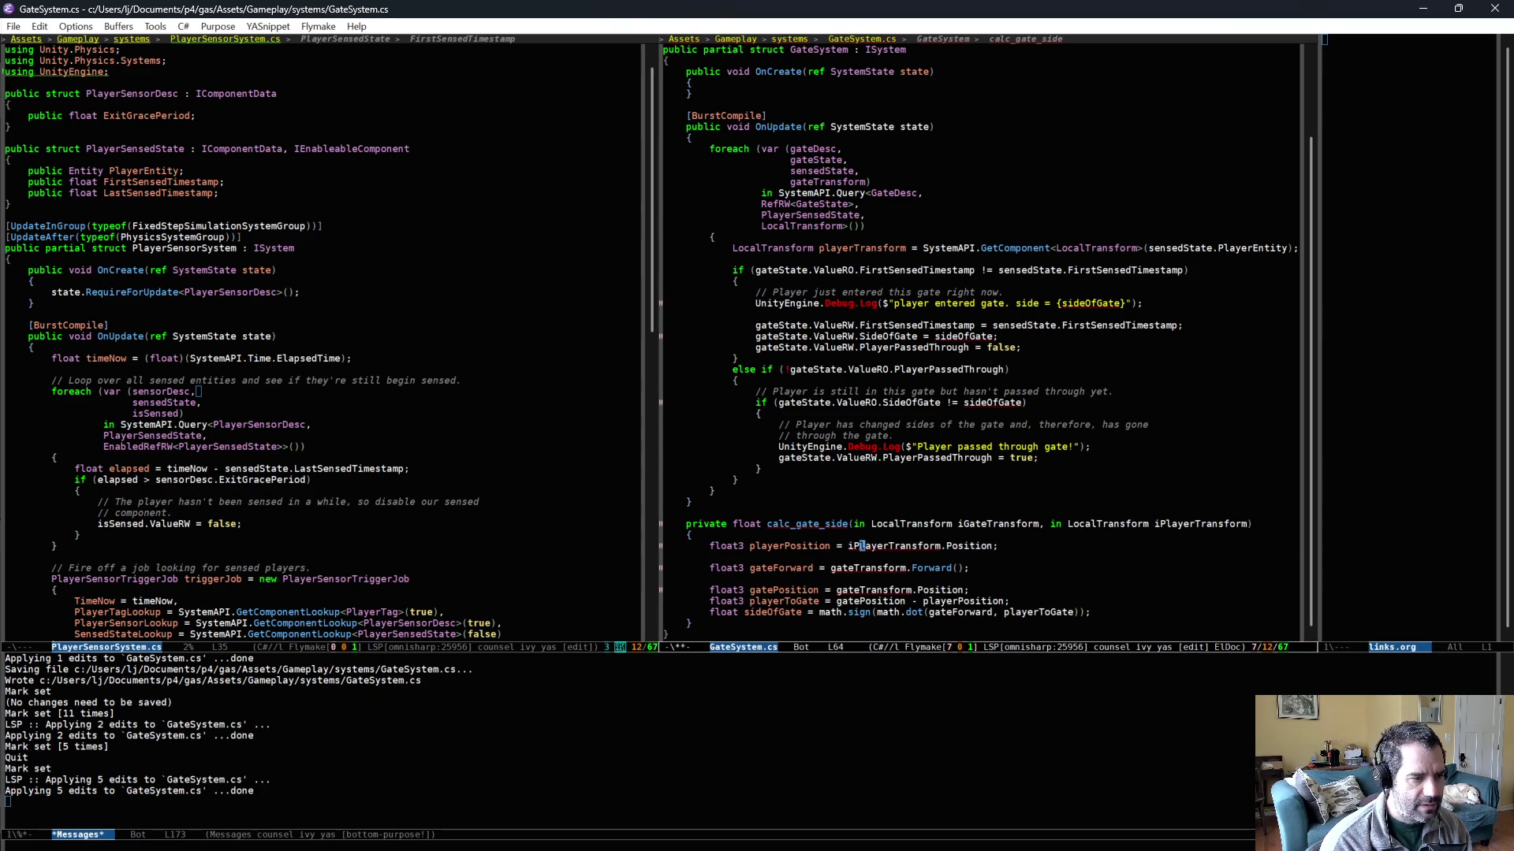
pyautogui.click(831, 568)
pyautogui.write('iG')
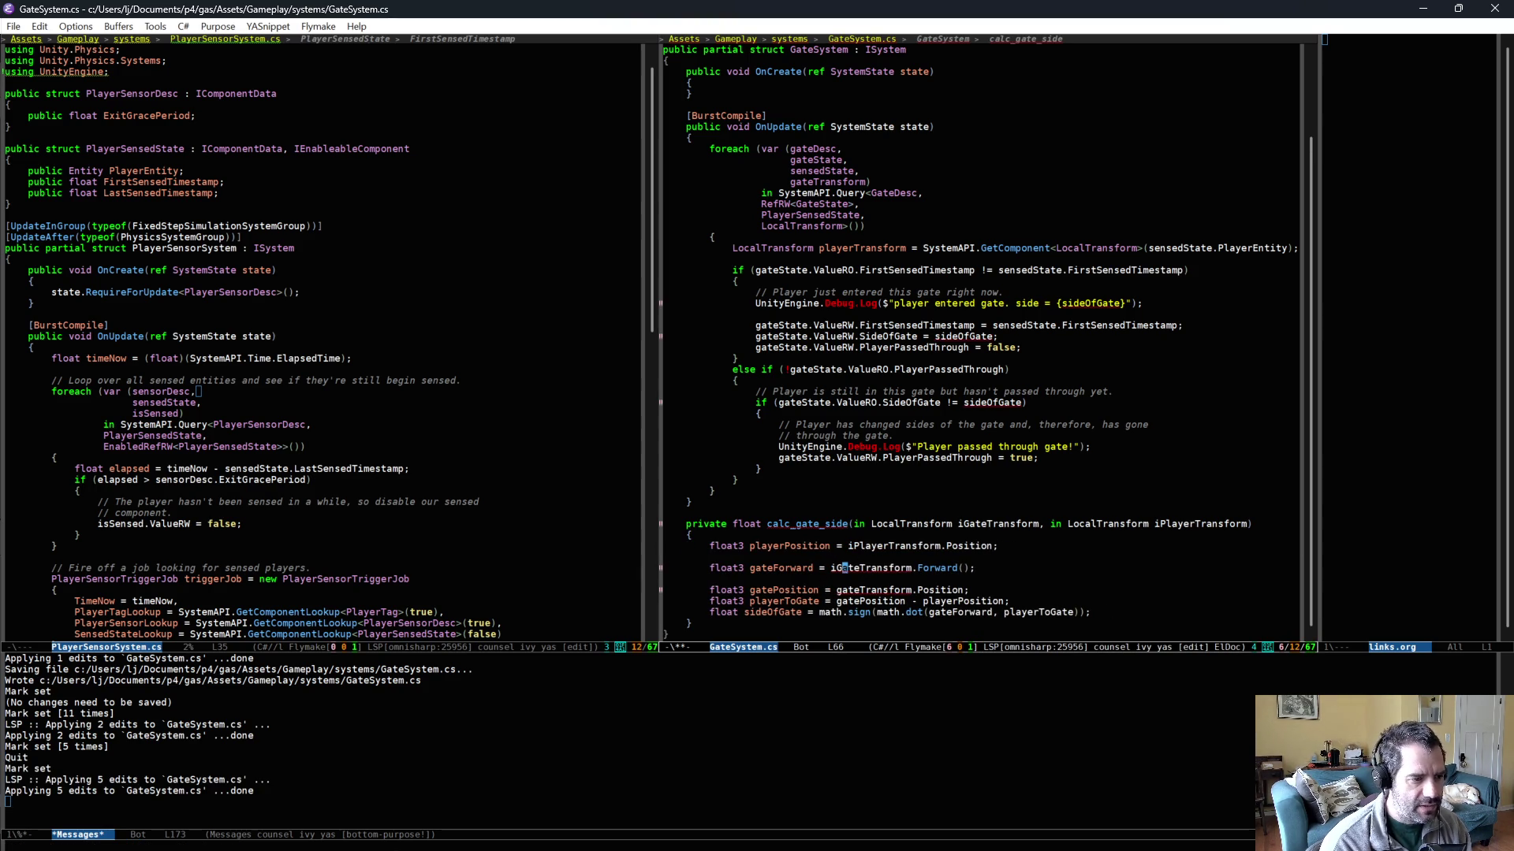
pyautogui.click(837, 589)
pyautogui.write('iG')
pyautogui.press('Up')
pyautogui.hotkey('ctrl', 'k')
pyautogui.hotkey('ctrl', 'e')
pyautogui.press('Return')
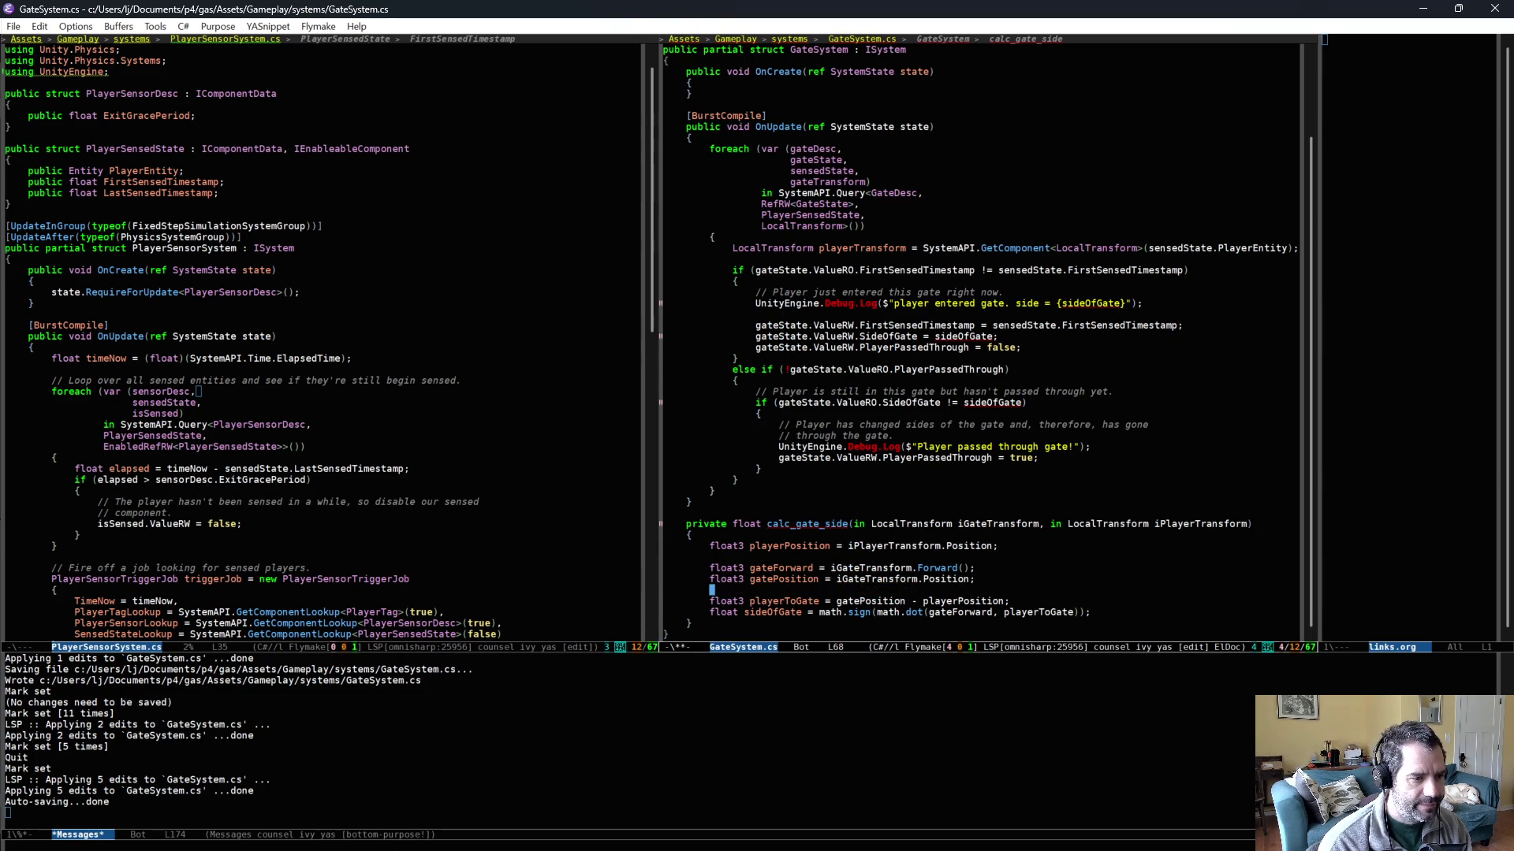
# - End calc_gate_side with 'return sideOfGate;' and save GateSystem.cs
pyautogui.click(1141, 612)
pyautogui.press('Return')
pyautogui.press('Return')
pyautogui.write('return sideOfGate;')
pyautogui.hotkey('ctrl', 'x')
pyautogui.hotkey('ctrl', 's')
pyautogui.scroll(-2, 1134, 609)
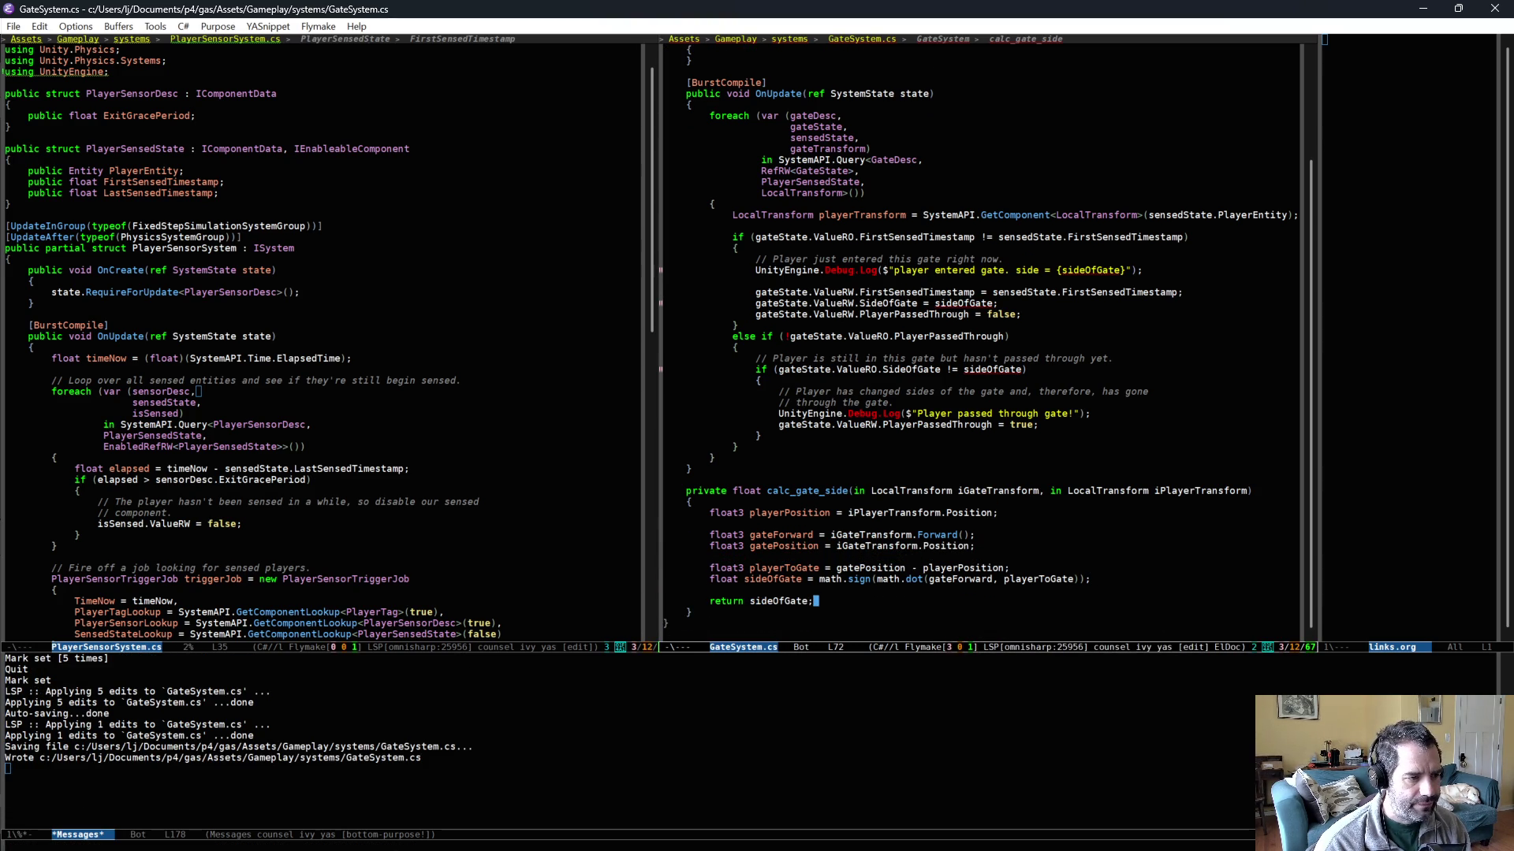
pyautogui.click(805, 223)
pyautogui.press('Return')
# - Under the entered-gate comment, add 'float sideOfGate = calc_gate_side(gateTransform, playerTransform);' and save
pyautogui.write('float side')
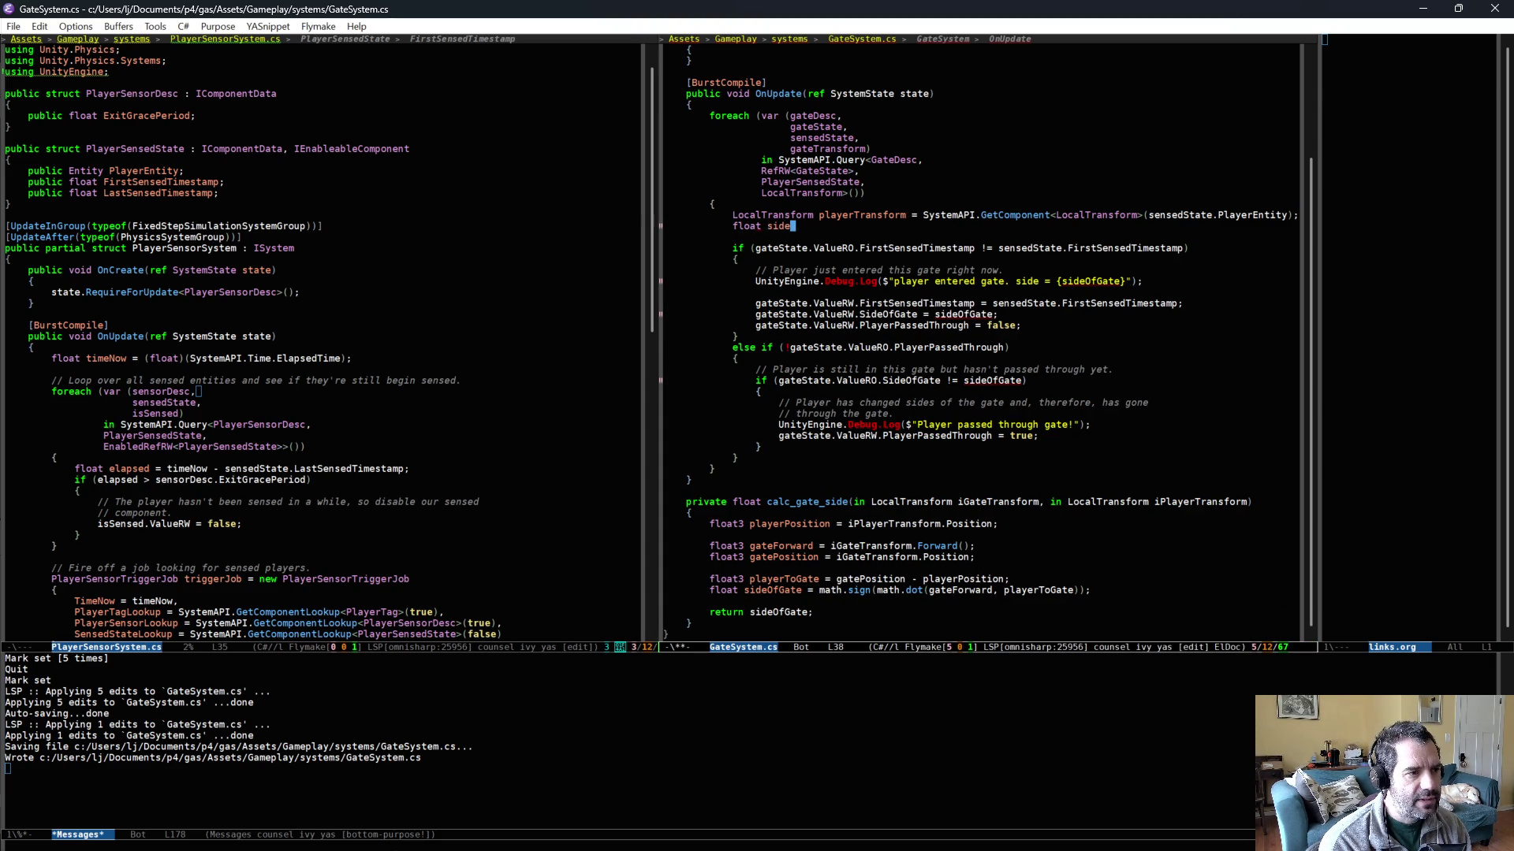
pyautogui.hotkey('ctrl', 'shift', 'BackSpace')
pyautogui.press('Down')
pyautogui.press('Down')
pyautogui.press('Down')
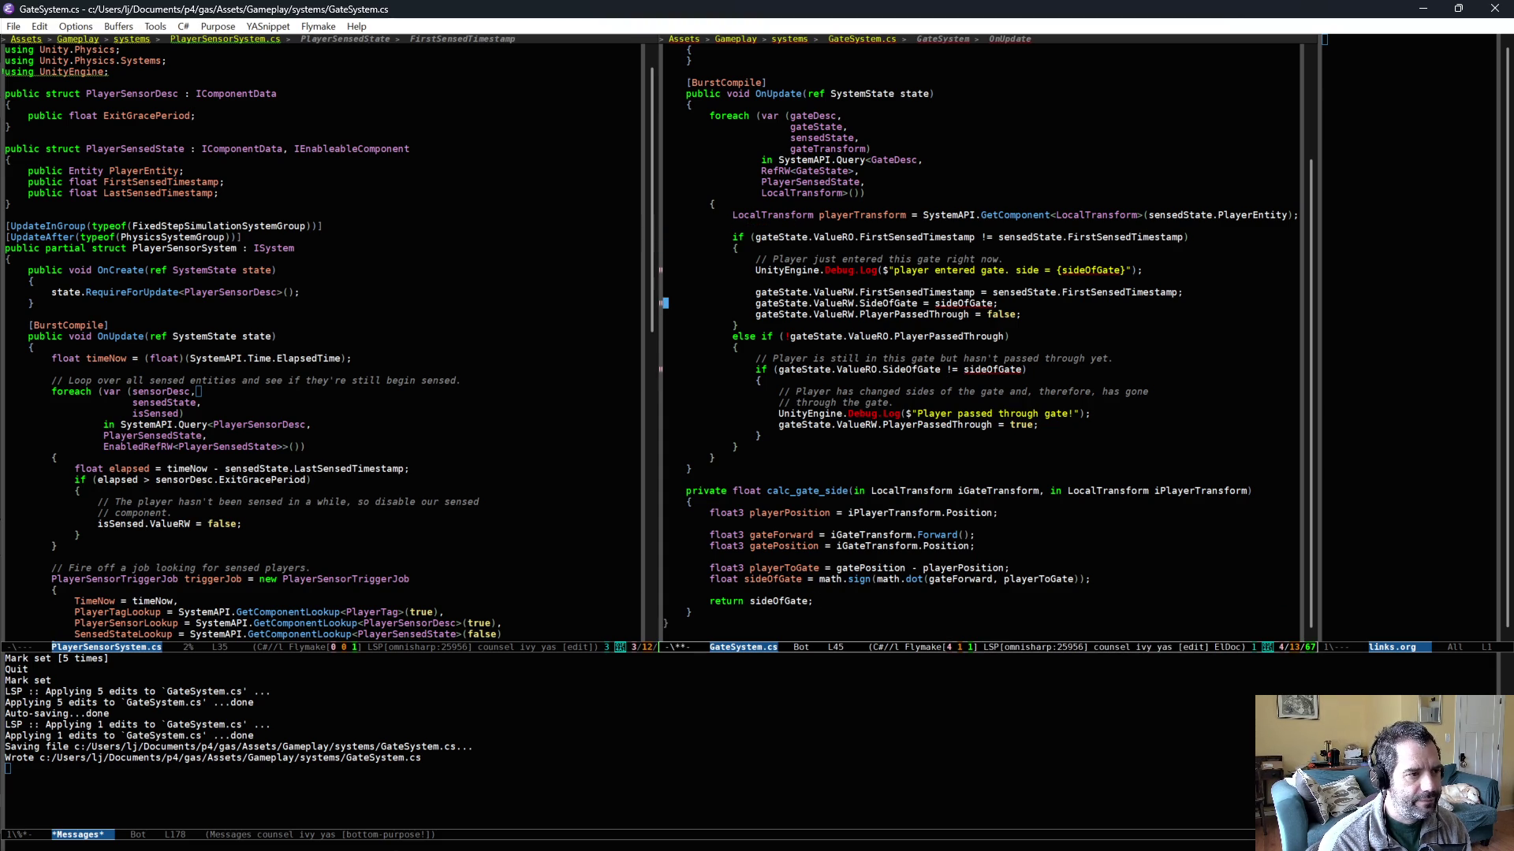
pyautogui.press('Up')
pyautogui.press('Up')
pyautogui.press('Up')
pyautogui.press('End')
pyautogui.press('Return')
pyautogui.write('float sideOfGate = vcalc')
pyautogui.press('BackSpace')
pyautogui.press('BackSpace')
pyautogui.press('BackSpace')
pyautogui.write('calc_gate_side')
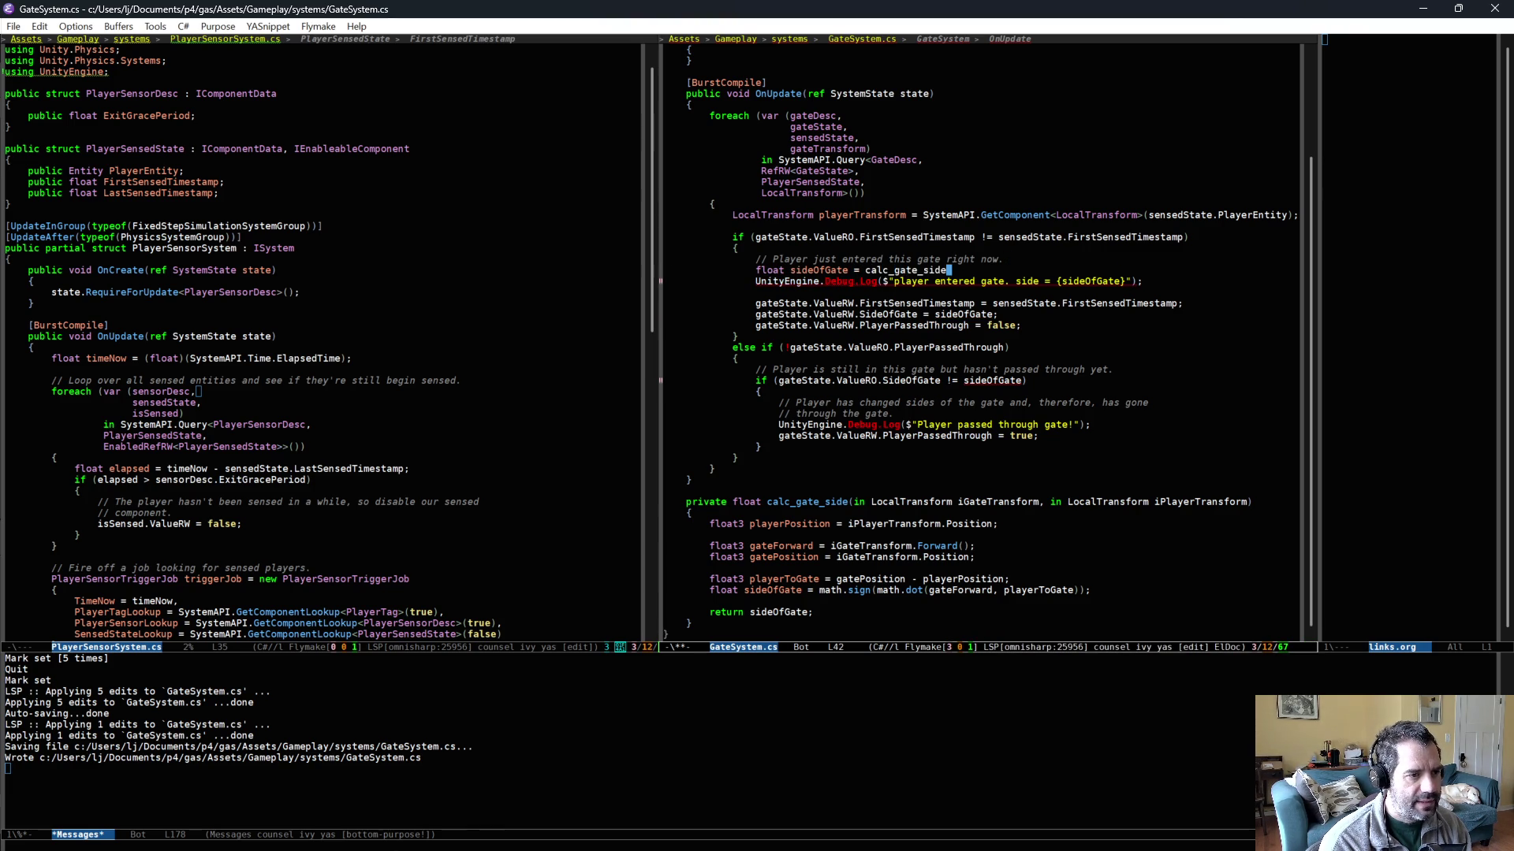
pyautogui.write('(')
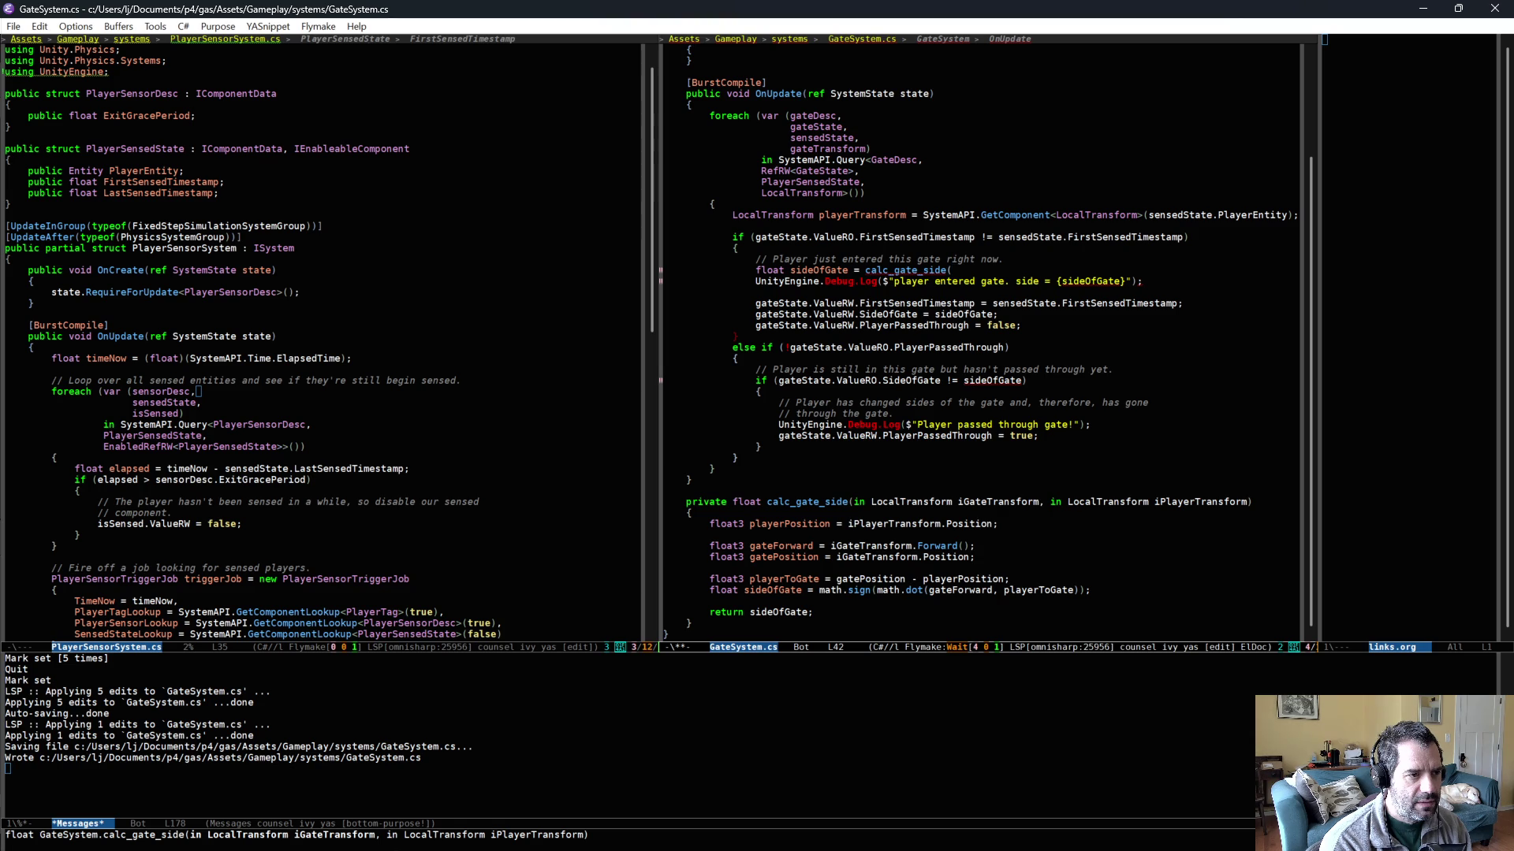
pyautogui.write('gateTransform, playerTransform);')
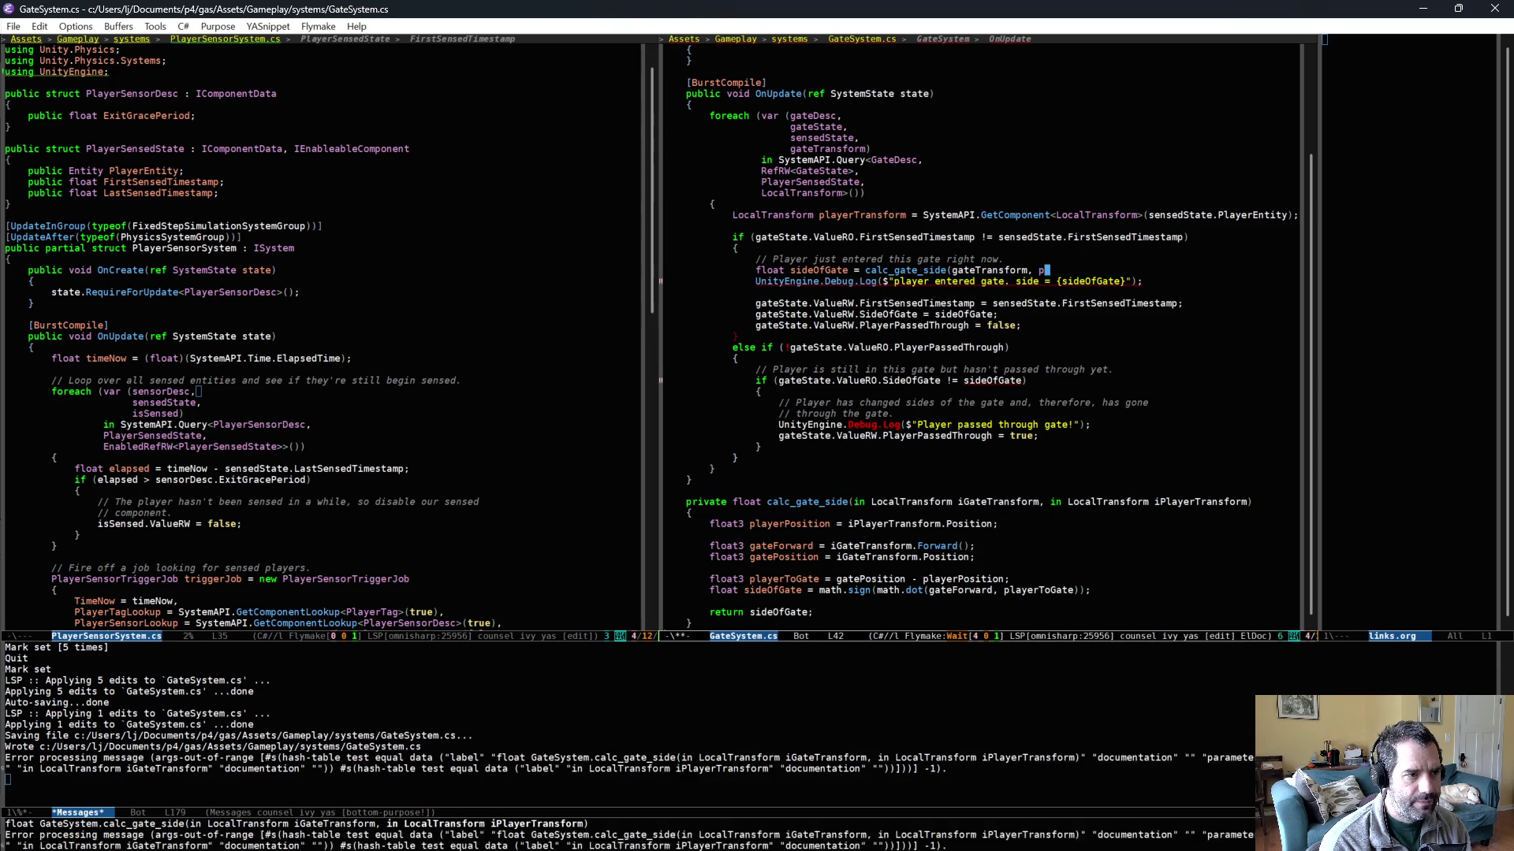
pyautogui.hotkey('ctrl', 'x')
pyautogui.hotkey('ctrl', 's')
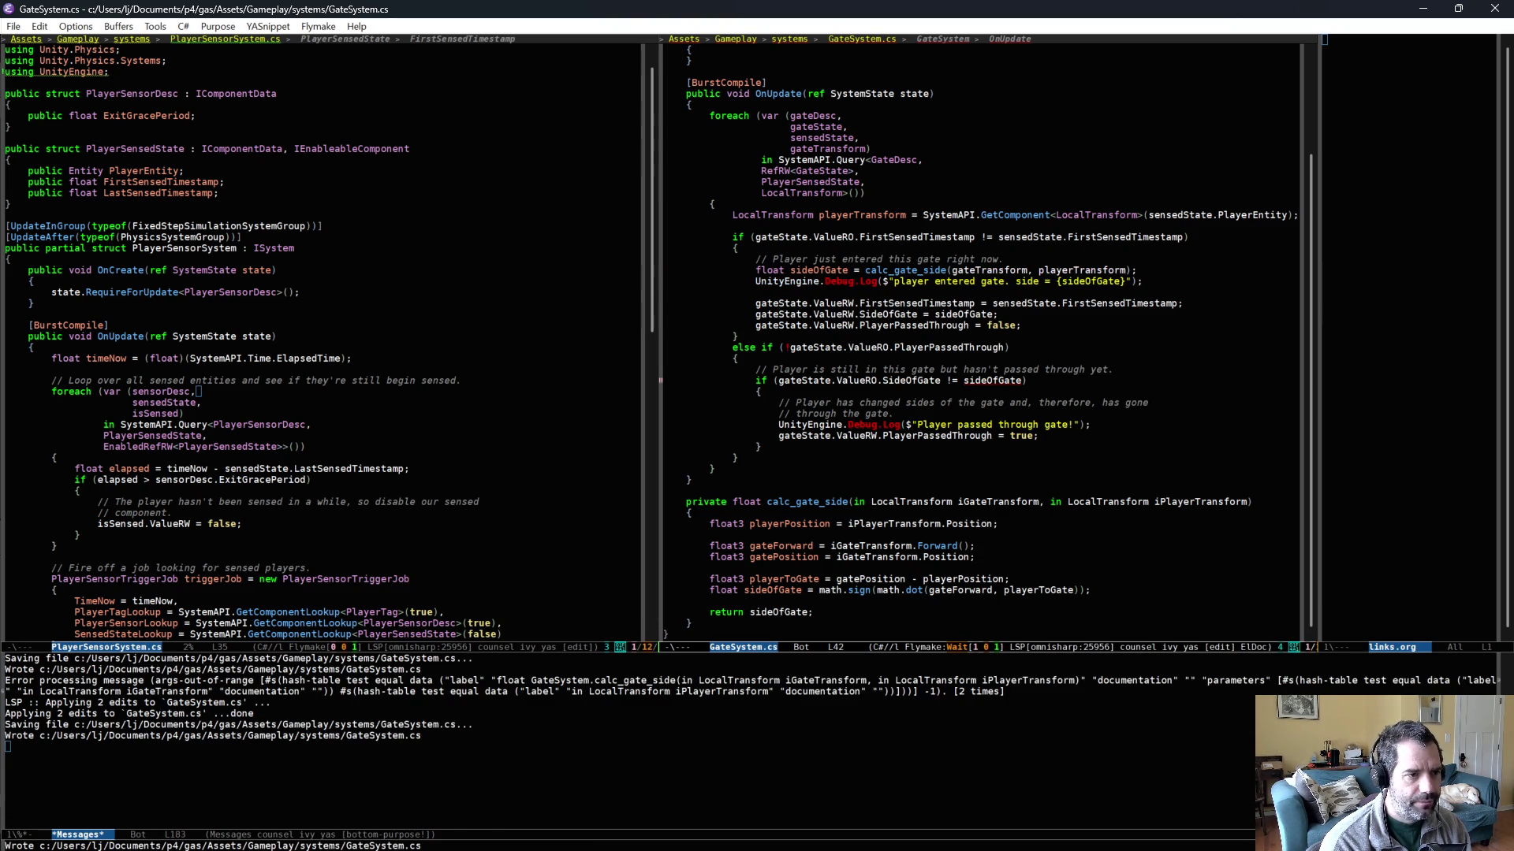
# - Copy that sideOfGate line into the else branch and save
pyautogui.hotkey('ctrl', 'a')
pyautogui.hotkey('ctrl', 'space')
pyautogui.hotkey('ctrl', 'n')
pyautogui.hotkey('alt', 'w')
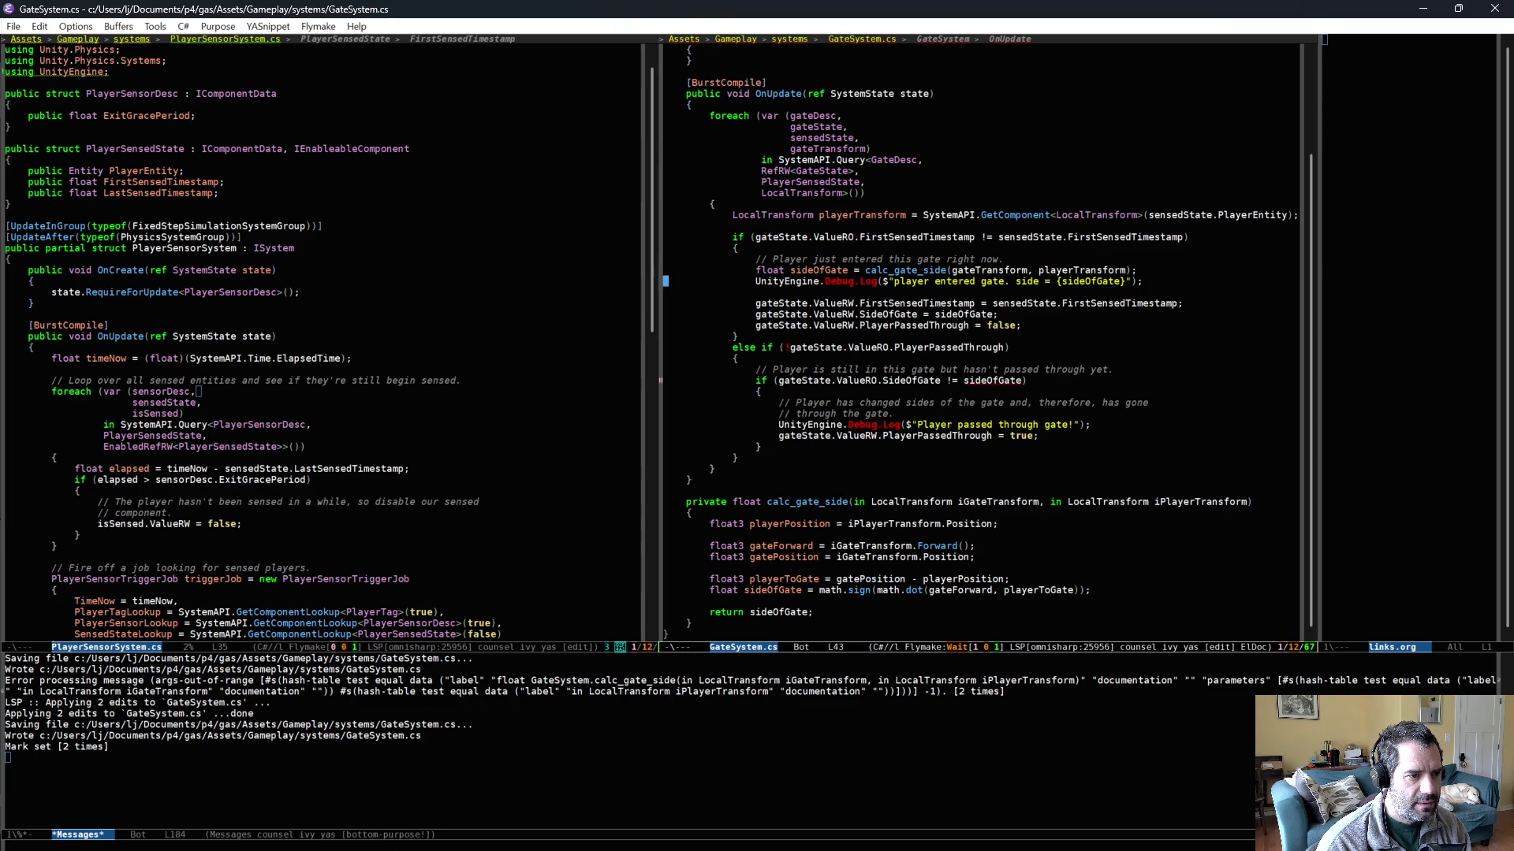
pyautogui.click(910, 381)
pyautogui.hotkey('ctrl', 'a')
pyautogui.hotkey('ctrl', 'y')
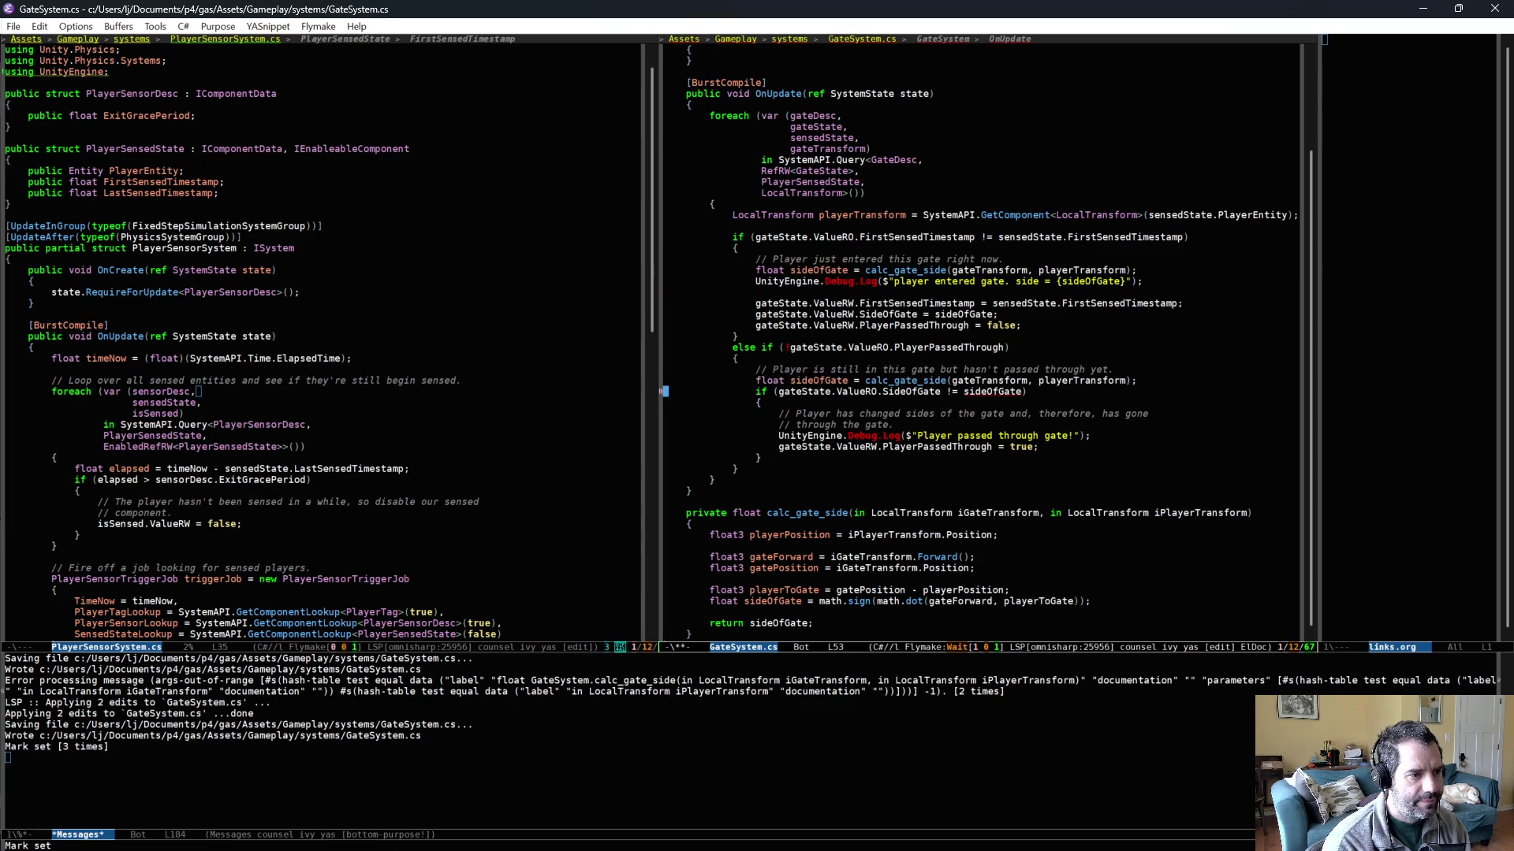
pyautogui.hotkey('ctrl', 'x')
pyautogui.hotkey('ctrl', 's')
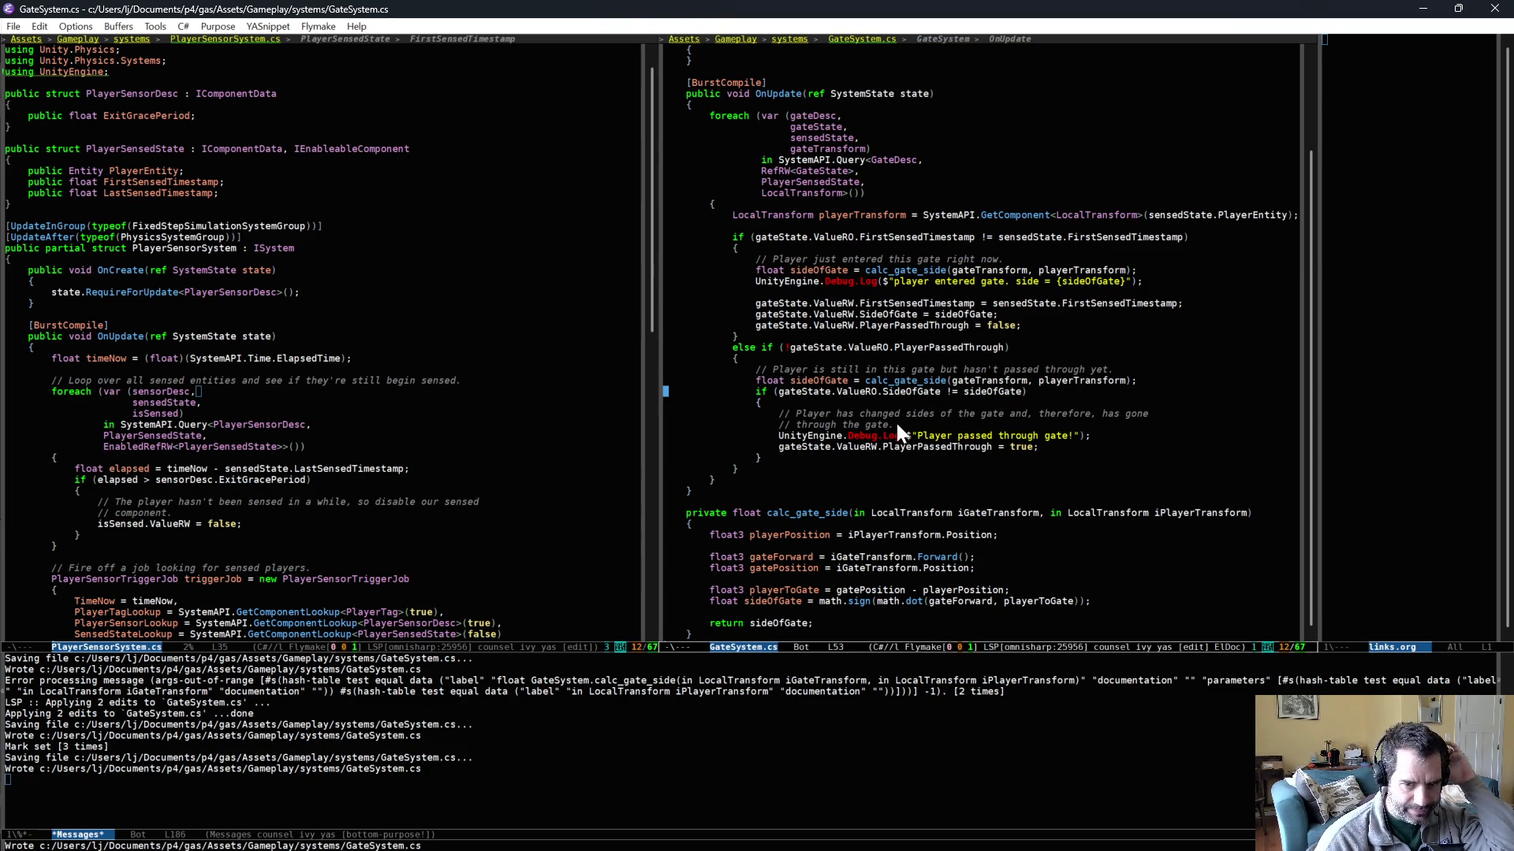
# - Review the FirstSensedTimestamp check and its assignment in GateSystem.cs
pyautogui.scroll(2, 896, 423)
pyautogui.click(990, 425)
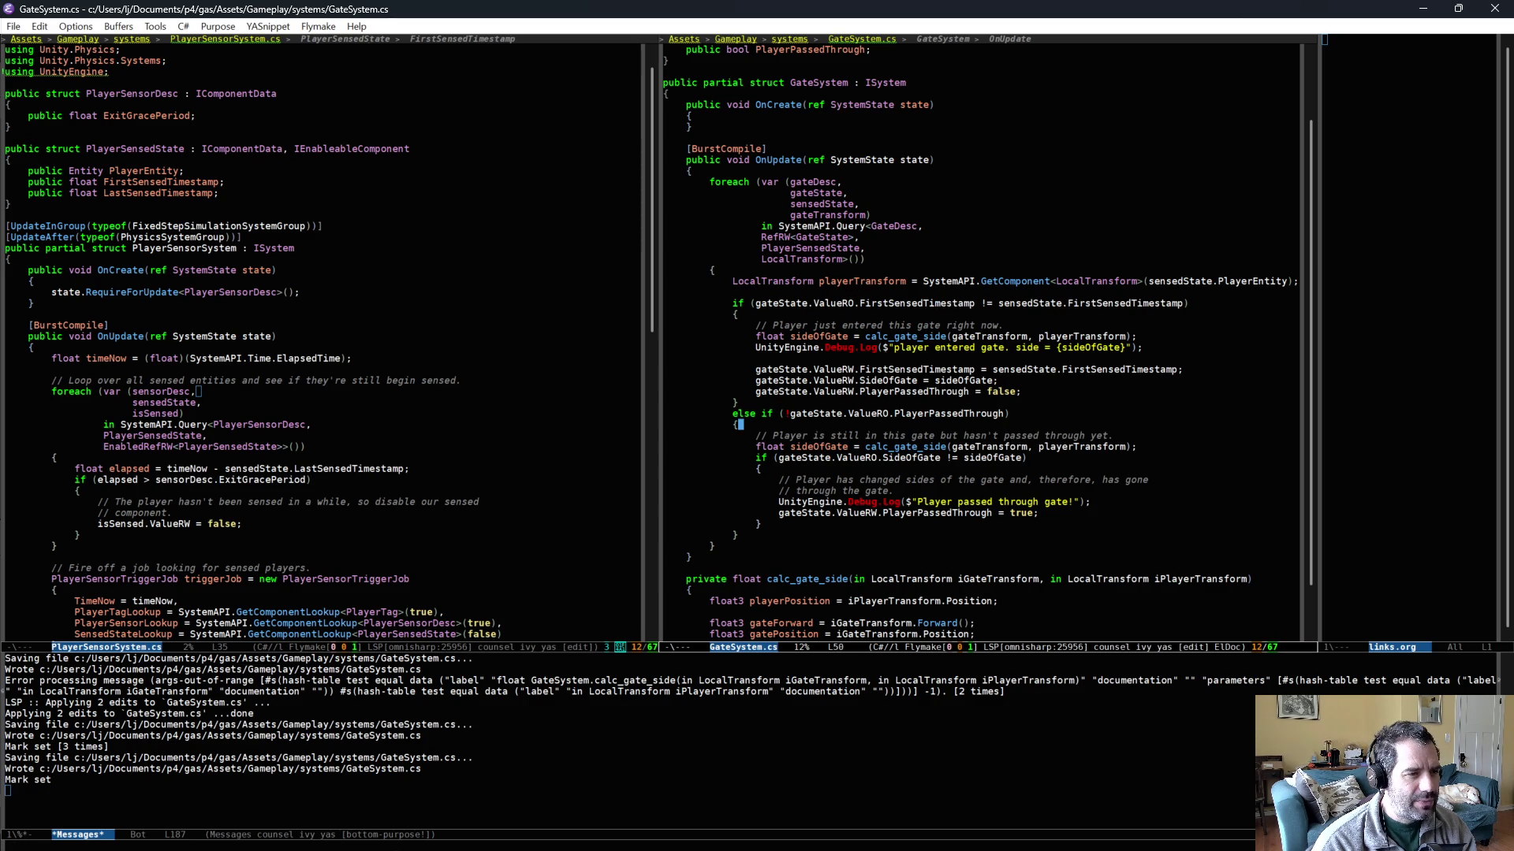
pyautogui.hotkey('ctrl', 'u')
pyautogui.hotkey('ctrl', 'space')
pyautogui.click(1079, 302)
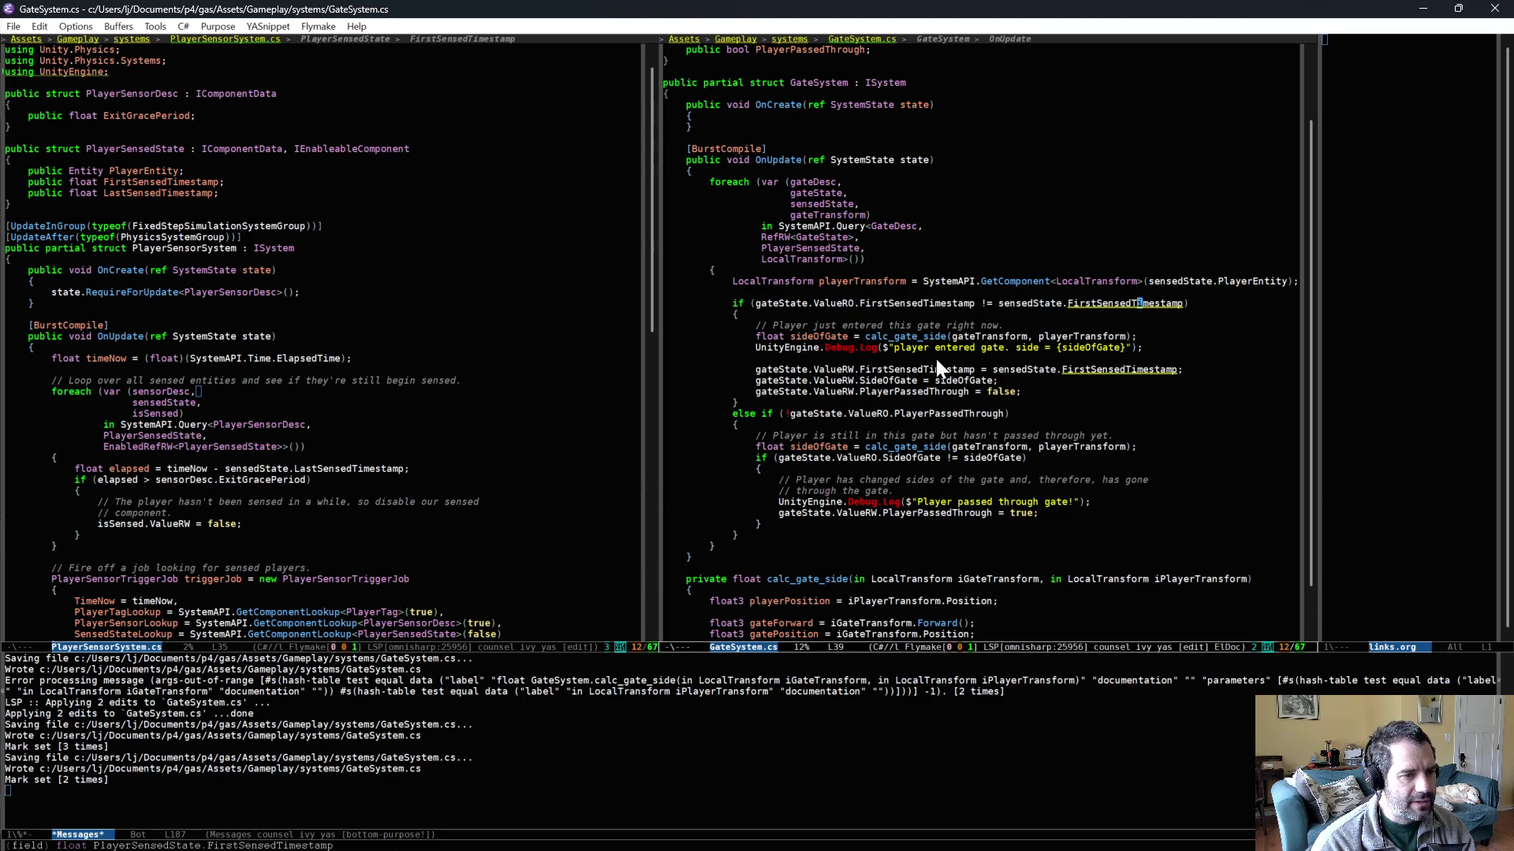
pyautogui.click(1063, 347)
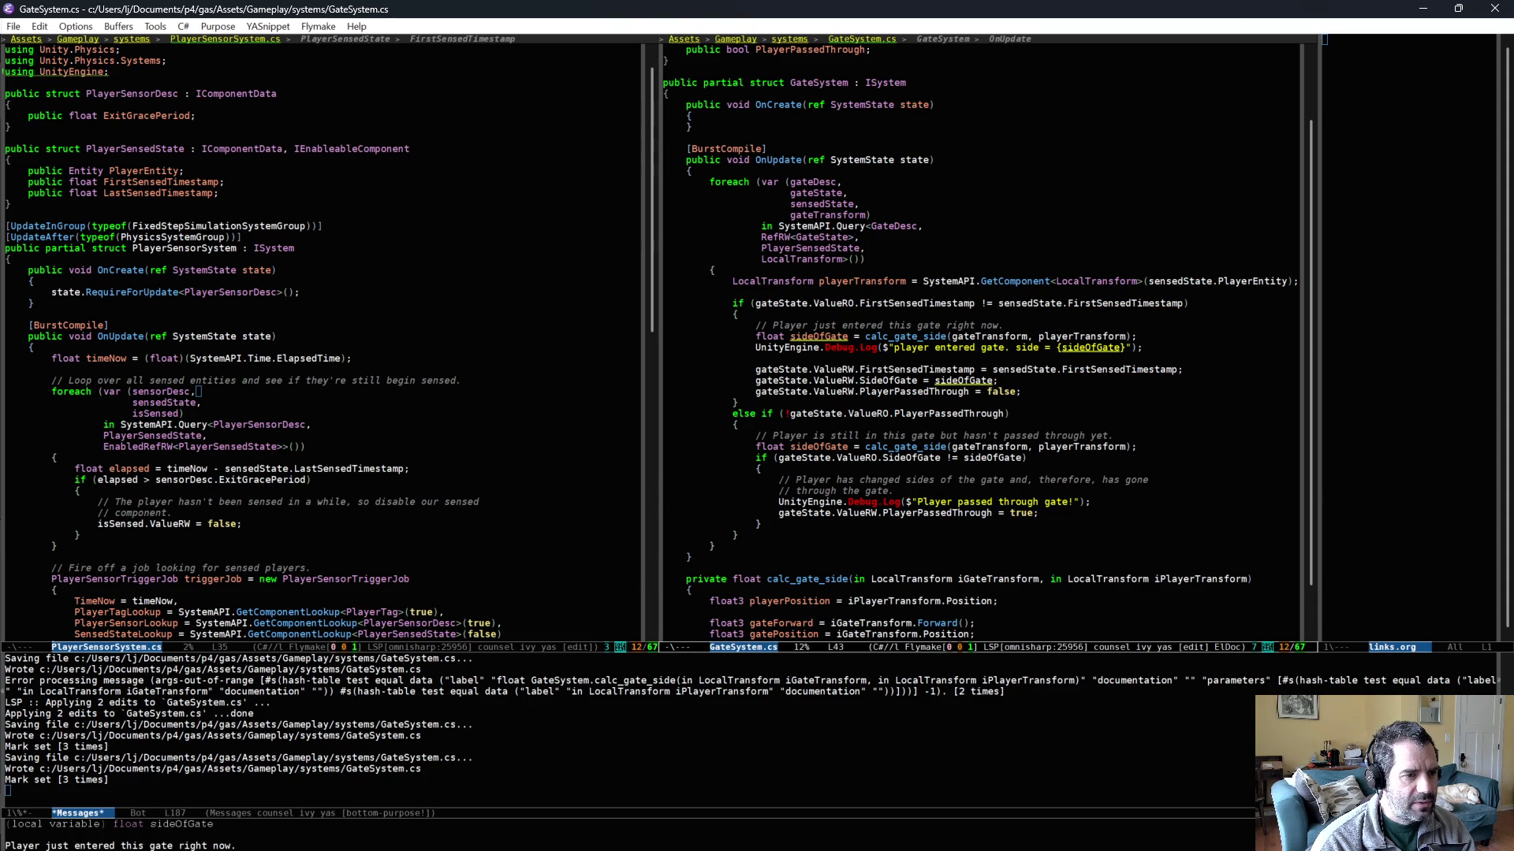
pyautogui.press('Down')
pyautogui.press('Down')
pyautogui.doubleClick(1080, 374)
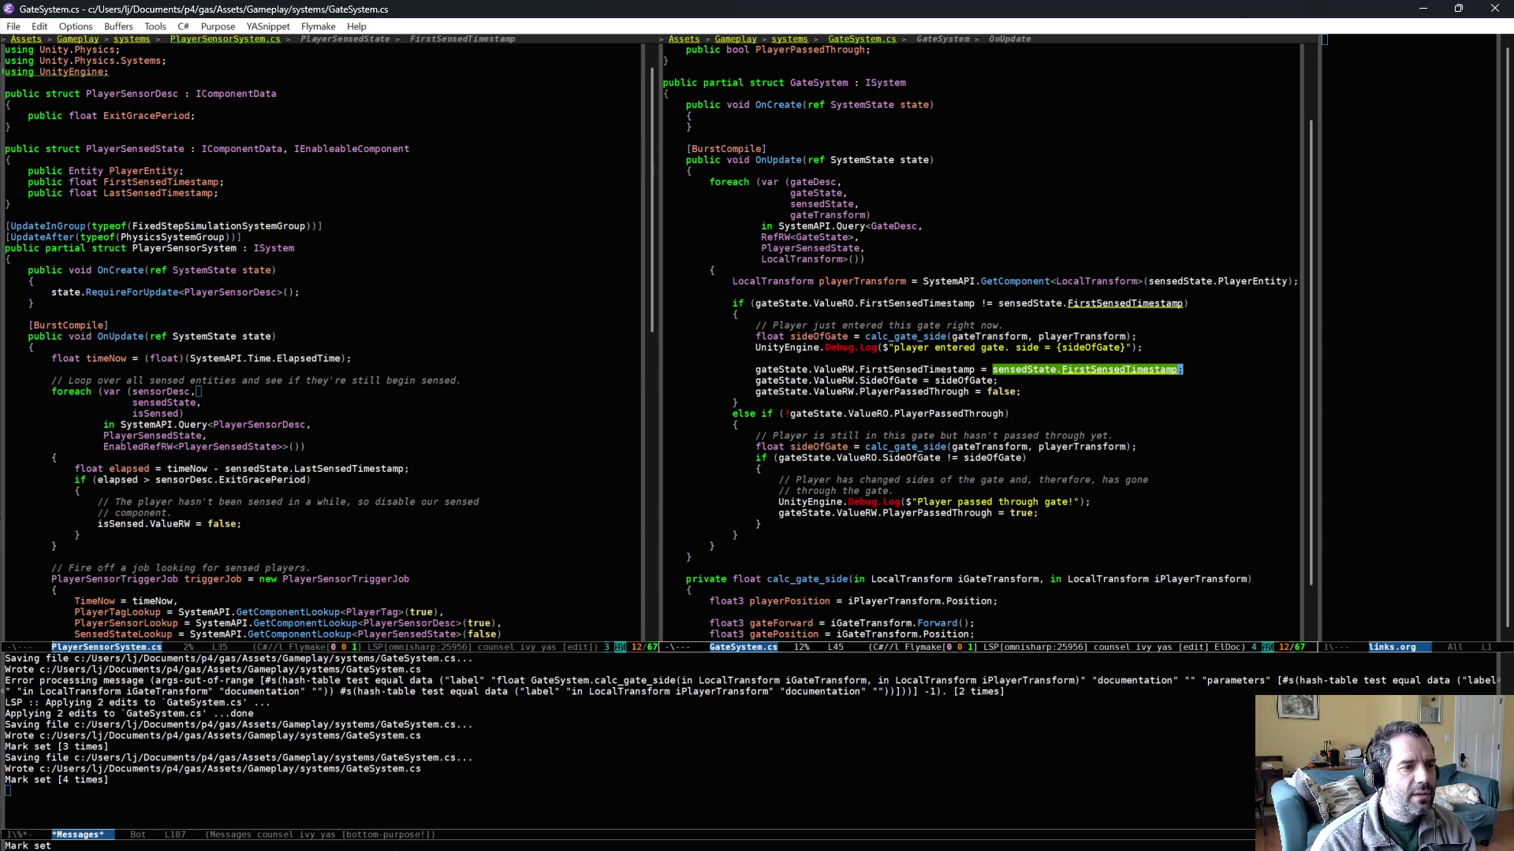
pyautogui.hotkey('ctrl', 'g')
pyautogui.doubleClick(1014, 391)
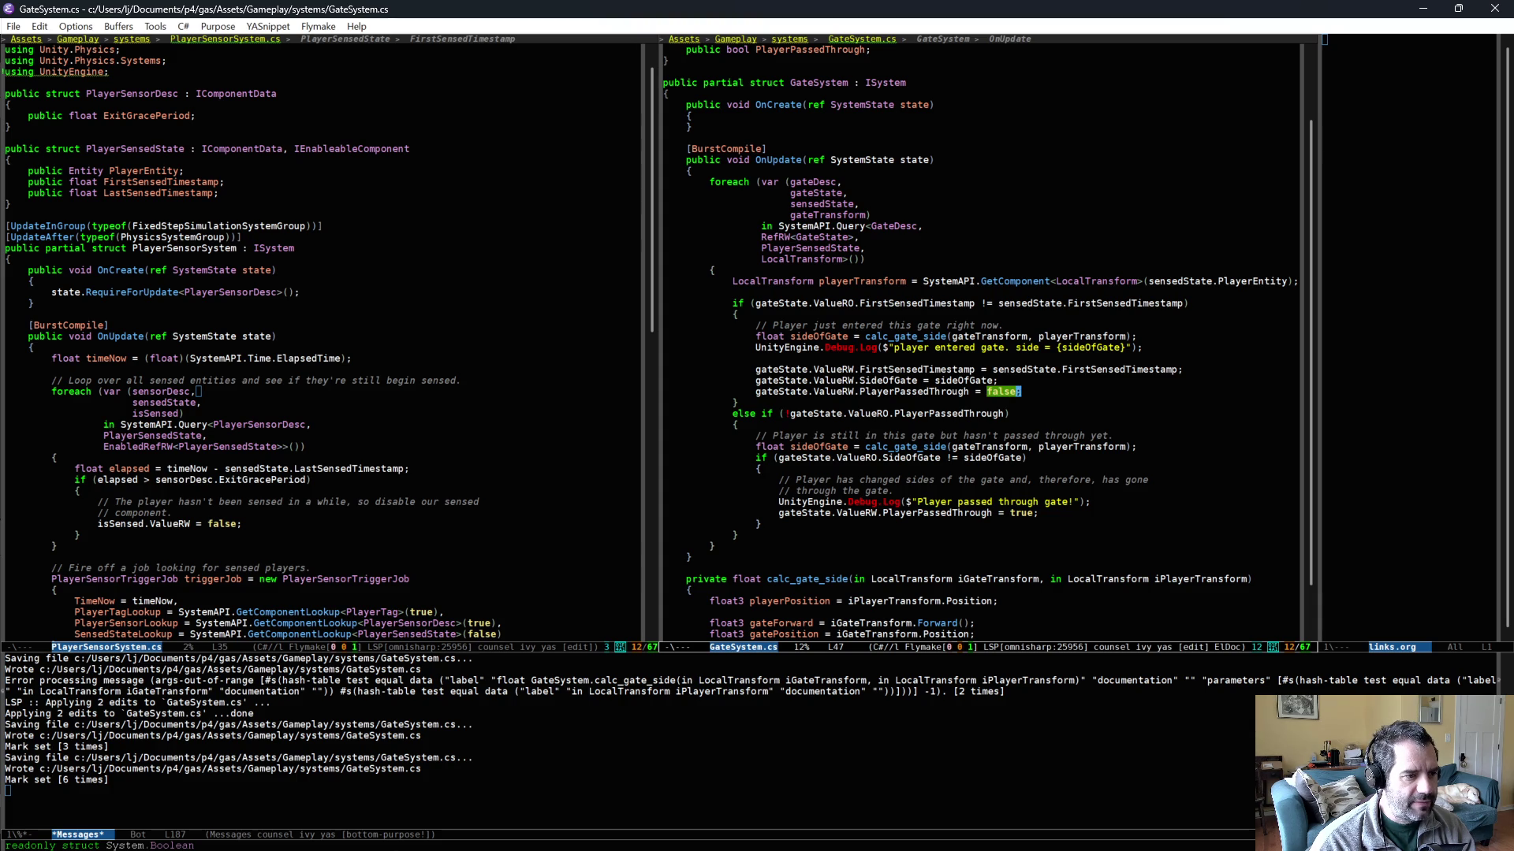
pyautogui.moveTo(871, 303); pyautogui.dragTo(1145, 302)
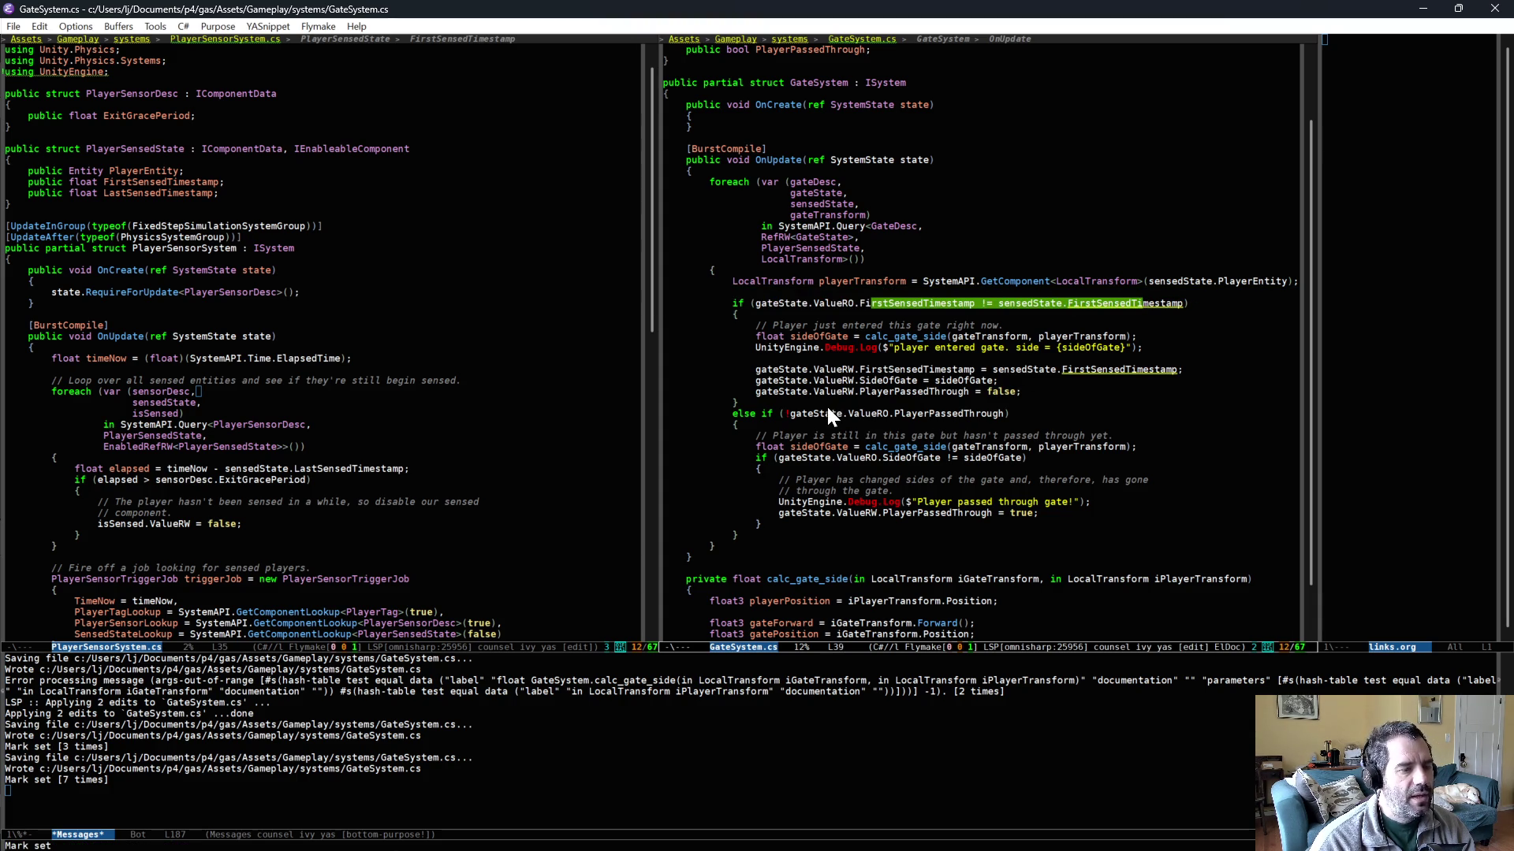
# - Inspect the PlayerPassedThrough field and the calc_gate_side else branch
pyautogui.click(946, 413)
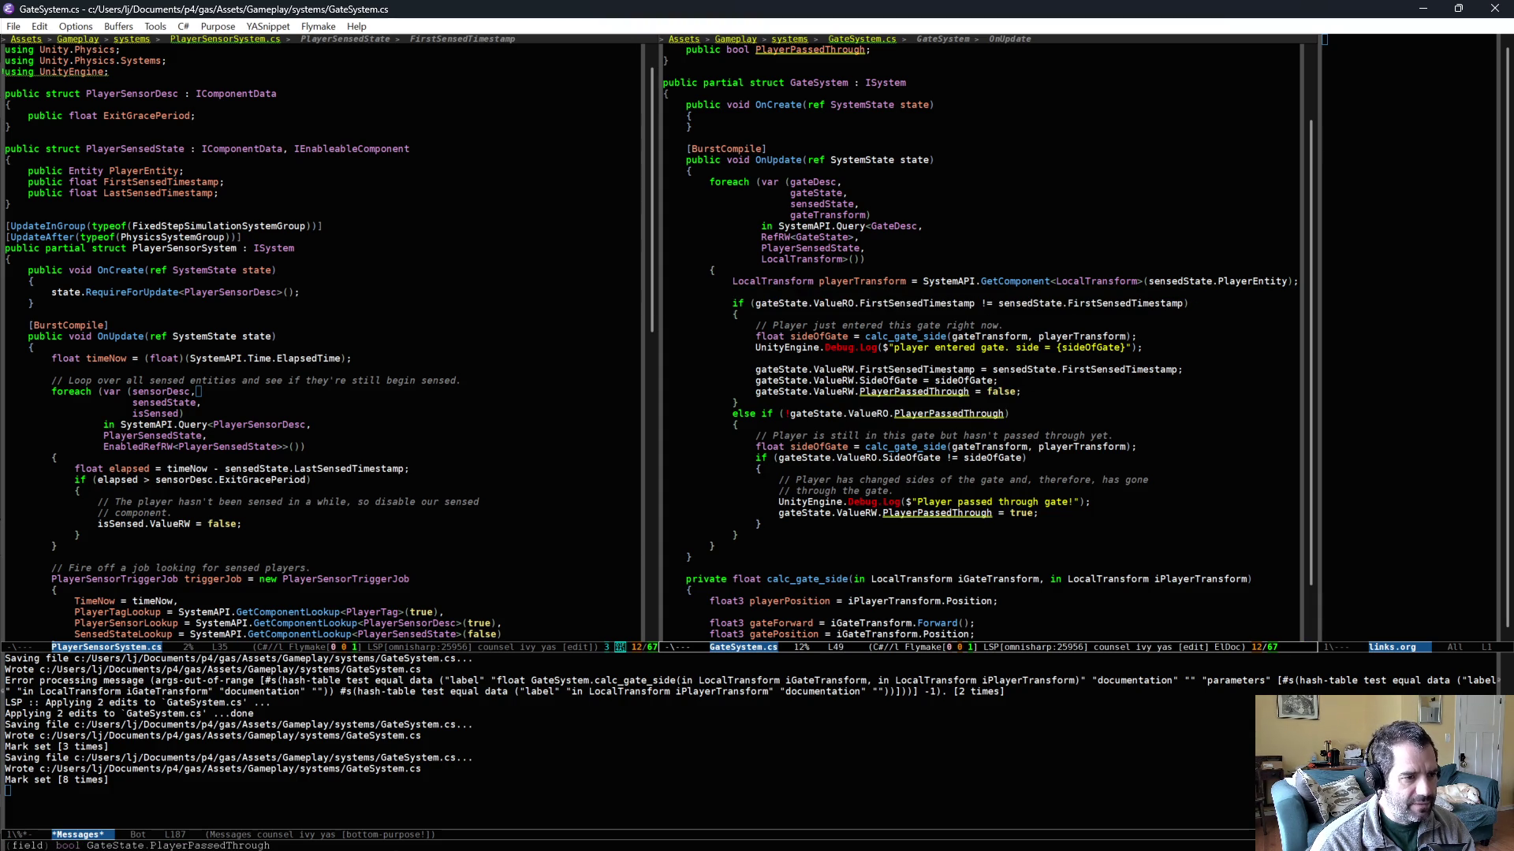
pyautogui.click(900, 446)
pyautogui.click(977, 457)
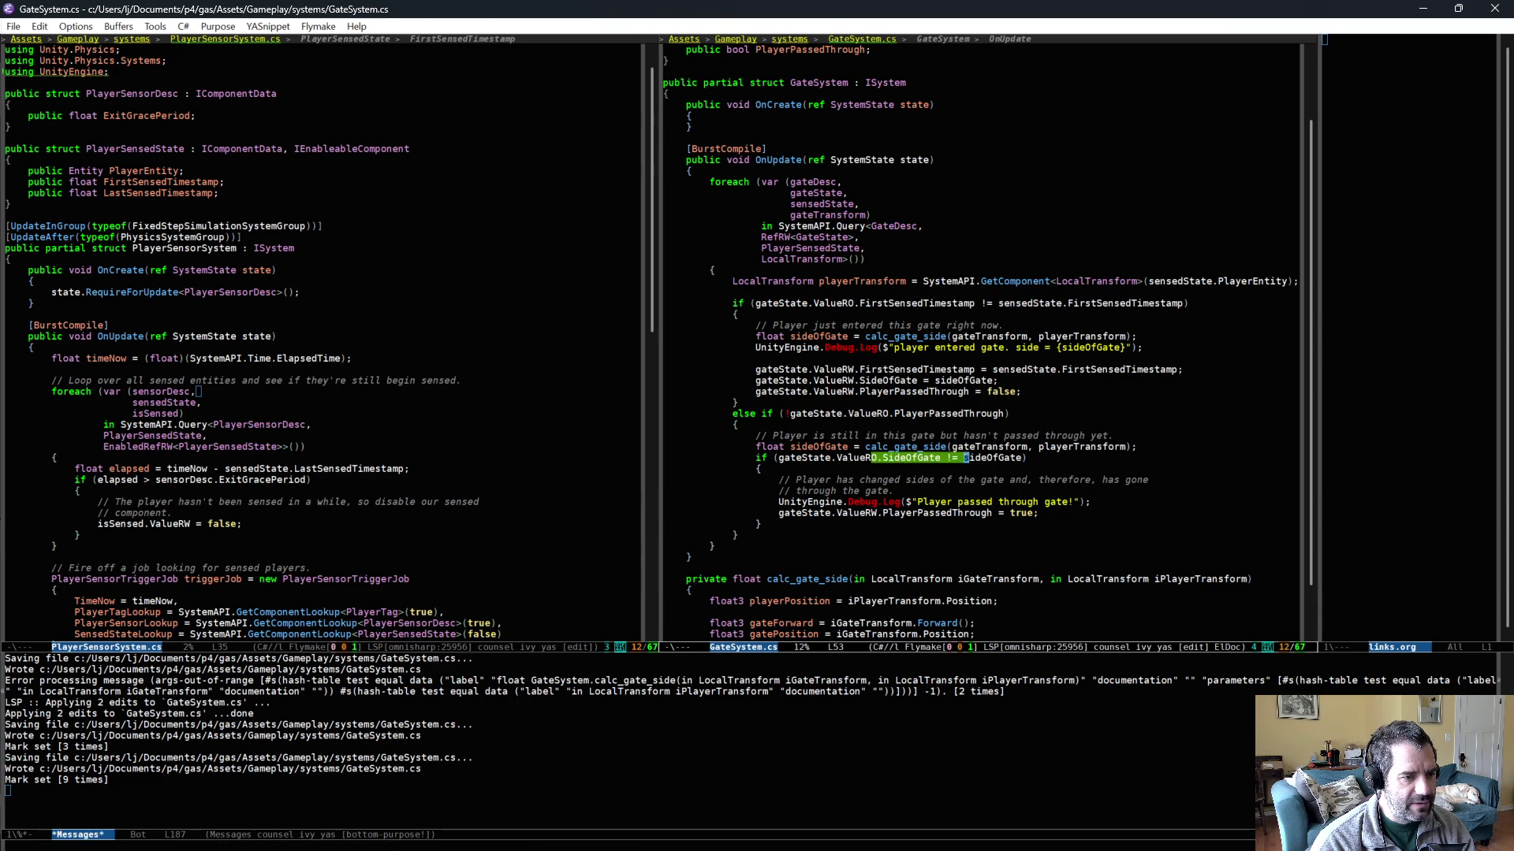
pyautogui.scroll(-1, 986, 344)
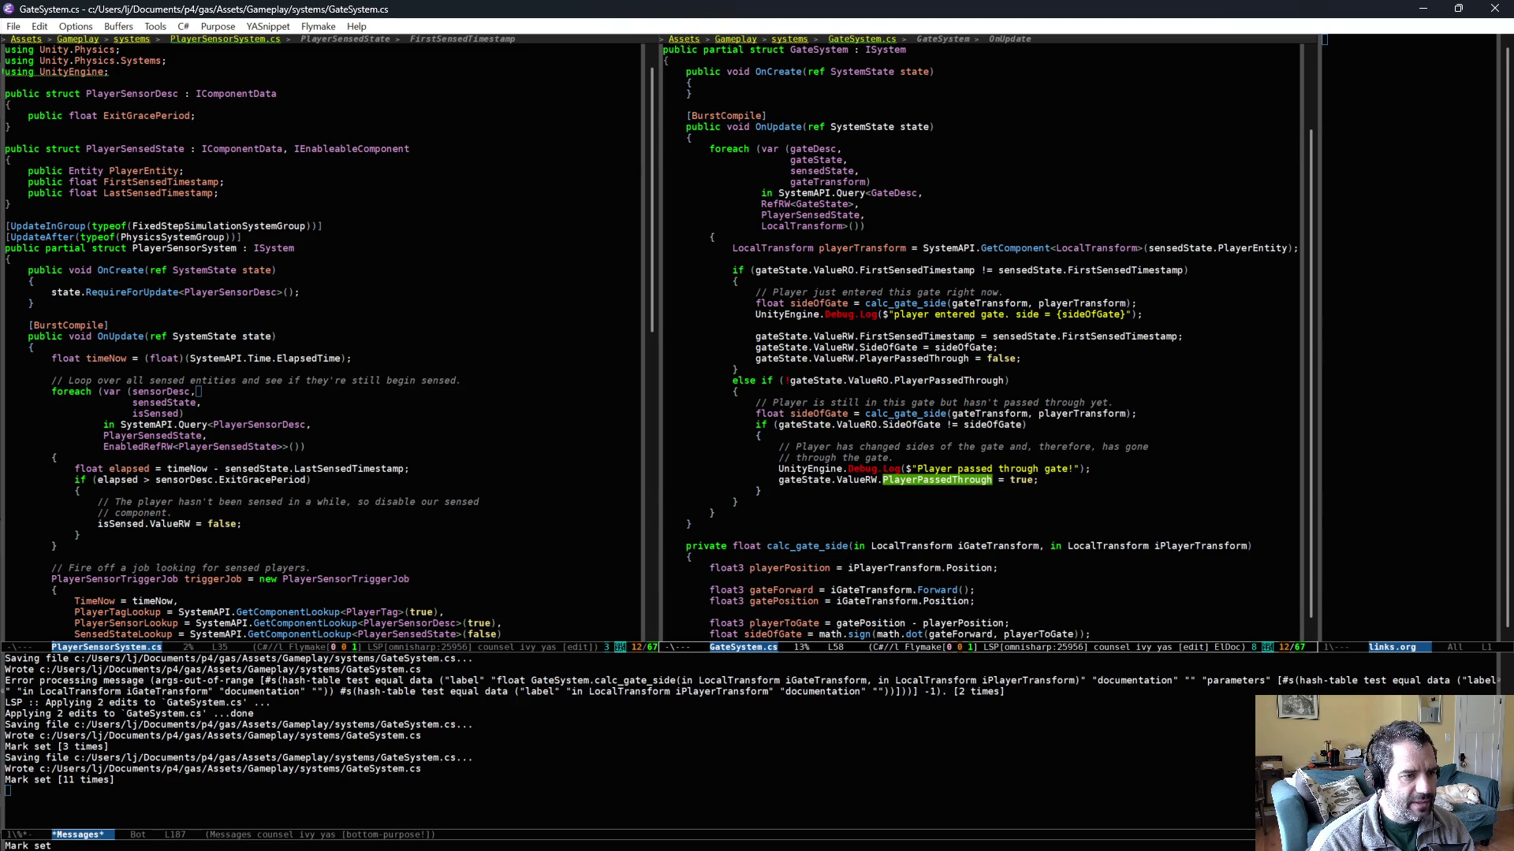
pyautogui.click(1045, 380)
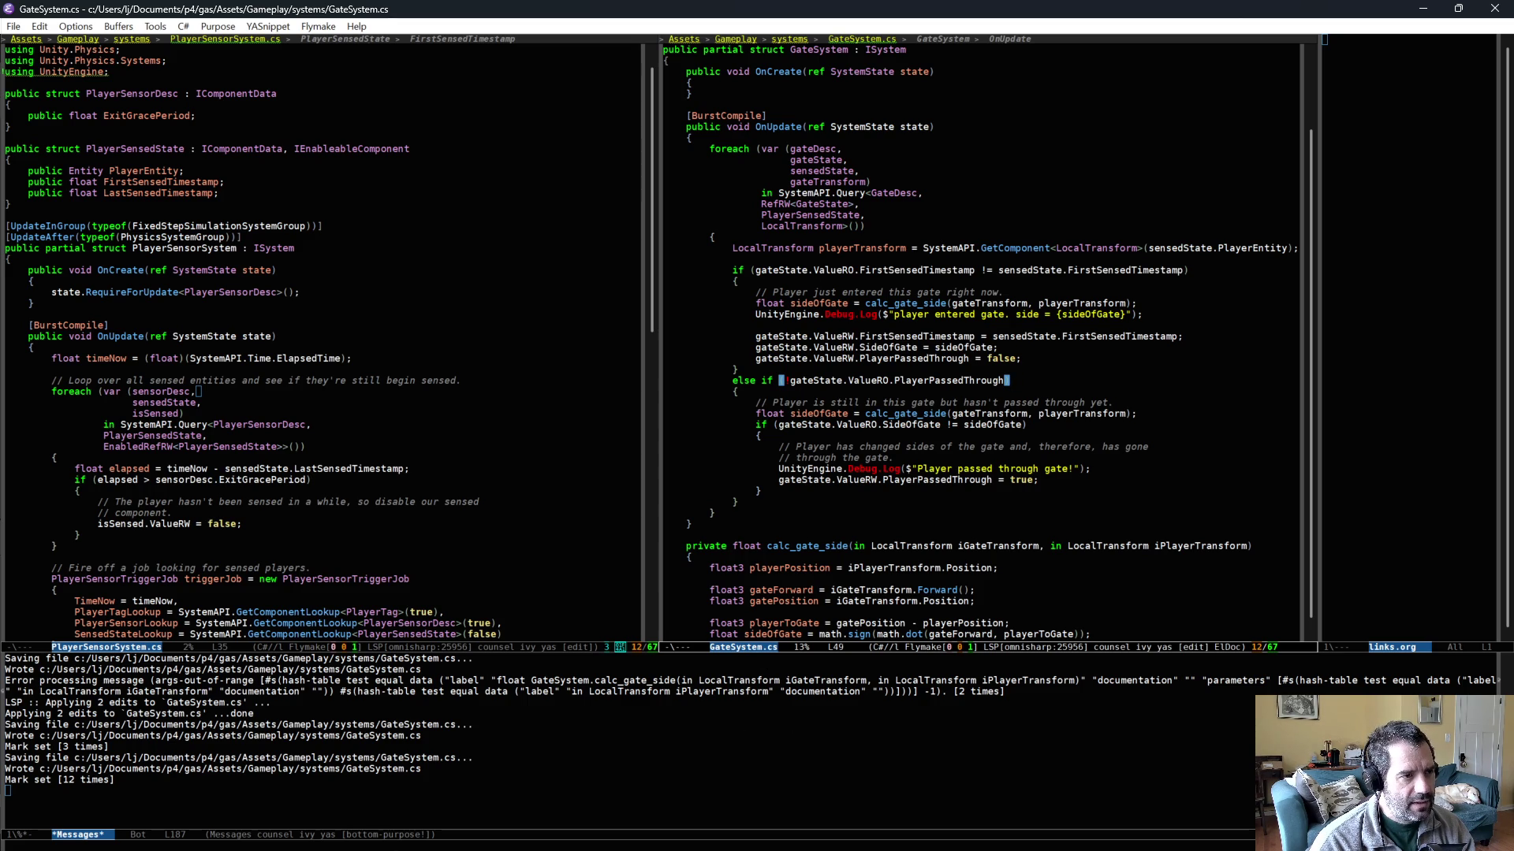
pyautogui.scroll(2, 910, 288)
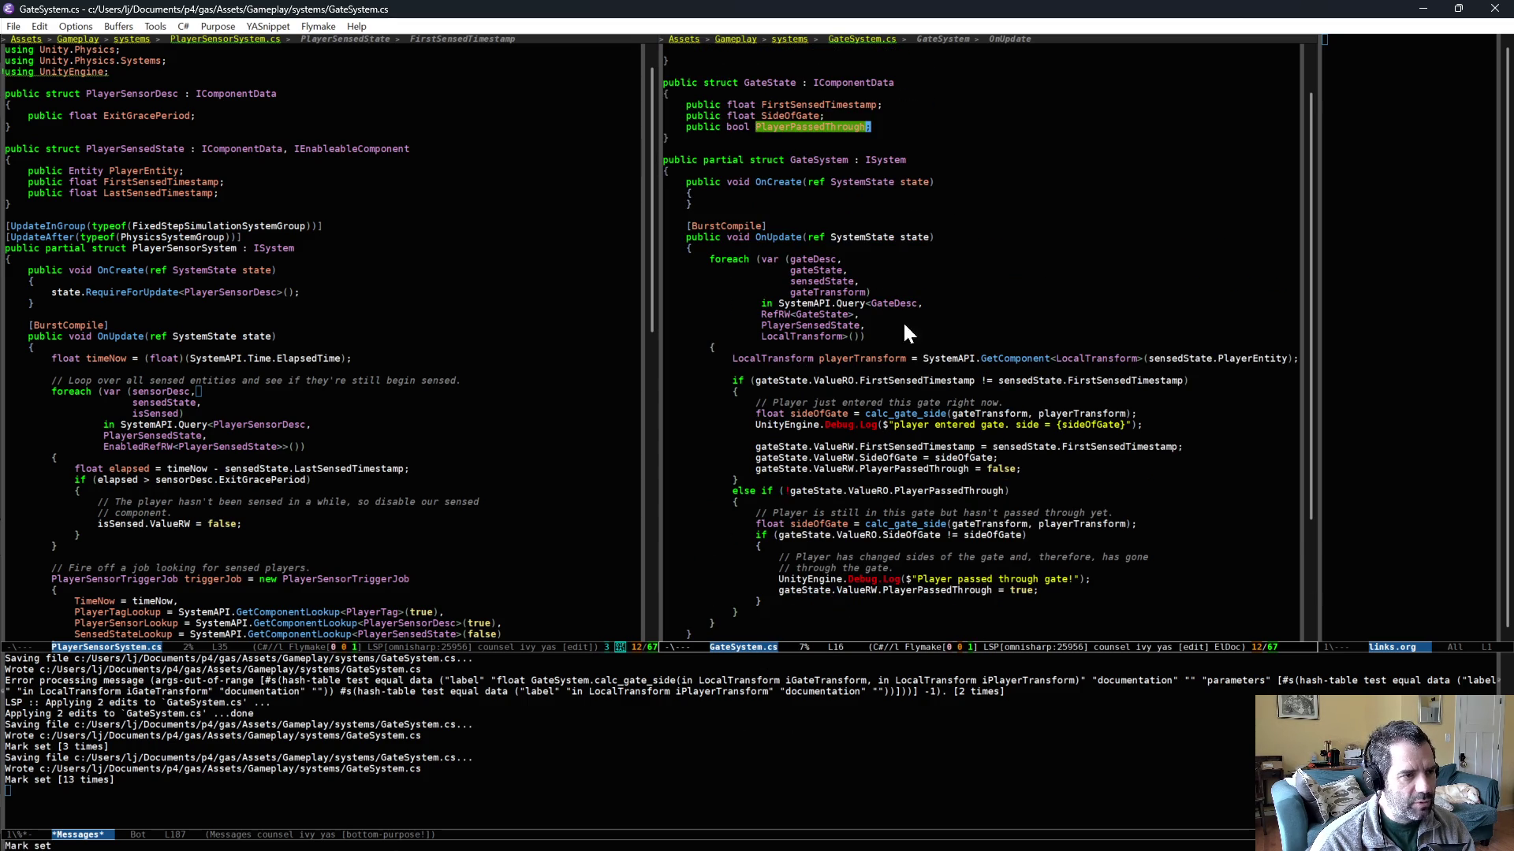
pyautogui.scroll(-1, 788, 338)
pyautogui.scroll(-1, 853, 335)
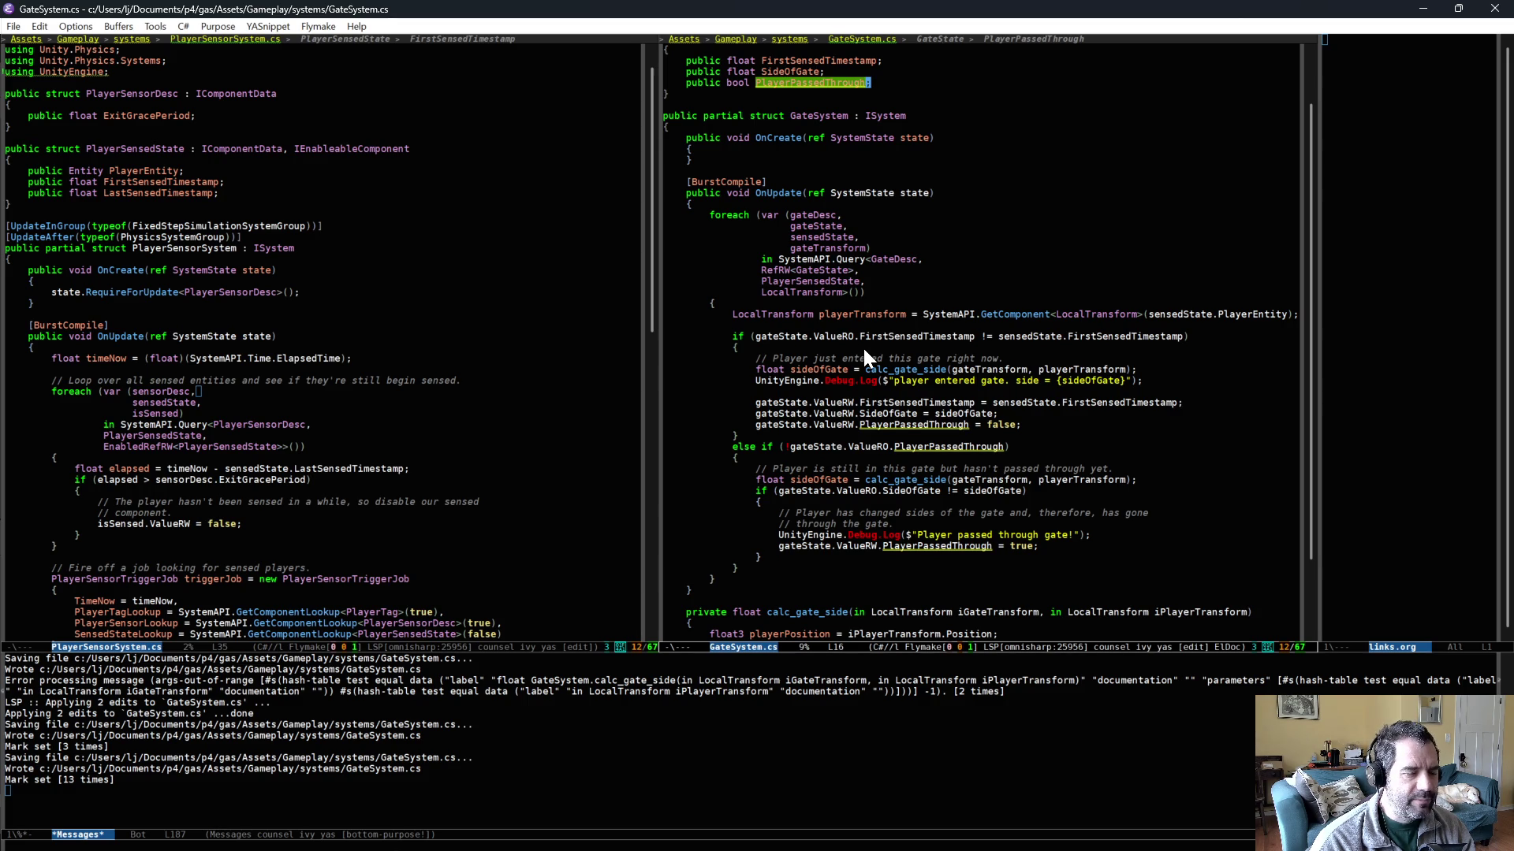
pyautogui.scroll(1, 862, 345)
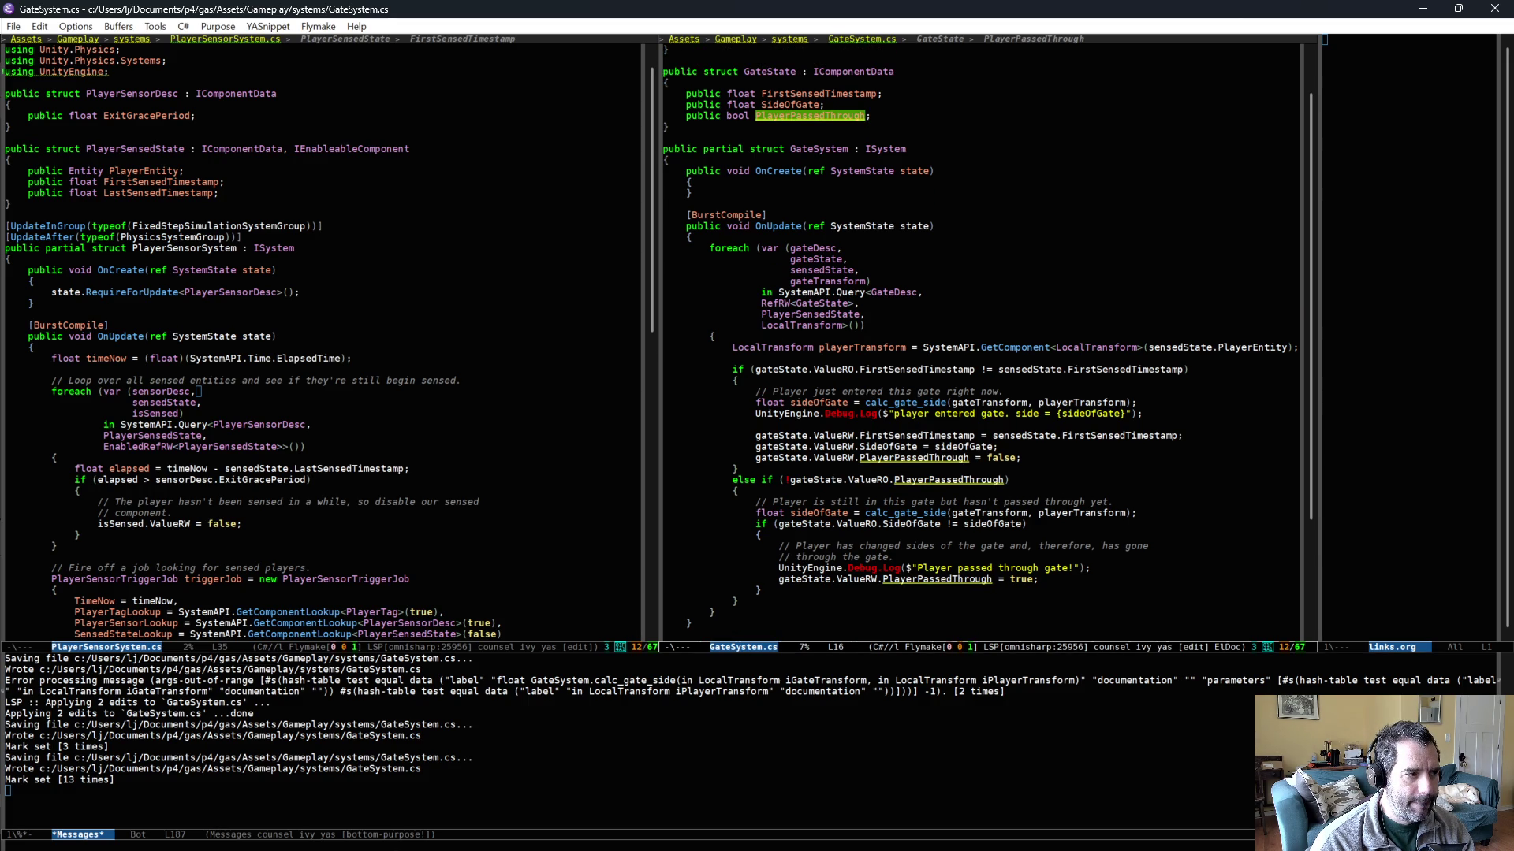
# - Switch the other Emacs window to the GateAuth.cs buffer with C-x b
pyautogui.click(388, 239)
pyautogui.hotkey('ctrl', 'x')
pyautogui.press('b')
pyautogui.press('Return')
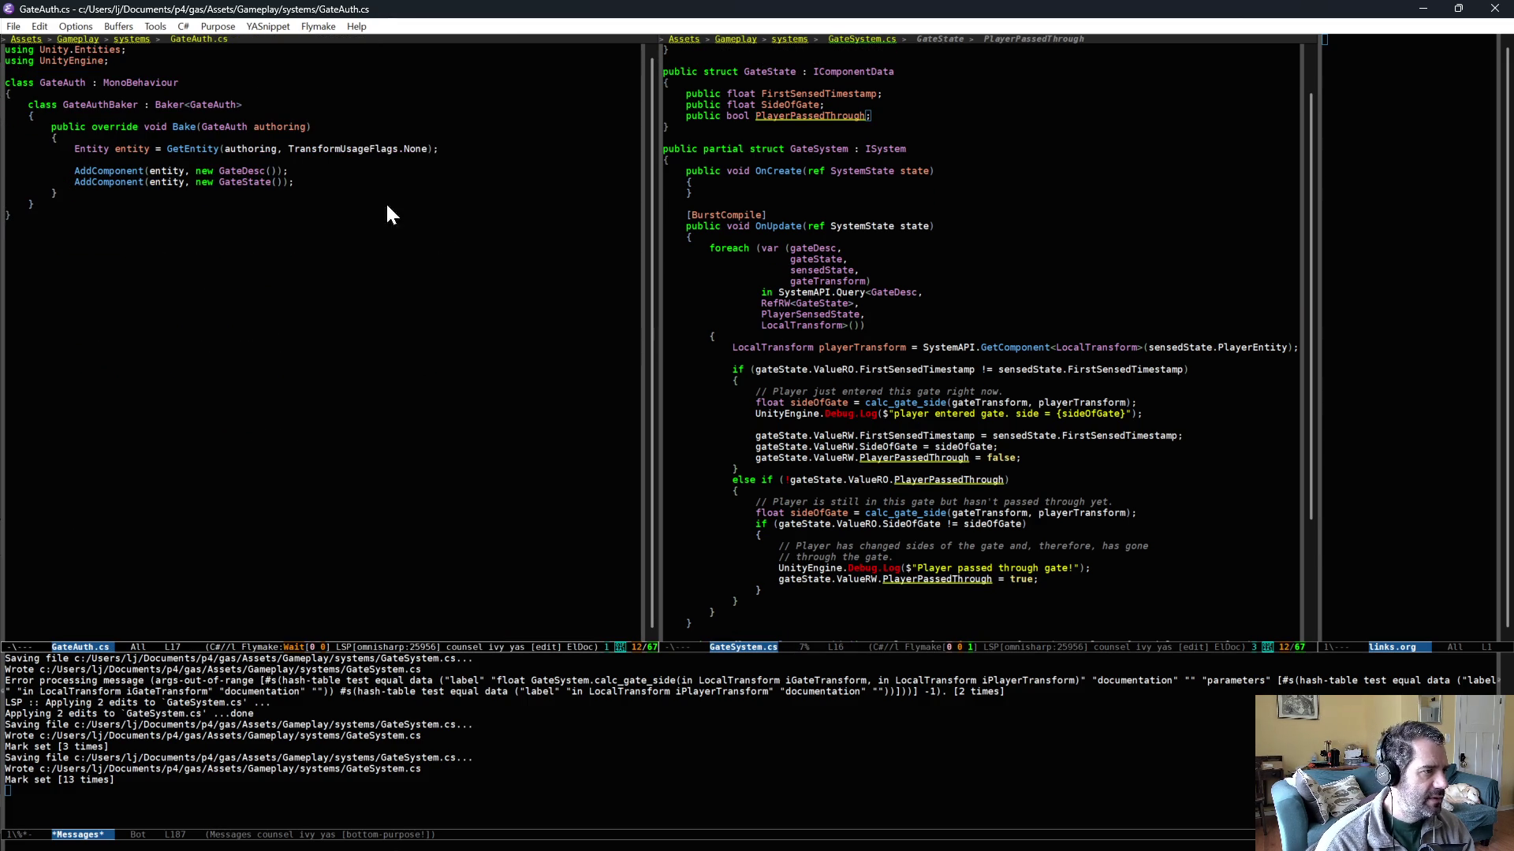
# - Turn new GateState() into an initializer starting with FirstSensedTimestamp = 0.0f
pyautogui.press('BackSpace')
pyautogui.press('BackSpace')
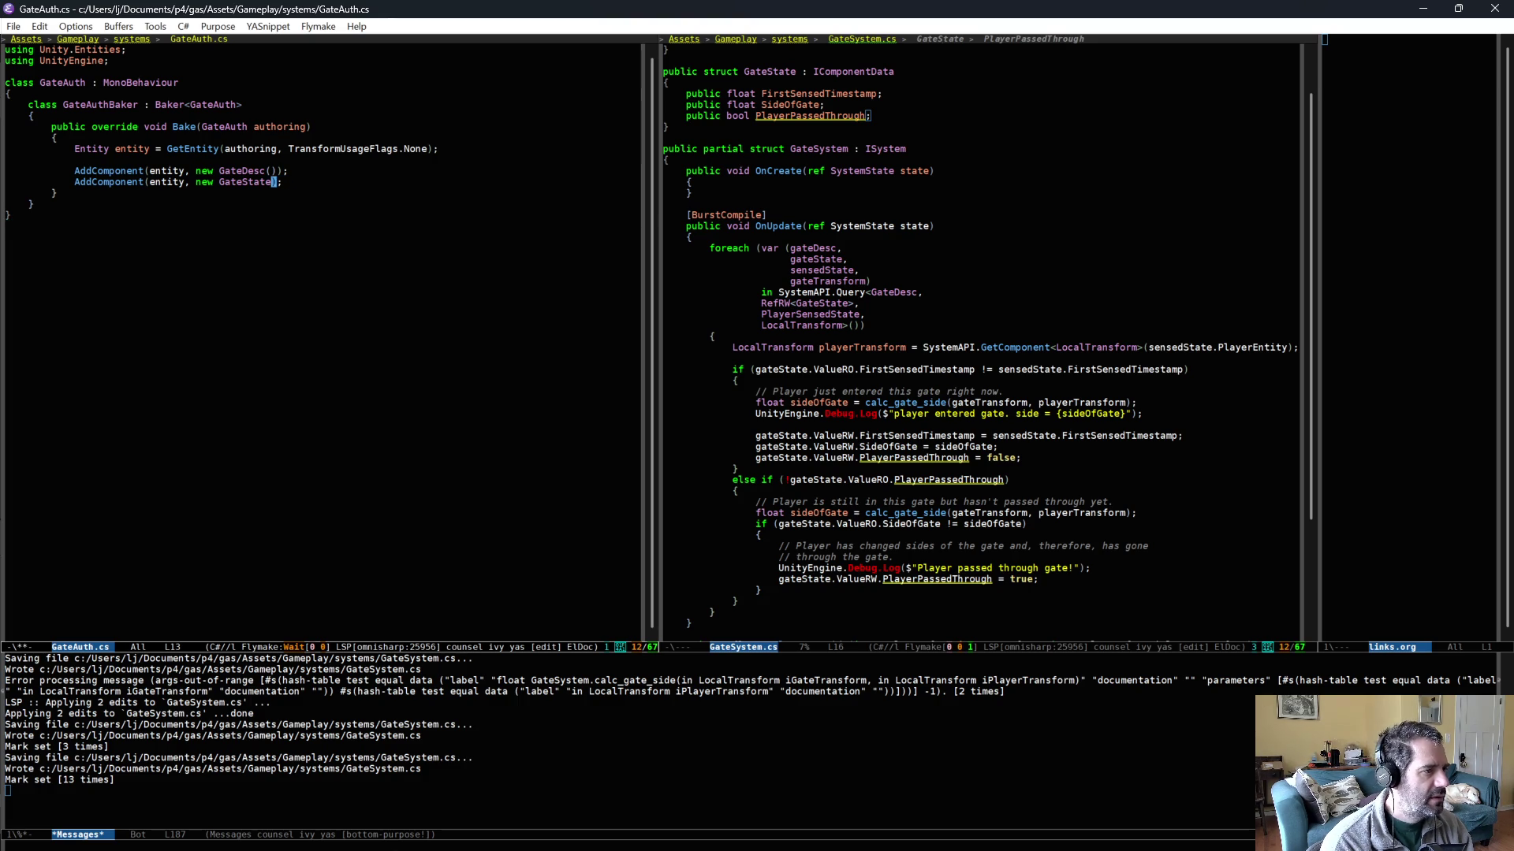
pyautogui.write('{')
pyautogui.press('Return')
pyautogui.press('Return')
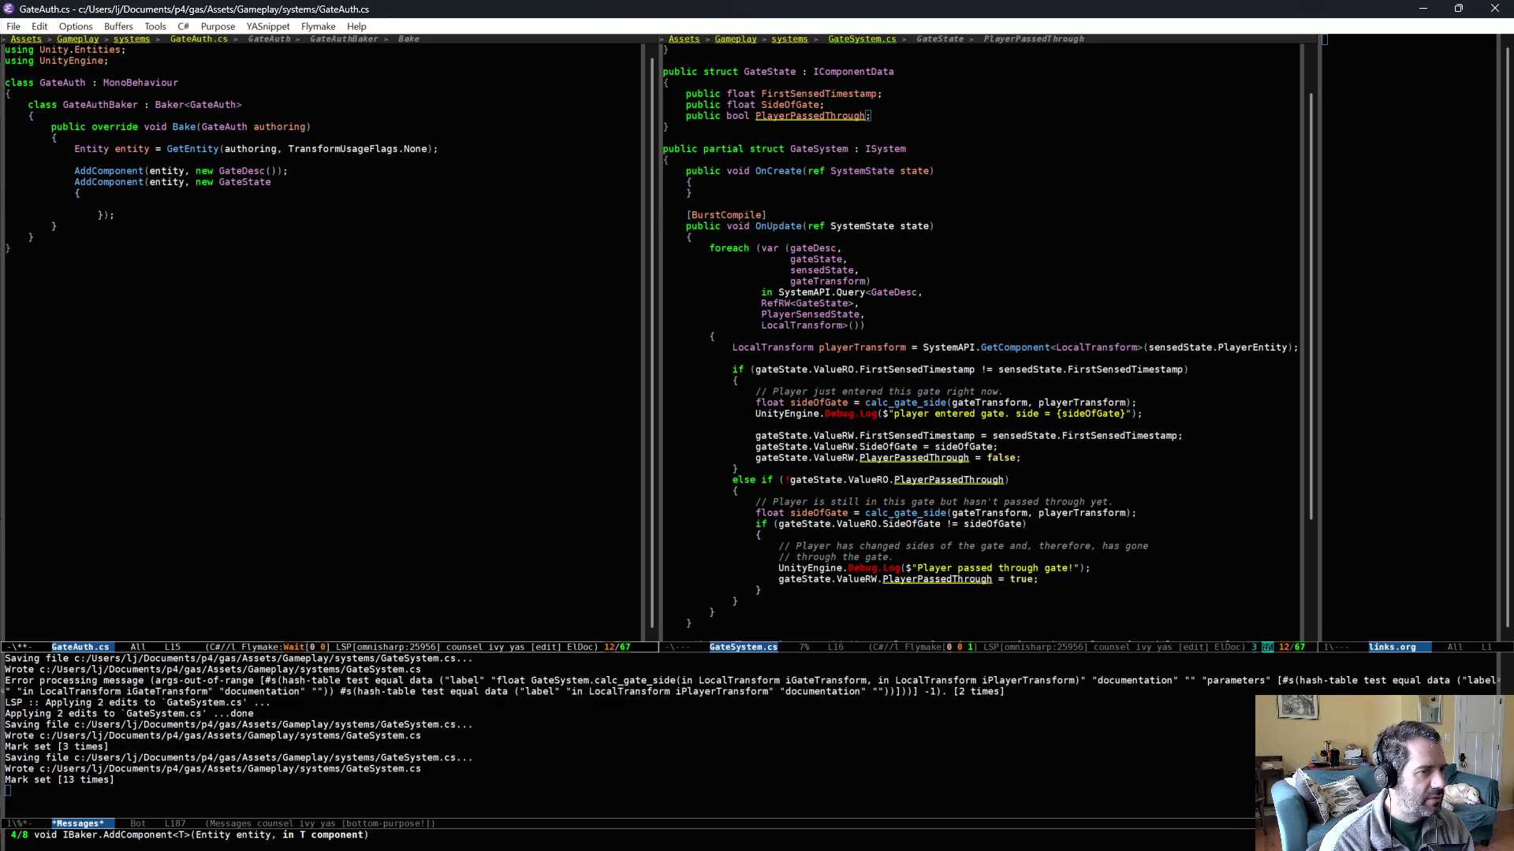
pyautogui.write('Fi')
pyautogui.hotkey('alt', '/')
pyautogui.write('= ')
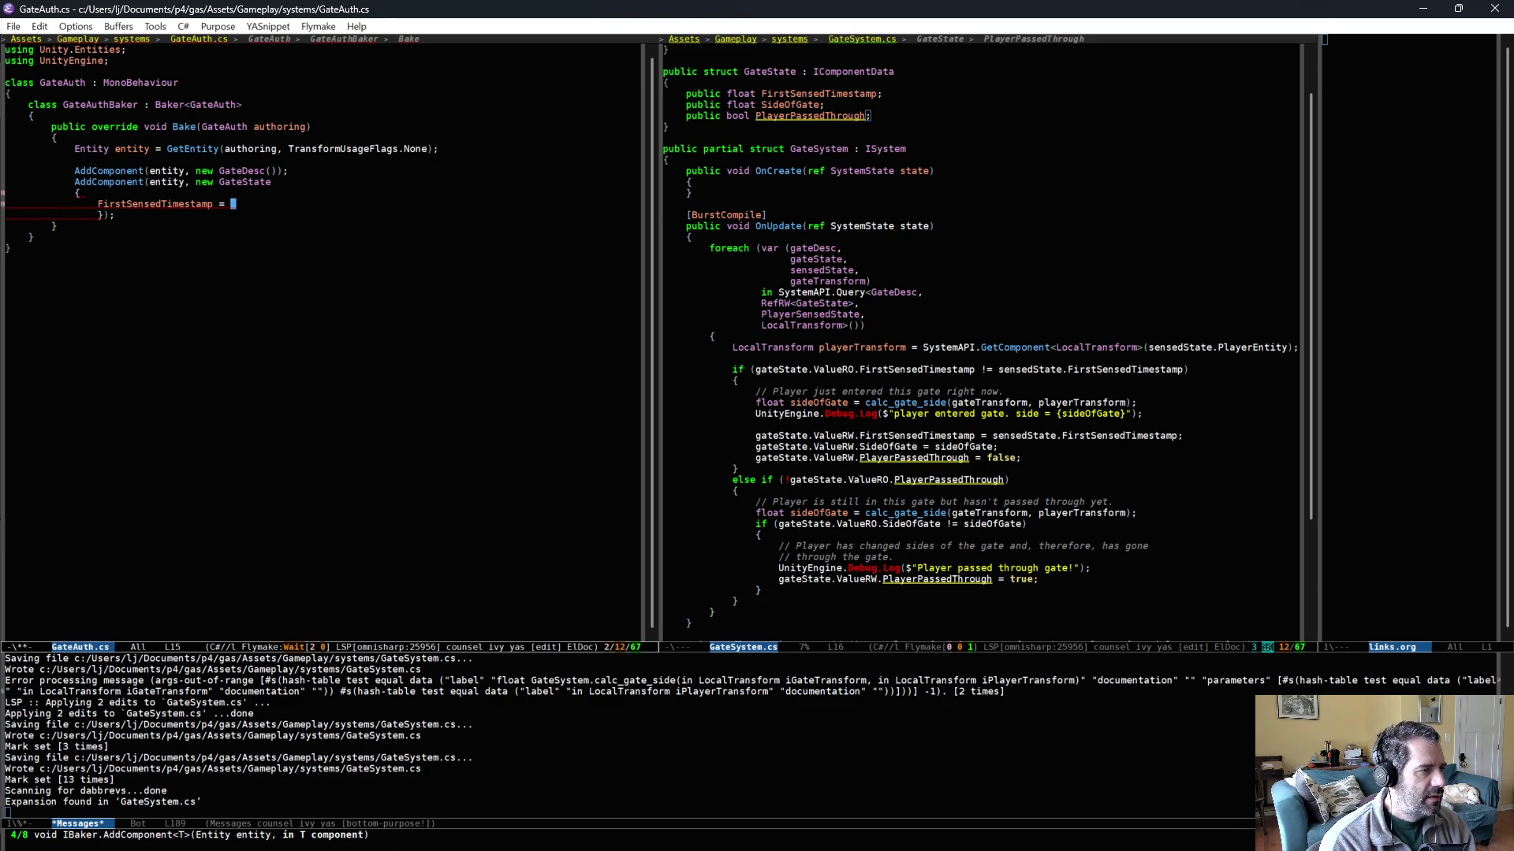
pyautogui.write('0.0f,')
pyautogui.press('Return')
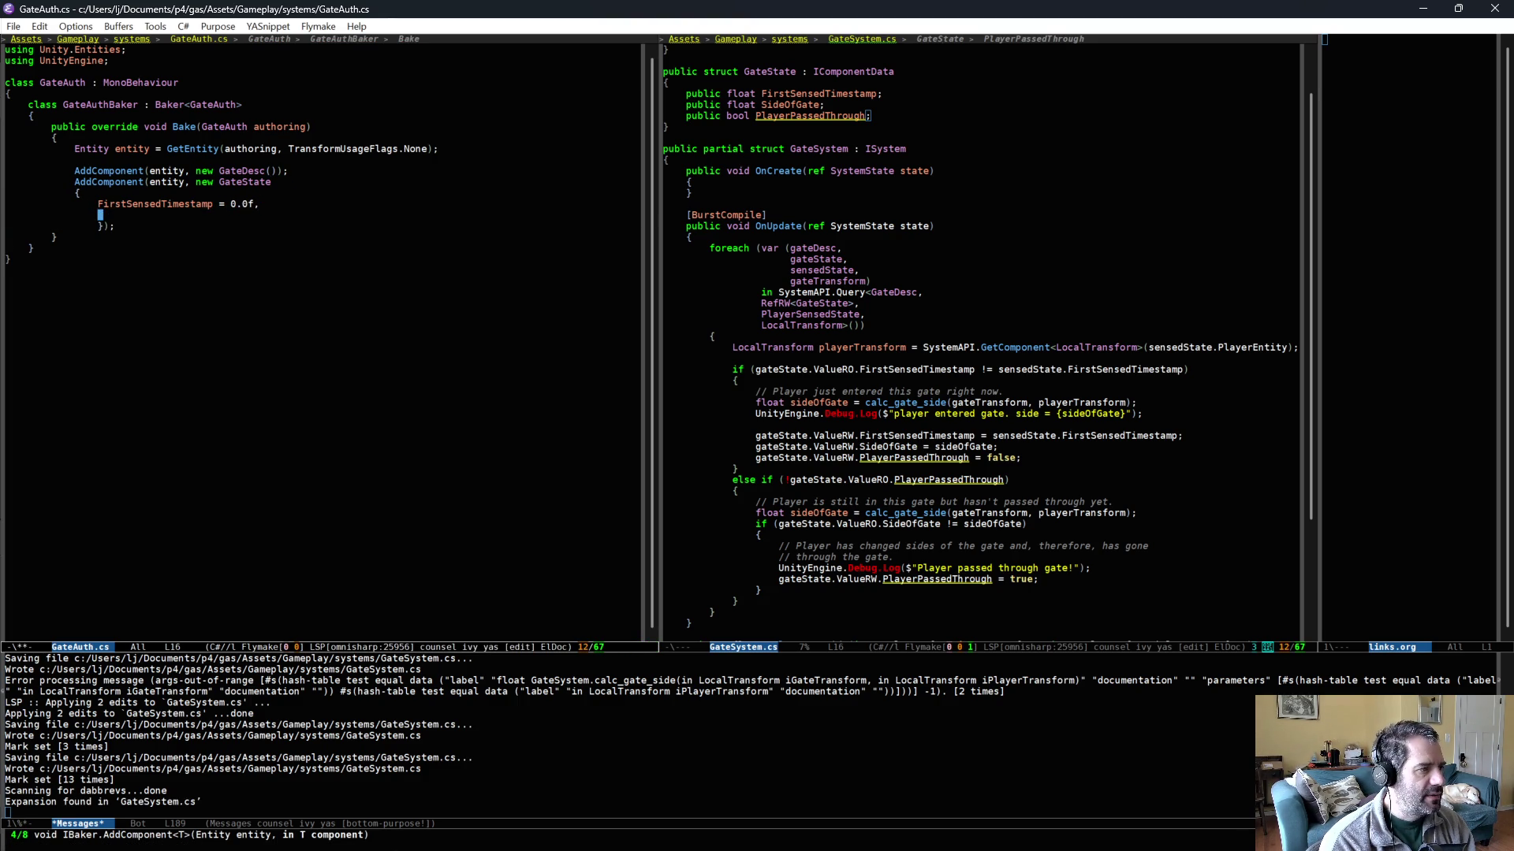
# - Add SideOfGate and PlayerPassedThrough = false to the initializer and save GateAuth.cs
pyautogui.write('S')
pyautogui.hotkey('alt', '/')
pyautogui.write('= 0.0f,')
pyautogui.press('Return')
pyautogui.write('P')
pyautogui.hotkey('alt', '/')
pyautogui.write('= false;')
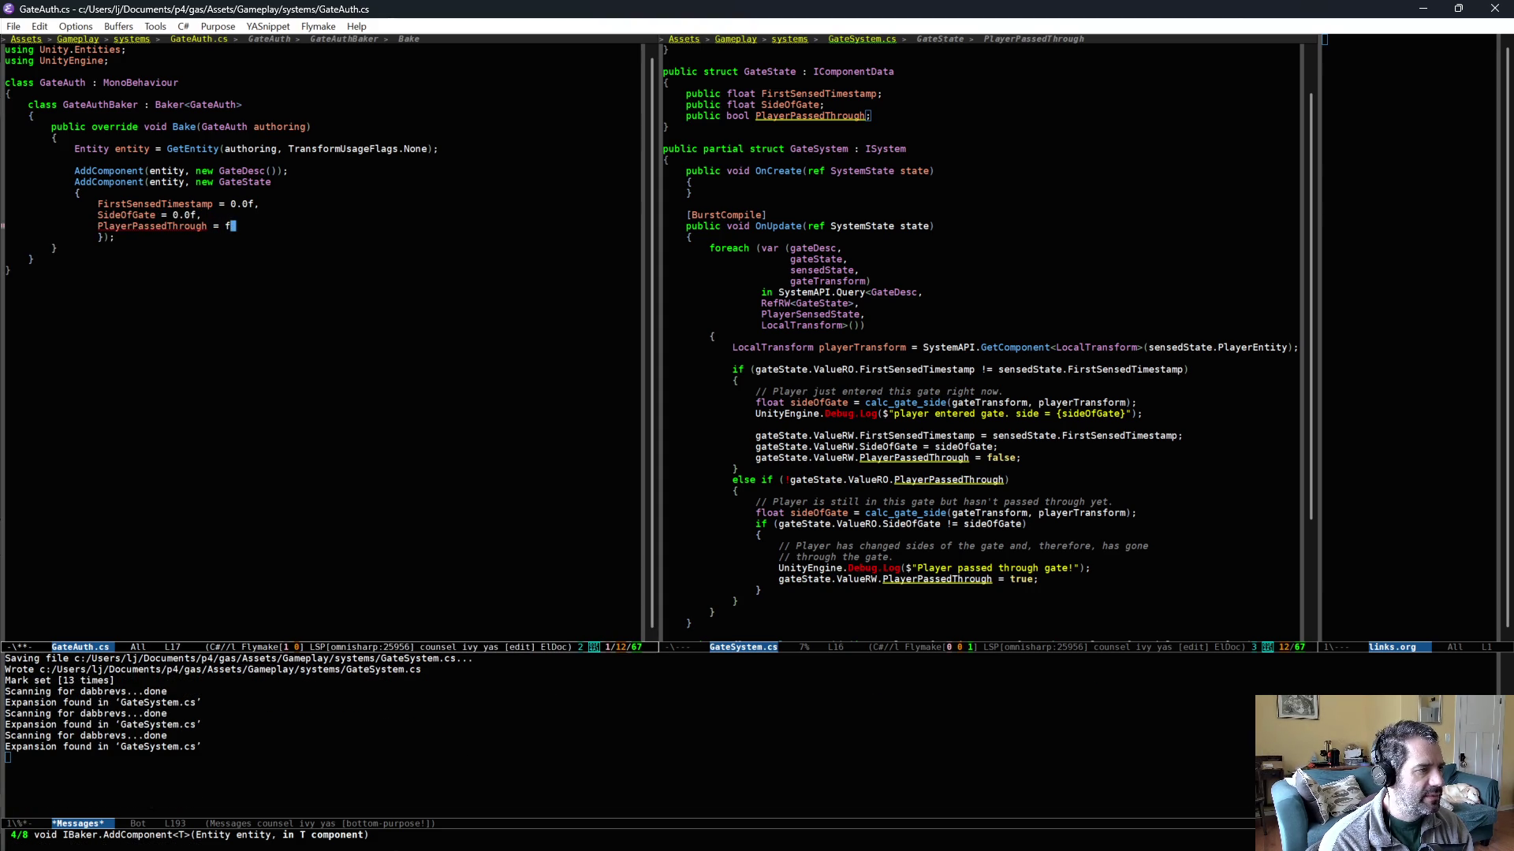
pyautogui.press('BackSpace')
pyautogui.press('Down')
pyautogui.hotkey('ctrl', 'x')
pyautogui.hotkey('ctrl', 's')
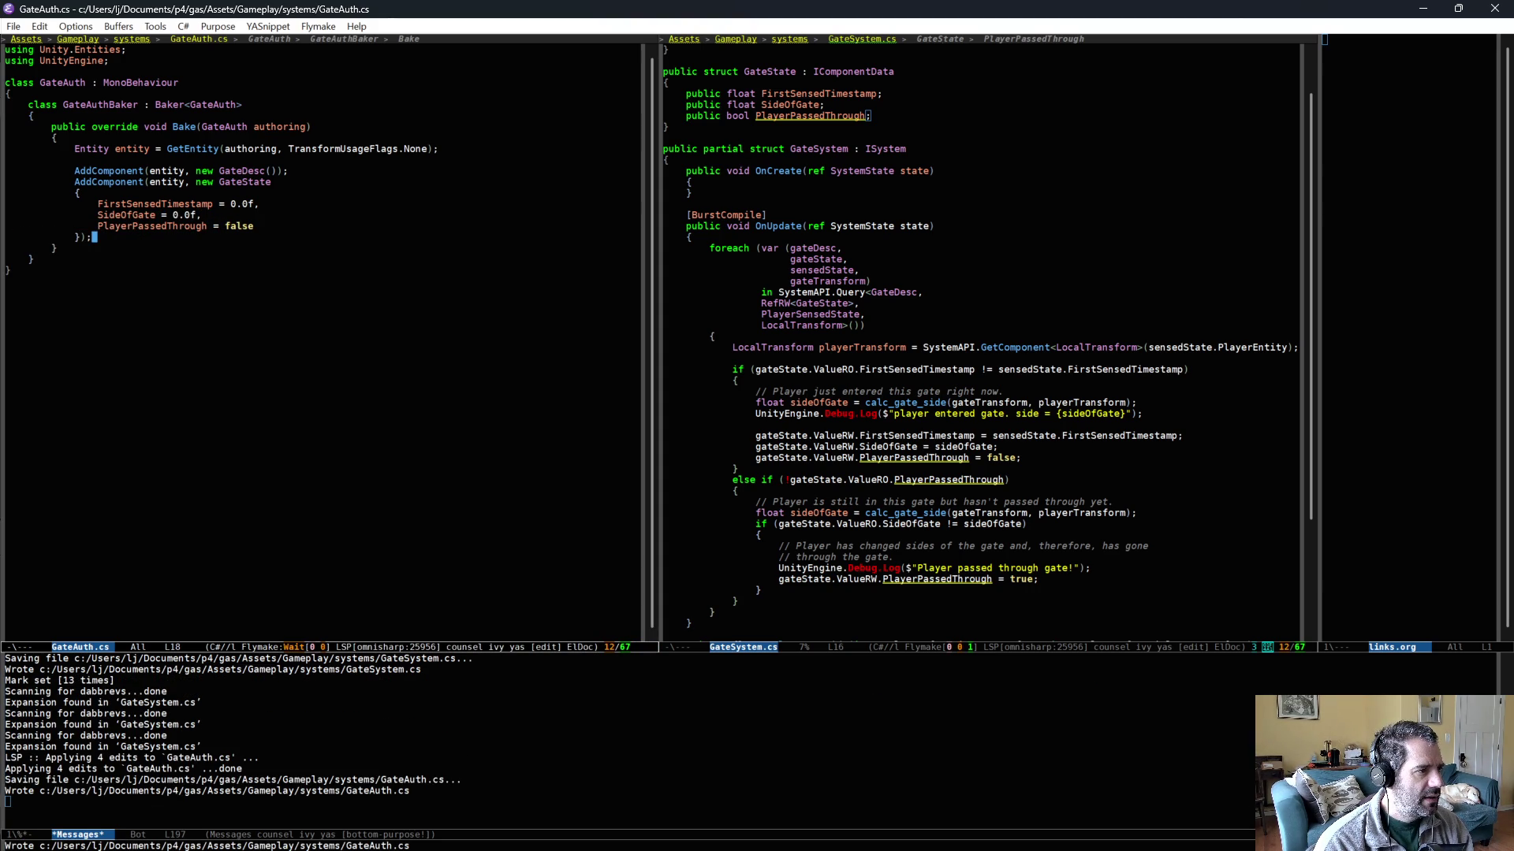
# - Mark the line that adds GateDesc in GateAuth.cs
pyautogui.click(271, 170)
pyautogui.hotkey('ctrl', 'space')
pyautogui.hotkey('ctrl', 'space')
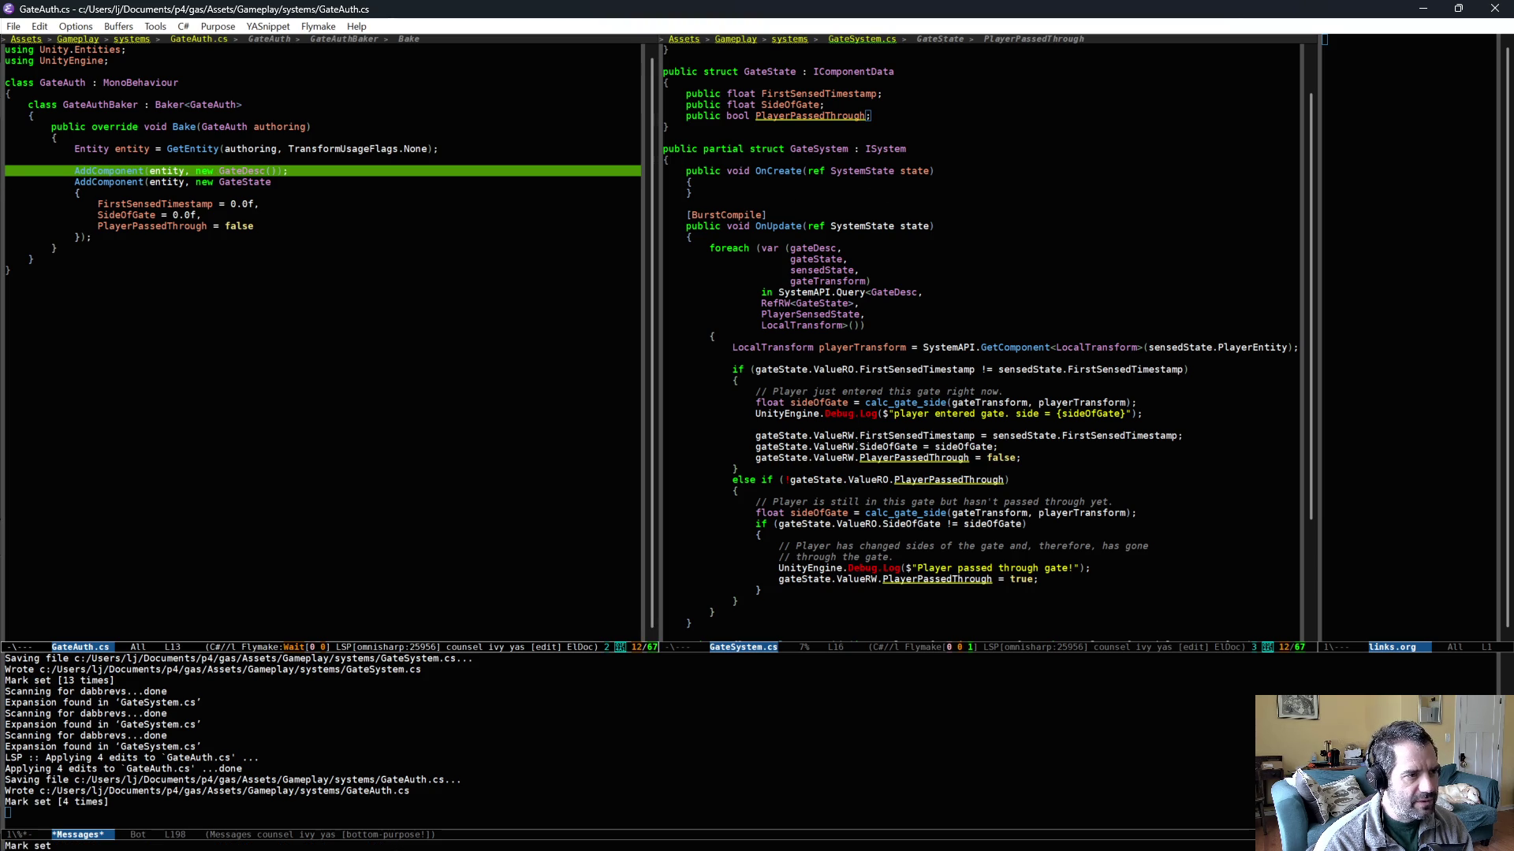
pyautogui.scroll(-3, 865, 585)
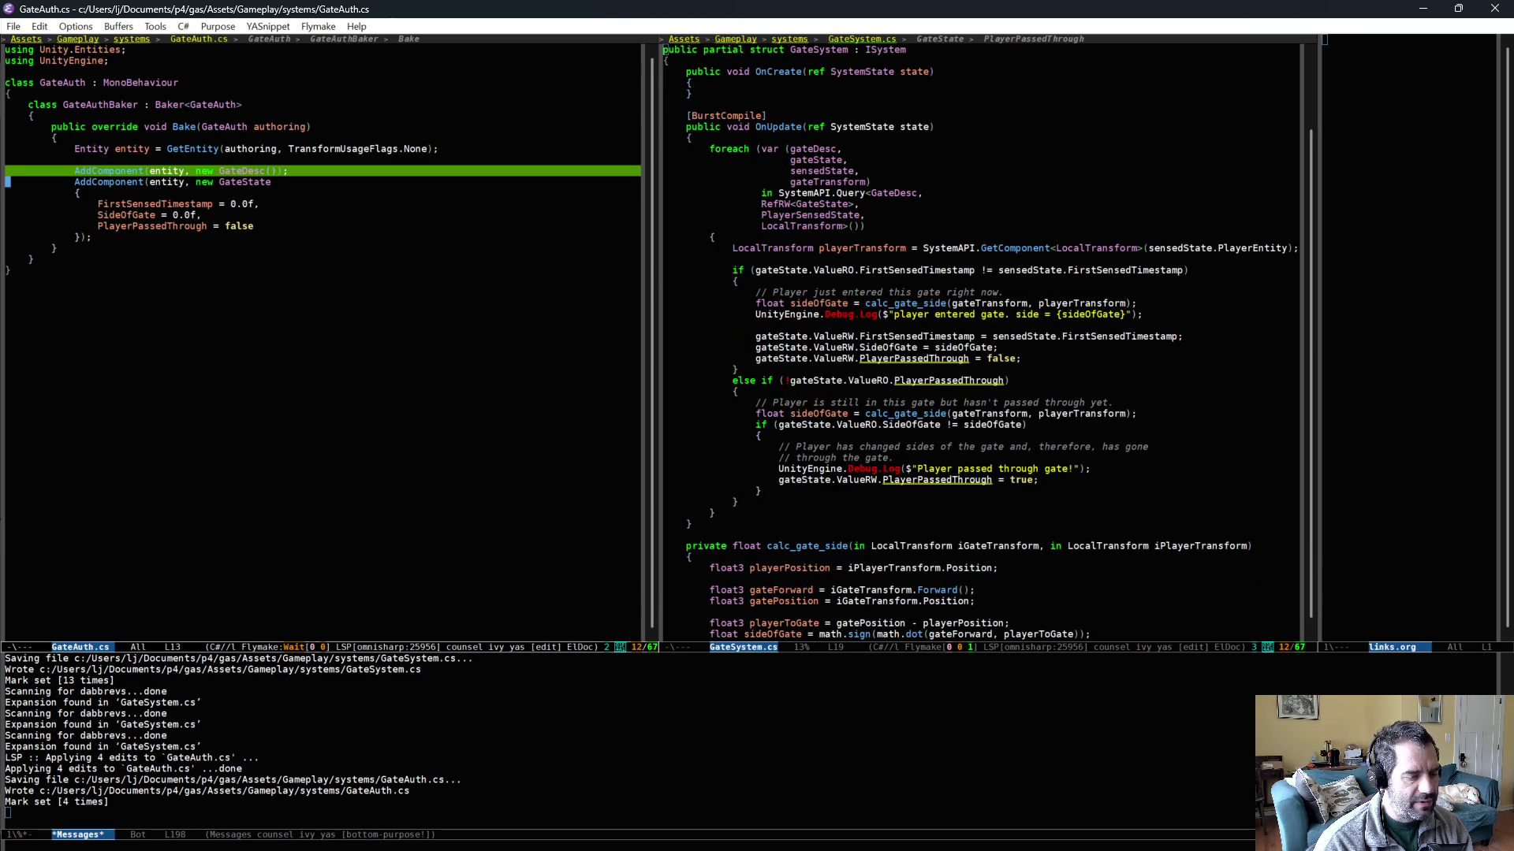
pyautogui.scroll(-2, 914, 614)
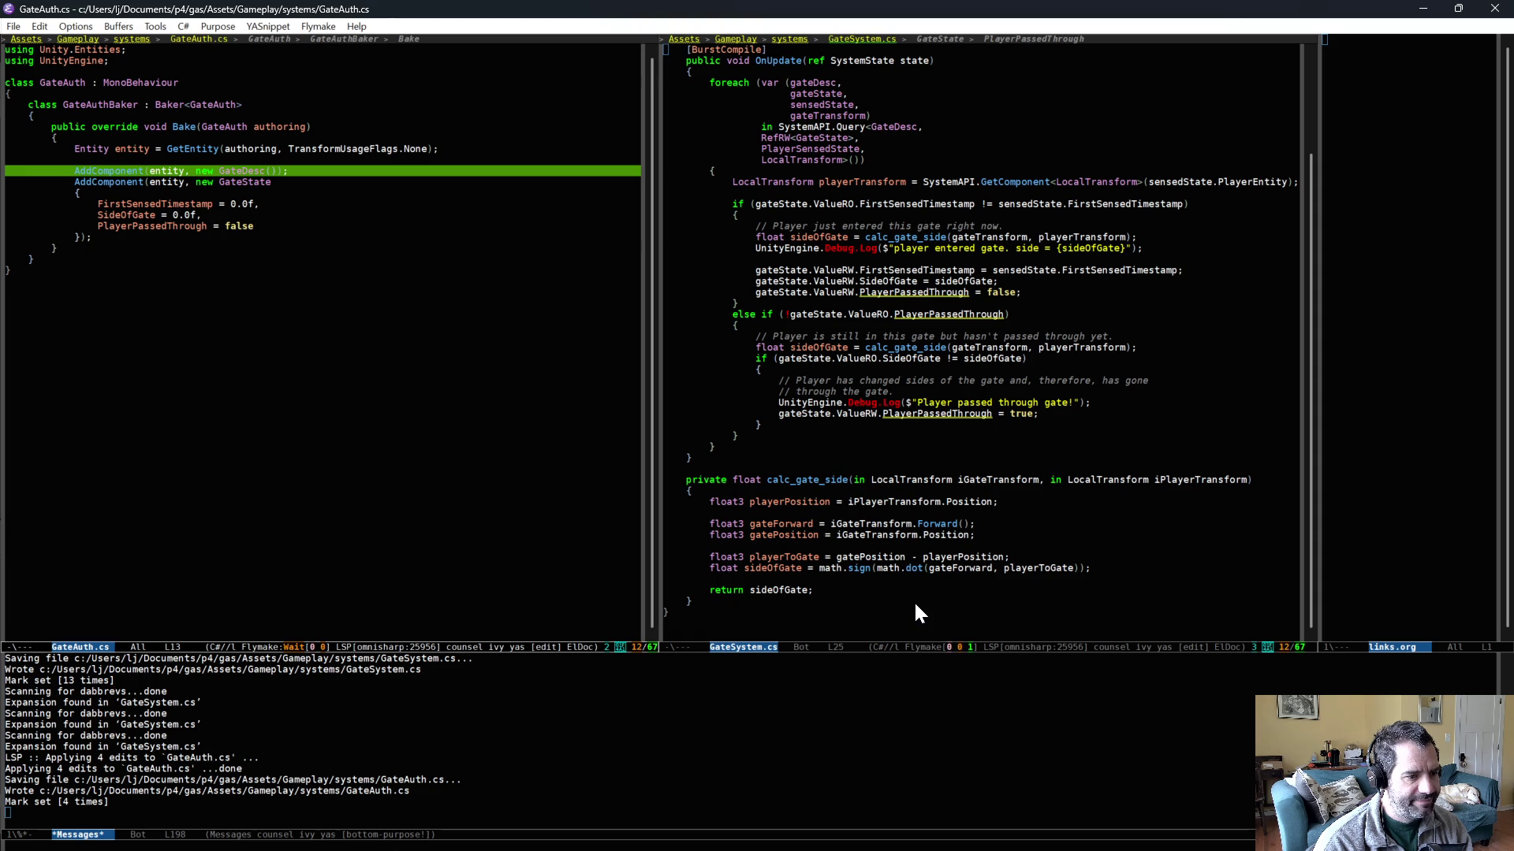
# - Delete the GateDesc AddComponent line from GateAuth.cs and save
pyautogui.hotkey('ctrl', 'shift', 'BackSpace')
pyautogui.hotkey('ctrl', 'x')
pyautogui.hotkey('ctrl', 's')
pyautogui.scroll(8, 977, 339)
# - Remove the GateDesc struct, the gateDesc loop variable and its Query entry from GateSystem.cs, then save
pyautogui.click(665, 104)
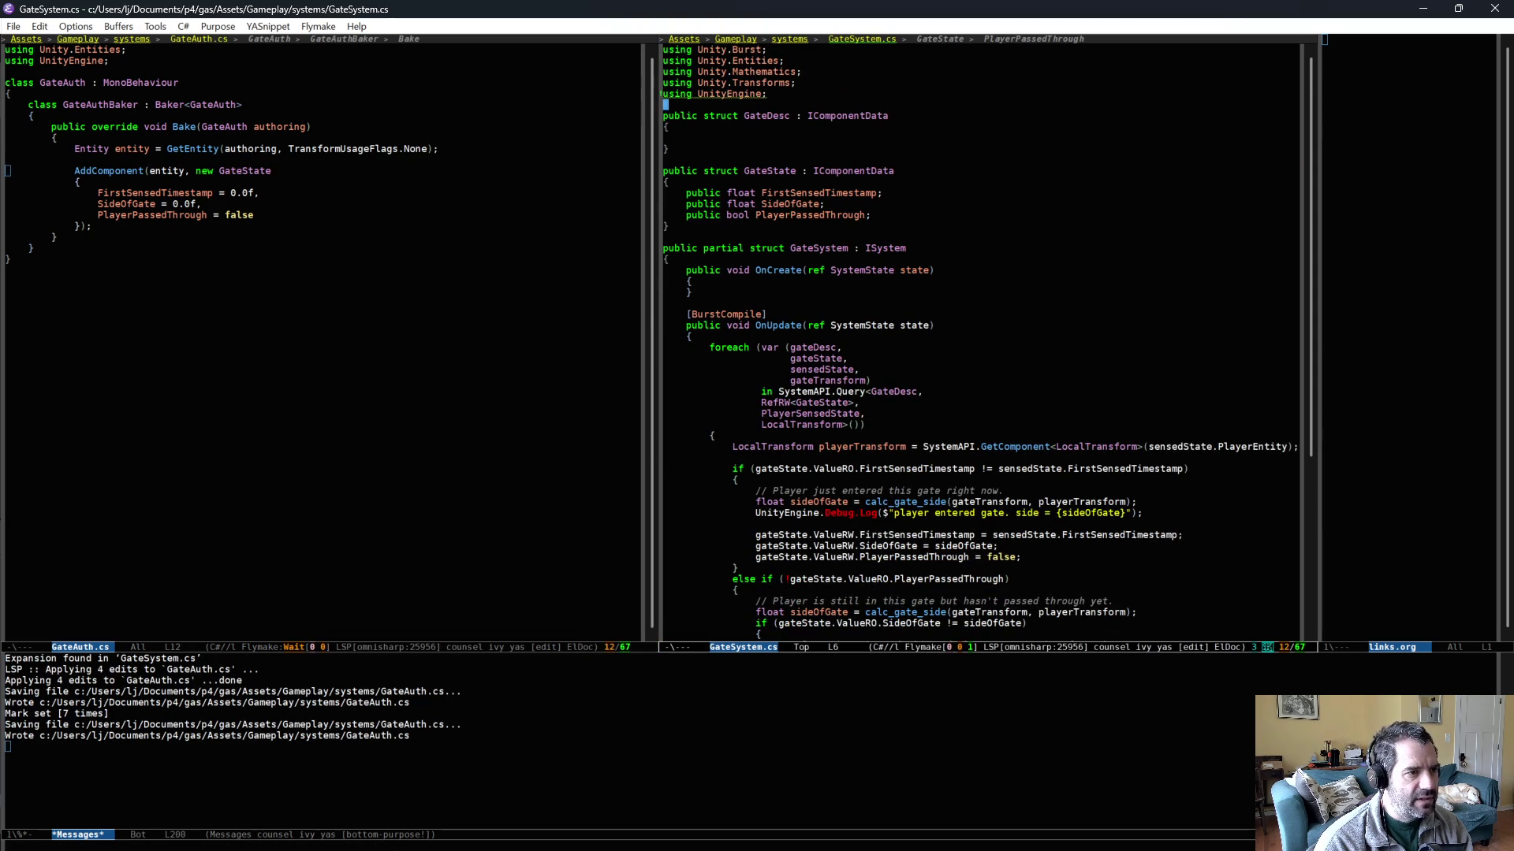
pyautogui.hotkey('ctrl', 'alt', 'h')
pyautogui.hotkey('ctrl', 'w')
pyautogui.click(791, 293)
pyautogui.hotkey('ctrl', 'k')
pyautogui.hotkey('ctrl', 'k')
pyautogui.hotkey('alt', 'f')
pyautogui.hotkey('ctrl', 'BackSpace')
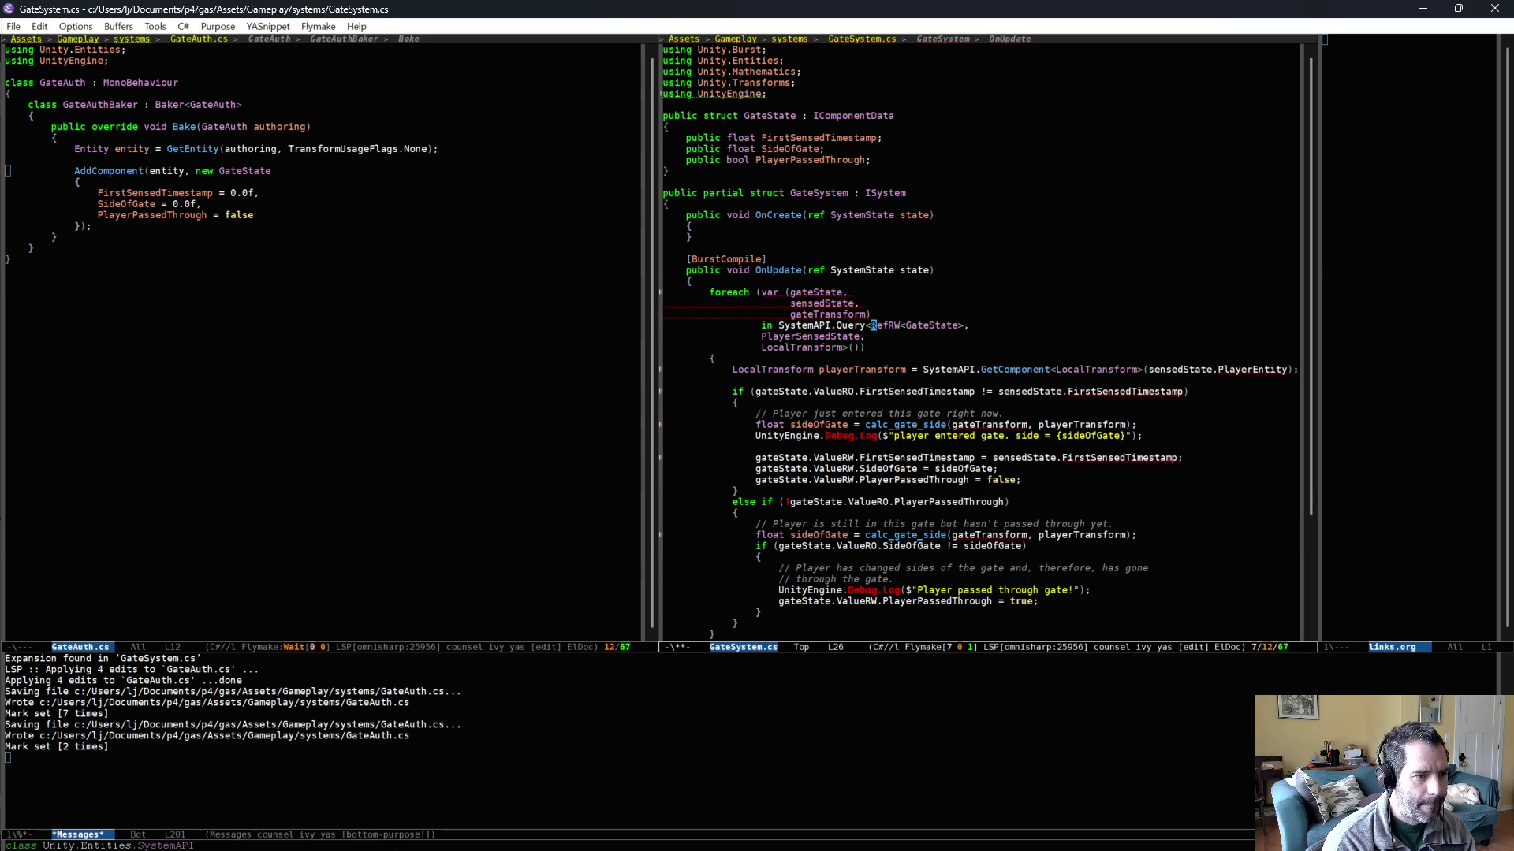
pyautogui.hotkey('ctrl', 'x')
pyautogui.hotkey('ctrl', 's')
pyautogui.press('Down')
pyautogui.press('Down')
pyautogui.press('Down')
pyautogui.scroll(-2, 1011, 521)
pyautogui.hotkey('ctrl', 'x')
pyautogui.hotkey('ctrl', 's')
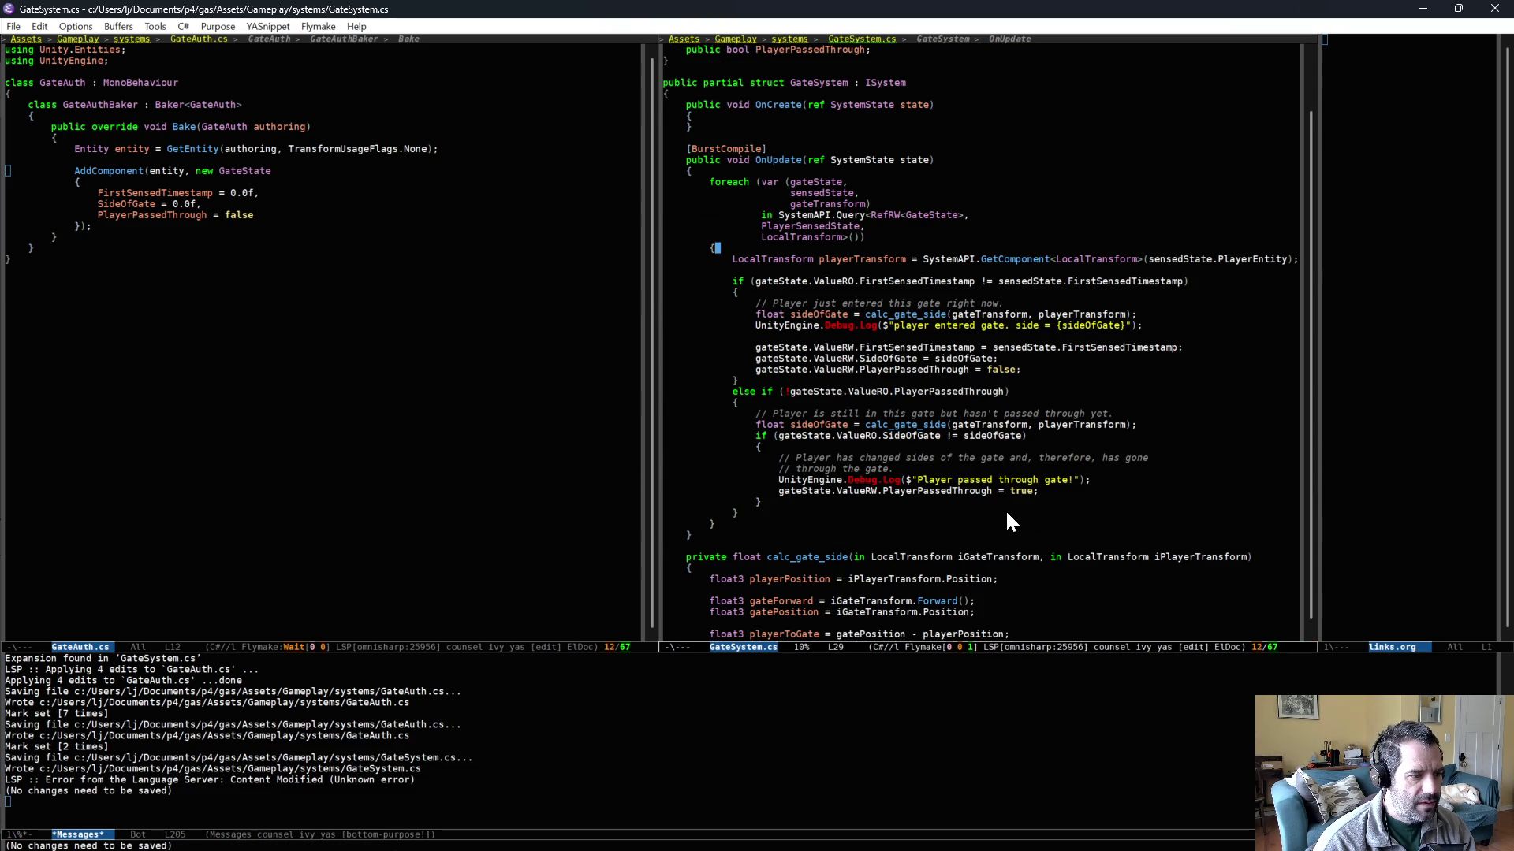
# - Check the GateState declaration and fields against the initializer, then return to Unity
pyautogui.scroll(-1, 895, 371)
pyautogui.scroll(-1, 895, 370)
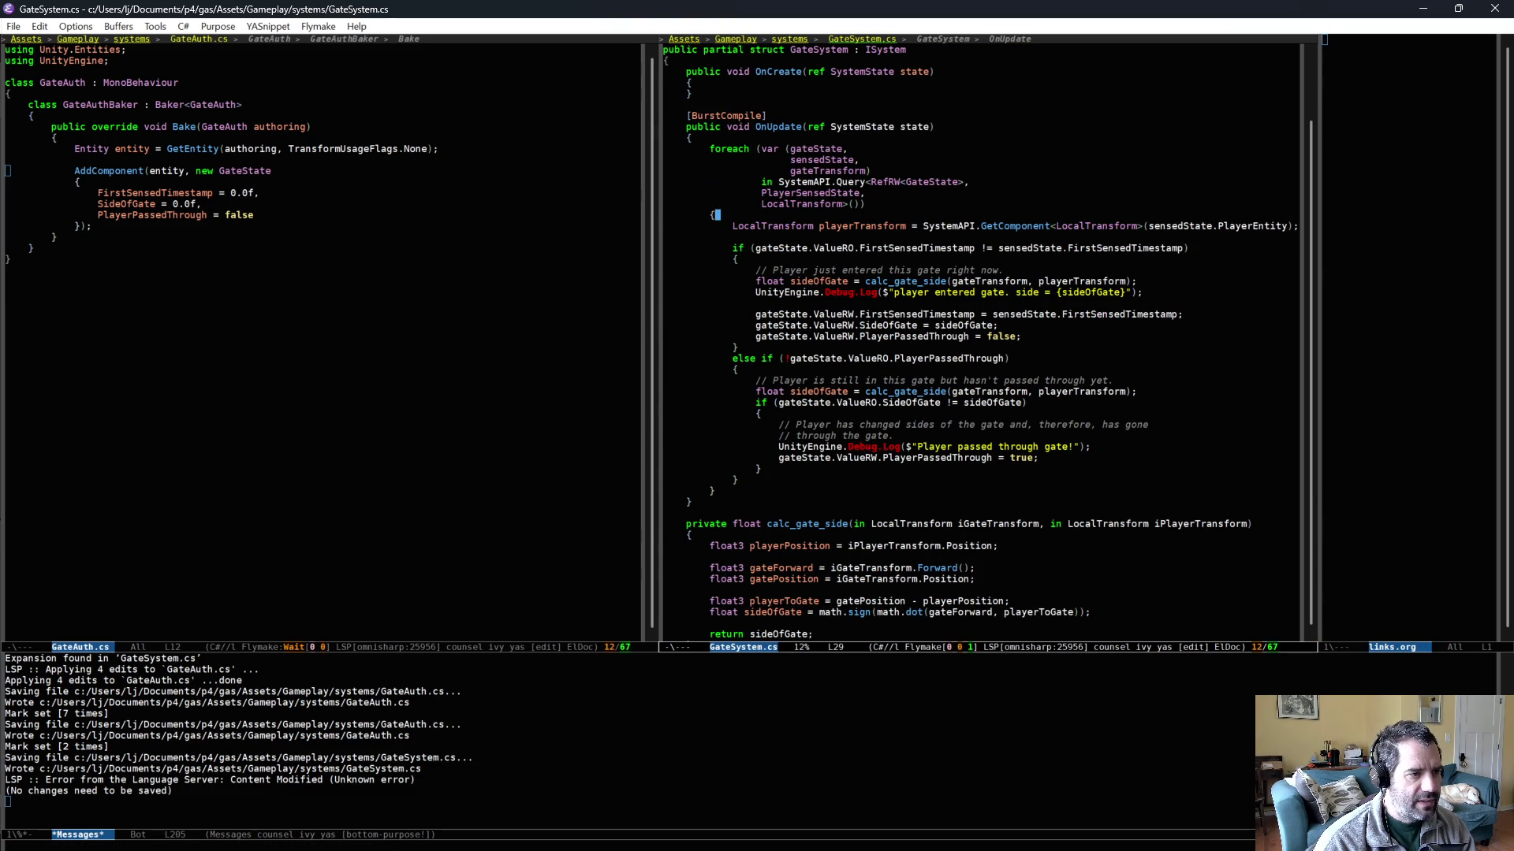
pyautogui.scroll(2, 849, 268)
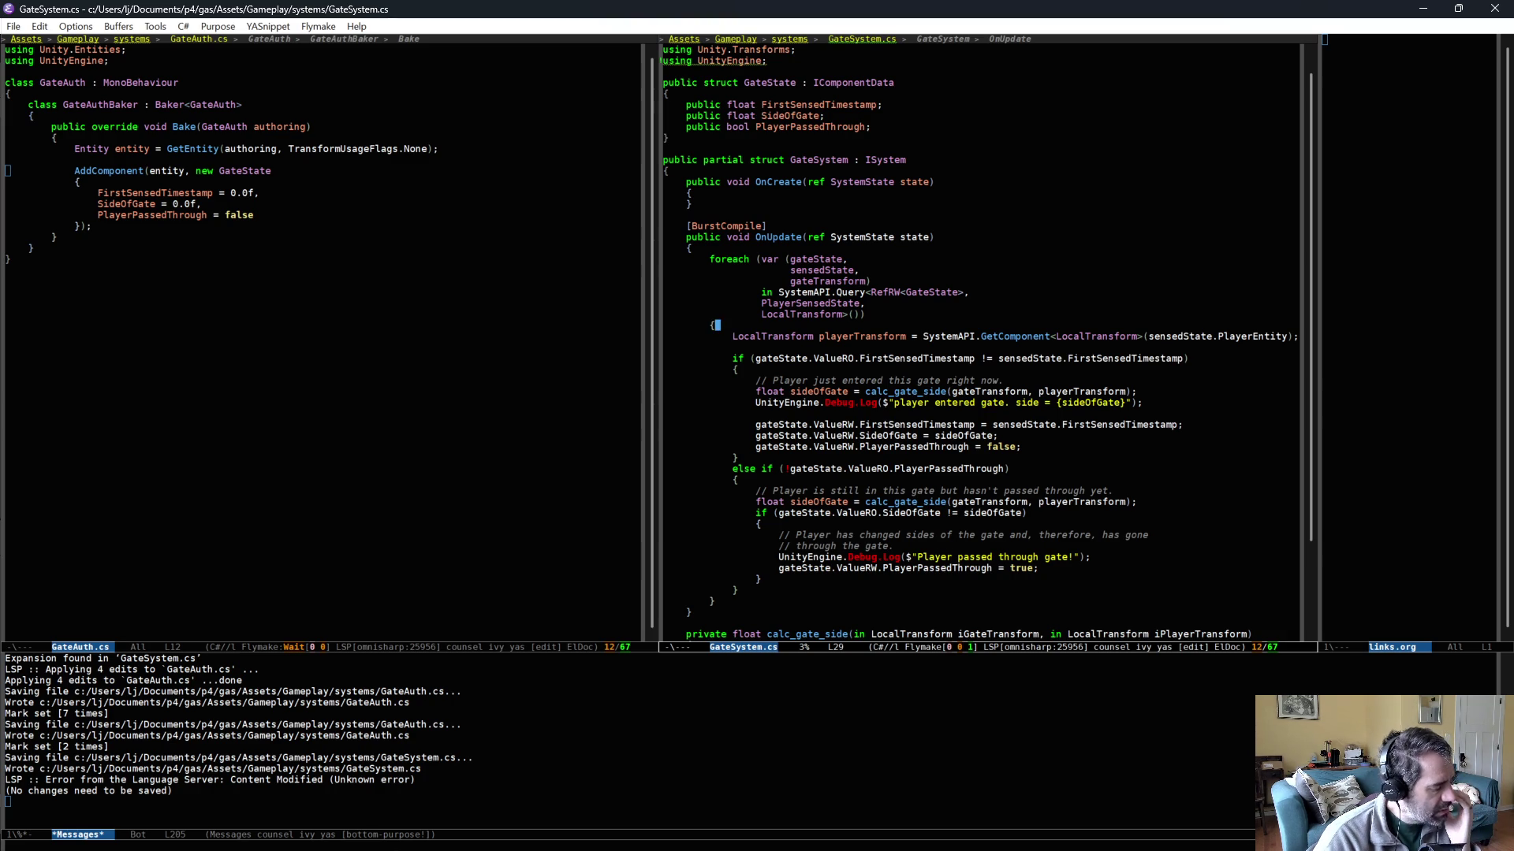
pyautogui.click(906, 88)
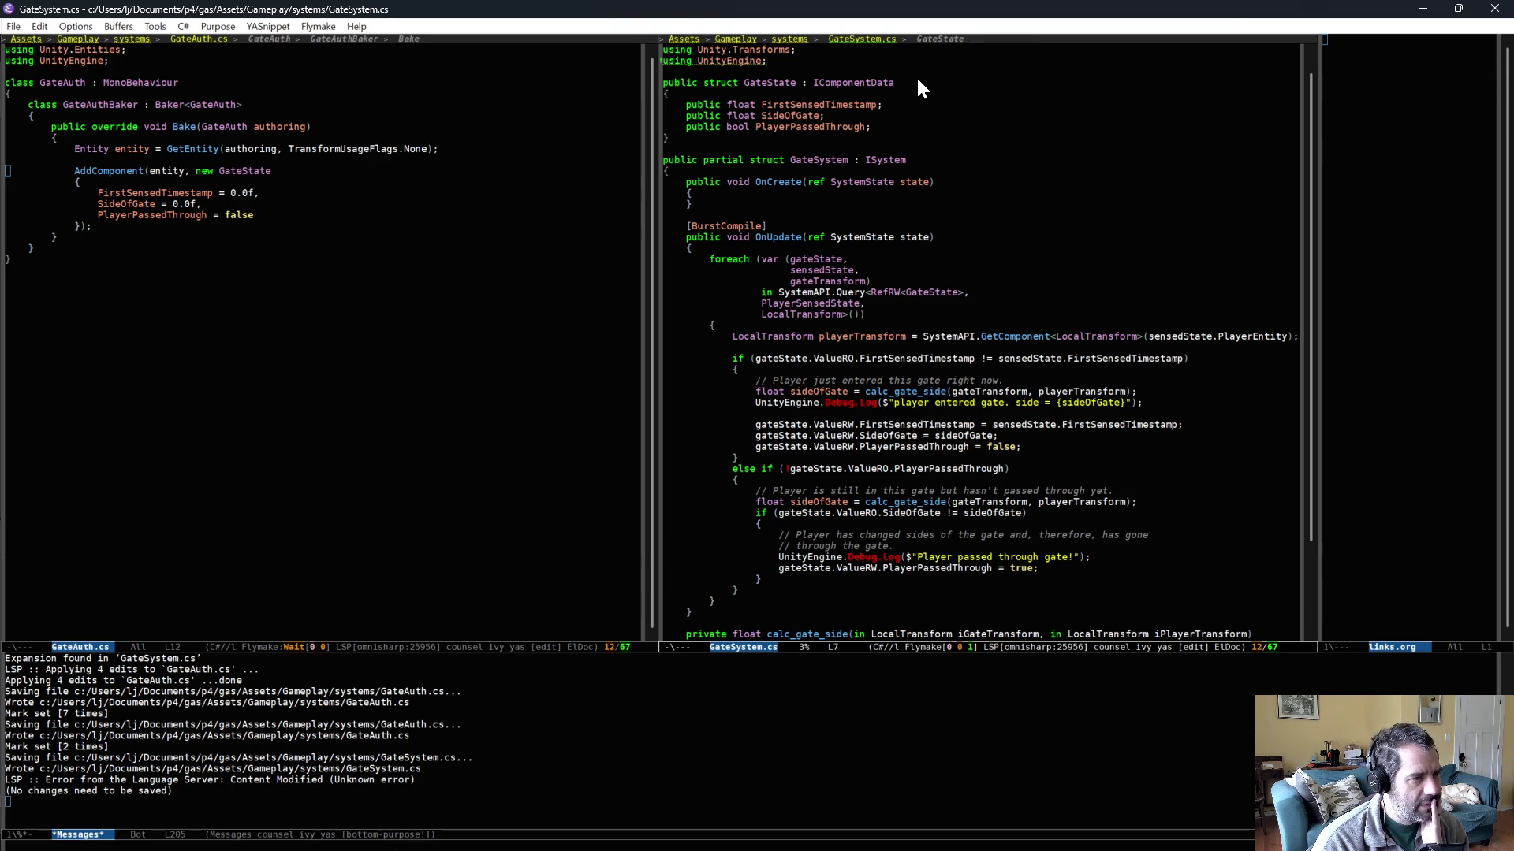
pyautogui.click(256, 217)
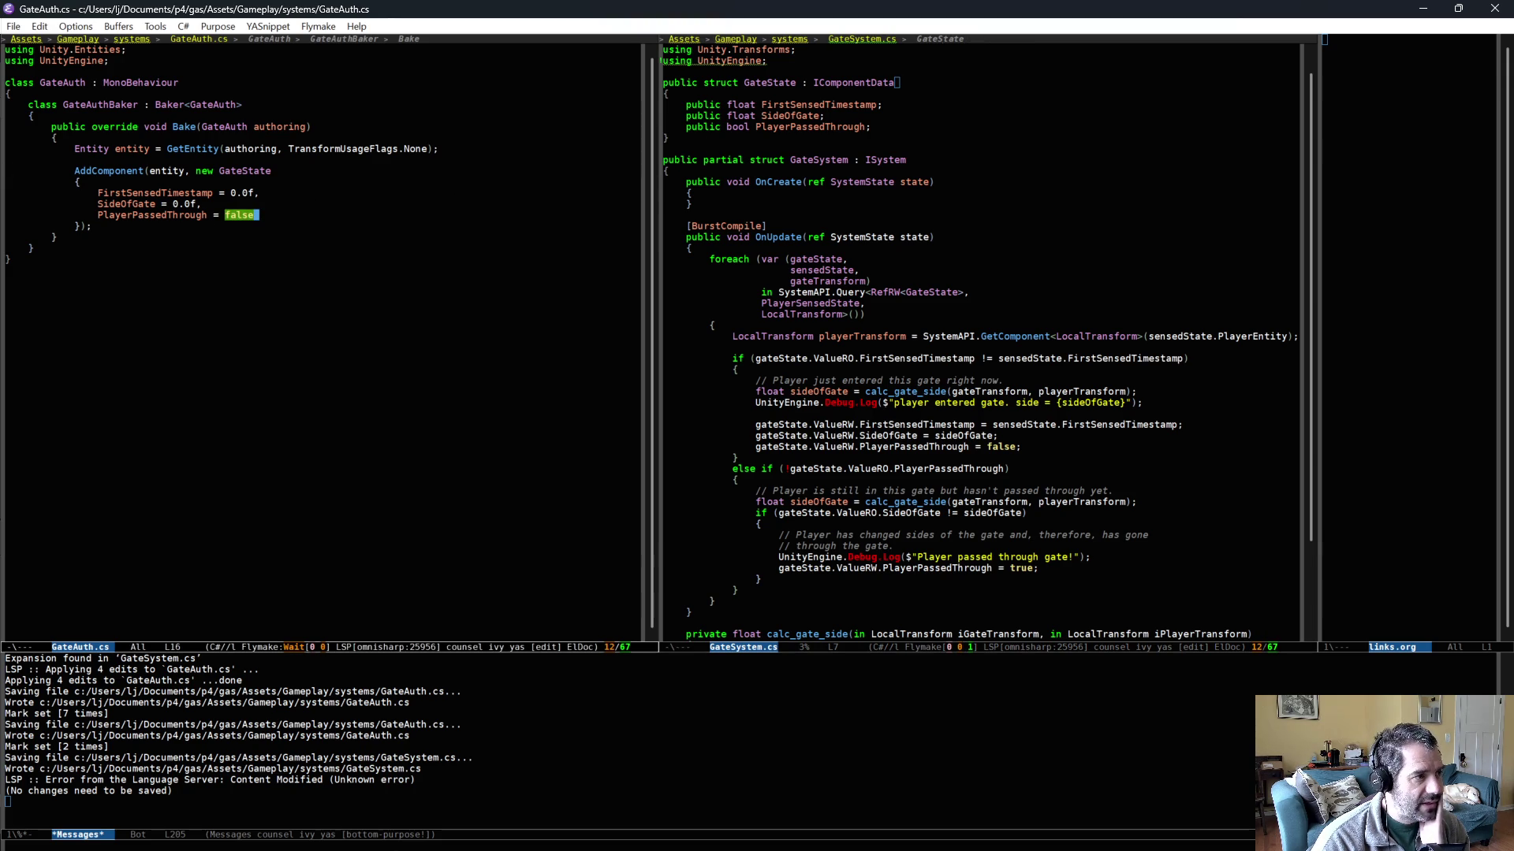
pyautogui.click(927, 84)
pyautogui.hotkey('ctrl', 'u')
pyautogui.hotkey('ctrl', 'space')
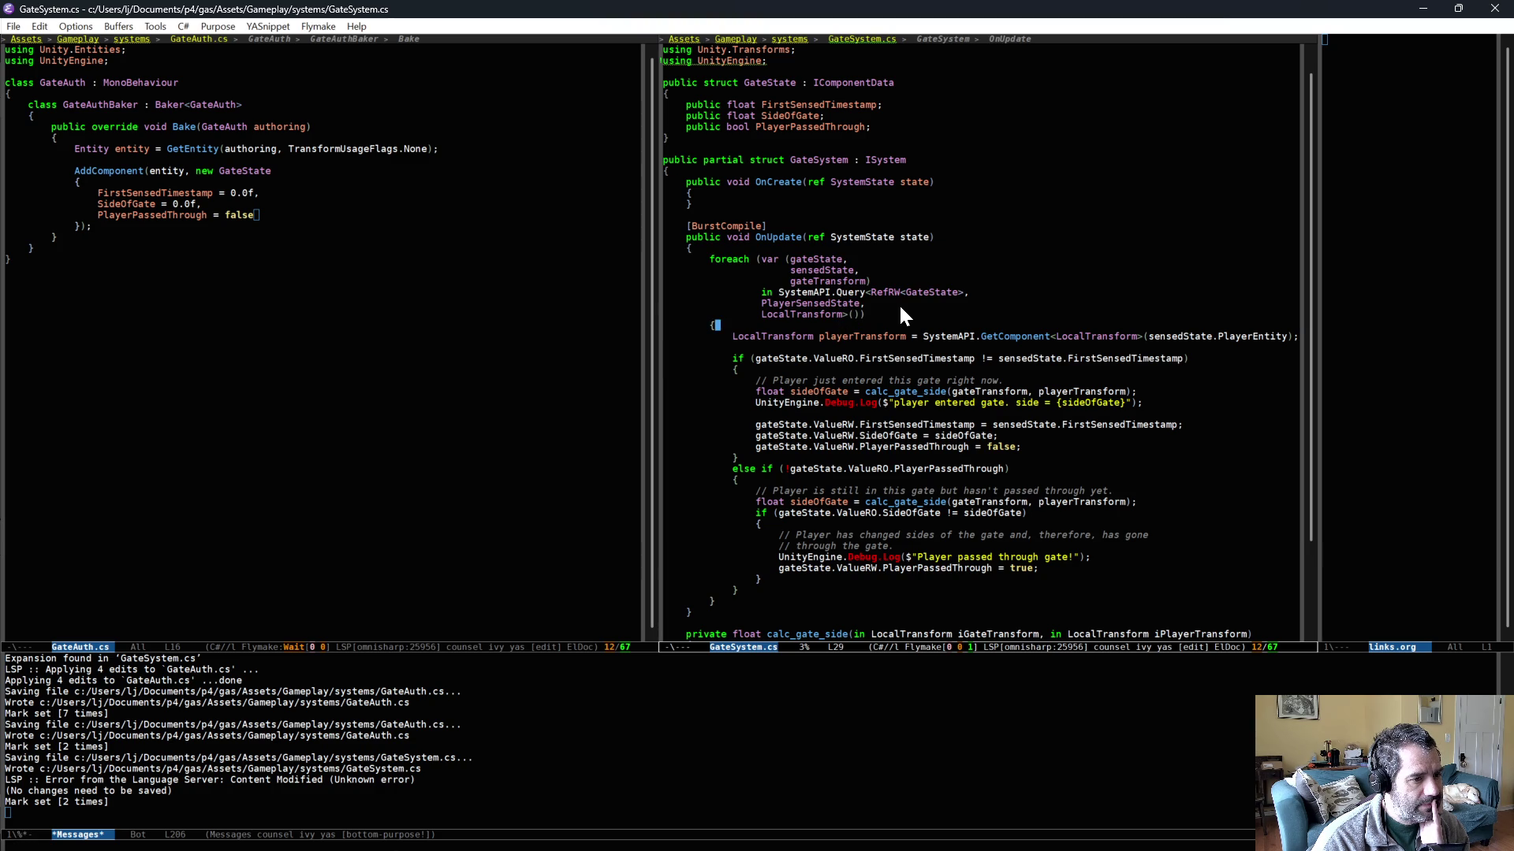
pyautogui.hotkey('ctrl', 'u')
pyautogui.hotkey('ctrl', 'space')
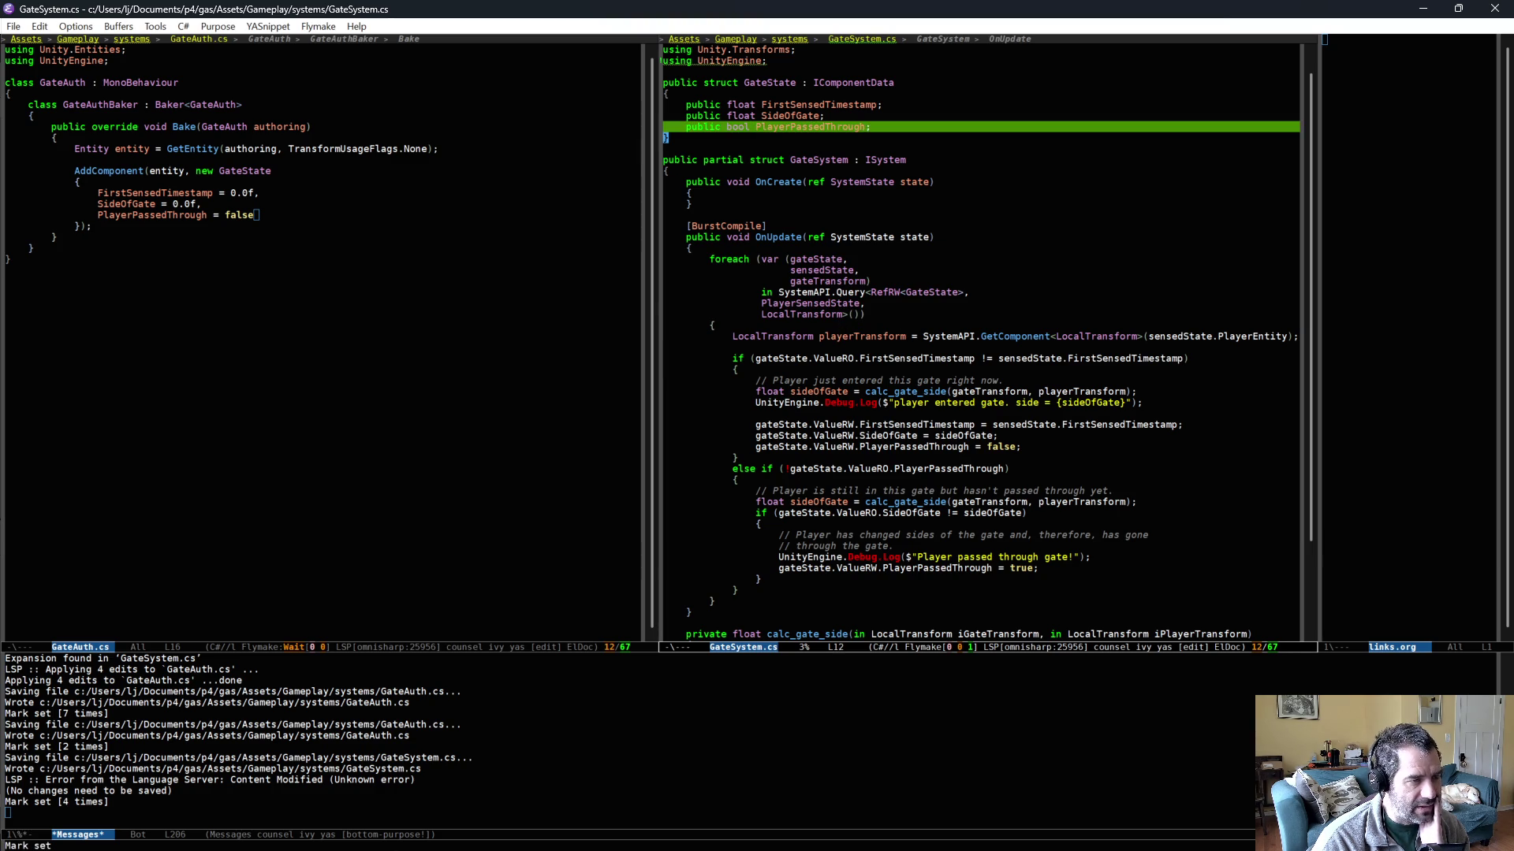
pyautogui.click(918, 83)
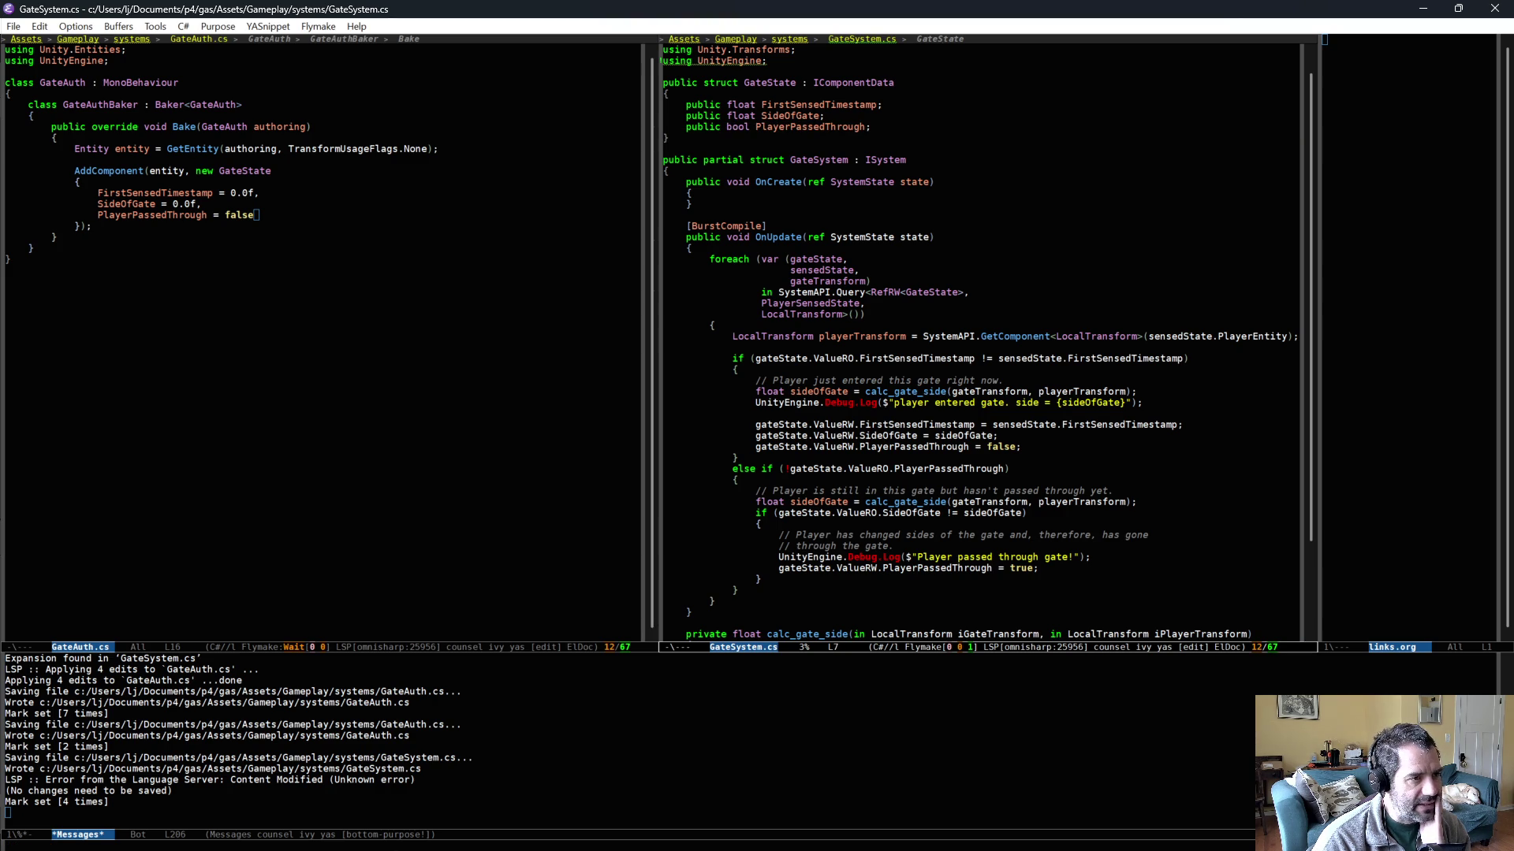
pyautogui.click(929, 82)
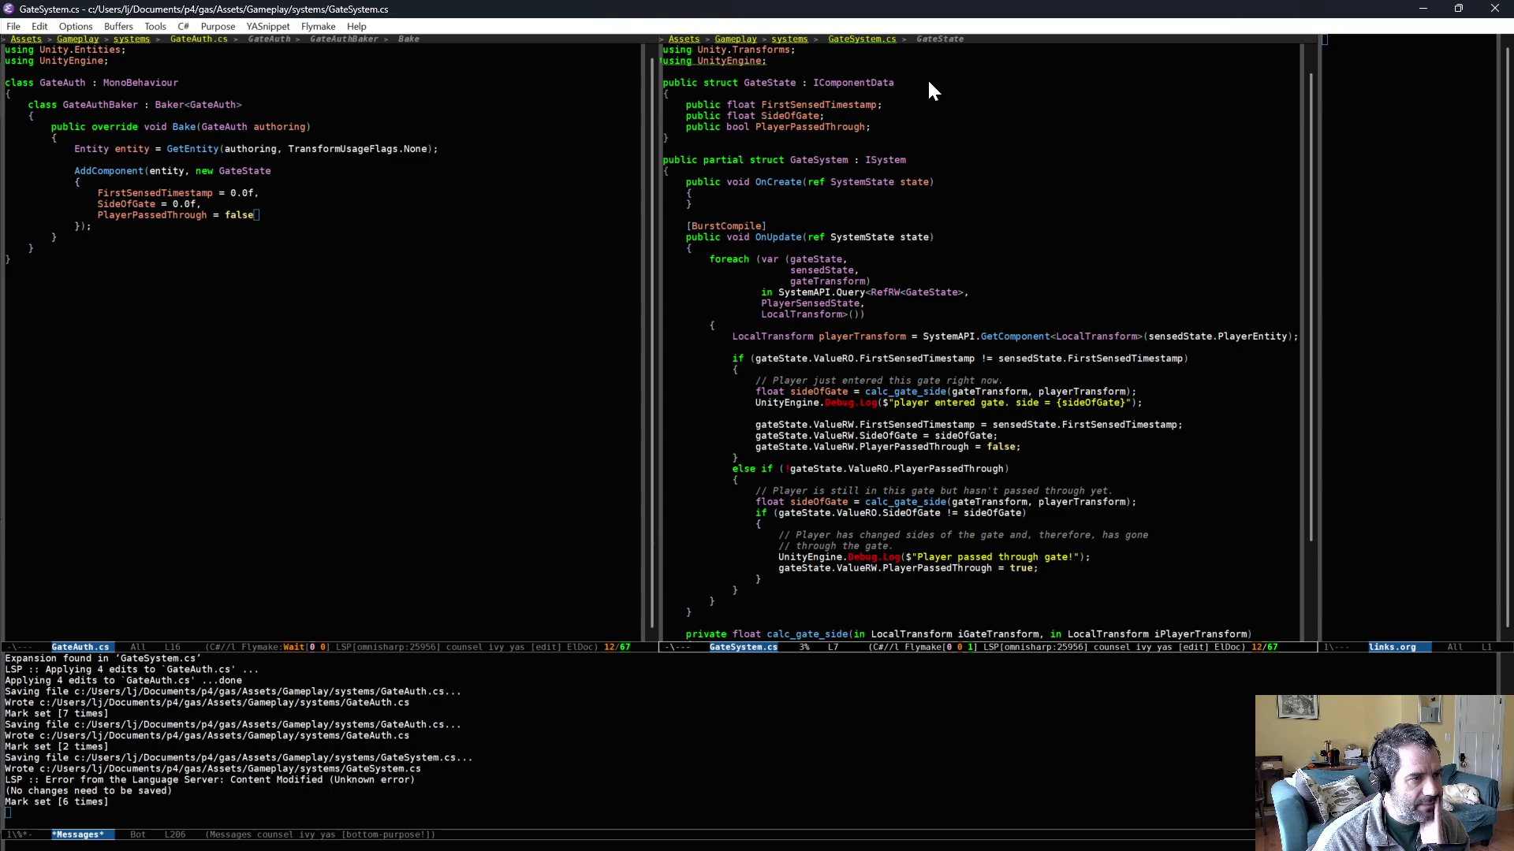
pyautogui.doubleClick(777, 83)
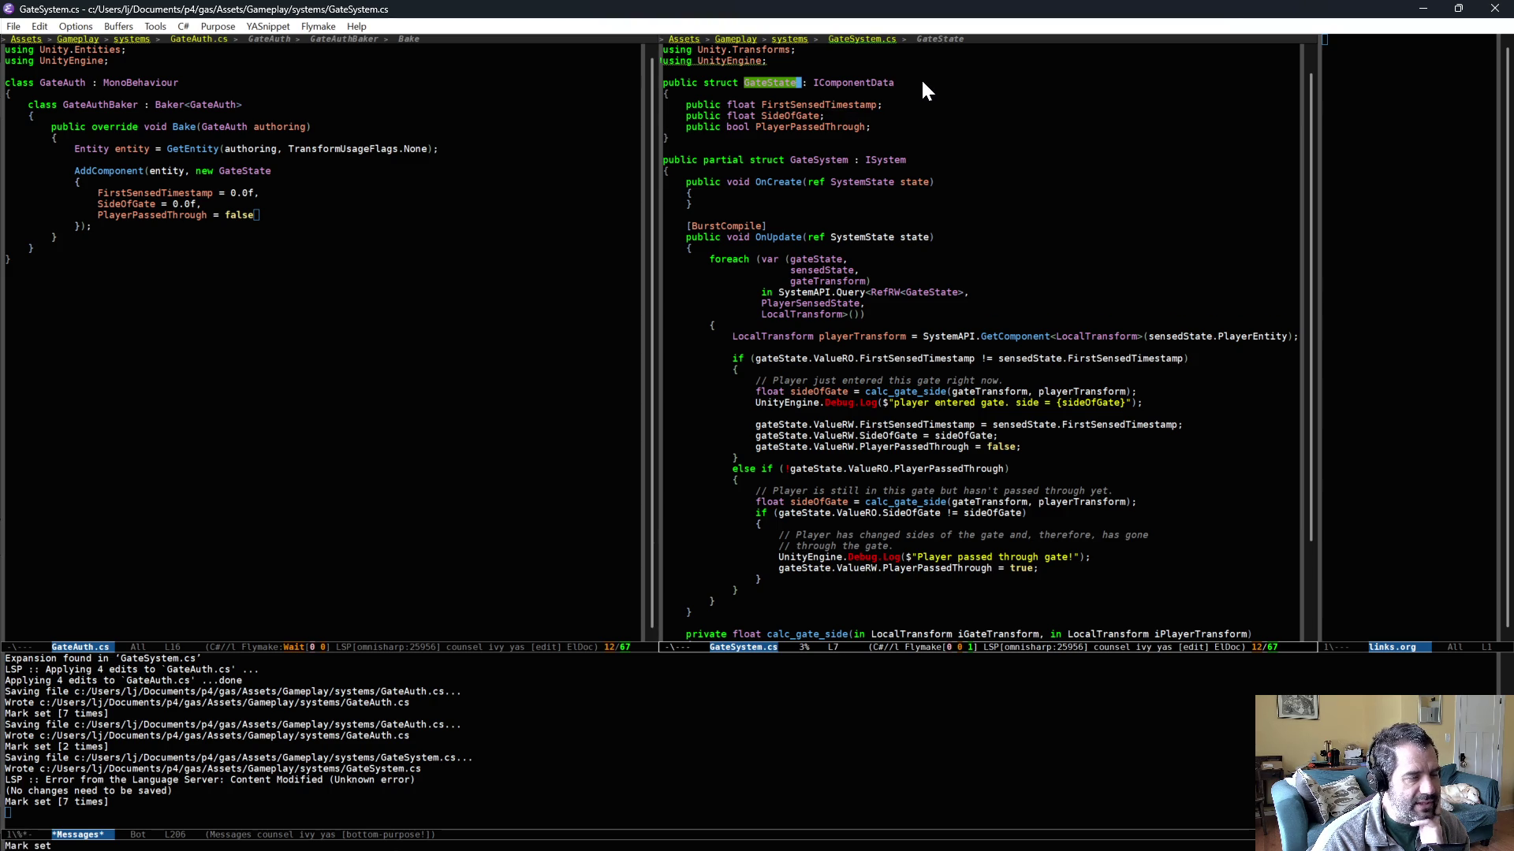
pyautogui.click(871, 126)
pyautogui.click(882, 115)
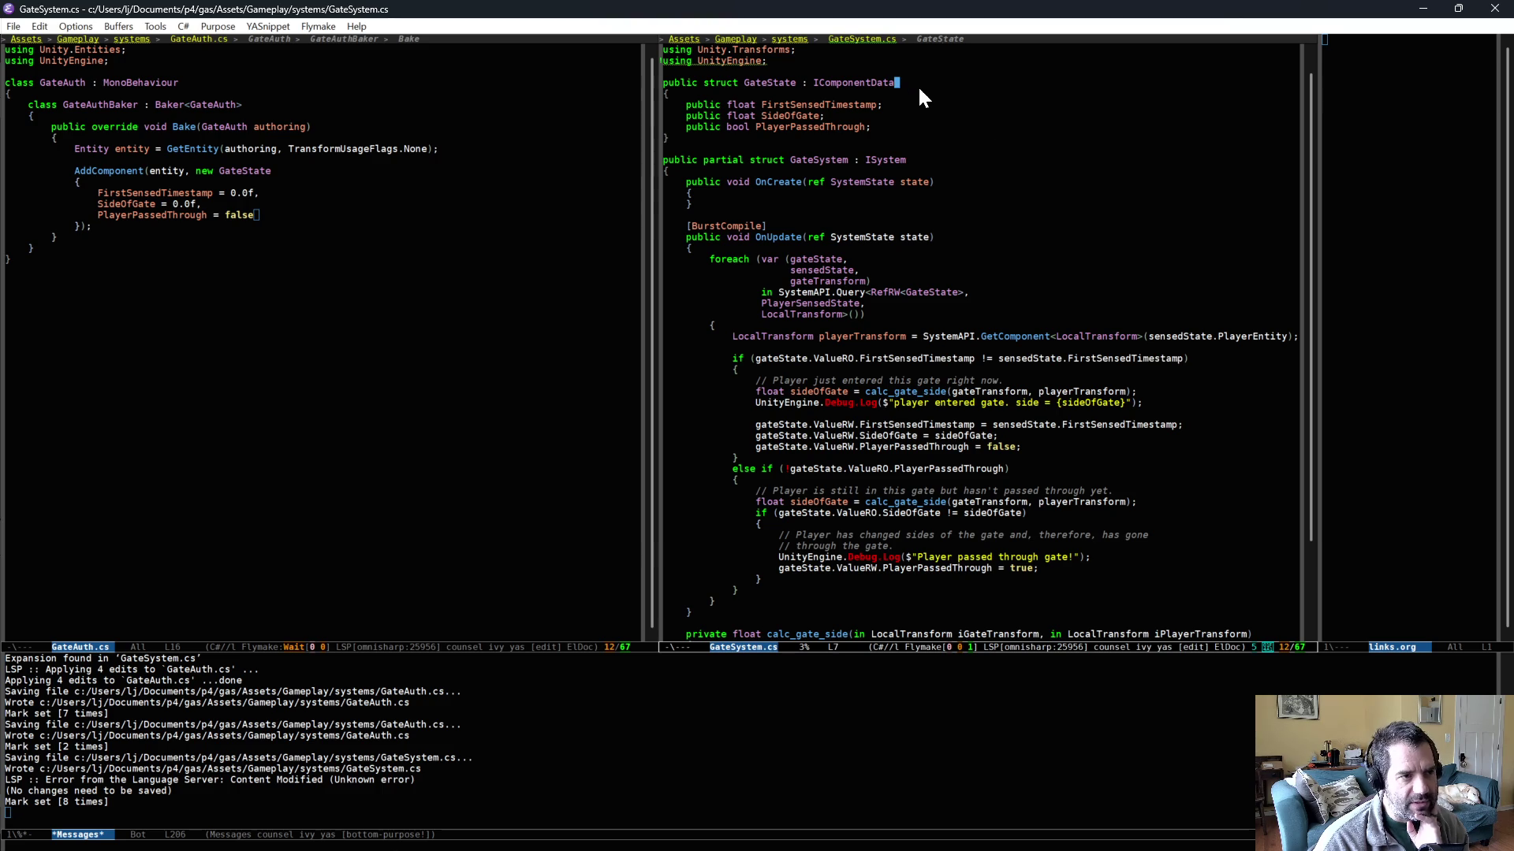
pyautogui.hotkey('alt', 'Tab')
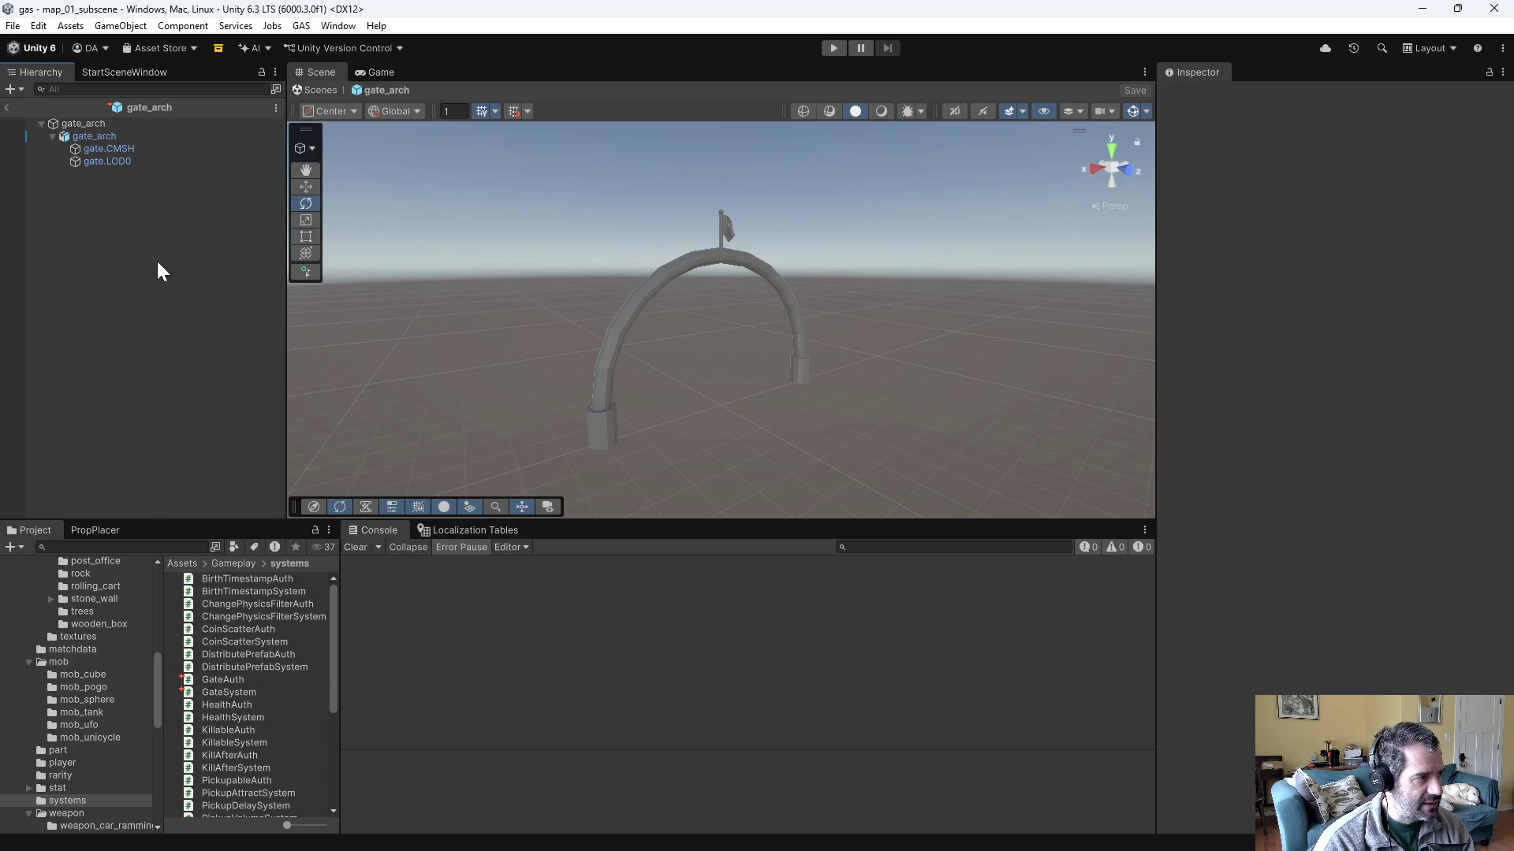
# - Add the Gate Auth component to gate_arch, save the prefab, and enter Play mode
pyautogui.click(87, 124)
pyautogui.click(1294, 411)
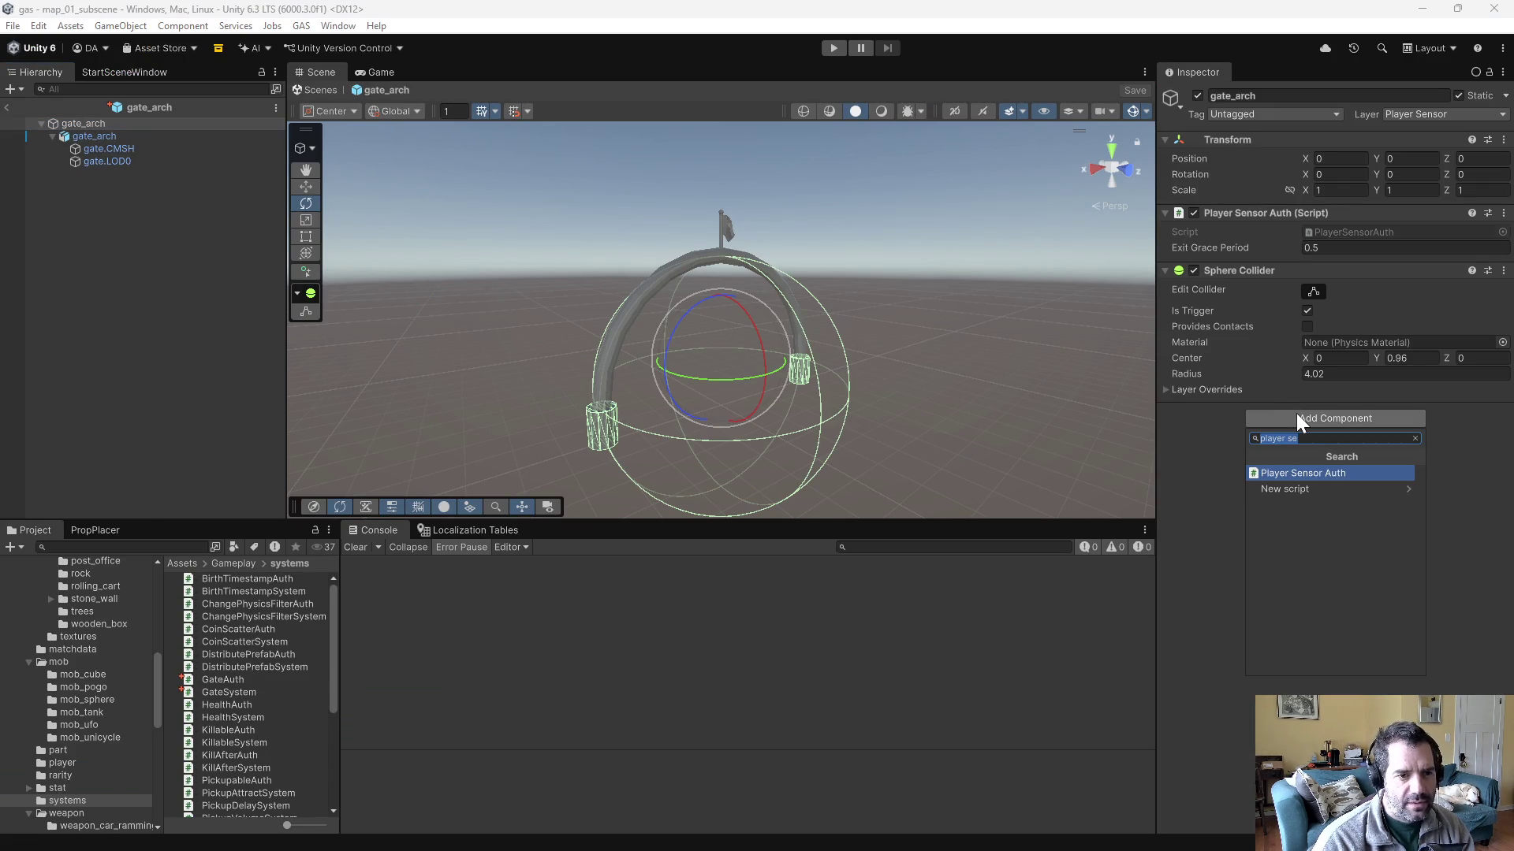
pyautogui.write('gatea')
pyautogui.press('Return')
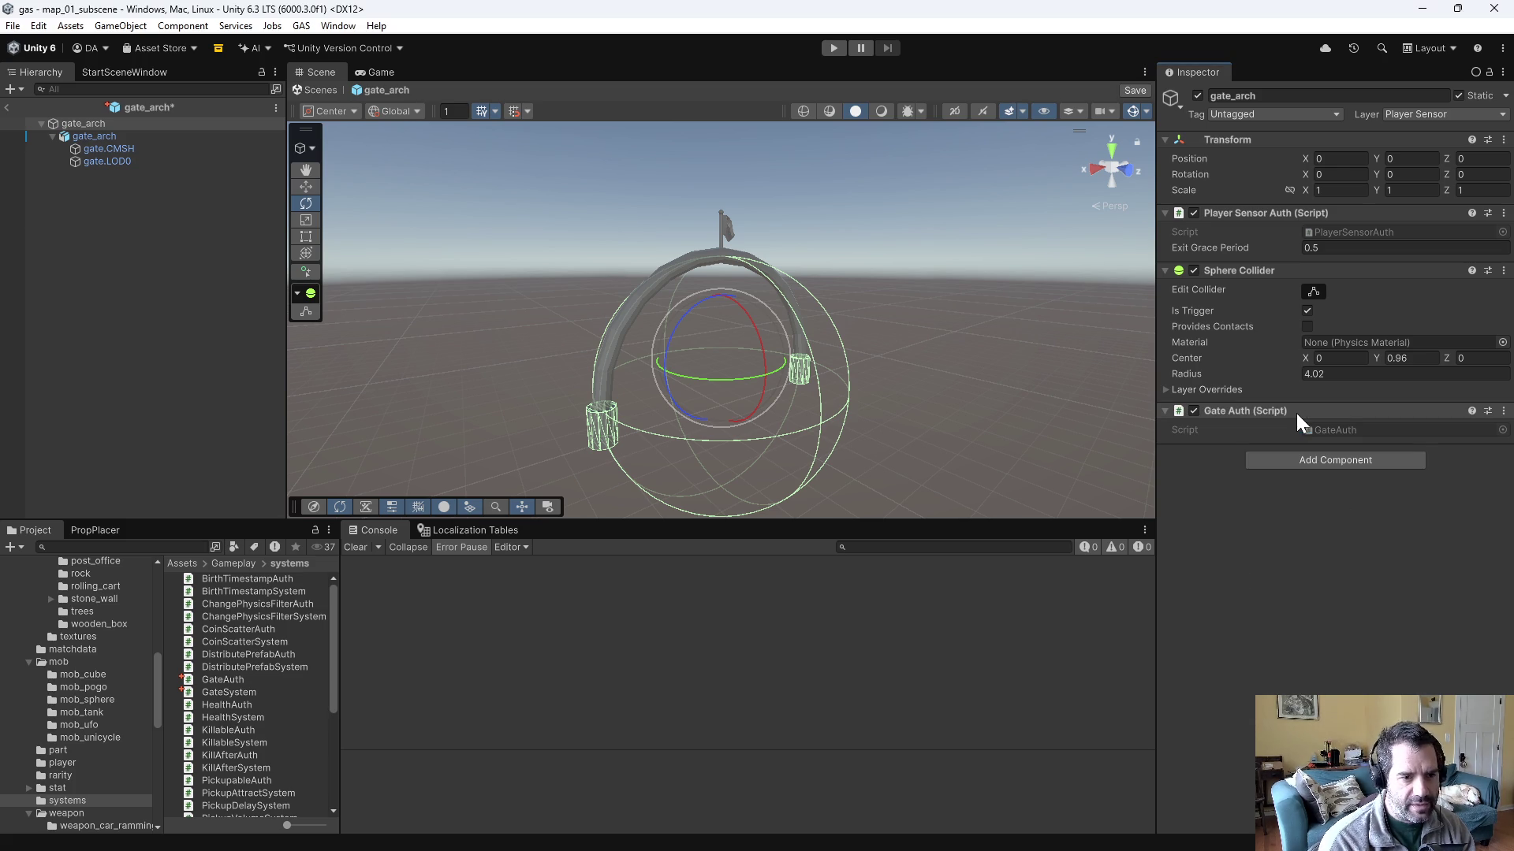
pyautogui.moveTo(1242, 405); pyautogui.dragTo(1265, 203)
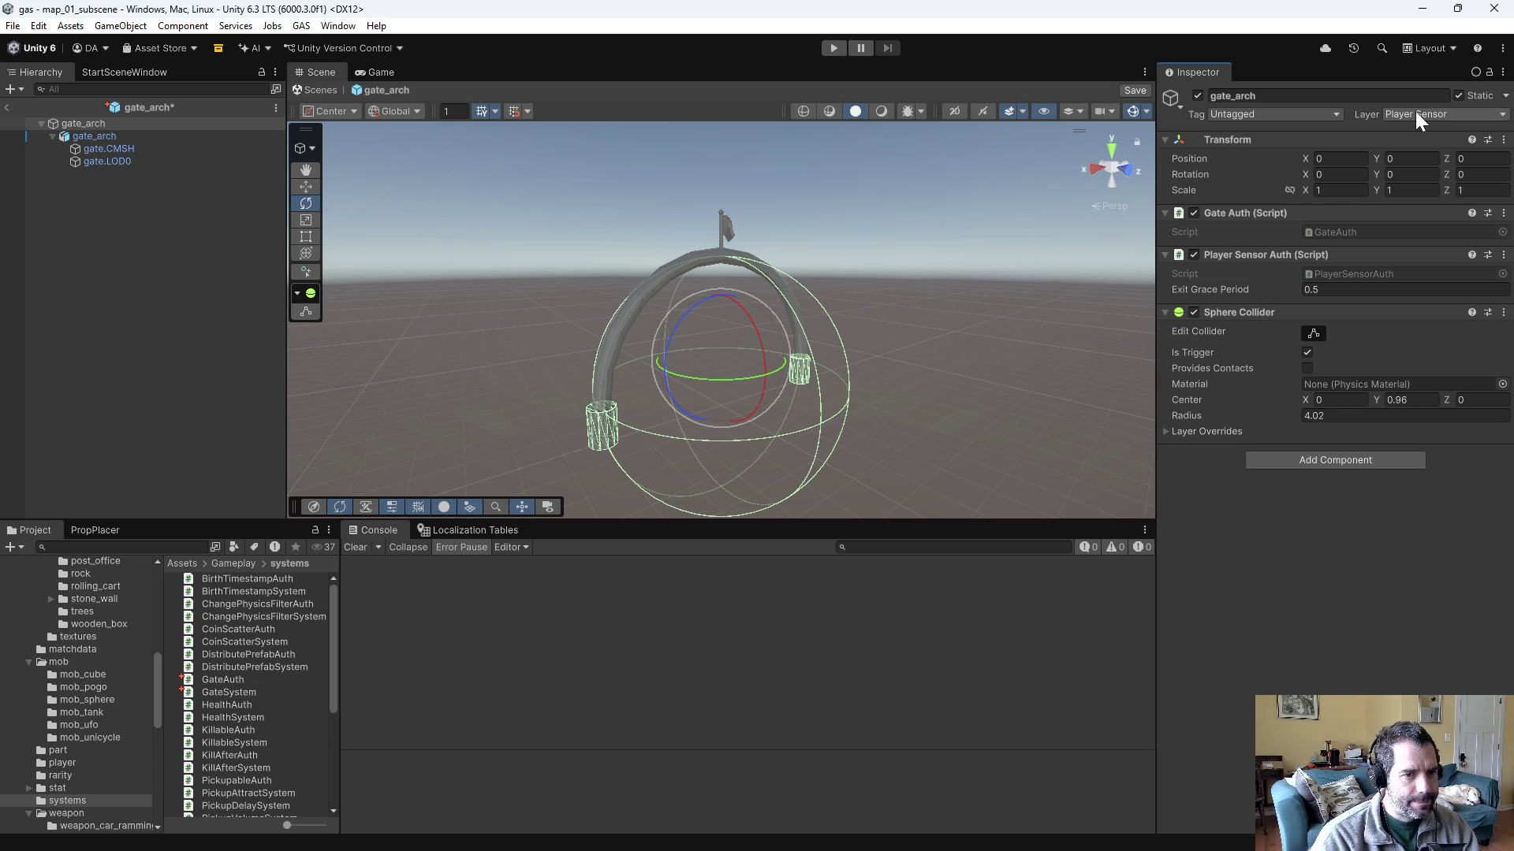
pyautogui.hotkey('ctrl', 's')
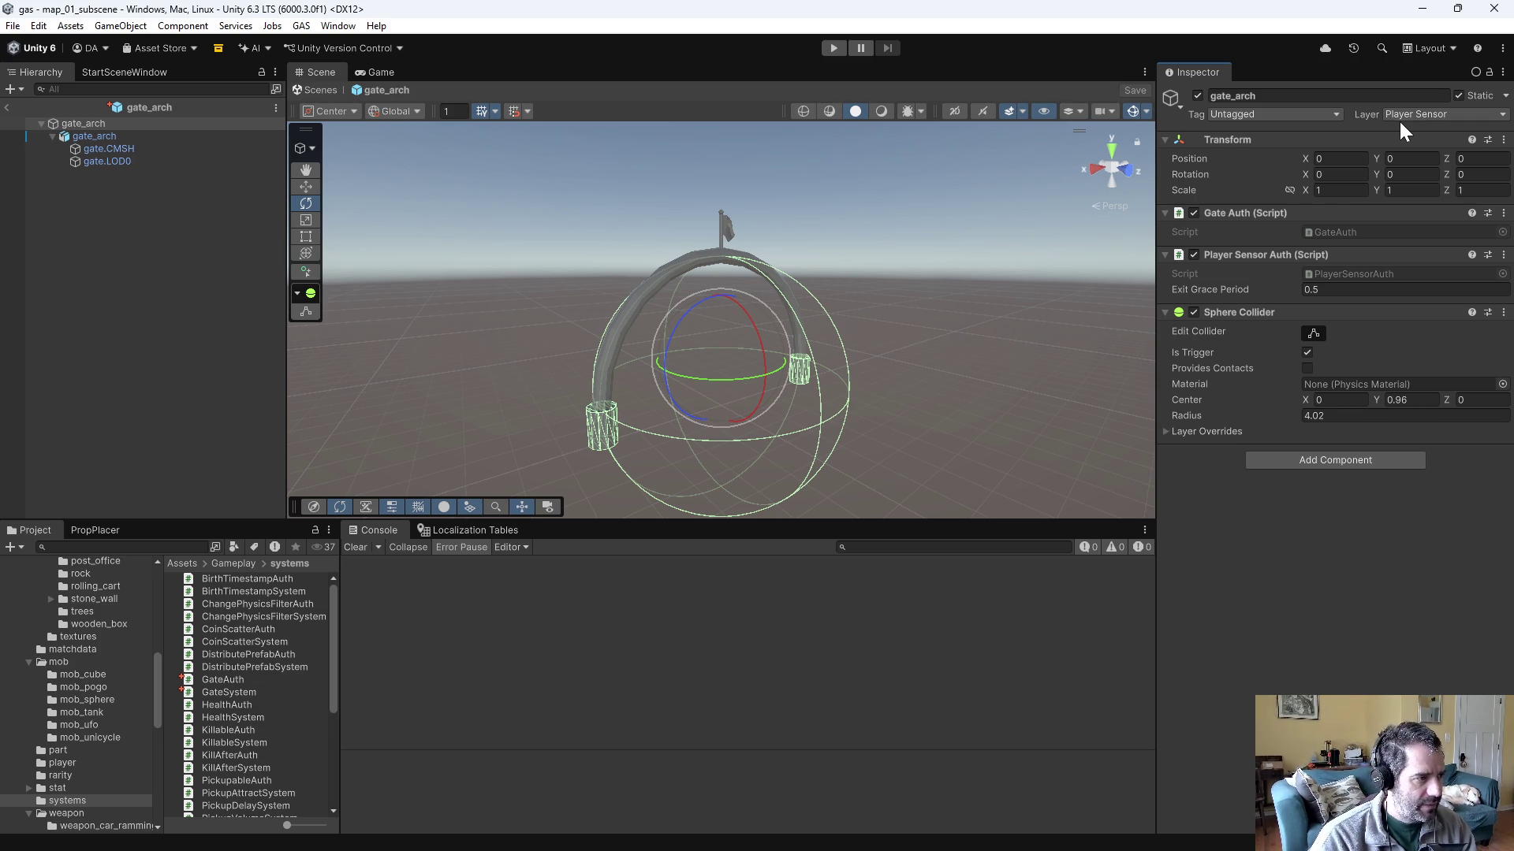
pyautogui.click(829, 51)
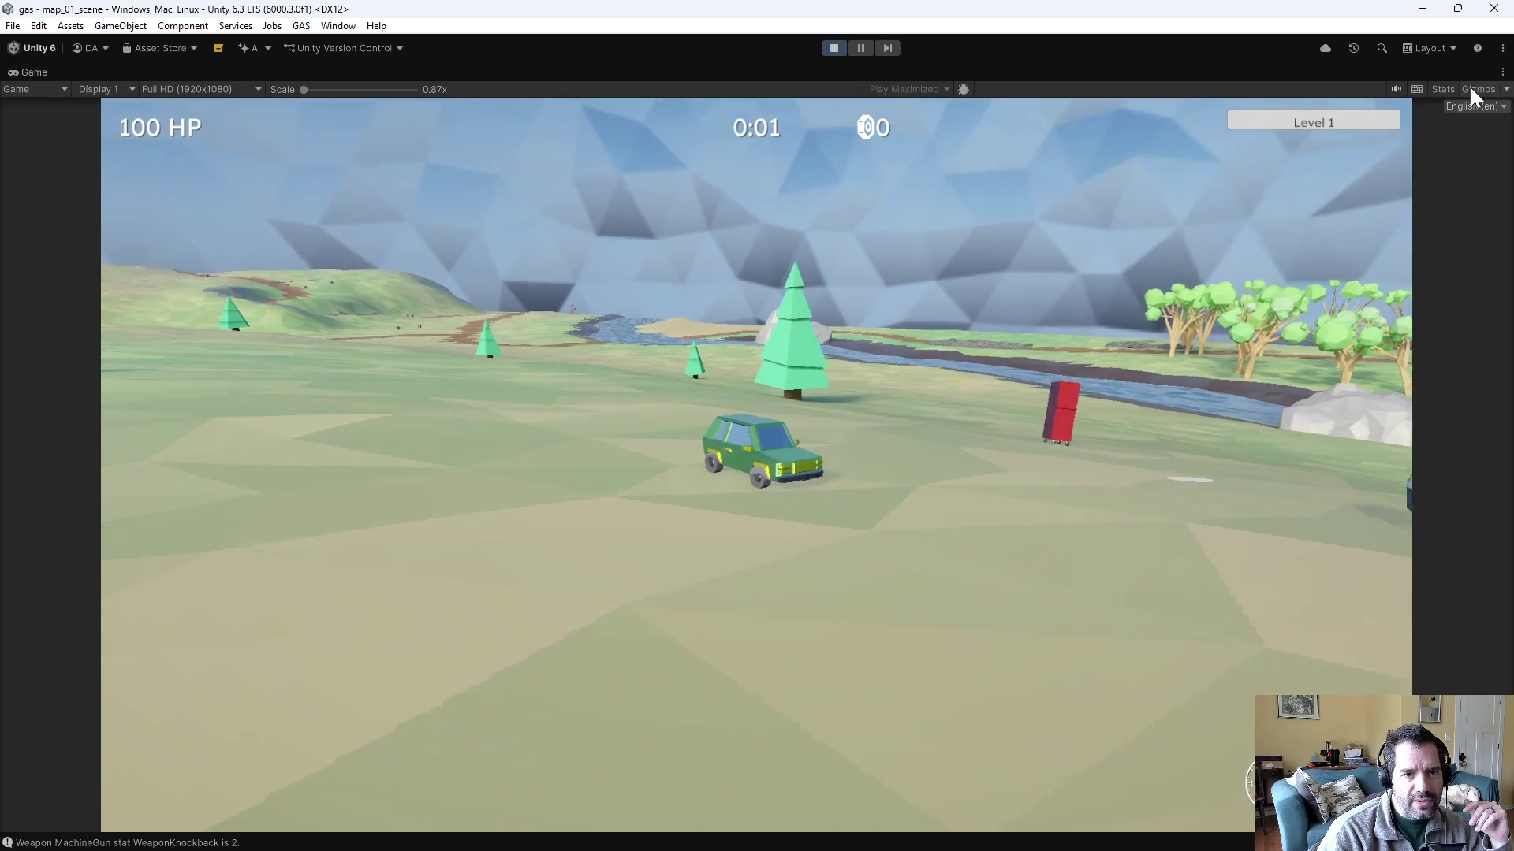
# - Restore the full editor layout around the Game view and clear the Console
pyautogui.click(1504, 90)
pyautogui.click(1242, 104)
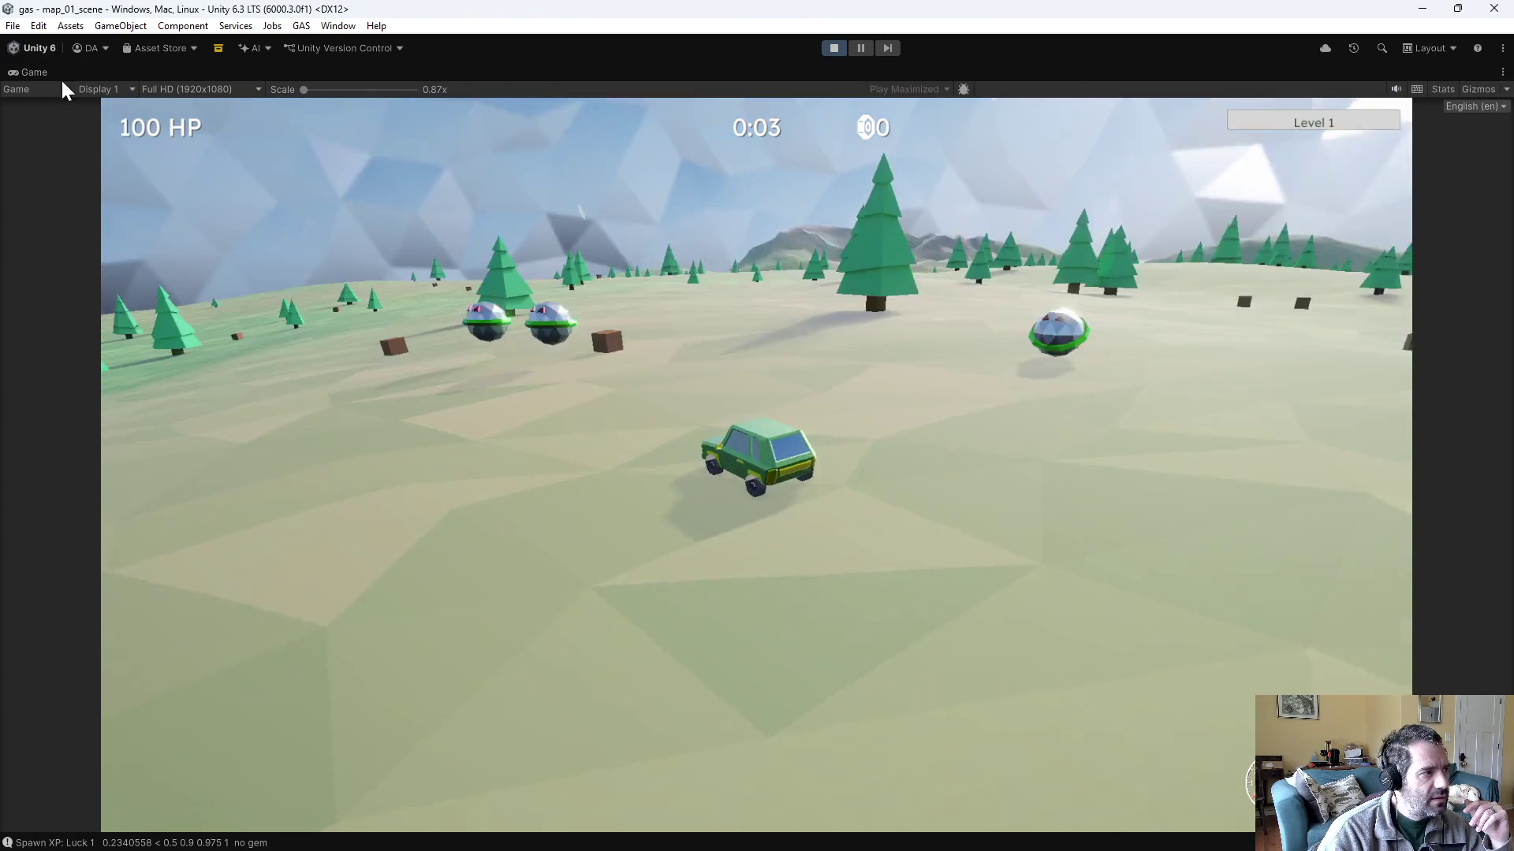
pyautogui.click(30, 91)
pyautogui.doubleClick(27, 73)
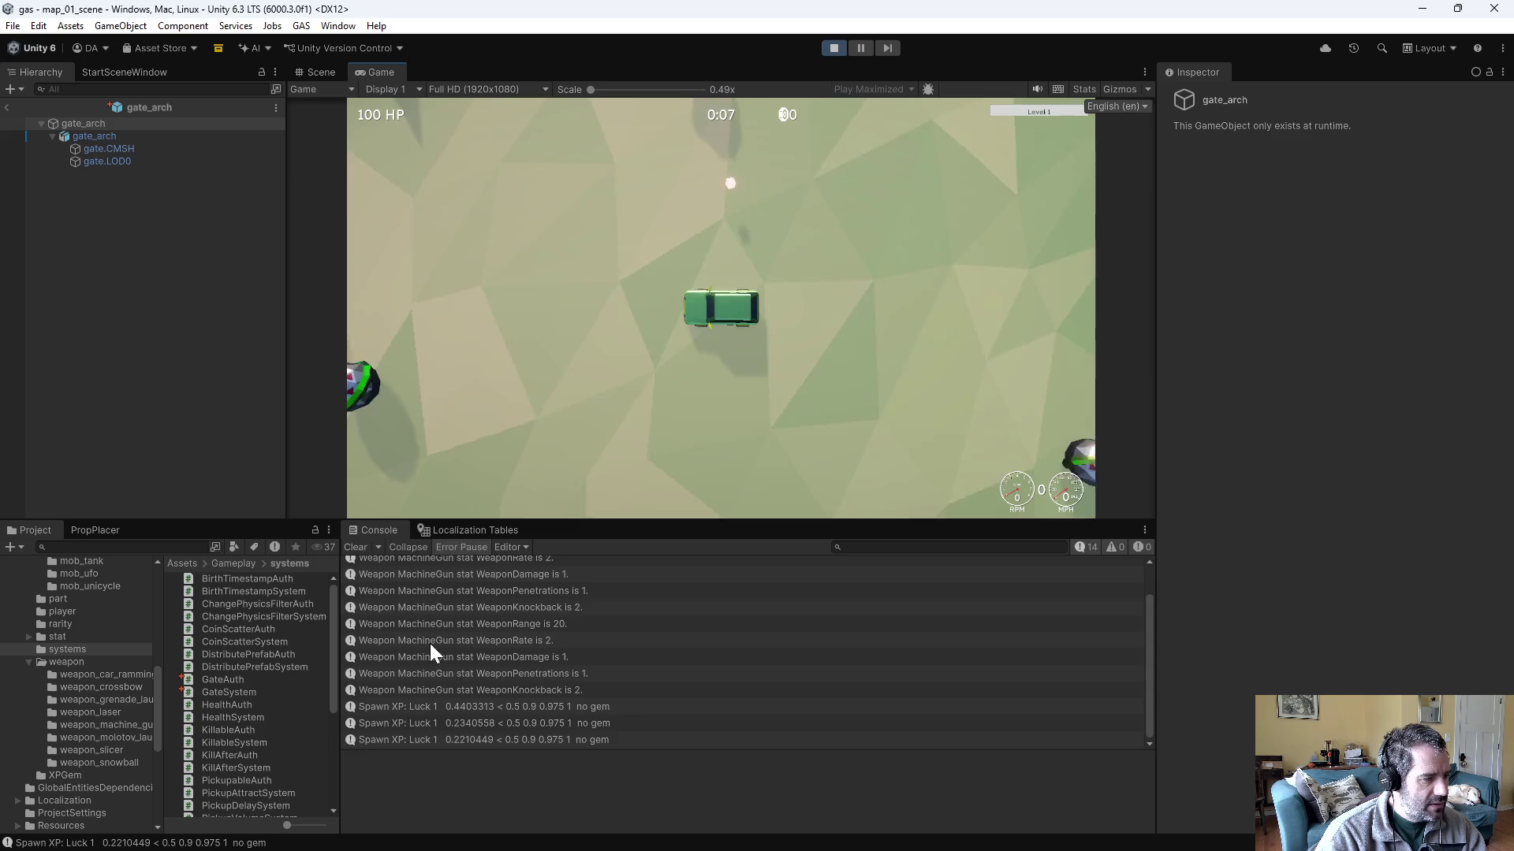
pyautogui.click(356, 547)
# - Drive the car through the arch, dismiss the retrofit screens, and stop play mode
pyautogui.press('w')
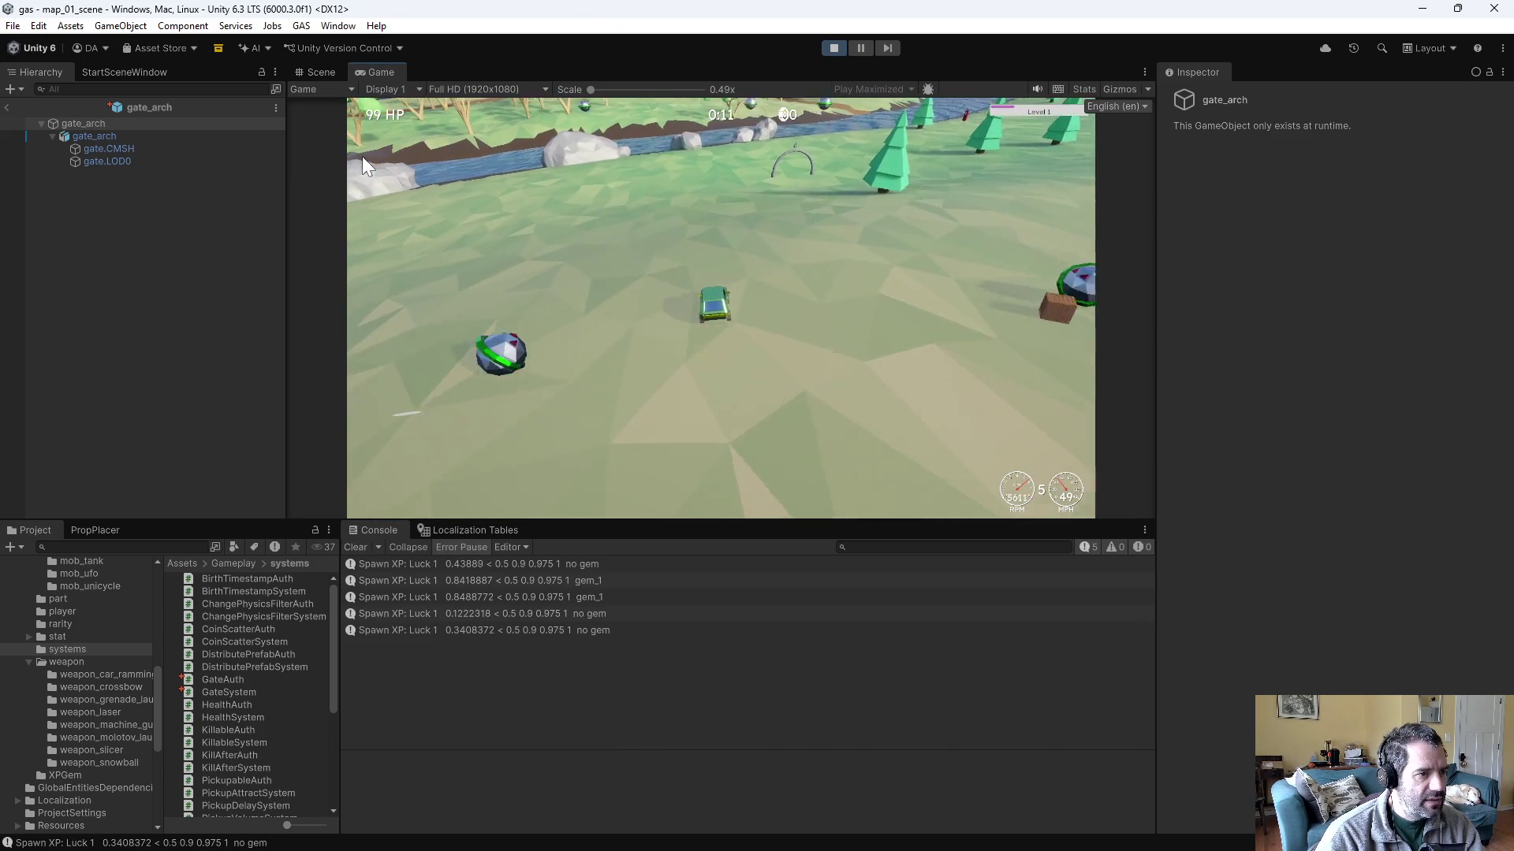
pyautogui.press('s')
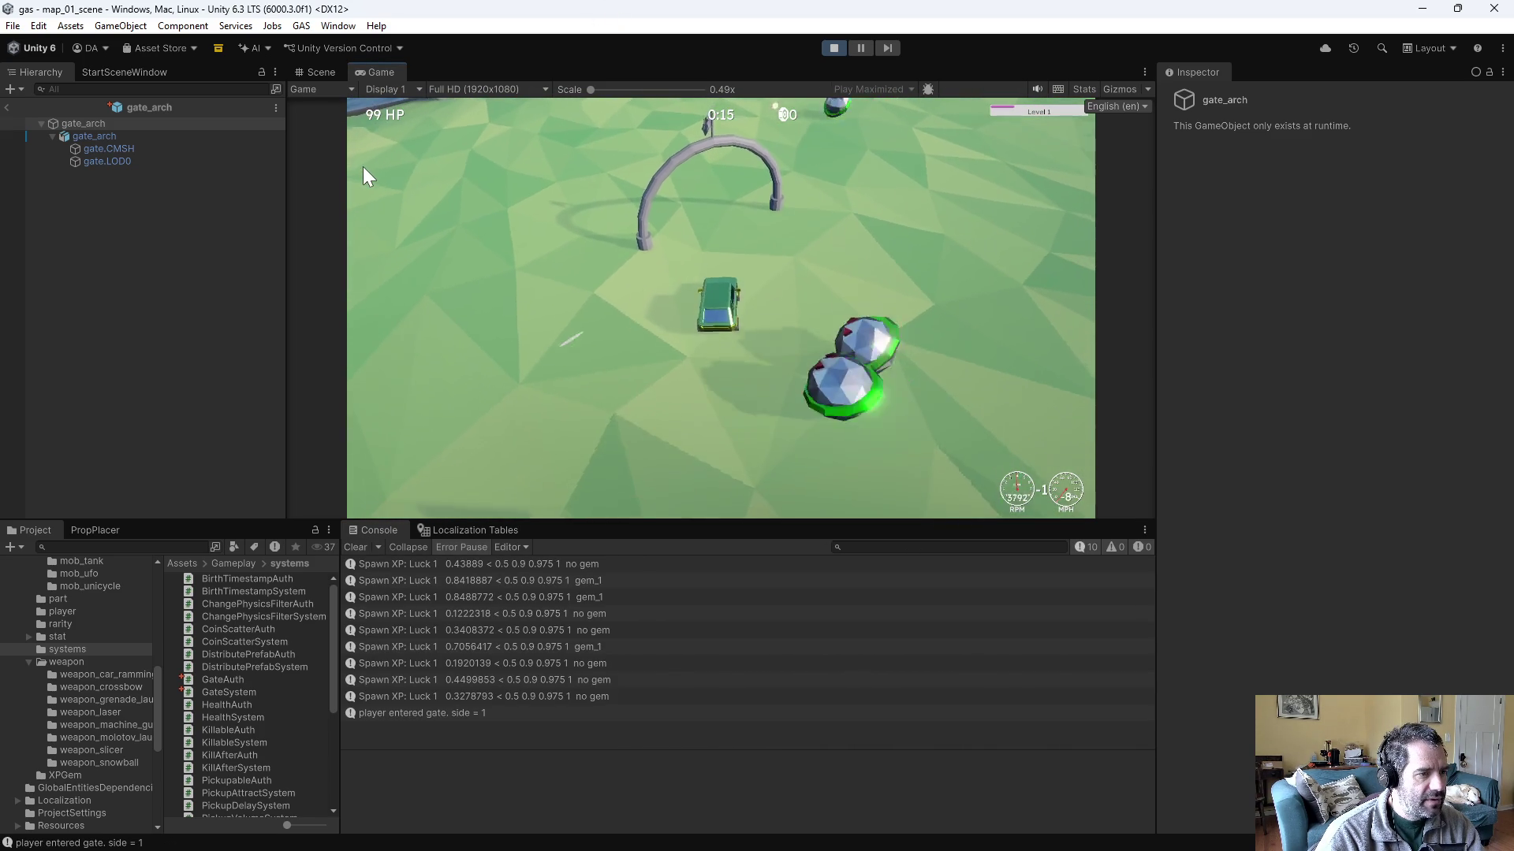
pyautogui.press('w')
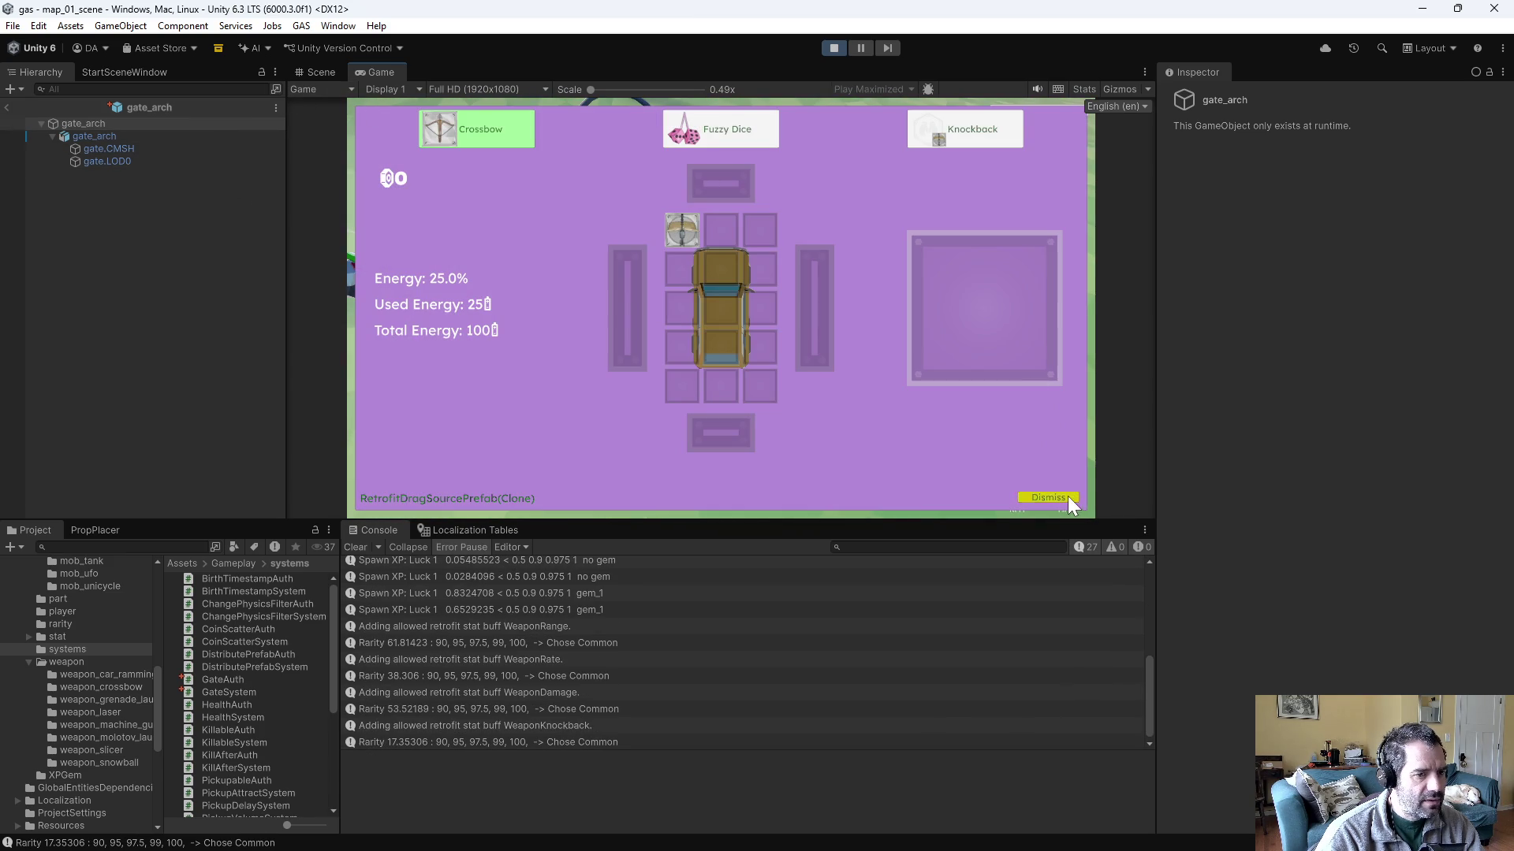
pyautogui.click(1068, 497)
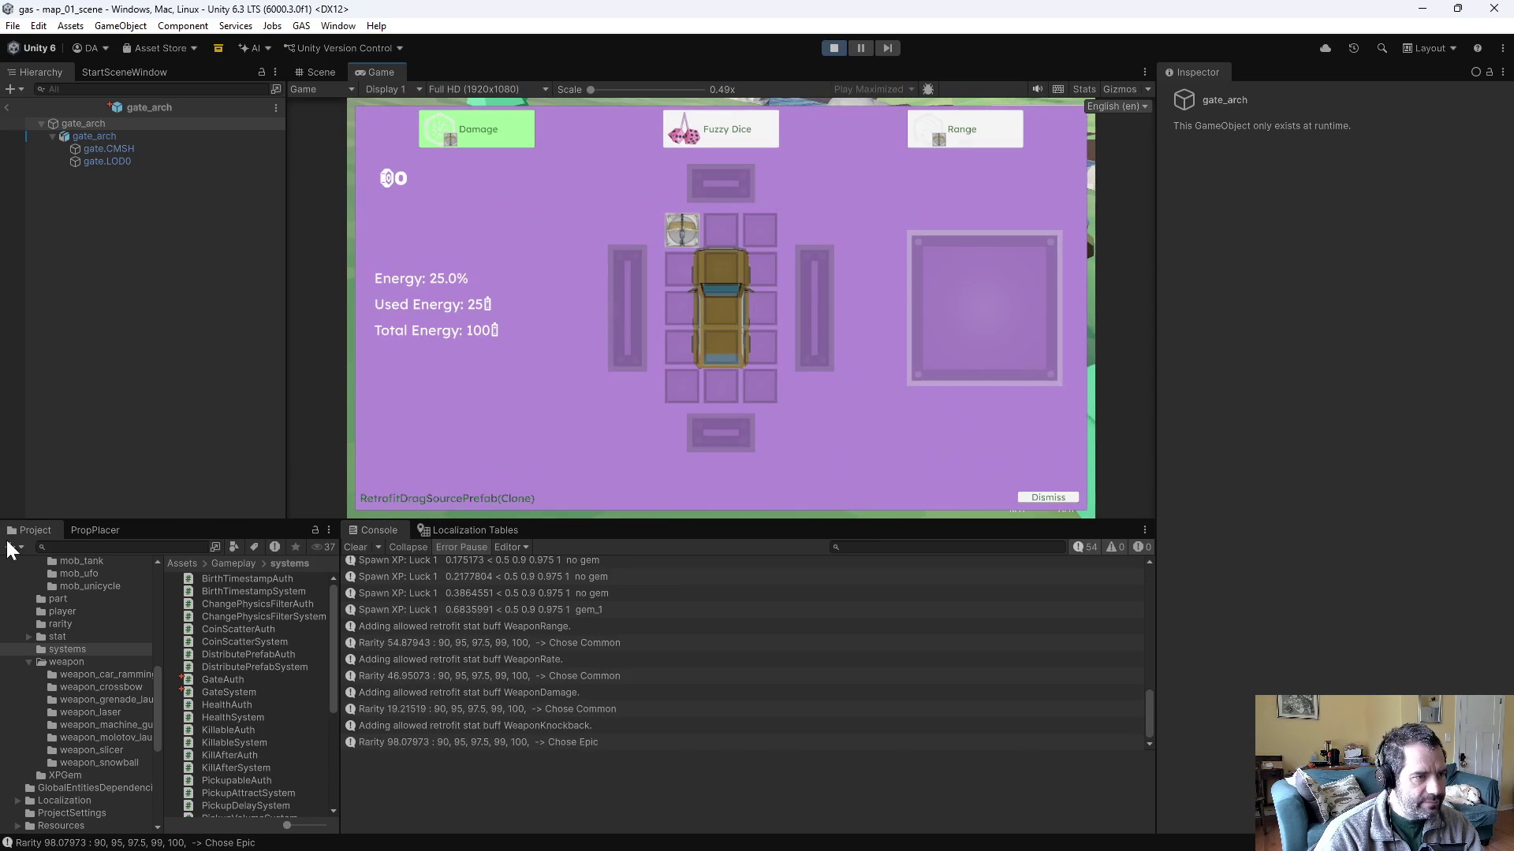
pyautogui.click(1048, 497)
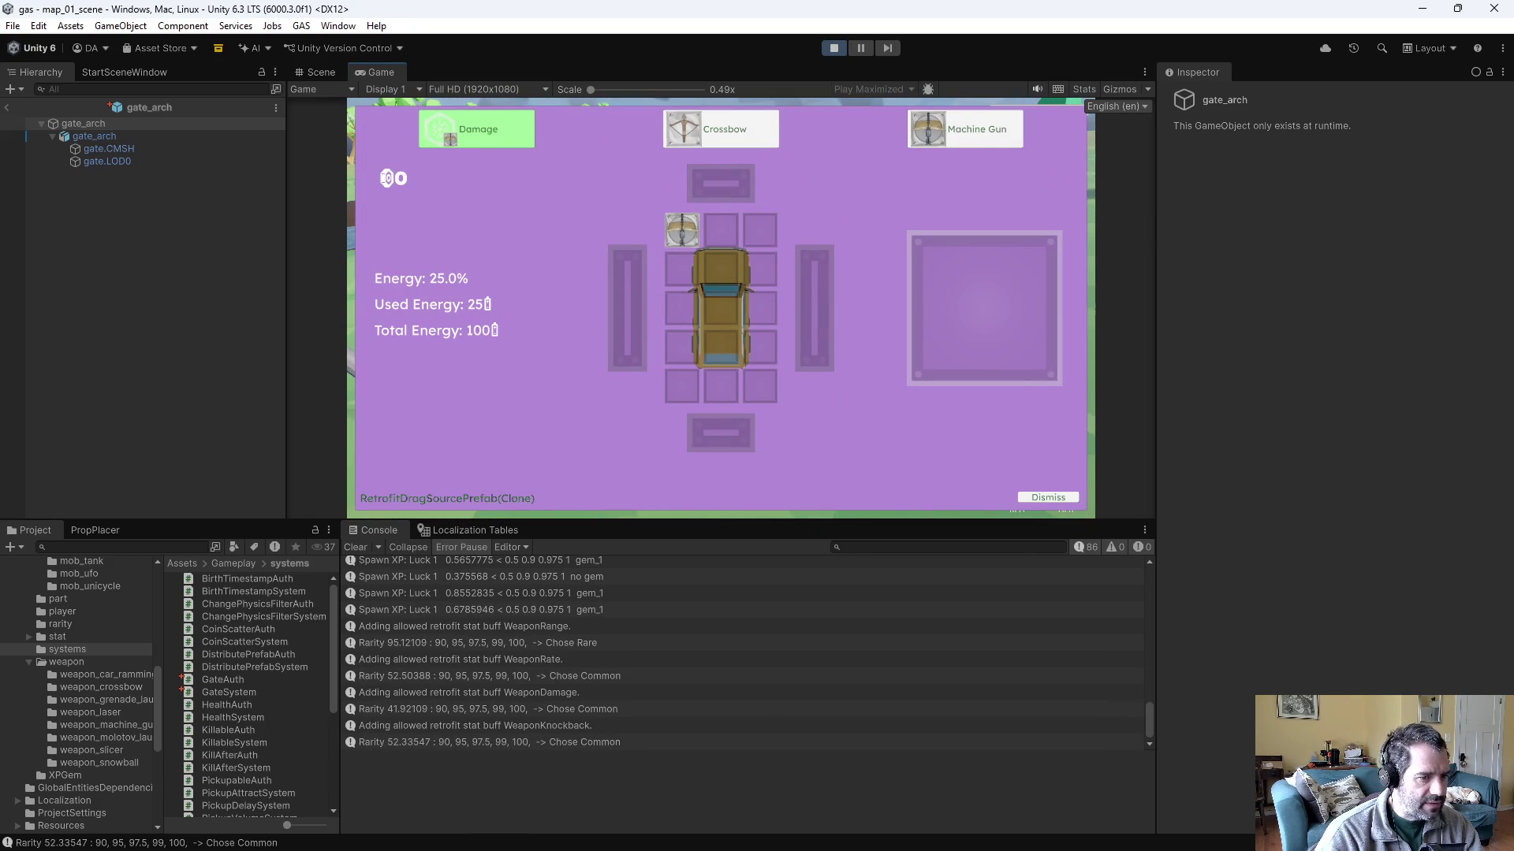
pyautogui.click(1077, 496)
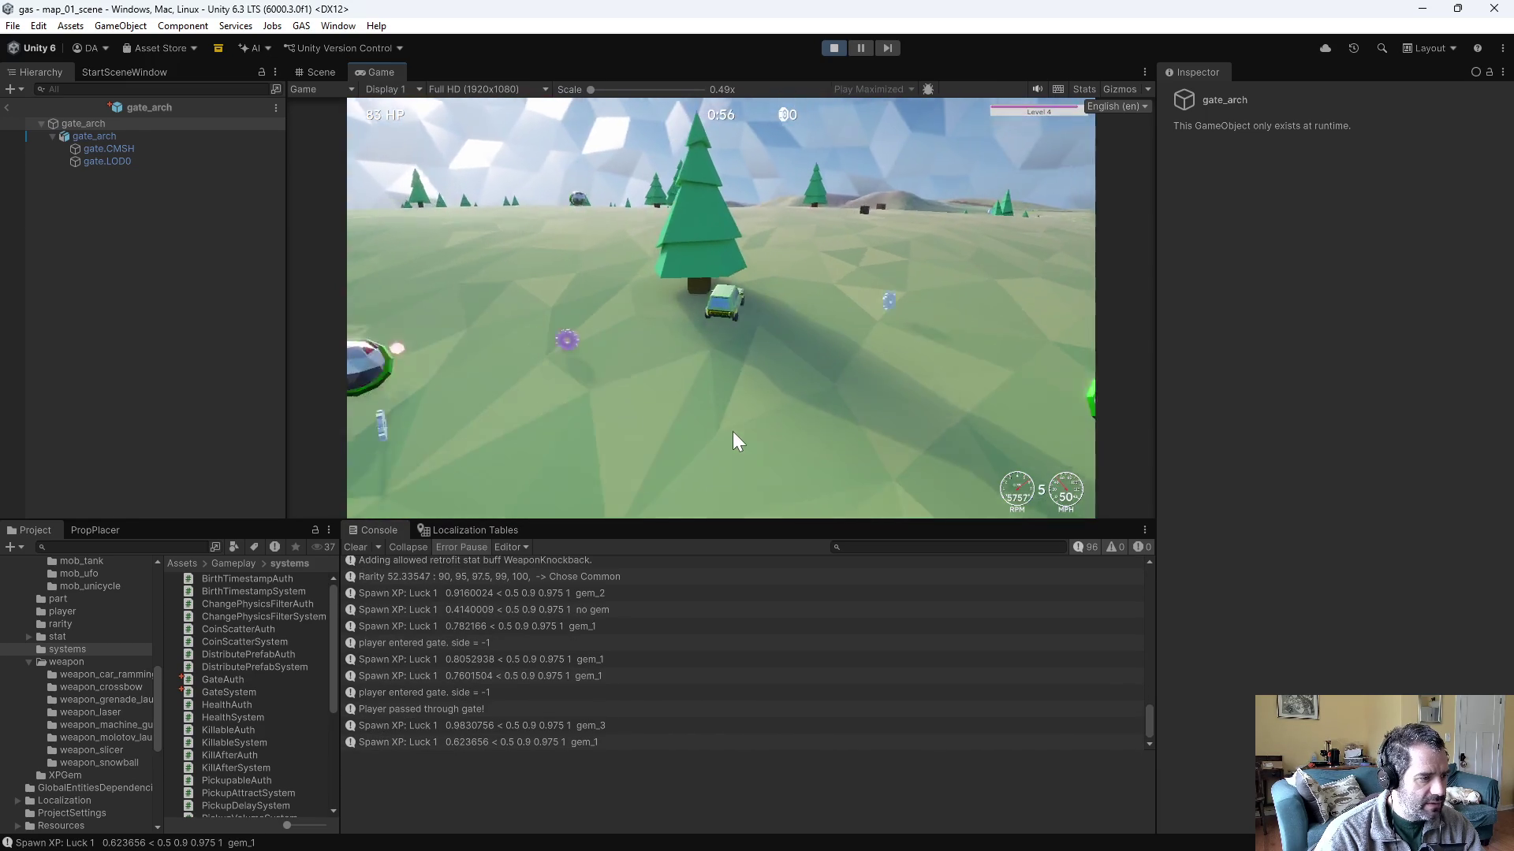
pyautogui.click(841, 47)
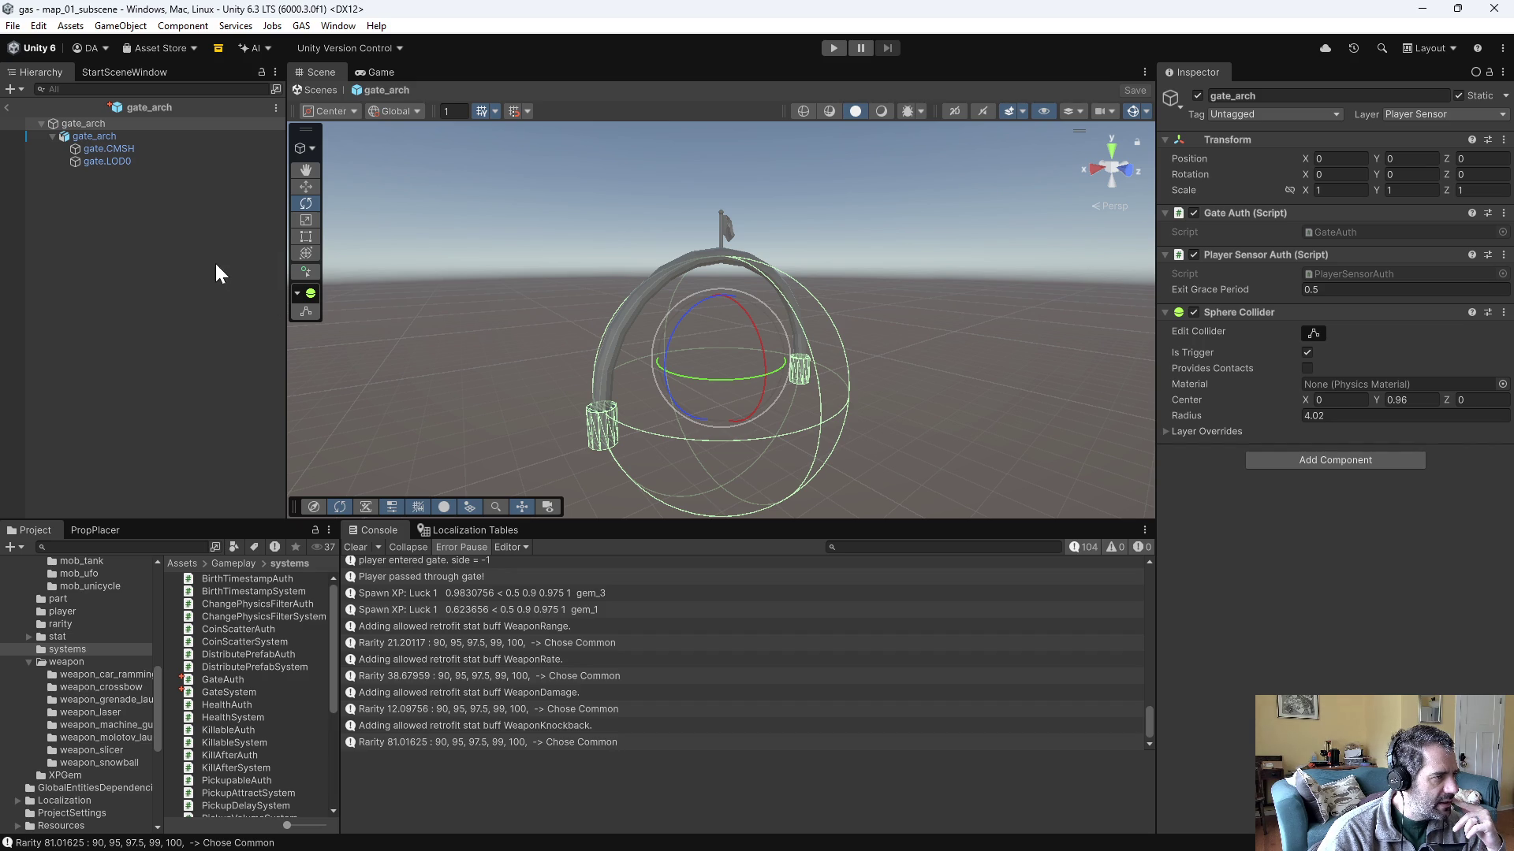
# - Open map_01_subscene from the map_01 folder, then select and frame gate_arch
pyautogui.scroll(5, 93, 656)
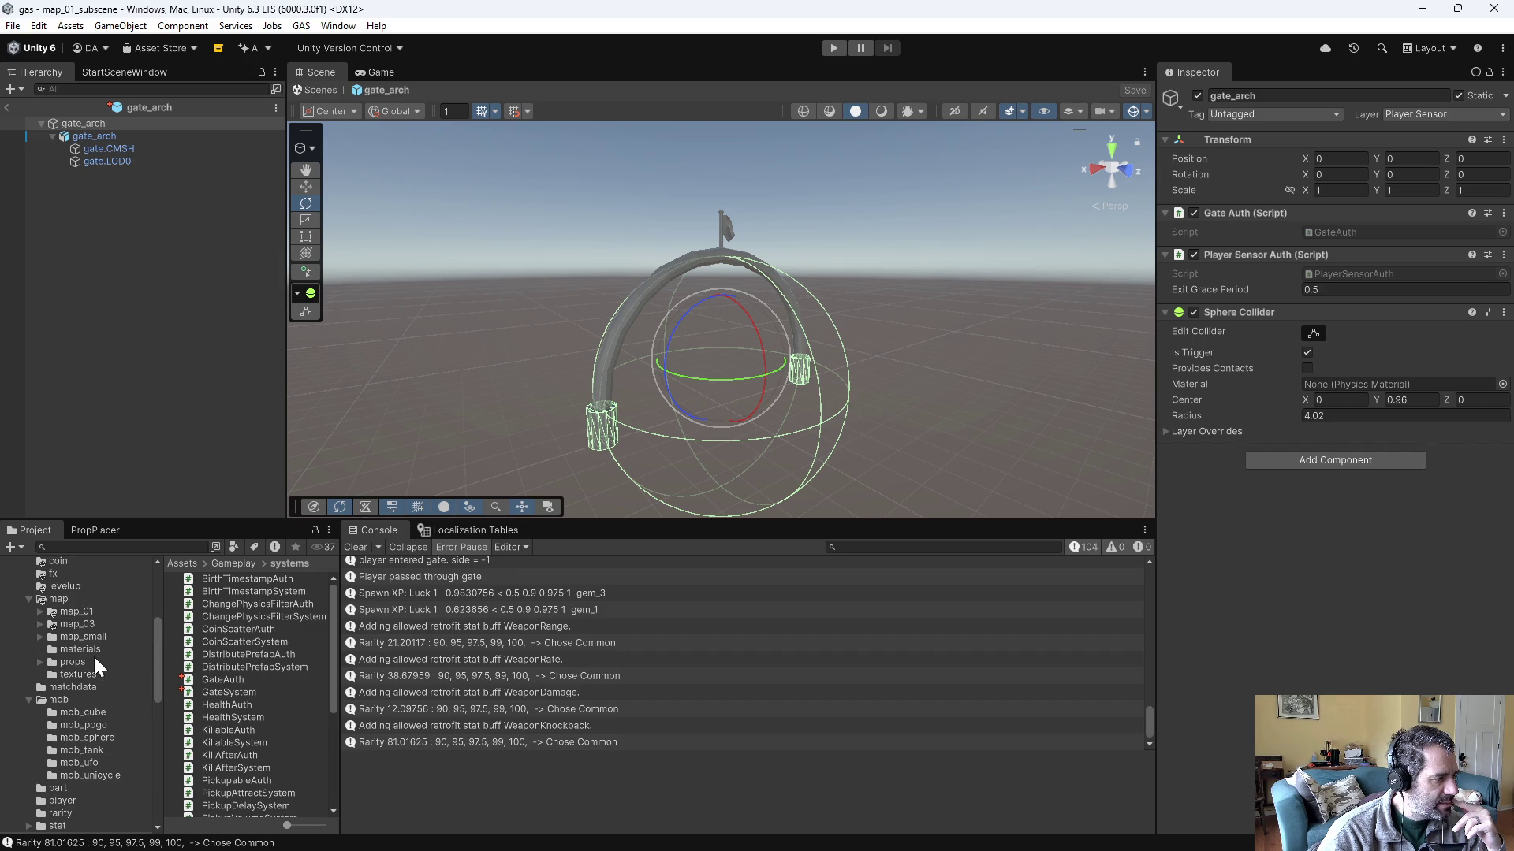
pyautogui.click(108, 611)
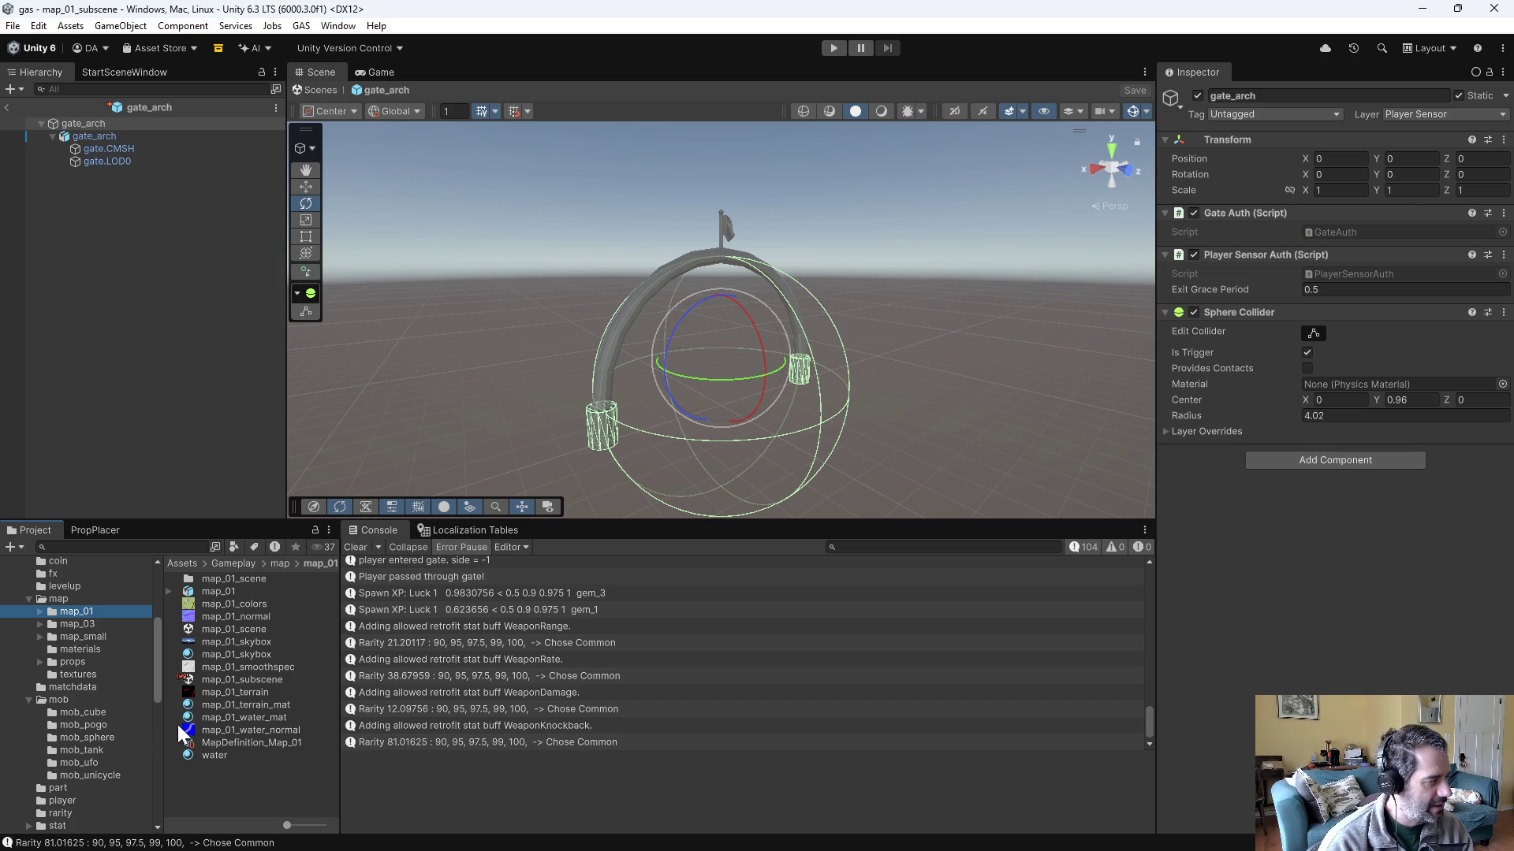
pyautogui.doubleClick(239, 680)
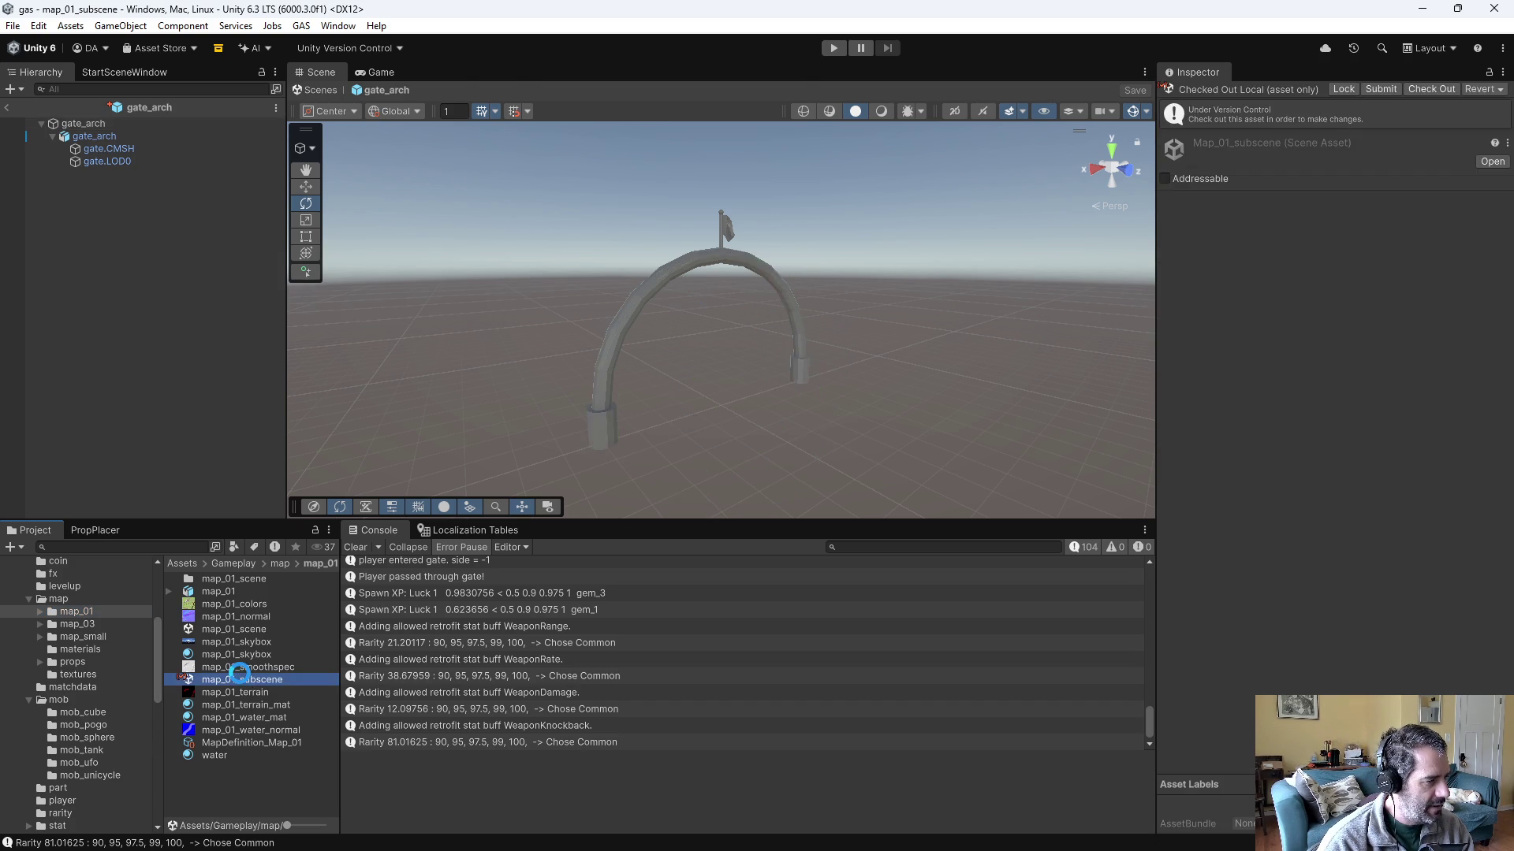
pyautogui.click(87, 293)
pyautogui.moveTo(867, 285); pyautogui.dragTo(838, 309)
pyautogui.moveTo(1436, 214); pyautogui.dragTo(1409, 214)
pyautogui.press('f')
pyautogui.moveTo(592, 386)
pyautogui.mouseDown()
pyautogui.moveTo(554, 395)
pyautogui.moveTo(547, 419)
pyautogui.mouseUp()
# - Reset gate_arch's Y rotation to 0 and reselect it
pyautogui.press('e')
pyautogui.moveTo(684, 443)
pyautogui.mouseDown()
pyautogui.moveTo(622, 452)
pyautogui.moveTo(657, 451)
pyautogui.mouseUp()
pyautogui.click(1411, 214)
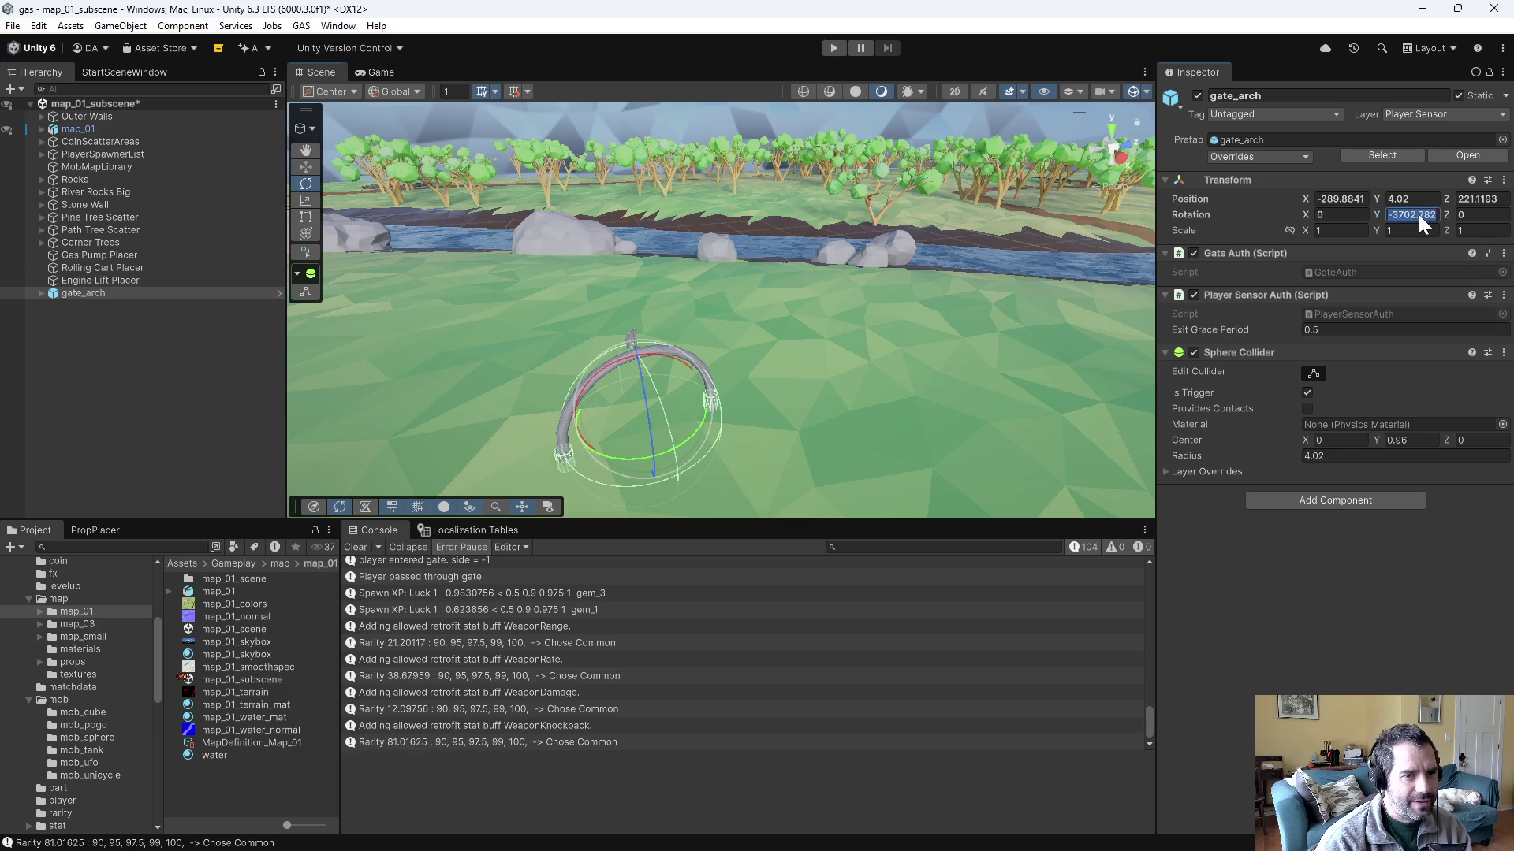
pyautogui.write('0')
pyautogui.click(112, 310)
pyautogui.click(105, 295)
# - Duplicate the arch as gate_arch_1, move it left, and turn it to about -49 degrees
pyautogui.hotkey('ctrl', 'd')
pyautogui.press('w')
pyautogui.moveTo(627, 415)
pyautogui.mouseDown()
pyautogui.moveTo(534, 350)
pyautogui.moveTo(599, 343)
pyautogui.moveTo(546, 371)
pyautogui.moveTo(563, 388)
pyautogui.moveTo(563, 351)
pyautogui.moveTo(585, 339)
pyautogui.moveTo(507, 323)
pyautogui.moveTo(485, 282)
pyautogui.moveTo(476, 309)
pyautogui.moveTo(494, 325)
pyautogui.moveTo(583, 333)
pyautogui.moveTo(645, 316)
pyautogui.moveTo(777, 192)
pyautogui.moveTo(973, 181)
pyautogui.mouseUp()
pyautogui.press('e')
pyautogui.hotkey('ctrl', 'z')
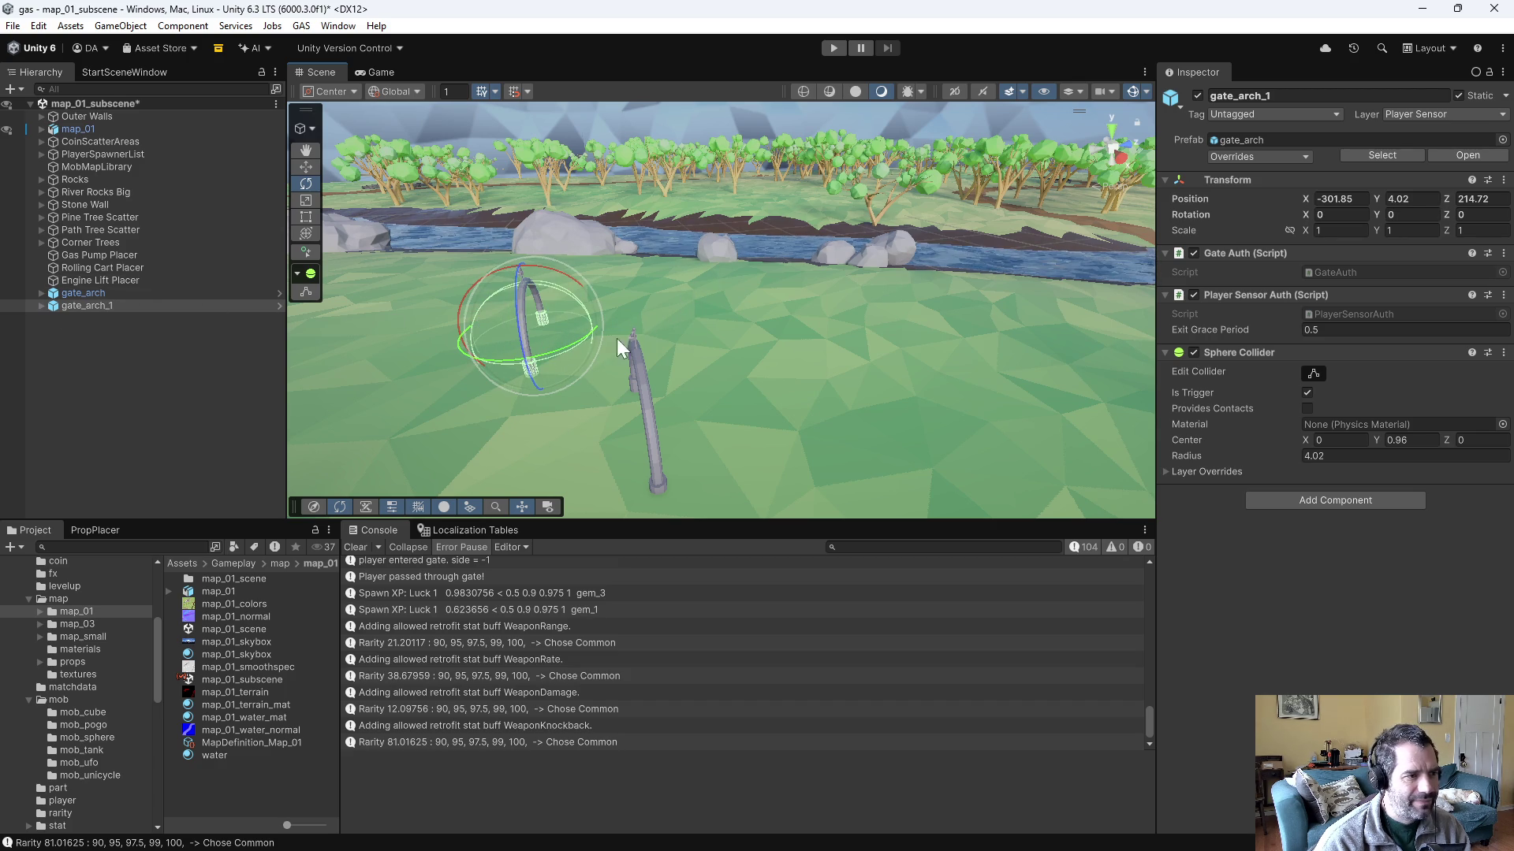
pyautogui.moveTo(561, 345); pyautogui.dragTo(574, 343)
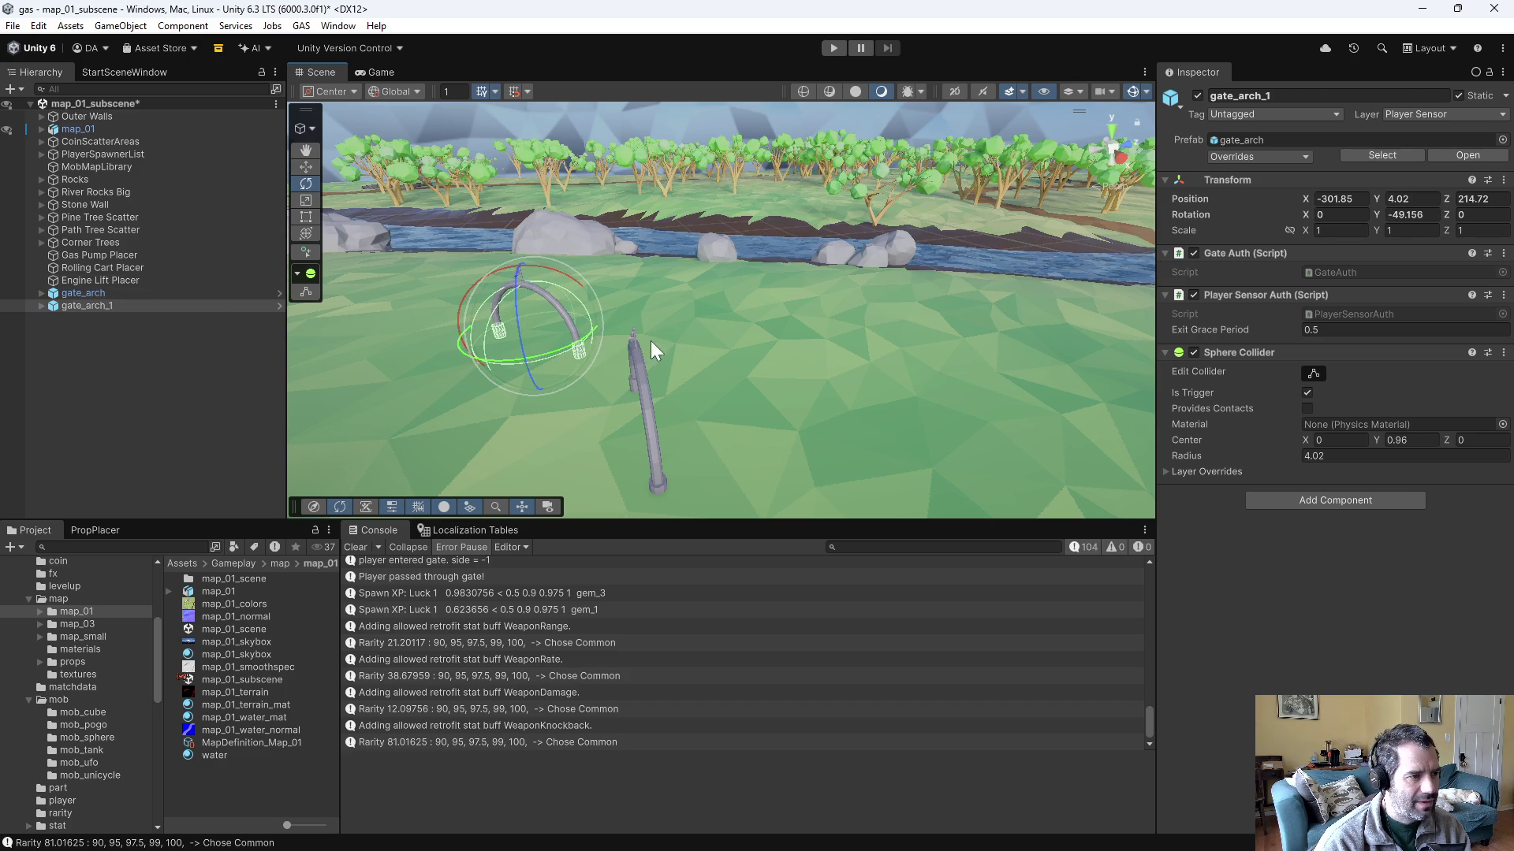
# - Duplicate gate_arch_2 further left at another angle, save the scene, and start Play
pyautogui.hotkey('ctrl', 'd')
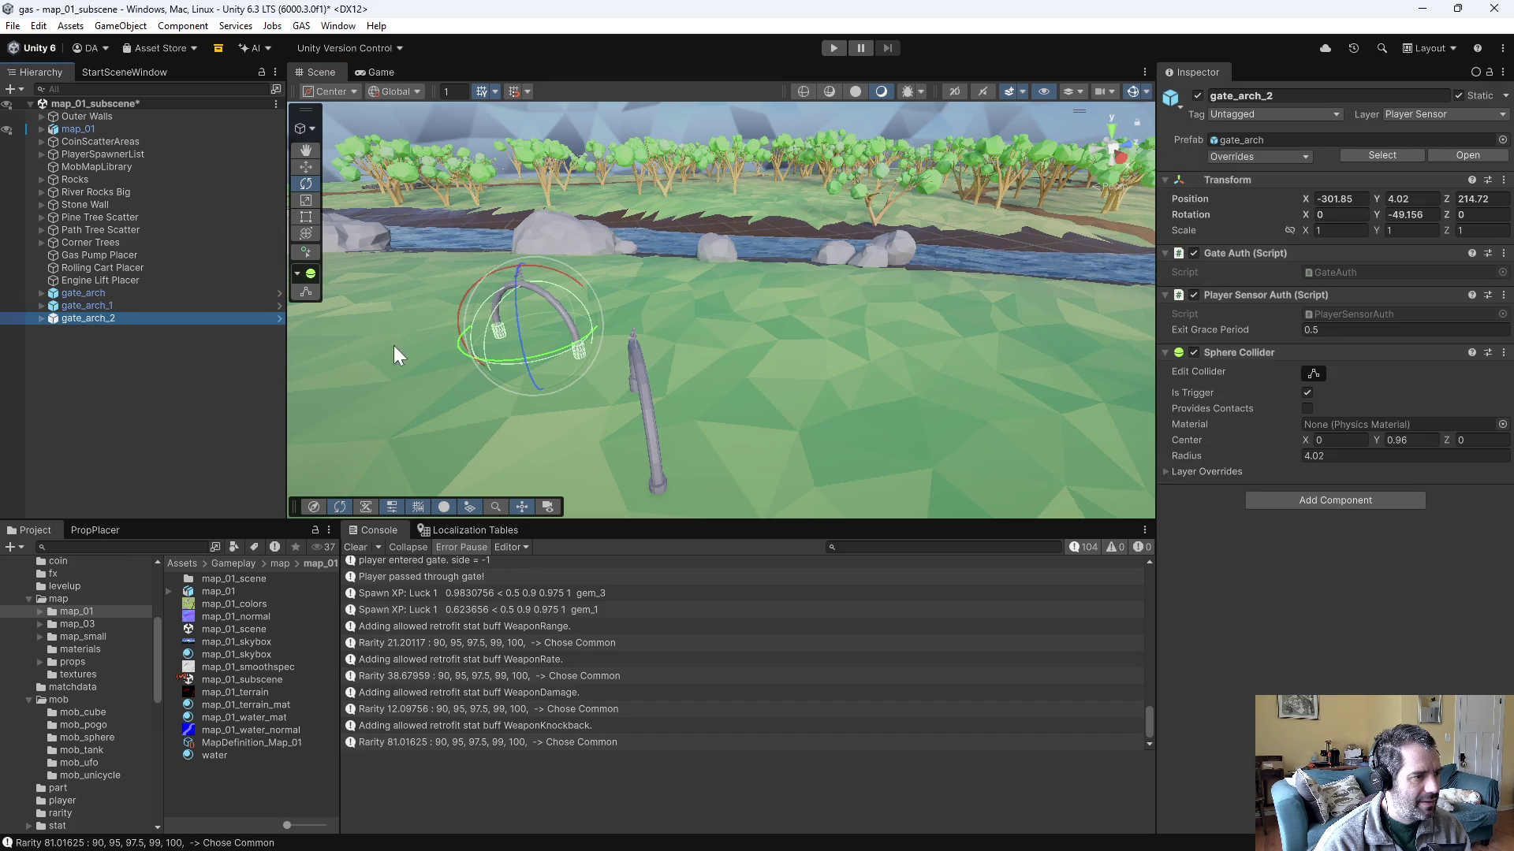
pyautogui.press('w')
pyautogui.moveTo(541, 332)
pyautogui.mouseDown()
pyautogui.moveTo(404, 355)
pyautogui.moveTo(386, 341)
pyautogui.mouseUp()
pyautogui.press('e')
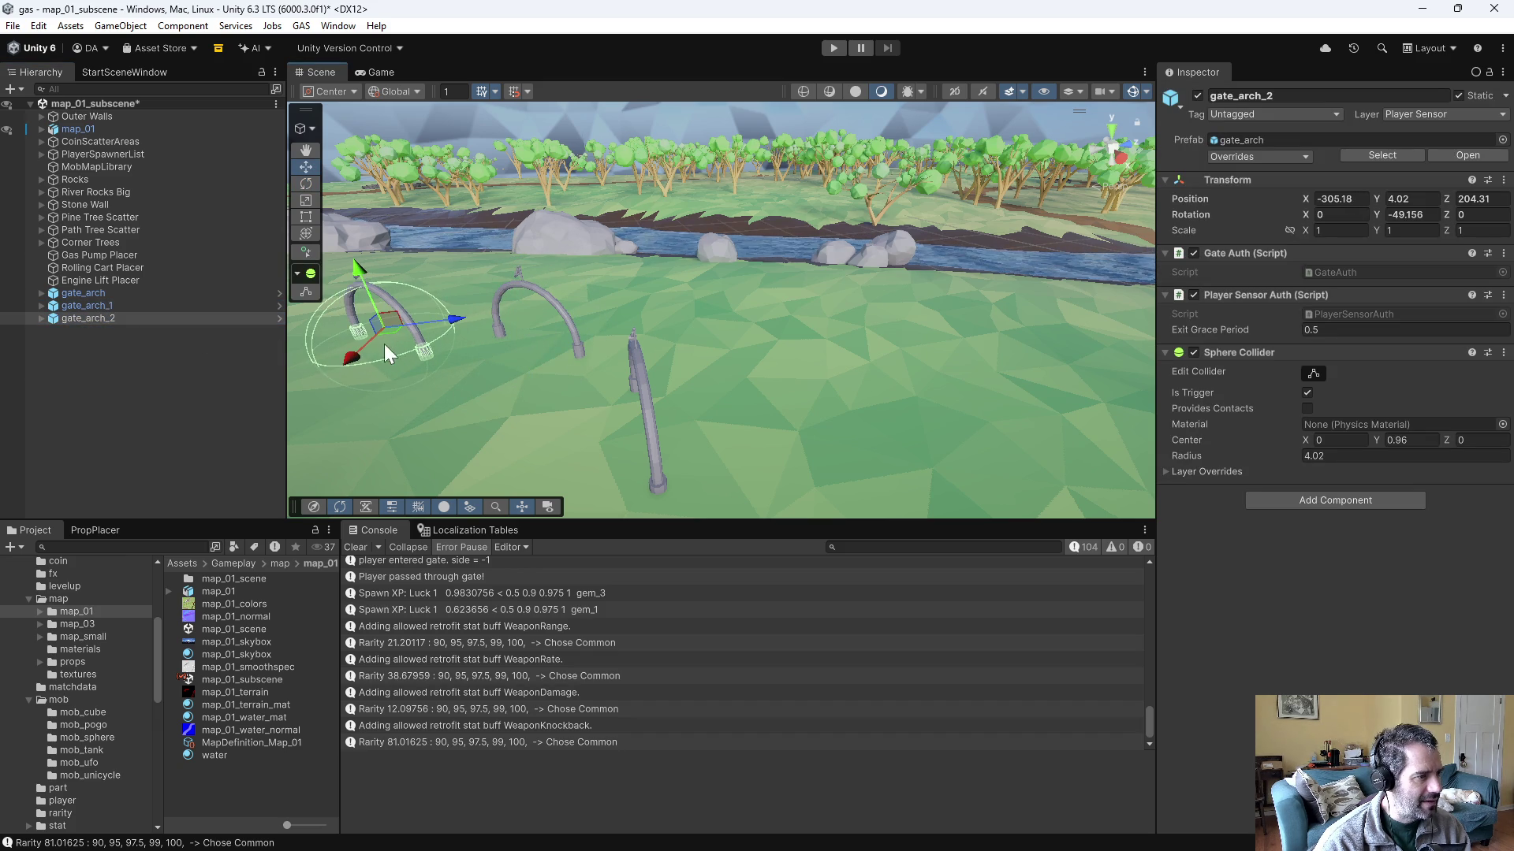
pyautogui.moveTo(402, 346); pyautogui.dragTo(429, 338)
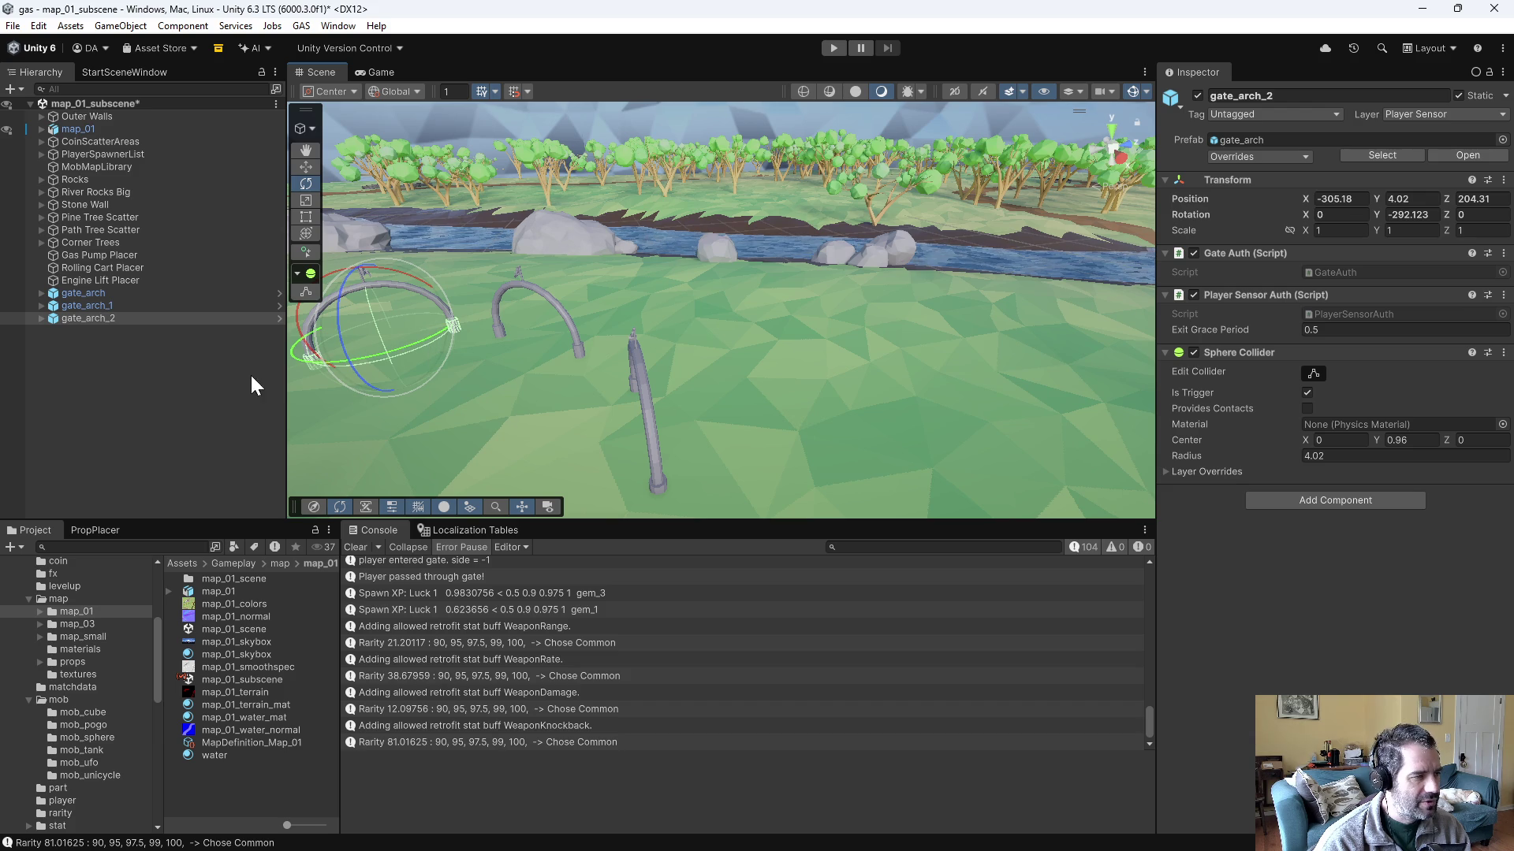
pyautogui.hotkey('ctrl', 's')
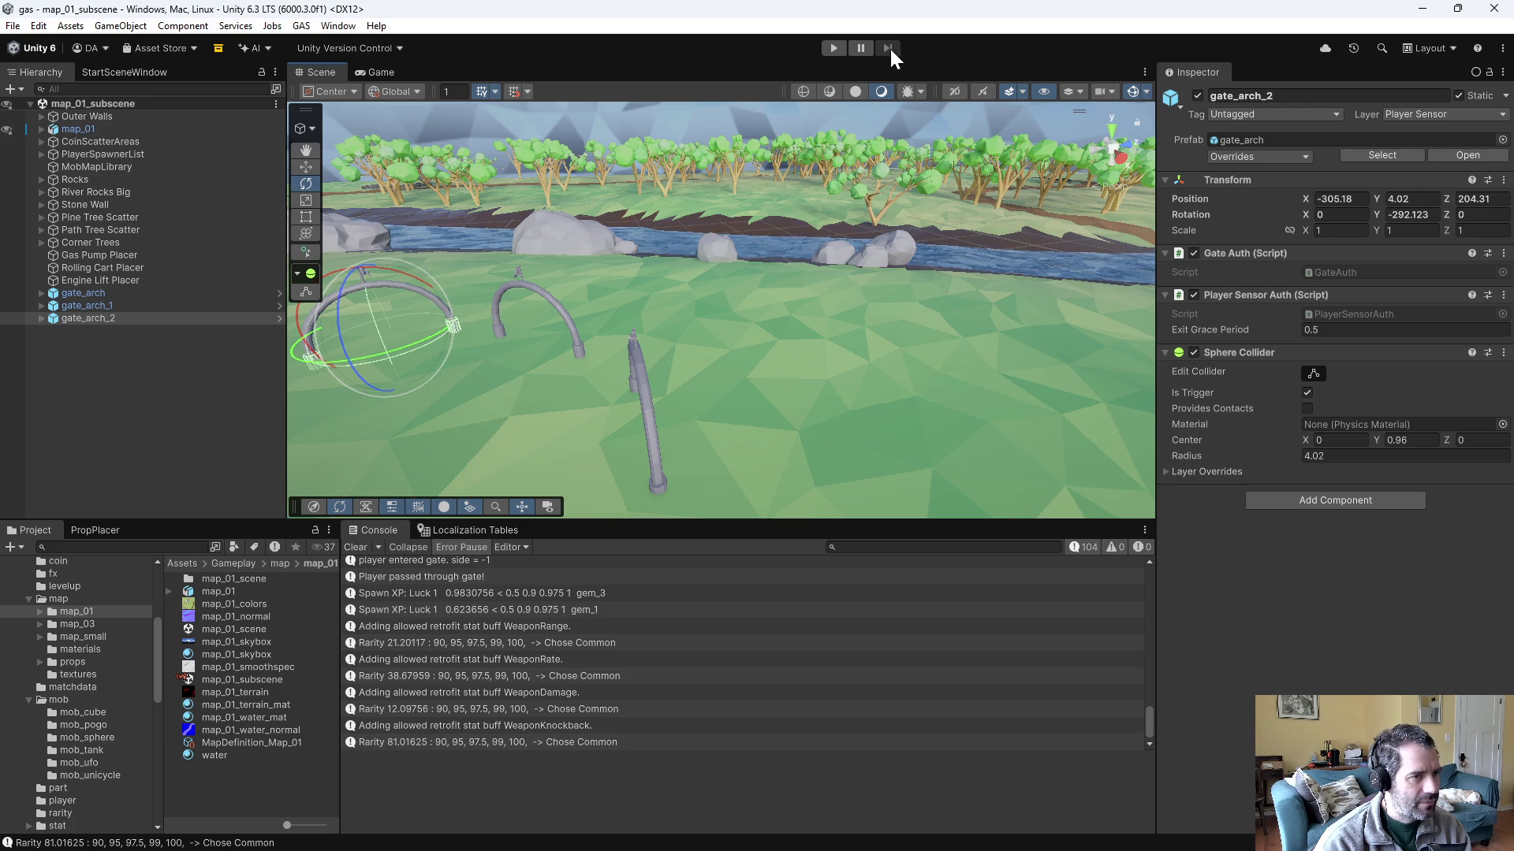
pyautogui.click(834, 50)
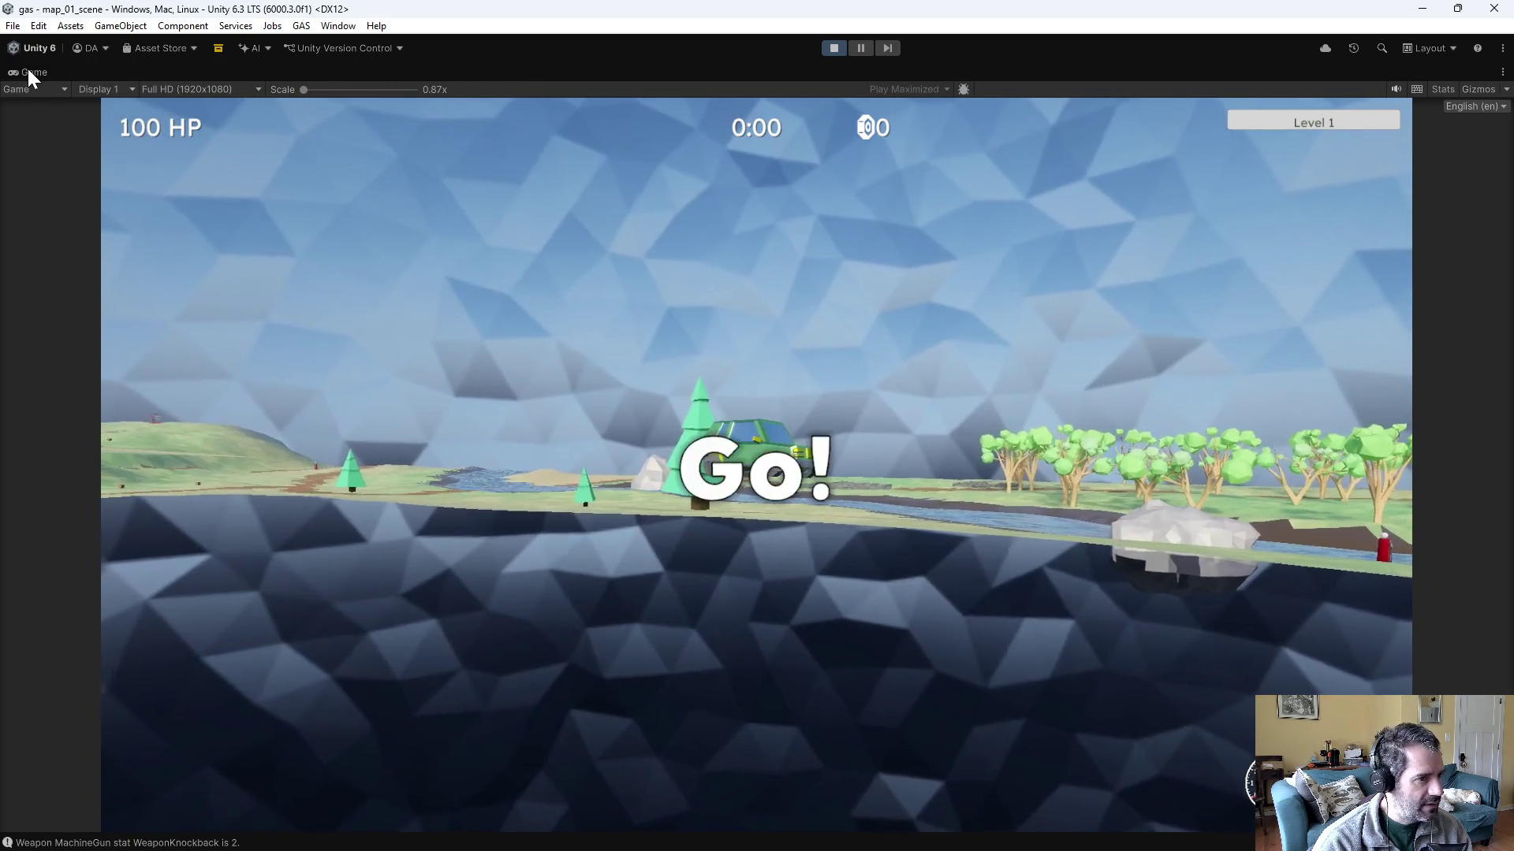
# - Restore the editor layout, drive the car through the new arches, and stop play mode
pyautogui.doubleClick(28, 70)
pyautogui.press('w')
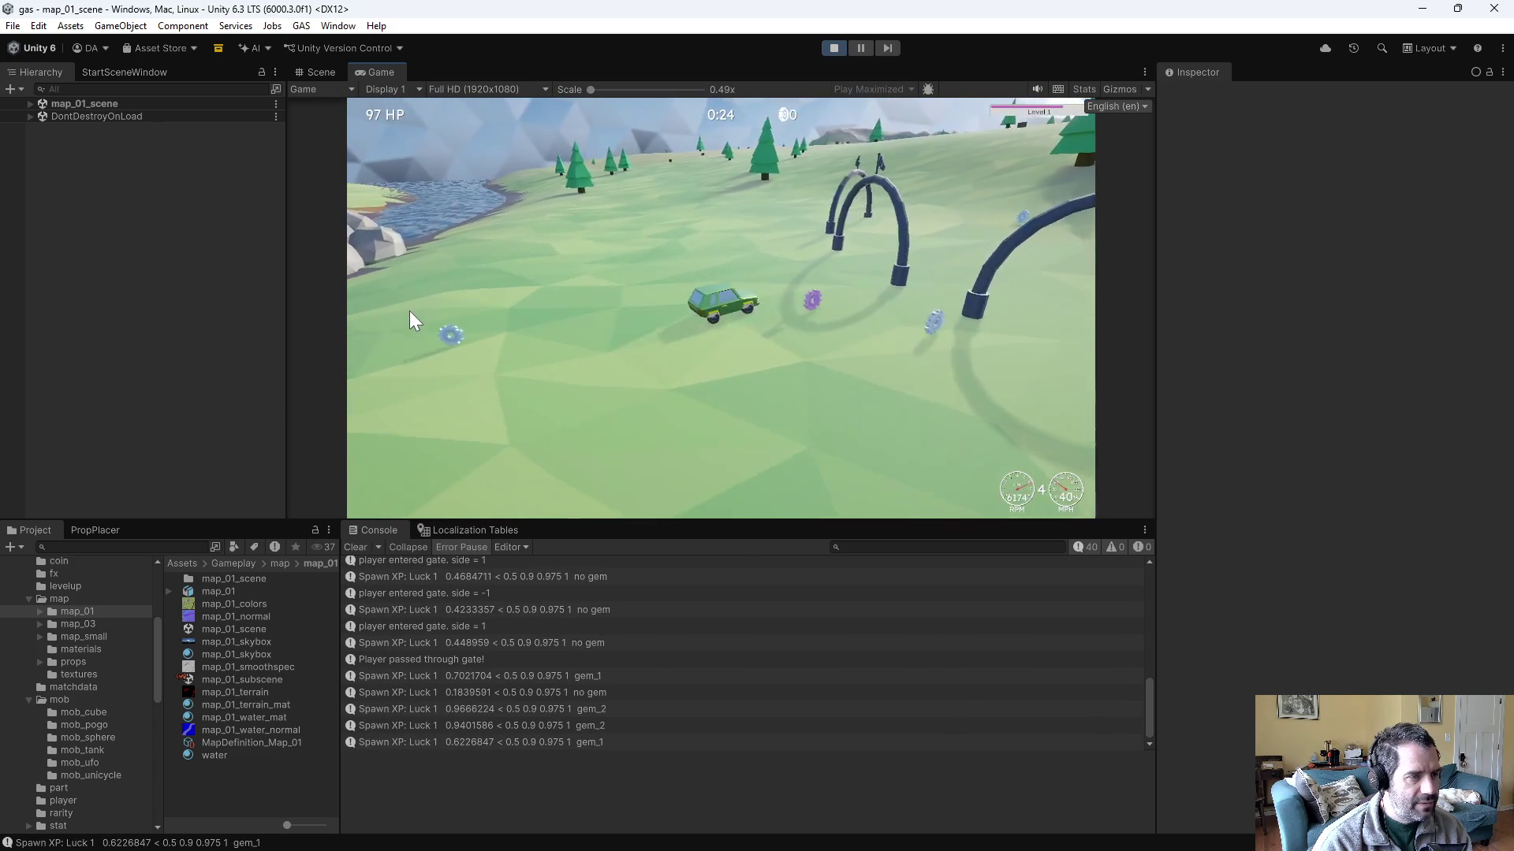
pyautogui.click(834, 49)
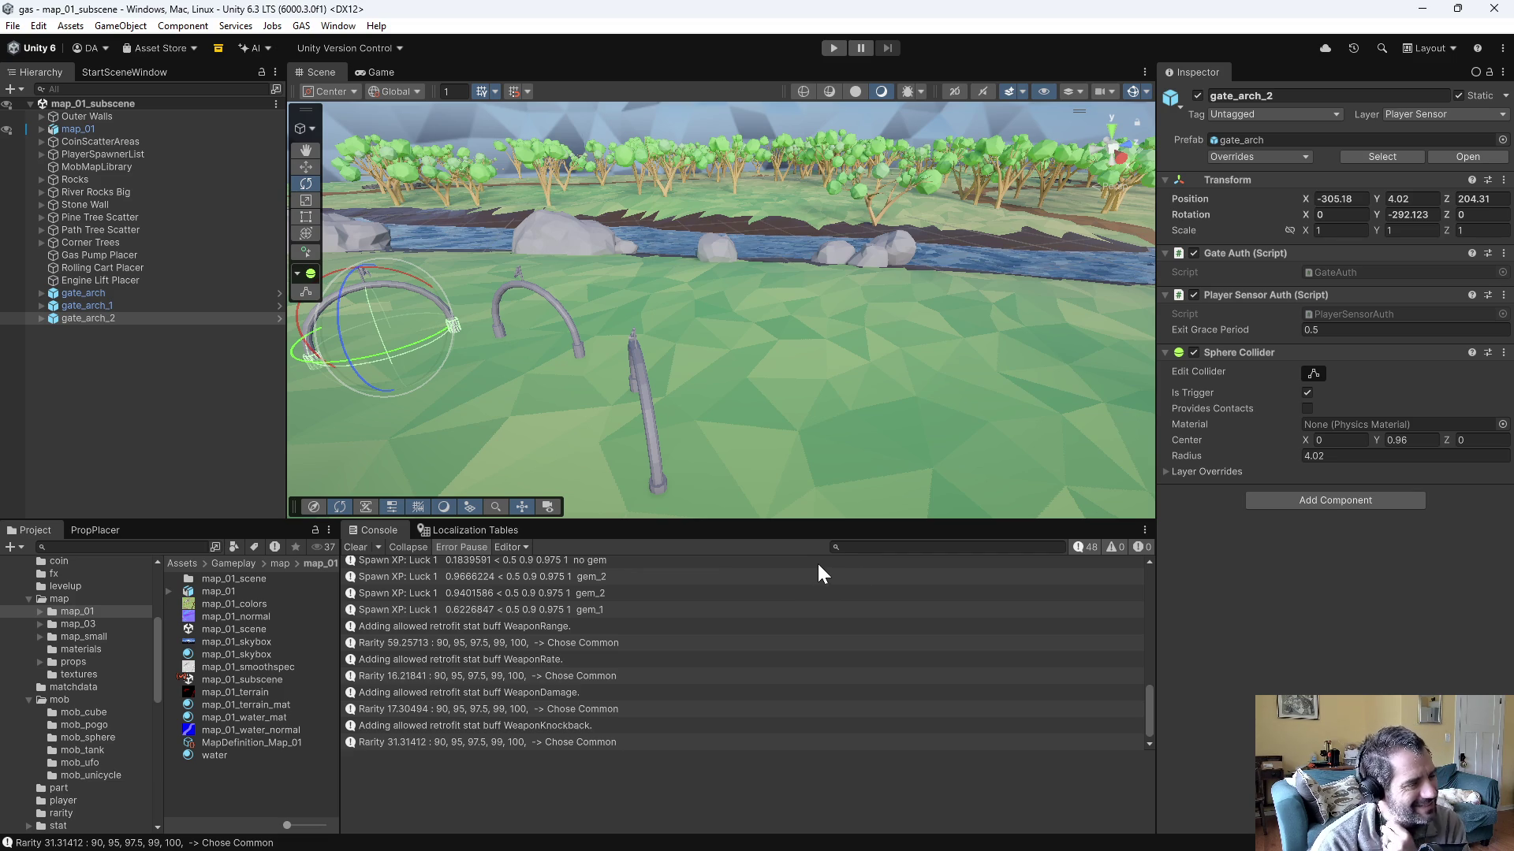
# - Delete gate_arch_1 and gate_arch_2 from the Hierarchy and reselect gate_arch
pyautogui.click(109, 305)
pyautogui.press('Delete')
pyautogui.click(112, 305)
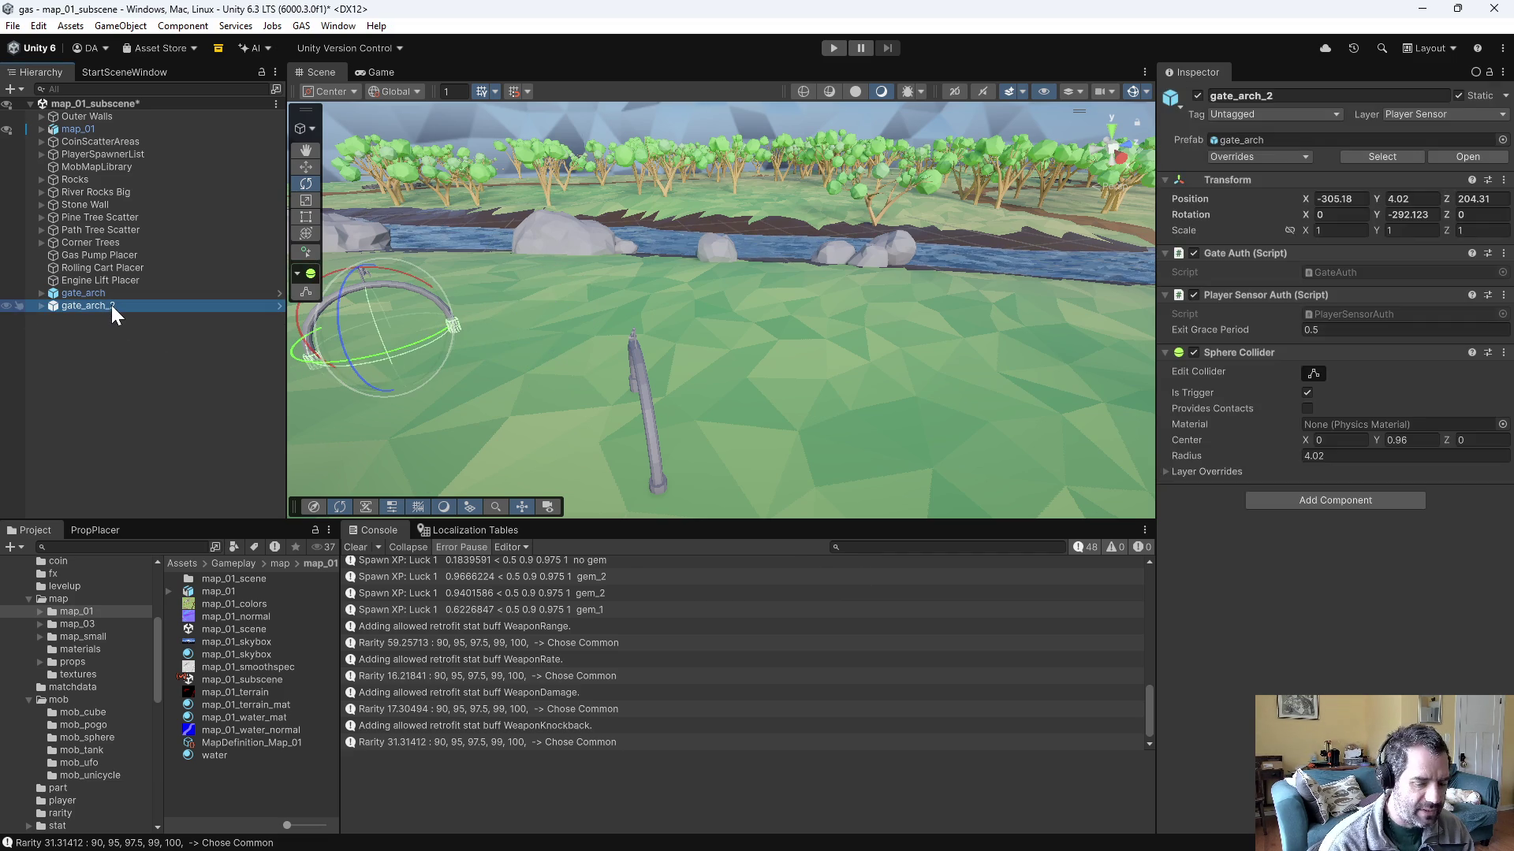
pyautogui.press('Delete')
pyautogui.moveTo(485, 413)
pyautogui.mouseDown()
pyautogui.moveTo(675, 395)
pyautogui.moveTo(723, 365)
pyautogui.moveTo(801, 353)
pyautogui.mouseUp()
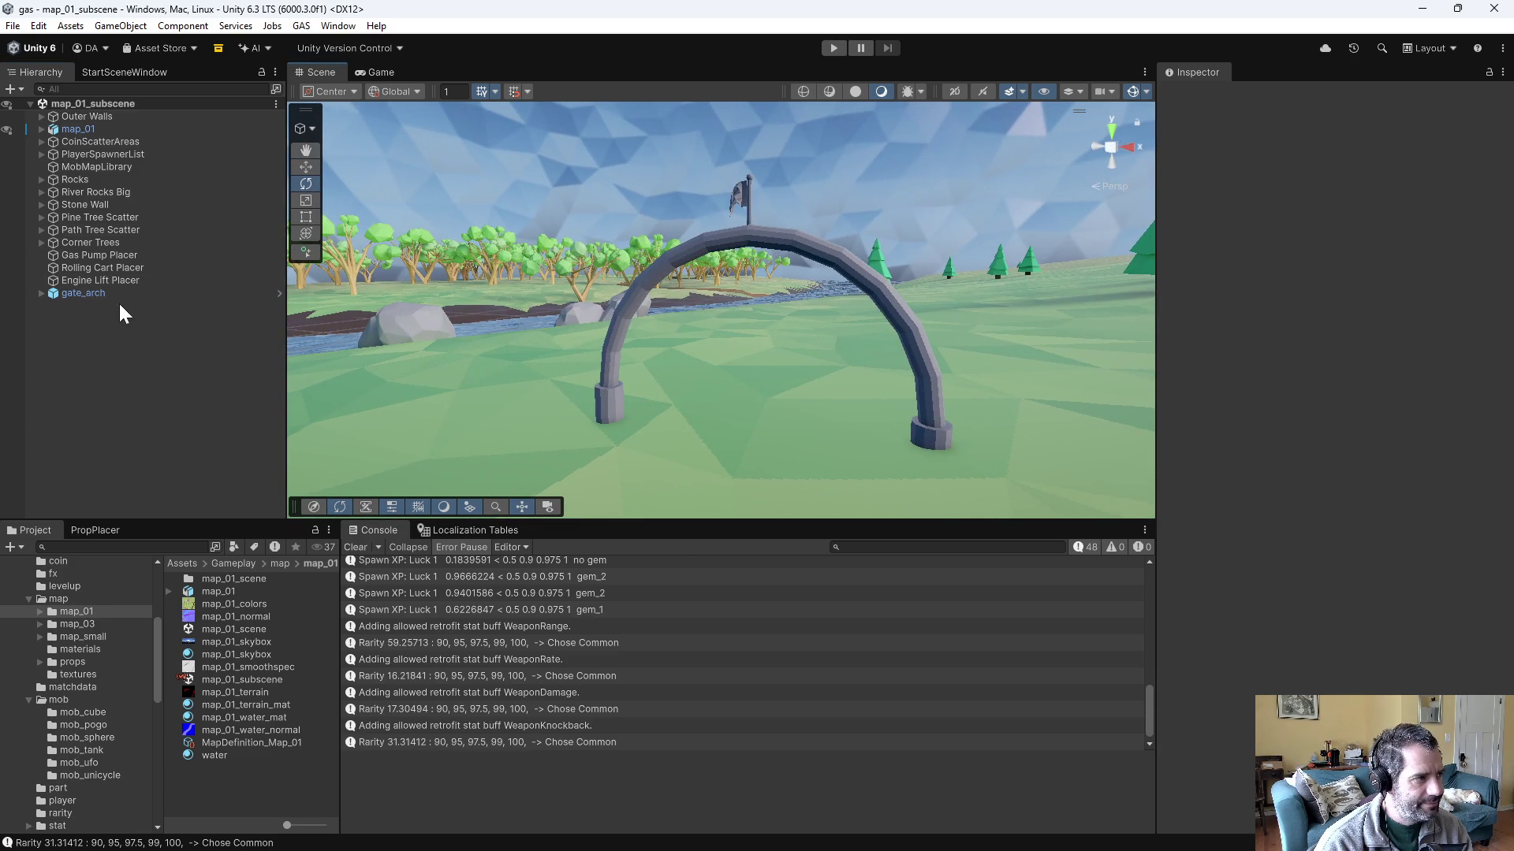
pyautogui.click(97, 293)
pyautogui.hotkey('alt', 'Tab')
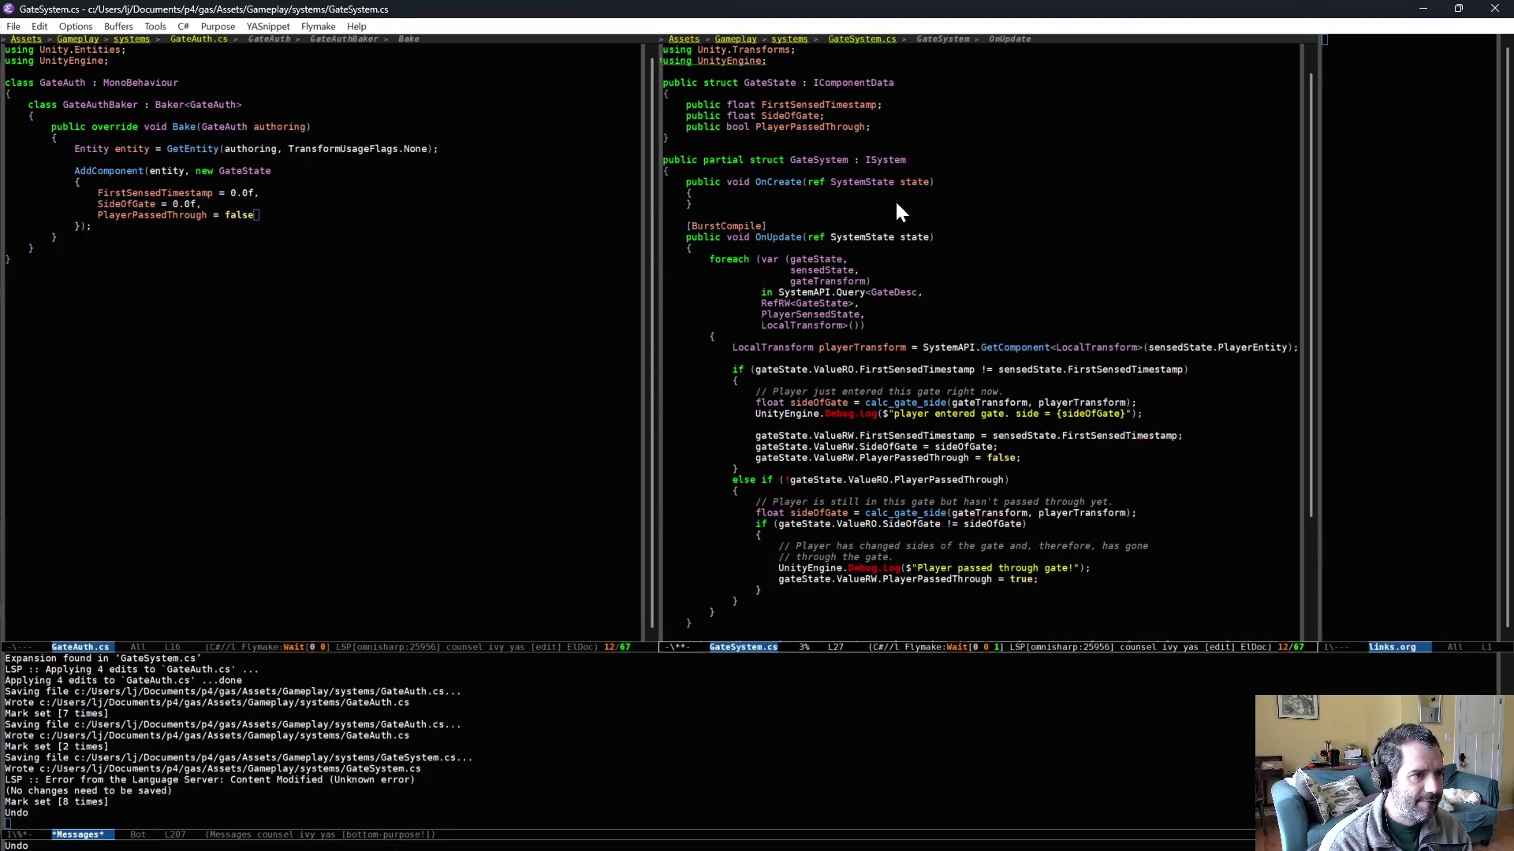
# - Undo recent edits to restore the GateDesc AddComponent line in GateAuth.cs, saving both files
pyautogui.hotkey('ctrl', '/')
pyautogui.hotkey('ctrl', '/')
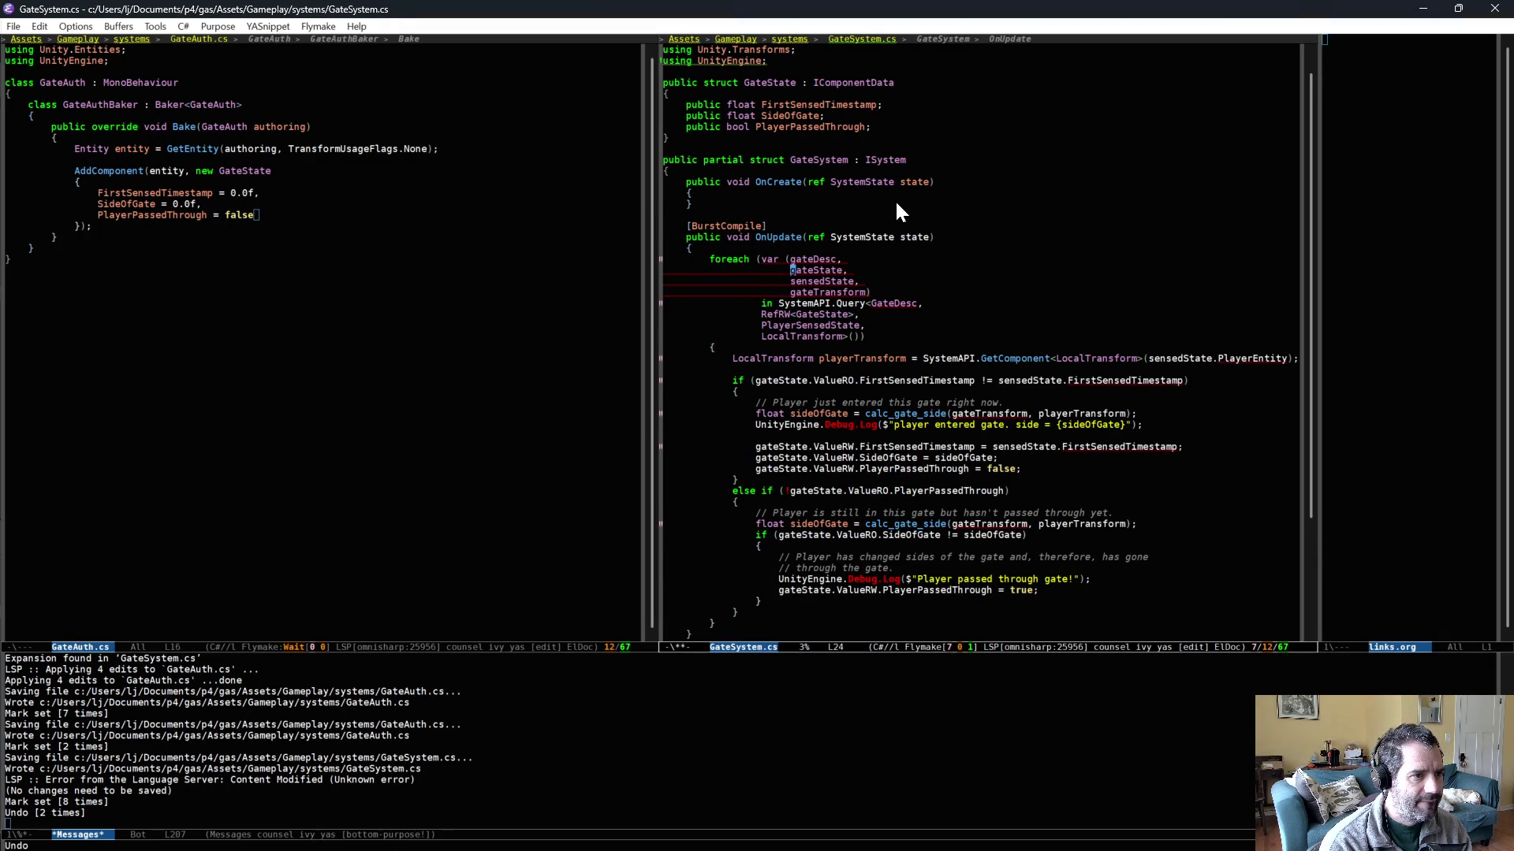
pyautogui.hotkey('ctrl', 'x')
pyautogui.hotkey('ctrl', 's')
pyautogui.click(416, 257)
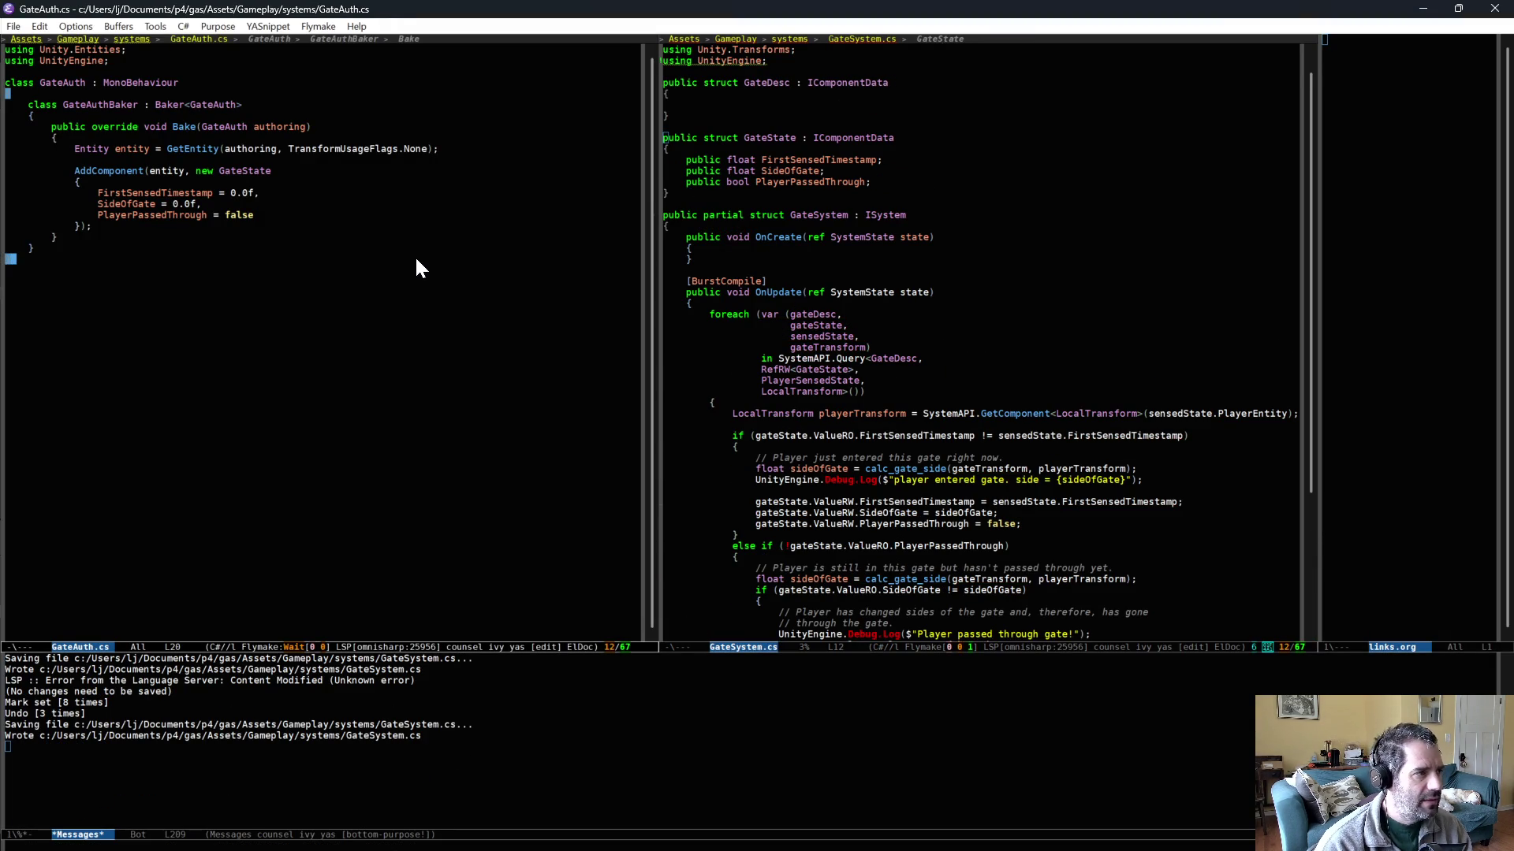
pyautogui.hotkey('ctrl', '/')
pyautogui.hotkey('ctrl', 'x')
pyautogui.hotkey('ctrl', 's')
# - From the GateAuth.cs window, begin a project-wide ripgrep search for fxplayer
pyautogui.click(687, 96)
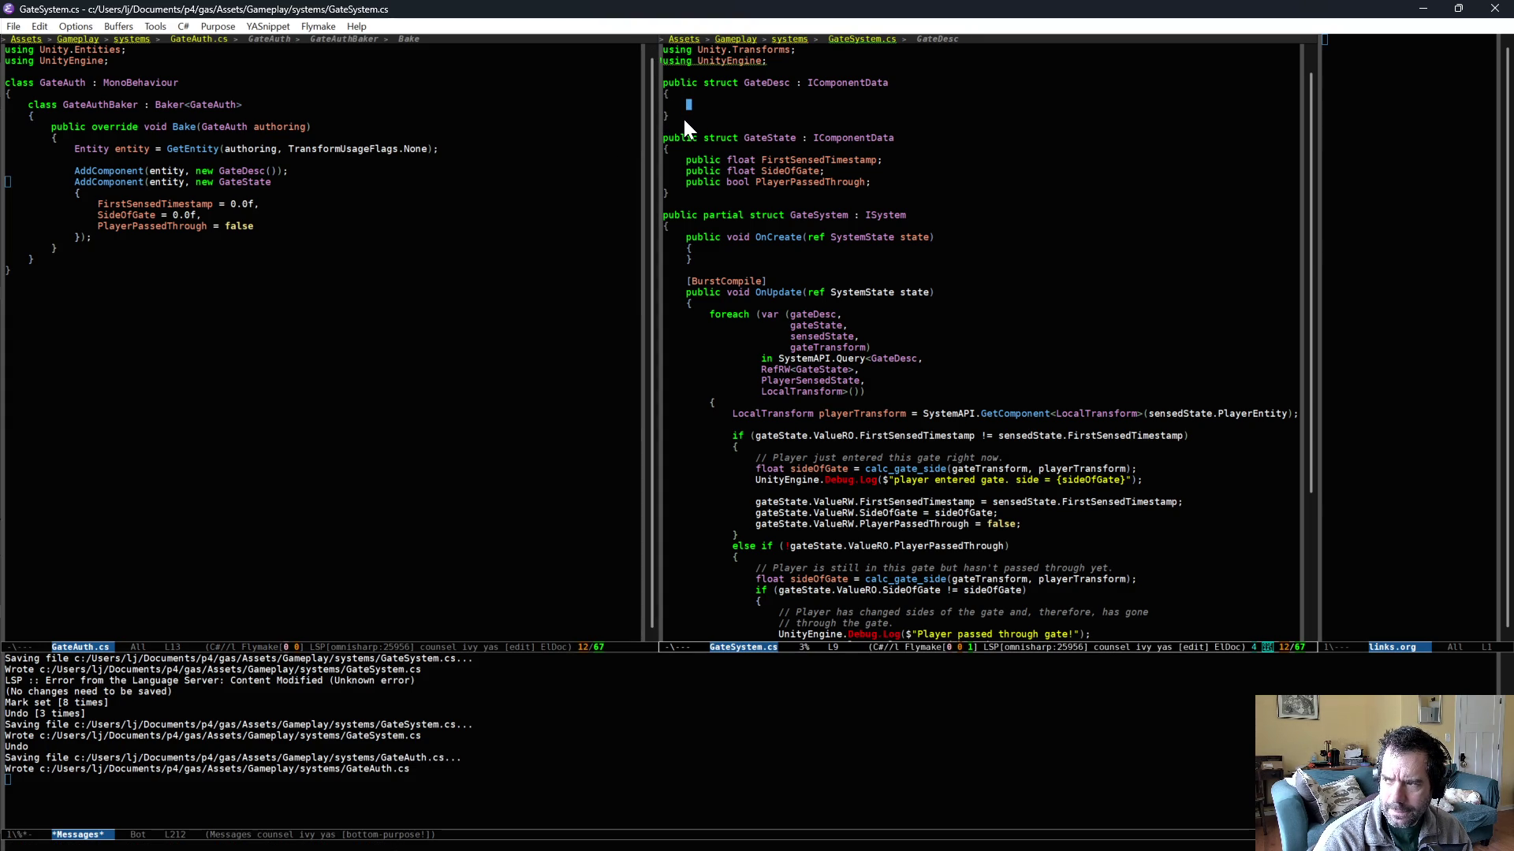
pyautogui.click(248, 348)
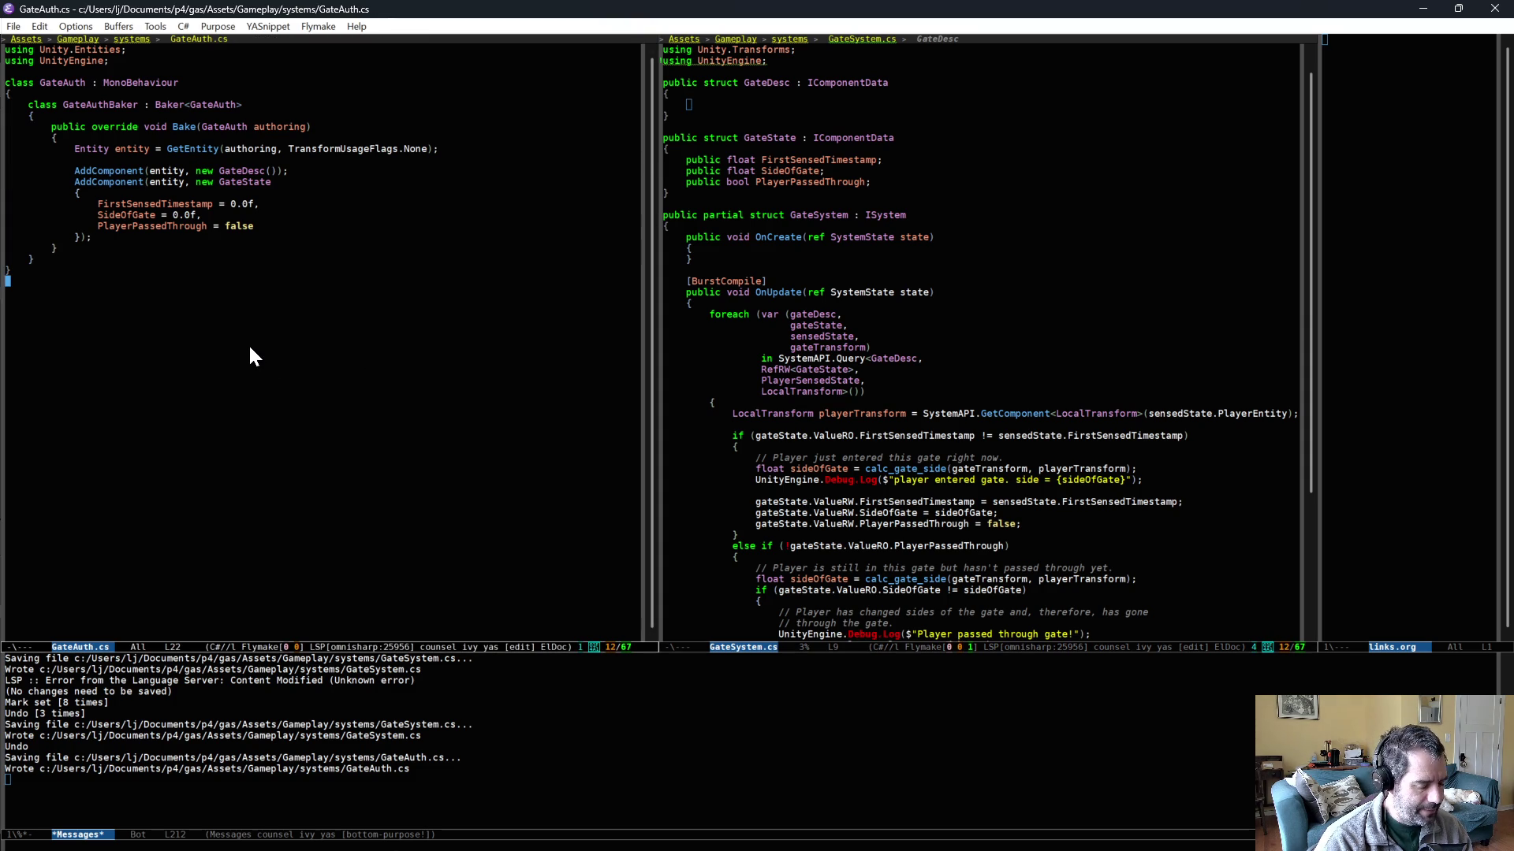
pyautogui.hotkey('ctrl', 's')
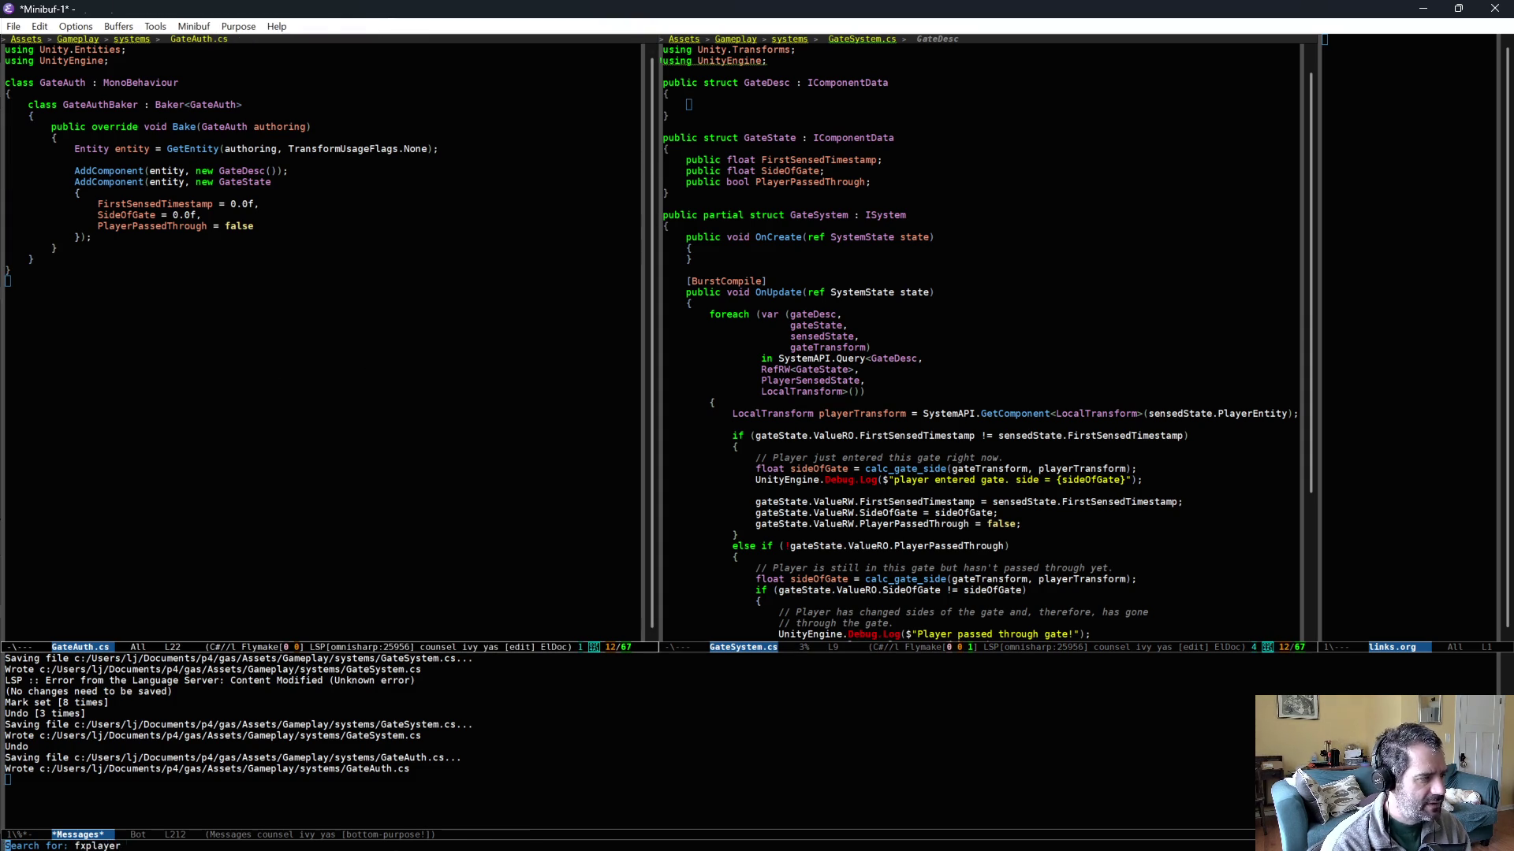
# - Run the fxplayer search and paste SmashableSystem.cs's SmashFXID field declaration into GateDesc
pyautogui.press('Return')
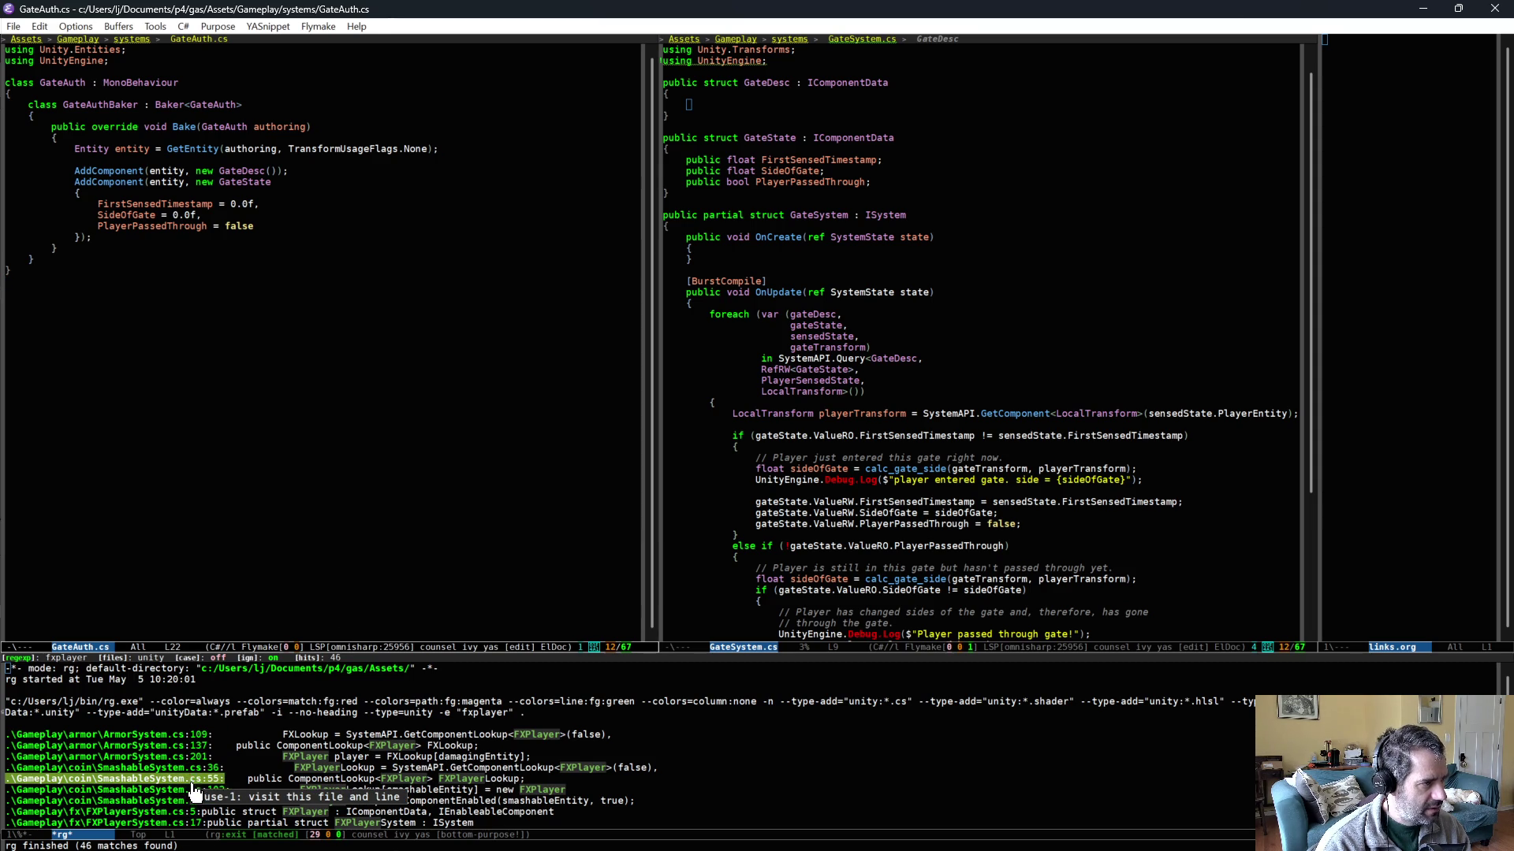
pyautogui.click(192, 780)
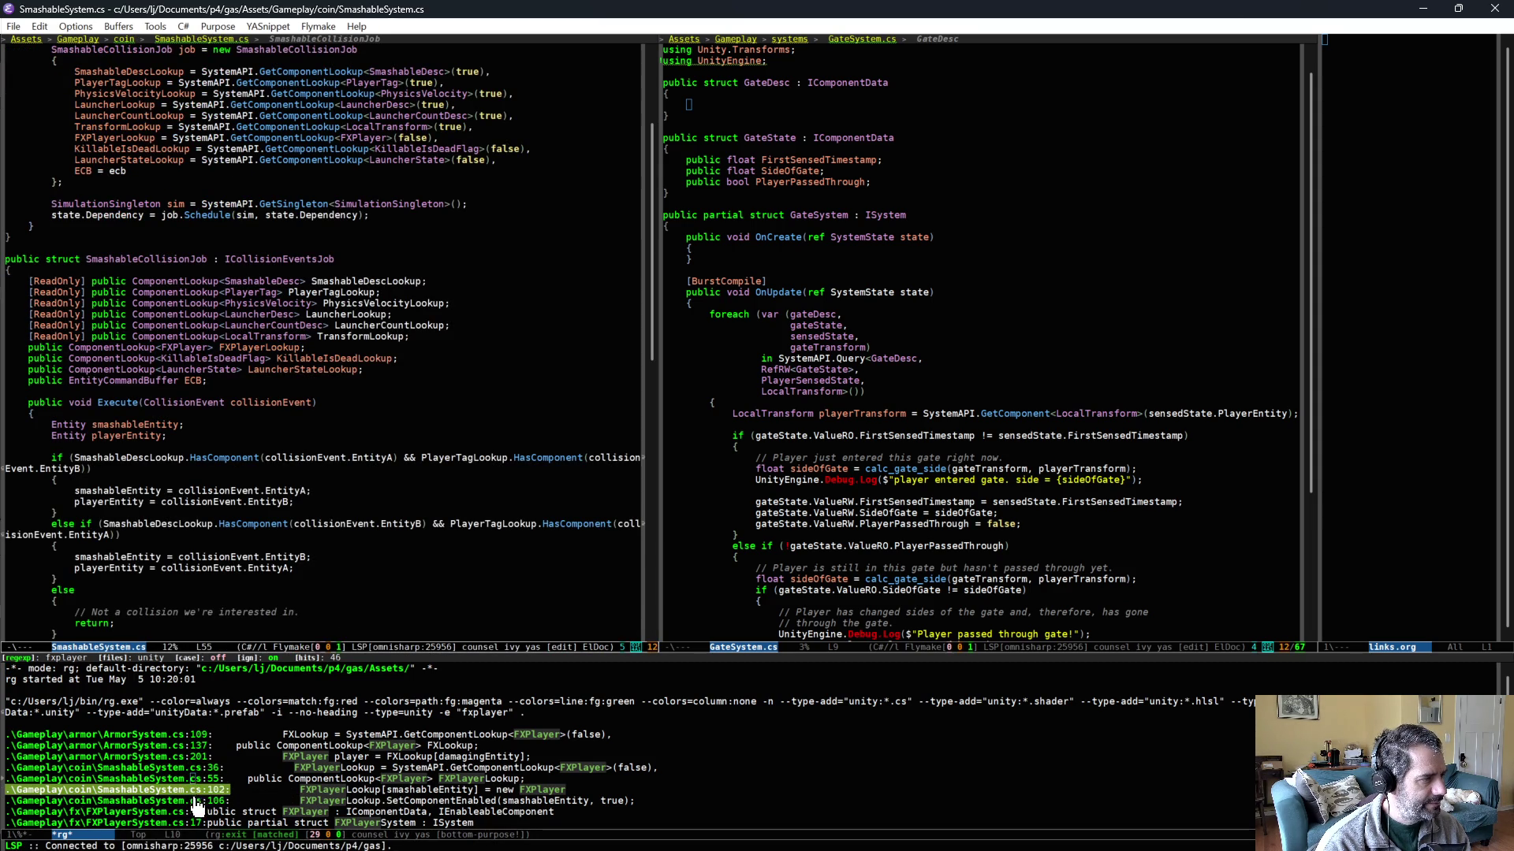
pyautogui.click(192, 801)
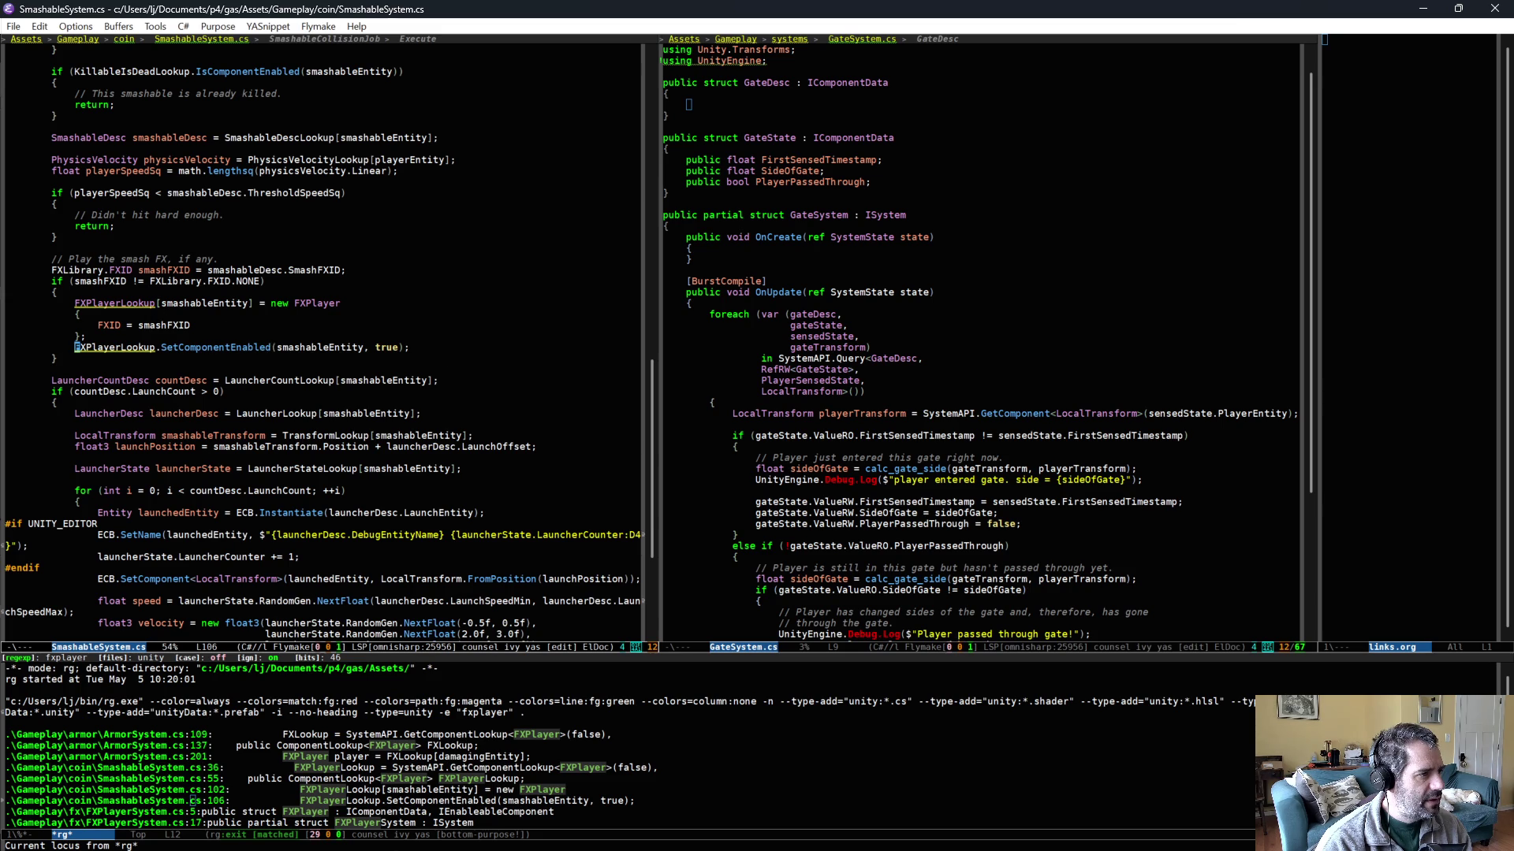
pyautogui.hotkey('alt', 'v')
pyautogui.hotkey('alt', 'v')
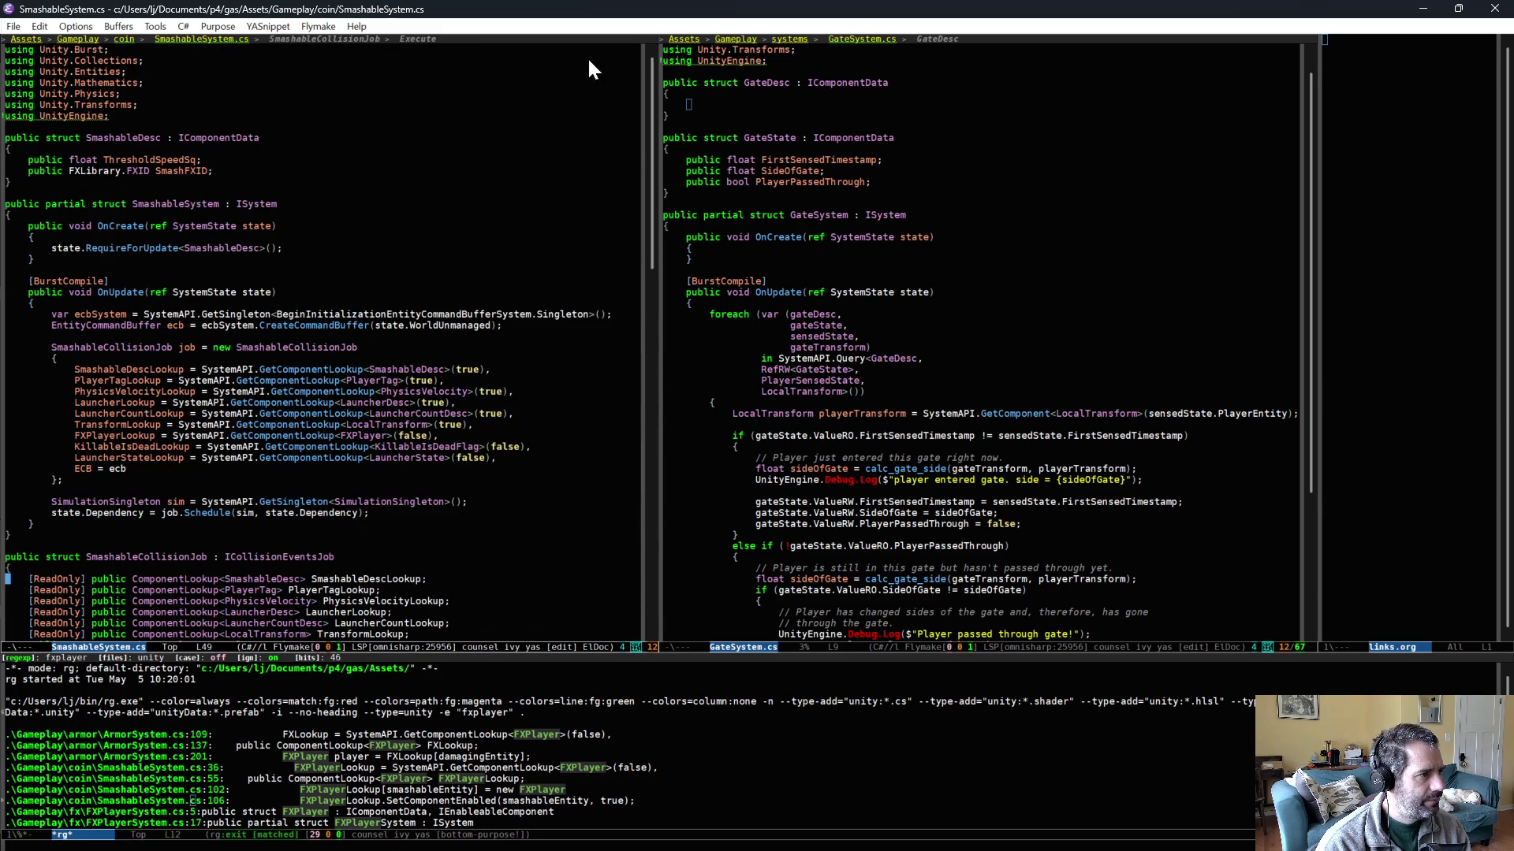
pyautogui.moveTo(788, 115)
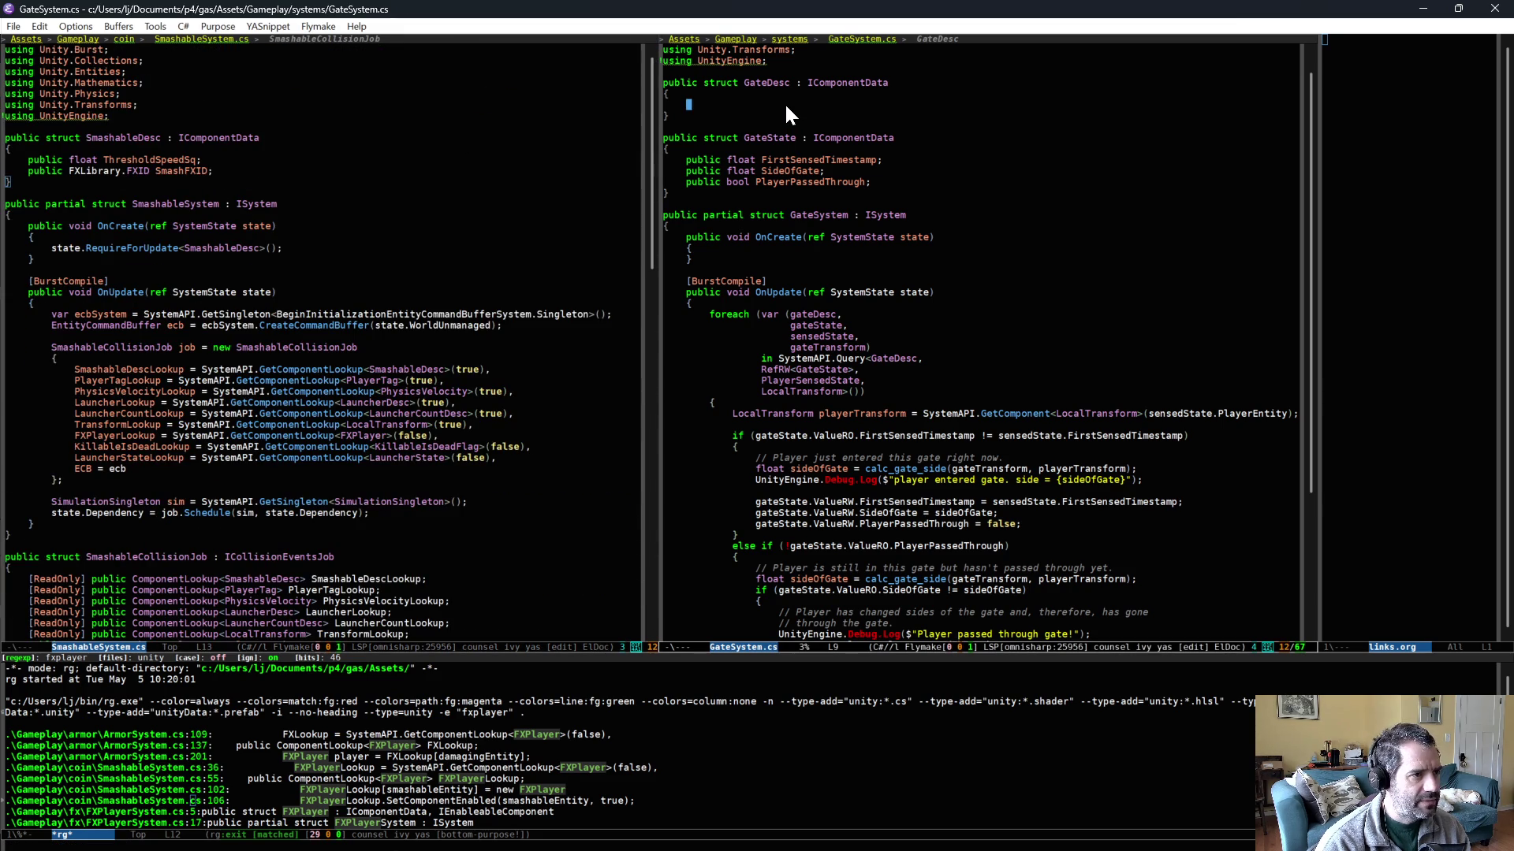
pyautogui.hotkey('ctrl', 'y')
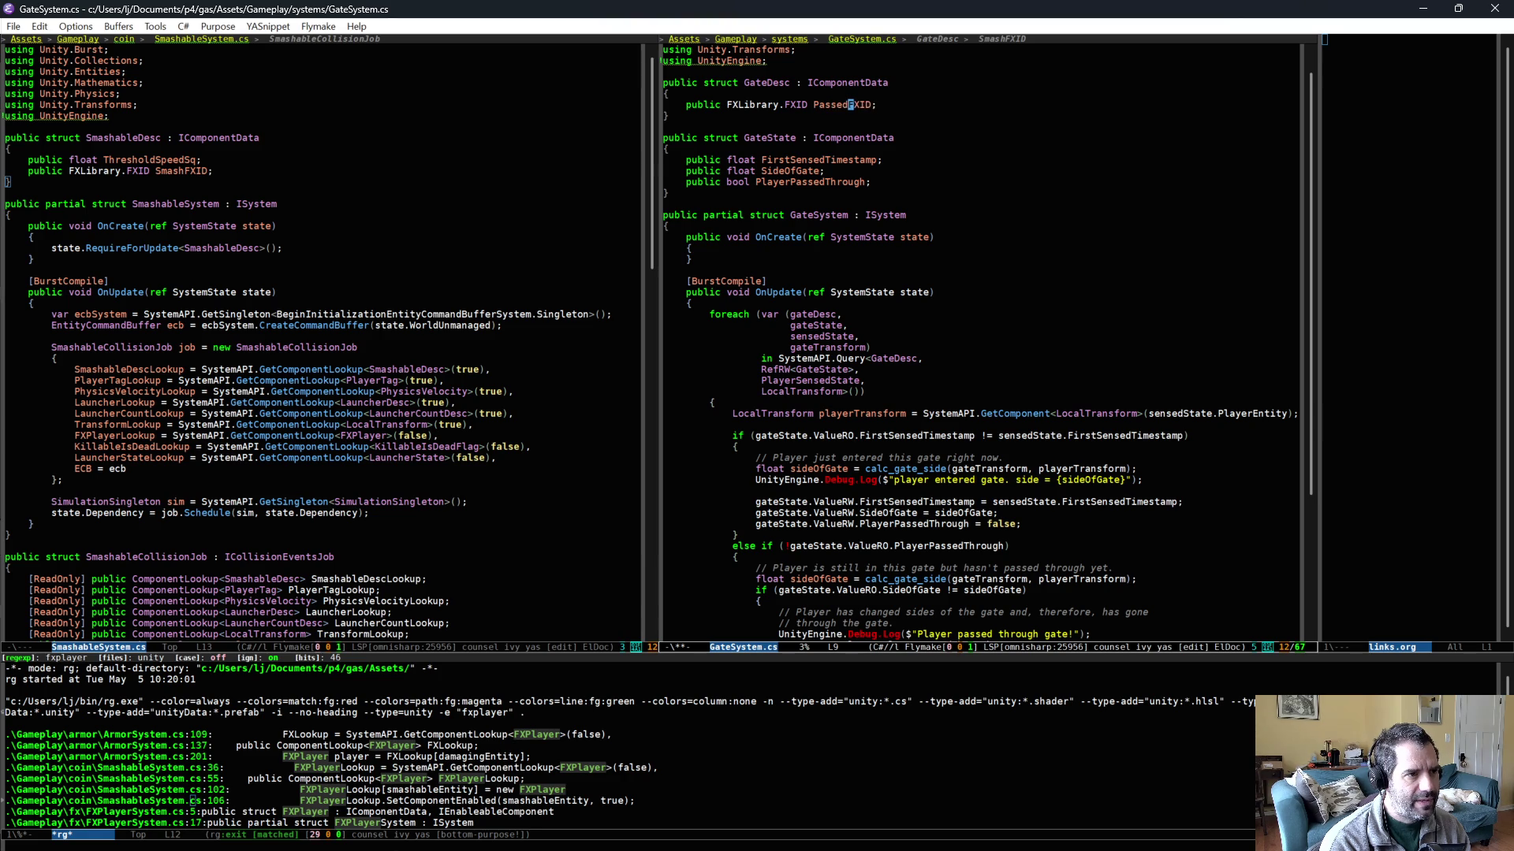
# - Rename the field to PassedThroughFXID and add state.RequireForUpdate<GateDesc>() in OnCreate
pyautogui.write('Through')
pyautogui.click(671, 226)
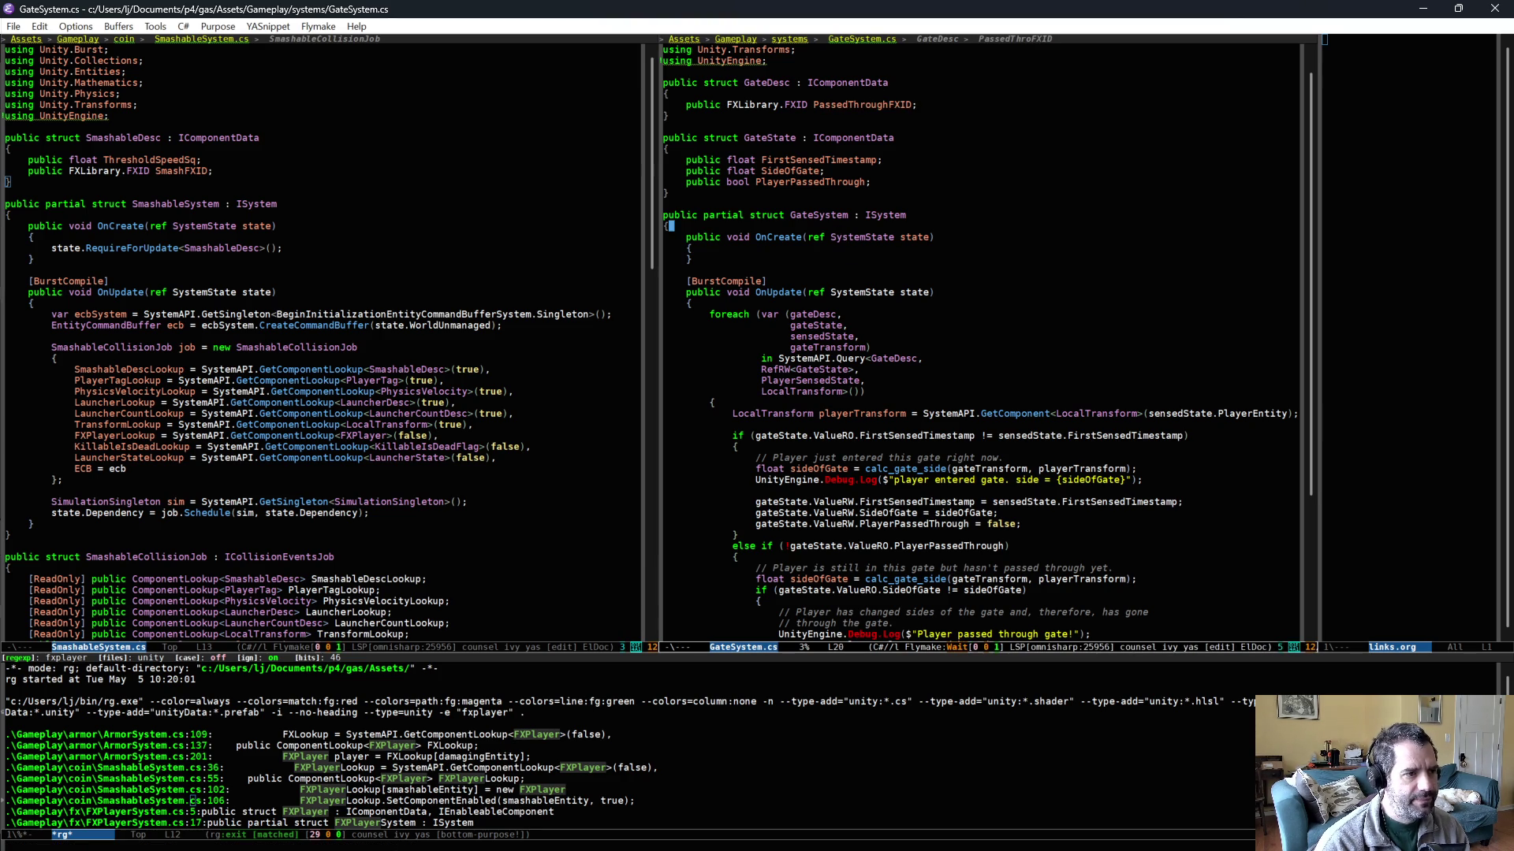
pyautogui.scroll(-1, 851, 264)
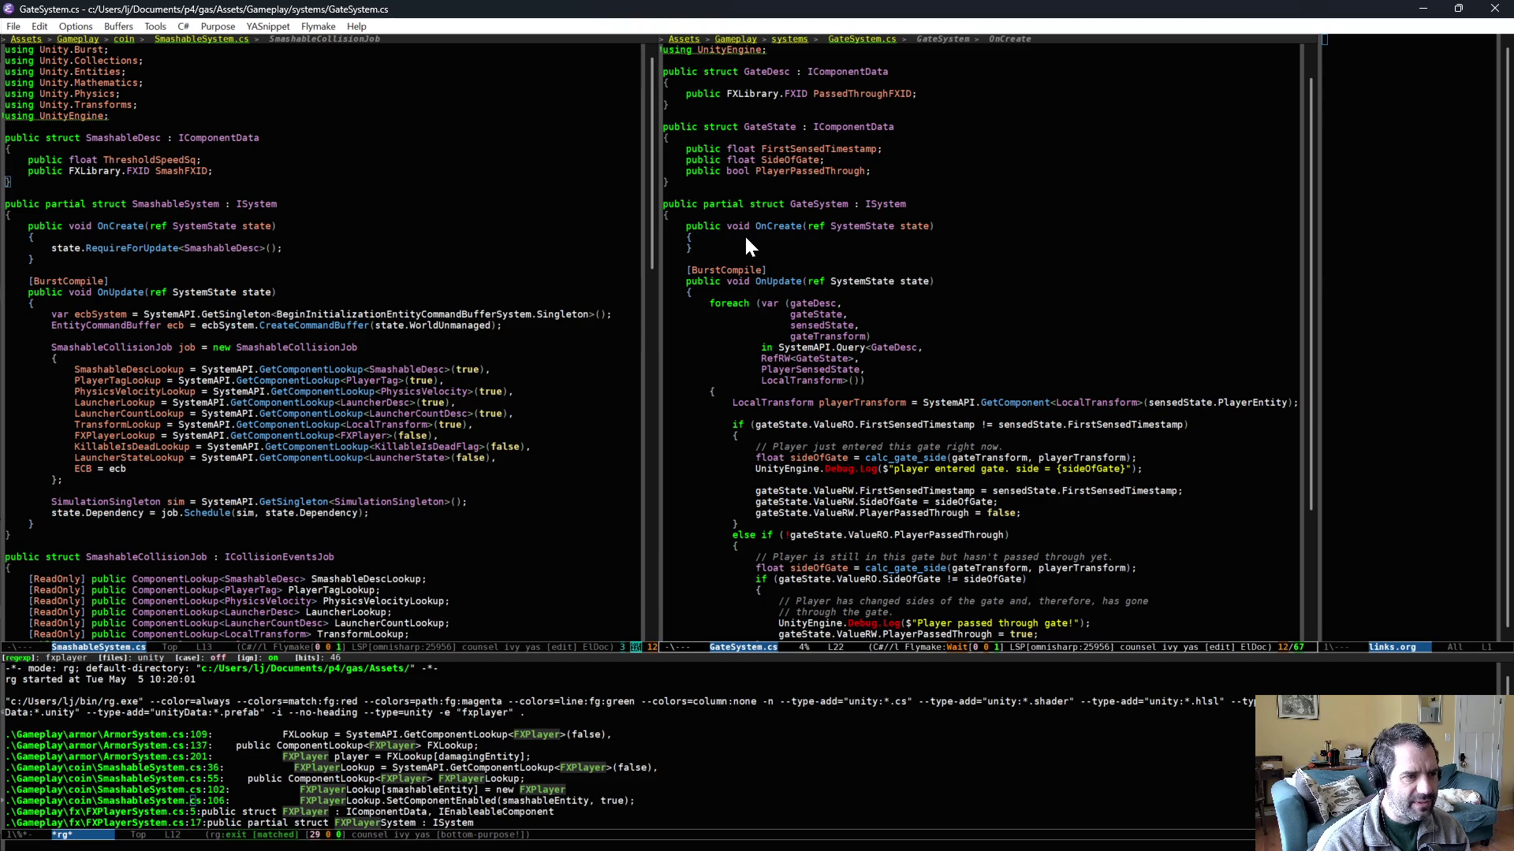
pyautogui.press('Return')
pyautogui.write('state.')
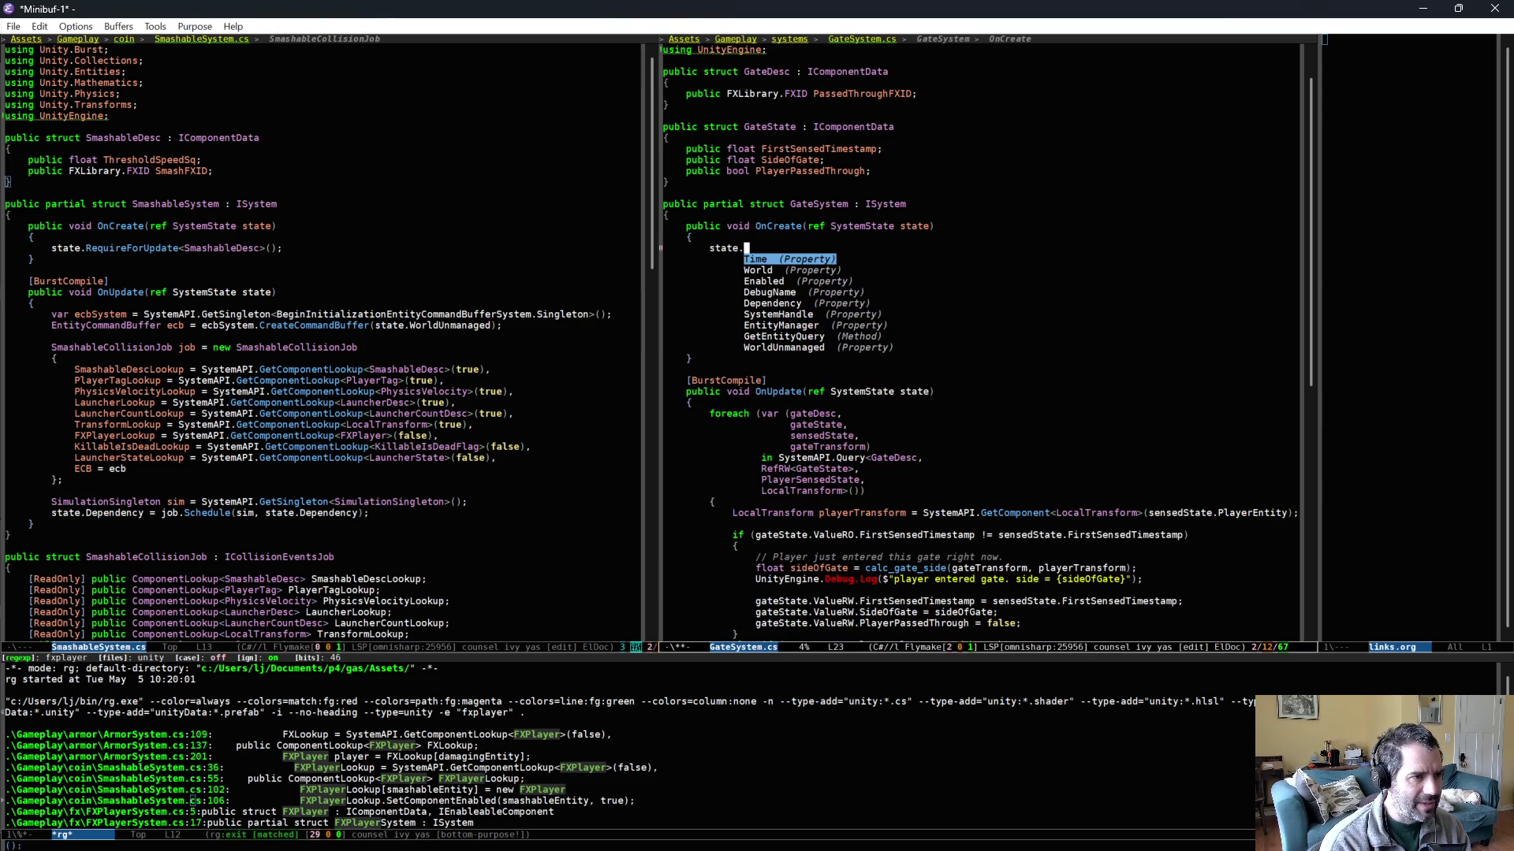
pyautogui.write('req')
pyautogui.press('Return')
pyautogui.write('<')
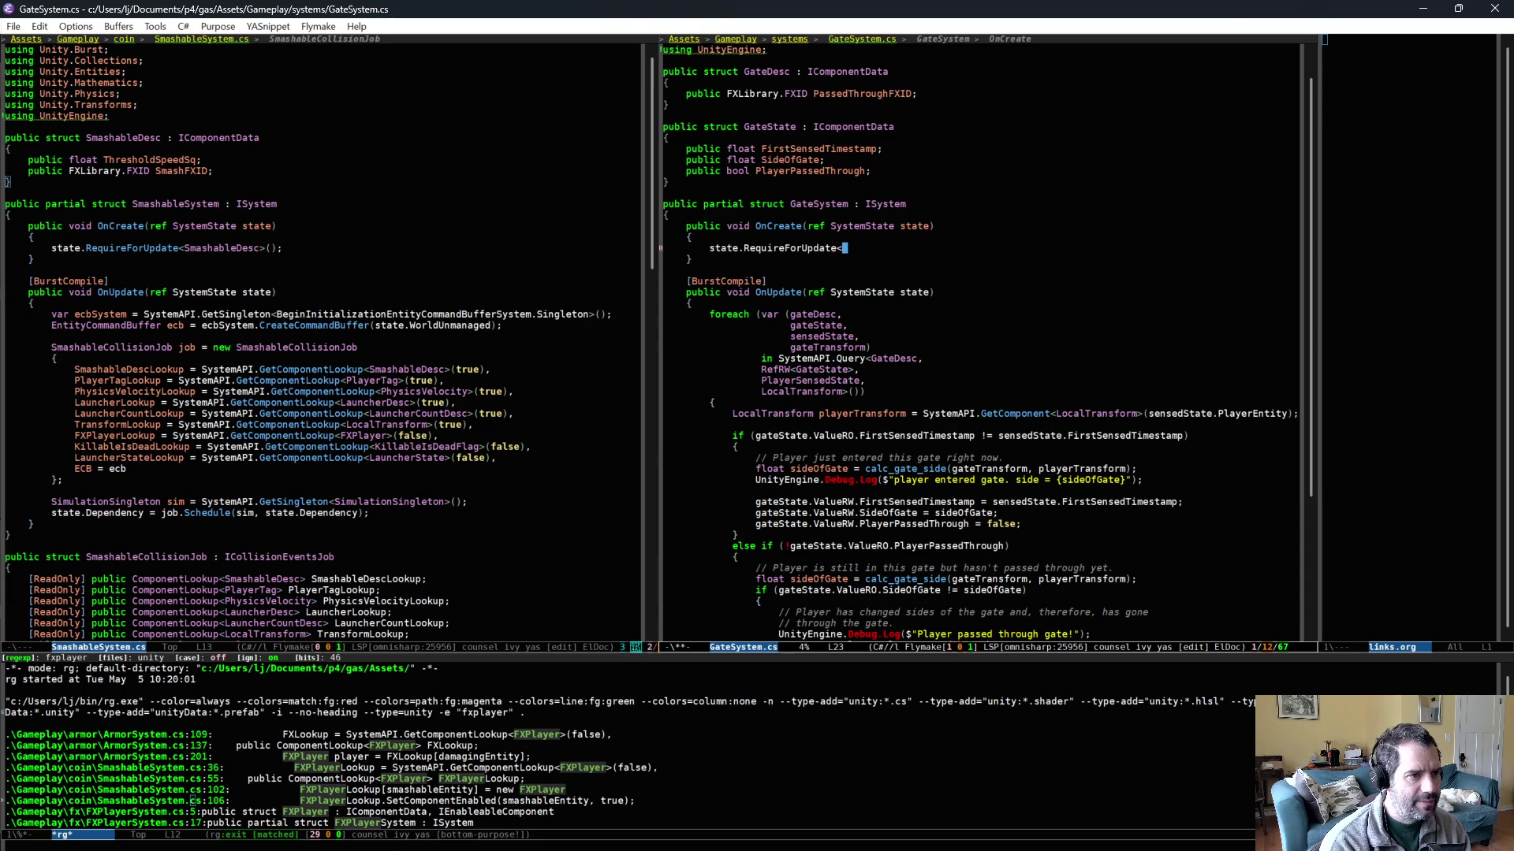
pyautogui.write('GateDesc>();')
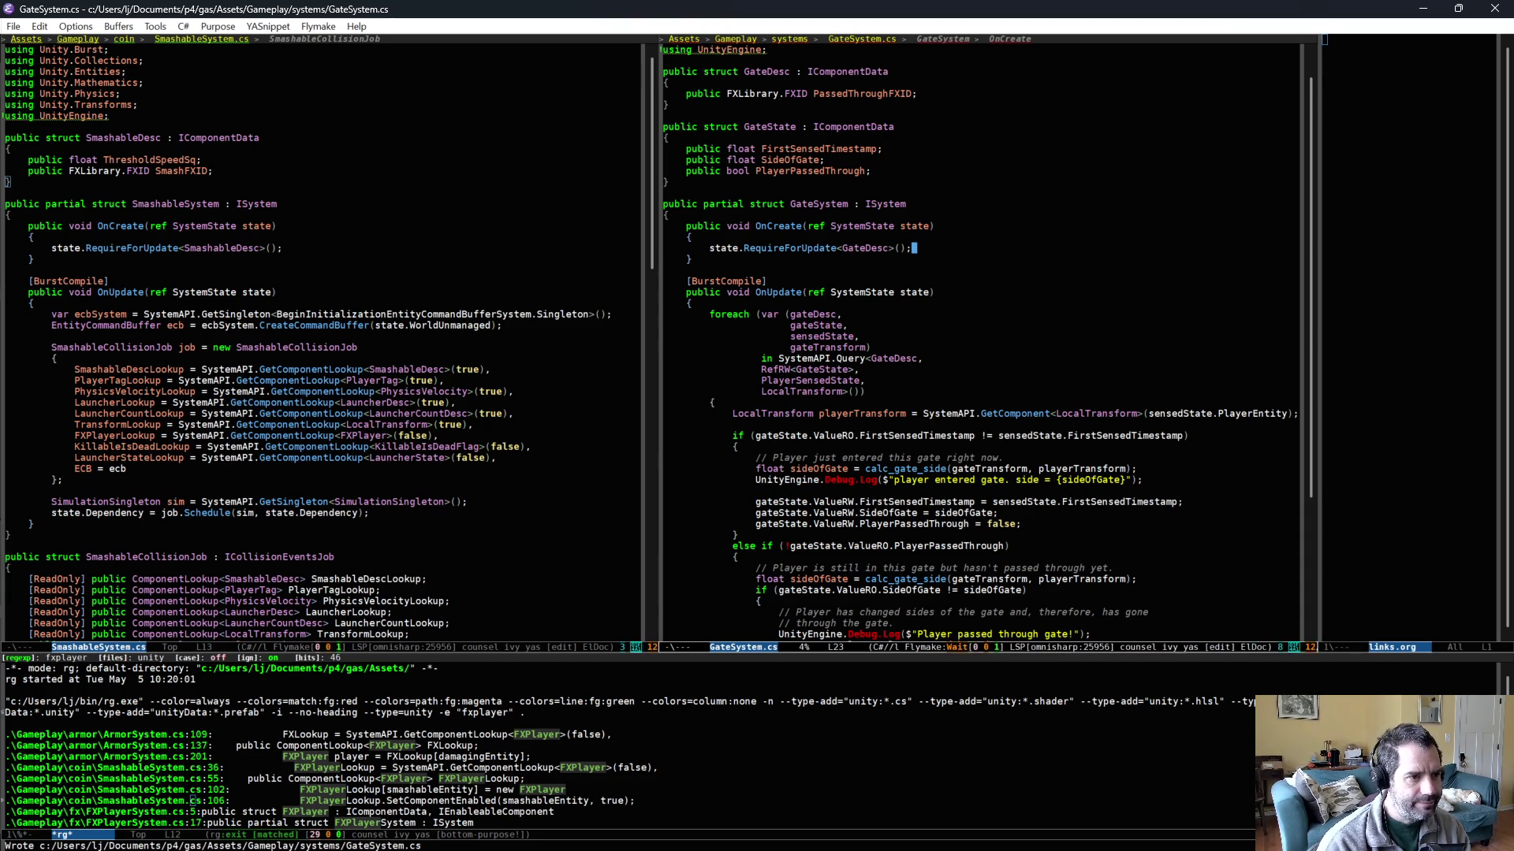
# - Delete the 'player entered gate' and 'Player passed through gate' Debug.Log lines from OnUpdate
pyautogui.scroll(-1, 817, 400)
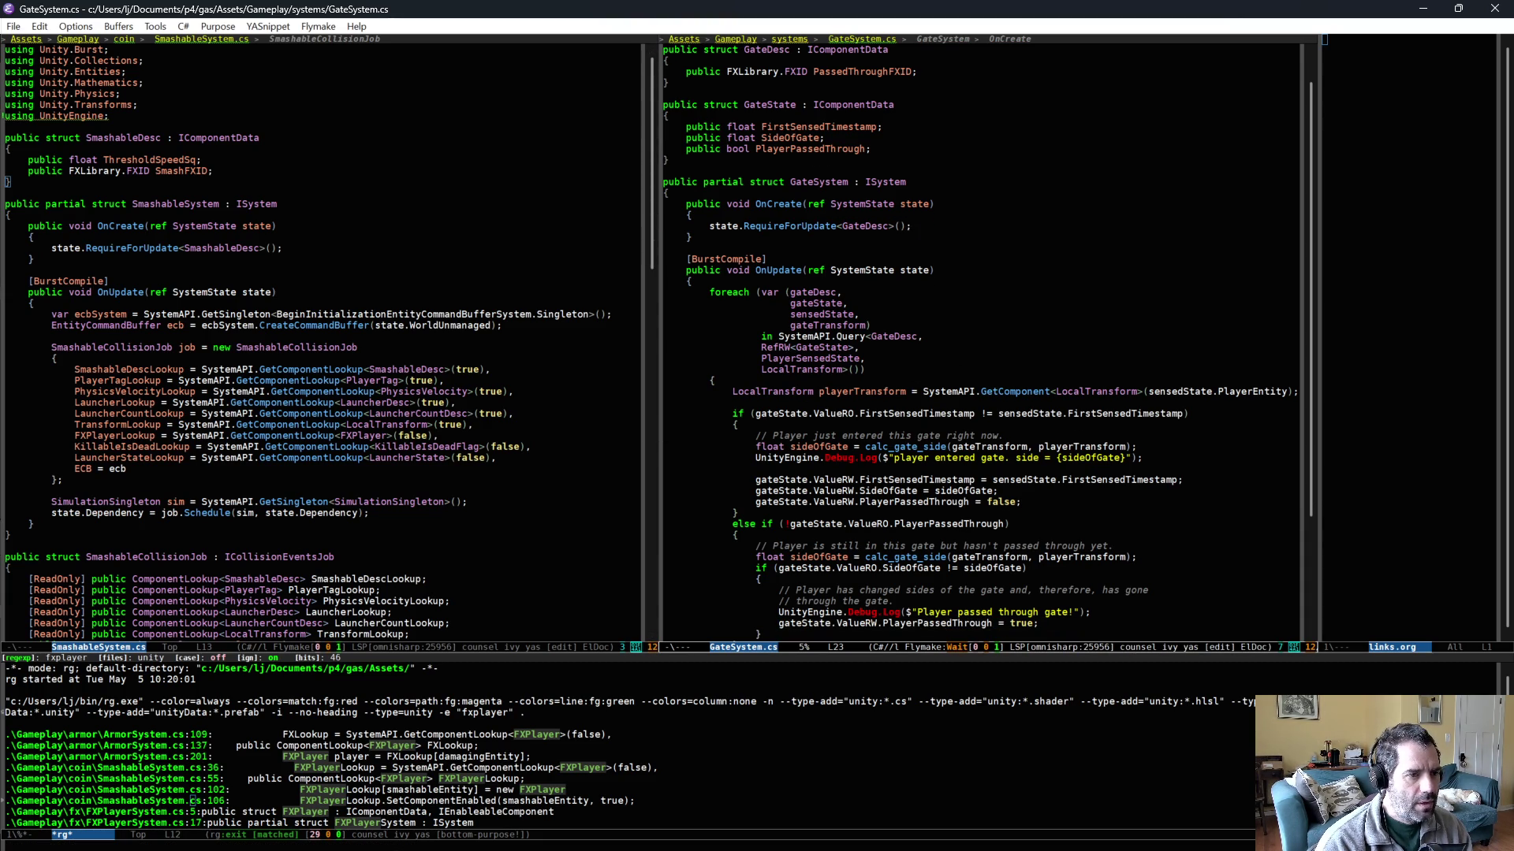
pyautogui.scroll(-3, 975, 343)
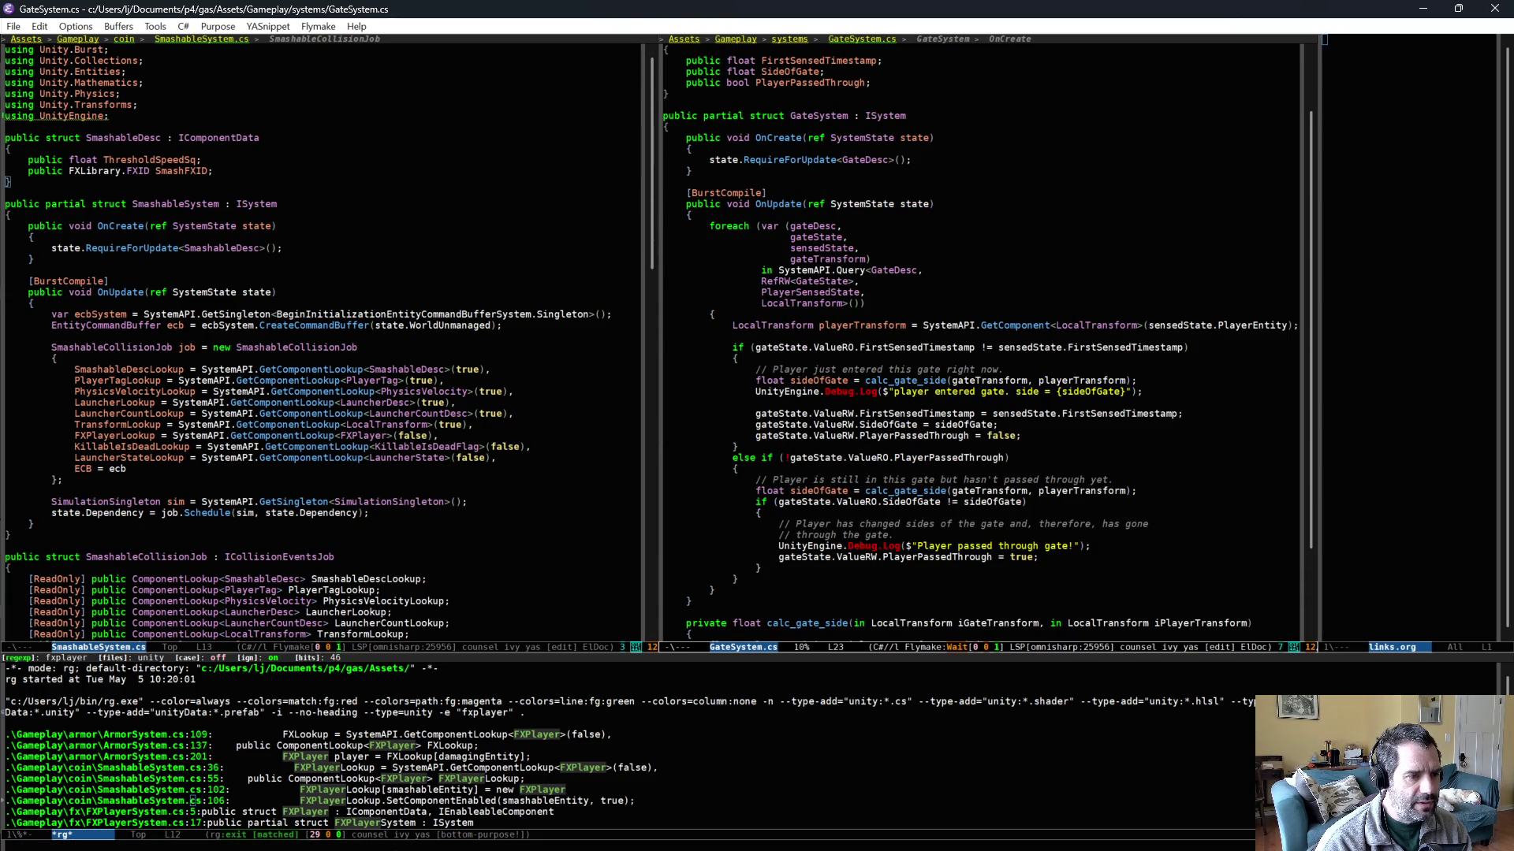
pyautogui.click(915, 391)
pyautogui.hotkey('ctrl', 'shift', 'BackSpace')
pyautogui.click(966, 535)
pyautogui.hotkey('ctrl', 'shift', 'BackSpace')
pyautogui.click(863, 247)
pyautogui.scroll(-10, 486, 443)
pyautogui.scroll(-10, 487, 442)
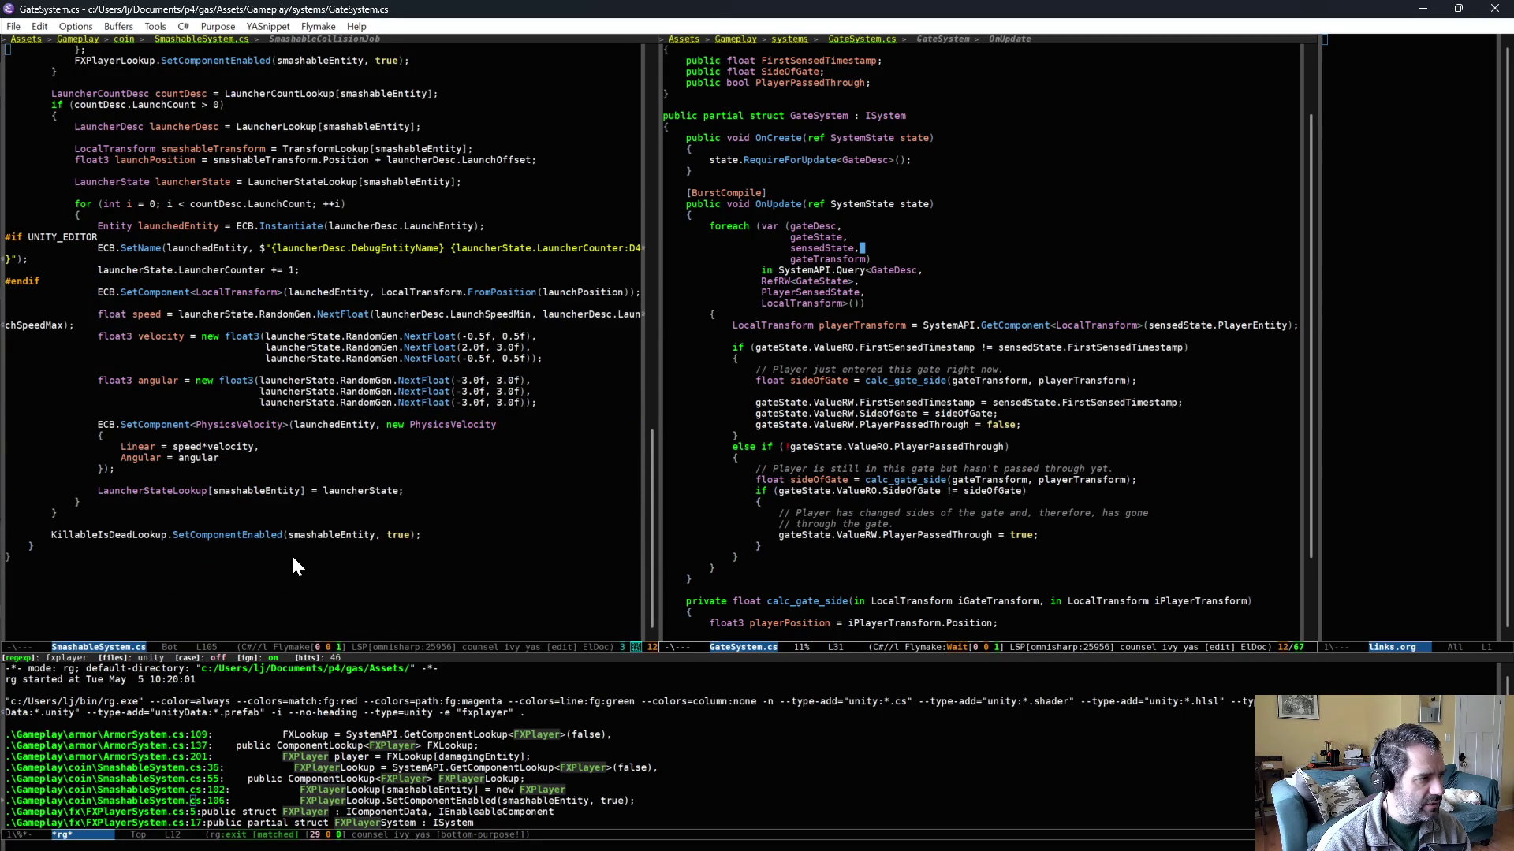
pyautogui.scroll(5, 293, 566)
pyautogui.scroll(5, 205, 331)
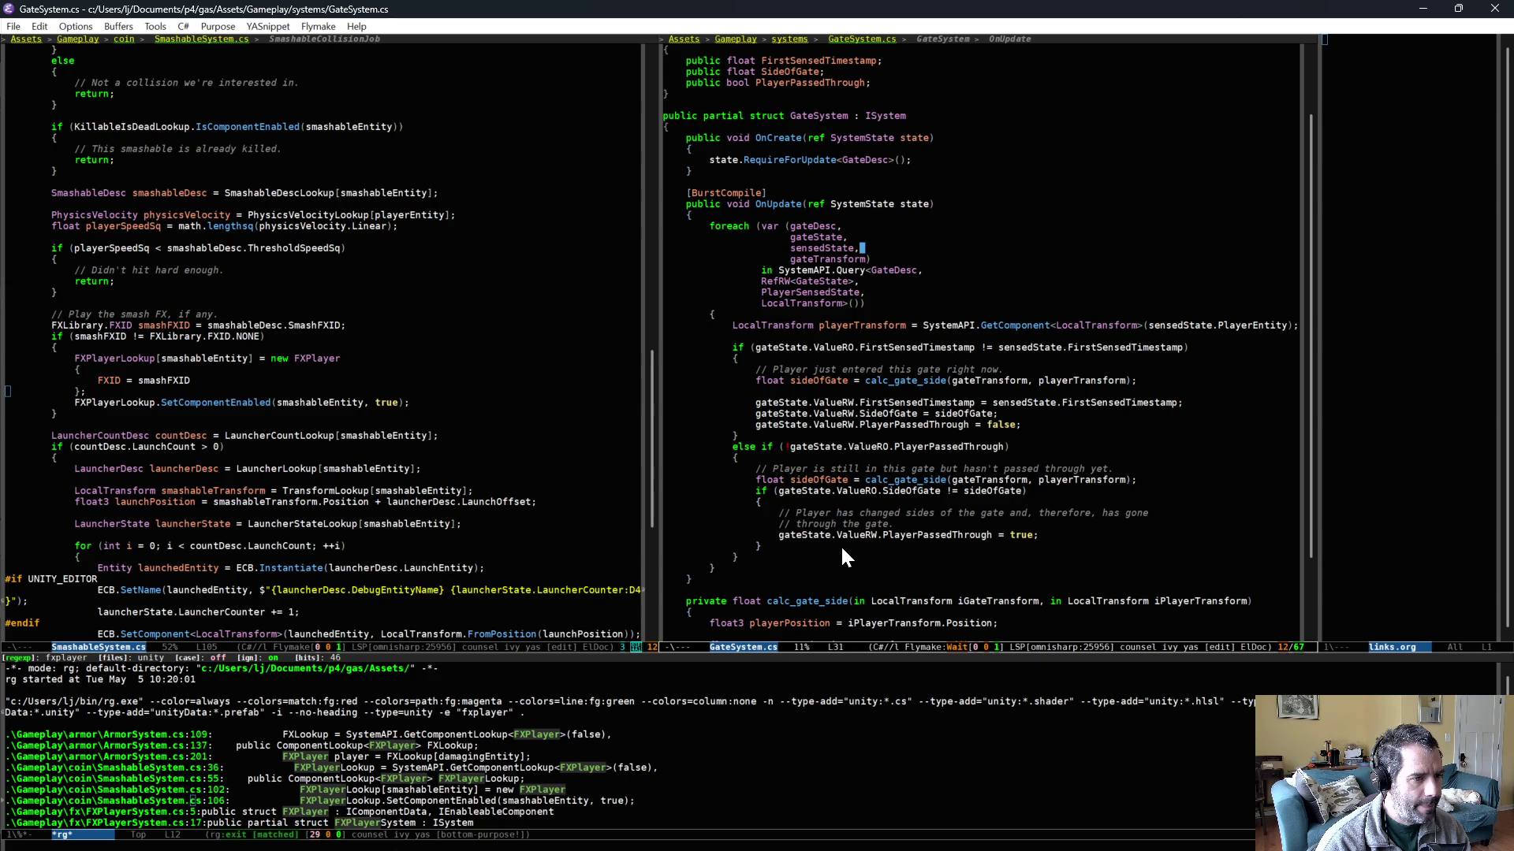
# - Add an if (gateDesc.PassedThroughFXID != FXLibrary.FXID.NONE) block and save GateSystem.cs
pyautogui.press('Return')
pyautogui.press('Return')
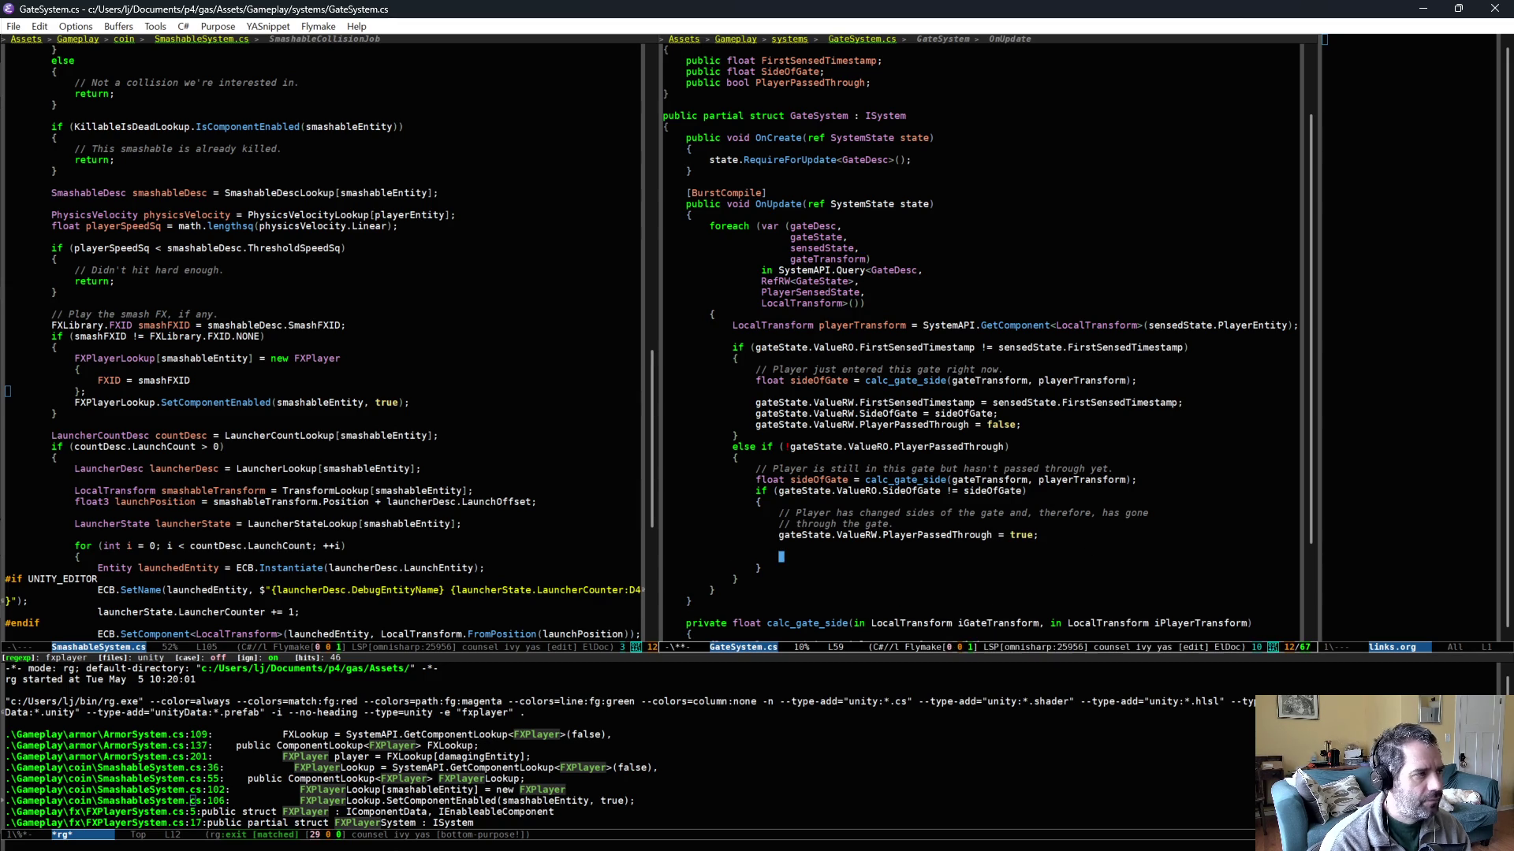
pyautogui.write('if (')
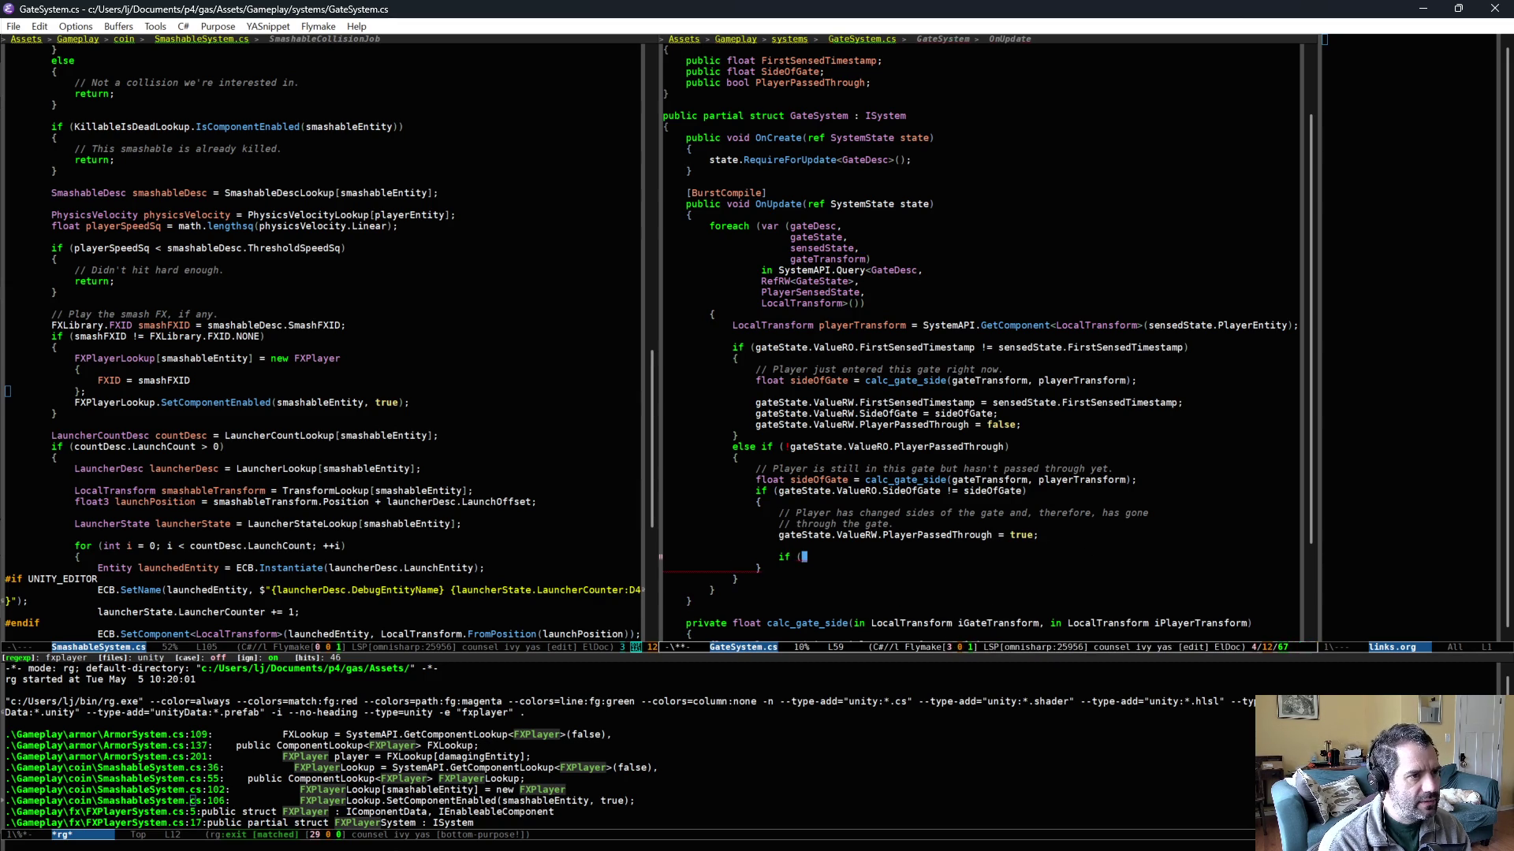
pyautogui.write('gateDesc.')
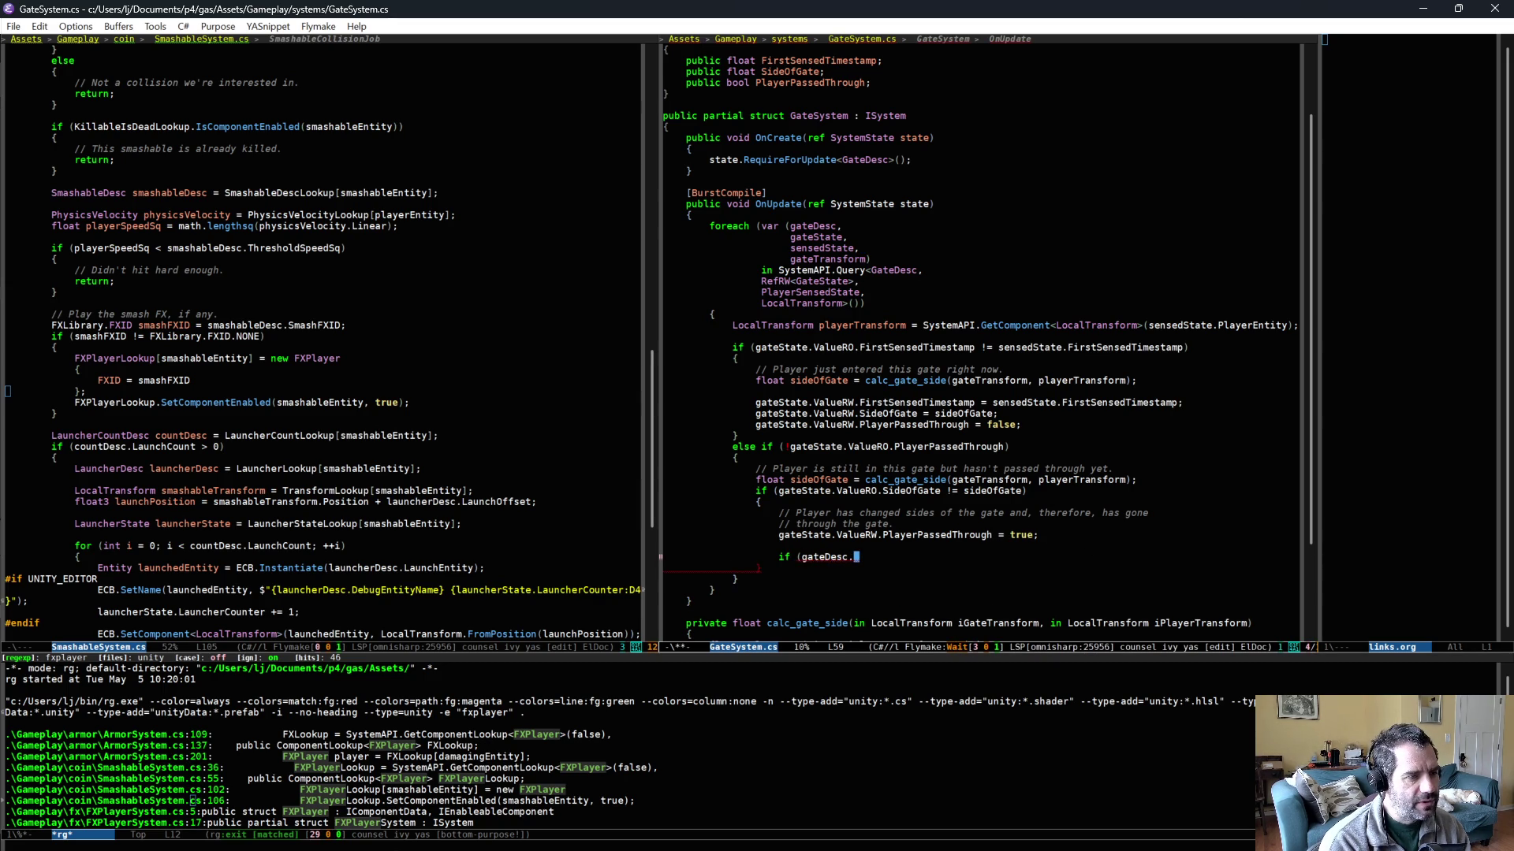
pyautogui.press('Down')
pyautogui.press('Down')
pyautogui.press('Down')
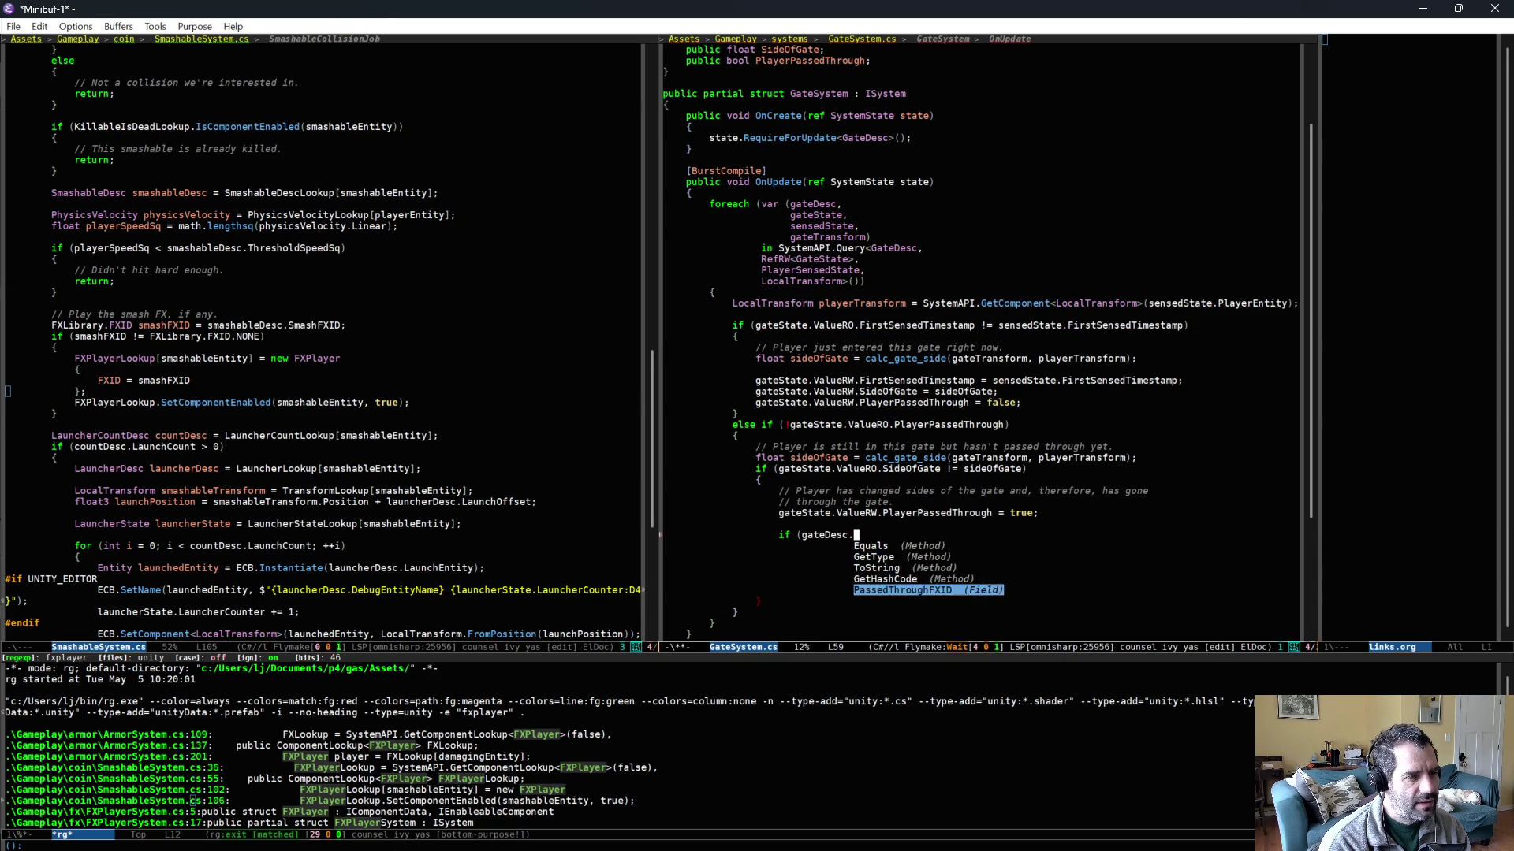
pyautogui.press('Return')
pyautogui.write('!= ')
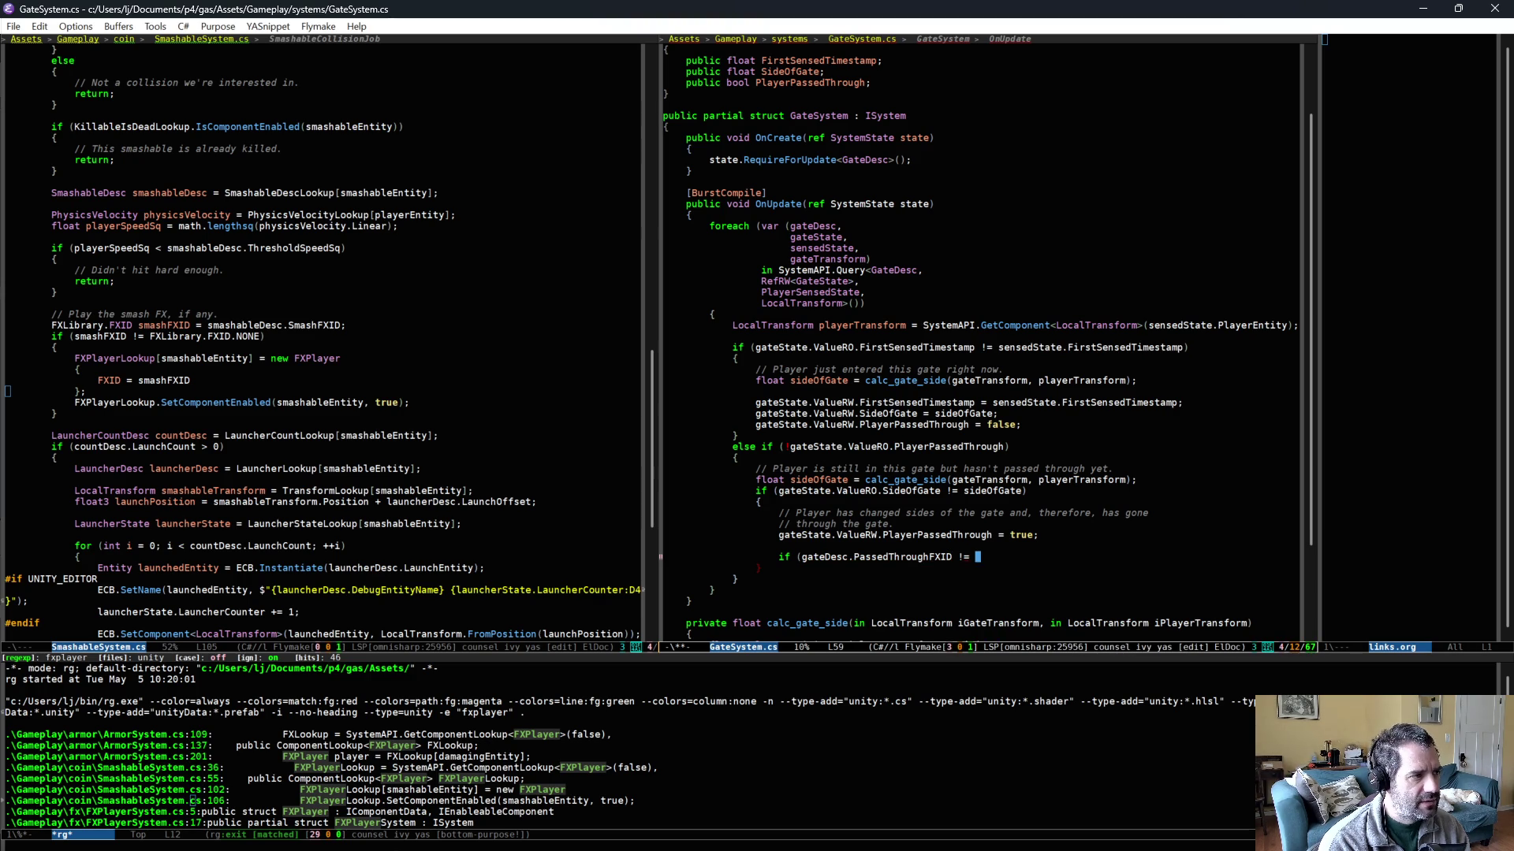
pyautogui.write('FXLibrary.')
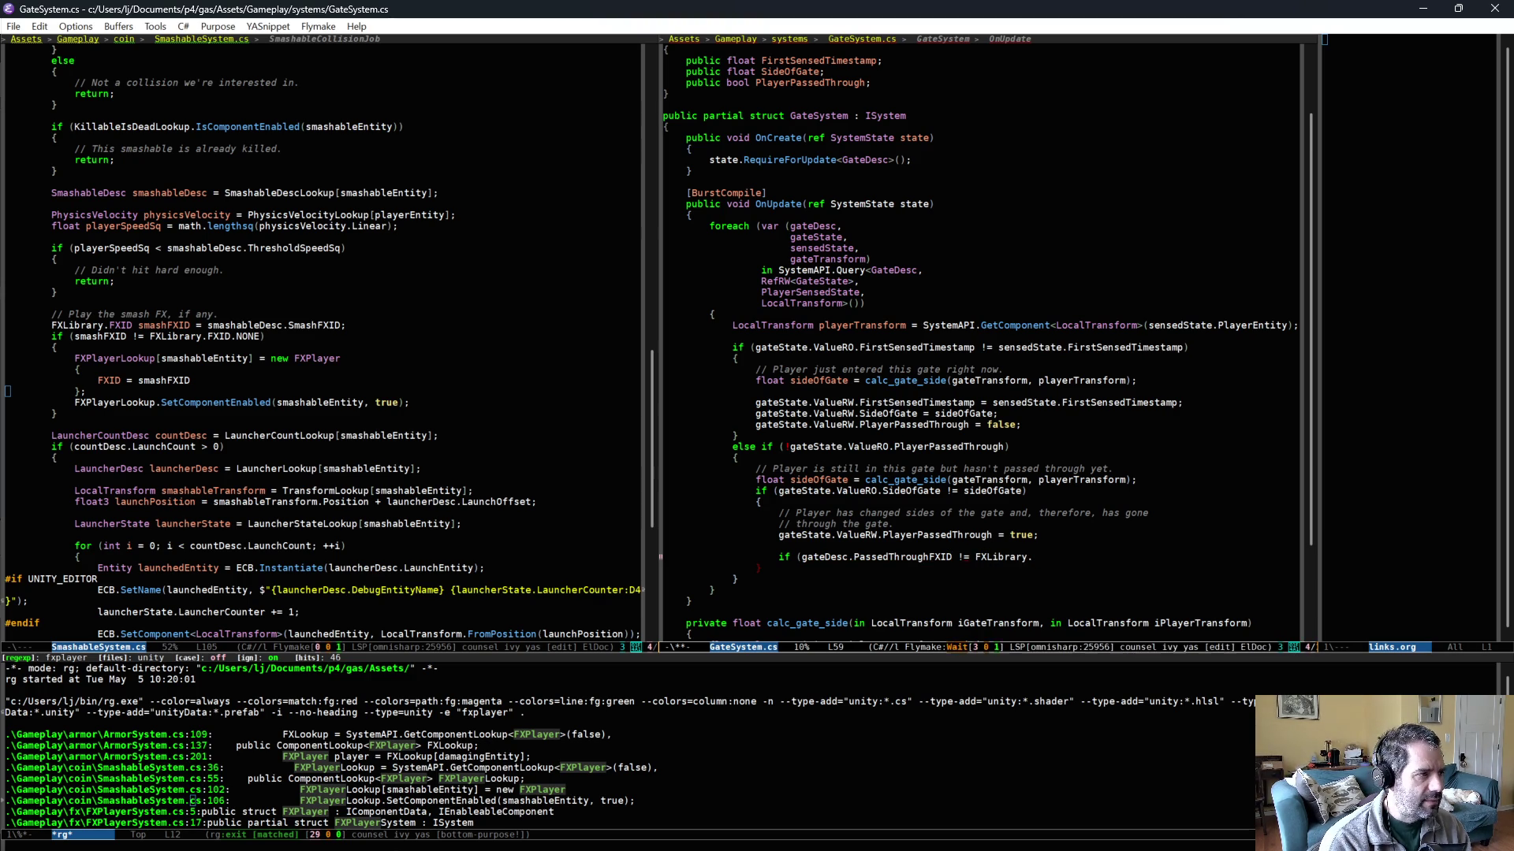
pyautogui.write('FXID.NONE)')
pyautogui.press('Return')
pyautogui.write('{')
pyautogui.press('Return')
pyautogui.hotkey('ctrl', 'x')
pyautogui.hotkey('ctrl', 's')
# - Inside the block, fetch FXPlayer fxPlayer = SystemAPI.GetComponent<FXPlayer>(gateEntity);
pyautogui.scroll(-1, 494, 475)
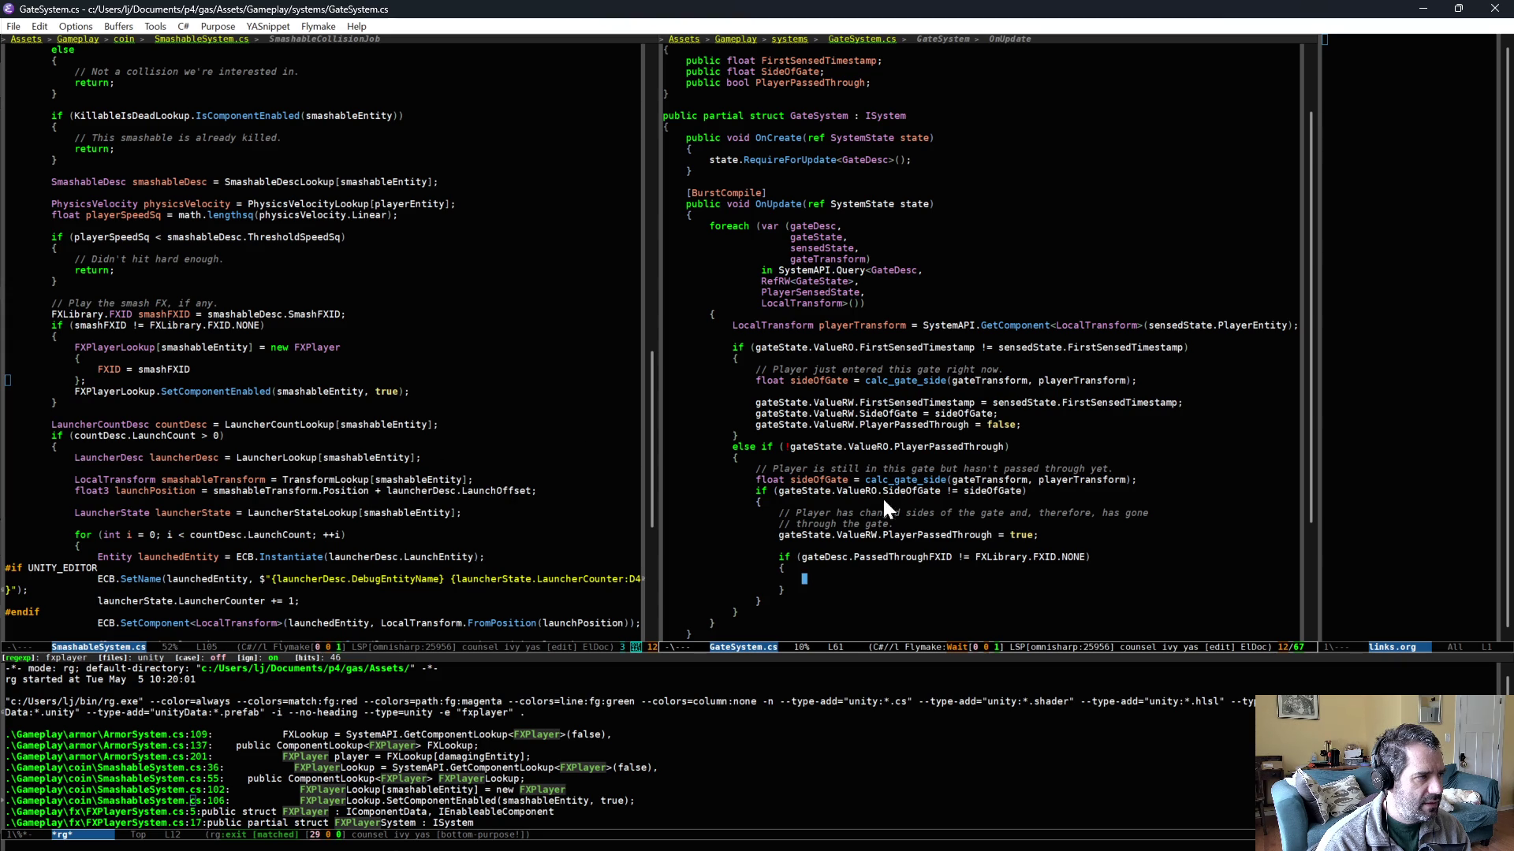
pyautogui.write('FXP')
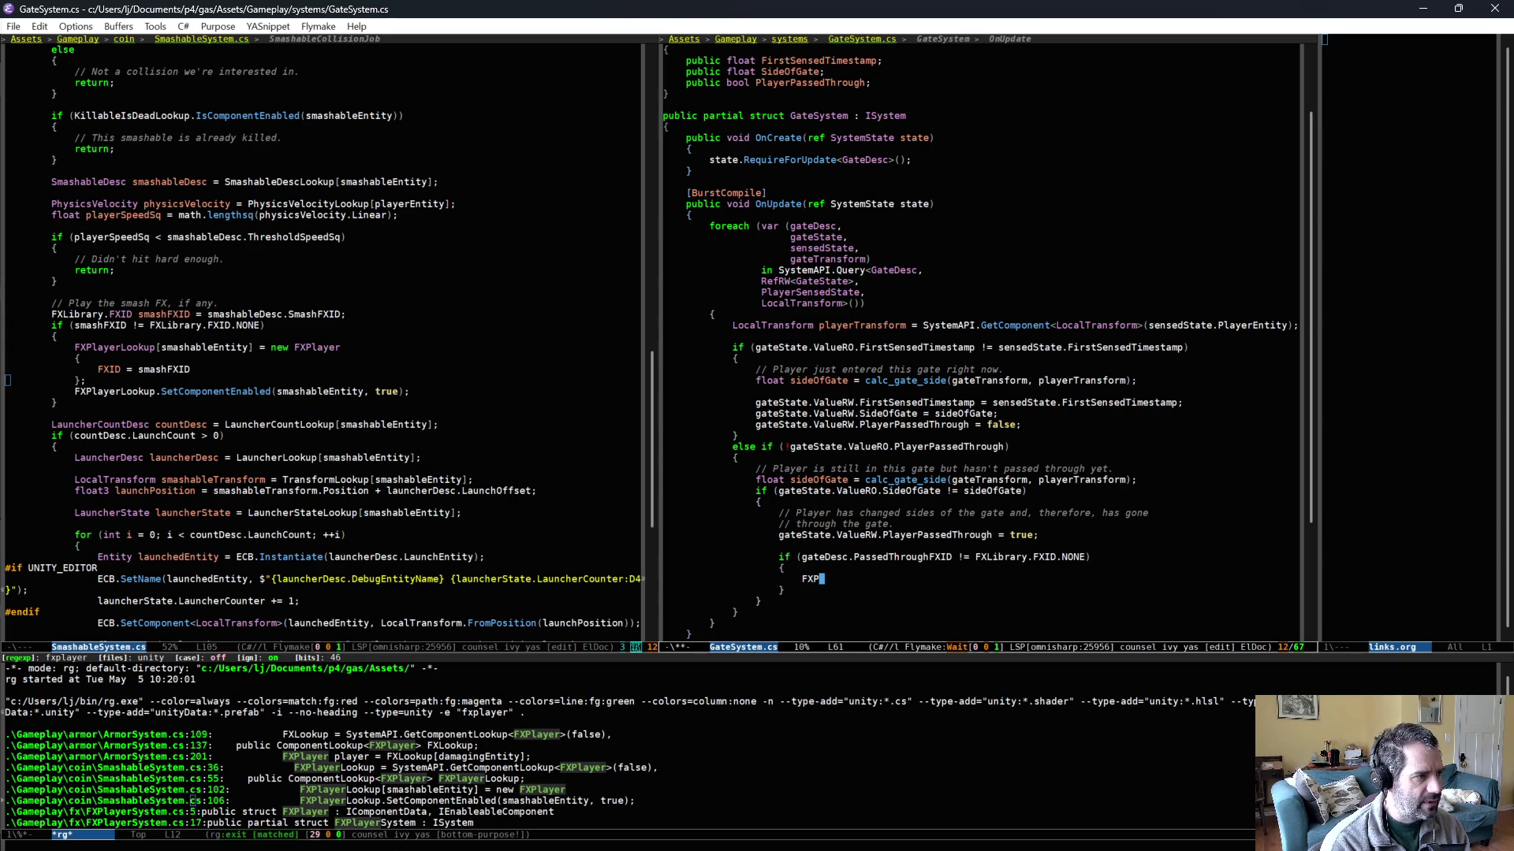
pyautogui.write('layer f')
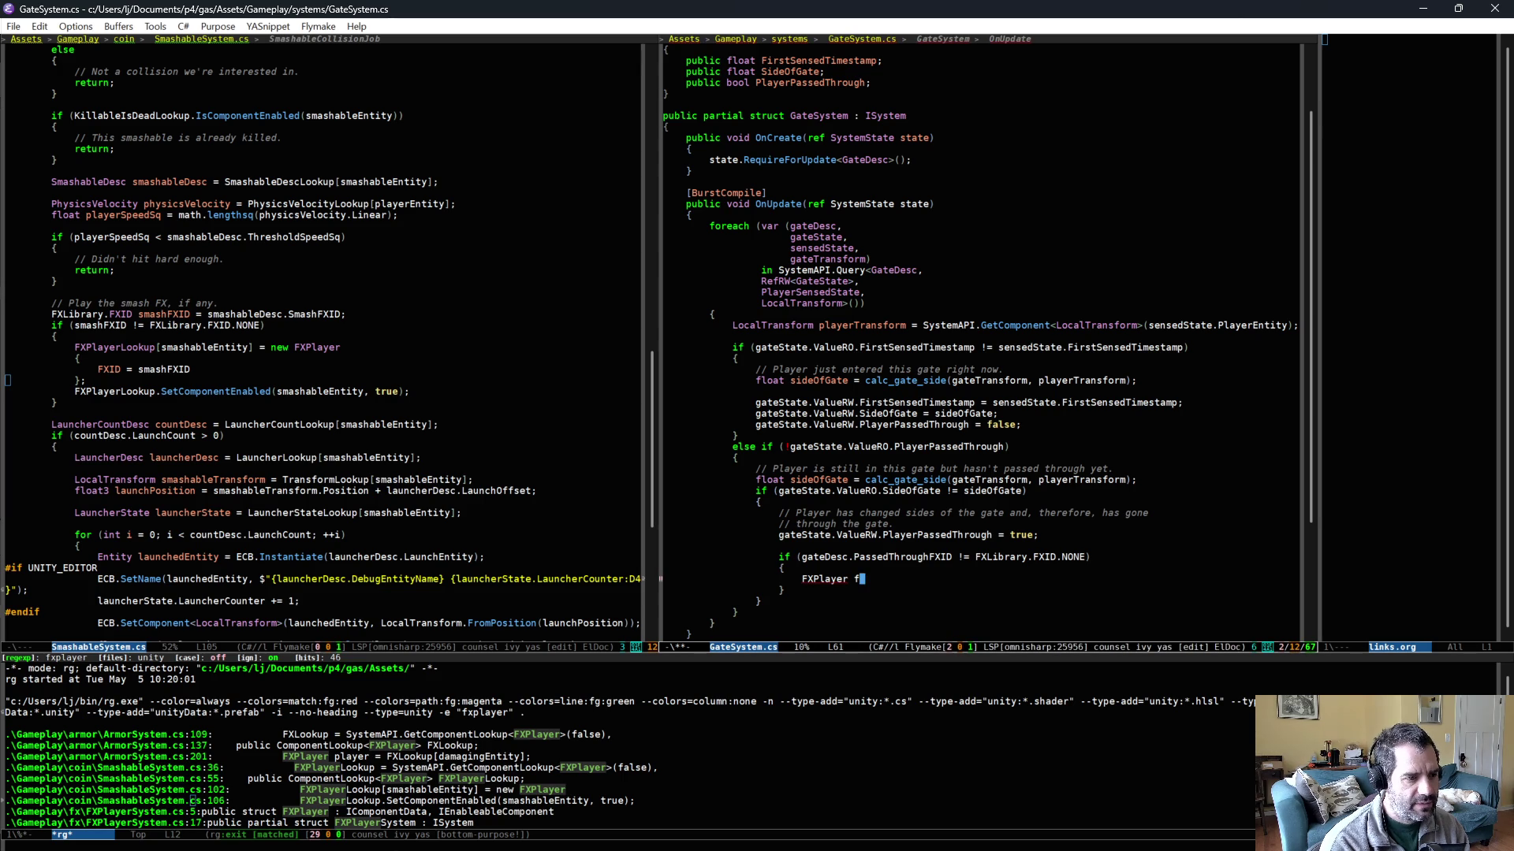
pyautogui.write('xPlayer =')
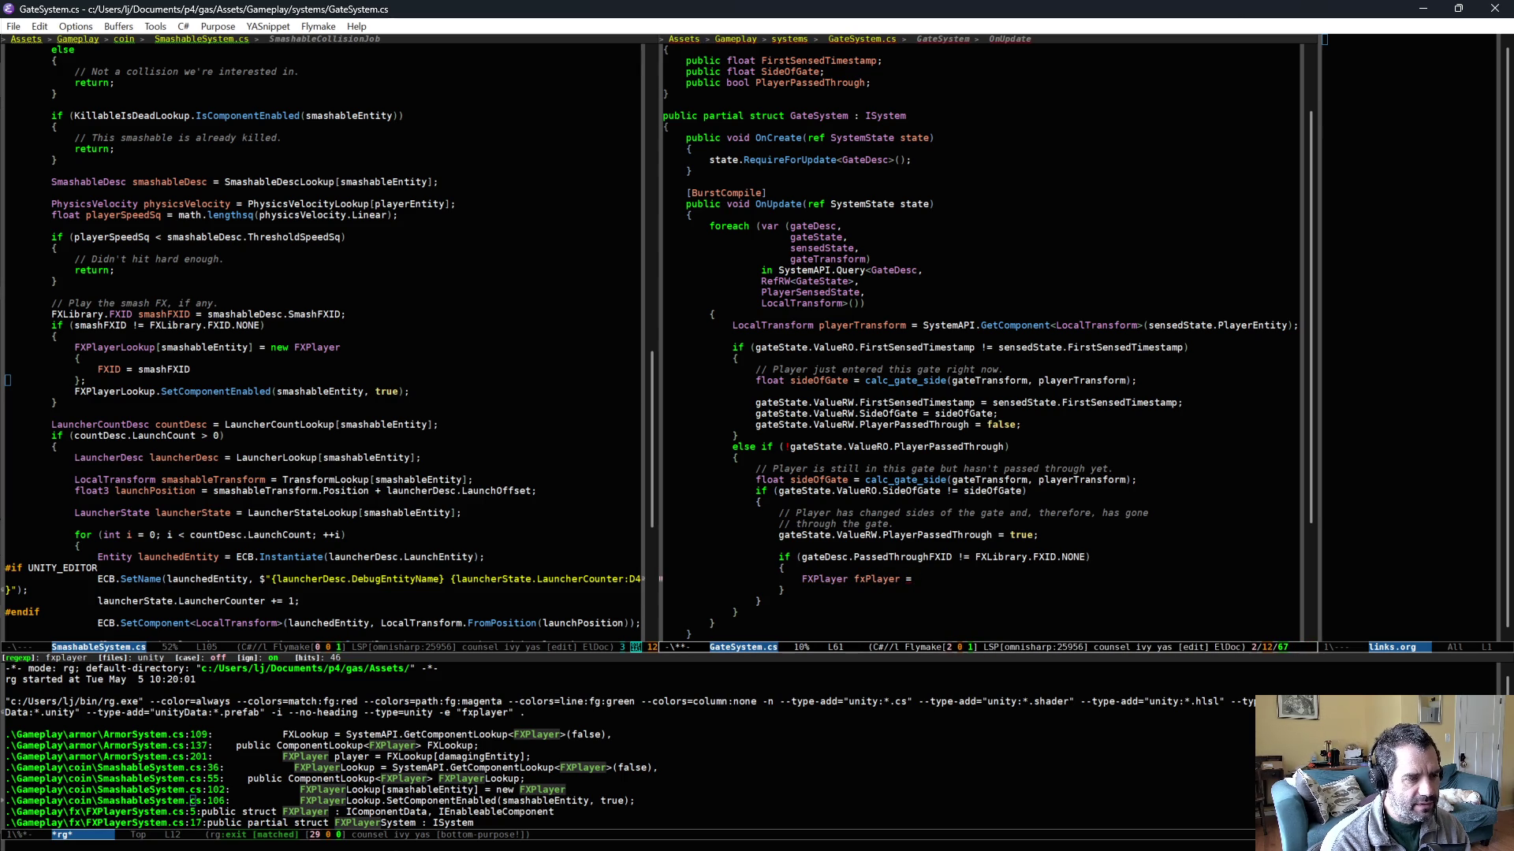
pyautogui.write(' SystemAPI.GetComponent<')
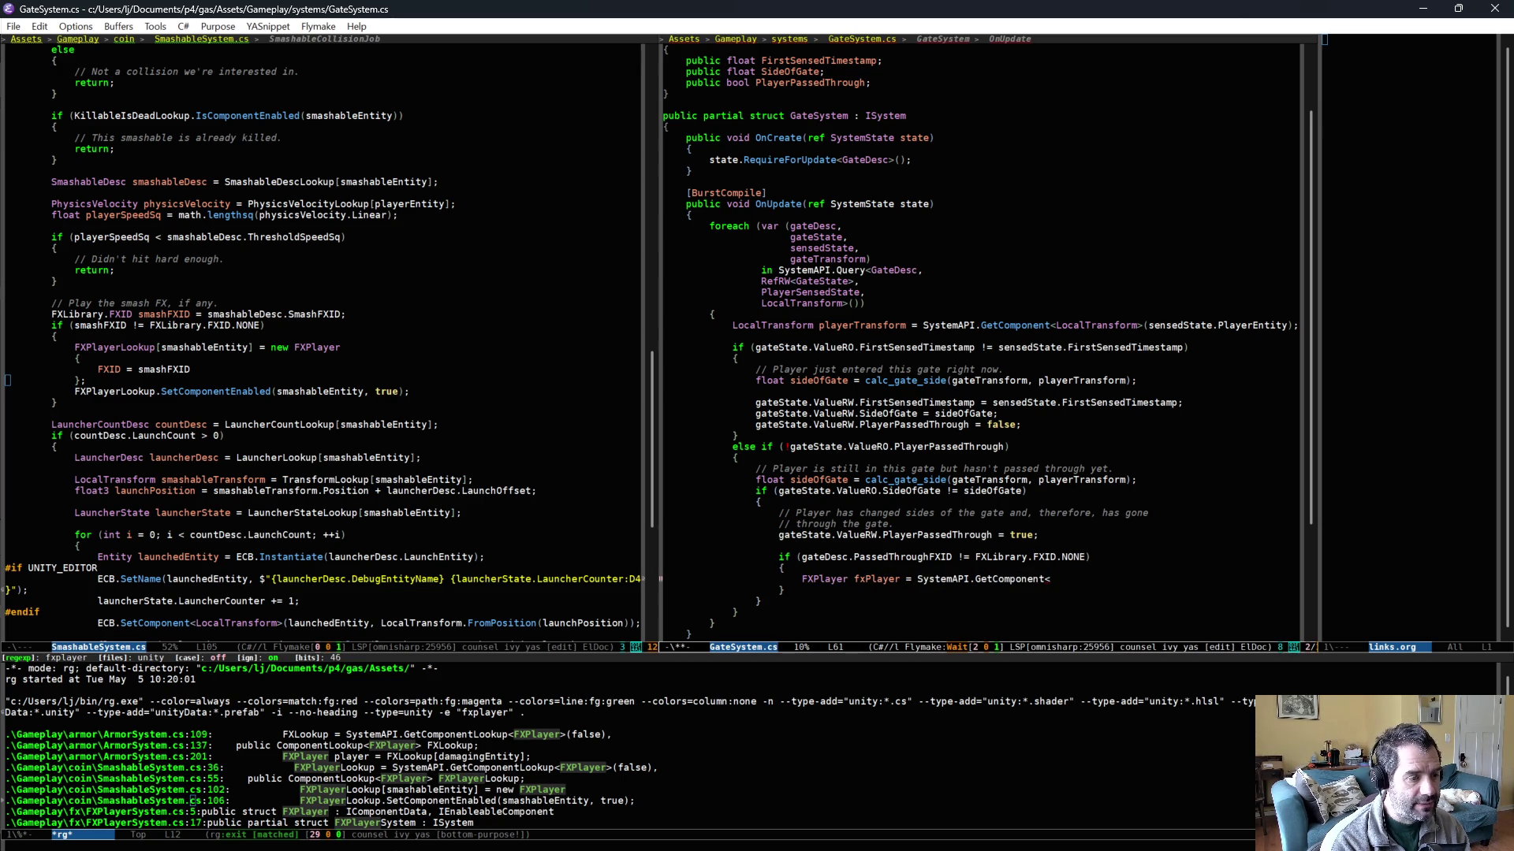
pyautogui.write('FXPlayer>(entit')
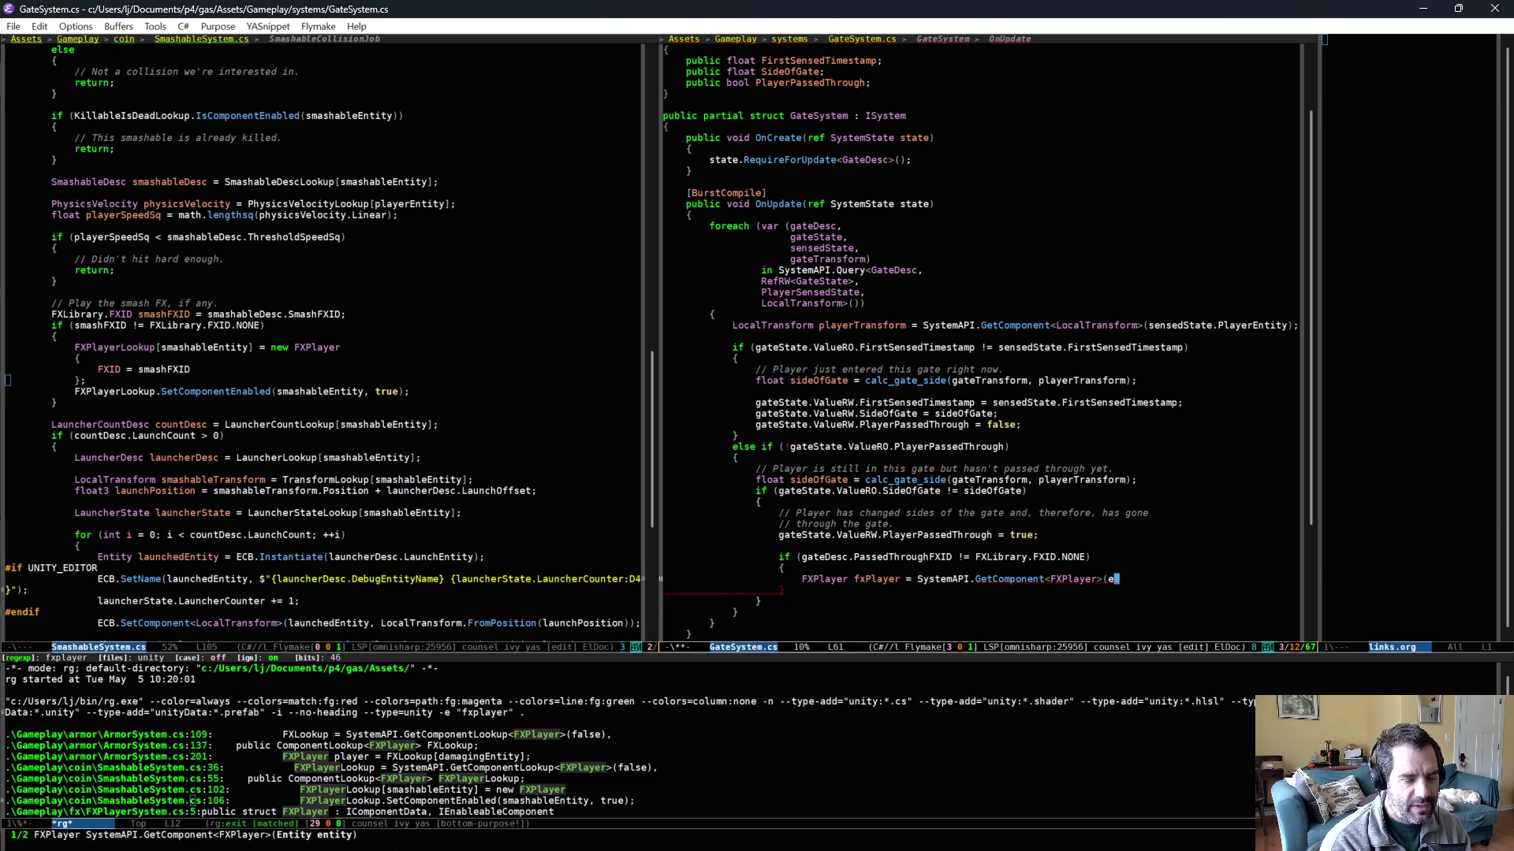
pyautogui.press('BackSpace')
pyautogui.press('BackSpace')
pyautogui.press('BackSpace')
pyautogui.write('gateEntity);')
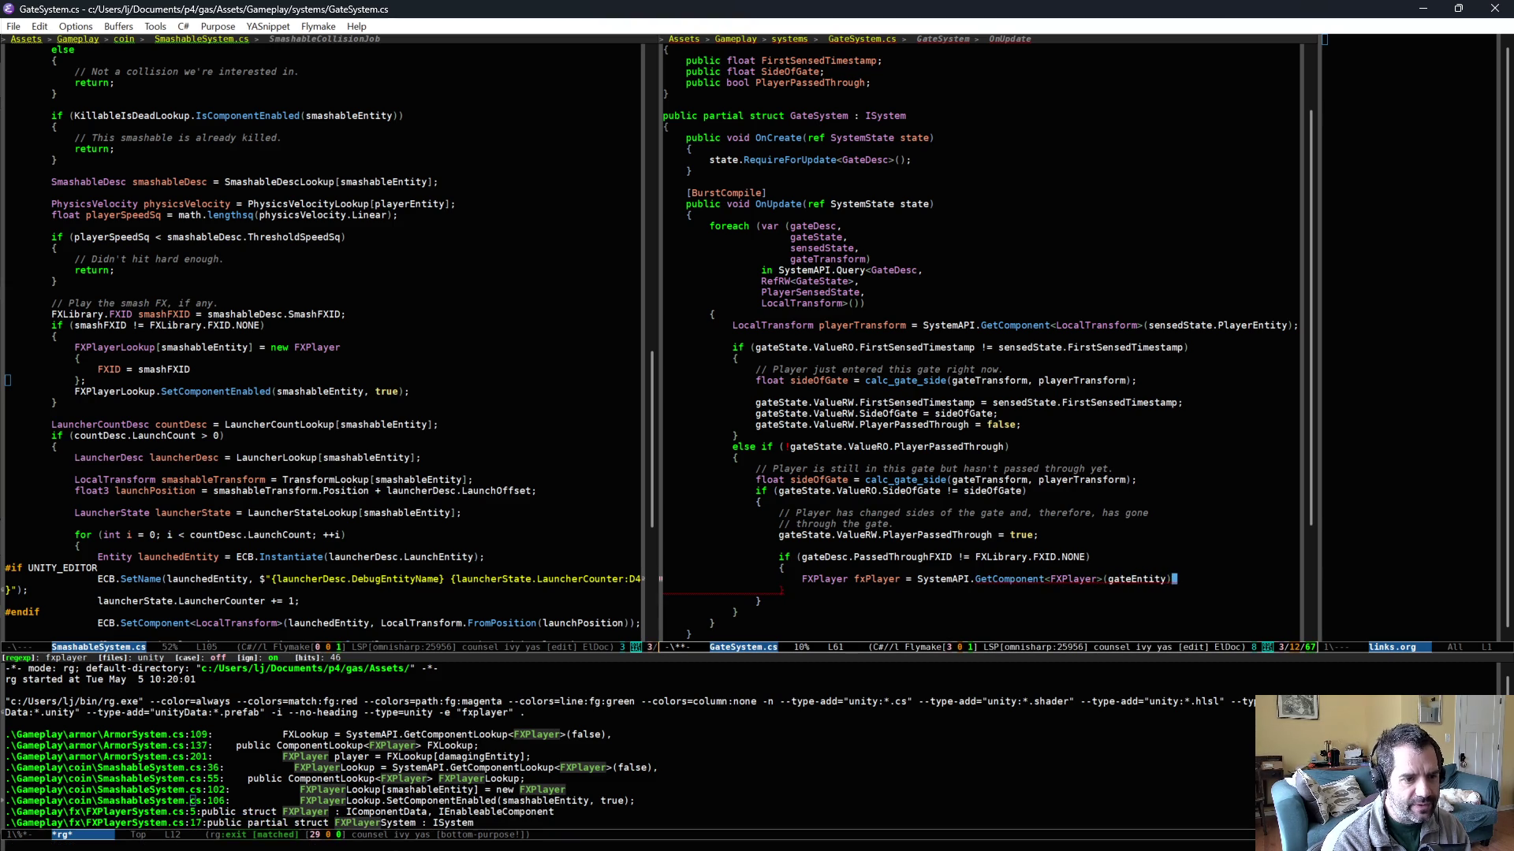
# - Add gateEntity as a new foreach loop variable after gateTransform
pyautogui.click(882, 259)
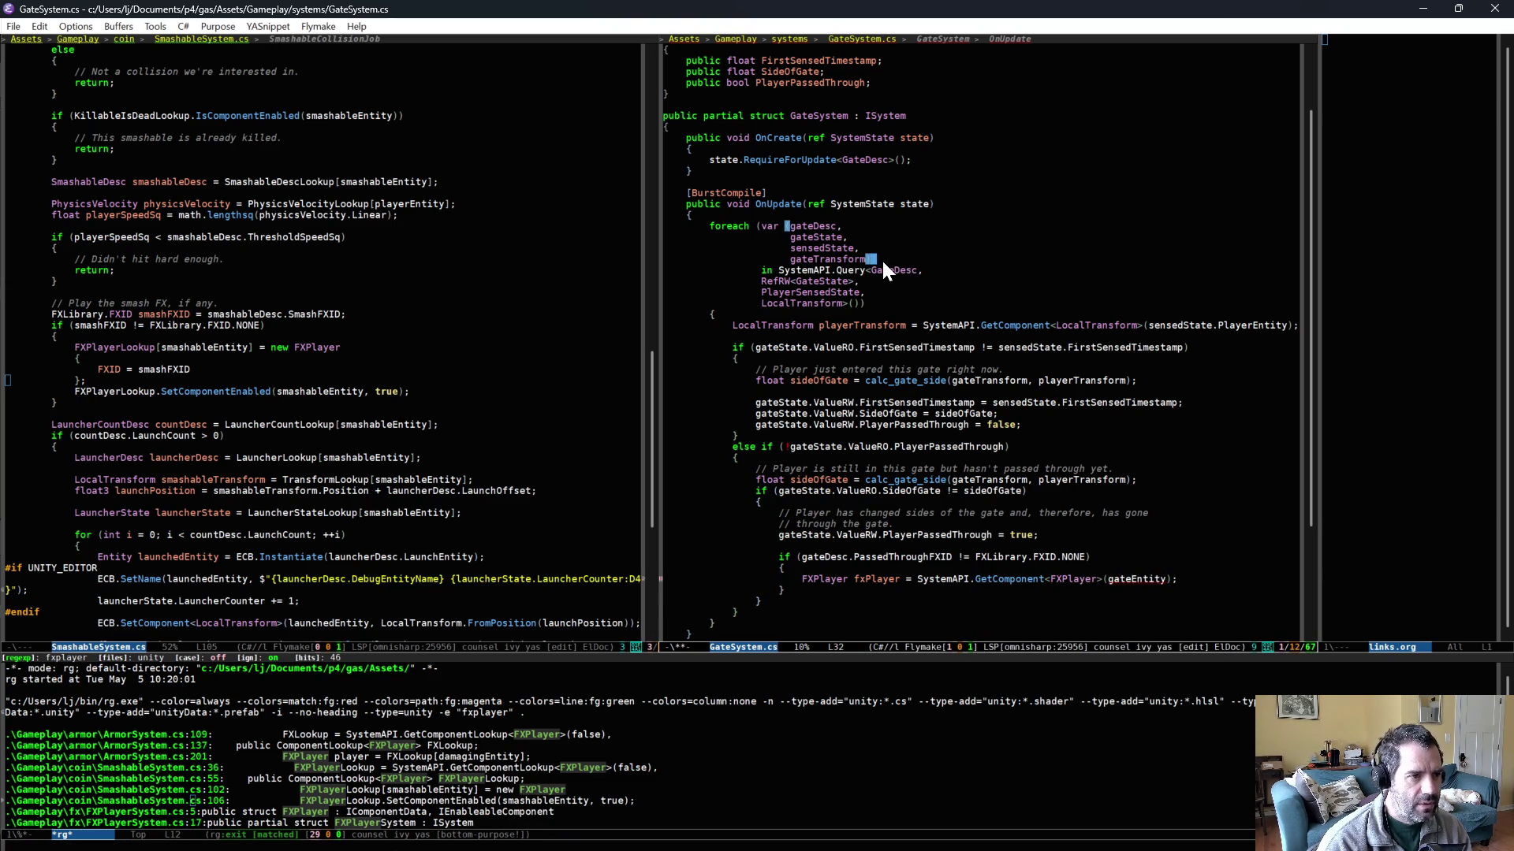
pyautogui.press('Left')
pyautogui.write(',')
pyautogui.press('Return')
pyautogui.write('gt')
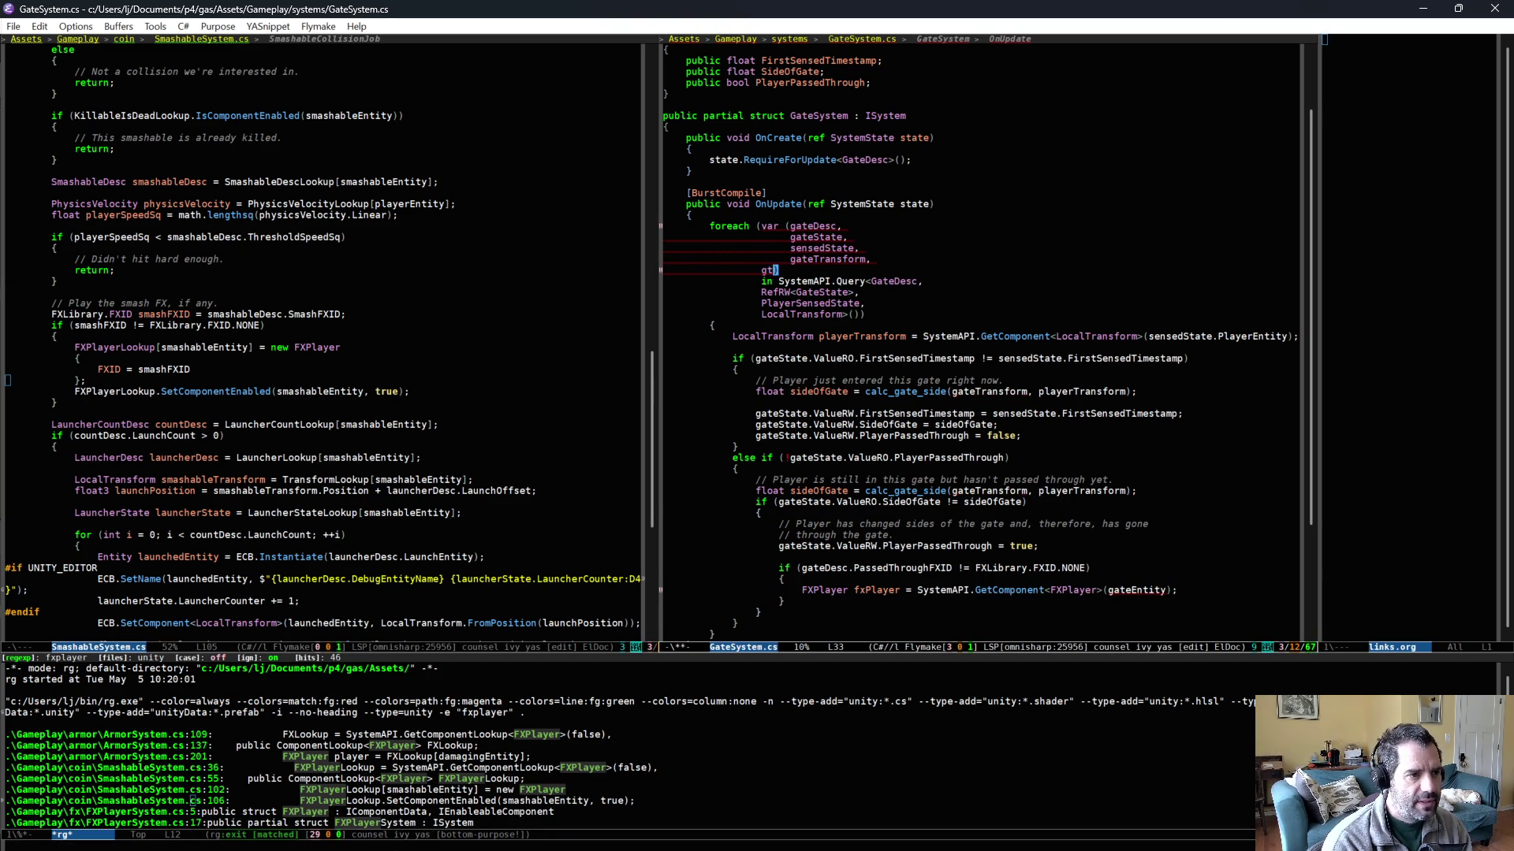
pyautogui.write('teEntity')
pyautogui.press('Tab')
# - Append .WithEntityAccess() to the SystemAPI.Query chain after LocalTransform
pyautogui.press('Down')
pyautogui.press('Down')
pyautogui.press('Down')
pyautogui.press('End')
pyautogui.hotkey('ctrl', 'Left')
pyautogui.hotkey('ctrl', 'Left')
pyautogui.hotkey('ctrl', 'Right')
pyautogui.write(',')
pyautogui.press('Return')
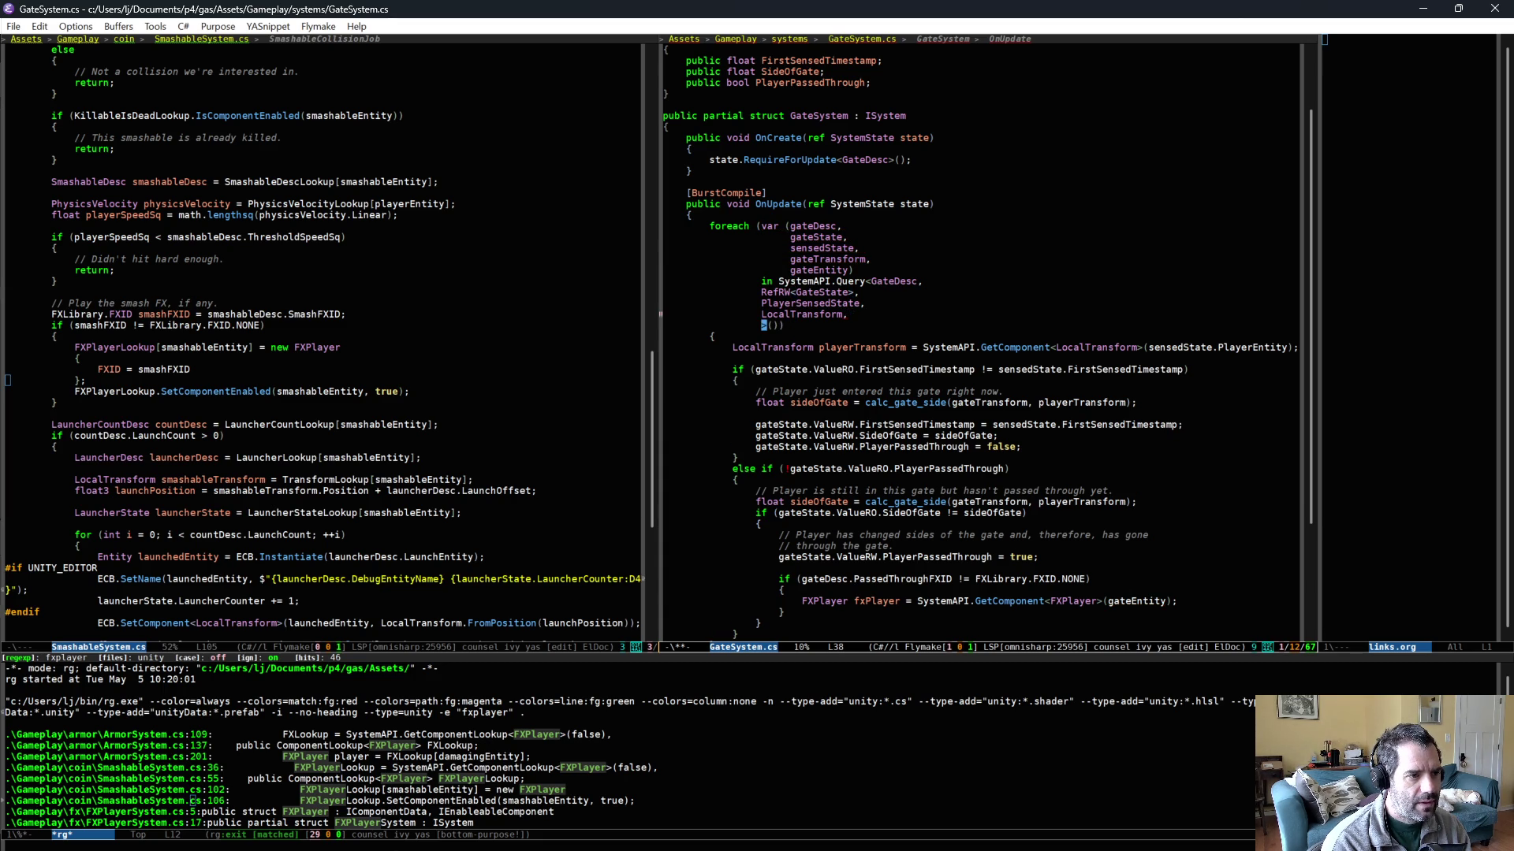
pyautogui.hotkey('ctrl', '/')
pyautogui.hotkey('ctrl', '/')
pyautogui.press('Right')
pyautogui.press('Right')
pyautogui.press('Right')
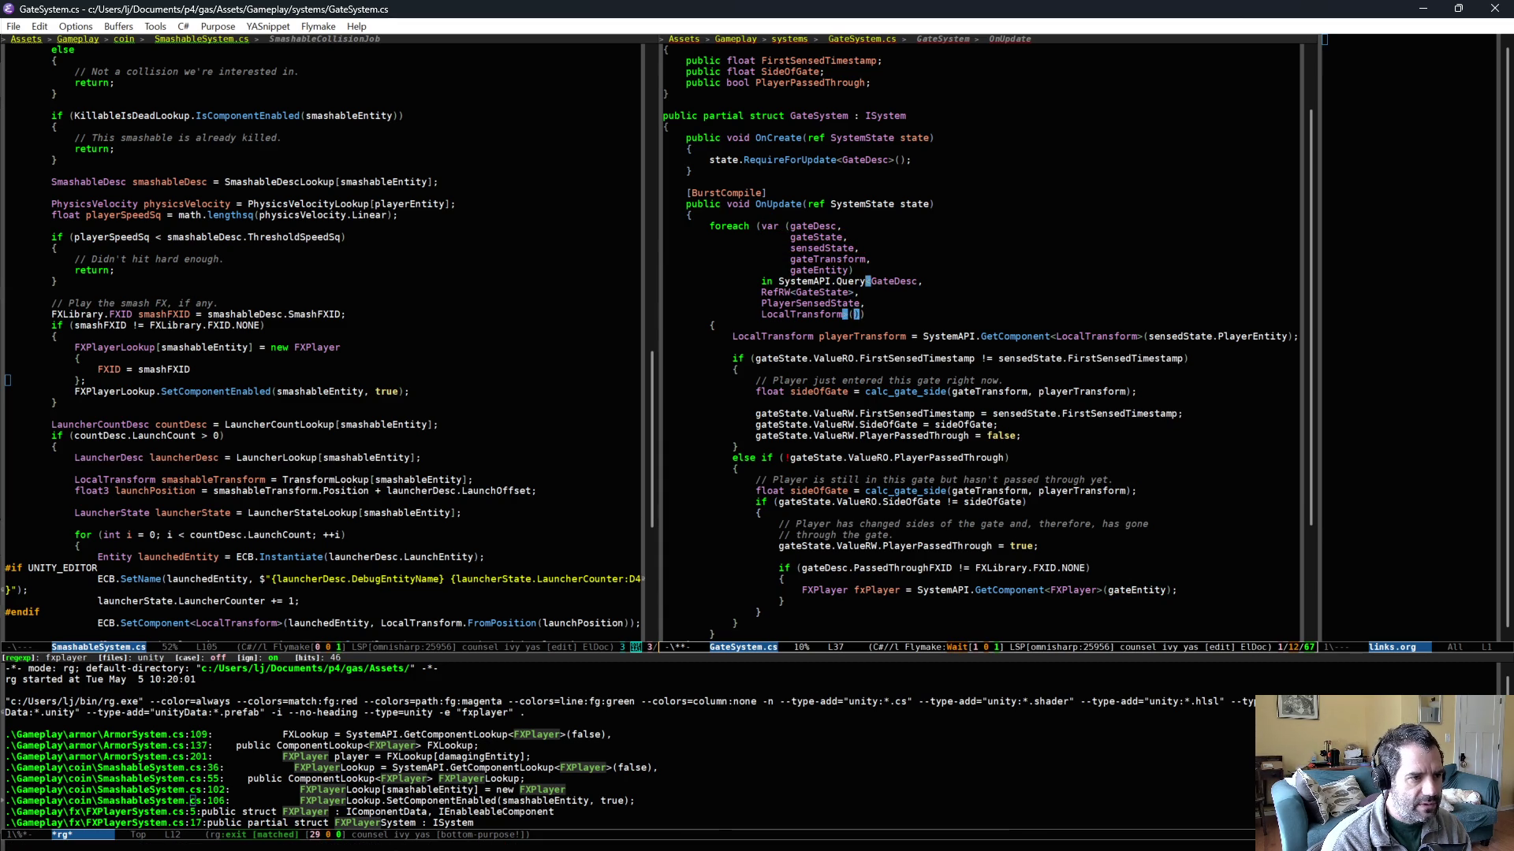
pyautogui.press('Return')
pyautogui.write('.Wit')
pyautogui.press('BackSpace')
pyautogui.press('BackSpace')
pyautogui.press('BackSpace')
pyautogui.write('ithEn')
pyautogui.hotkey('alt', '/')
pyautogui.write('tityAccess')
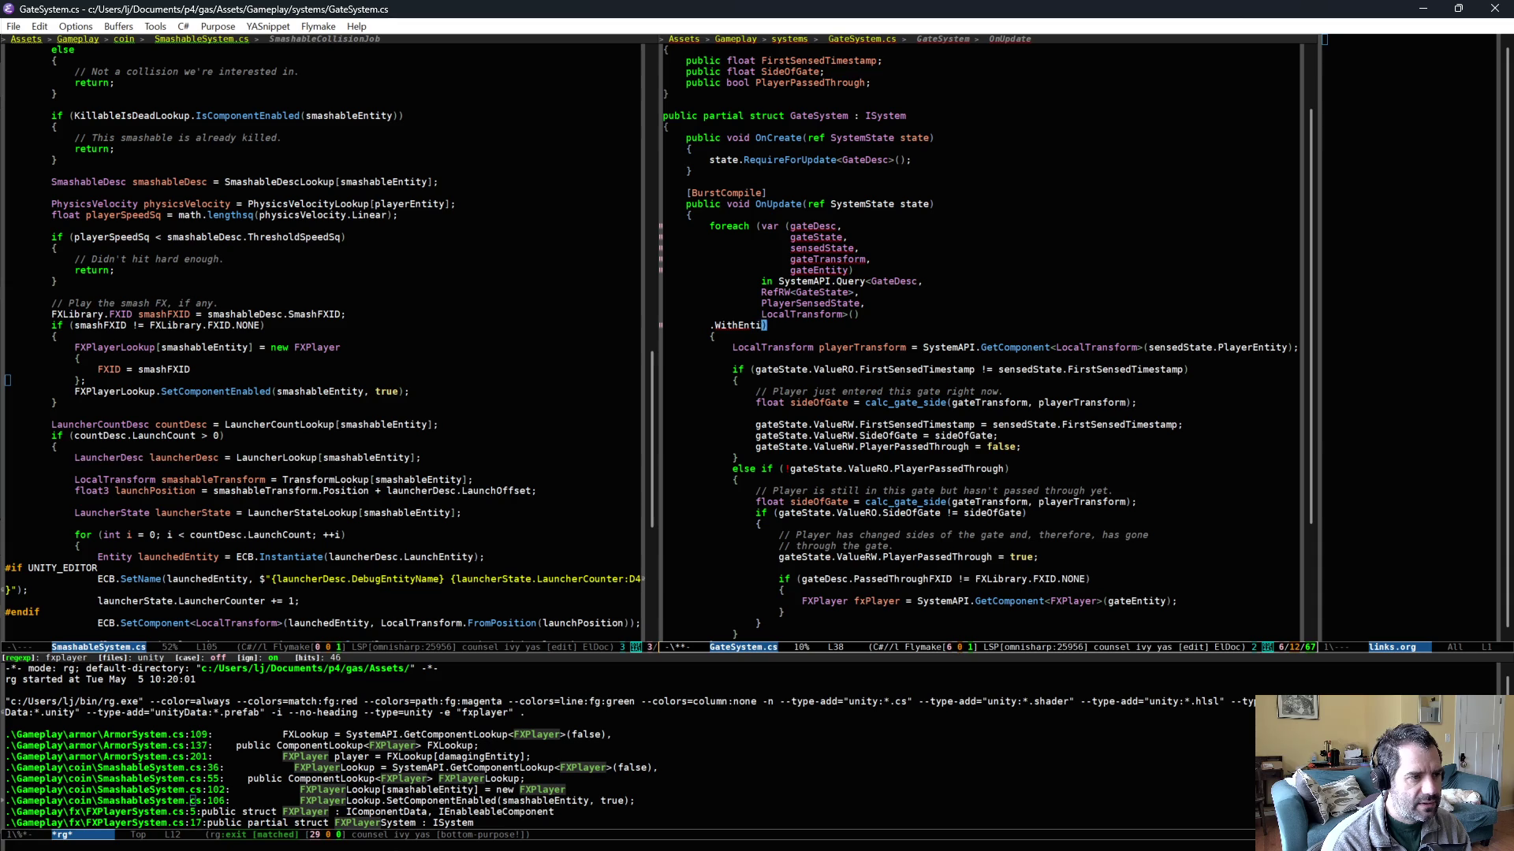
pyautogui.press('Tab')
pyautogui.write('(')
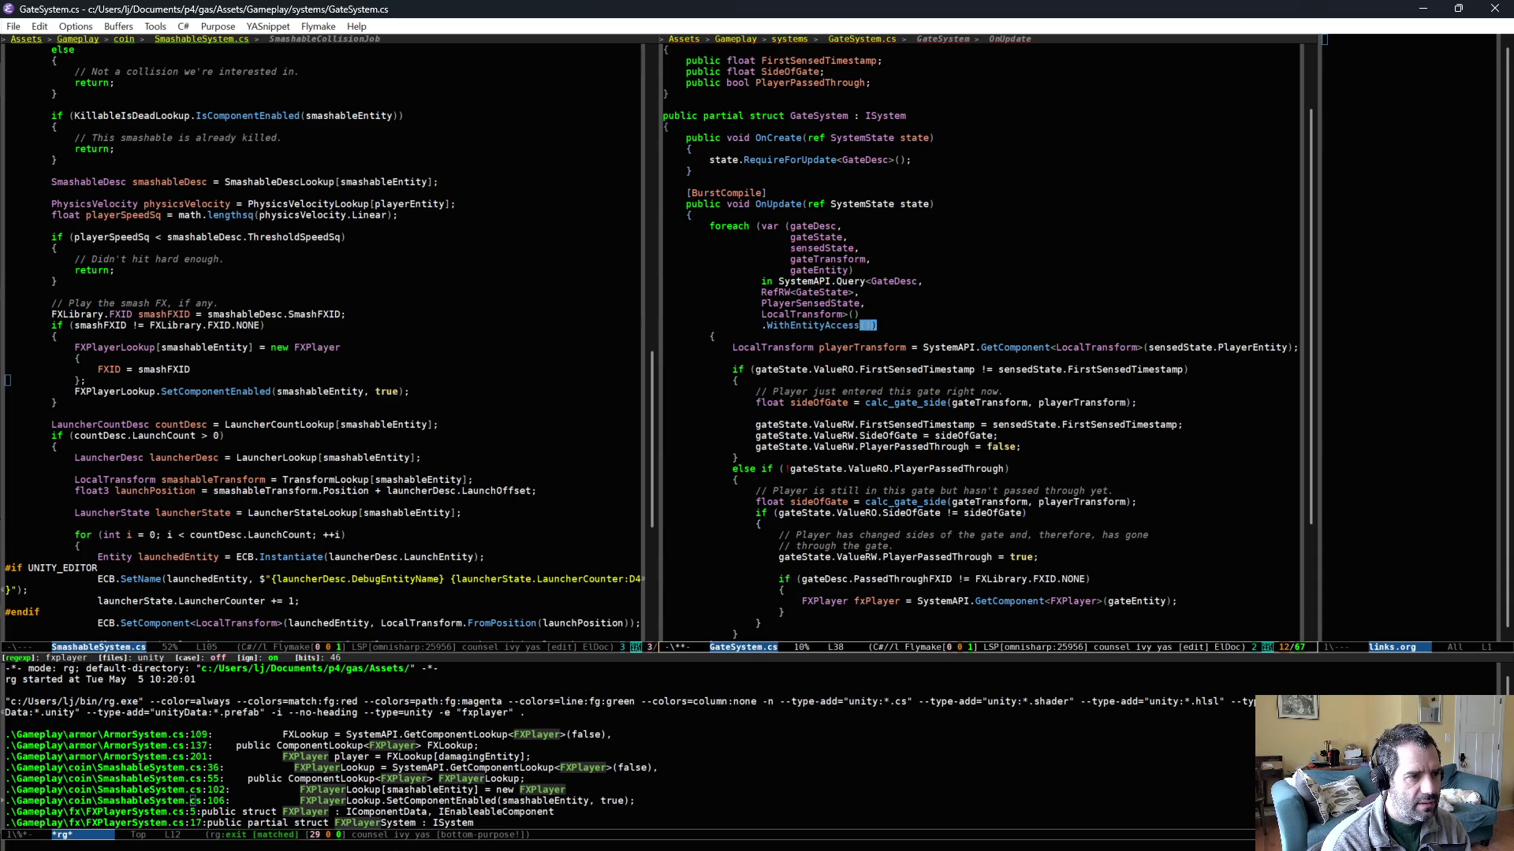
pyautogui.scroll(-1, 917, 343)
# - Replace GetComponent with new FXPlayer { FXID = gateDesc.PassedThroughFXID }; and start SystemAPI.SetComponent(
pyautogui.click(1207, 568)
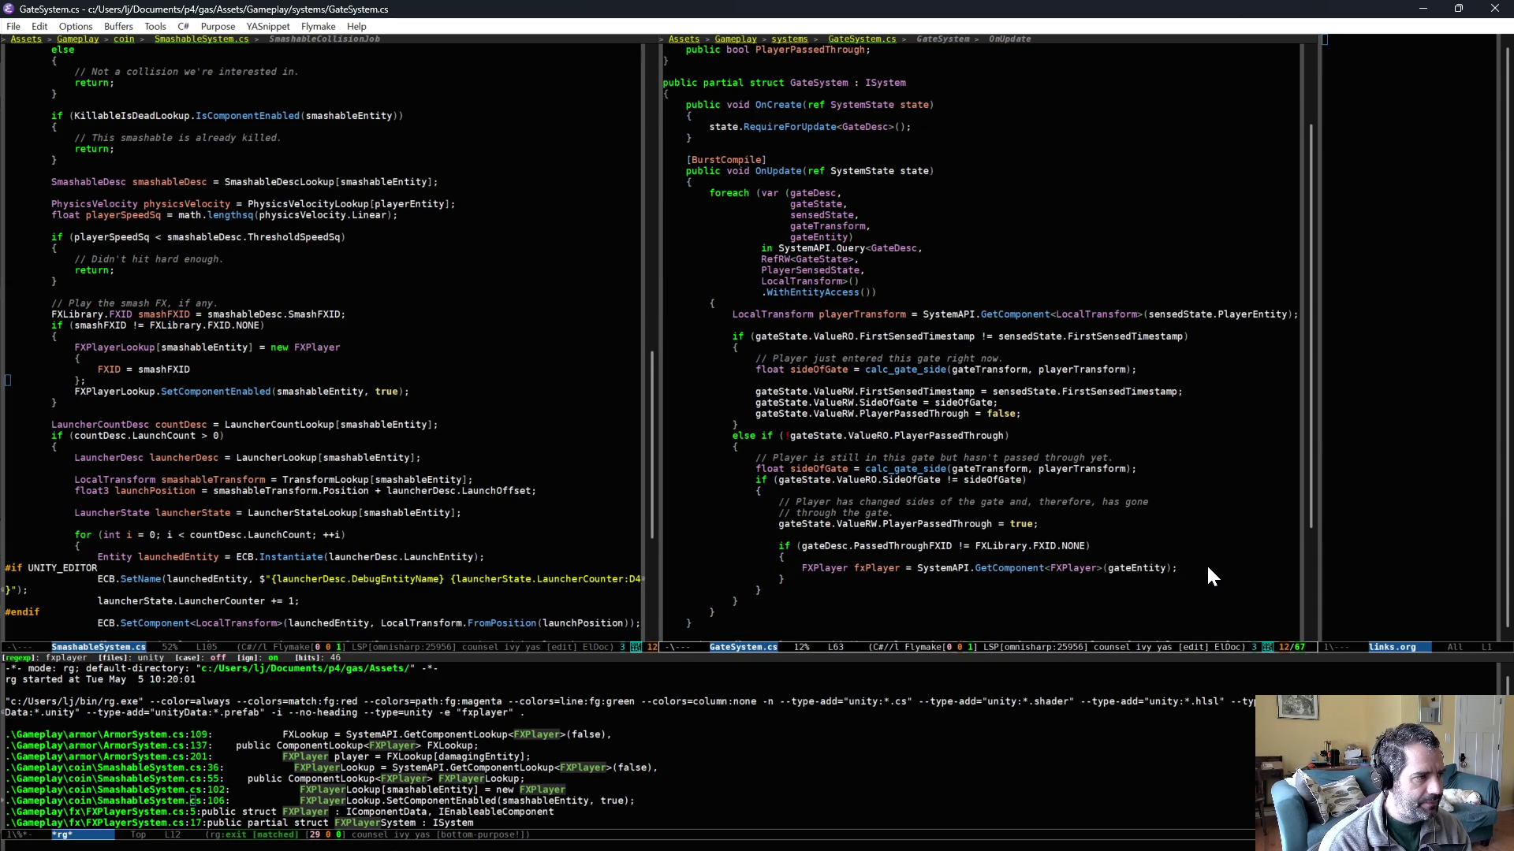
pyautogui.press('Return')
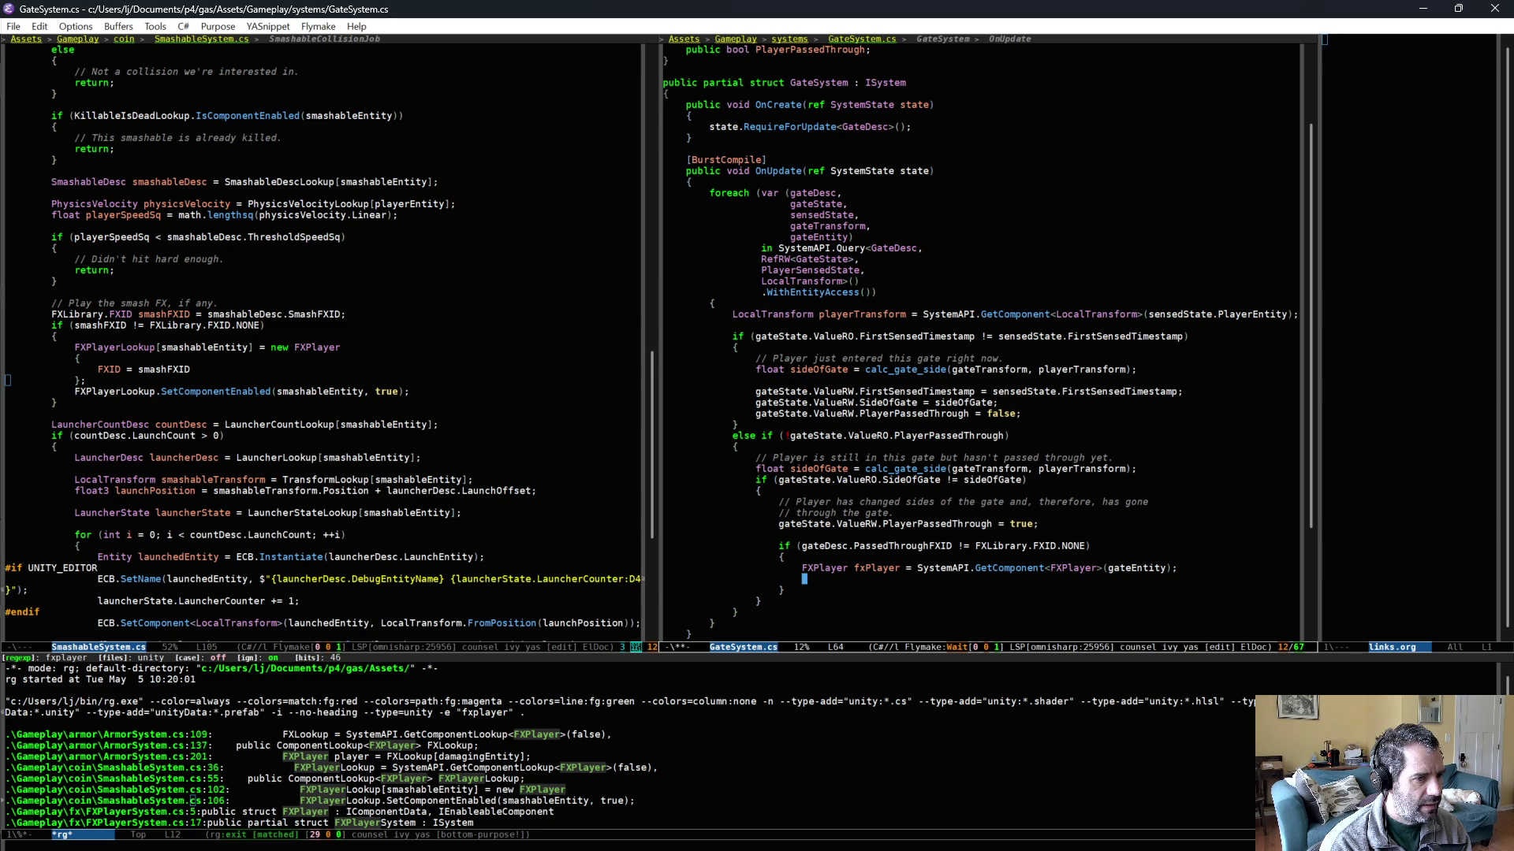
pyautogui.press('Return')
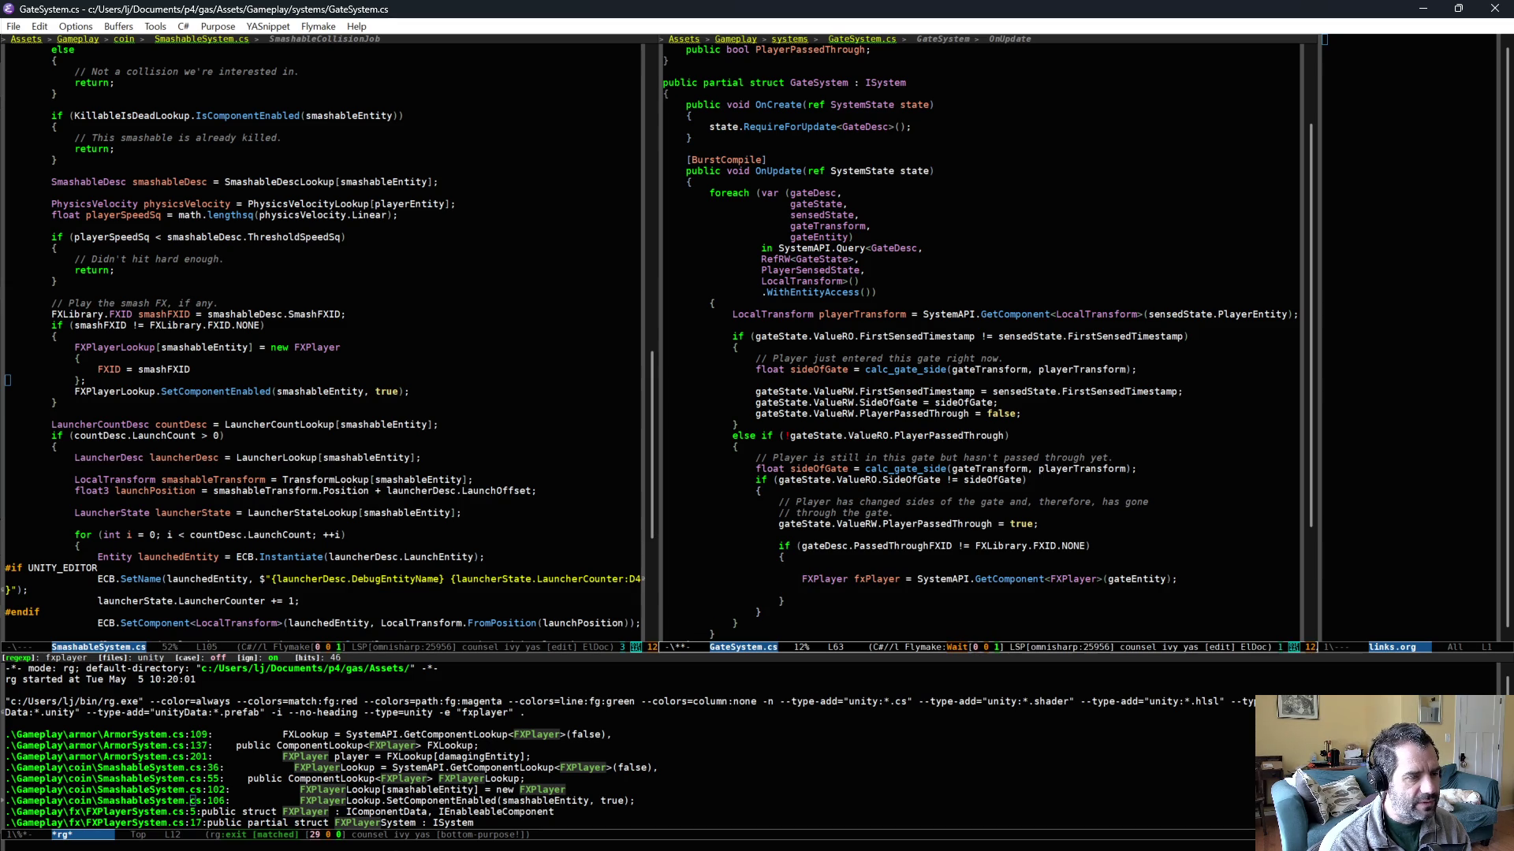
pyautogui.hotkey('ctrl', '/')
pyautogui.hotkey('ctrl', '/')
pyautogui.hotkey('ctrl', '/')
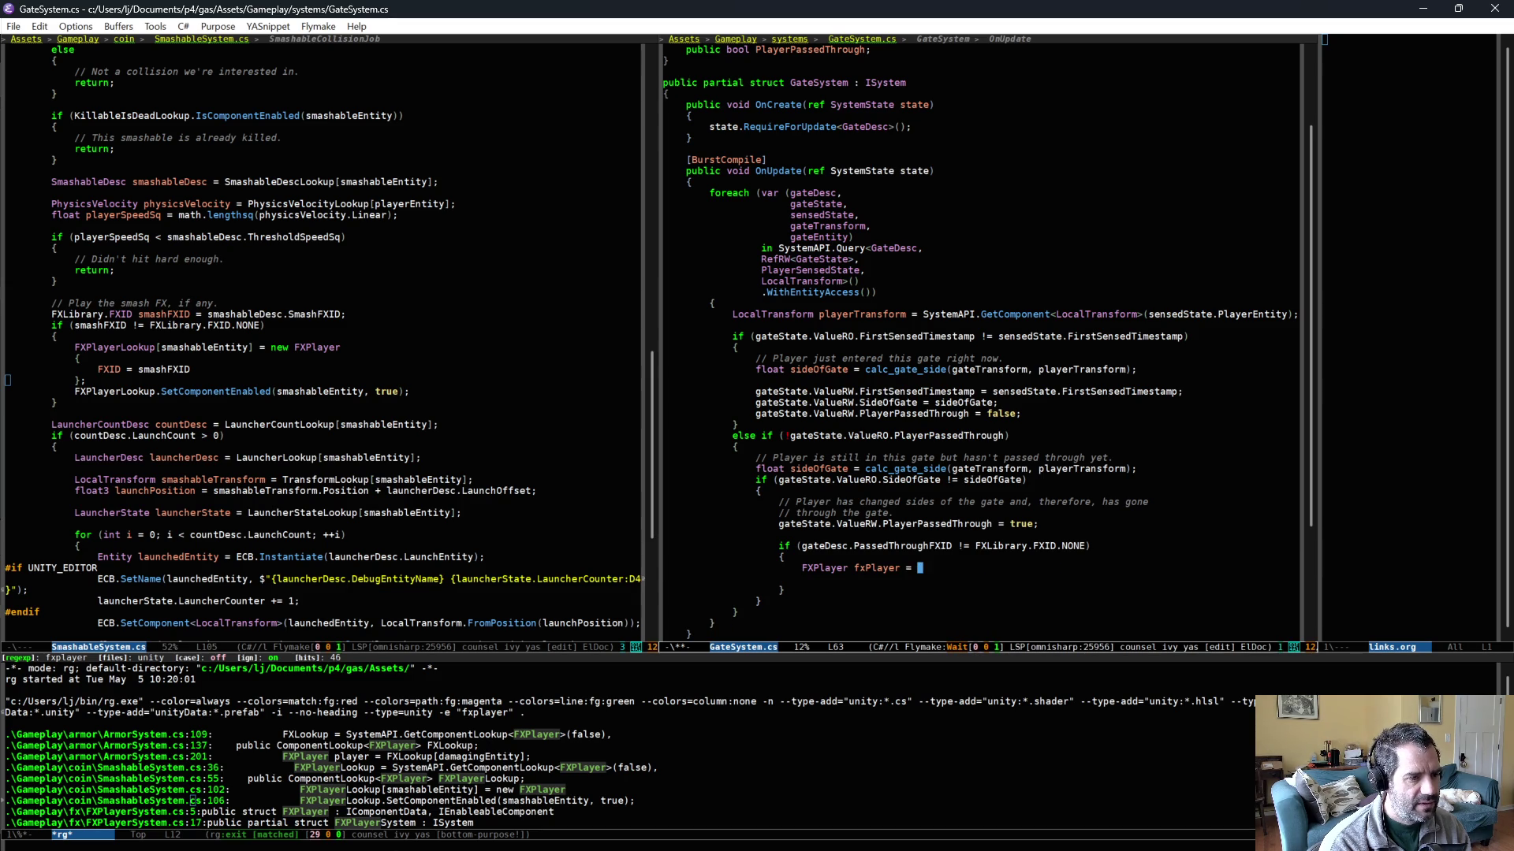
pyautogui.write('new FXPlayer')
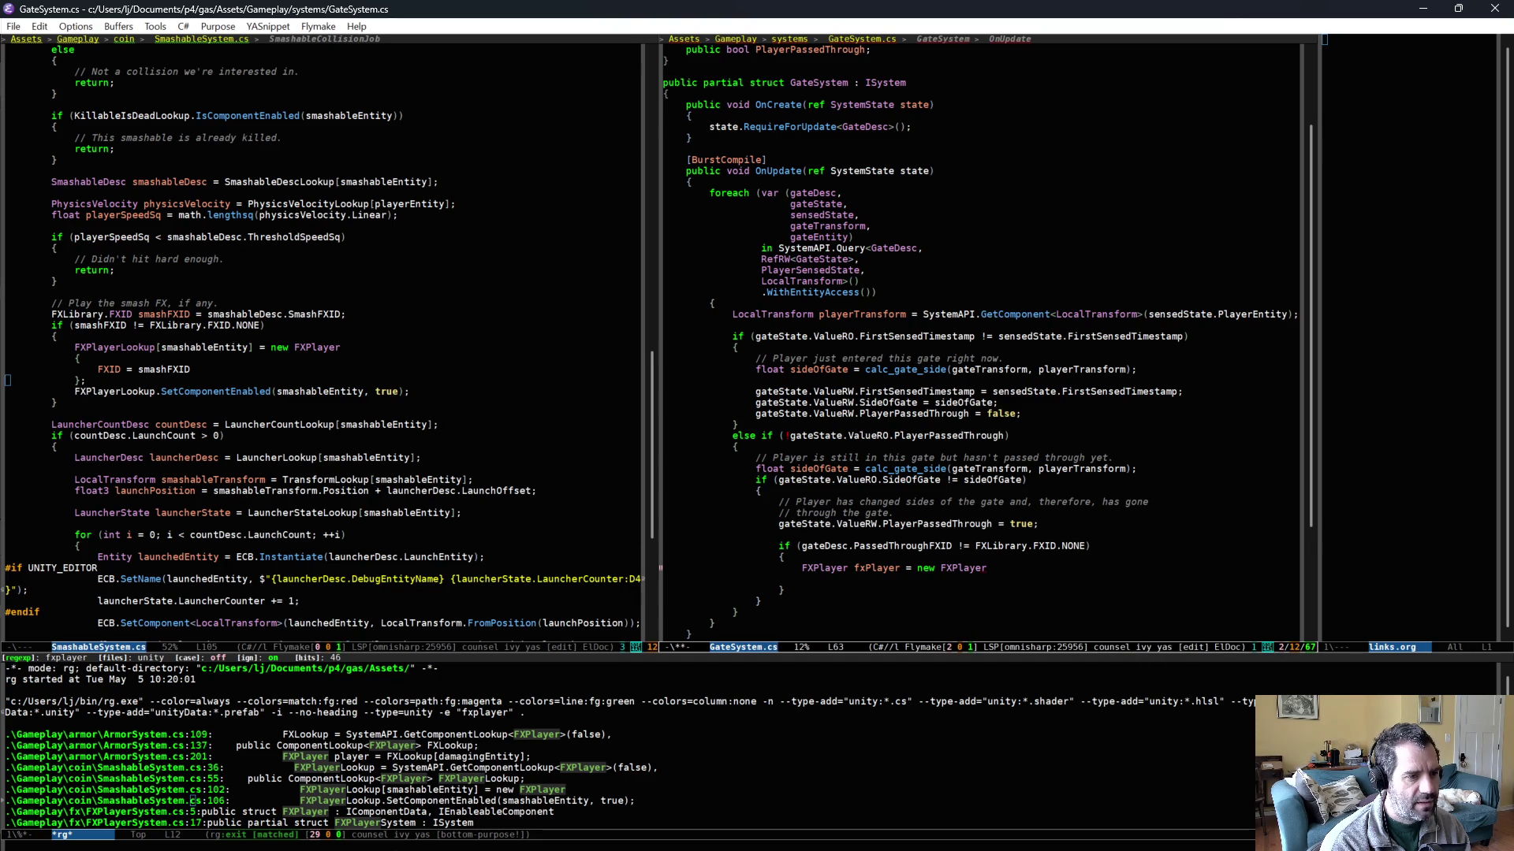
pyautogui.press('Return')
pyautogui.write('{')
pyautogui.press('Return')
pyautogui.write('FXID = gate')
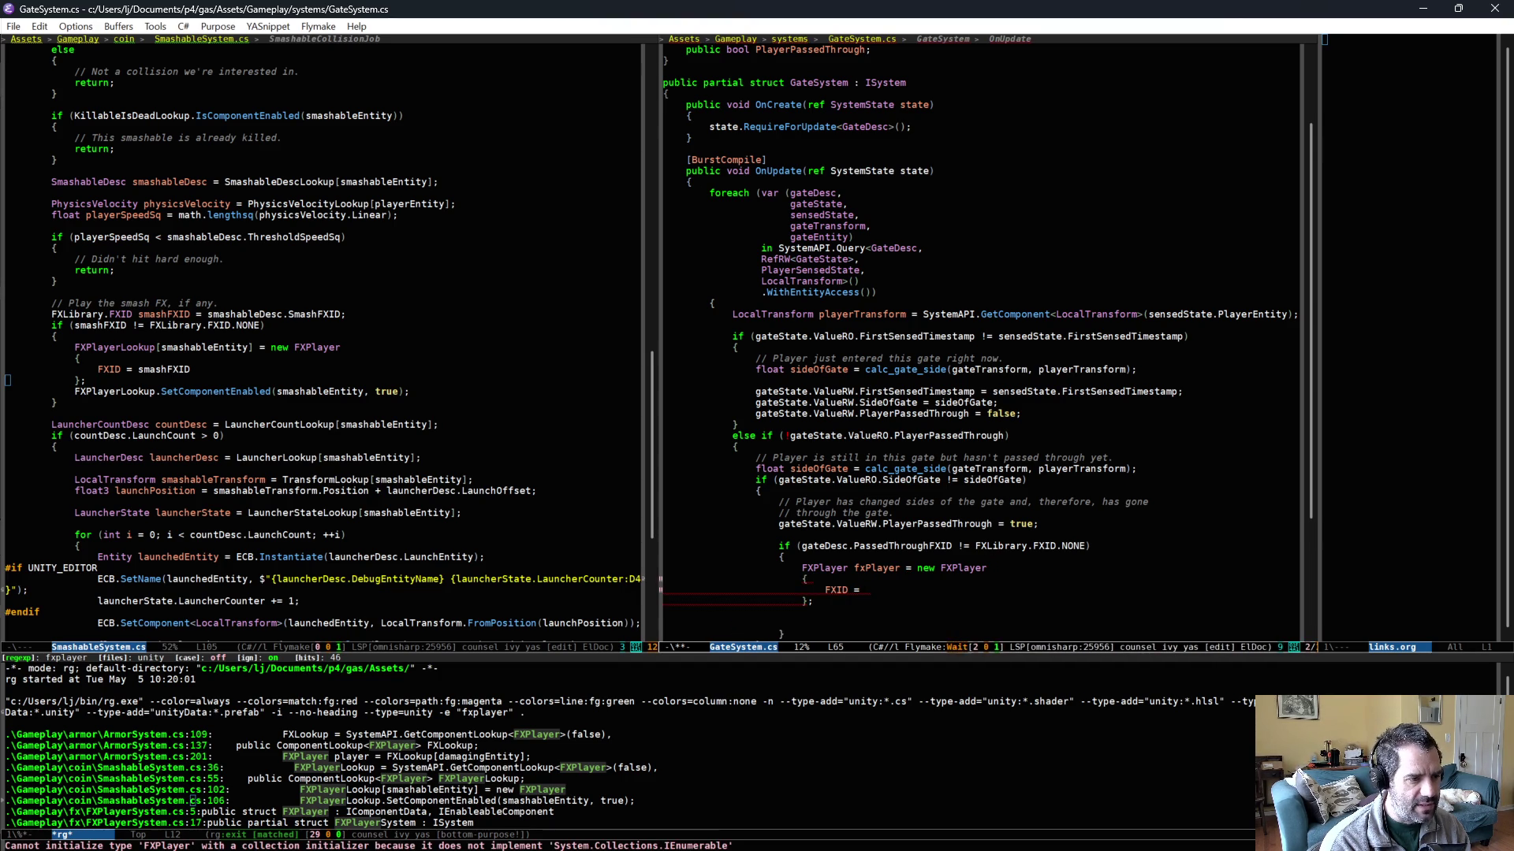
pyautogui.write('Desc.PassedThroughFXID')
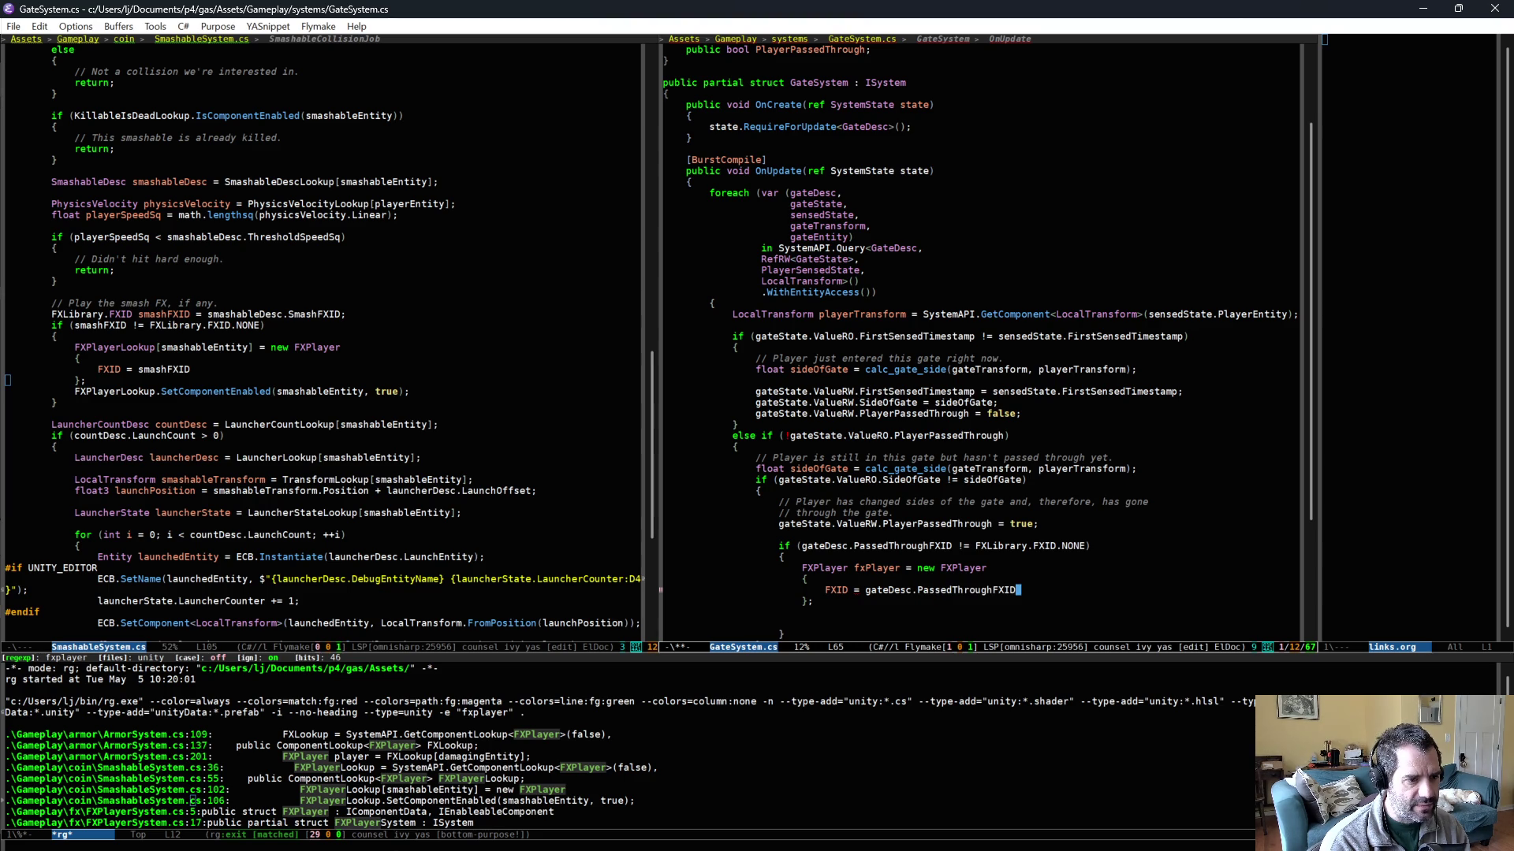
pyautogui.write(' };  SystemAPI.SetCom')
pyautogui.hotkey('alt', '/')
pyautogui.hotkey('alt', '/')
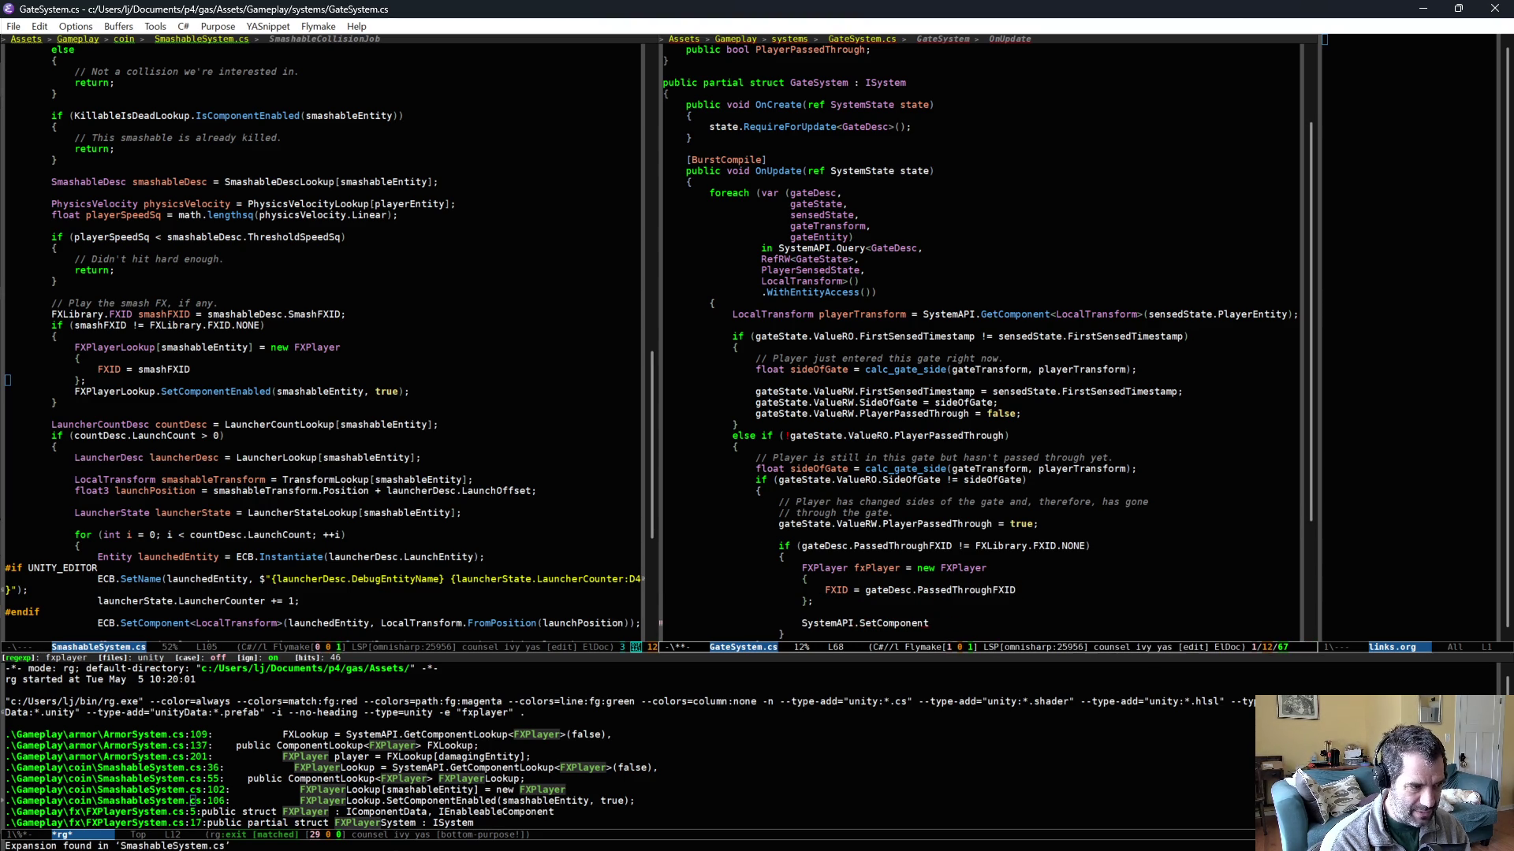
pyautogui.write('(')
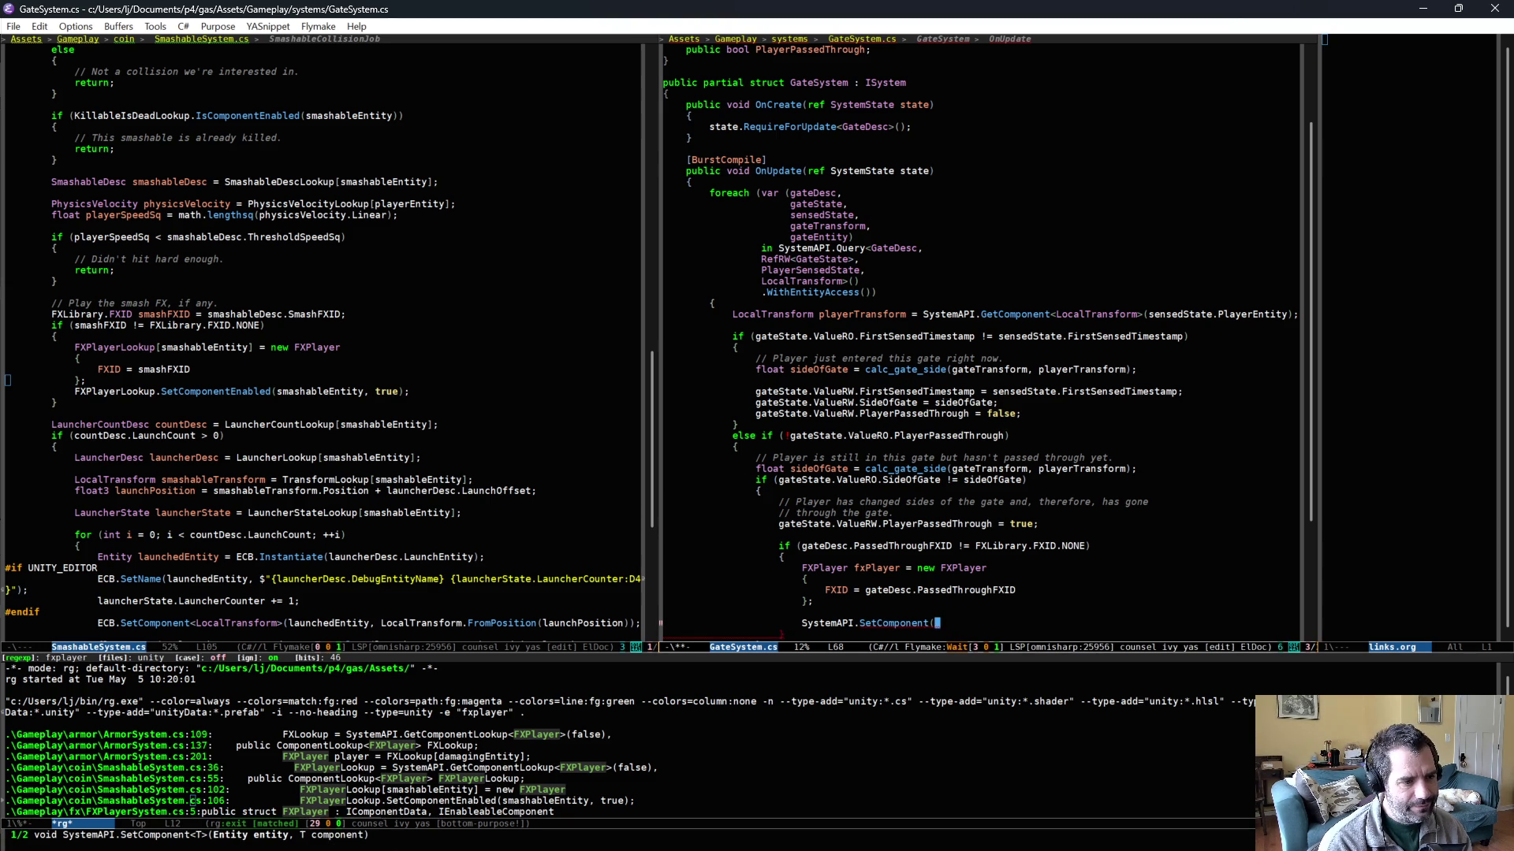
pyautogui.click(399, 334)
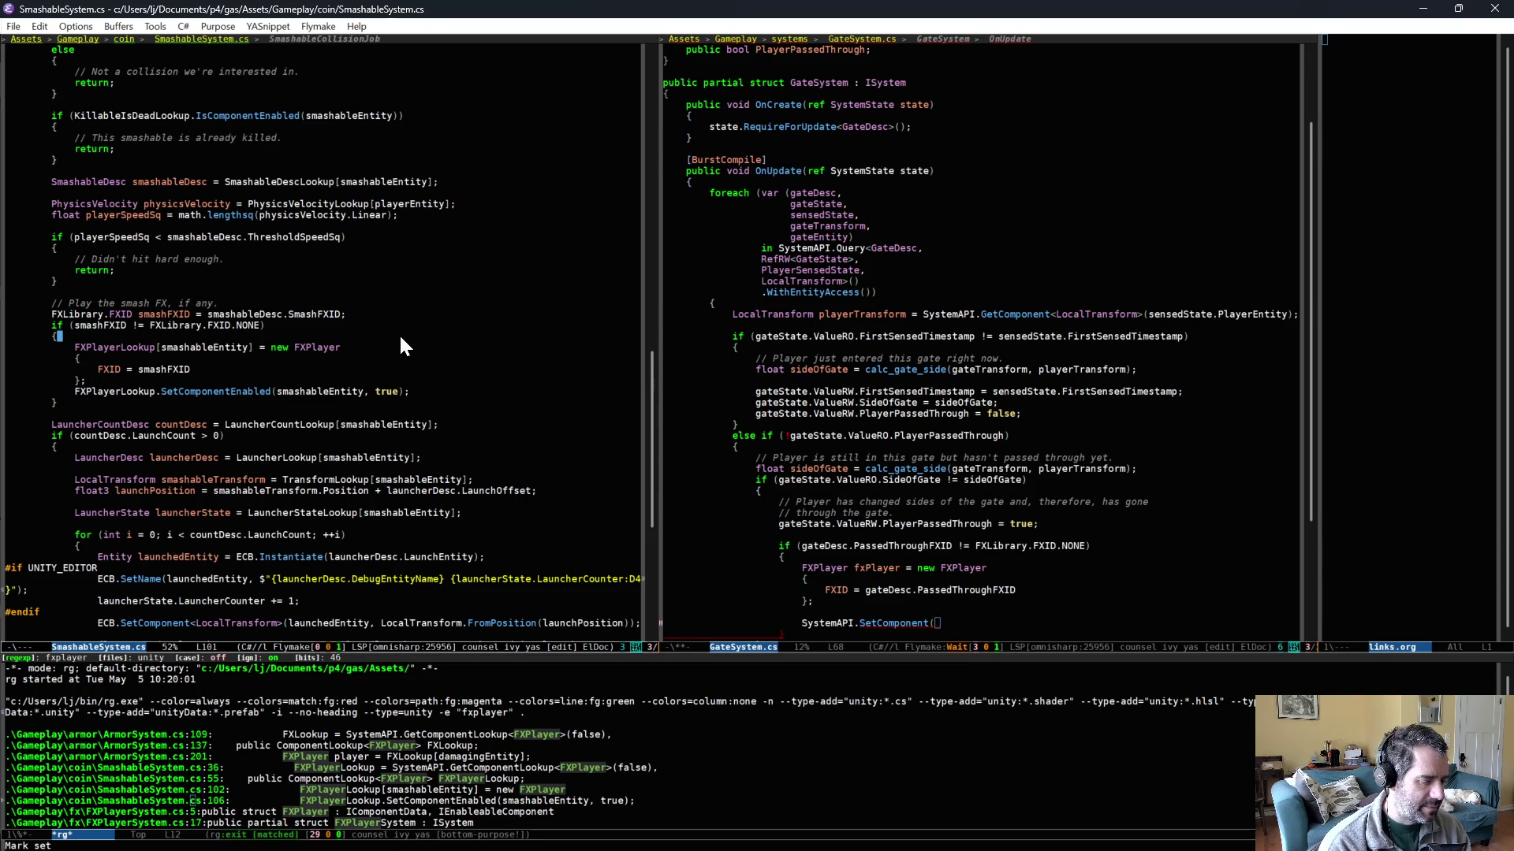
# - Check FXPlayerAuth.cs for the FXPlayer setup, then return to SmashableSystem.cs
pyautogui.hotkey('ctrl', 'c')
pyautogui.write('fc')
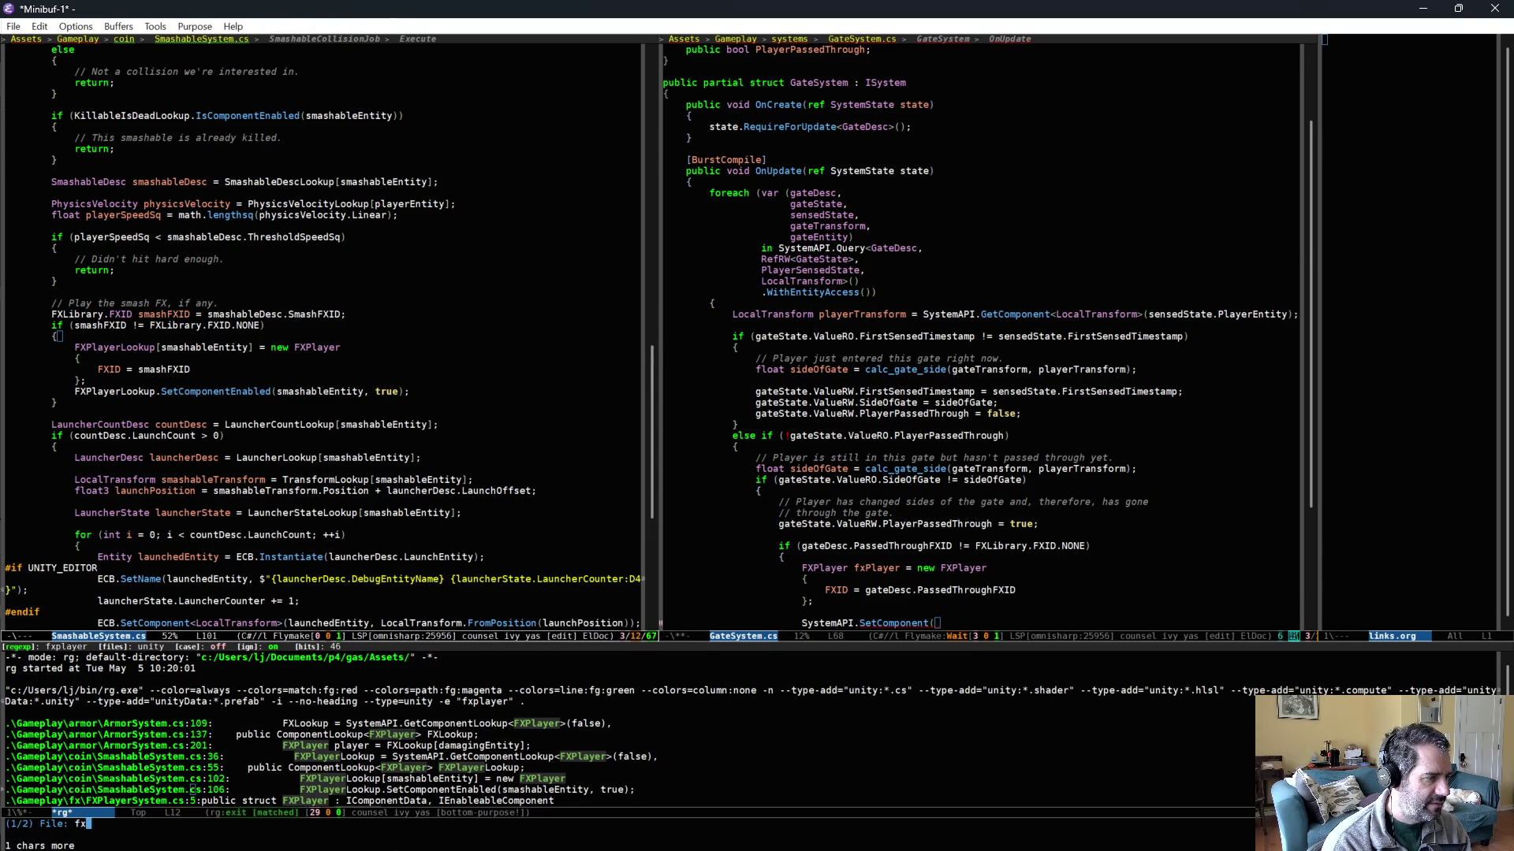
pyautogui.write('play')
pyautogui.press('Return')
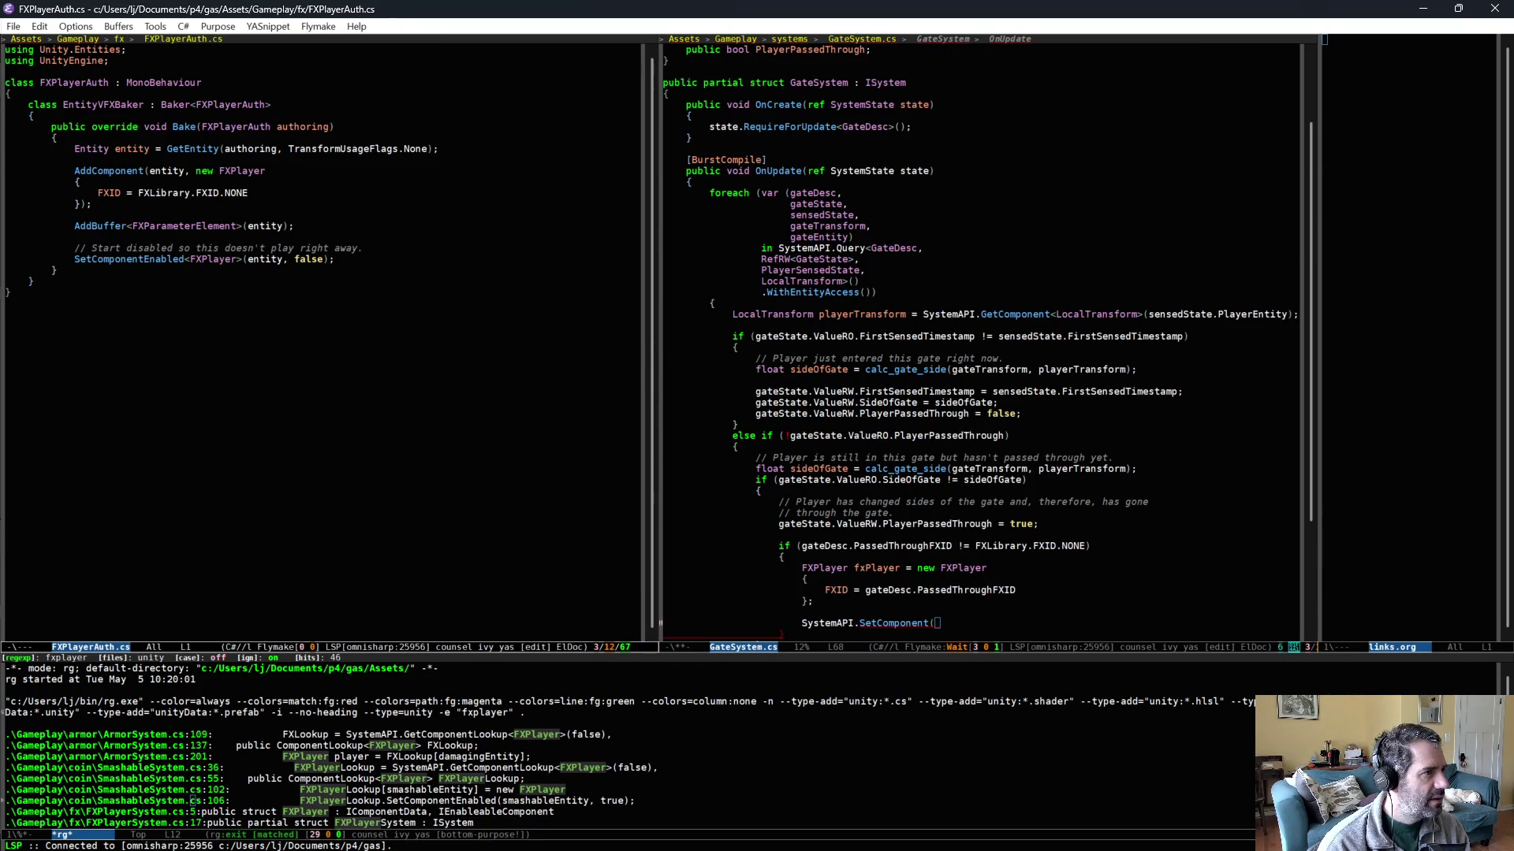
pyautogui.hotkey('ctrl', 'x')
pyautogui.press('b')
pyautogui.press('Return')
pyautogui.scroll(-3, 992, 579)
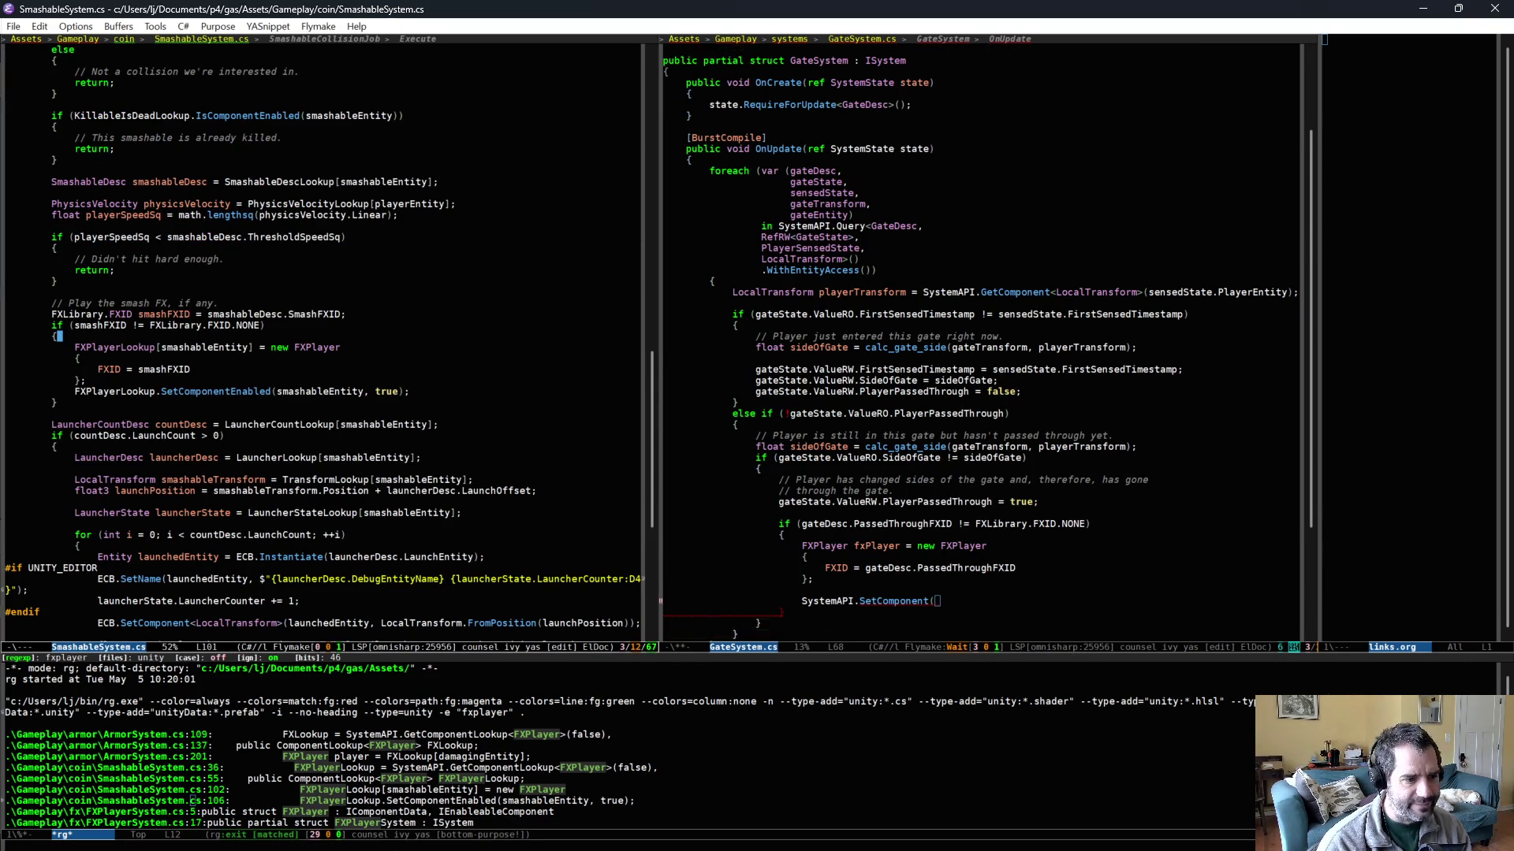
# - Complete SetComponent(gateEntity, new FXPlayer { FXID = gateDesc.PassedThroughFXID })
pyautogui.click(992, 569)
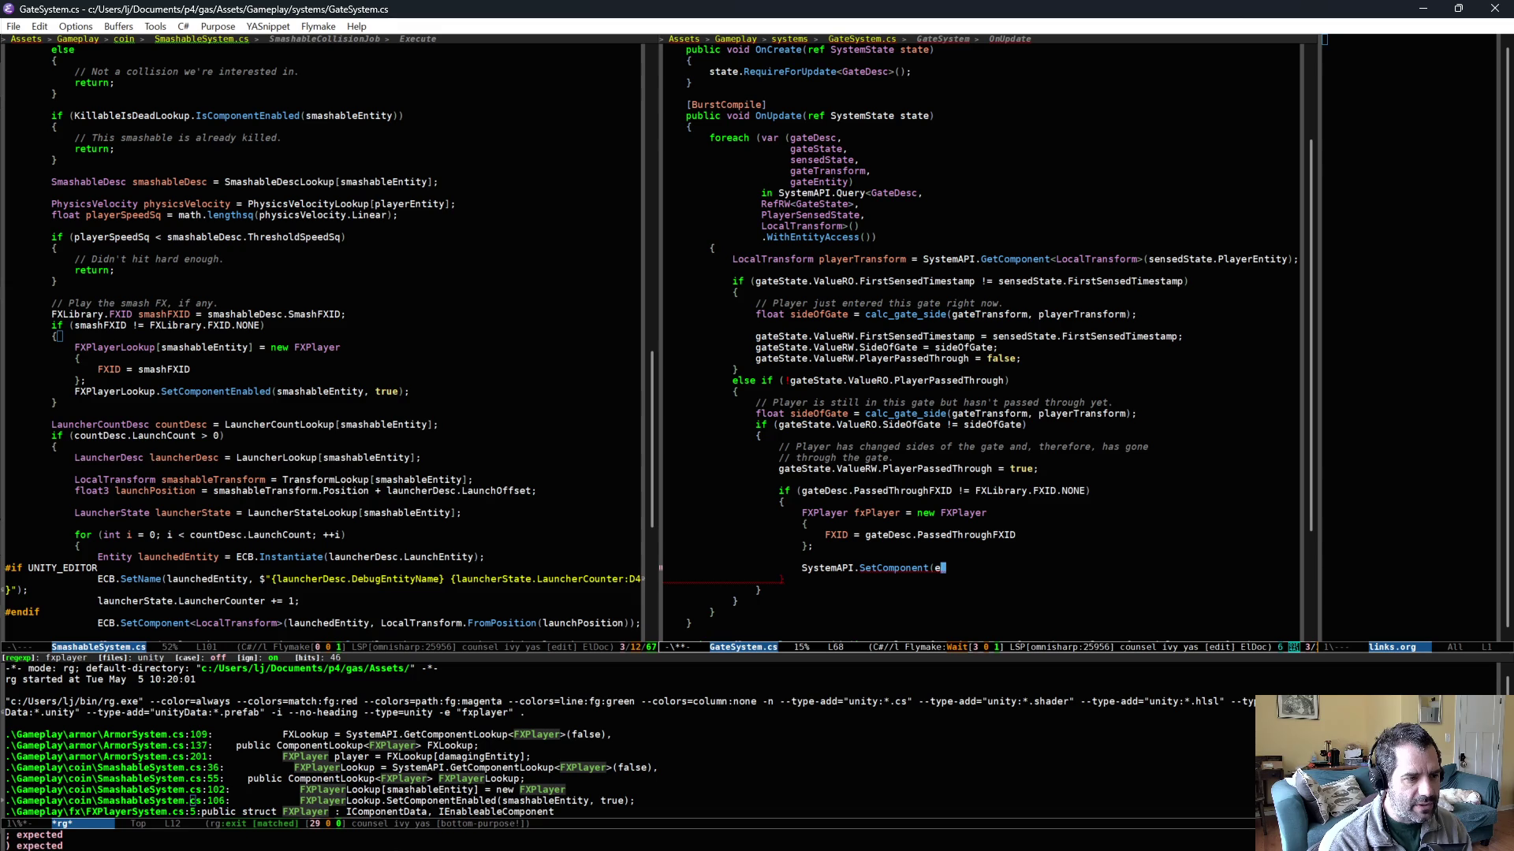
pyautogui.write('entered')
pyautogui.hotkey('ctrl', 'BackSpace')
pyautogui.write('gateEntity, ')
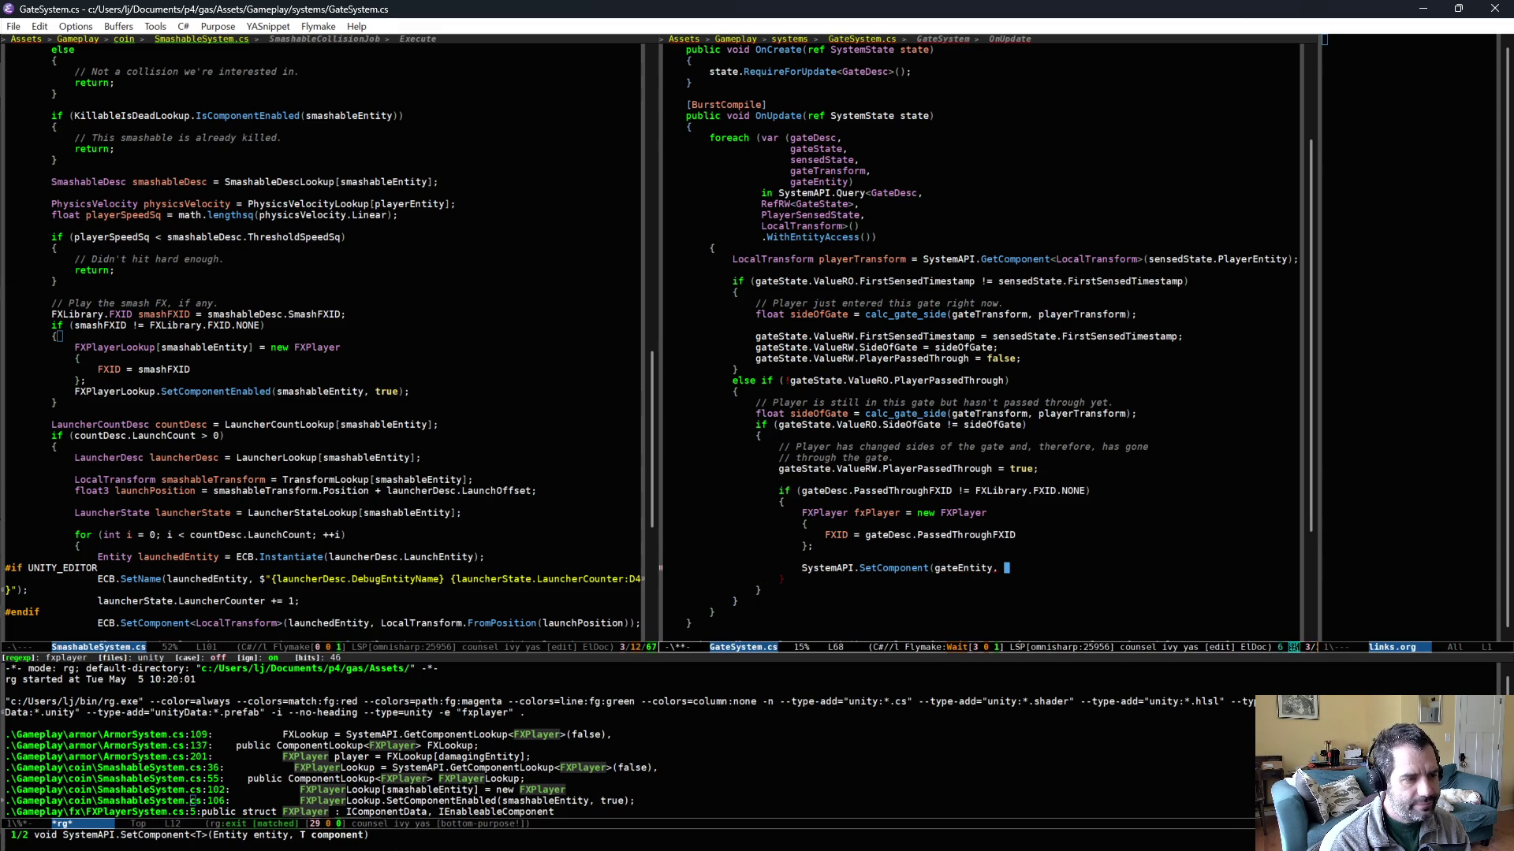
pyautogui.write('fx')
pyautogui.press('BackSpace')
pyautogui.write('new FXPlayer')
pyautogui.press('Return')
pyautogui.write('{')
pyautogui.press('Return')
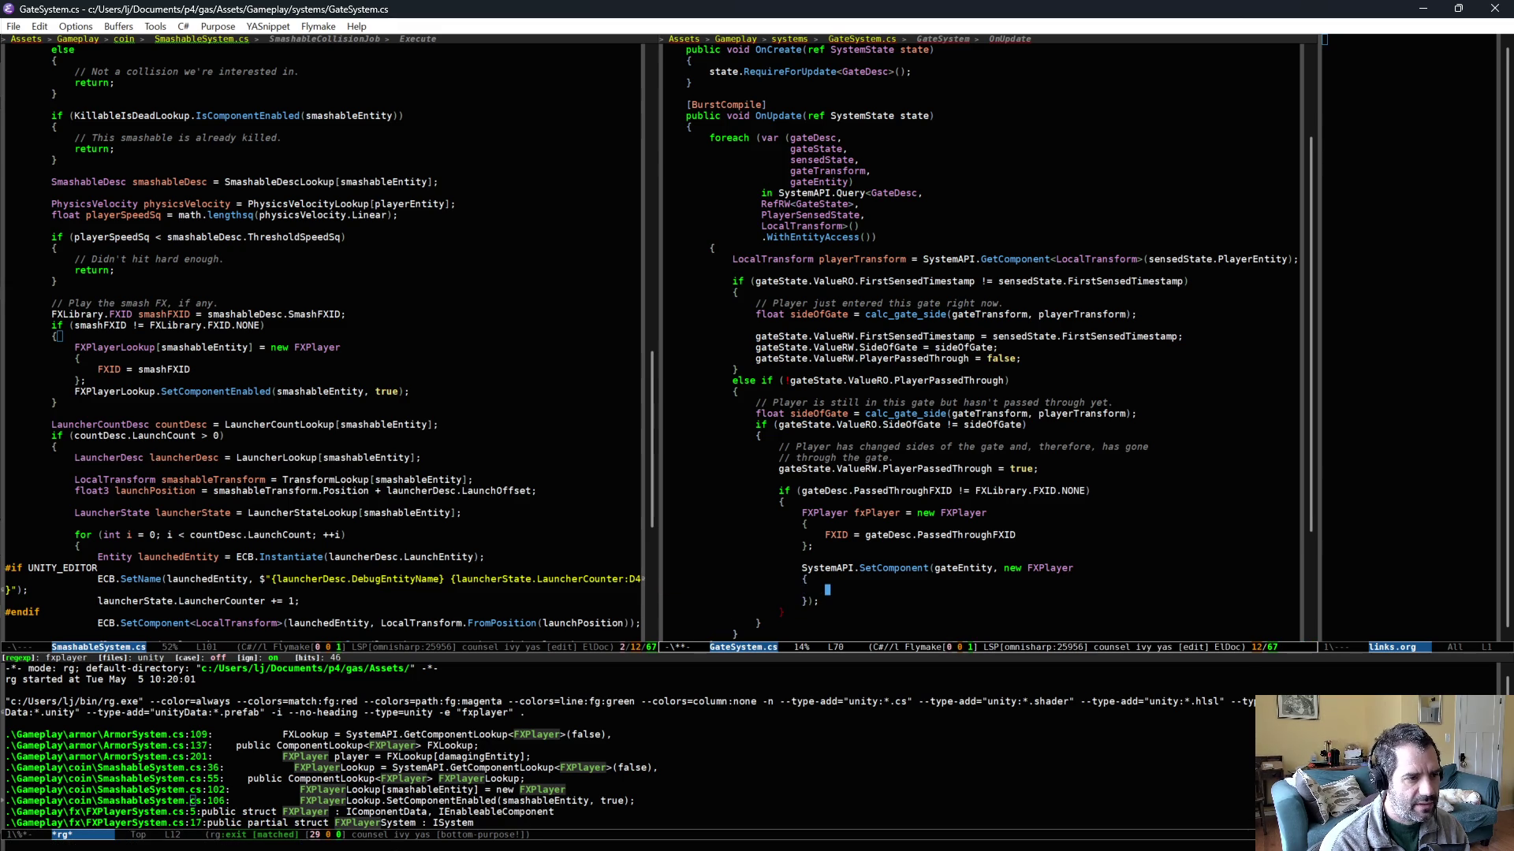
pyautogui.write('FXID =')
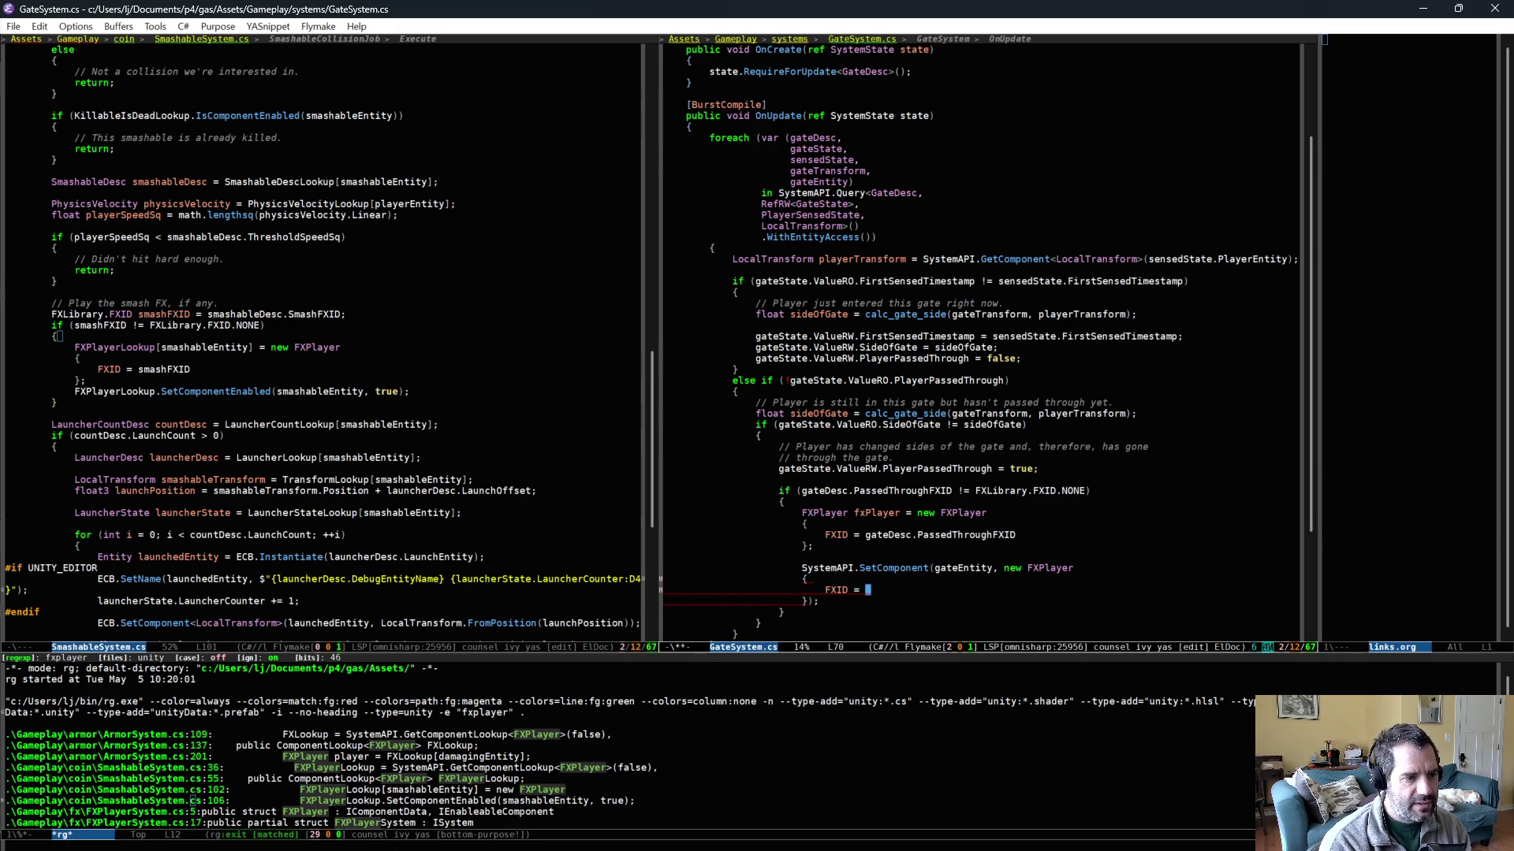
pyautogui.write('gate')
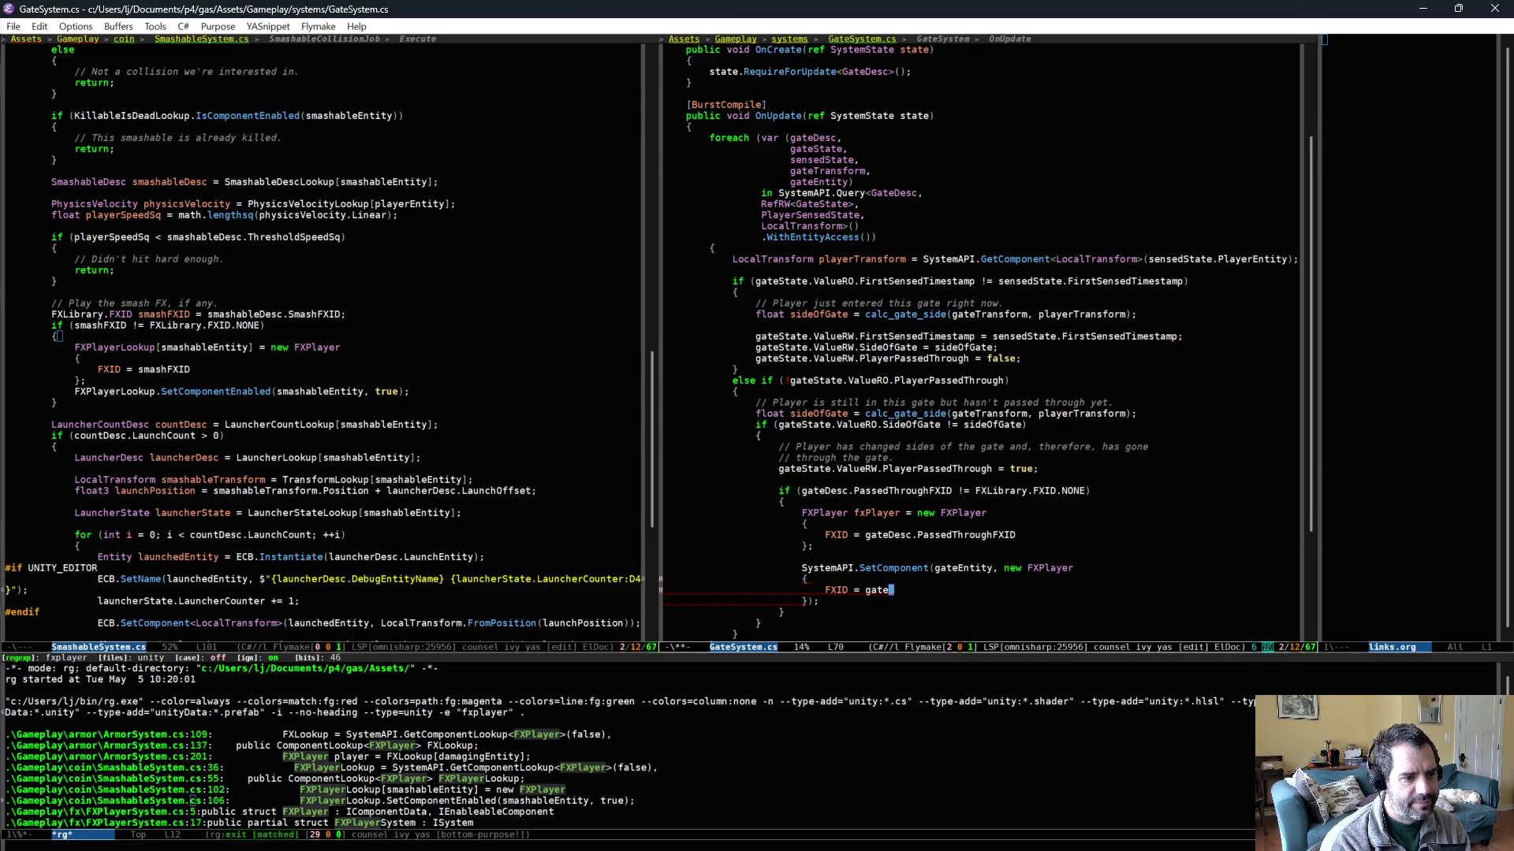
pyautogui.write('Desc.PassedThroughFXID')
pyautogui.press('Up')
pyautogui.press('Up')
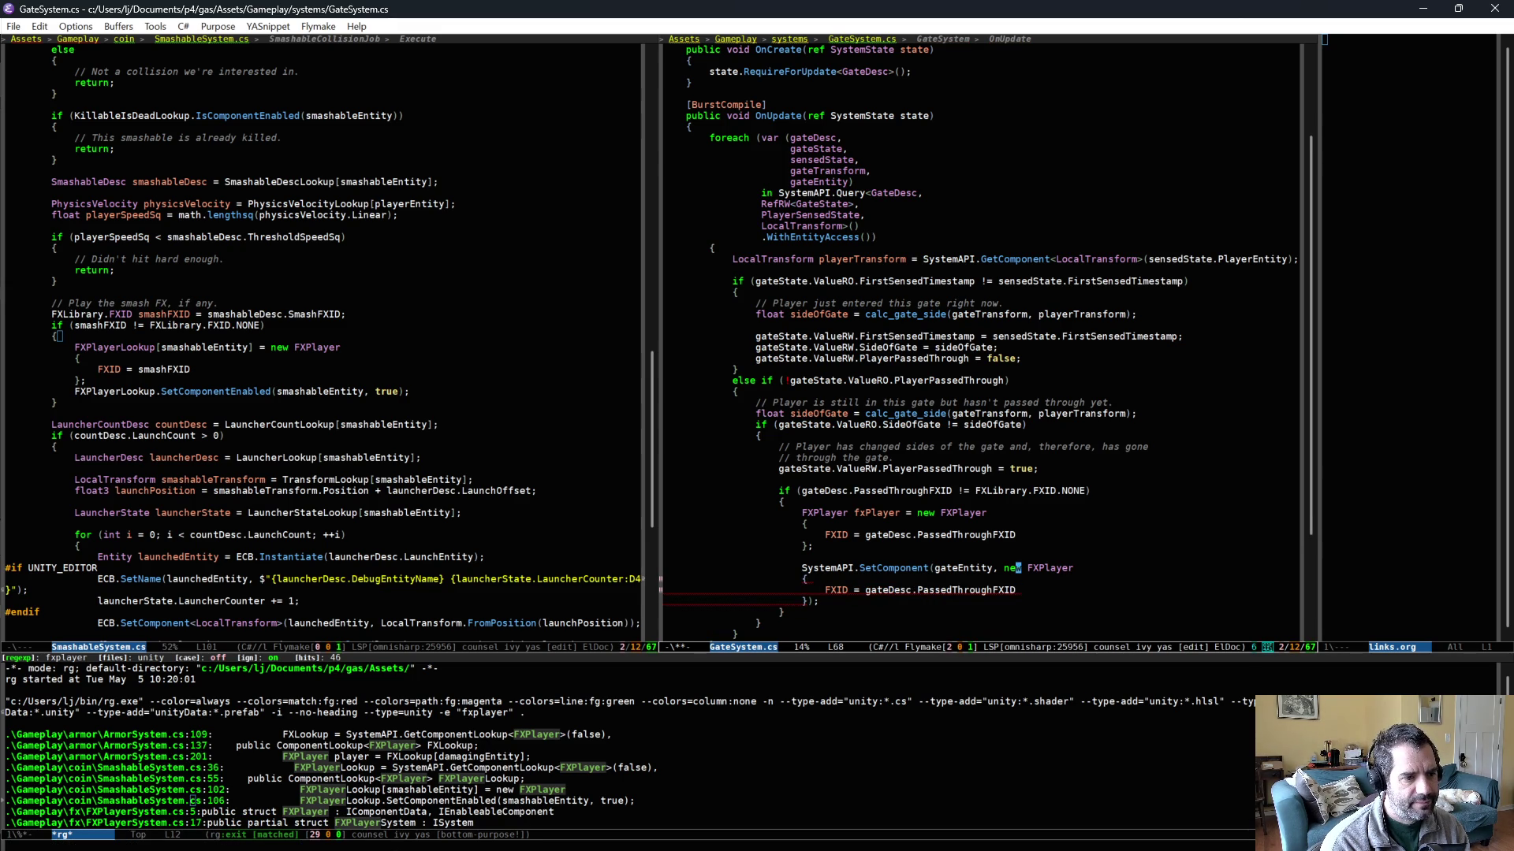
# - Delete the now-redundant fxPlayer declaration block
pyautogui.hotkey('ctrl', 'space')
pyautogui.press('Up')
pyautogui.press('Up')
pyautogui.press('Up')
pyautogui.press('Down')
pyautogui.press('Down')
pyautogui.press('Down')
pyautogui.hotkey('ctrl', 'w')
pyautogui.hotkey('ctrl', 'e')
# - Add SystemAPI.SetComponentEnabled<FXPlayer>(gateEntity, true);, save, and return to Unity to recompile
pyautogui.press('Down')
pyautogui.press('Down')
pyautogui.press('Down')
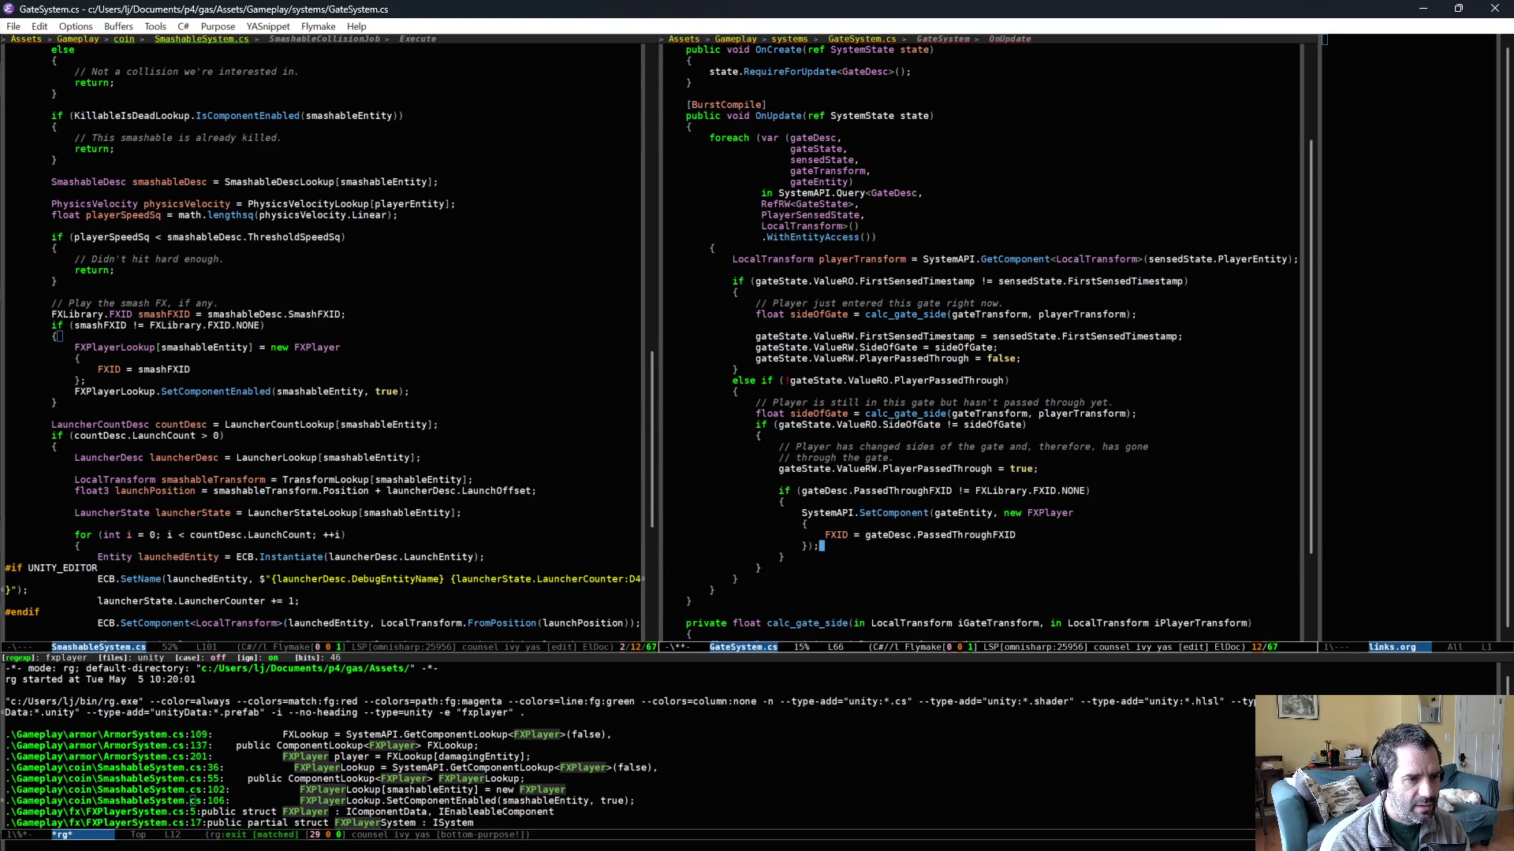
pyautogui.press('Return')
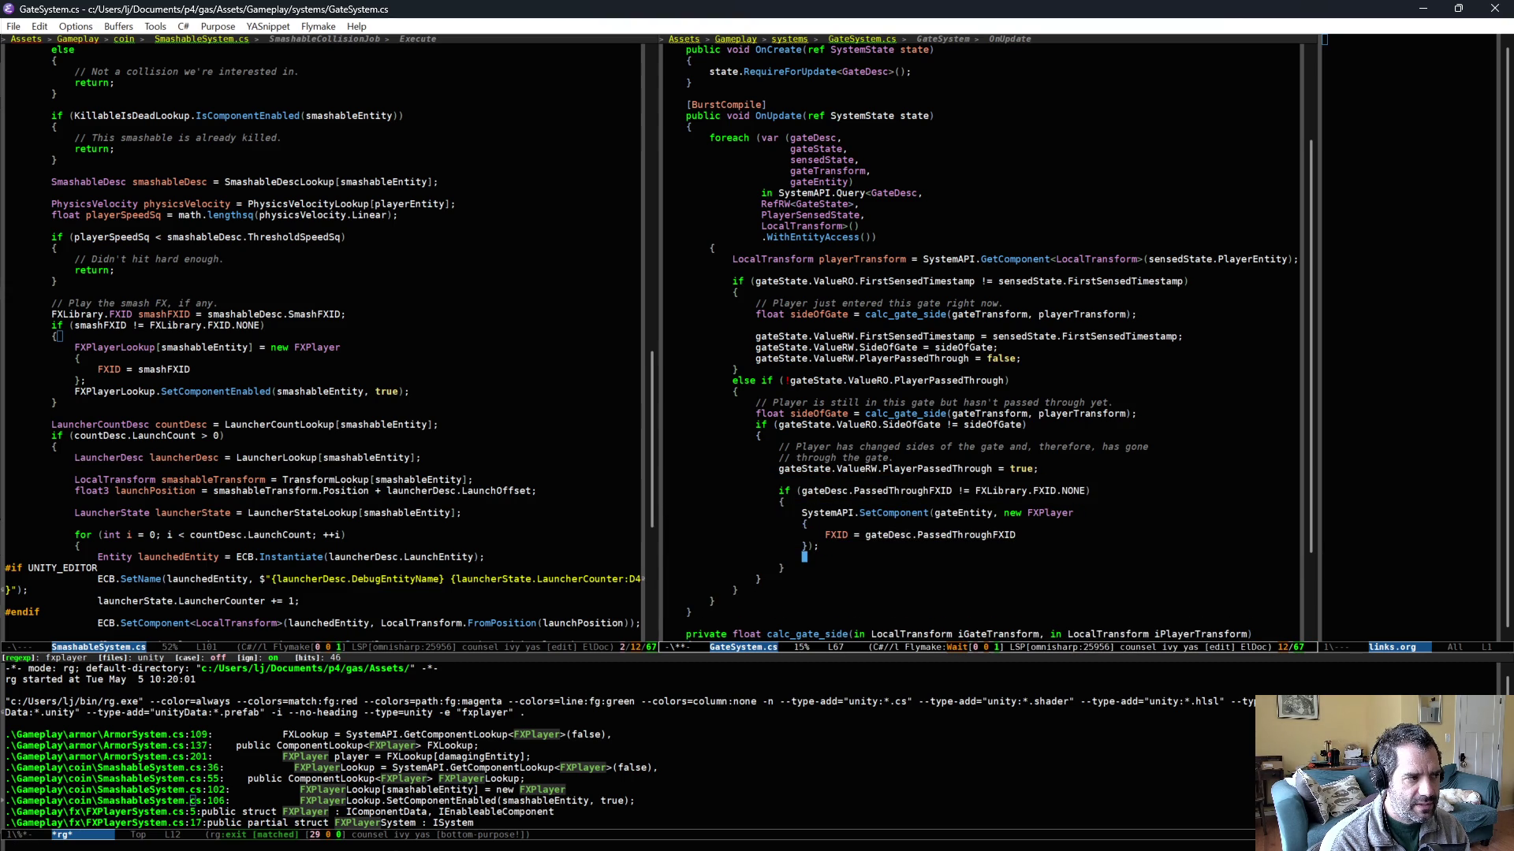
pyautogui.write('SystemAPI.SetComponentEnabled<')
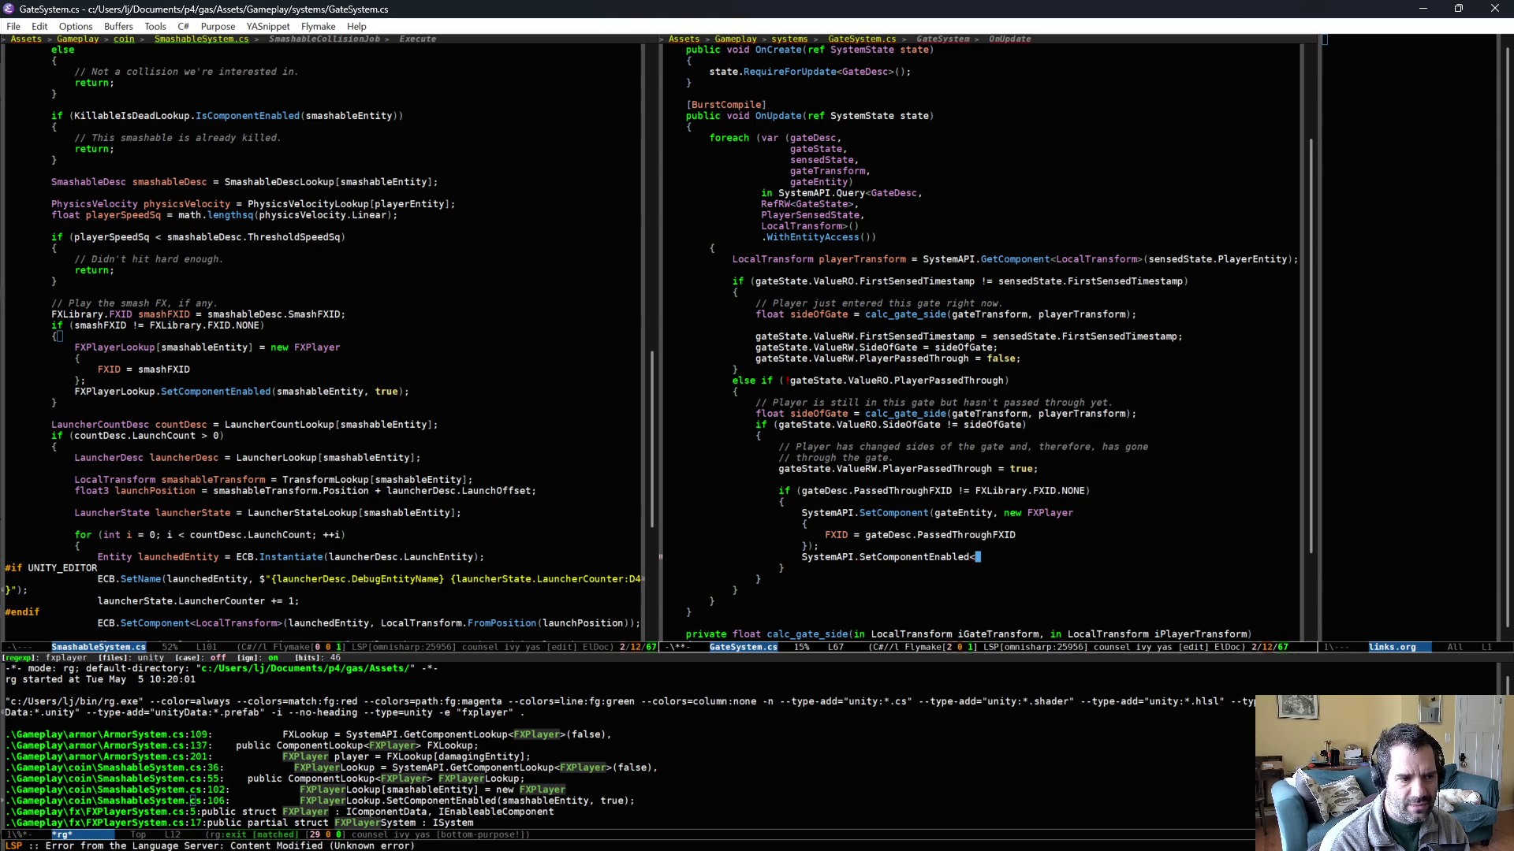
pyautogui.write('FXPlayer>(')
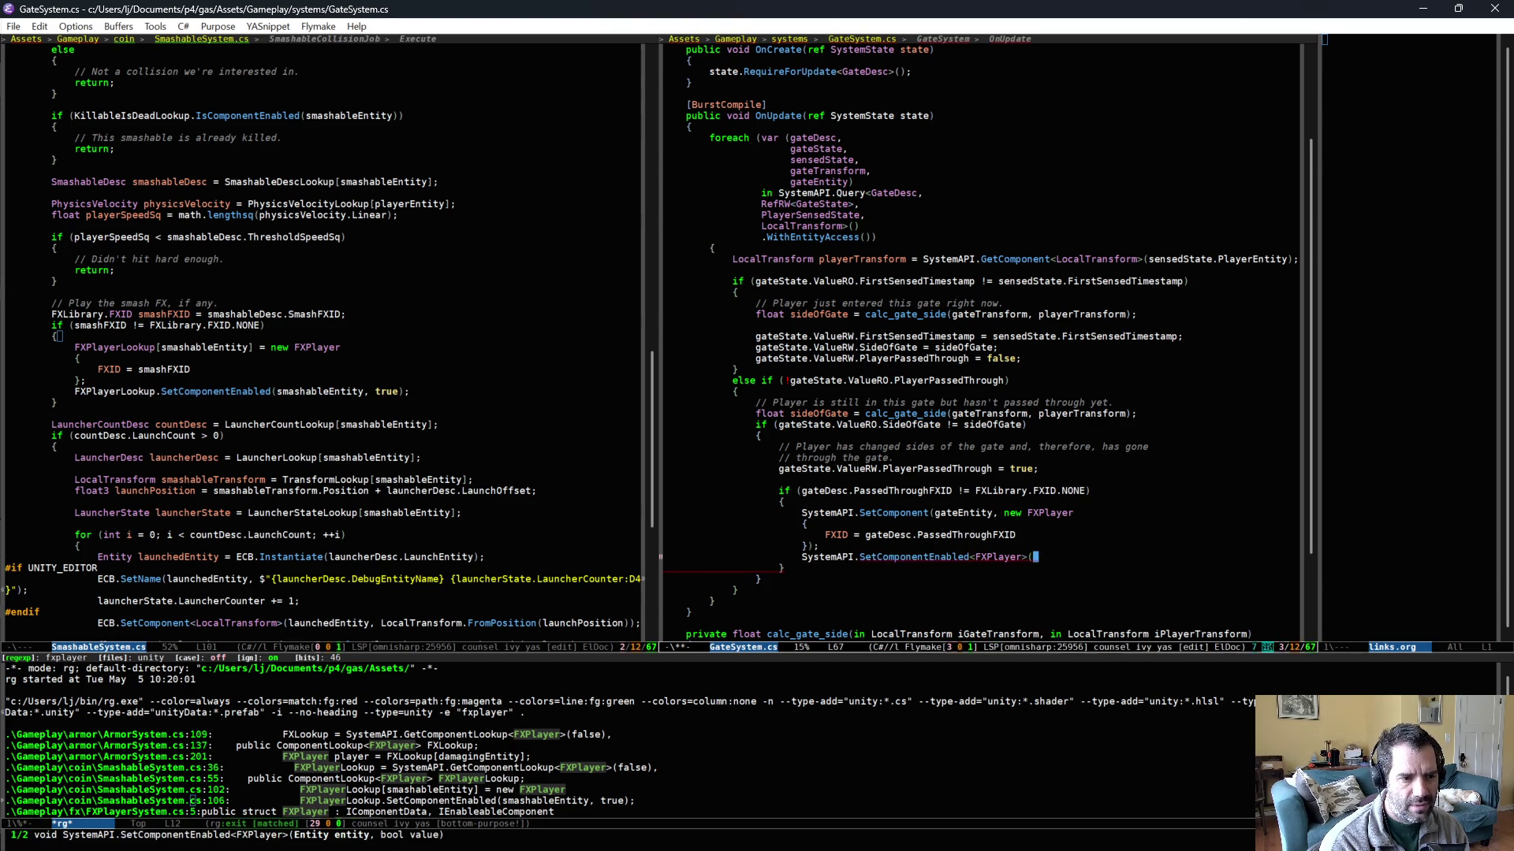
pyautogui.write('gateEntity, true);')
pyautogui.hotkey('ctrl', 'x')
pyautogui.hotkey('ctrl', 's')
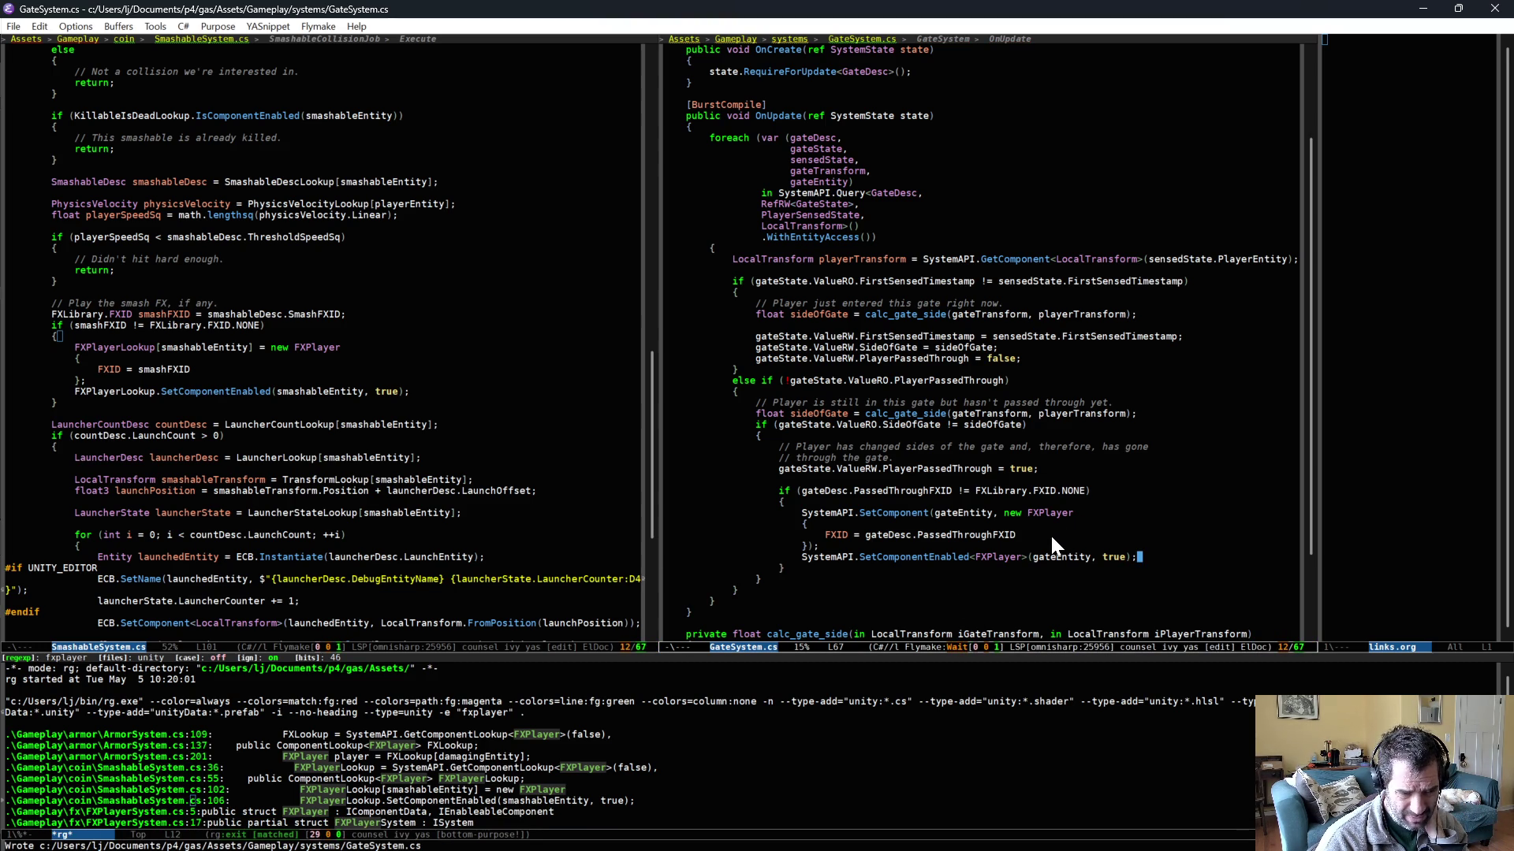
pyautogui.hotkey('alt', 'Tab')
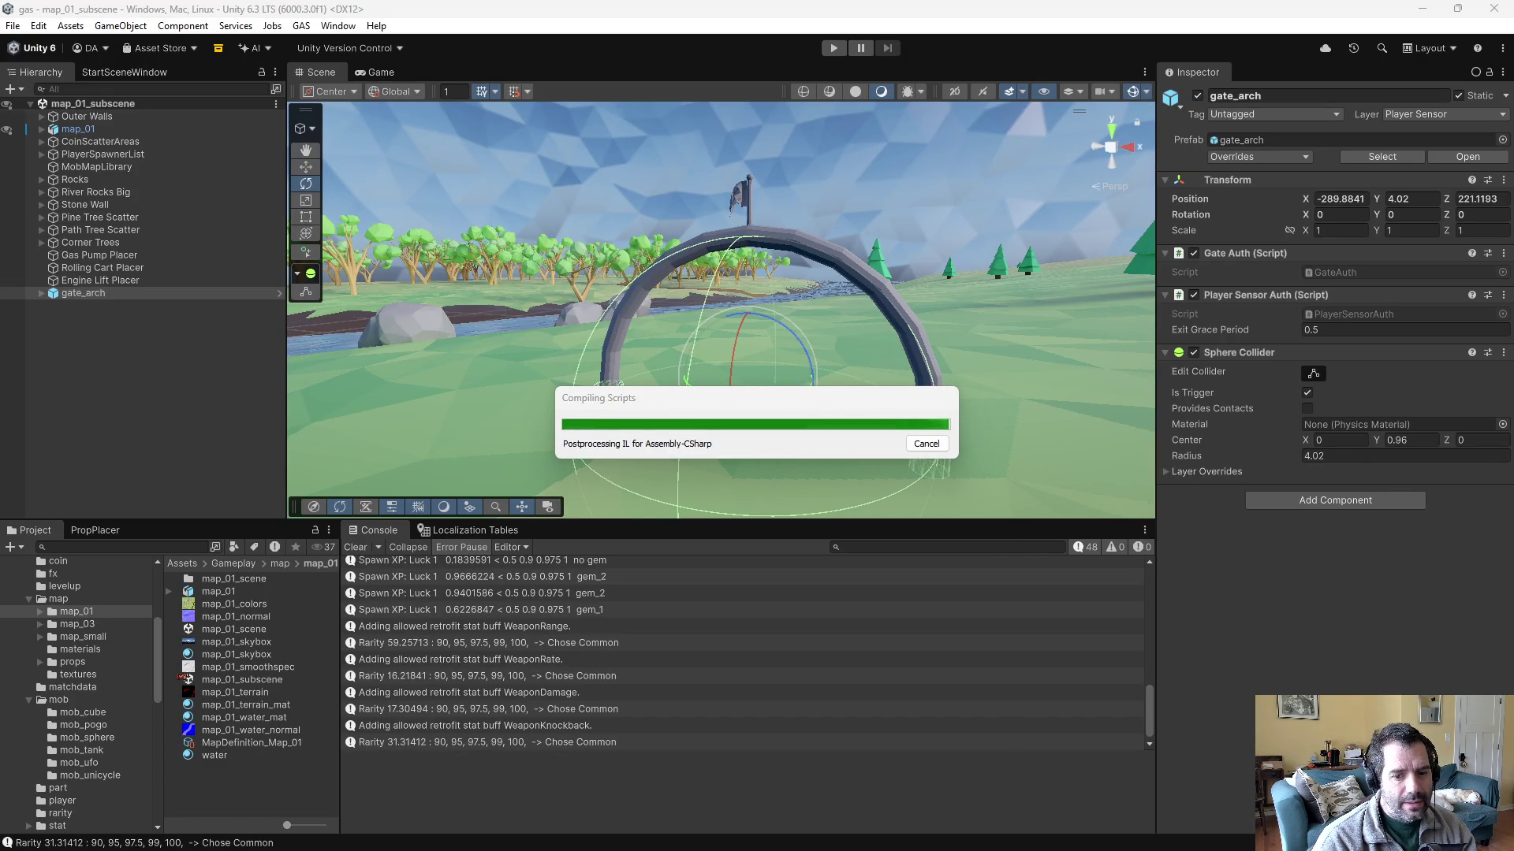
# - Switch the Emacs buffer to GateAuth.cs
pyautogui.hotkey('alt', 'Tab')
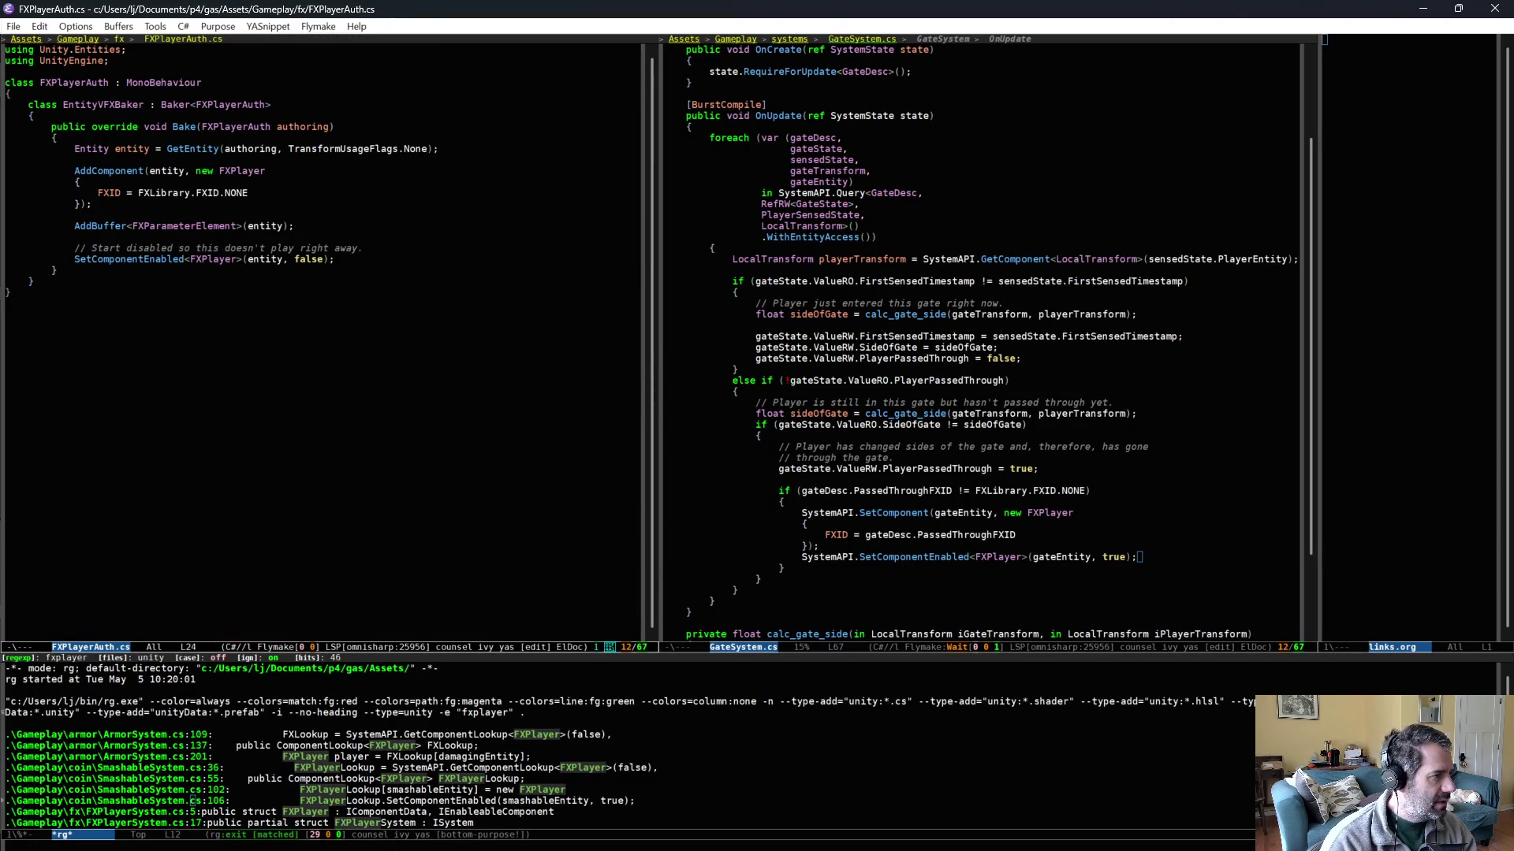
pyautogui.hotkey('ctrl', 'x')
pyautogui.press('b')
pyautogui.press('Return')
pyautogui.hotkey('ctrl', 'x')
pyautogui.write('bgateauth')
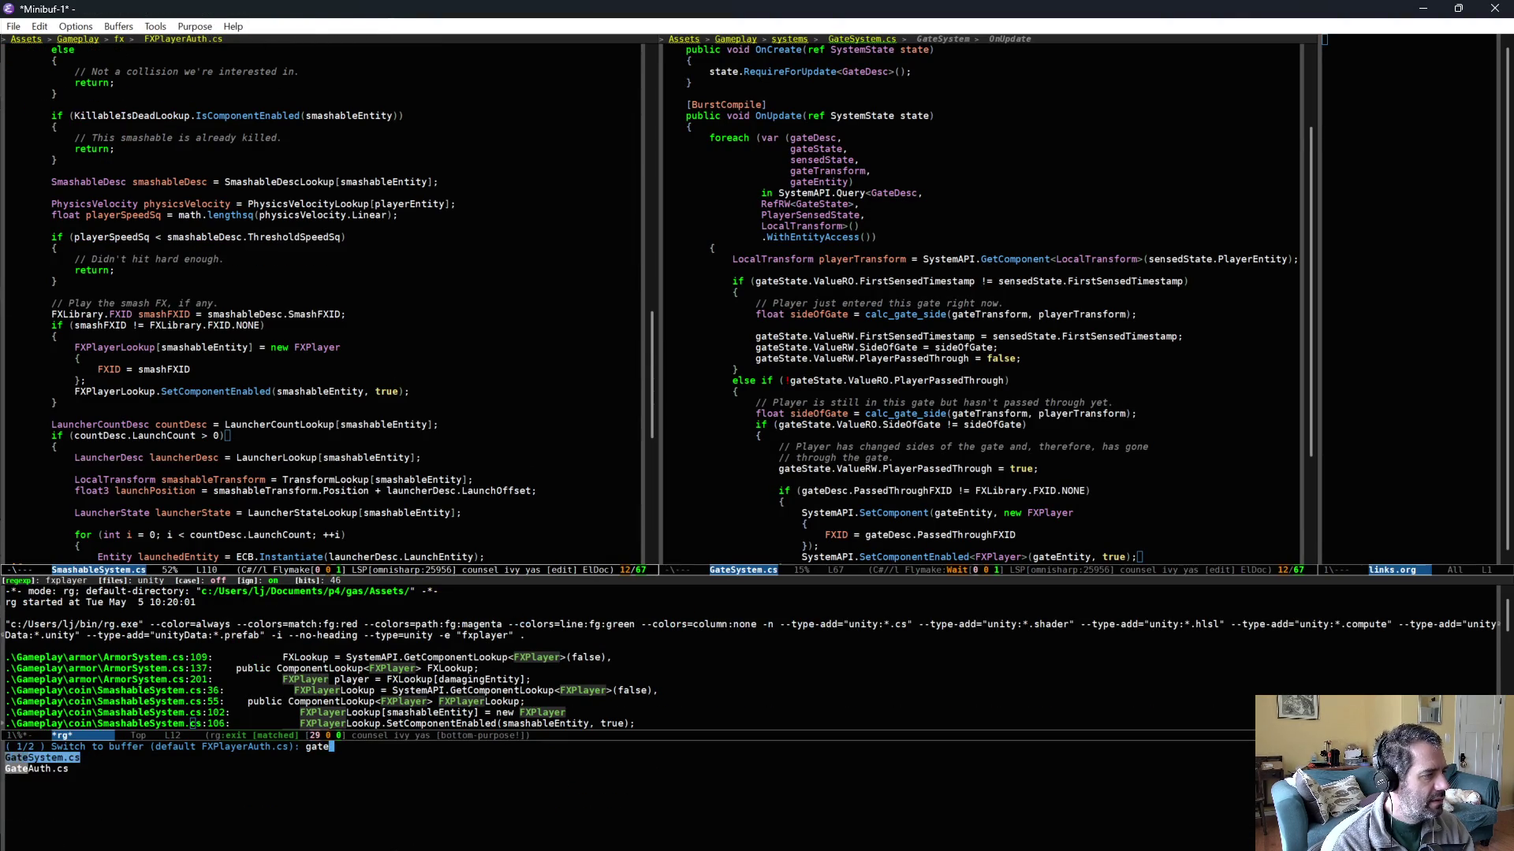
pyautogui.press('Return')
# - Declare 'public FXLibrary.FXID PassedThroughFXID;' in the GateAuth class
pyautogui.press('Down')
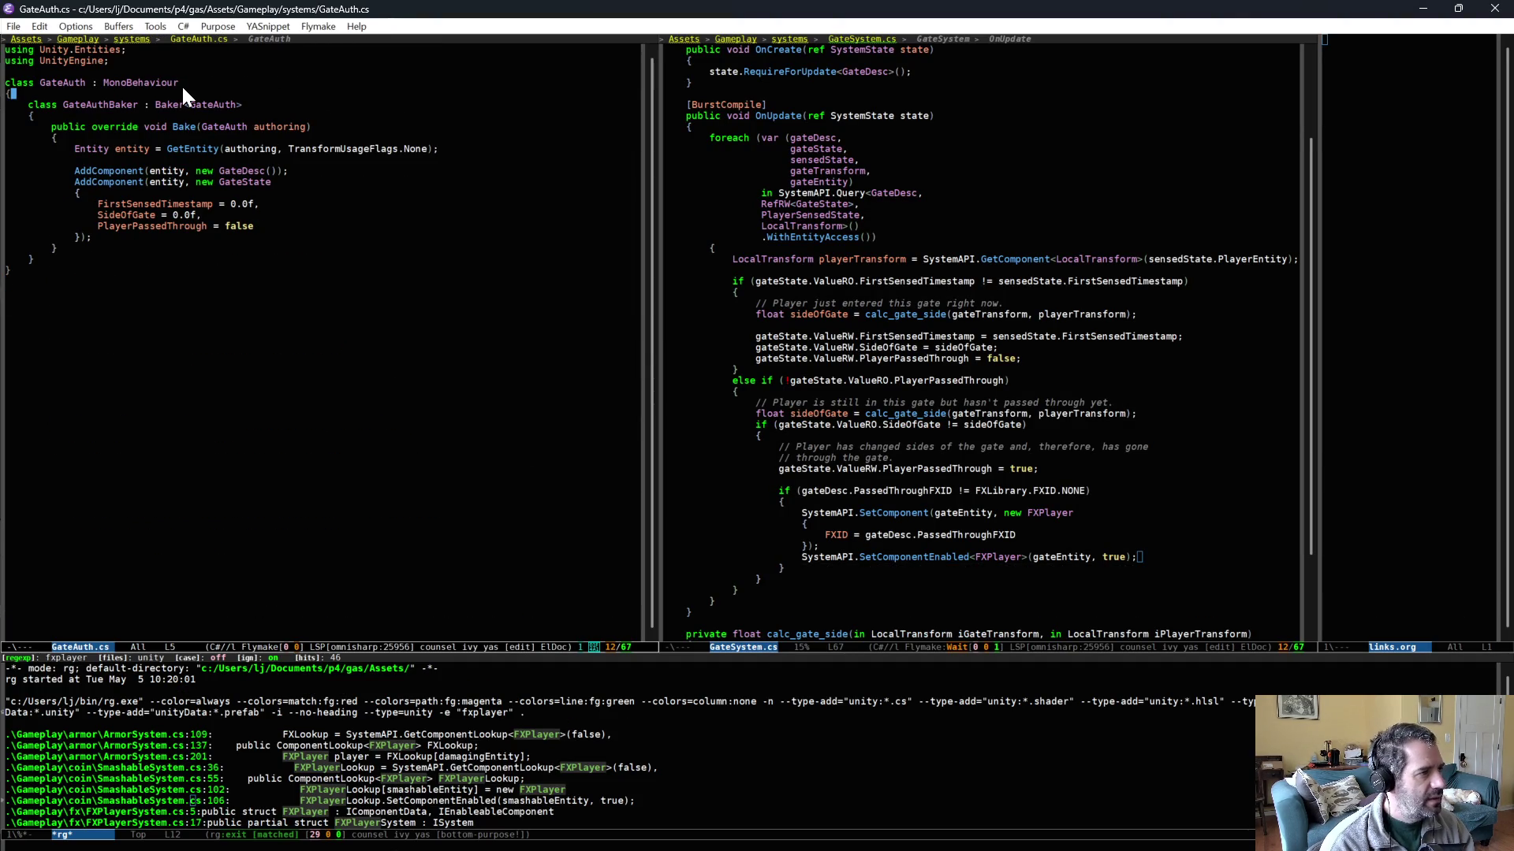
pyautogui.press('Return')
pyautogui.press('Return')
pyautogui.press('Up')
pyautogui.write('ublic FXLi')
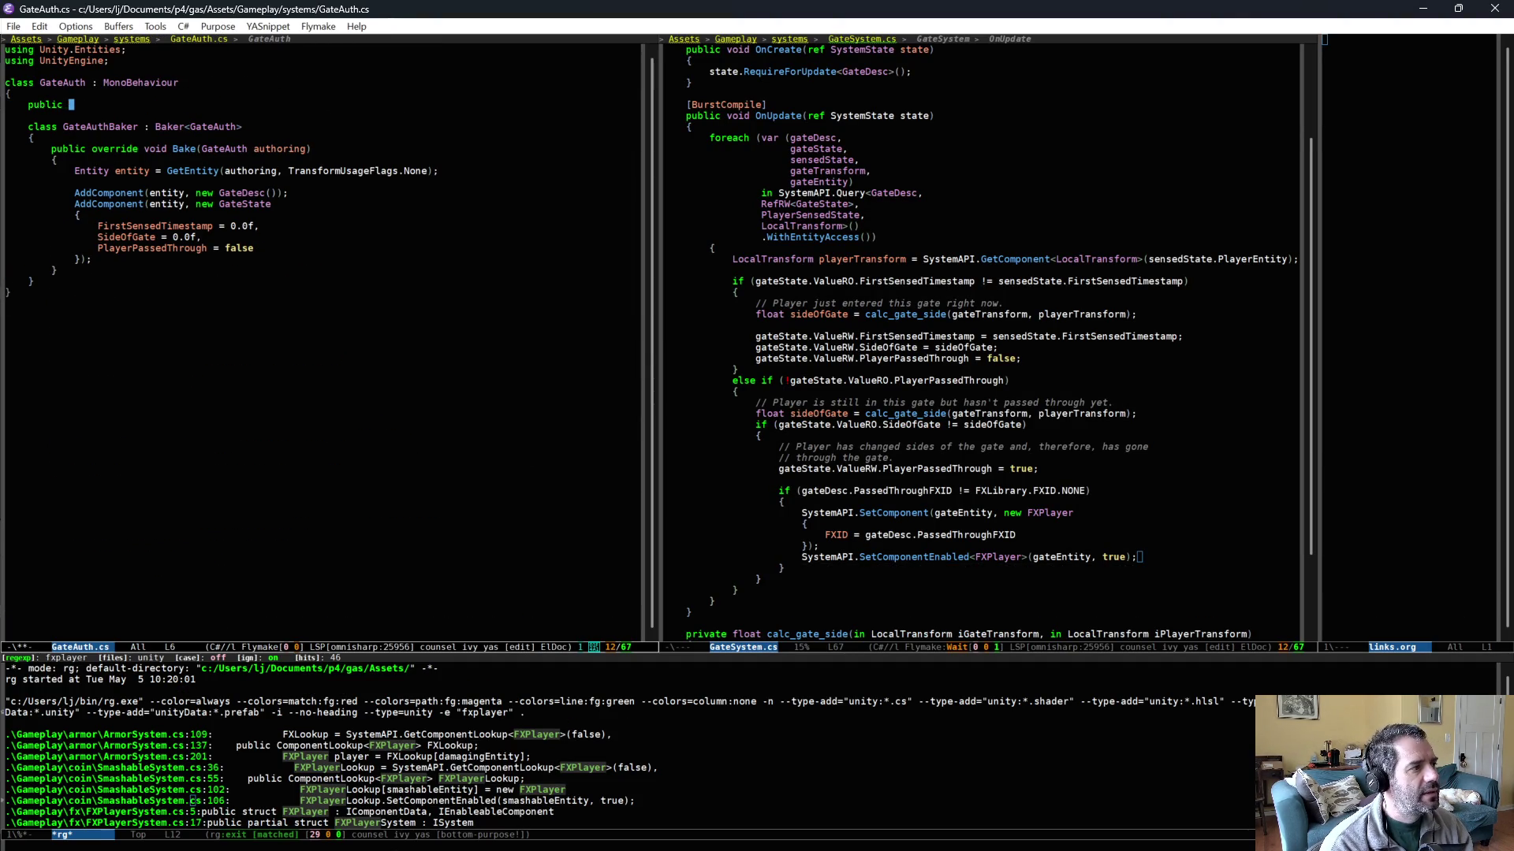
pyautogui.hotkey('alt', '/')
pyautogui.write('brary.FXIF')
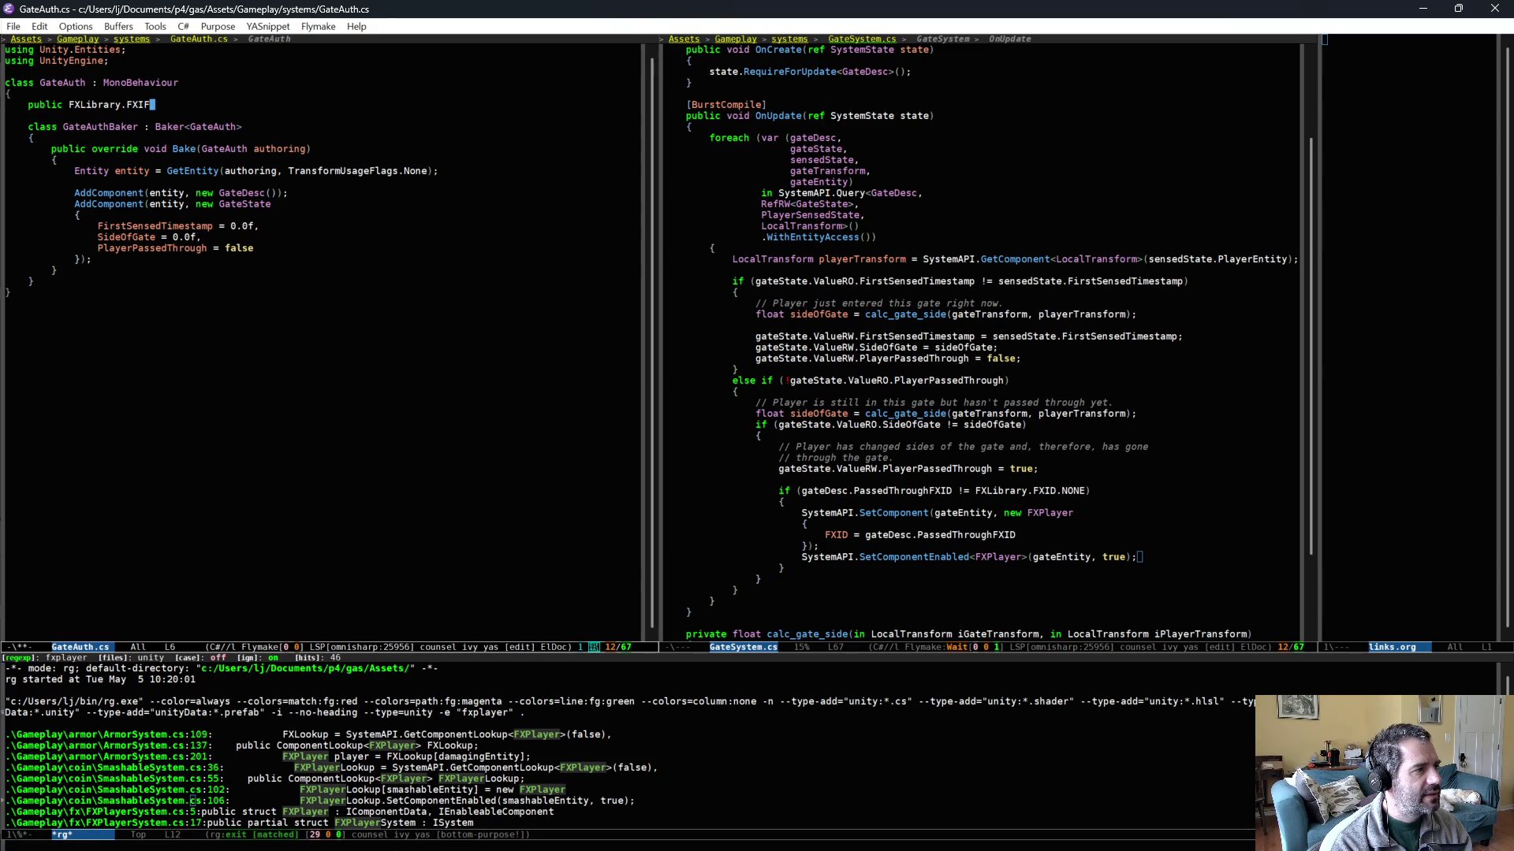
pyautogui.write('Pass')
pyautogui.press('BackSpace')
pyautogui.press('BackSpace')
pyautogui.write('edTh')
pyautogui.hotkey('alt', '/')
pyautogui.write(';')
# - Replace the empty GateDesc constructor call with a { } object initializer
pyautogui.press('Down')
pyautogui.press('Down')
pyautogui.press('Down')
pyautogui.press('Up')
pyautogui.press('Up')
pyautogui.press('Up')
pyautogui.hotkey('ctrl', 'e')
pyautogui.press('BackSpace')
pyautogui.press('BackSpace')
pyautogui.press('BackSpace')
pyautogui.press('Return')
pyautogui.write('{')
pyautogui.press('Return')
pyautogui.write('});')
# - Set PassedThroughFXID = authoring.PassedThroughFXID in the GateDesc initializer and save GateAuth.cs
pyautogui.press('Return')
pyautogui.press('Up')
pyautogui.press('Up')
pyautogui.hotkey('ctrl', 'e')
pyautogui.press('Return')
pyautogui.write('assedThroughFXID = authoring.')
pyautogui.hotkey('alt', '/')
pyautogui.hotkey('ctrl', 'x')
pyautogui.hotkey('ctrl', 's')
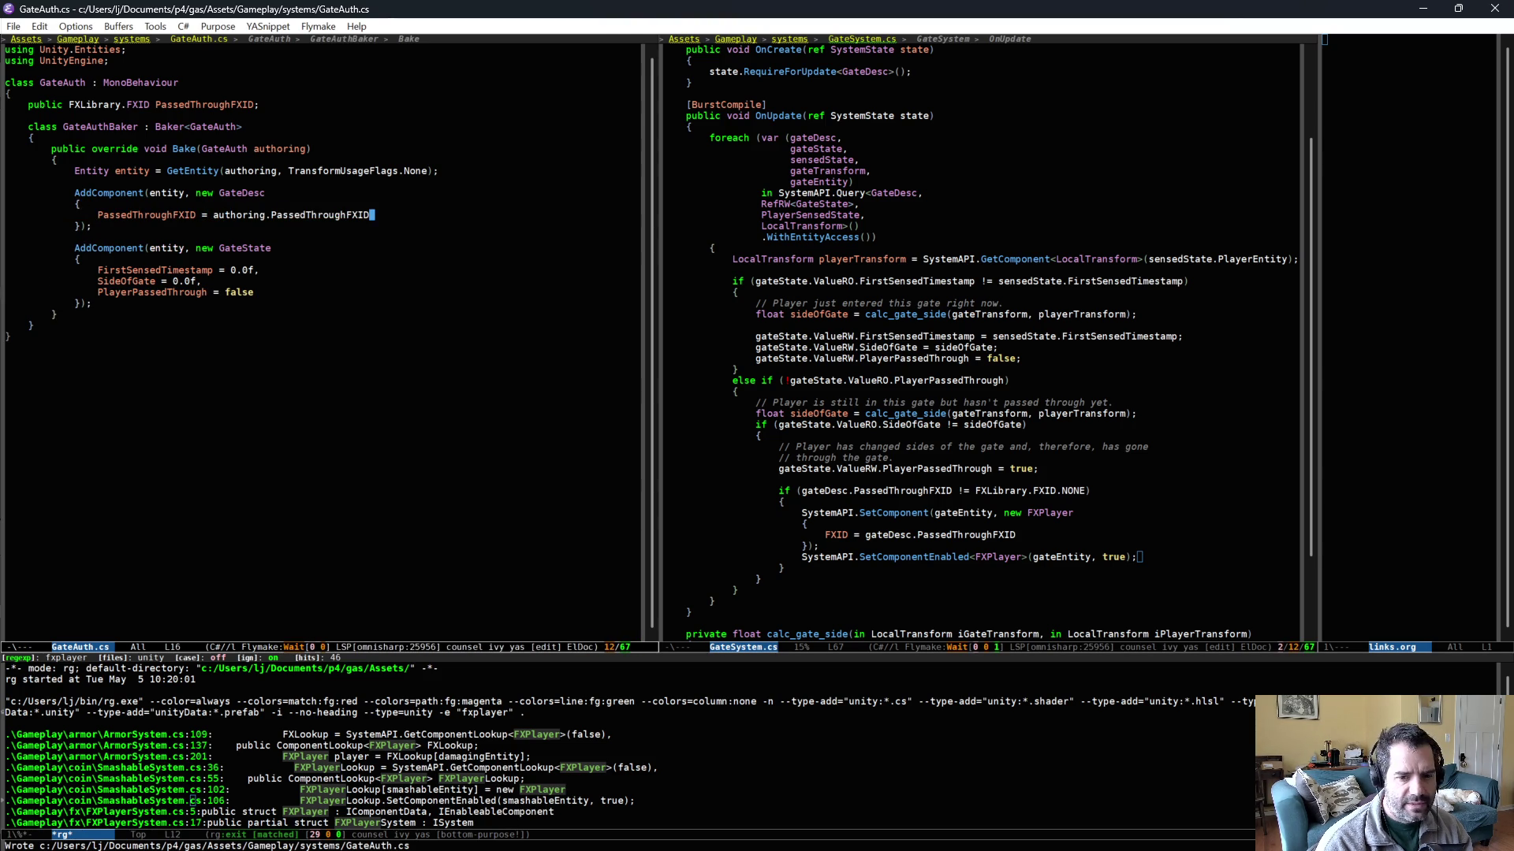
pyautogui.hotkey('alt', 'Tab')
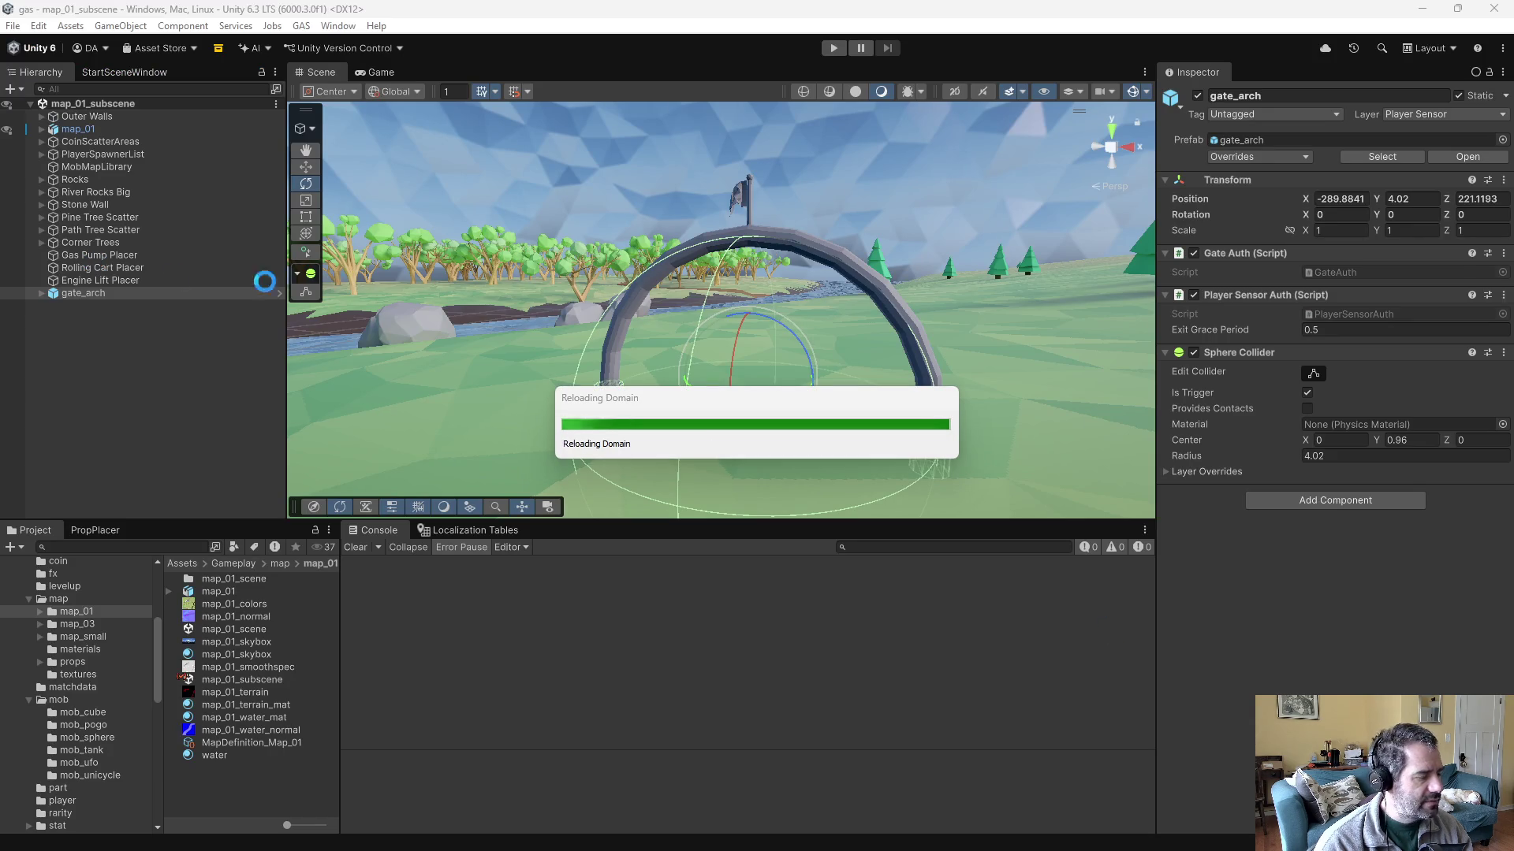
# - Add an FX Player Auth component to gate_arch, placed above the Sphere Collider
pyautogui.click(1290, 516)
pyautogui.write('fxplayer')
pyautogui.press('Return')
pyautogui.moveTo(1294, 514); pyautogui.dragTo(1296, 358)
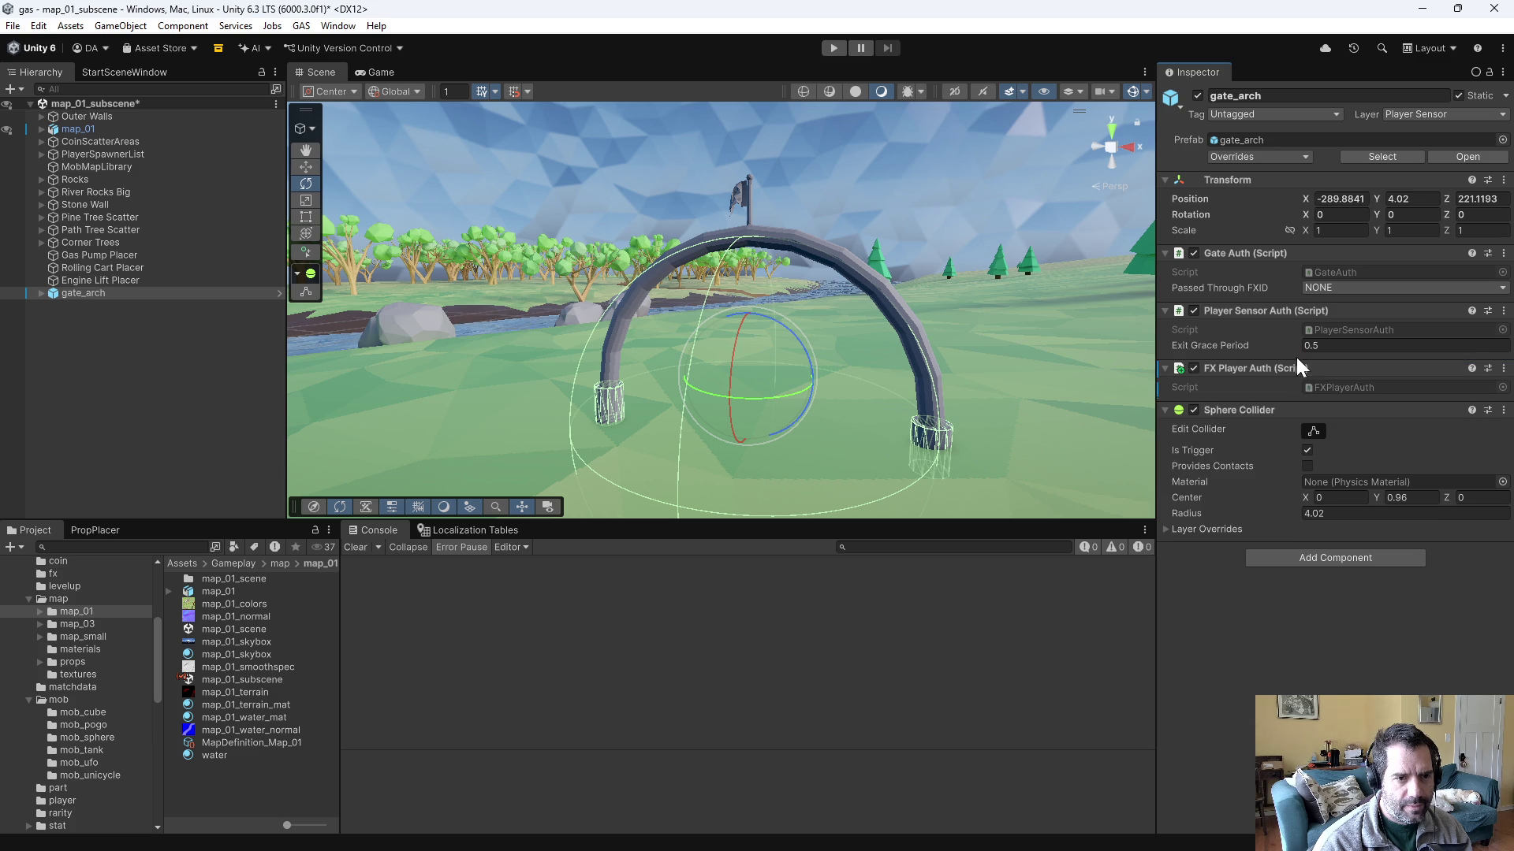
# - Set Passed Through FXID to Grenade and start play mode
pyautogui.click(1336, 286)
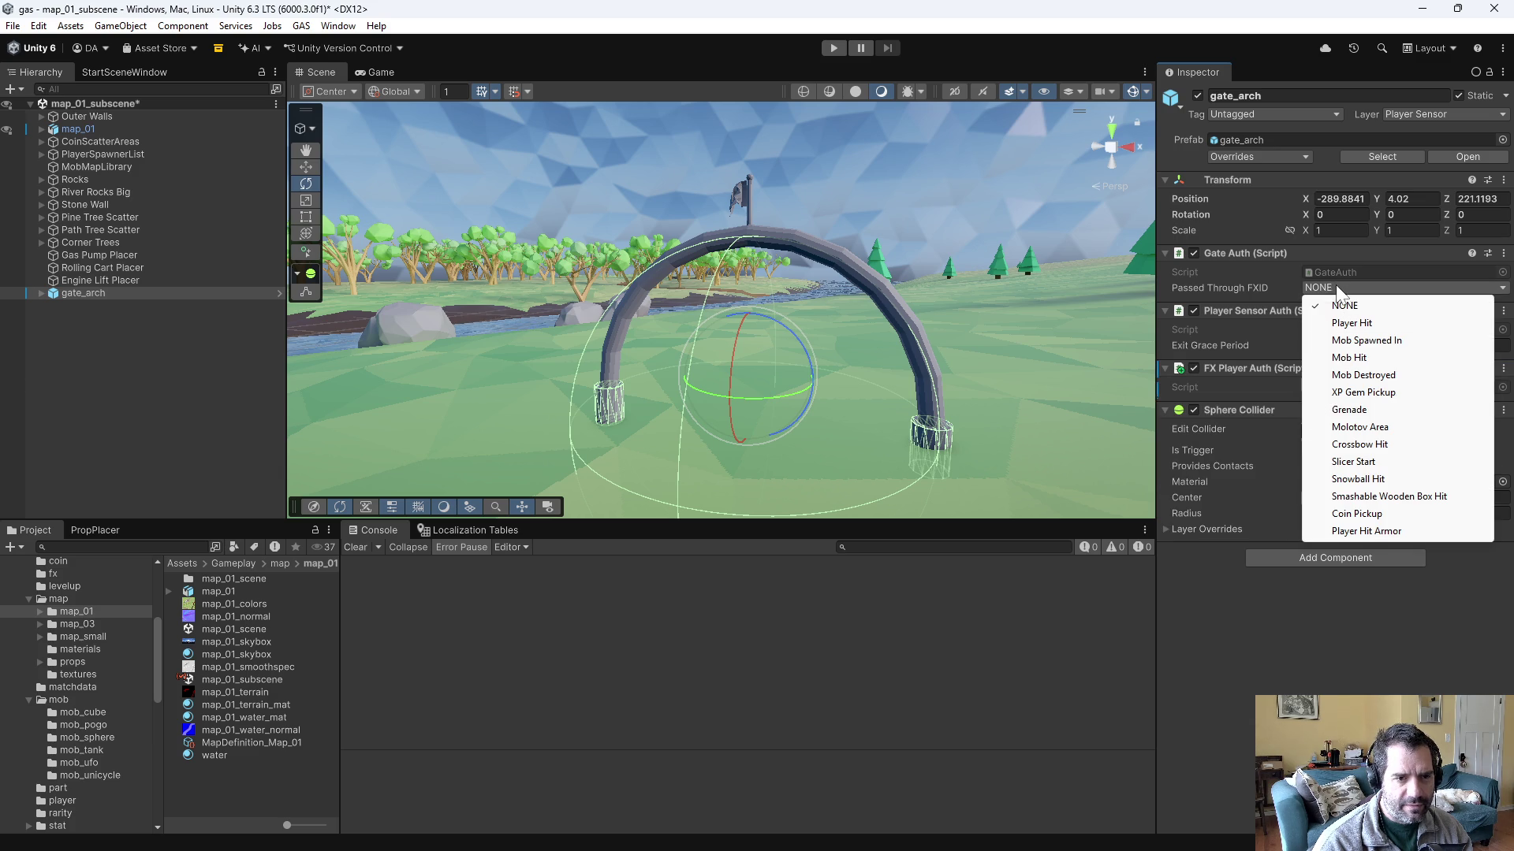
pyautogui.click(1347, 412)
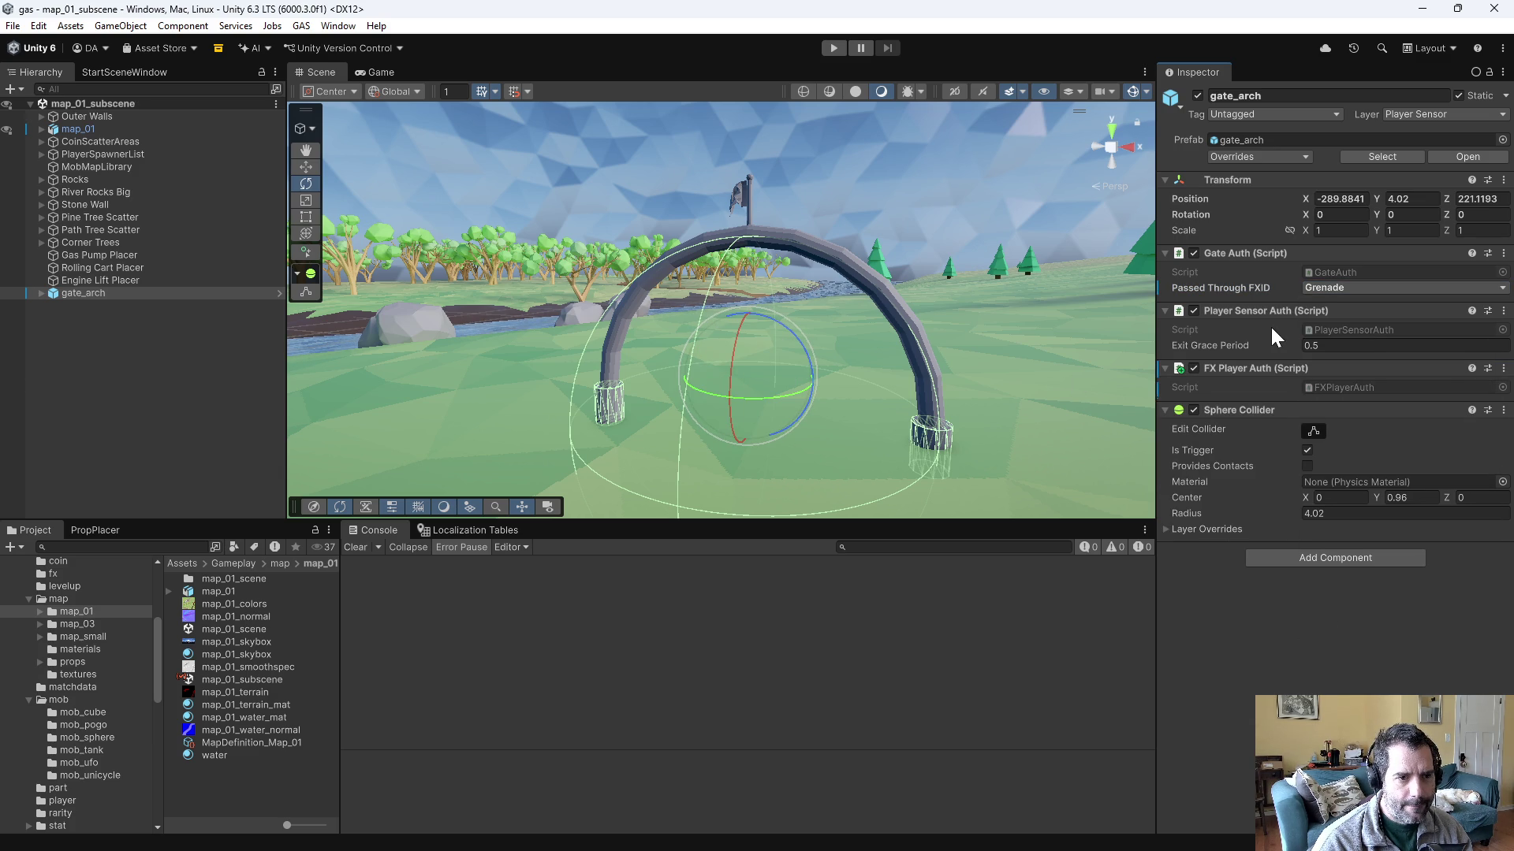
pyautogui.click(833, 48)
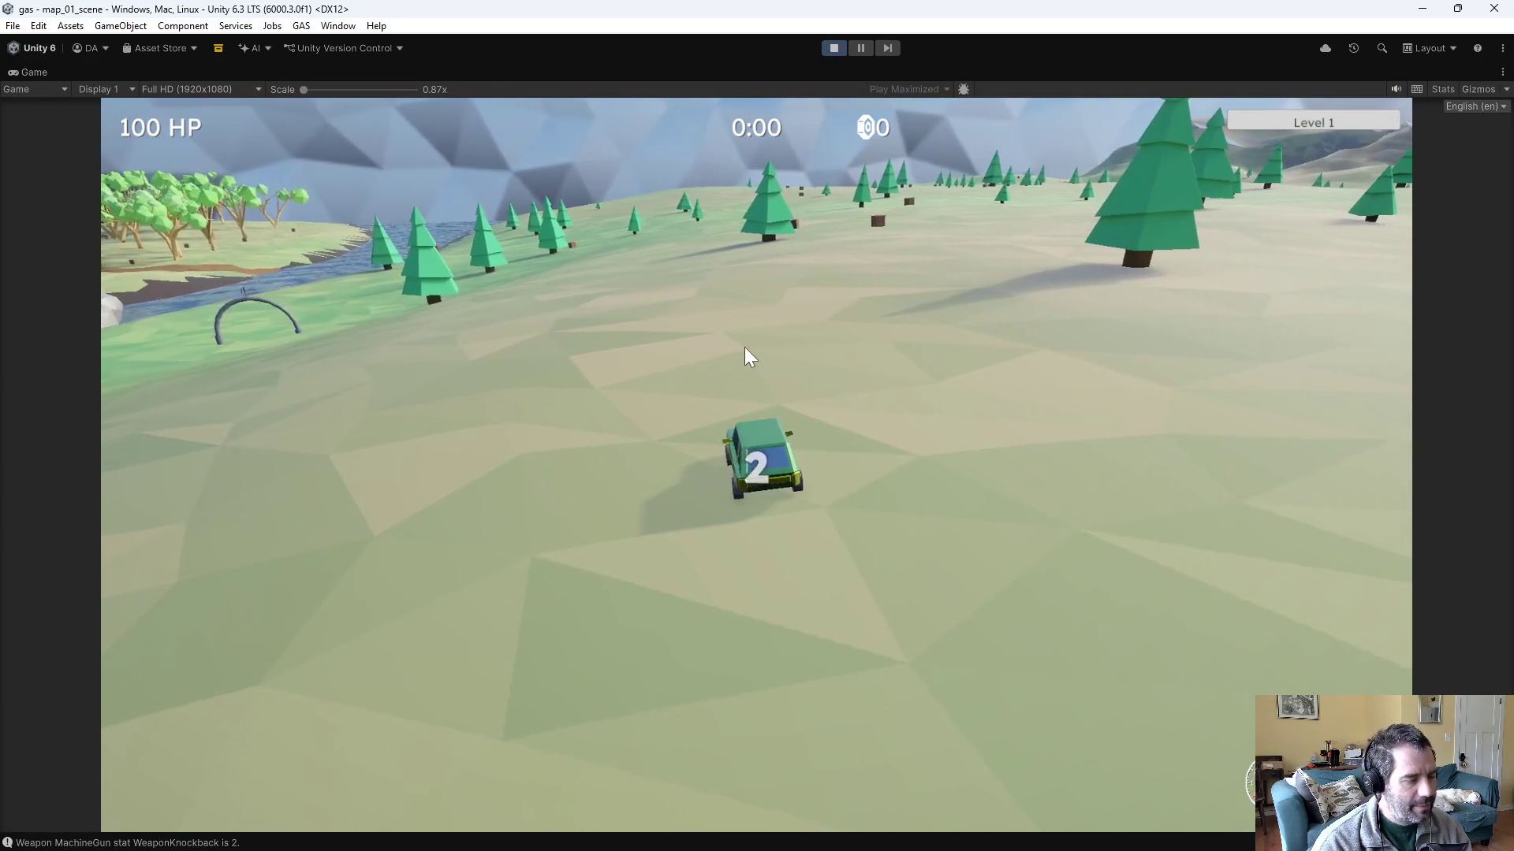
# - Drive the car around and through the gate arch to test the FX, then stop play mode
pyautogui.press('w')
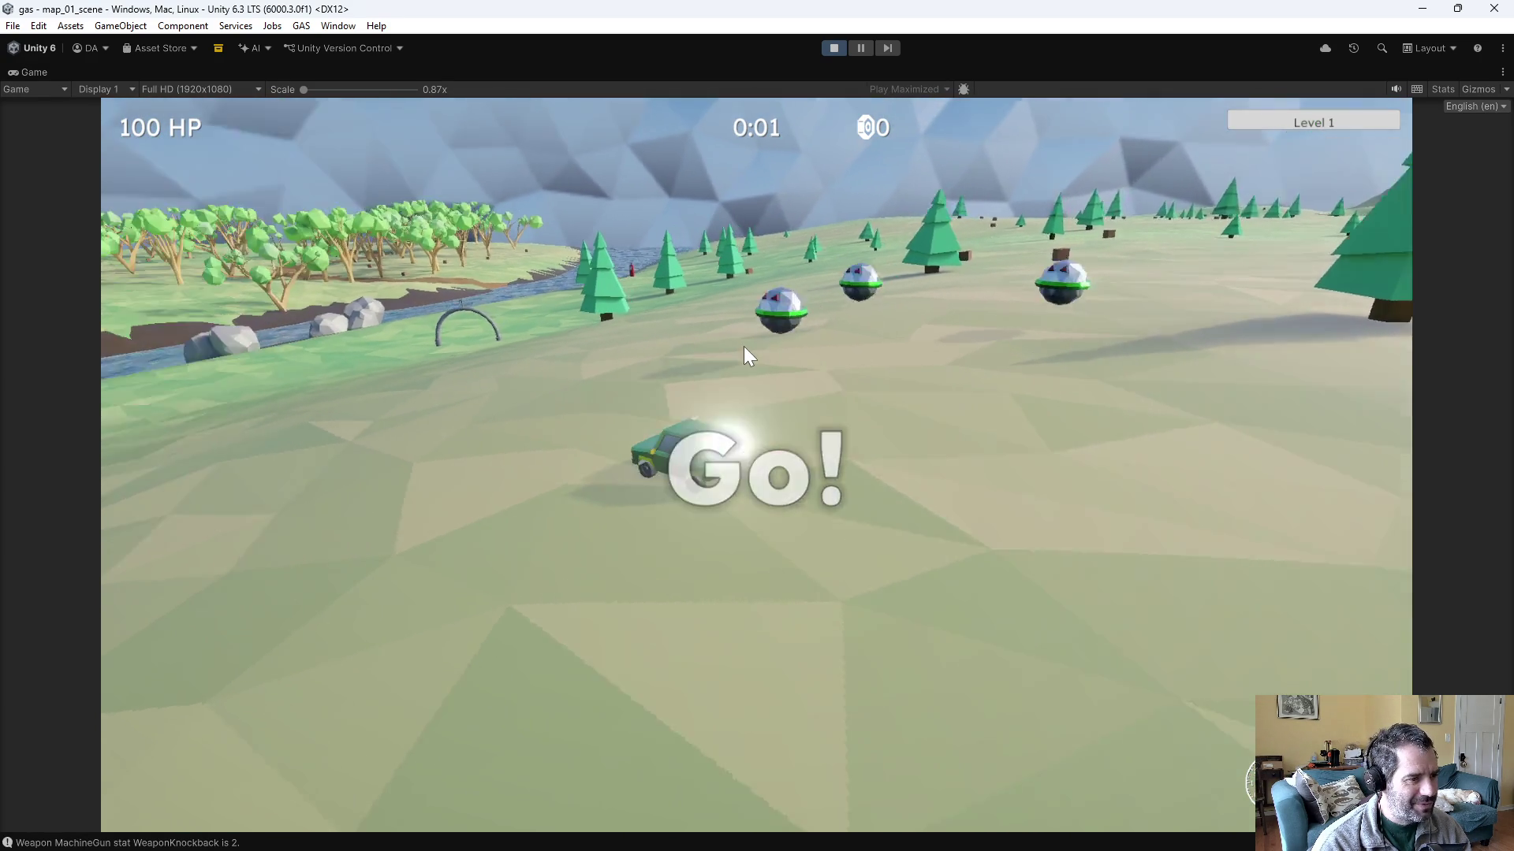
pyautogui.press('d')
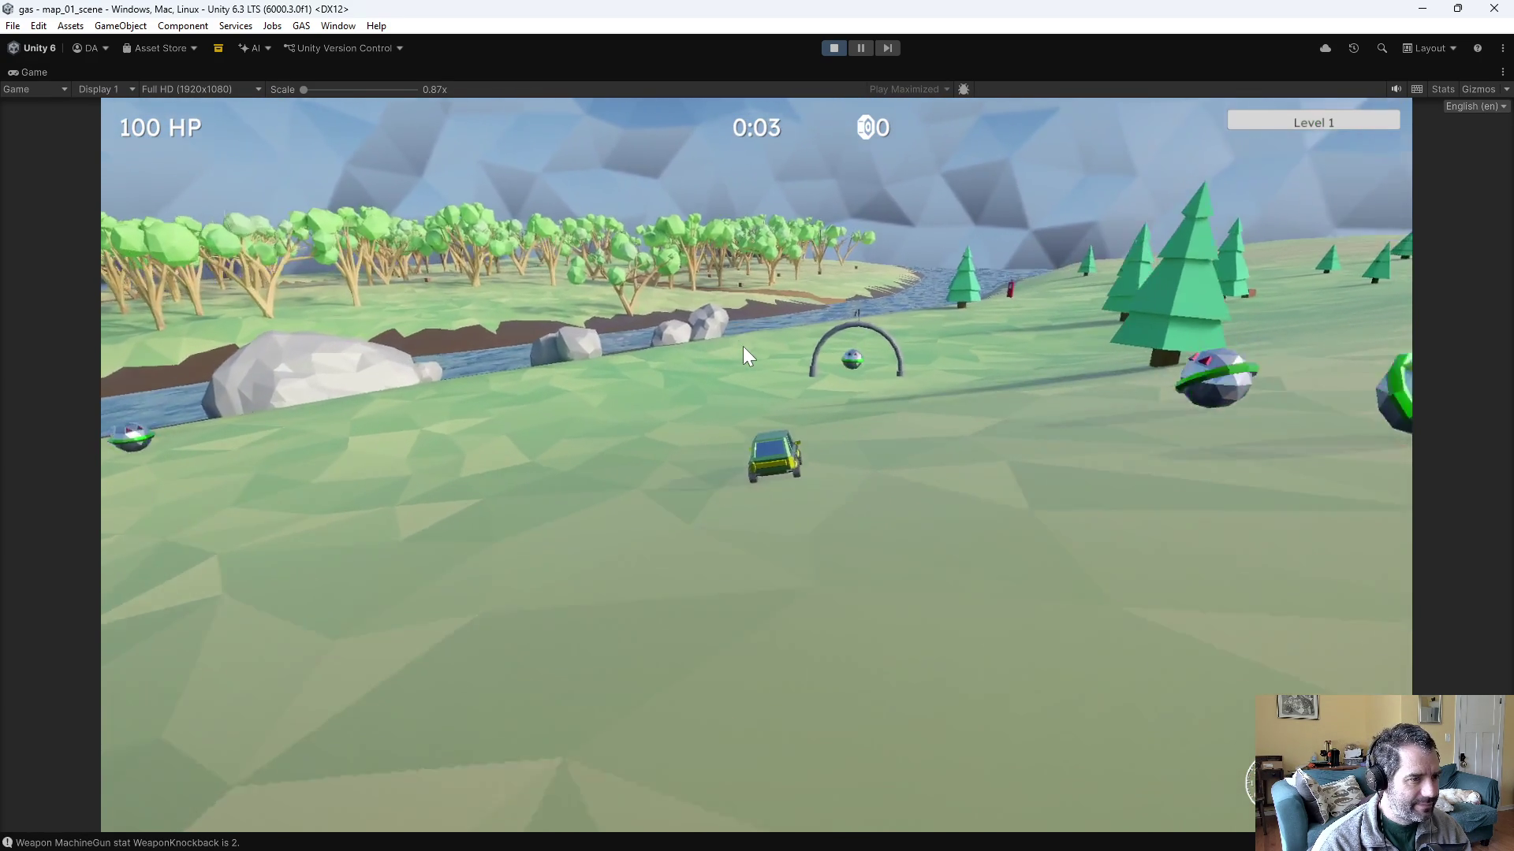
pyautogui.press('a')
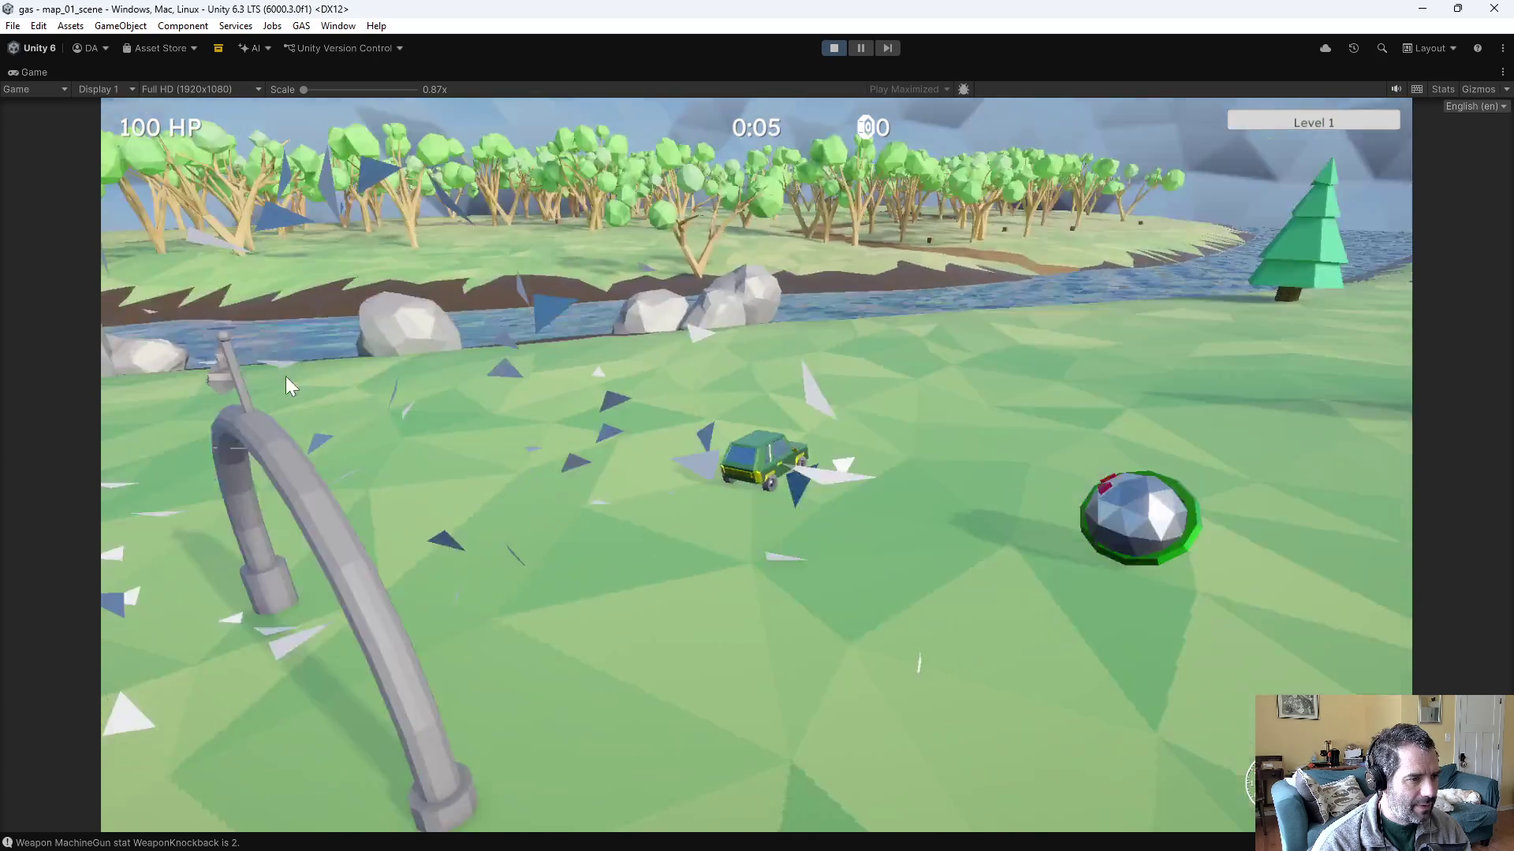
pyautogui.press('d')
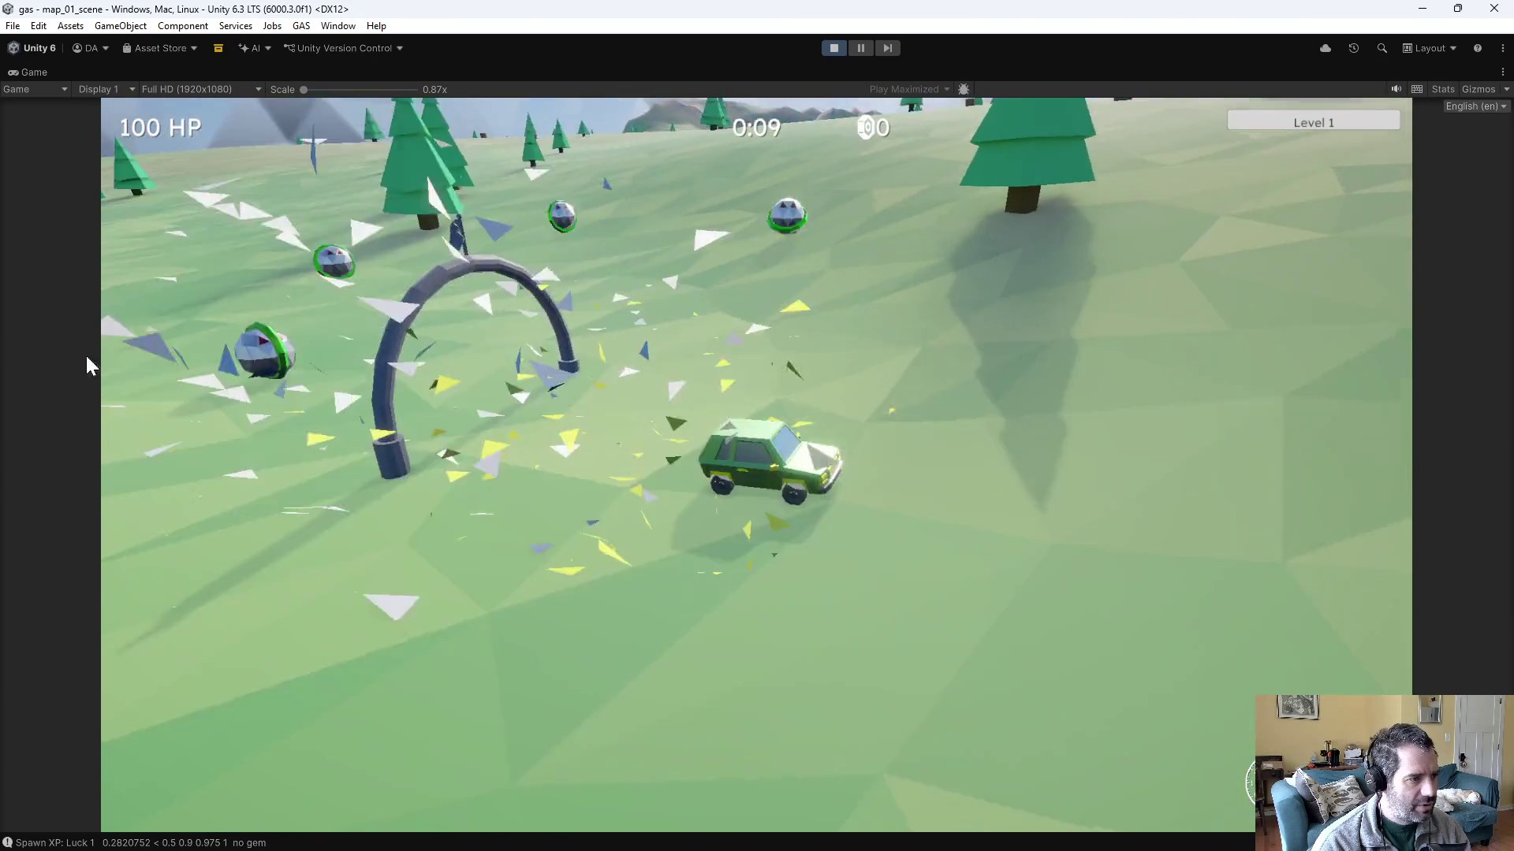
pyautogui.press('a')
pyautogui.press('a')
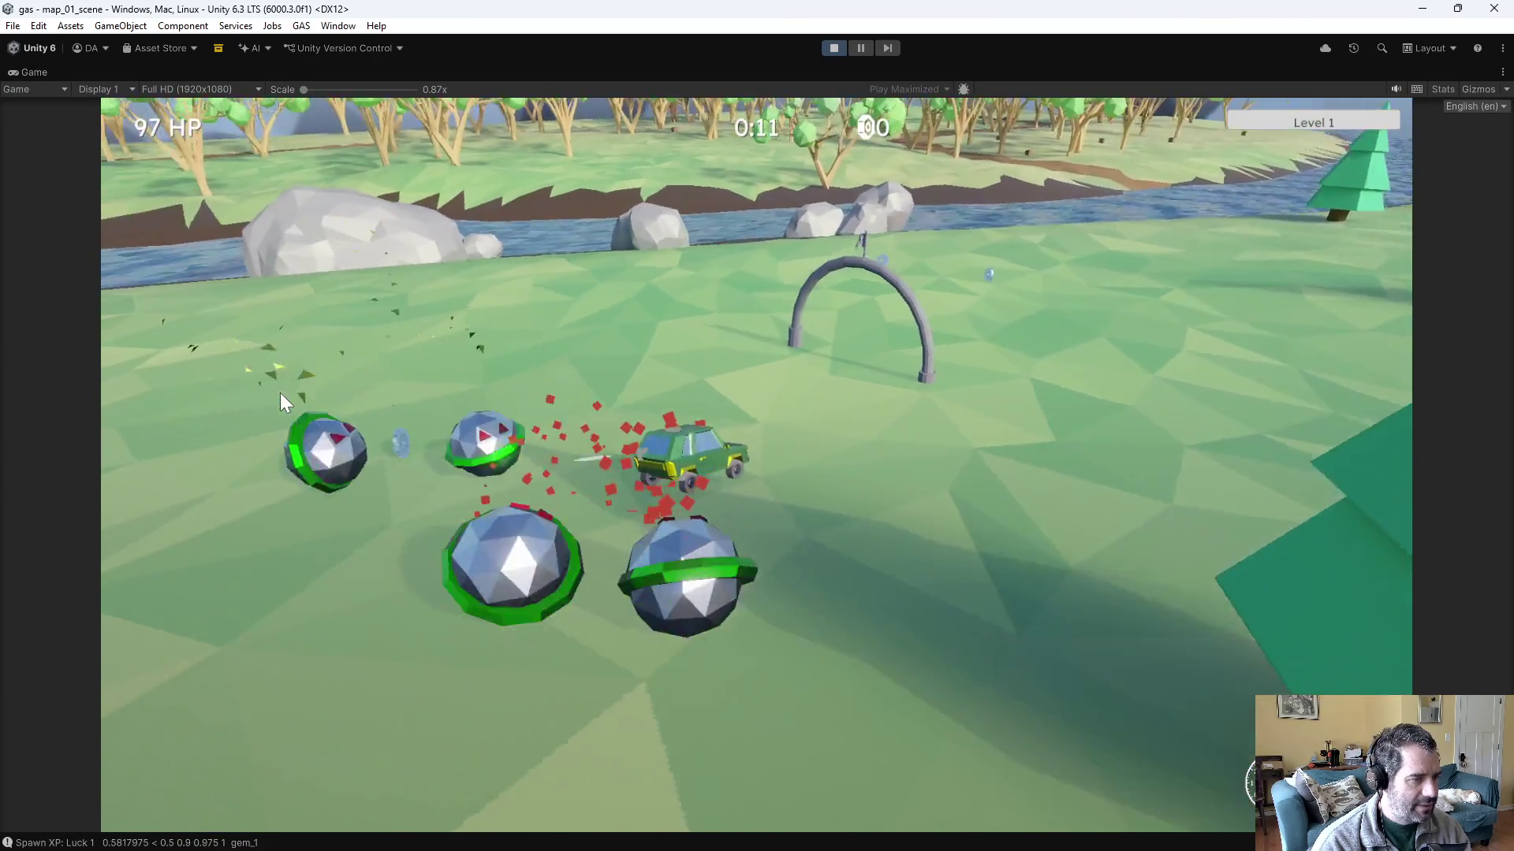
pyautogui.press('a')
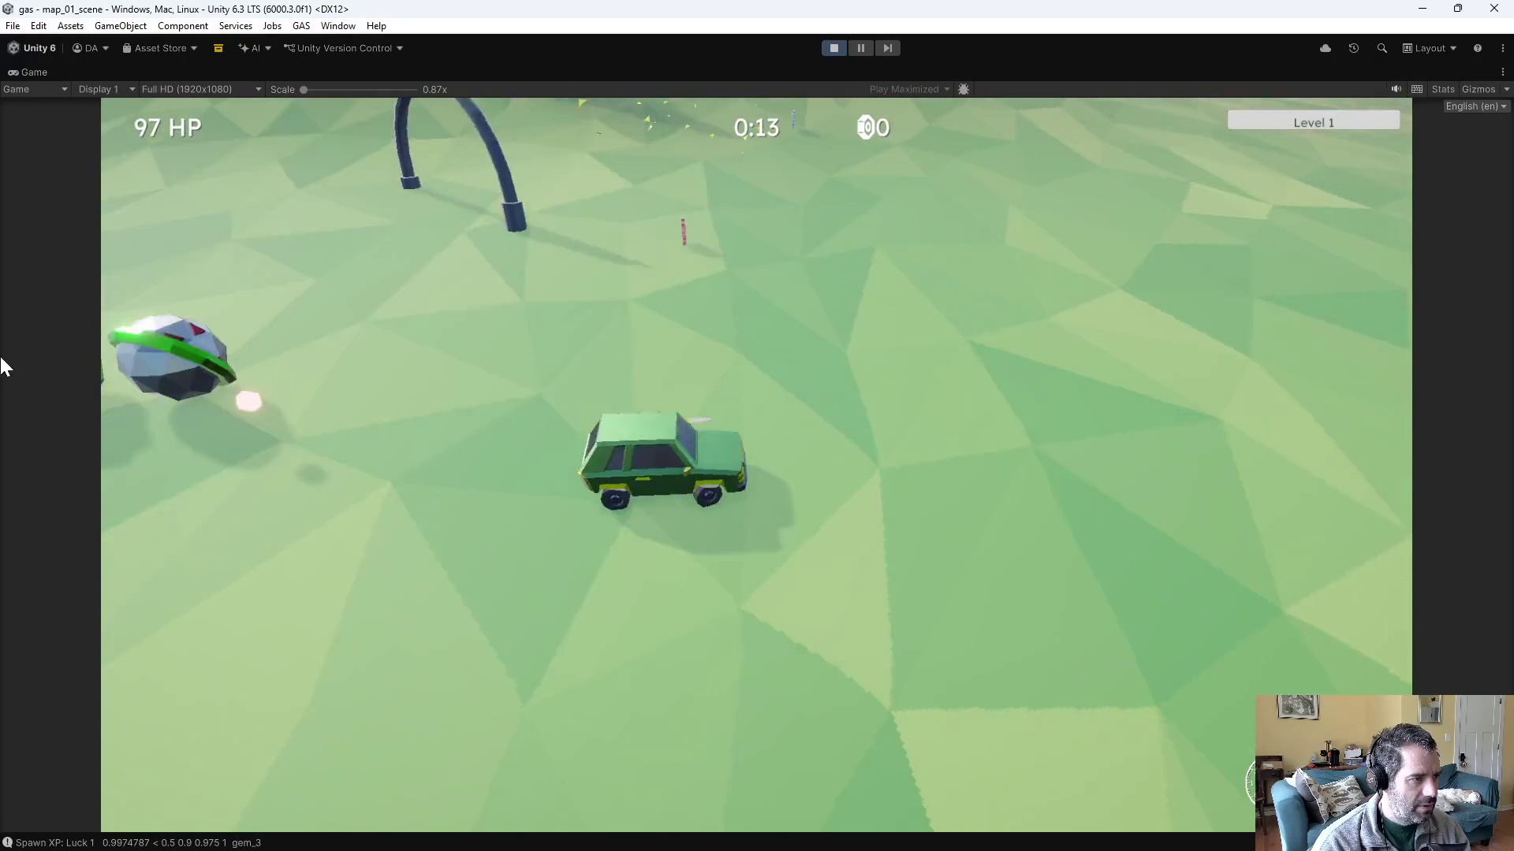
pyautogui.press('a')
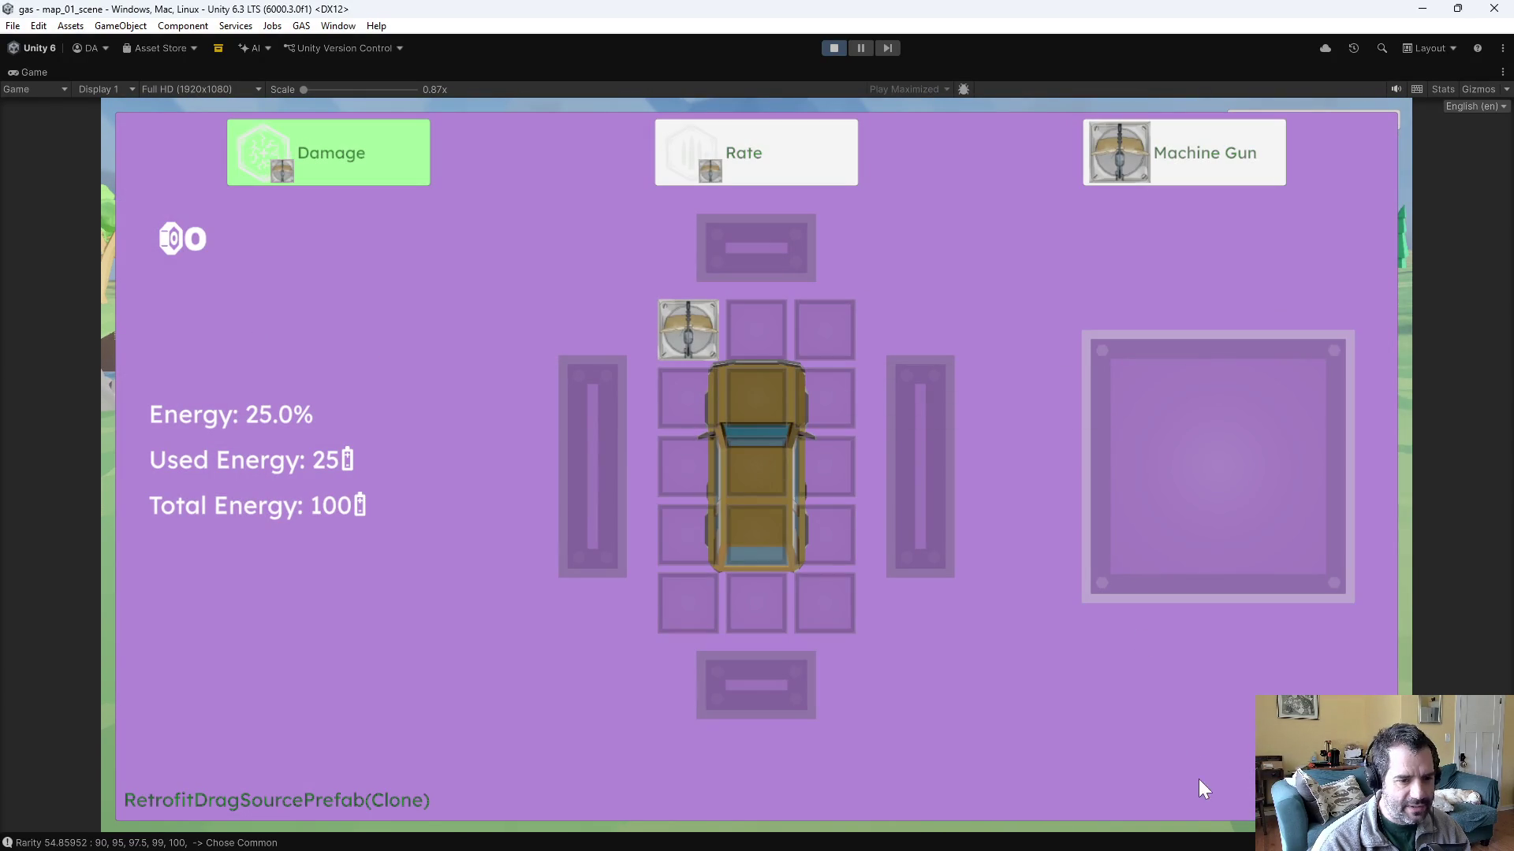
pyautogui.press('Tab')
pyautogui.press('a')
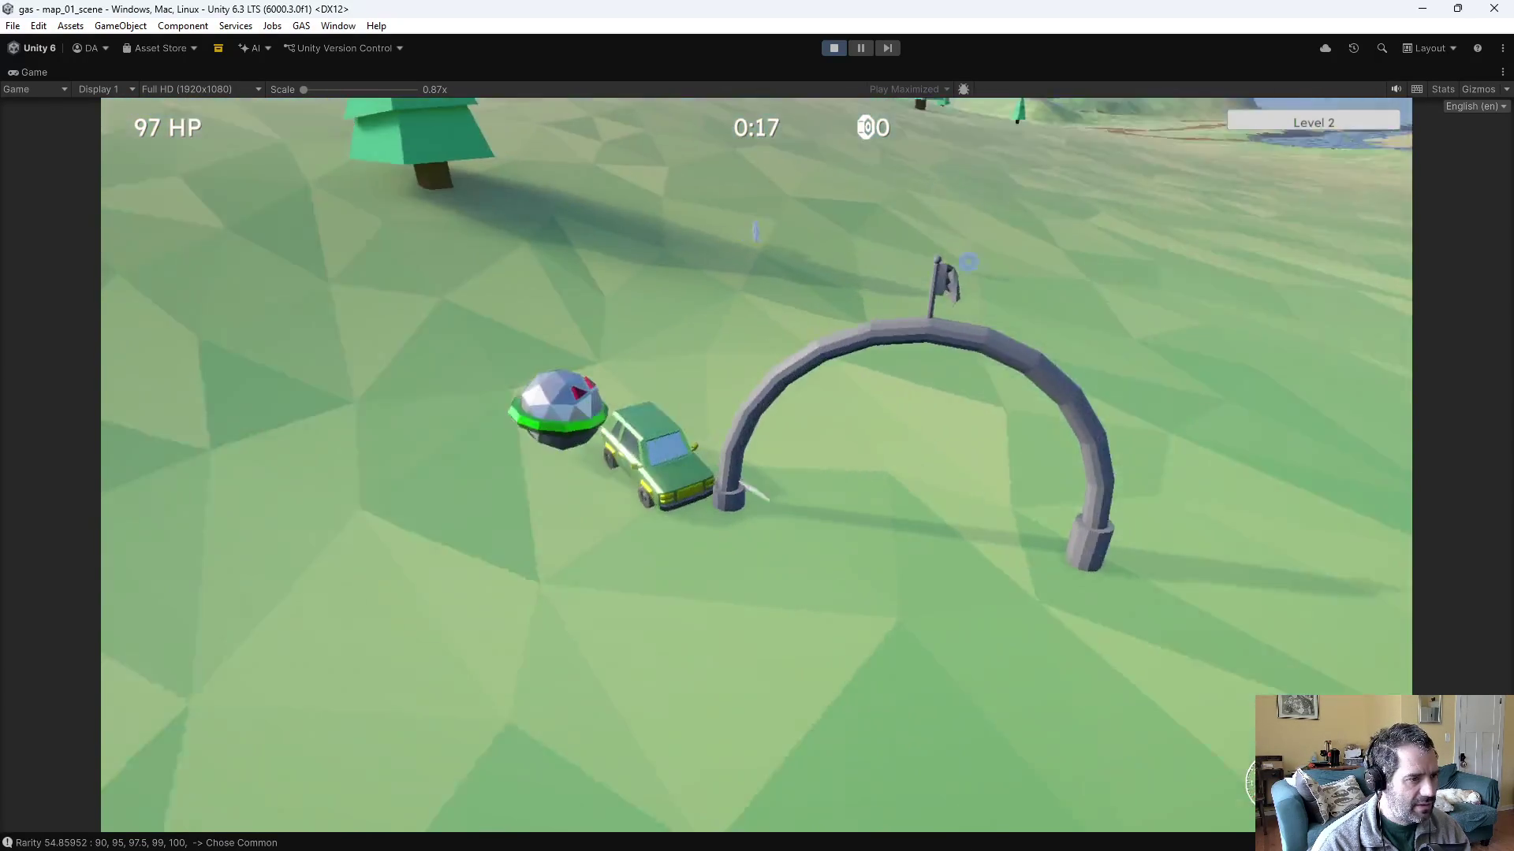
pyautogui.press('a')
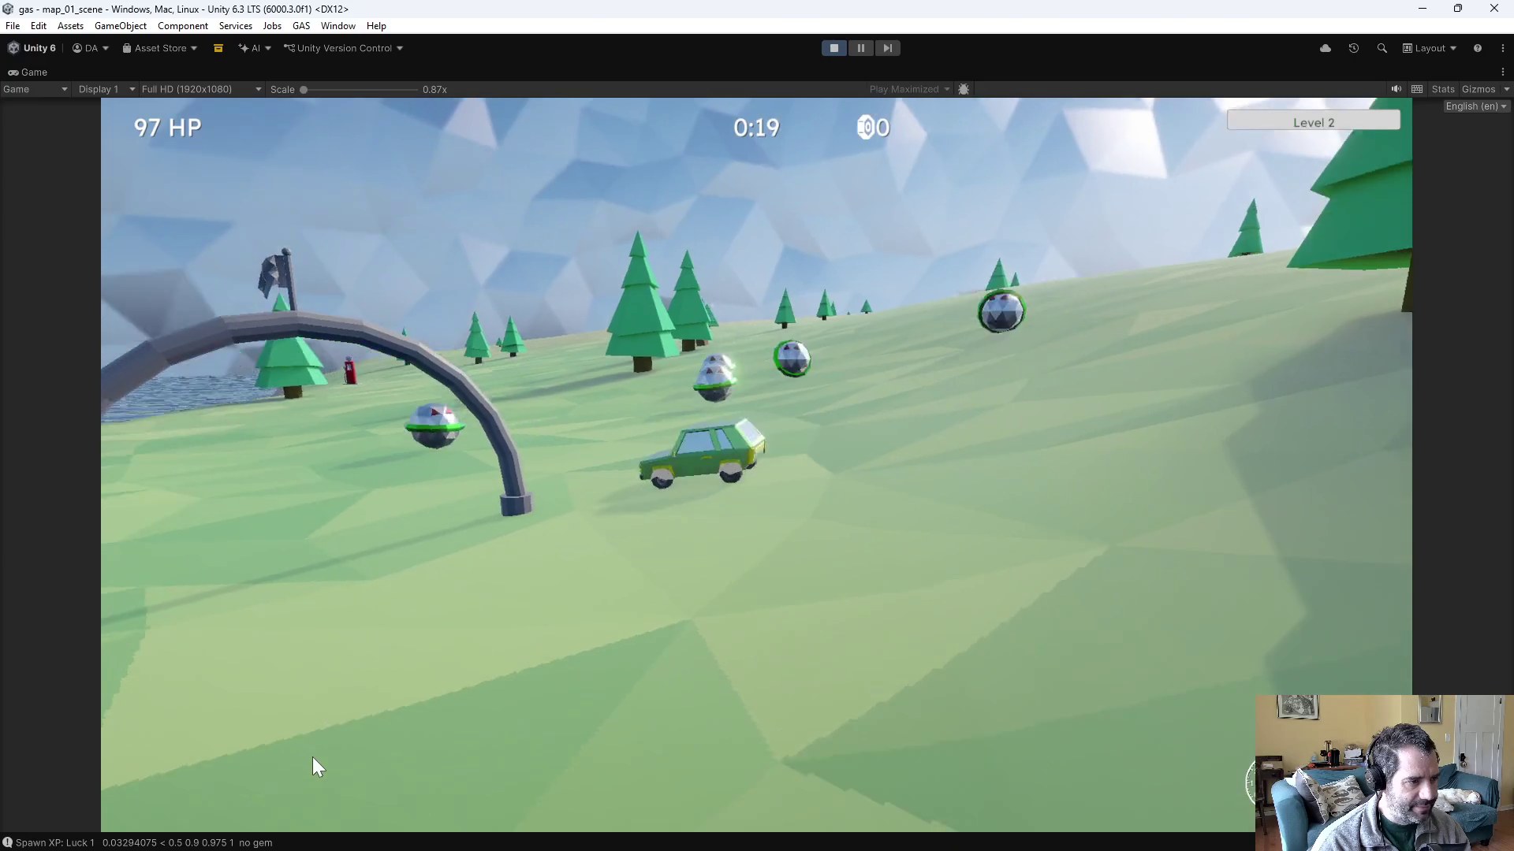
pyautogui.press('a')
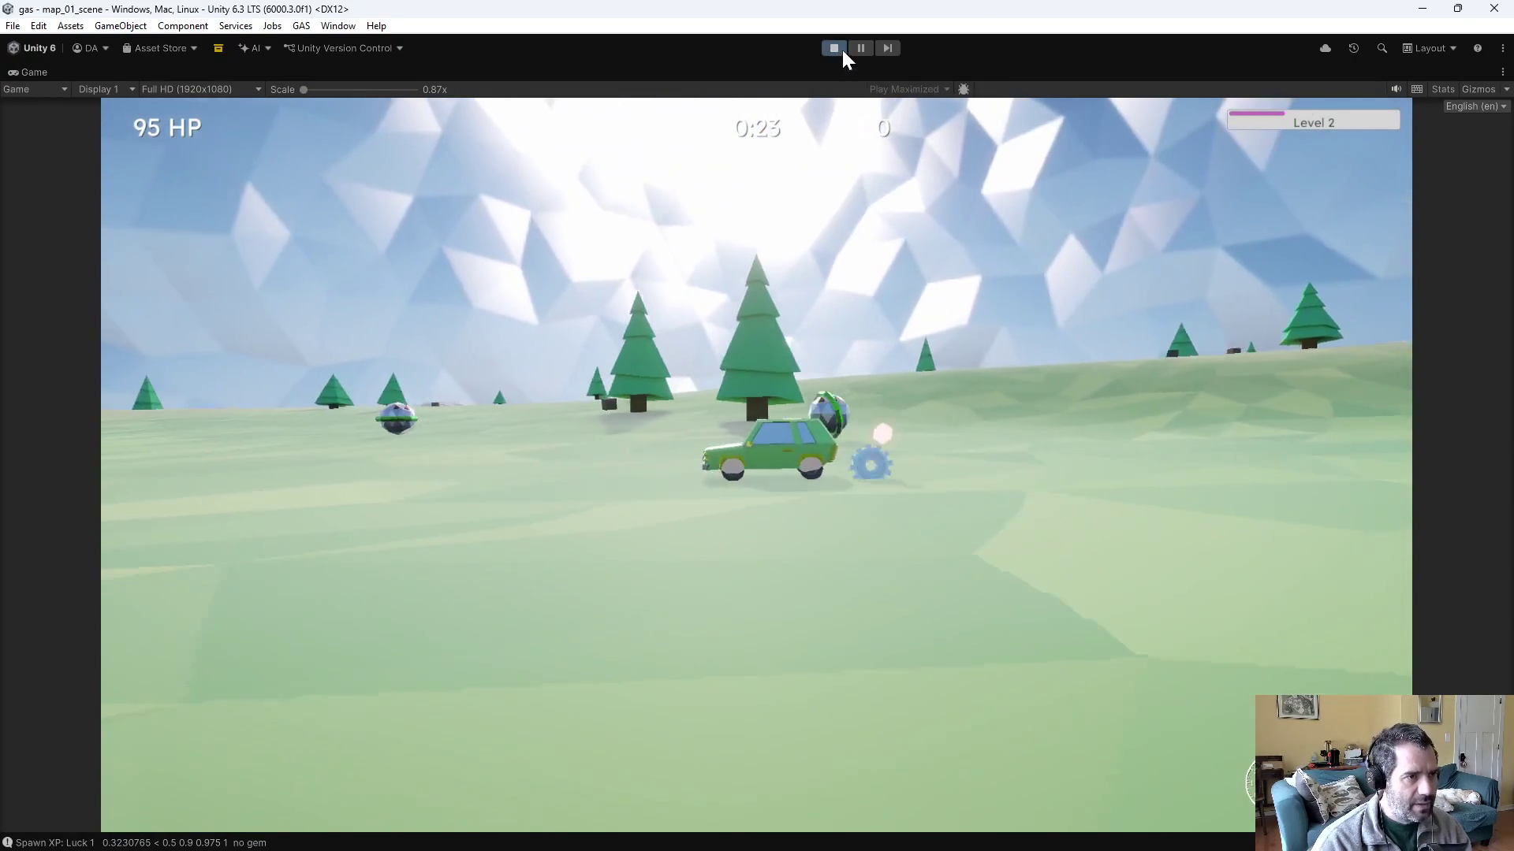
pyautogui.click(835, 48)
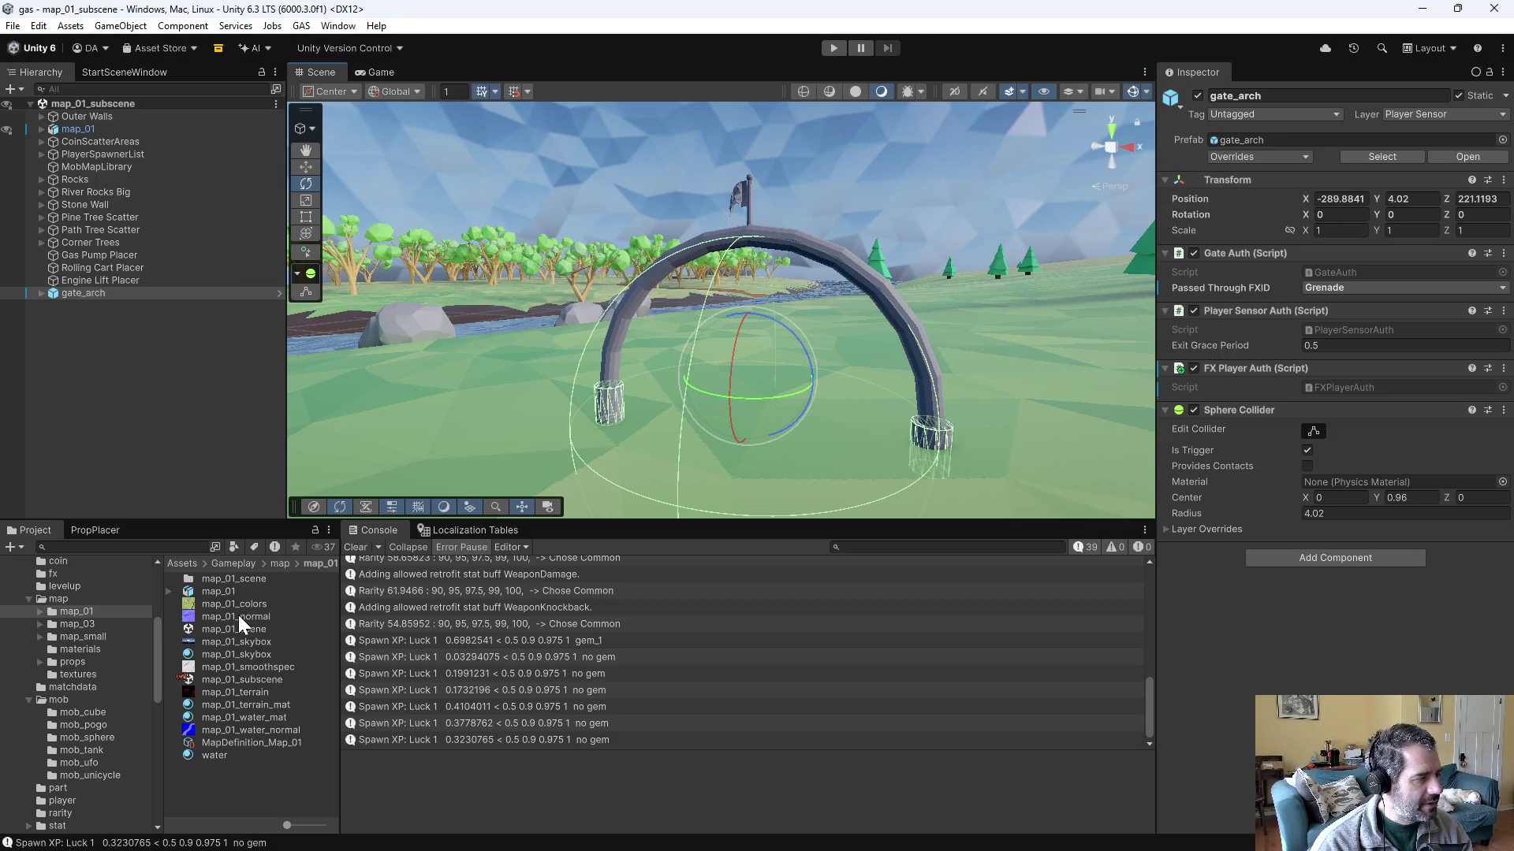
pyautogui.scroll(5, 88, 641)
# - Open FXLibrary.cs in Emacs with find-file
pyautogui.hotkey('alt', 'Tab')
pyautogui.hotkey('ctrl', 'x')
pyautogui.hotkey('ctrl', 'f')
pyautogui.write('FXLibrary.cs')
pyautogui.press('Return')
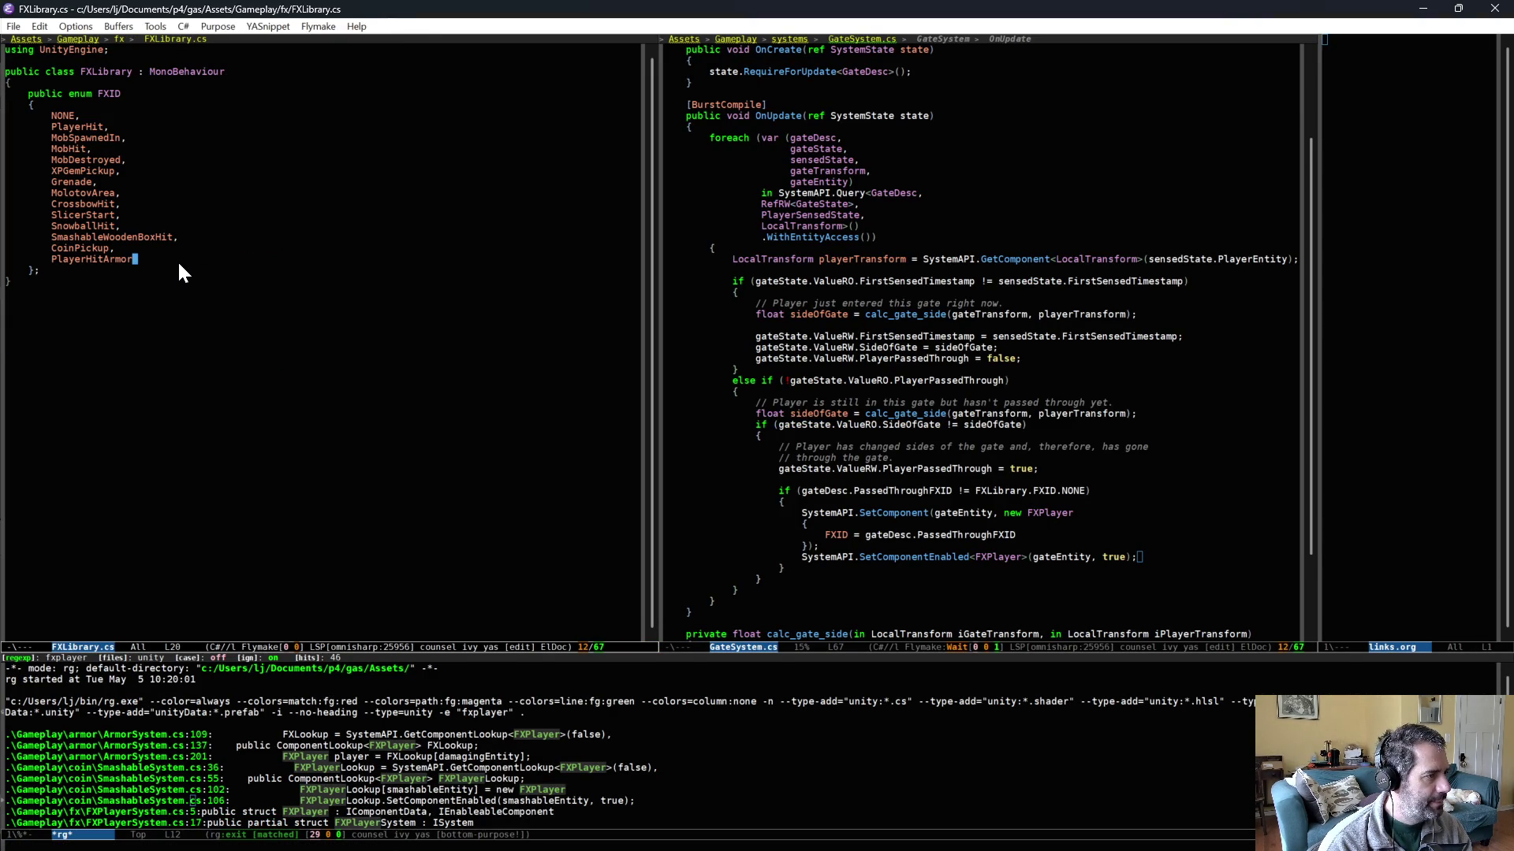
# - Add a GateArchPassed entry after PlayerHitArmor in the FXID enum and save
pyautogui.click(177, 258)
pyautogui.write(',')
pyautogui.press('Return')
pyautogui.write('Gate')
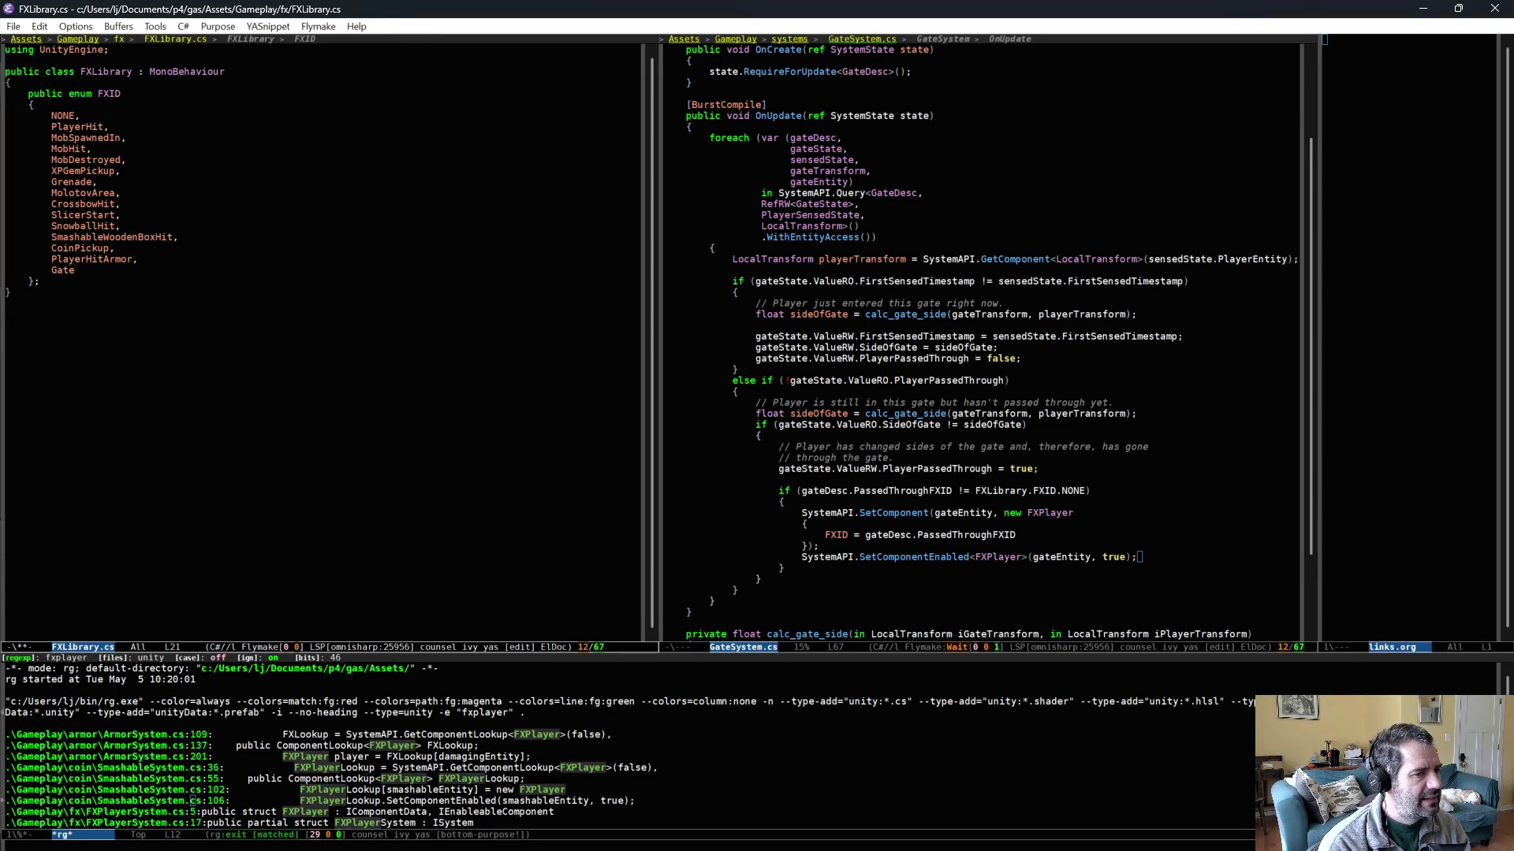
pyautogui.write('ArchPass')
pyautogui.write('ed')
pyautogui.hotkey('ctrl', 'x')
pyautogui.hotkey('ctrl', 's')
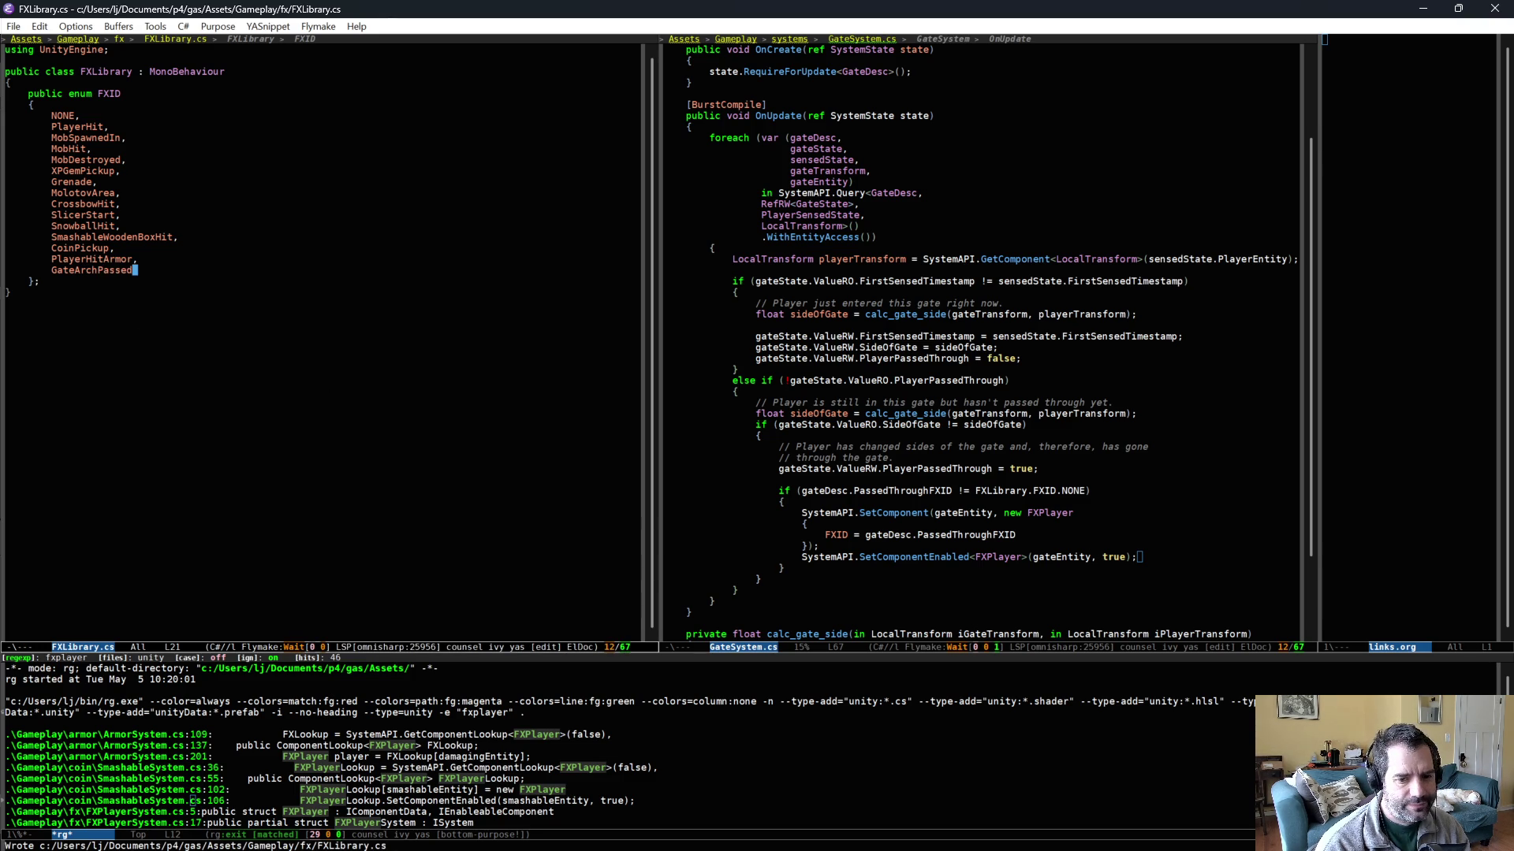
pyautogui.hotkey('alt', 'Tab')
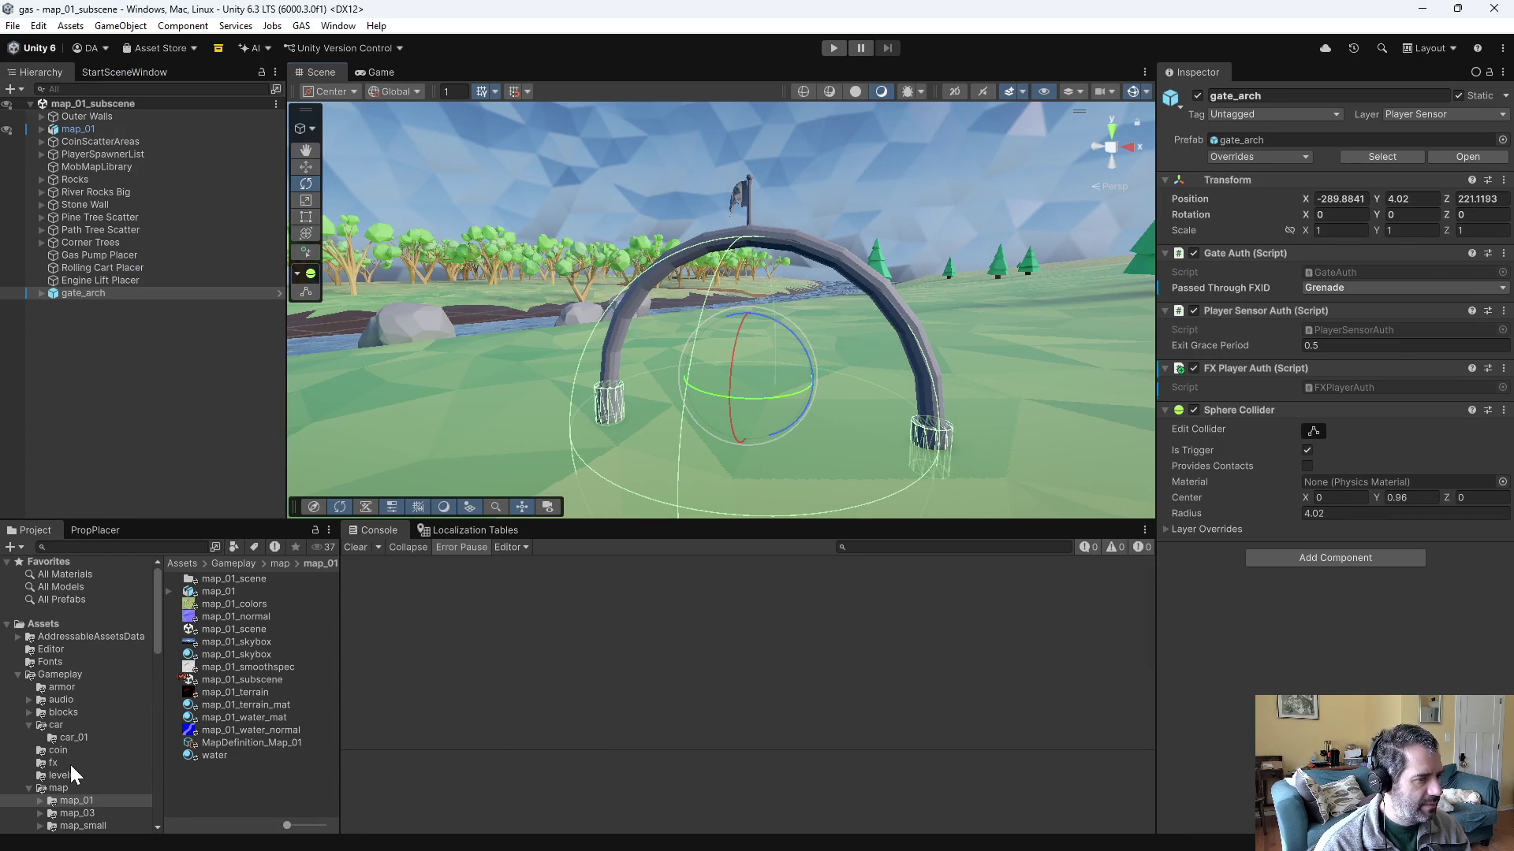
# - Duplicate the fx_grenade effect in the fx folder
pyautogui.click(68, 765)
pyautogui.scroll(-3, 268, 702)
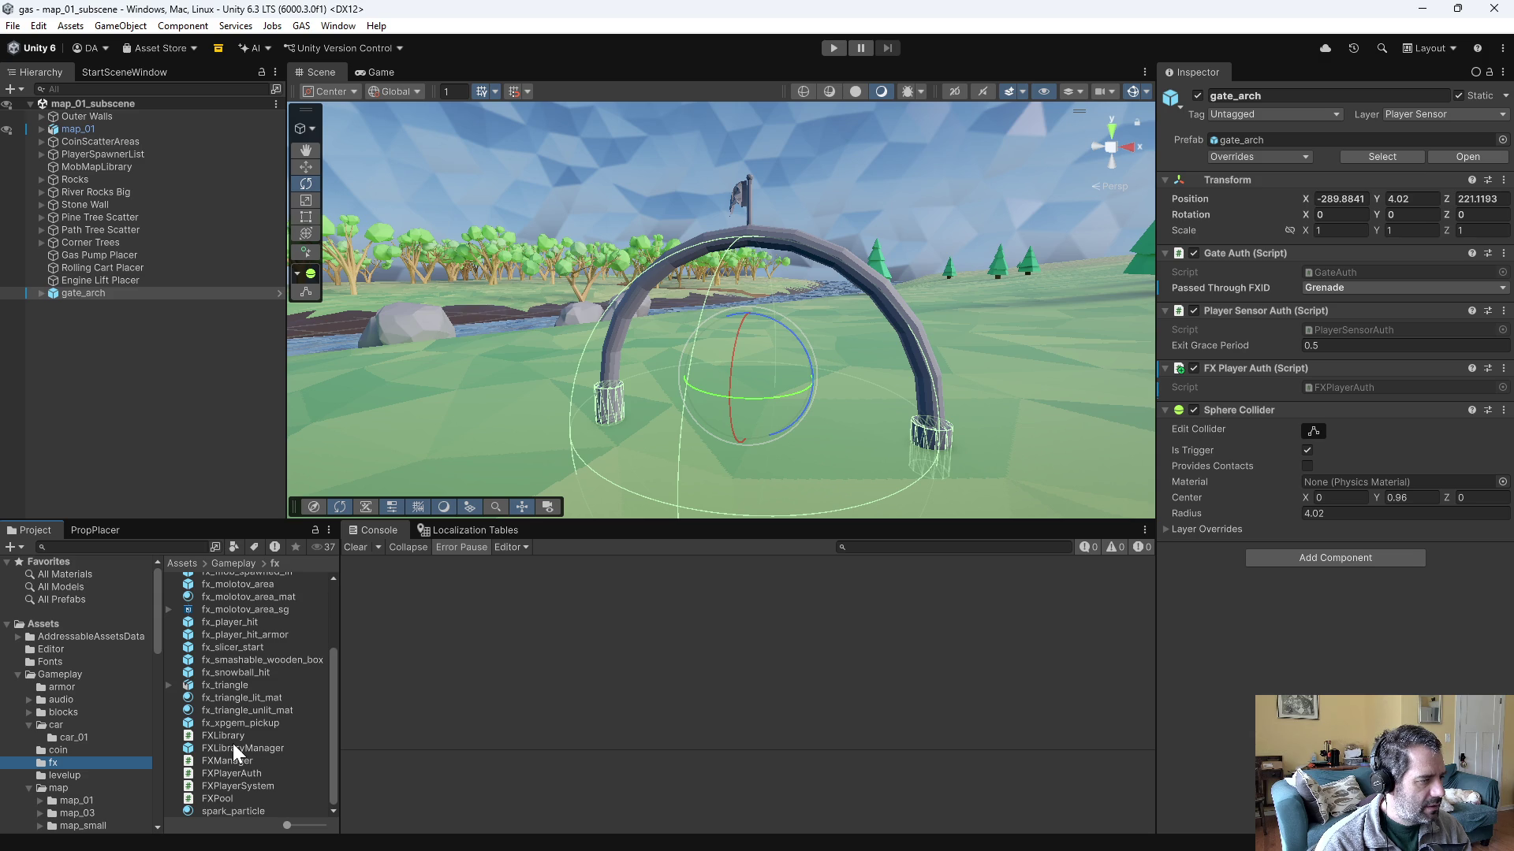
pyautogui.scroll(3, 240, 736)
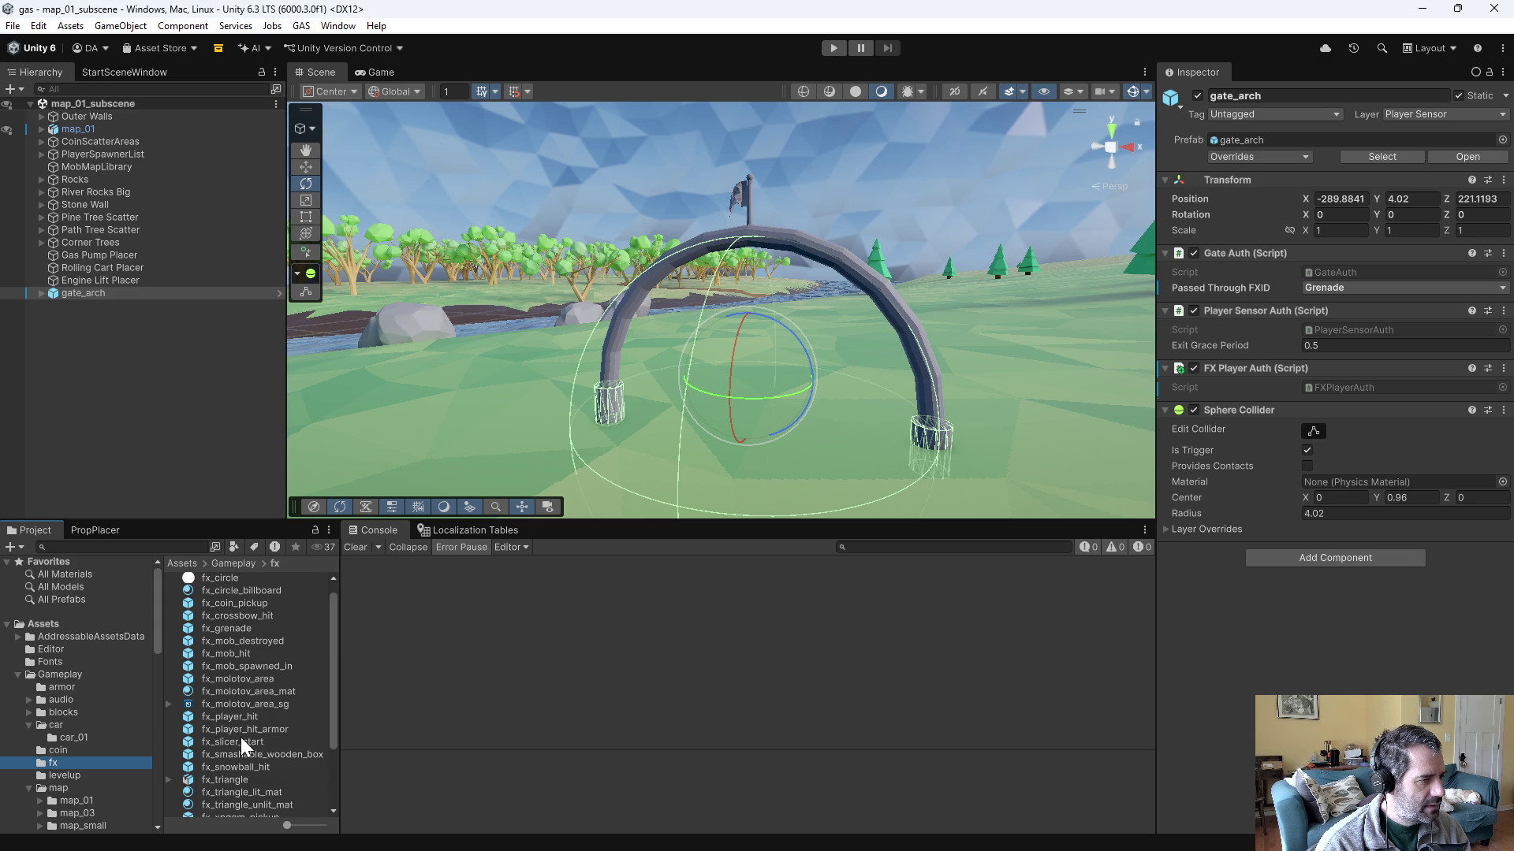
pyautogui.click(238, 632)
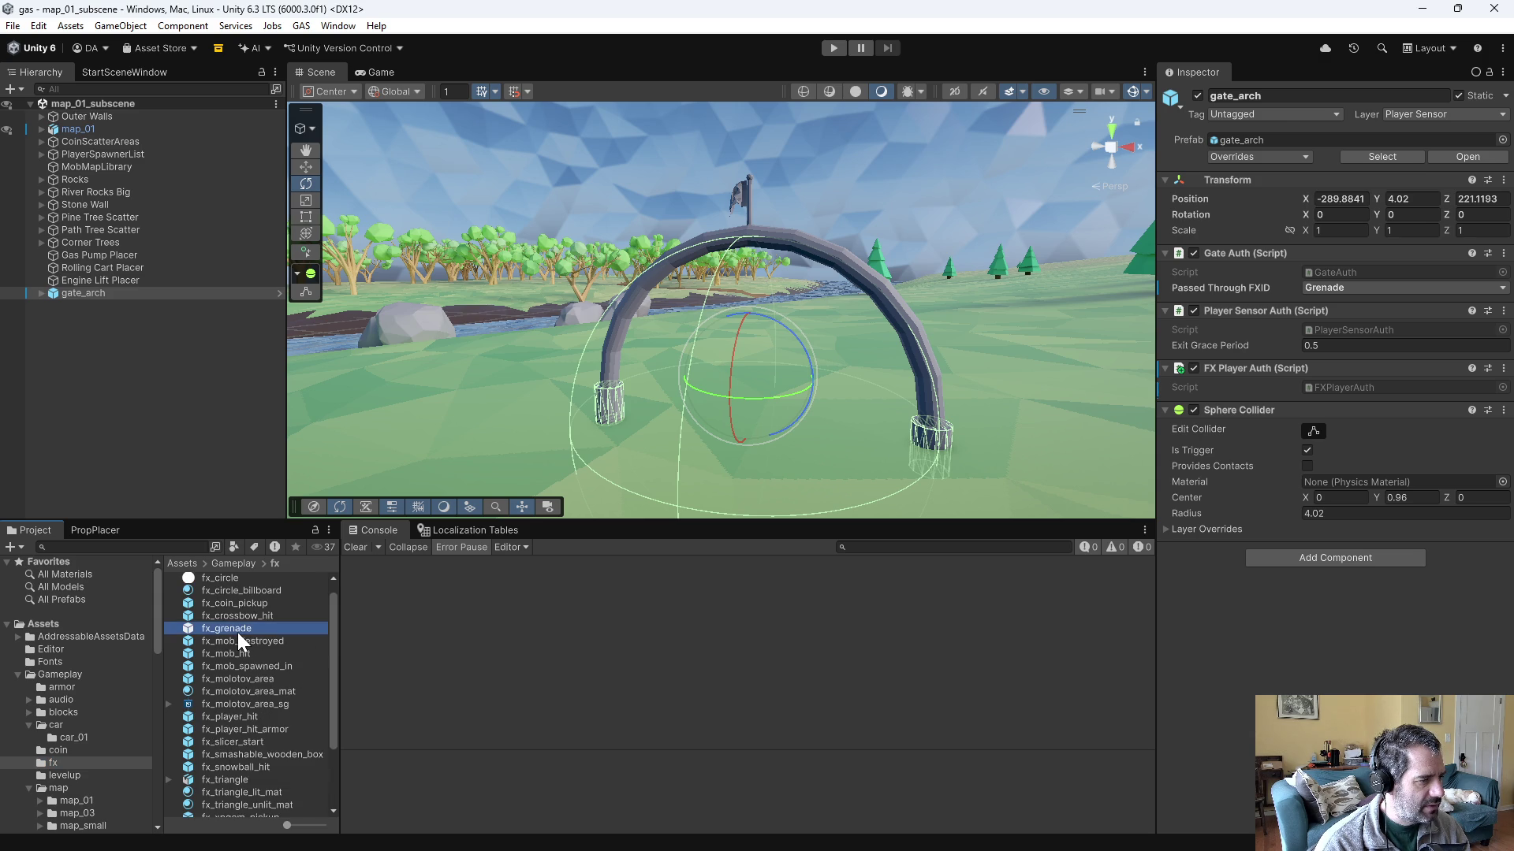
pyautogui.hotkey('ctrl', 'd')
# - Rename the duplicated effect to fx_gate_arch_passed
pyautogui.click(214, 651)
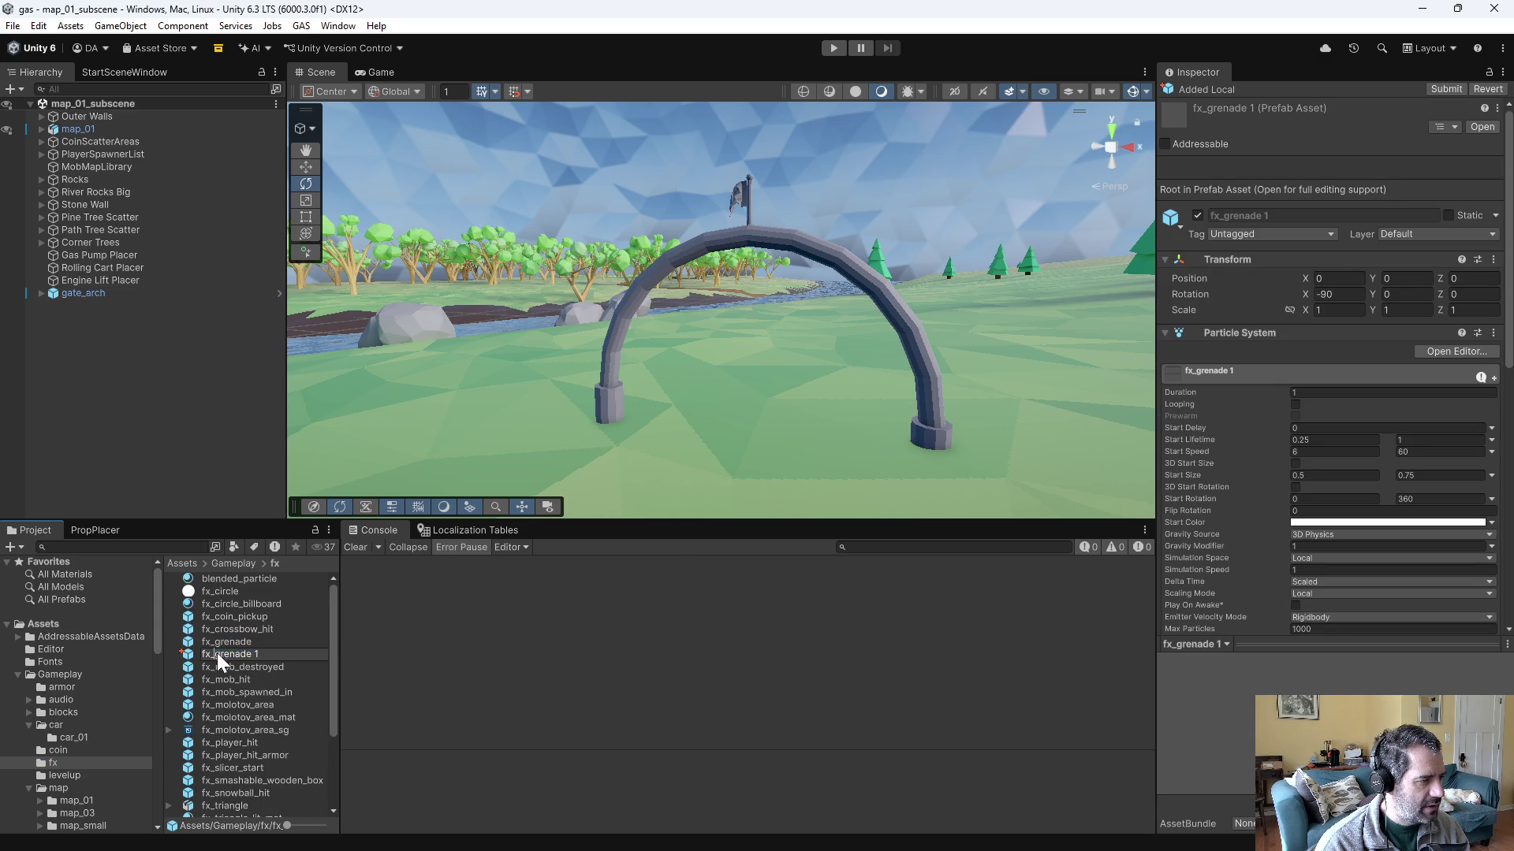
pyautogui.write('ar')
pyautogui.press('BackSpace')
pyautogui.press('BackSpace')
pyautogui.write('gate_')
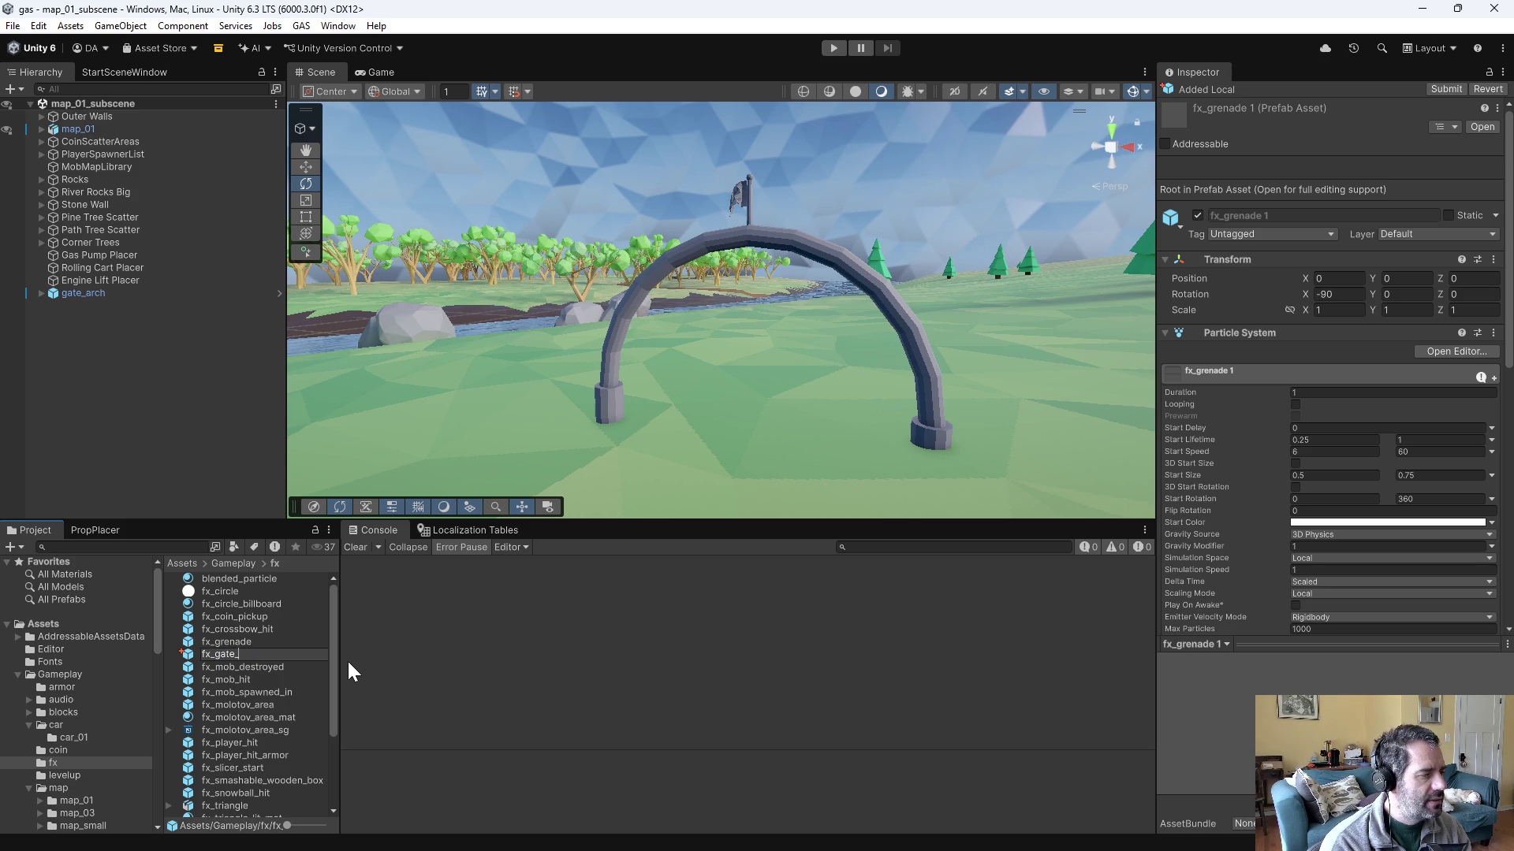
pyautogui.write('arch_passed')
pyautogui.press('Return')
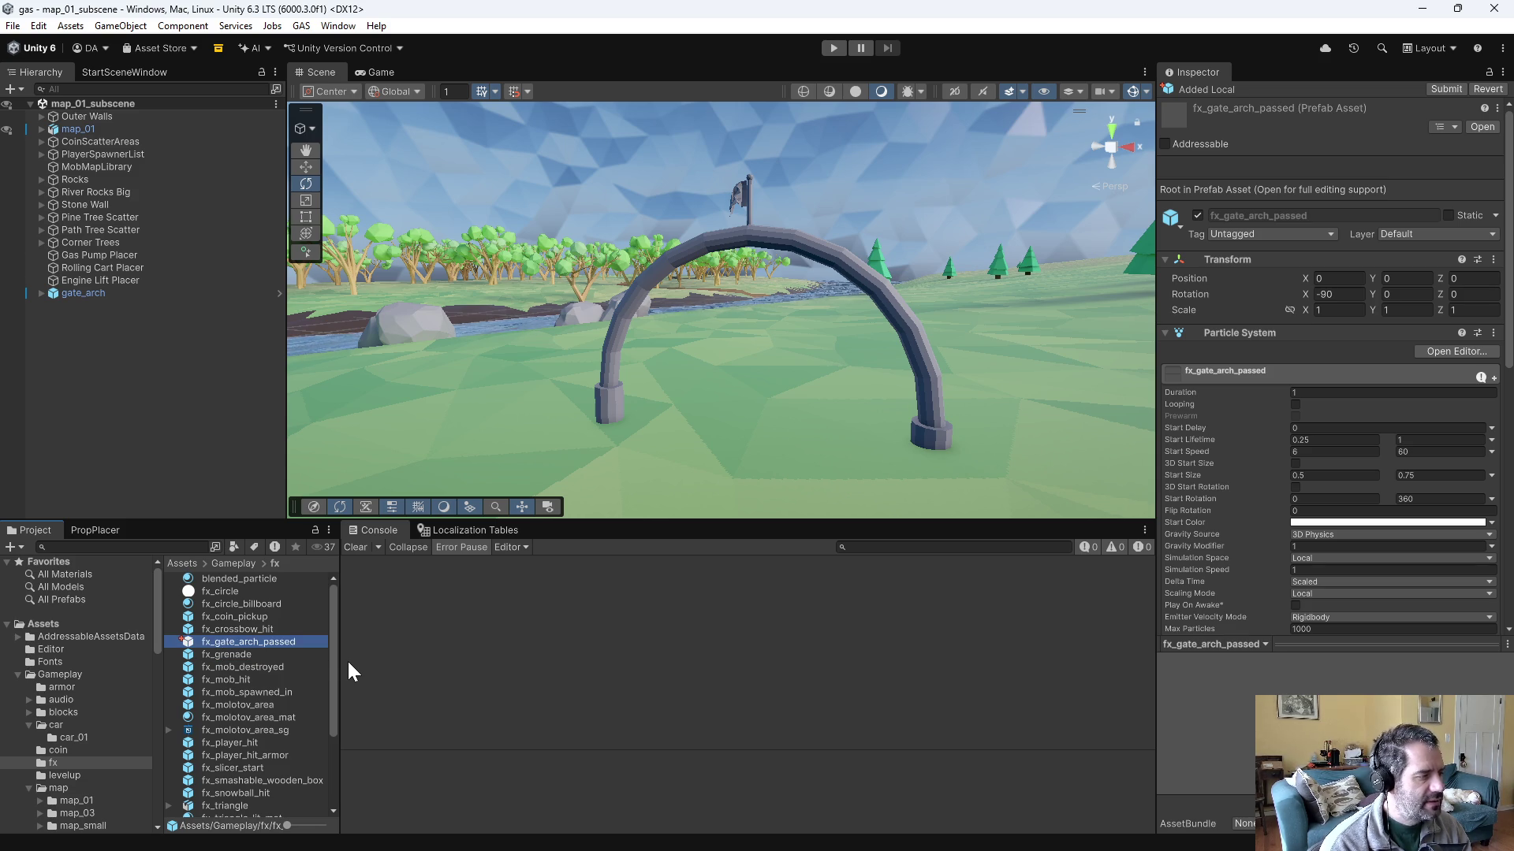
pyautogui.scroll(-3, 313, 765)
pyautogui.doubleClick(247, 773)
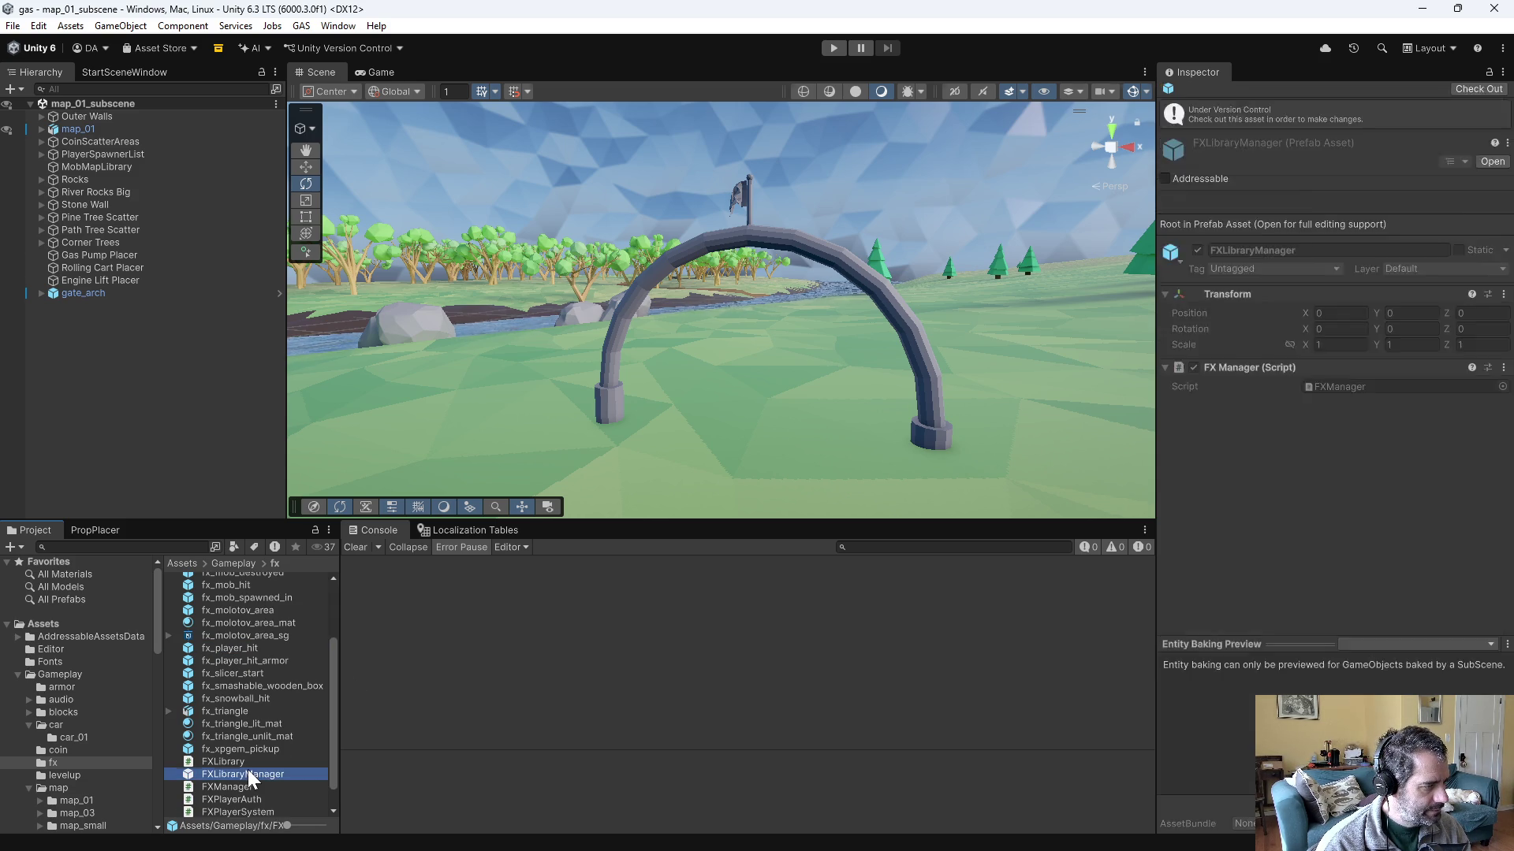
# - Duplicate the Player Hit Armor pool and rename the copy Gate Arch Passed
pyautogui.click(150, 288)
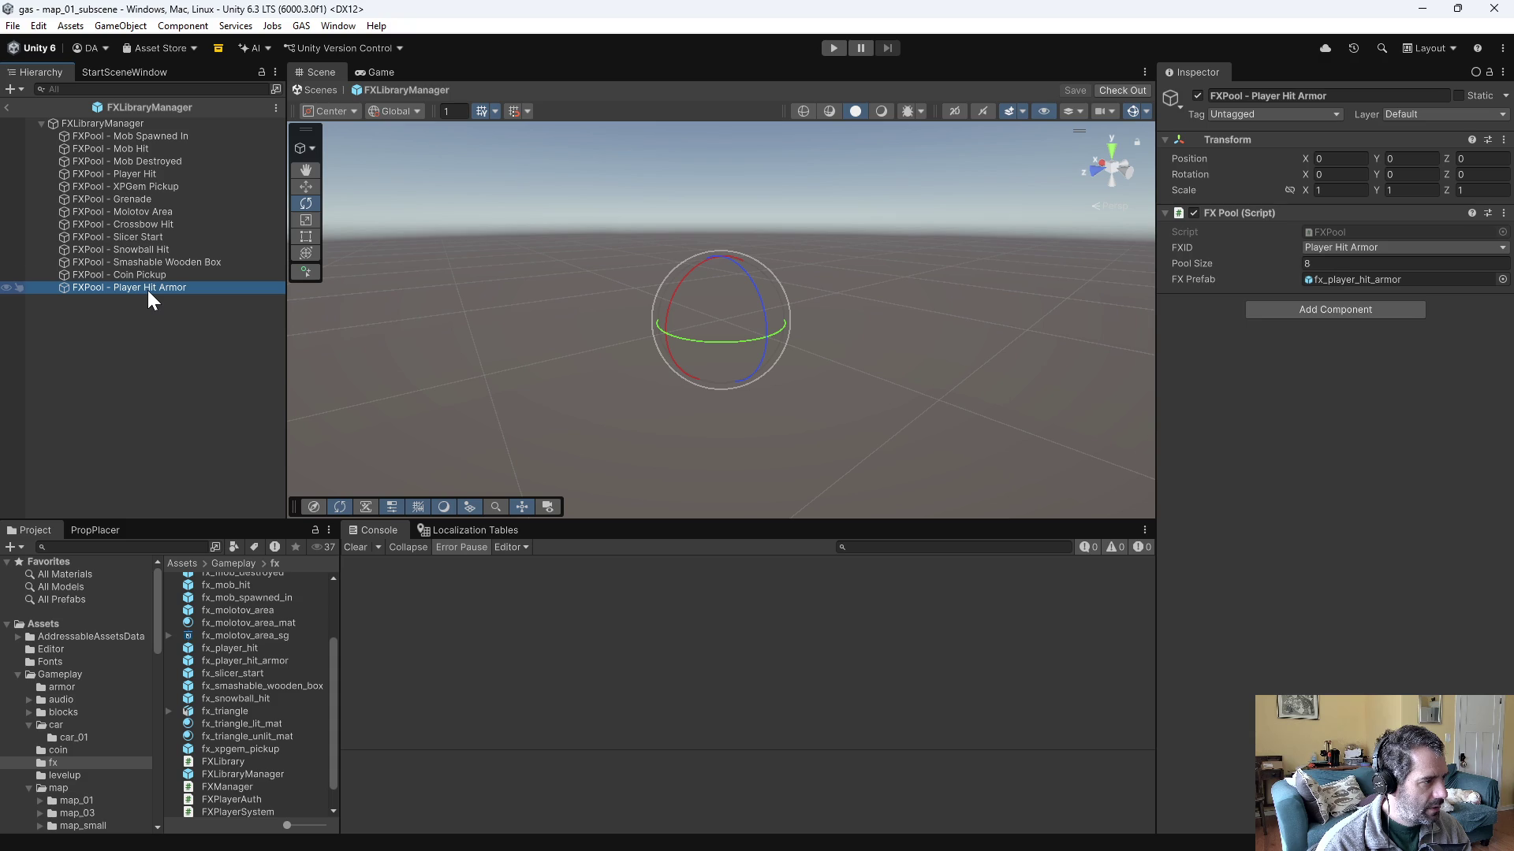
pyautogui.hotkey('ctrl', 'd')
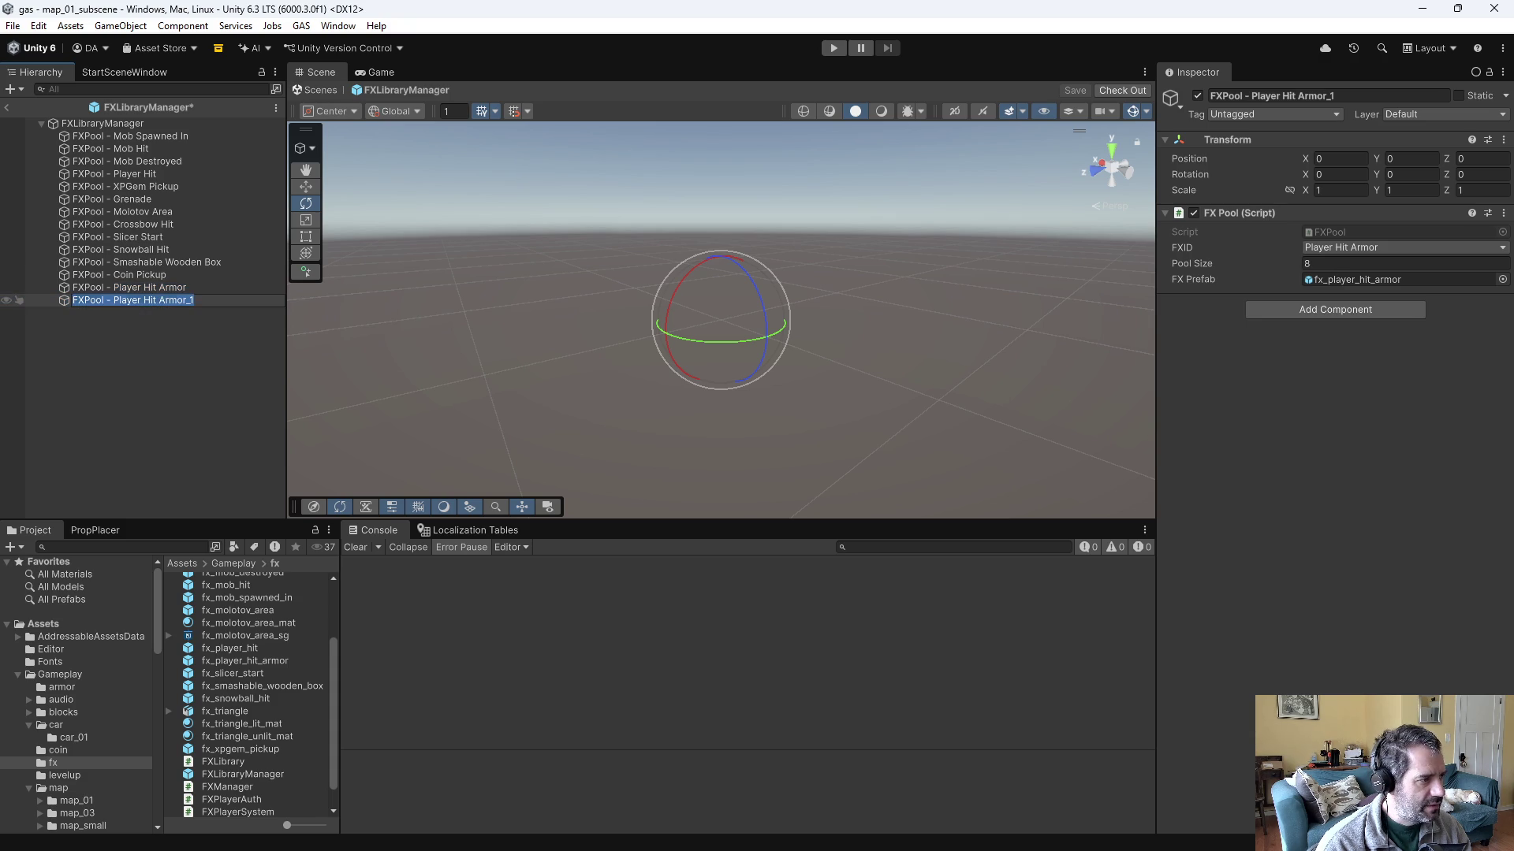
pyautogui.moveTo(115, 299); pyautogui.dragTo(319, 302)
pyautogui.press('BackSpace')
pyautogui.write('Gate A')
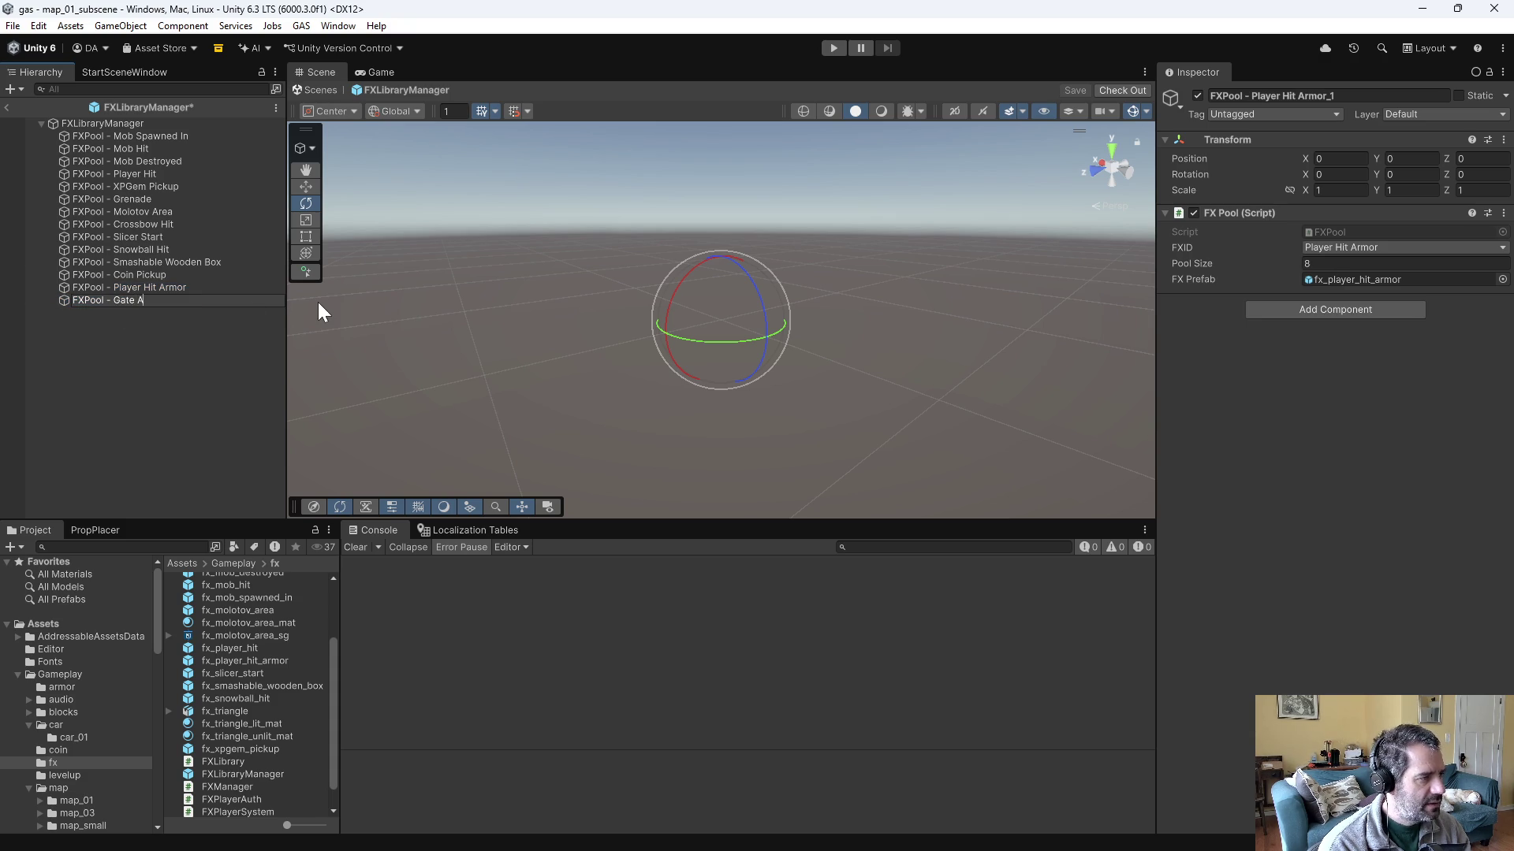
pyautogui.write('rch Passed')
pyautogui.press('Return')
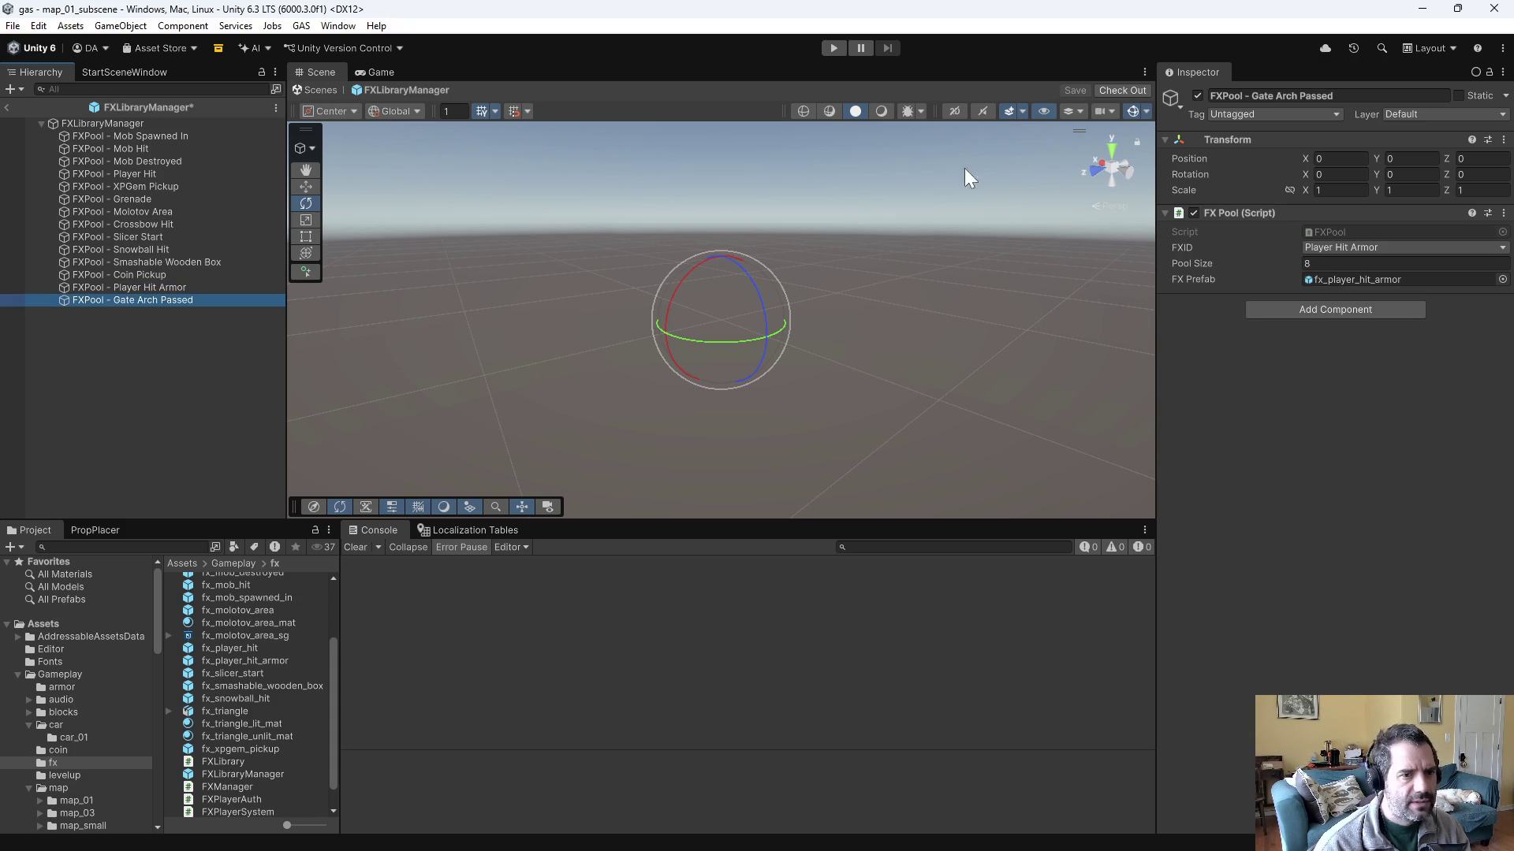
# - Give the new pool FXID Gate Arch Passed, pool size 2 and prefab fx_gate_arch_passed
pyautogui.click(1364, 246)
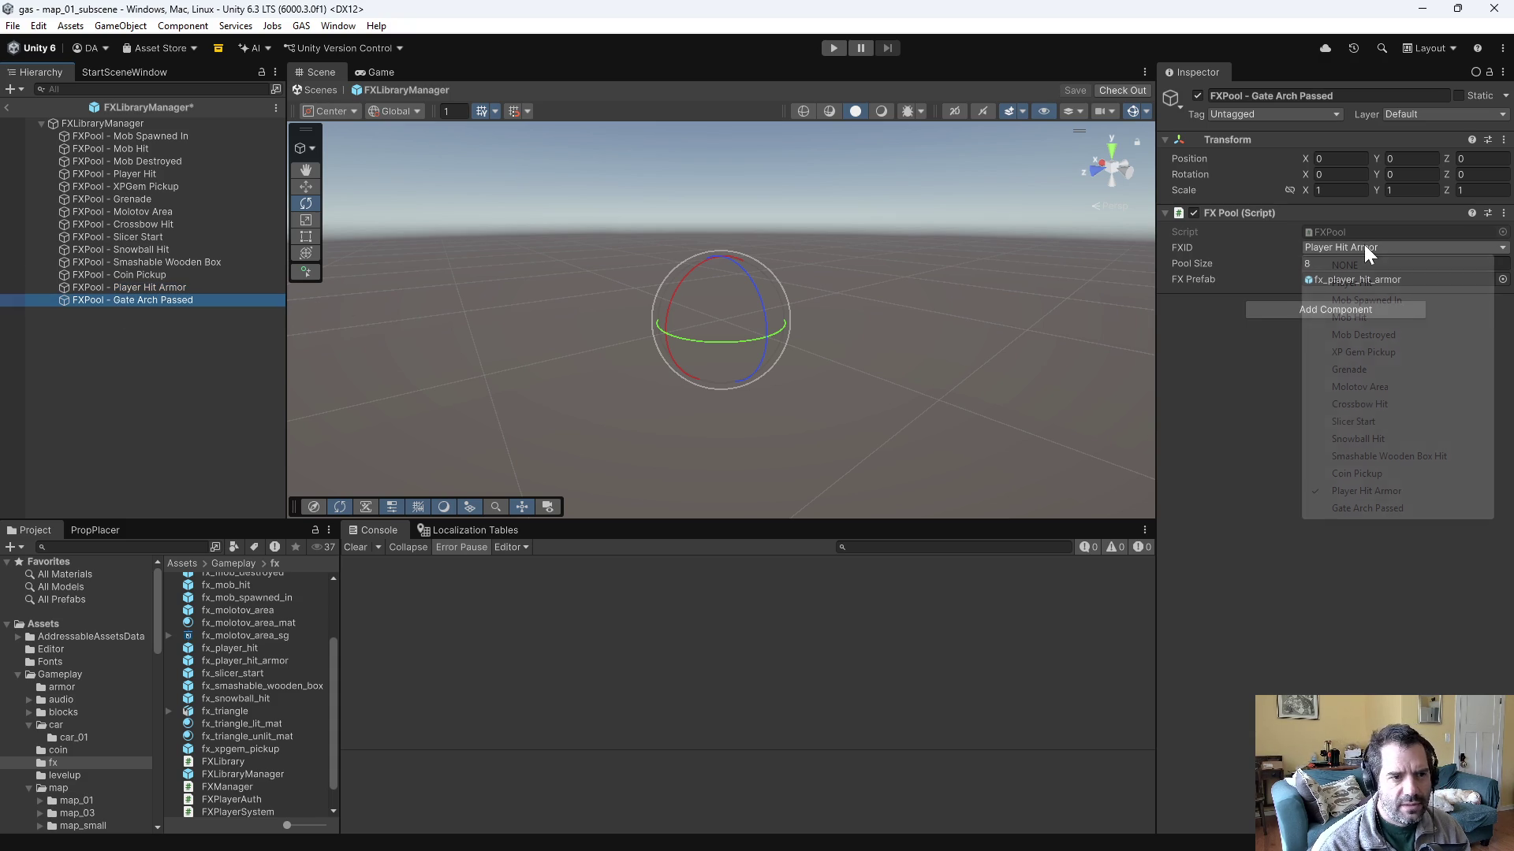
pyautogui.click(1375, 508)
pyautogui.press('Tab')
pyautogui.write('2')
pyautogui.press('Return')
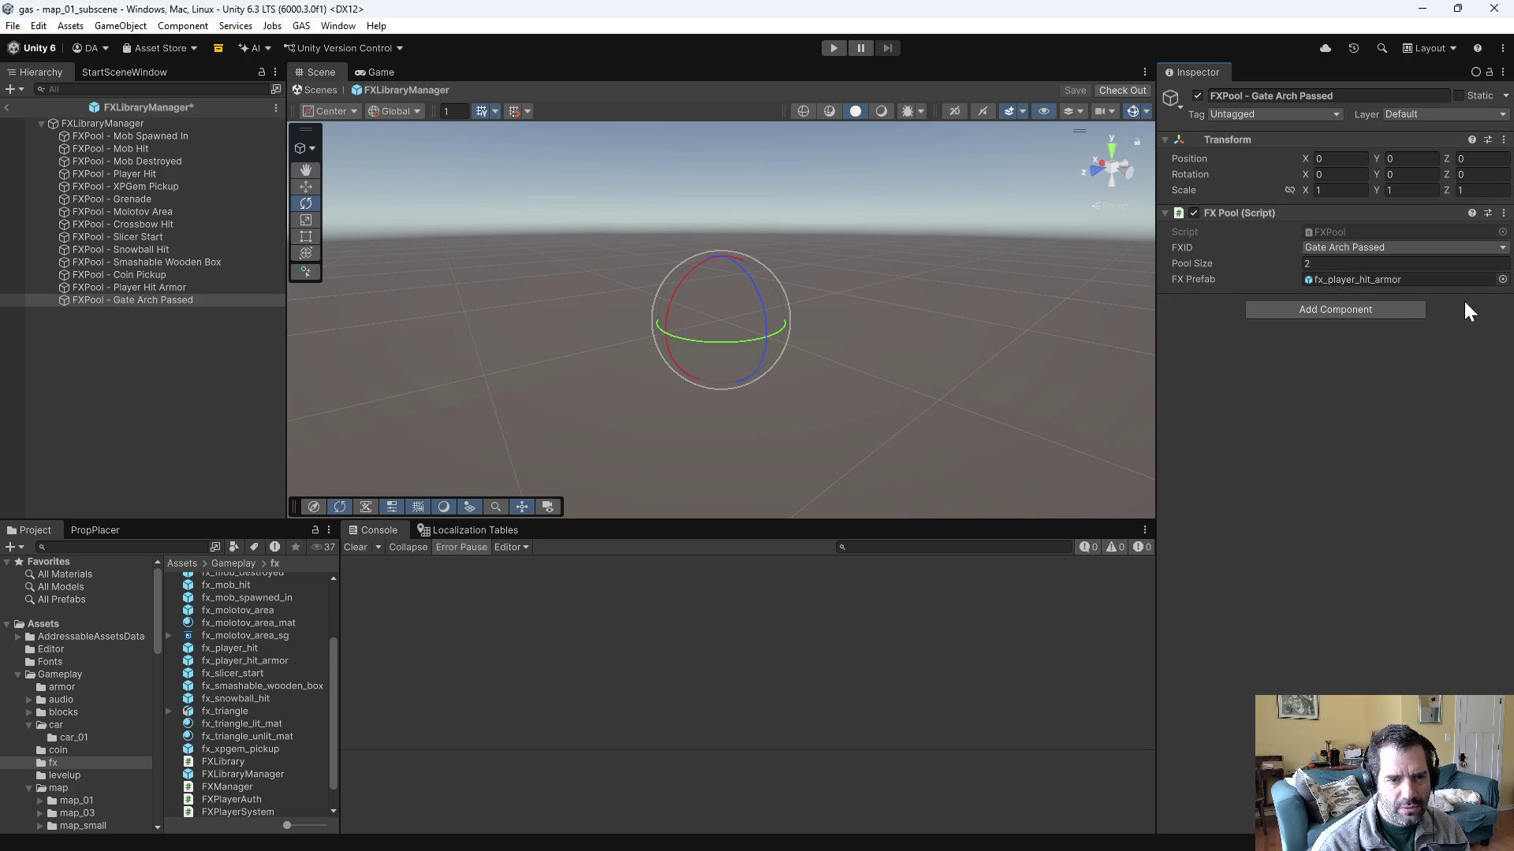
pyautogui.click(1502, 279)
pyautogui.write('gate')
pyautogui.doubleClick(1275, 334)
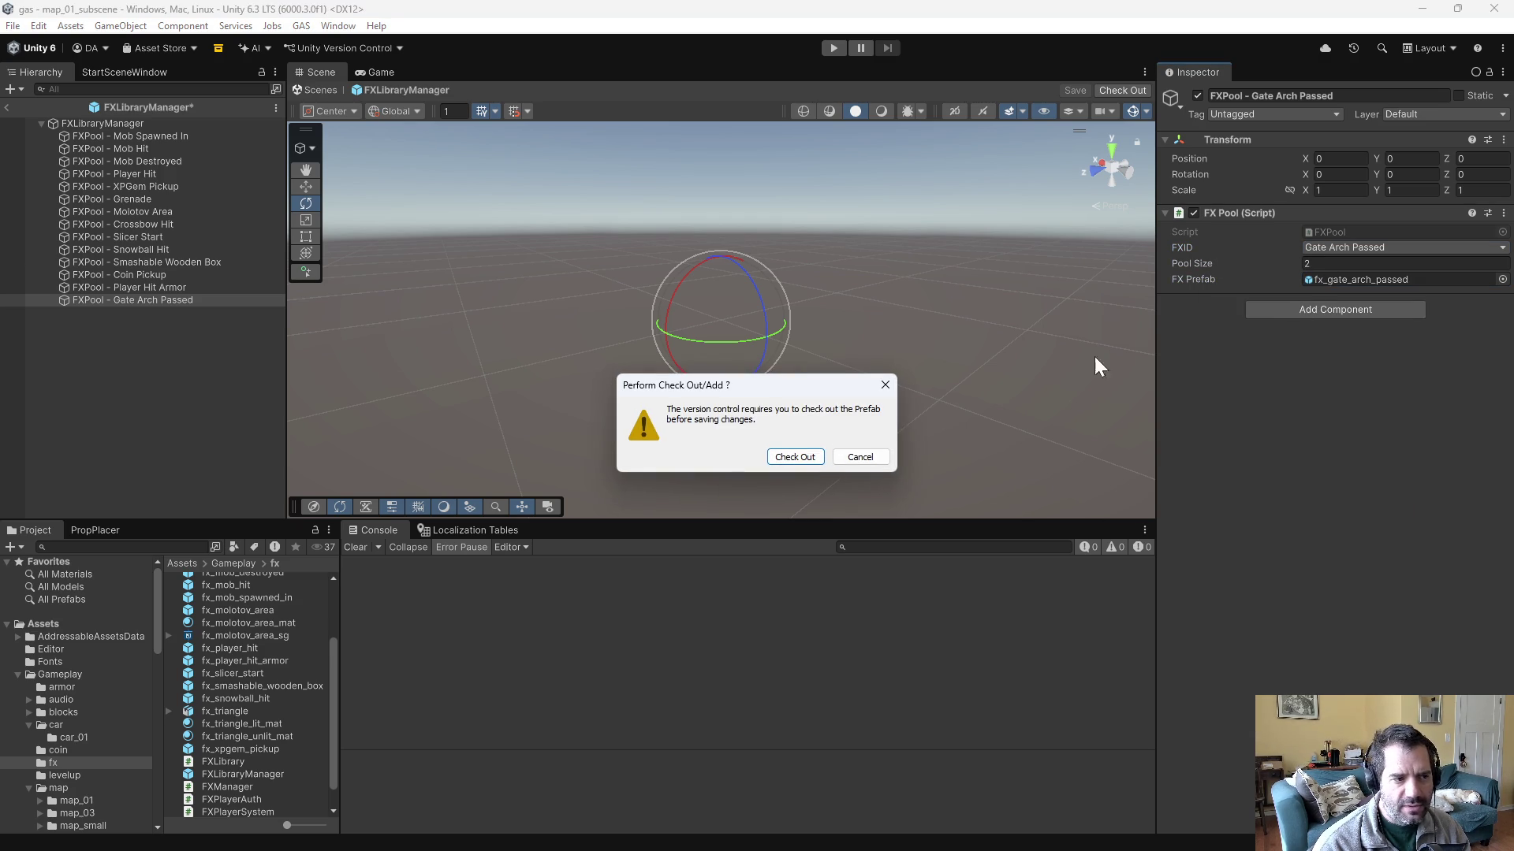
# - Check out the FXLibraryManager prefab and change the pool size to 1
pyautogui.click(786, 451)
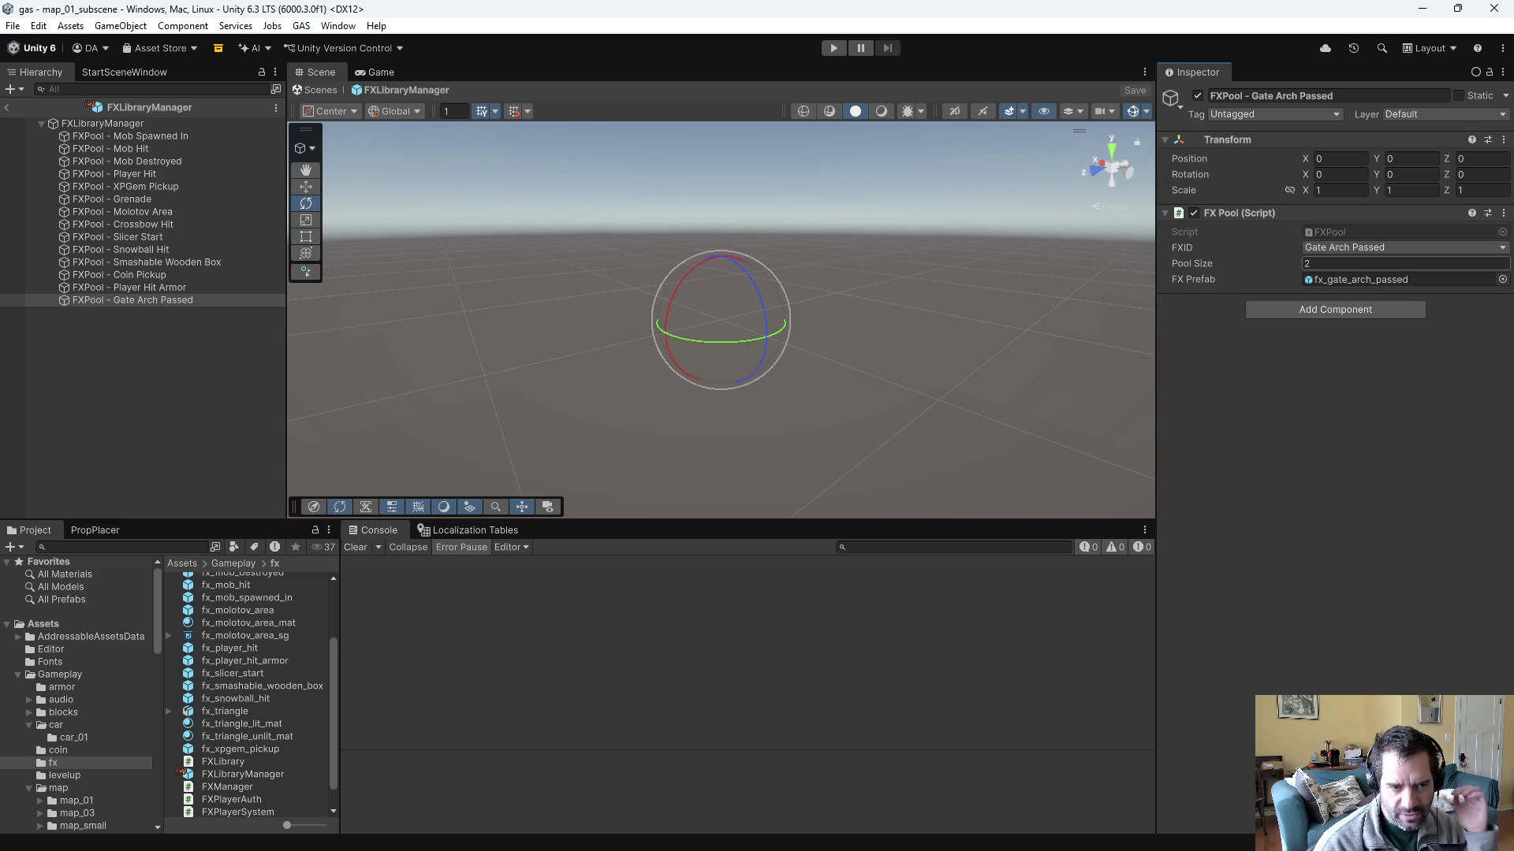
pyautogui.click(1263, 265)
pyautogui.write('1')
pyautogui.press('Return')
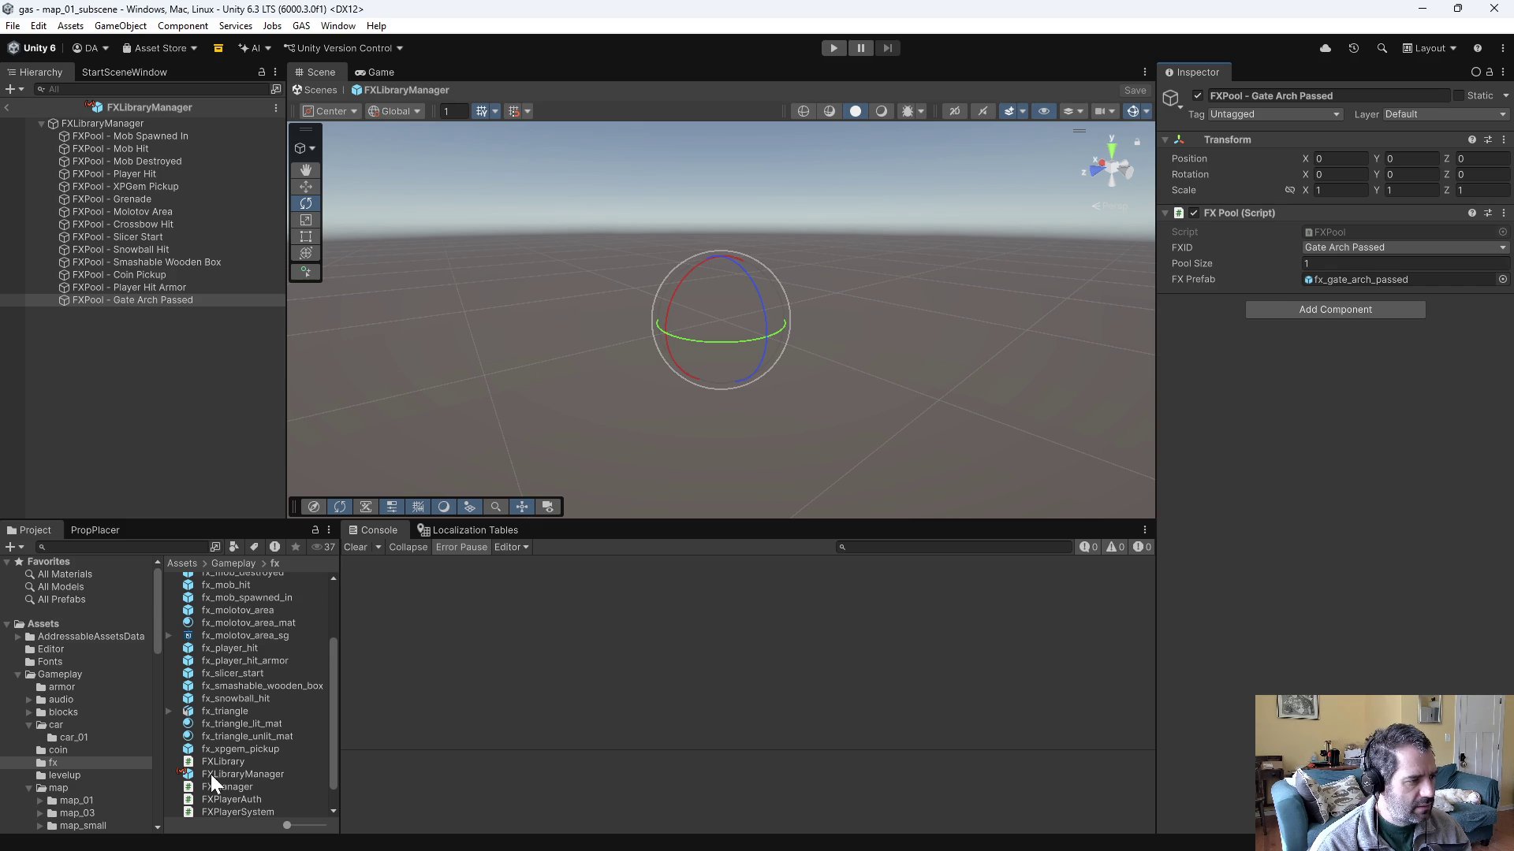
pyautogui.scroll(-1, 211, 775)
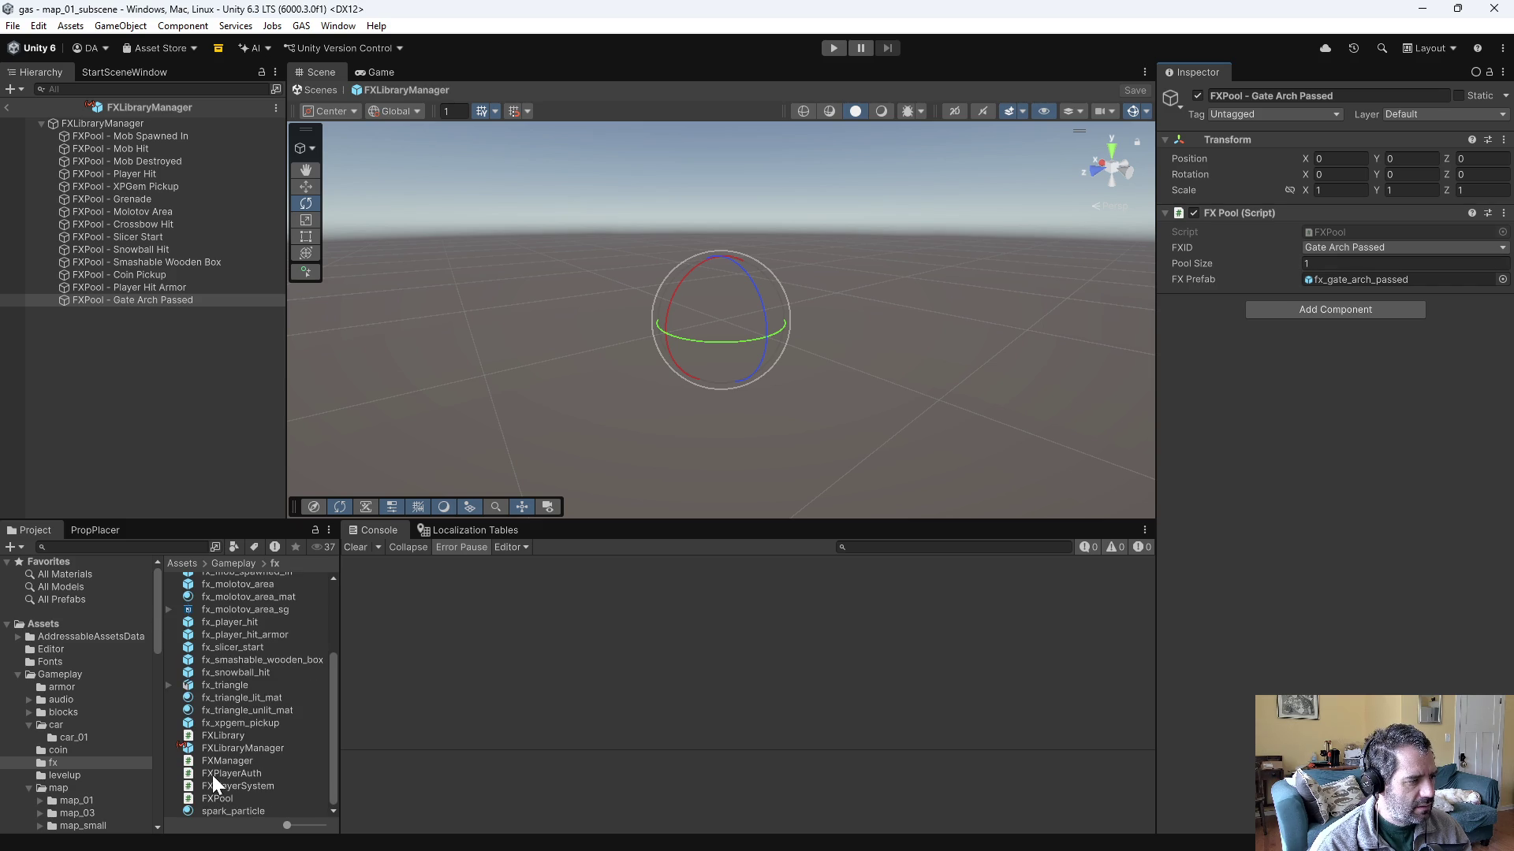
# - Search the project for references to FXLibraryManager, then close the results
pyautogui.rightClick(239, 744)
pyautogui.moveTo(303, 280)
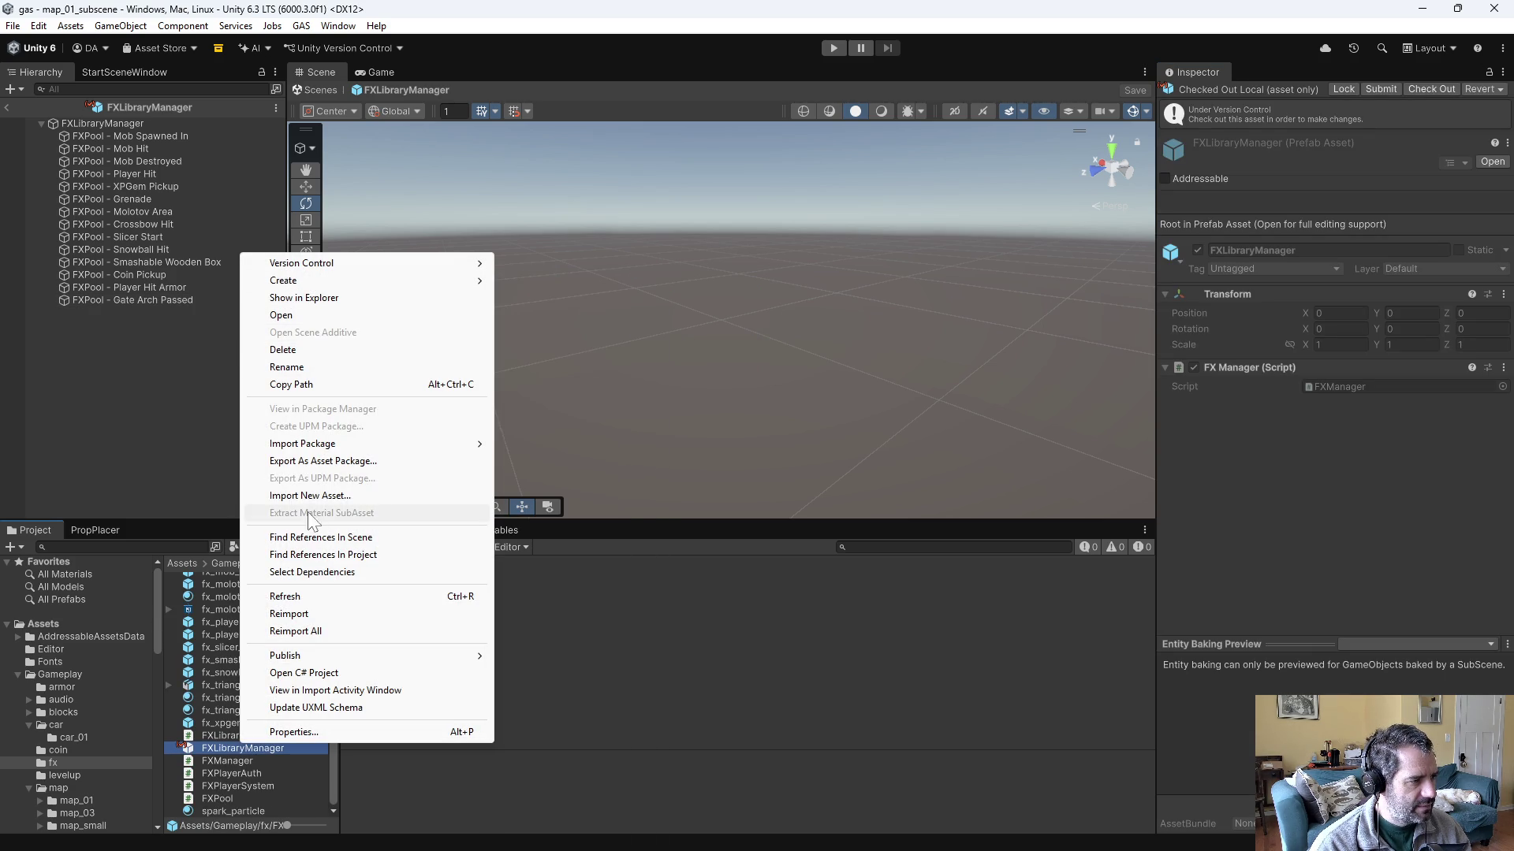
pyautogui.click(353, 555)
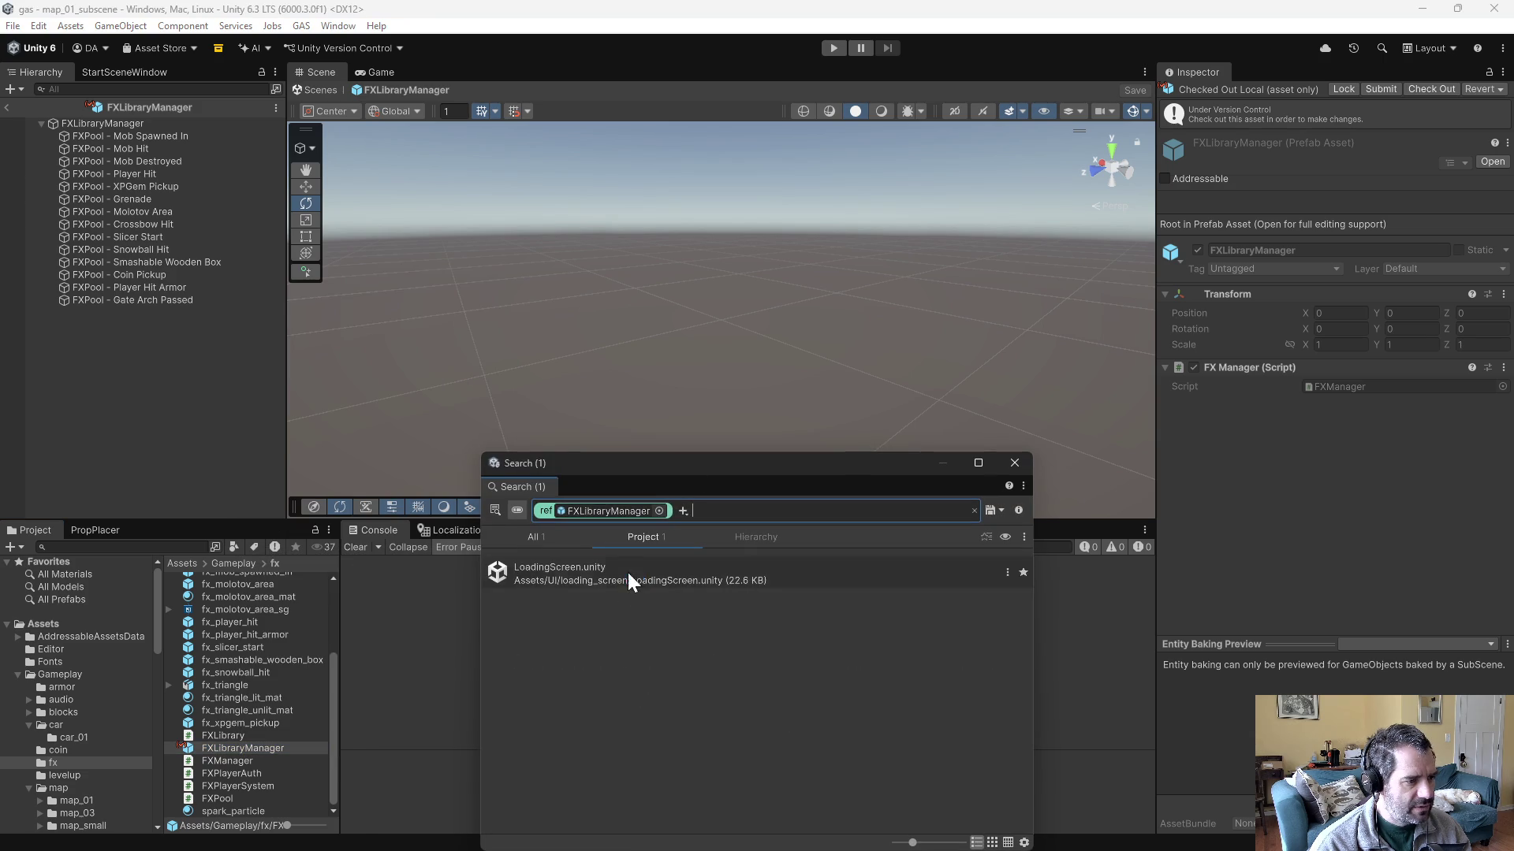
pyautogui.click(1013, 466)
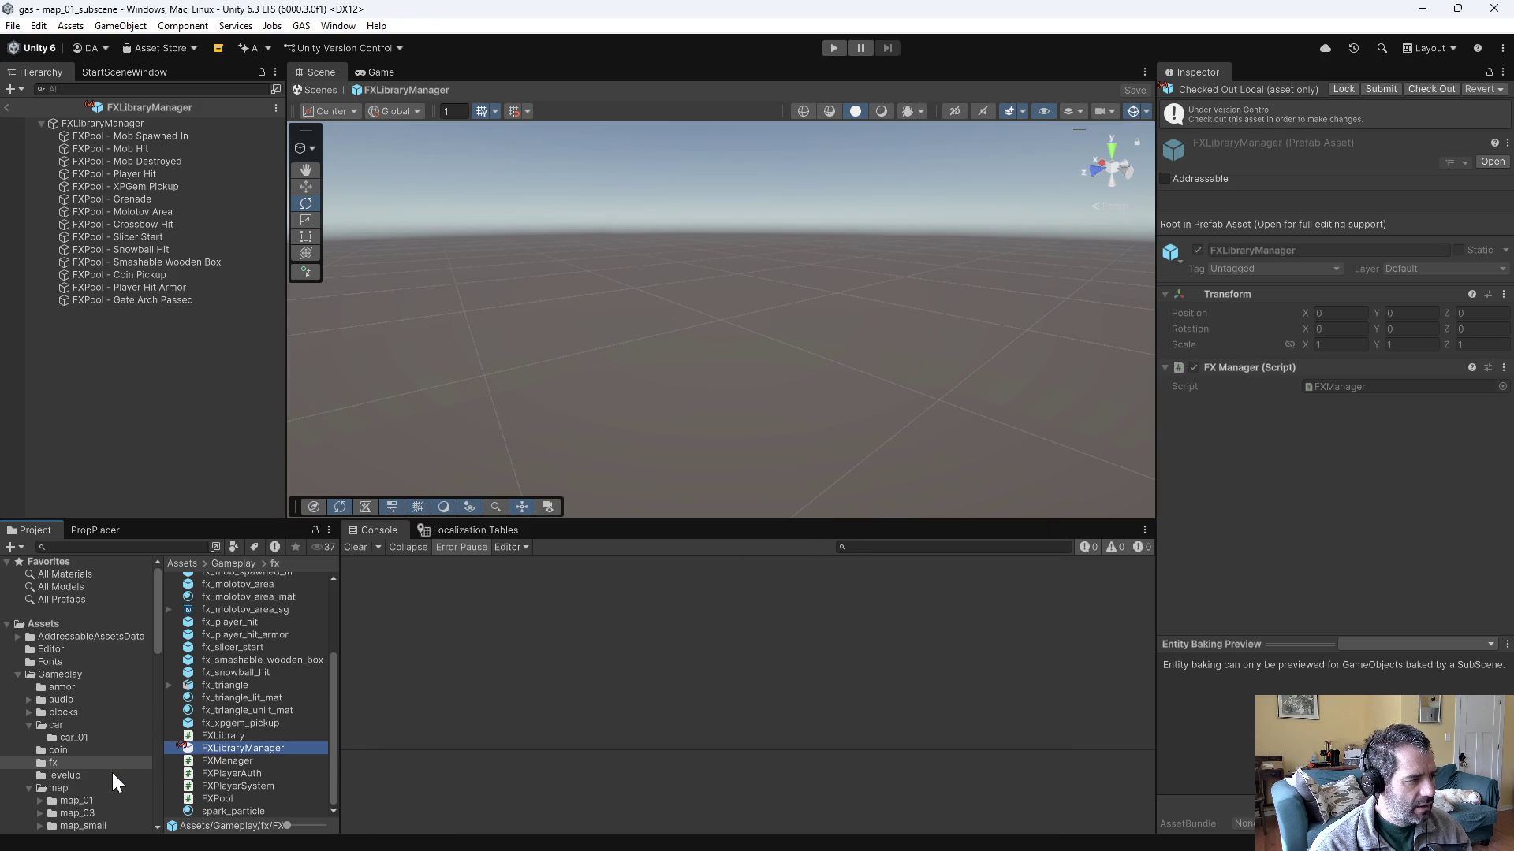
# - Set the gate_arch prefab's Passed Through FXID to Gate Arch Passed, save, and reopen map_01_subscene
pyautogui.scroll(-3, 111, 769)
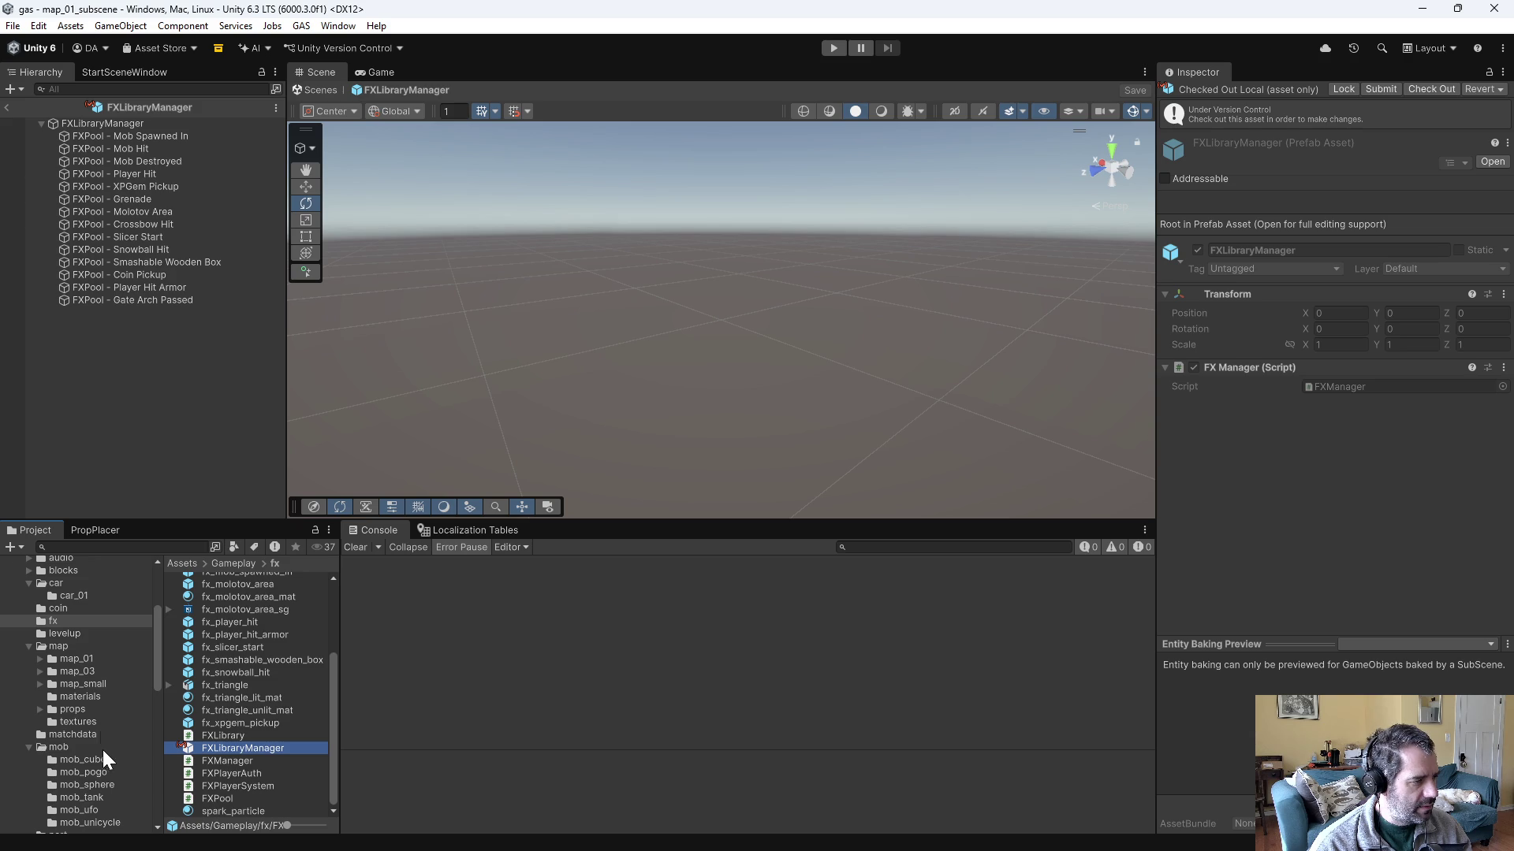
pyautogui.click(77, 710)
pyautogui.doubleClick(227, 605)
pyautogui.doubleClick(225, 590)
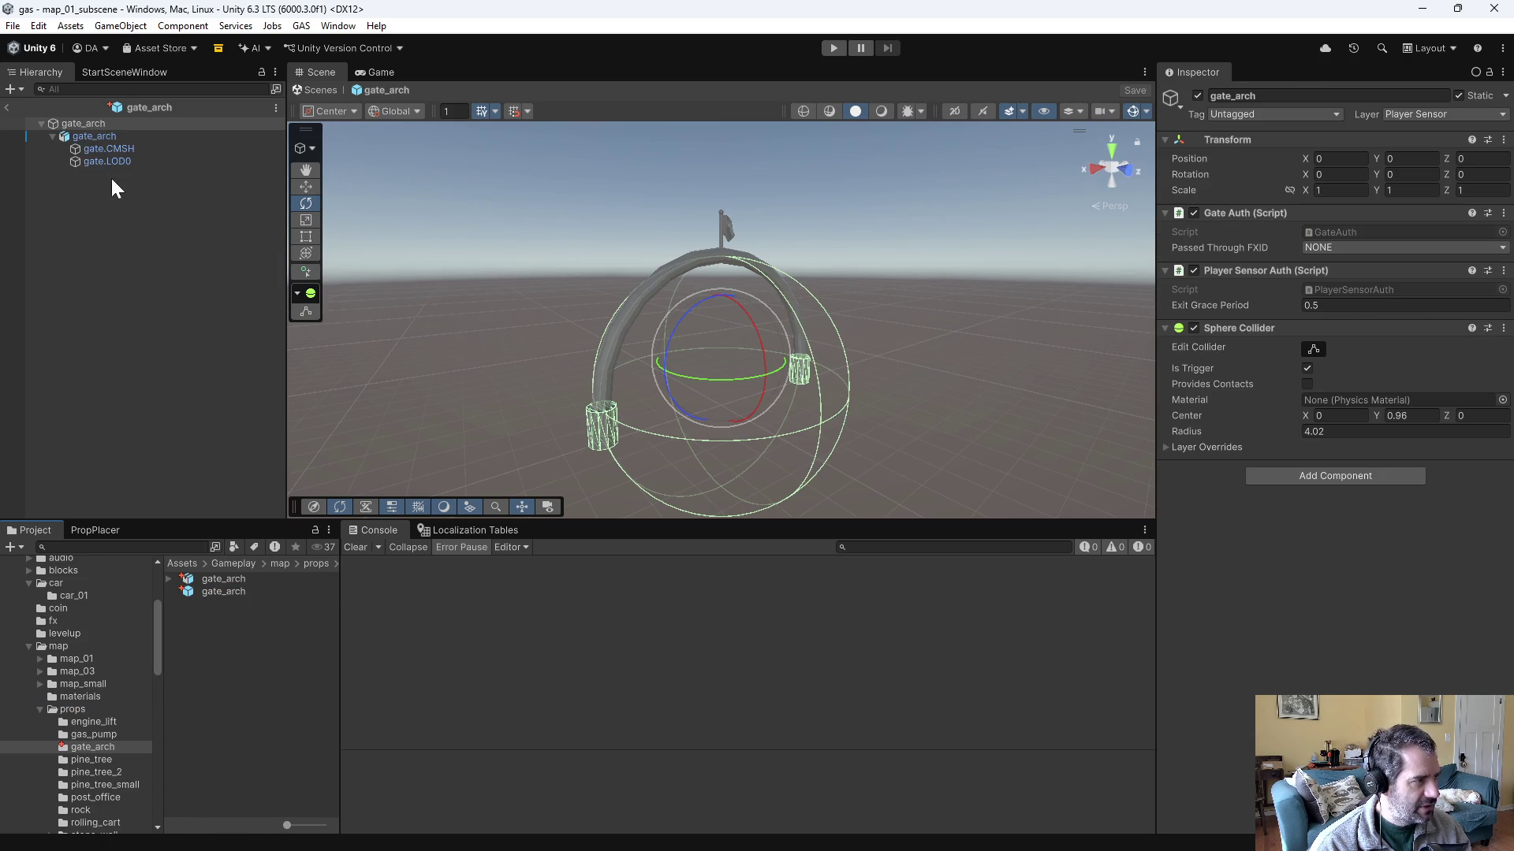
pyautogui.click(1328, 246)
pyautogui.click(1359, 514)
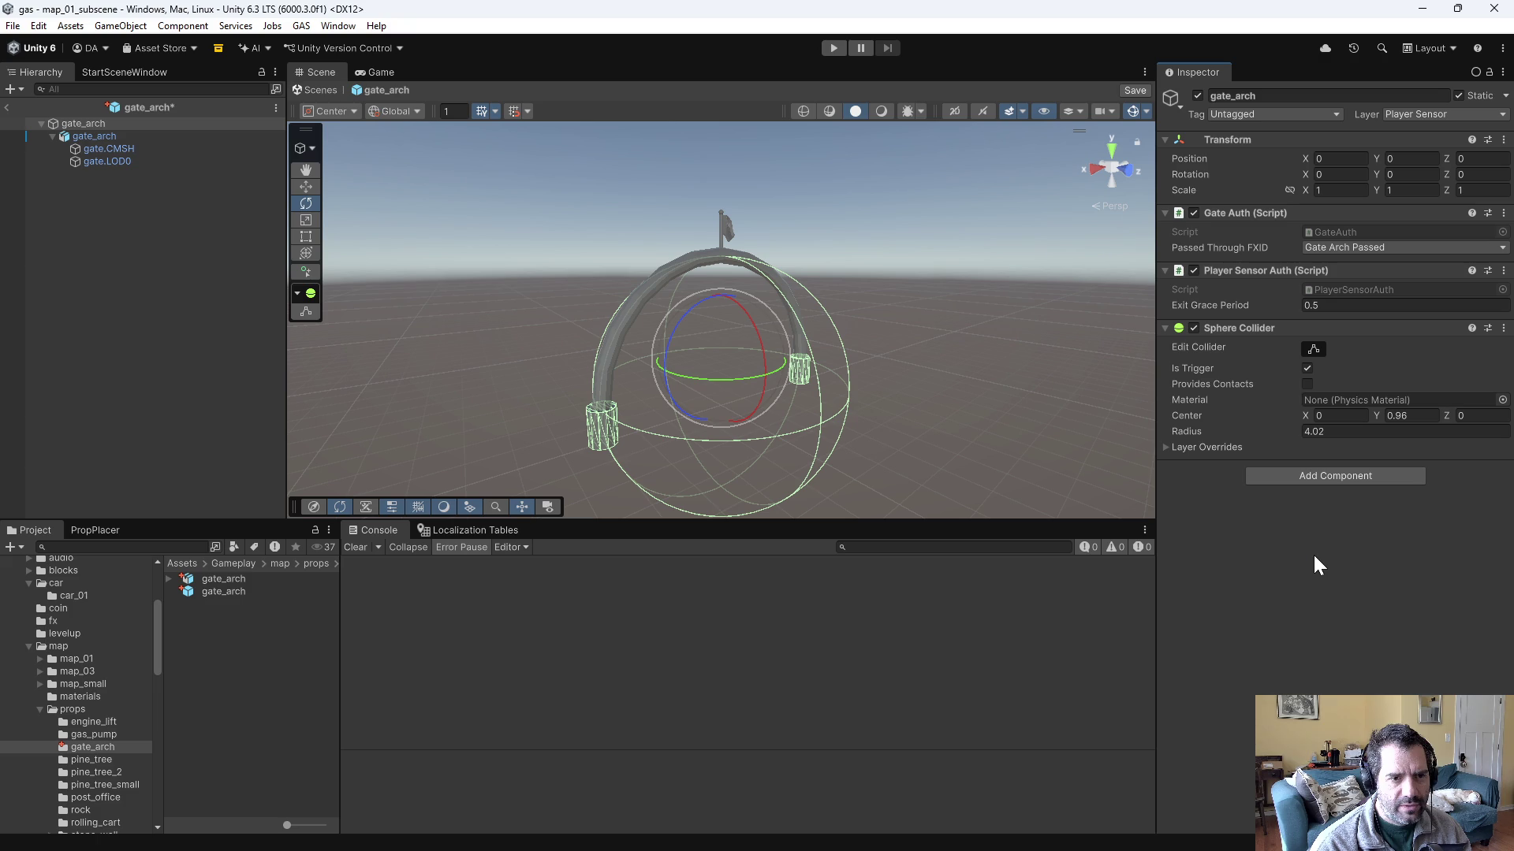
pyautogui.hotkey('ctrl', 's')
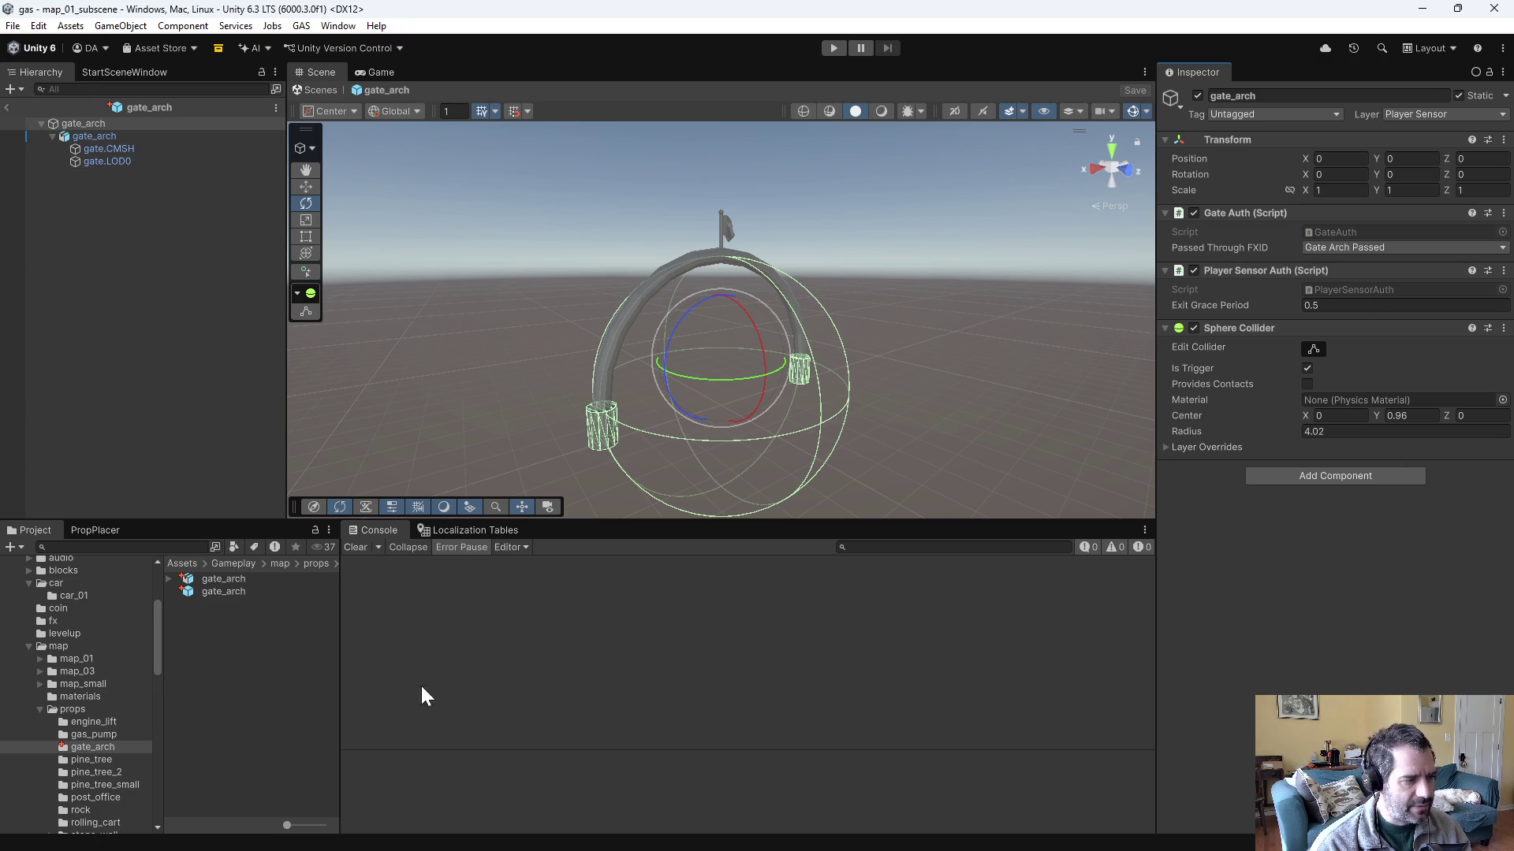
pyautogui.click(94, 659)
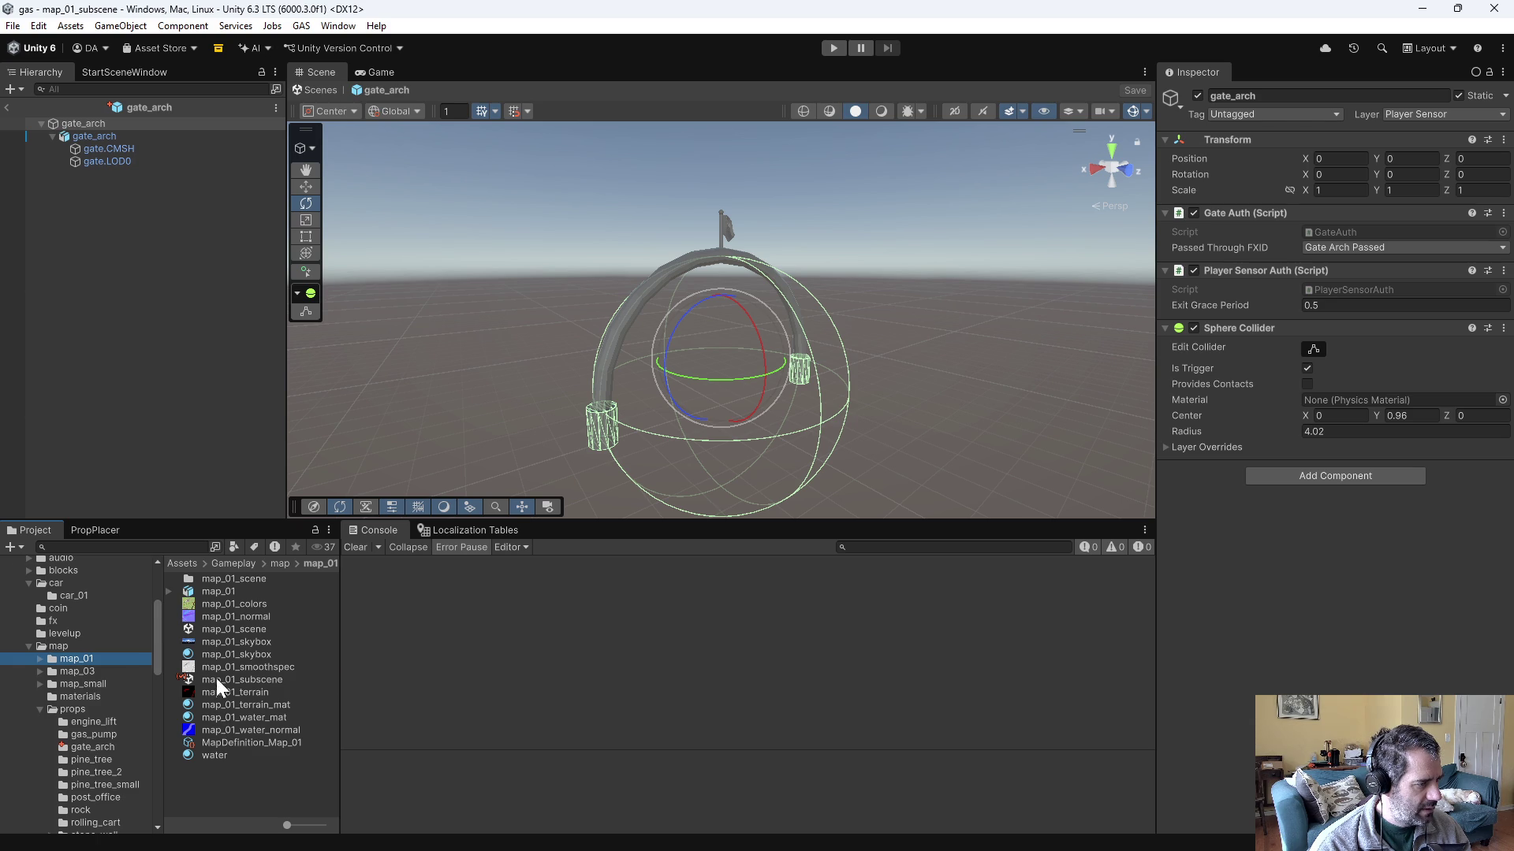
pyautogui.doubleClick(216, 678)
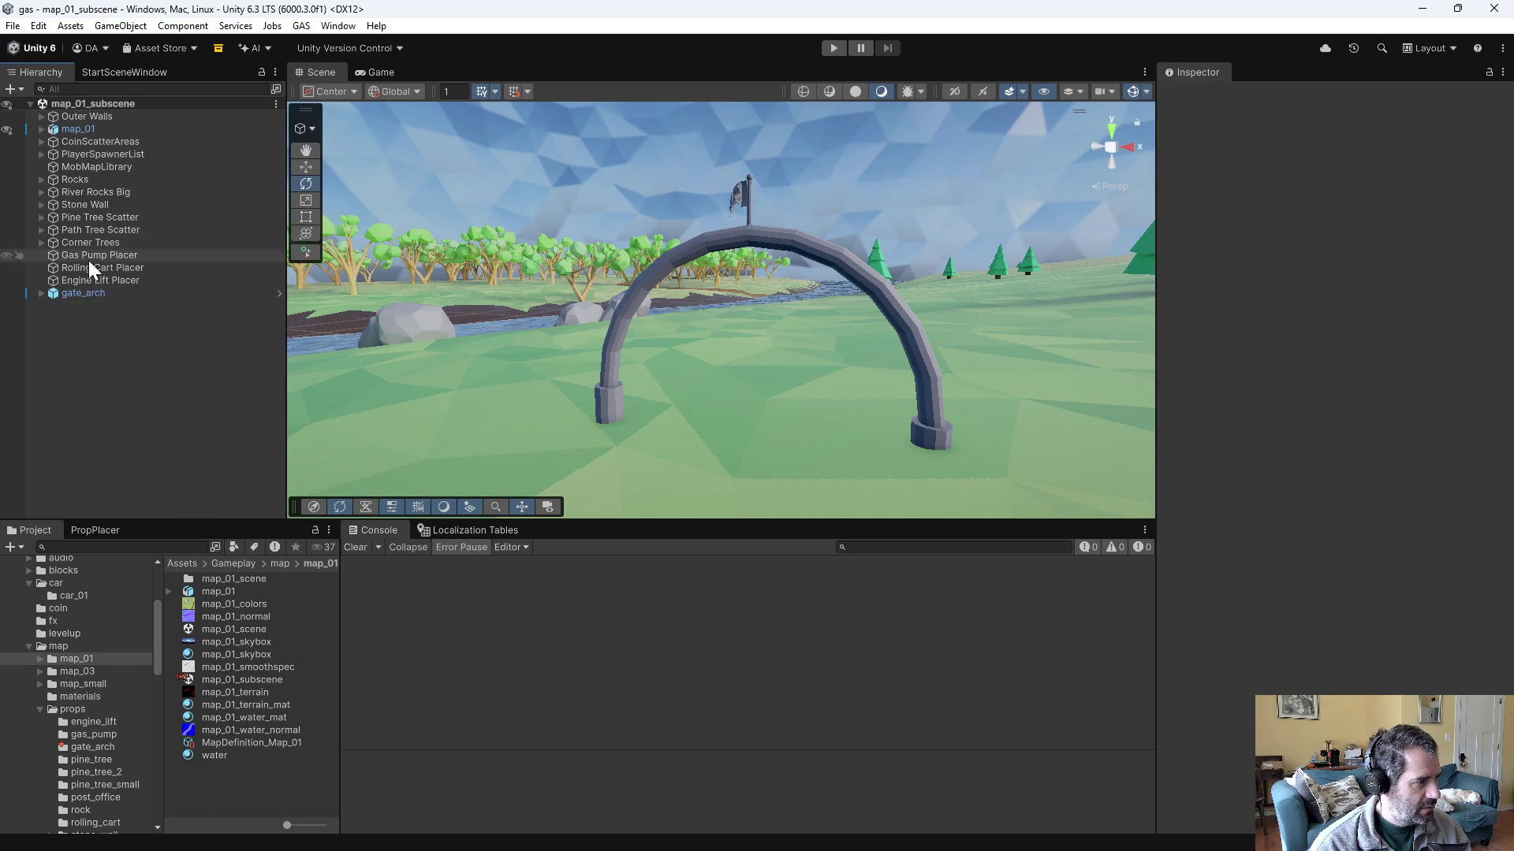
# - Revert the scene gate_arch's Passed Through FXID override to the prefab value and save the scene
pyautogui.click(95, 290)
pyautogui.rightClick(1208, 288)
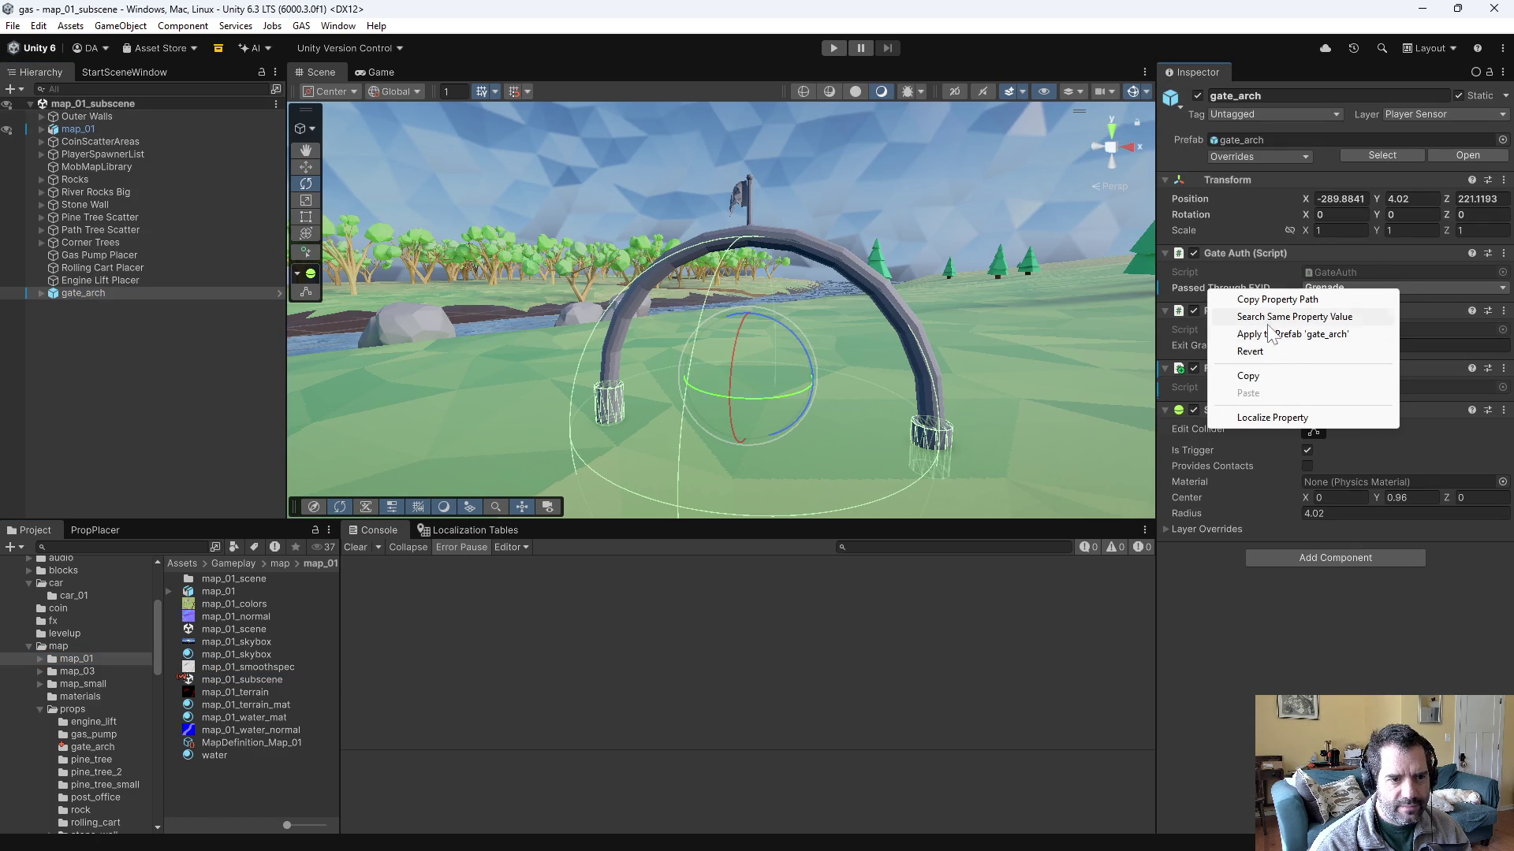
pyautogui.click(1265, 348)
pyautogui.hotkey('ctrl', 's')
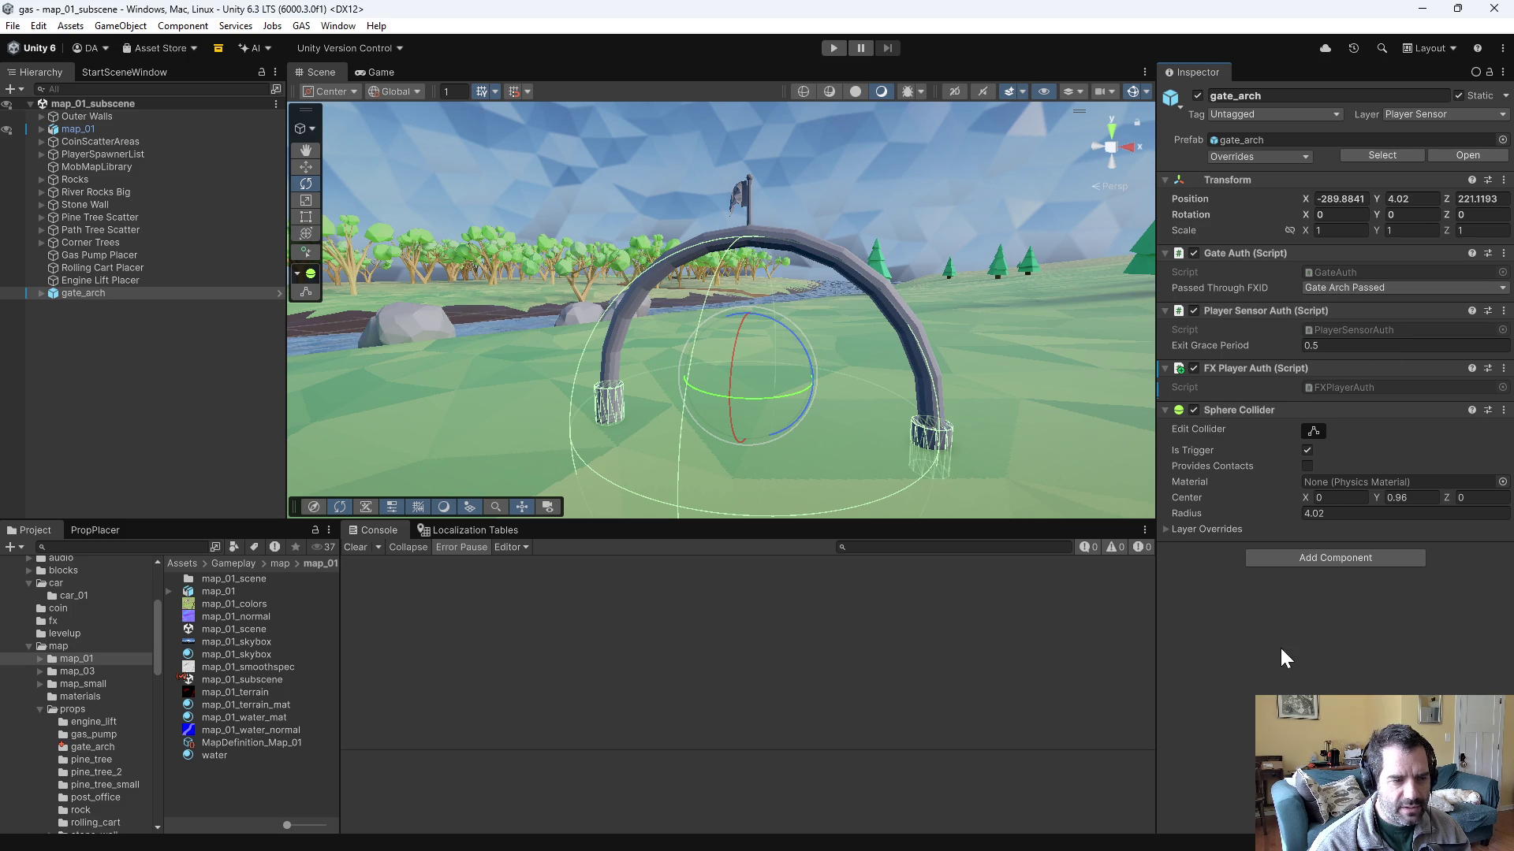
# - Open fx_gate_arch_passed and replay its particle burst several times in the preview
pyautogui.click(54, 621)
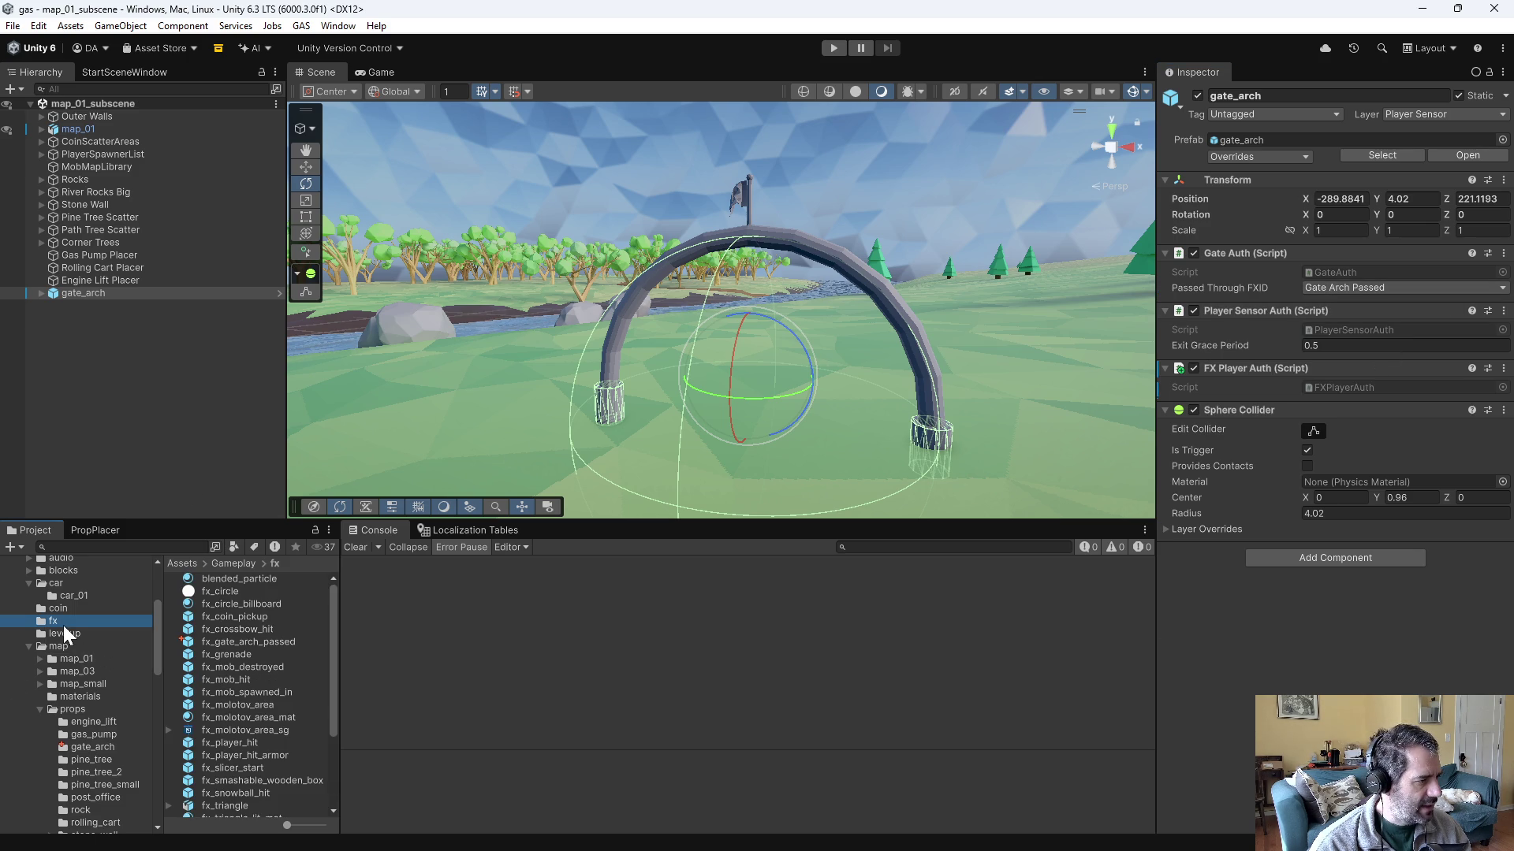
pyautogui.doubleClick(254, 642)
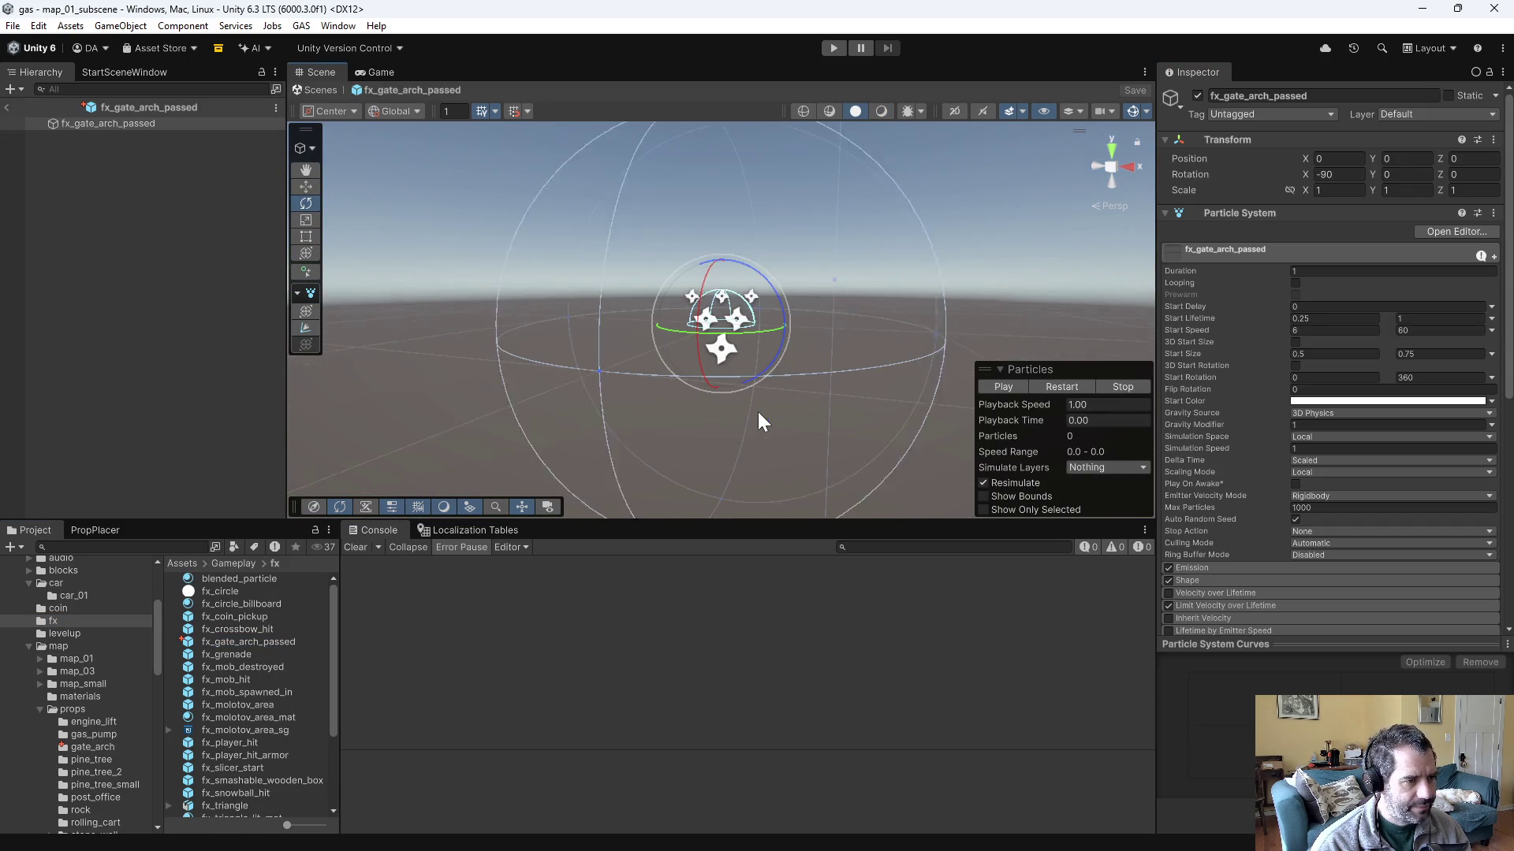
pyautogui.click(1022, 385)
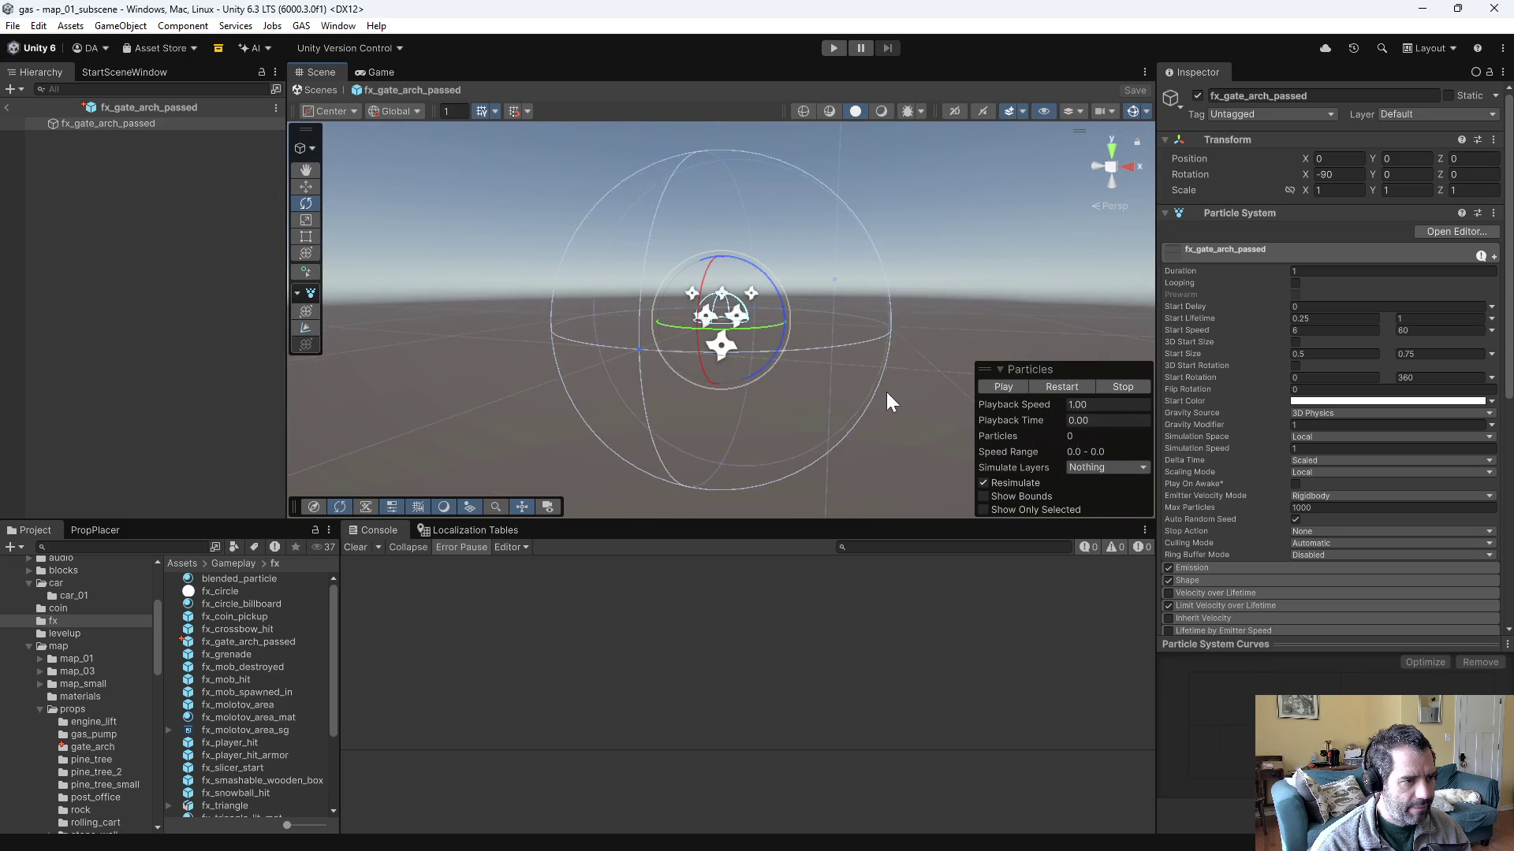
pyautogui.click(997, 386)
pyautogui.click(997, 386)
pyautogui.click(993, 385)
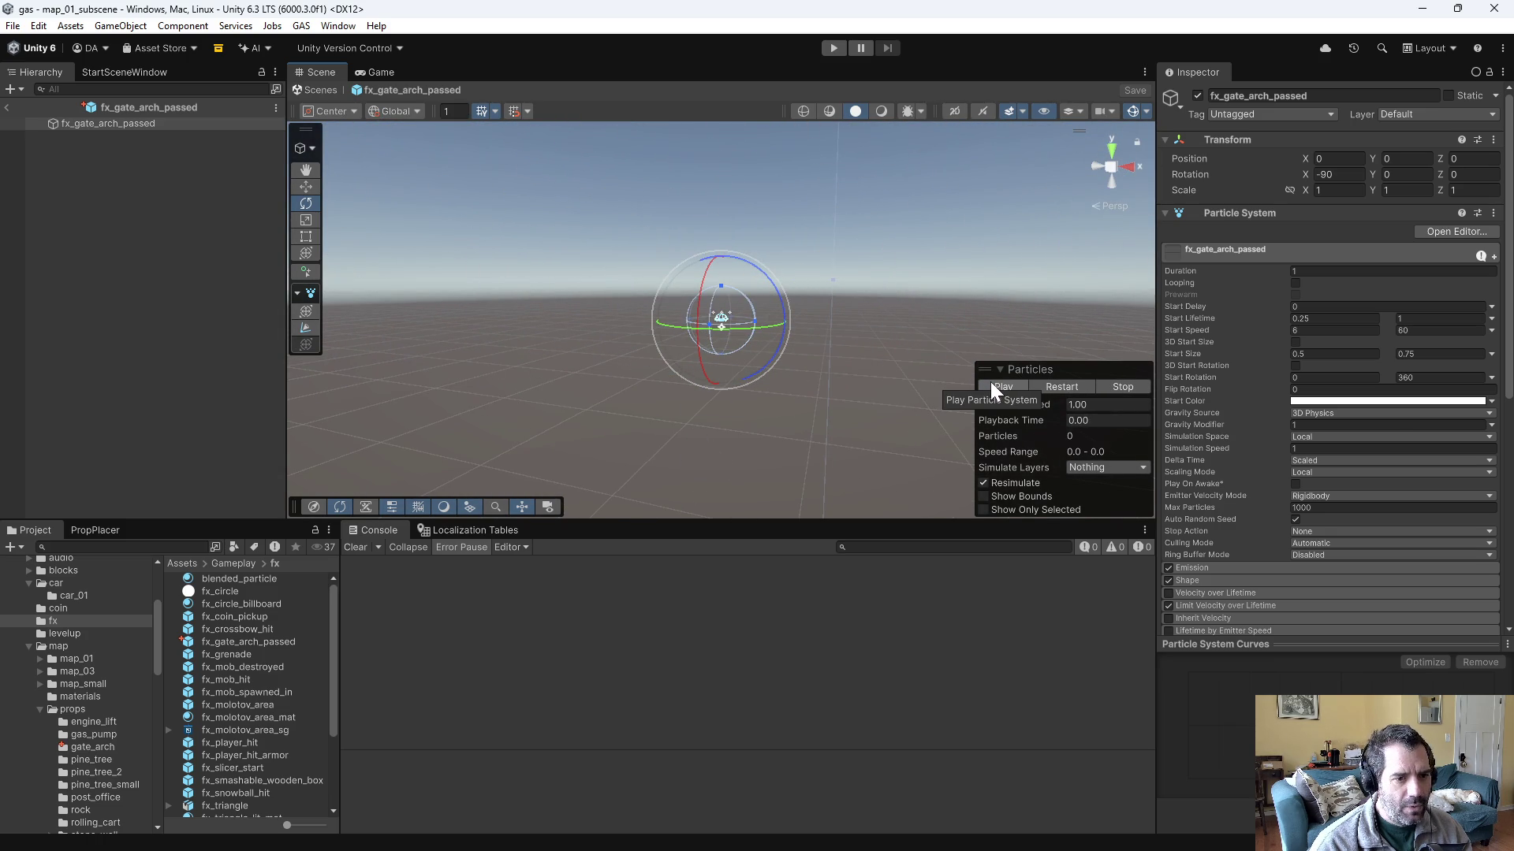
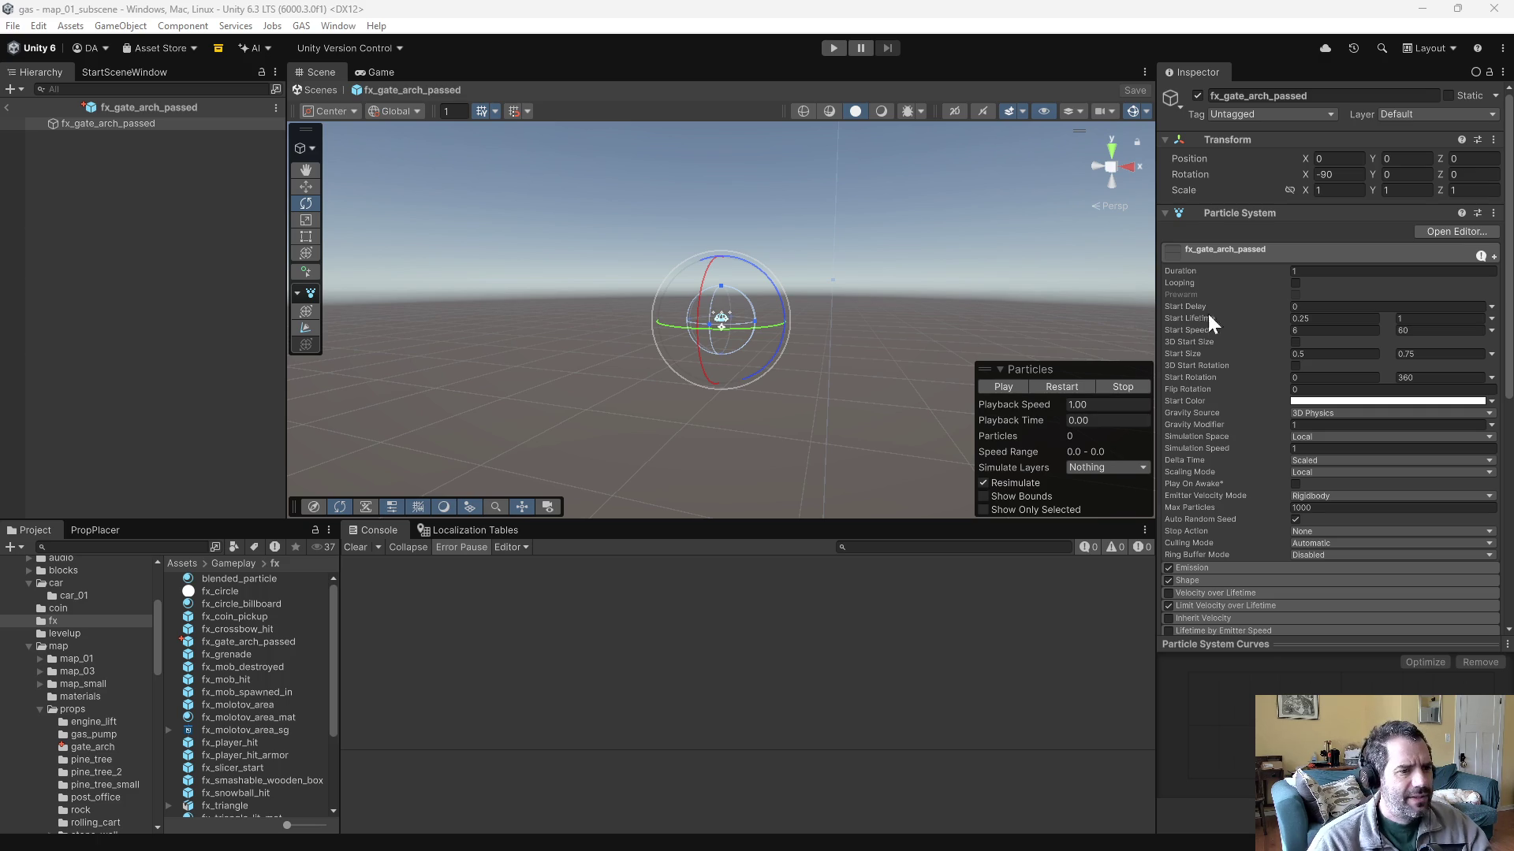
# - Reselect the fx_gate_arch_passed particle object to bring back its settings
pyautogui.click(971, 389)
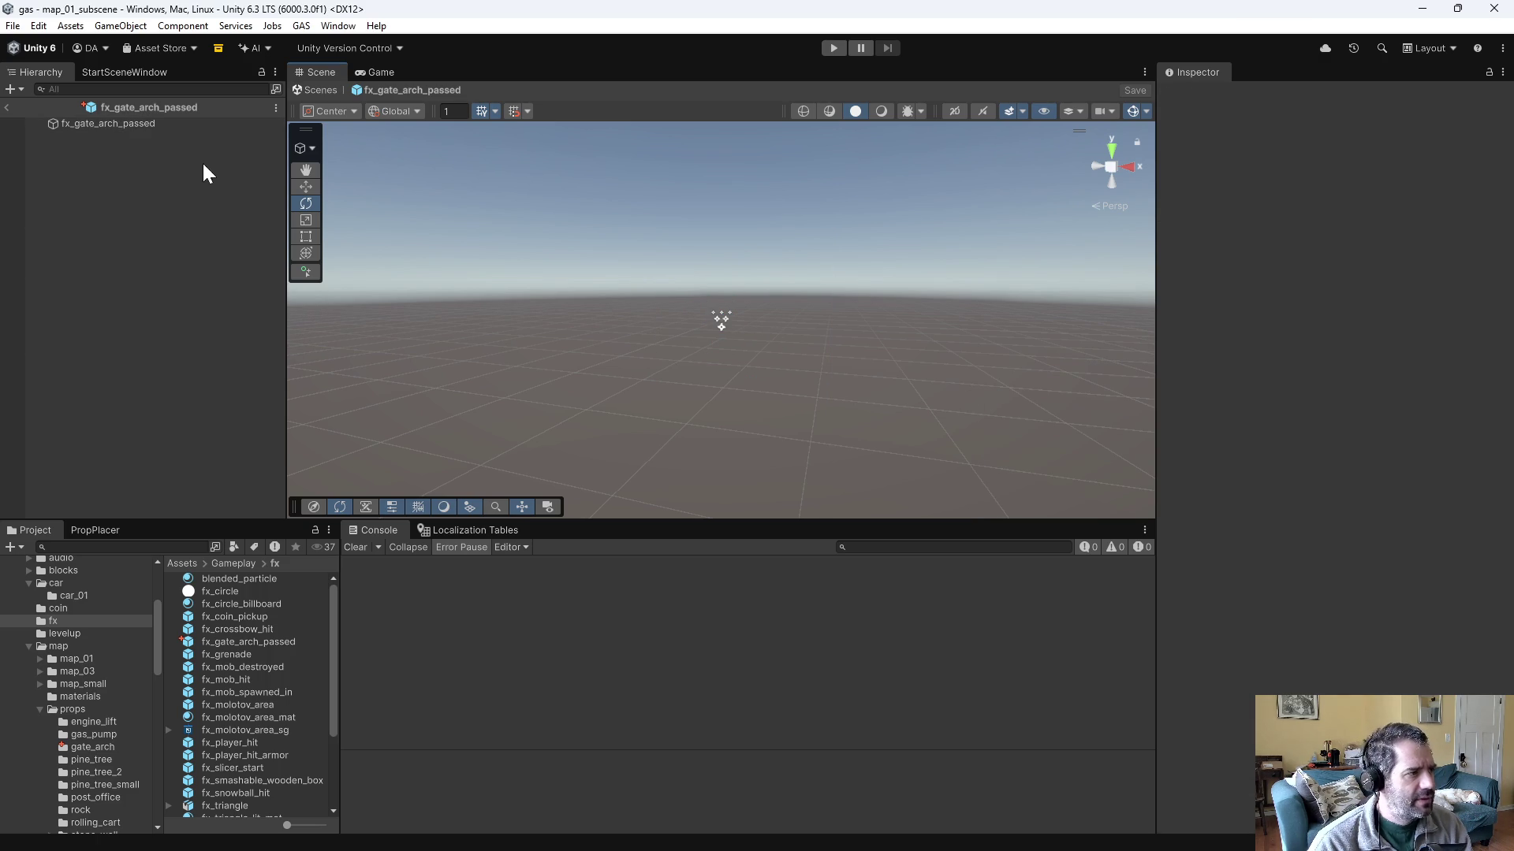
pyautogui.click(152, 124)
pyautogui.click(995, 386)
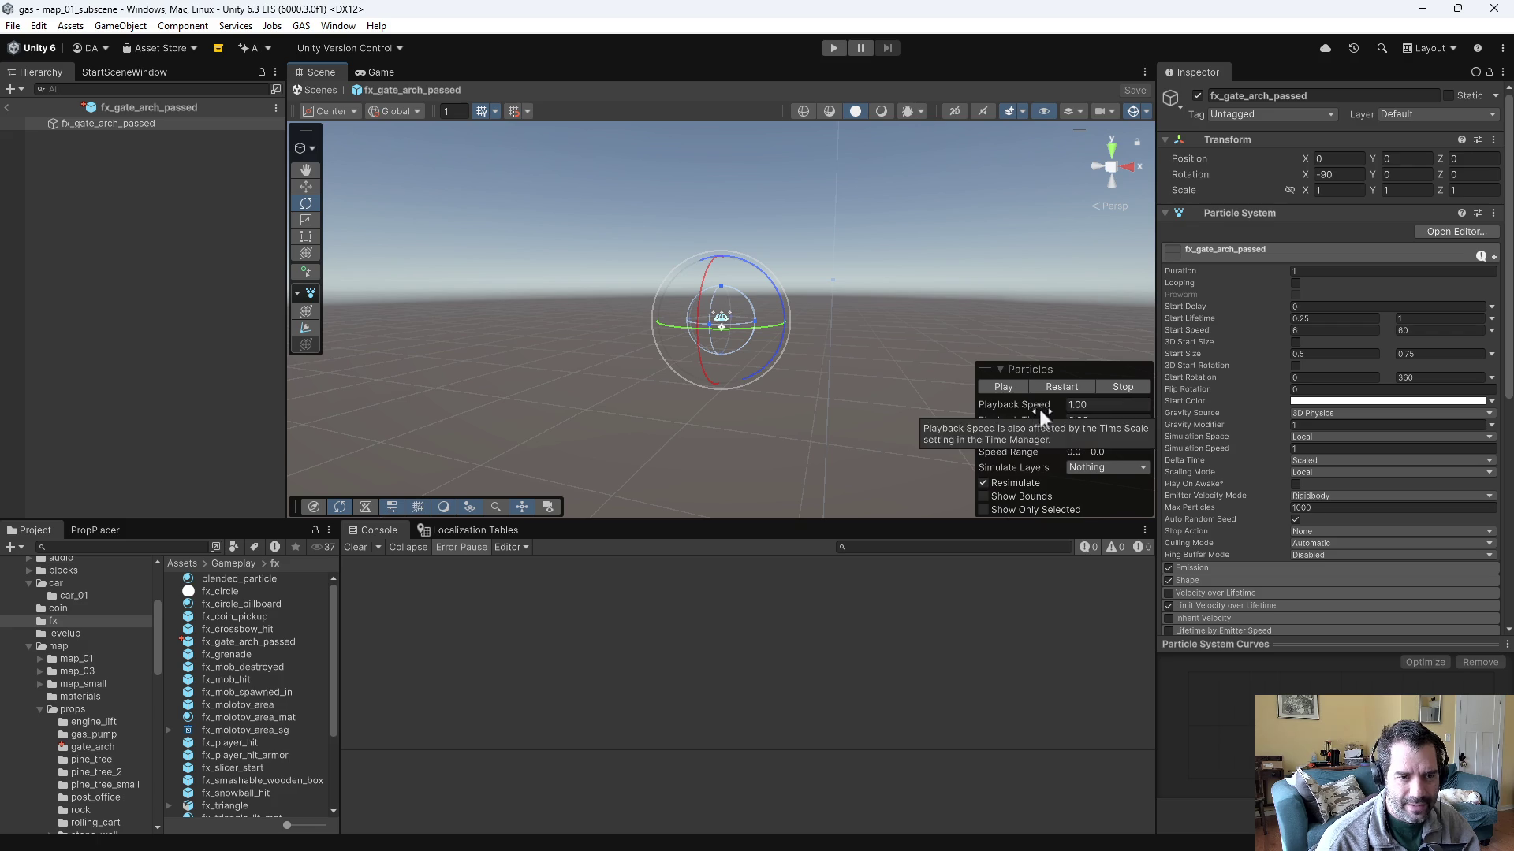
# - Switch the emitter shape to Donut with radius 1.77 and donut radius 0.17
pyautogui.scroll(-10, 1206, 623)
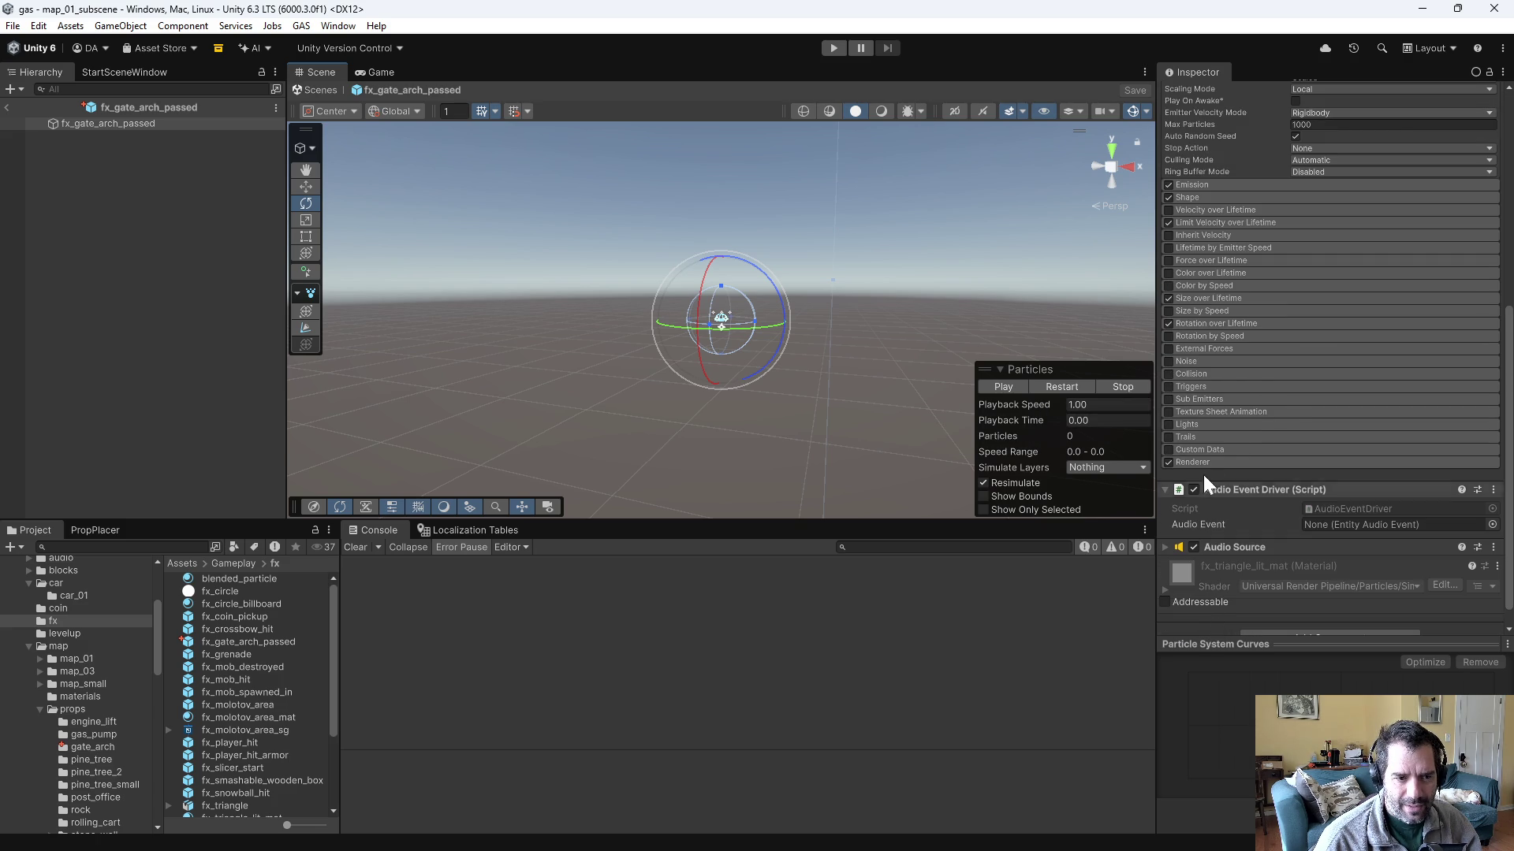
pyautogui.click(1180, 196)
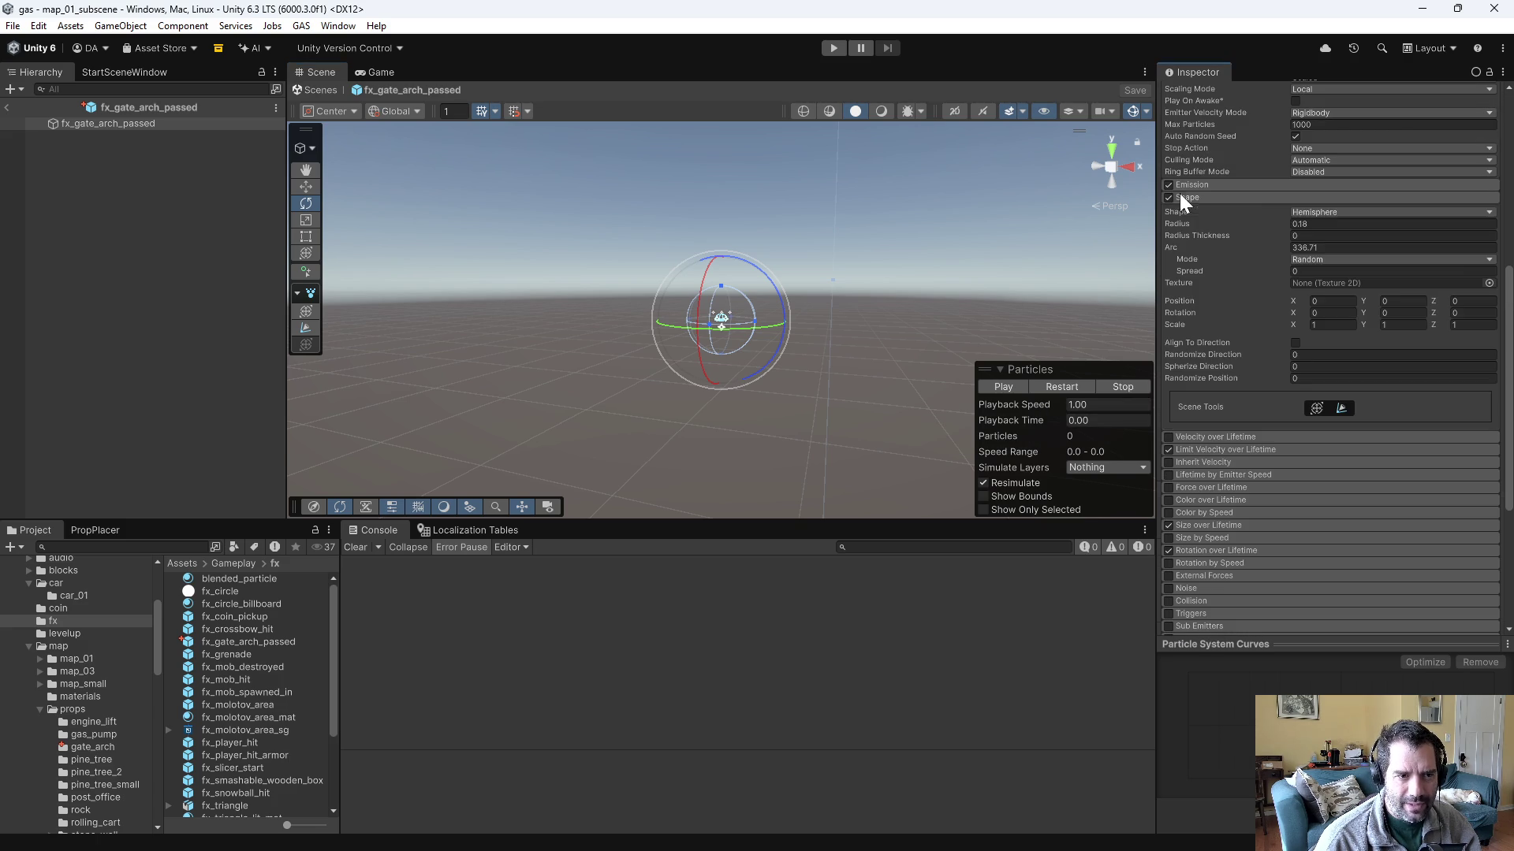
pyautogui.click(1324, 212)
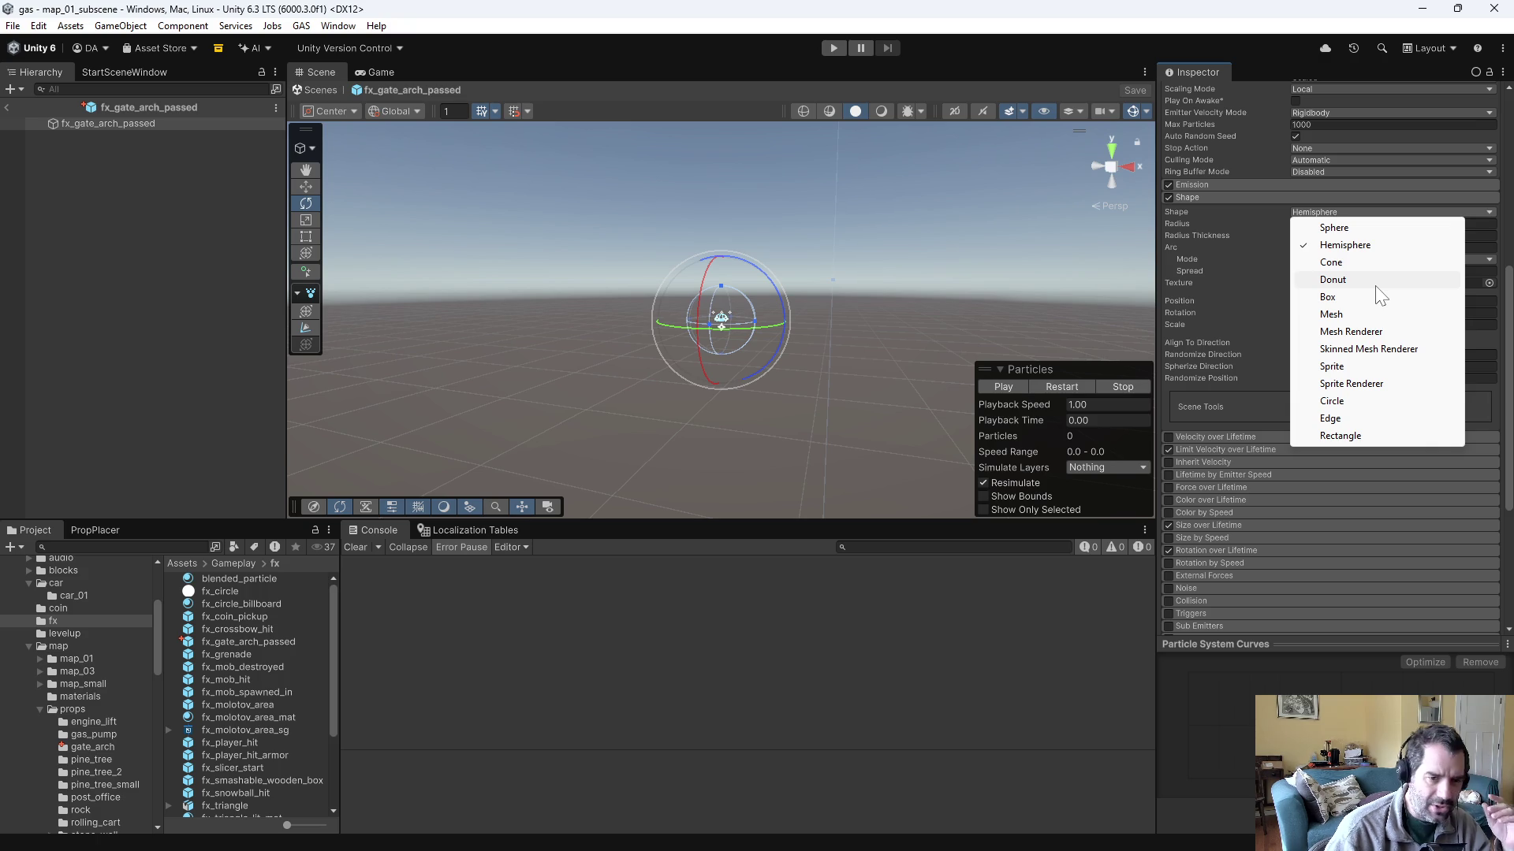
pyautogui.click(1377, 286)
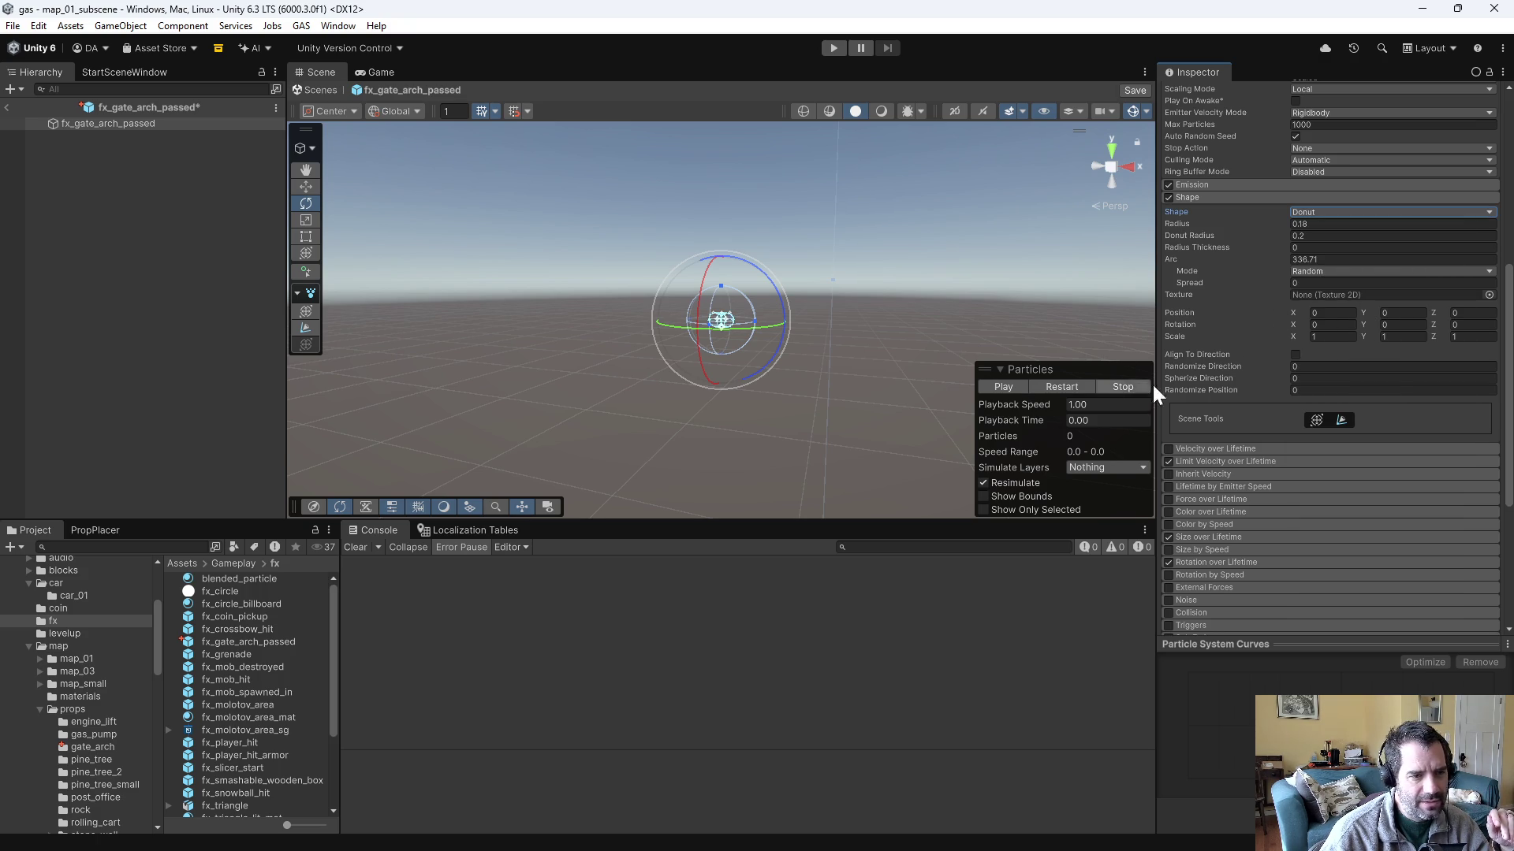
pyautogui.scroll(2, 1251, 344)
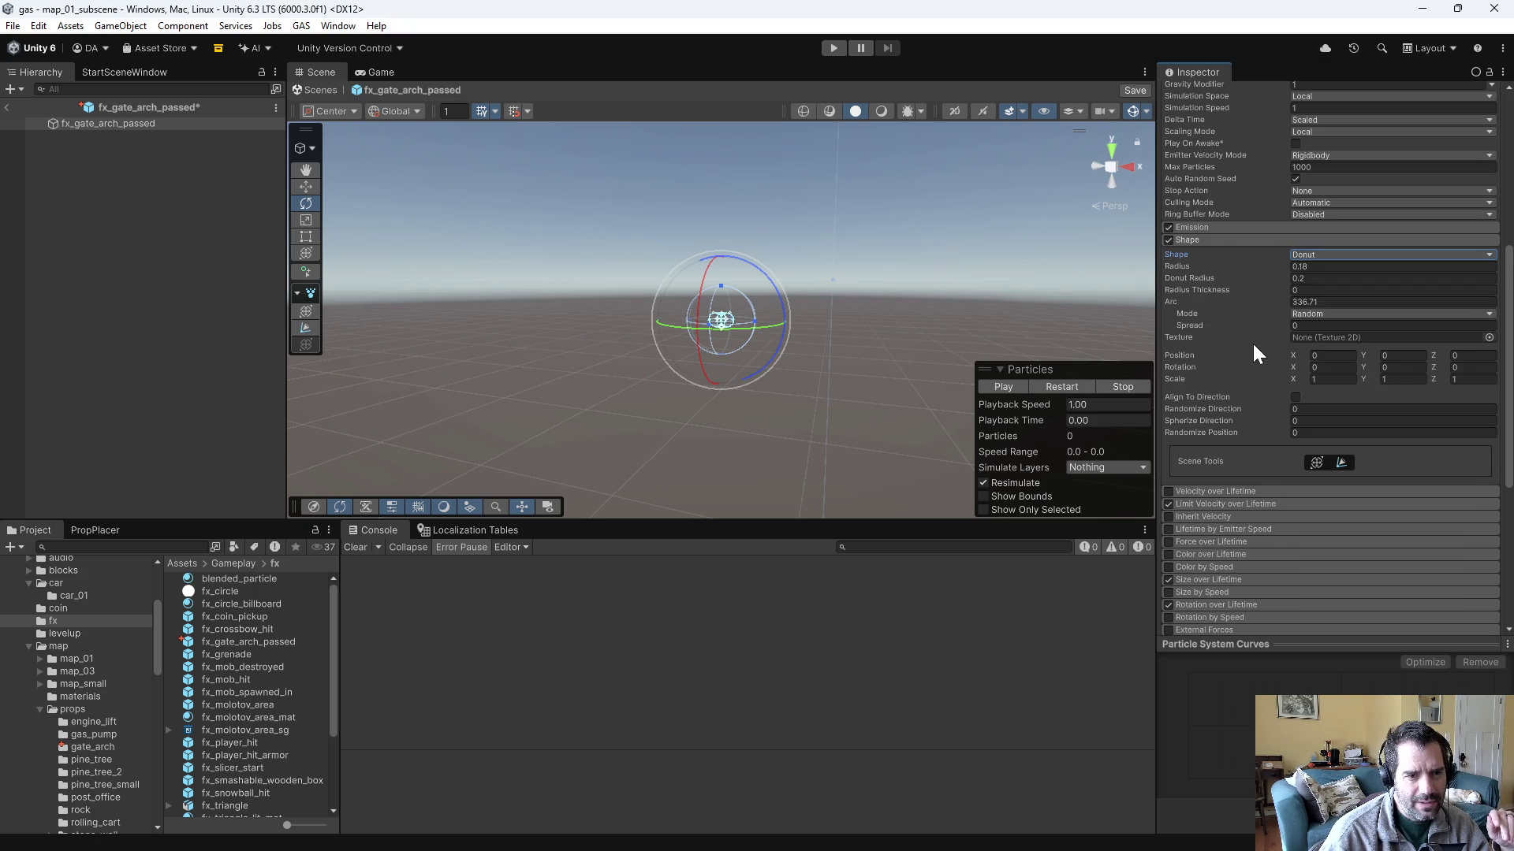
pyautogui.click(1332, 327)
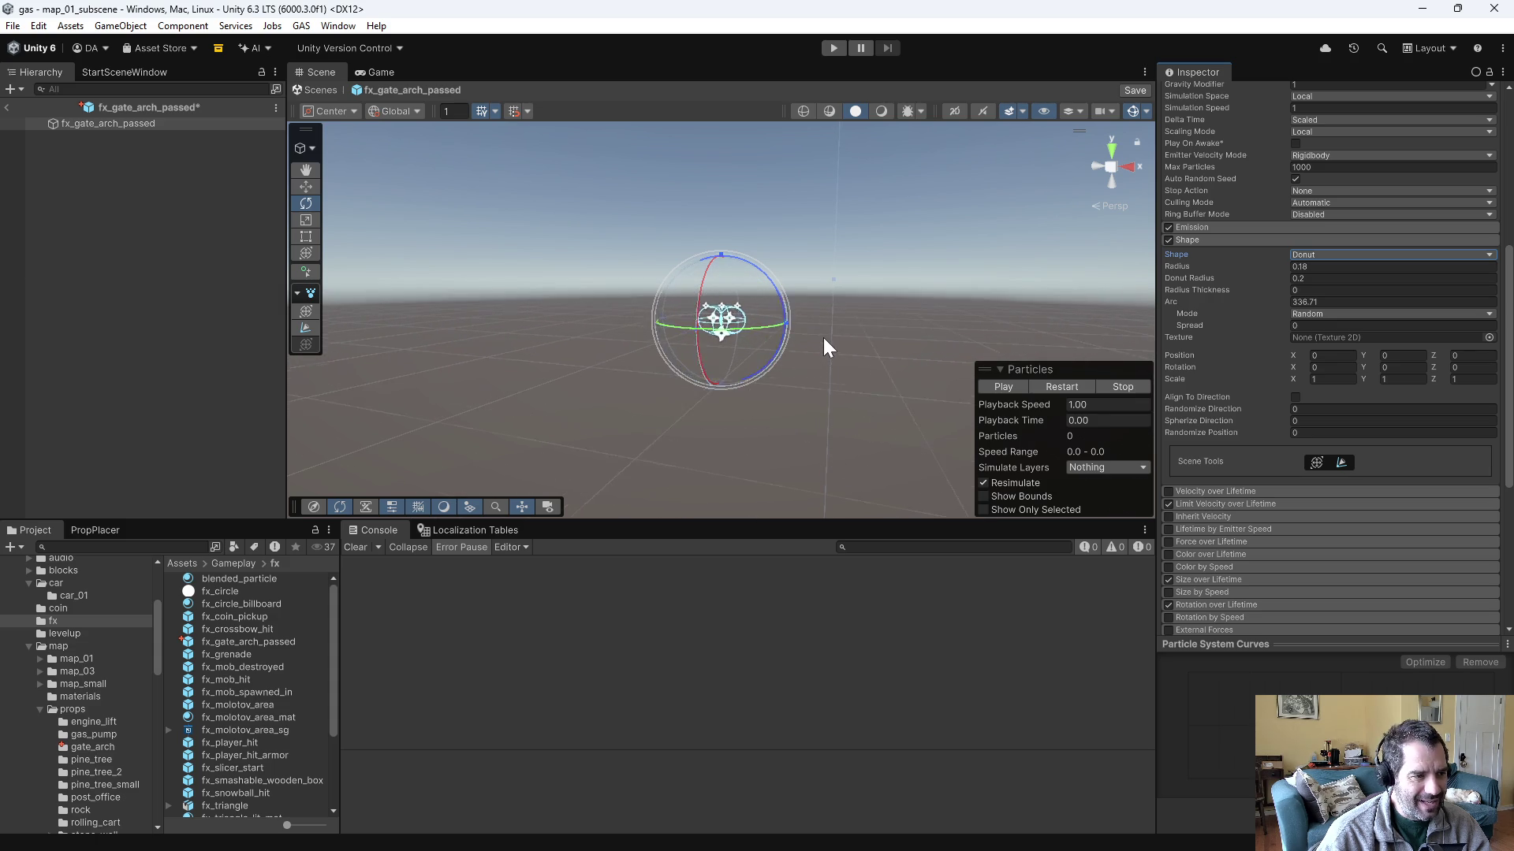
pyautogui.moveTo(1206, 272)
pyautogui.mouseDown()
pyautogui.moveTo(1231, 259)
pyautogui.moveTo(1229, 276)
pyautogui.mouseUp()
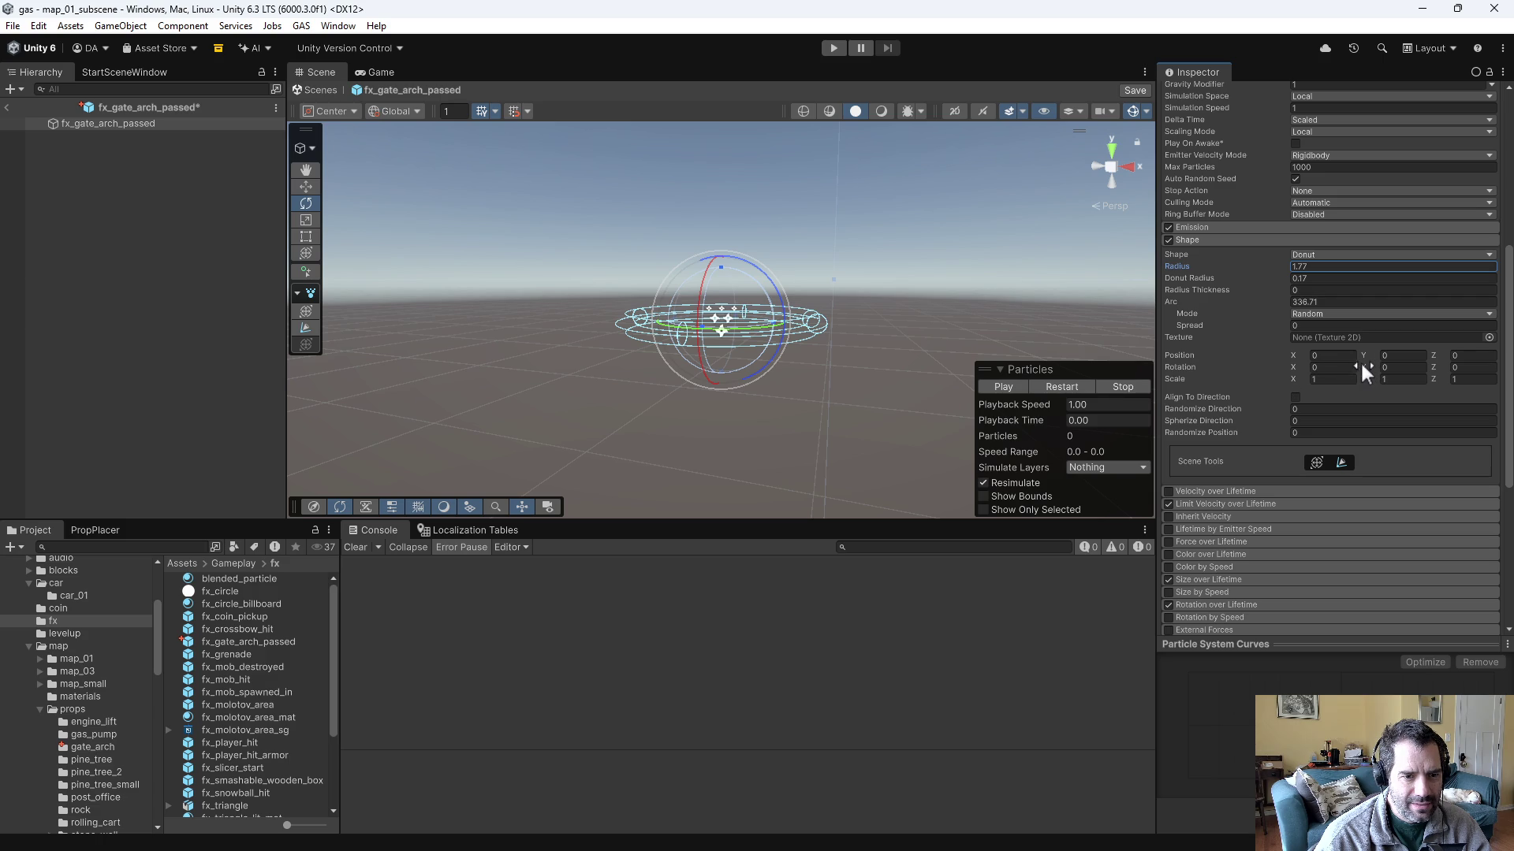
# - Rotate the donut 90° on X, cut its arc to about 180°, and preview the burst
pyautogui.moveTo(1296, 365)
pyautogui.mouseDown()
pyautogui.moveTo(1322, 362)
pyautogui.moveTo(1159, 361)
pyautogui.moveTo(1239, 366)
pyautogui.mouseUp()
pyautogui.write('90')
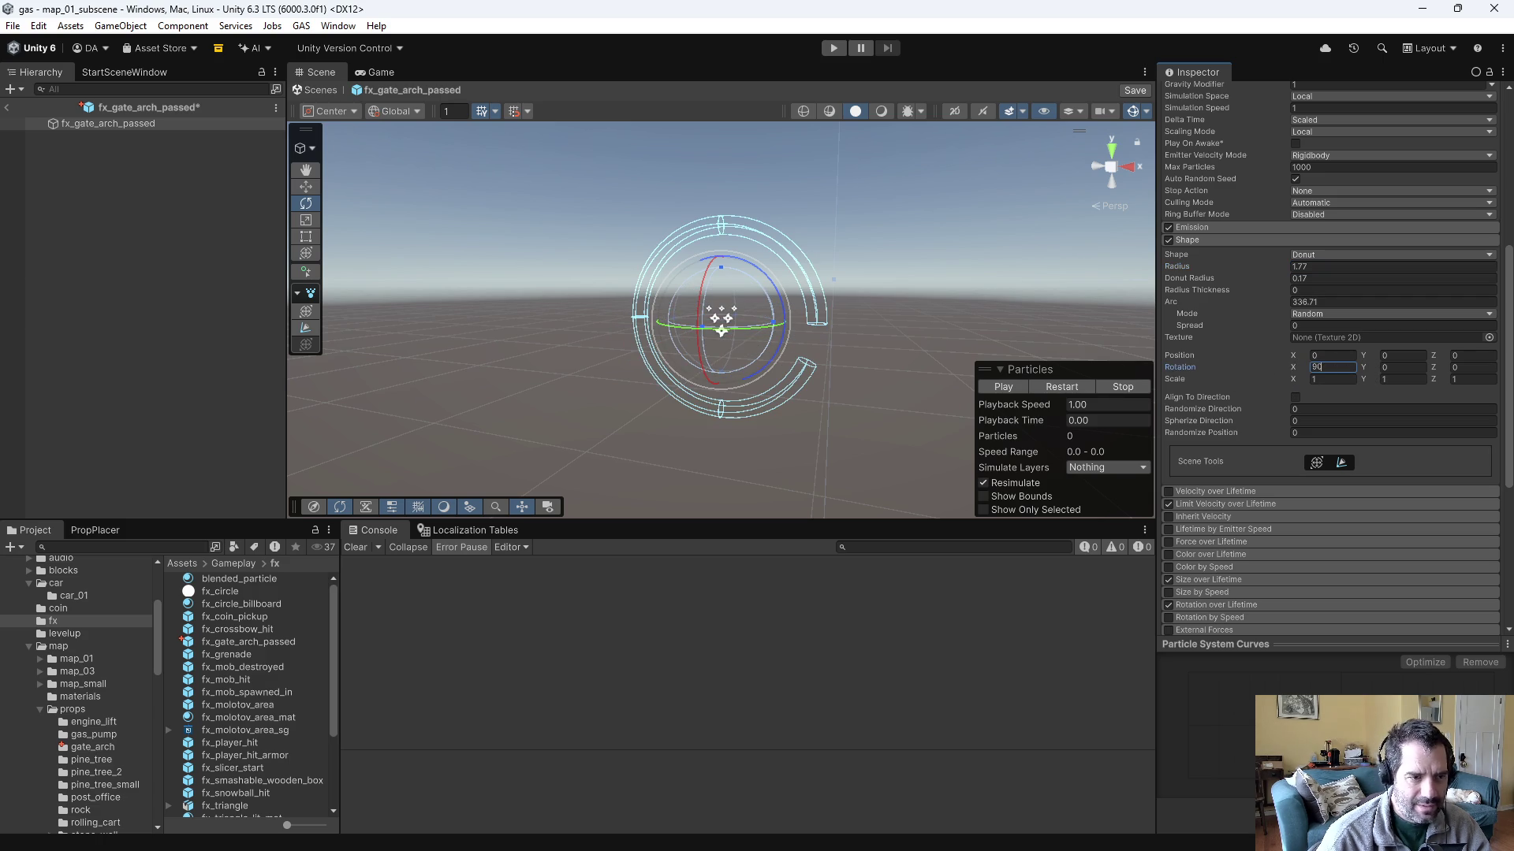
pyautogui.moveTo(1177, 301)
pyautogui.mouseDown()
pyautogui.moveTo(656, 263)
pyautogui.moveTo(461, 112)
pyautogui.mouseUp()
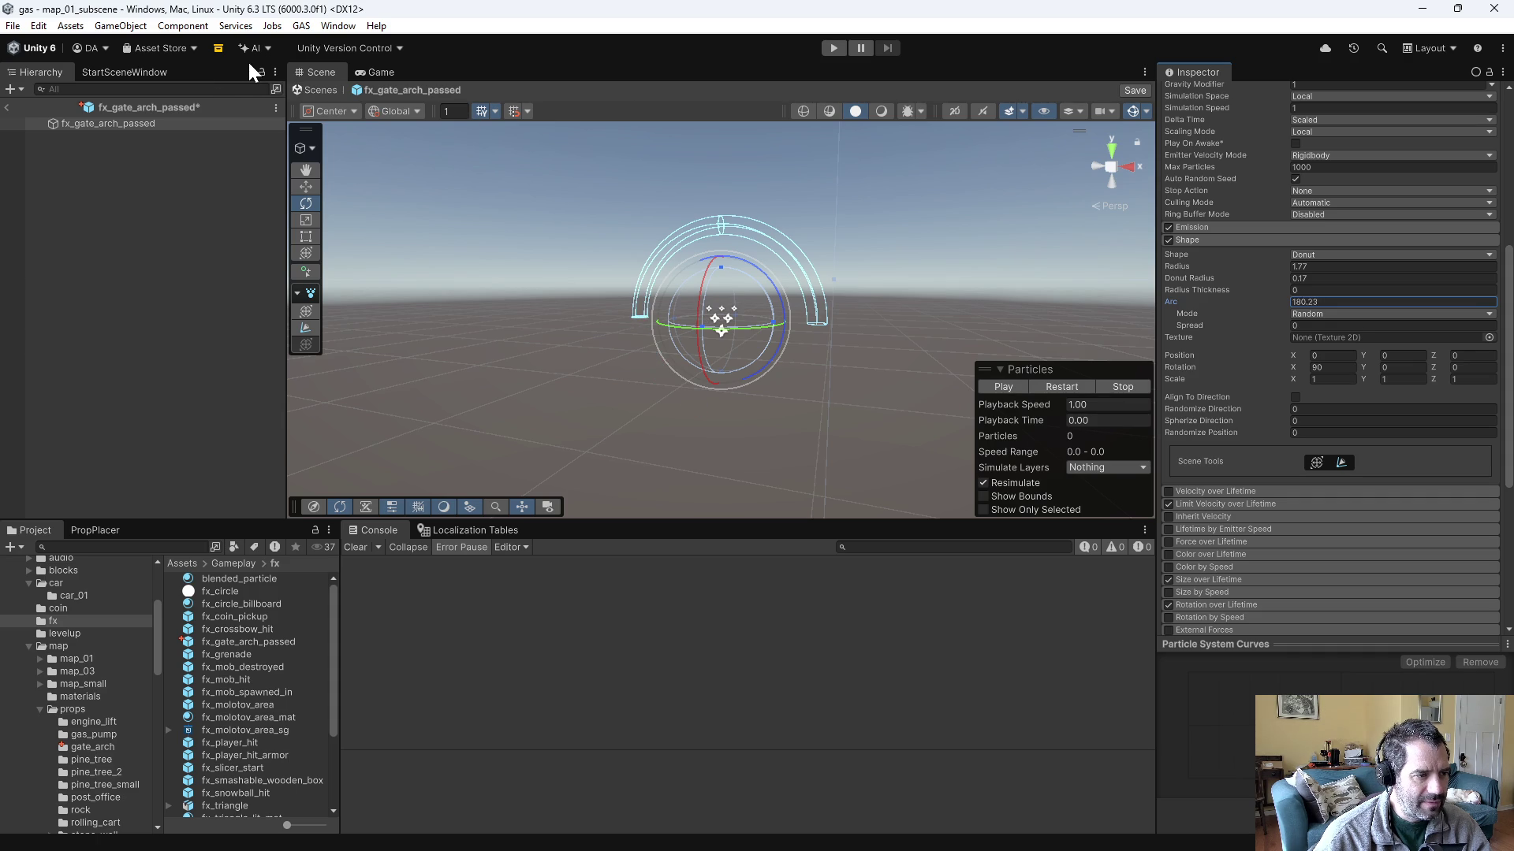
pyautogui.click(1012, 390)
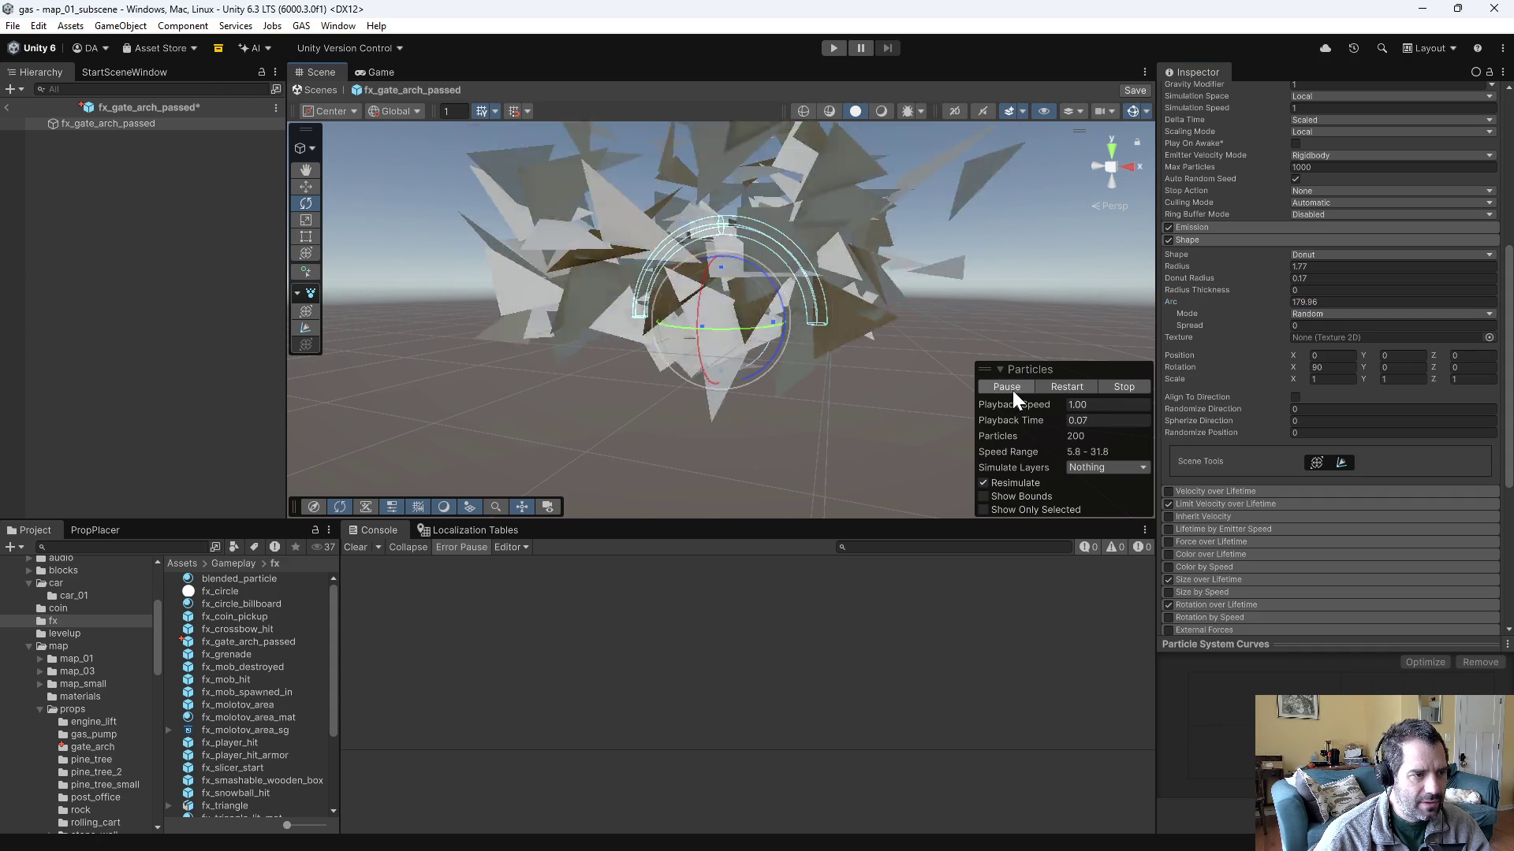
# - Set Start Size to 0.2–0.4 and make the effect loop
pyautogui.scroll(1, 1269, 348)
pyautogui.scroll(4, 1269, 349)
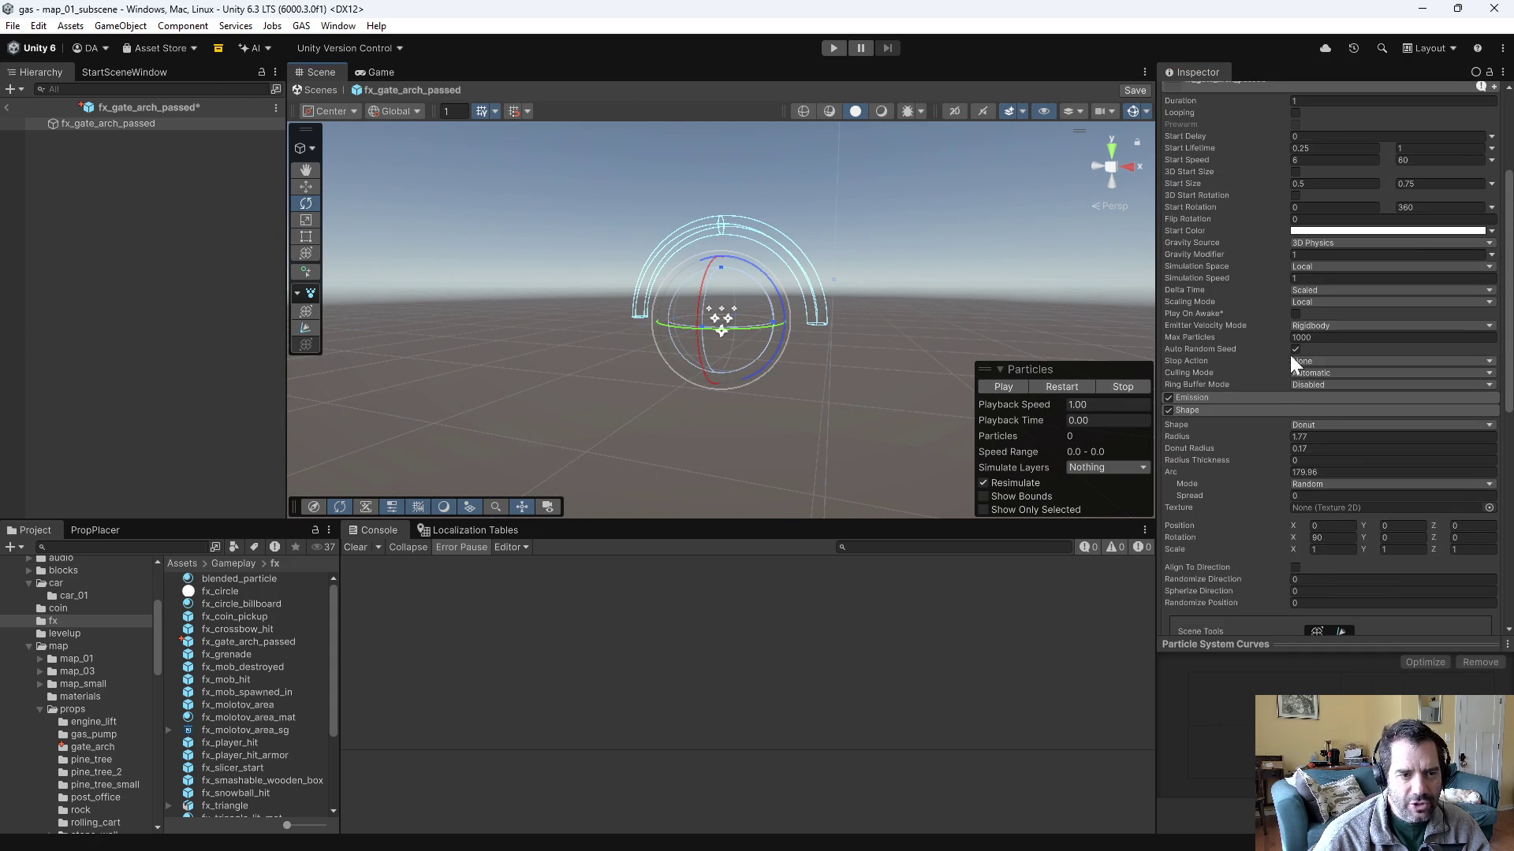
pyautogui.click(1218, 451)
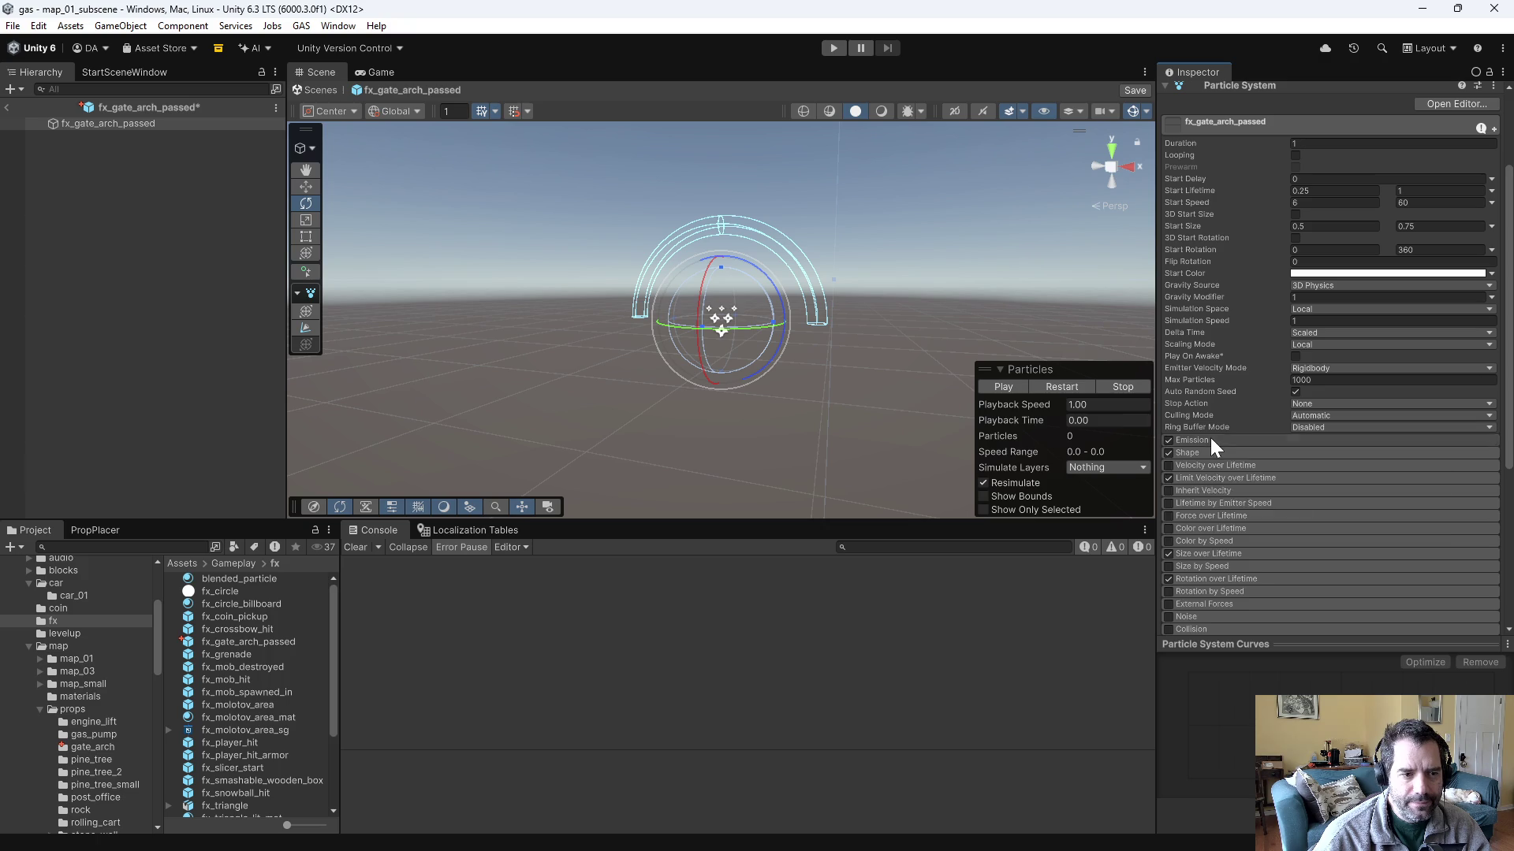
pyautogui.click(1209, 440)
pyautogui.click(1257, 515)
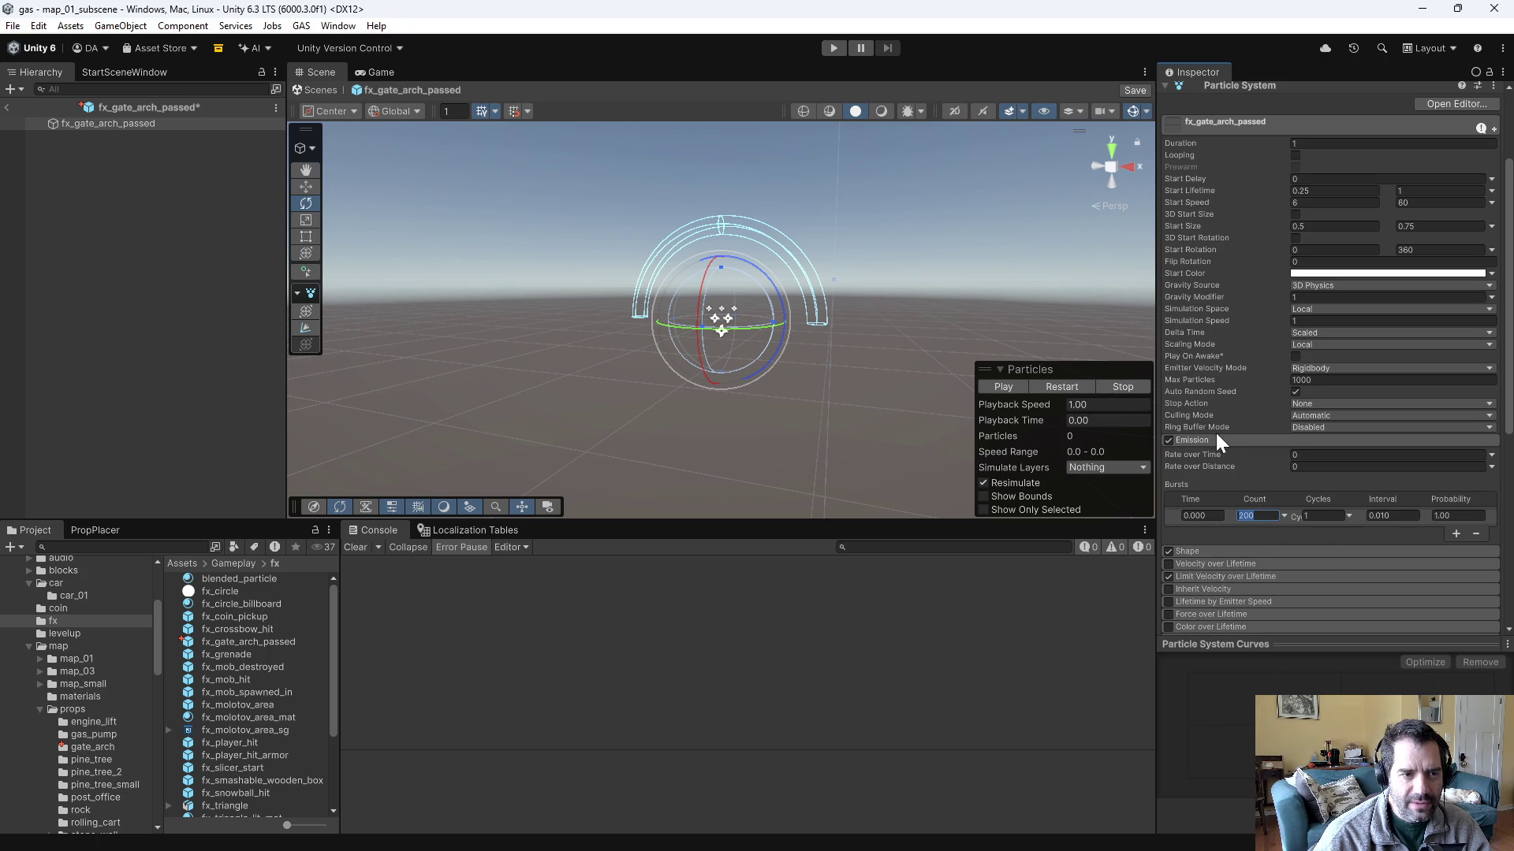
pyautogui.click(1334, 226)
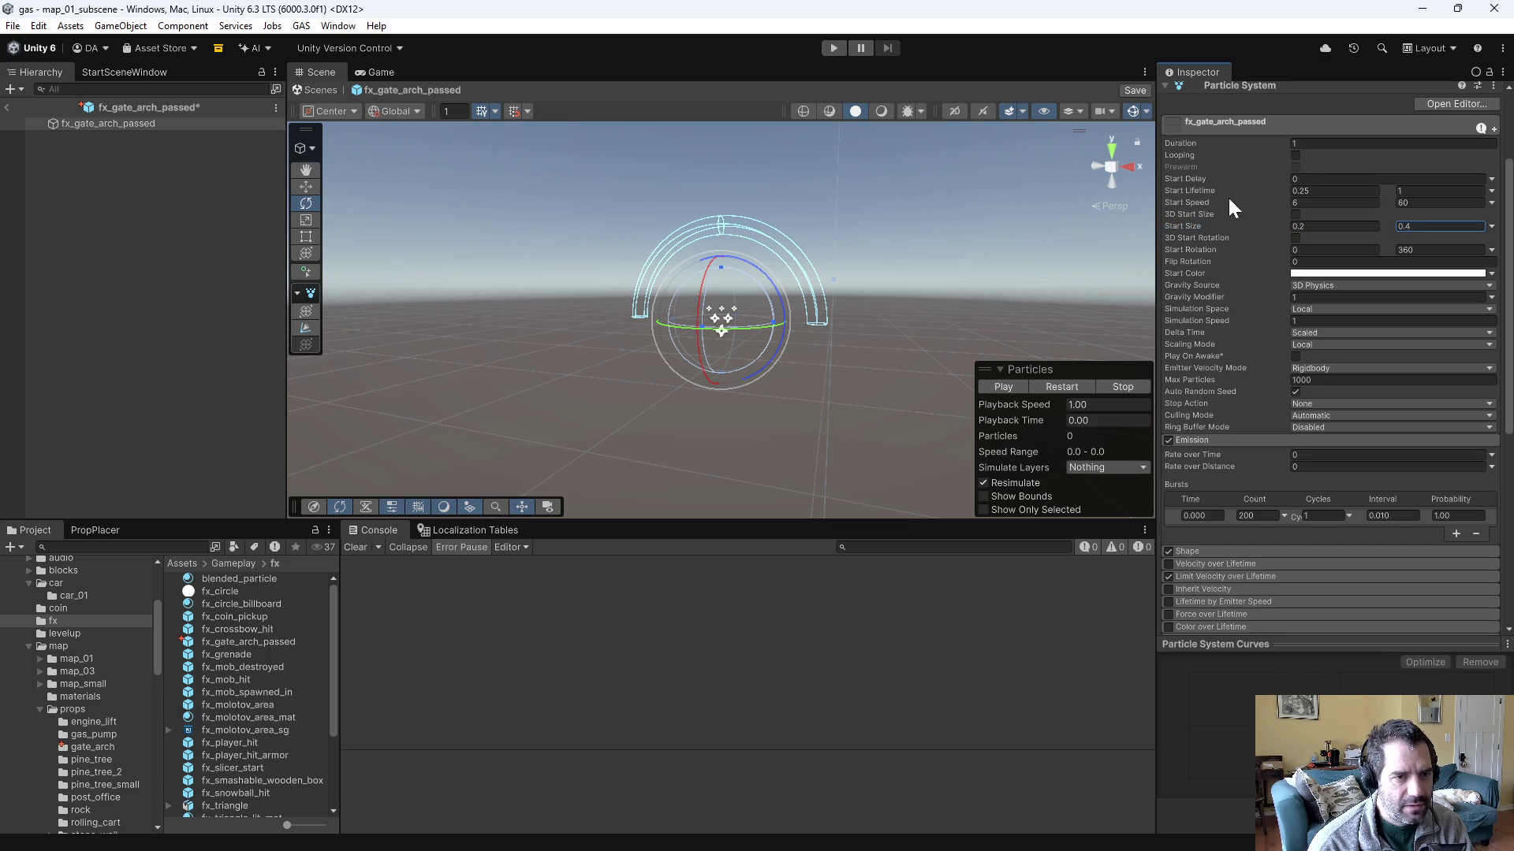
pyautogui.click(1006, 386)
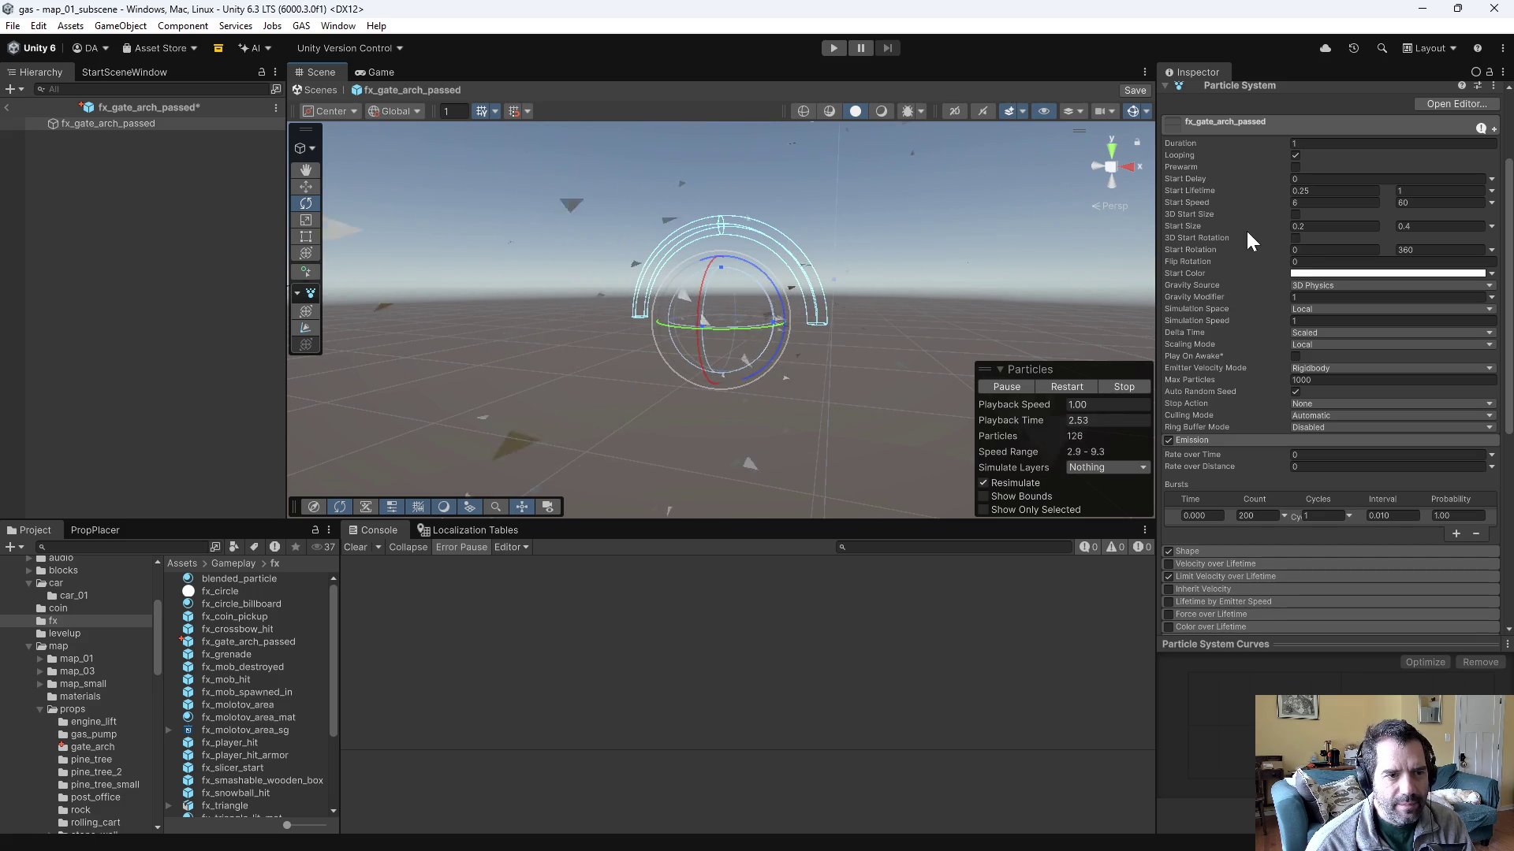
# - Set Start Speed to a random range of 2 to 10
pyautogui.click(1335, 203)
pyautogui.write('2')
pyautogui.press('Tab')
pyautogui.write('10')
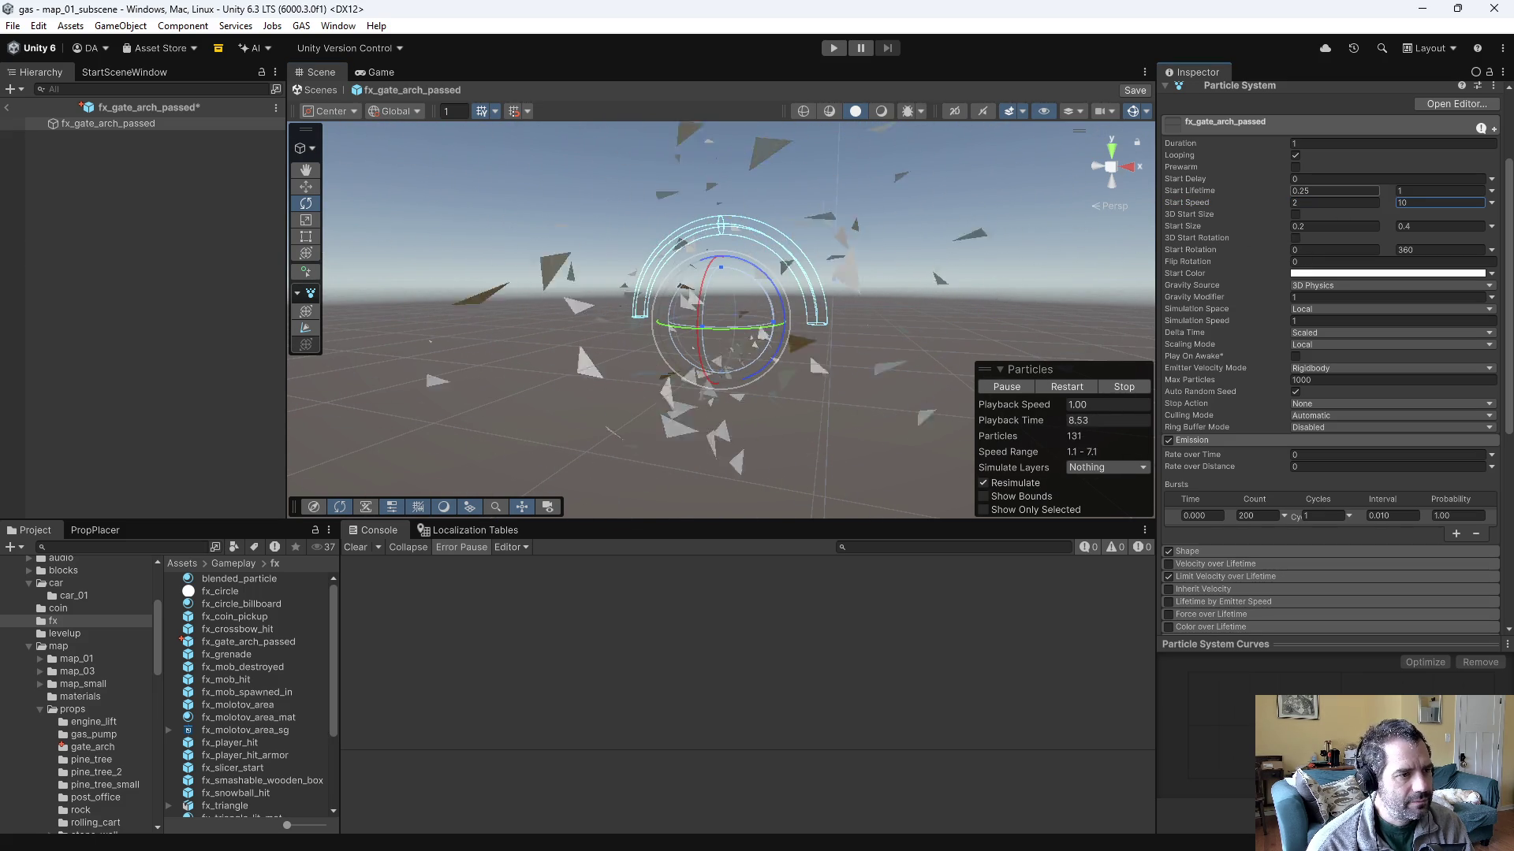
pyautogui.press('Return')
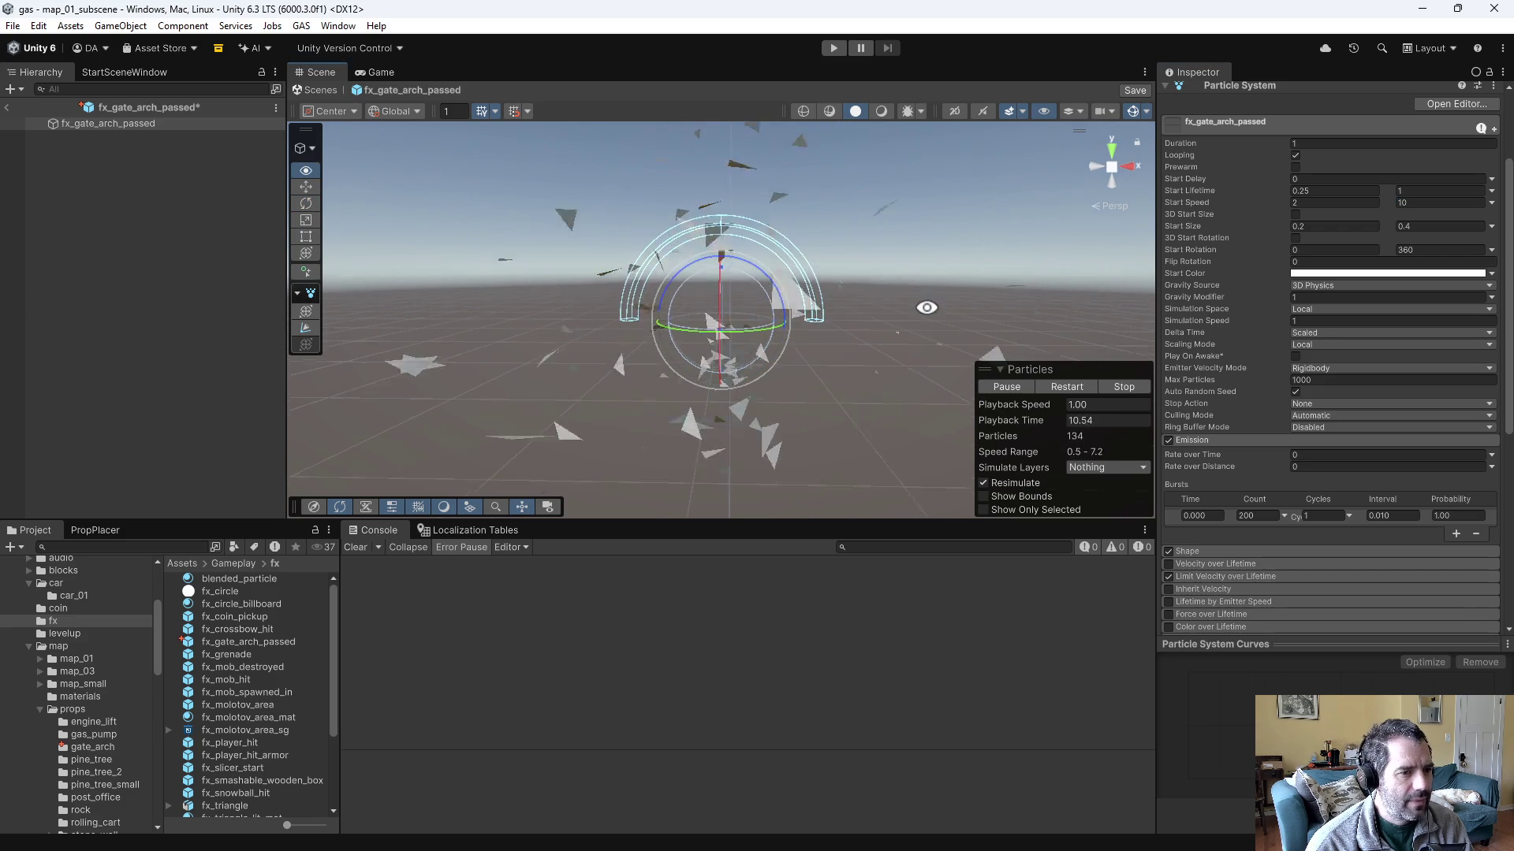
# - Widen the arch emitter's radius to 3.9 and save the prefab
pyautogui.scroll(-3, 1264, 458)
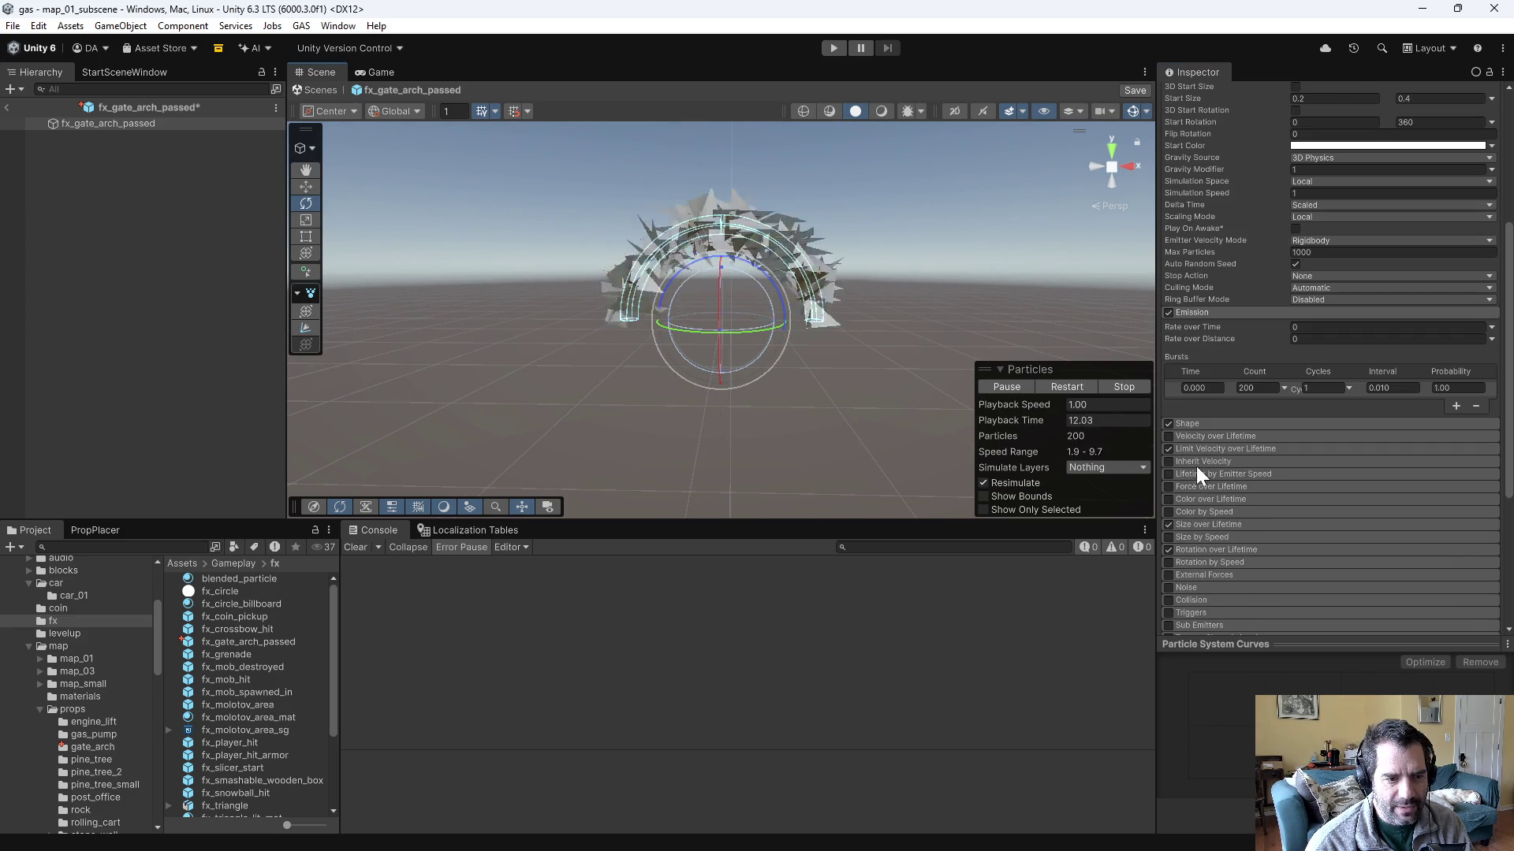
pyautogui.click(1192, 423)
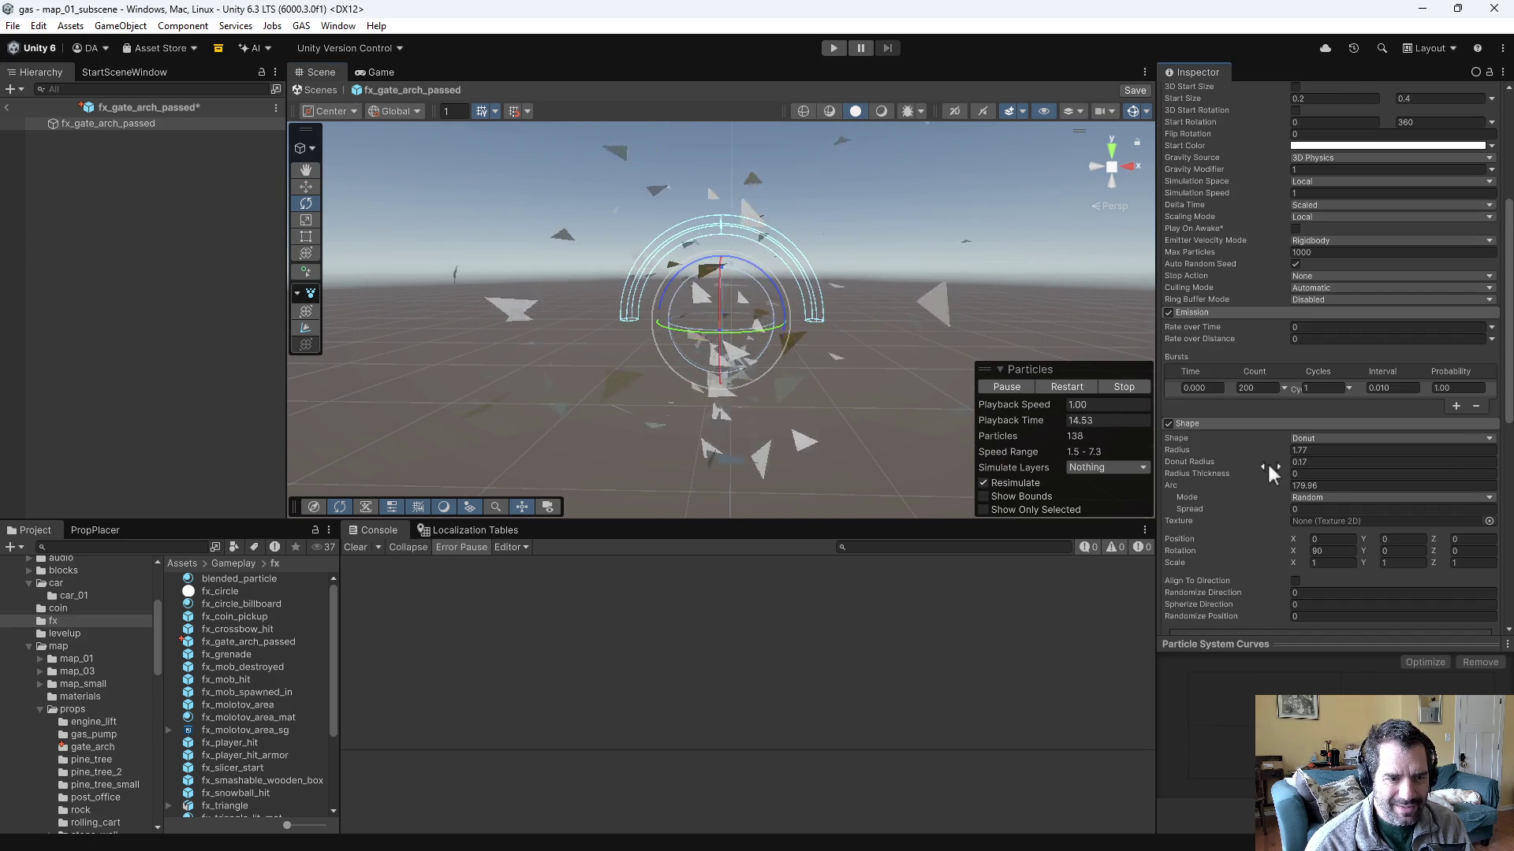
pyautogui.moveTo(1207, 447); pyautogui.dragTo(1175, 447)
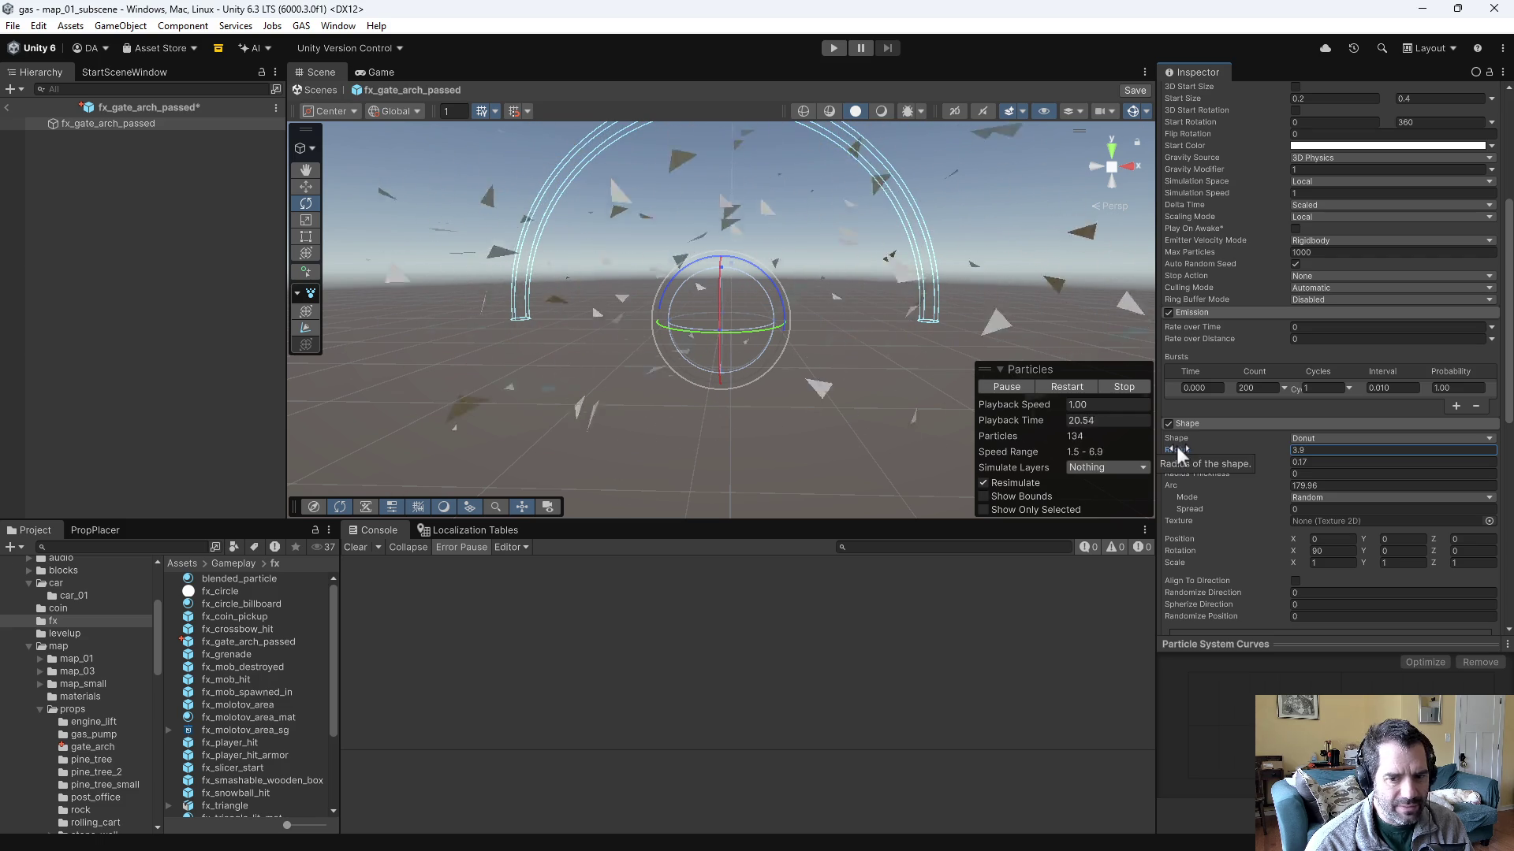
pyautogui.moveTo(746, 354)
pyautogui.mouseDown()
pyautogui.moveTo(807, 362)
pyautogui.moveTo(861, 340)
pyautogui.mouseUp()
pyautogui.hotkey('ctrl', 's')
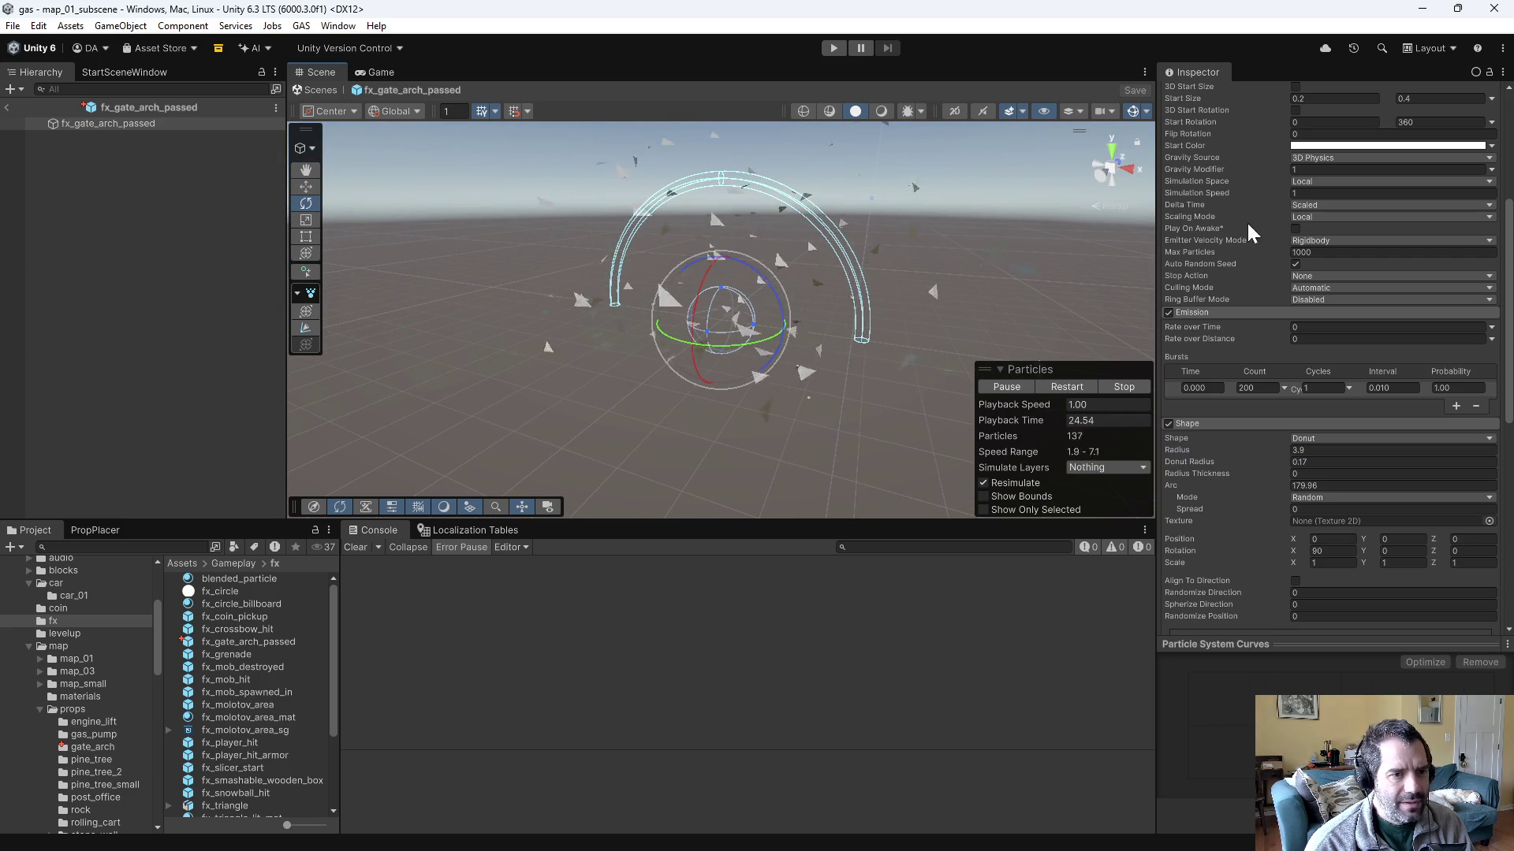
# - Switch Start Color to Gradient and open its gradient editor
pyautogui.scroll(3, 1253, 222)
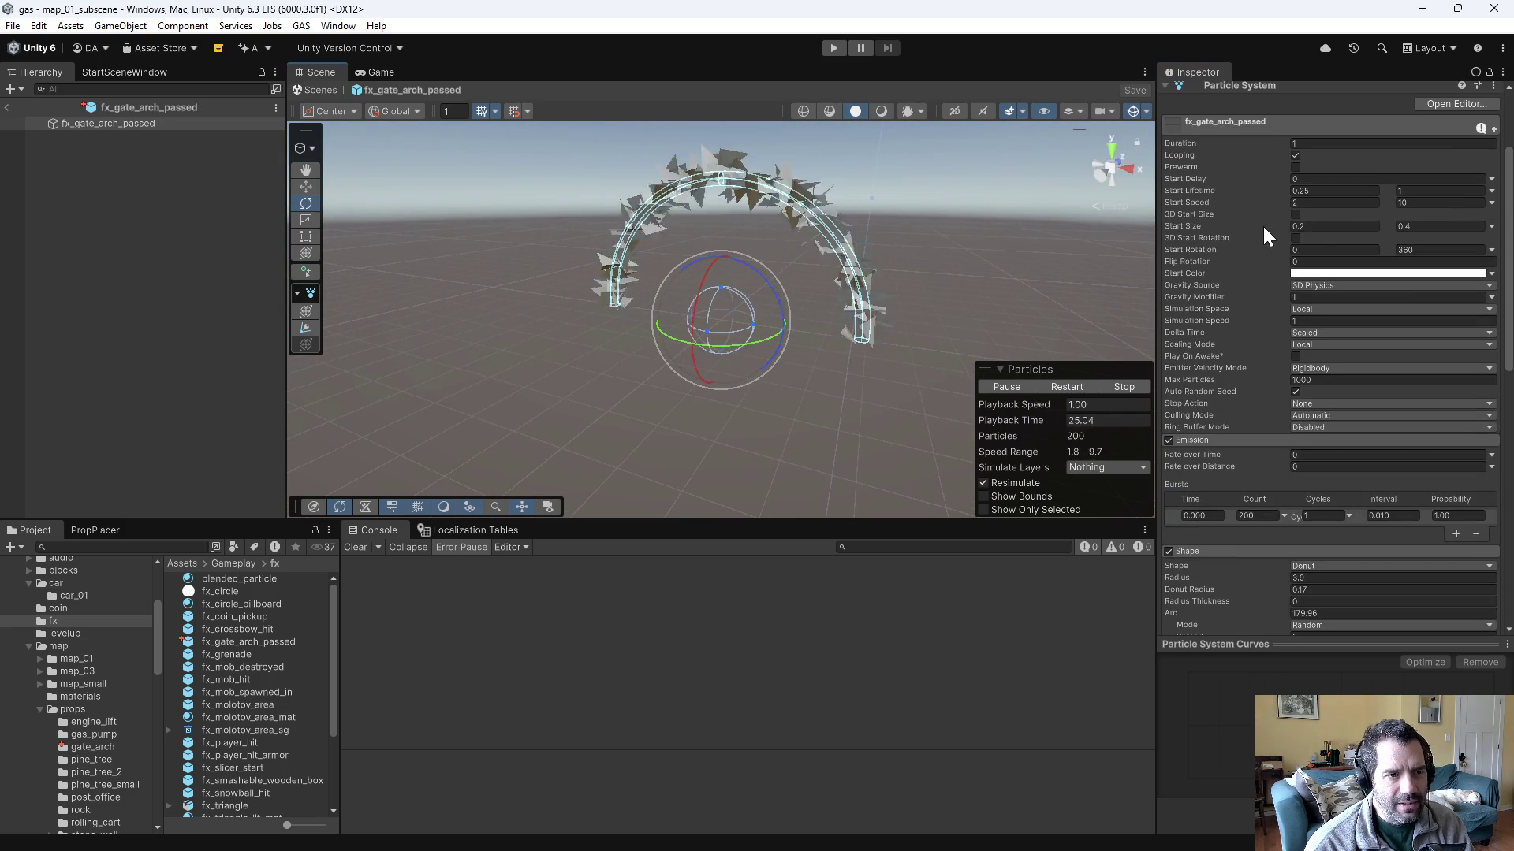
pyautogui.click(1491, 274)
pyautogui.click(1428, 300)
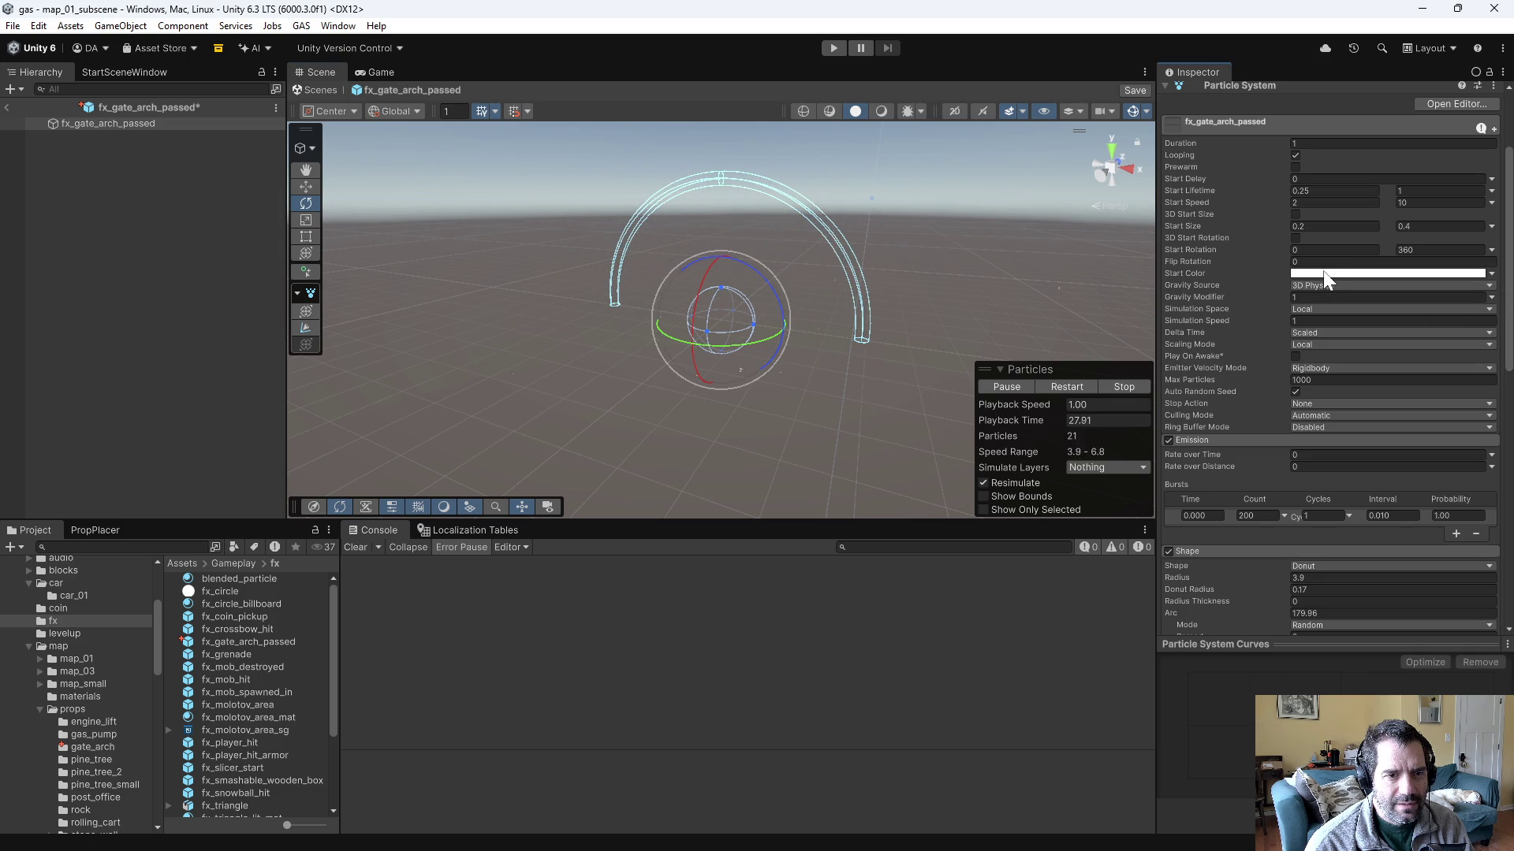
pyautogui.click(1323, 271)
pyautogui.click(1304, 517)
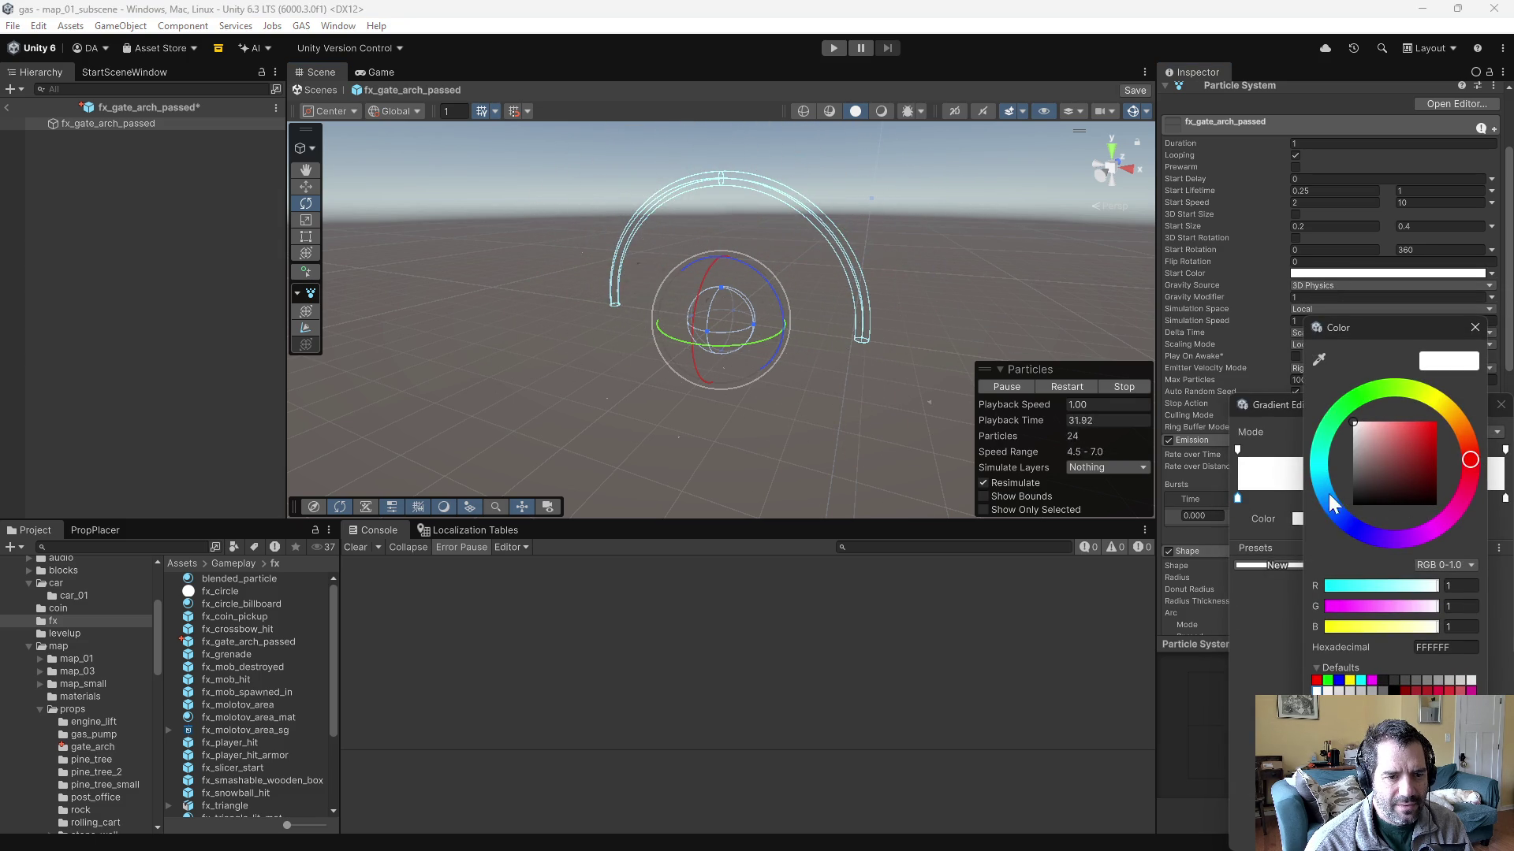
# - Set the gradient's first colour key to red
pyautogui.click(1283, 514)
pyautogui.click(1311, 511)
pyautogui.click(1435, 446)
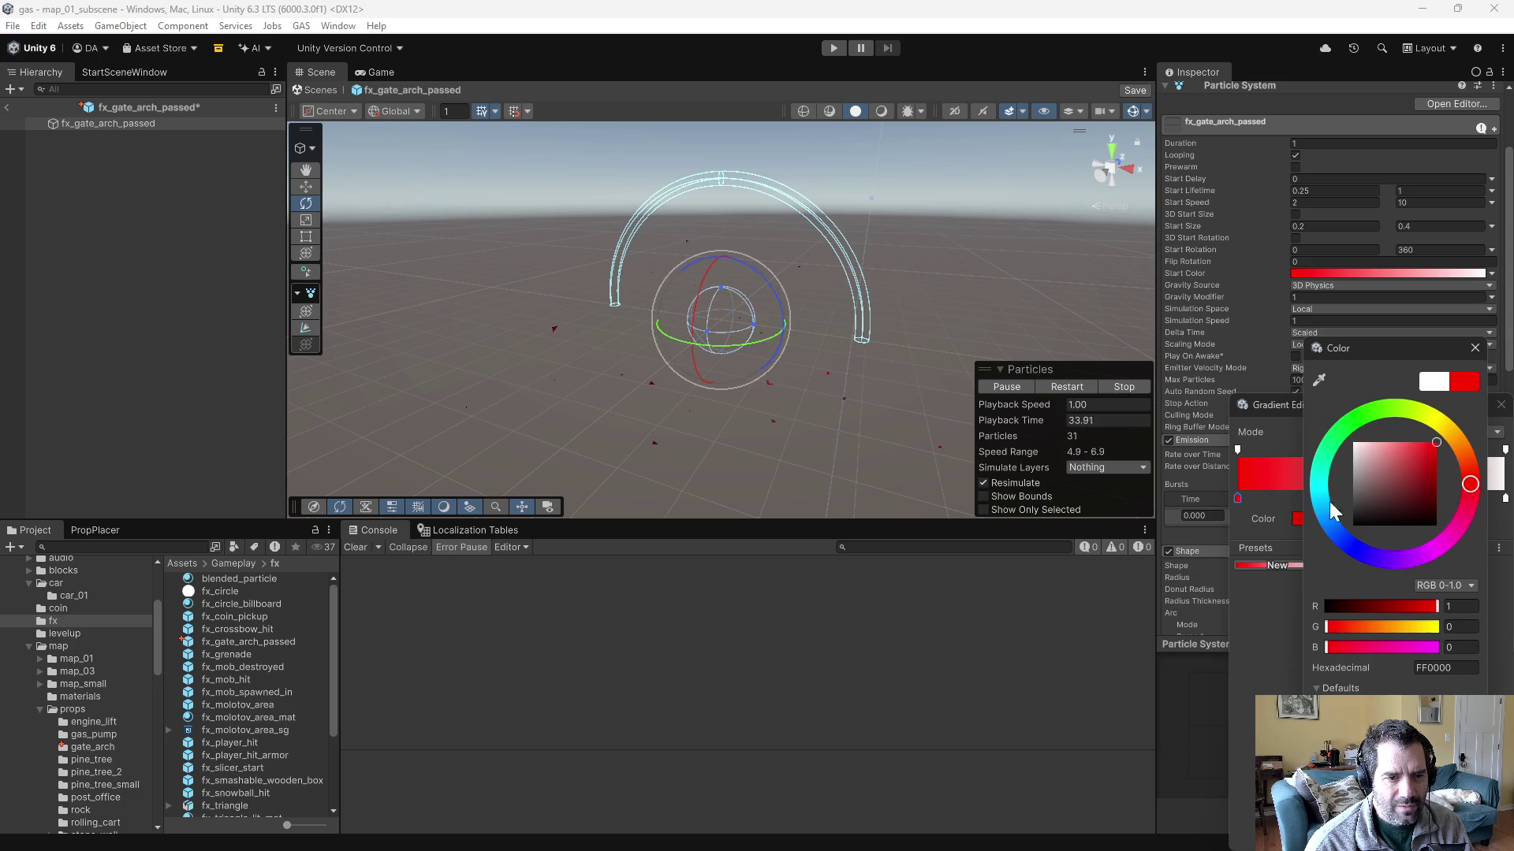
pyautogui.click(1445, 465)
pyautogui.click(1393, 430)
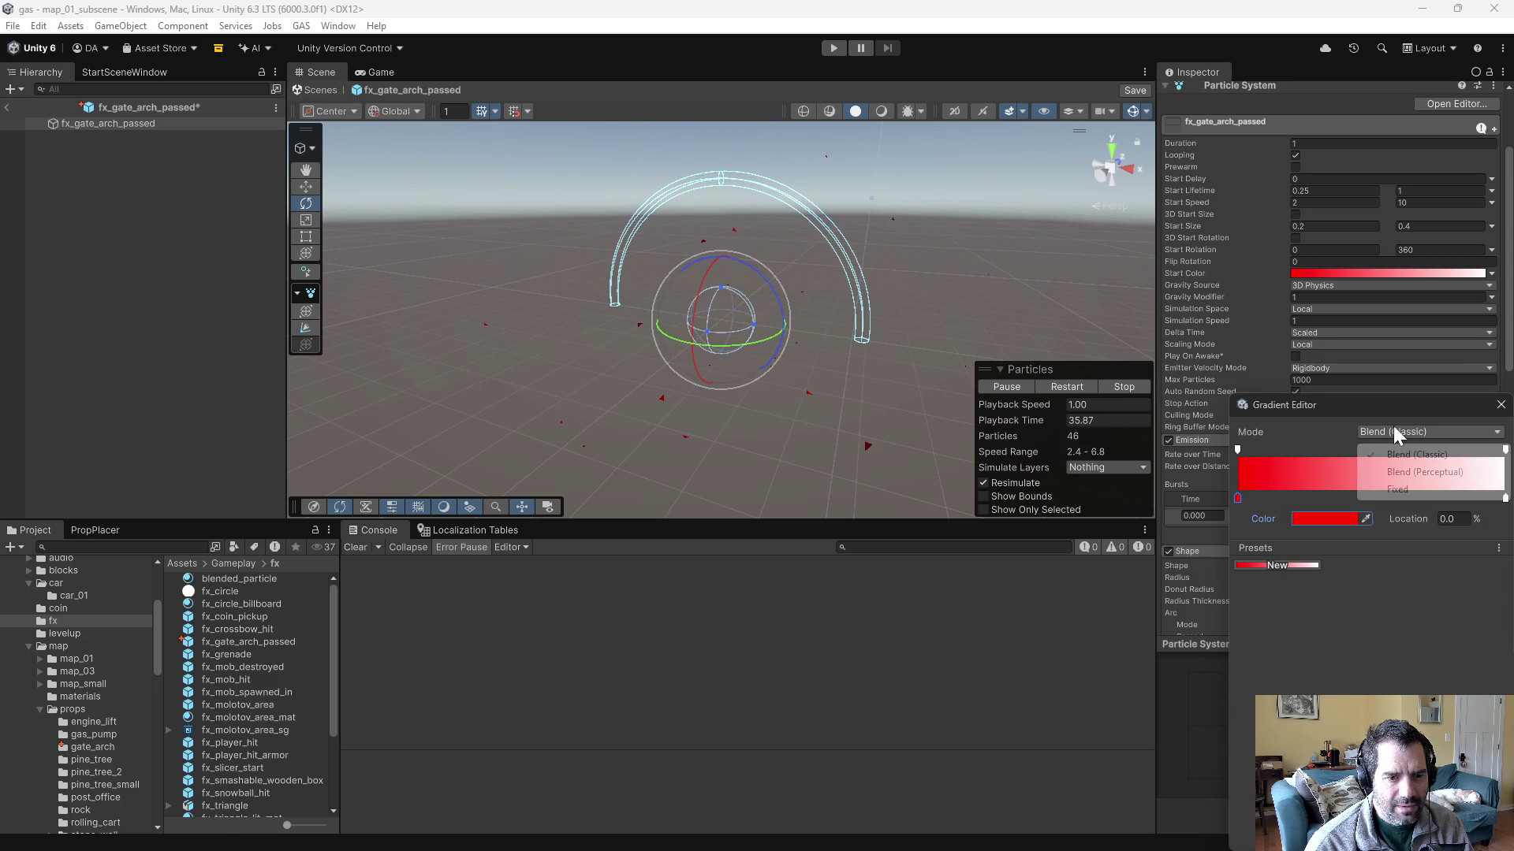
pyautogui.press('Escape')
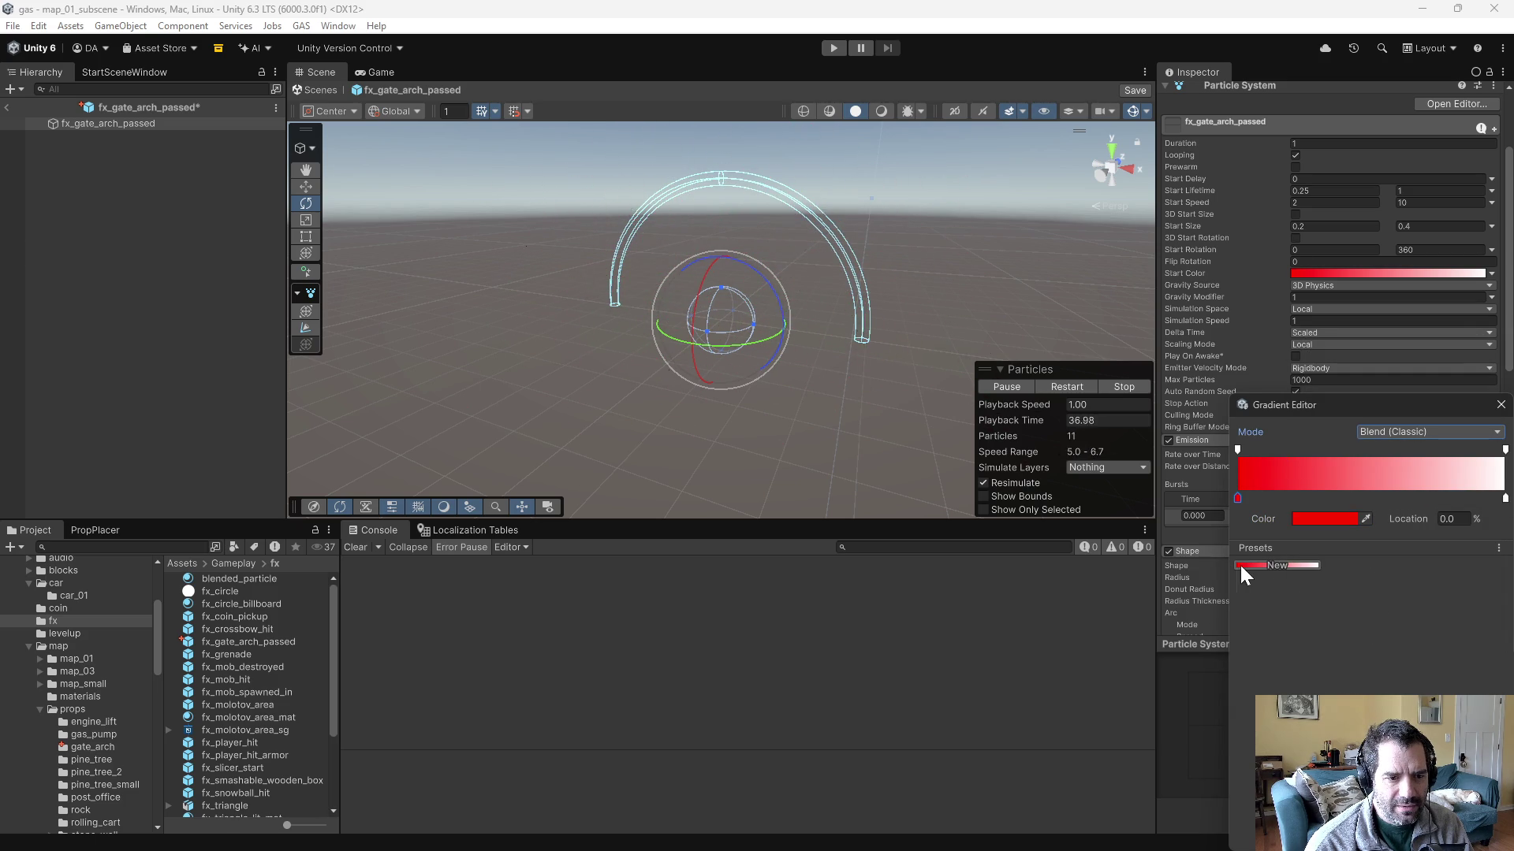
# - Recolour the white end stop yellow and move it to about 25%
pyautogui.click(1502, 498)
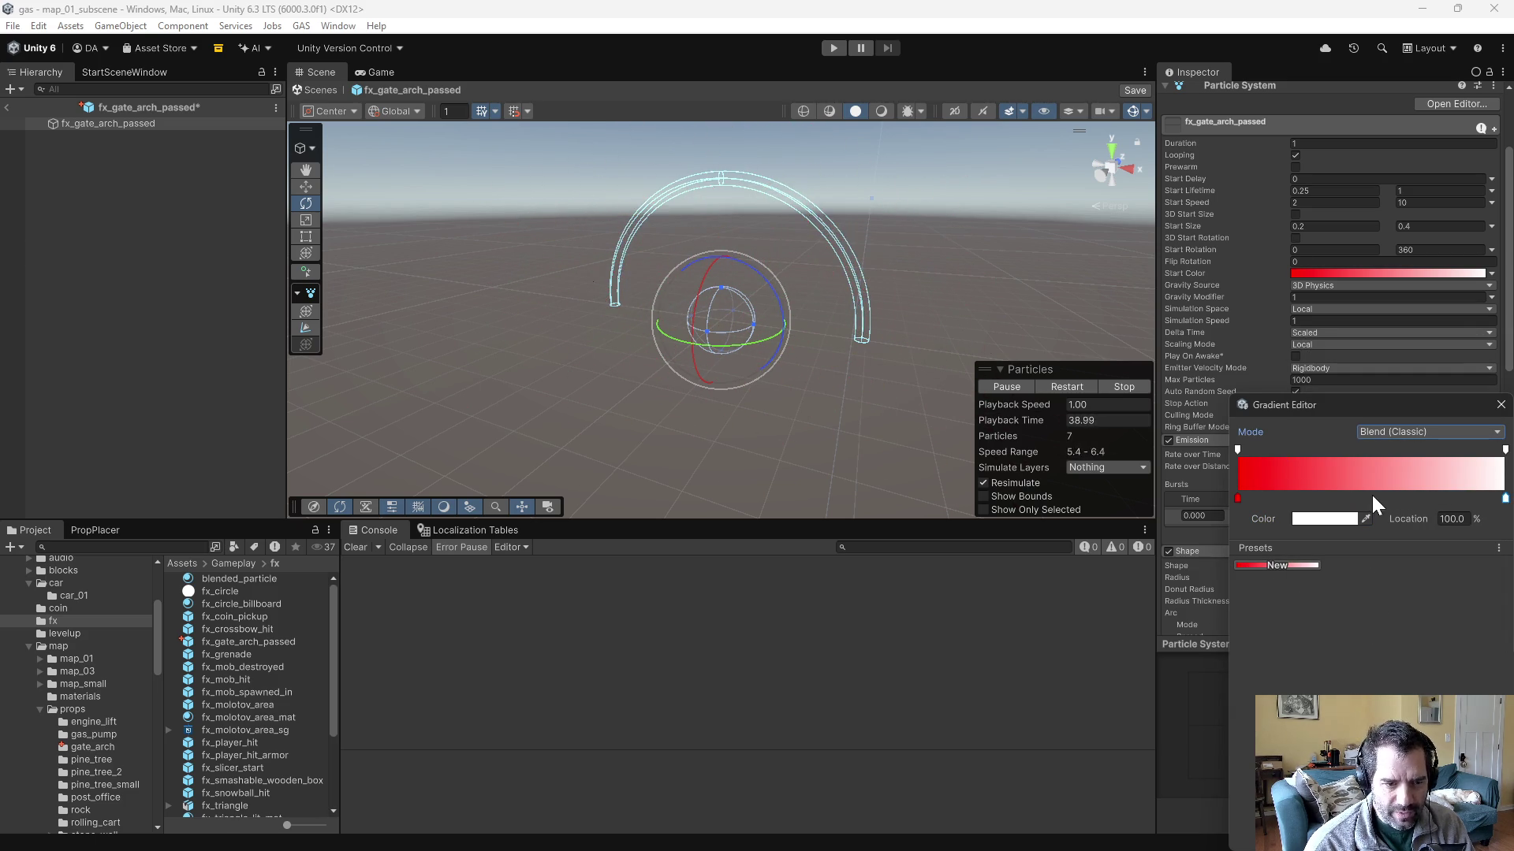
pyautogui.click(1309, 519)
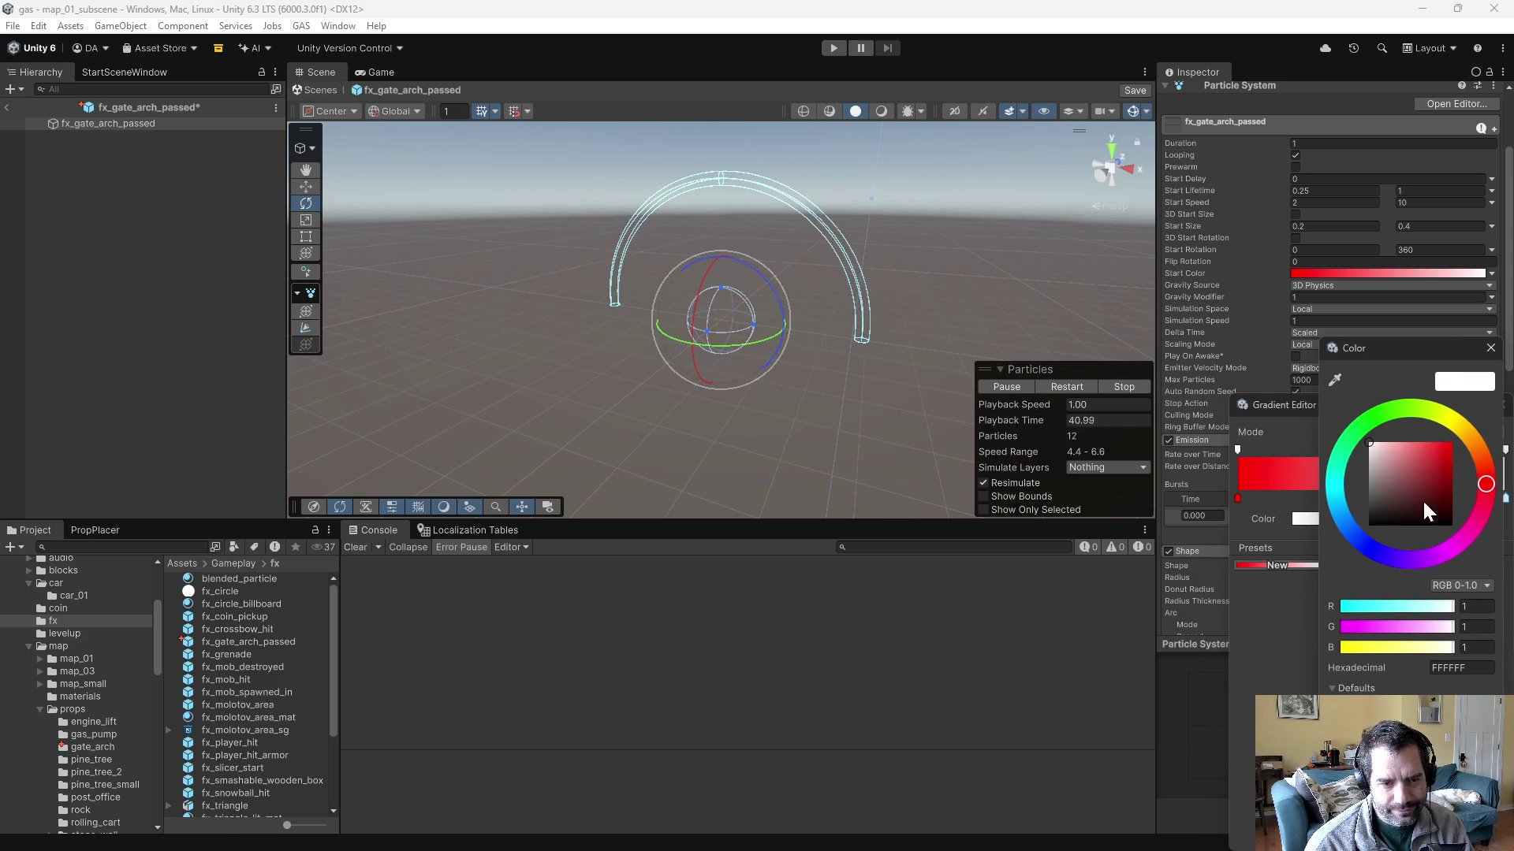
pyautogui.click(1485, 480)
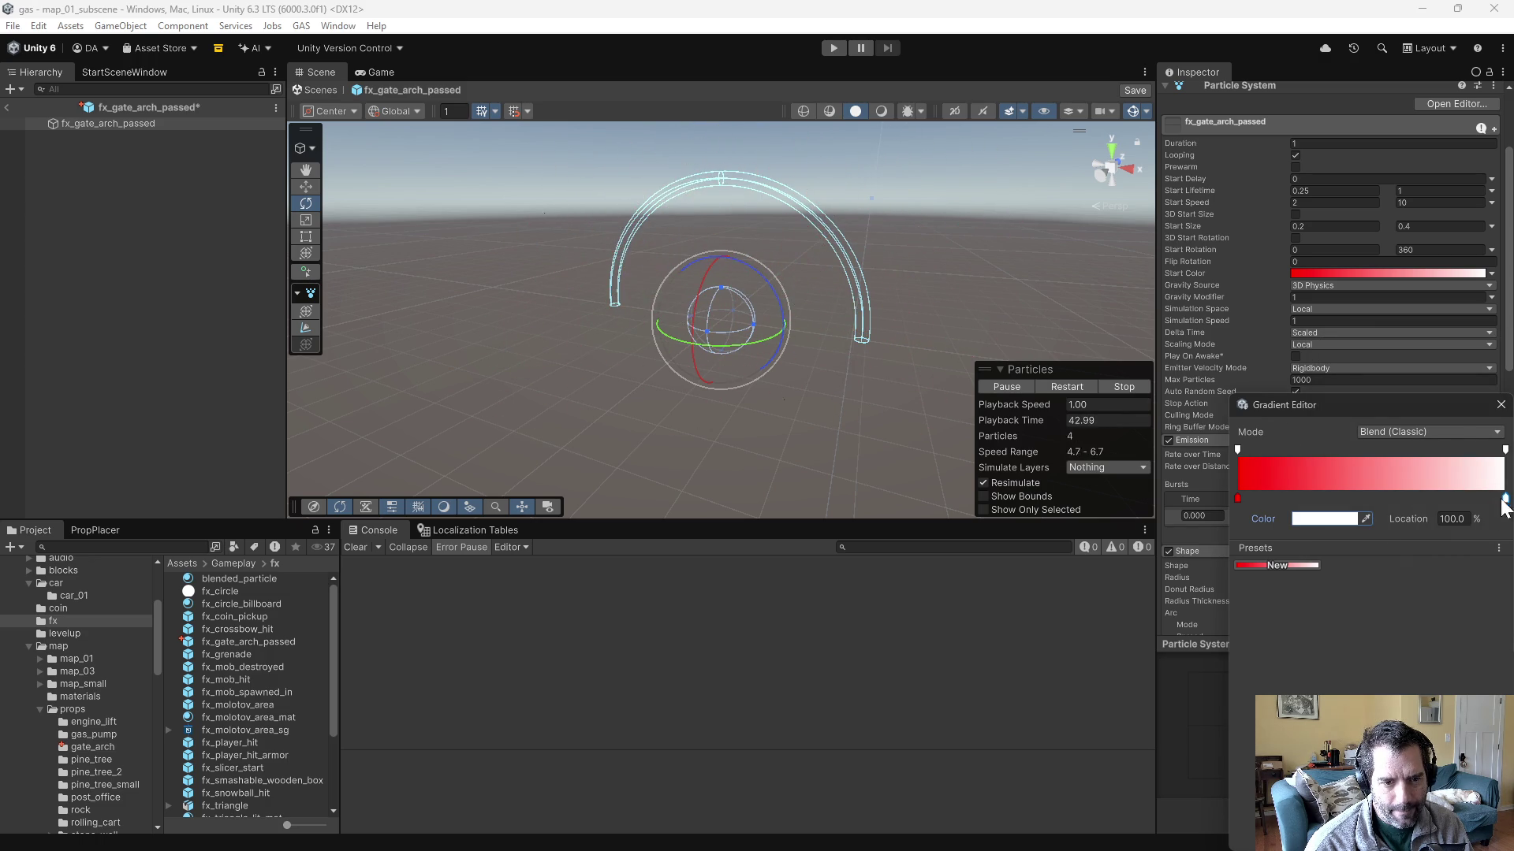
pyautogui.click(1324, 518)
pyautogui.click(1450, 451)
pyautogui.click(1239, 629)
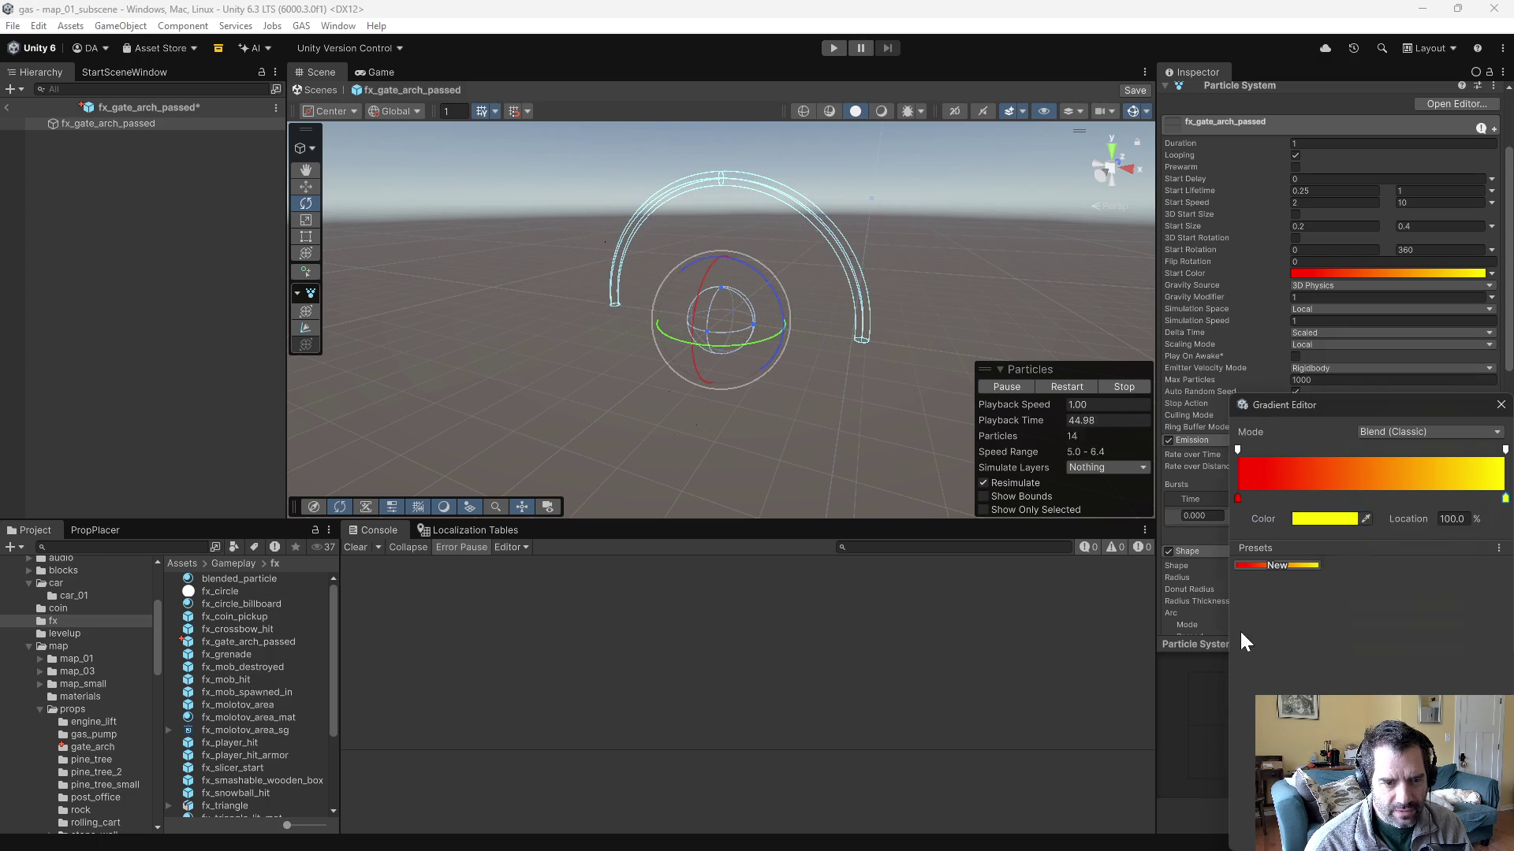
pyautogui.moveTo(1505, 498); pyautogui.dragTo(1304, 500)
# - Add a green stop at about 55.6% along the gradient
pyautogui.click(1395, 499)
pyautogui.moveTo(1395, 499); pyautogui.dragTo(1385, 499)
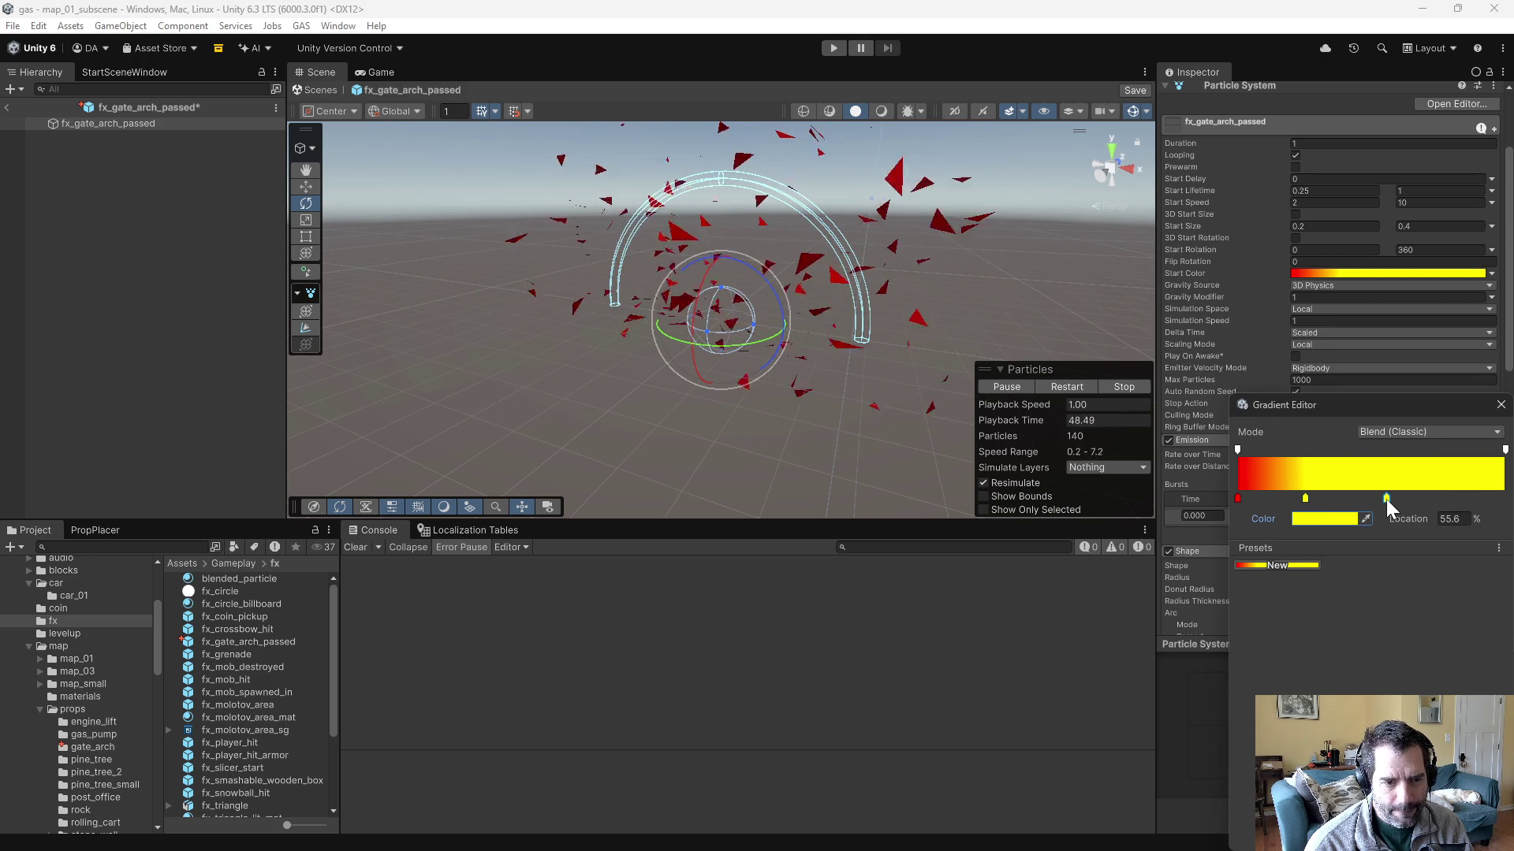
pyautogui.click(1347, 518)
pyautogui.click(1380, 422)
pyautogui.click(1343, 545)
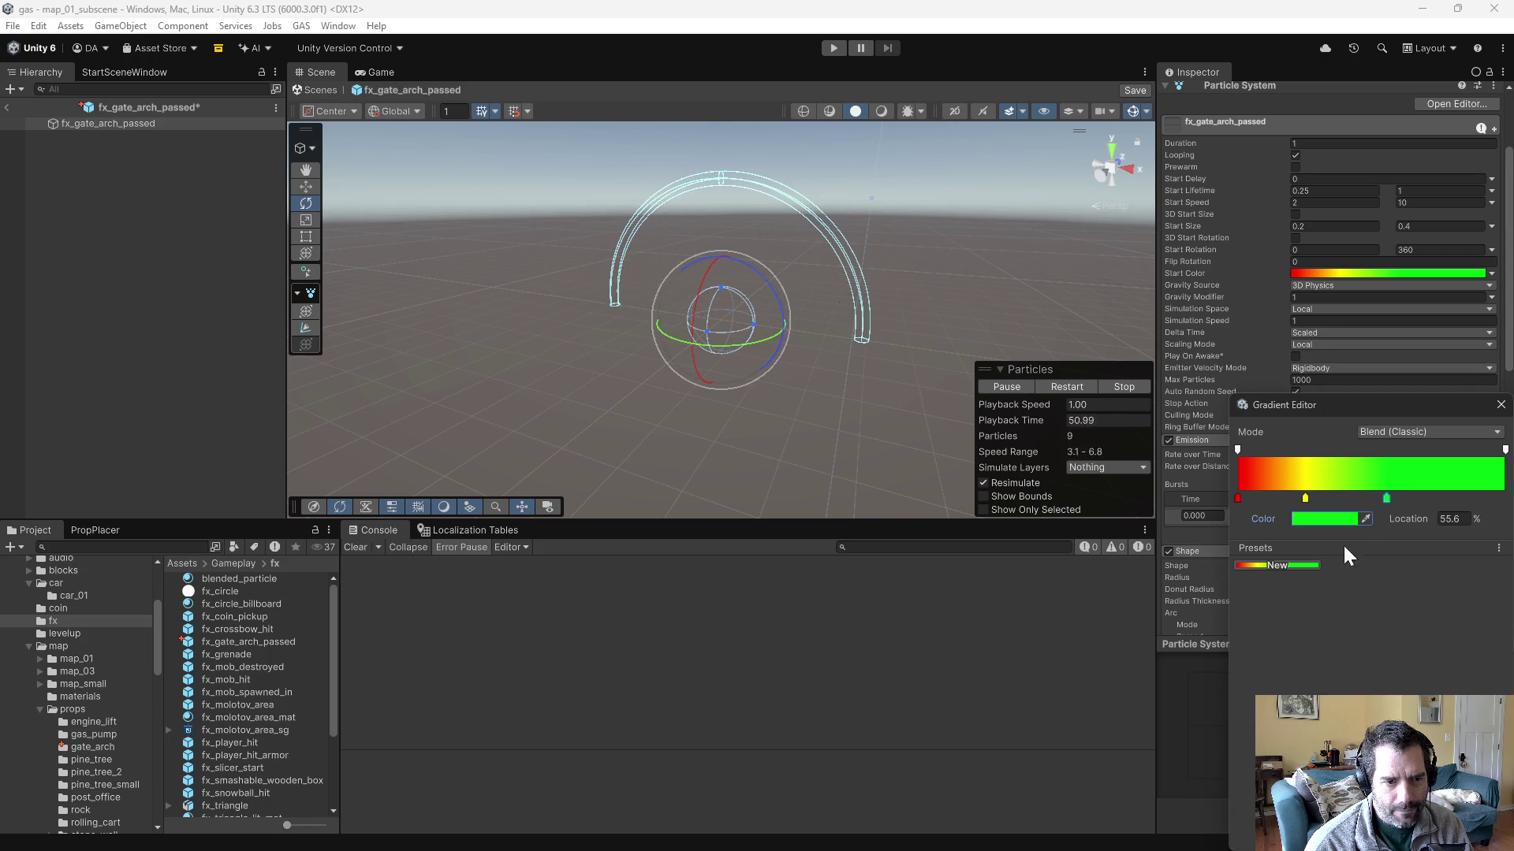
# - Add a purple stop at the right end and a cyan stop between green and purple
pyautogui.moveTo(1460, 497); pyautogui.dragTo(1507, 498)
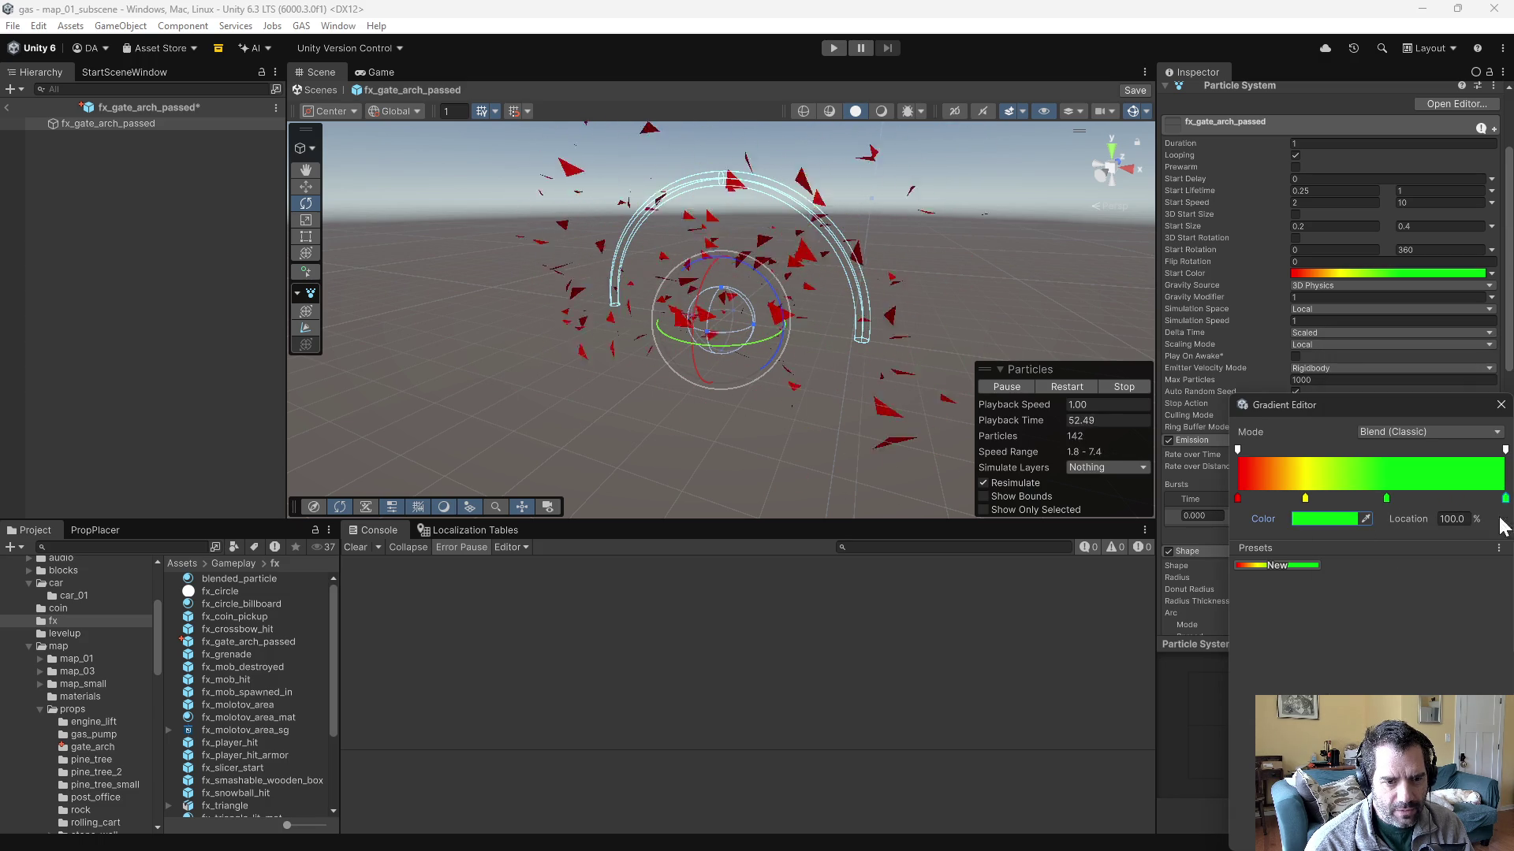
pyautogui.click(1333, 521)
pyautogui.click(1416, 564)
pyautogui.click(1454, 510)
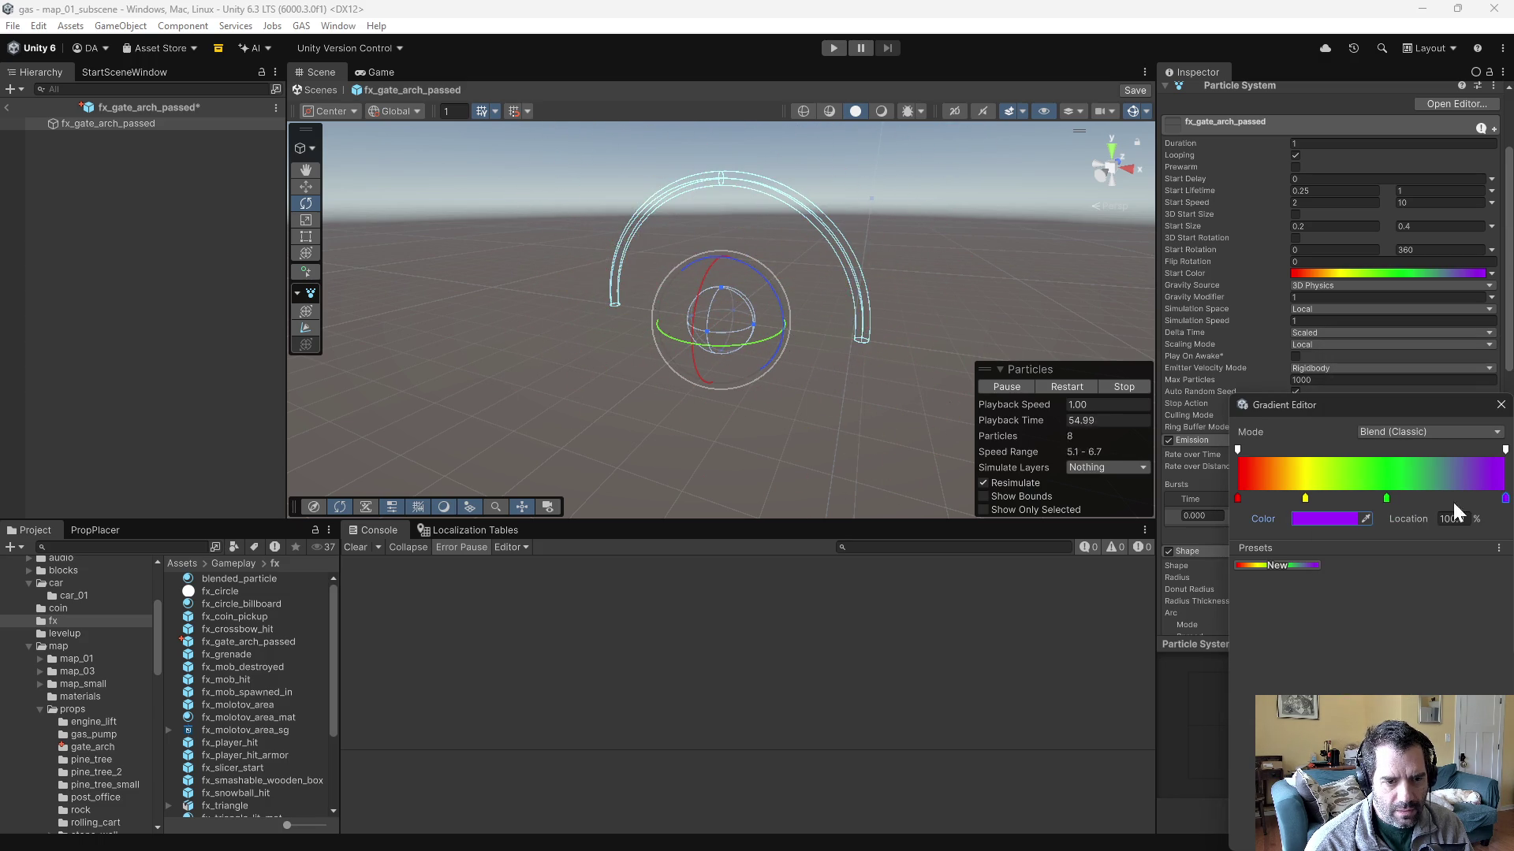
pyautogui.click(1446, 496)
pyautogui.click(1331, 512)
pyautogui.click(1341, 494)
pyautogui.click(1459, 443)
pyautogui.click(1290, 629)
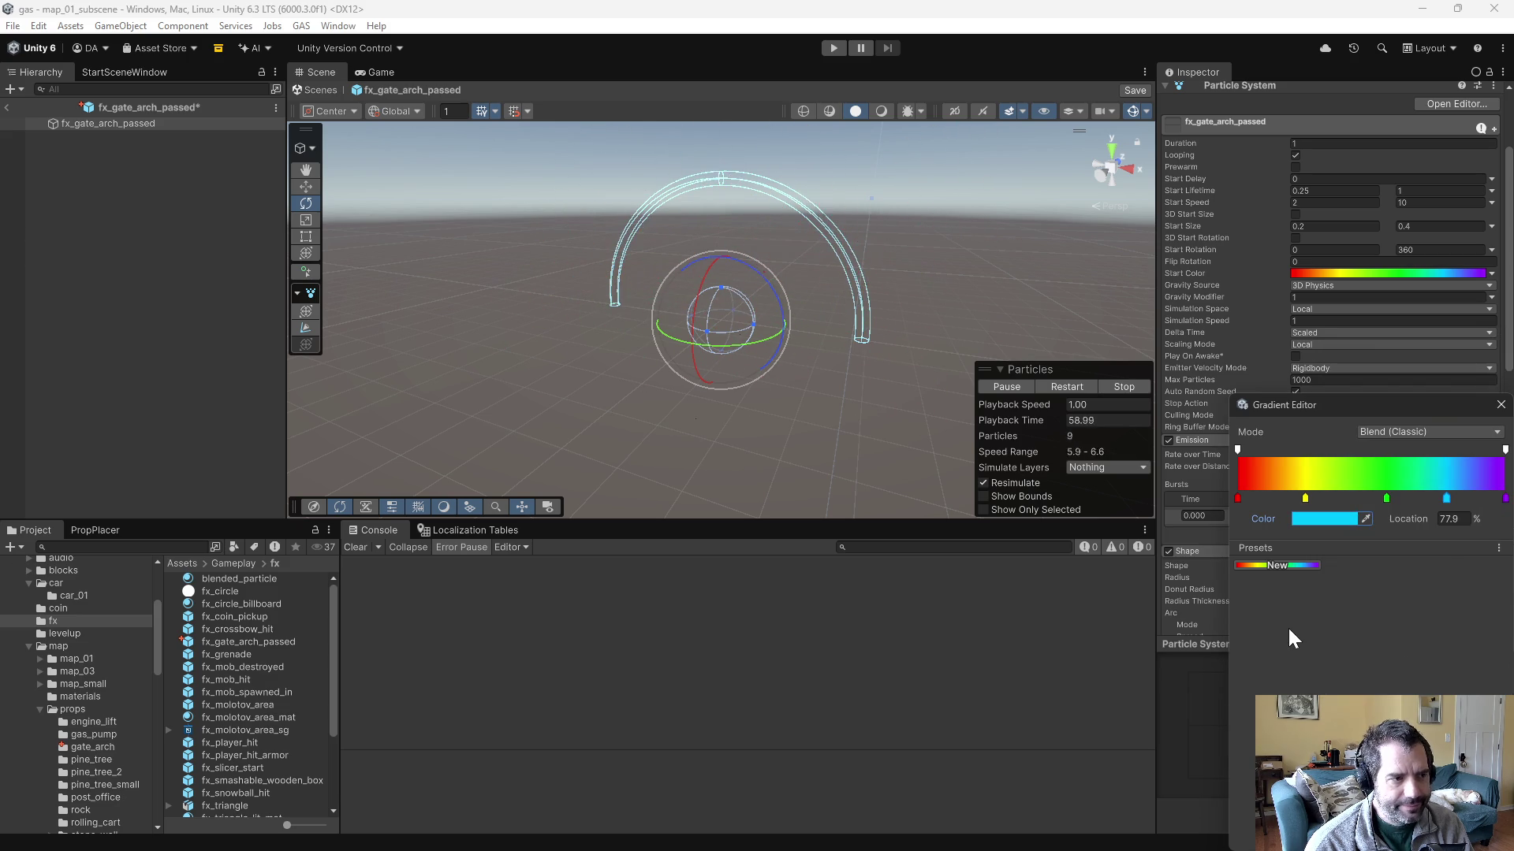
pyautogui.moveTo(806, 235)
pyautogui.mouseDown()
pyautogui.moveTo(930, 230)
pyautogui.moveTo(757, 268)
pyautogui.moveTo(551, 287)
pyautogui.moveTo(682, 256)
pyautogui.moveTo(983, 250)
pyautogui.moveTo(1196, 404)
pyautogui.moveTo(1033, 320)
pyautogui.mouseUp()
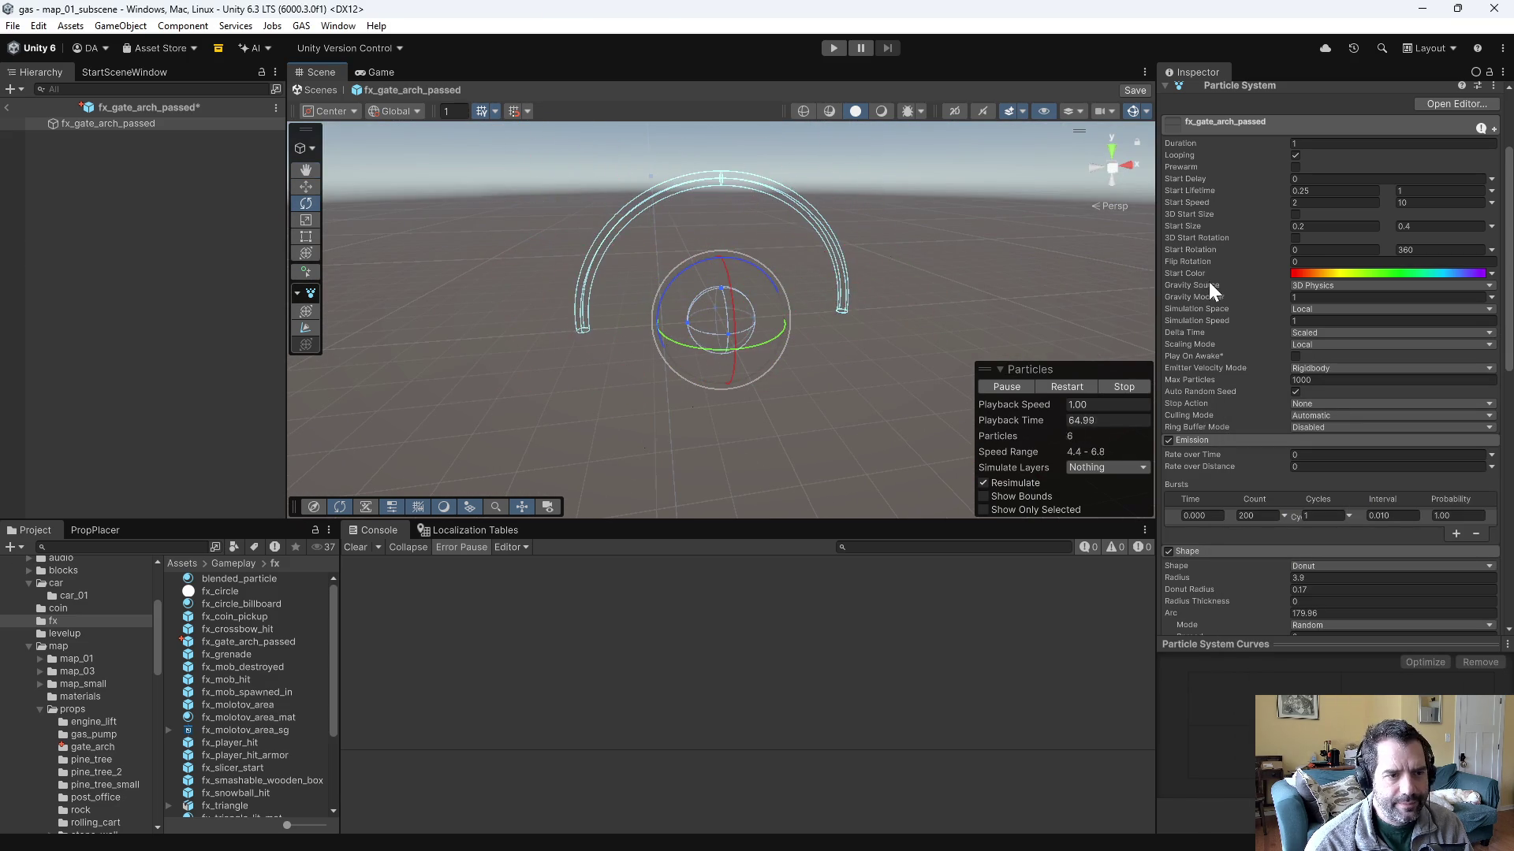
# - Orbit around the arch, scroll back to the main module, and reopen the rainbow Start Color gradient
pyautogui.scroll(-6, 1223, 507)
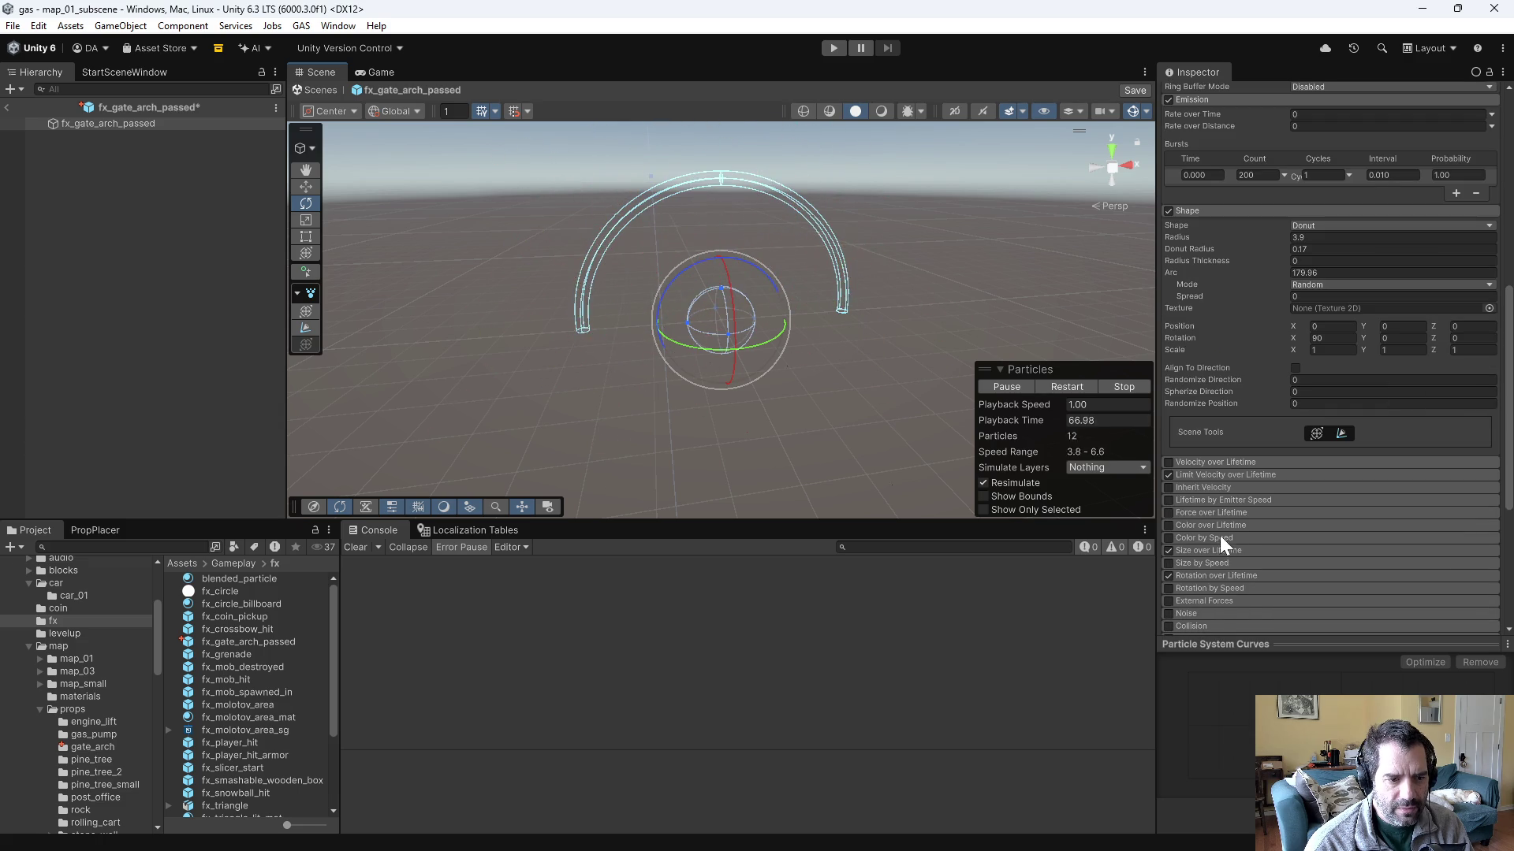
pyautogui.scroll(-3, 1187, 525)
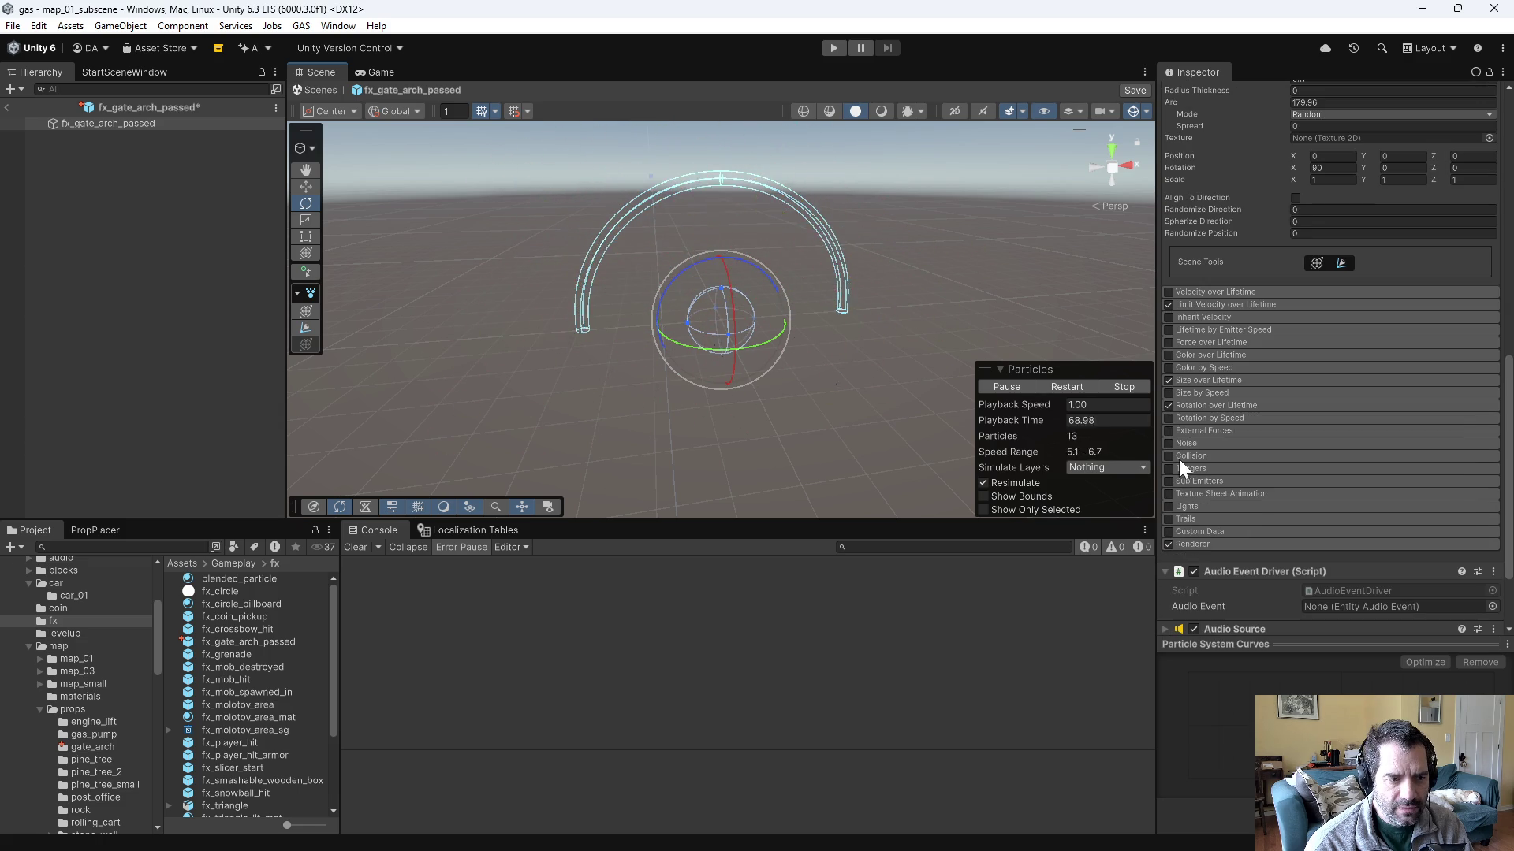
pyautogui.scroll(-2, 1286, 588)
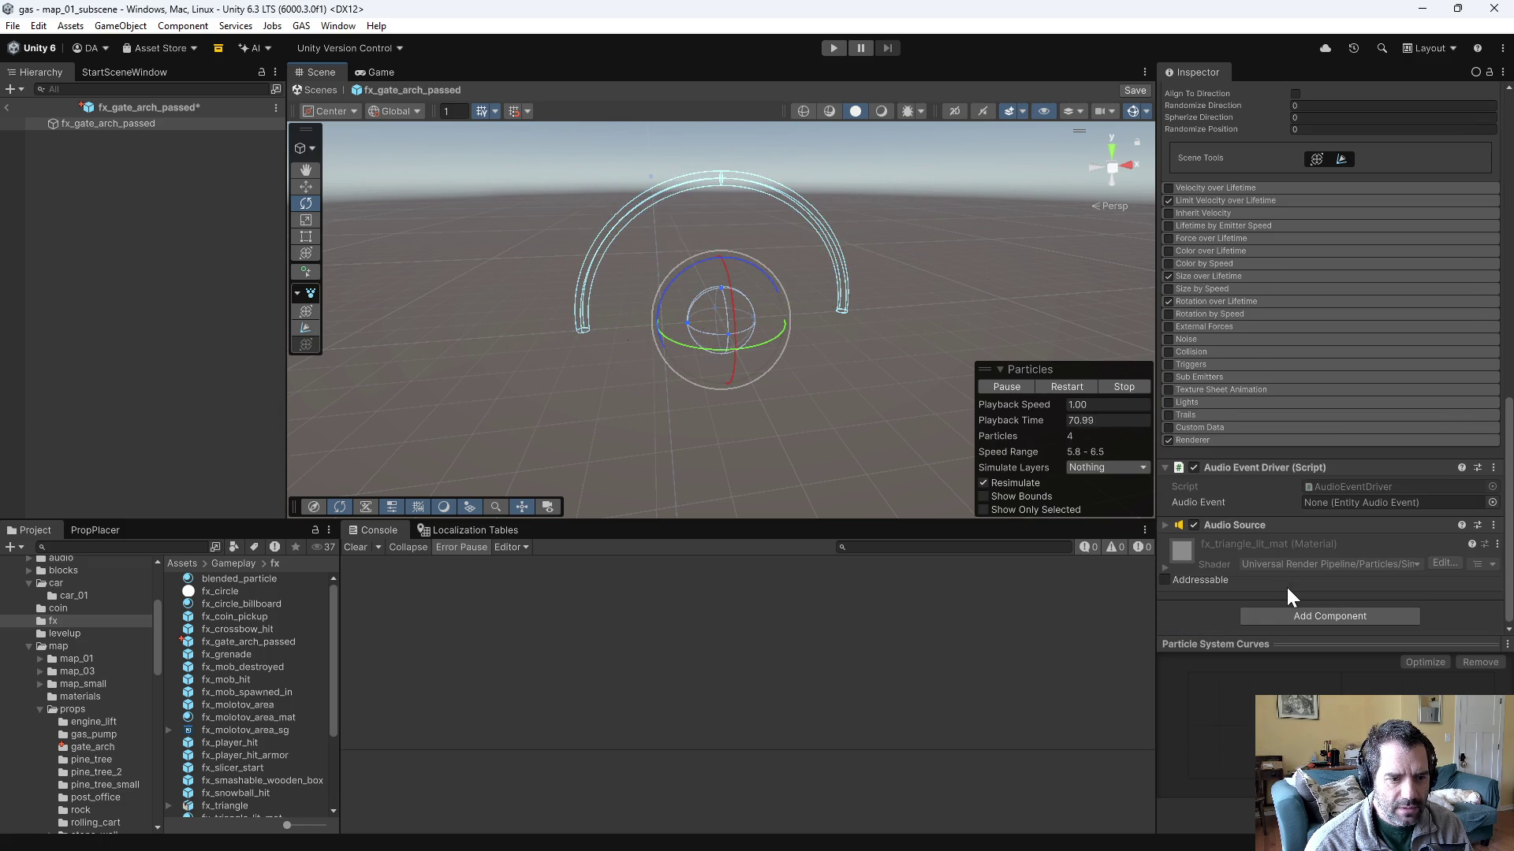
pyautogui.scroll(4, 1287, 588)
pyautogui.moveTo(939, 329)
pyautogui.mouseDown()
pyautogui.moveTo(1029, 197)
pyautogui.moveTo(770, 193)
pyautogui.moveTo(930, 198)
pyautogui.mouseUp()
pyautogui.scroll(3, 873, 187)
pyautogui.scroll(5, 1394, 304)
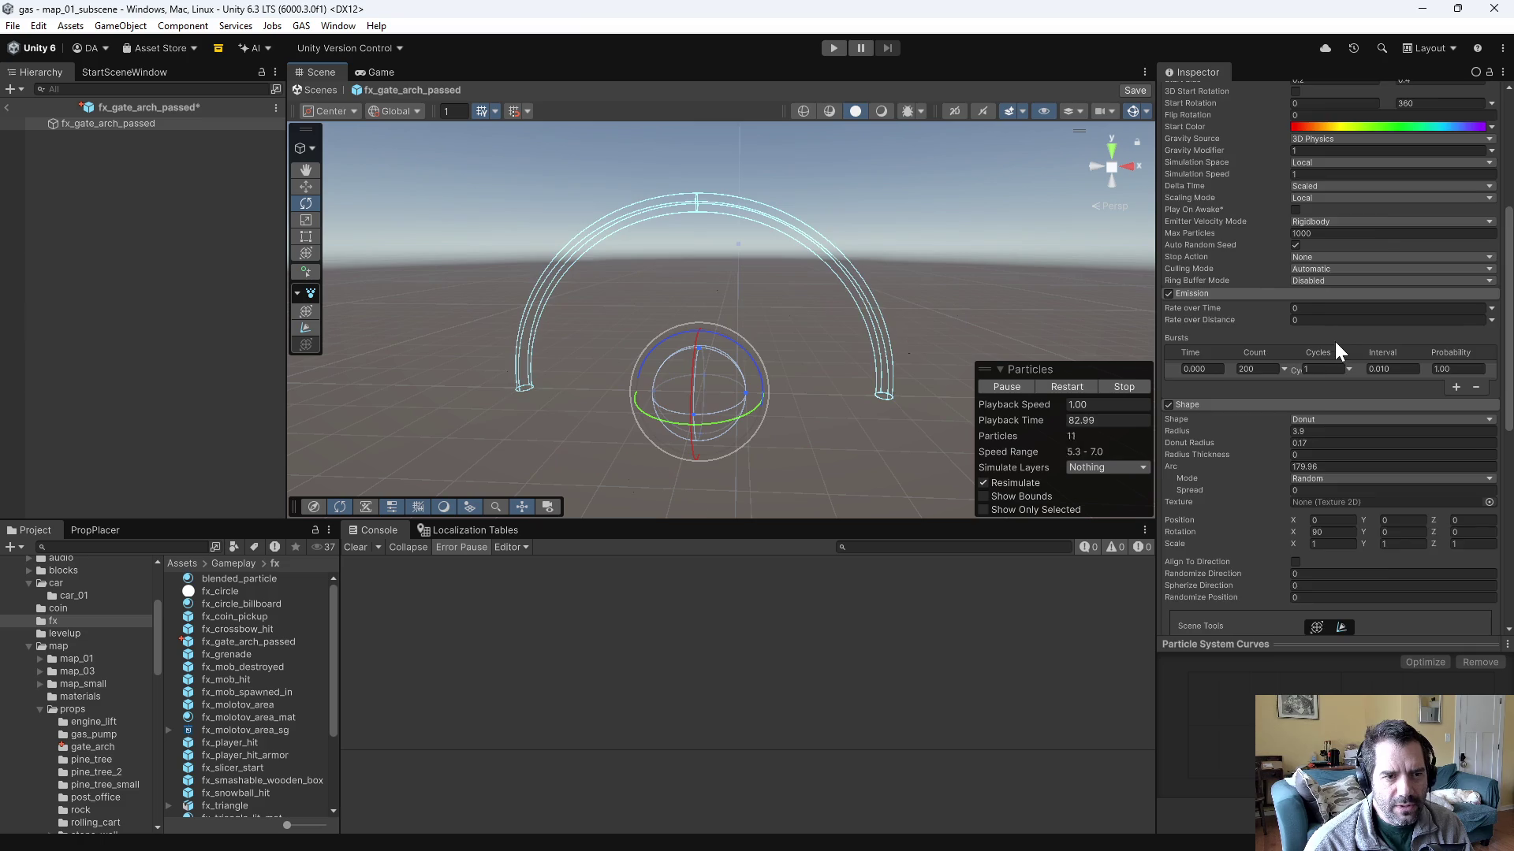
pyautogui.scroll(5, 1336, 342)
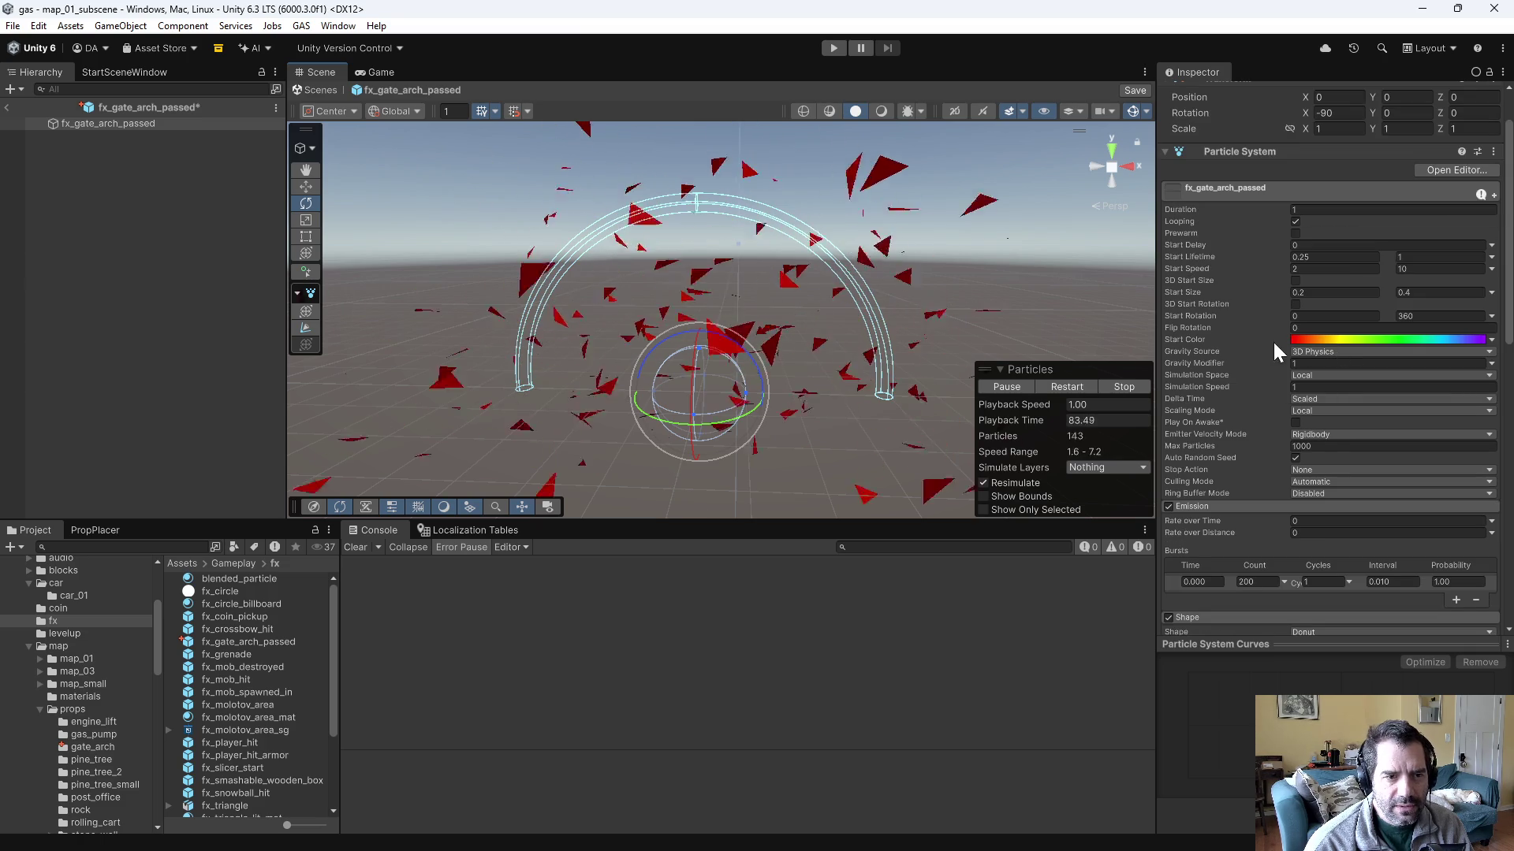
pyautogui.click(1485, 341)
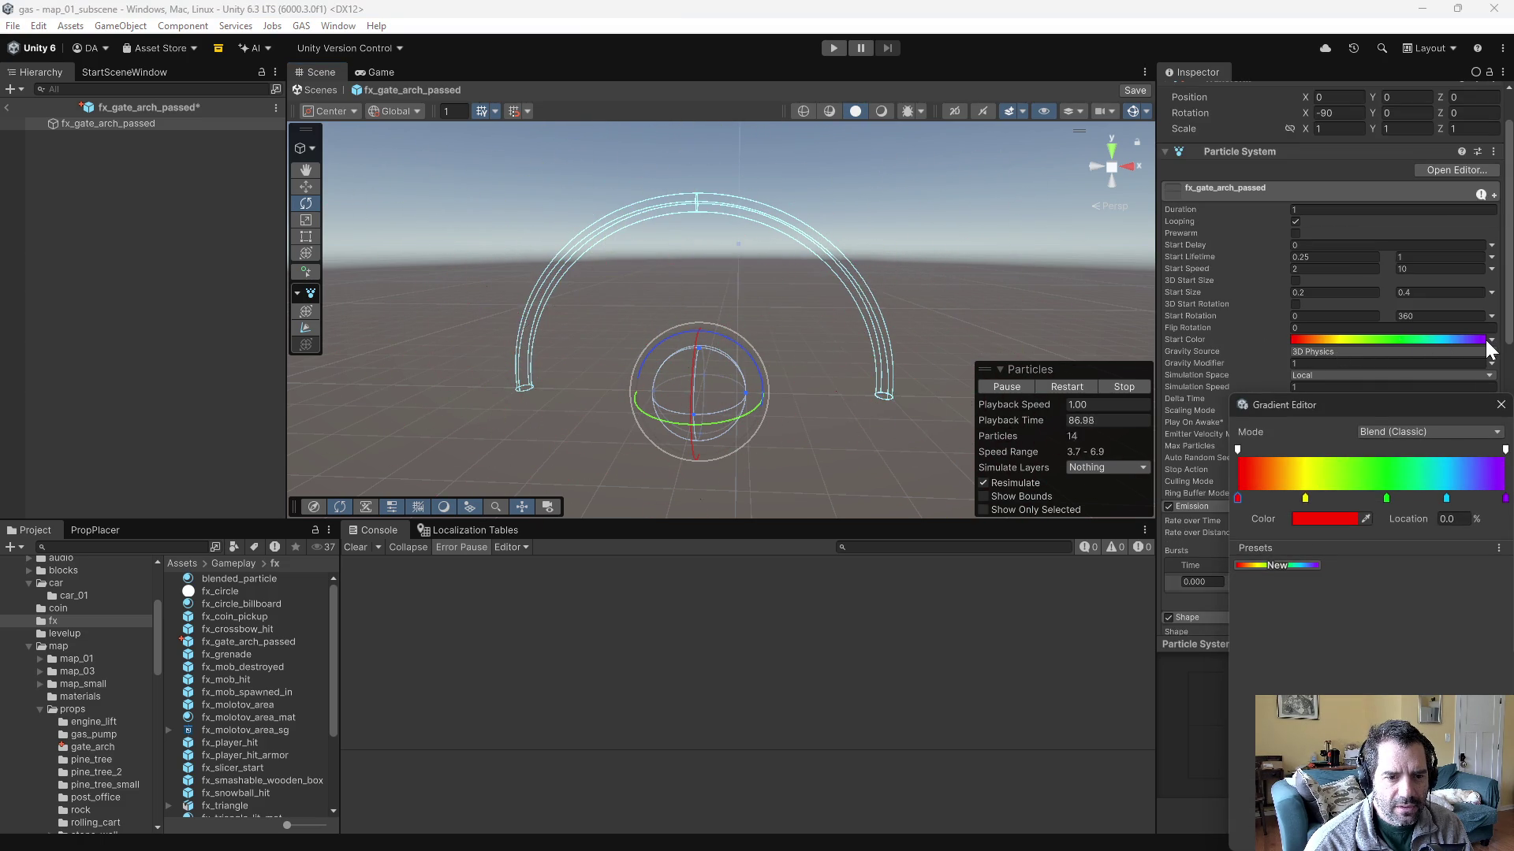
# - Keep Blend (Classic) mode, nudge the green stop, and move yellow to 34.7%
pyautogui.click(1393, 431)
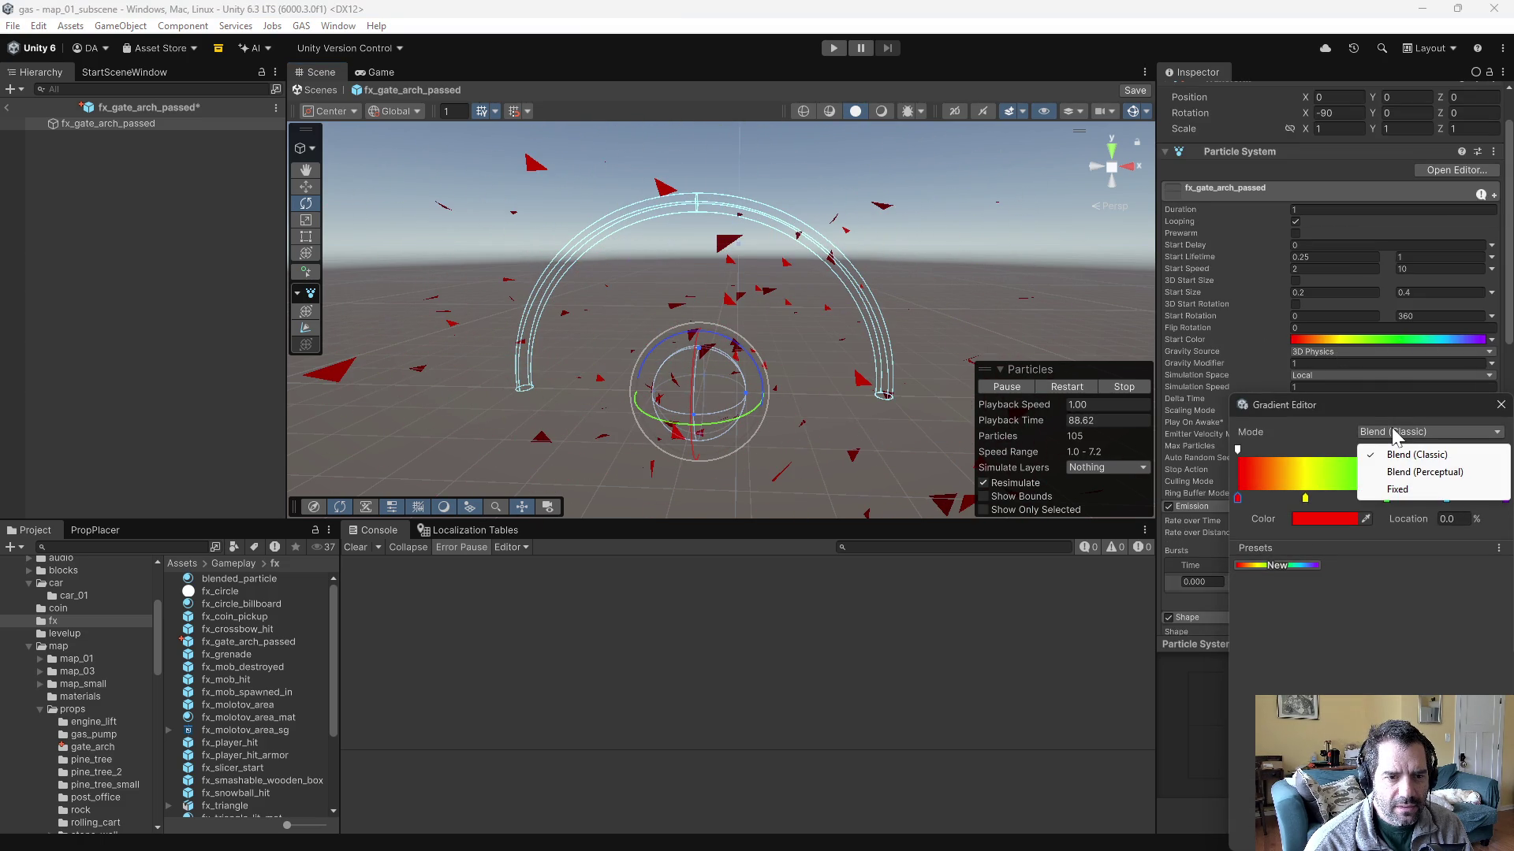
pyautogui.click(1375, 674)
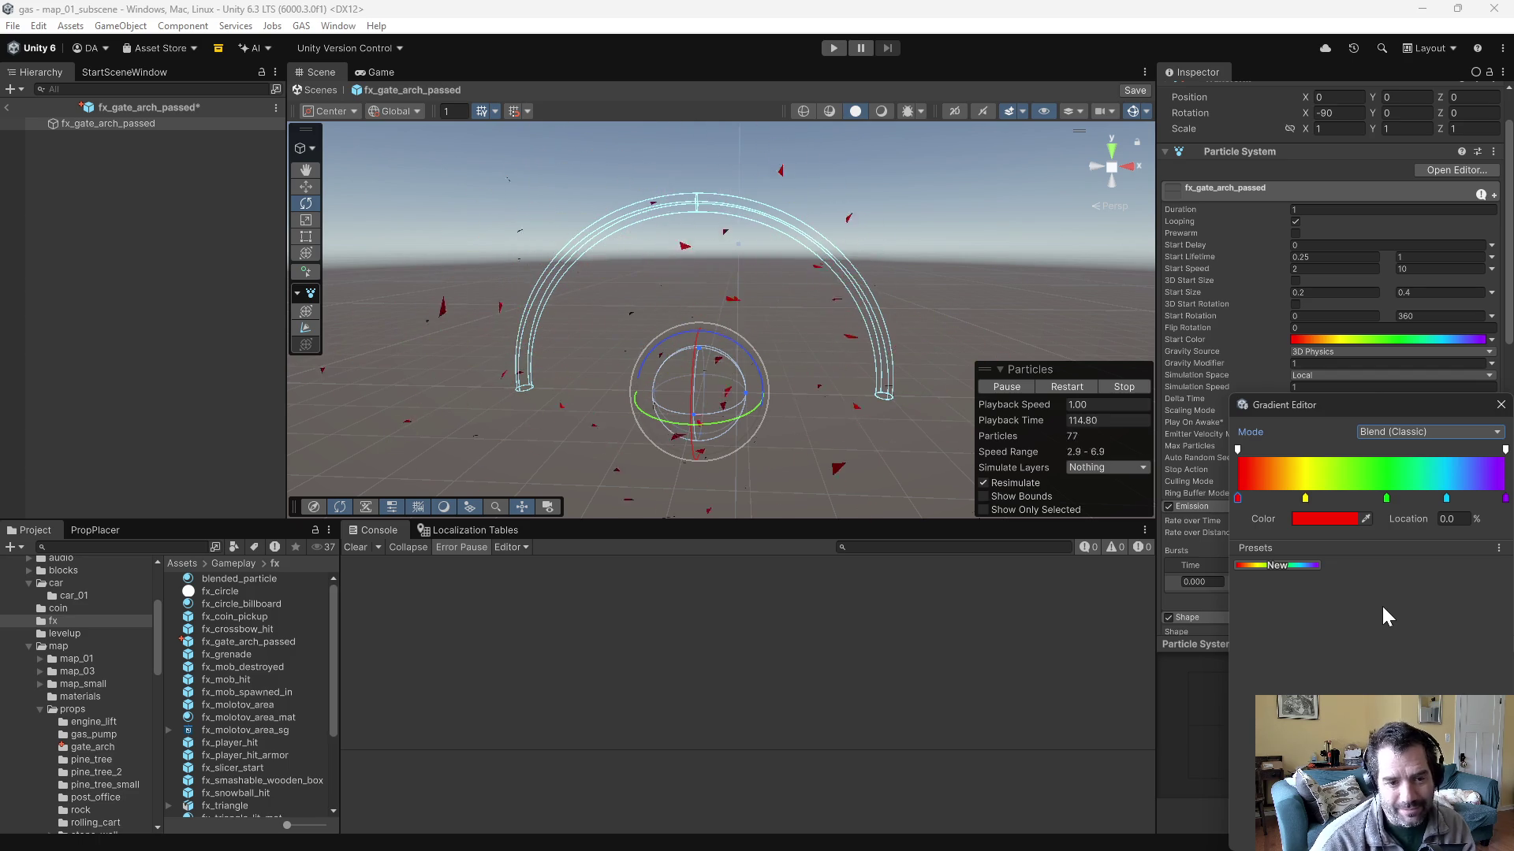
pyautogui.moveTo(1384, 498)
pyautogui.mouseDown()
pyautogui.moveTo(1369, 500)
pyautogui.moveTo(1455, 499)
pyautogui.mouseUp()
pyautogui.click(1445, 498)
pyautogui.moveTo(1305, 498); pyautogui.dragTo(1330, 498)
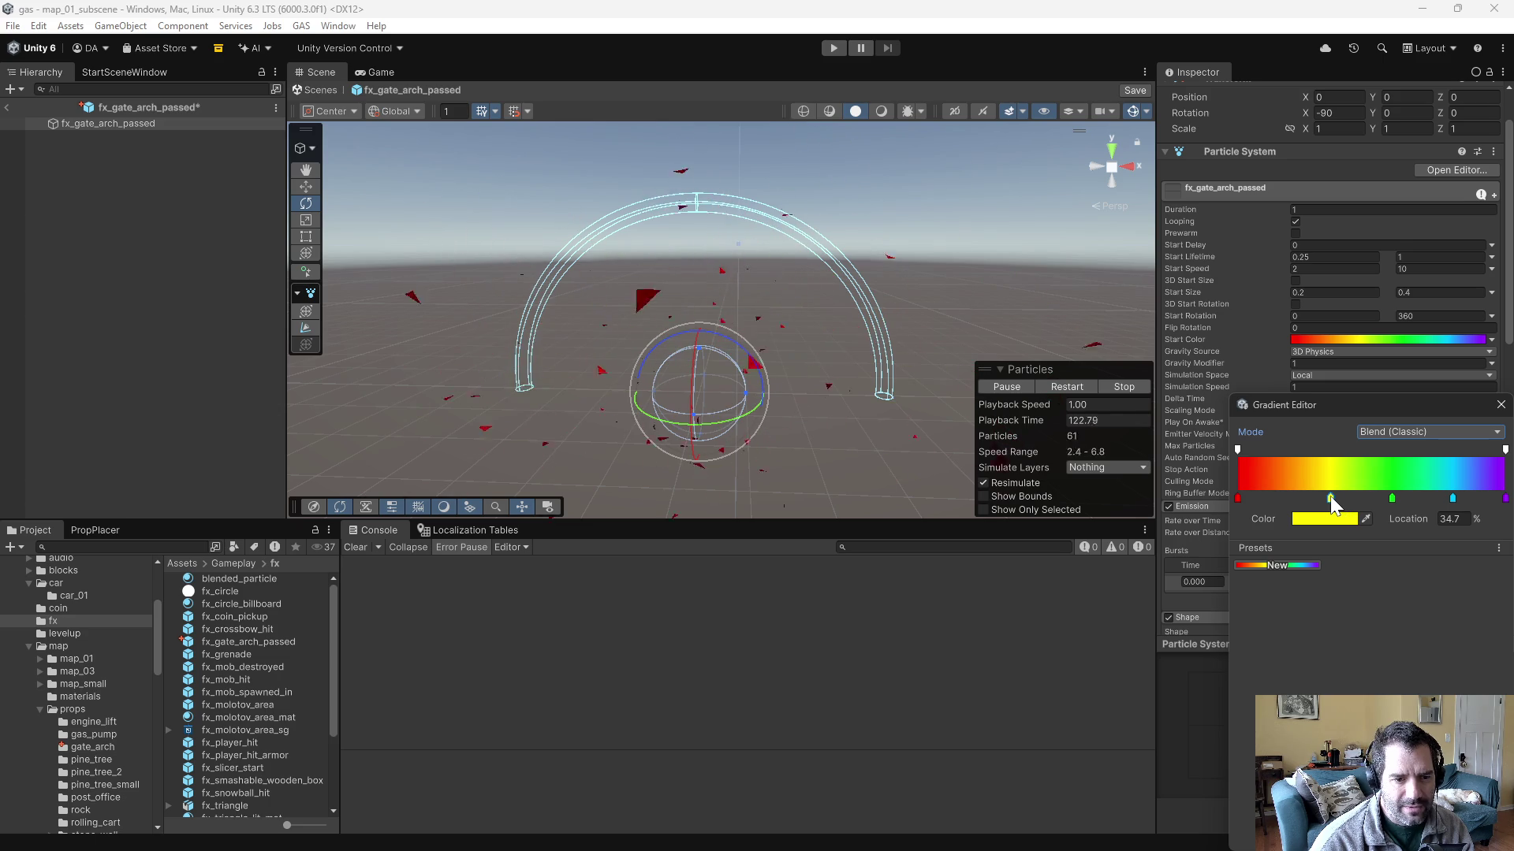
# - Try a cyan hue on the starting stop, restore it to red, and close the editor
pyautogui.click(1237, 496)
pyautogui.click(1308, 519)
pyautogui.moveTo(1332, 466); pyautogui.dragTo(1329, 471)
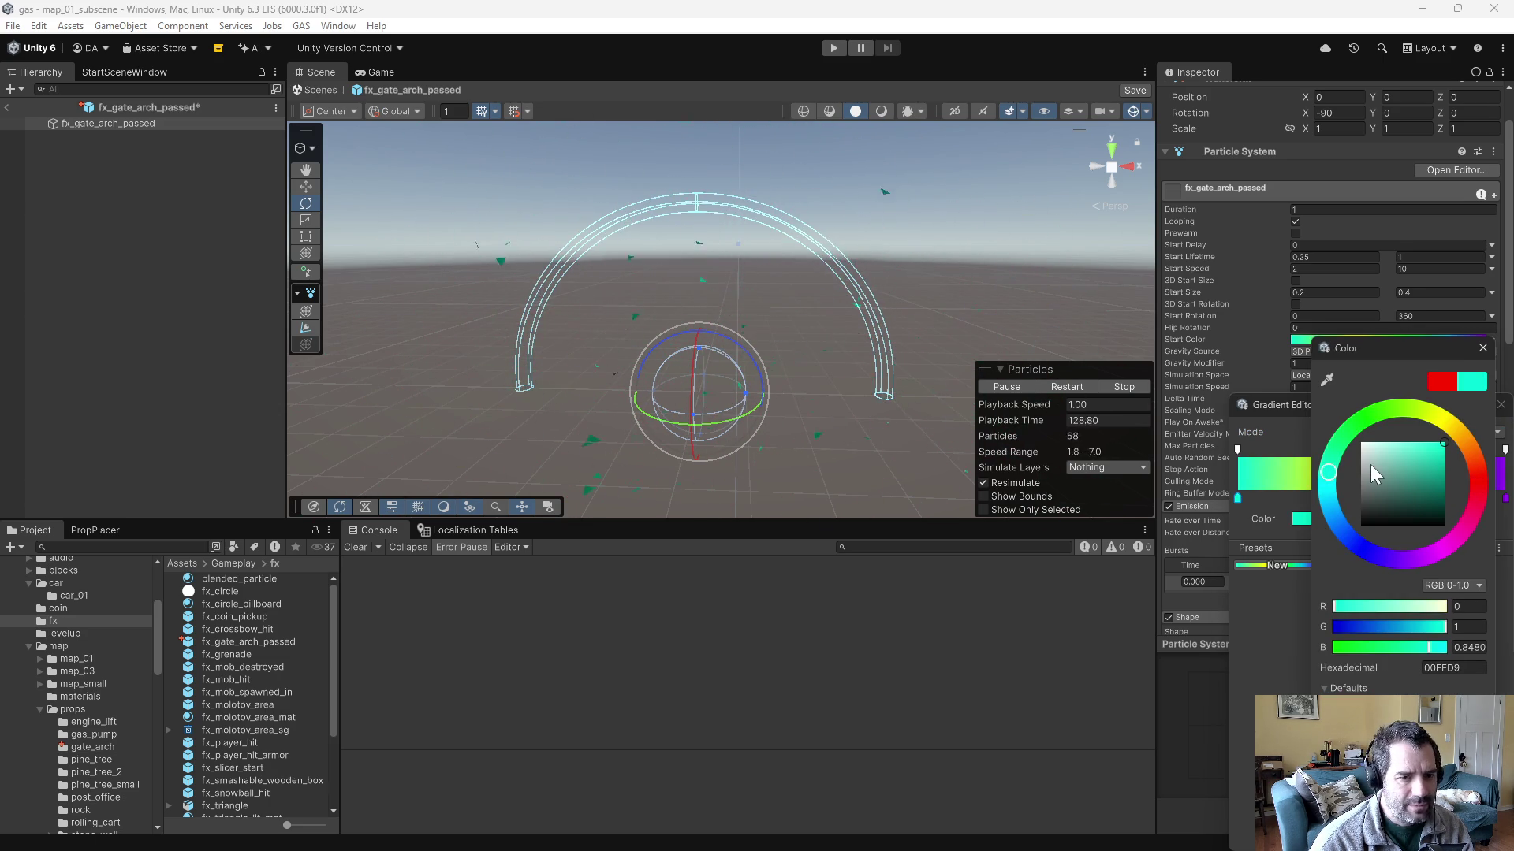
pyautogui.click(1479, 473)
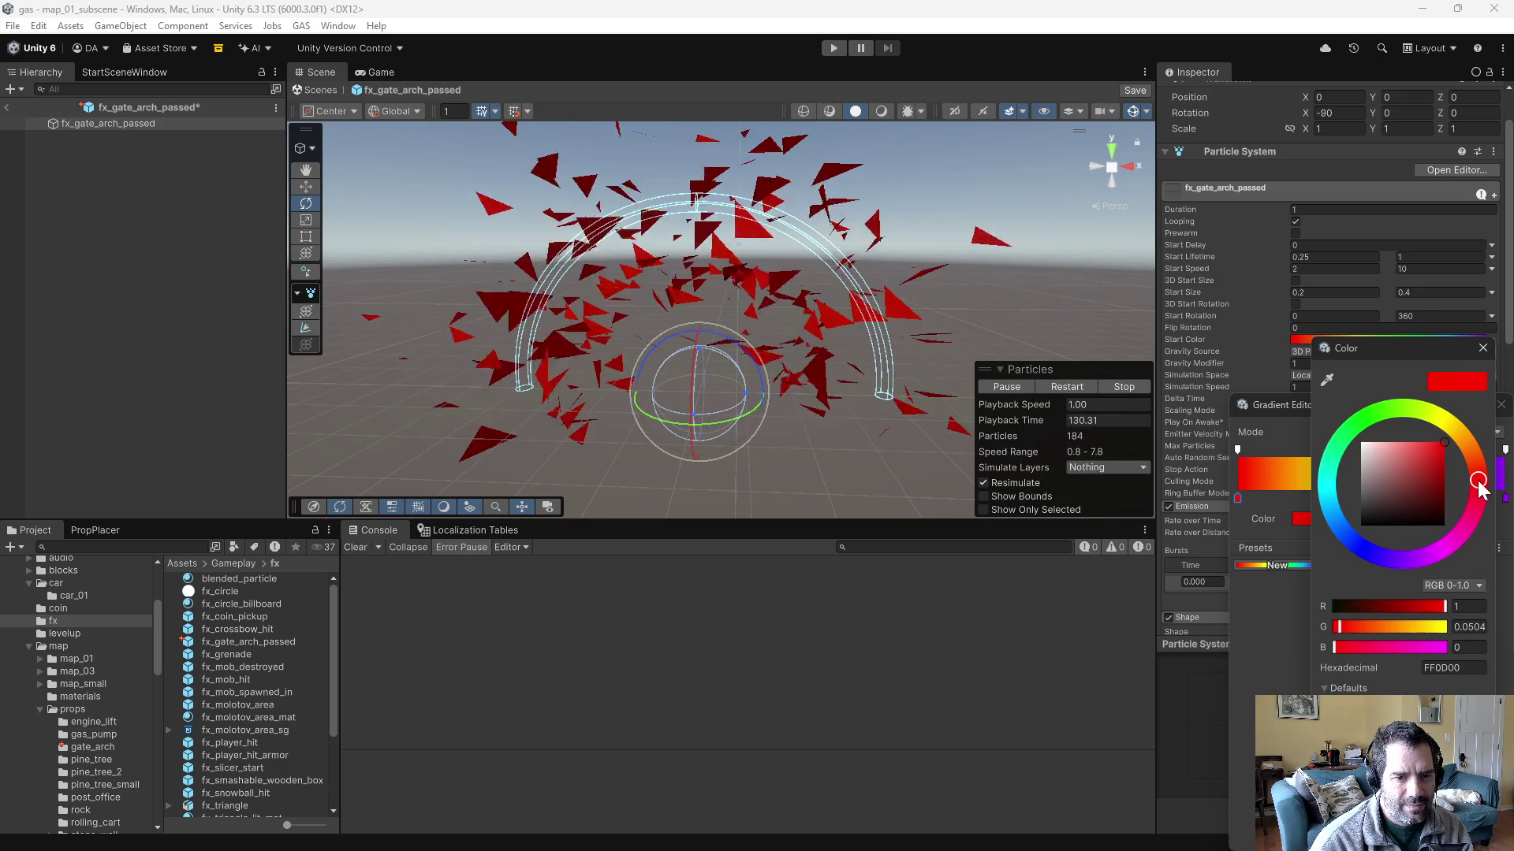
pyautogui.click(1264, 666)
pyautogui.click(1500, 405)
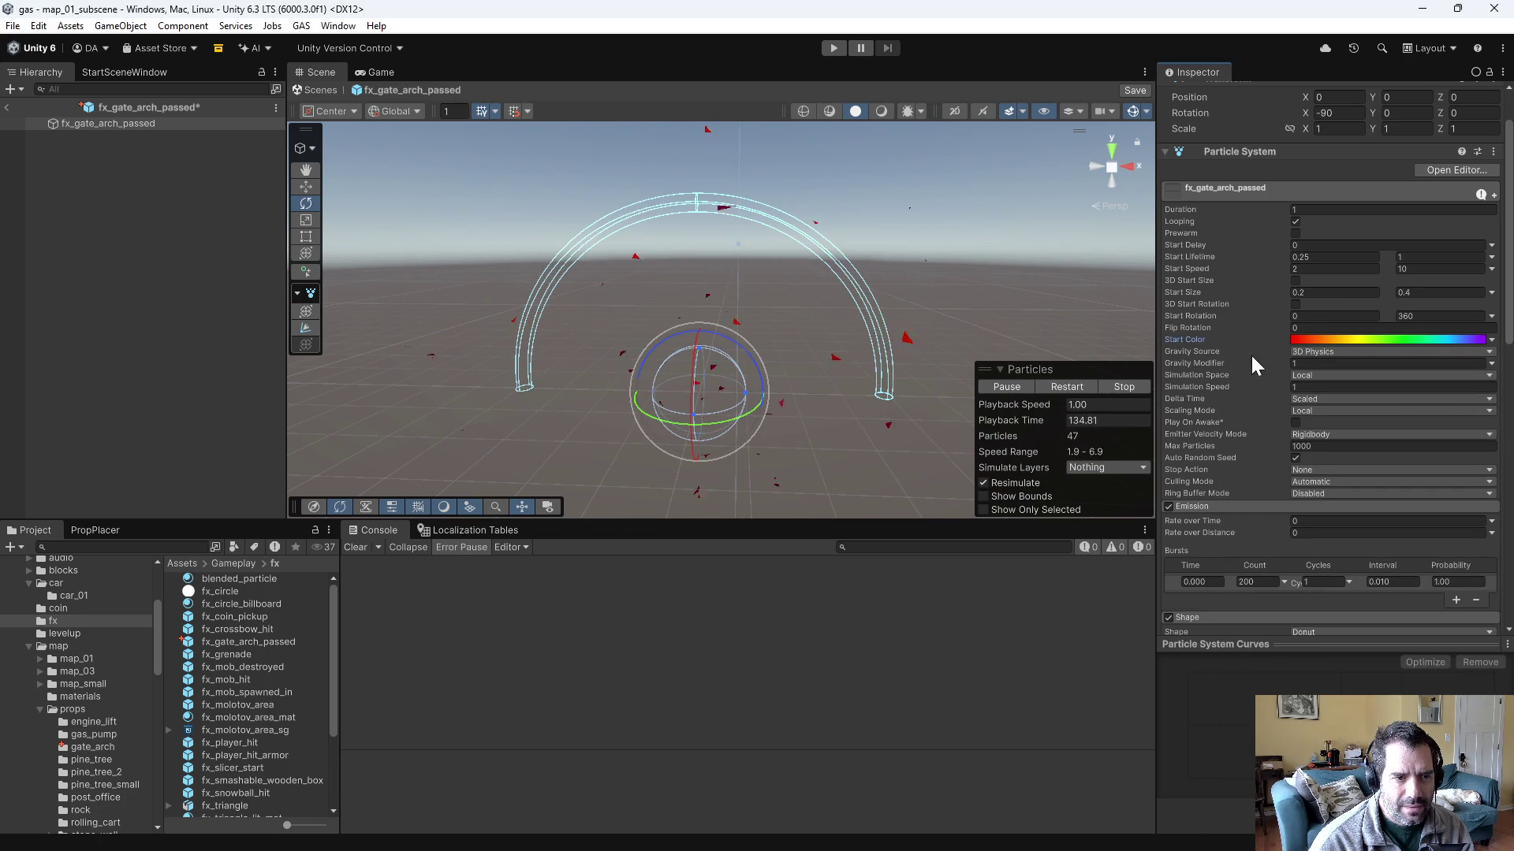
# - Edit Start Size, entering 0.1 as the minimum and 0 as the maximum
pyautogui.scroll(-10, 1230, 426)
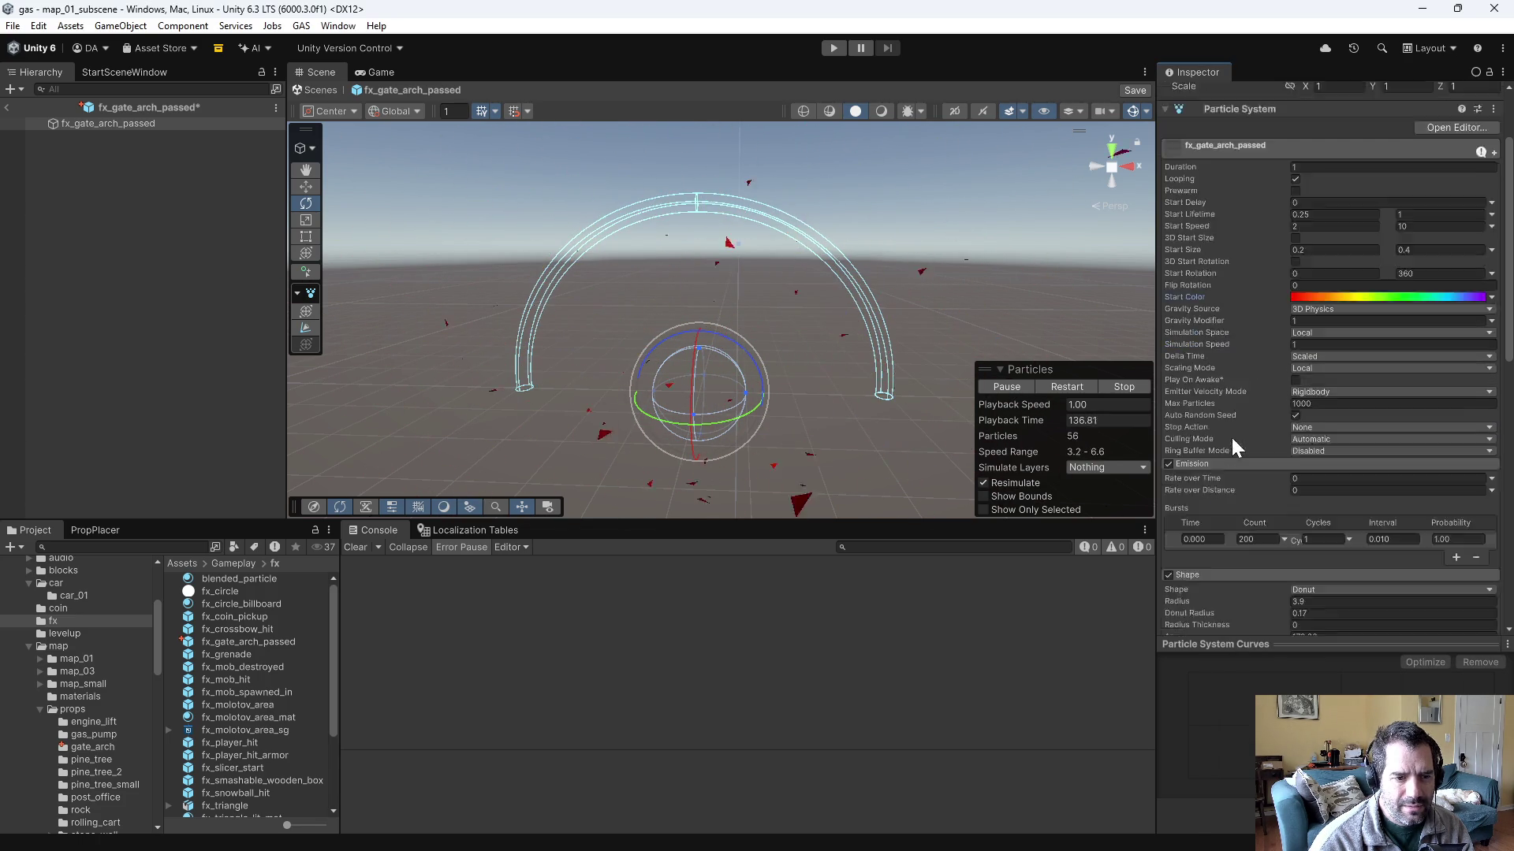
pyautogui.scroll(-4, 1230, 339)
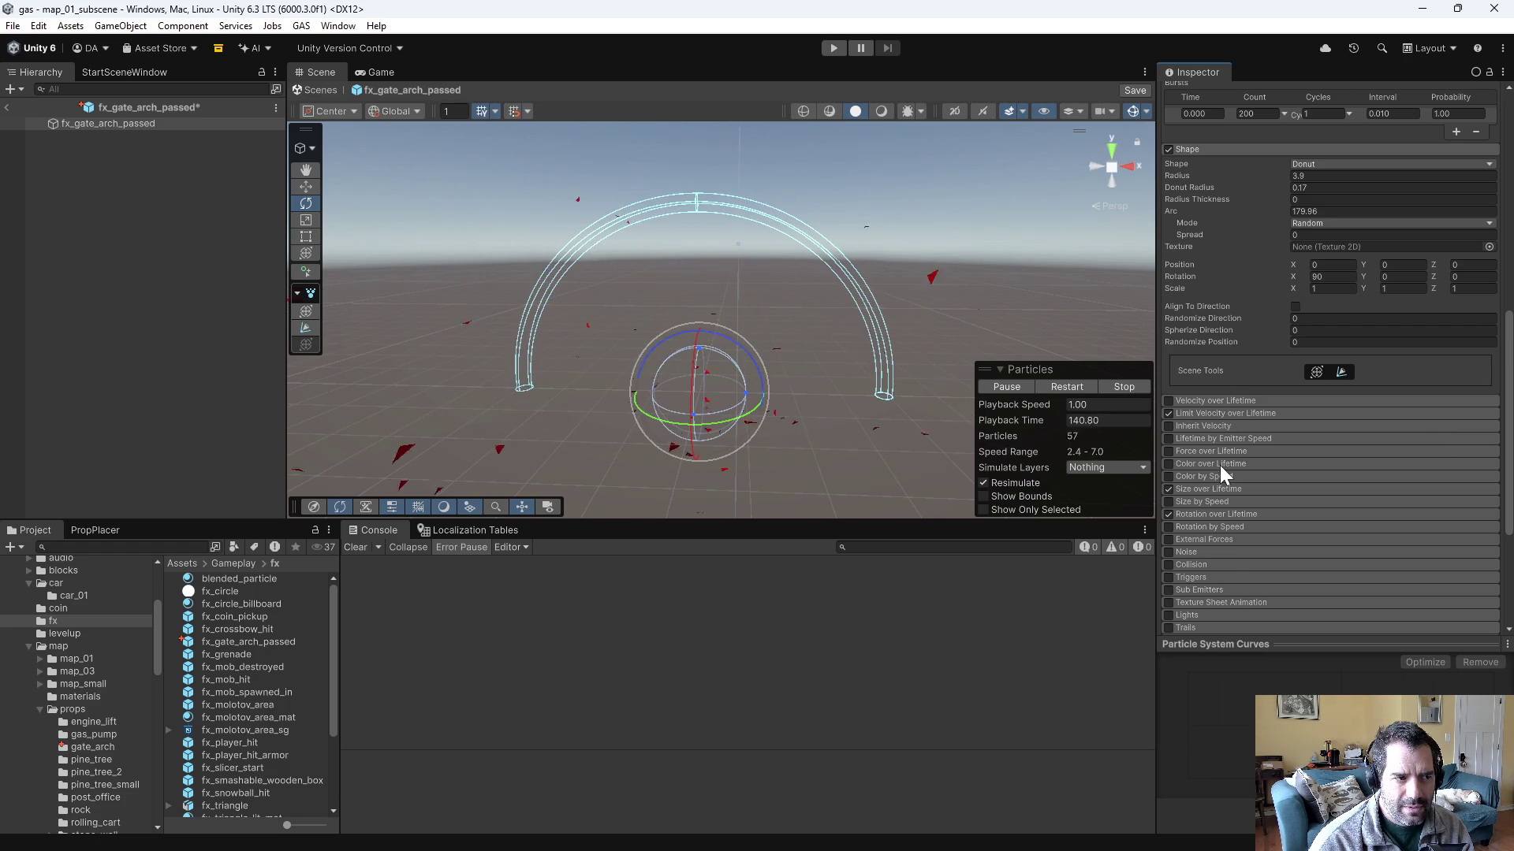
pyautogui.scroll(-1, 1219, 469)
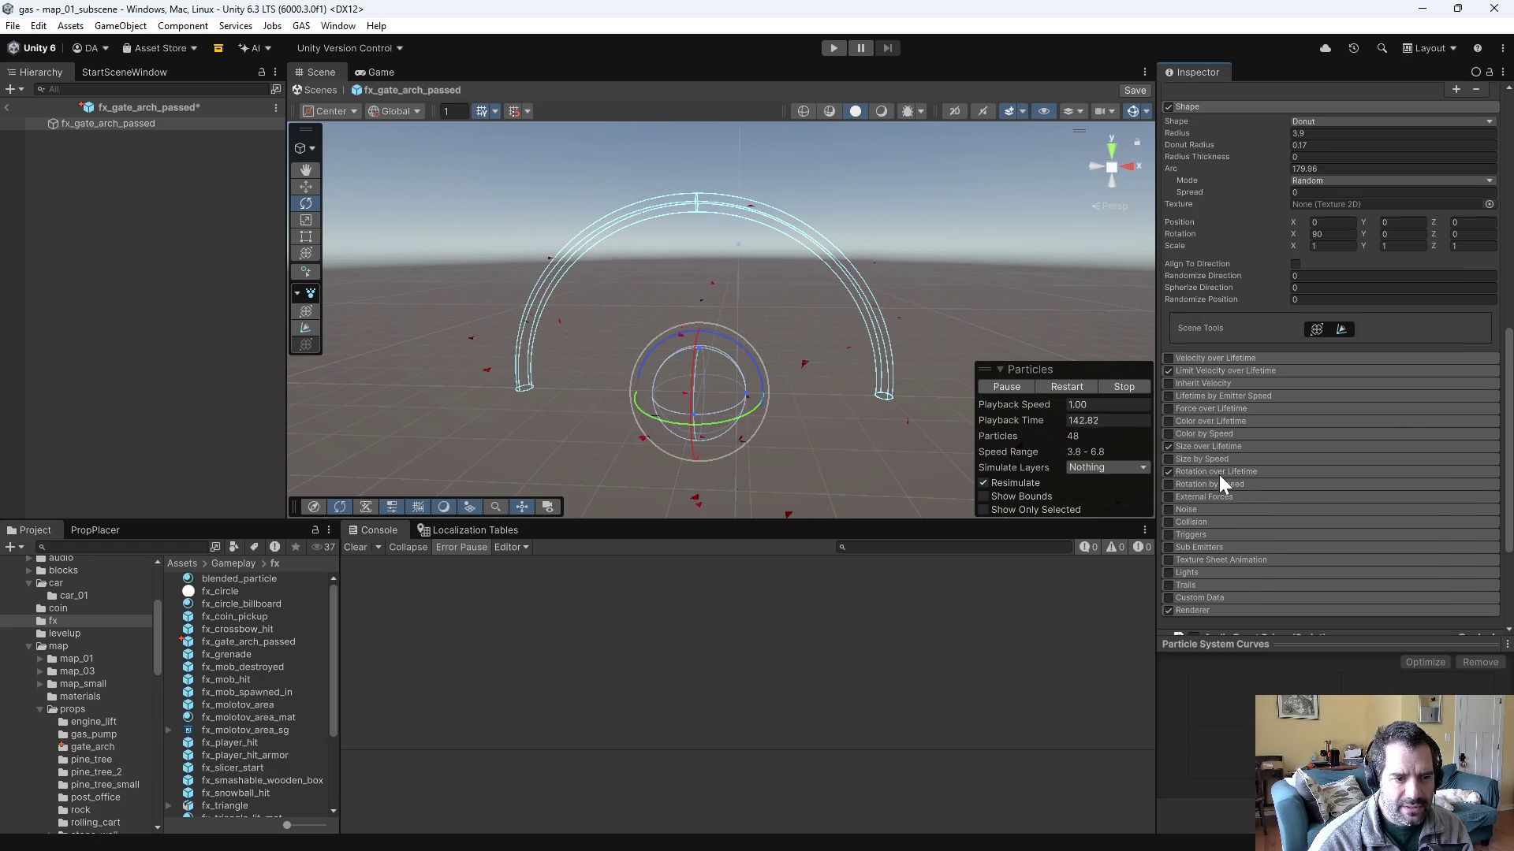
pyautogui.scroll(-2, 1230, 505)
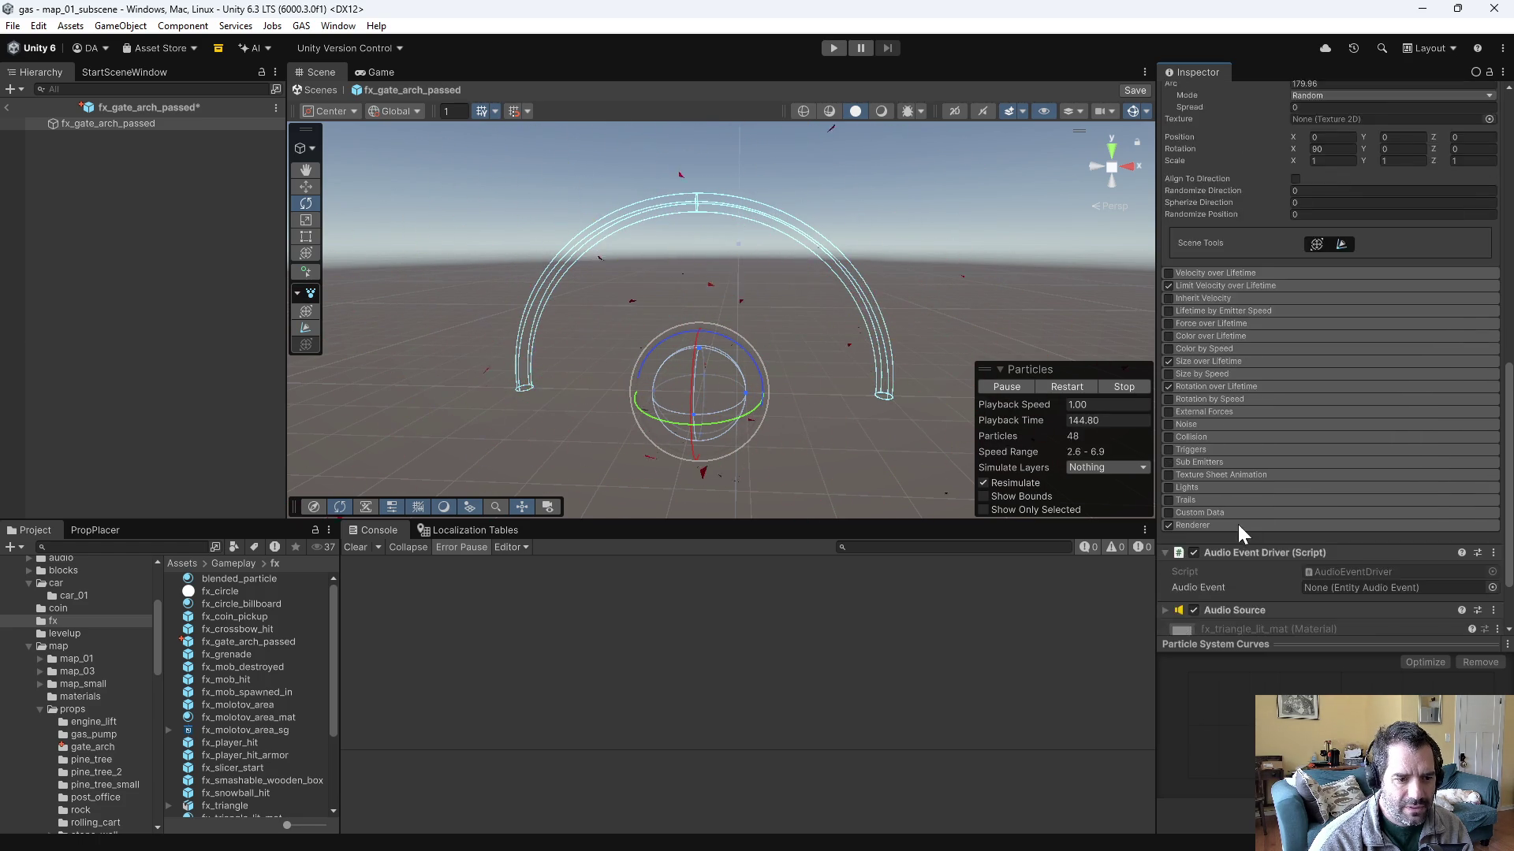
pyautogui.scroll(10, 1237, 523)
pyautogui.scroll(4, 1275, 309)
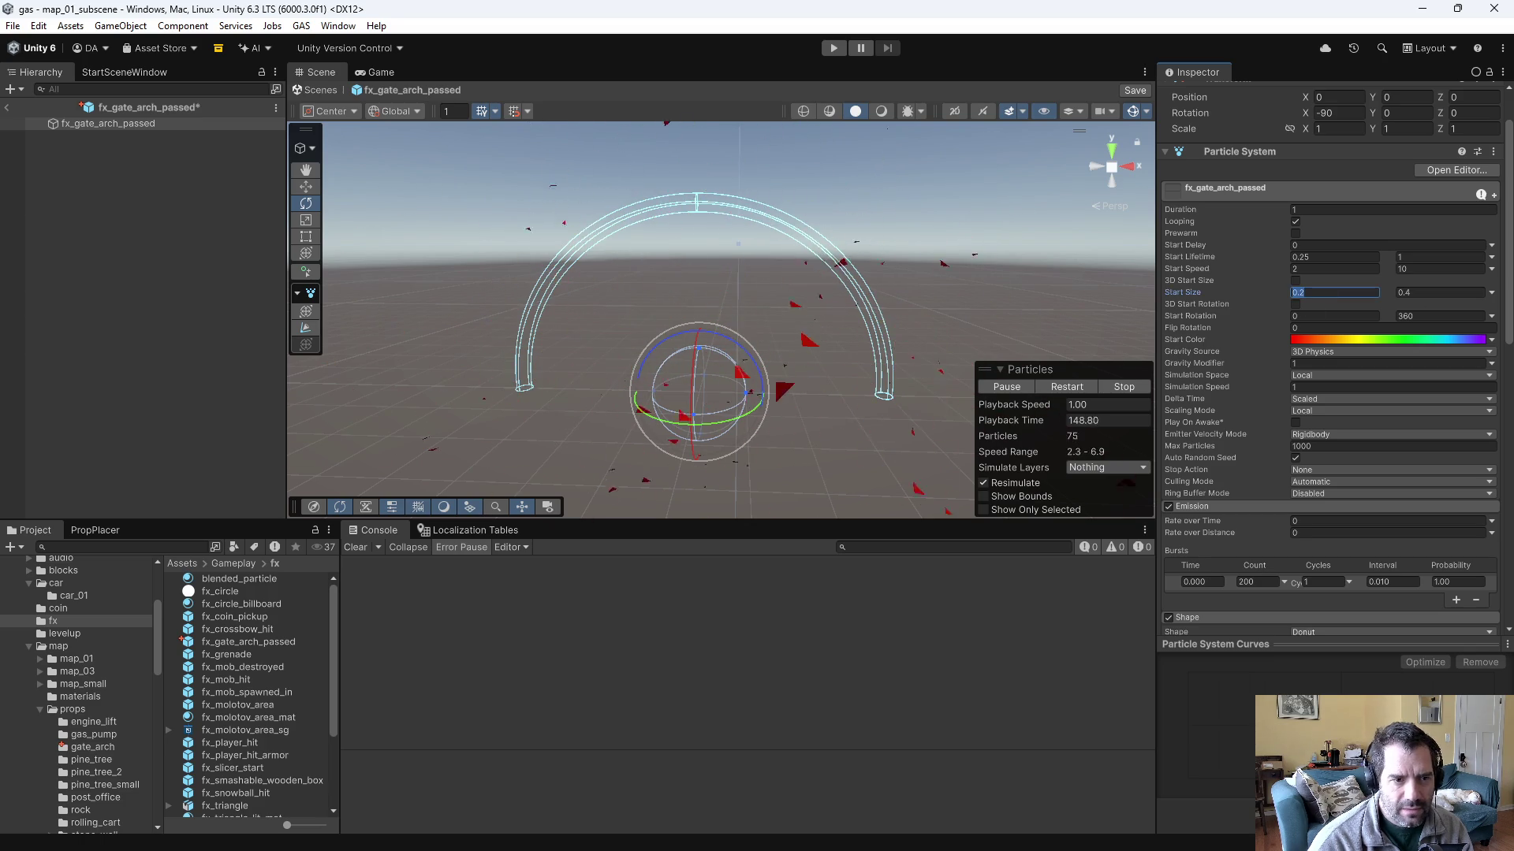
pyautogui.doubleClick(1334, 292)
pyautogui.write('0.1')
pyautogui.press('Tab')
pyautogui.write('0')
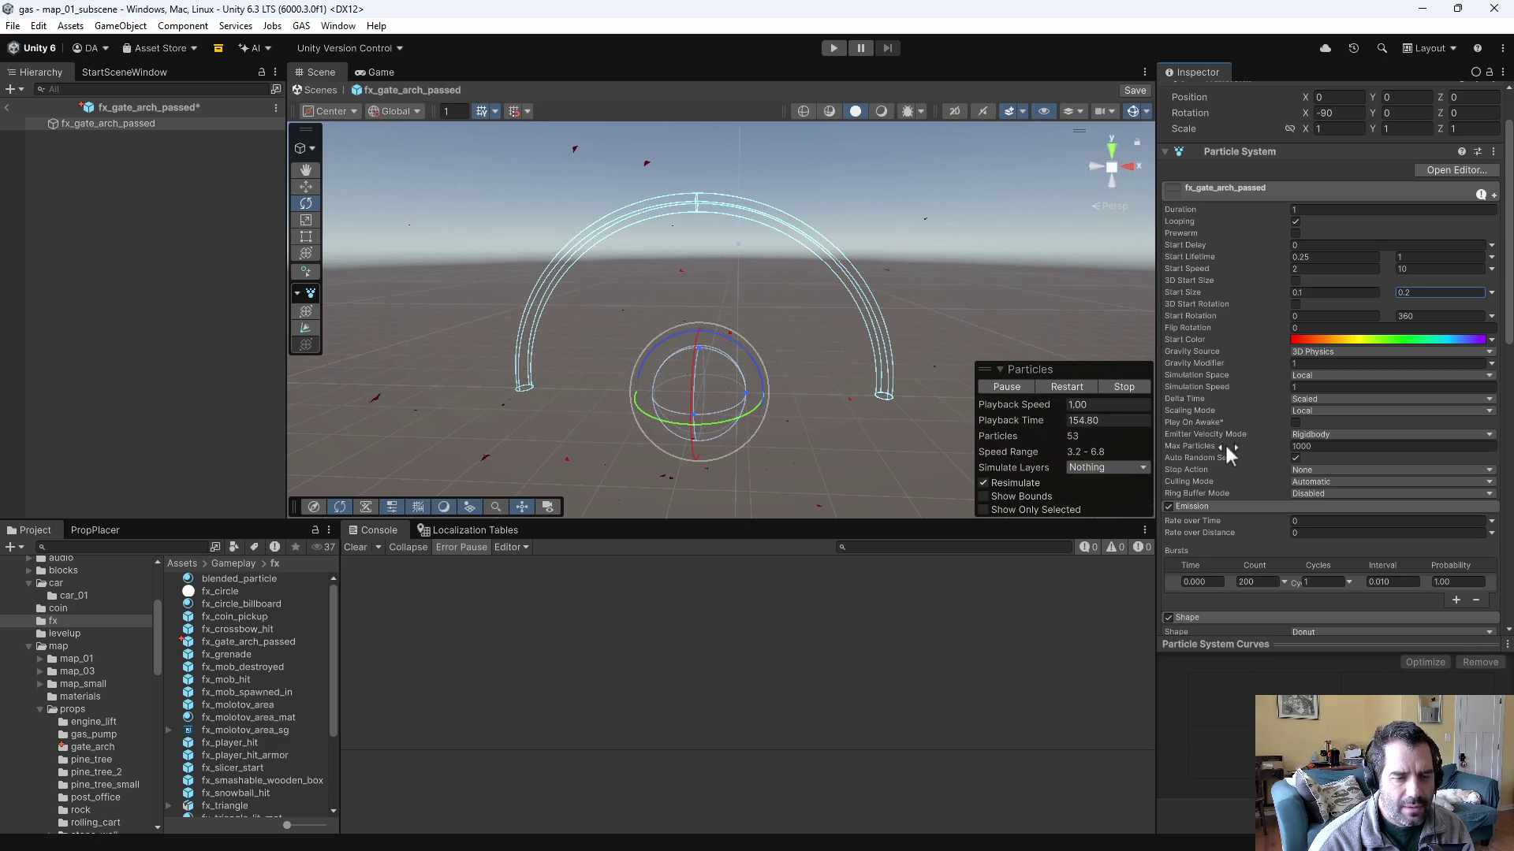
# - Toggle Align To Direction on and back off, leaving particles unaligned
pyautogui.scroll(-5, 1223, 399)
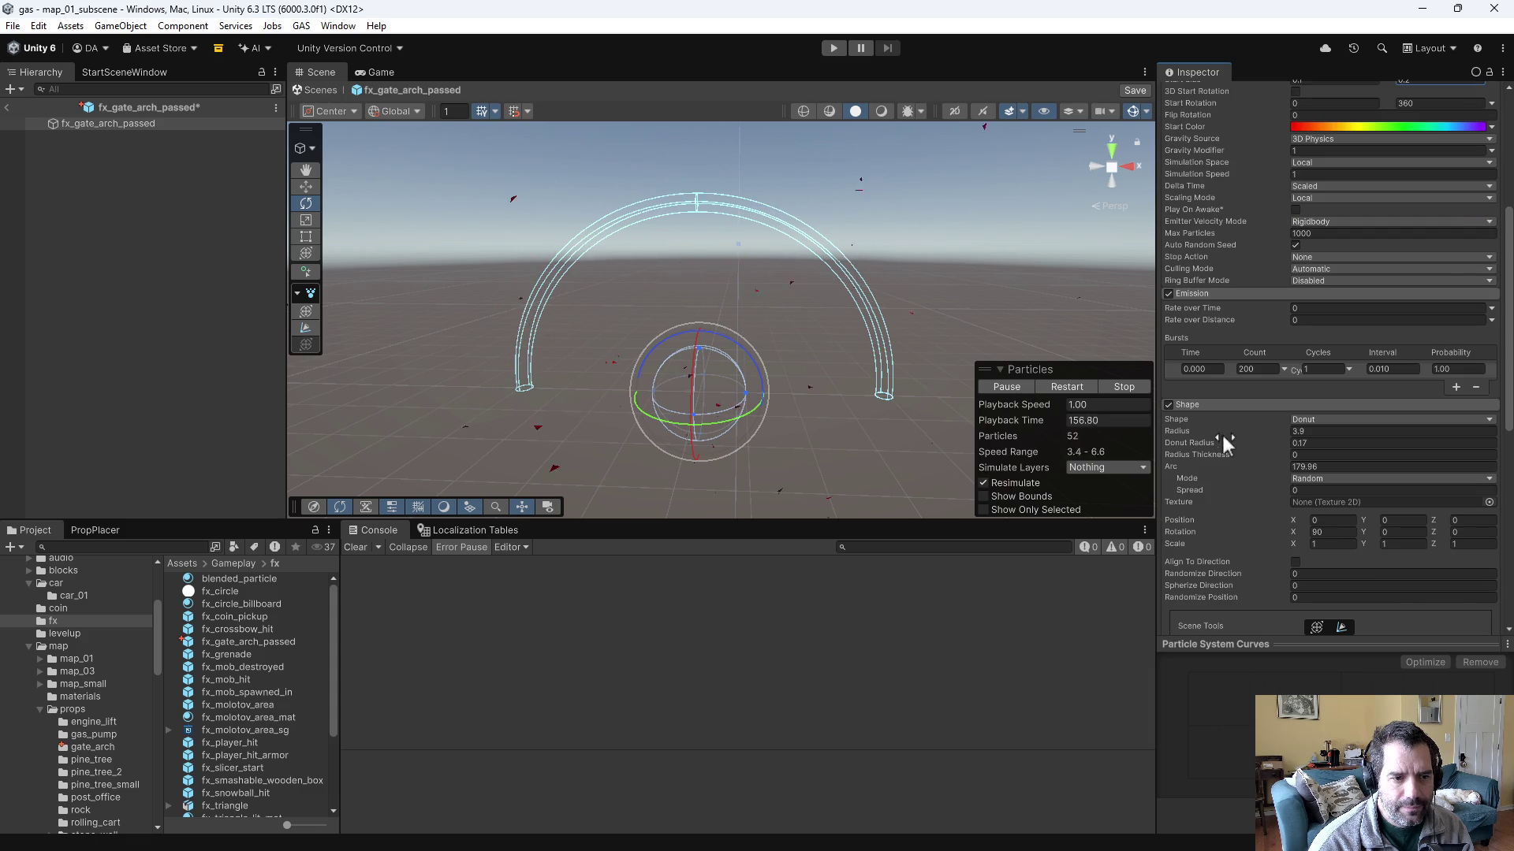
pyautogui.click(1295, 562)
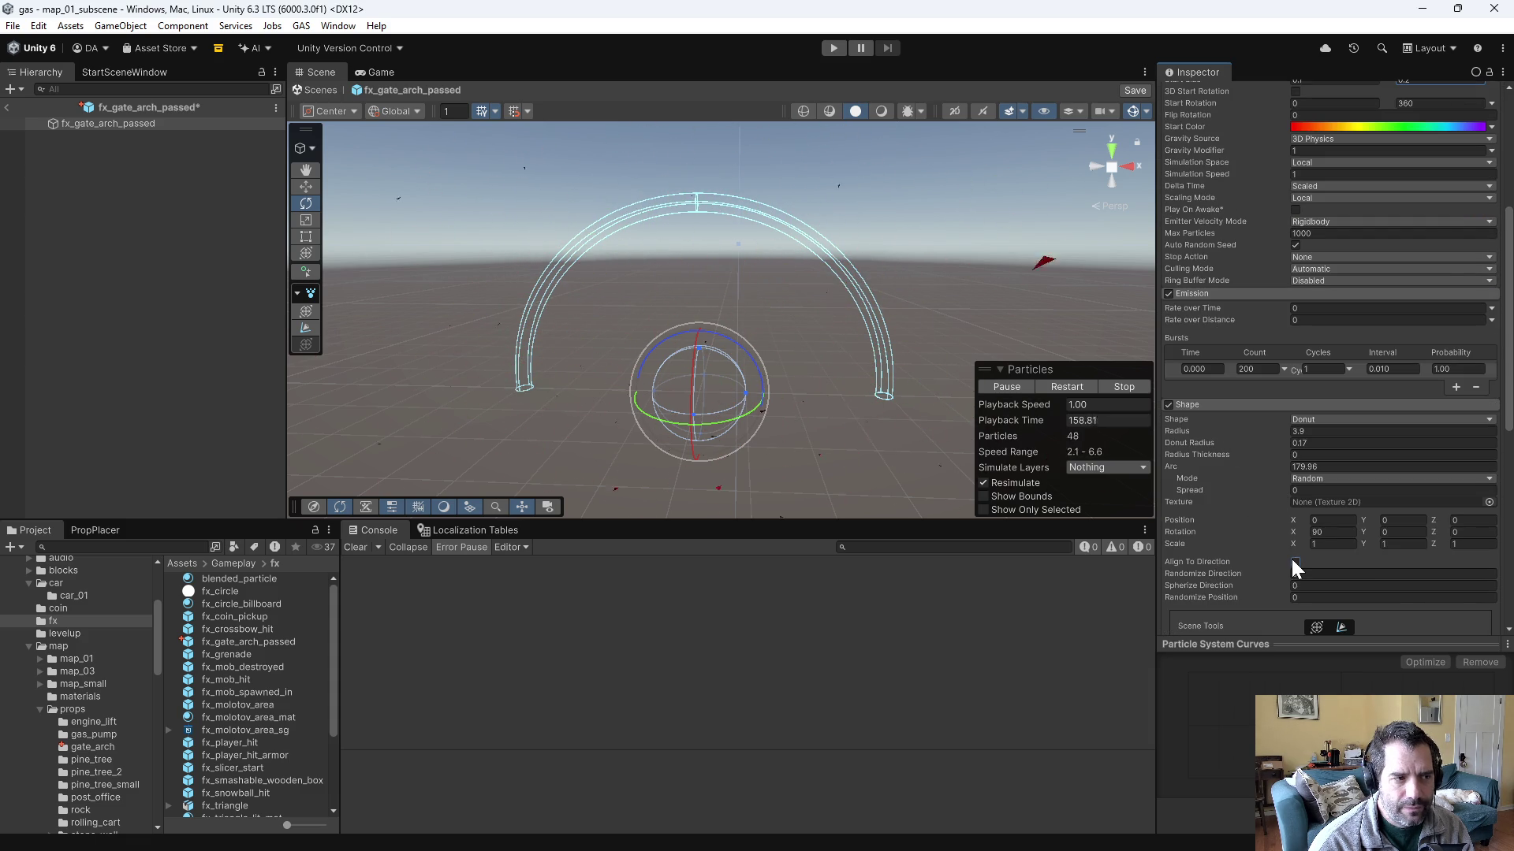
pyautogui.click(1295, 562)
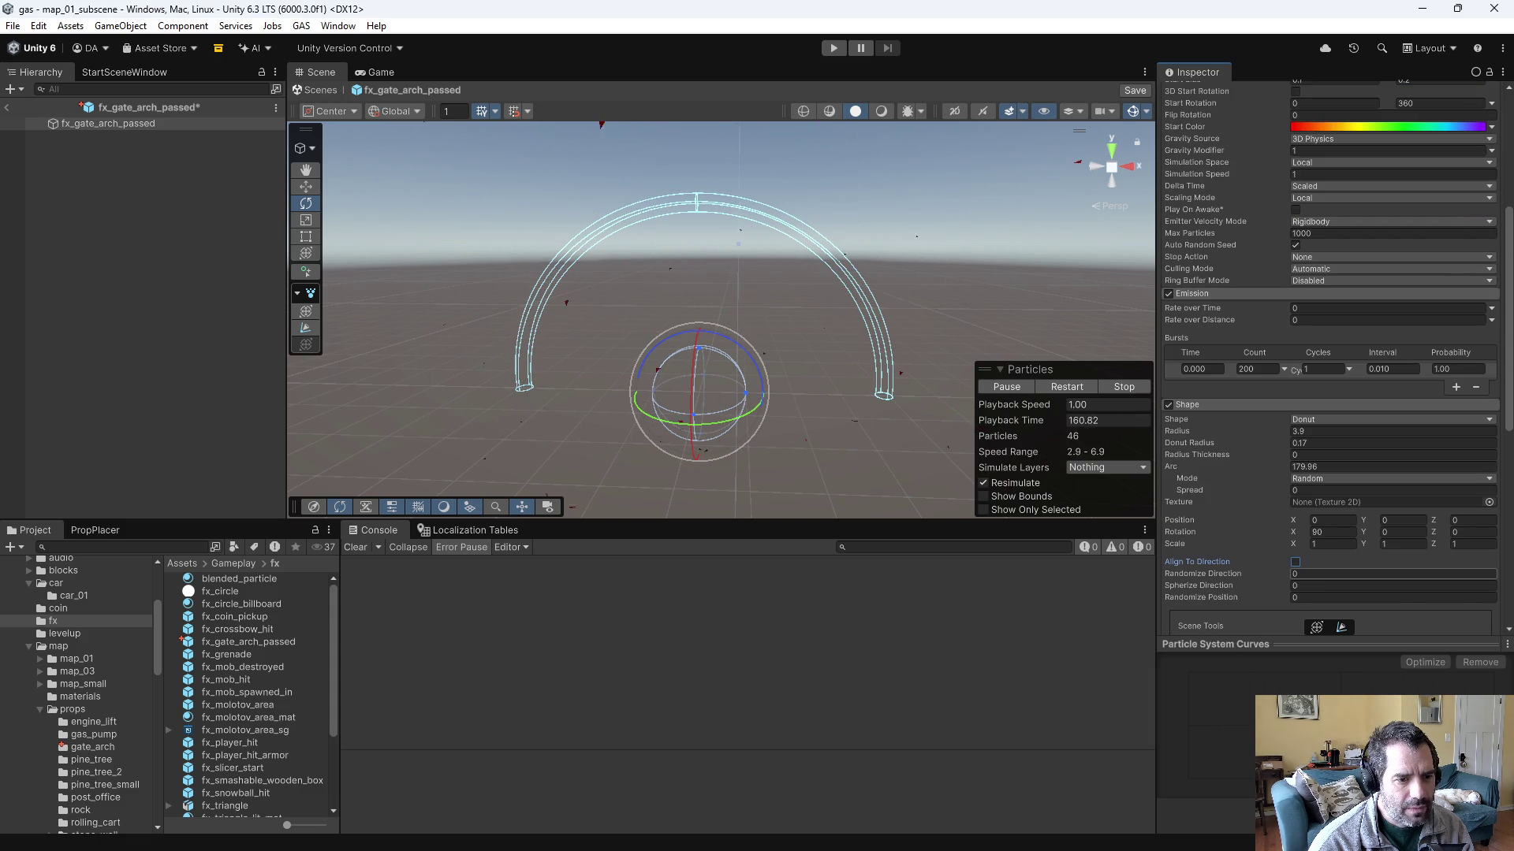
pyautogui.scroll(5, 1287, 311)
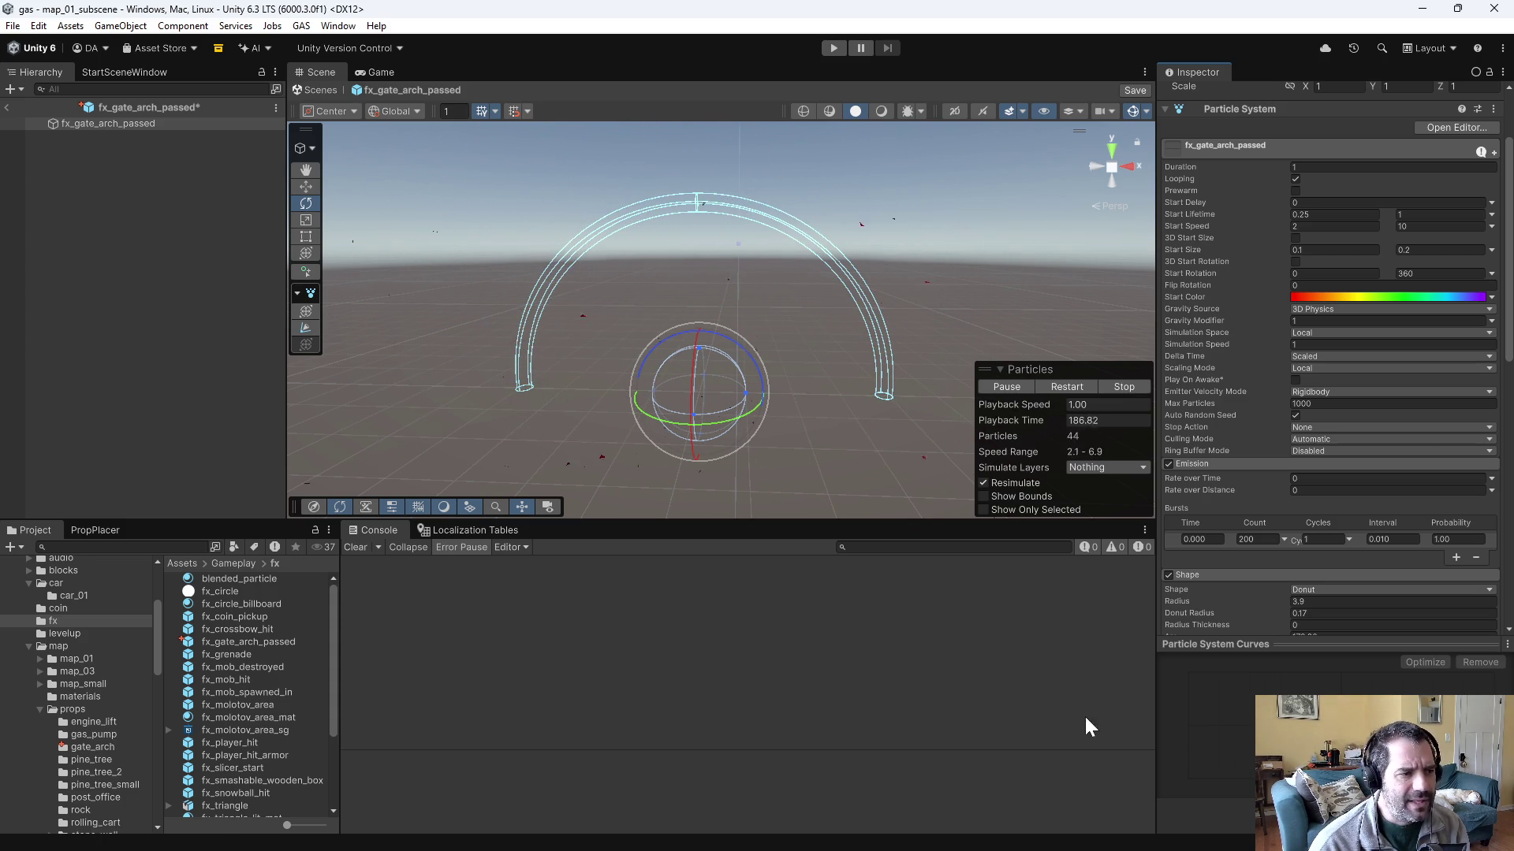
# - Set Start Speed to a range of 1 to 5
pyautogui.moveTo(791, 410)
pyautogui.mouseDown()
pyautogui.moveTo(804, 284)
pyautogui.moveTo(828, 316)
pyautogui.moveTo(845, 278)
pyautogui.moveTo(685, 282)
pyautogui.mouseUp()
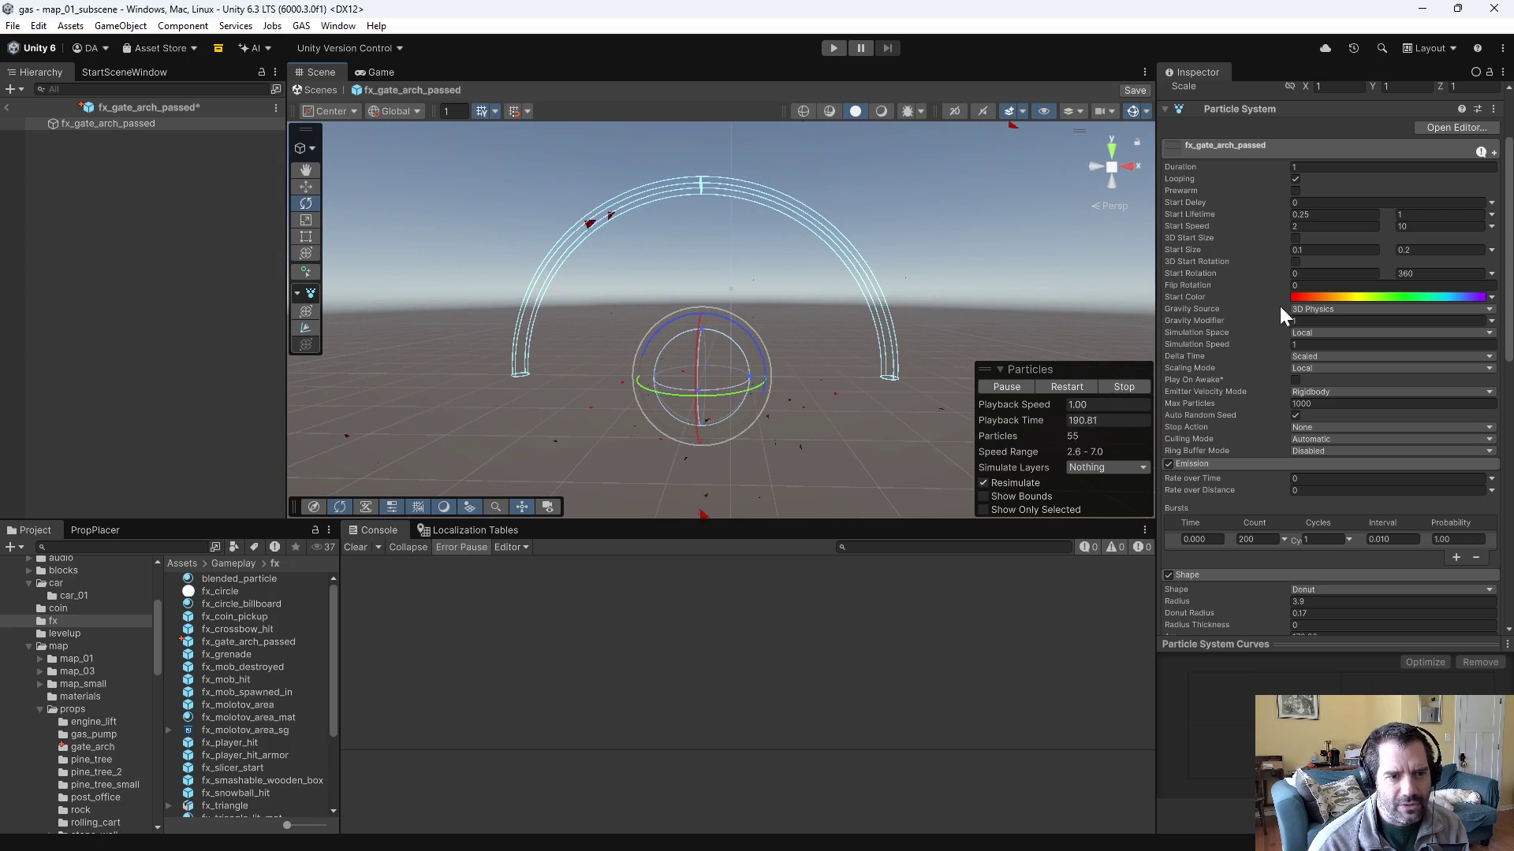
pyautogui.moveTo(1132, 244); pyautogui.dragTo(1034, 265)
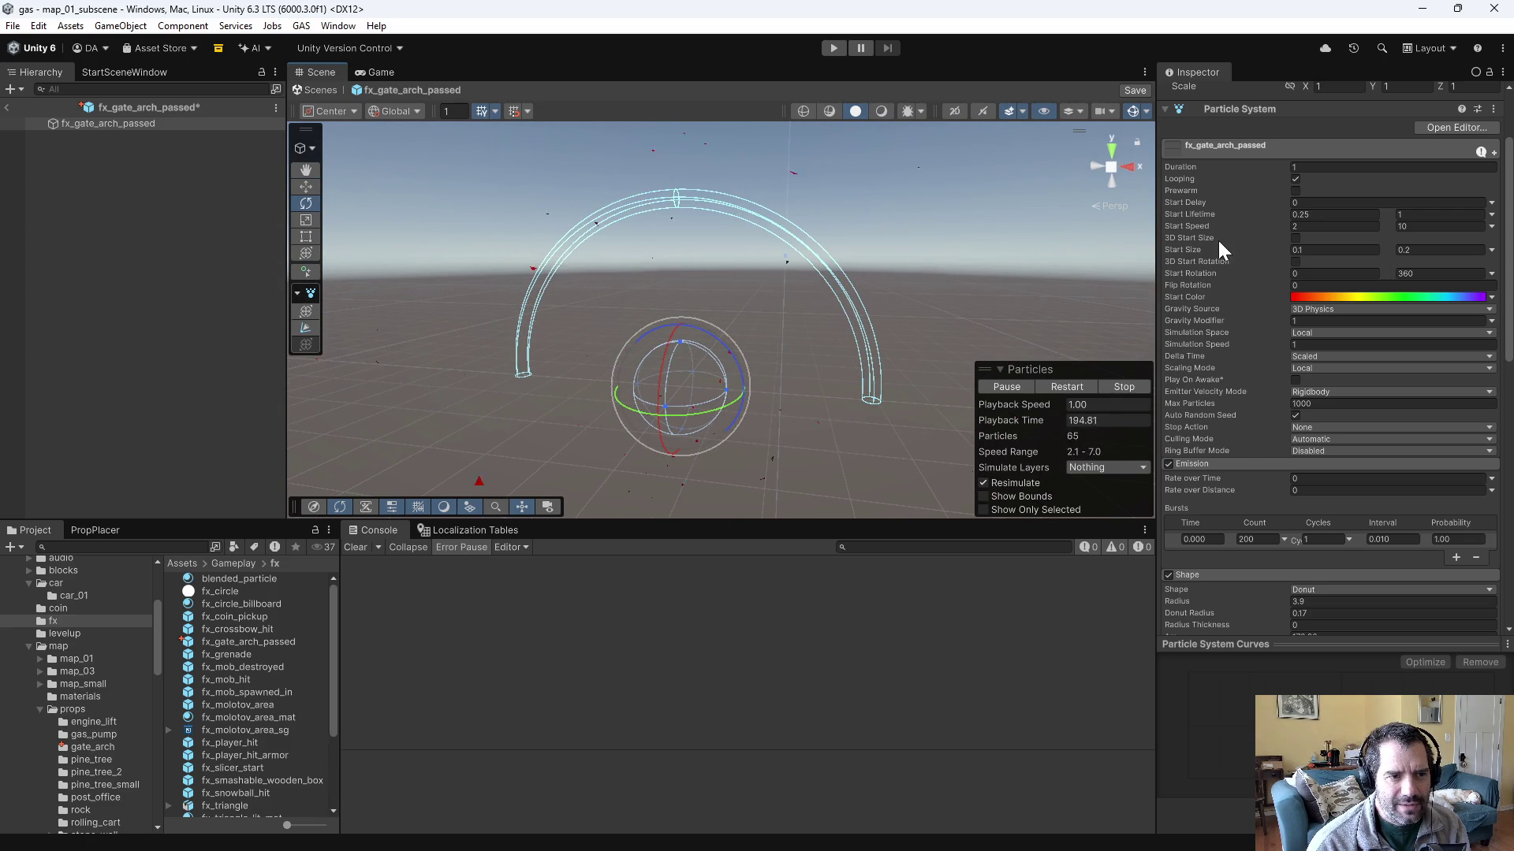
pyautogui.click(1440, 226)
pyautogui.write('8')
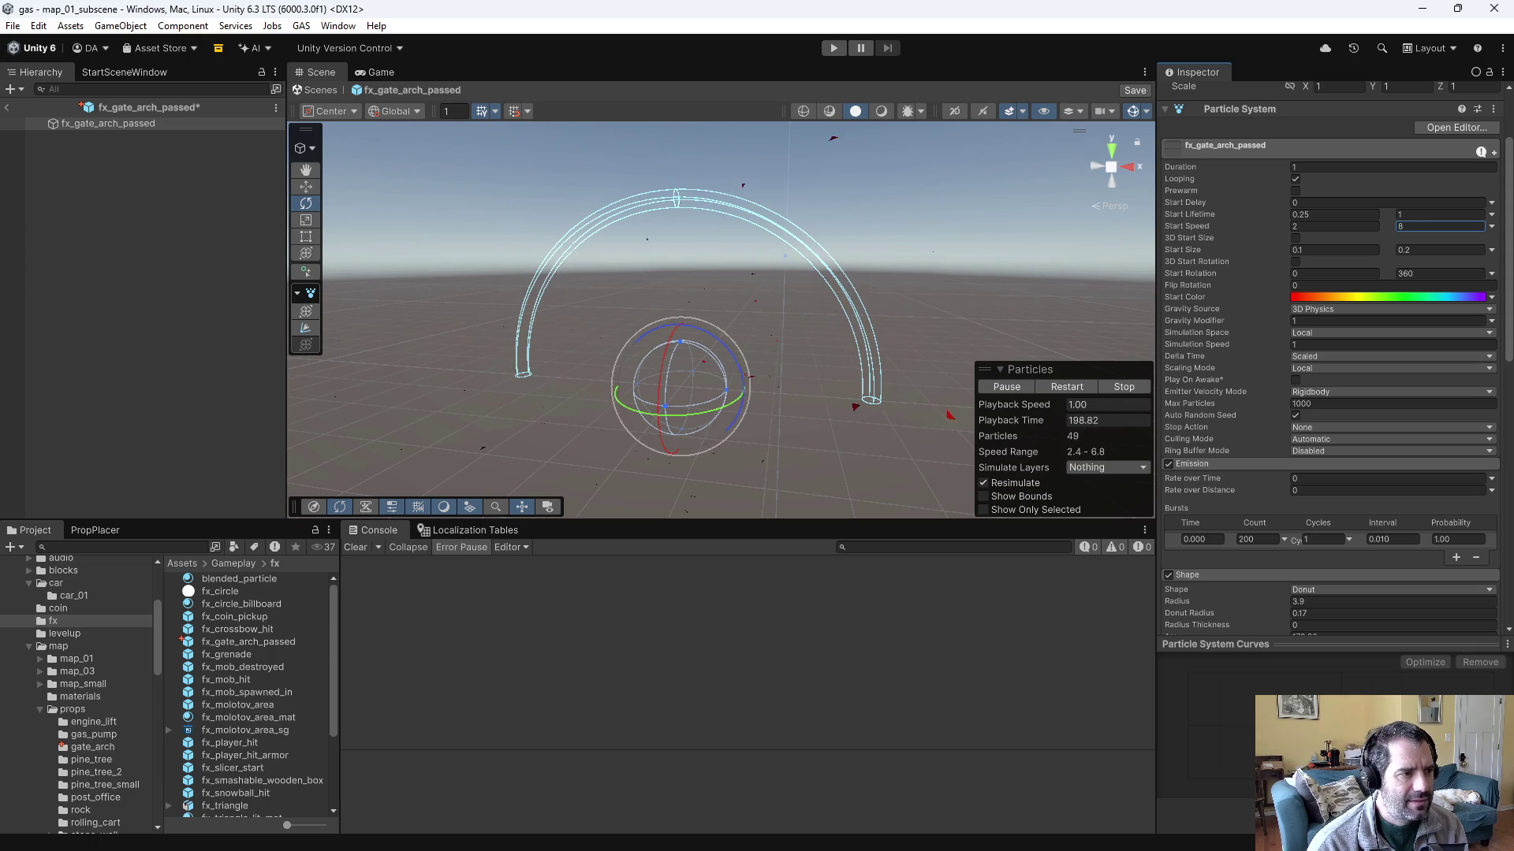
pyautogui.click(1340, 226)
pyautogui.write('1')
pyautogui.press('Tab')
pyautogui.write('5')
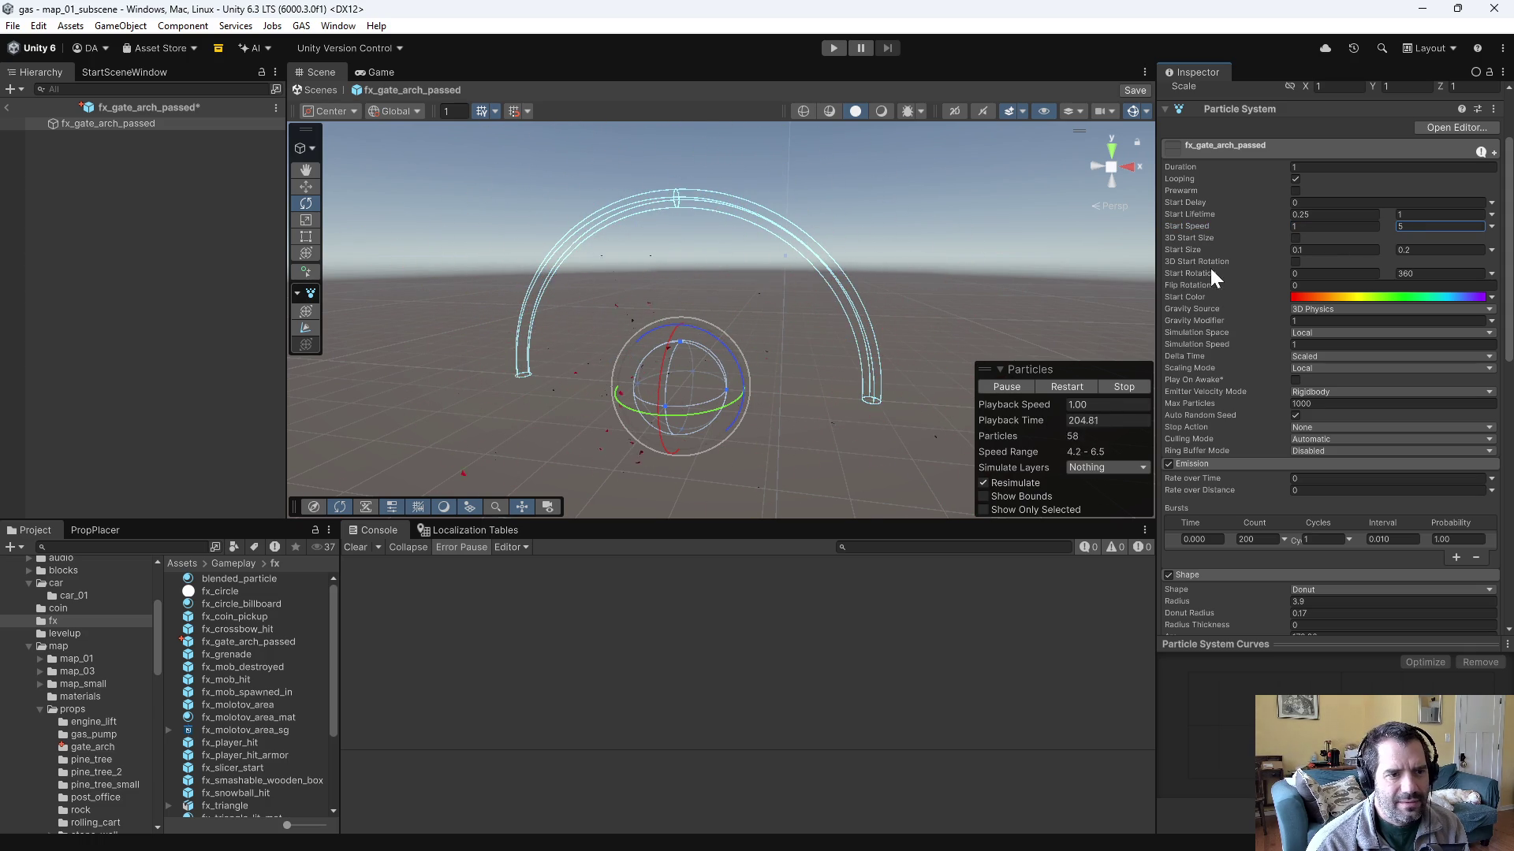
# - Set Start Lifetime to 0.5–2 and the Duration to 2
pyautogui.click(1324, 215)
pyautogui.write('0.5')
pyautogui.press('Tab')
pyautogui.write('2')
pyautogui.click(1327, 167)
pyautogui.write('2')
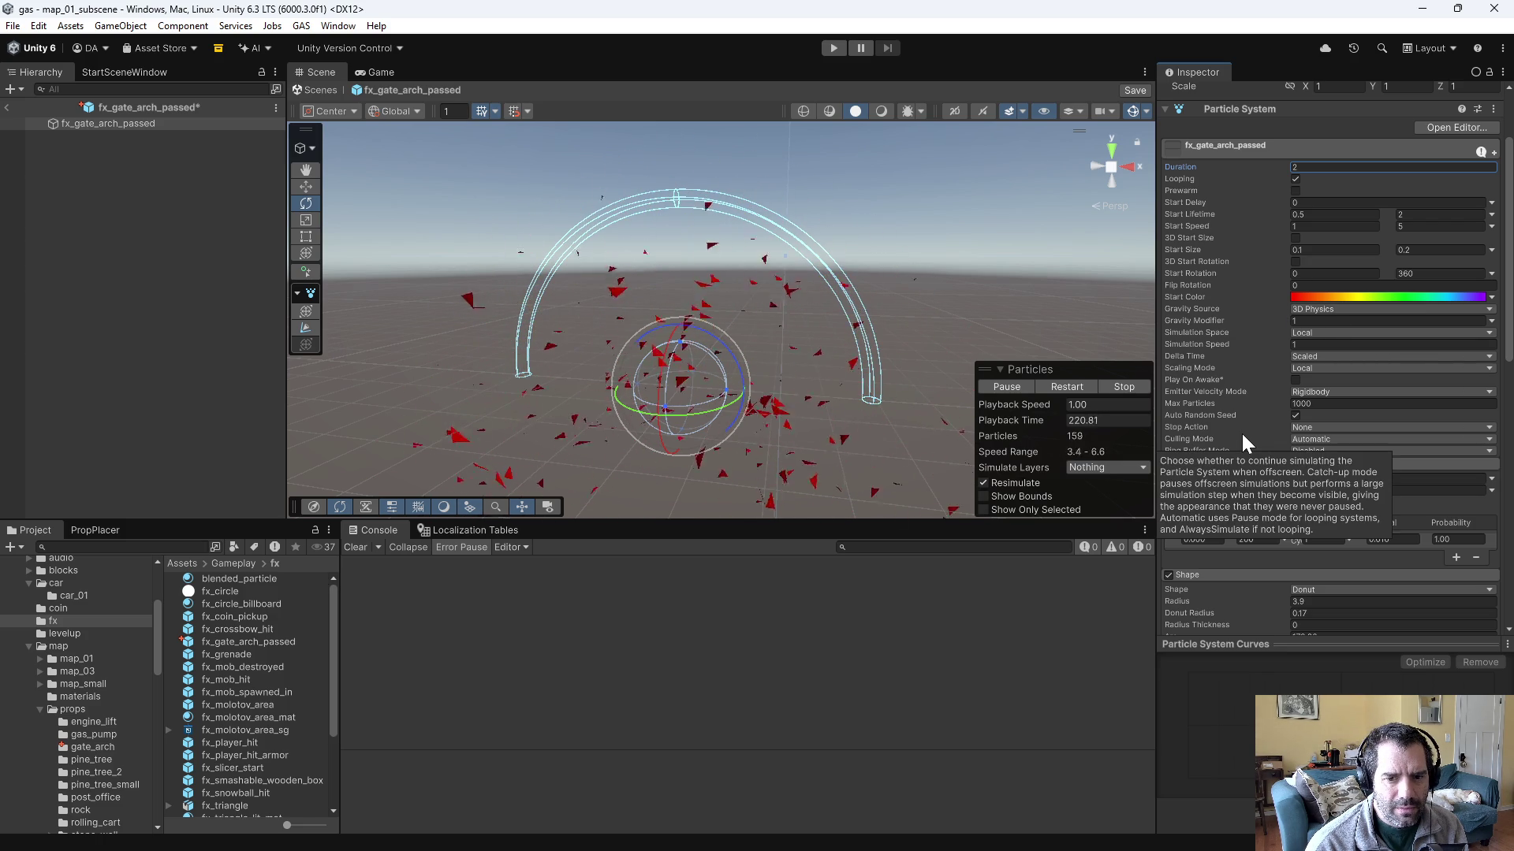
# - Expand the Renderer module to show mesh mode, the triangle mesh and fx_triangle_lit_mat
pyautogui.scroll(-3, 1242, 434)
pyautogui.scroll(-6, 1242, 436)
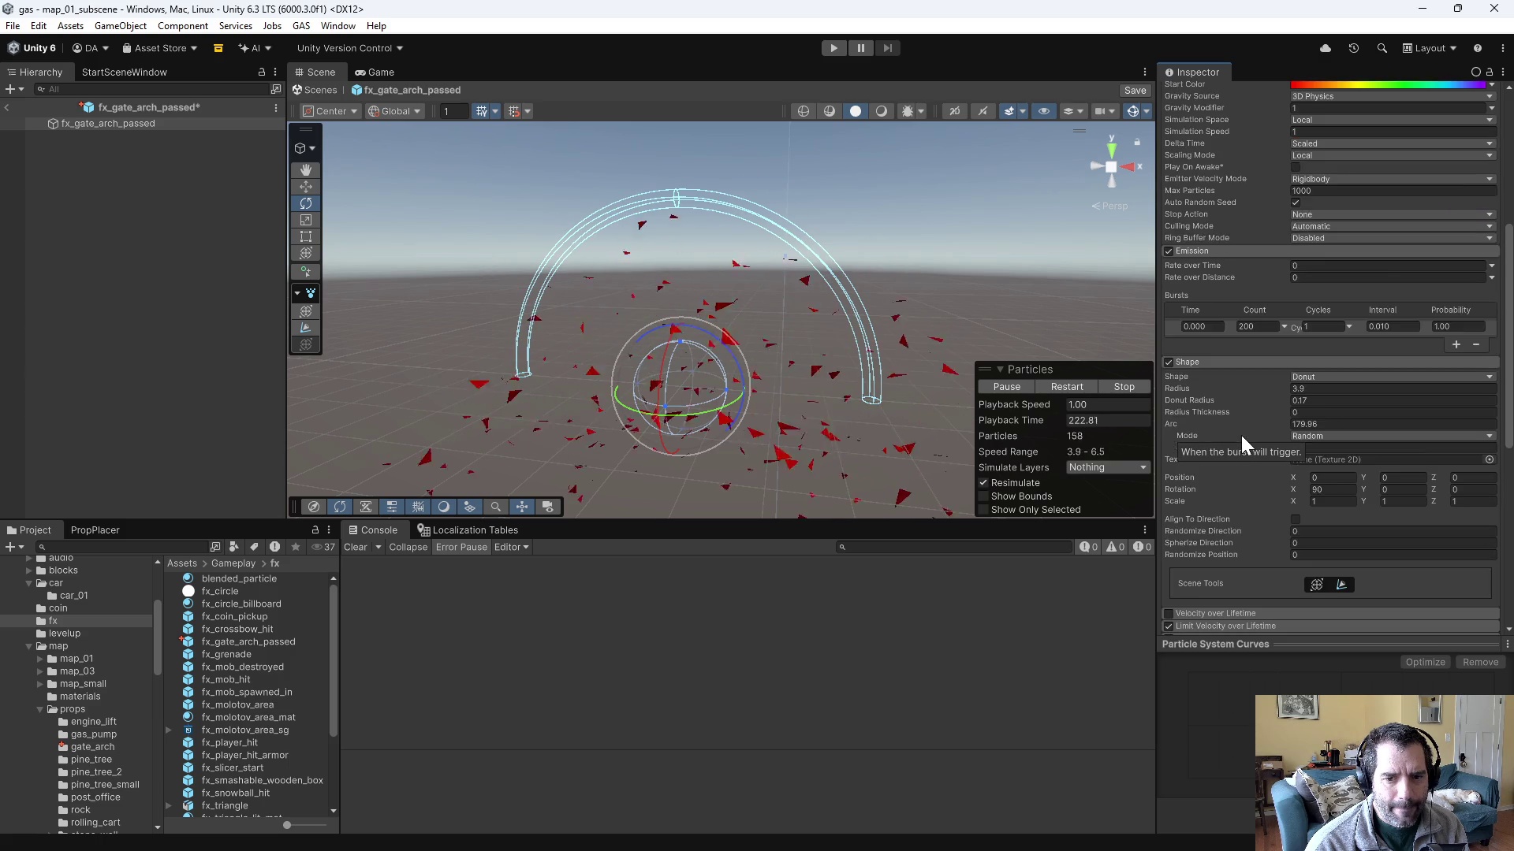
pyautogui.scroll(2, 1241, 435)
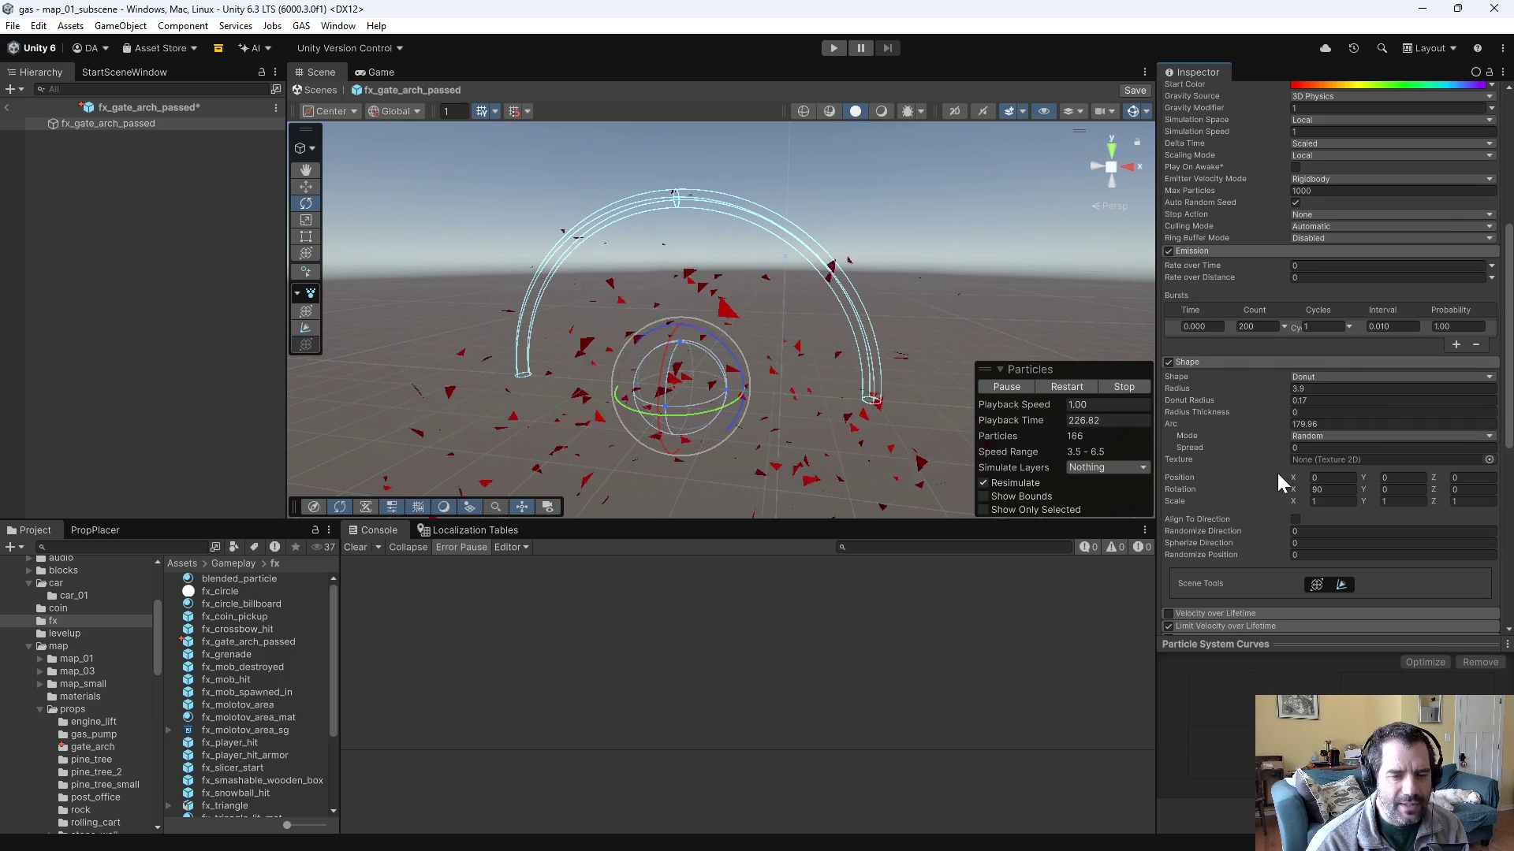
pyautogui.scroll(4, 1277, 473)
pyautogui.scroll(-6, 1278, 472)
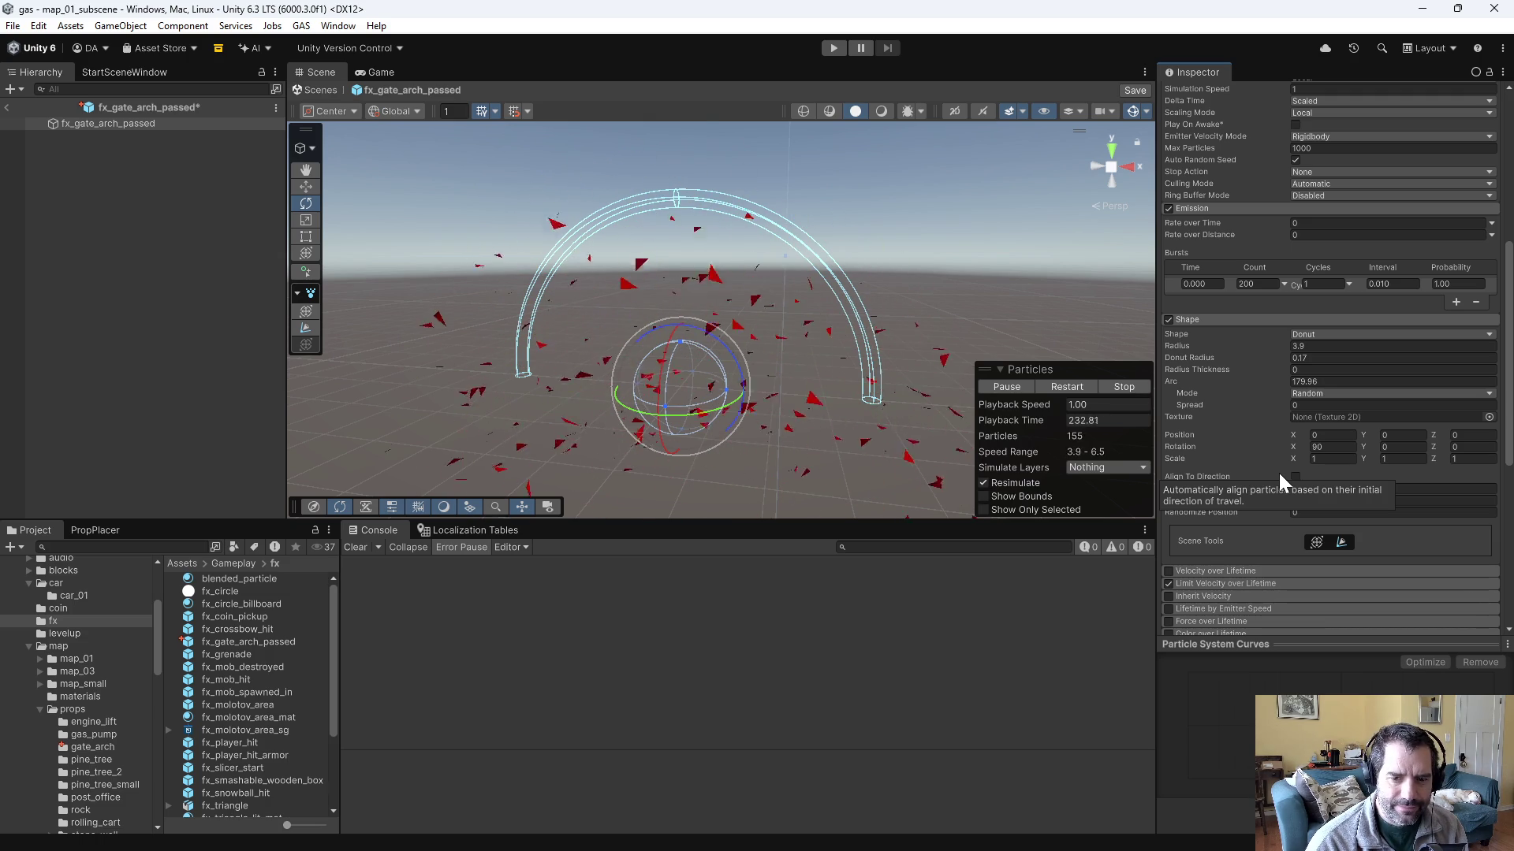
pyautogui.scroll(-10, 1241, 584)
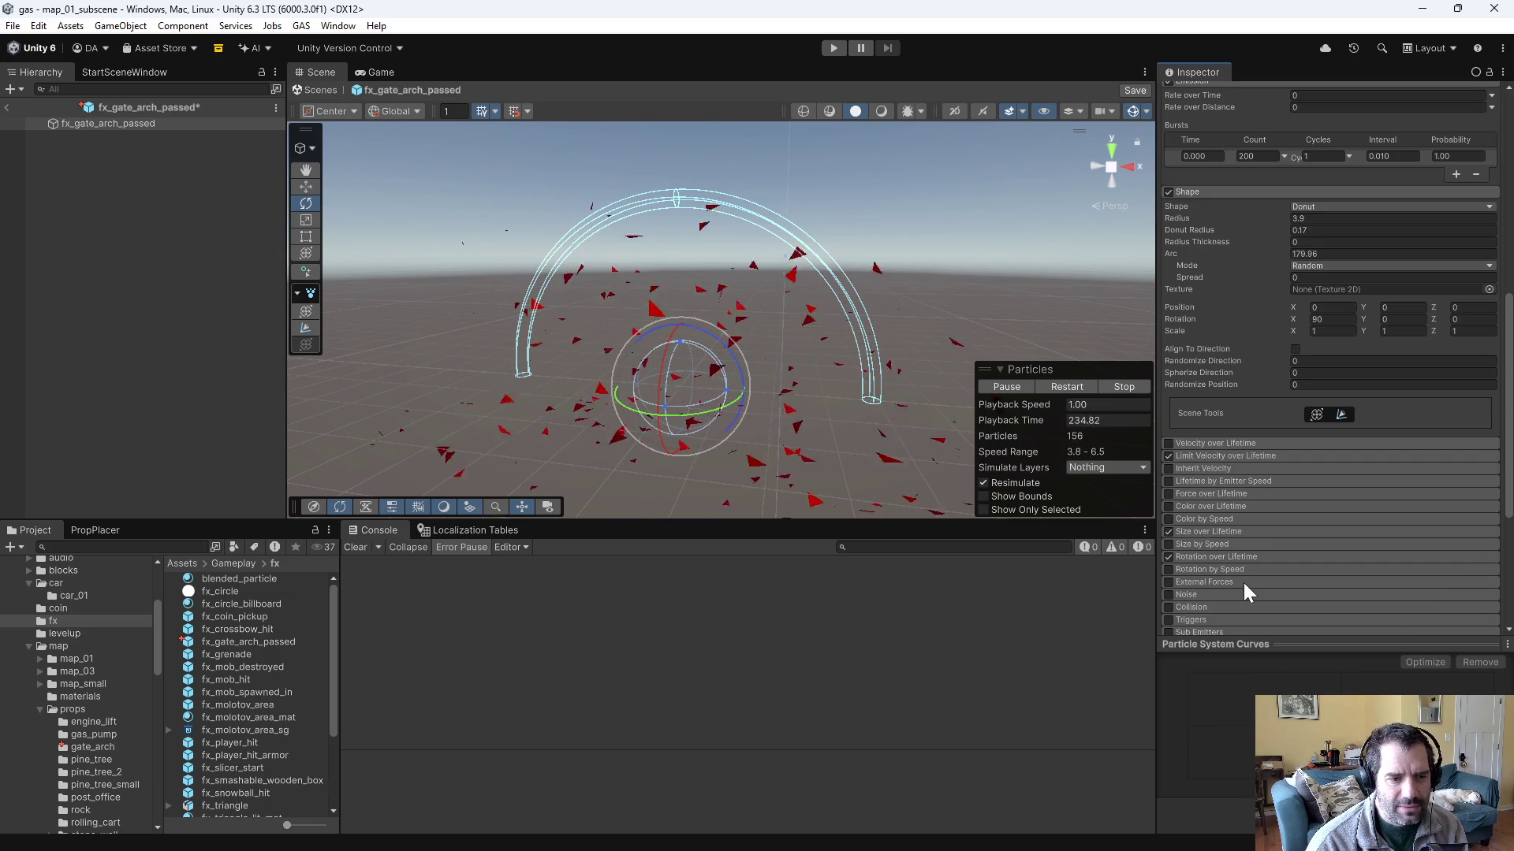
pyautogui.scroll(-2, 1245, 546)
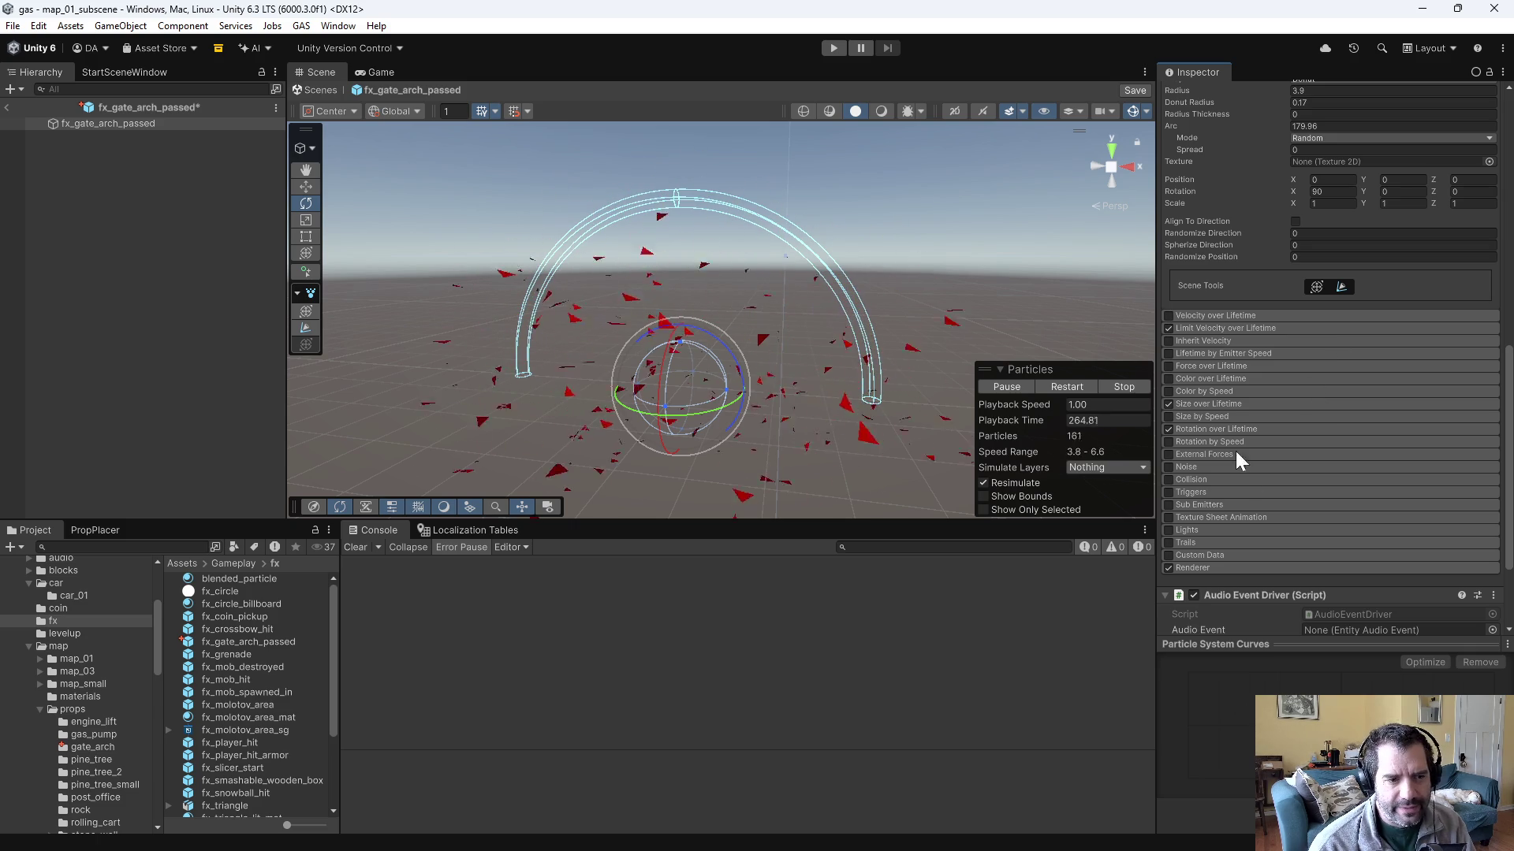
pyautogui.scroll(-3, 1256, 509)
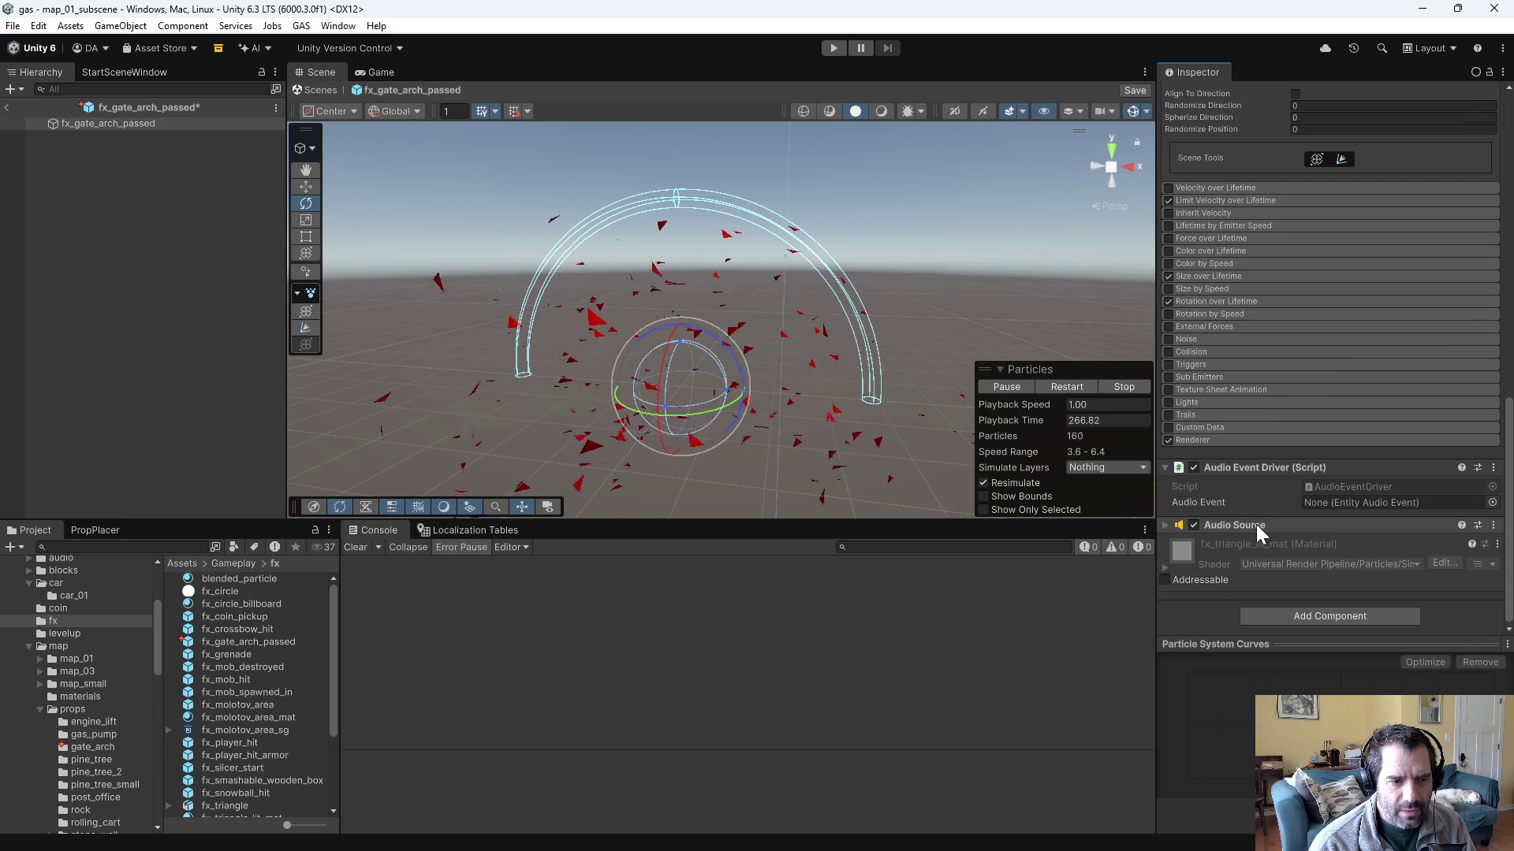
pyautogui.click(1231, 440)
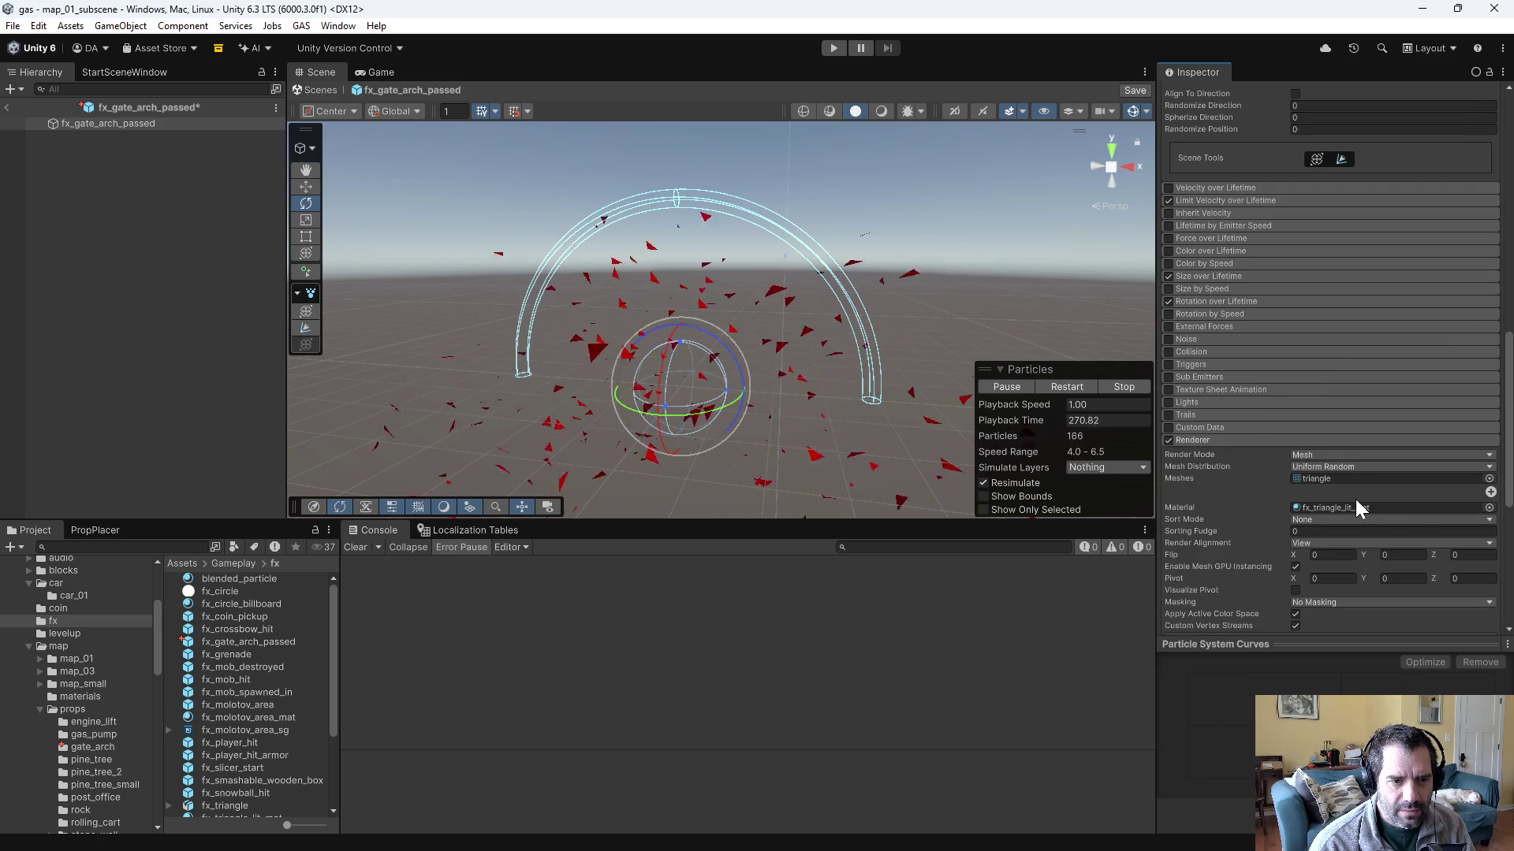
# - Assign fx_triangle_lit_mat as the particle material and inspect its settings
pyautogui.click(1488, 507)
pyautogui.doubleClick(1296, 646)
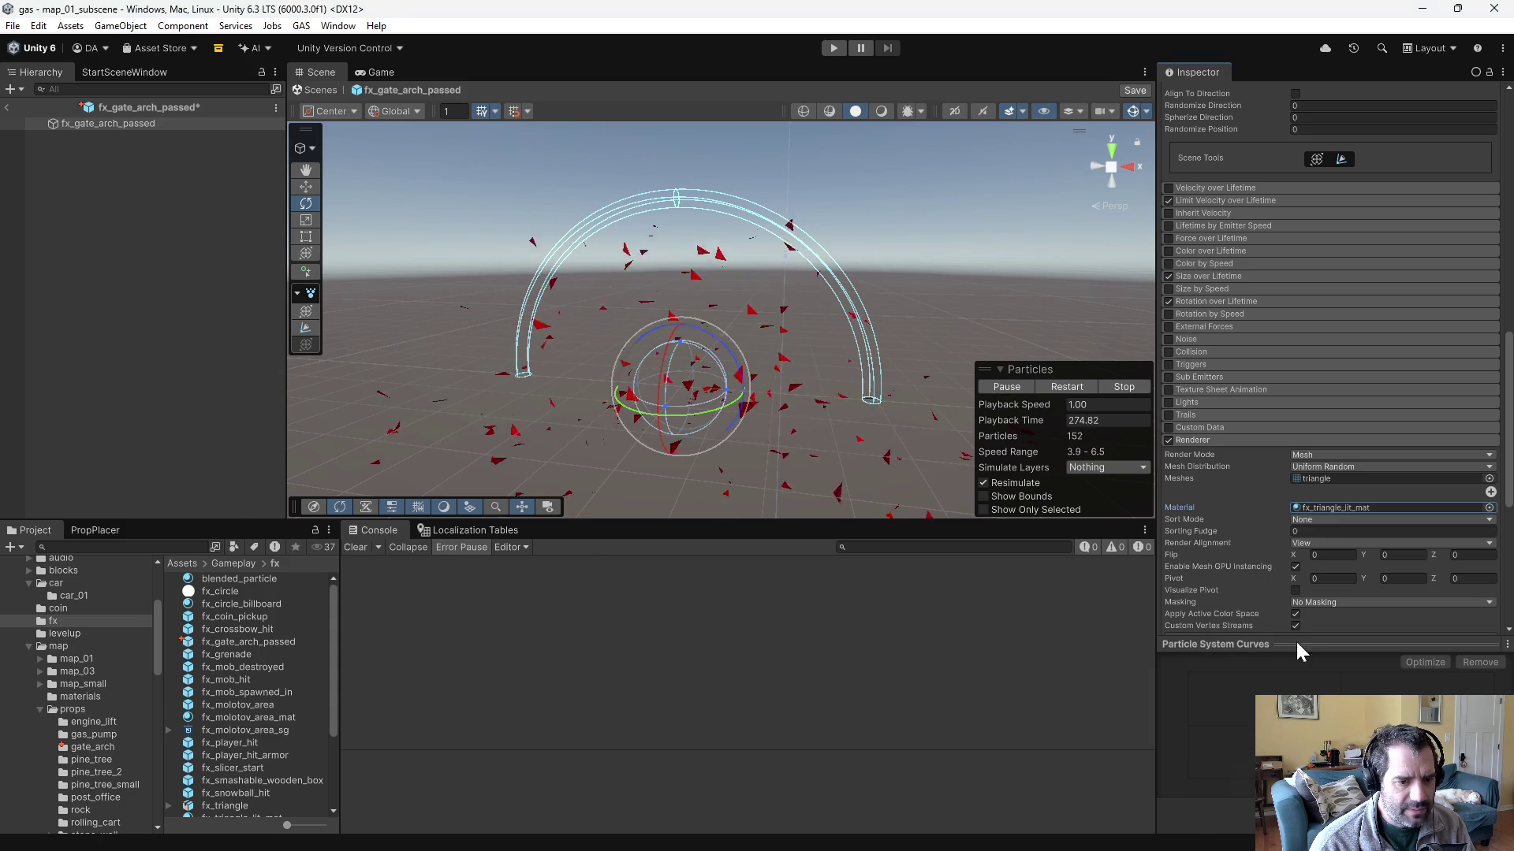
pyautogui.scroll(-3, 267, 673)
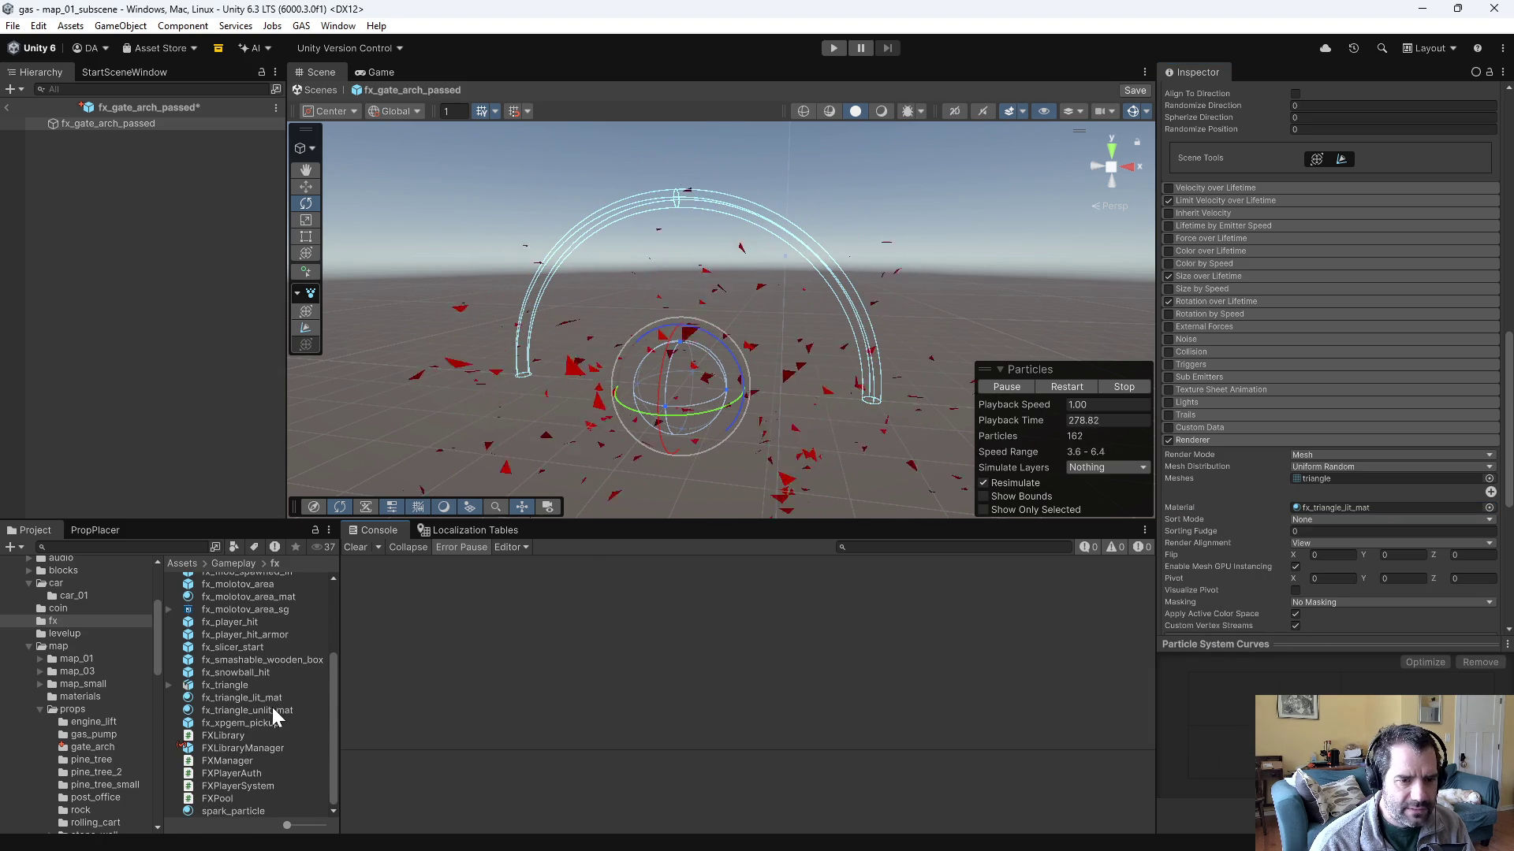
pyautogui.click(277, 698)
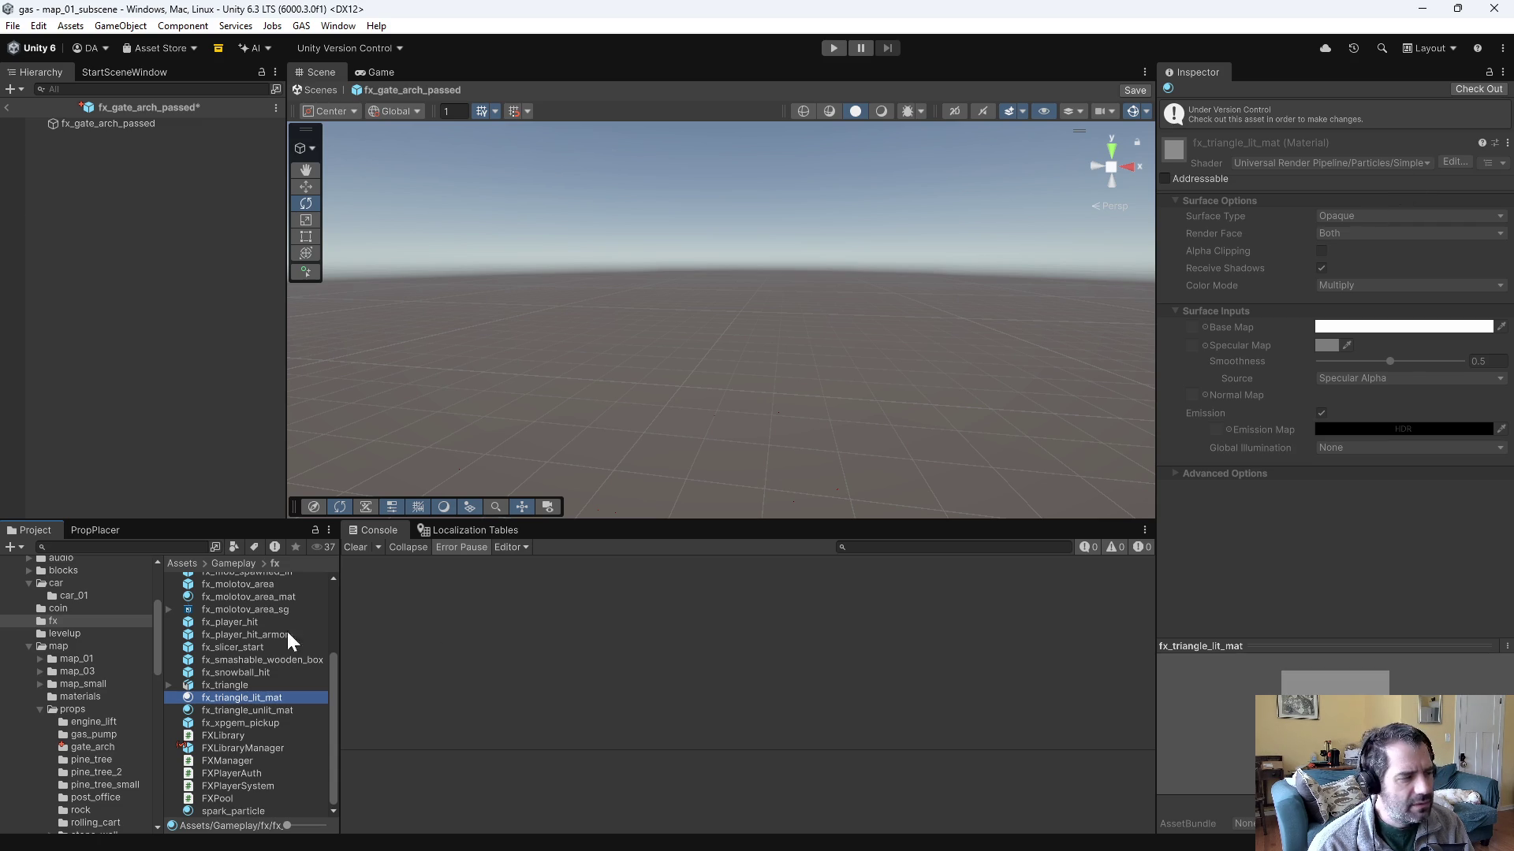
pyautogui.scroll(3, 260, 641)
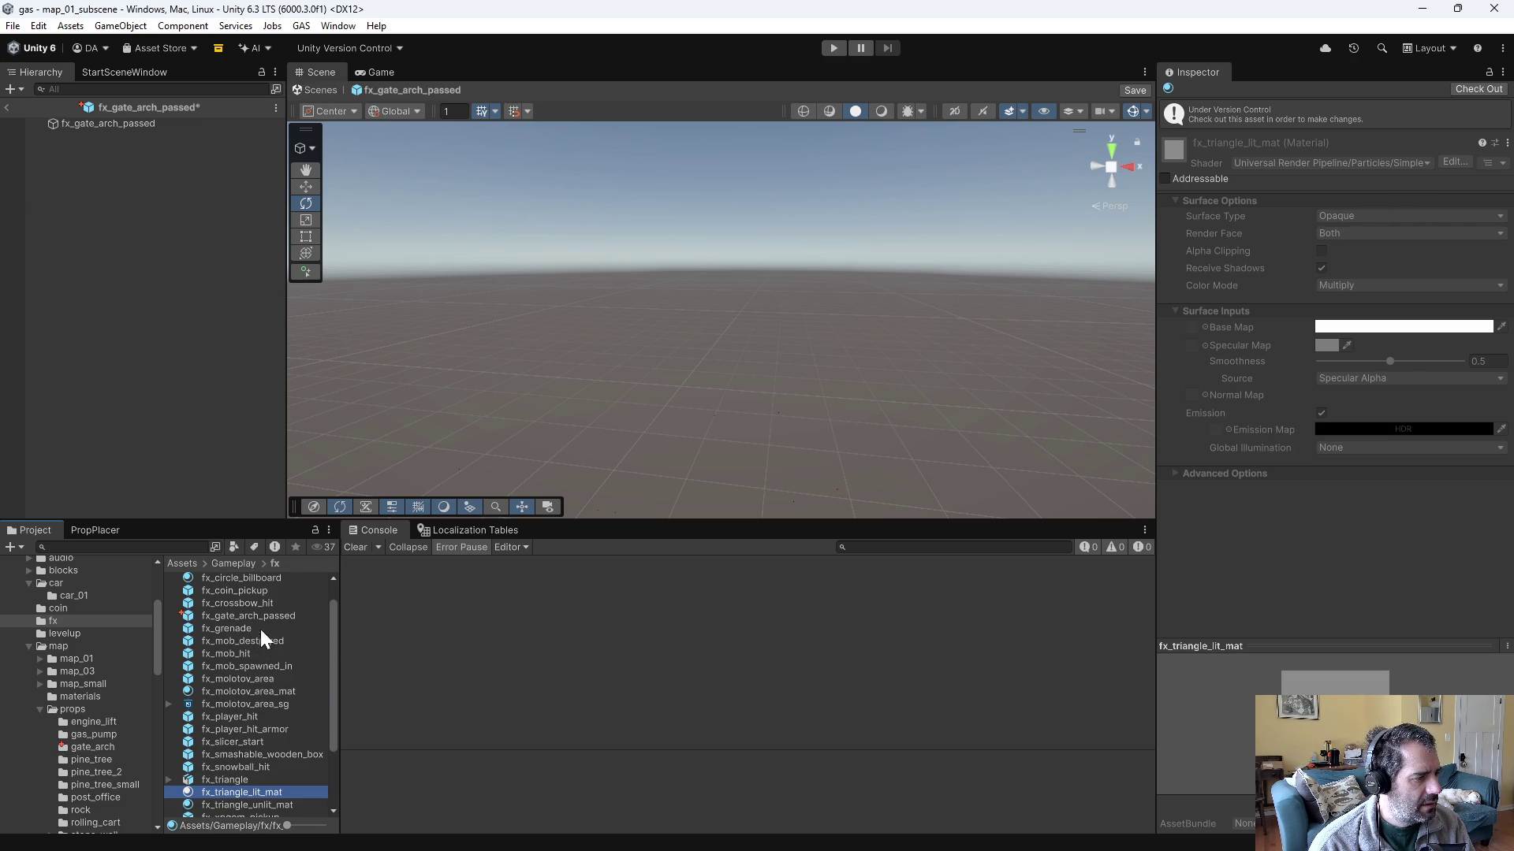
# - Preview fx_gate_arch_passed, then open the gate_arch prefab from props
pyautogui.click(263, 617)
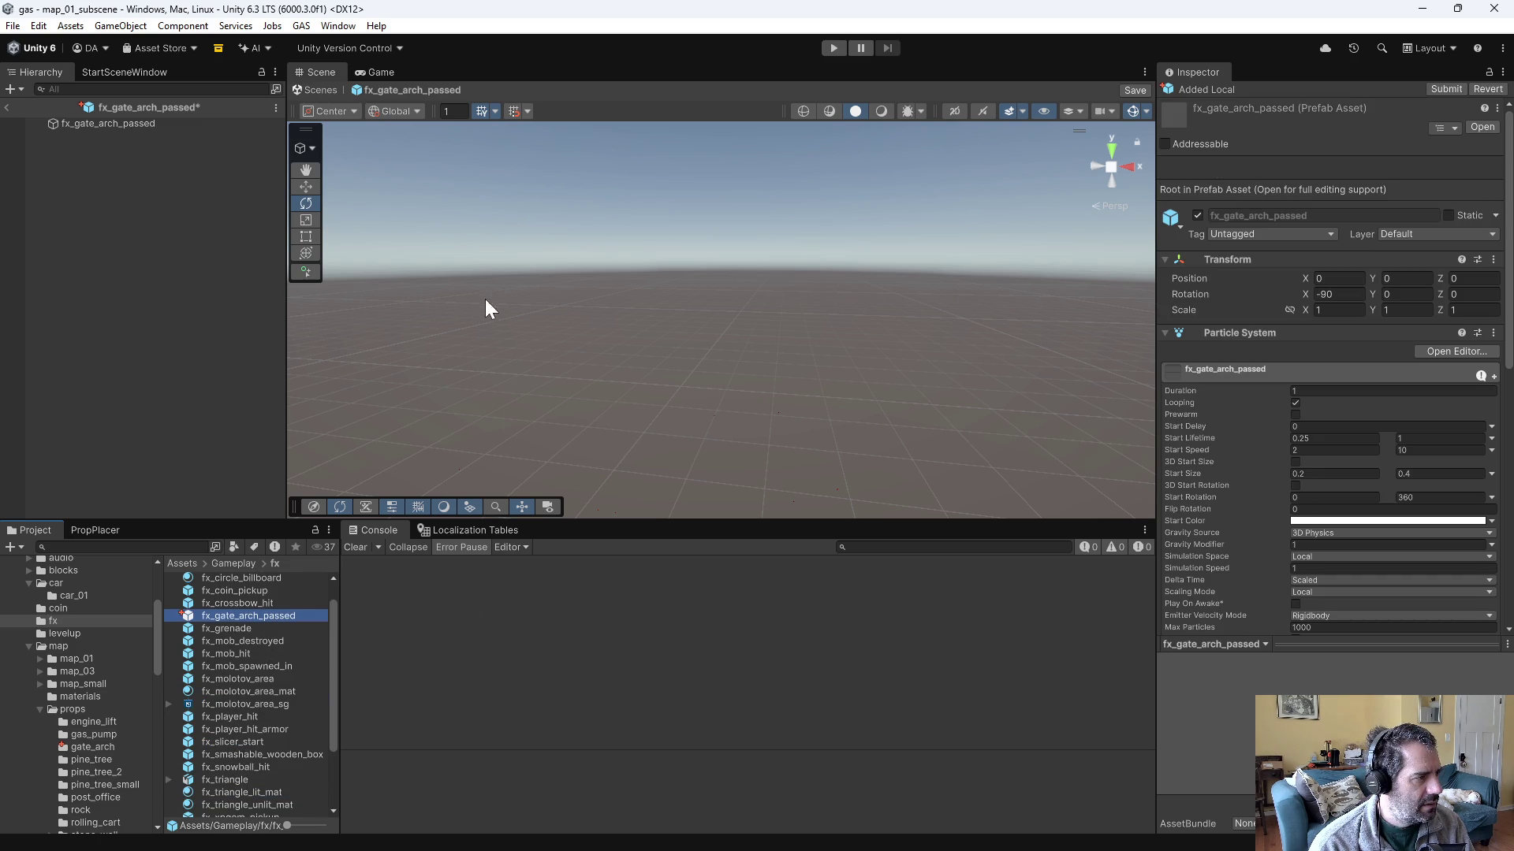
pyautogui.click(60, 123)
pyautogui.click(1005, 387)
pyautogui.click(115, 410)
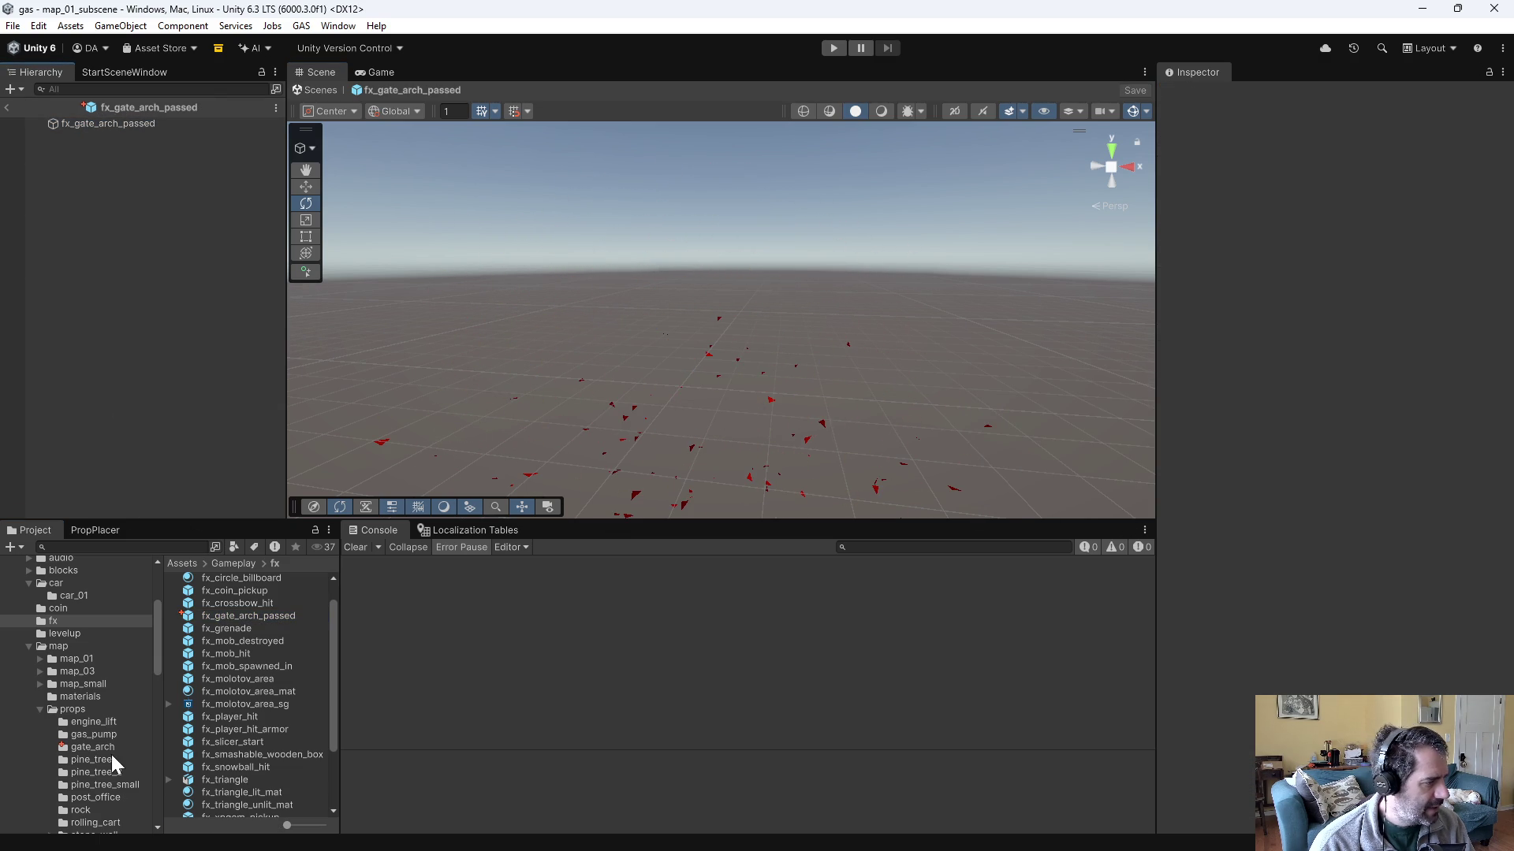
pyautogui.click(101, 744)
pyautogui.doubleClick(239, 590)
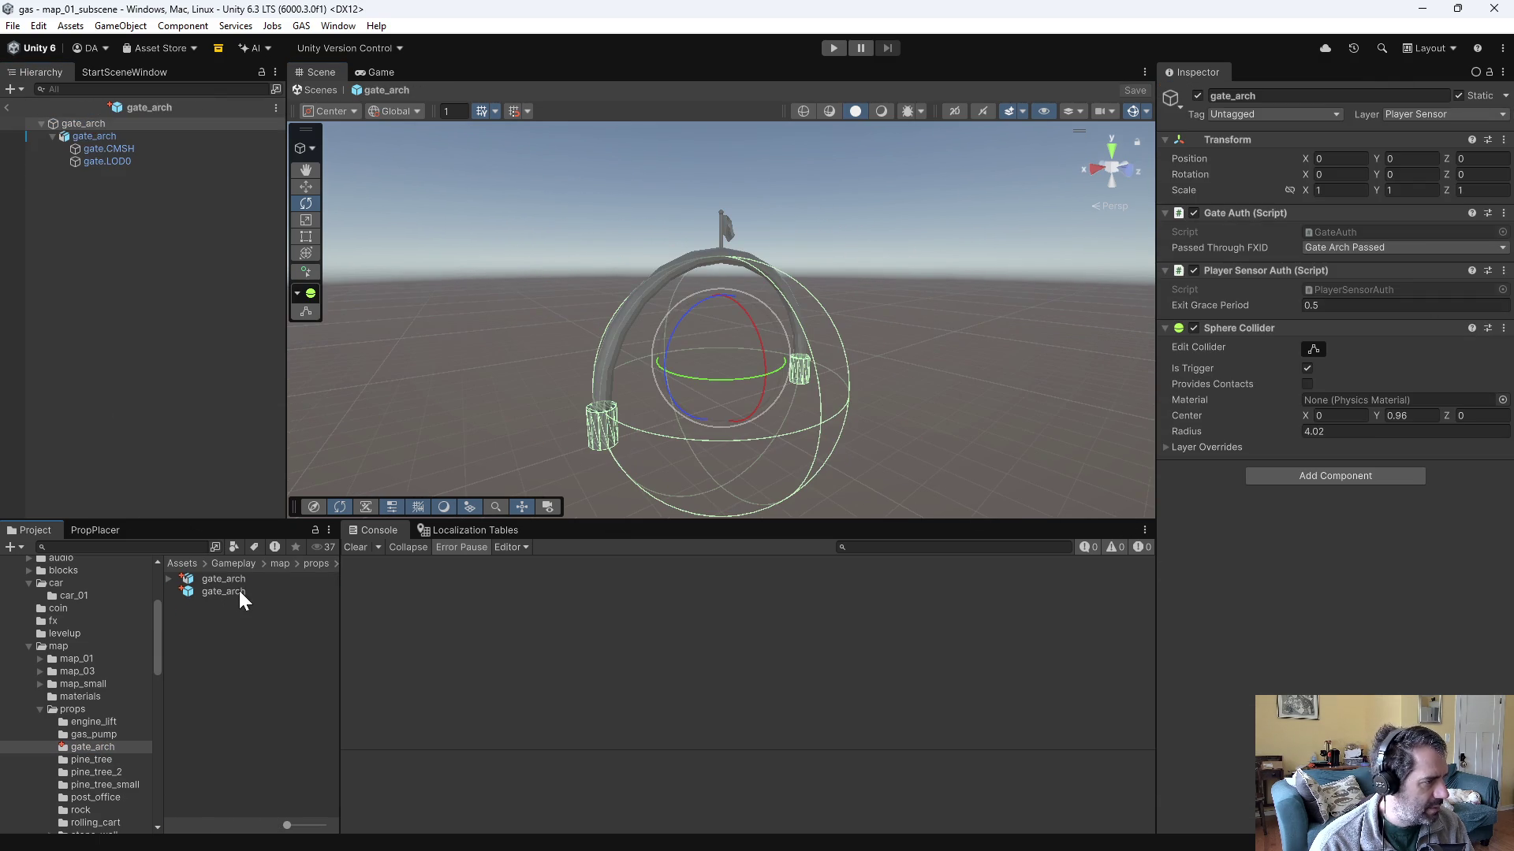
# - Parent fx_gate_arch_passed under gate_arch at X 0, Z 0, and save the gate_arch prefab
pyautogui.click(53, 620)
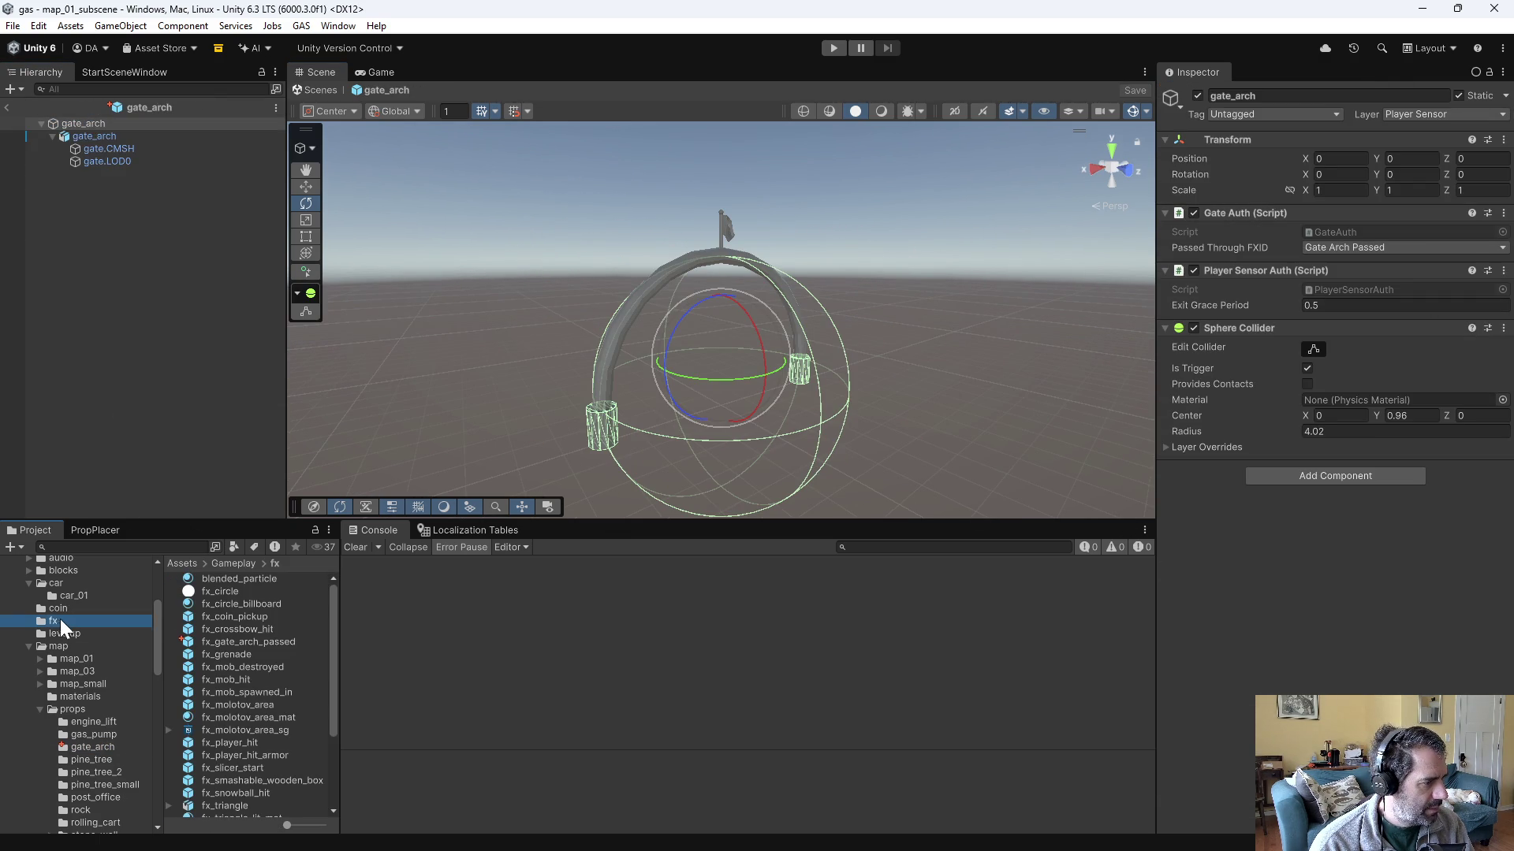
pyautogui.moveTo(263, 643); pyautogui.dragTo(125, 251)
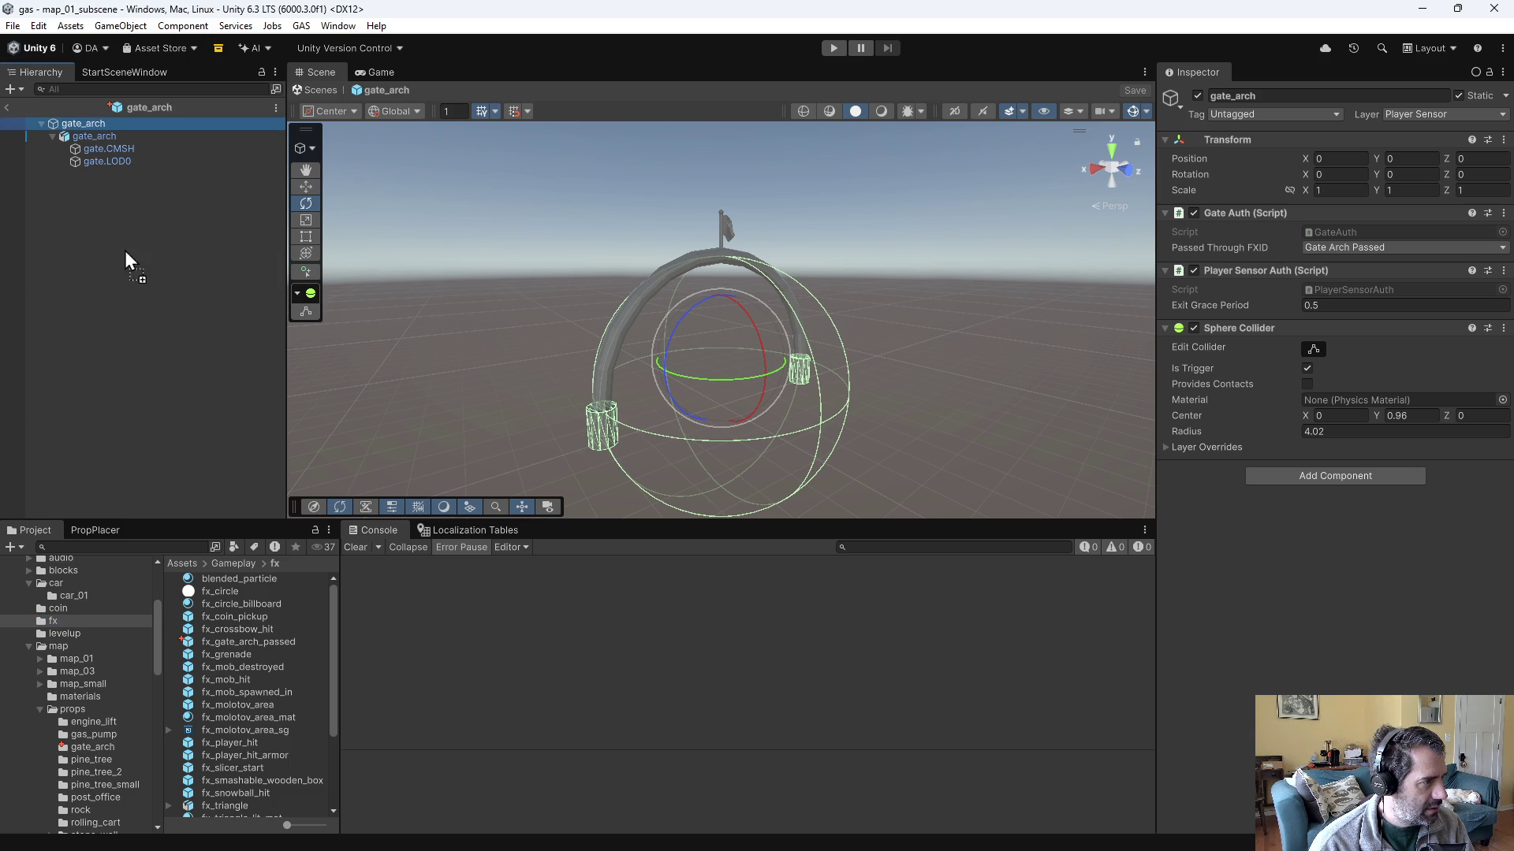
pyautogui.moveTo(96, 126); pyautogui.dragTo(93, 123)
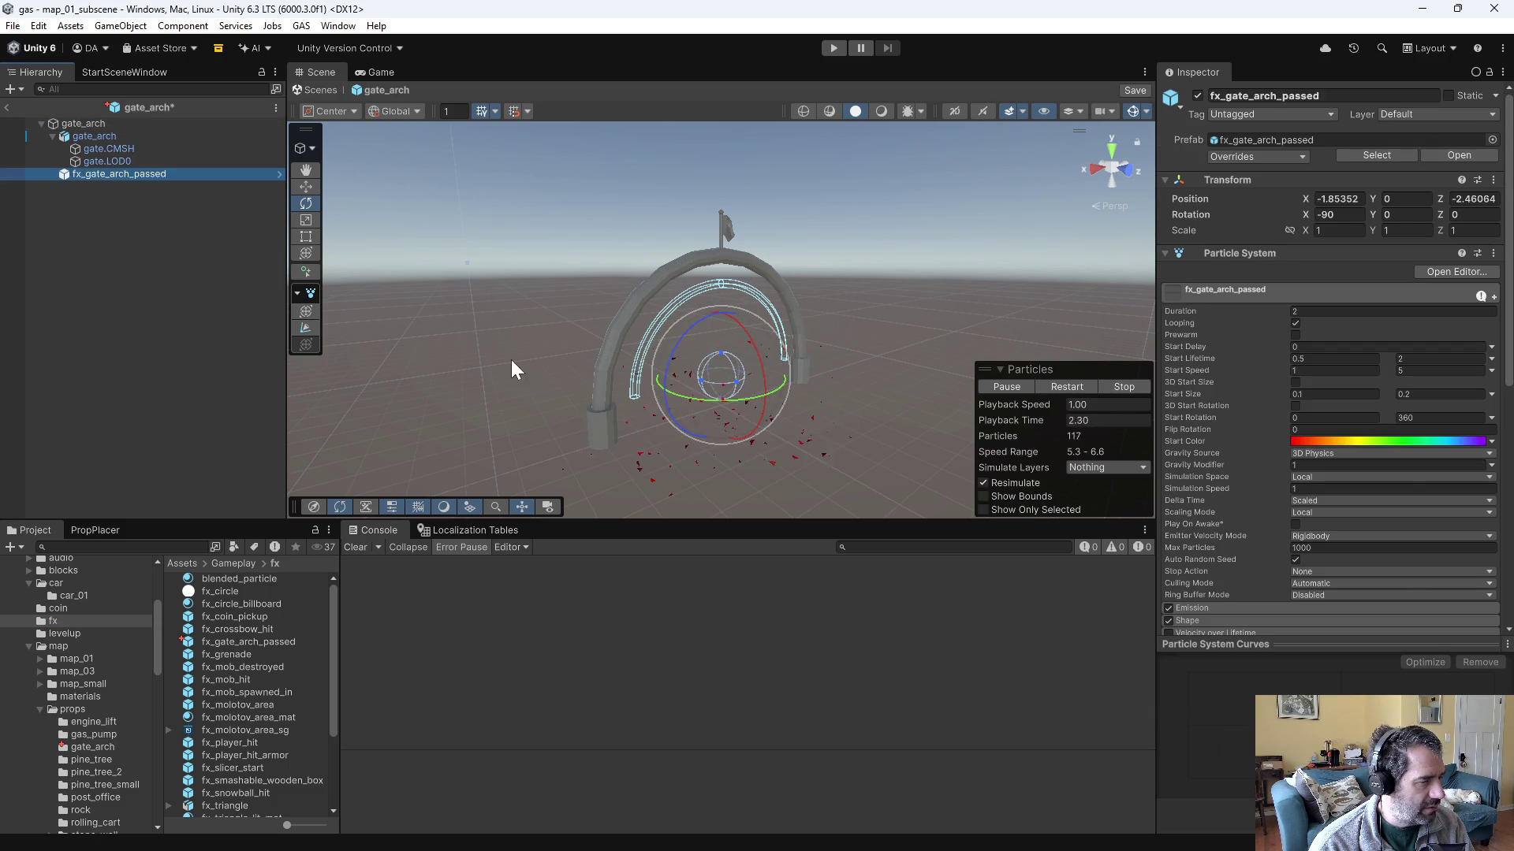
pyautogui.moveTo(913, 397)
pyautogui.mouseDown()
pyautogui.moveTo(818, 436)
pyautogui.moveTo(716, 449)
pyautogui.moveTo(611, 432)
pyautogui.mouseUp()
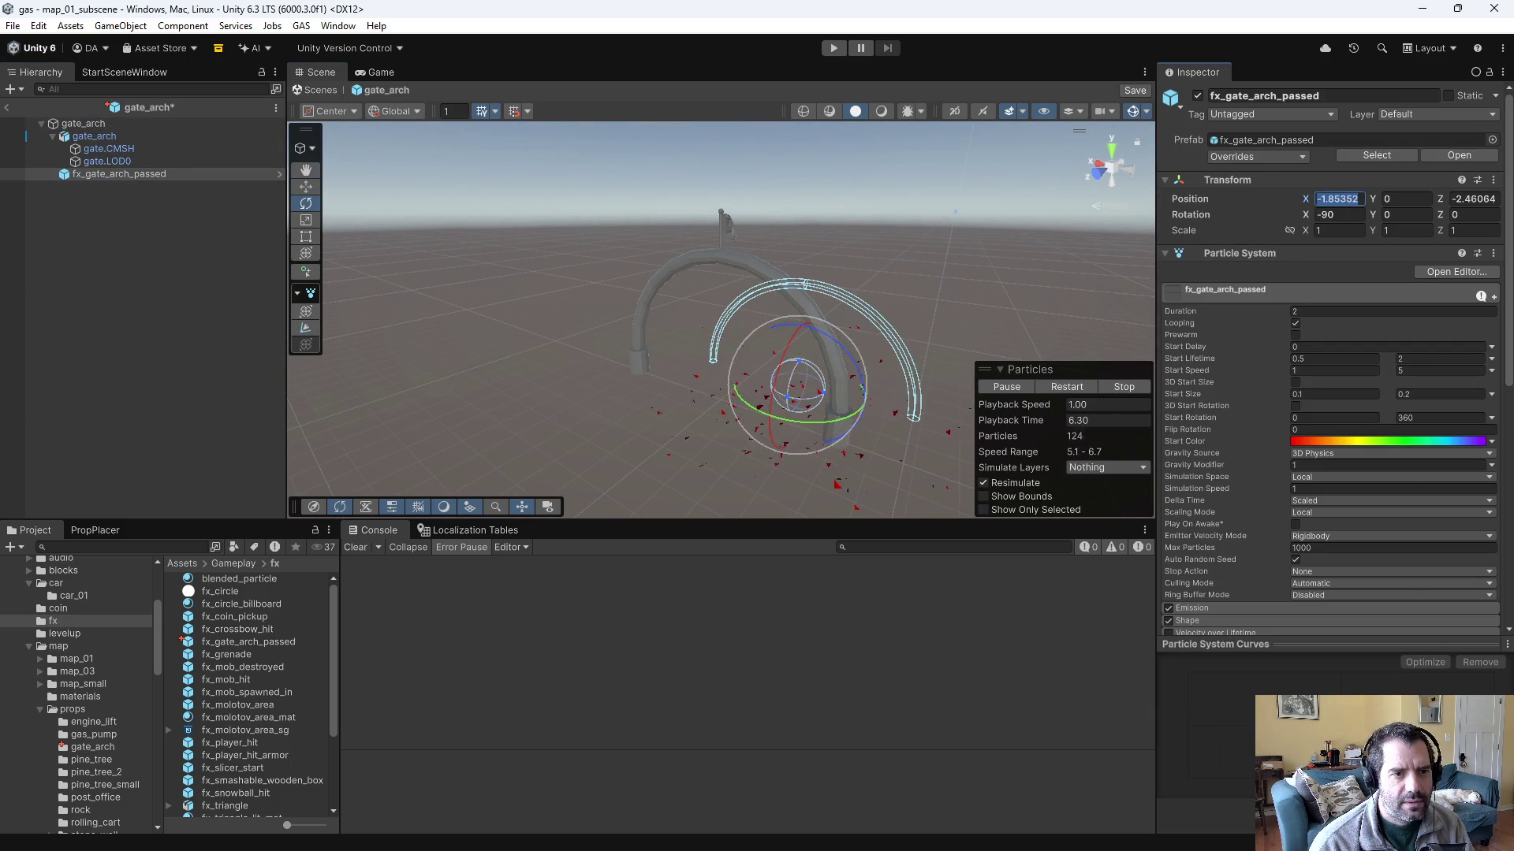
pyautogui.write('0')
pyautogui.press('Tab')
pyautogui.press('Tab')
pyautogui.write('0')
pyautogui.press('Return')
pyautogui.moveTo(591, 314)
pyautogui.mouseDown()
pyautogui.moveTo(784, 210)
pyautogui.moveTo(746, 205)
pyautogui.moveTo(774, 198)
pyautogui.mouseUp()
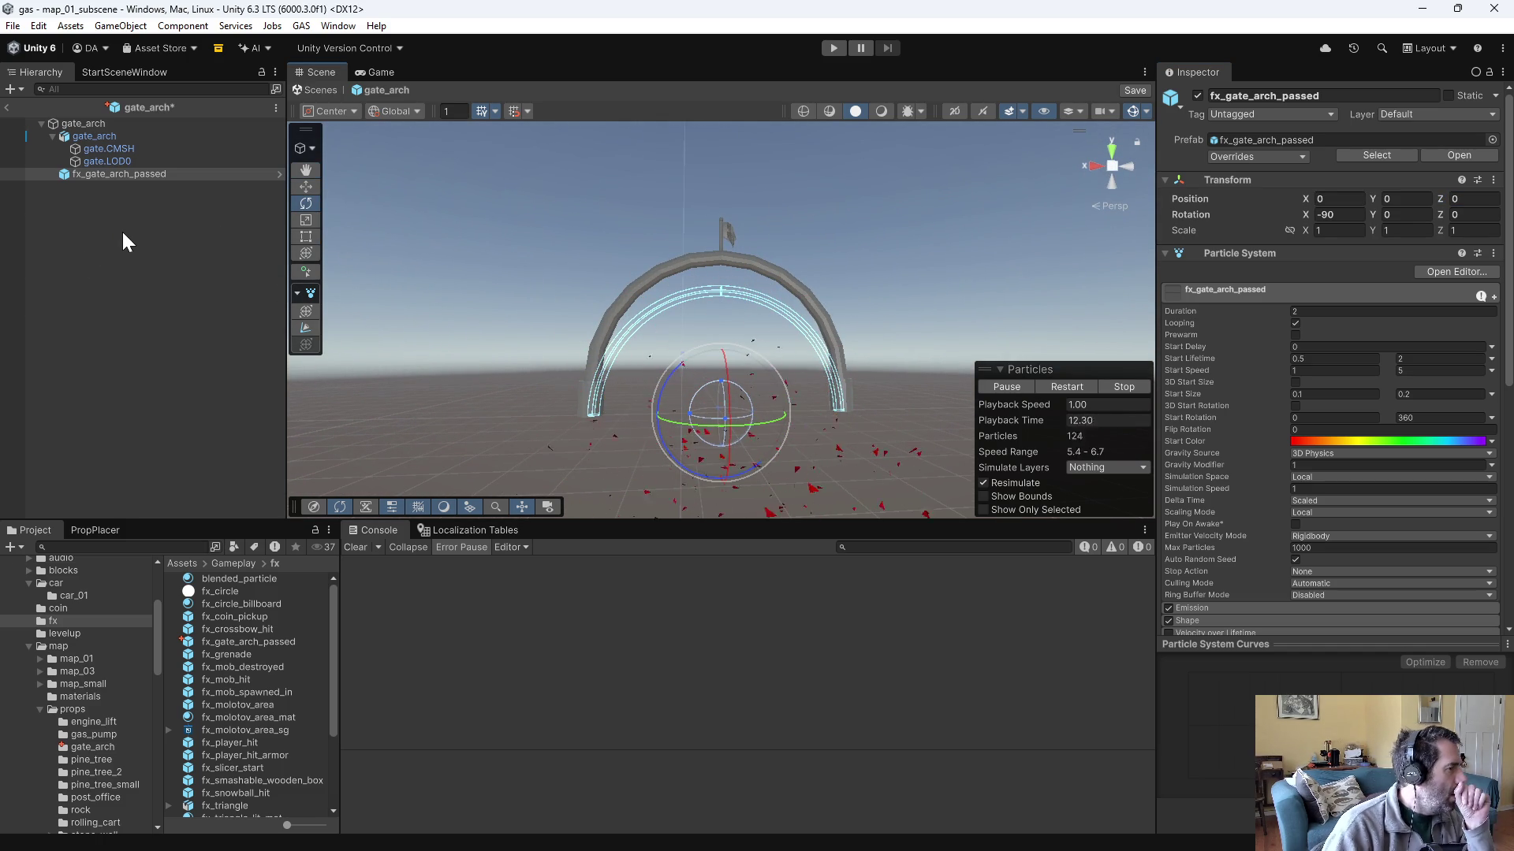
pyautogui.click(277, 175)
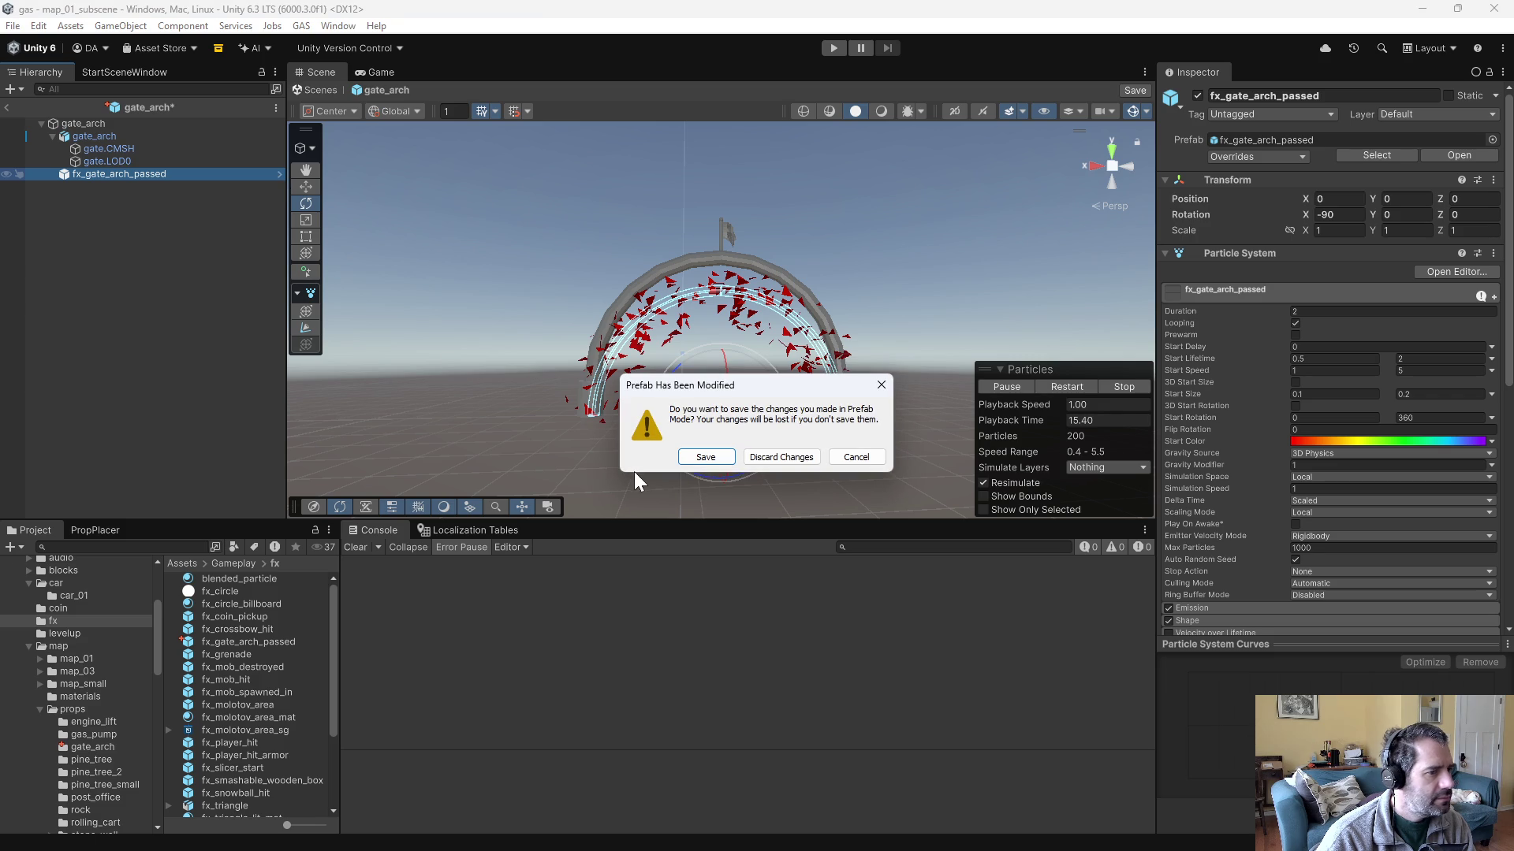
pyautogui.click(705, 457)
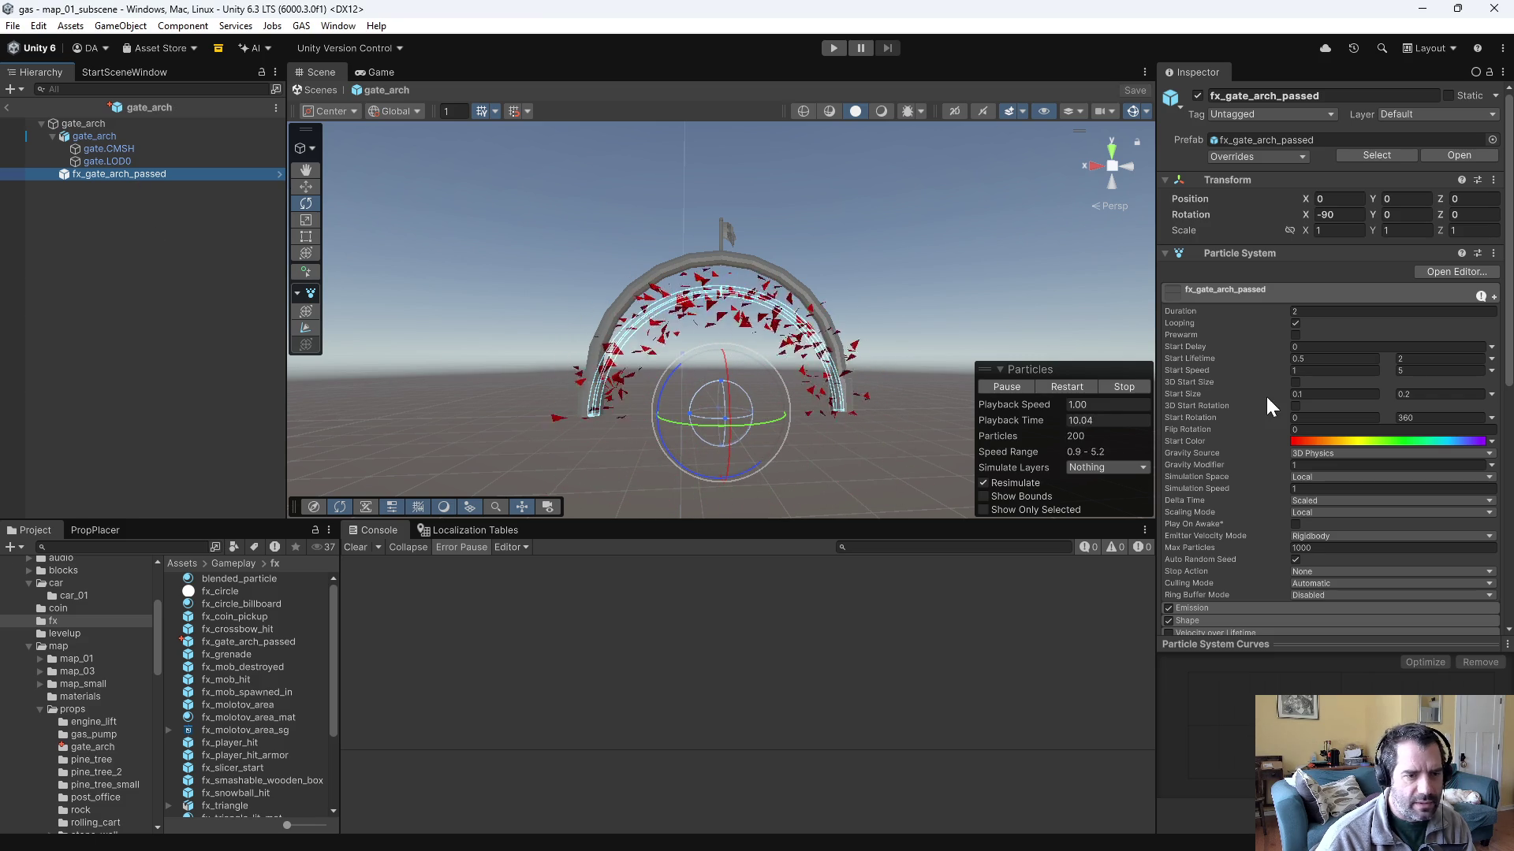
# - Set the Shape module's Position Z to 1.14
pyautogui.scroll(-5, 1265, 394)
pyautogui.click(1191, 451)
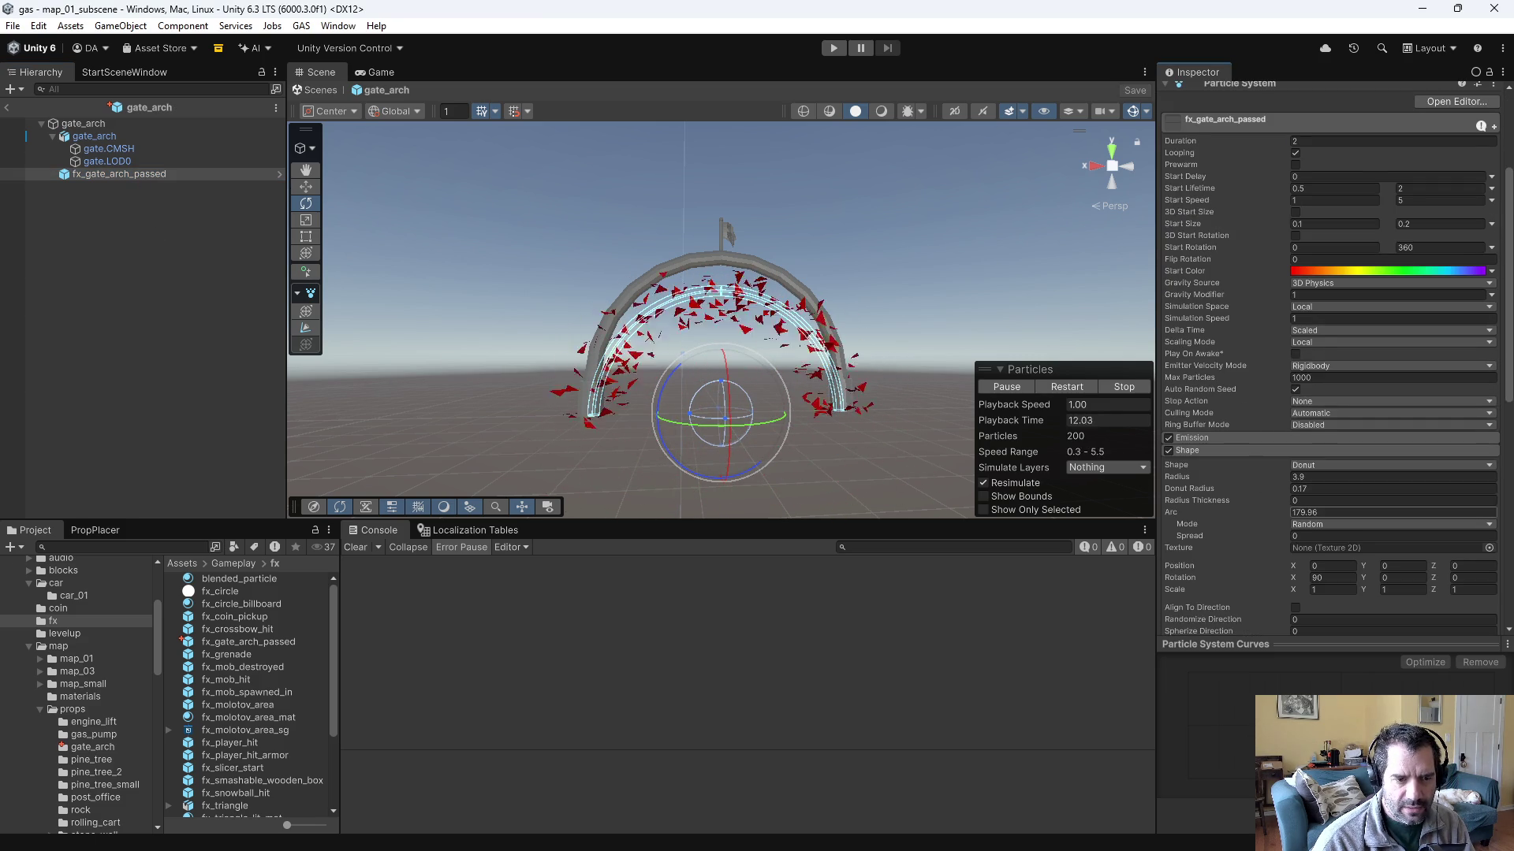
pyautogui.scroll(-2, 1356, 526)
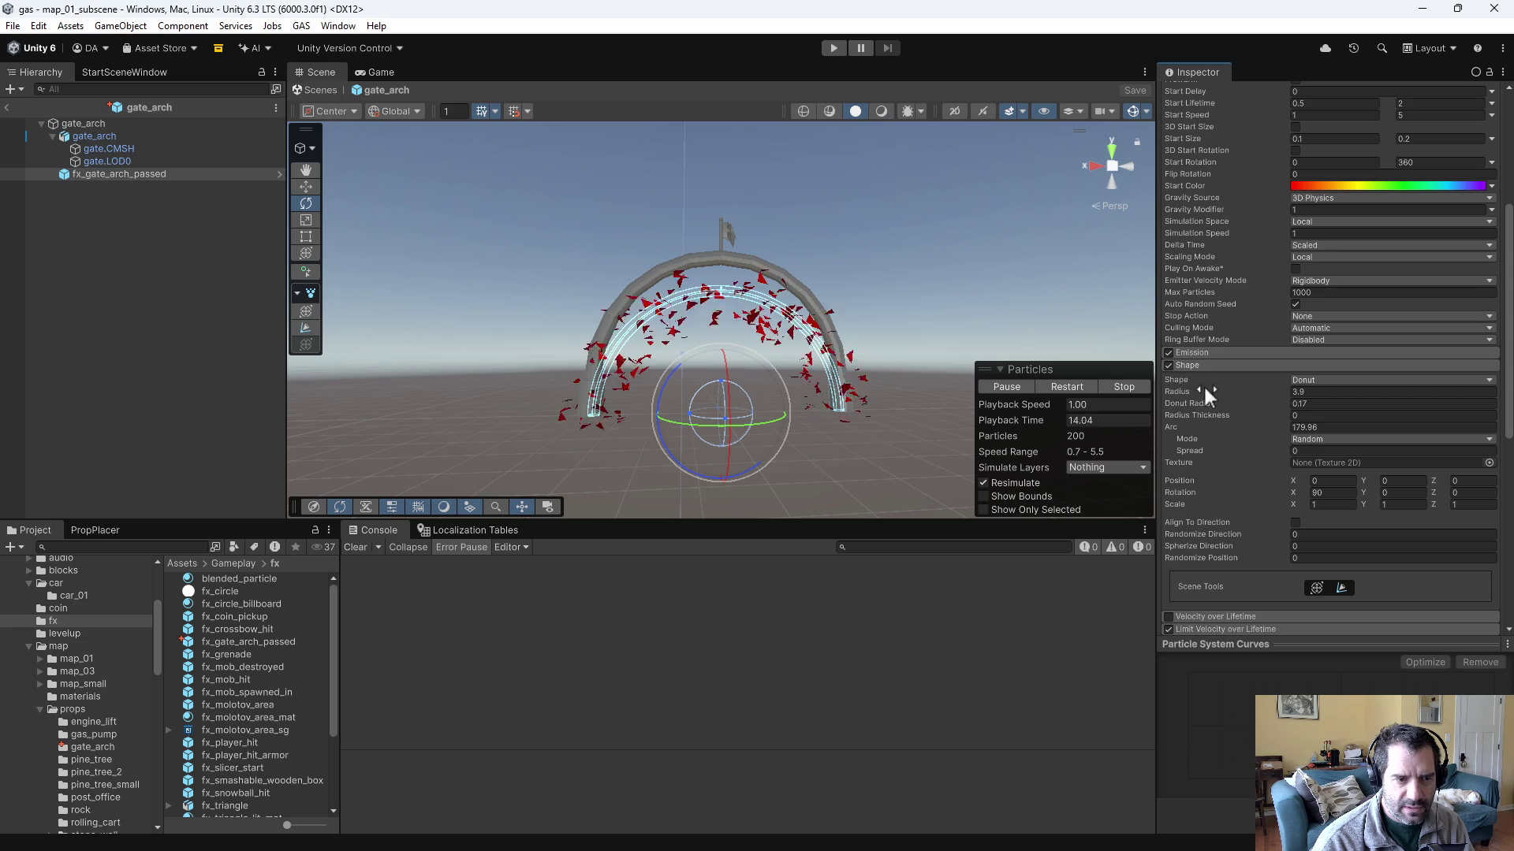
pyautogui.click(1361, 480)
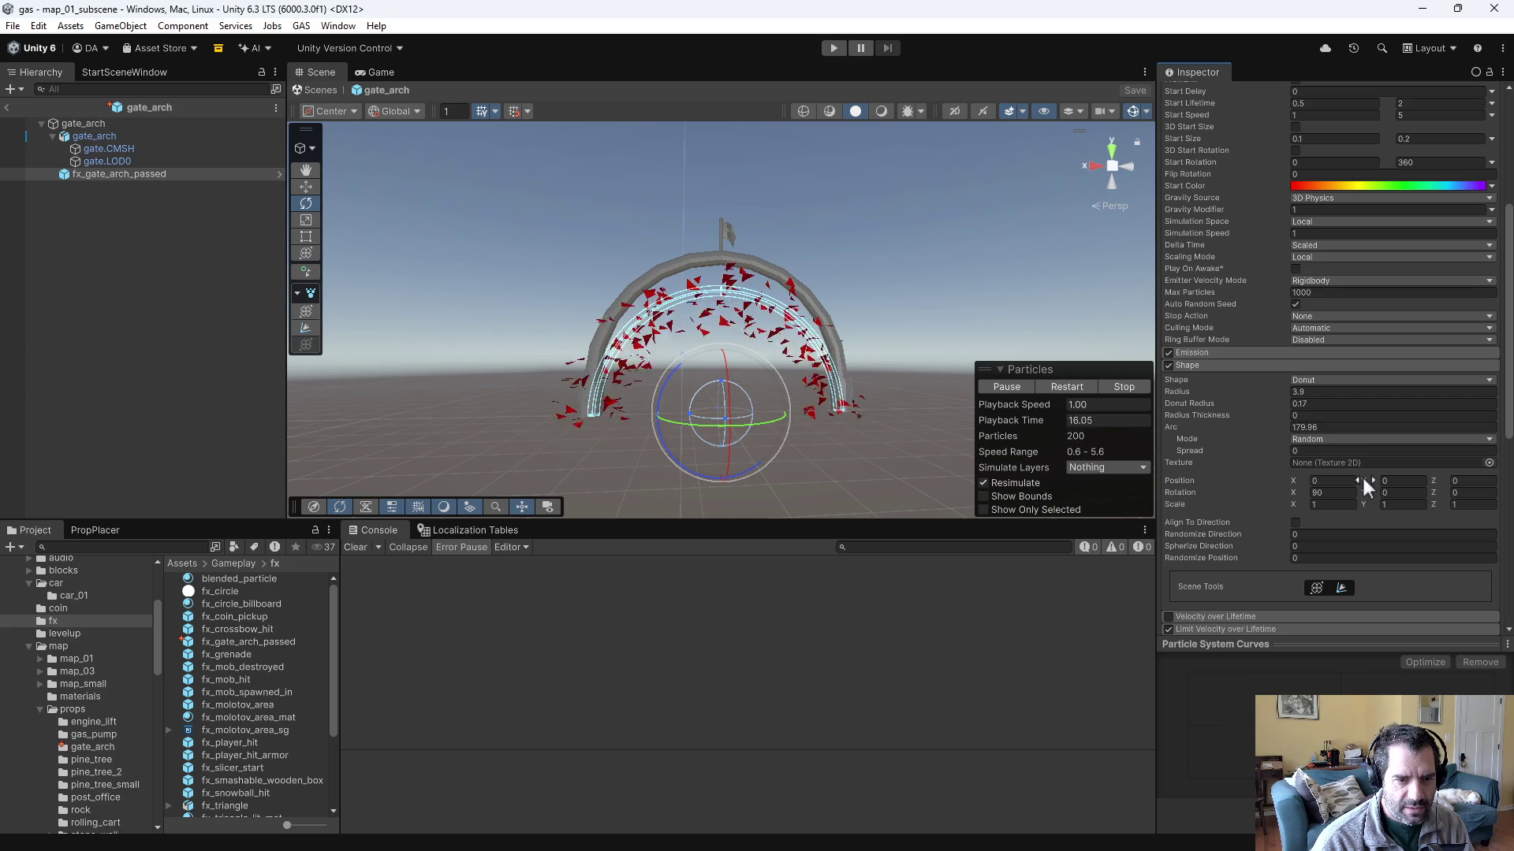
pyautogui.press('Tab')
pyautogui.write('1.14')
pyautogui.press('Return')
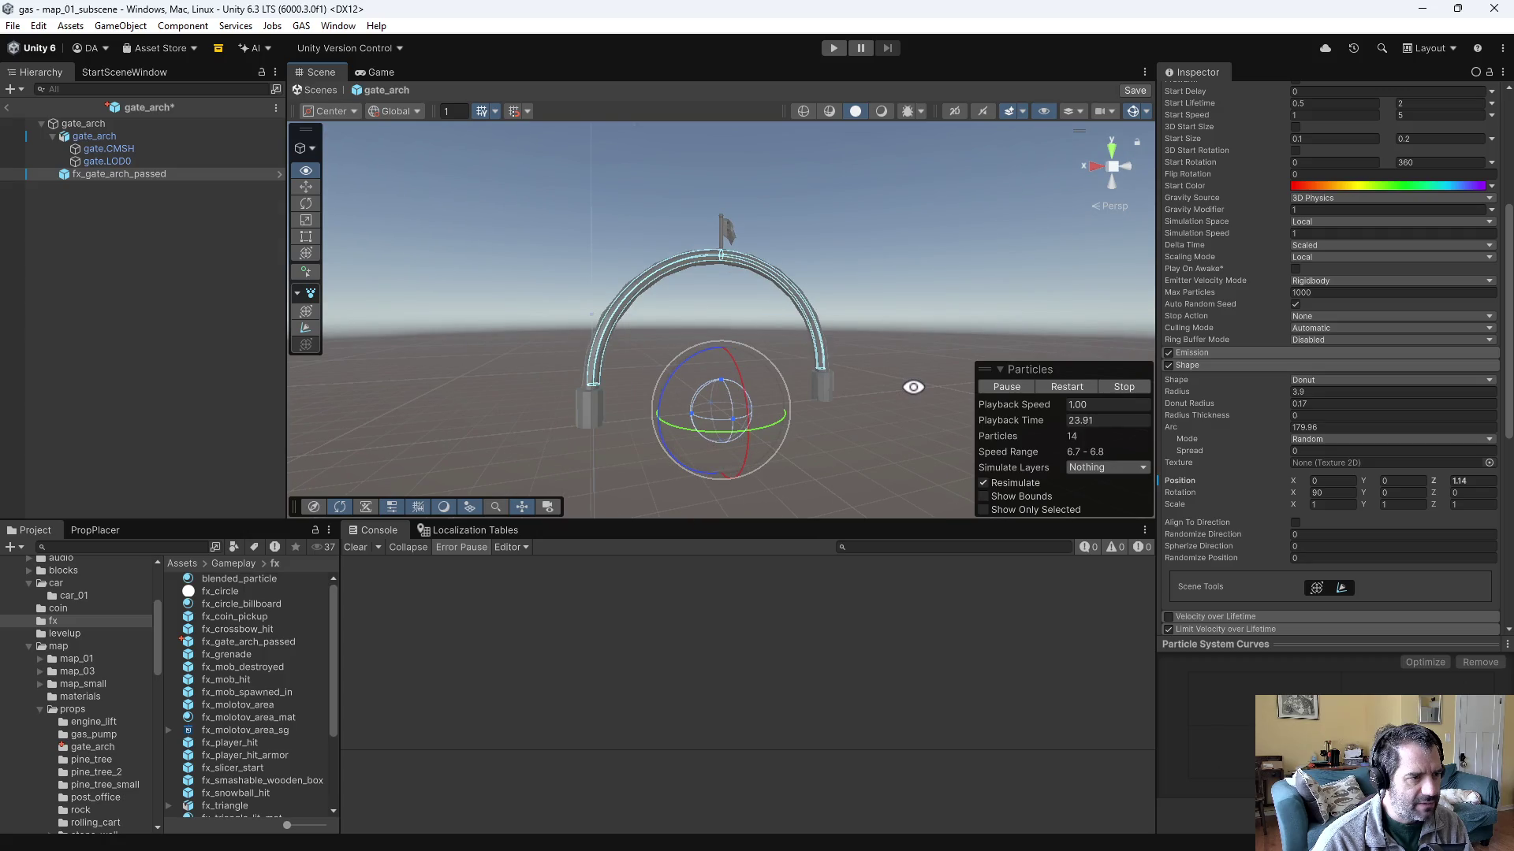
pyautogui.moveTo(899, 389)
pyautogui.mouseDown()
pyautogui.moveTo(628, 347)
pyautogui.moveTo(678, 350)
pyautogui.mouseUp()
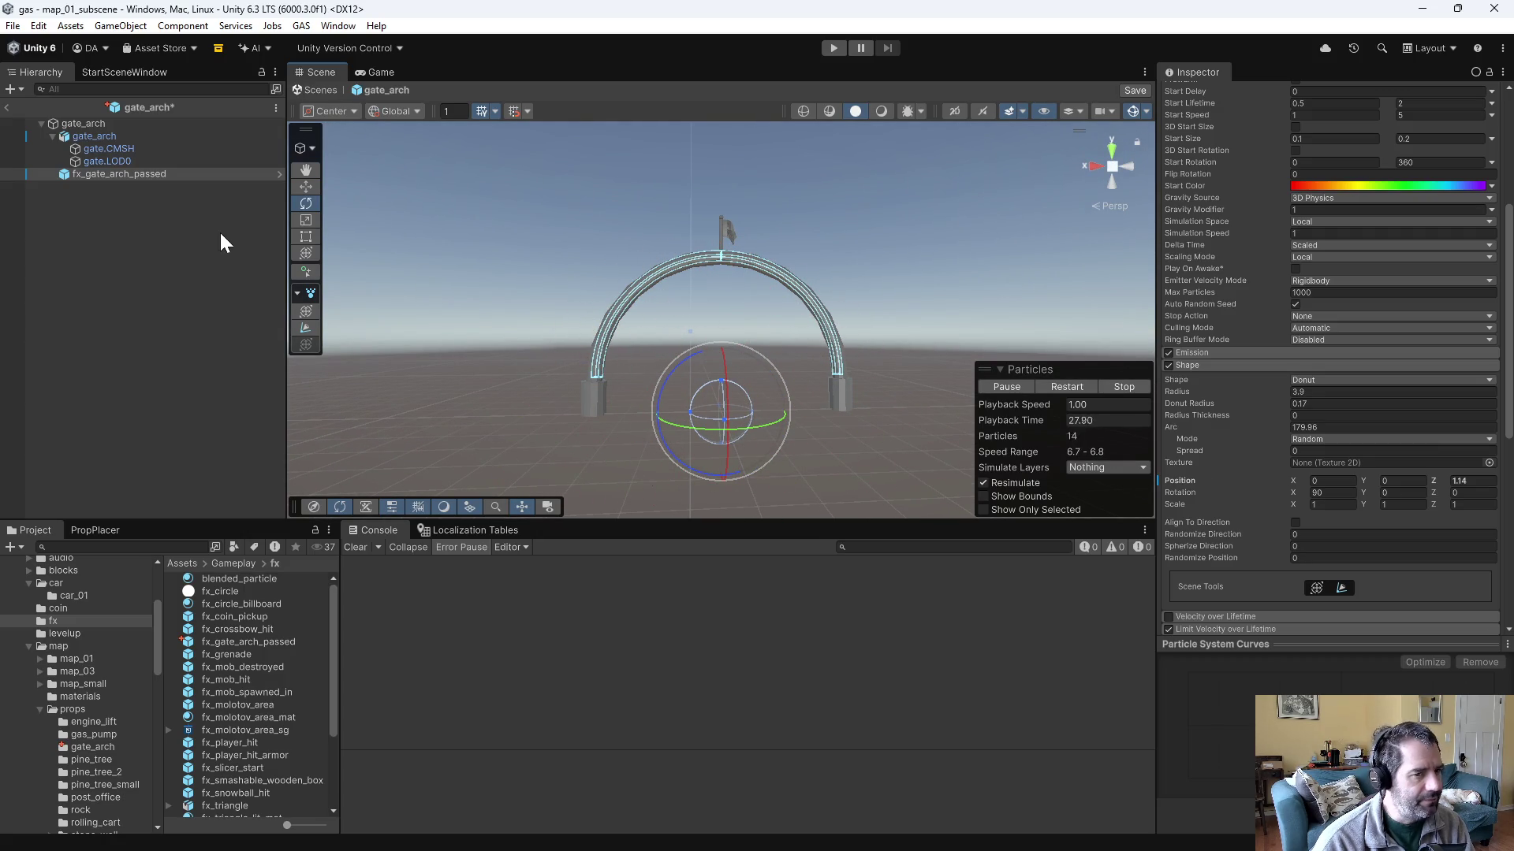
# - Apply the Particle System changes to the fx_gate_arch_passed prefab and delete the instance from gate_arch
pyautogui.rightClick(110, 173)
pyautogui.moveTo(169, 398)
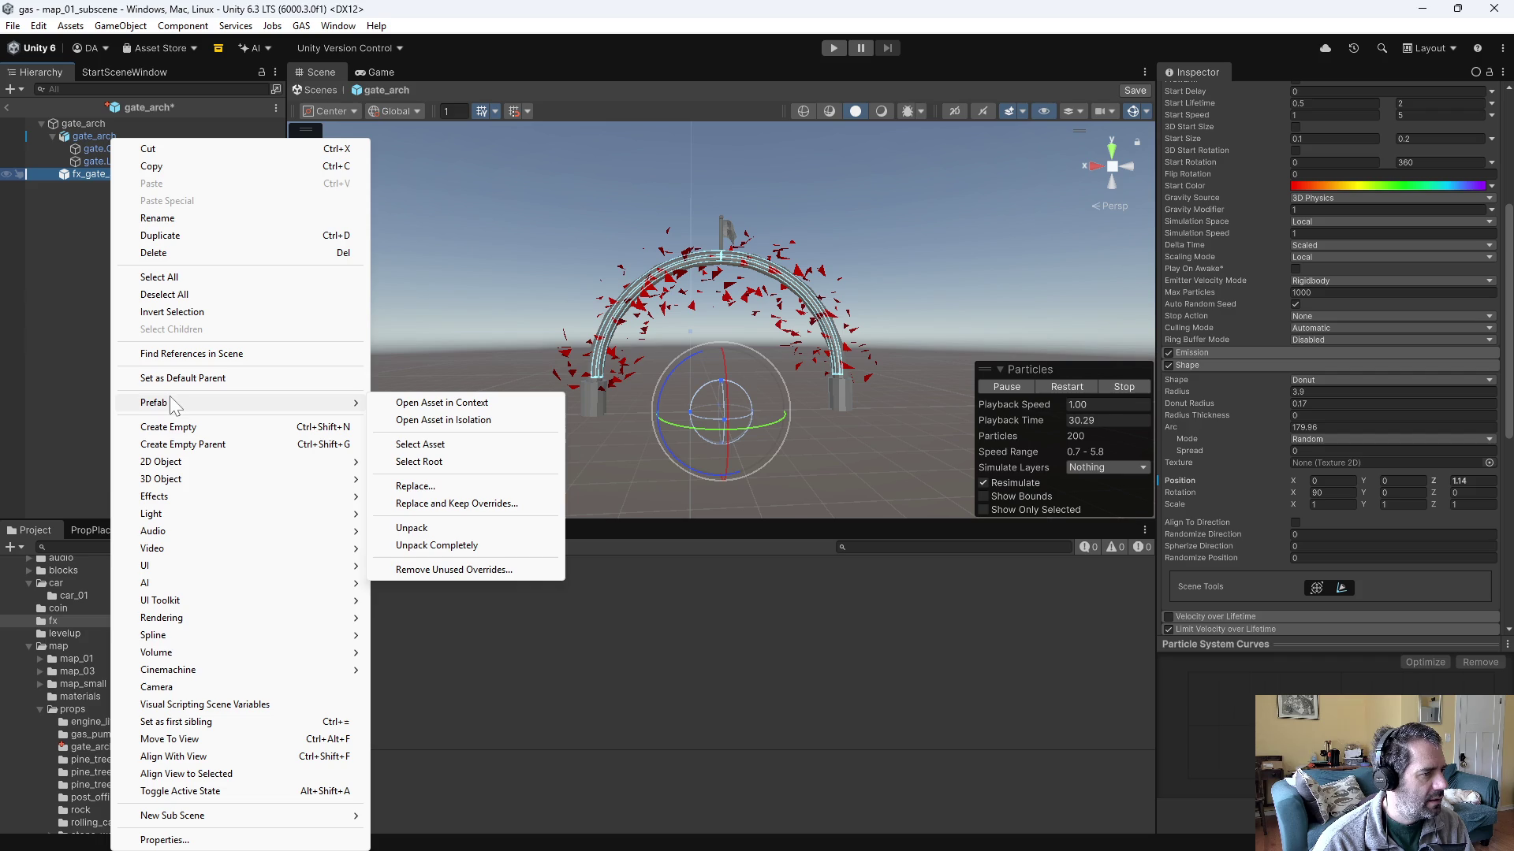
pyautogui.click(499, 595)
pyautogui.scroll(5, 1284, 254)
pyautogui.rightClick(1207, 252)
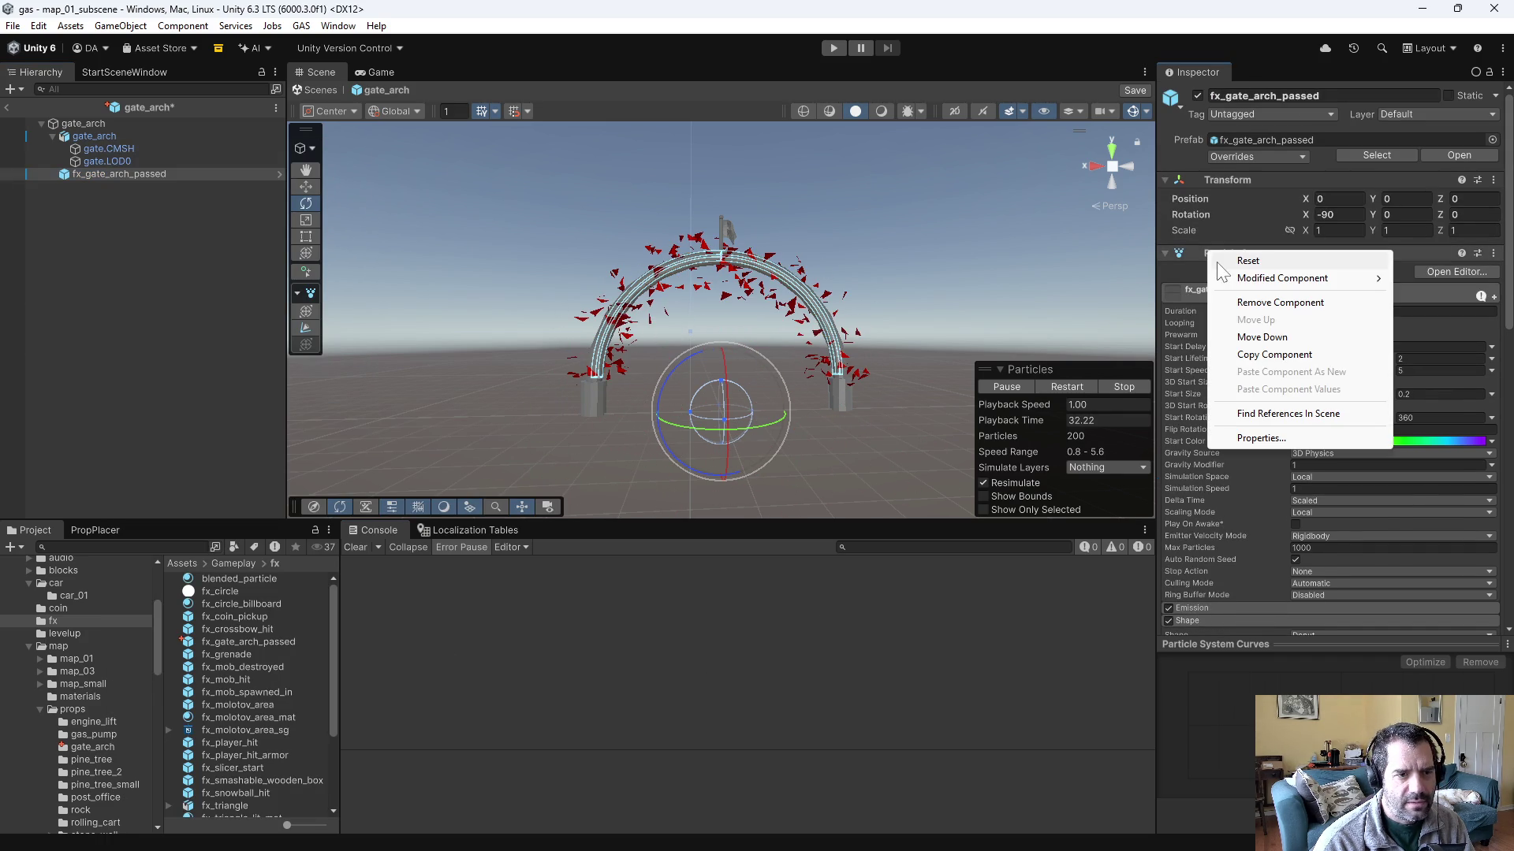
pyautogui.moveTo(1259, 279)
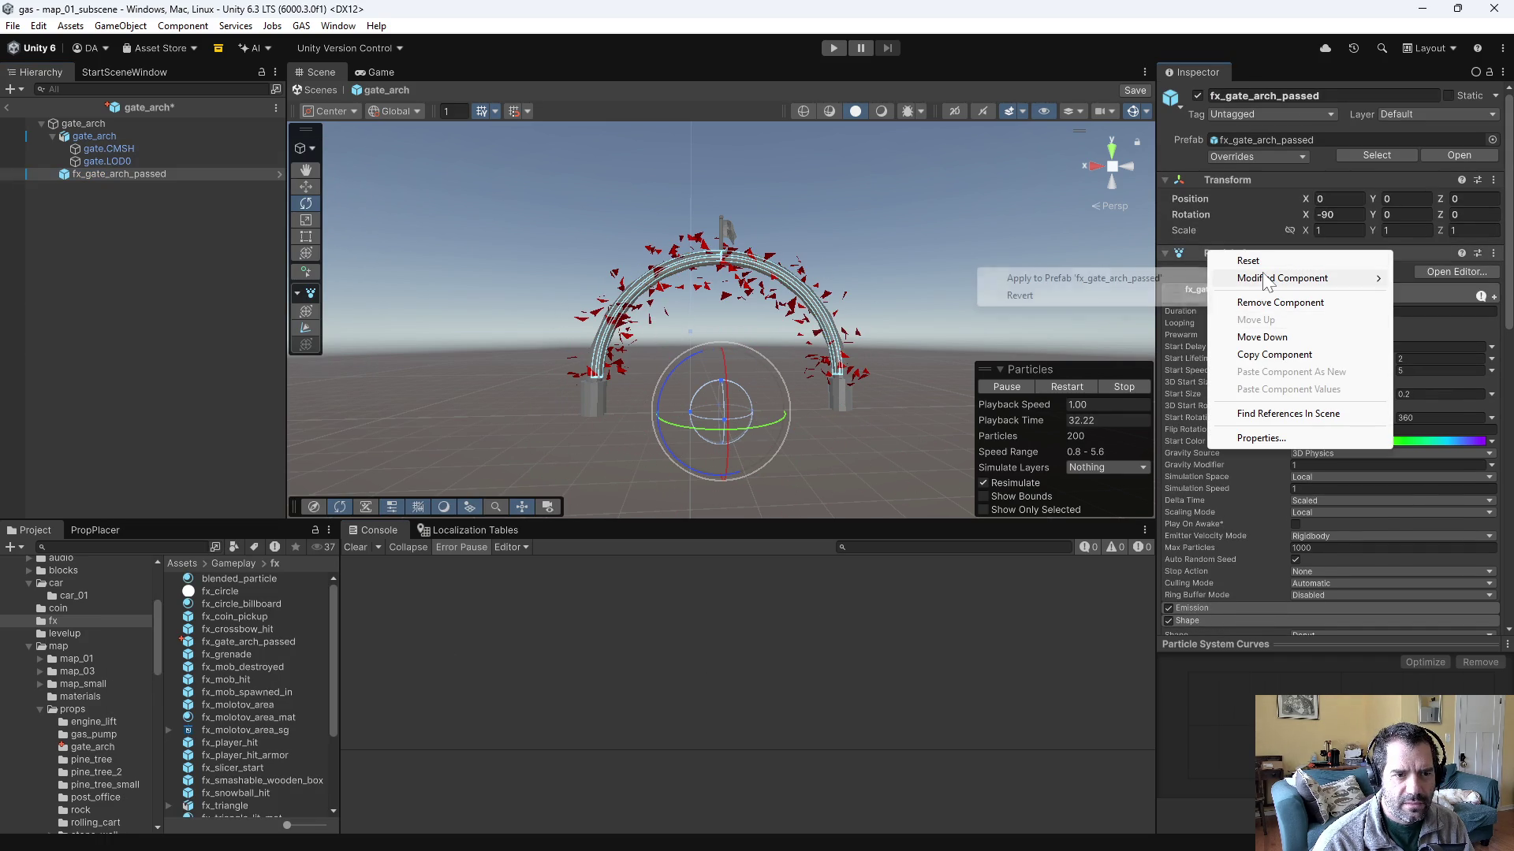
pyautogui.click(1153, 279)
pyautogui.click(79, 176)
pyautogui.press('Delete')
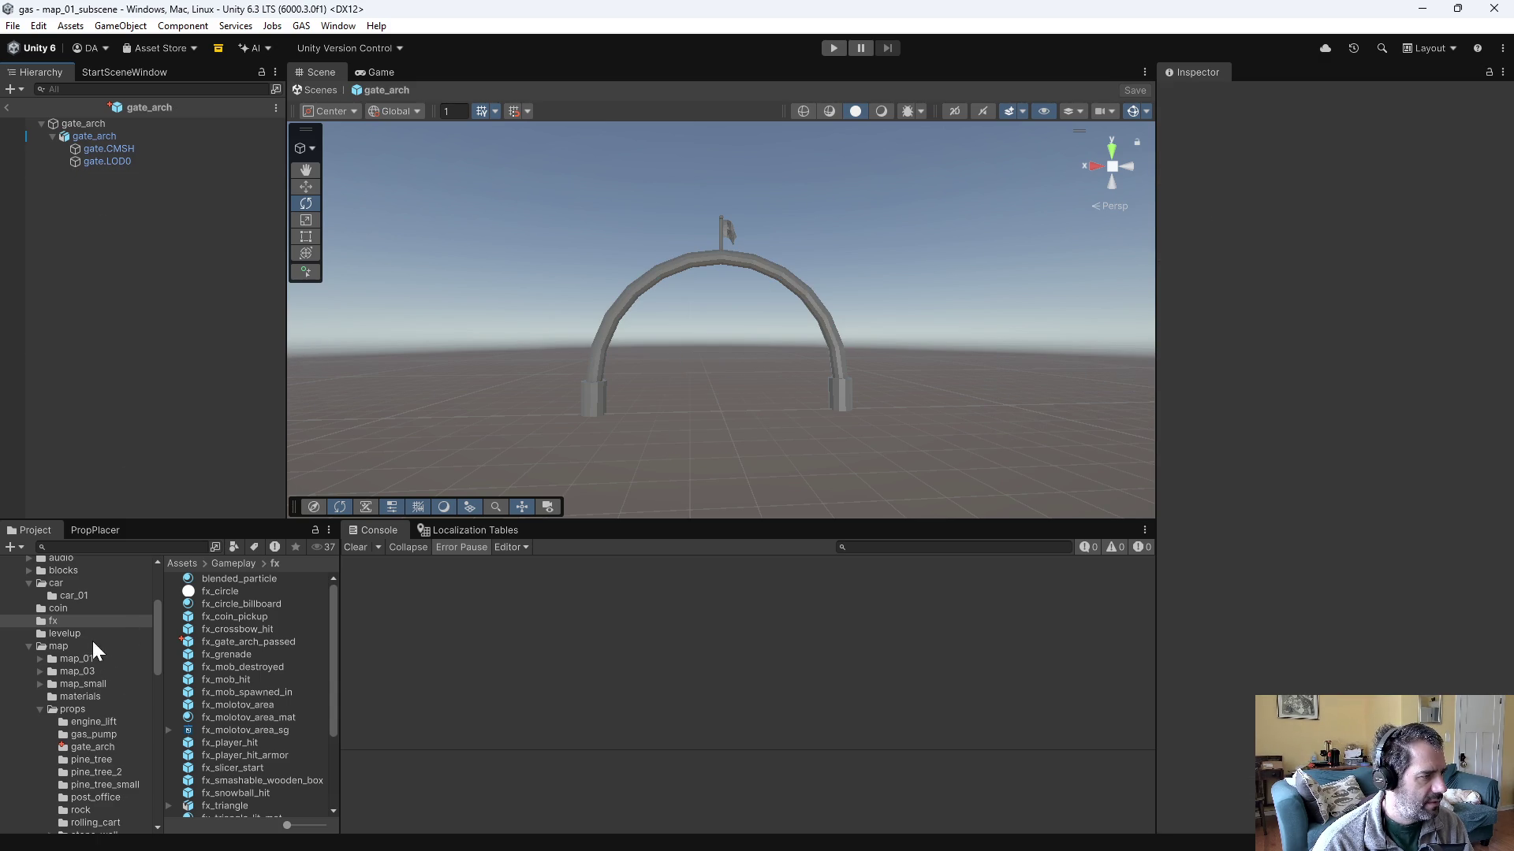
# - Open fx_gate_arch_passed in Prefab Mode, then play-test the car through the arch to Level 2 and stop
pyautogui.doubleClick(260, 643)
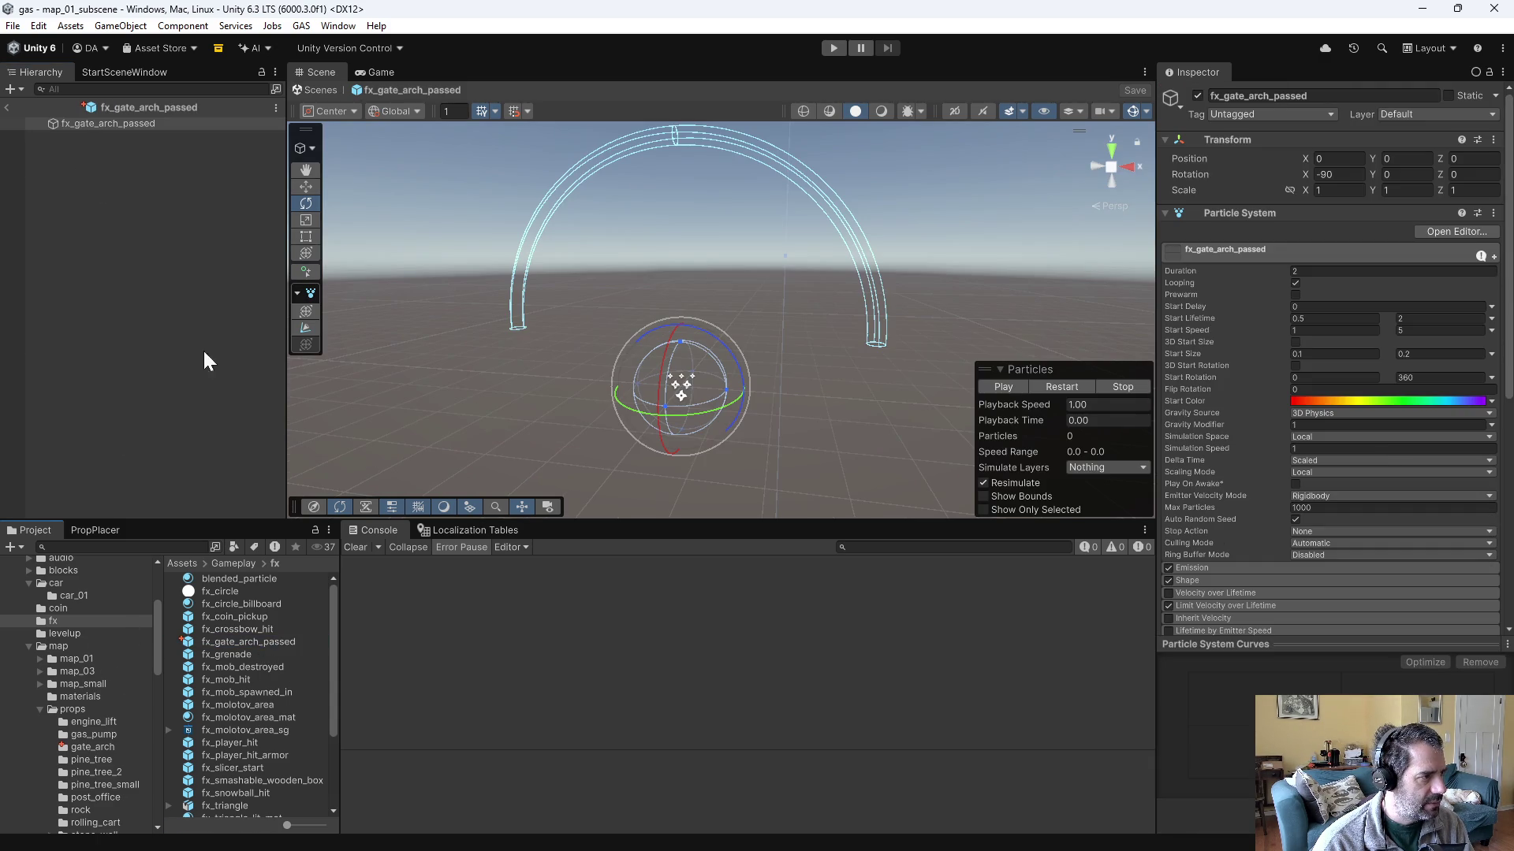
pyautogui.moveTo(783, 346)
pyautogui.mouseDown()
pyautogui.moveTo(862, 351)
pyautogui.moveTo(790, 449)
pyautogui.mouseUp()
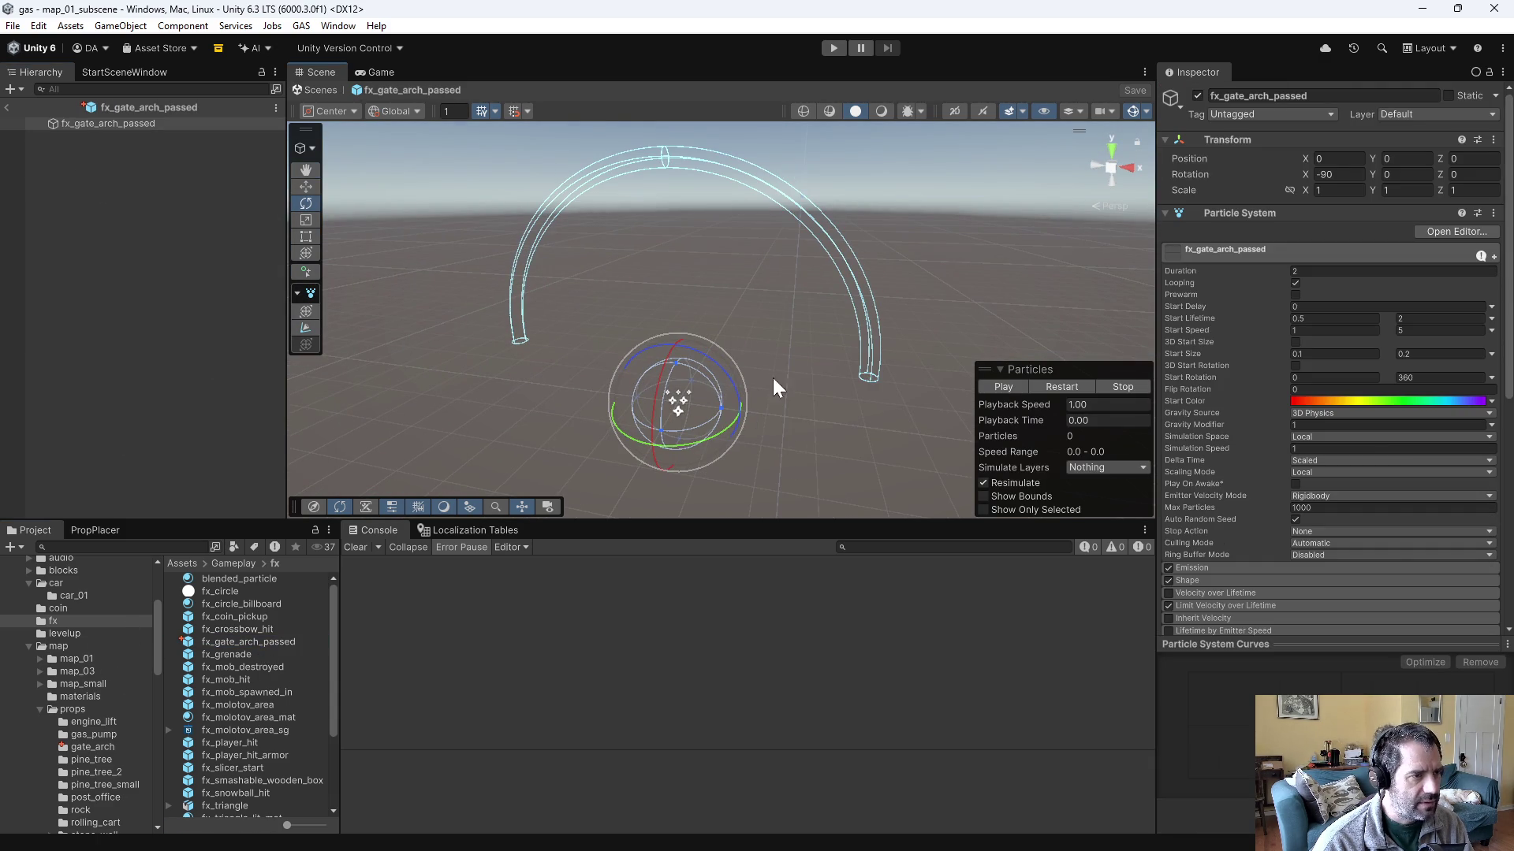
pyautogui.click(830, 46)
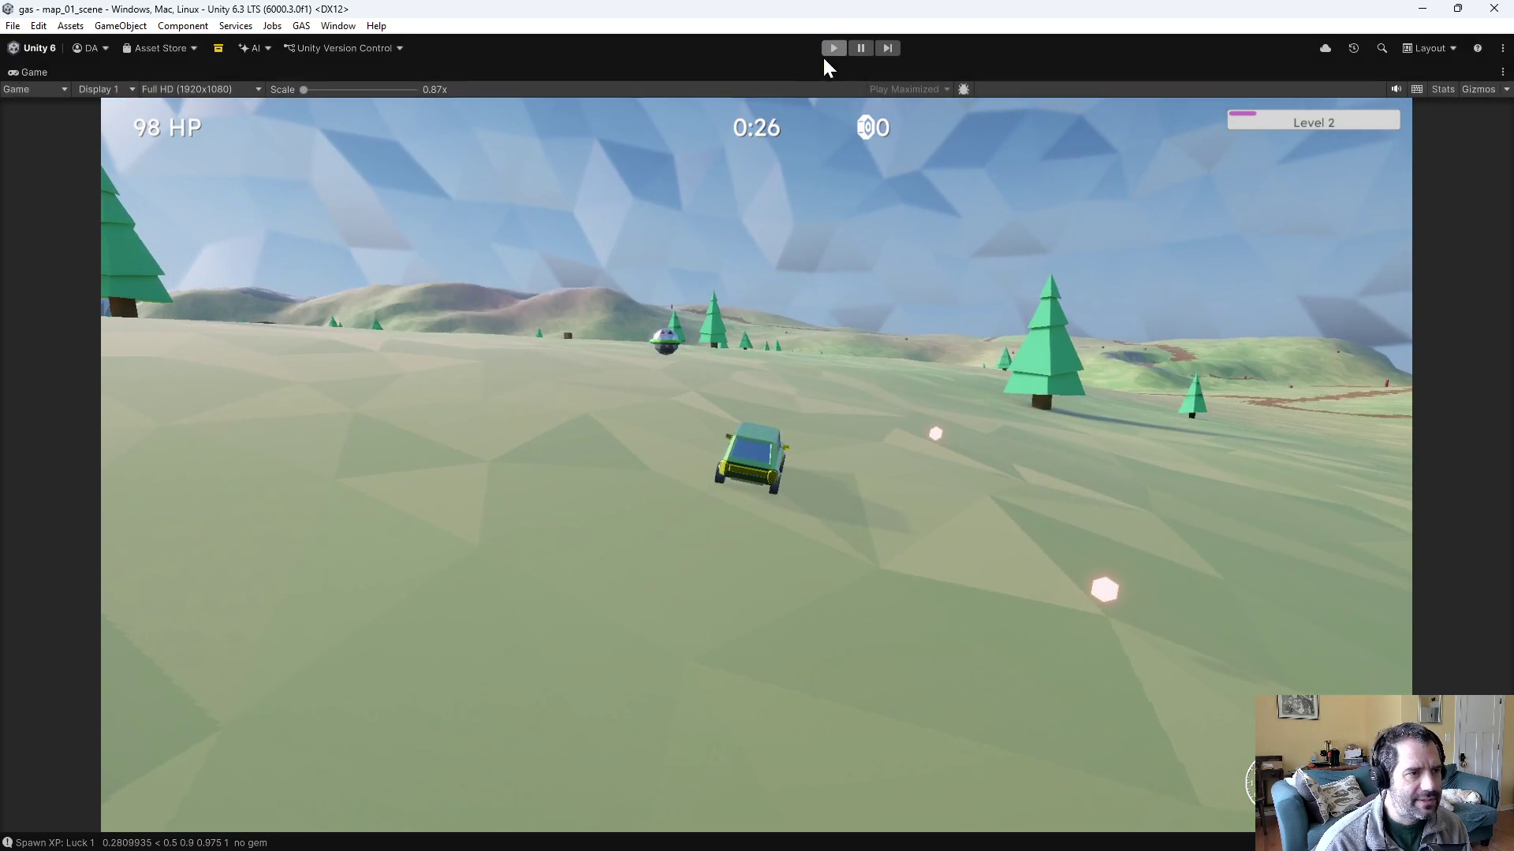
pyautogui.click(833, 49)
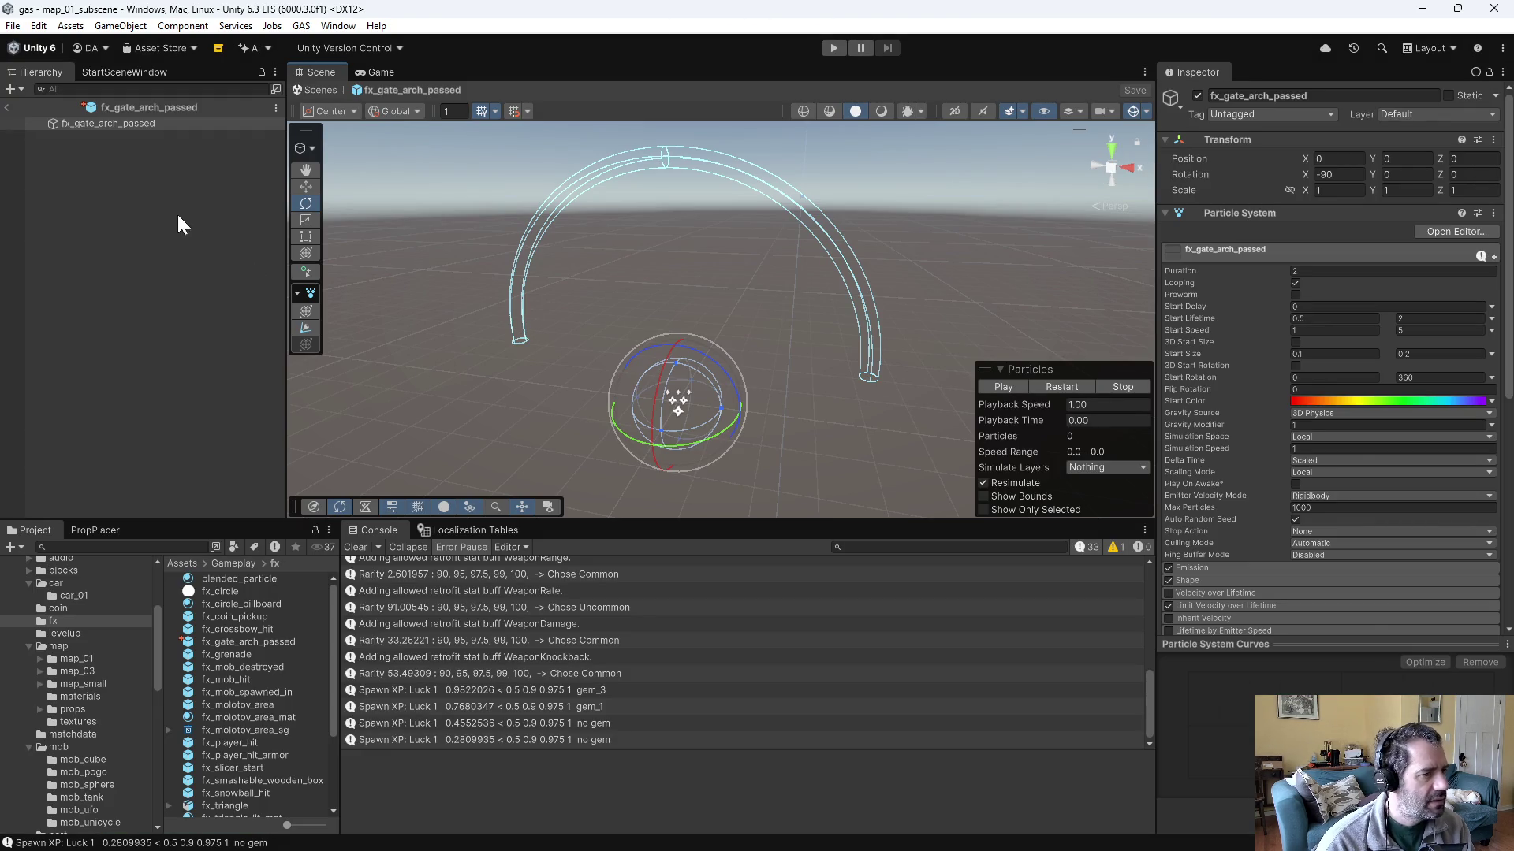
# - Preview the particles, review Emission, and reset the Shape Spread to 0 and save
pyautogui.click(1002, 385)
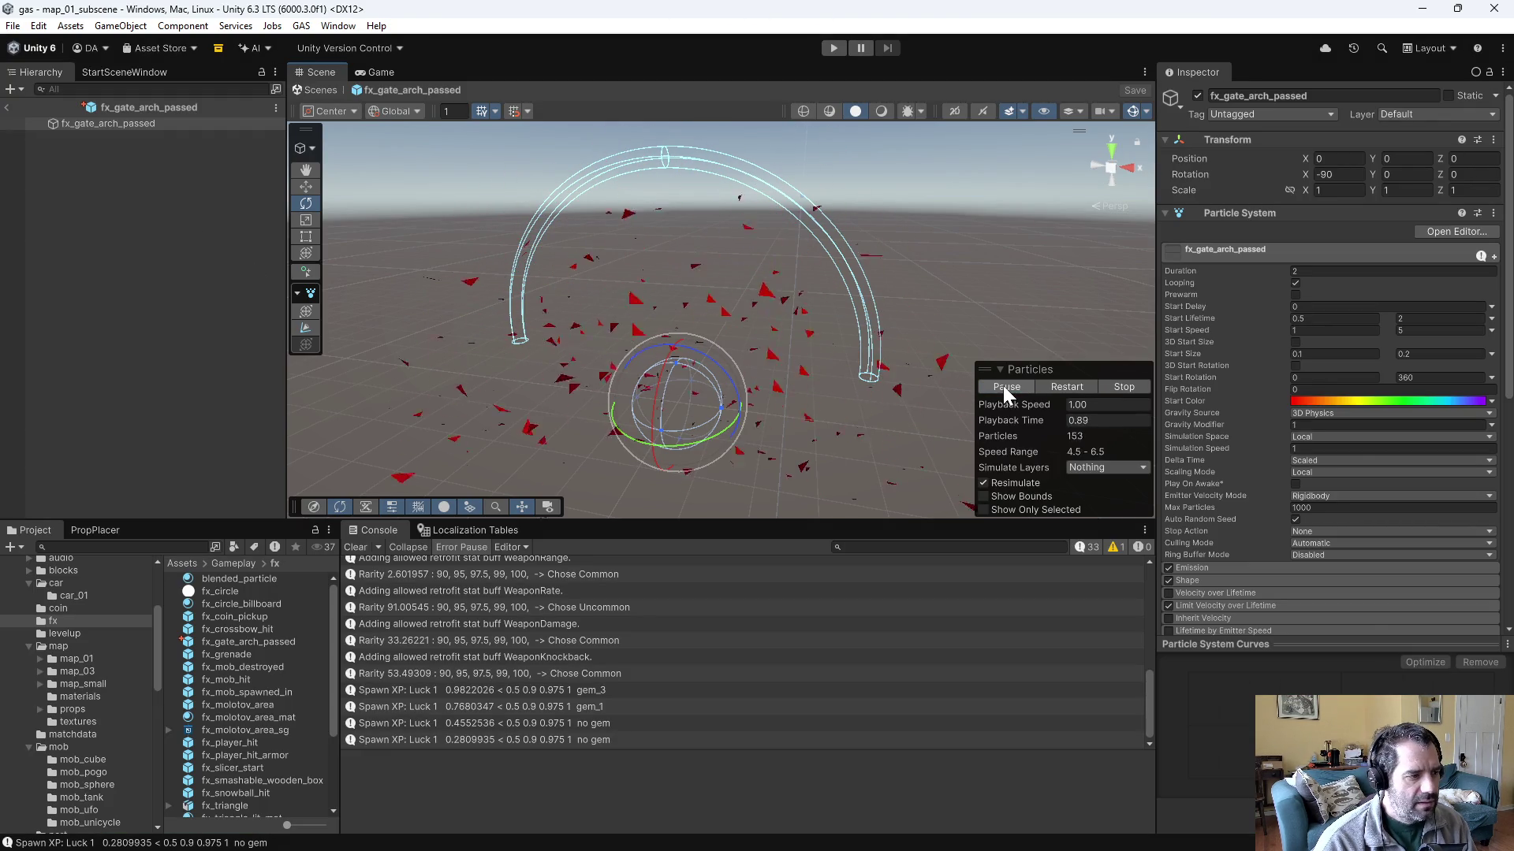
pyautogui.moveTo(820, 395); pyautogui.dragTo(859, 414)
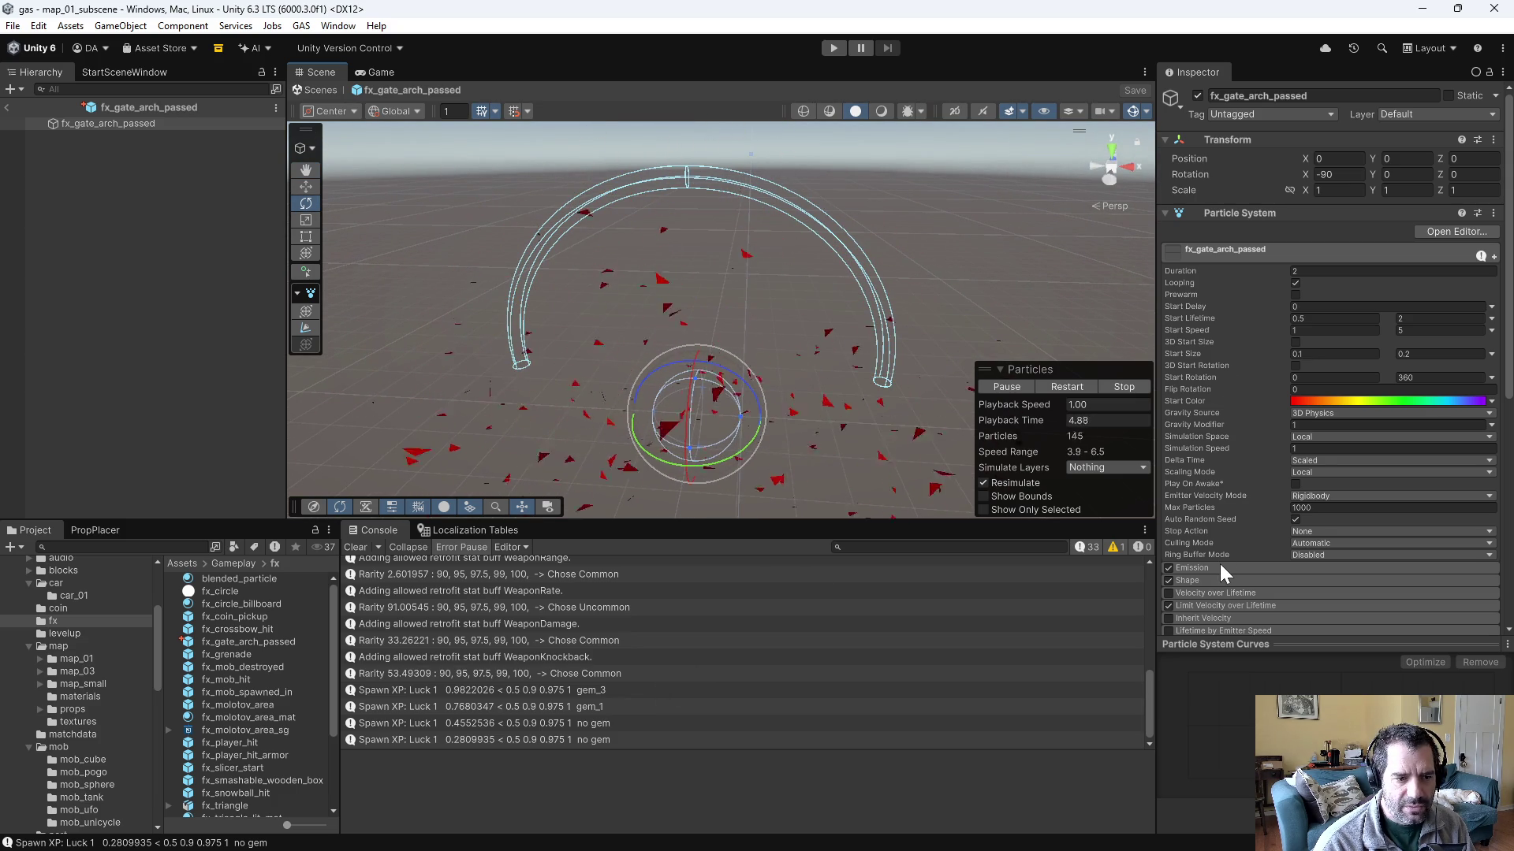
pyautogui.click(1189, 568)
pyautogui.scroll(-3, 1206, 579)
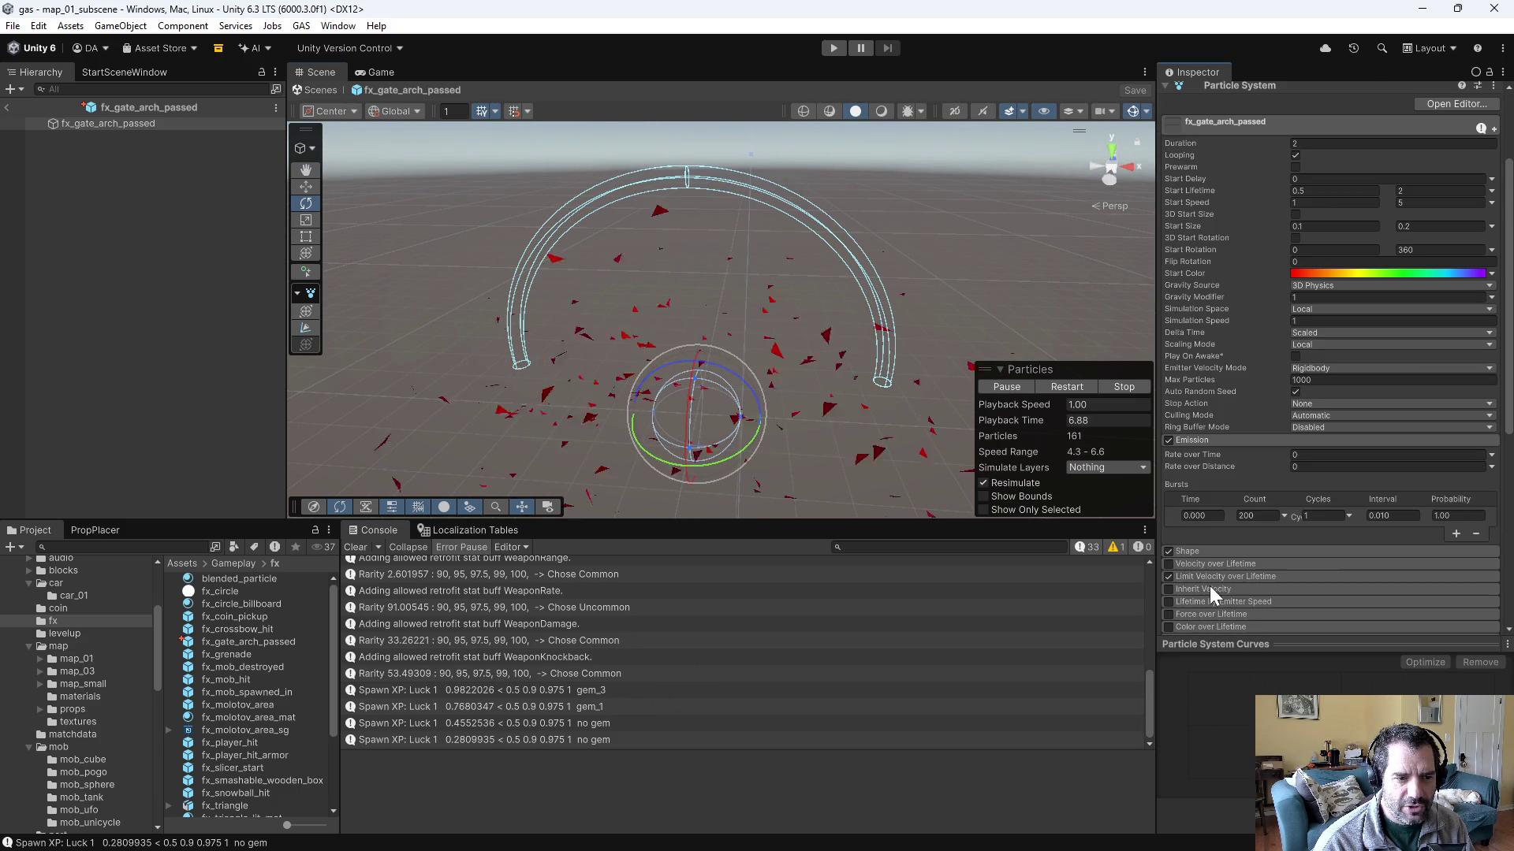
pyautogui.click(1214, 442)
pyautogui.click(1215, 449)
pyautogui.scroll(-3, 1239, 550)
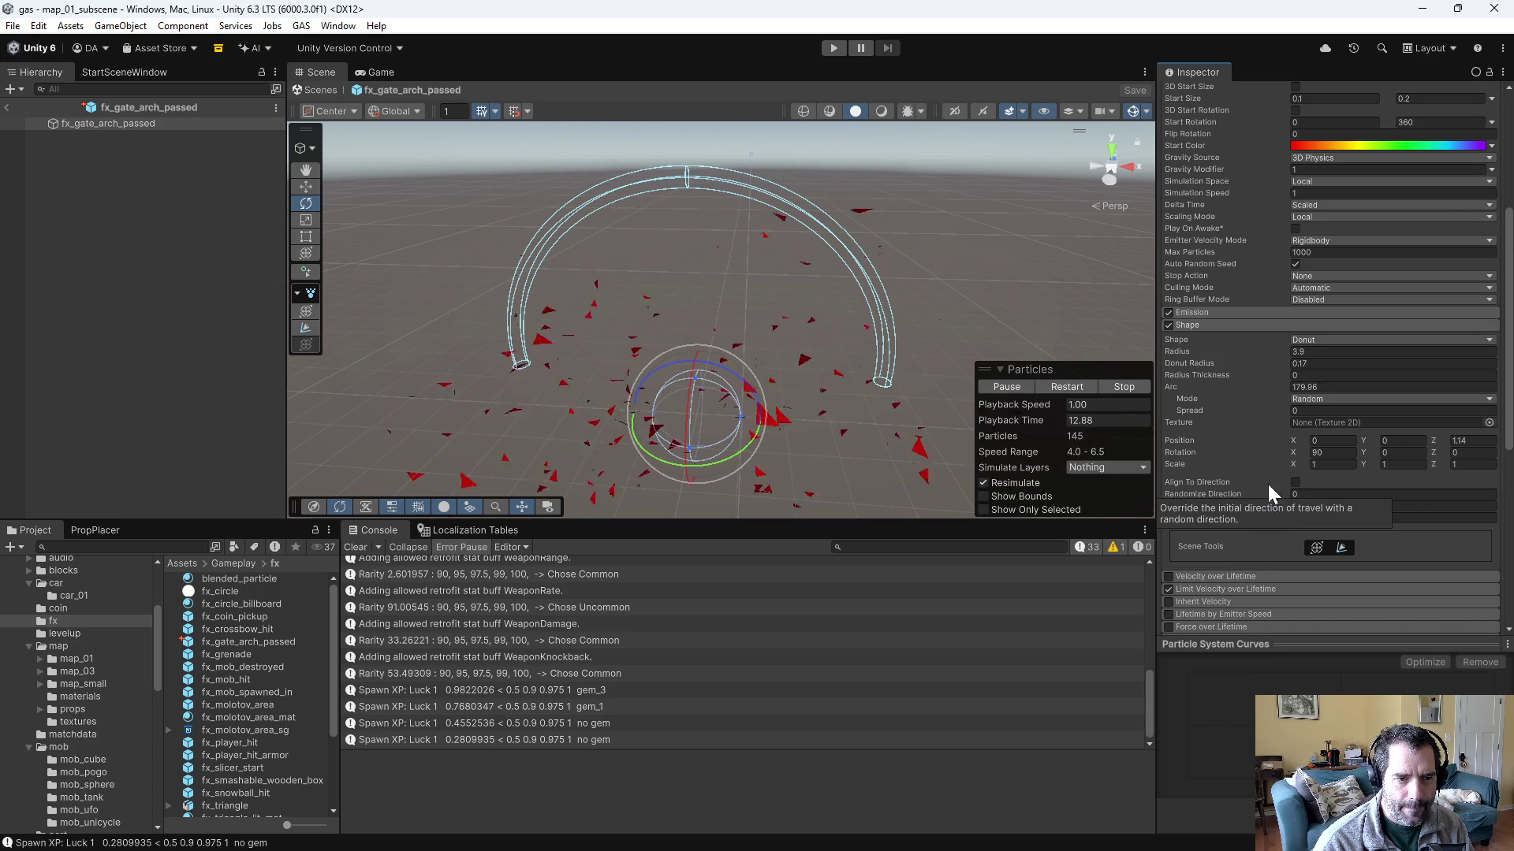
pyautogui.moveTo(1189, 411)
pyautogui.mouseDown()
pyautogui.moveTo(1288, 409)
pyautogui.moveTo(1261, 409)
pyautogui.mouseUp()
pyautogui.write('0')
pyautogui.press('Return')
pyautogui.hotkey('ctrl', 's')
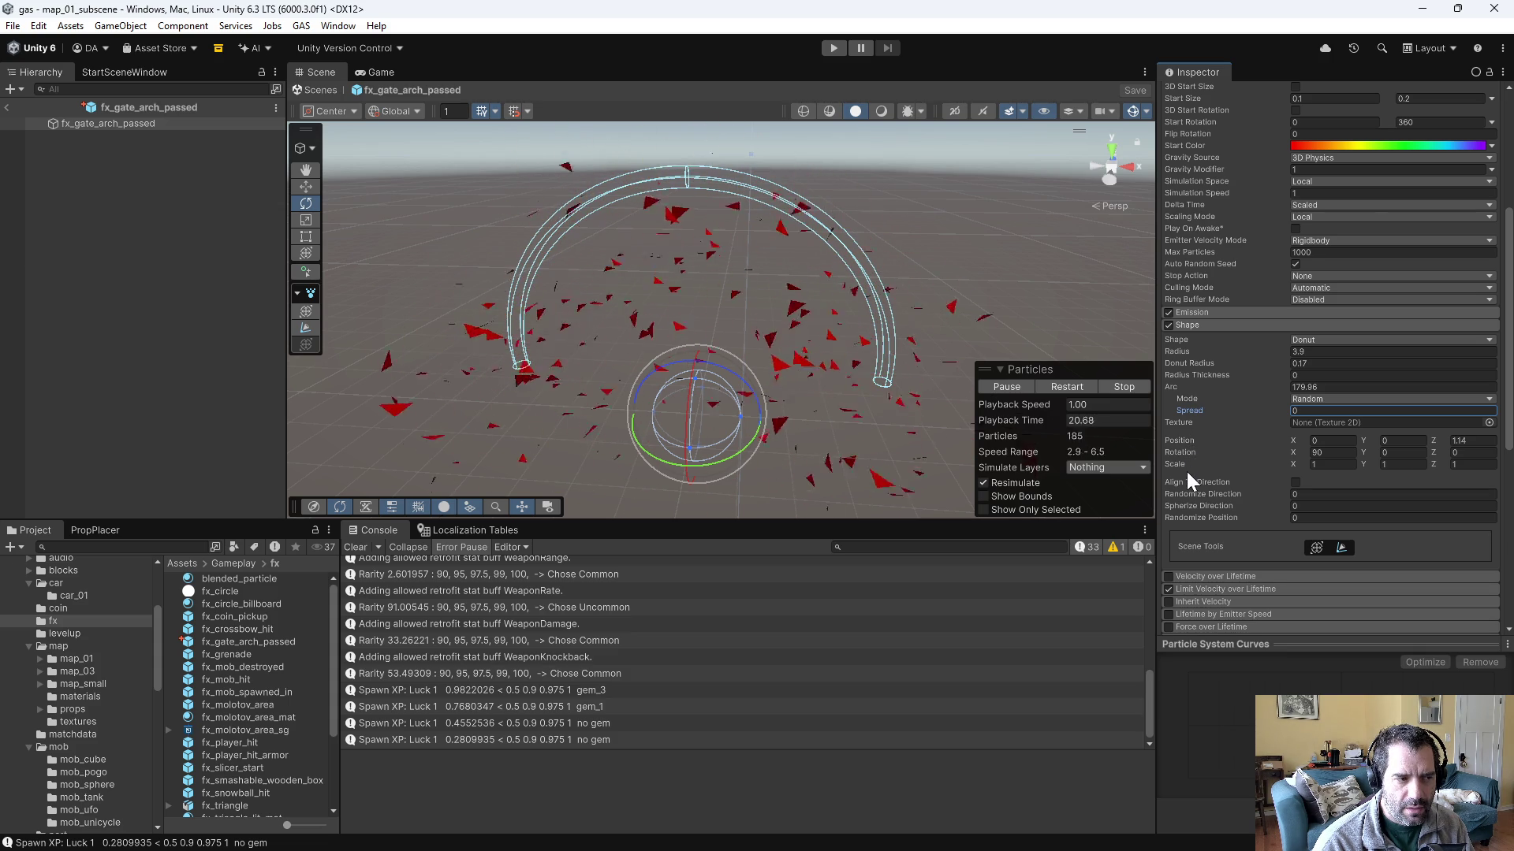
# - Set the Main module Gravity Modifier to 0
pyautogui.scroll(3, 1222, 382)
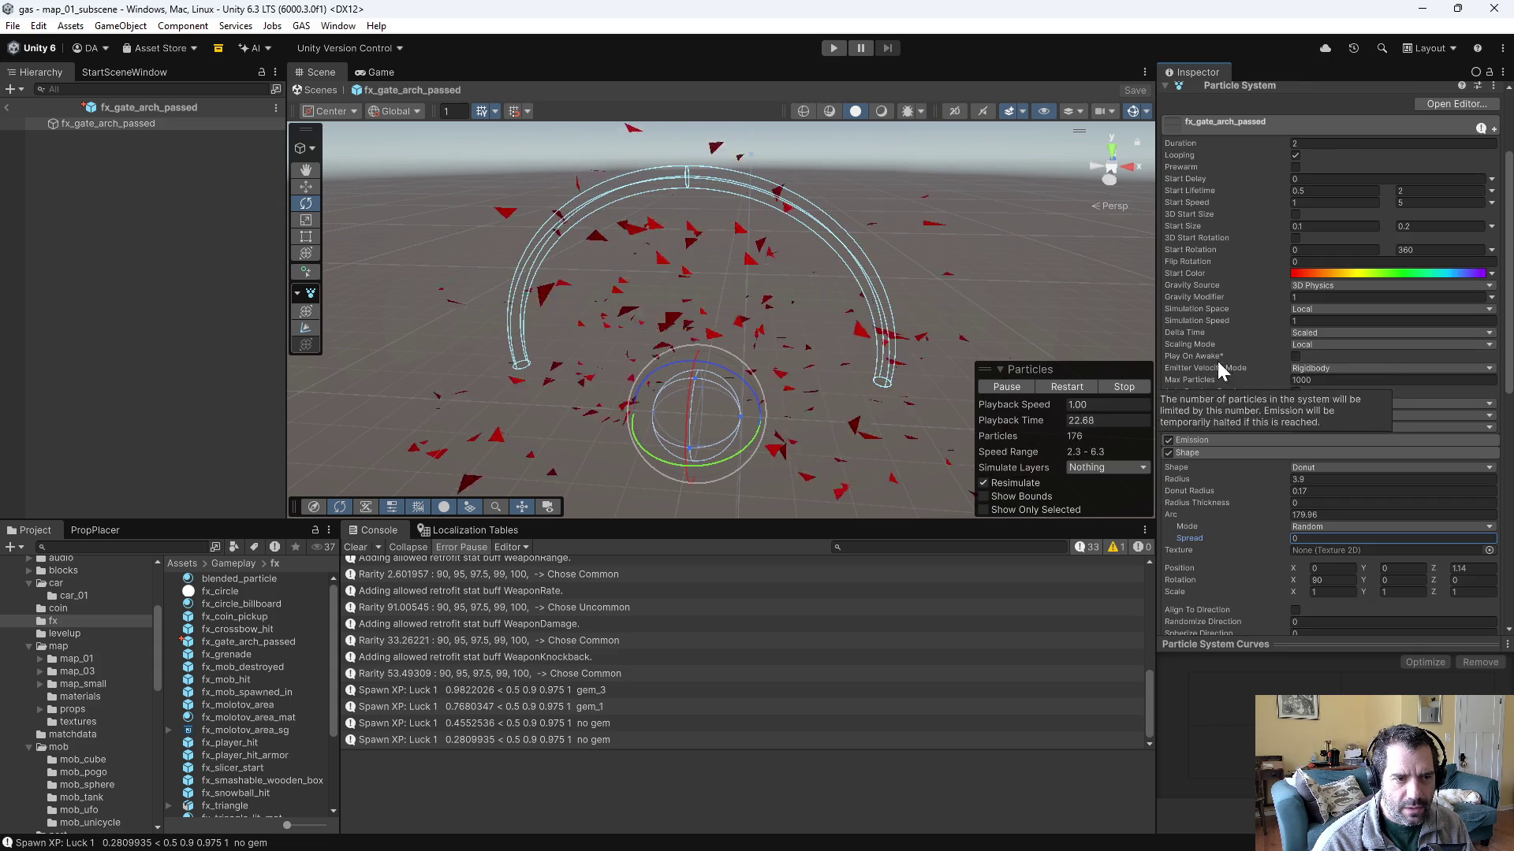
pyautogui.click(1328, 296)
pyautogui.write('0')
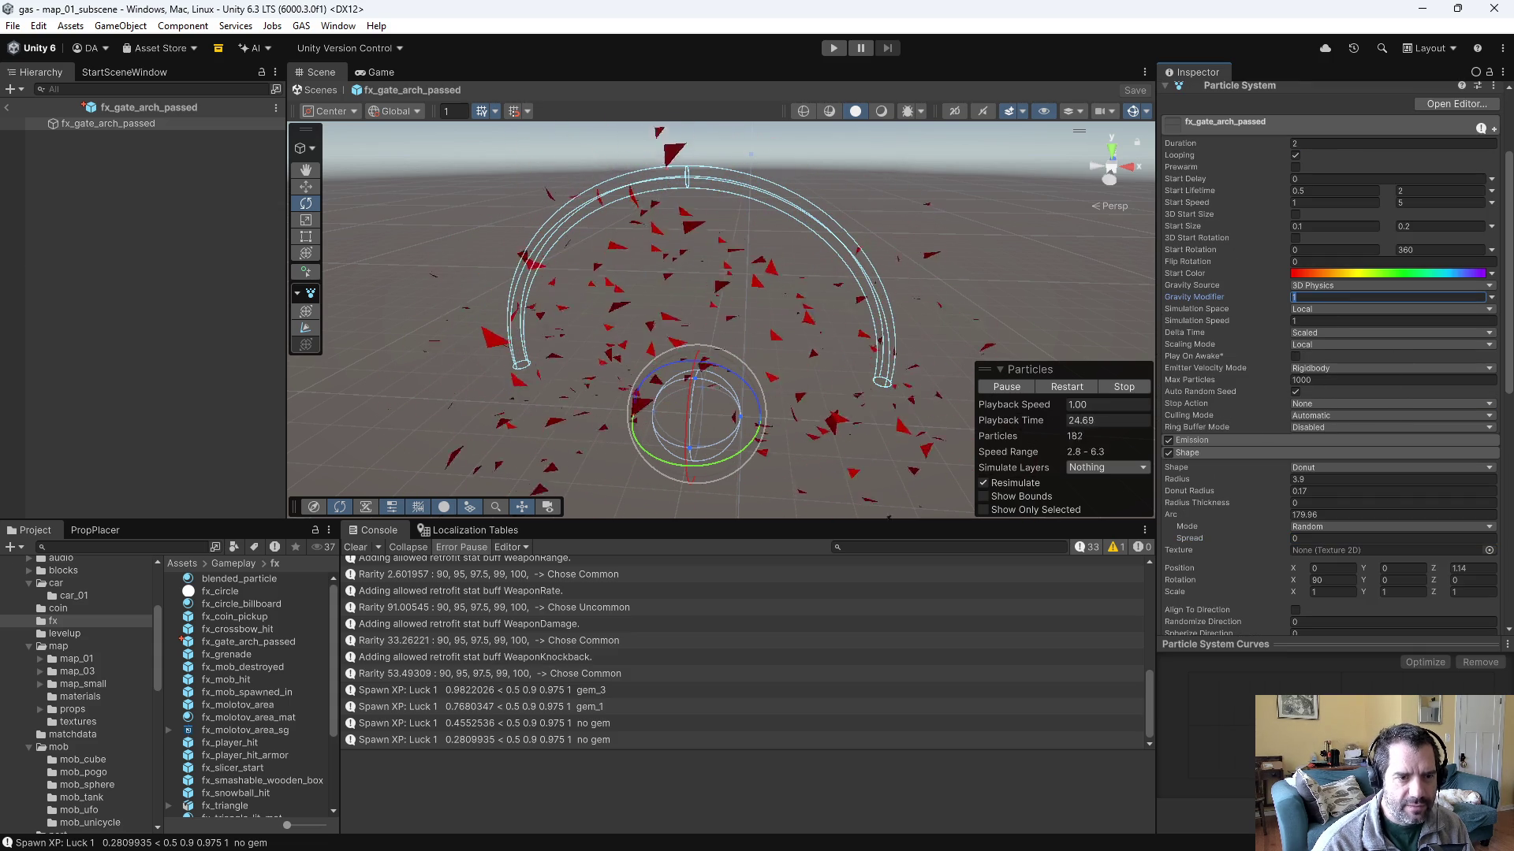
pyautogui.moveTo(880, 343)
pyautogui.mouseDown()
pyautogui.moveTo(986, 305)
pyautogui.moveTo(1142, 284)
pyautogui.moveTo(1130, 271)
pyautogui.moveTo(883, 284)
pyautogui.mouseUp()
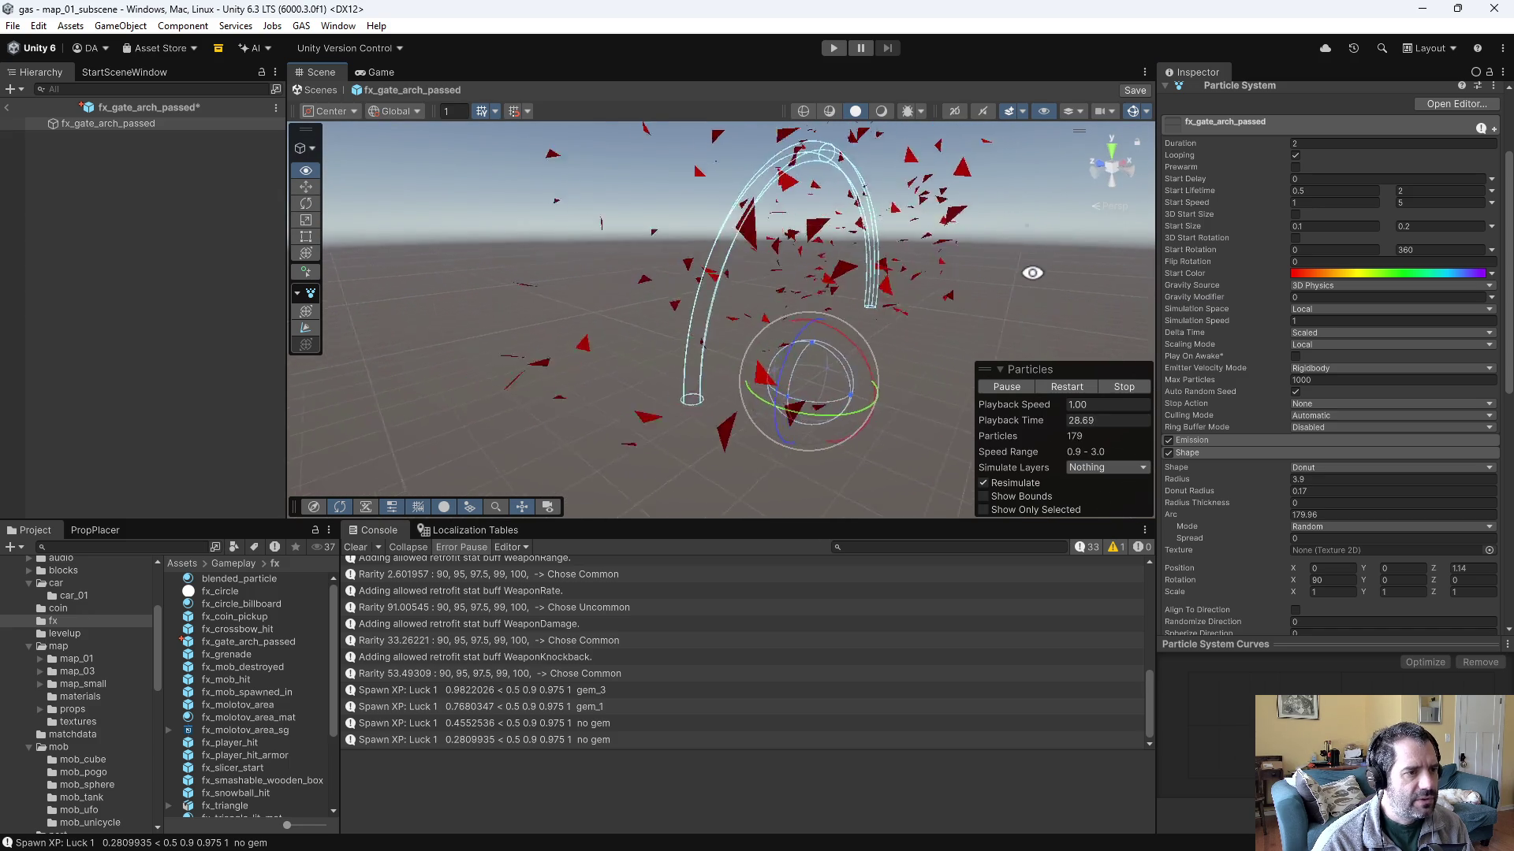
# - Compare Align To Direction on and off, leaving it disabled
pyautogui.scroll(-2, 1261, 588)
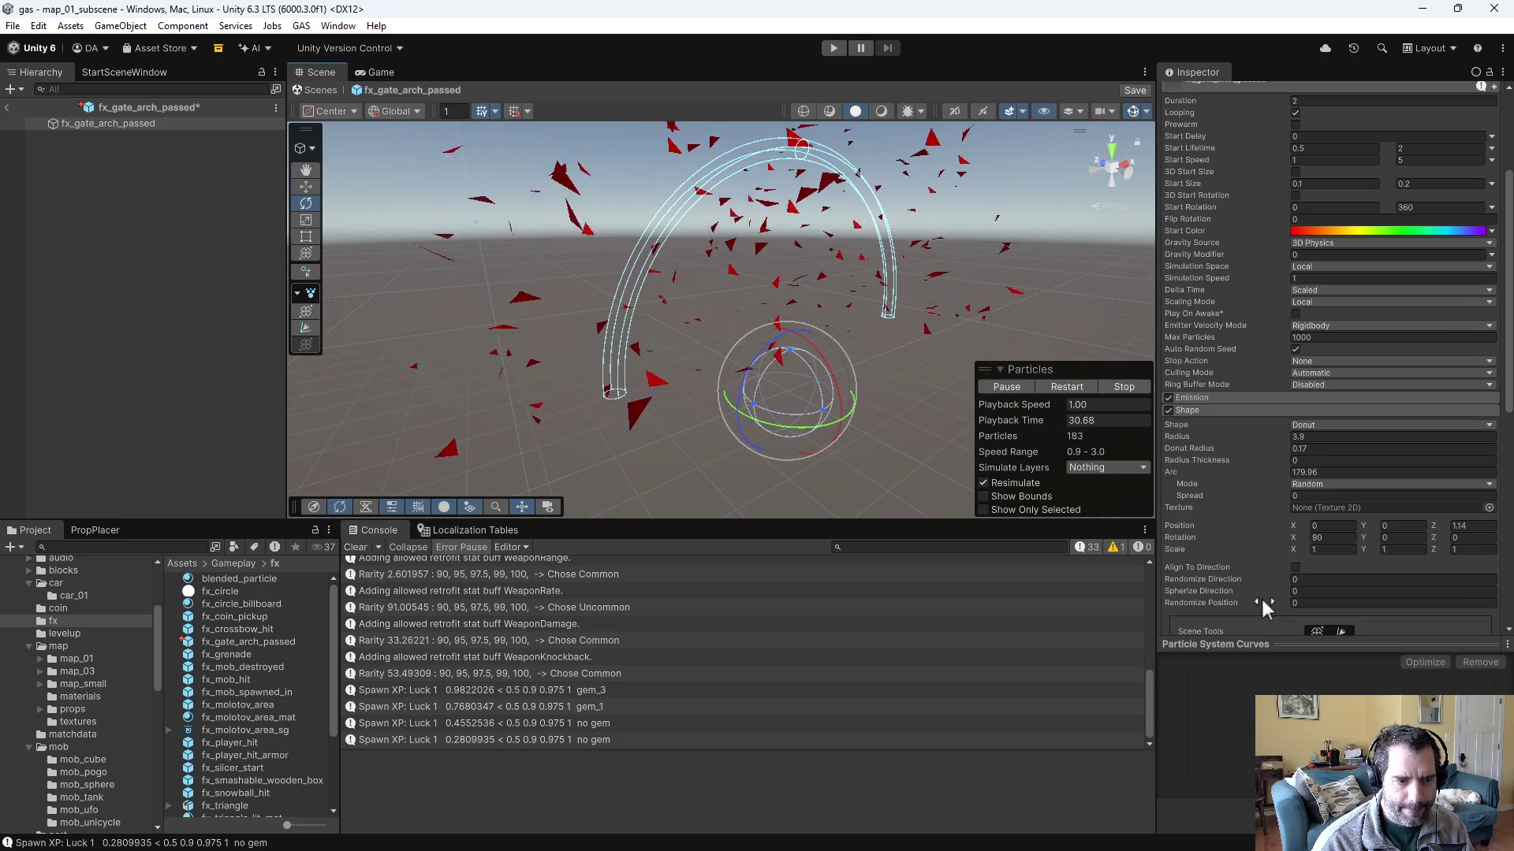
pyautogui.click(1293, 568)
pyautogui.moveTo(844, 372)
pyautogui.mouseDown()
pyautogui.moveTo(922, 381)
pyautogui.moveTo(672, 366)
pyautogui.moveTo(694, 395)
pyautogui.mouseUp()
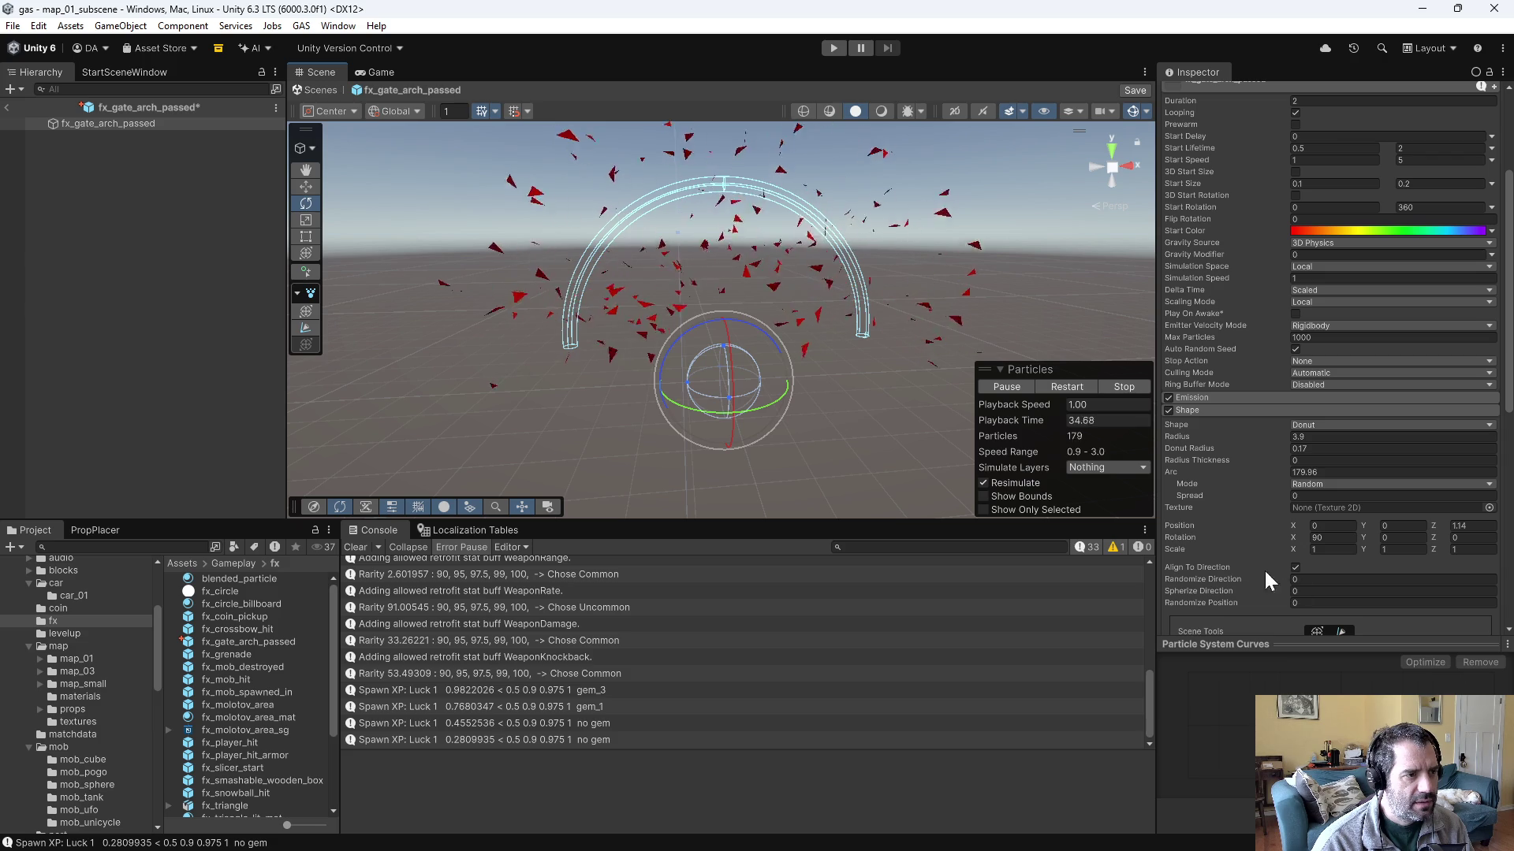
pyautogui.click(1292, 569)
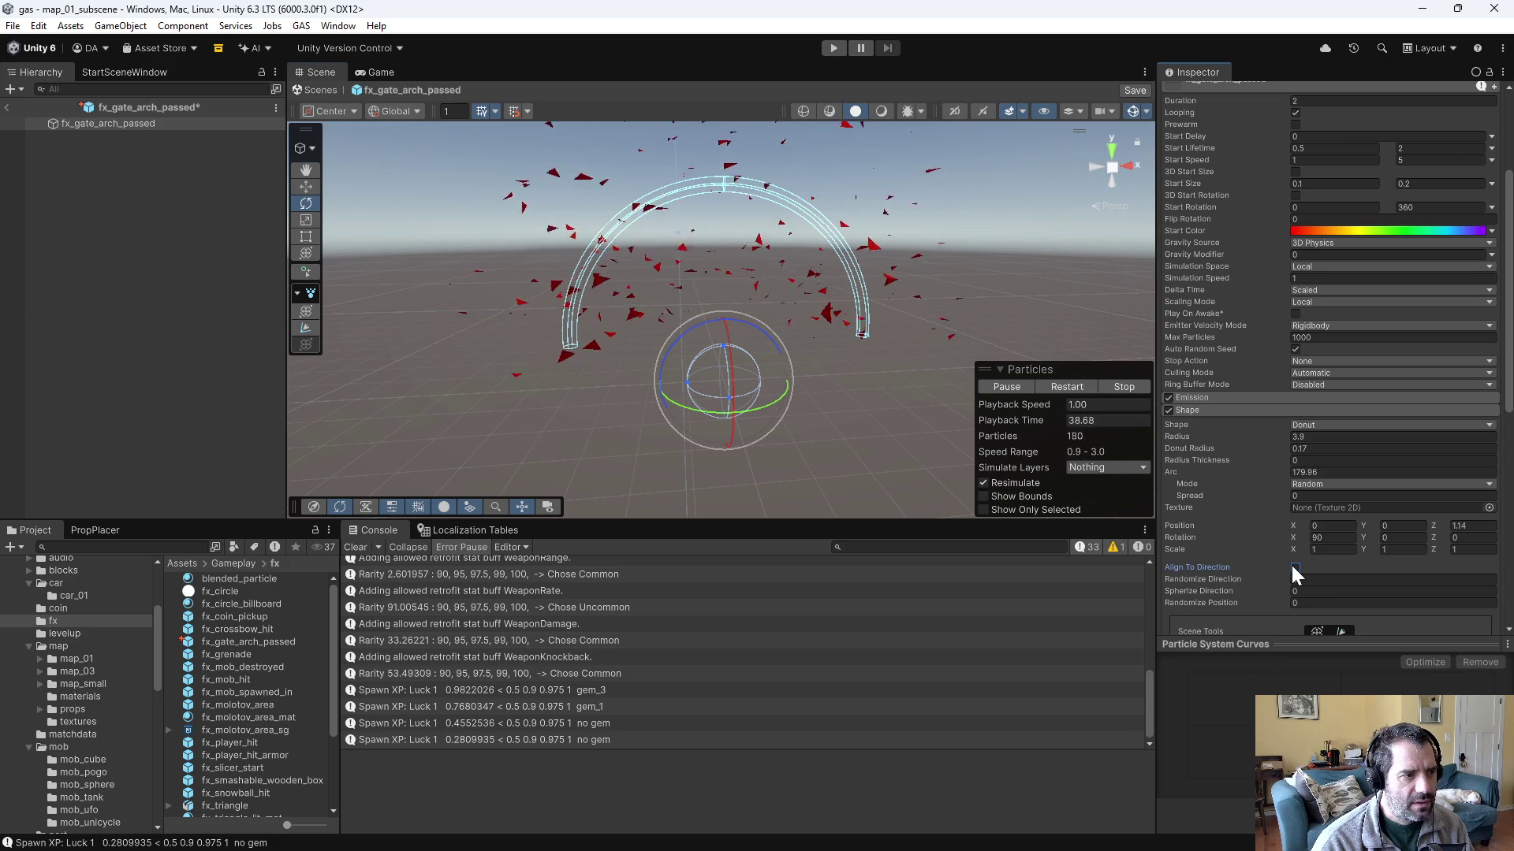
pyautogui.moveTo(907, 449)
pyautogui.mouseDown()
pyautogui.moveTo(841, 426)
pyautogui.moveTo(1086, 504)
pyautogui.mouseUp()
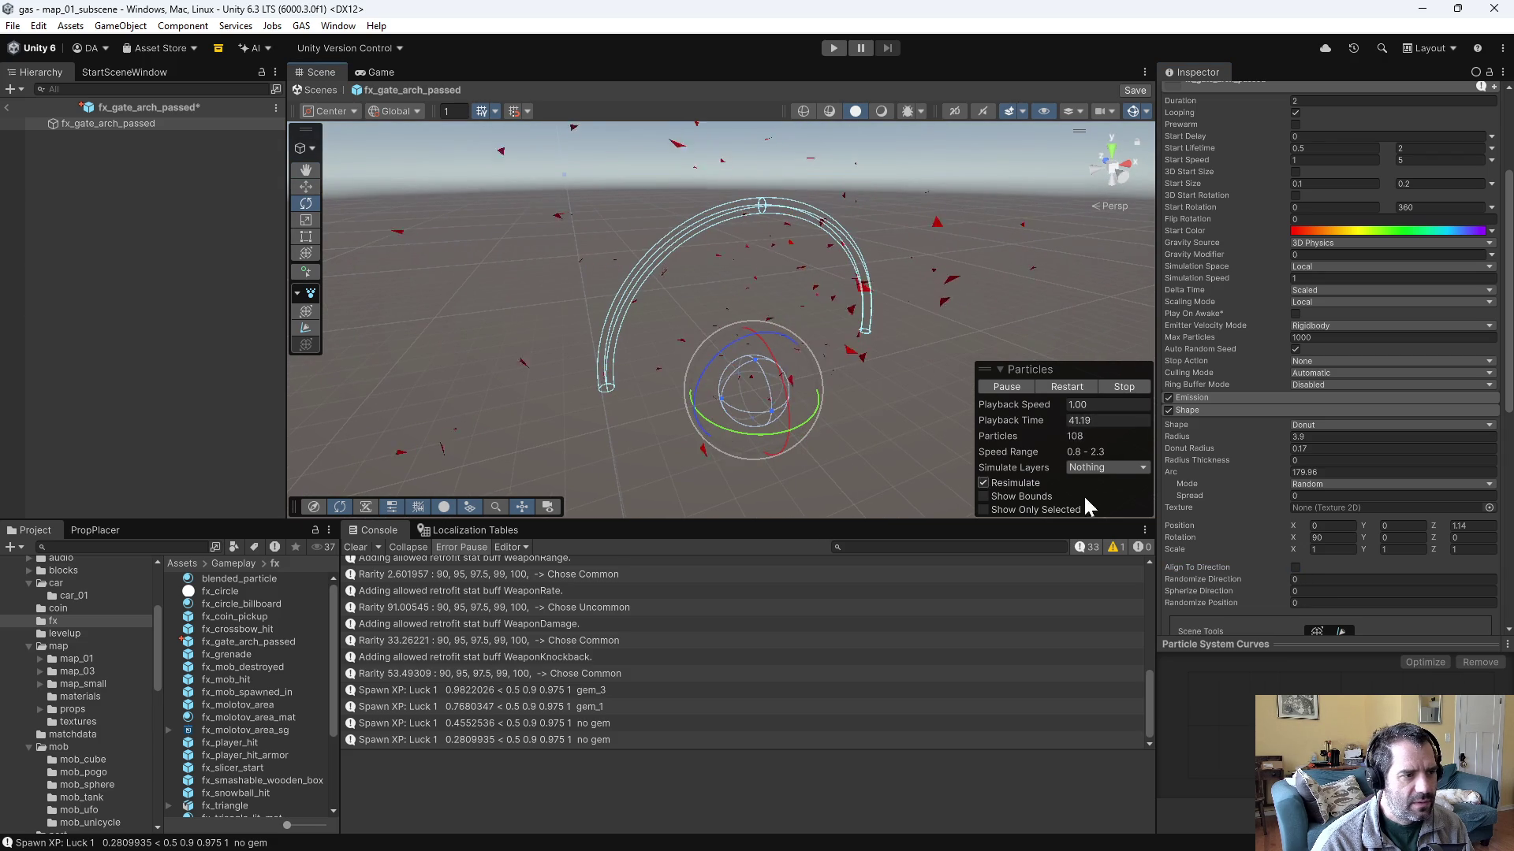
pyautogui.click(1294, 567)
pyautogui.moveTo(858, 412)
pyautogui.mouseDown()
pyautogui.moveTo(1029, 432)
pyautogui.moveTo(734, 375)
pyautogui.mouseUp()
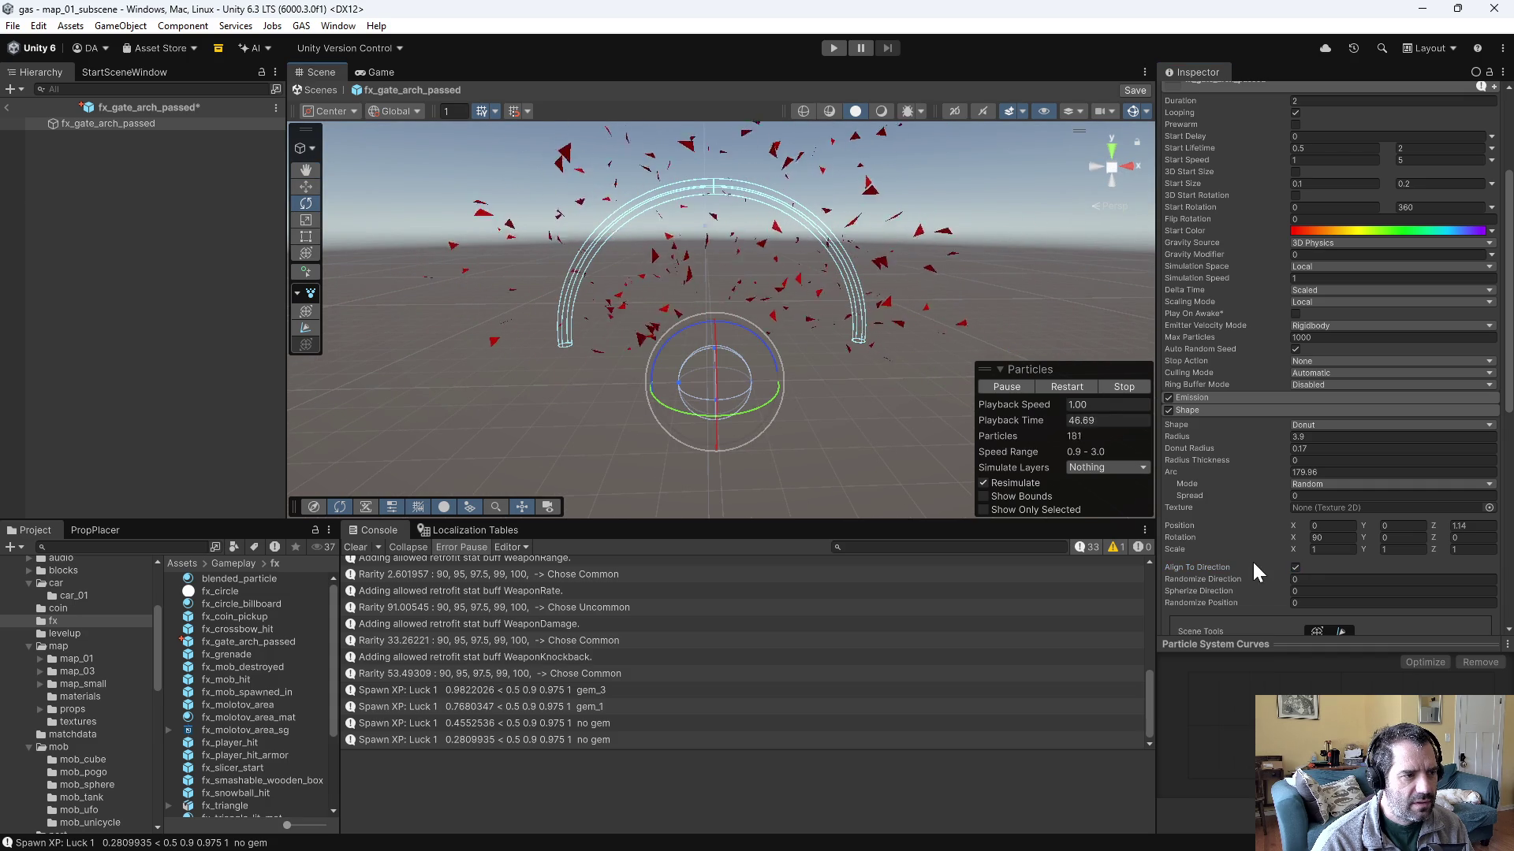
pyautogui.click(1294, 568)
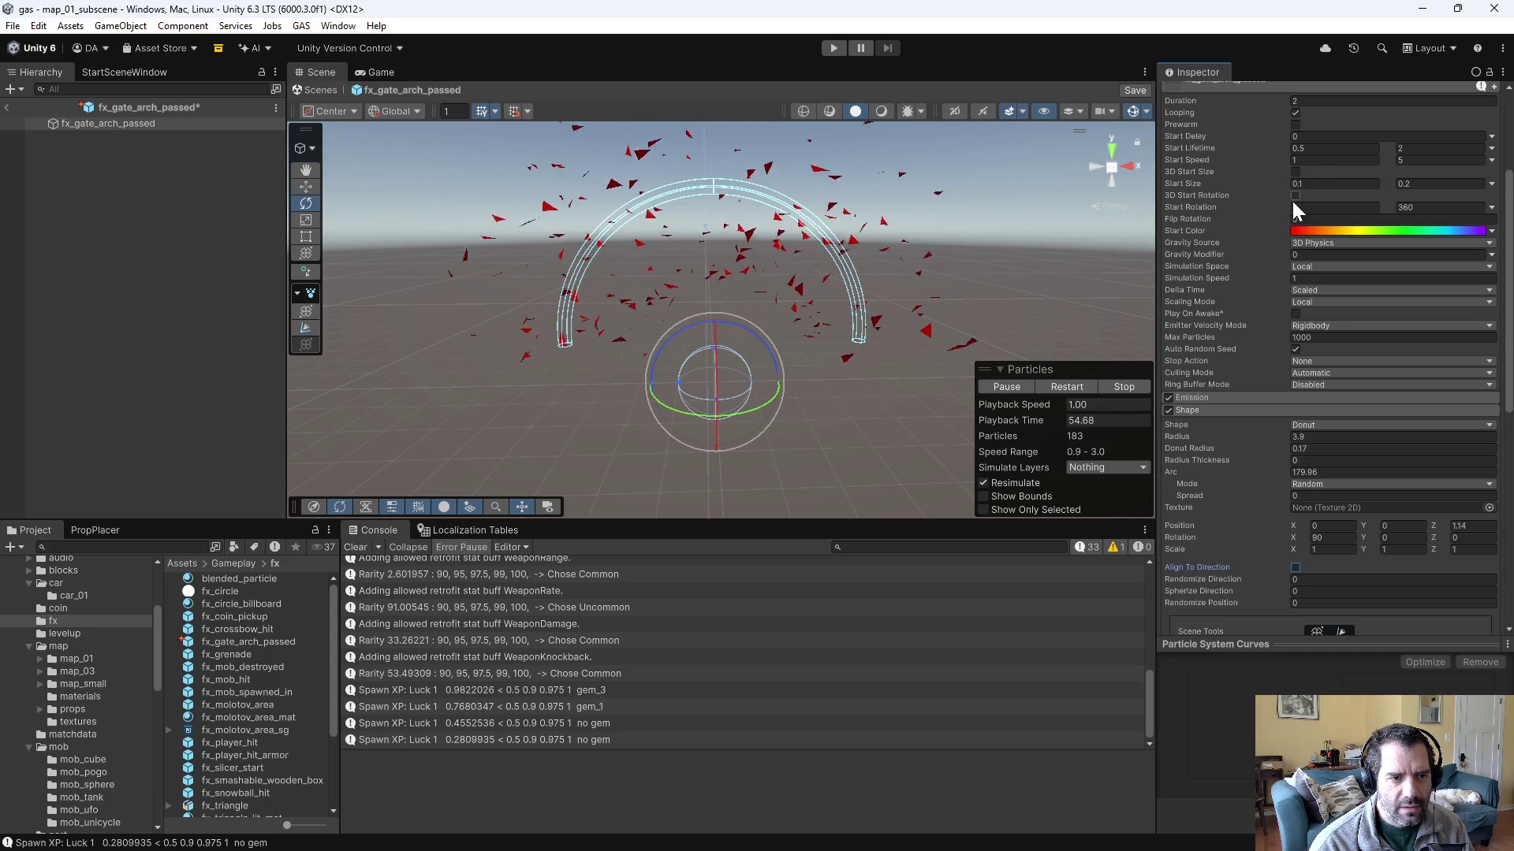
pyautogui.scroll(-3, 1214, 588)
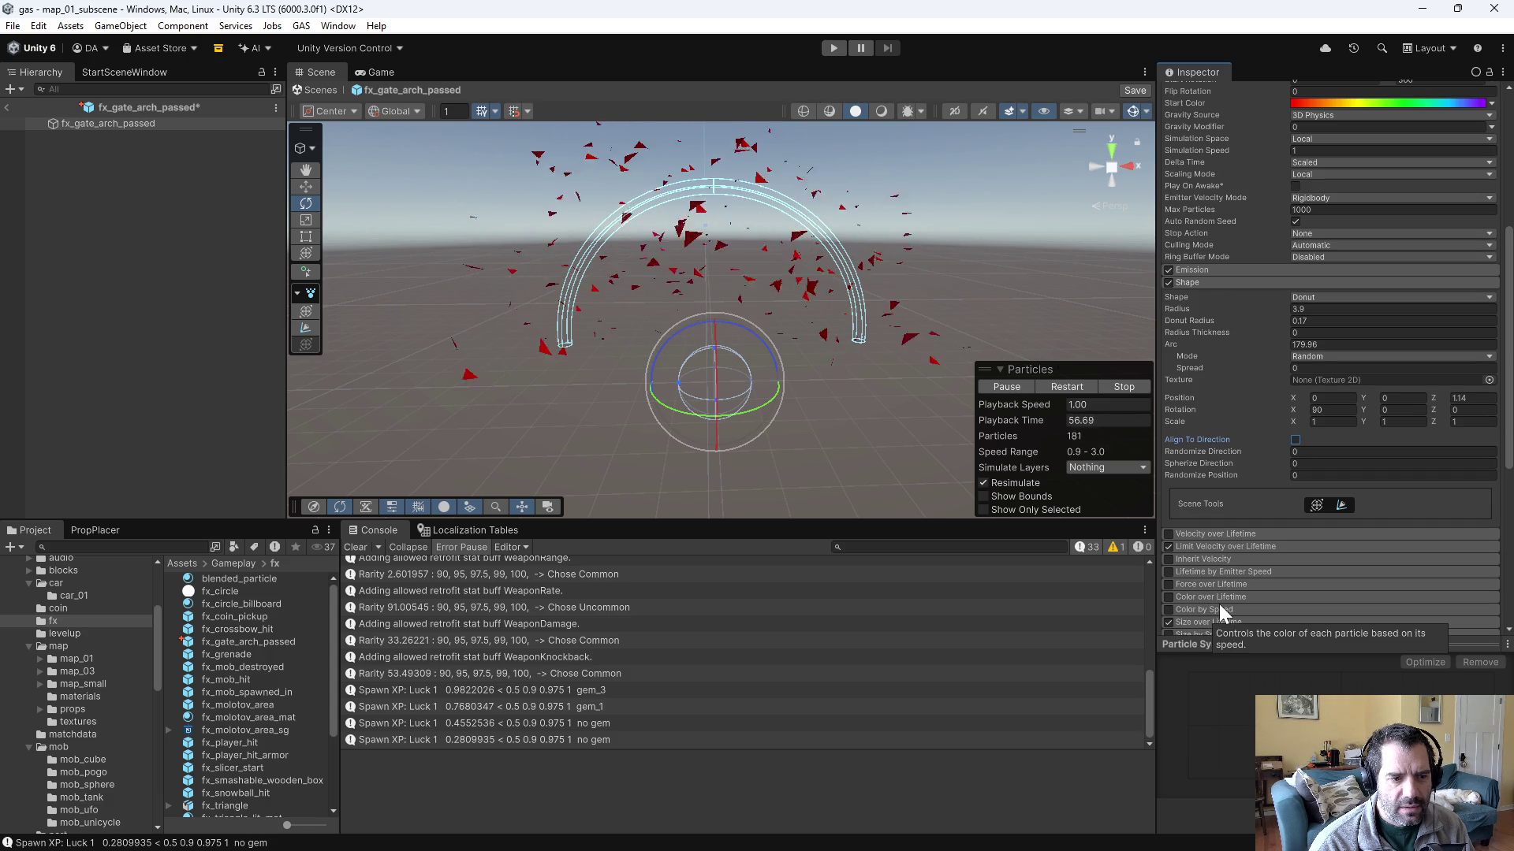
pyautogui.scroll(-3, 1219, 587)
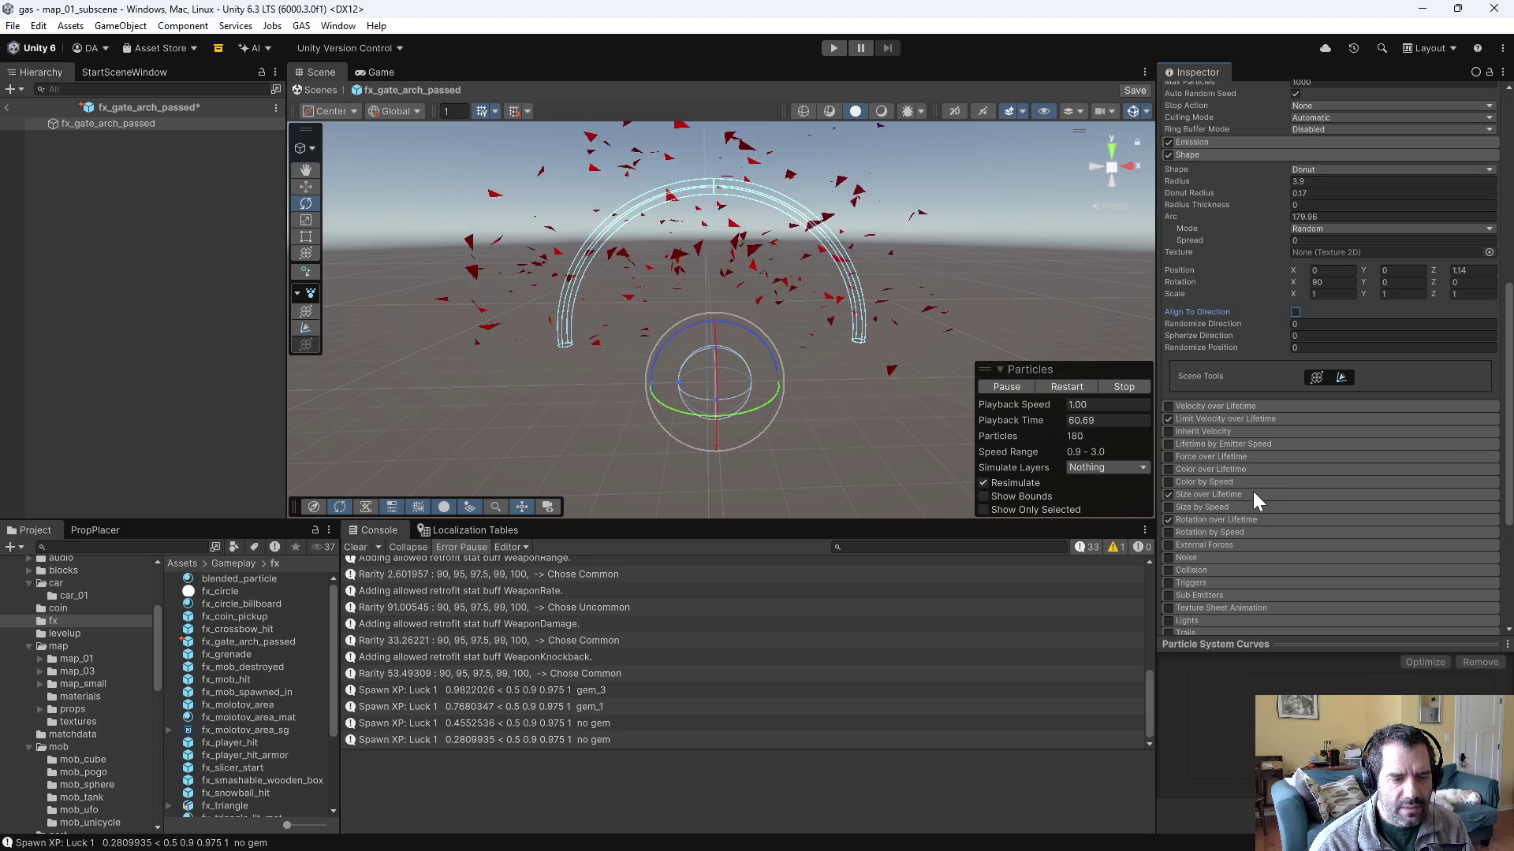
pyautogui.scroll(6, 1255, 511)
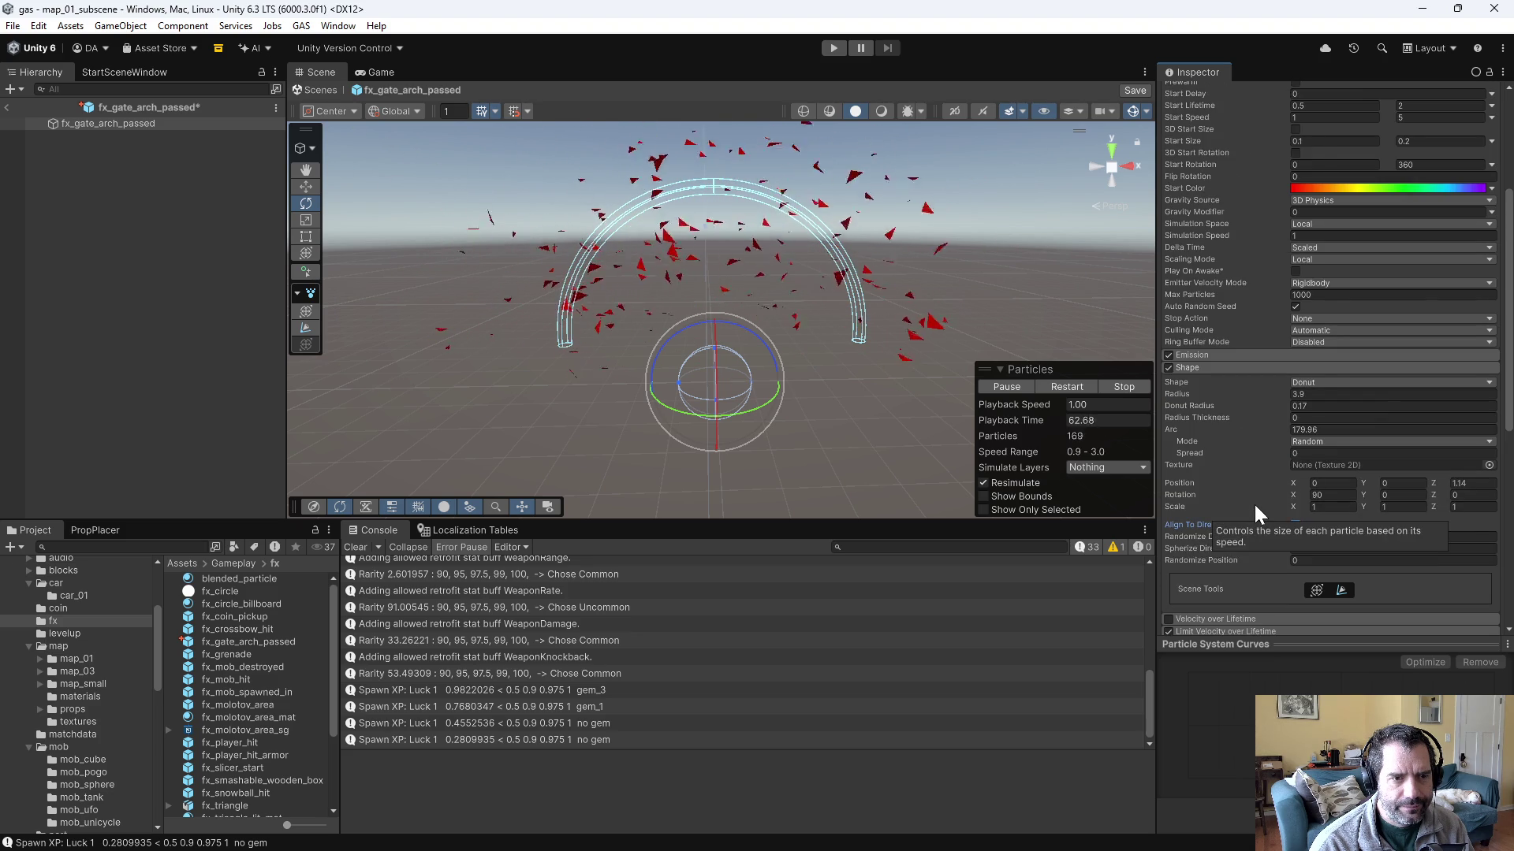
# - Switch Start Color to random gradient mode and remove the yellow, green and cyan keys
pyautogui.click(1491, 231)
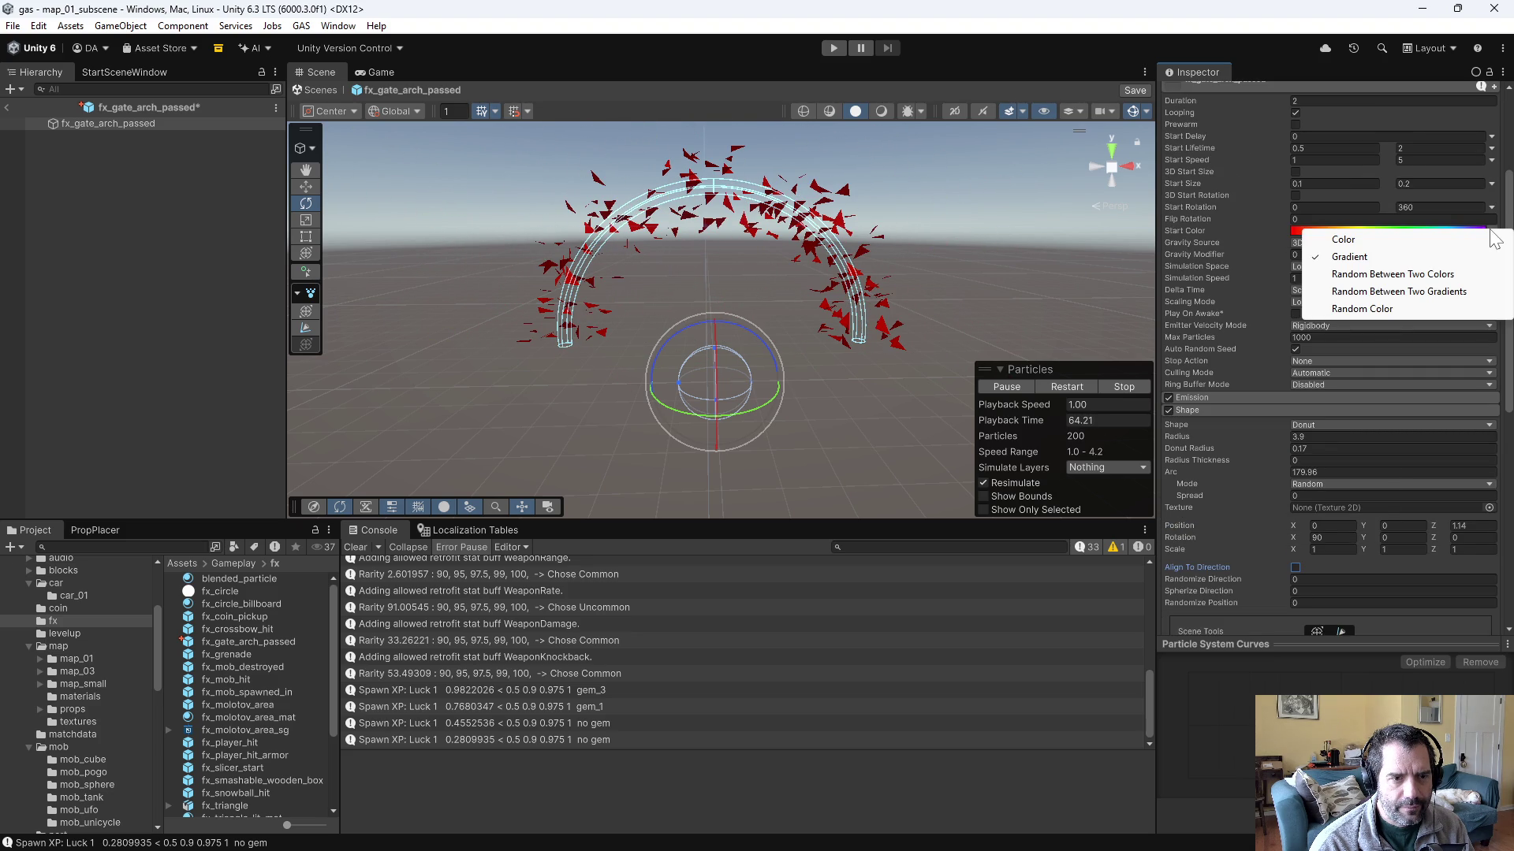
pyautogui.click(1389, 305)
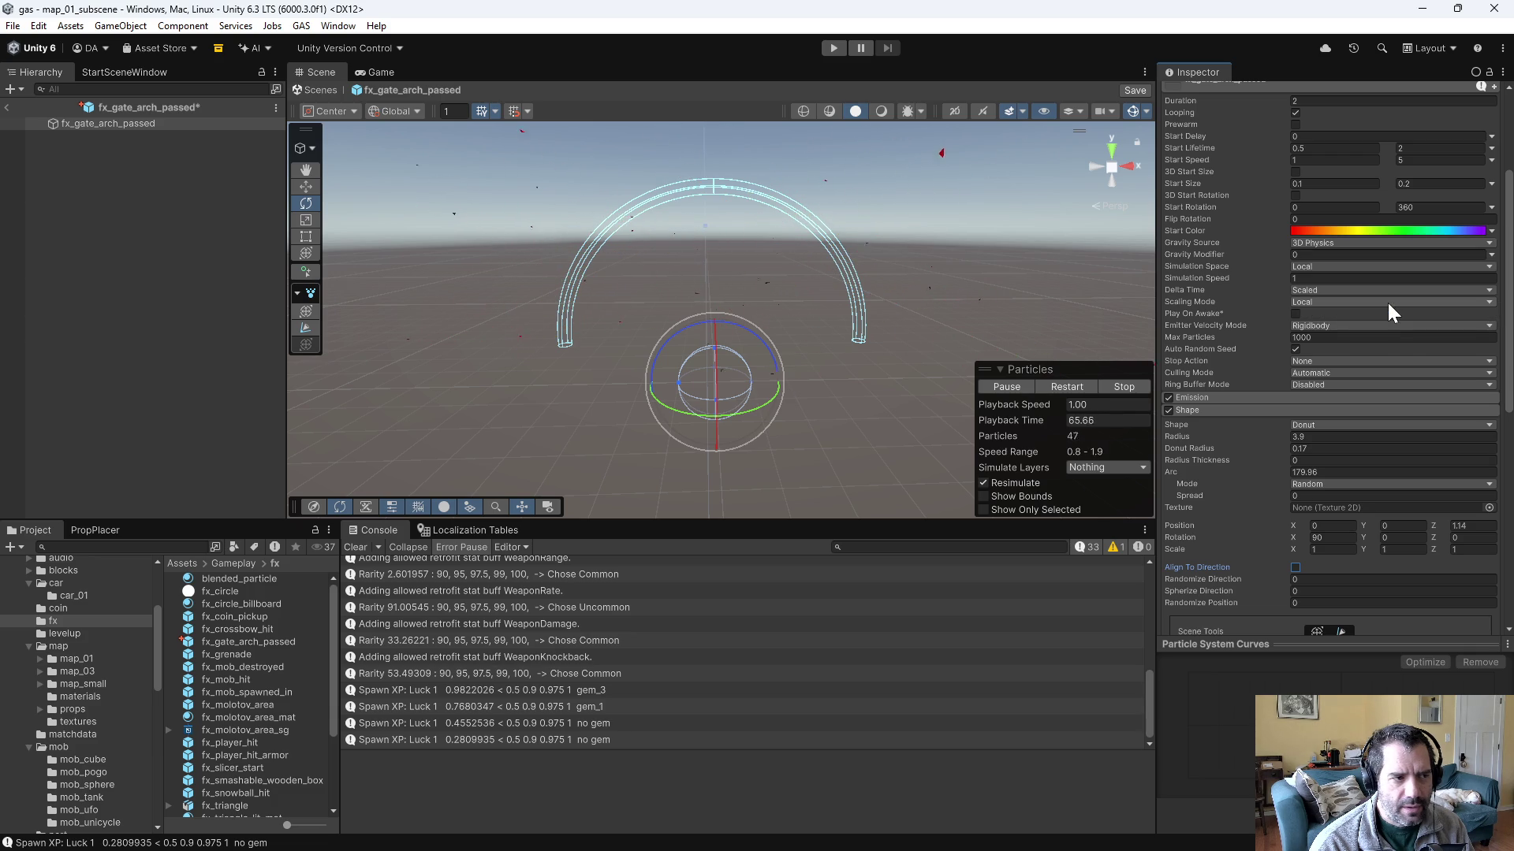
pyautogui.moveTo(910, 292)
pyautogui.mouseDown()
pyautogui.moveTo(905, 331)
pyautogui.moveTo(713, 352)
pyautogui.moveTo(853, 309)
pyautogui.moveTo(919, 415)
pyautogui.moveTo(801, 318)
pyautogui.moveTo(773, 352)
pyautogui.moveTo(510, 402)
pyautogui.moveTo(676, 331)
pyautogui.moveTo(940, 340)
pyautogui.moveTo(804, 371)
pyautogui.mouseUp()
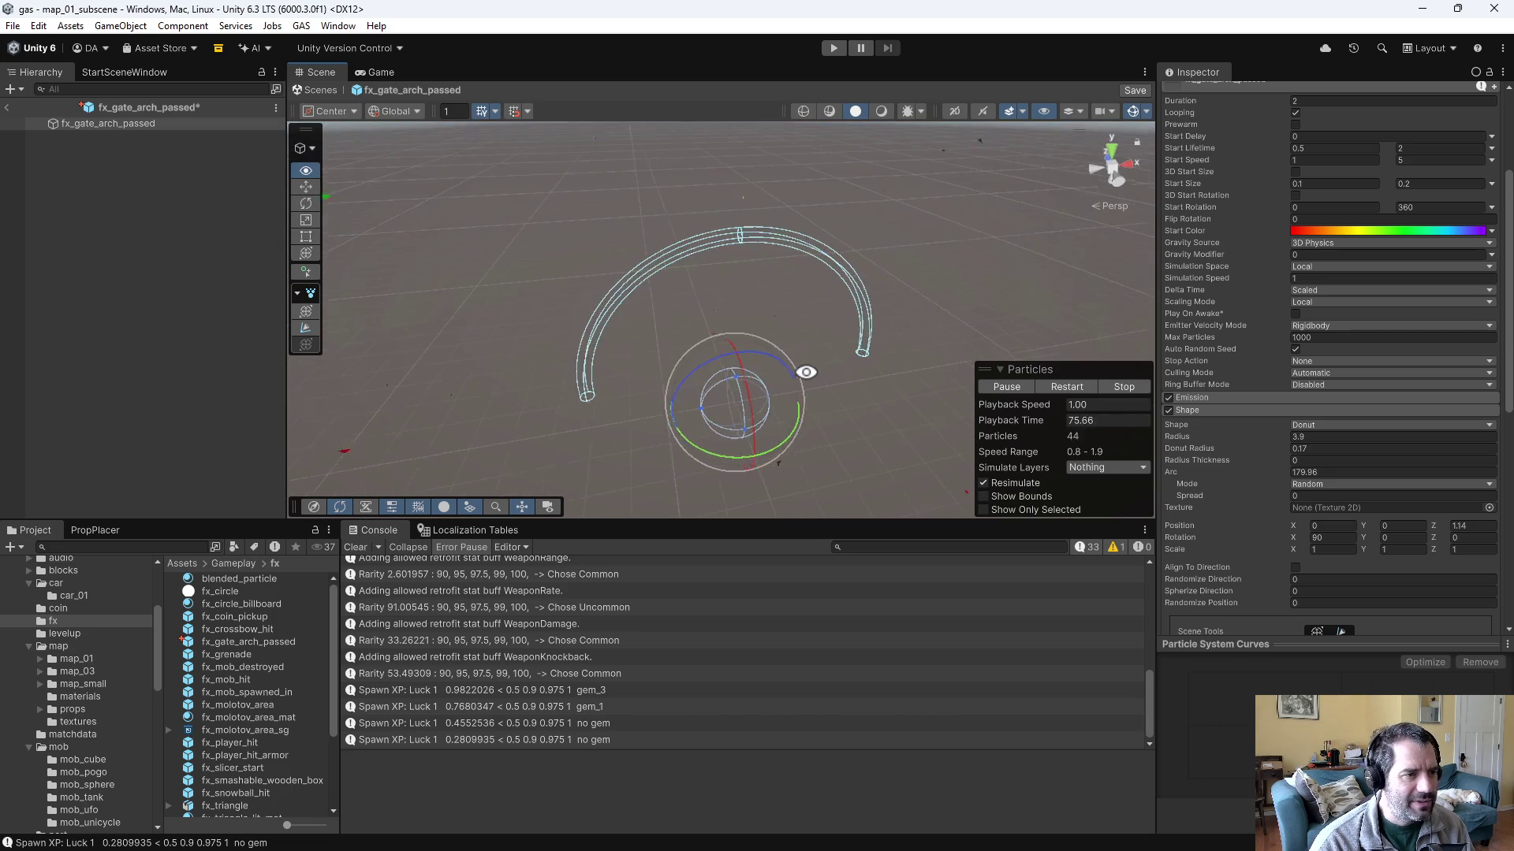
pyautogui.click(1353, 230)
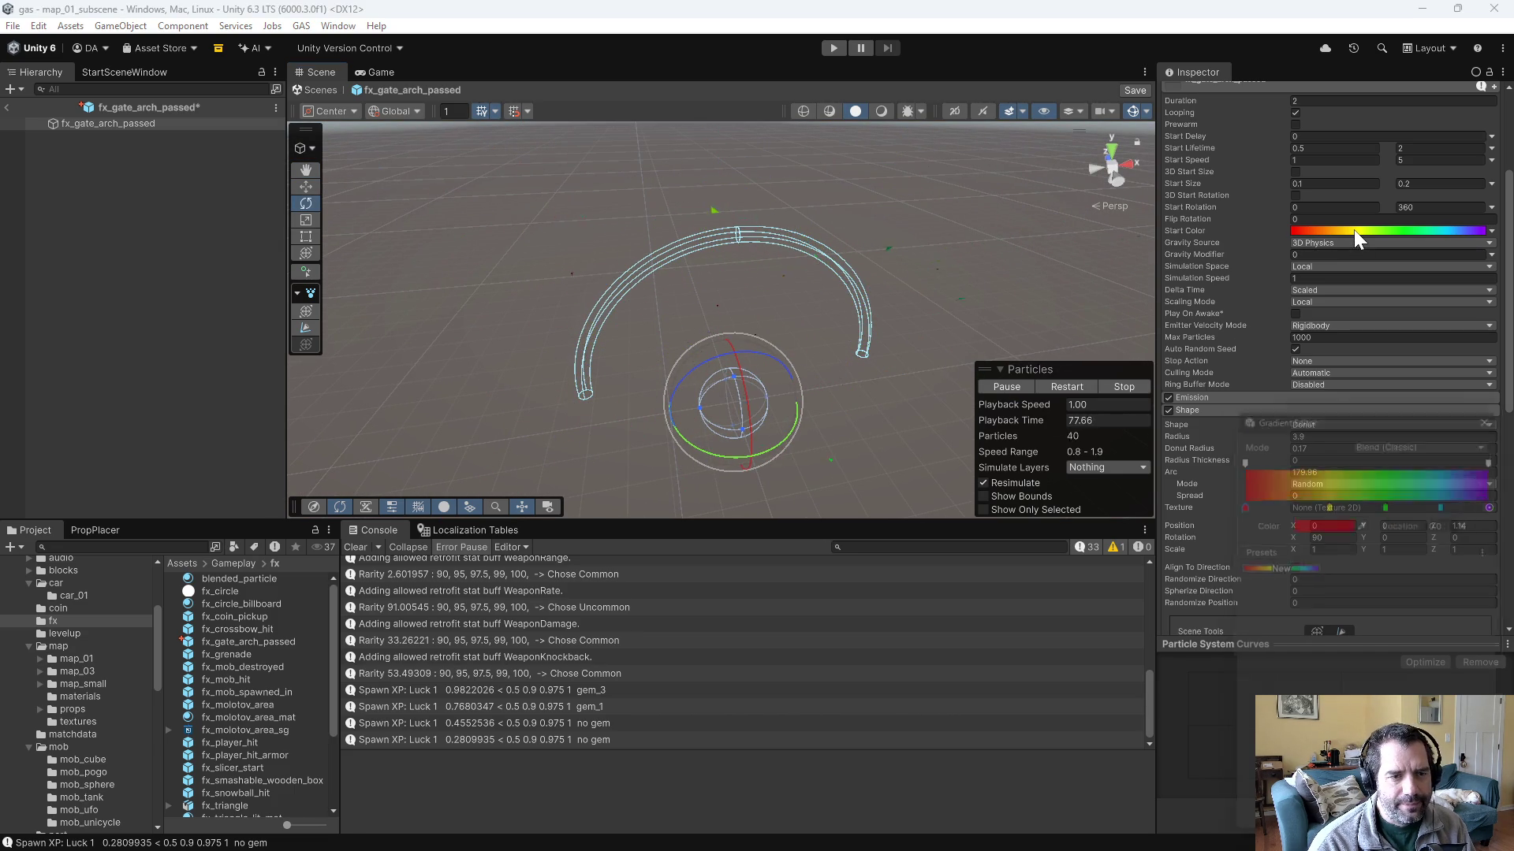
pyautogui.moveTo(1331, 495); pyautogui.dragTo(1394, 543)
pyautogui.moveTo(1450, 497); pyautogui.dragTo(1439, 604)
# - Make the left gradient key pink (EA6BDF) and the right key light purple (BF73EC)
pyautogui.click(1236, 498)
pyautogui.click(1307, 518)
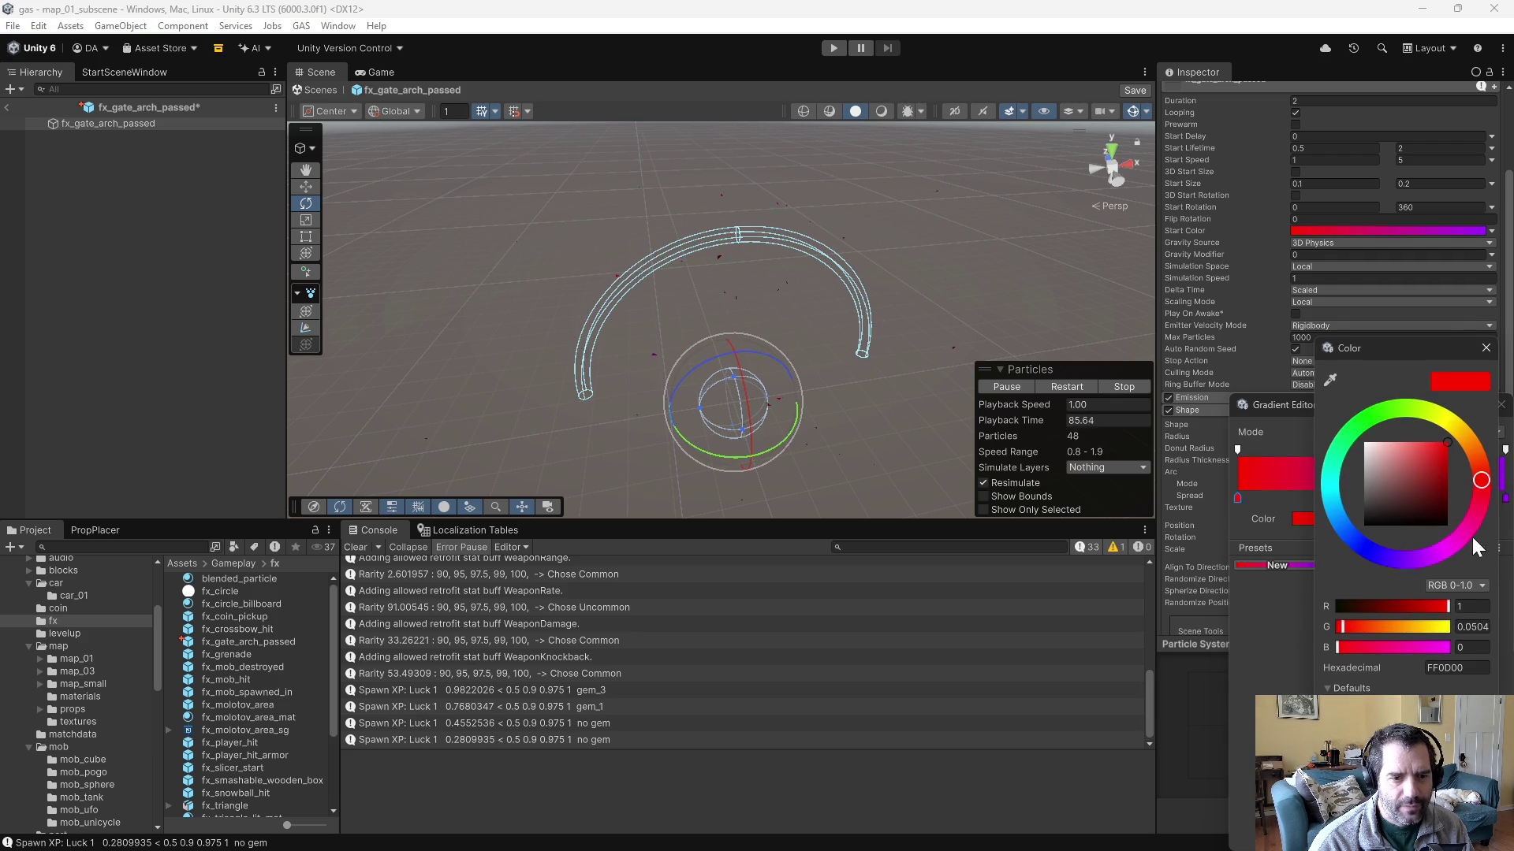
pyautogui.moveTo(1472, 539); pyautogui.dragTo(1450, 547)
pyautogui.click(1410, 449)
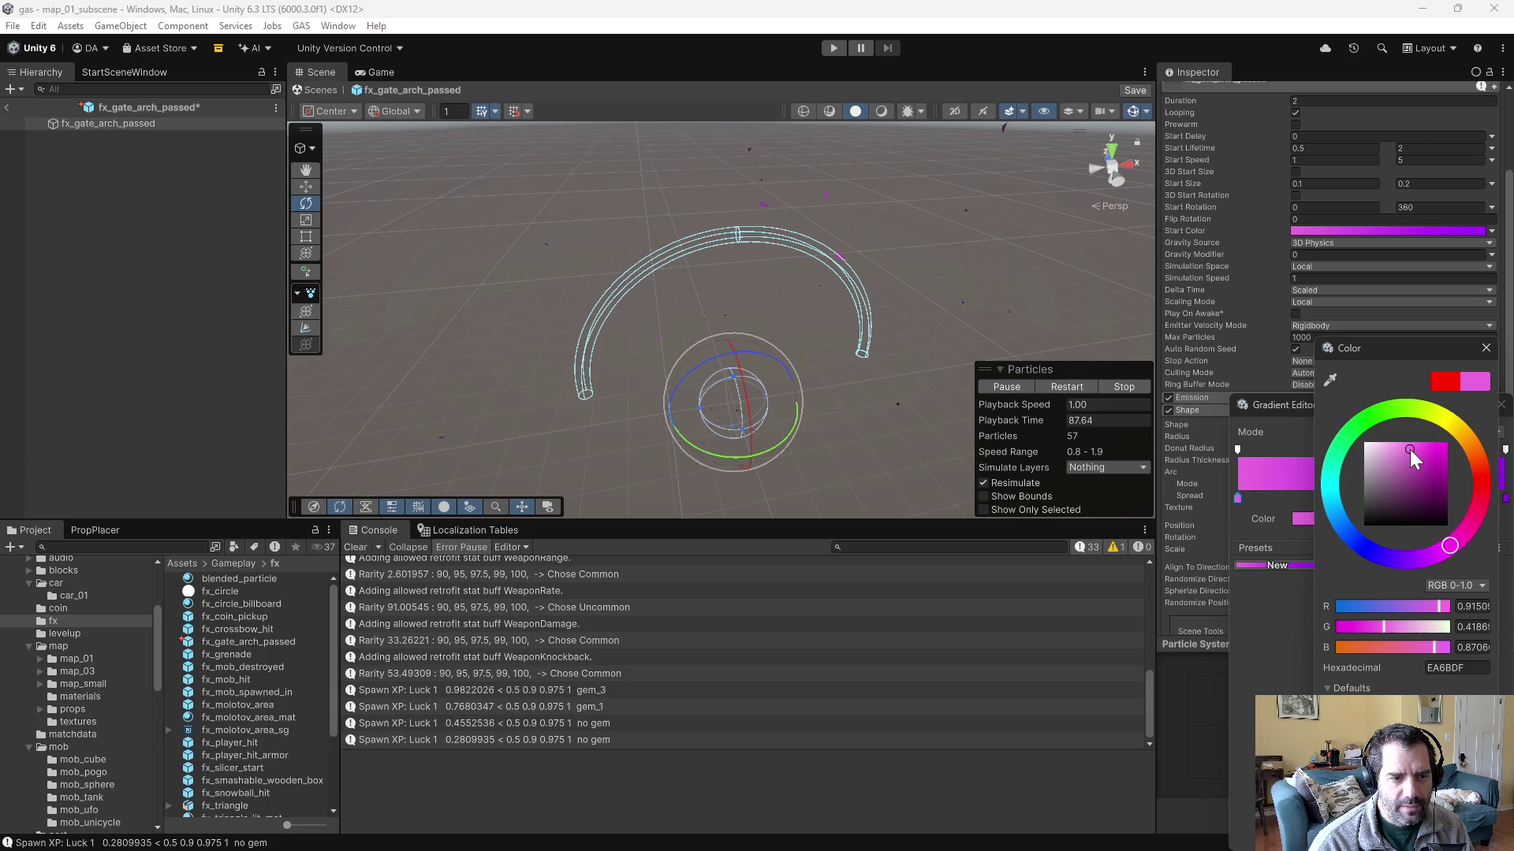
pyautogui.click(1267, 669)
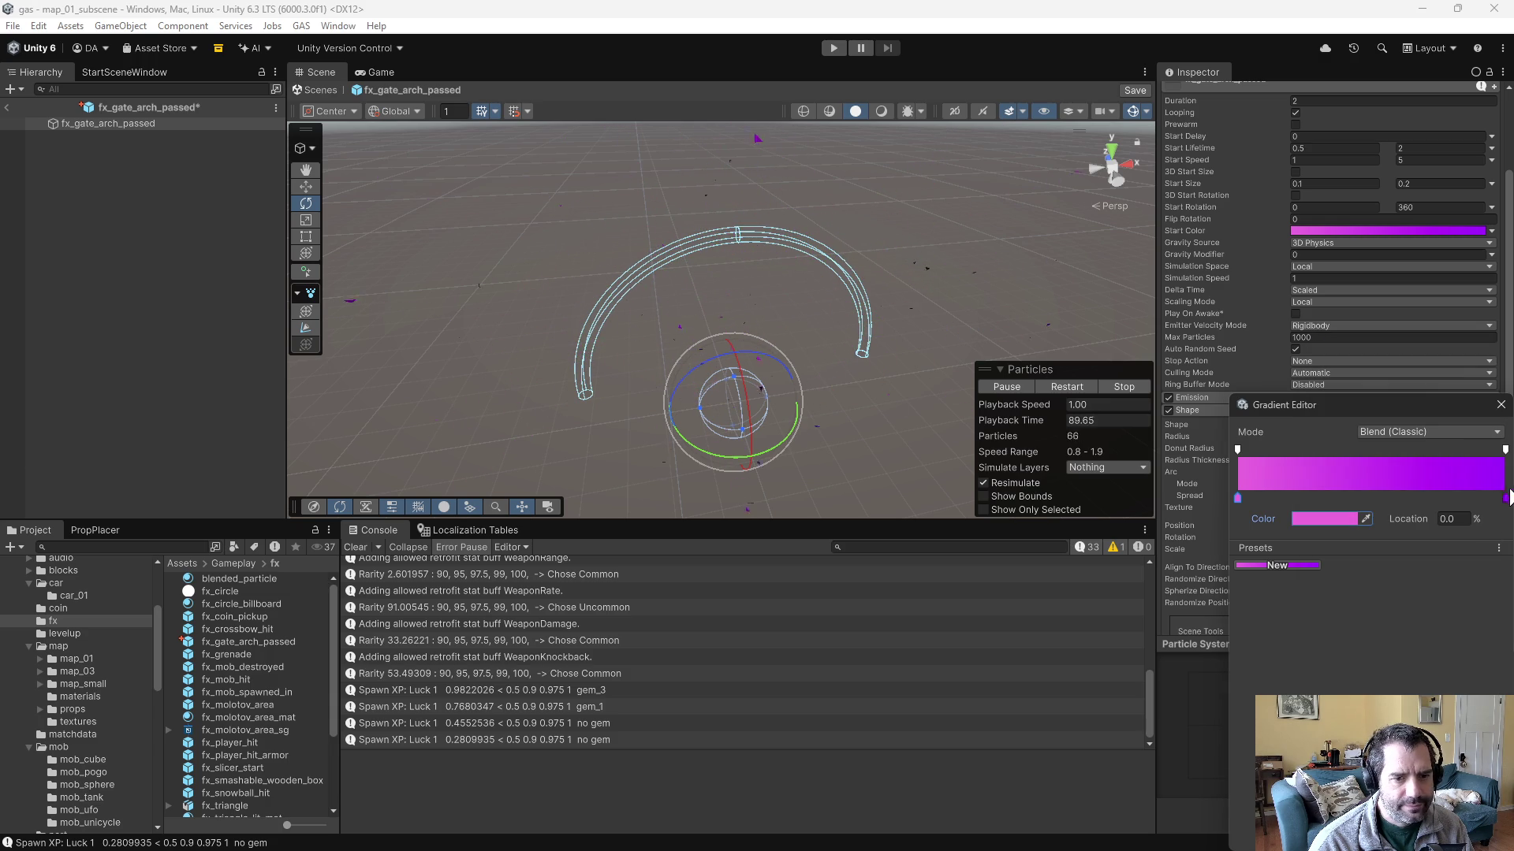
pyautogui.click(1336, 514)
pyautogui.click(1431, 449)
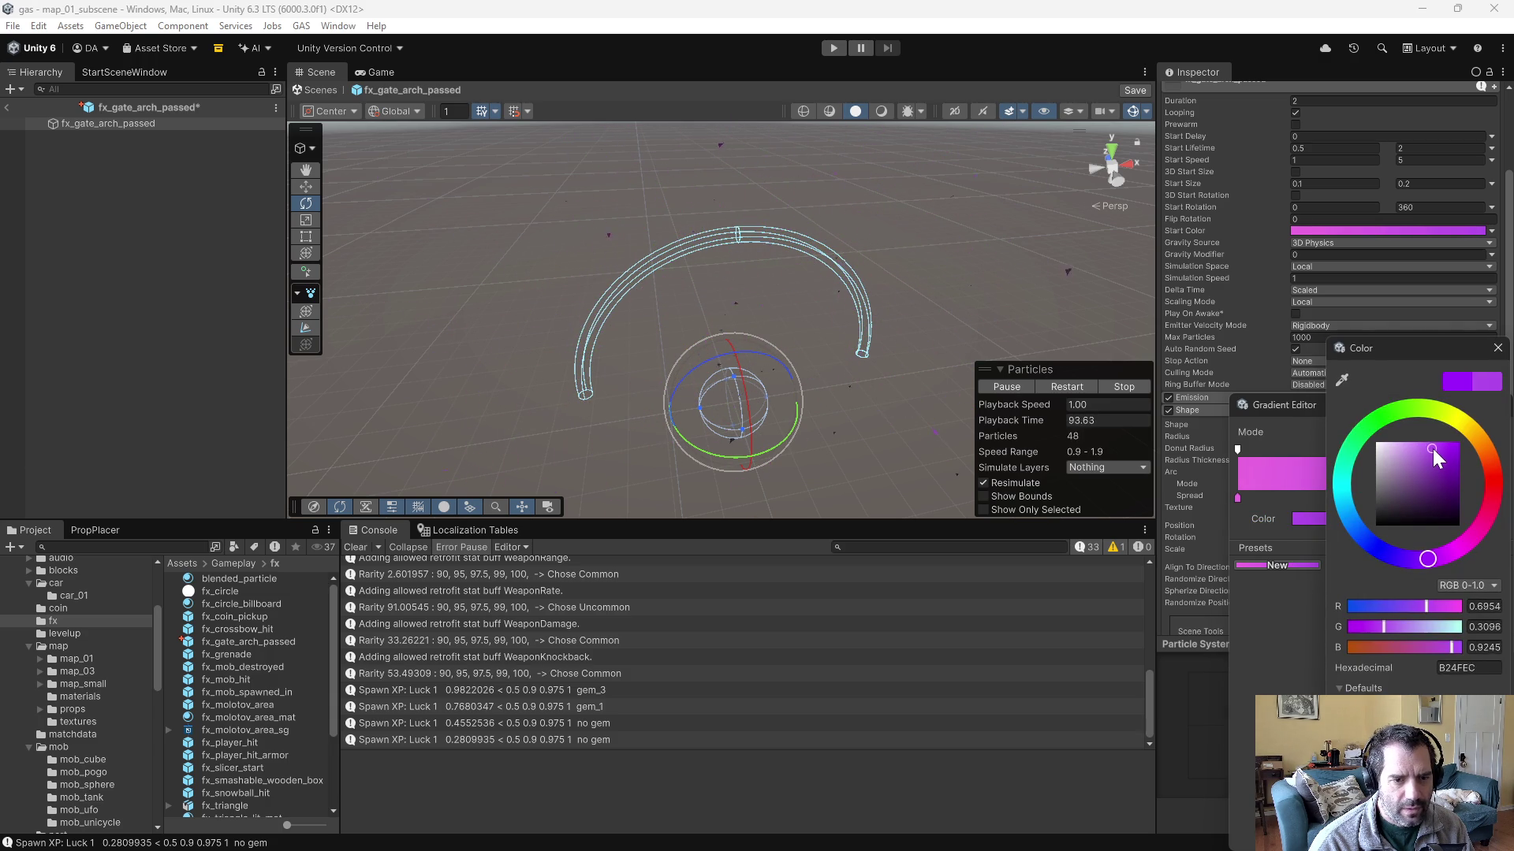
pyautogui.moveTo(1434, 447); pyautogui.dragTo(1419, 447)
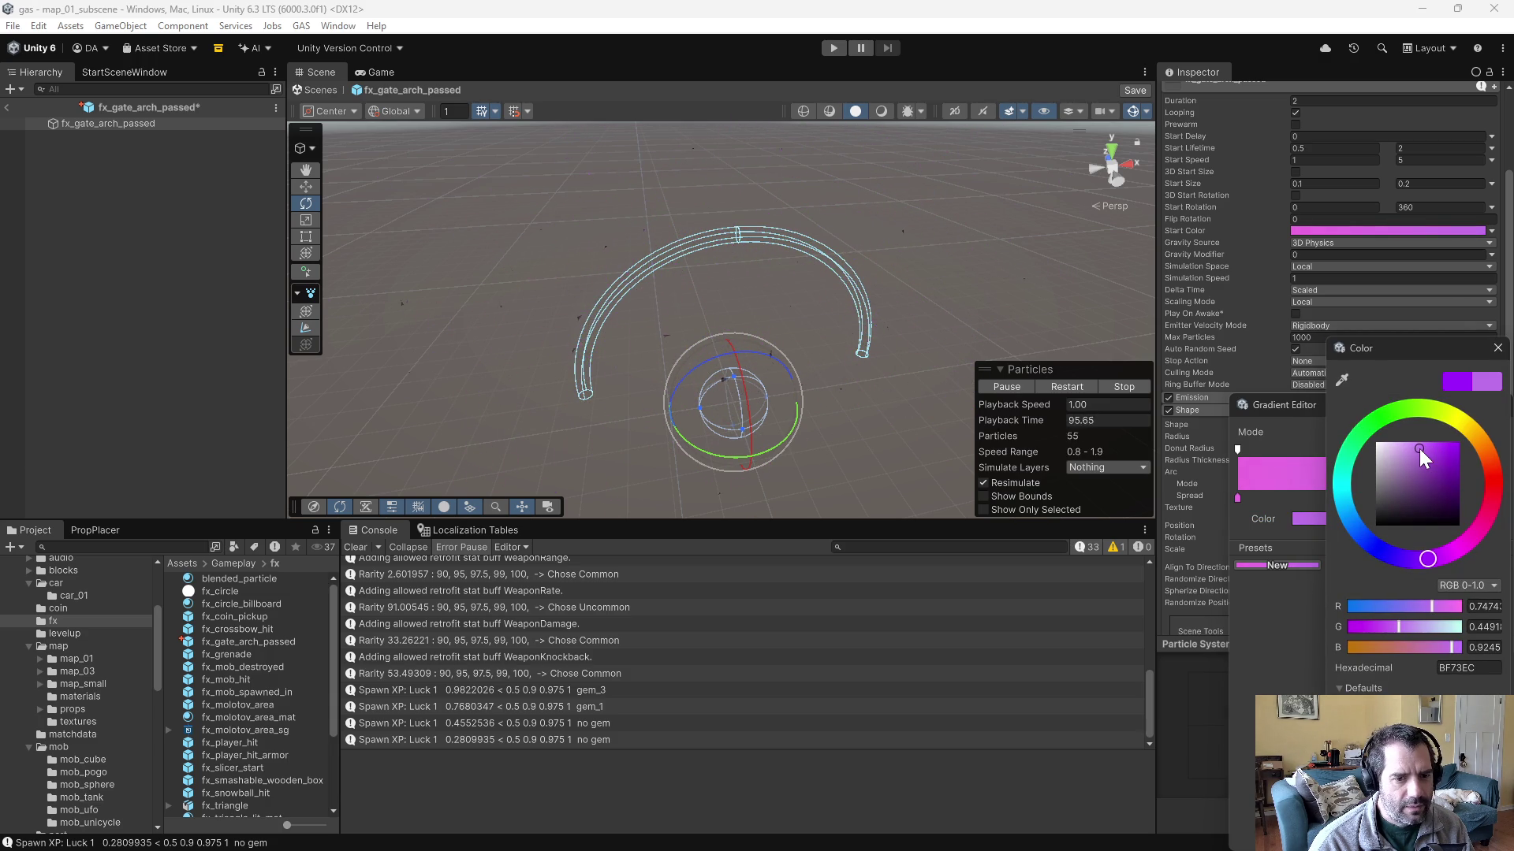
pyautogui.click(1256, 624)
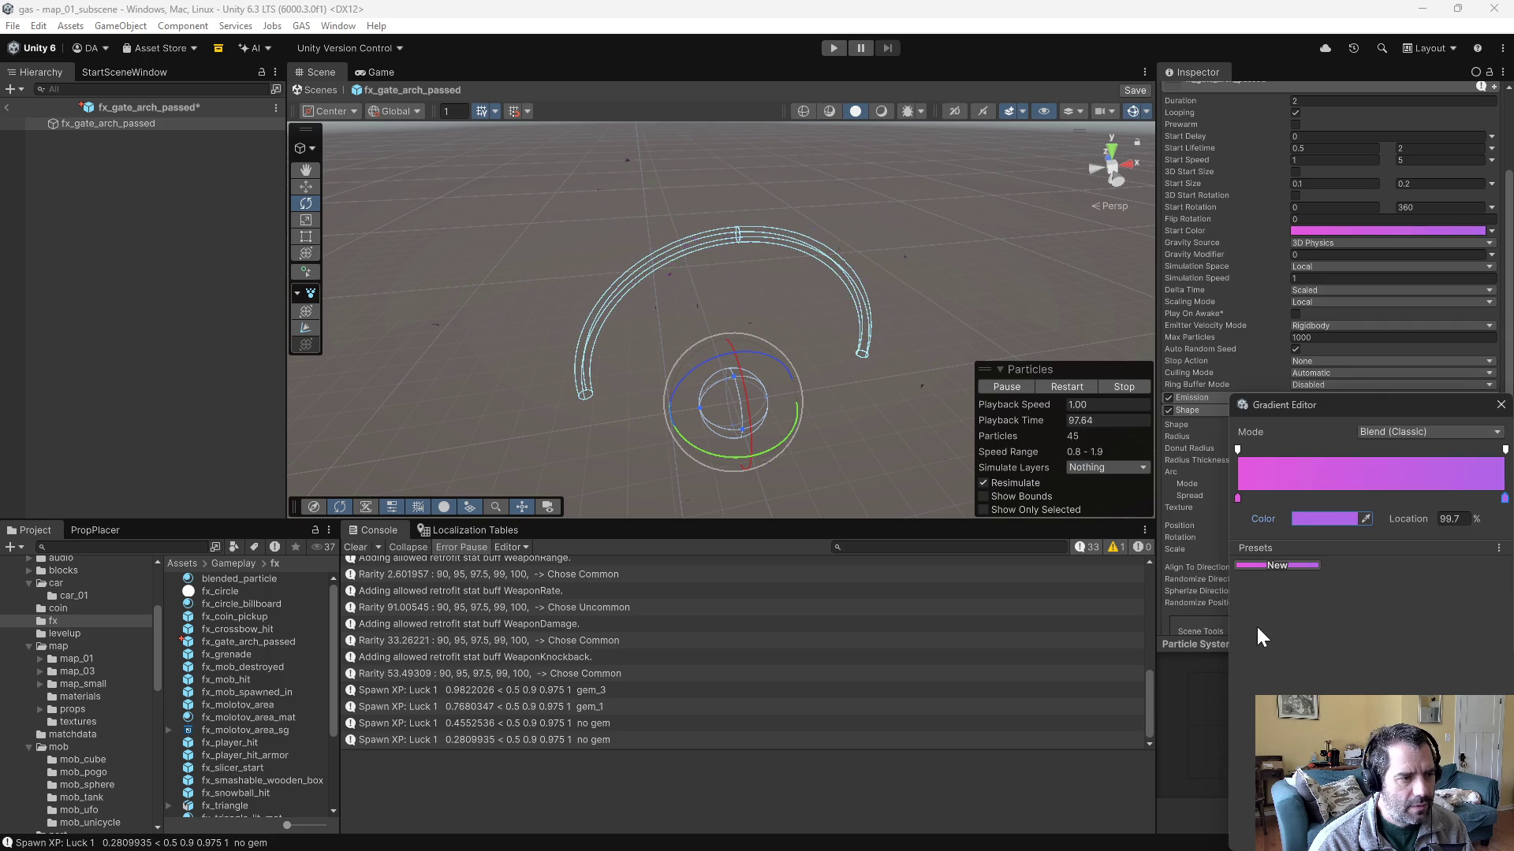
pyautogui.press('Escape')
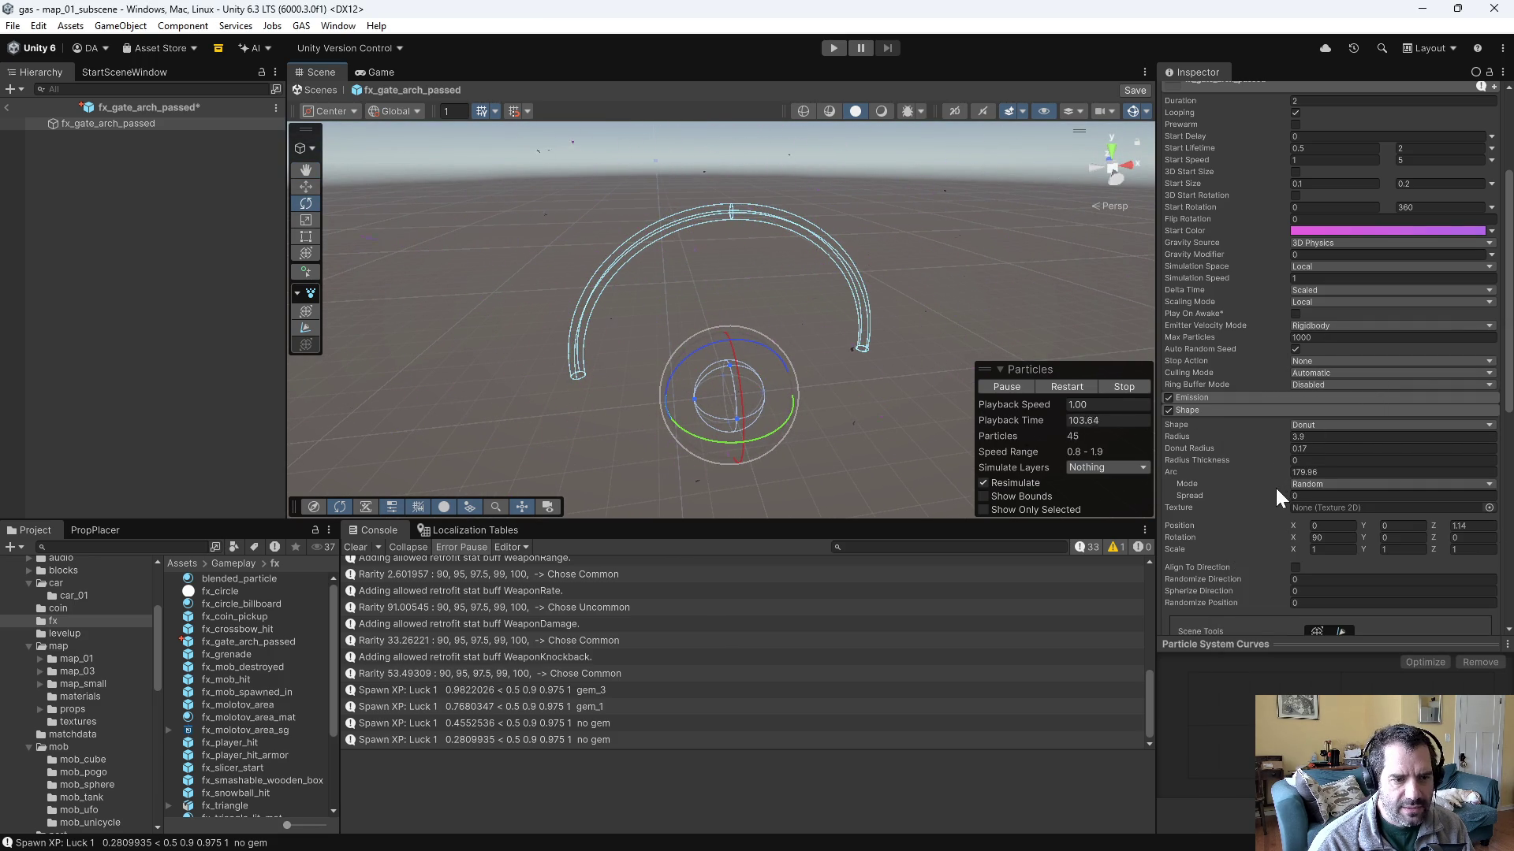
# - Set Start Lifetime to 1–3 and Duration to 3
pyautogui.scroll(2, 1218, 308)
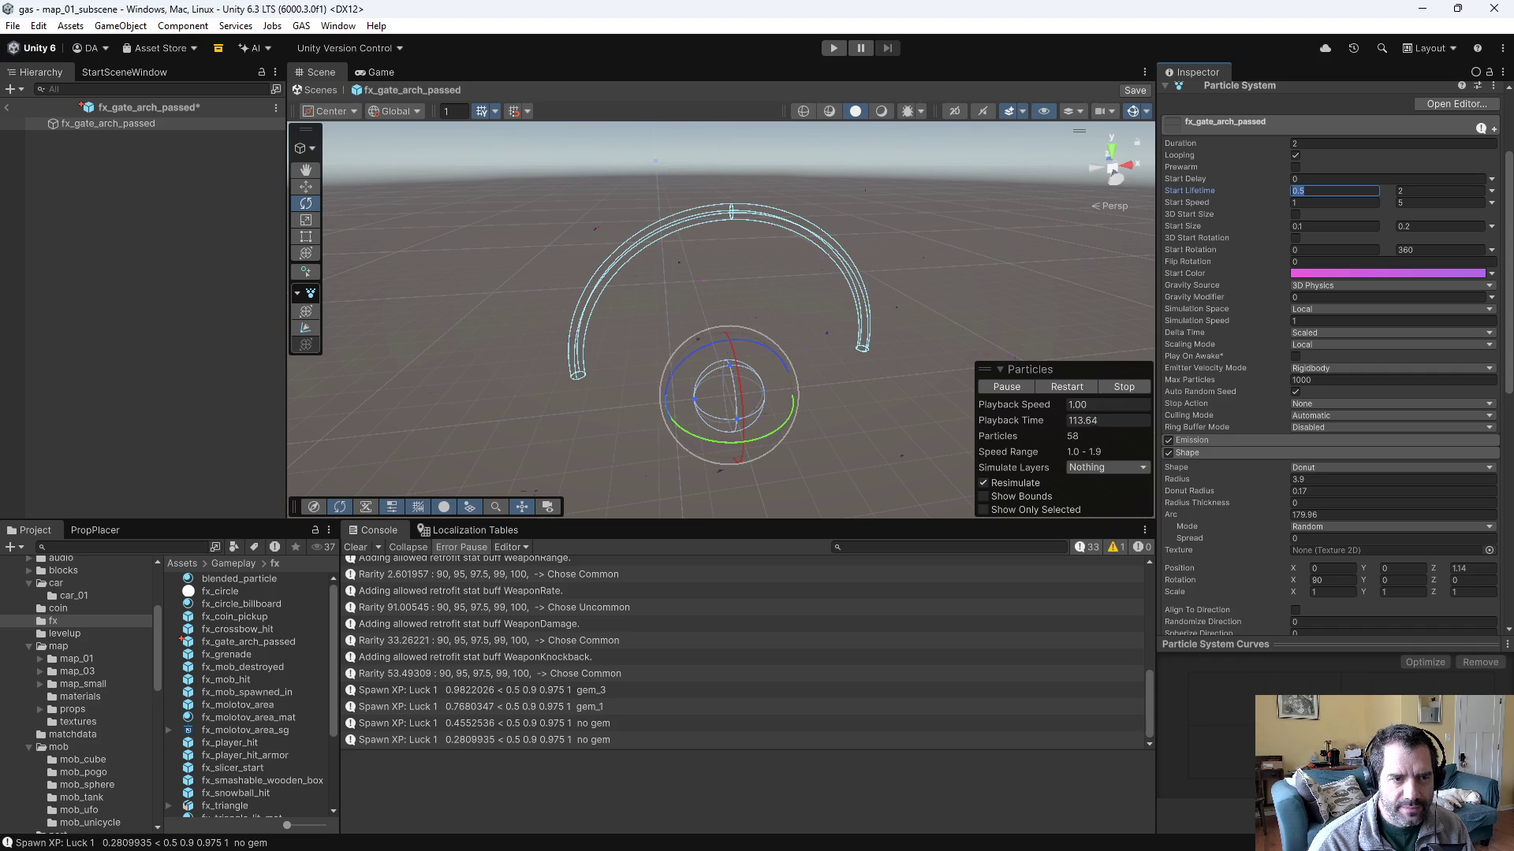
pyautogui.write('1')
pyautogui.press('Tab')
pyautogui.write('3')
pyautogui.click(1392, 143)
pyautogui.write('3')
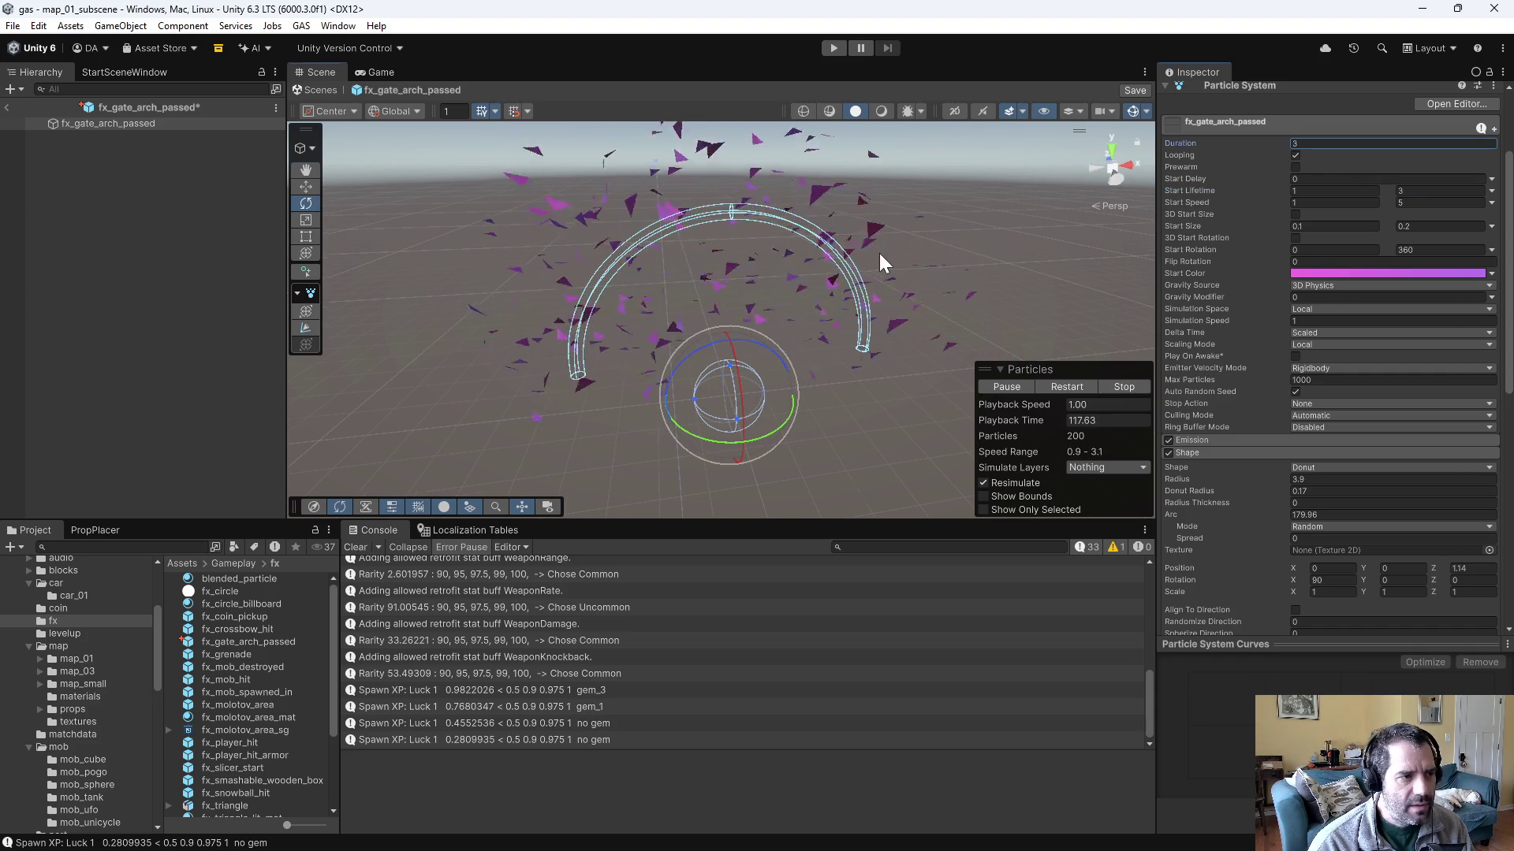
pyautogui.moveTo(956, 230); pyautogui.dragTo(528, 206)
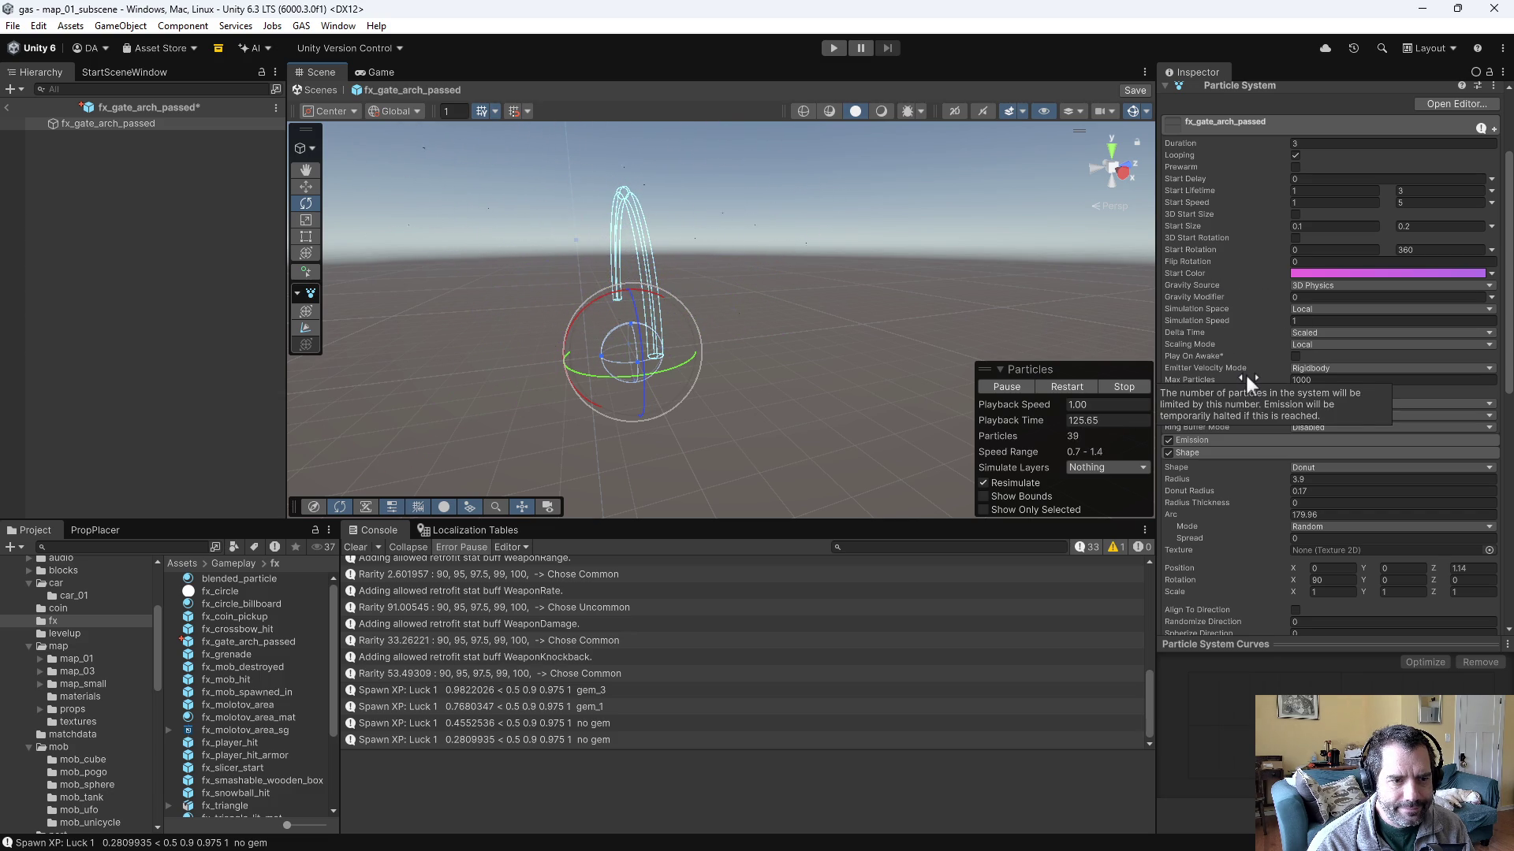
# - Try Emitter Velocity Mode Transform and Custom (Z 100), then revert to Rigidbody
pyautogui.click(1297, 367)
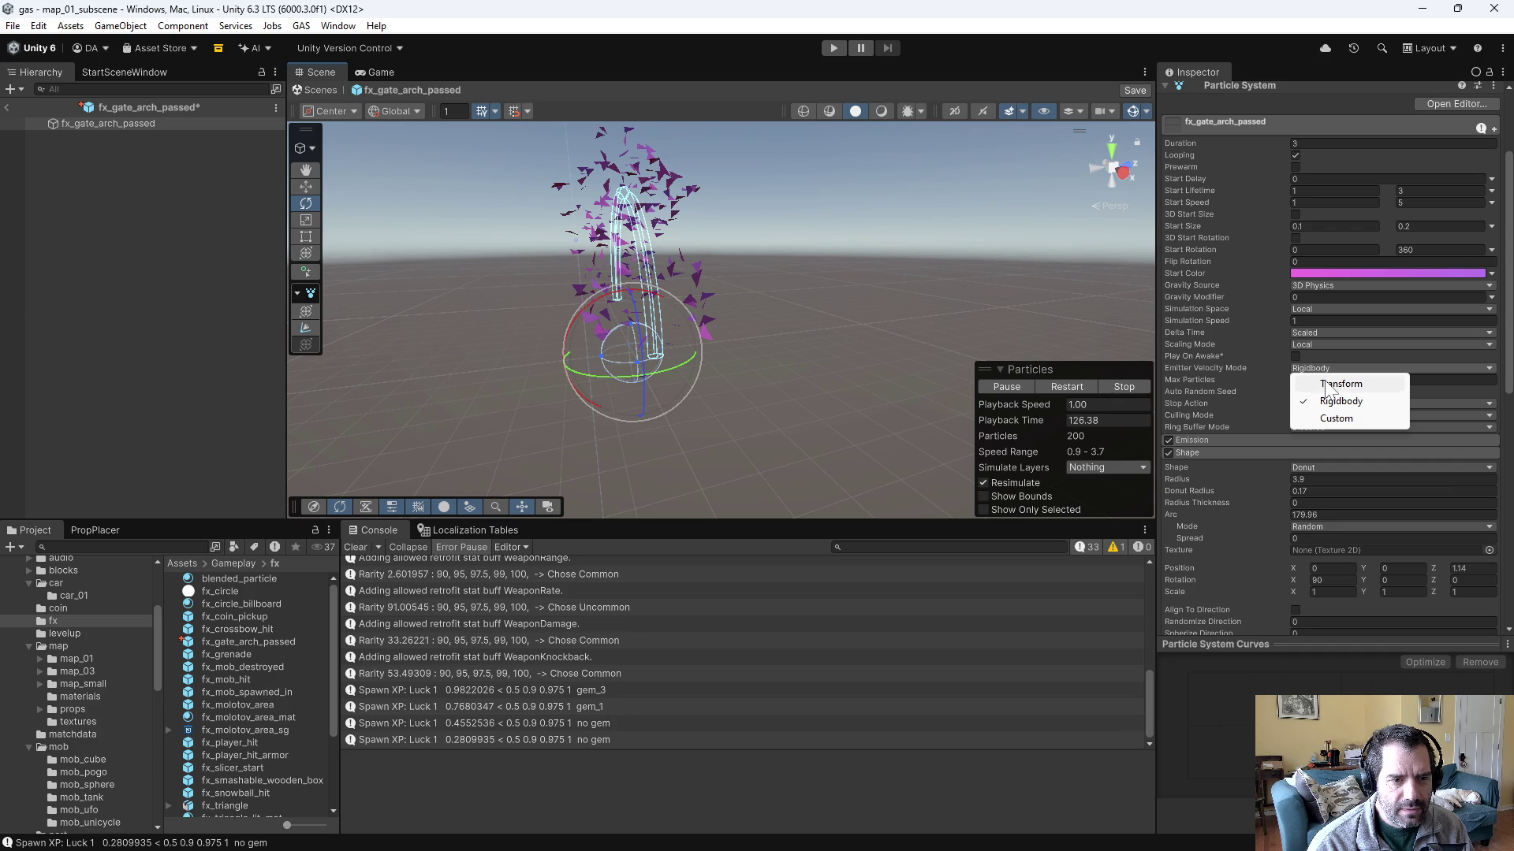
pyautogui.click(1326, 384)
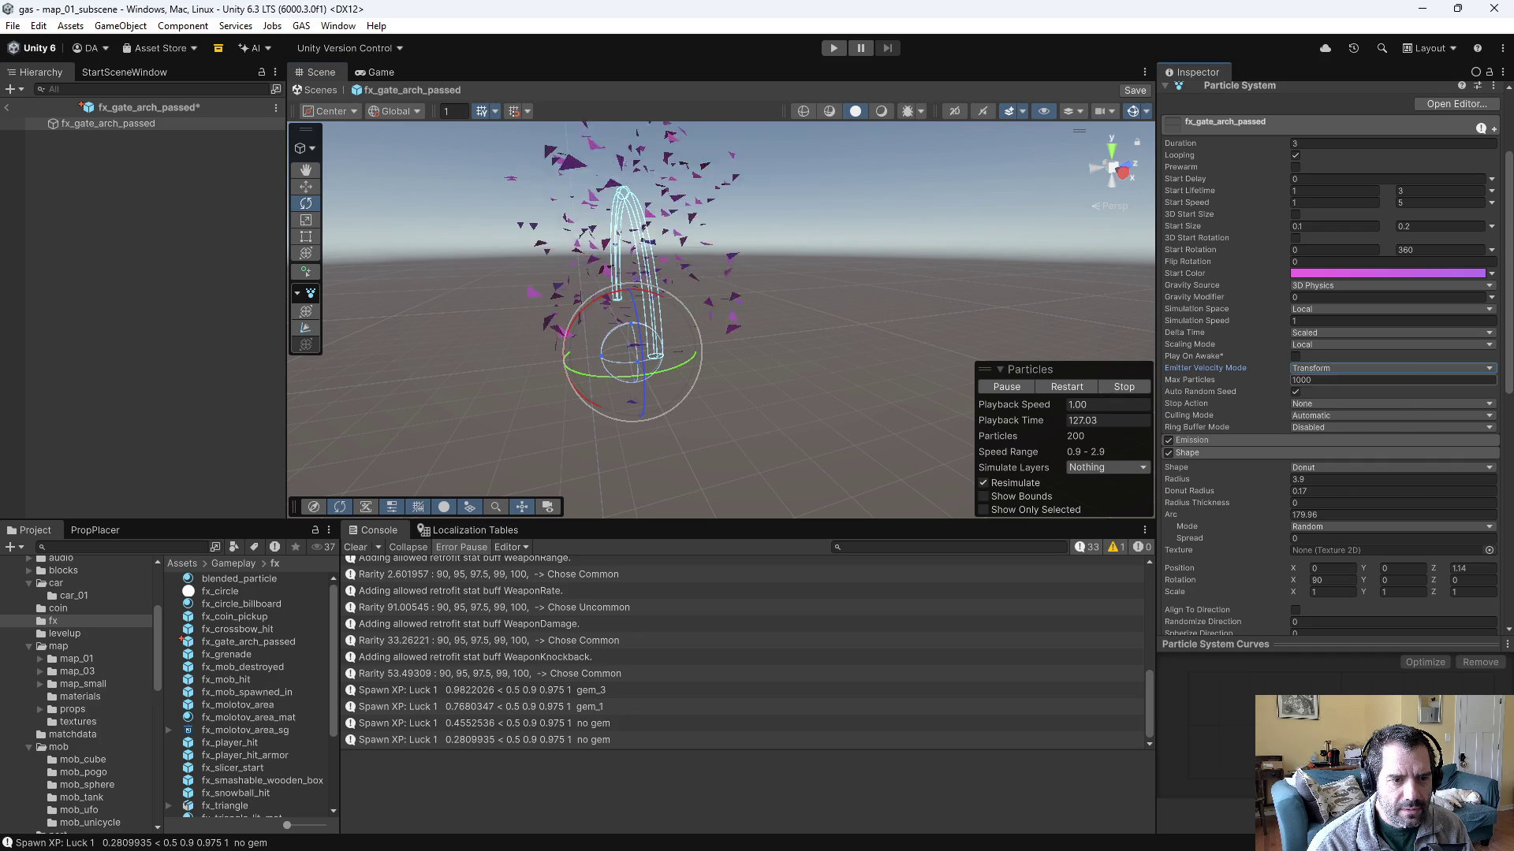
pyautogui.click(1340, 368)
pyautogui.click(1346, 419)
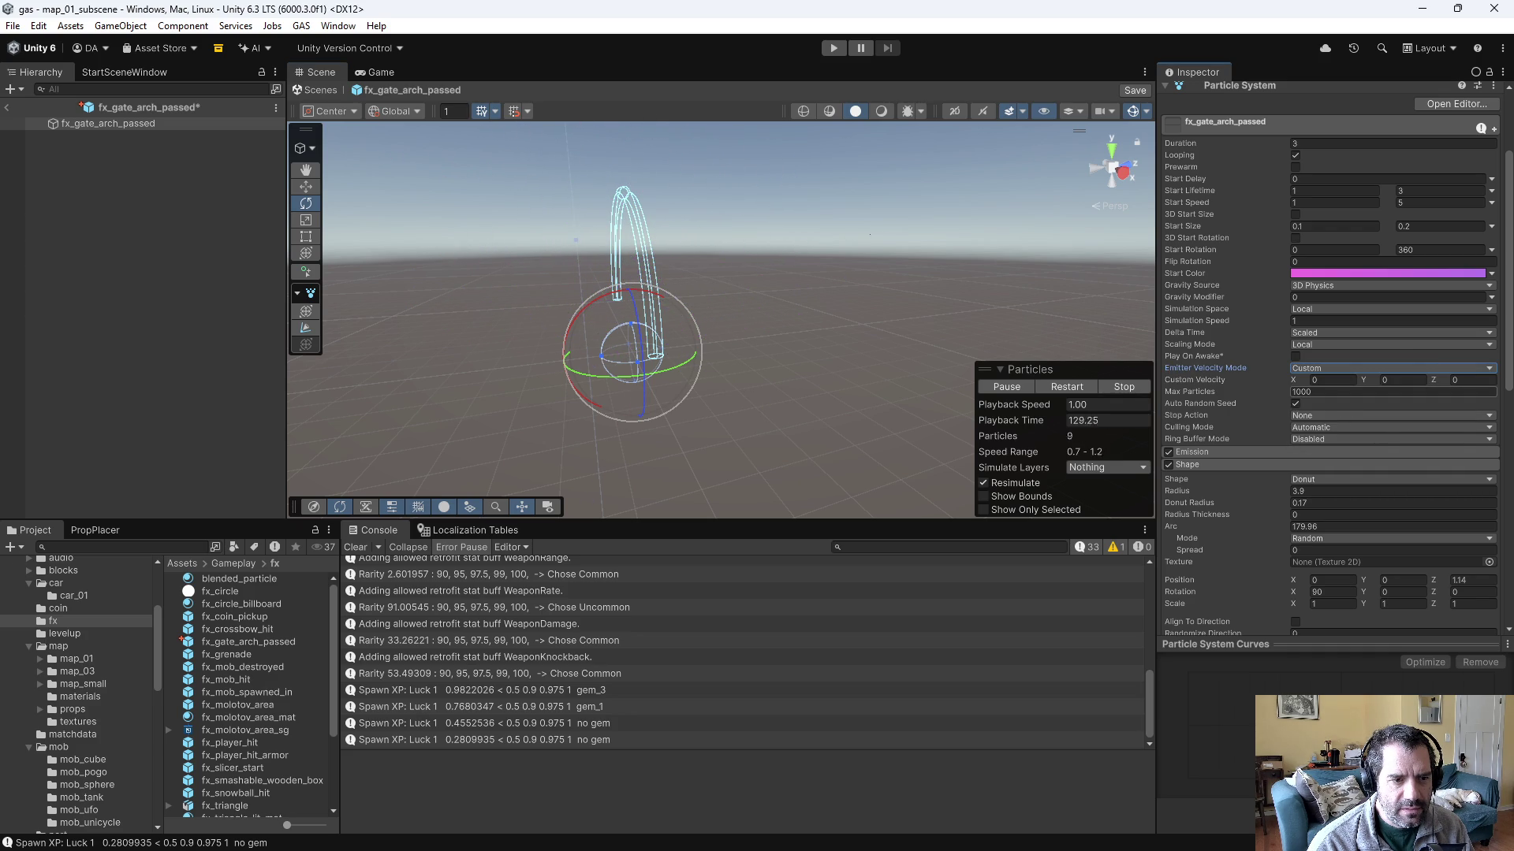
pyautogui.click(1481, 392)
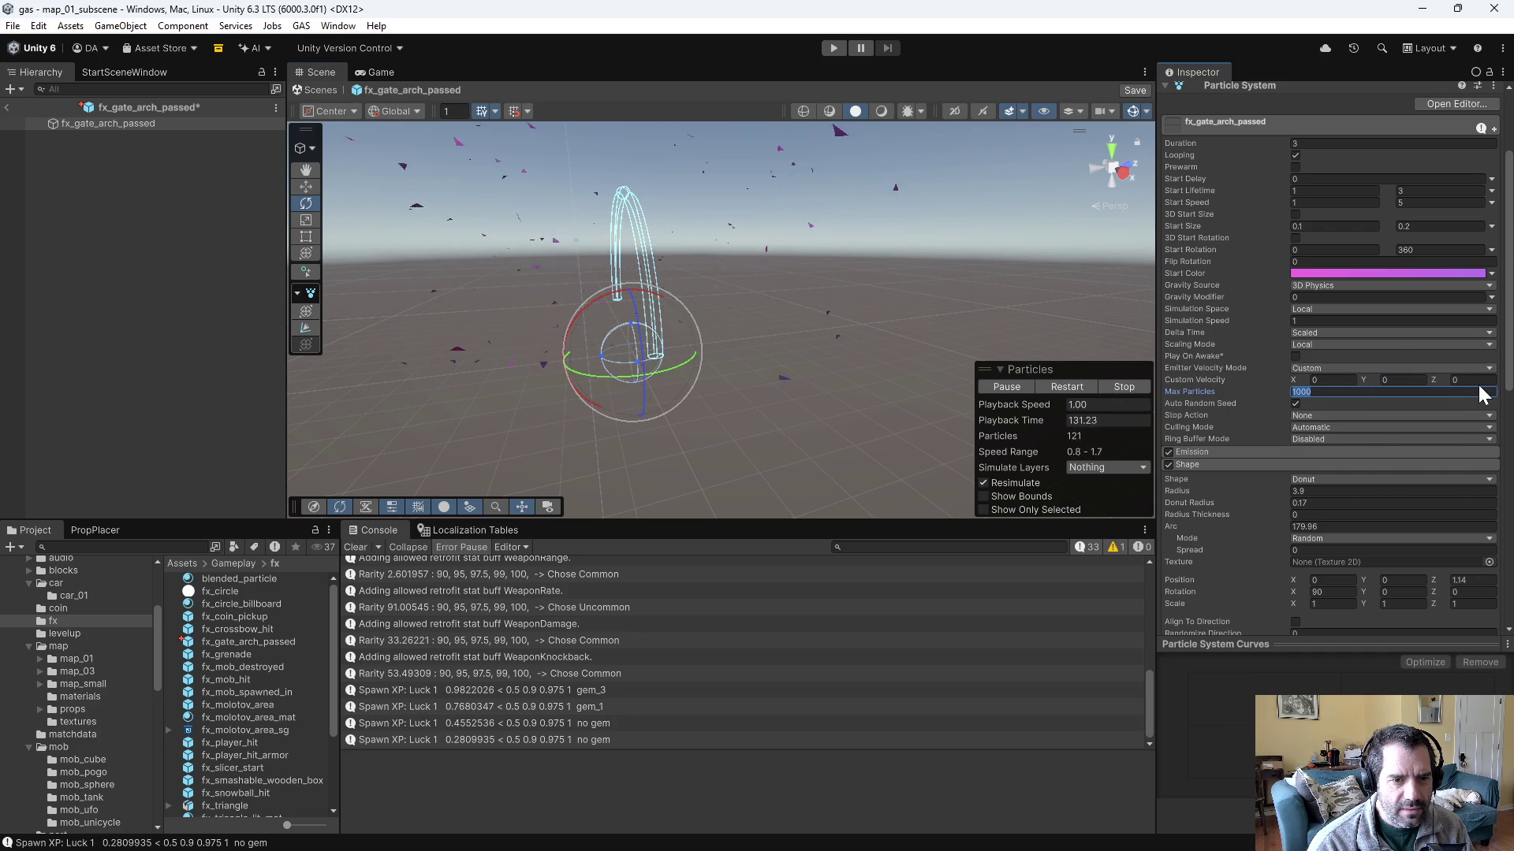
pyautogui.write('100')
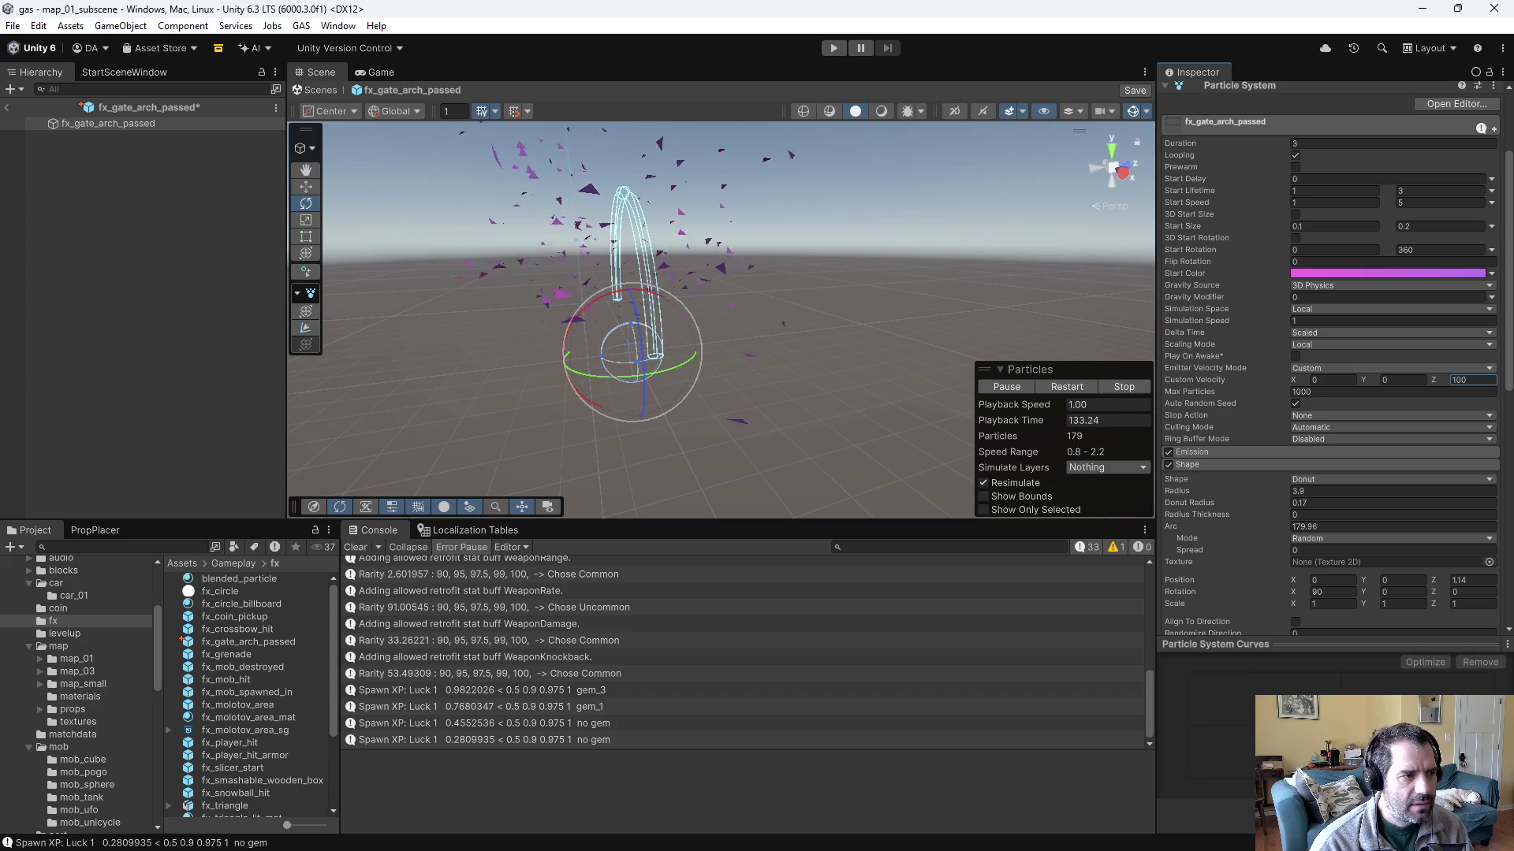
pyautogui.moveTo(754, 275); pyautogui.dragTo(914, 286)
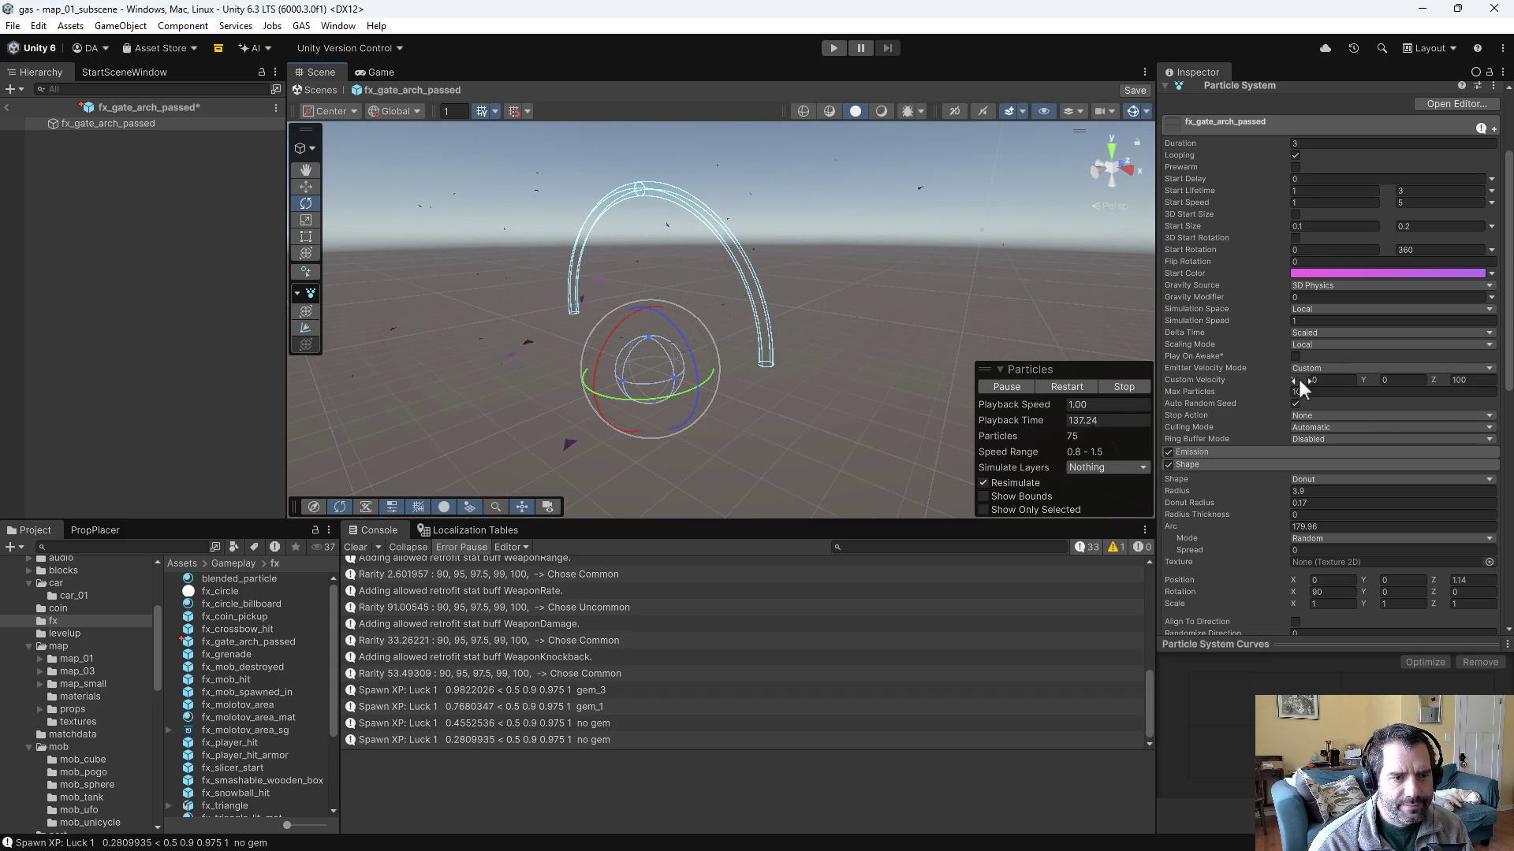
pyautogui.click(1319, 367)
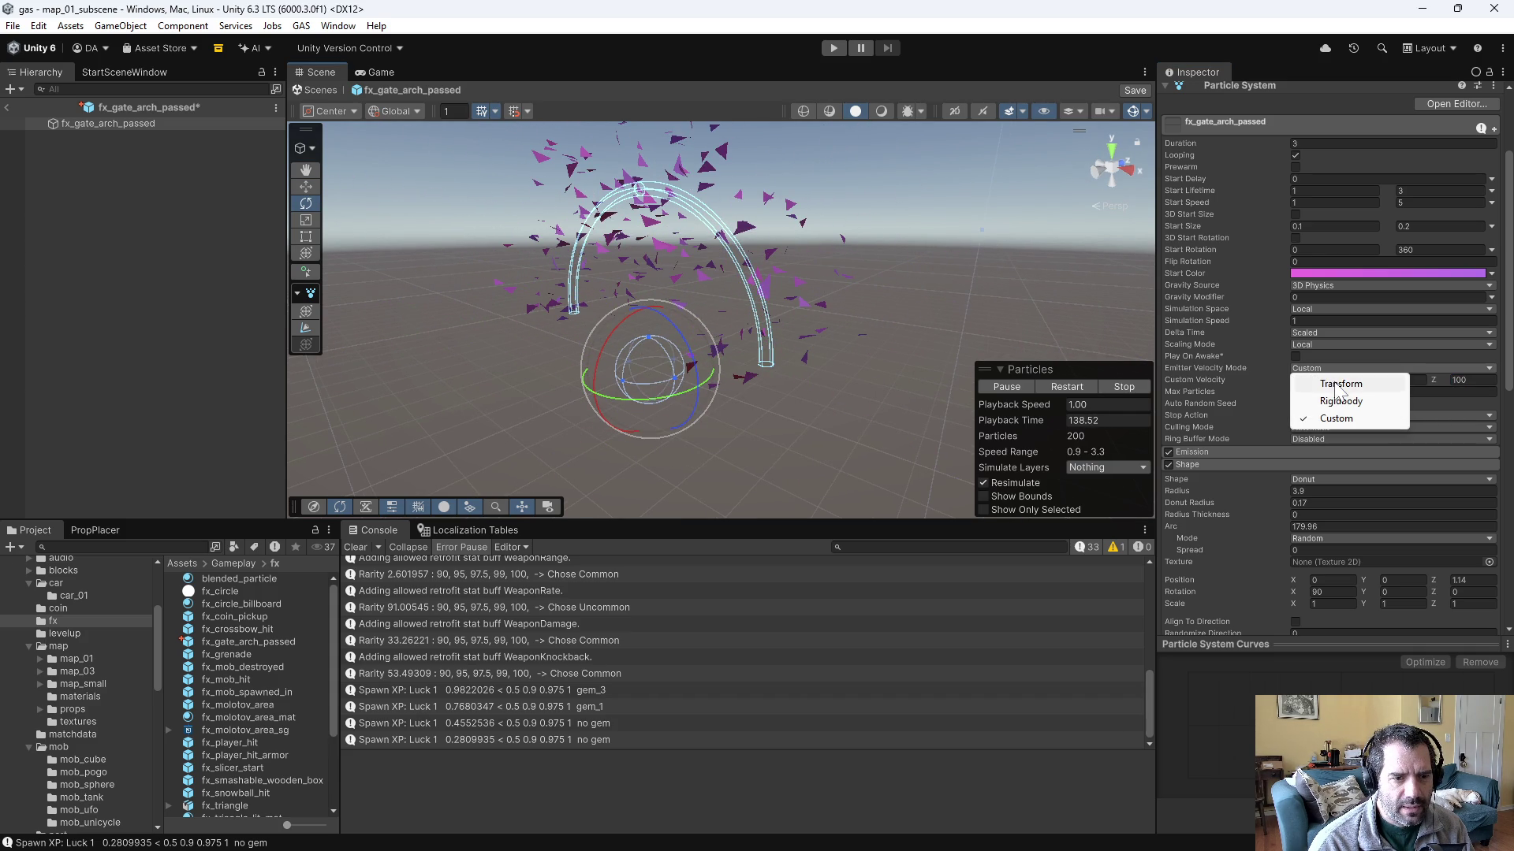
pyautogui.click(1338, 401)
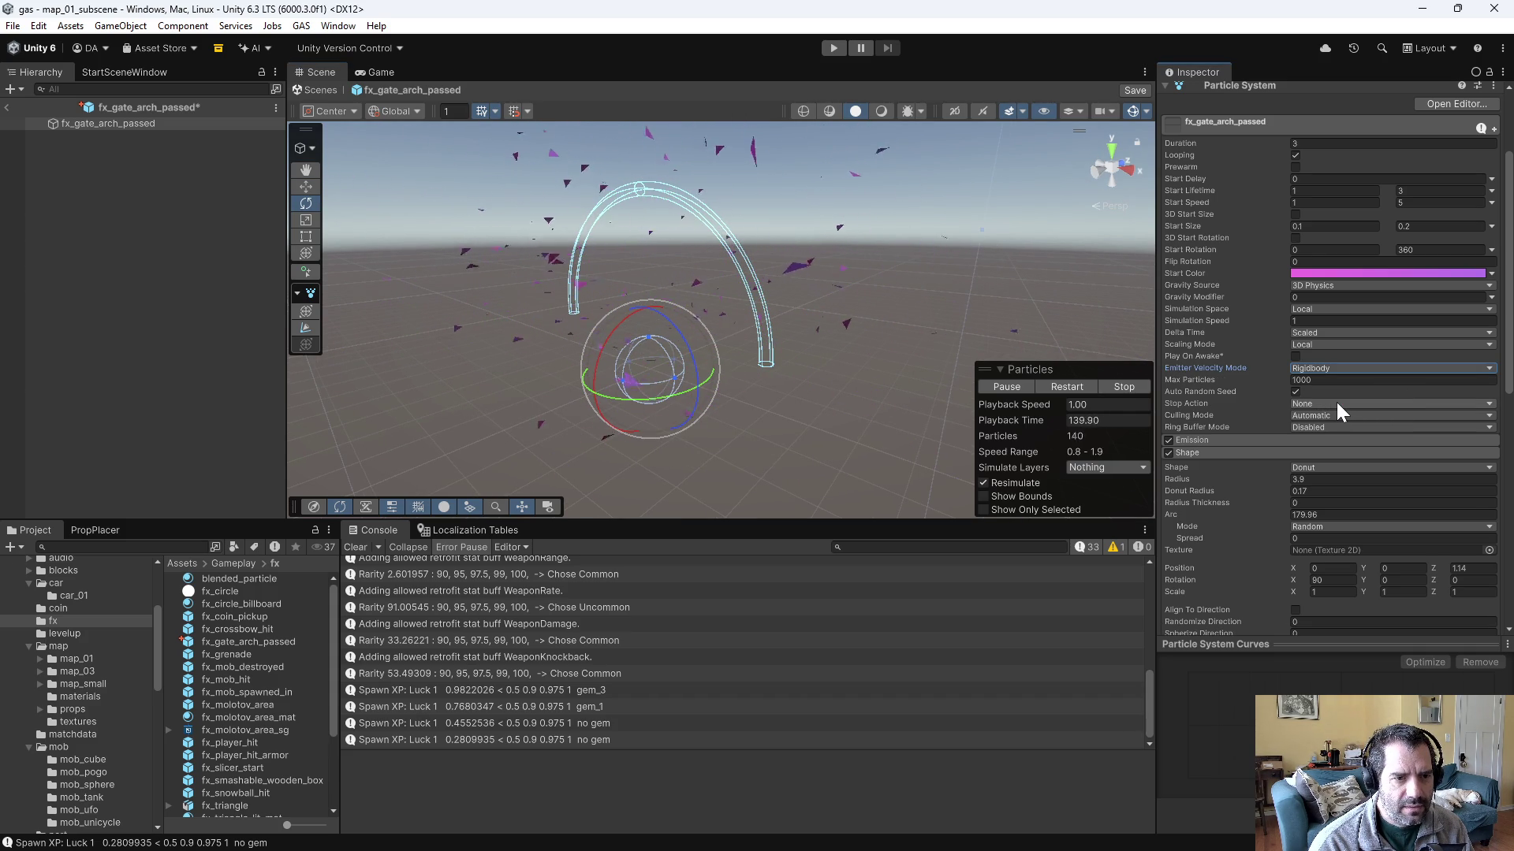
pyautogui.moveTo(1227, 367)
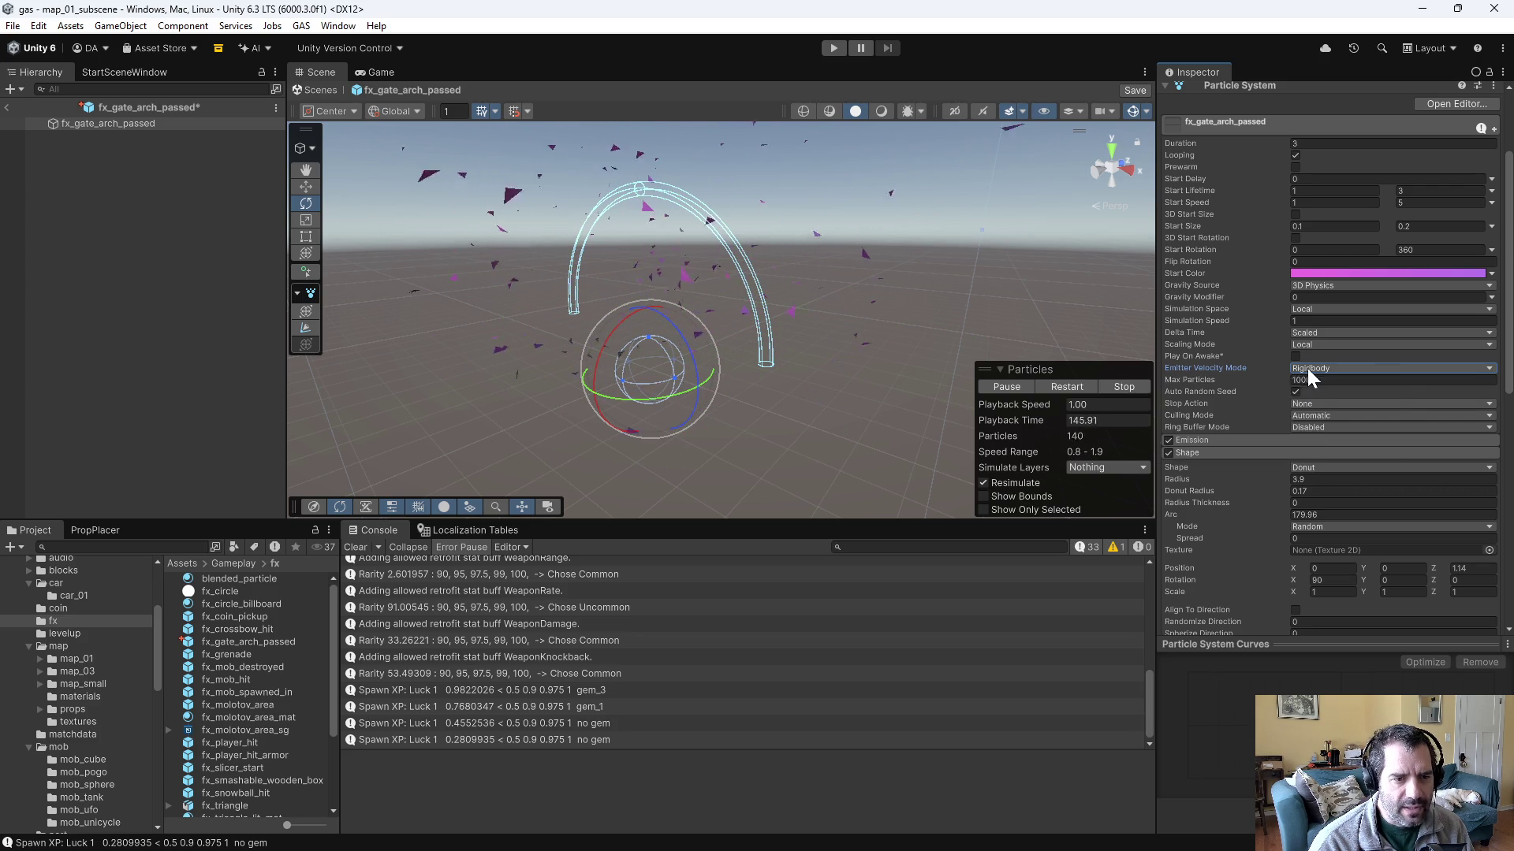
pyautogui.click(1308, 368)
pyautogui.click(1208, 372)
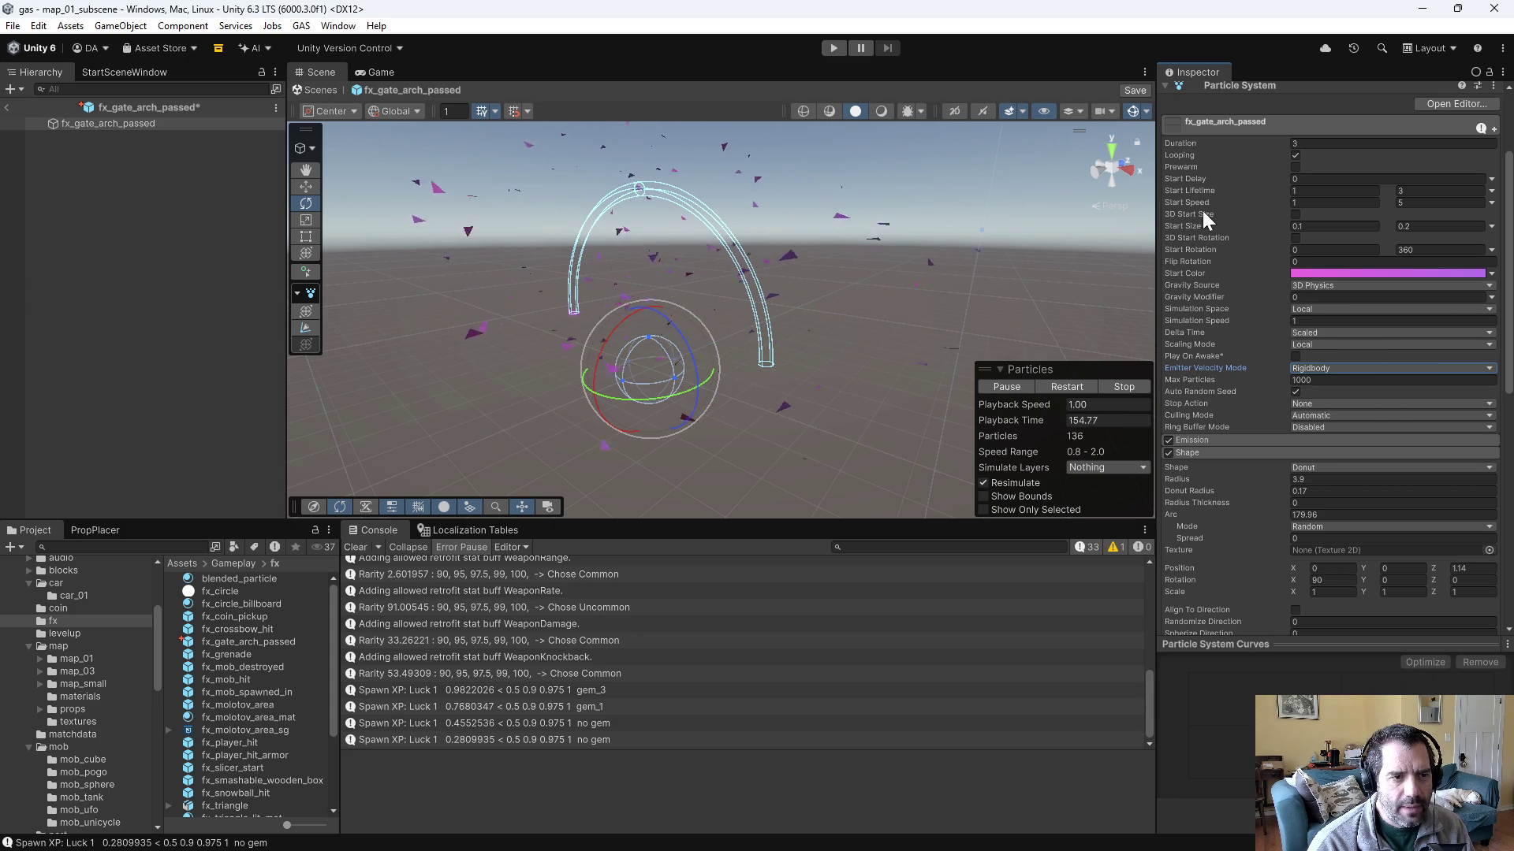
# - Try Spherize Direction at 0.61 and 1, and set Gravity Modifier to 1
pyautogui.scroll(-2, 1238, 542)
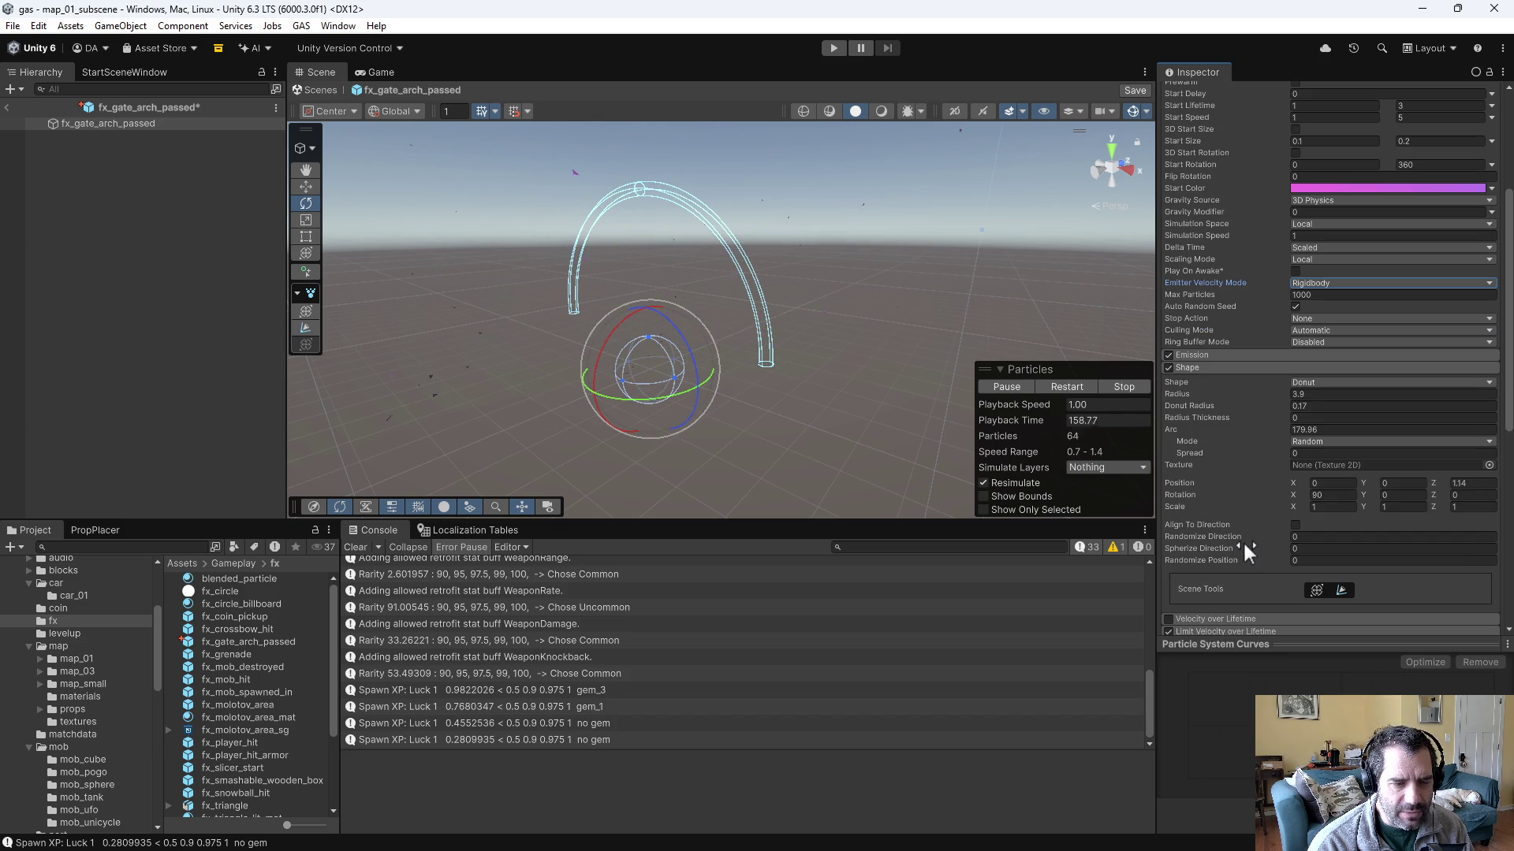
pyautogui.moveTo(1213, 552)
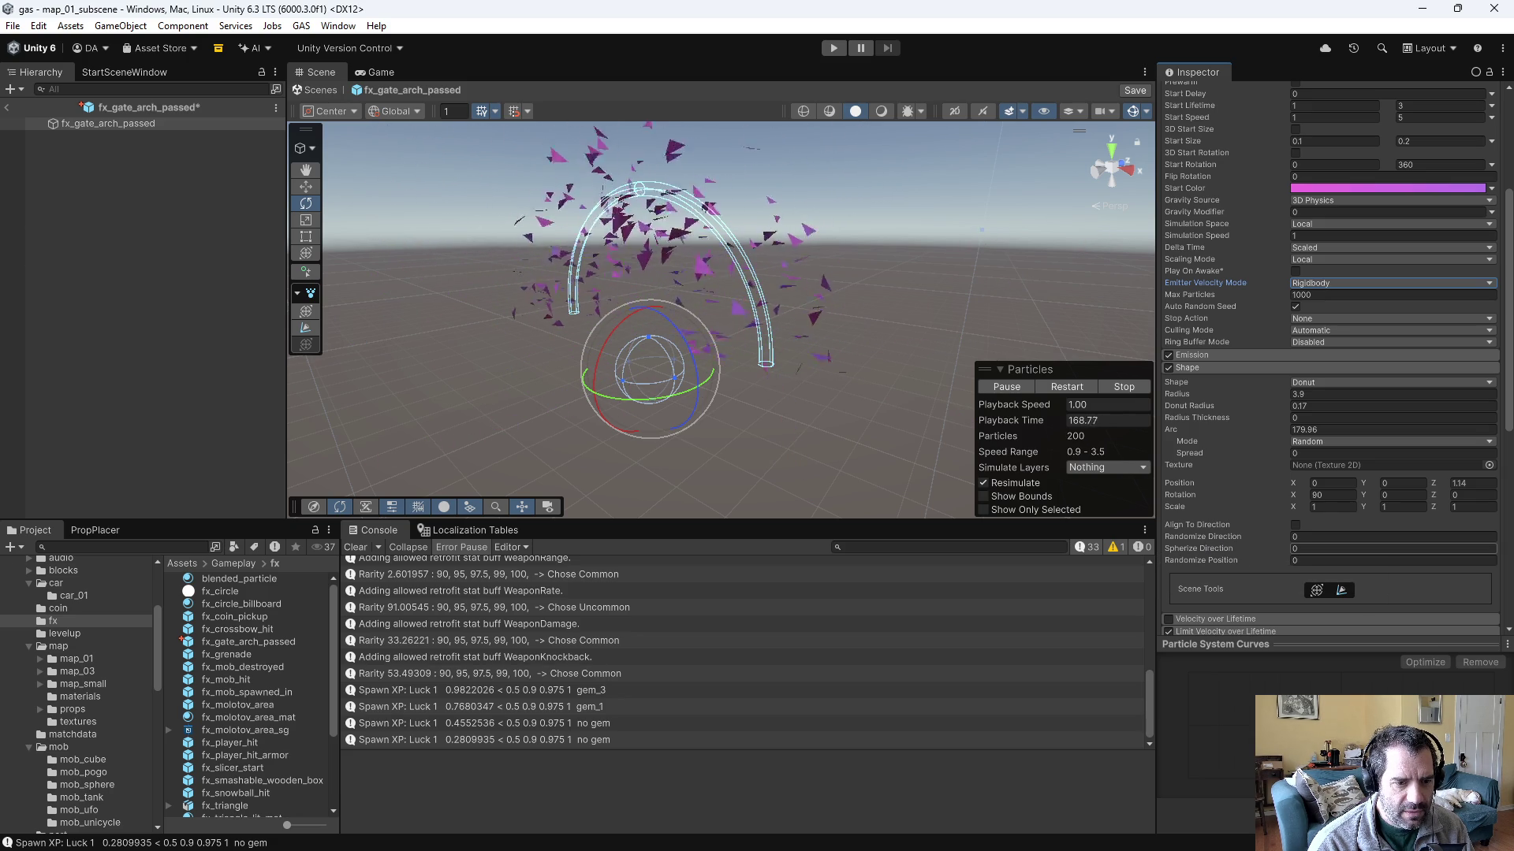
pyautogui.click(1293, 548)
pyautogui.write('0.6')
pyautogui.write('1')
pyautogui.moveTo(1136, 441)
pyautogui.mouseDown()
pyautogui.moveTo(1057, 338)
pyautogui.moveTo(933, 349)
pyautogui.mouseUp()
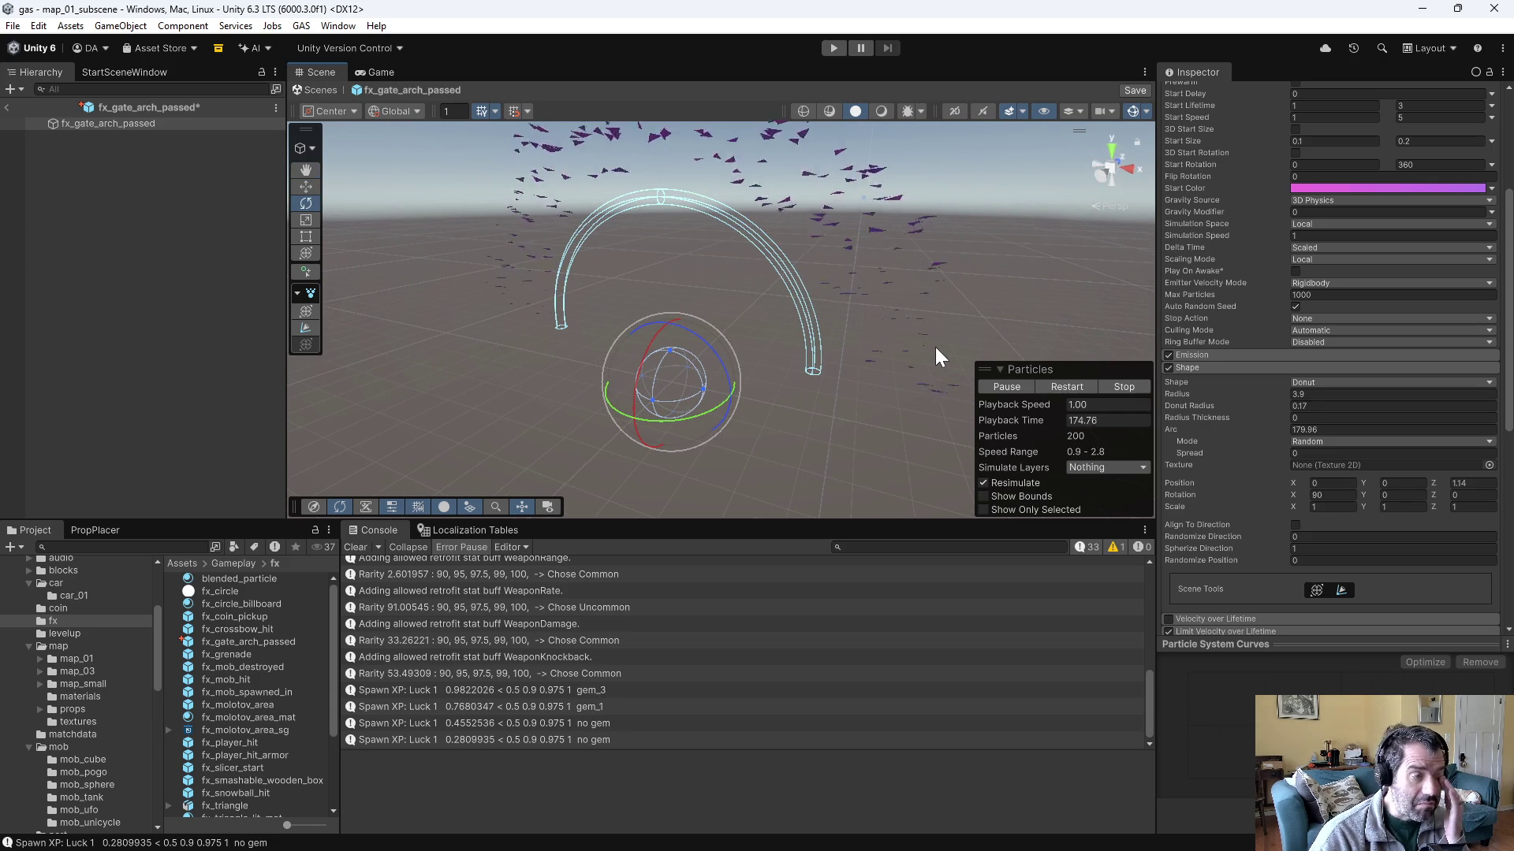
pyautogui.moveTo(727, 246)
pyautogui.mouseDown()
pyautogui.moveTo(1008, 266)
pyautogui.moveTo(749, 246)
pyautogui.mouseUp()
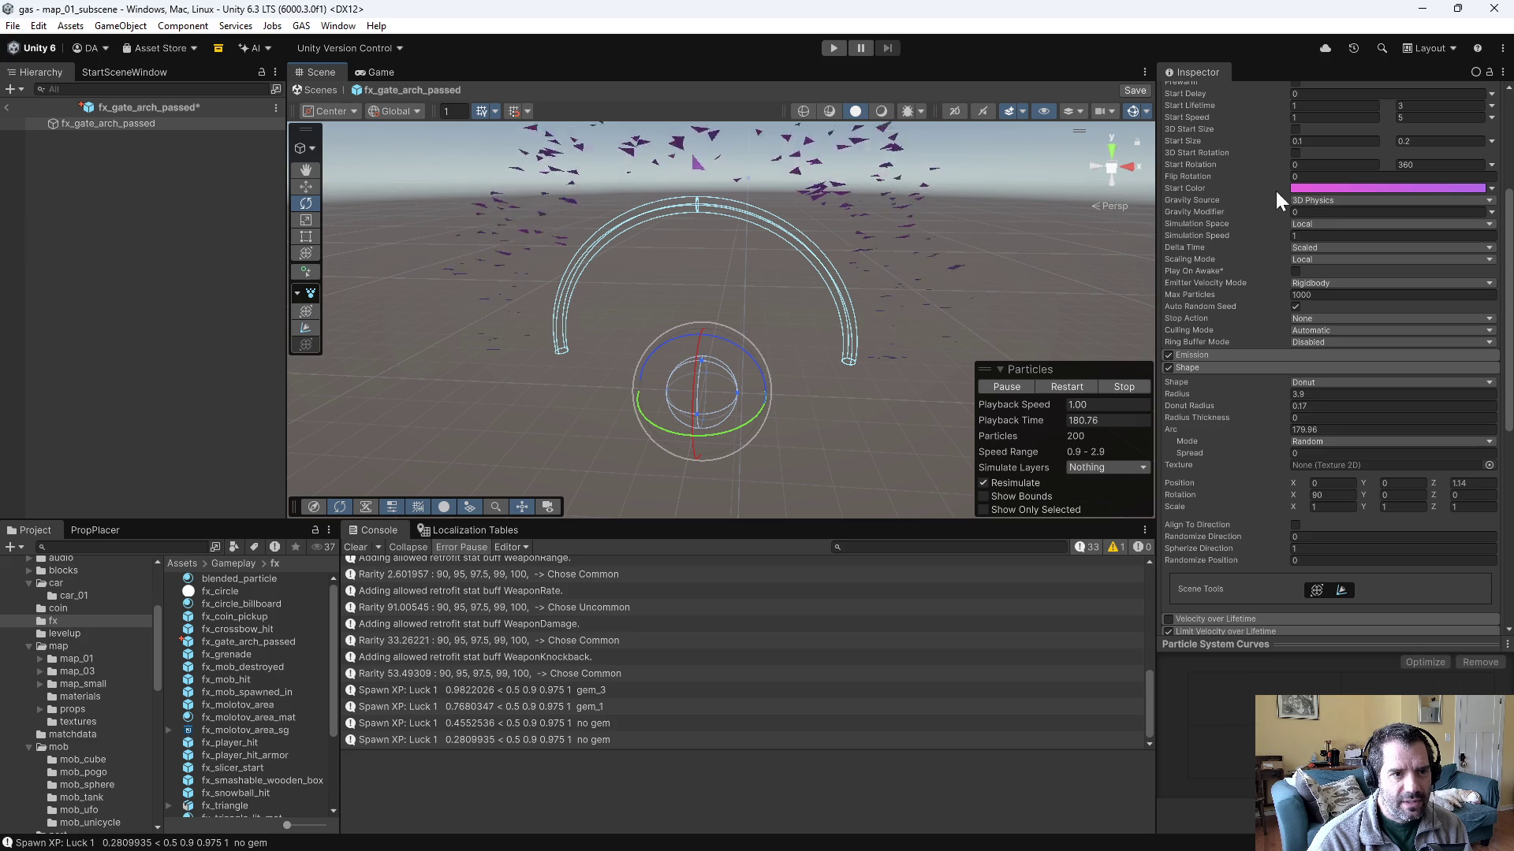
pyautogui.click(1311, 213)
pyautogui.write('1')
pyautogui.moveTo(1083, 239)
pyautogui.mouseDown()
pyautogui.moveTo(988, 235)
pyautogui.moveTo(963, 203)
pyautogui.moveTo(1010, 179)
pyautogui.moveTo(908, 183)
pyautogui.moveTo(907, 209)
pyautogui.mouseUp()
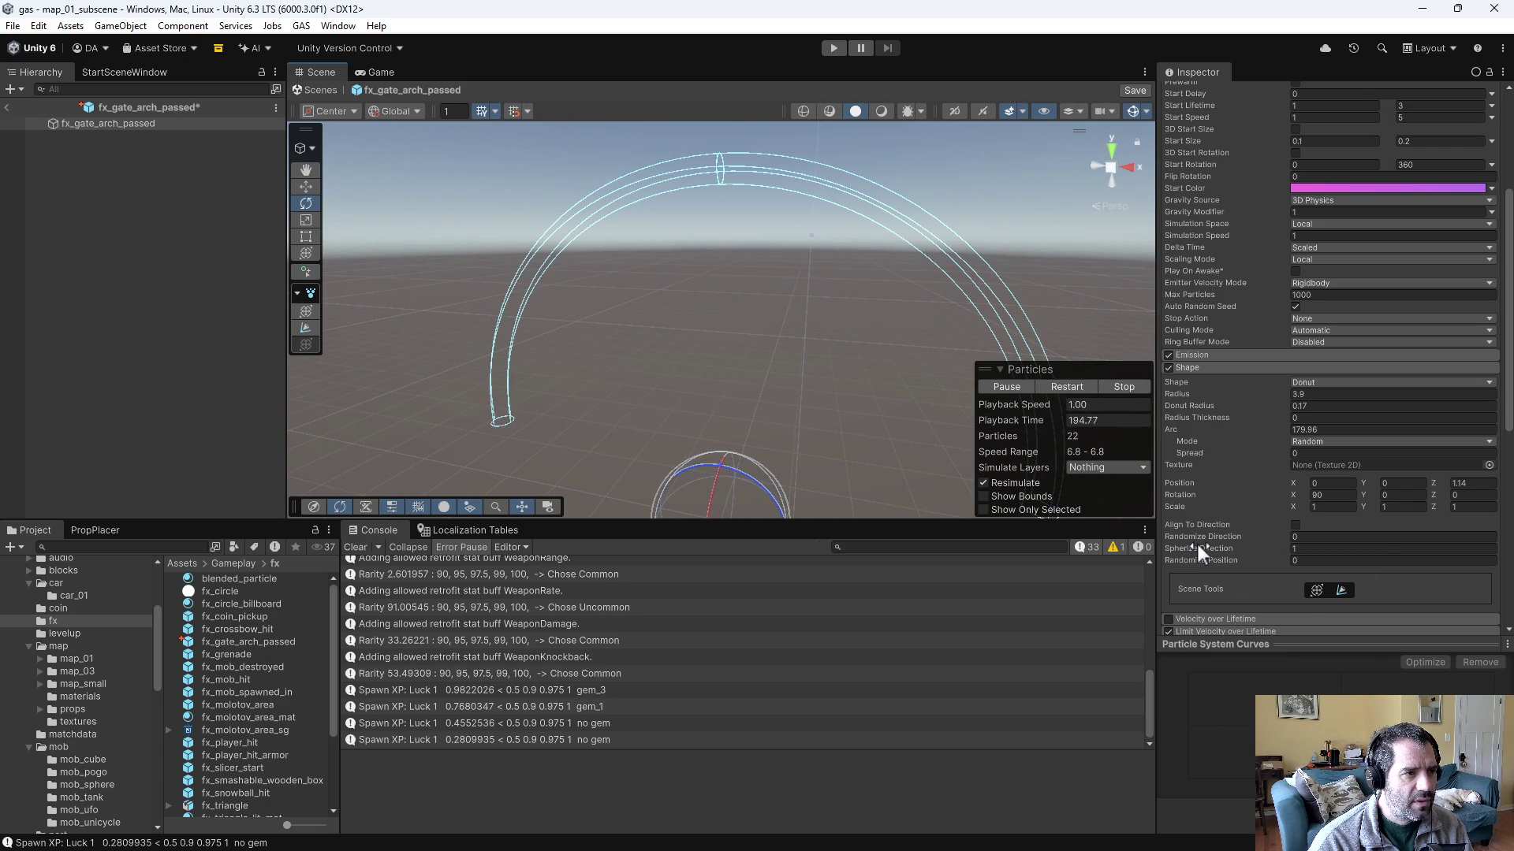
# - Fine-tune Spherize Direction, settling on 0.75
pyautogui.scroll(-3, 839, 414)
pyautogui.moveTo(931, 410)
pyautogui.mouseDown()
pyautogui.moveTo(665, 359)
pyautogui.moveTo(756, 363)
pyautogui.mouseUp()
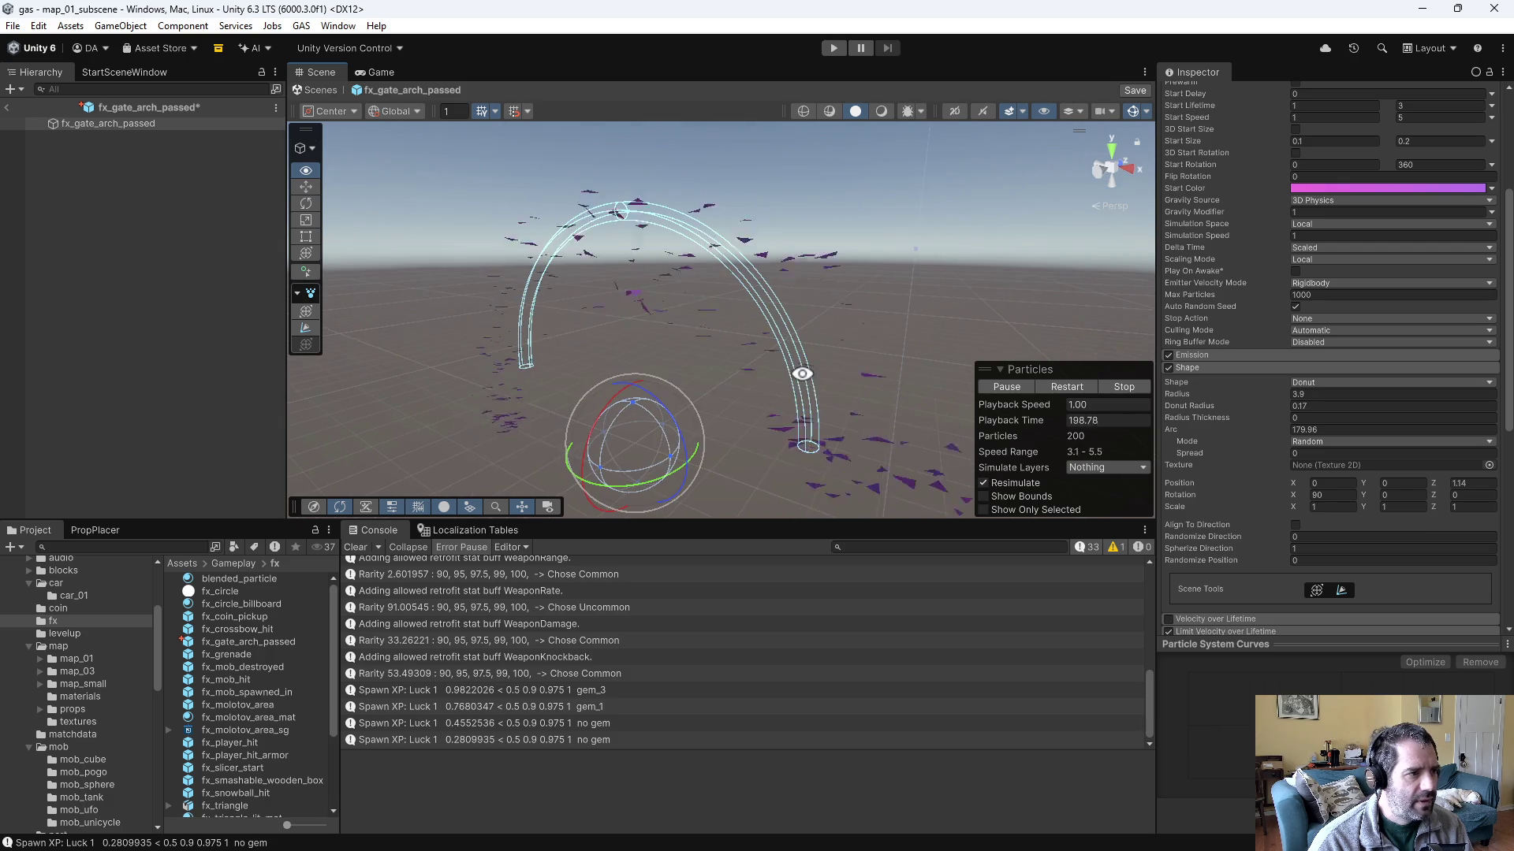
pyautogui.moveTo(1228, 541); pyautogui.dragTo(1211, 542)
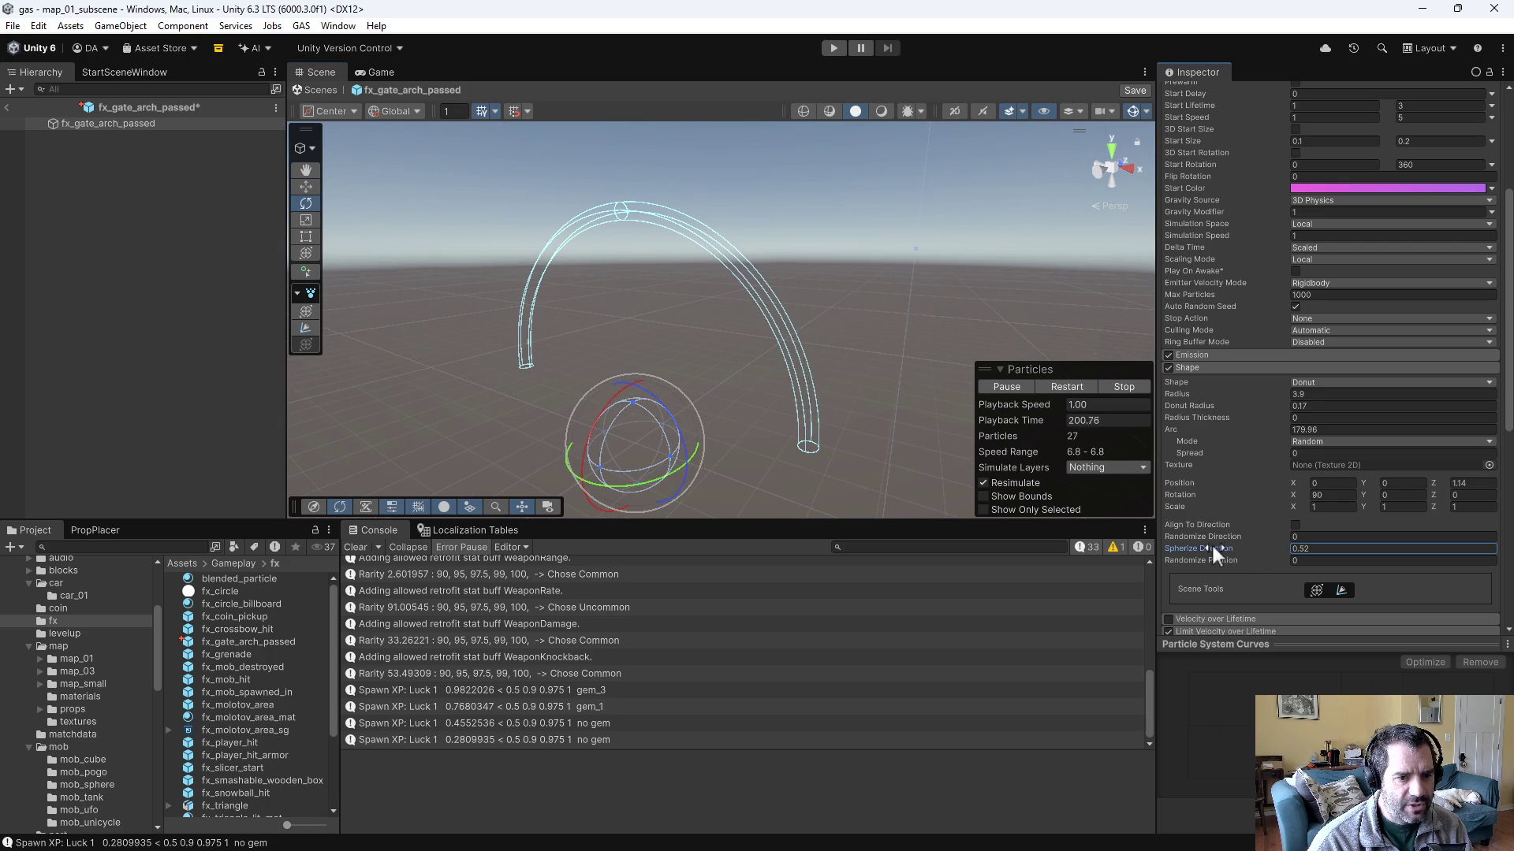
pyautogui.moveTo(1214, 543); pyautogui.dragTo(1199, 544)
pyautogui.press('BackSpace')
pyautogui.press('BackSpace')
pyautogui.write('75')
pyautogui.press('Return')
pyautogui.moveTo(845, 244)
pyautogui.mouseDown()
pyautogui.moveTo(758, 220)
pyautogui.moveTo(919, 210)
pyautogui.moveTo(970, 236)
pyautogui.moveTo(868, 229)
pyautogui.moveTo(828, 253)
pyautogui.moveTo(859, 249)
pyautogui.mouseUp()
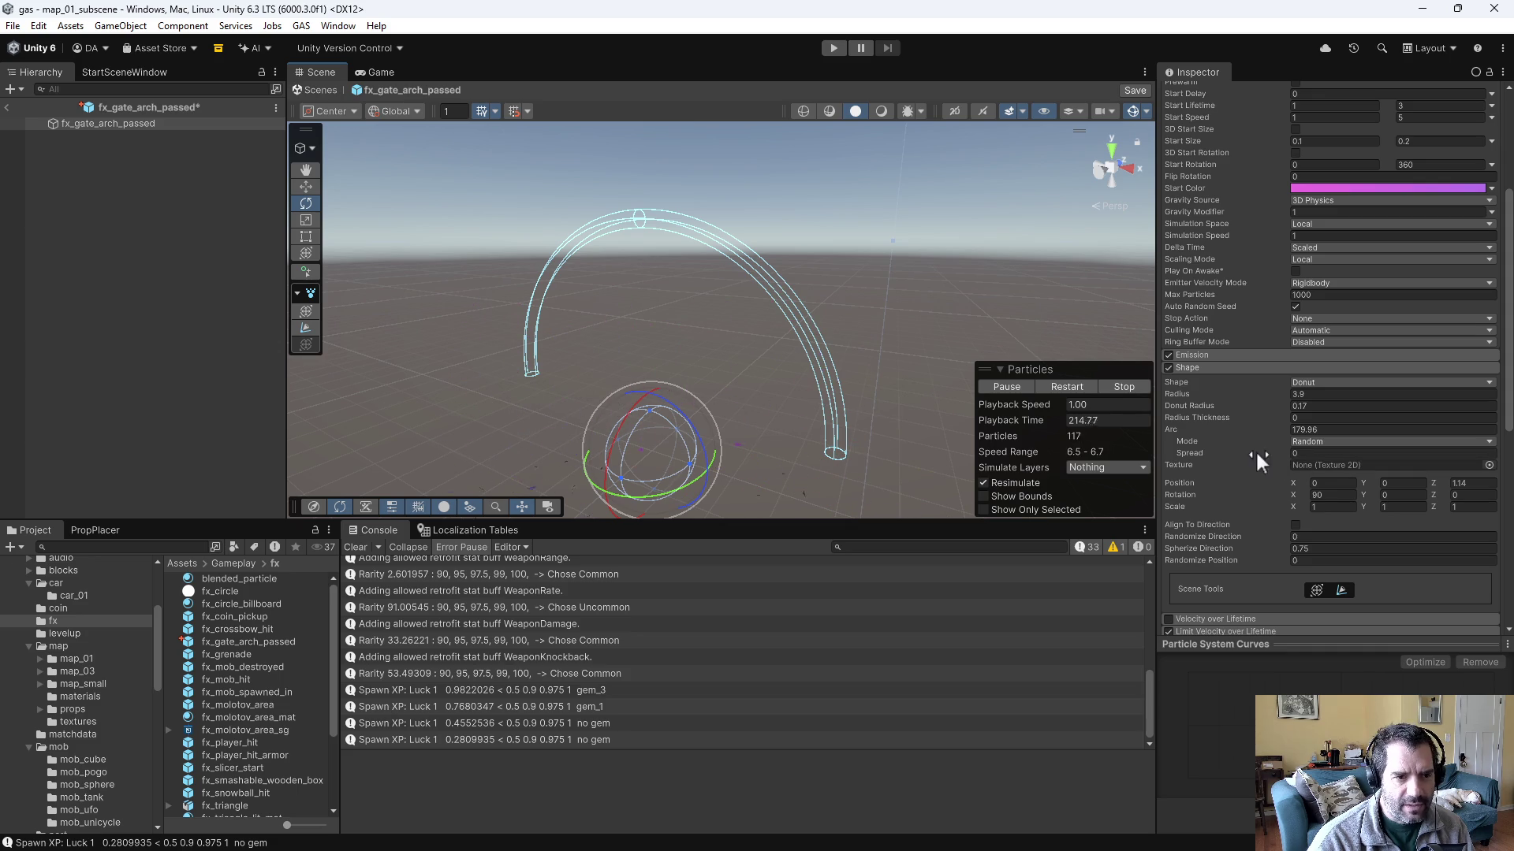
pyautogui.scroll(5, 1247, 262)
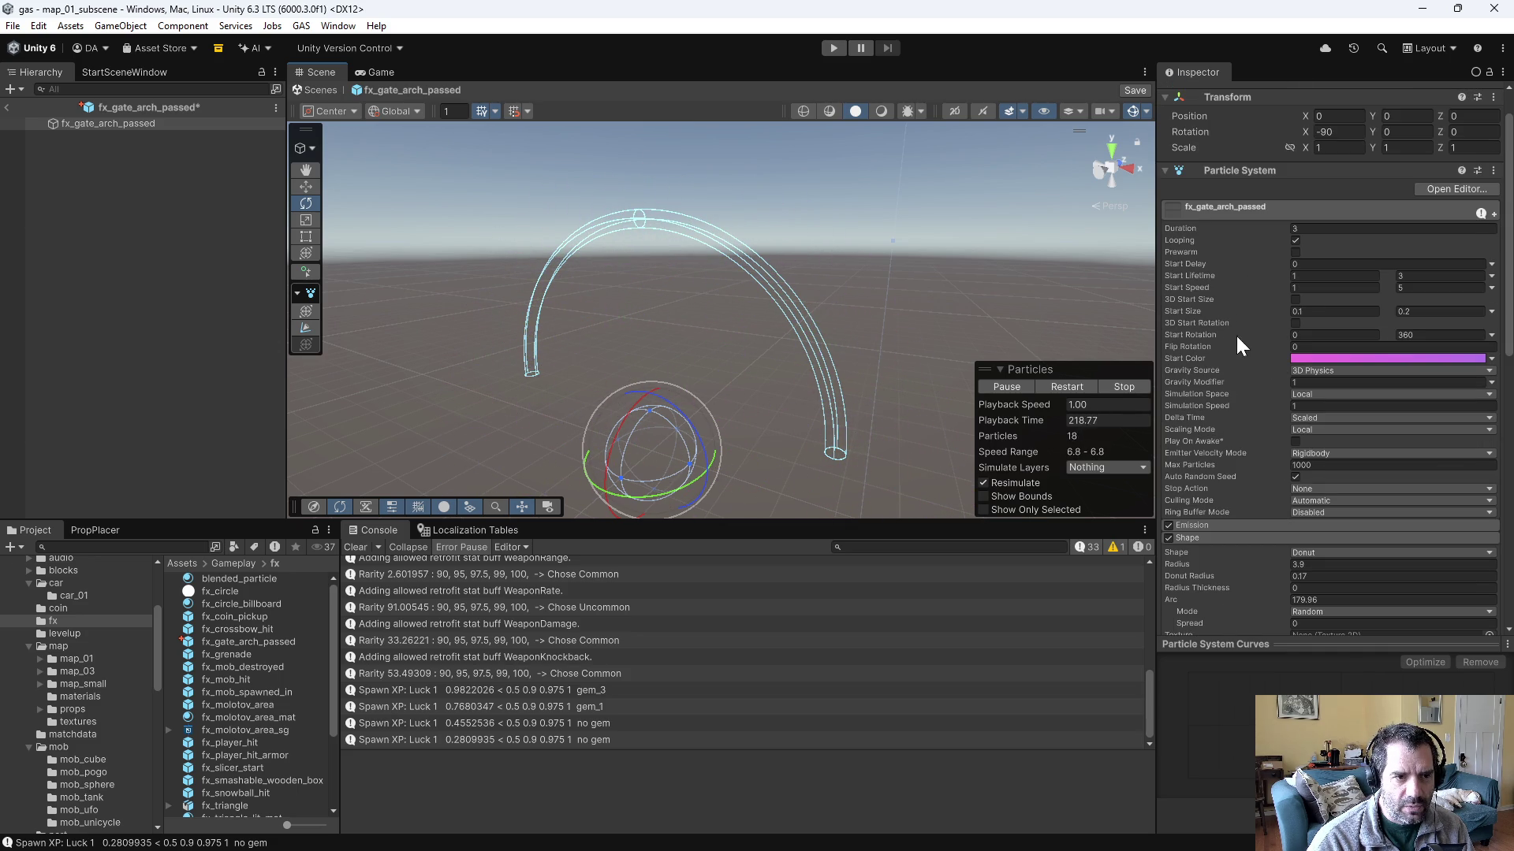
# - Change Start Speed from 1–5 to 2–10, save the prefab, and start Play mode to test
pyautogui.click(1335, 287)
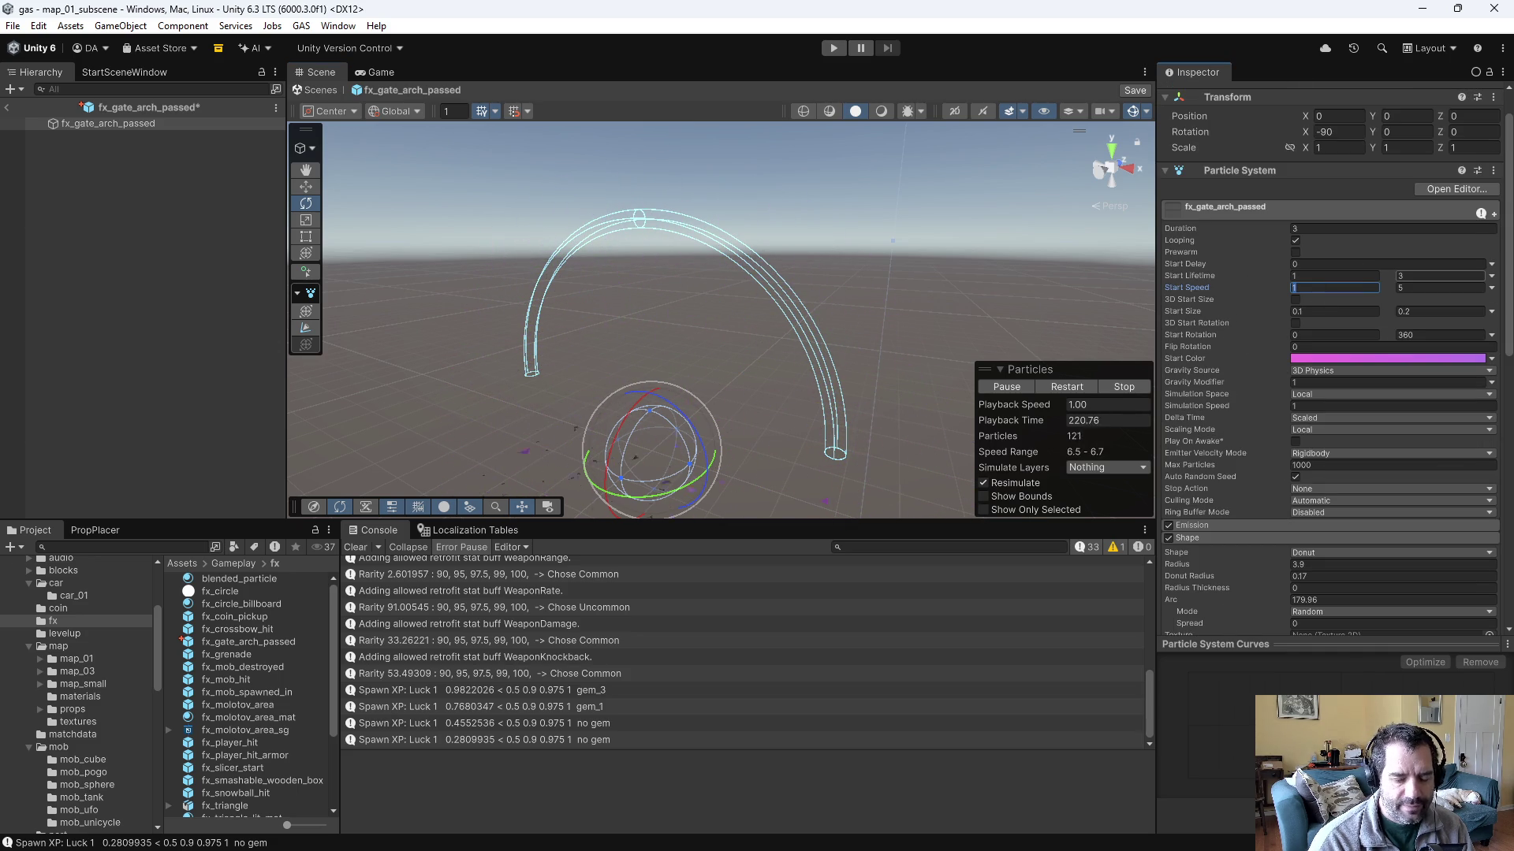
pyautogui.moveTo(1040, 278); pyautogui.dragTo(918, 278)
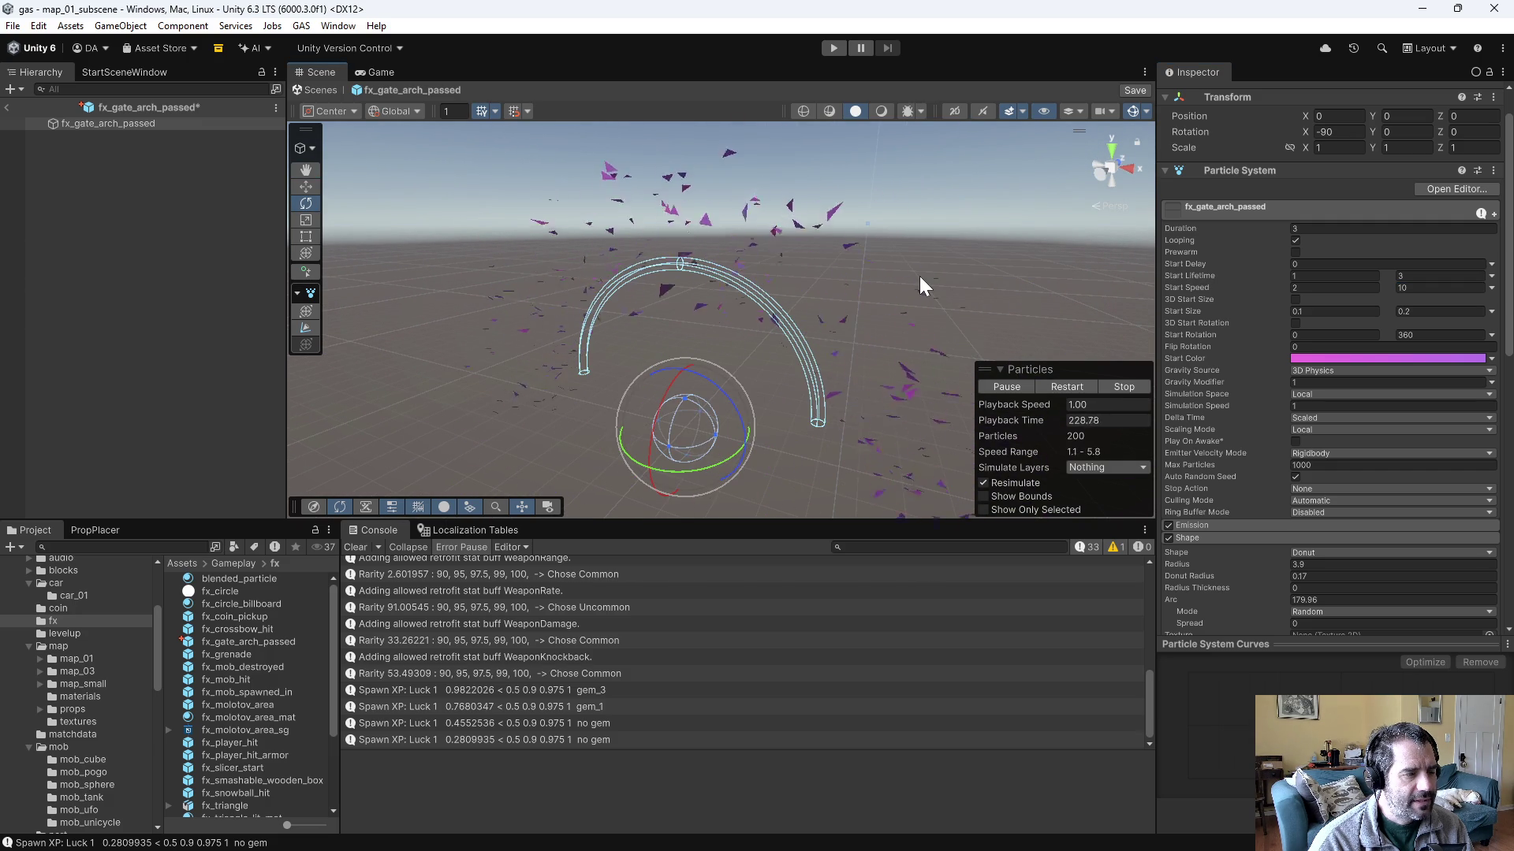
pyautogui.hotkey('ctrl', 's')
pyautogui.moveTo(922, 270)
pyautogui.mouseDown()
pyautogui.moveTo(834, 239)
pyautogui.moveTo(893, 250)
pyautogui.mouseUp()
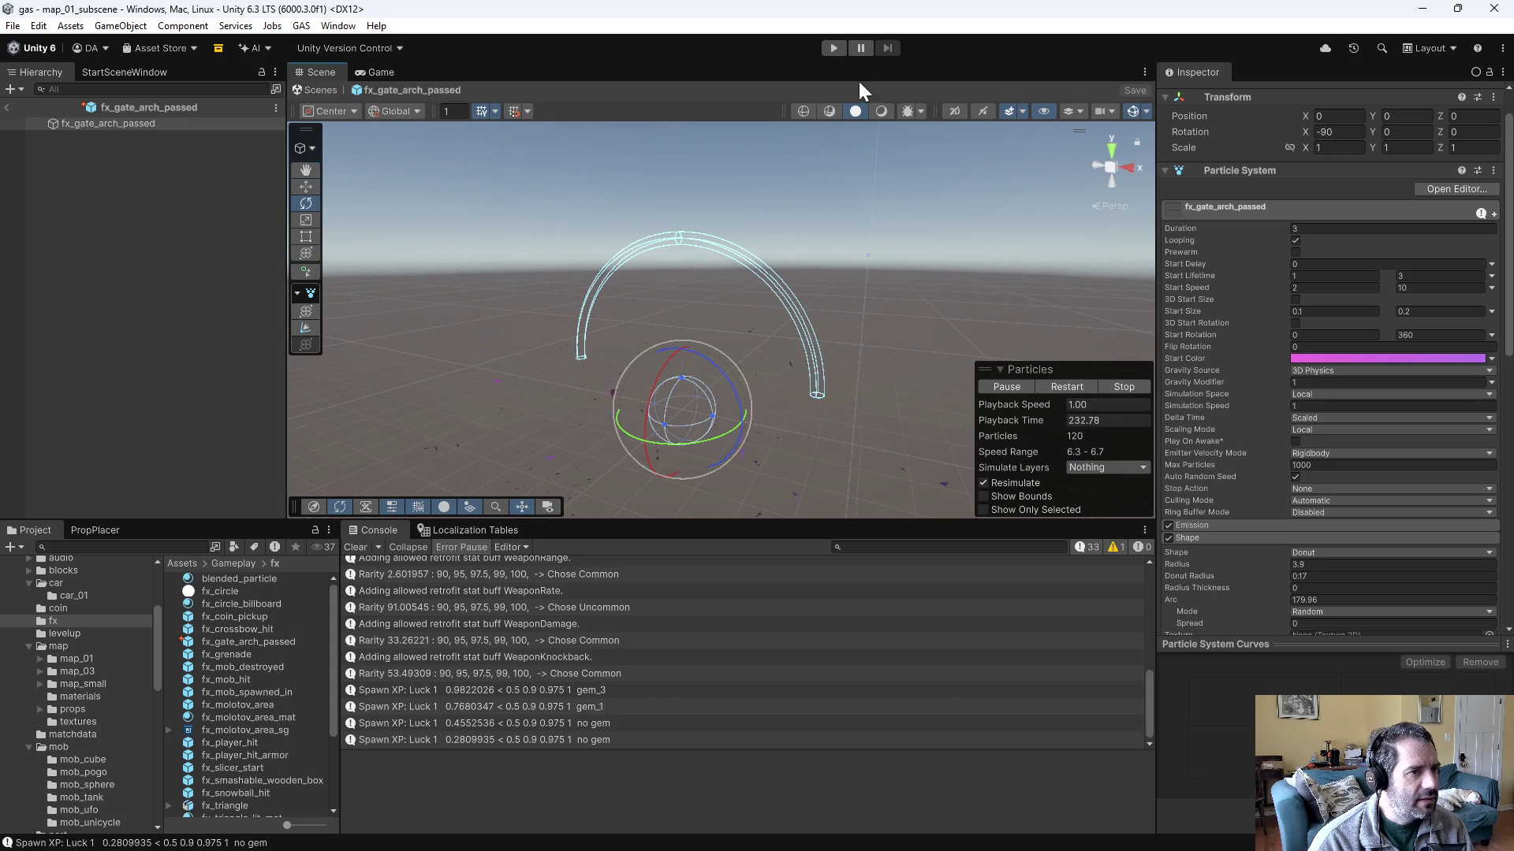
pyautogui.click(834, 48)
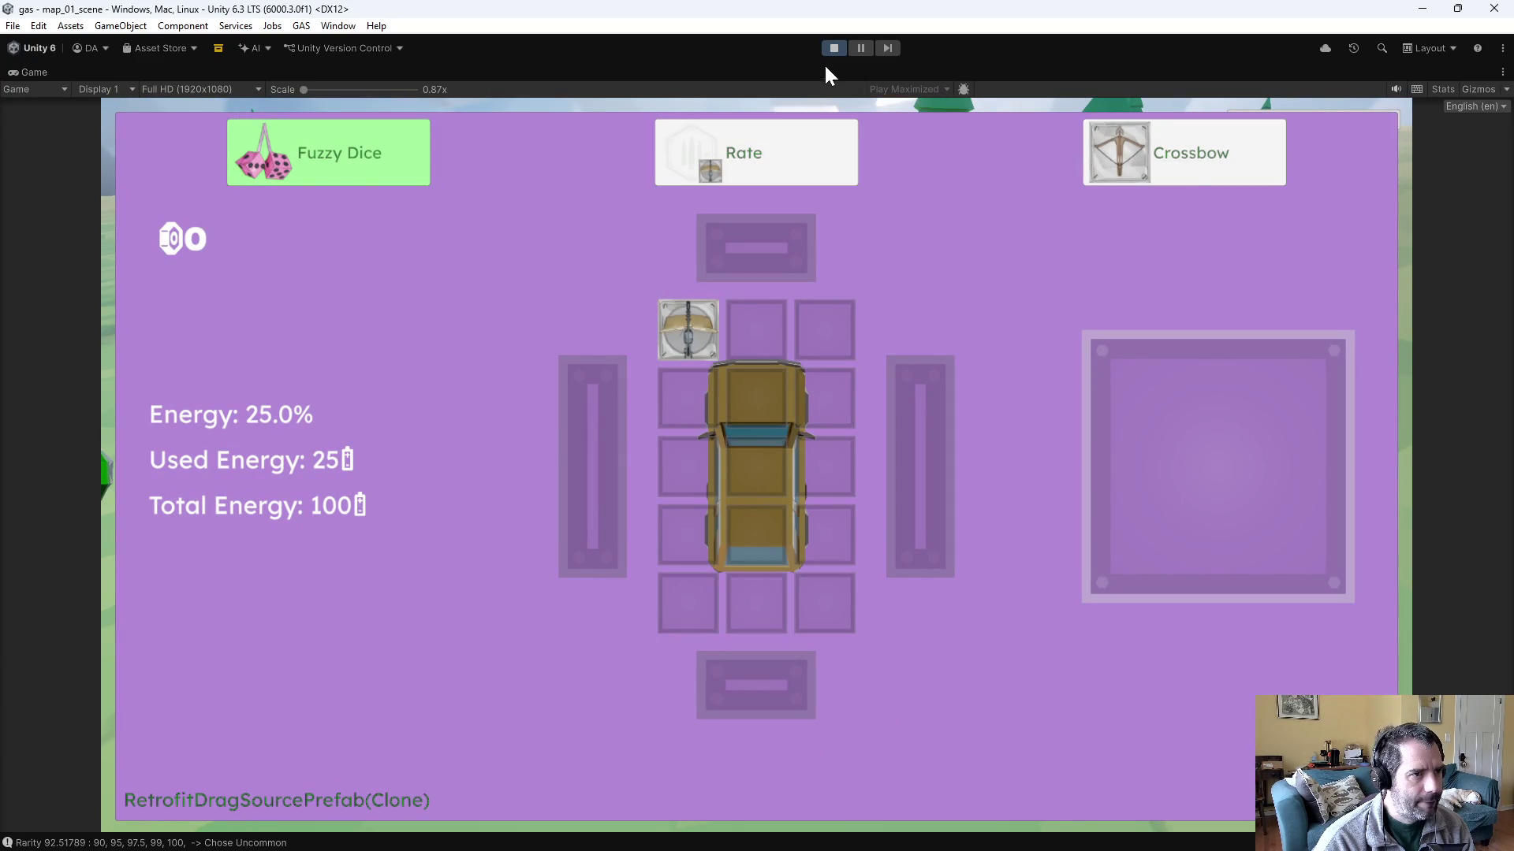
pyautogui.click(833, 48)
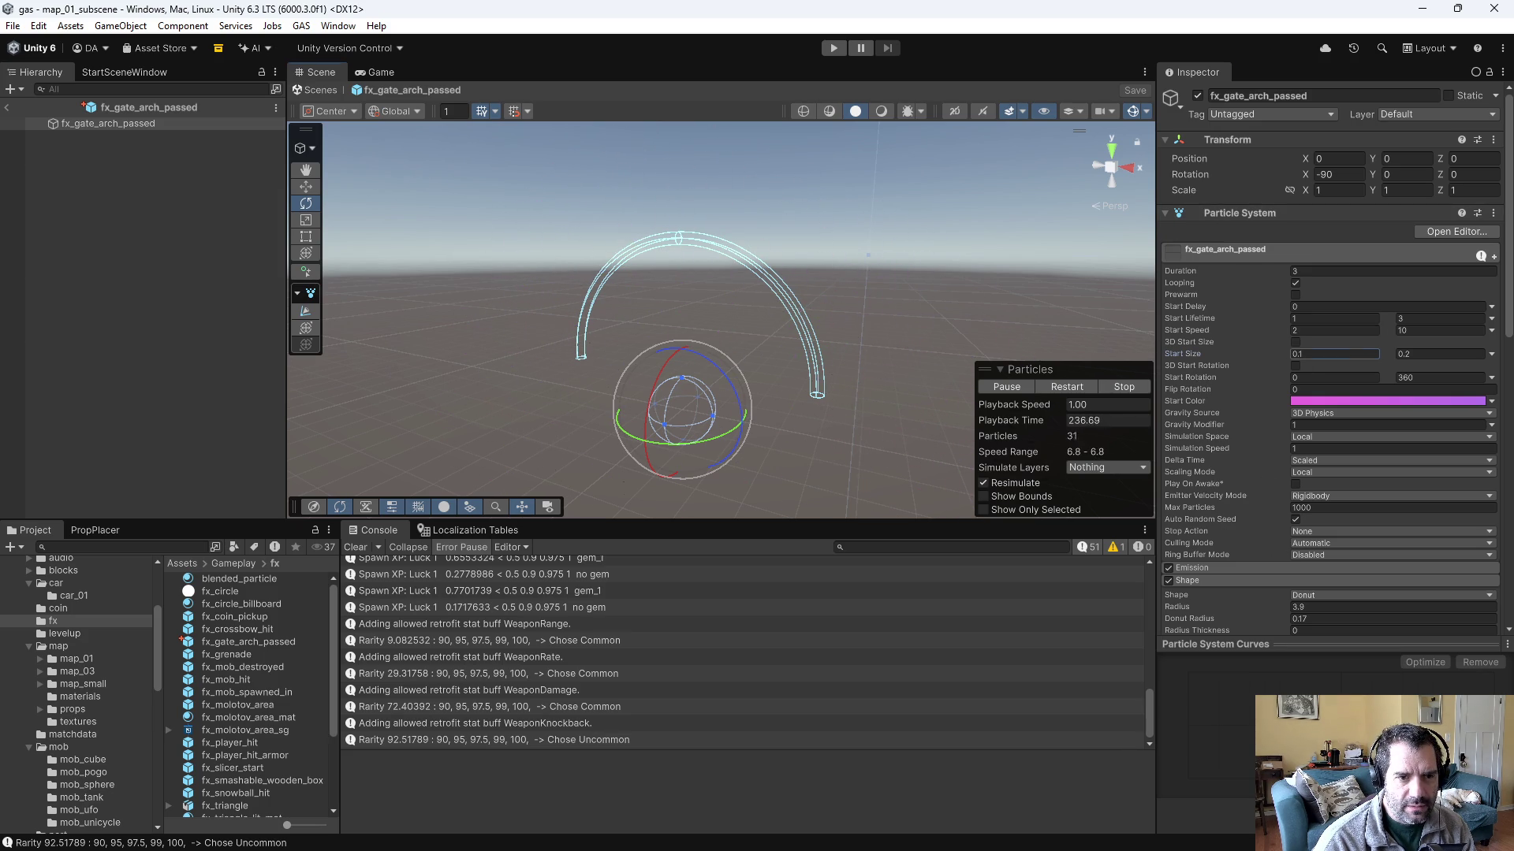
# - Change Start Size from 0.1–0.2 to 0.2–0.4
pyautogui.write('0.2')
pyautogui.press('Tab')
pyautogui.write('0.4')
pyautogui.press('Return')
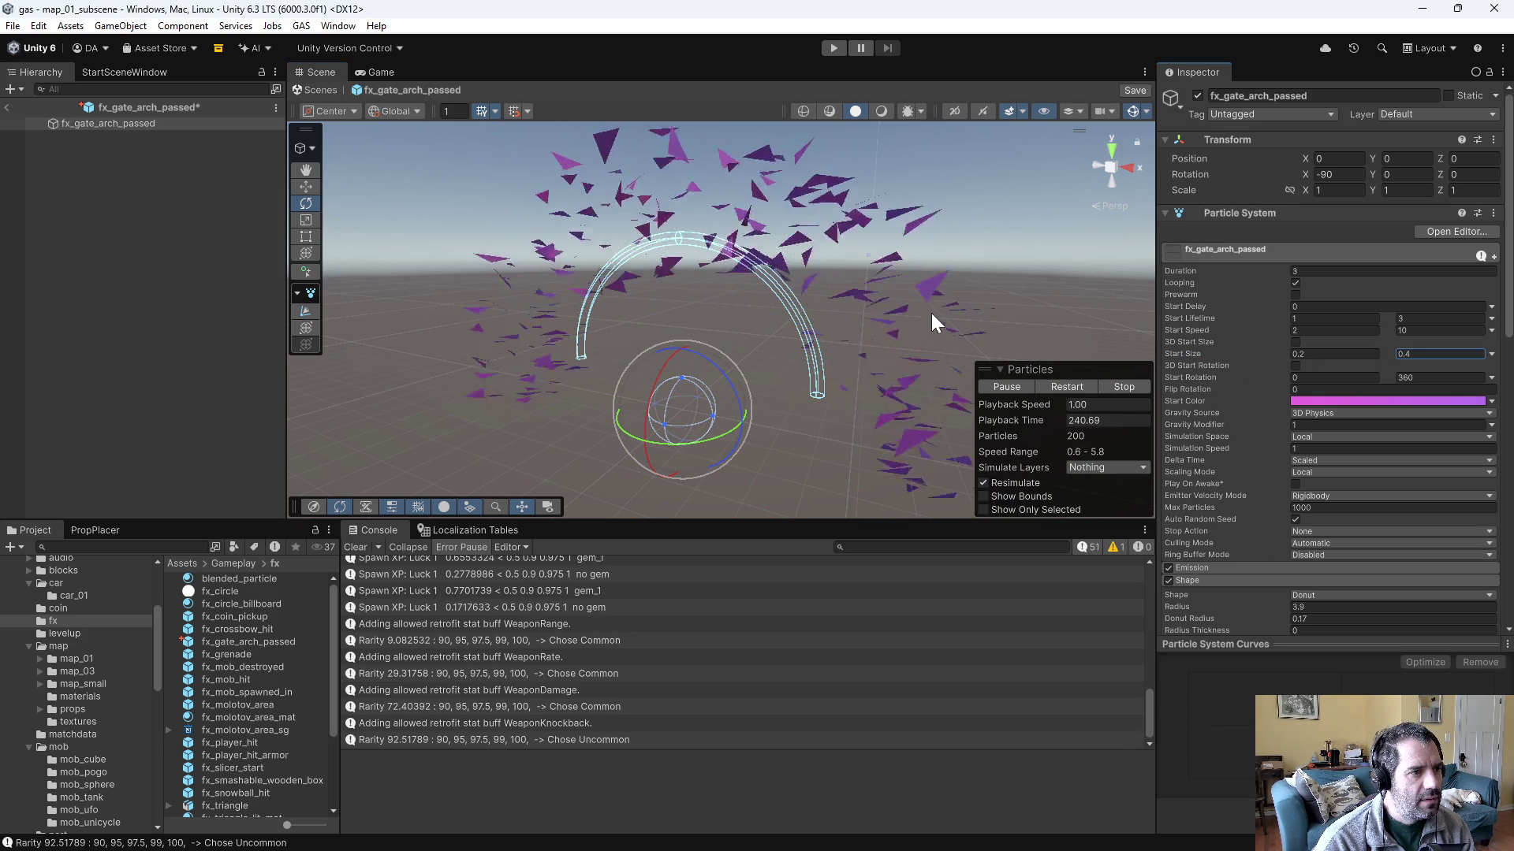
pyautogui.click(1338, 355)
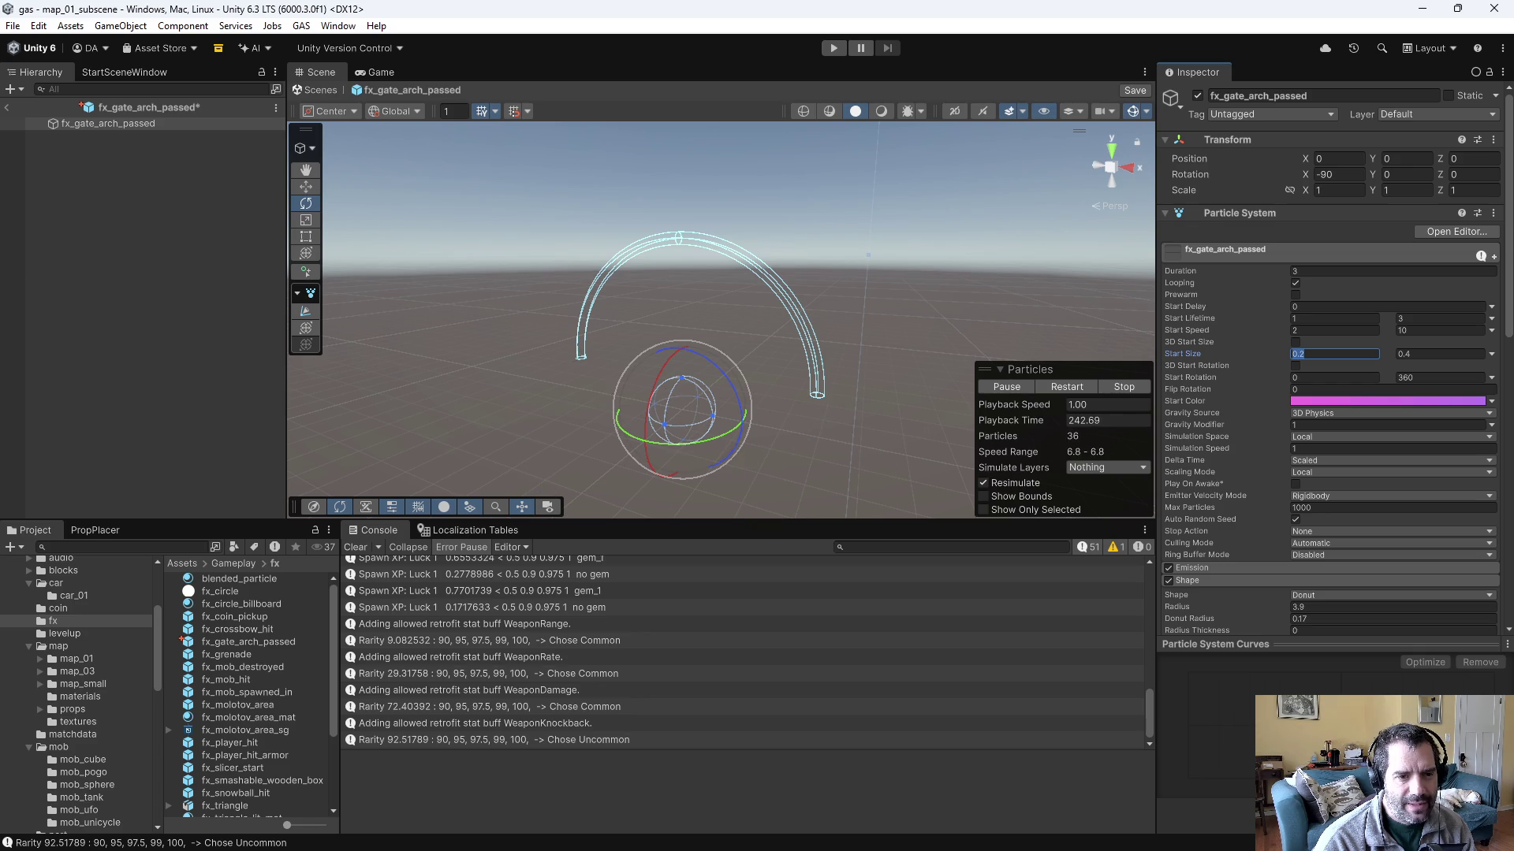
pyautogui.scroll(-15, 1301, 590)
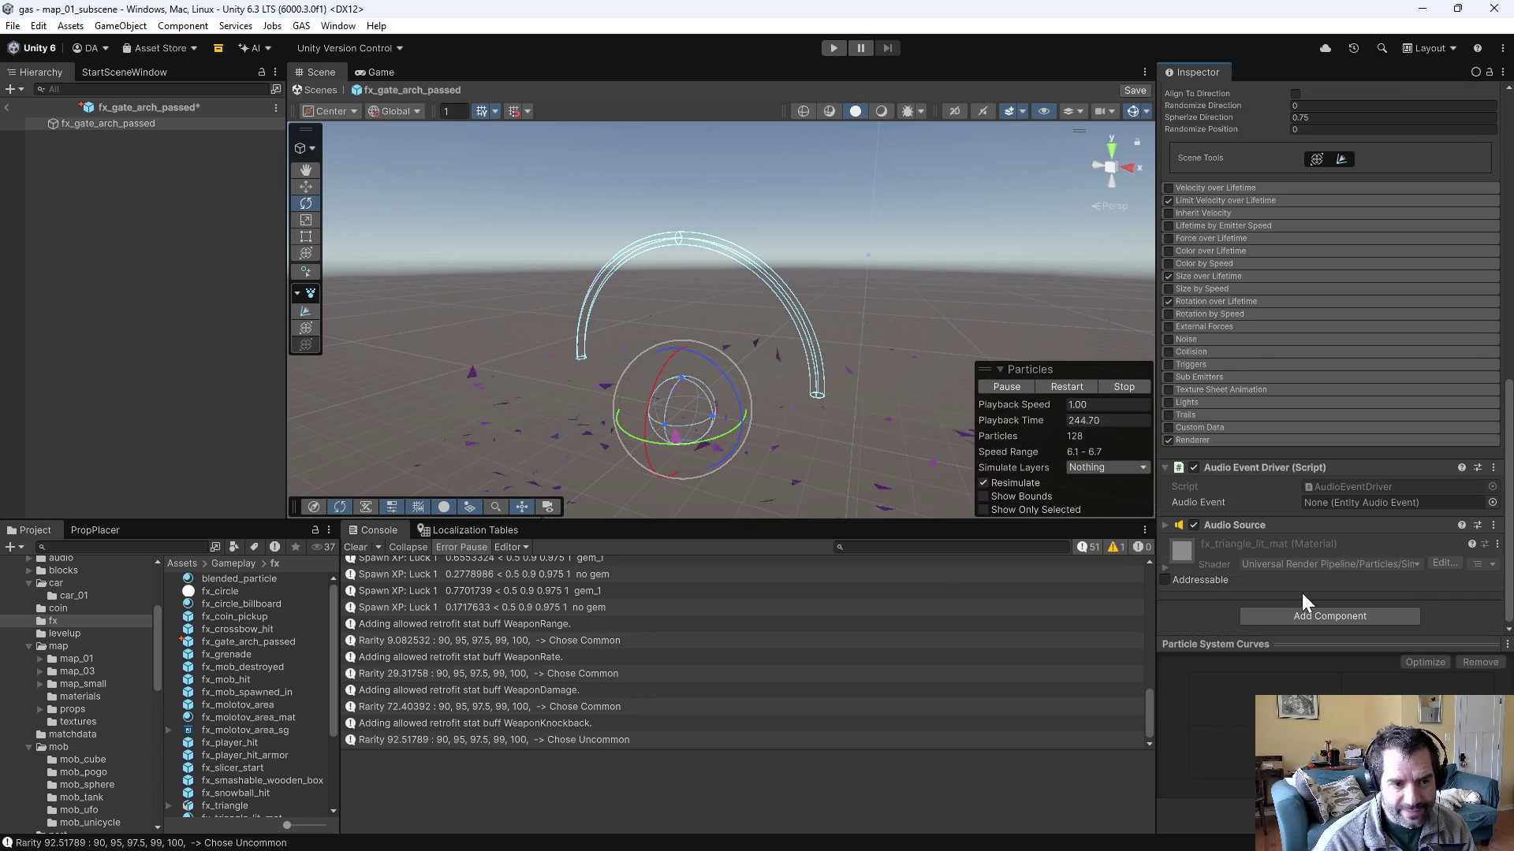
# - Search the Renderer's mesh picker for square, plane and triangle, keeping the triangle mesh
pyautogui.click(1203, 443)
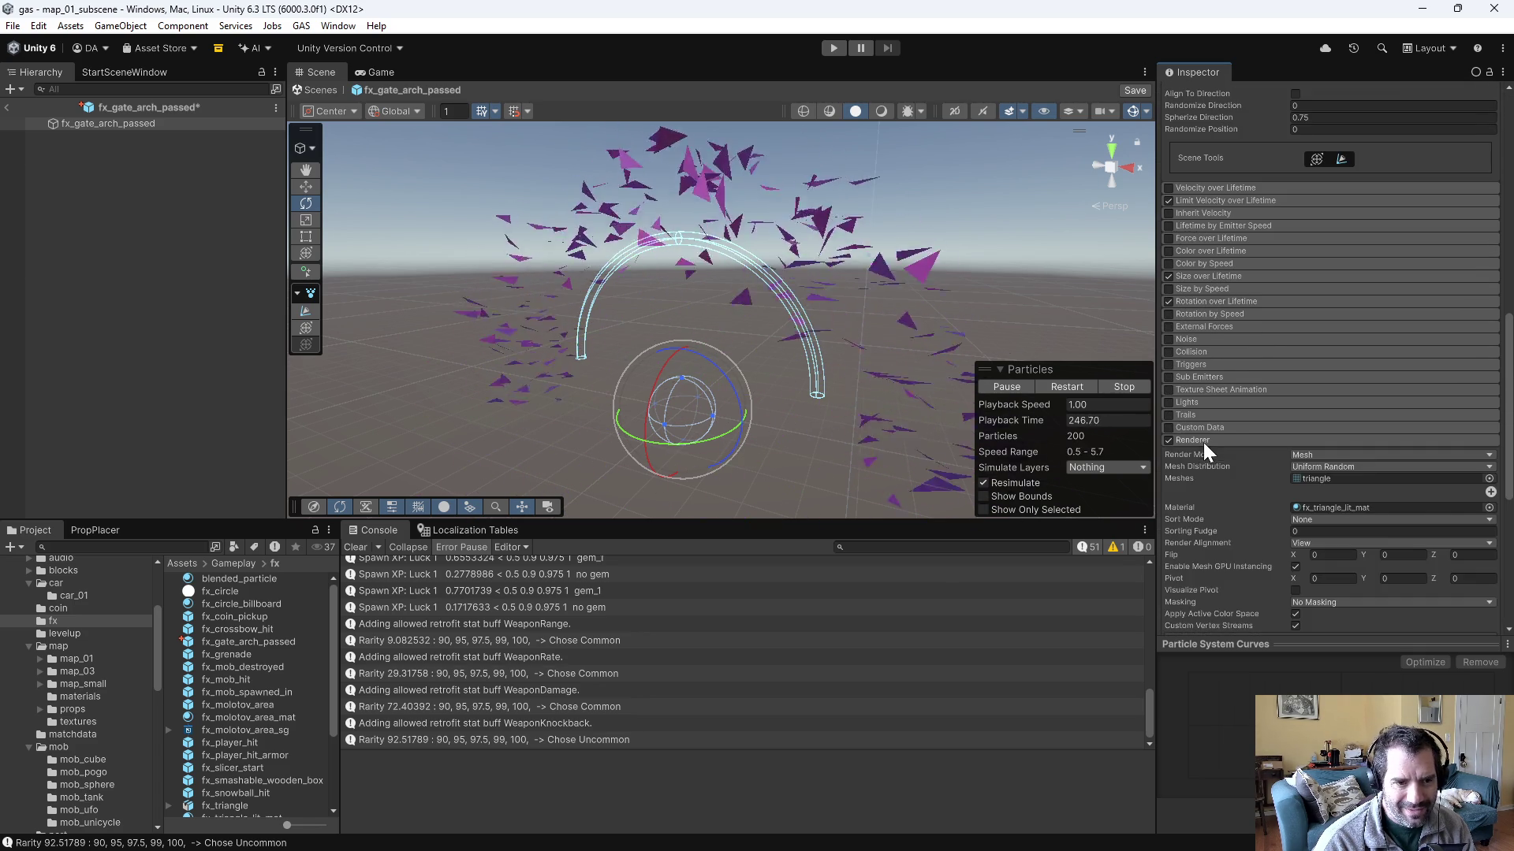
pyautogui.click(1488, 479)
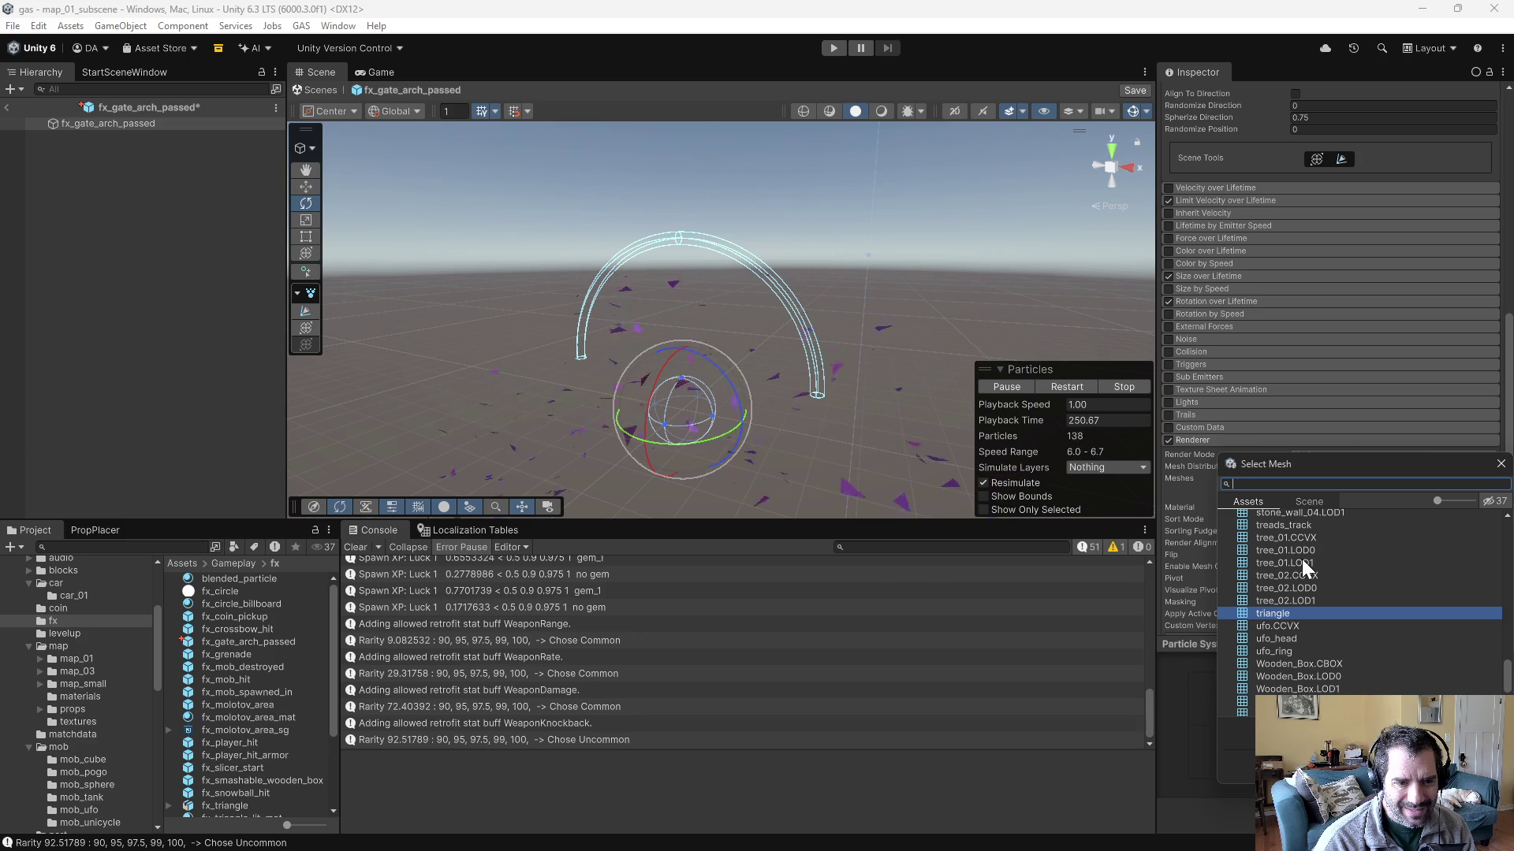
pyautogui.write('sq')
pyautogui.press('BackSpace')
pyautogui.press('BackSpace')
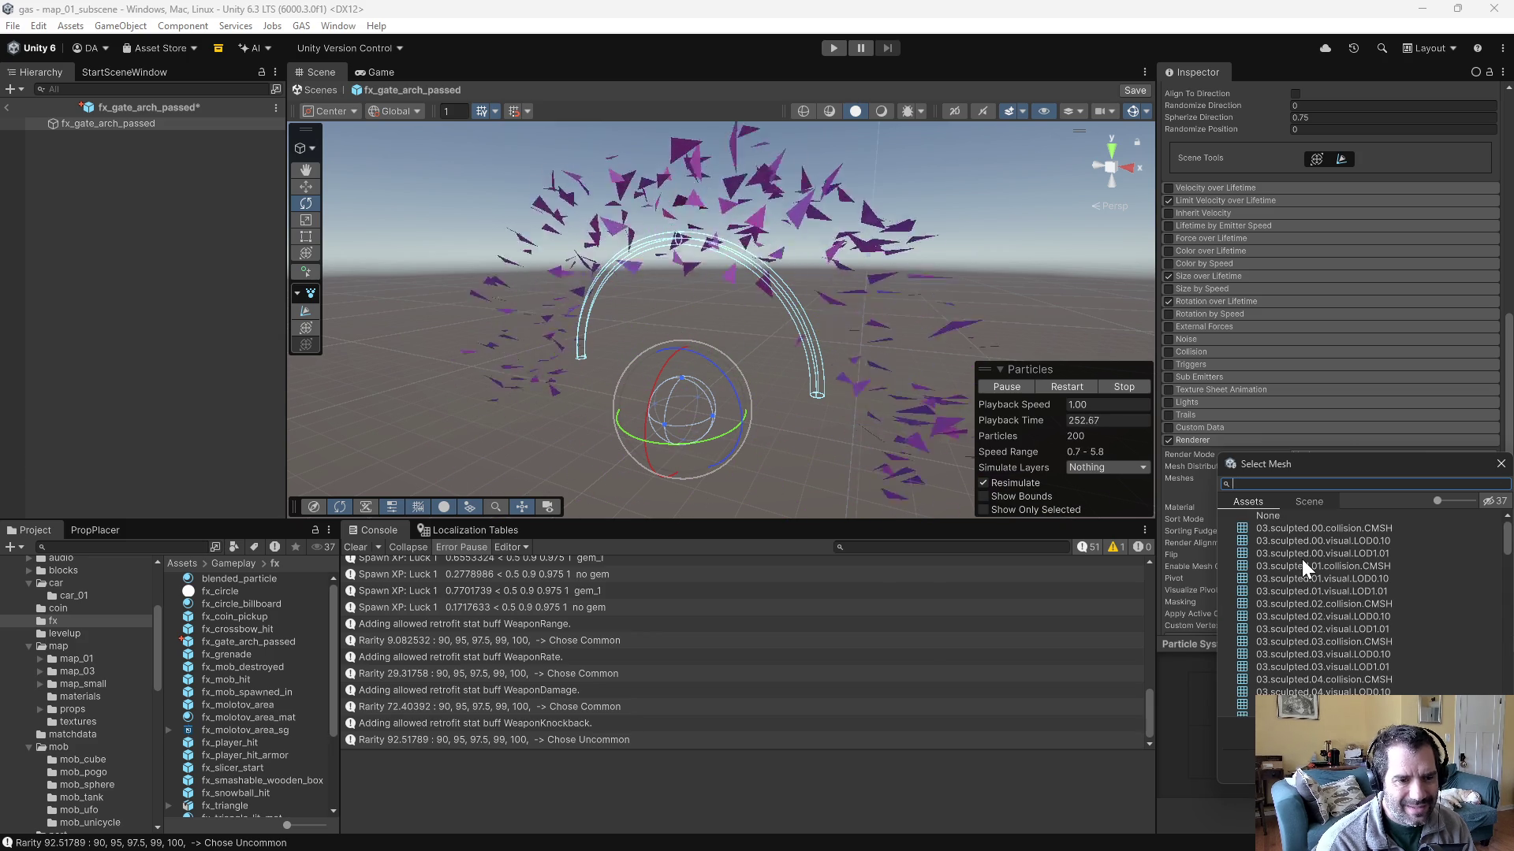
pyautogui.write('plan')
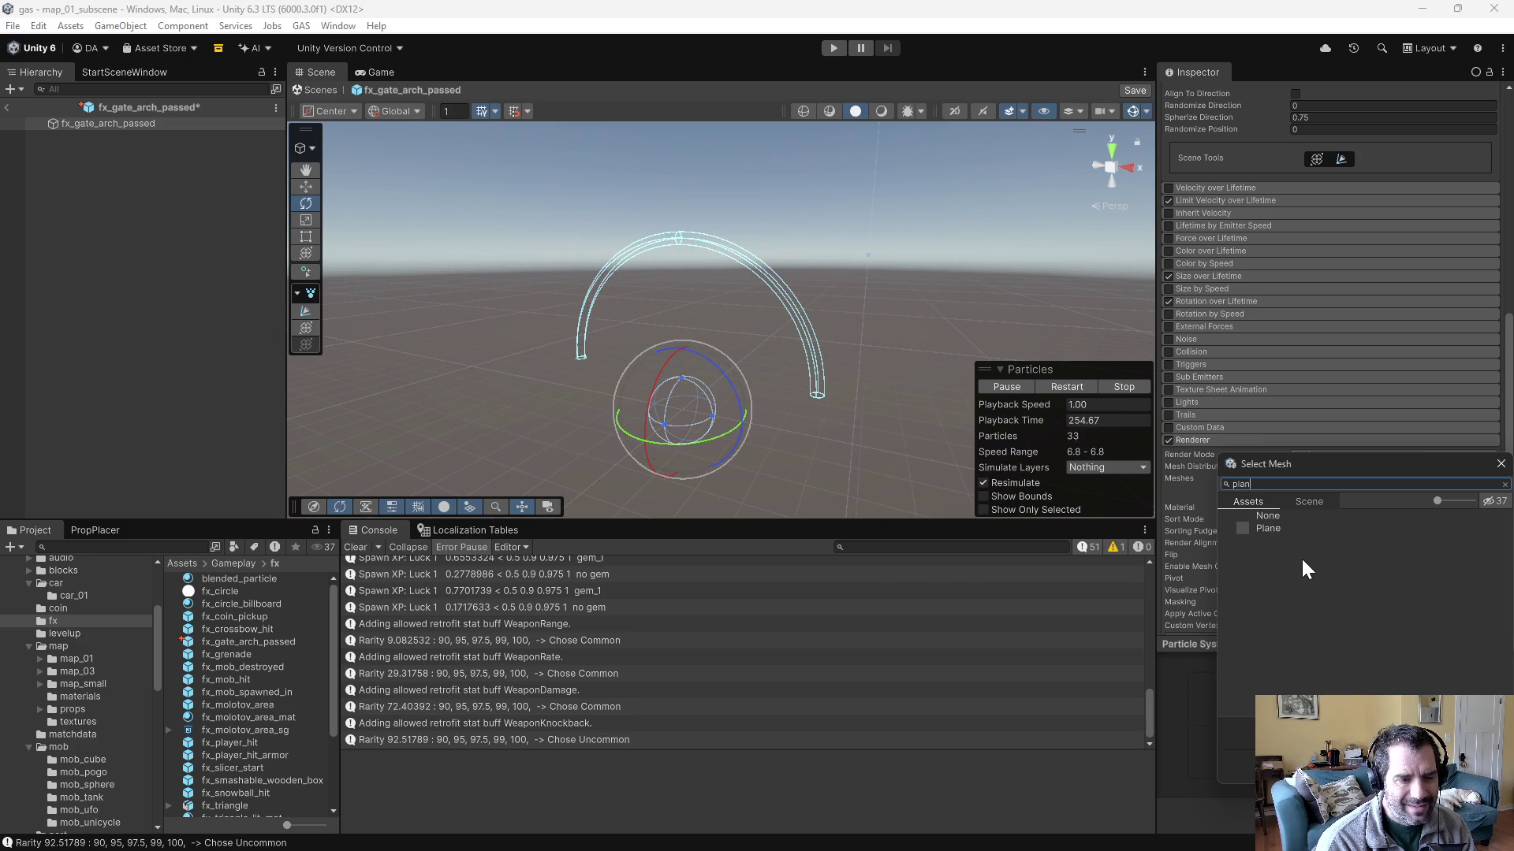
pyautogui.press('BackSpace')
pyautogui.press('BackSpace')
pyautogui.press('BackSpace')
pyautogui.write('s')
pyautogui.press('BackSpace')
pyautogui.write('tri')
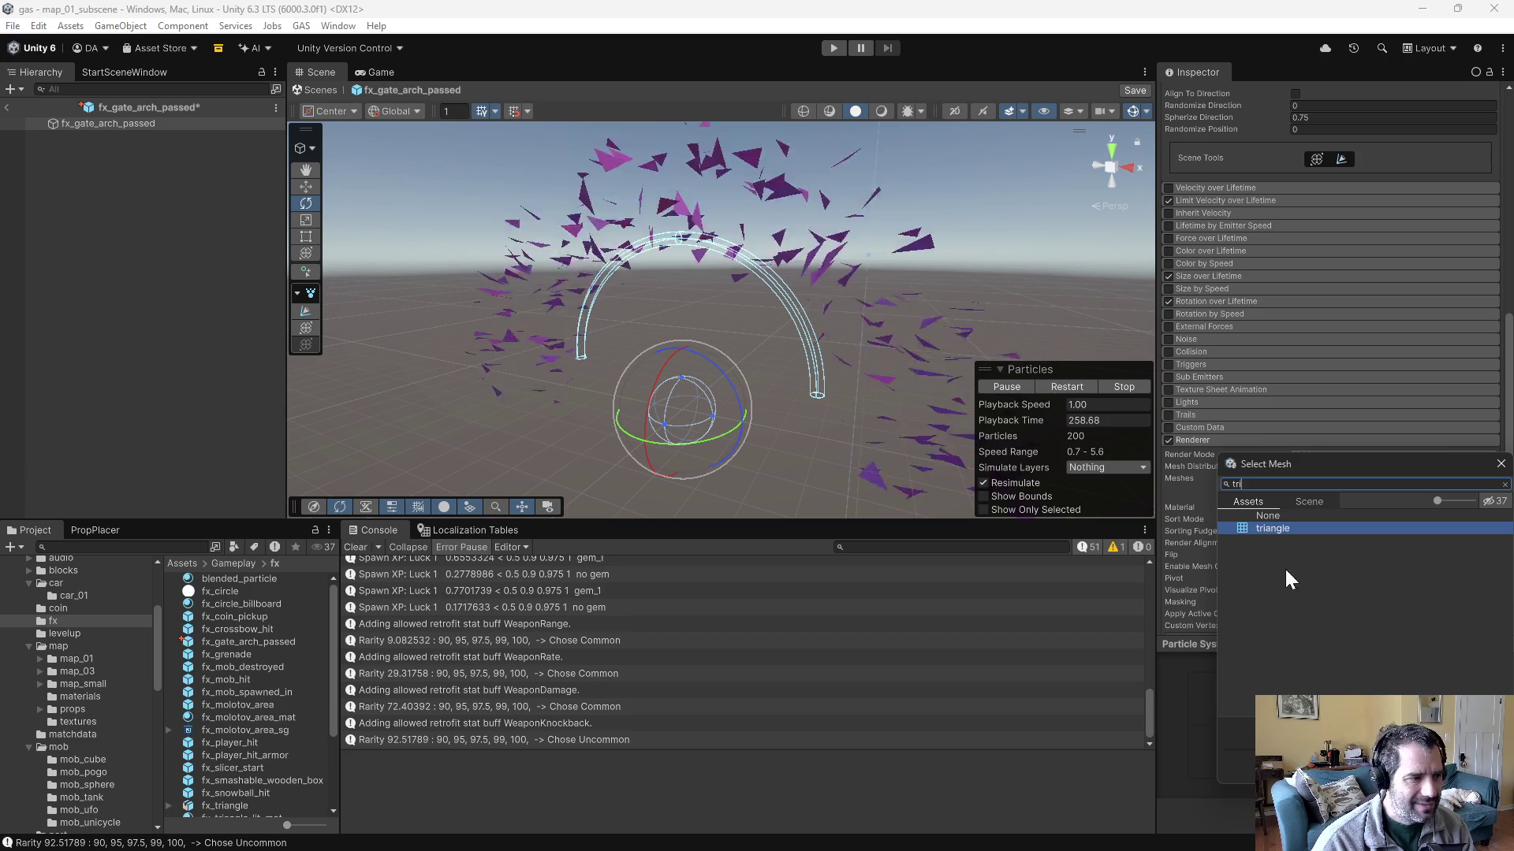
pyautogui.press('Return')
# - Inspect the three-vertex triangle mesh inside fx_triangle, then switch to Blender
pyautogui.scroll(-3, 277, 758)
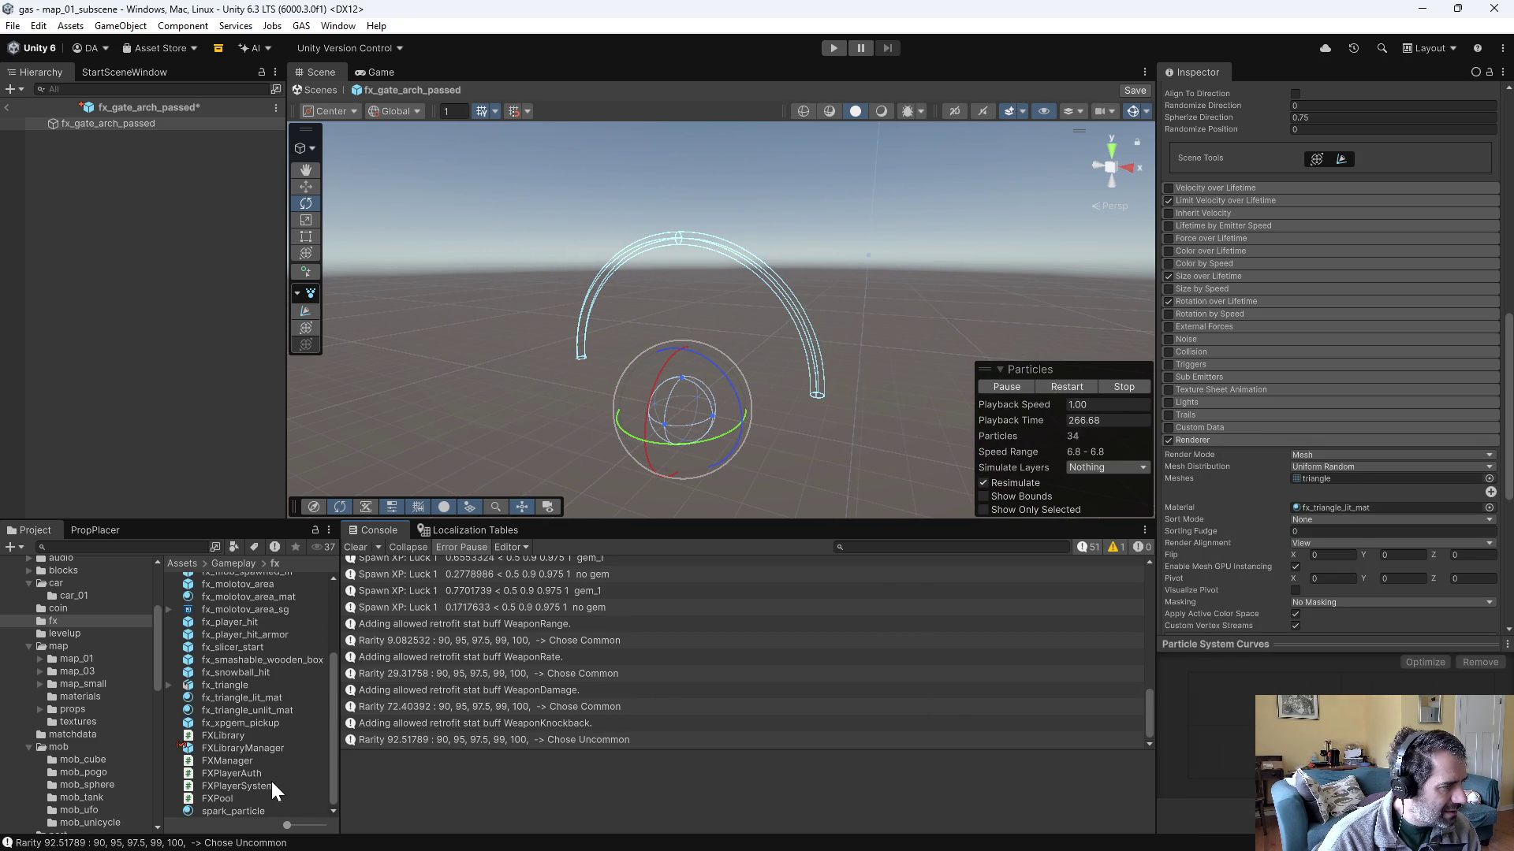
pyautogui.click(169, 685)
pyautogui.click(233, 697)
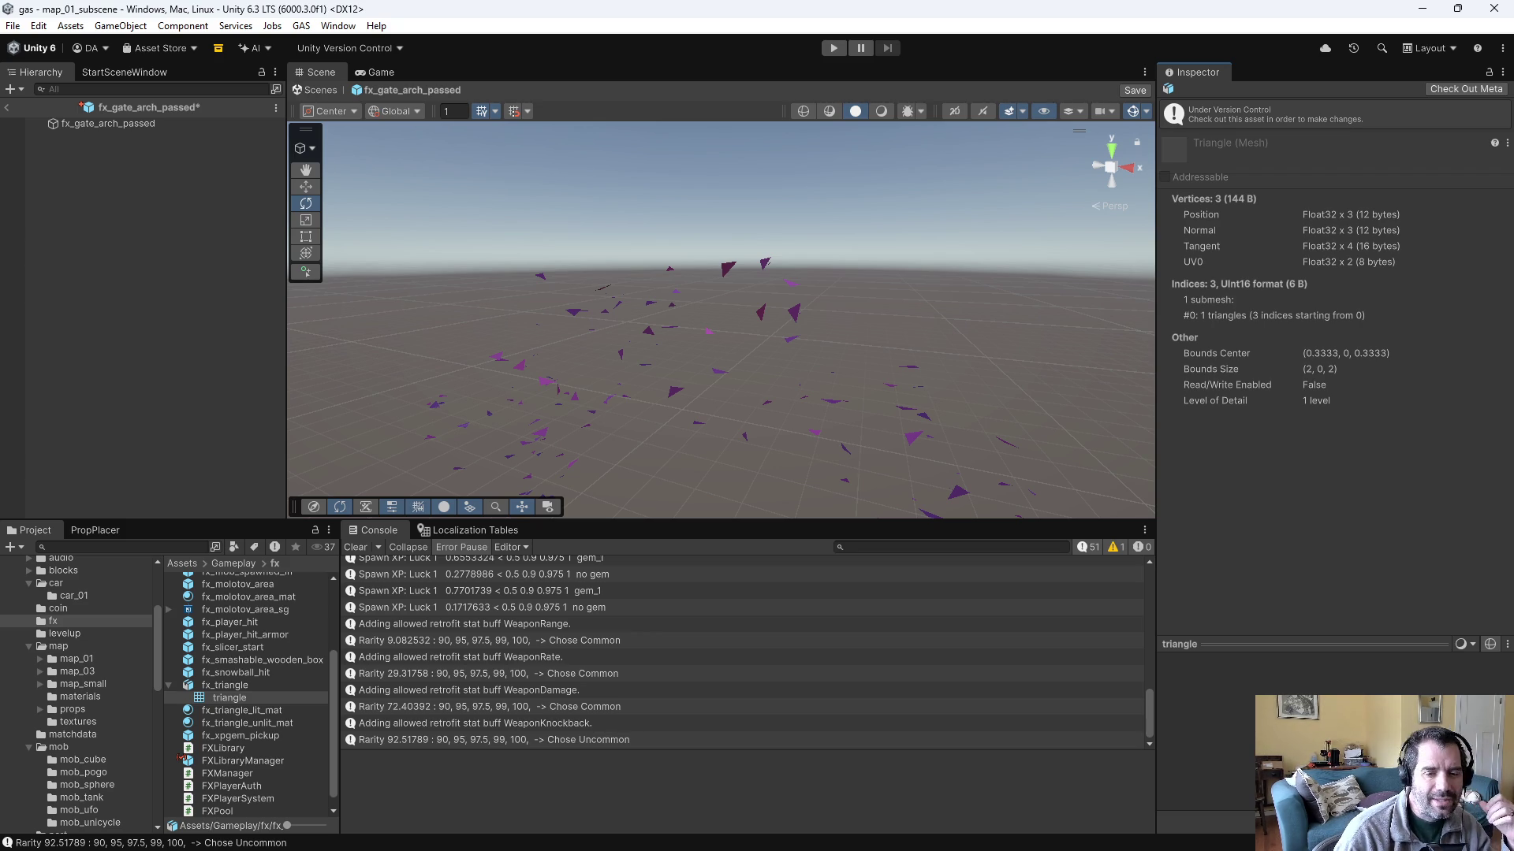
pyautogui.hotkey('alt', 'Tab')
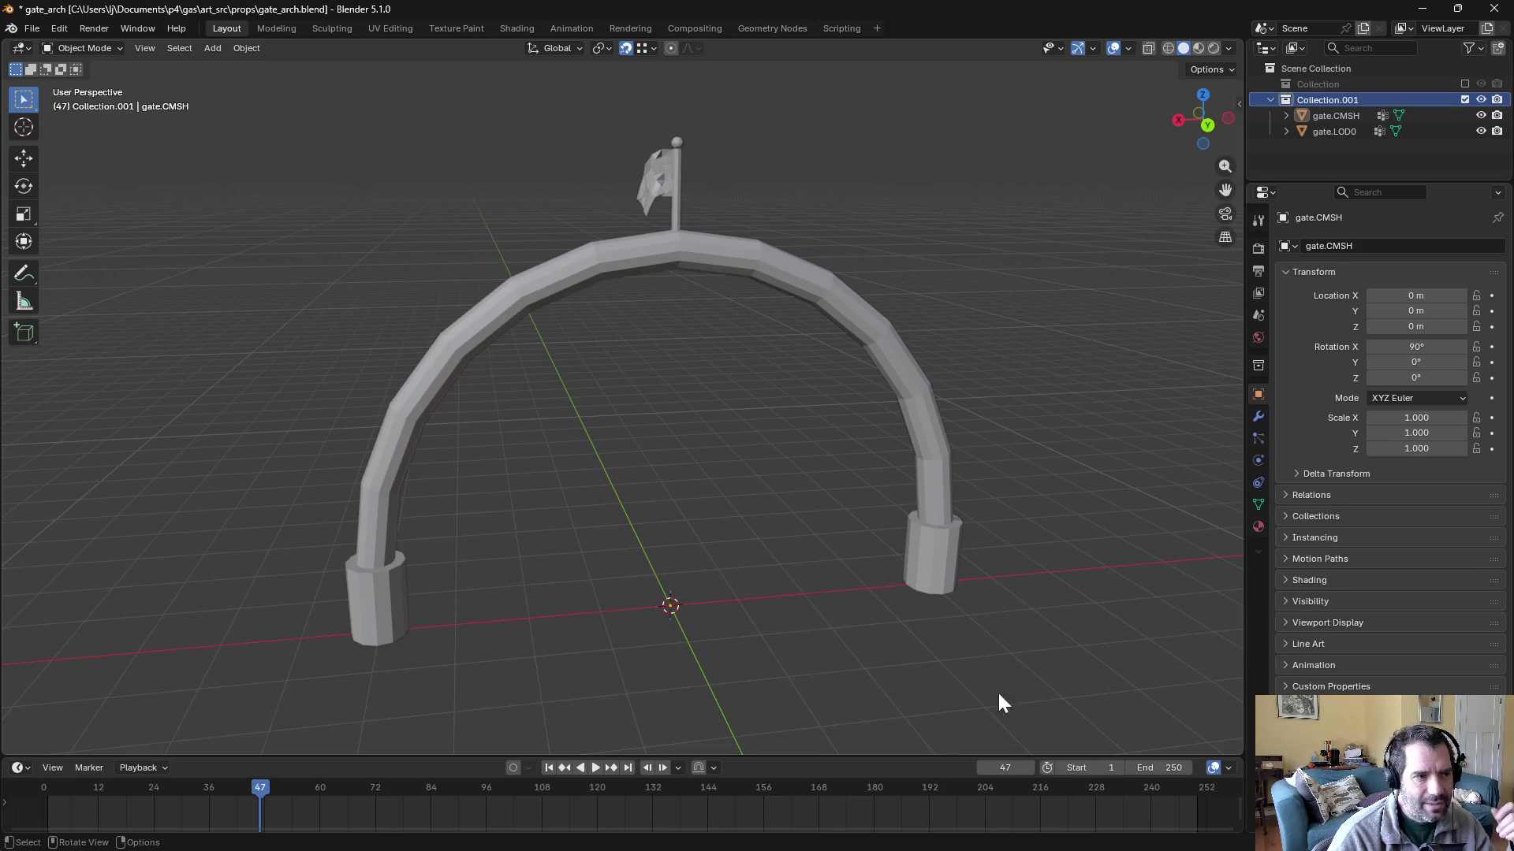
# - Save gate_arch.blend, then open fx_triangle.blend from the art_src folder
pyautogui.hotkey('ctrl', 's')
pyautogui.click(40, 35)
pyautogui.click(48, 65)
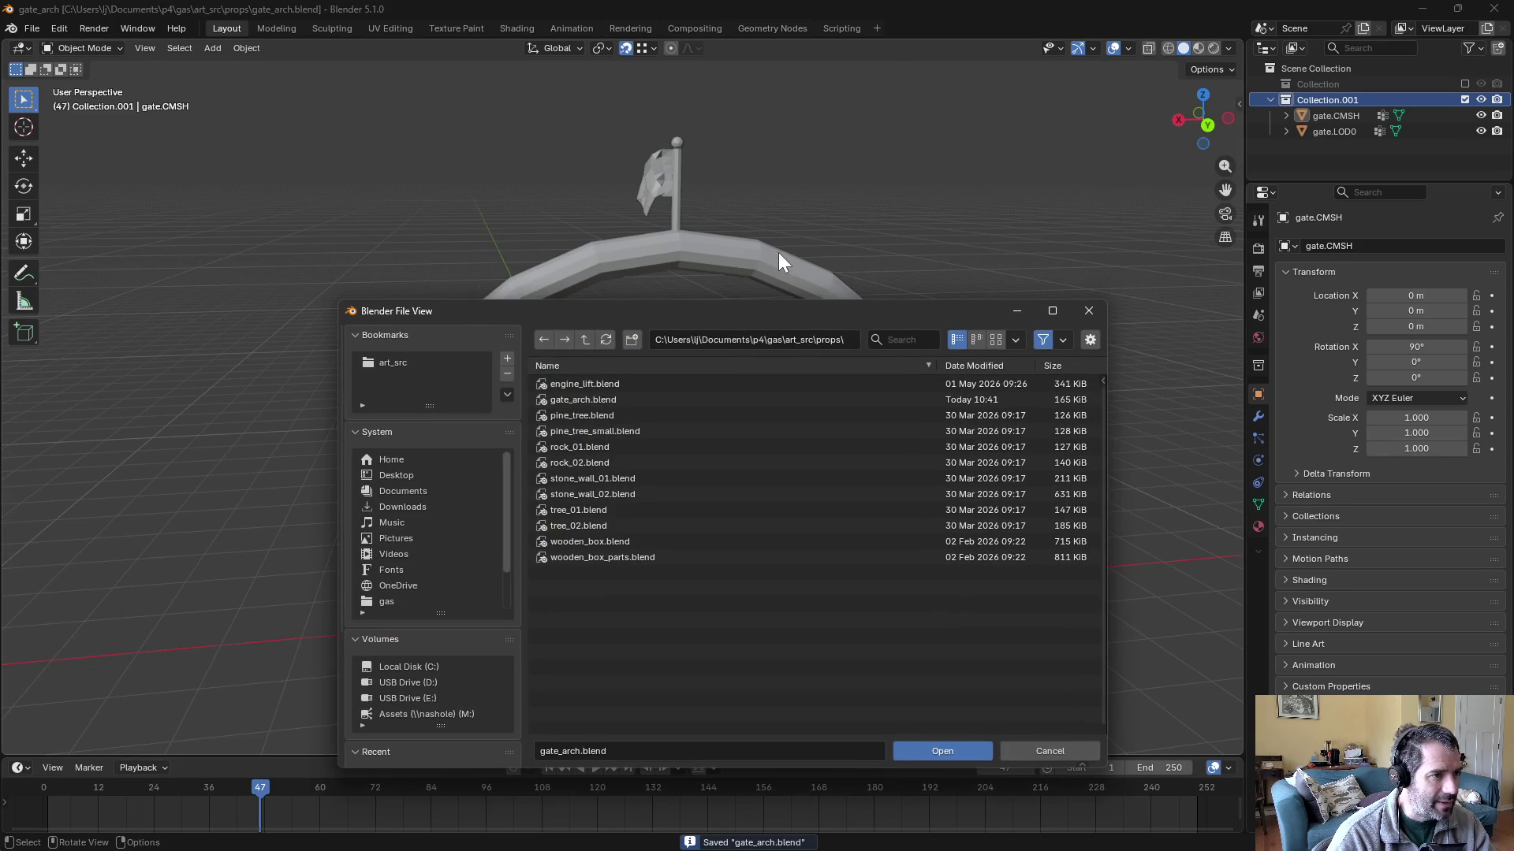
pyautogui.click(588, 345)
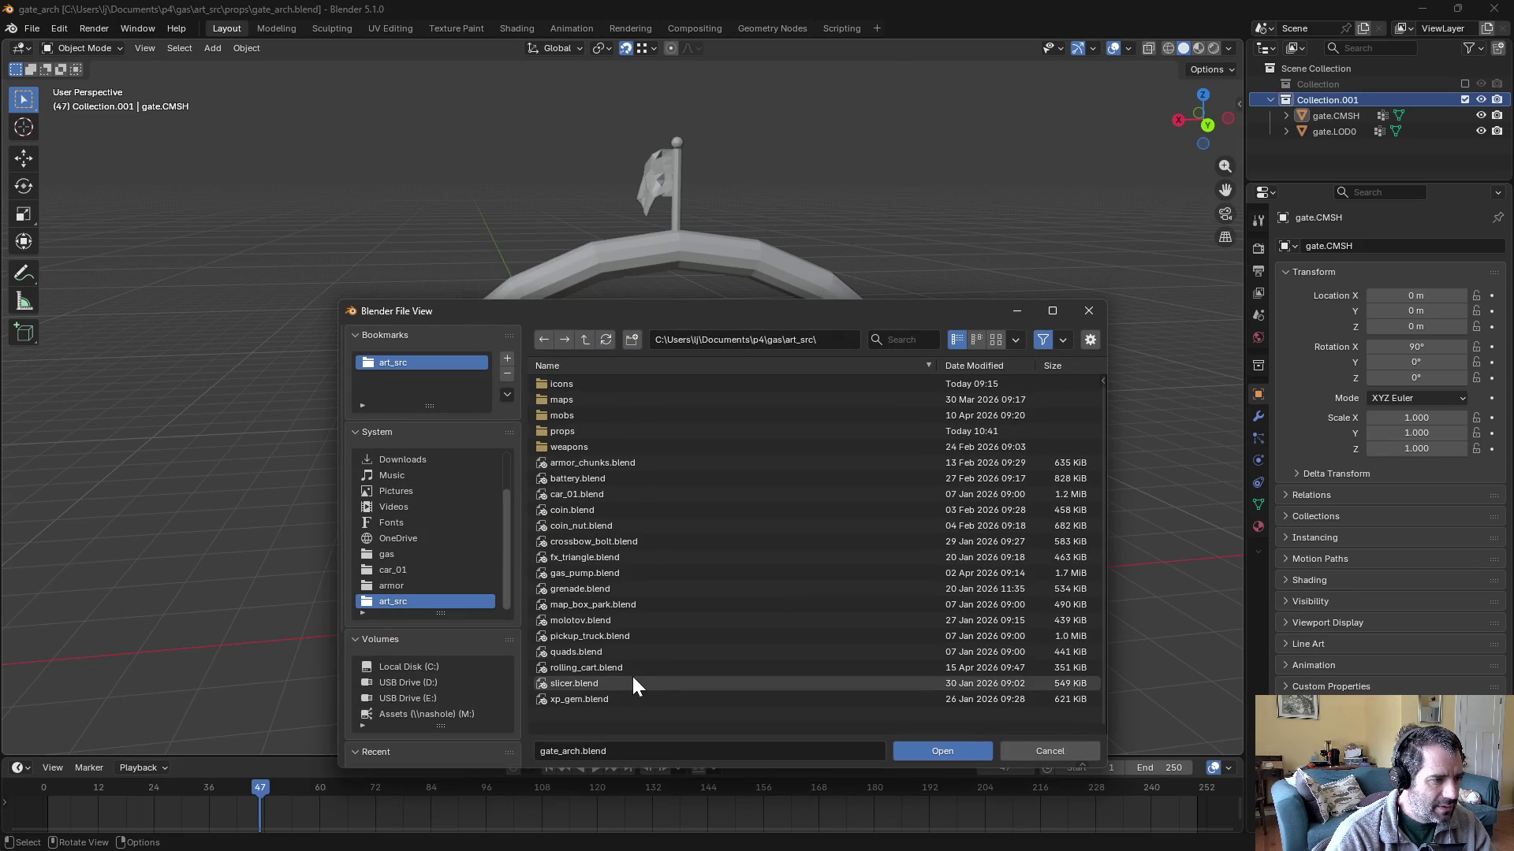
pyautogui.doubleClick(591, 558)
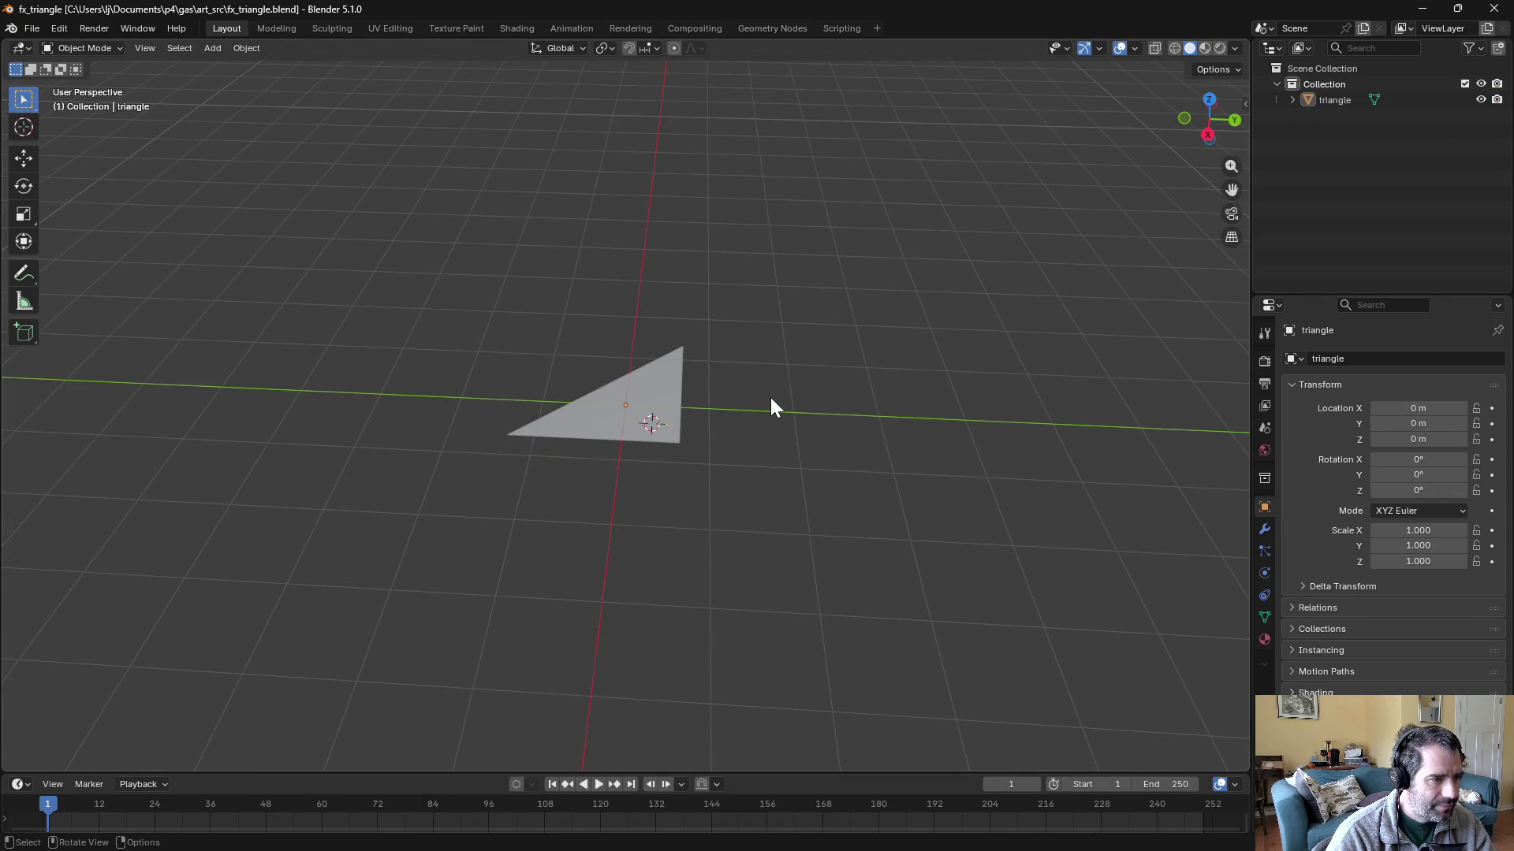
# - Put the triangle into Edit Mode and subdivide its hypotenuse edge
pyautogui.click(616, 400)
pyautogui.moveTo(813, 386); pyautogui.dragTo(816, 388)
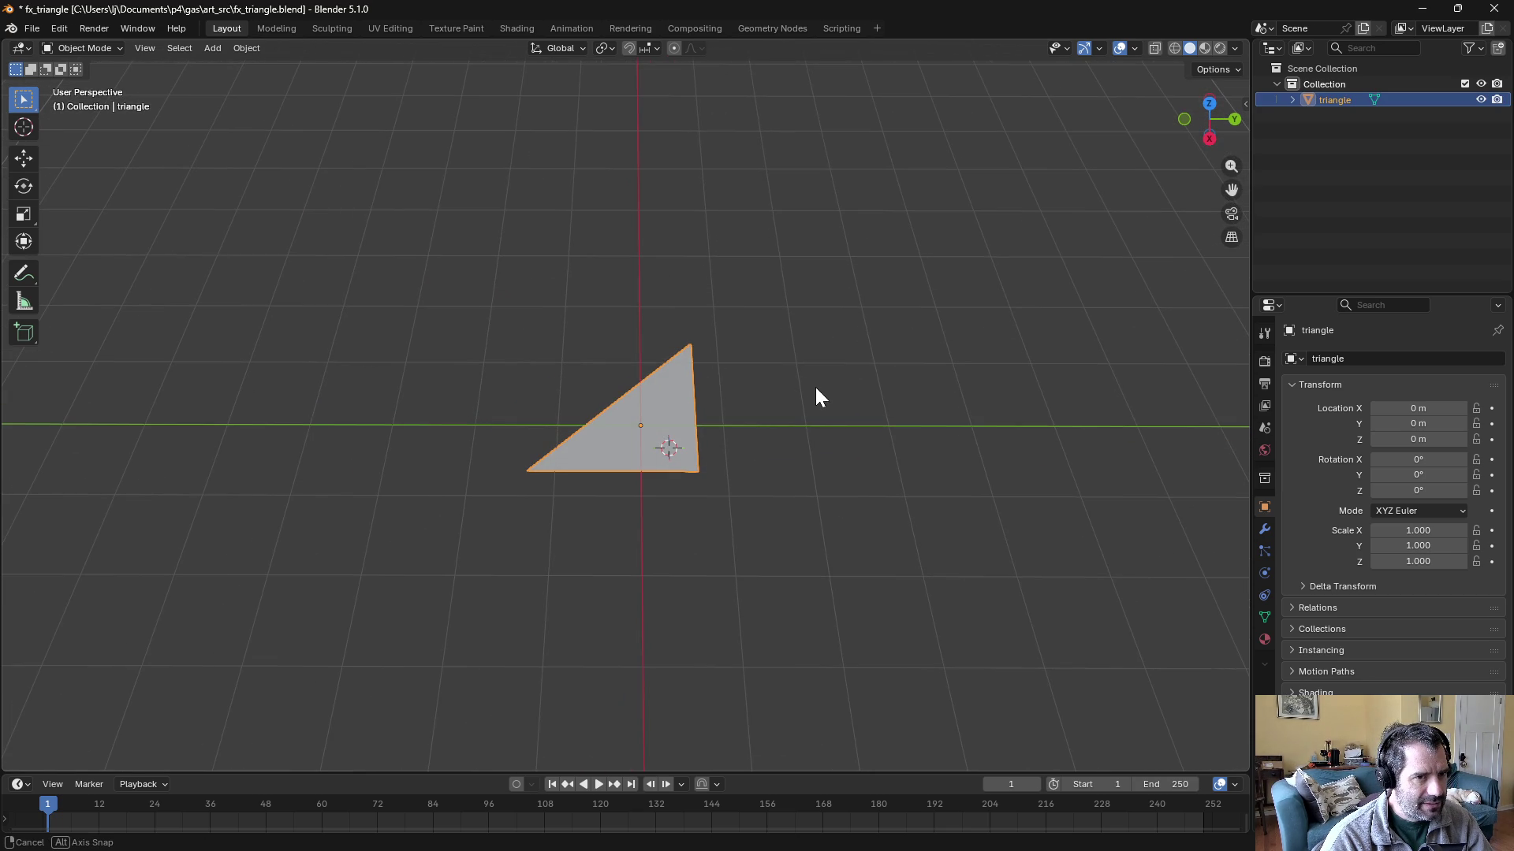
pyautogui.hotkey('ctrl', 'Tab')
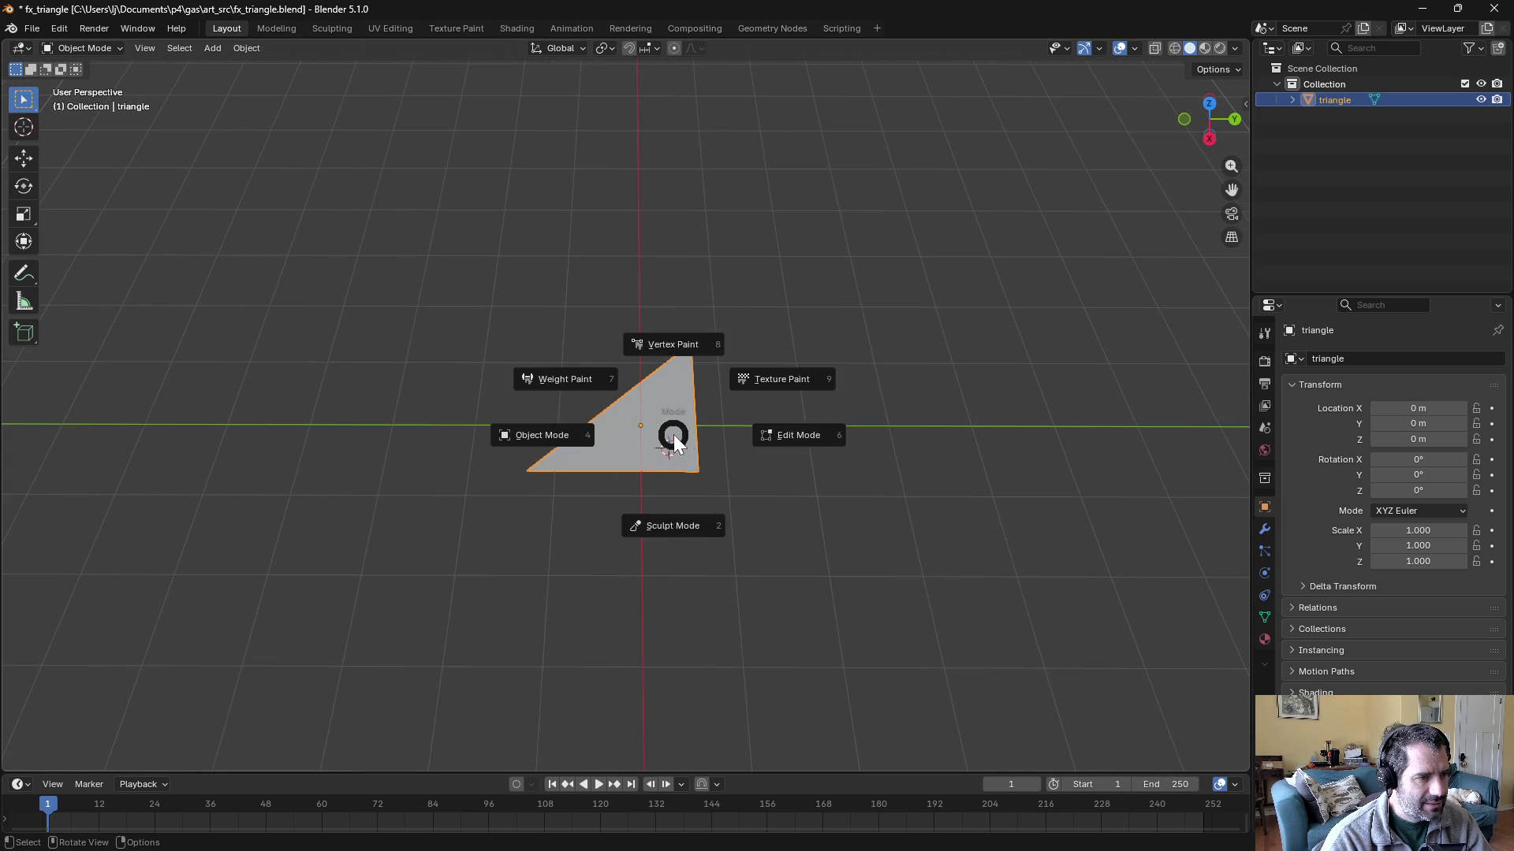
pyautogui.click(783, 433)
pyautogui.moveTo(598, 393)
pyautogui.mouseDown()
pyautogui.moveTo(740, 337)
pyautogui.moveTo(571, 372)
pyautogui.moveTo(536, 418)
pyautogui.moveTo(588, 368)
pyautogui.mouseUp()
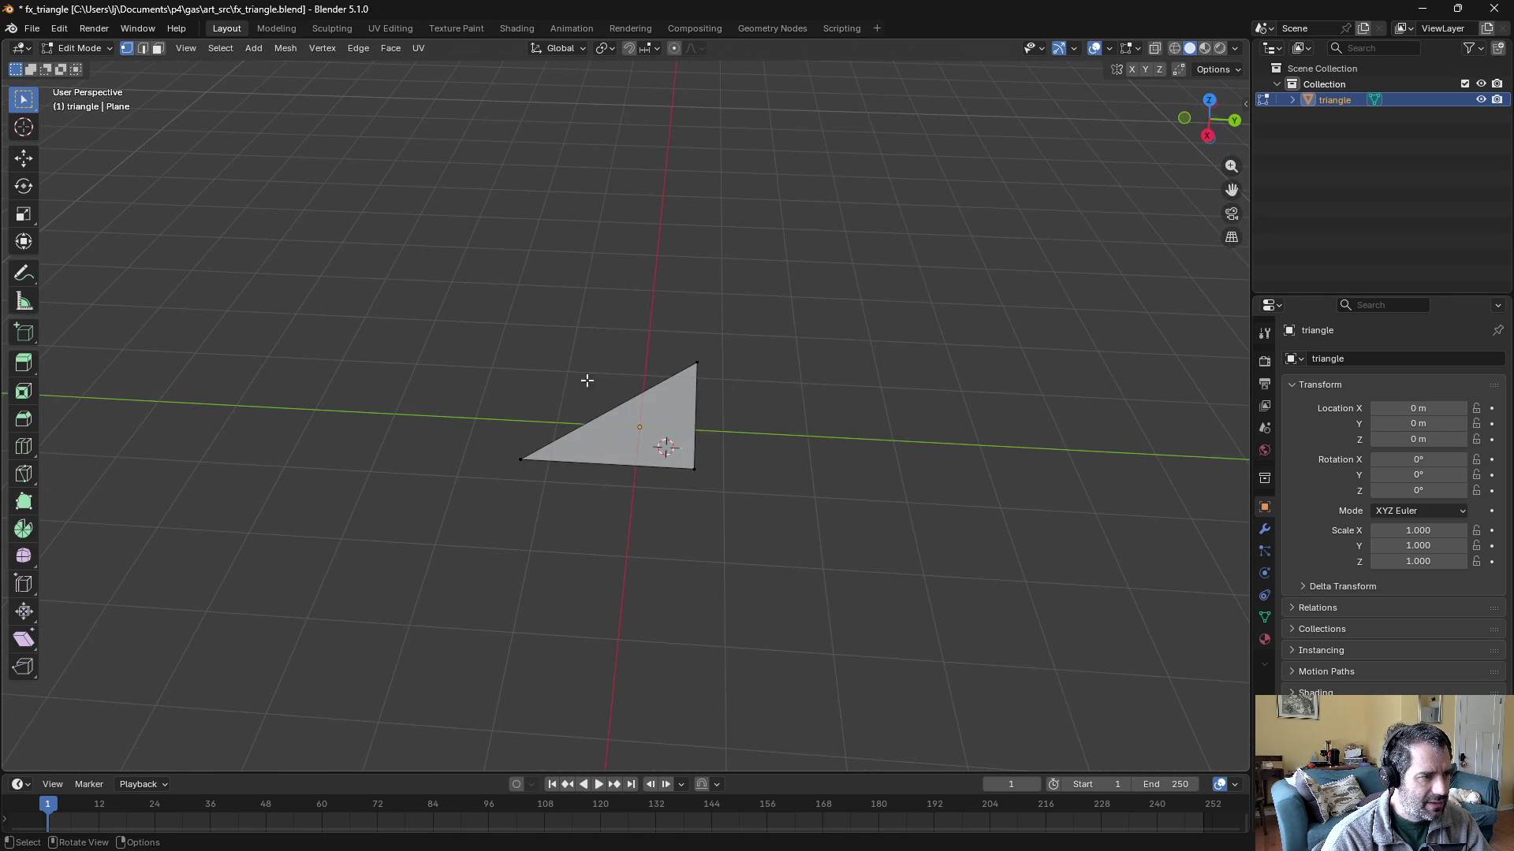
pyautogui.click(369, 47)
pyautogui.click(395, 65)
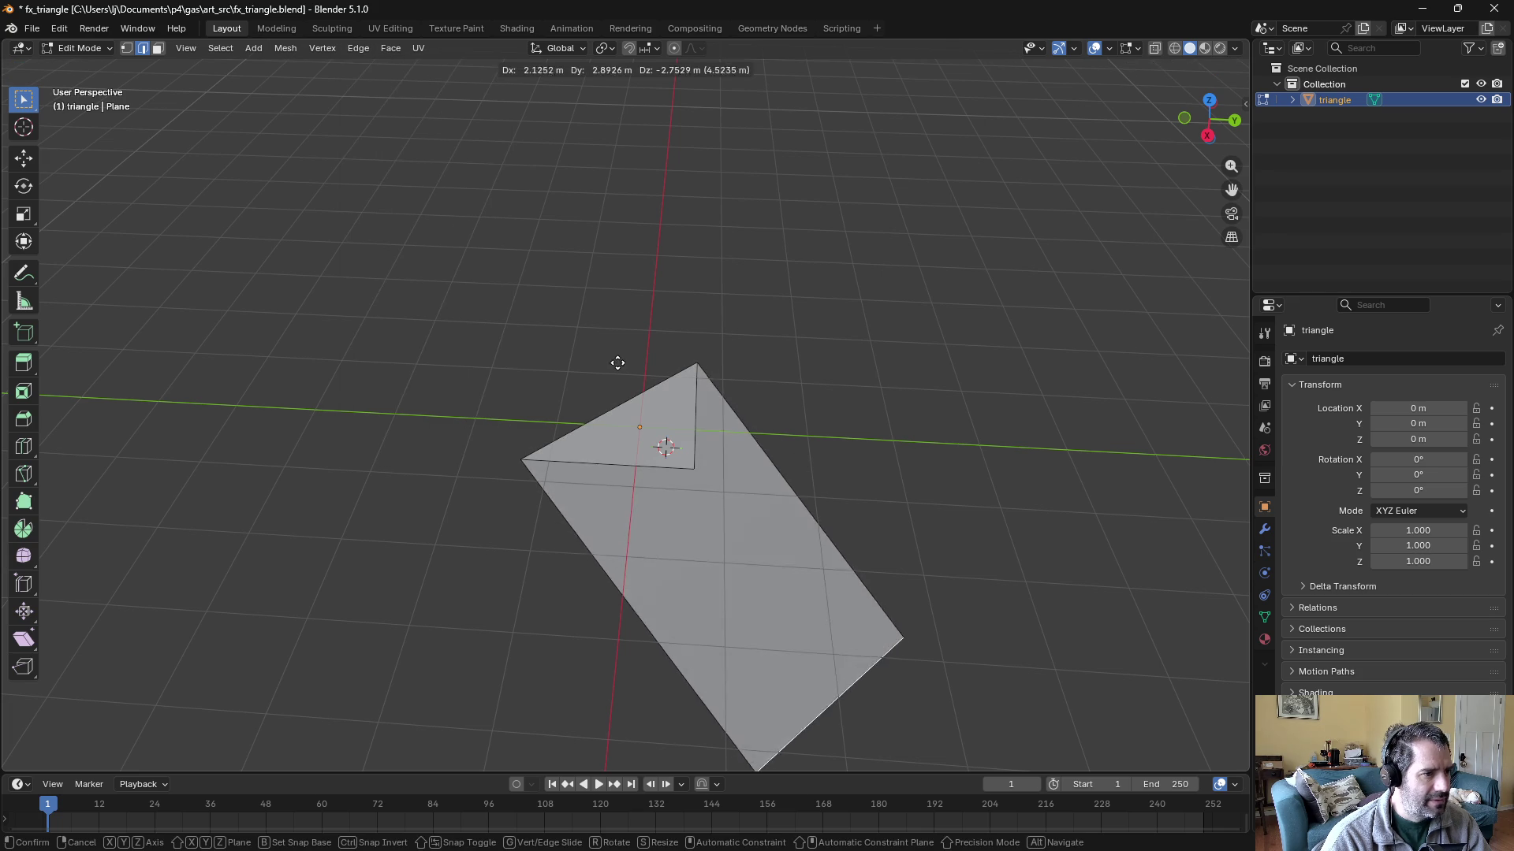
pyautogui.rightClick(518, 263)
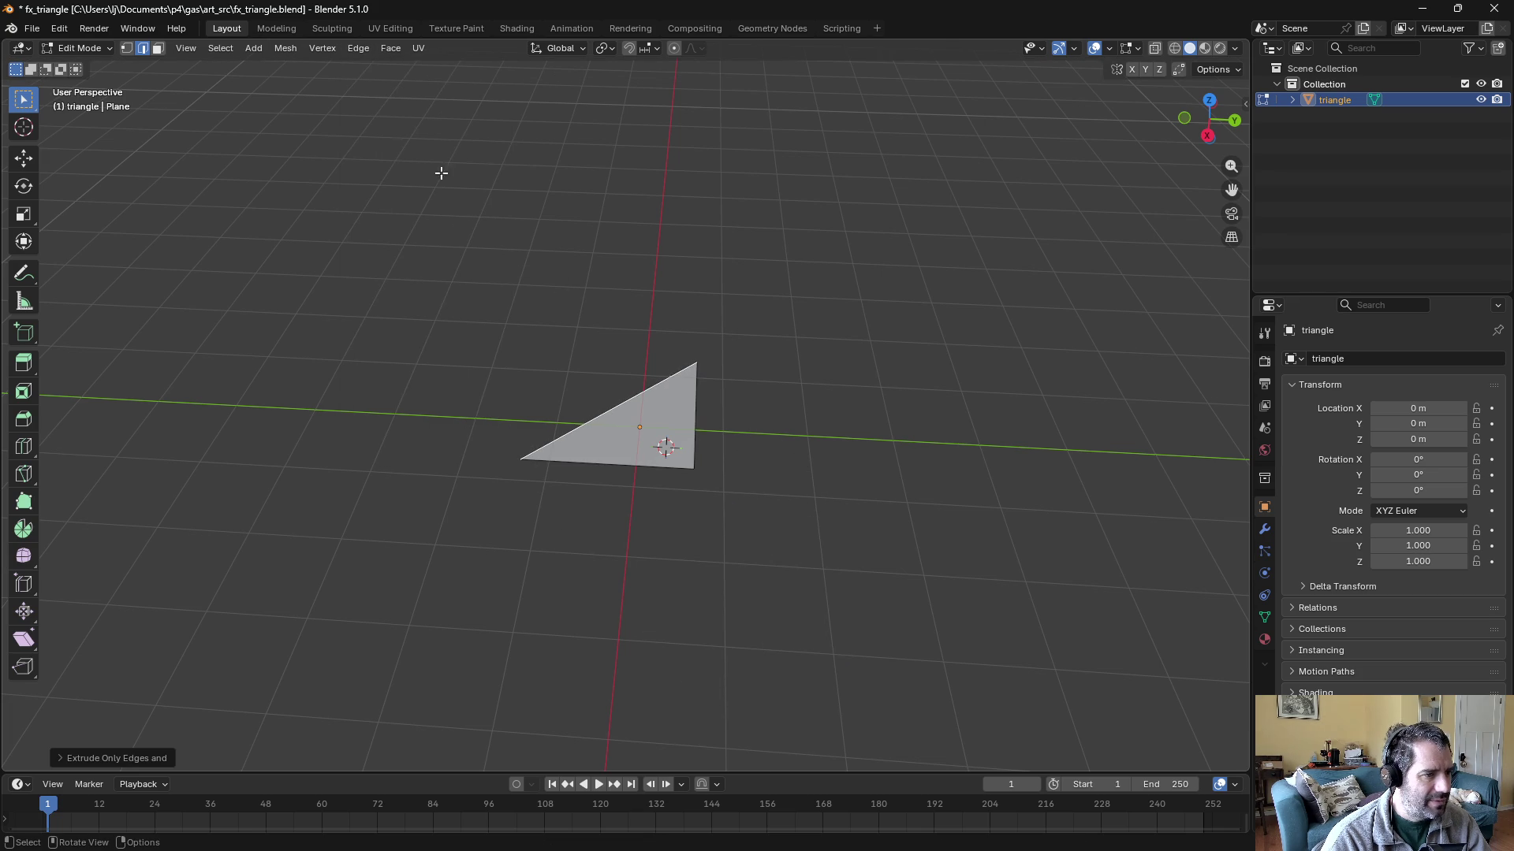
pyautogui.click(361, 49)
pyautogui.click(419, 138)
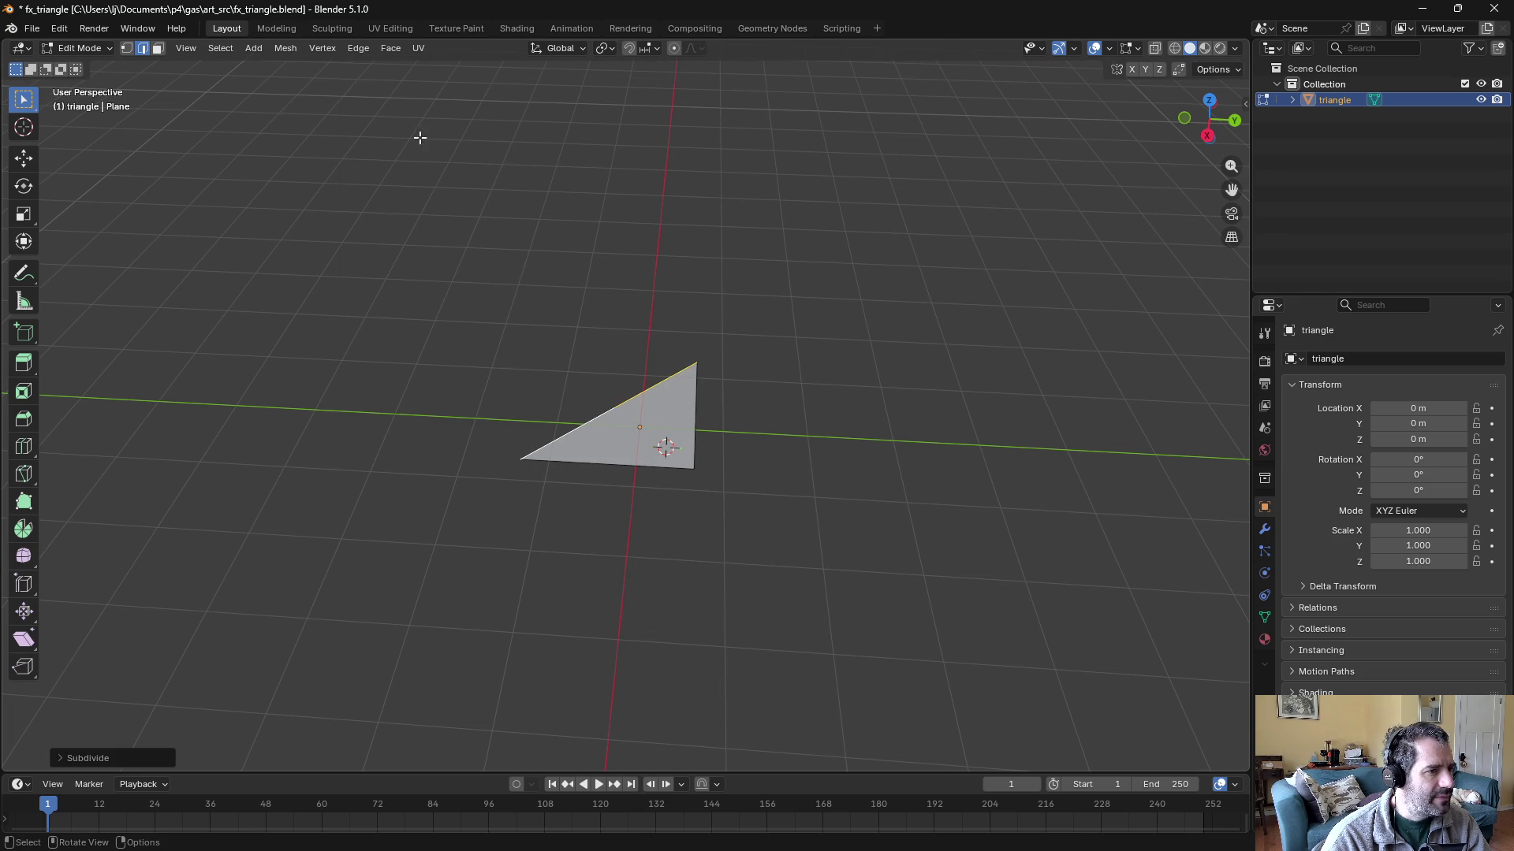
# - Enable vertex snapping and pull the new midpoint vertex out into a quad corner
pyautogui.click(617, 415)
pyautogui.click(628, 49)
pyautogui.click(655, 49)
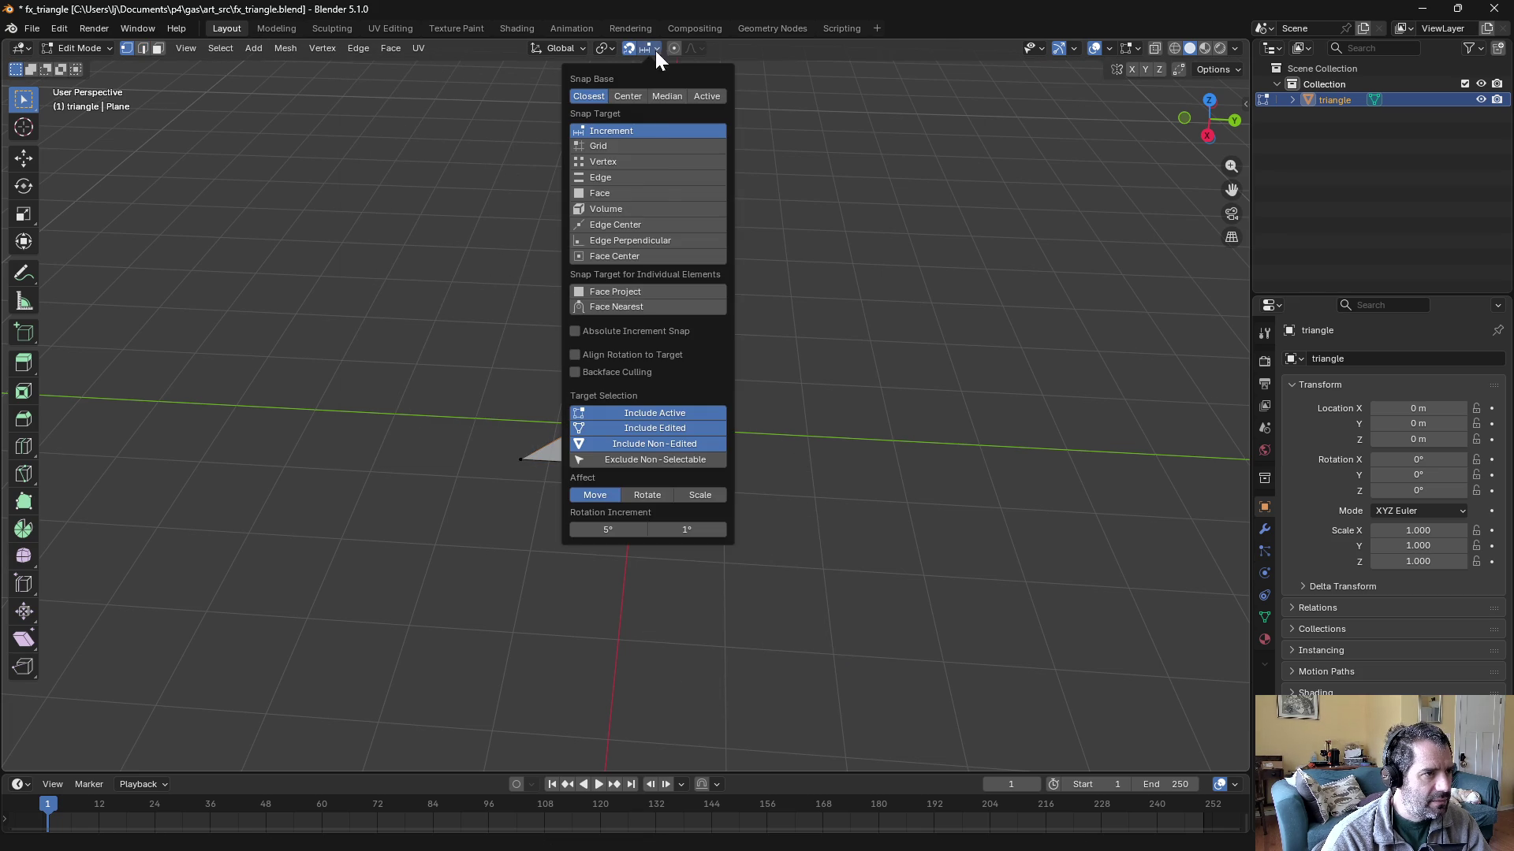
pyautogui.click(618, 161)
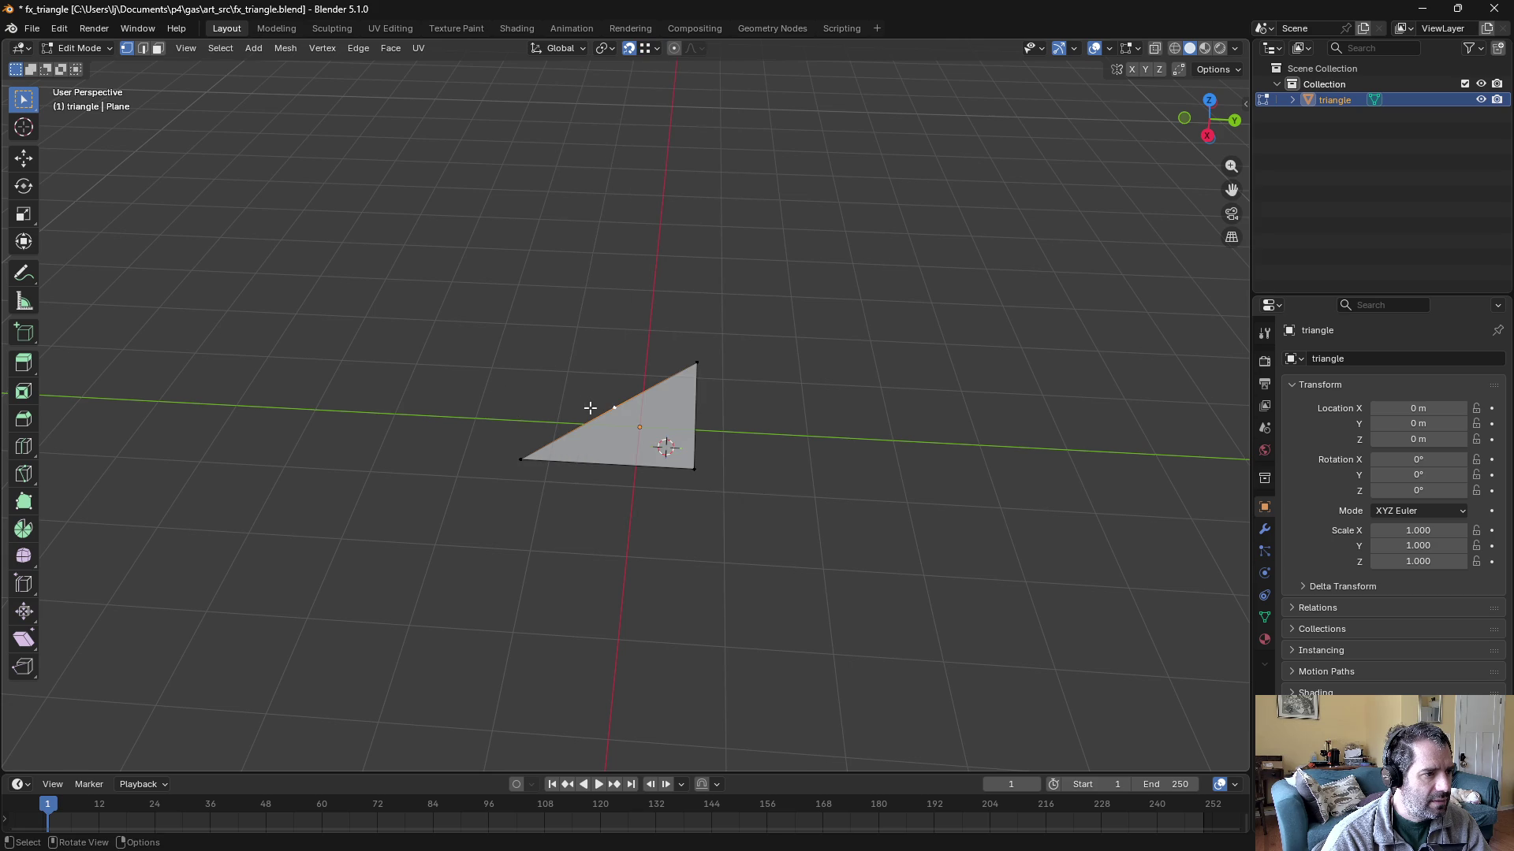
pyautogui.press('g')
pyautogui.click(688, 363)
# - Align the top-left vertex on Y with the bottom-left corner and return to Object Mode
pyautogui.click(620, 358)
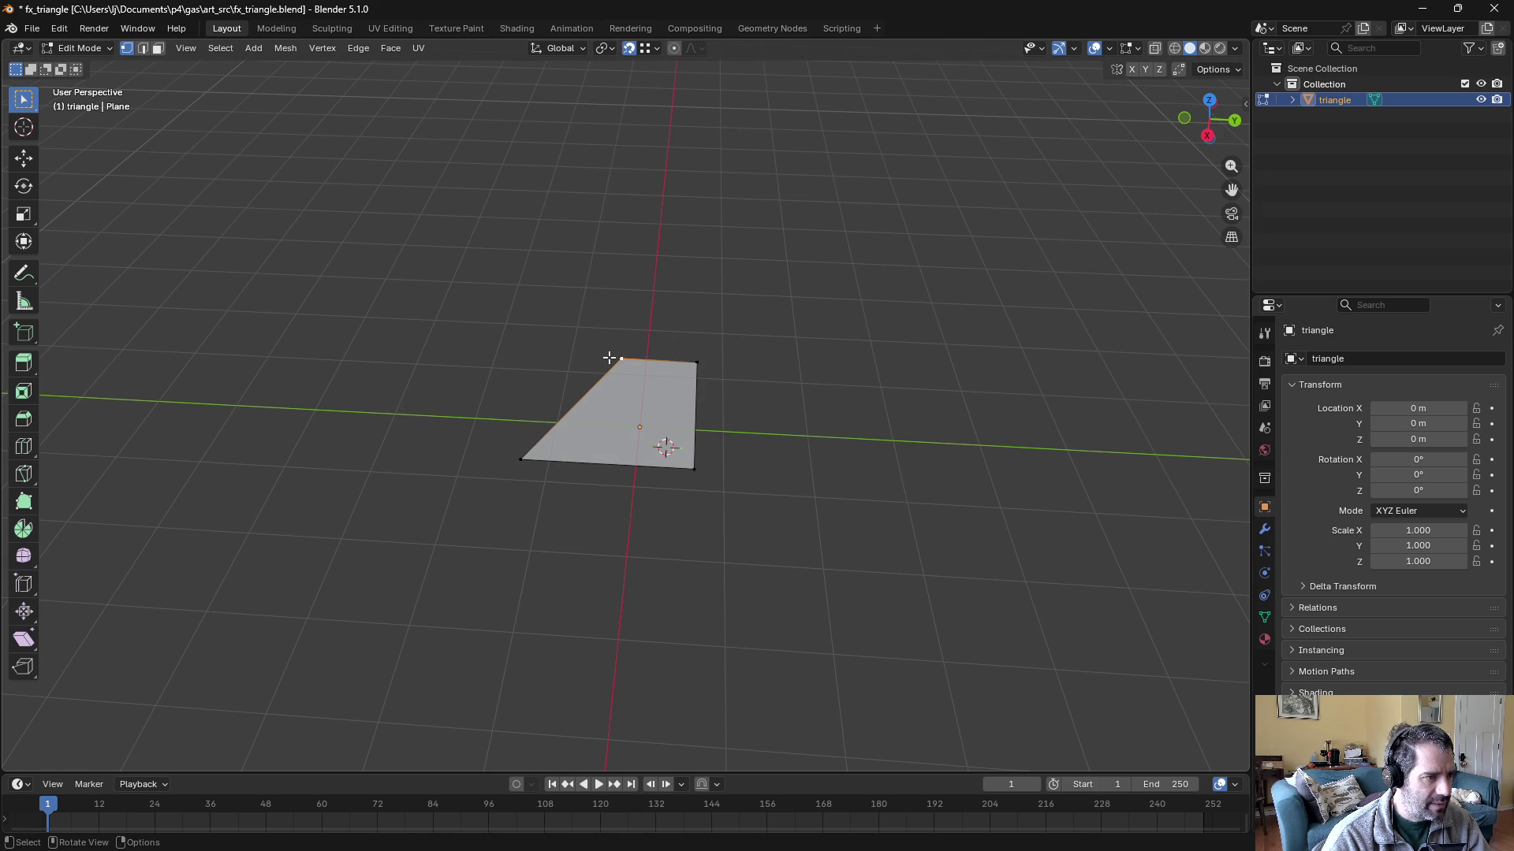
pyautogui.press('g')
pyautogui.press('y')
pyautogui.click(530, 458)
pyautogui.hotkey('ctrl', 'Tab')
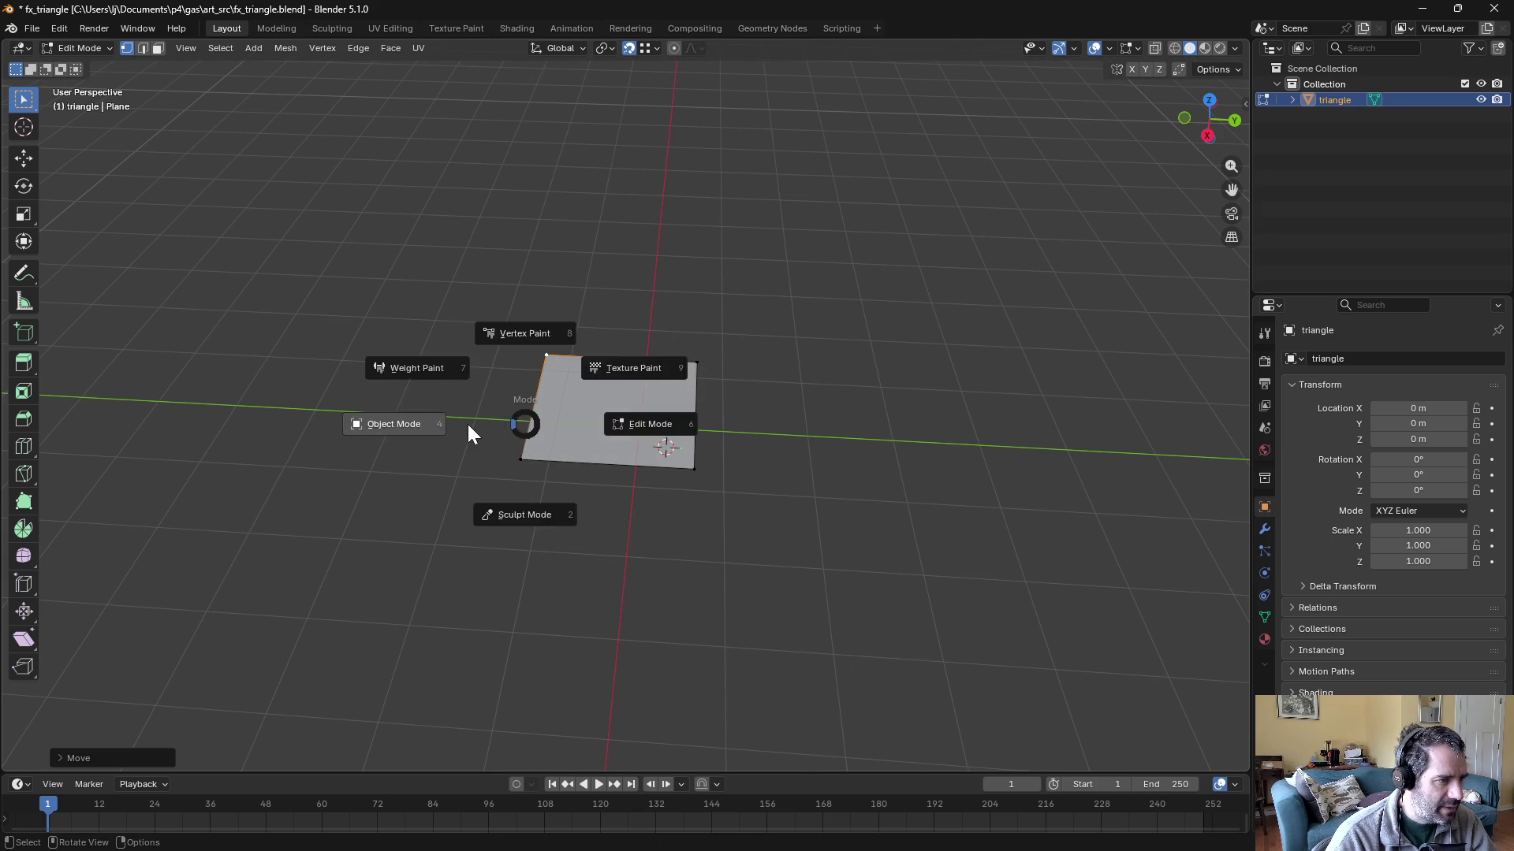
pyautogui.click(466, 424)
pyautogui.moveTo(521, 391); pyautogui.dragTo(1236, 150)
pyautogui.doubleClick(1335, 100)
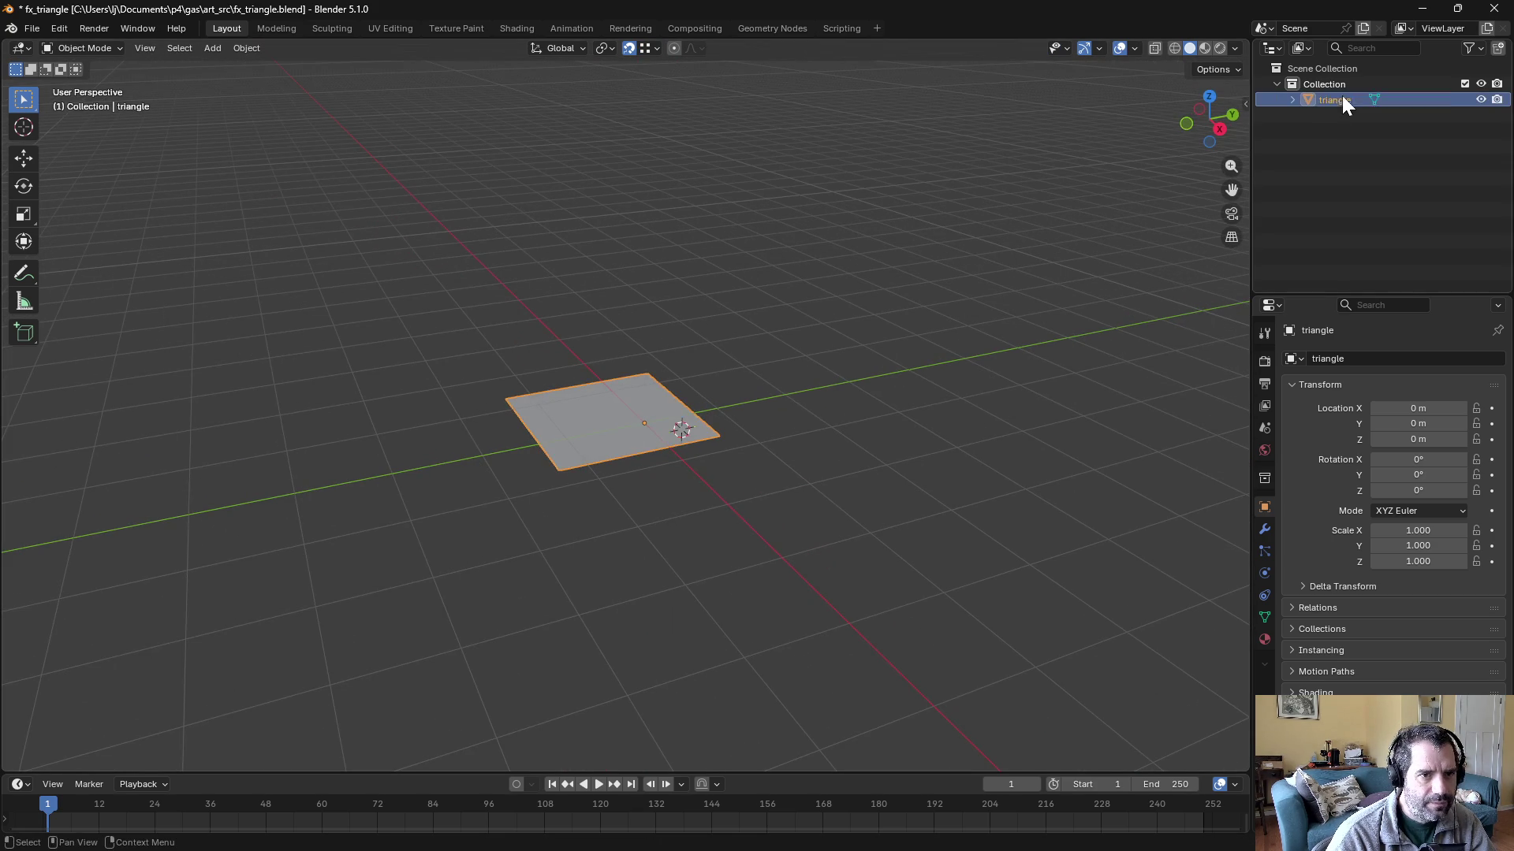
# - Rename the object to square and save the file as fx_square.blend
pyautogui.write('square')
pyautogui.press('Return')
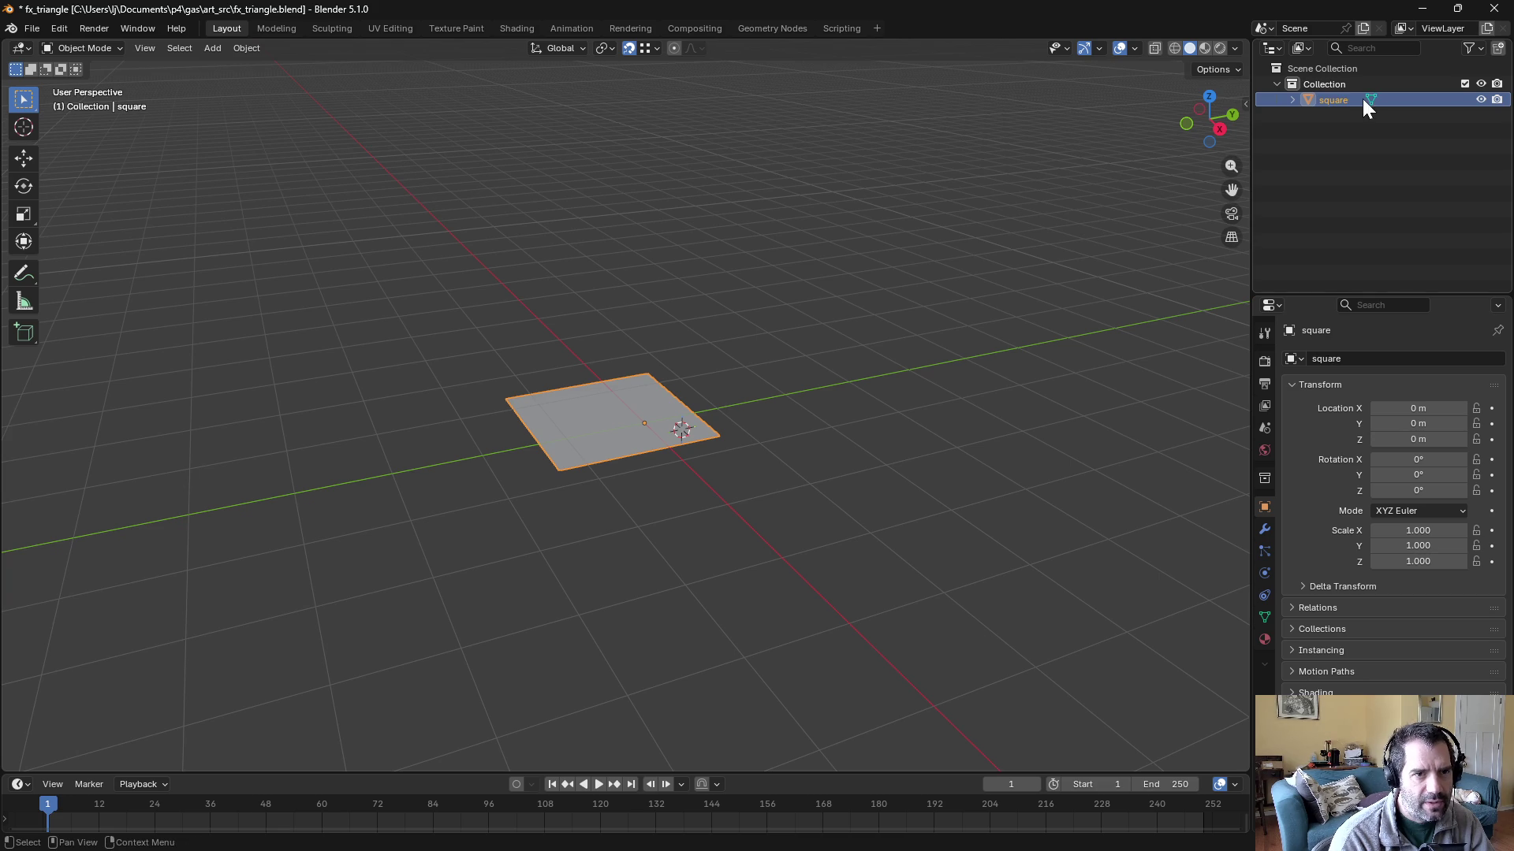
pyautogui.click(36, 29)
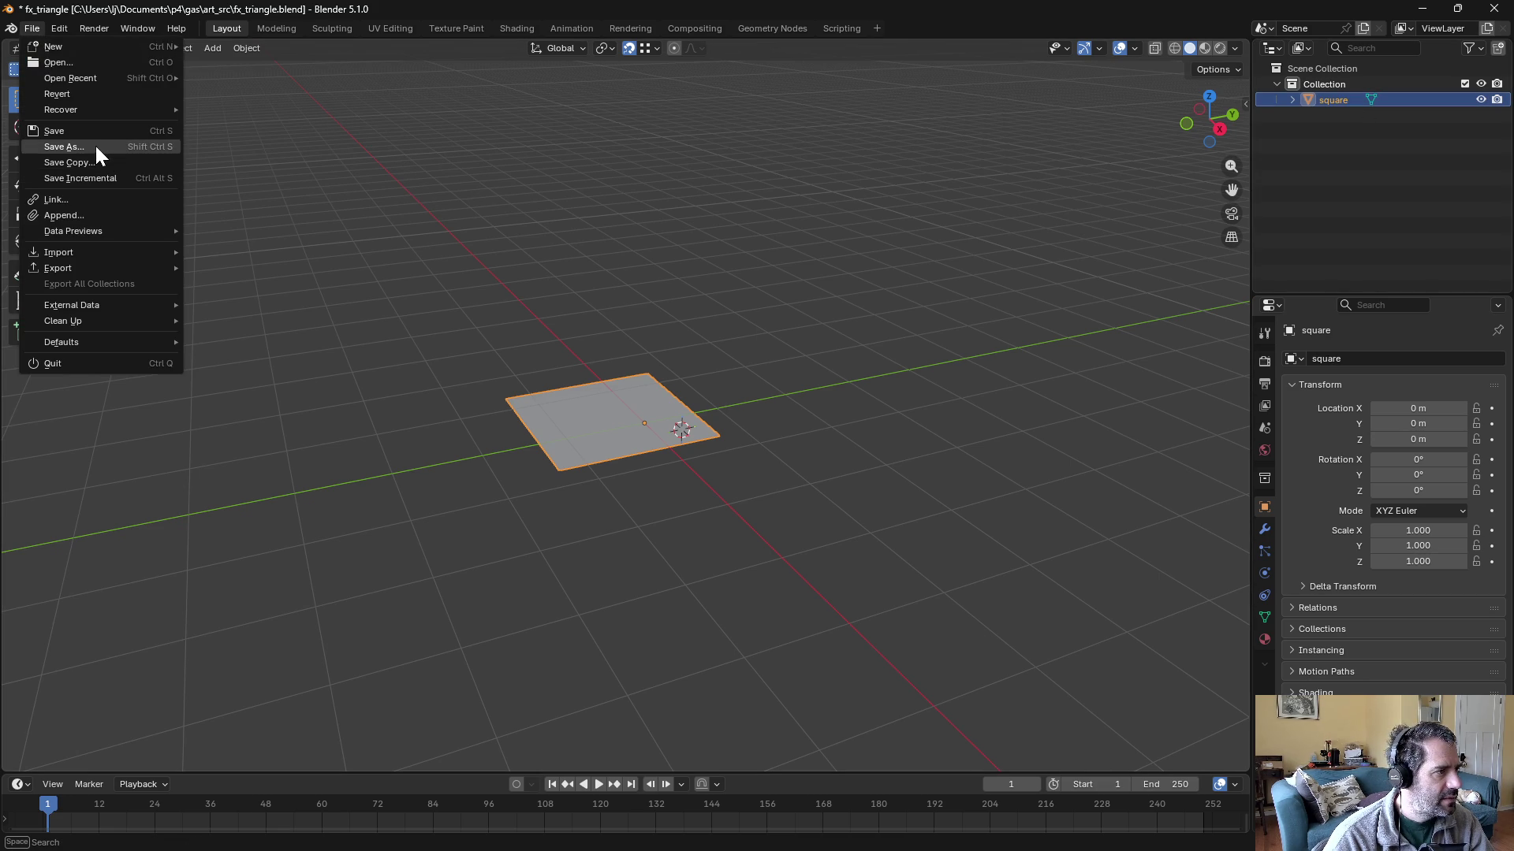
pyautogui.click(94, 145)
pyautogui.click(583, 751)
pyautogui.press('Left')
pyautogui.press('Left')
pyautogui.press('Left')
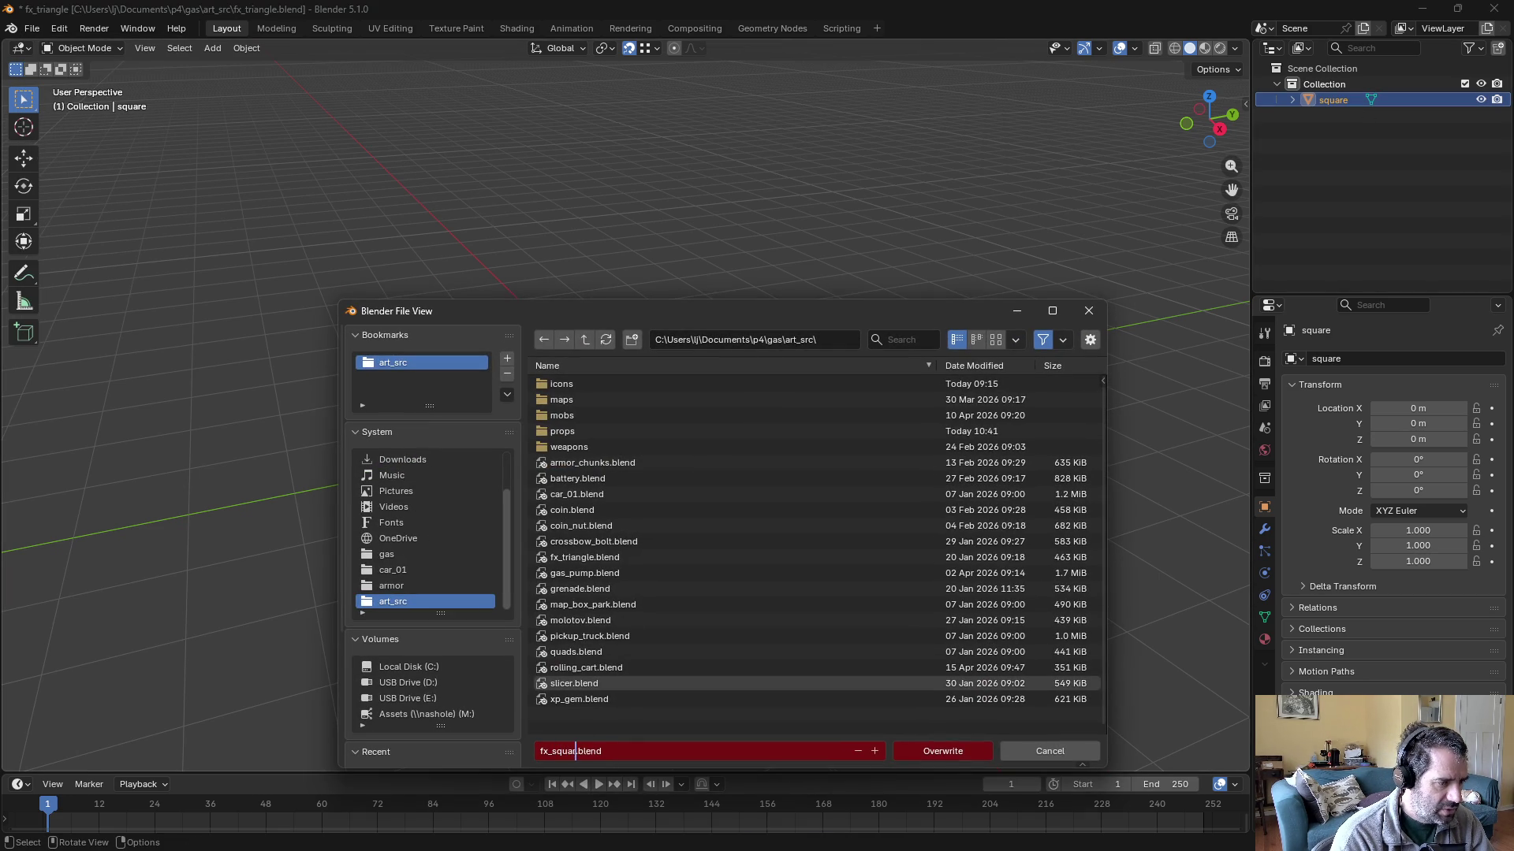
pyautogui.write('e')
pyautogui.press('Return')
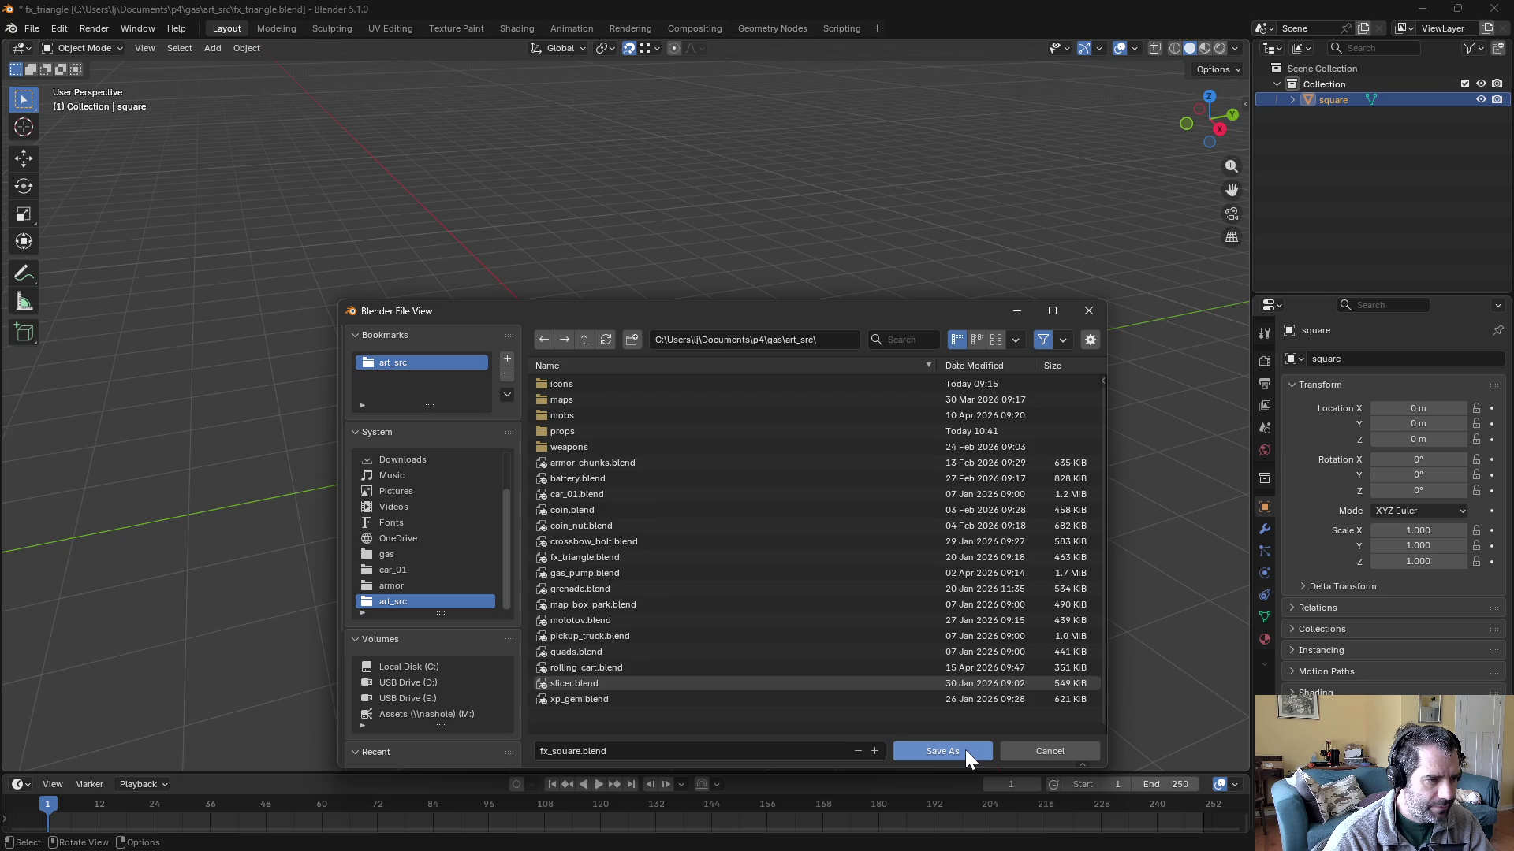
pyautogui.click(965, 750)
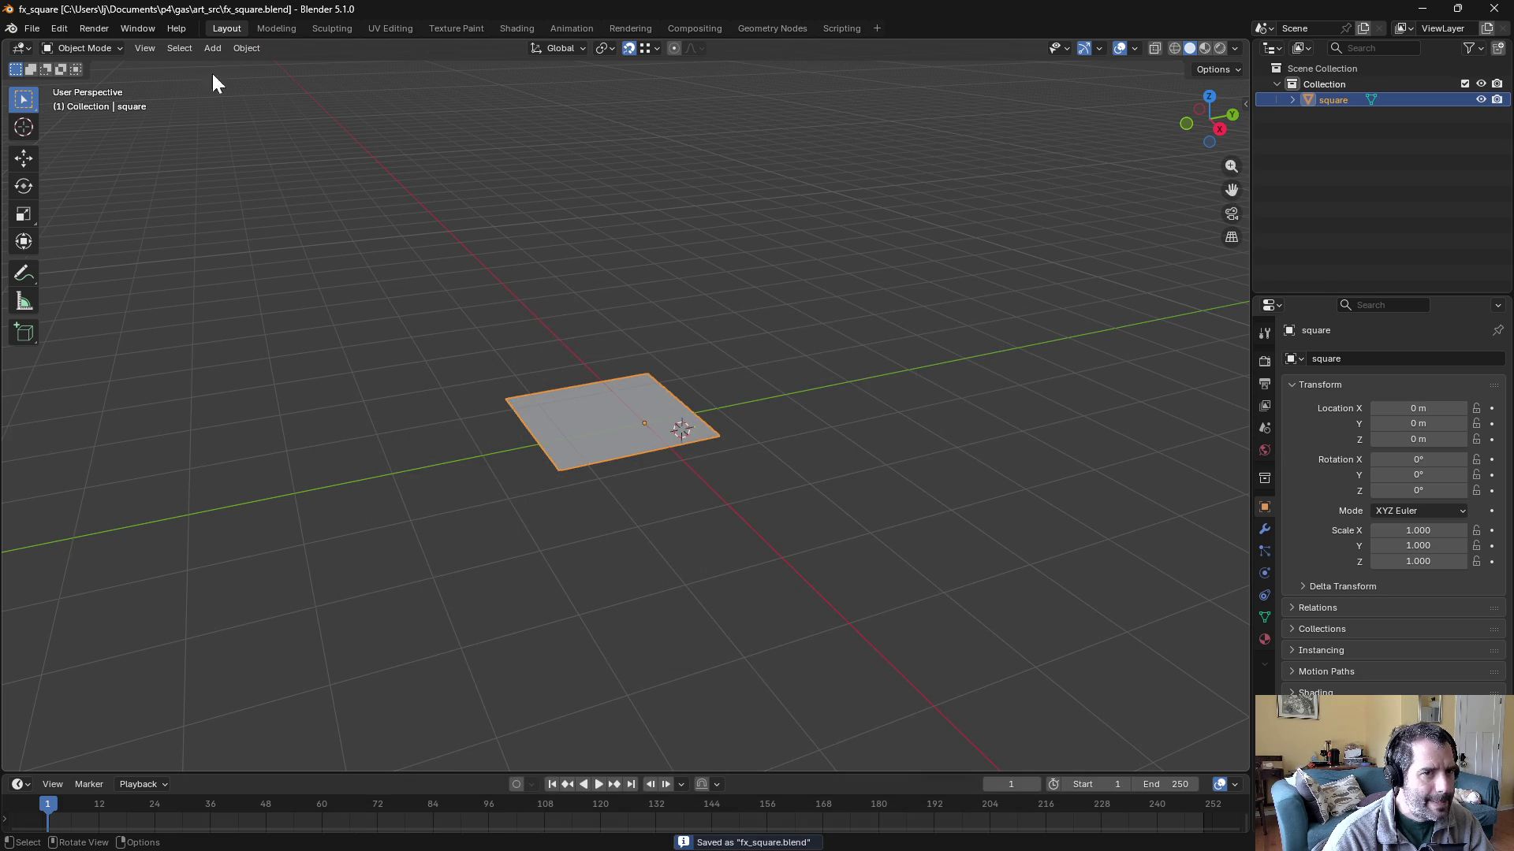
# - Snap the 3D cursor to the centre of the square's selected mesh
pyautogui.moveTo(556, 308)
pyautogui.mouseDown()
pyautogui.moveTo(703, 376)
pyautogui.moveTo(655, 465)
pyautogui.moveTo(670, 382)
pyautogui.mouseUp()
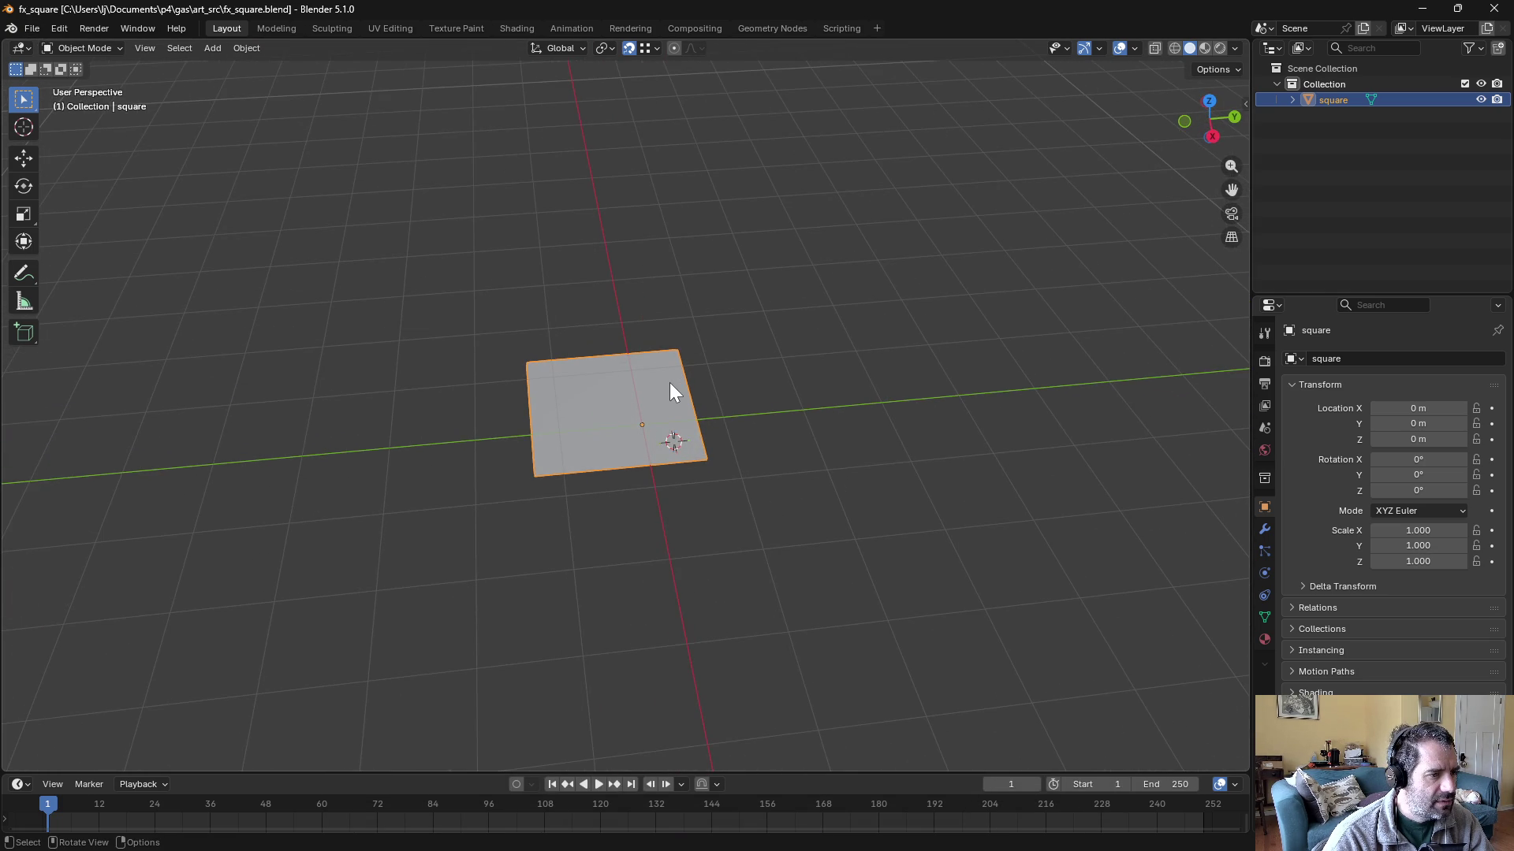
pyautogui.moveTo(669, 385)
pyautogui.mouseDown()
pyautogui.moveTo(709, 367)
pyautogui.moveTo(684, 410)
pyautogui.mouseUp()
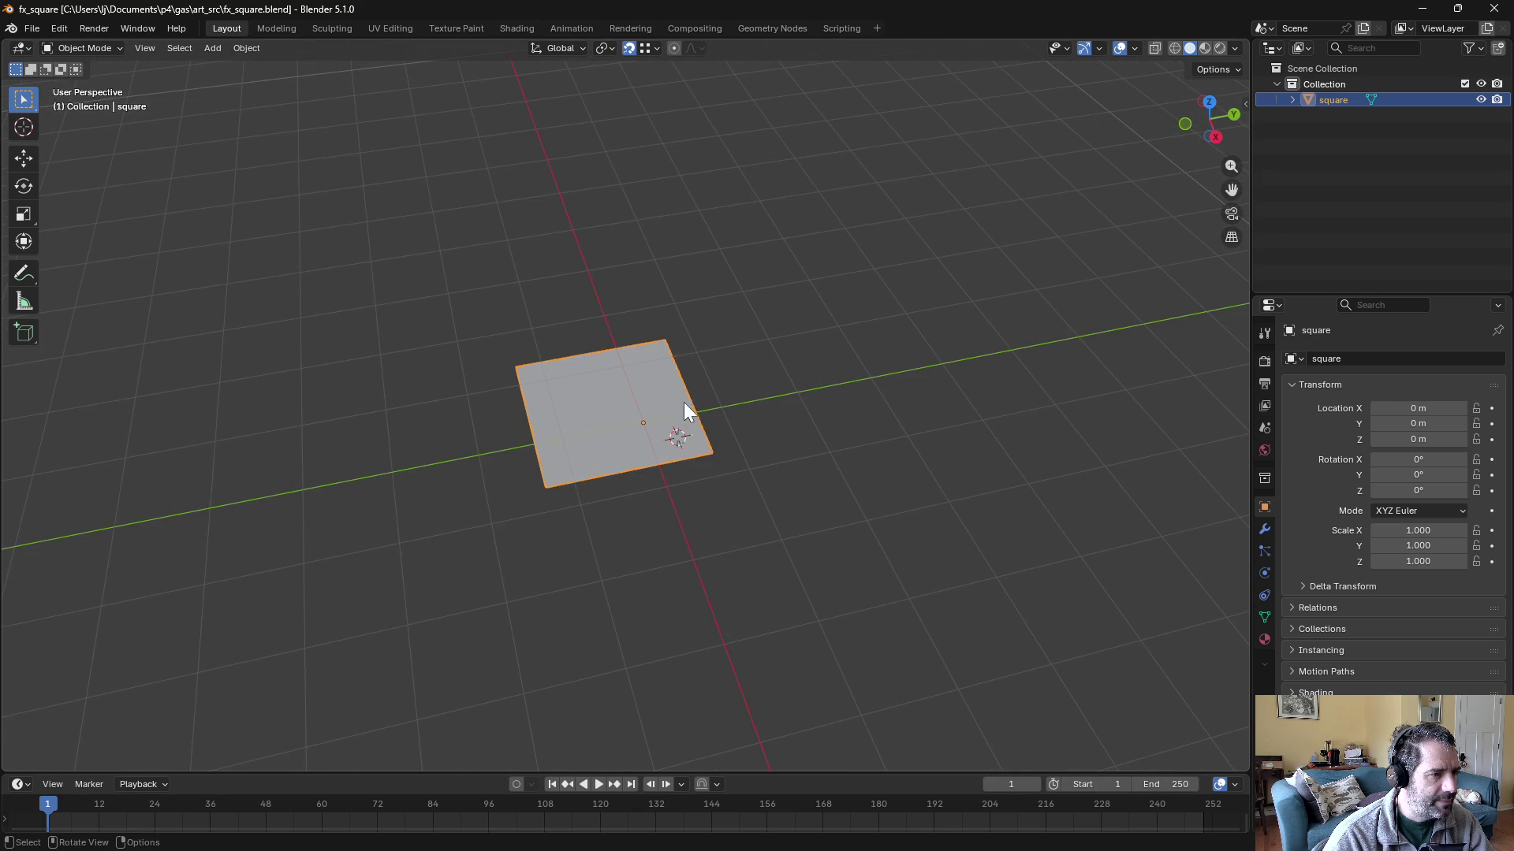
pyautogui.press('KP_7')
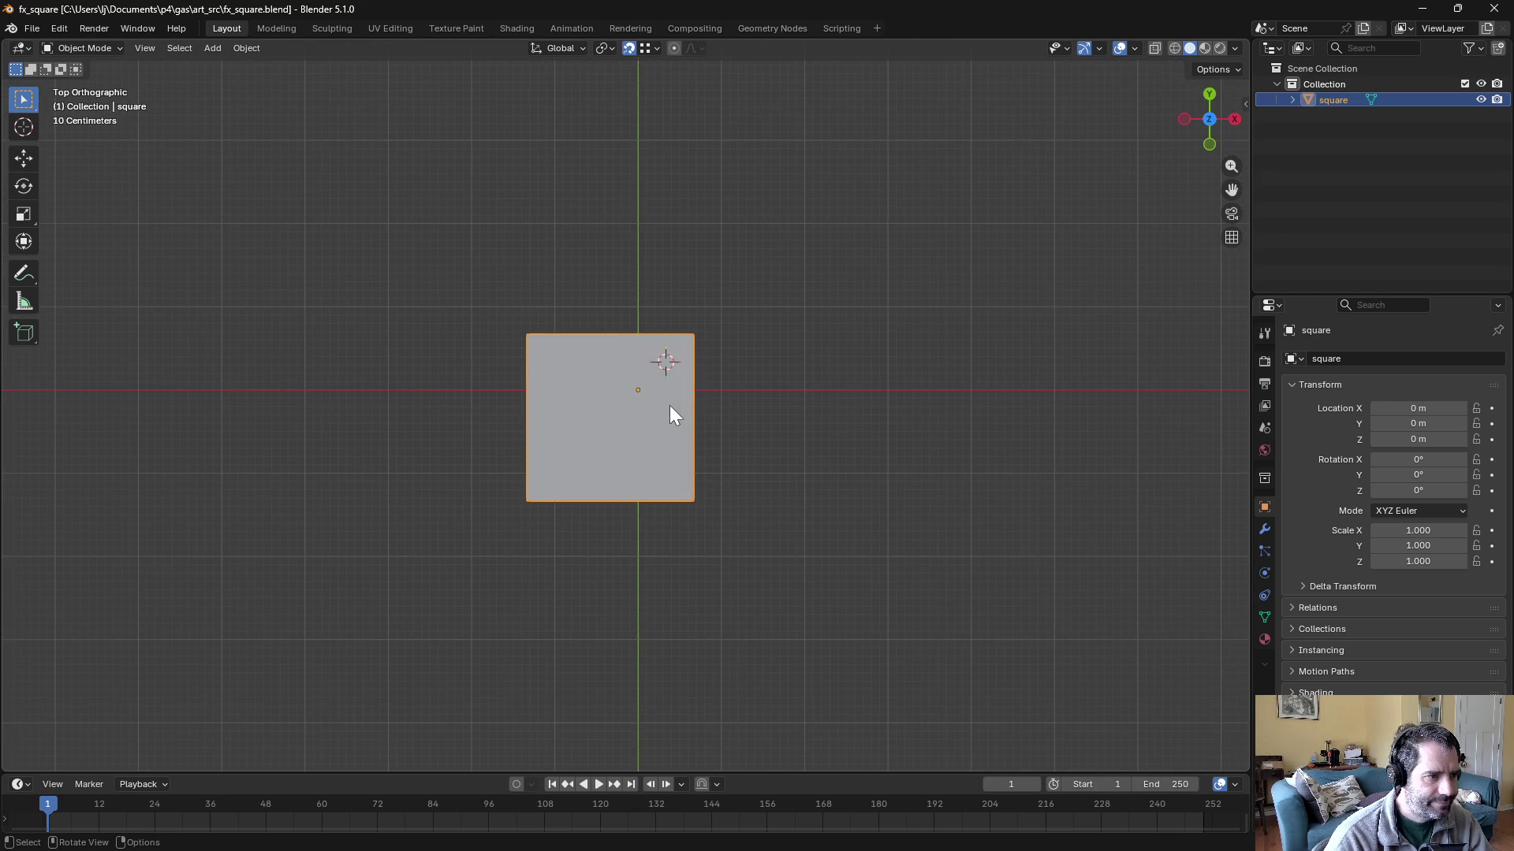
pyautogui.press('Tab')
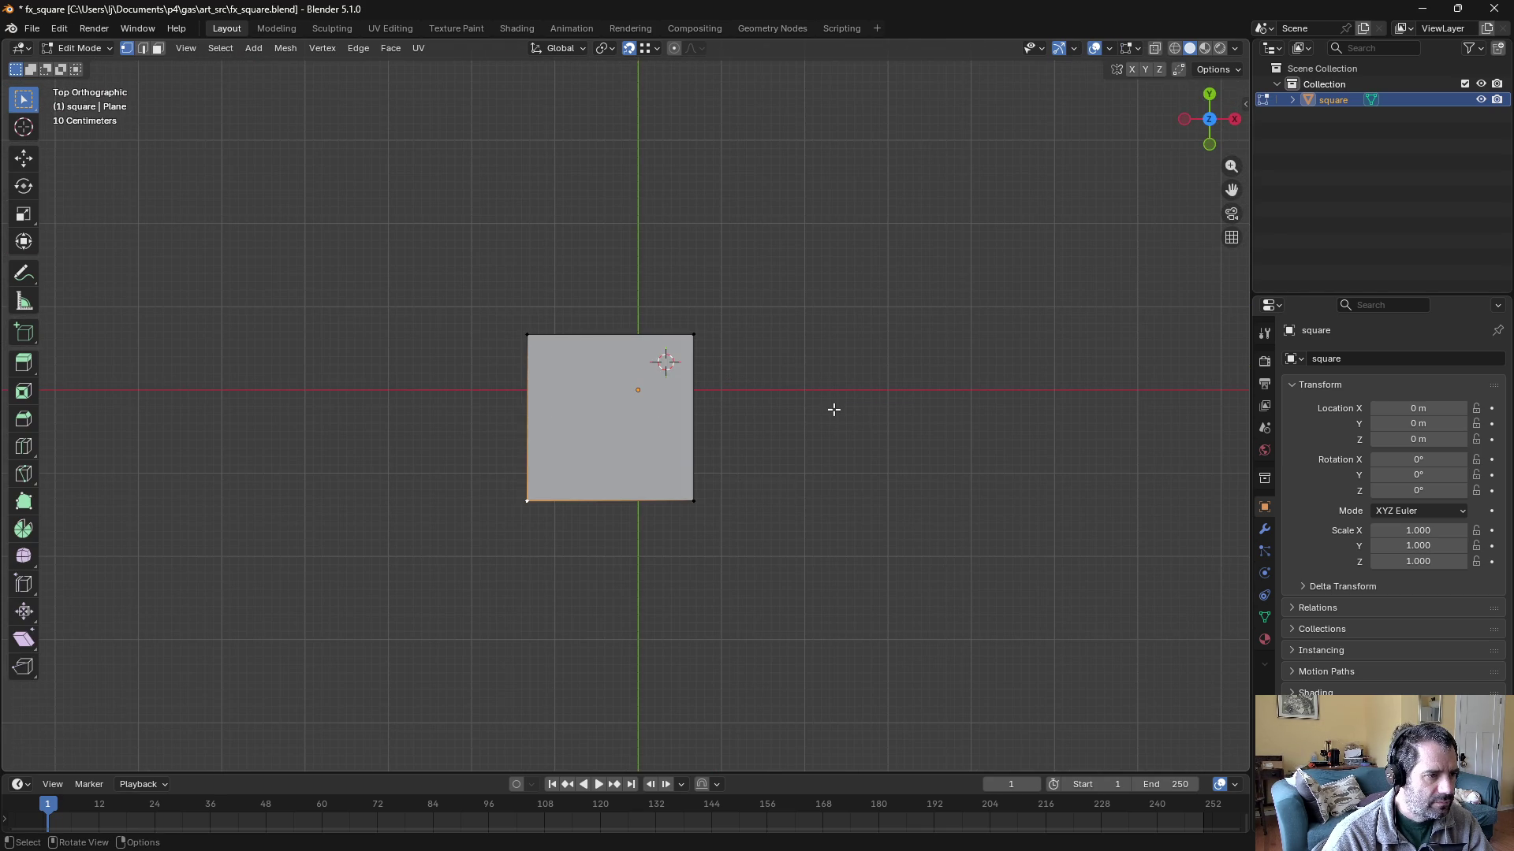
pyautogui.press('a')
pyautogui.press('s')
pyautogui.press('Escape')
pyautogui.hotkey('ctrl', 'z')
pyautogui.moveTo(838, 405)
pyautogui.mouseDown()
pyautogui.moveTo(750, 436)
pyautogui.moveTo(754, 382)
pyautogui.mouseUp()
pyautogui.press('a')
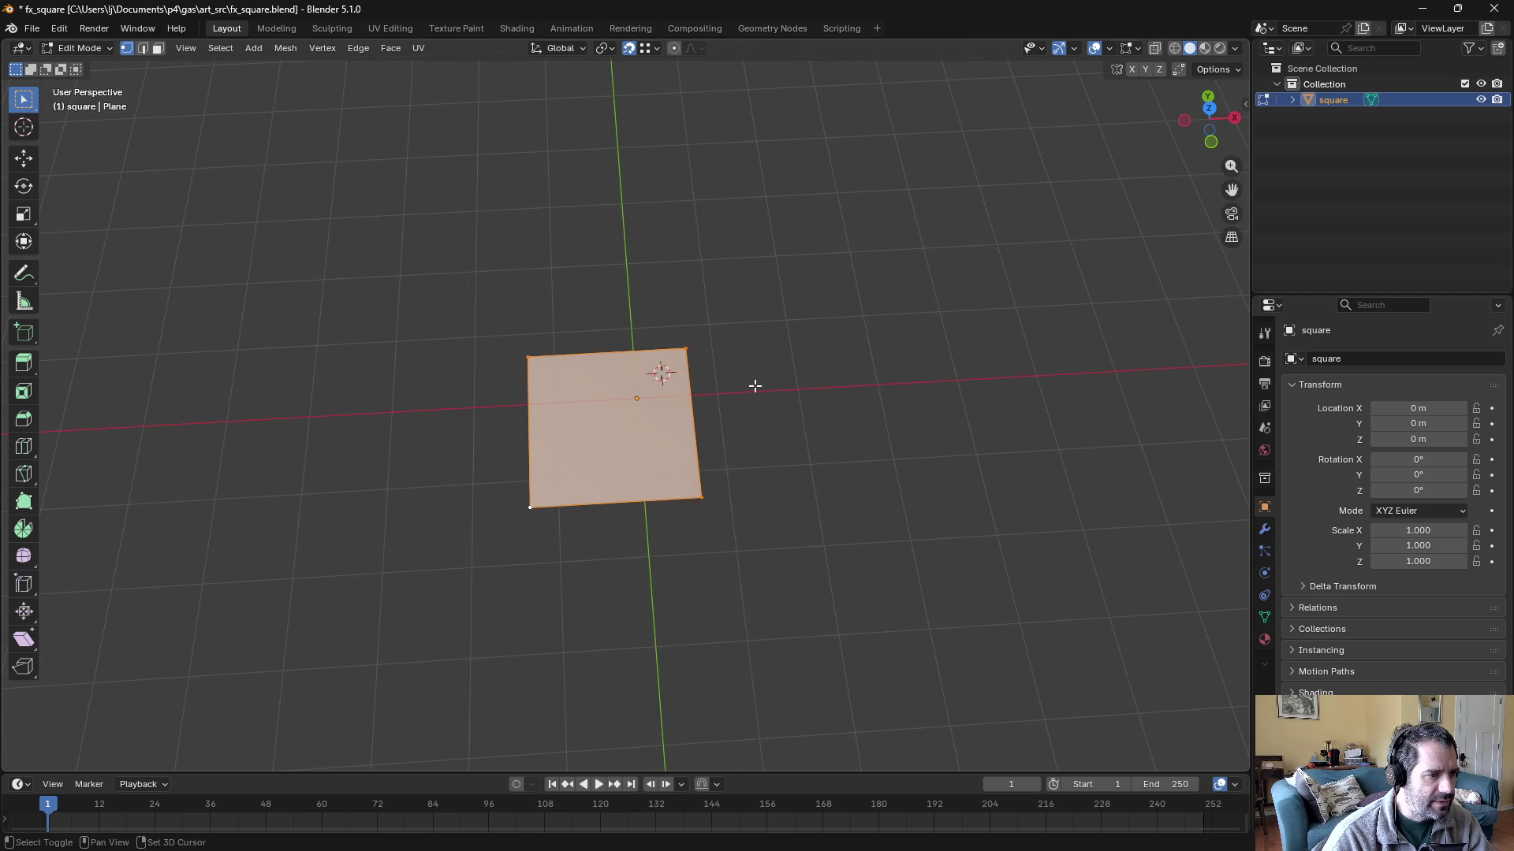
pyautogui.hotkey('shift', 's')
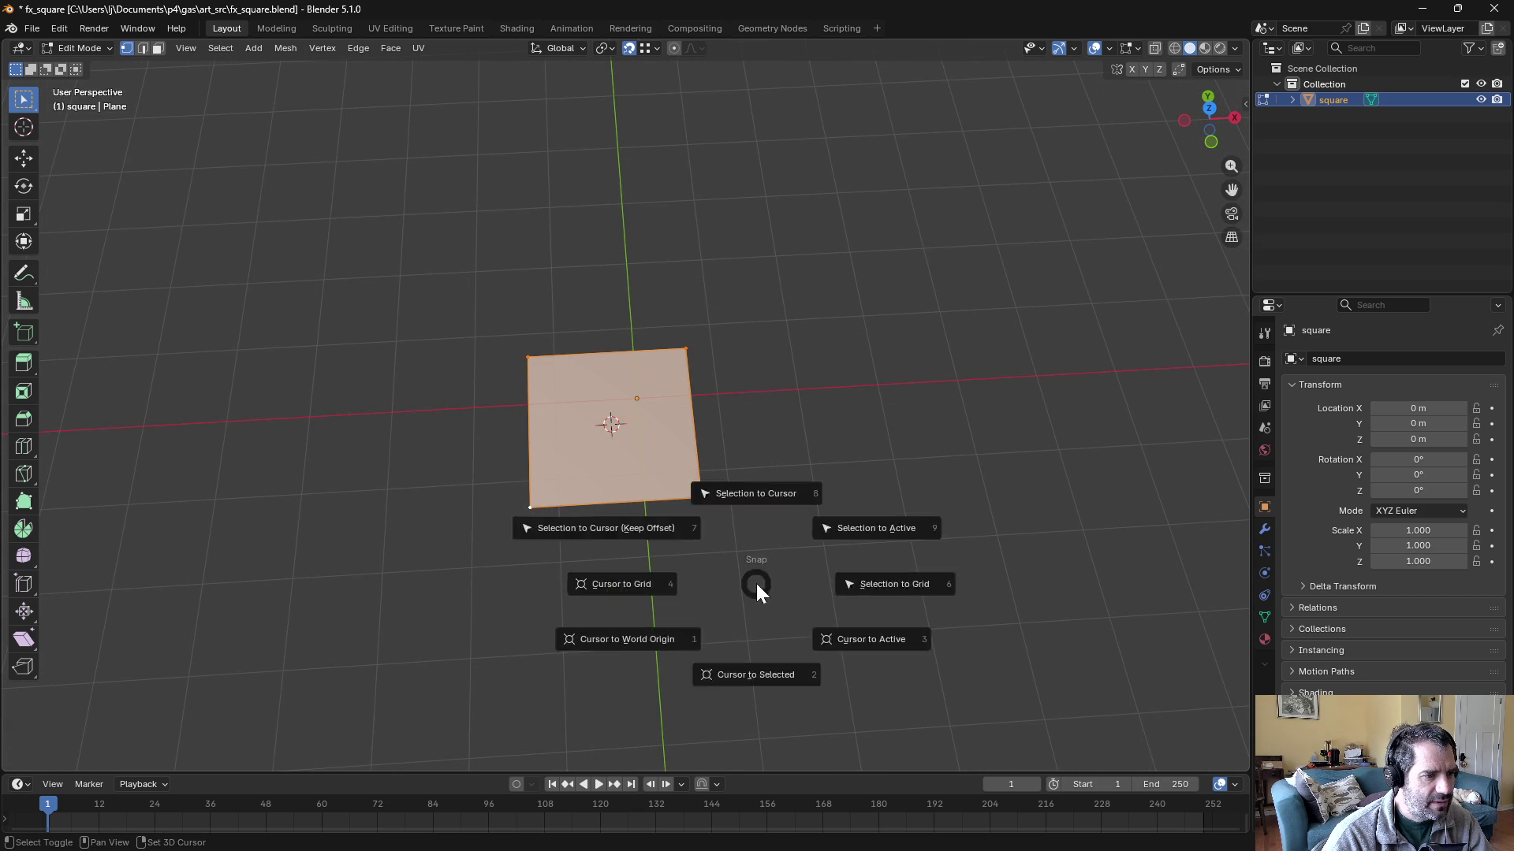
pyautogui.hotkey('shift', 's')
pyautogui.click(755, 765)
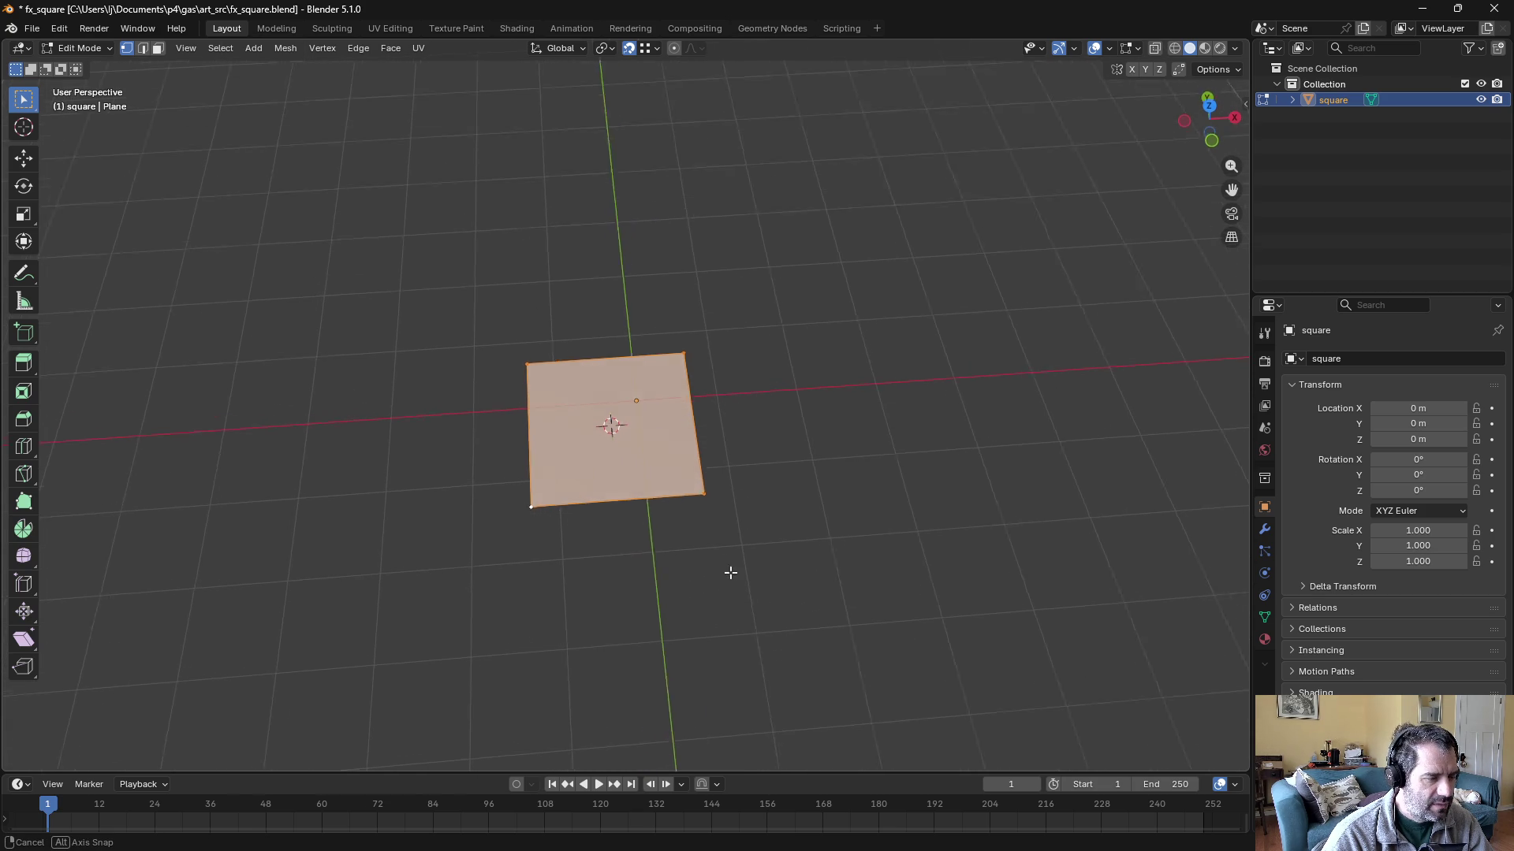
pyautogui.moveTo(754, 765); pyautogui.dragTo(644, 518)
pyautogui.press('Tab')
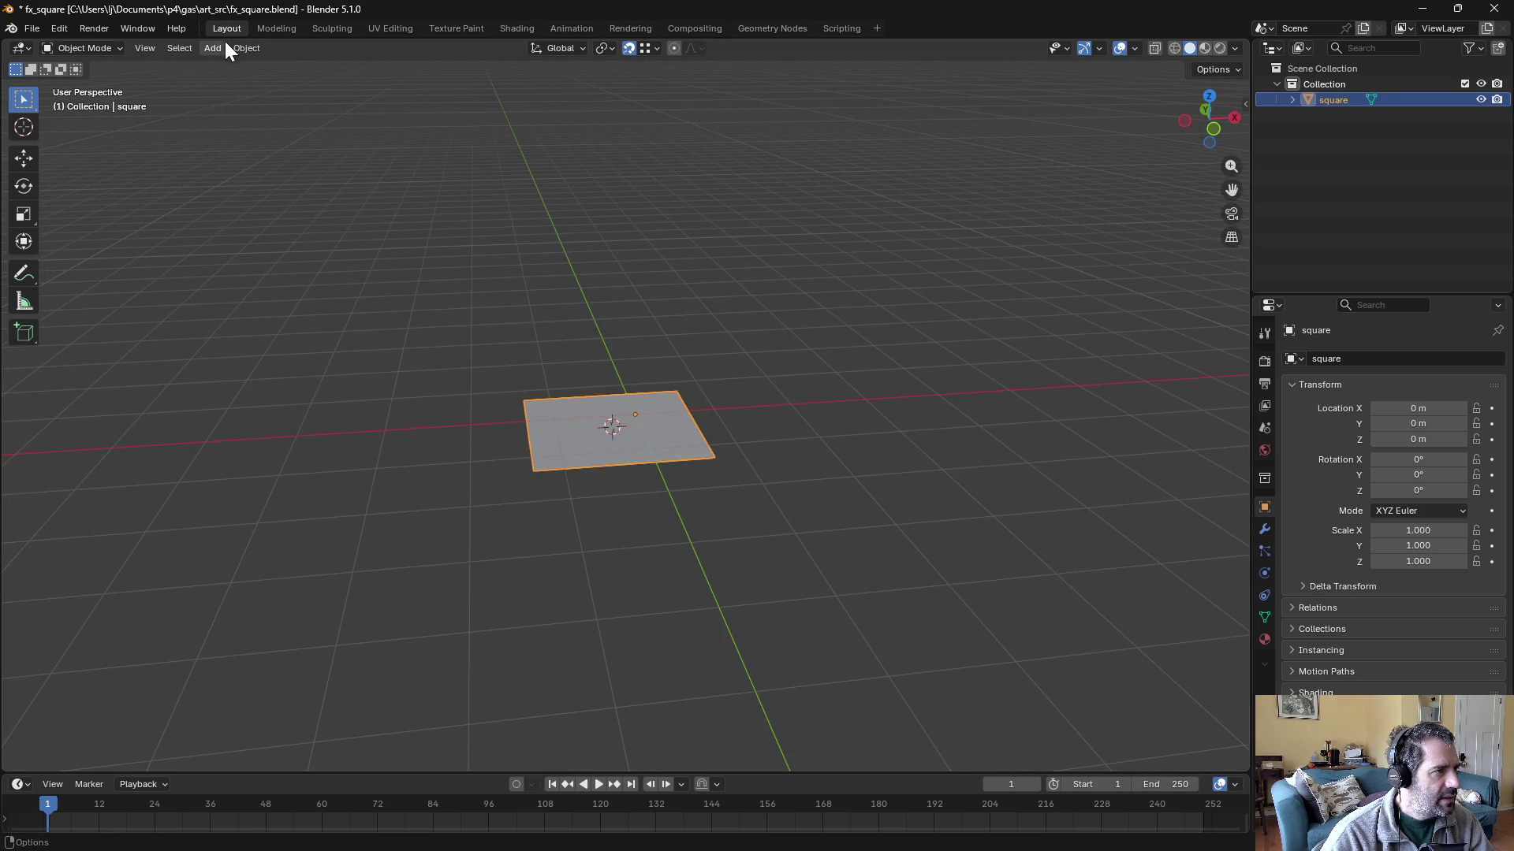
# - Set the square's origin to the 3D cursor and clear its location to 0
pyautogui.click(237, 48)
pyautogui.moveTo(261, 81)
pyautogui.click(450, 112)
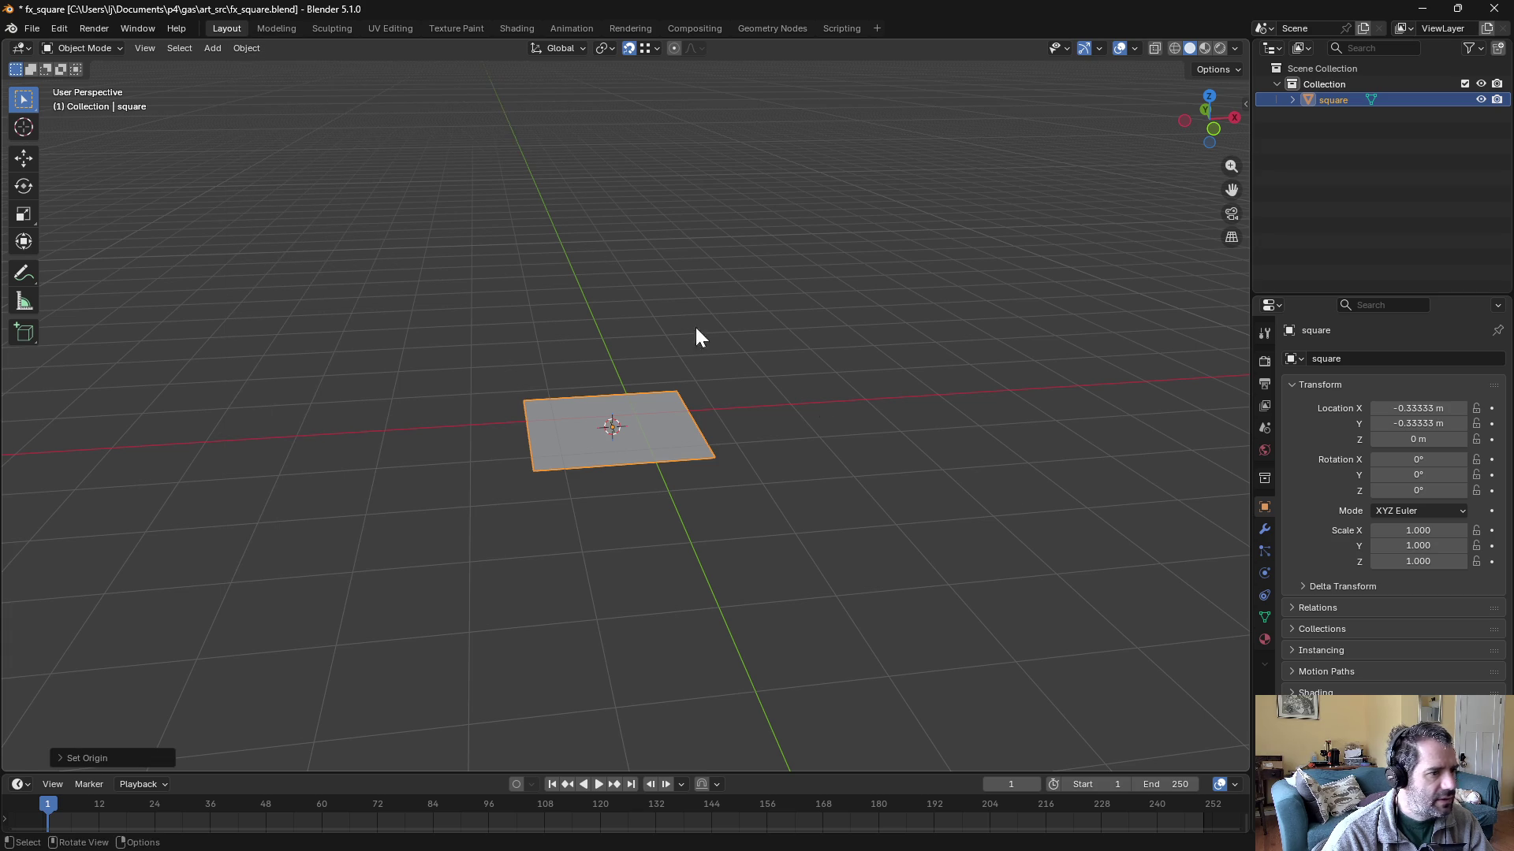
pyautogui.press('BackSpace')
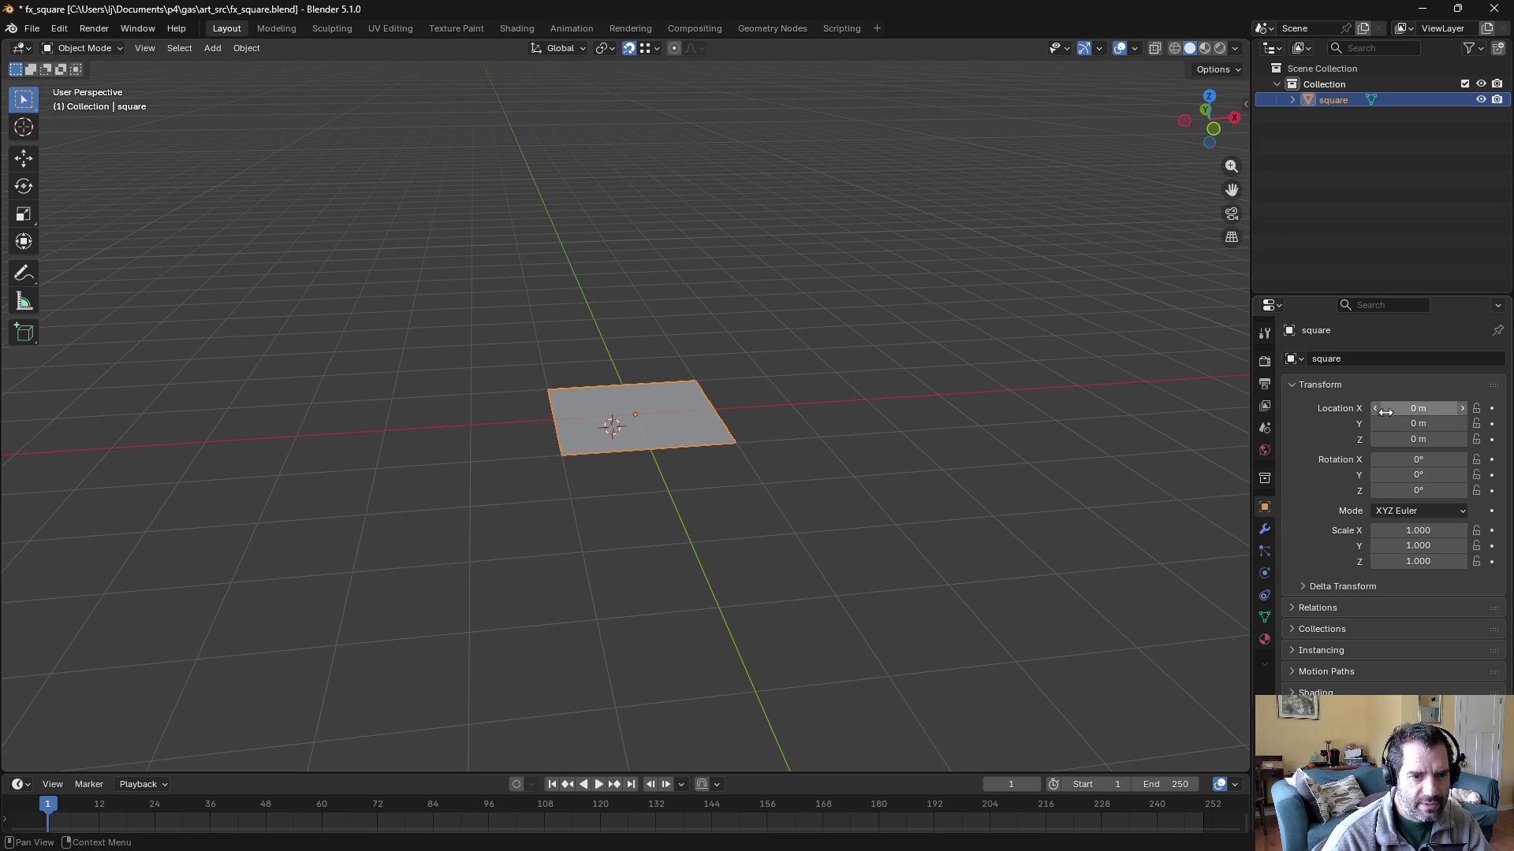
pyautogui.click(31, 28)
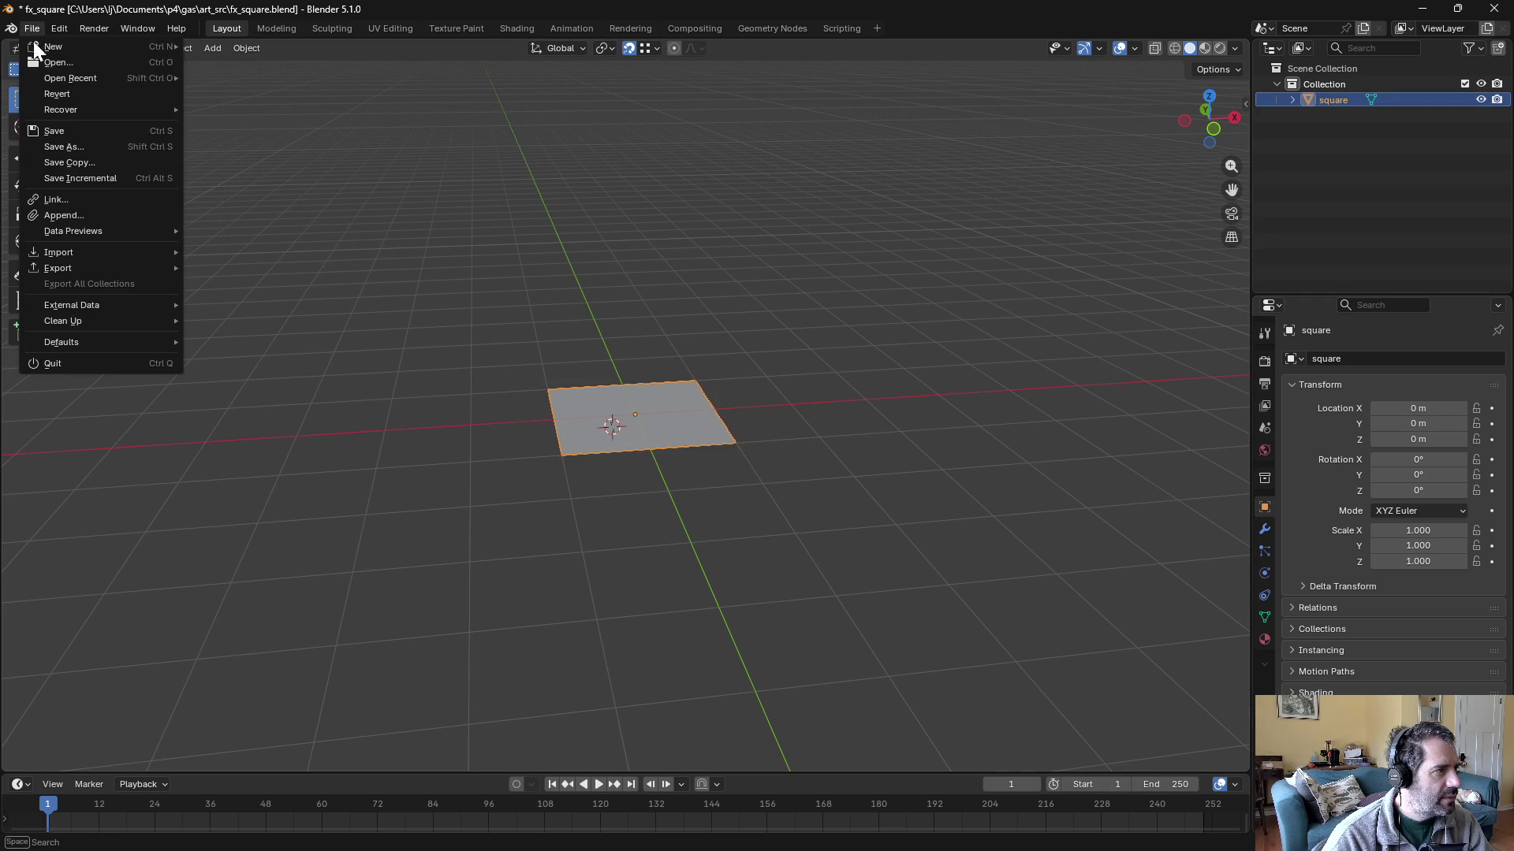
# - Save the file and start an FBX export using the saved export preset
pyautogui.click(70, 132)
pyautogui.click(33, 30)
pyautogui.moveTo(87, 271)
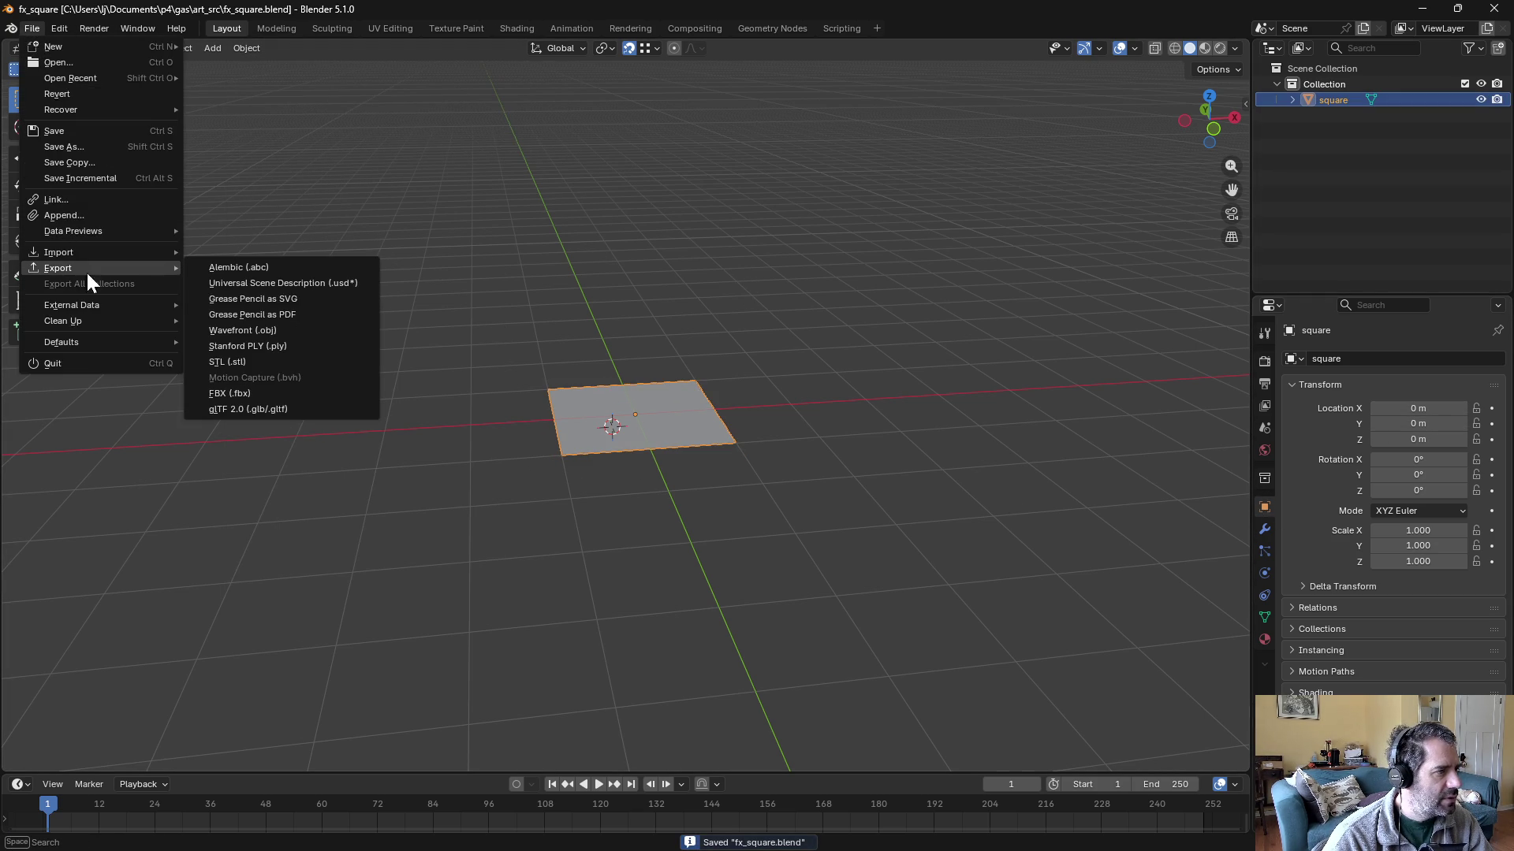
pyautogui.click(290, 392)
pyautogui.click(1017, 372)
pyautogui.click(979, 413)
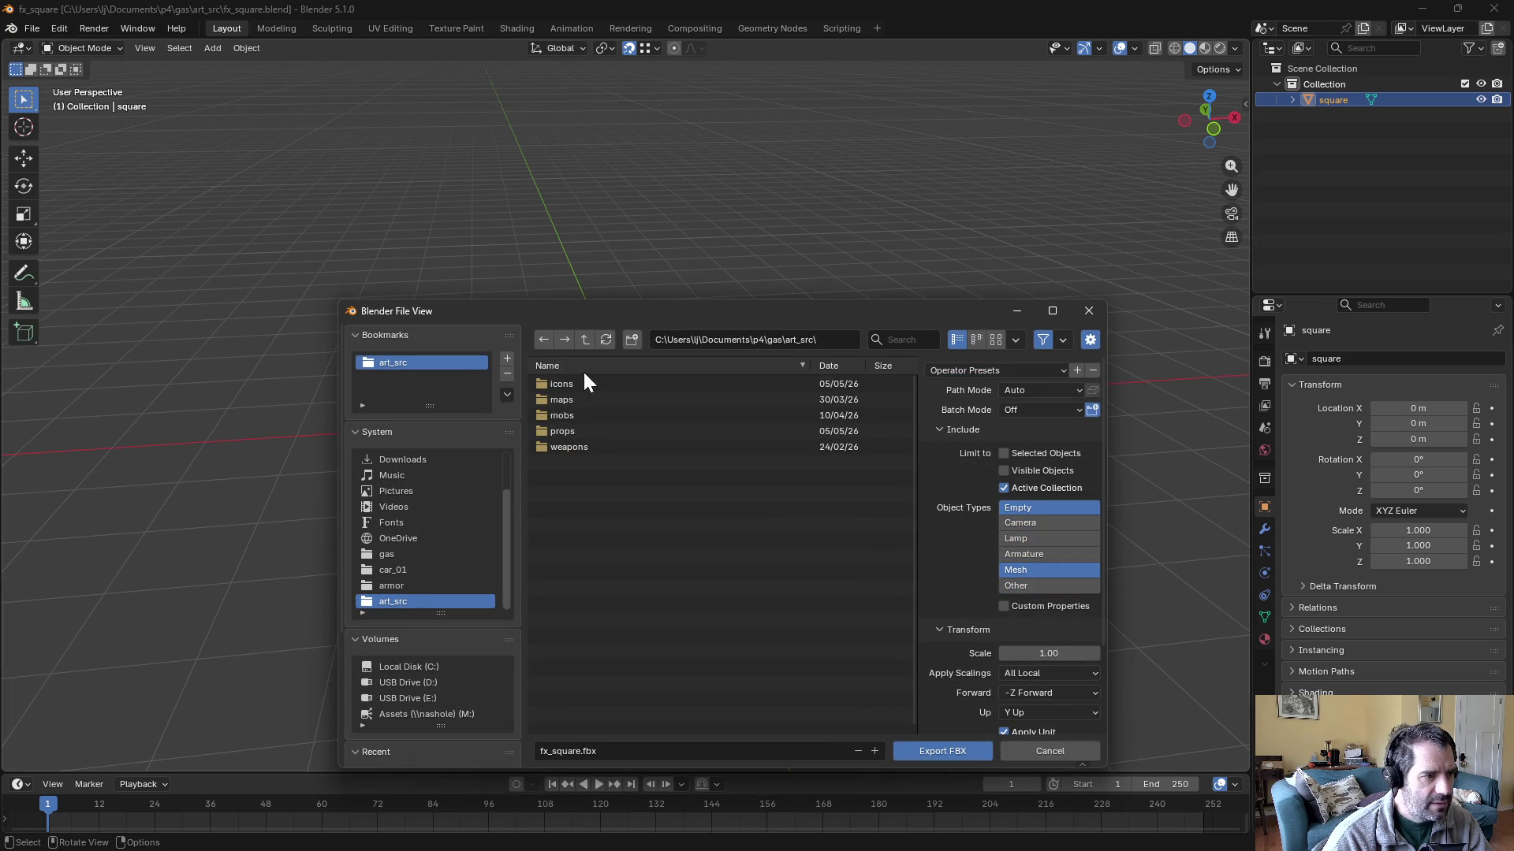
# - Export the square as fx_square.fbx into Assets/Gameplay/fx and return to Unity
pyautogui.click(589, 340)
pyautogui.doubleClick(578, 400)
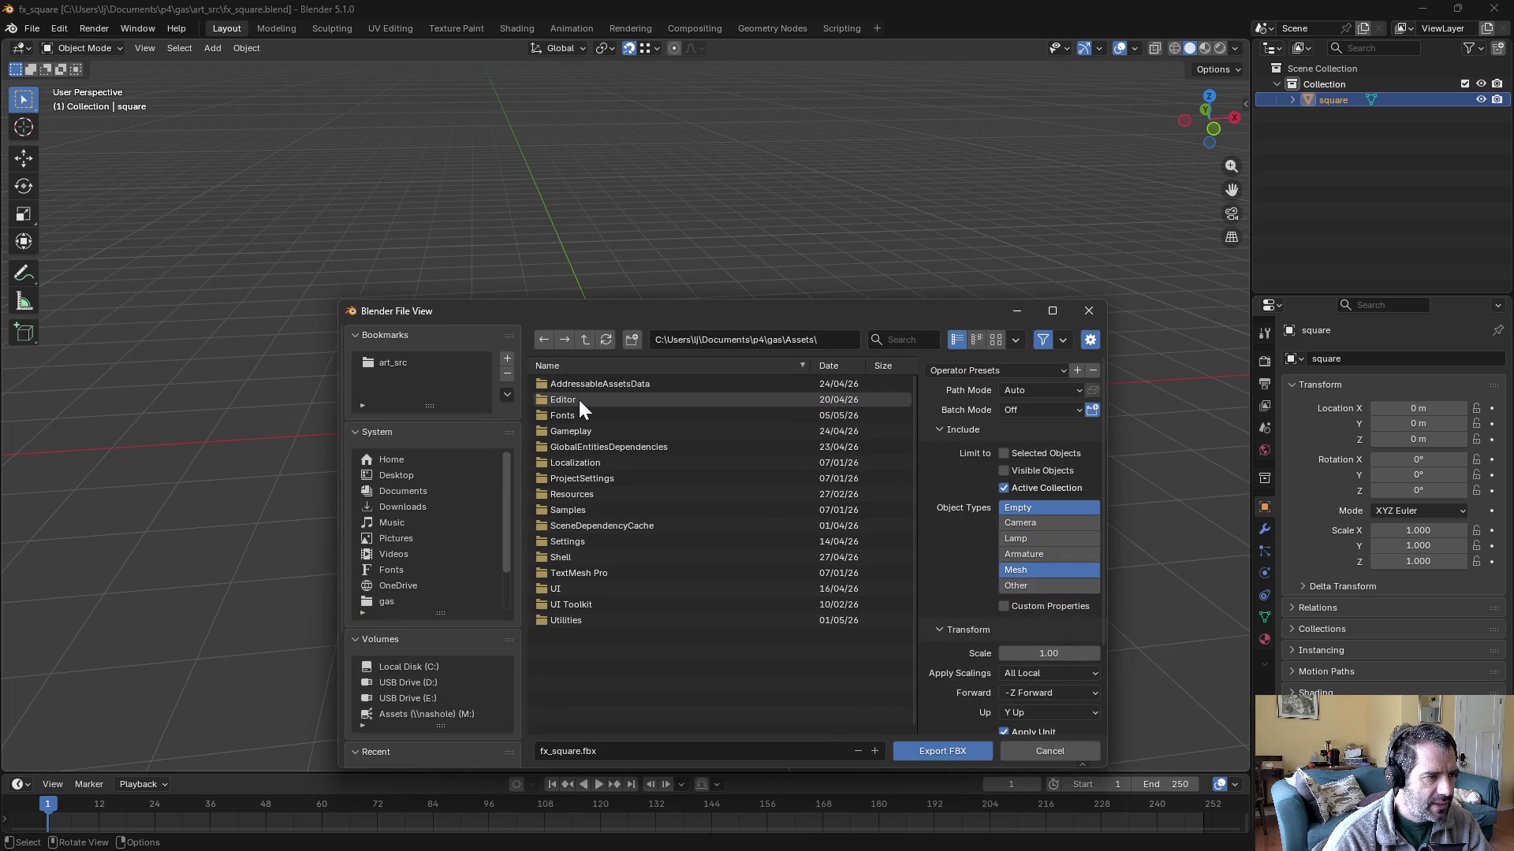
pyautogui.doubleClick(585, 431)
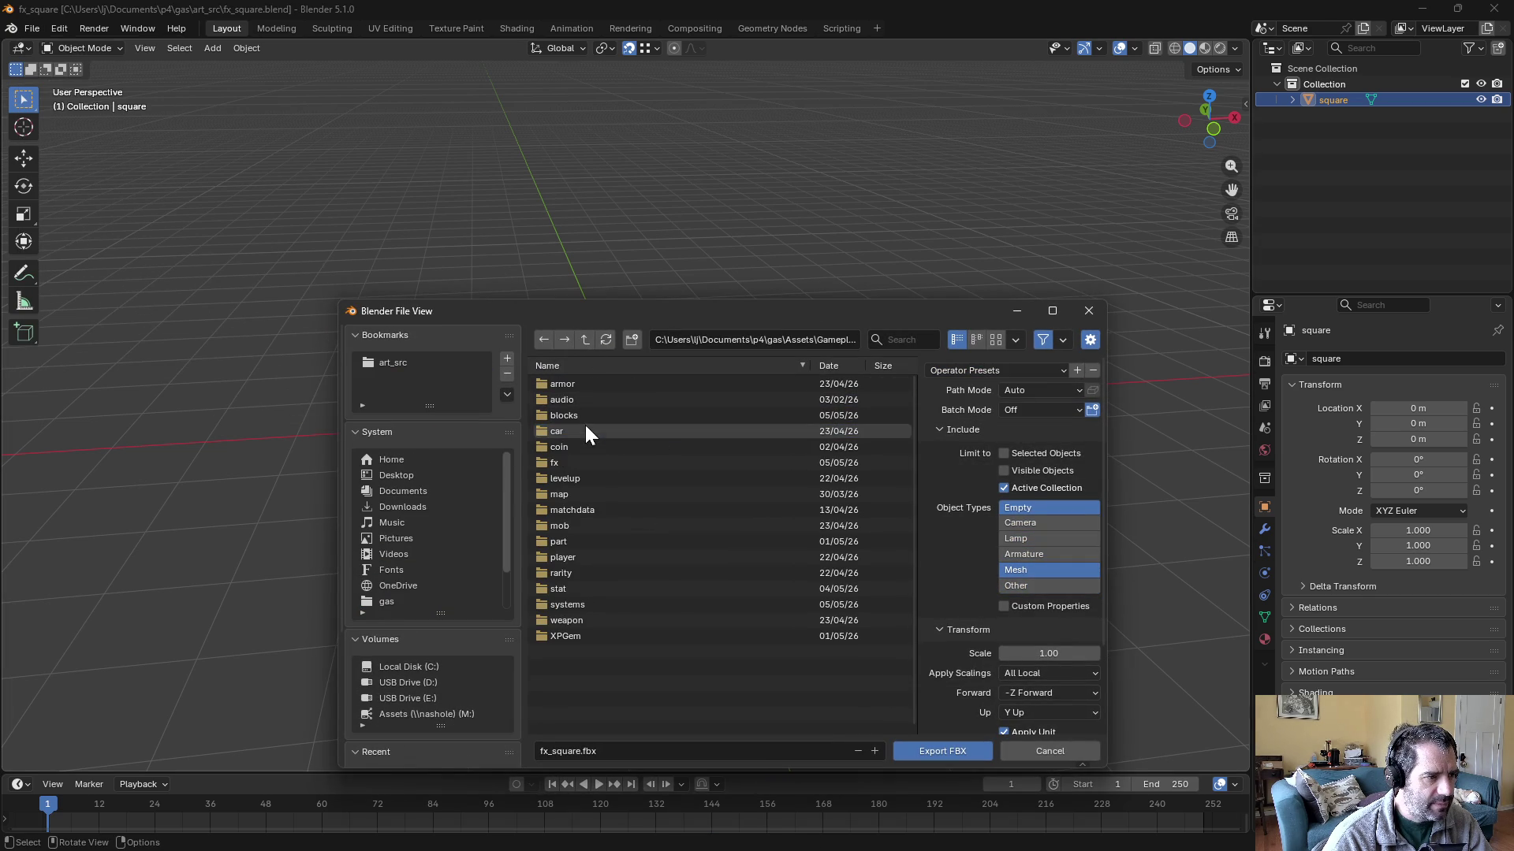
pyautogui.doubleClick(564, 466)
pyautogui.click(608, 388)
pyautogui.click(583, 751)
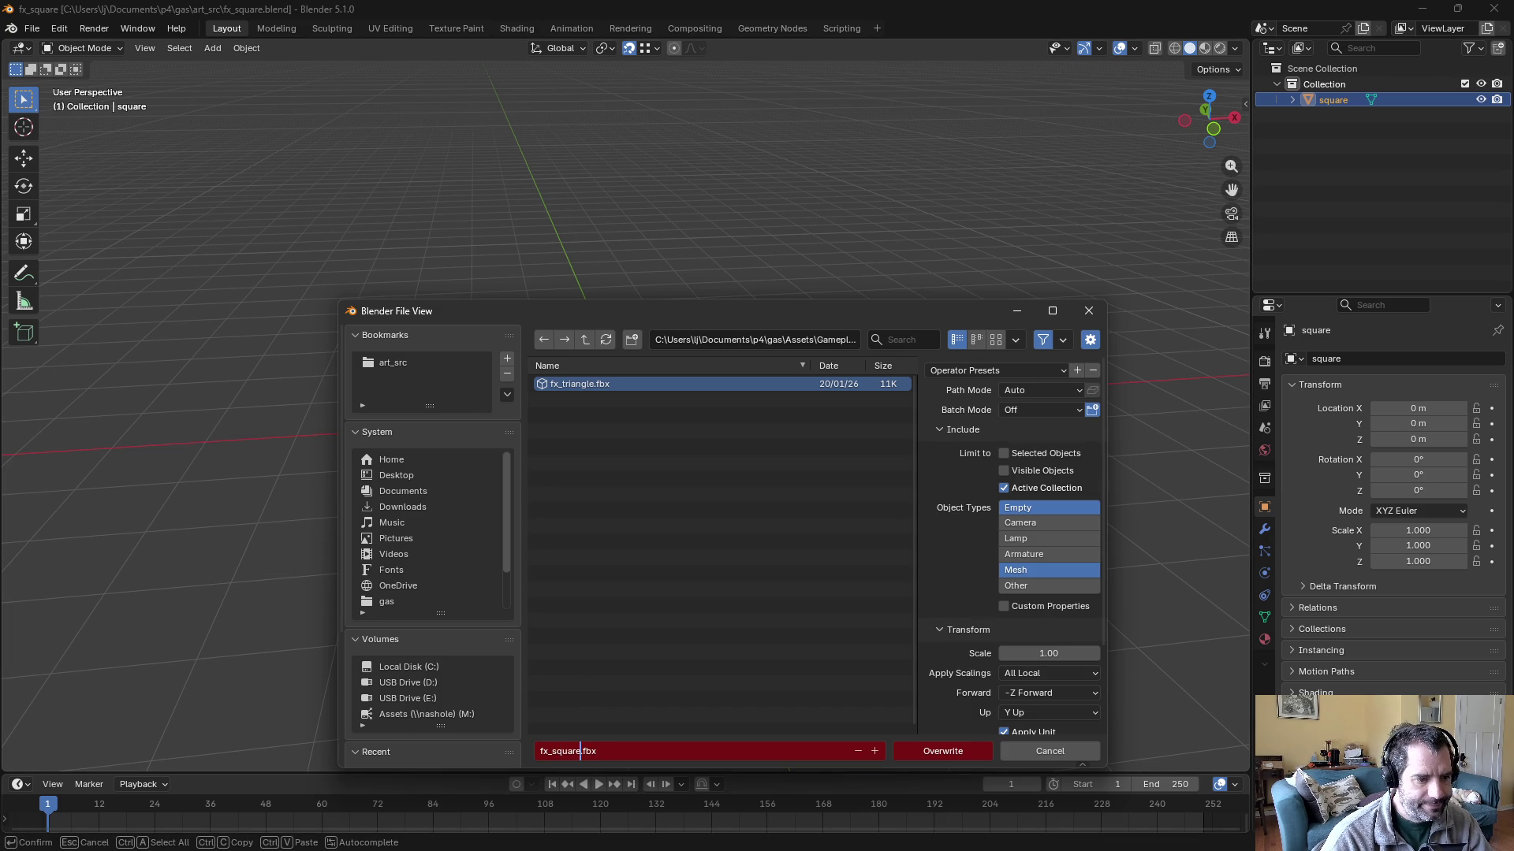
pyautogui.click(943, 751)
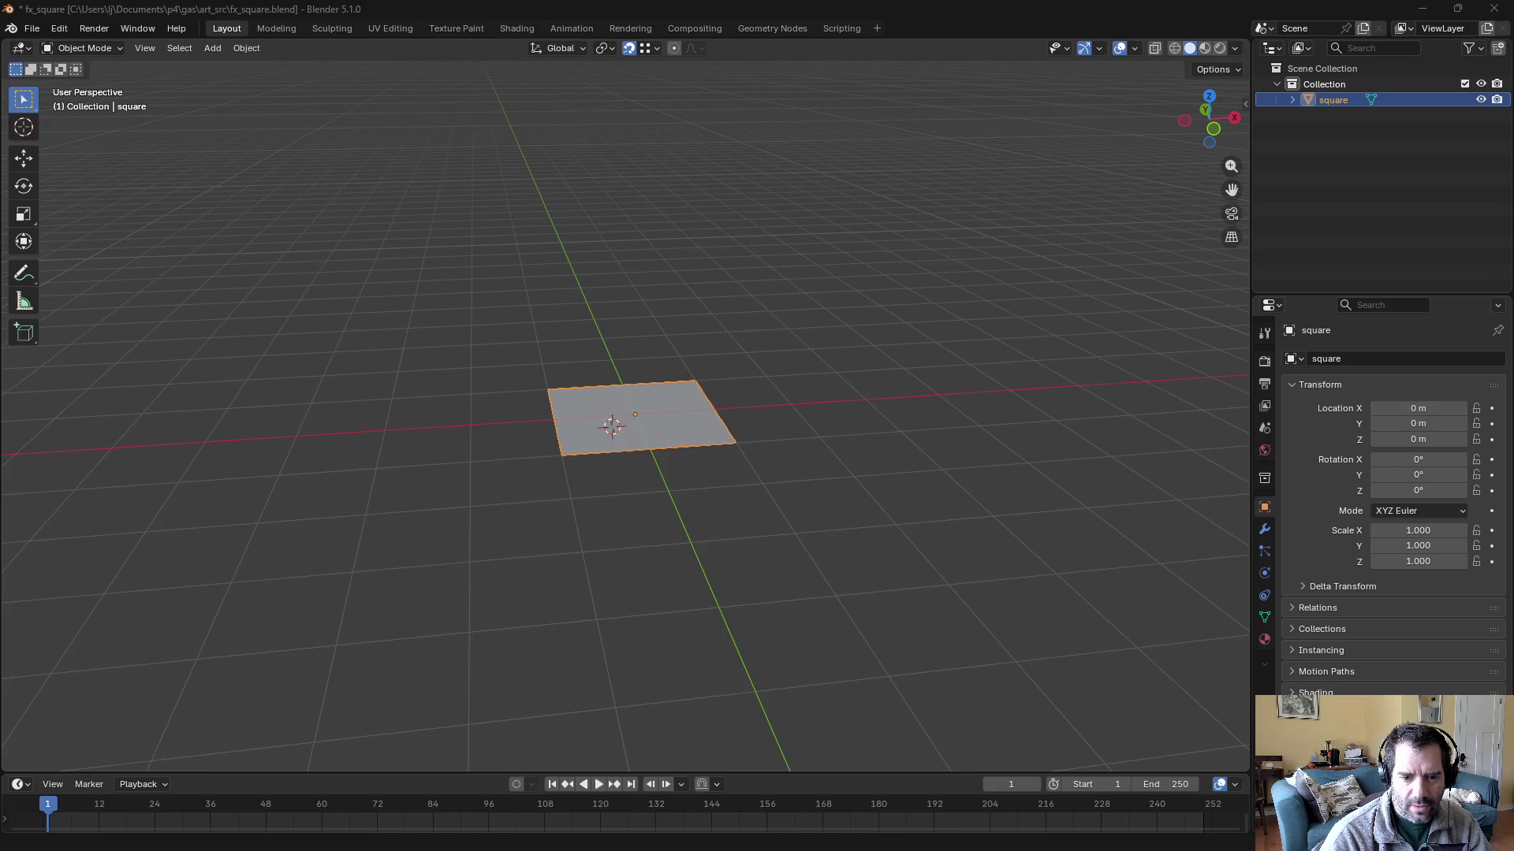
pyautogui.hotkey('alt', 'Tab')
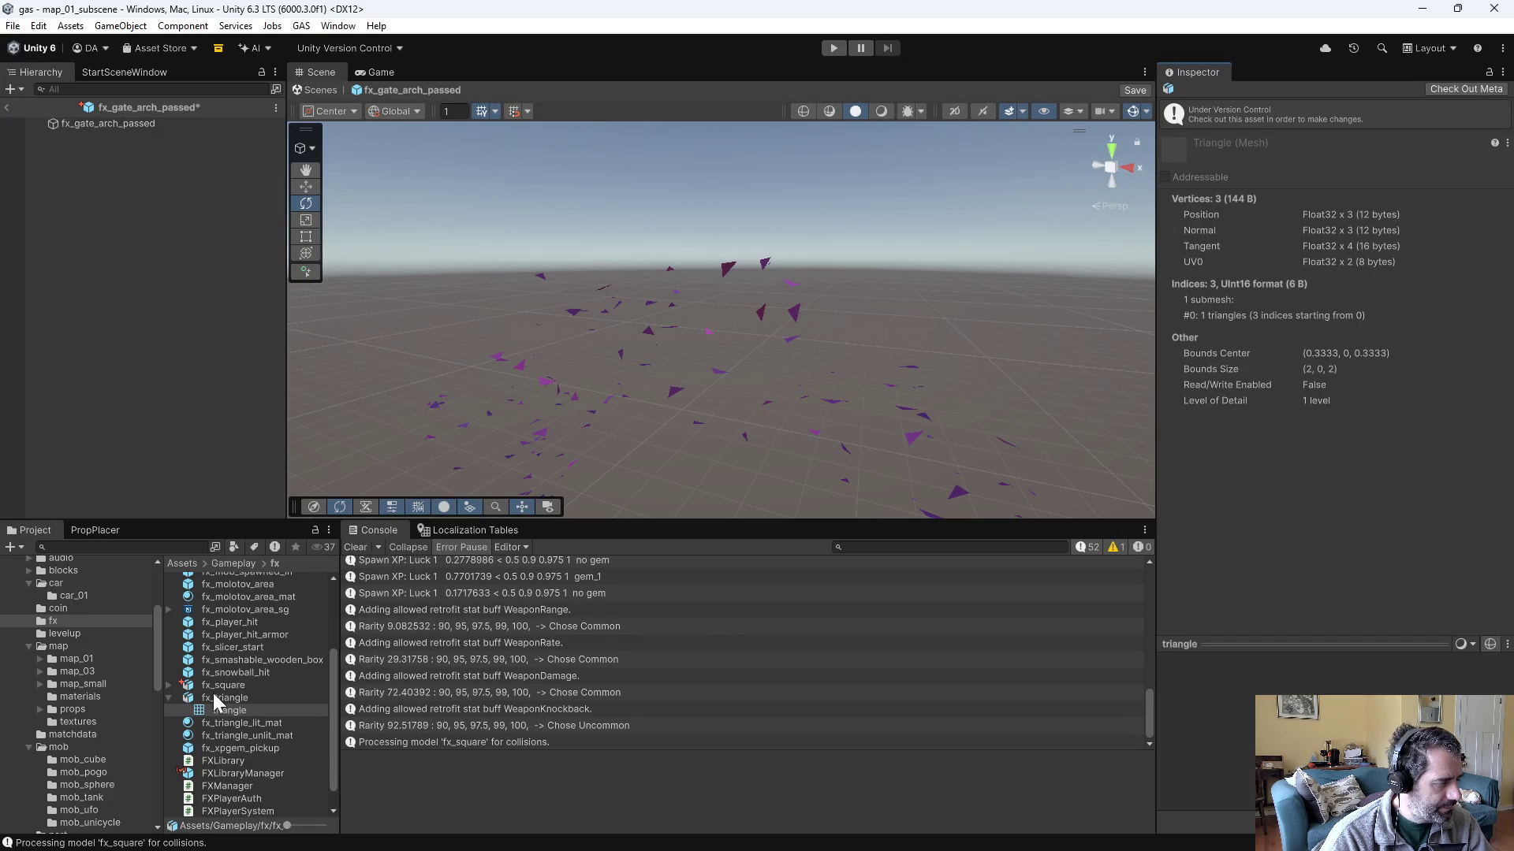
# - Set fx_square's Material Creation Mode to None and apply the import settings
pyautogui.click(199, 697)
pyautogui.click(223, 685)
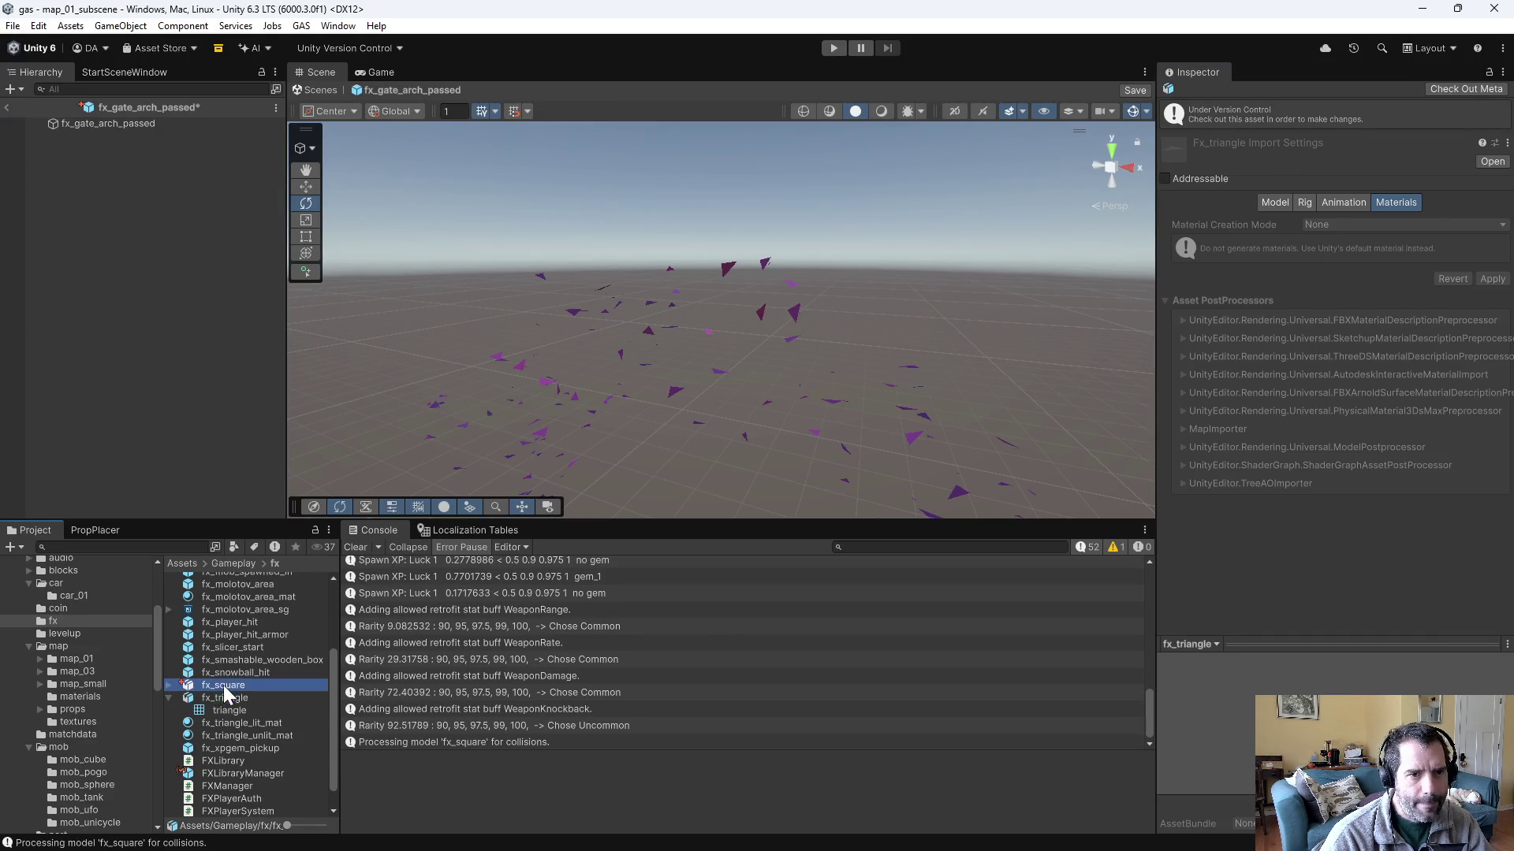
pyautogui.click(1369, 191)
pyautogui.click(1344, 207)
pyautogui.click(1501, 246)
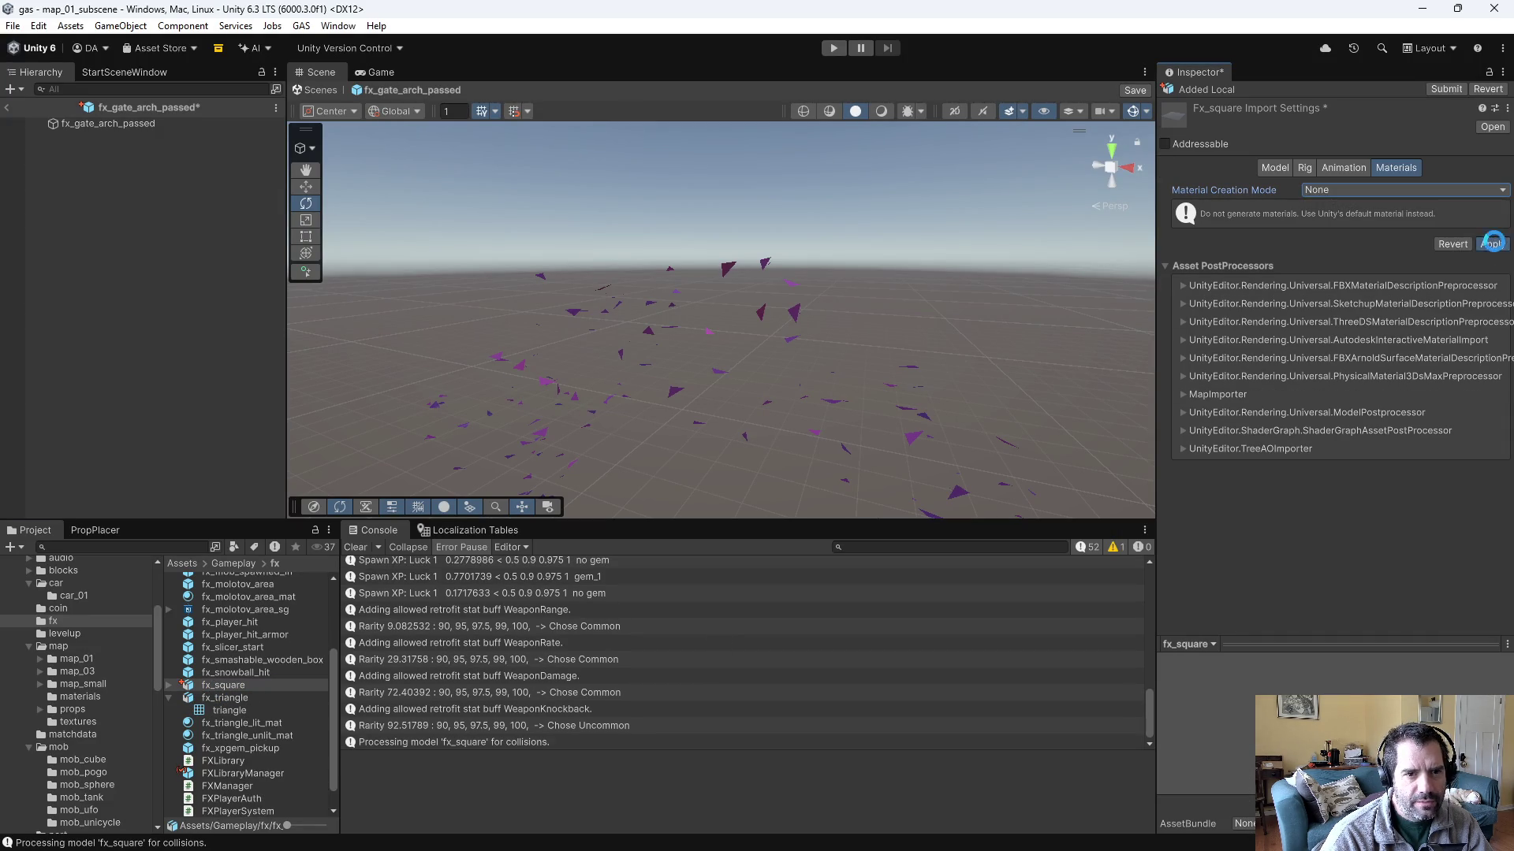
# - Set fx_gate_arch_passed's Renderer mesh to square and preview the effect playing
pyautogui.click(120, 123)
pyautogui.scroll(-5, 1326, 617)
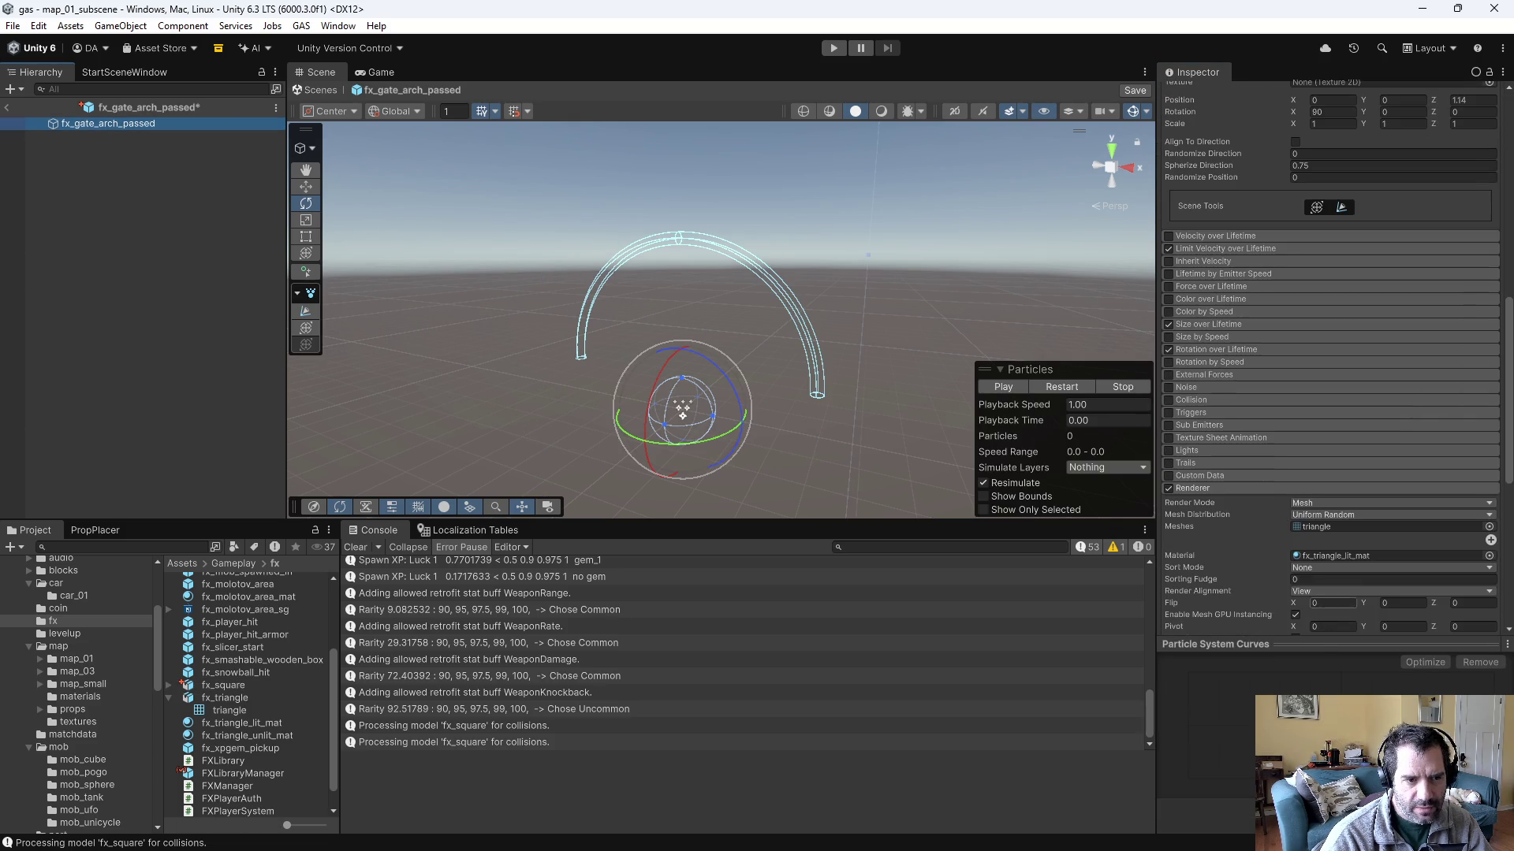
pyautogui.click(1488, 527)
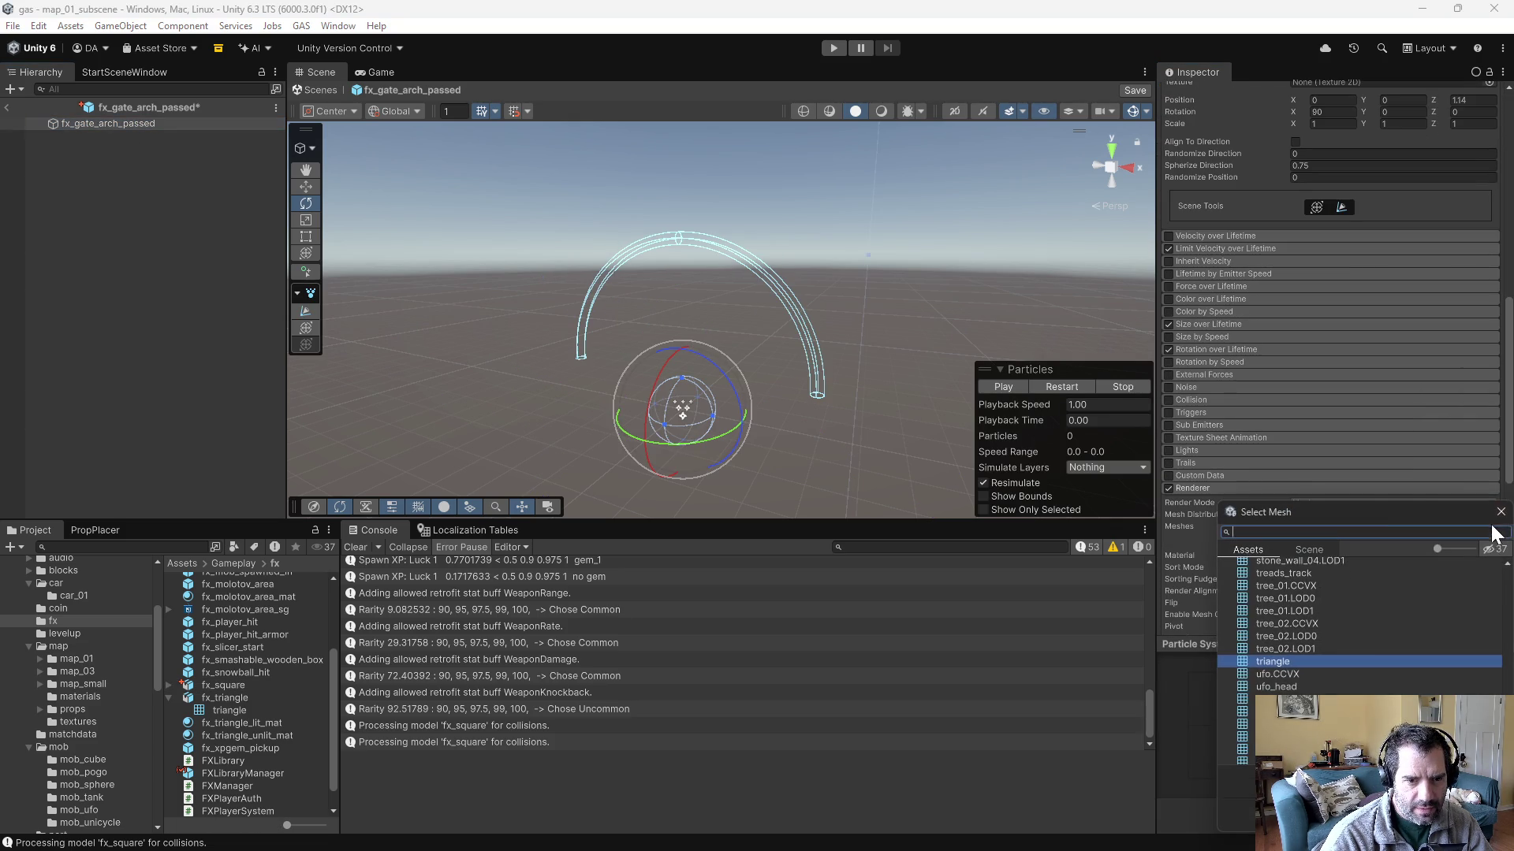
pyautogui.write('sq')
pyautogui.doubleClick(1270, 574)
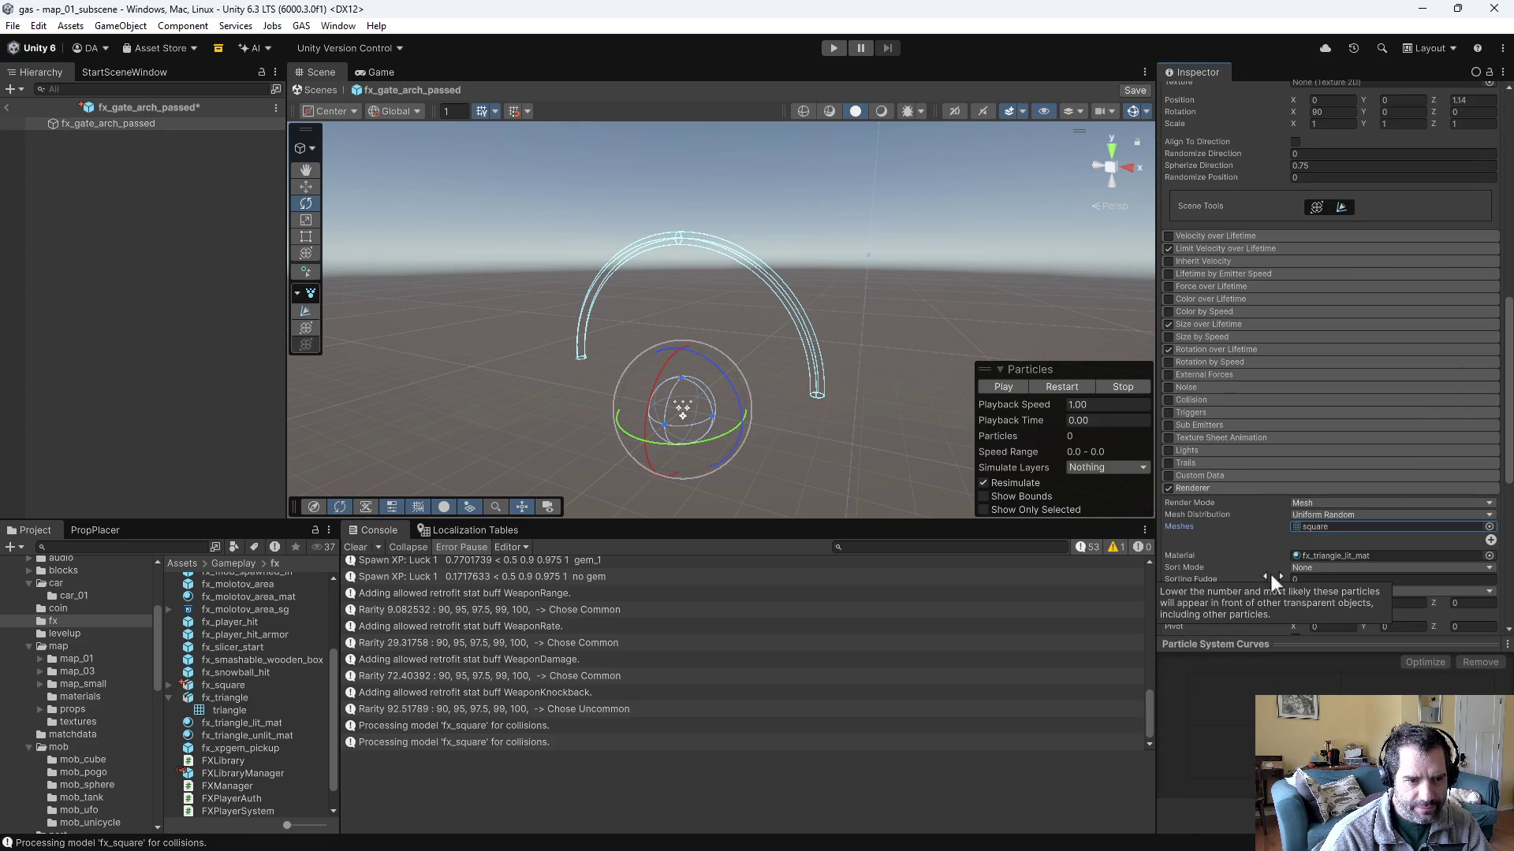
pyautogui.click(995, 386)
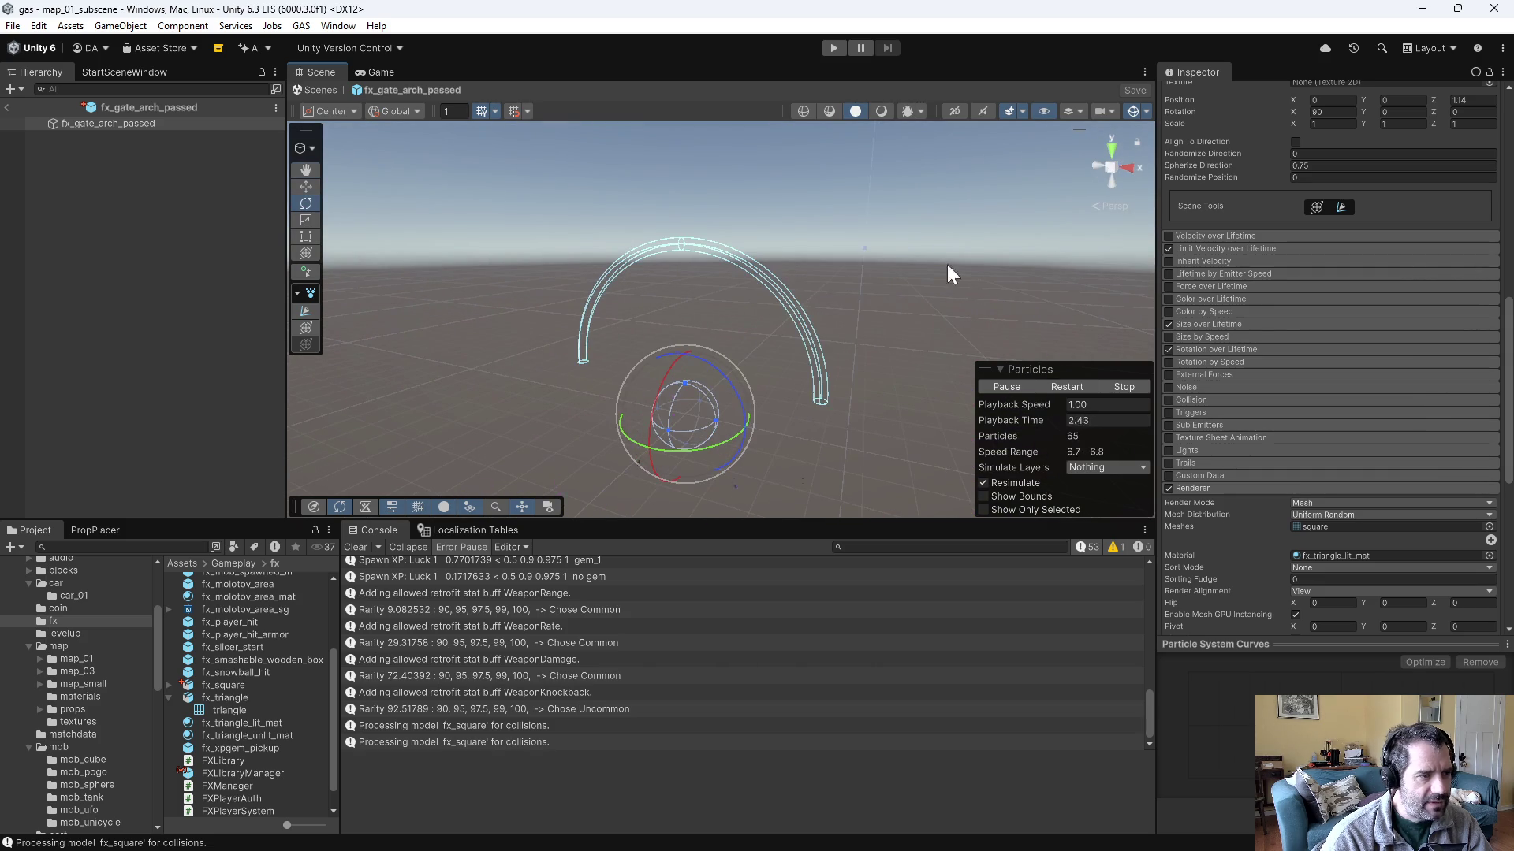
pyautogui.scroll(3, 1270, 331)
pyautogui.scroll(8, 1271, 319)
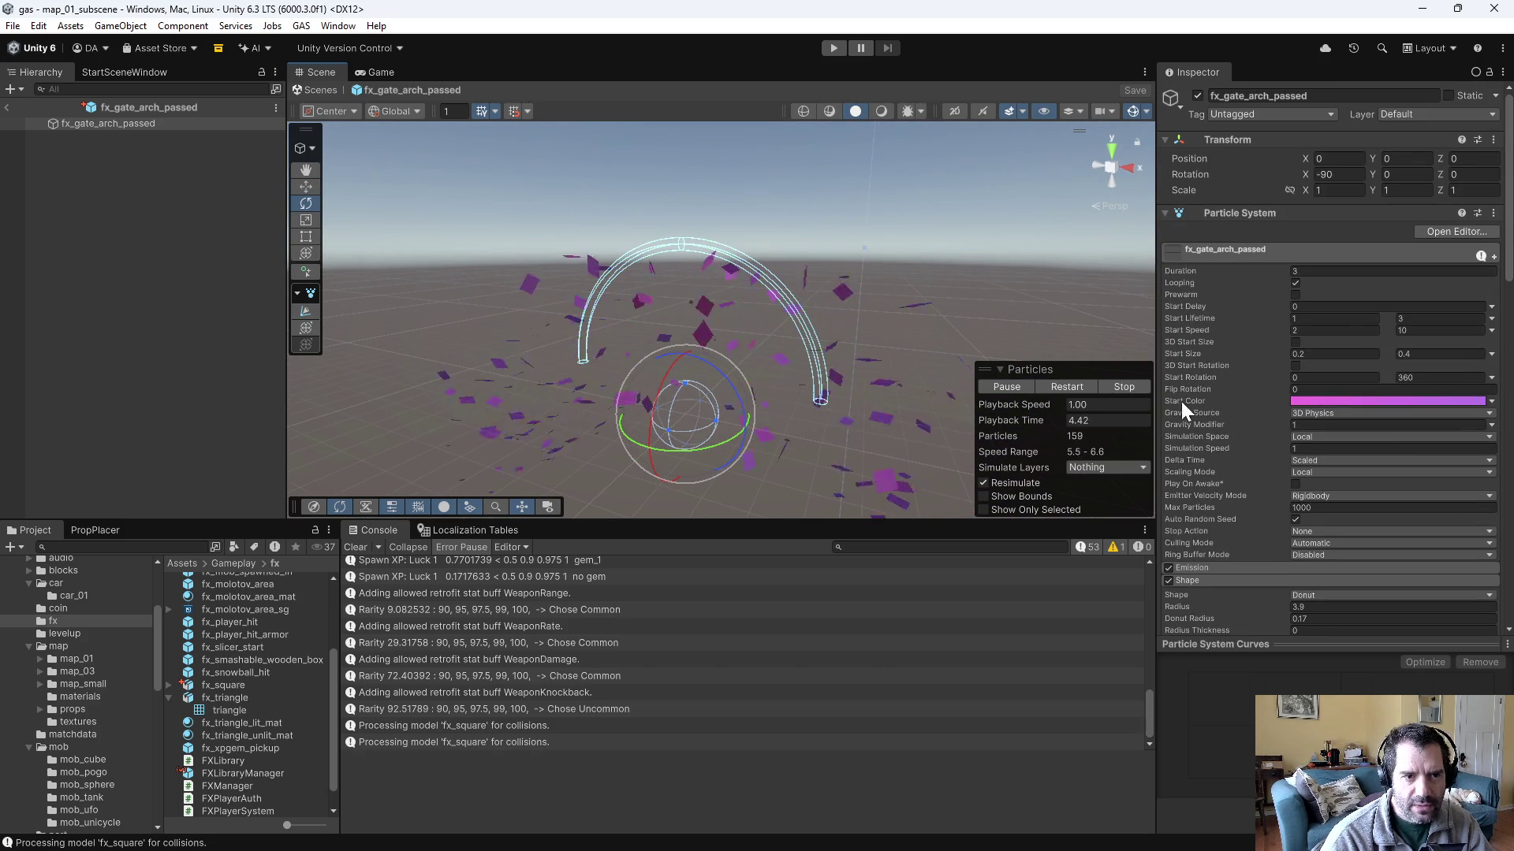
# - Set the particles' Start Size to a random range of 0.1 to 0.2
pyautogui.click(1332, 354)
pyautogui.write('0.1')
pyautogui.press('Tab')
pyautogui.write('0')
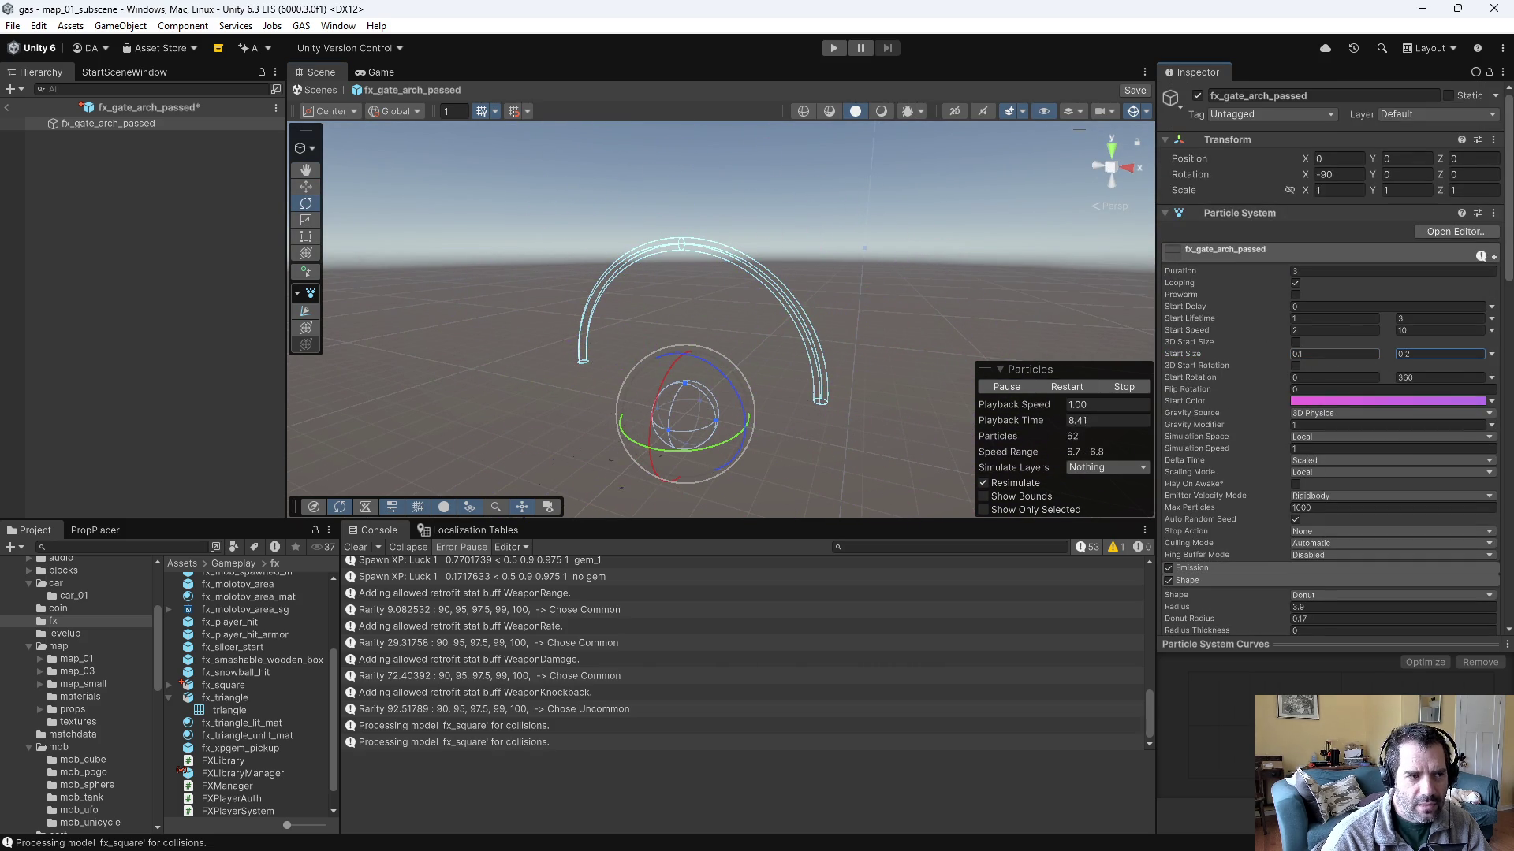
pyautogui.moveTo(842, 309)
pyautogui.mouseDown()
pyautogui.moveTo(946, 389)
pyautogui.moveTo(896, 287)
pyautogui.moveTo(858, 291)
pyautogui.mouseUp()
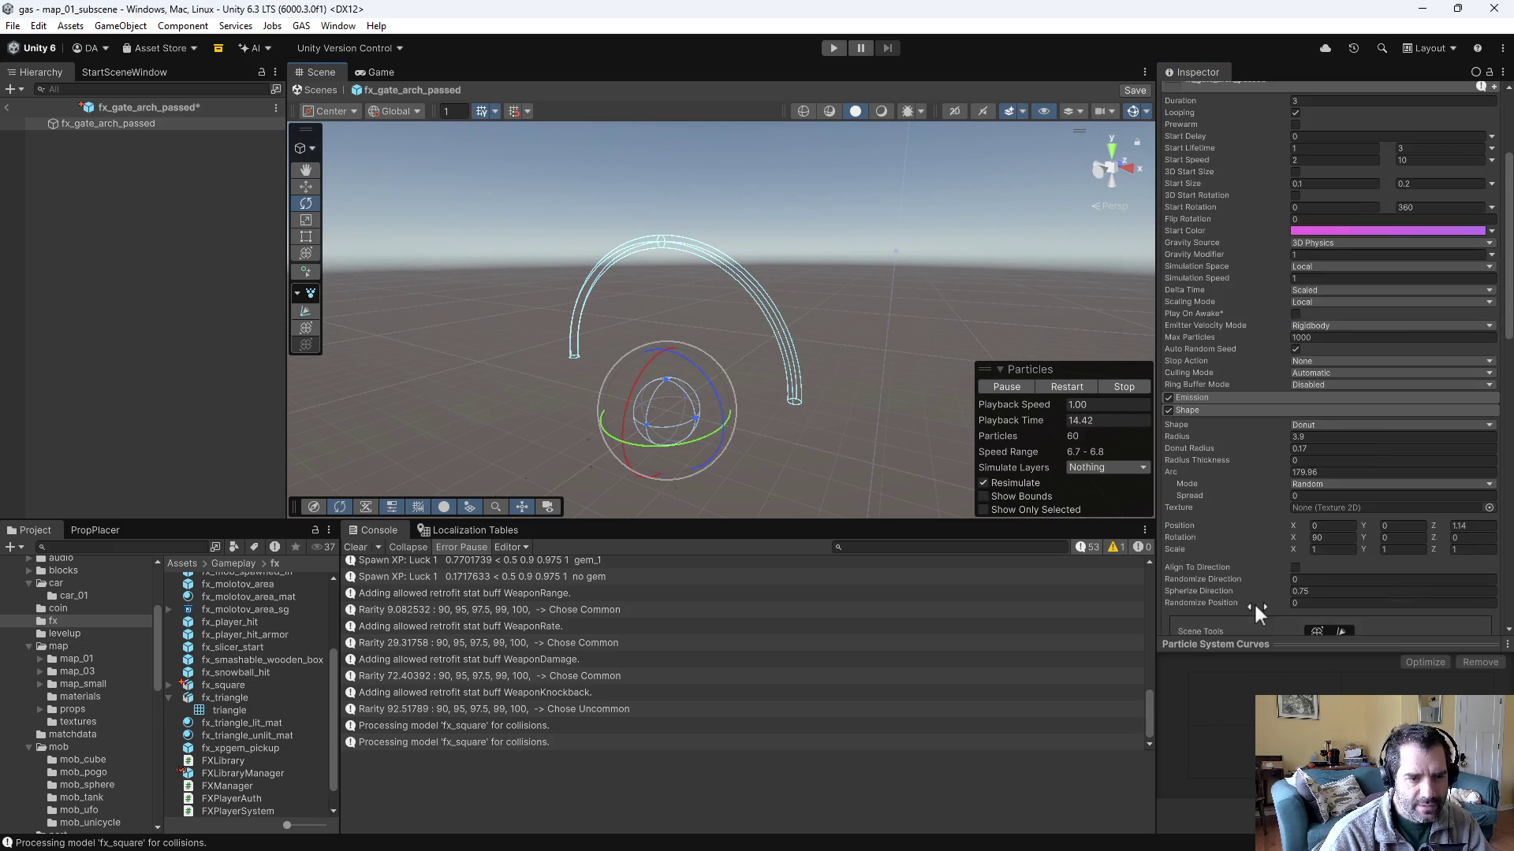
# - In Emission, set the burst count to 500 and the burst interval to 0.01
pyautogui.scroll(-6, 1253, 602)
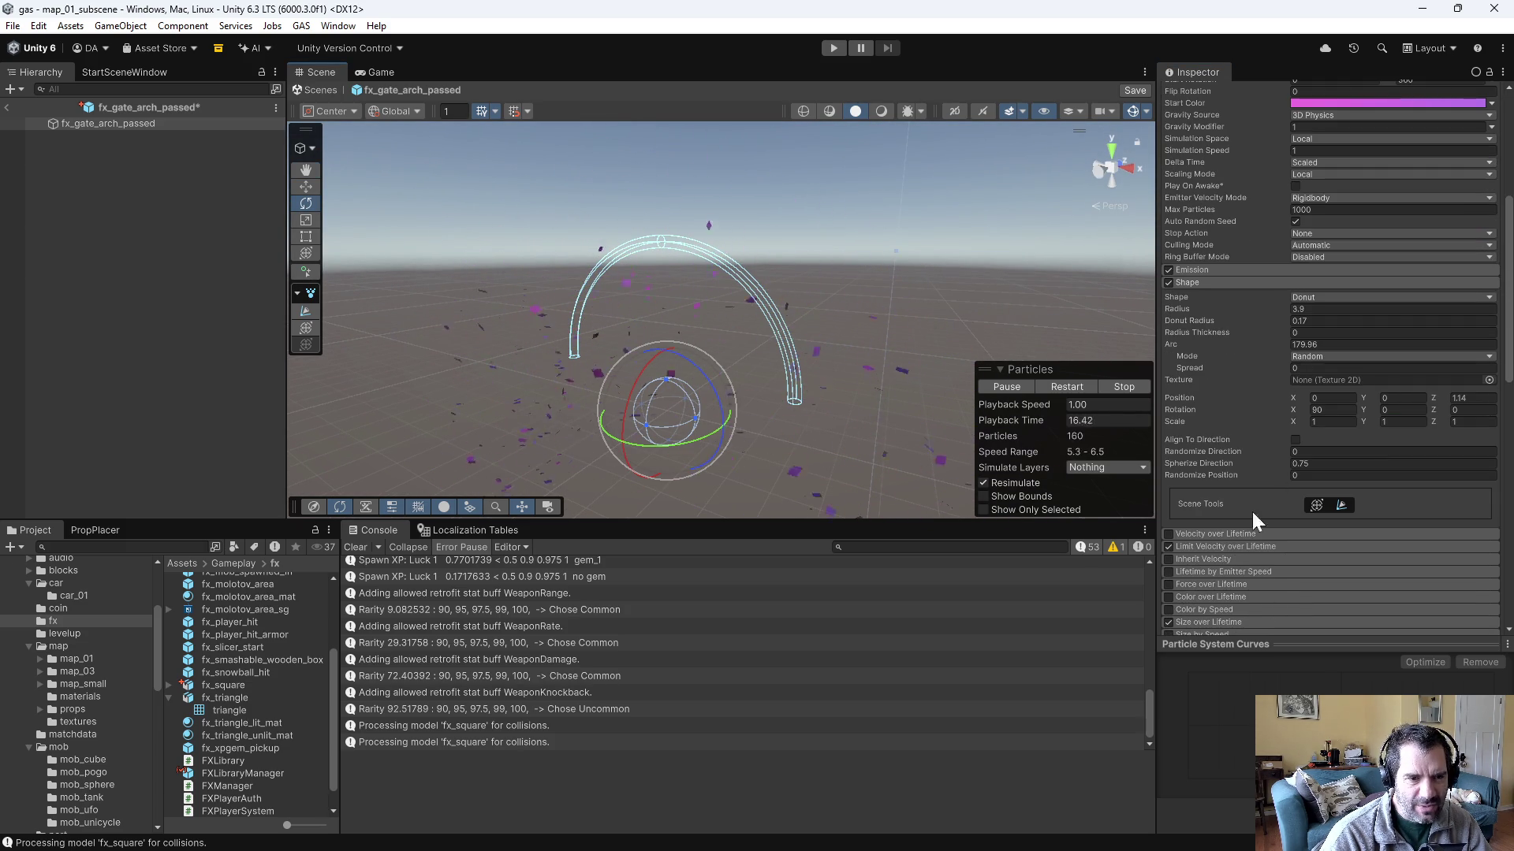
pyautogui.click(1203, 269)
pyautogui.click(1257, 345)
pyautogui.write('500')
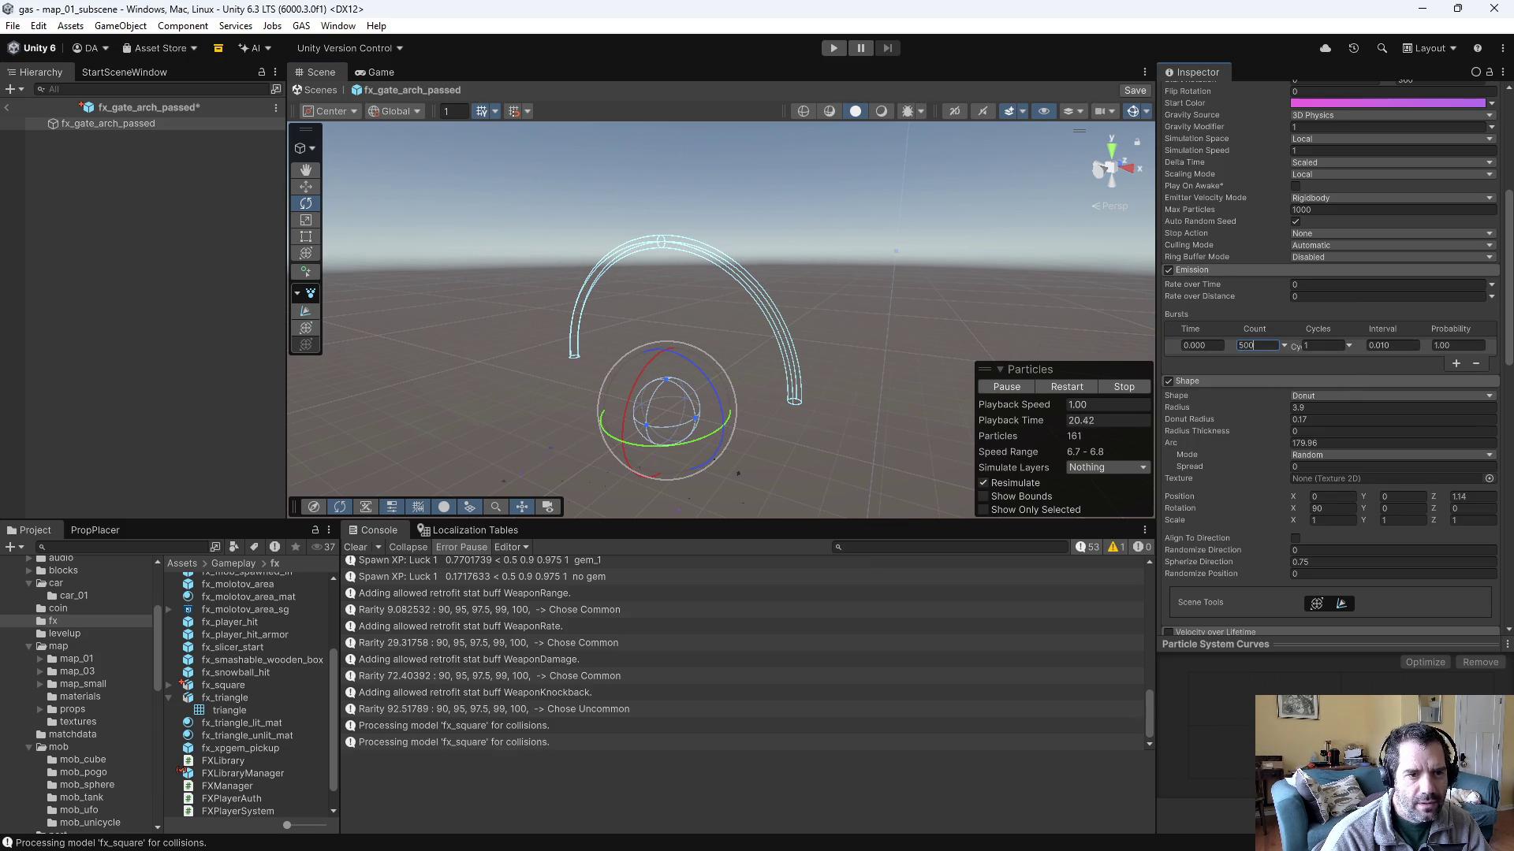
pyautogui.moveTo(990, 293)
pyautogui.mouseDown()
pyautogui.moveTo(995, 308)
pyautogui.moveTo(967, 304)
pyautogui.mouseUp()
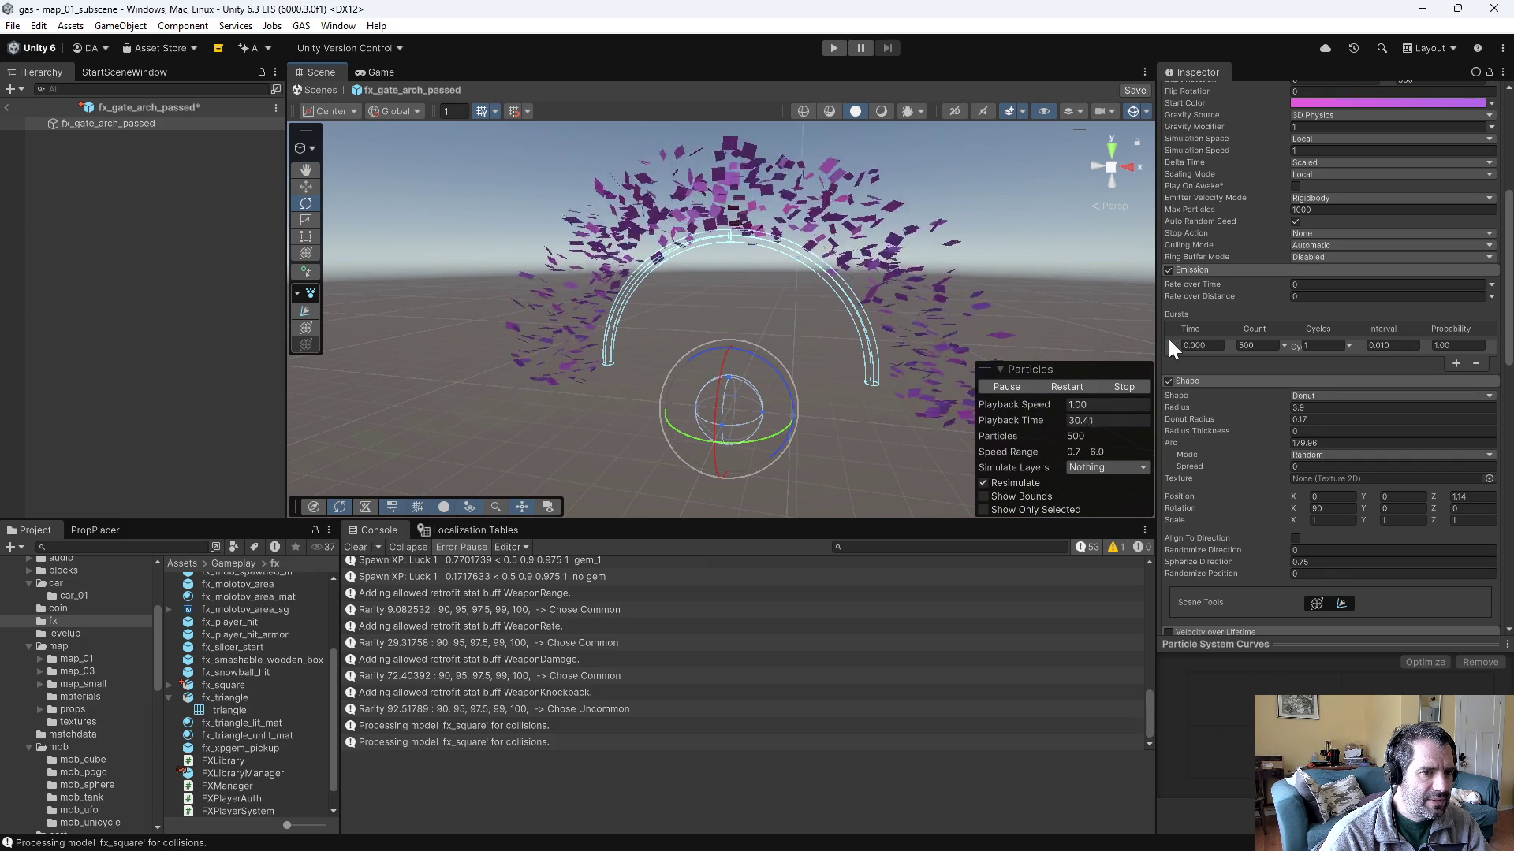
pyautogui.moveTo(1384, 324)
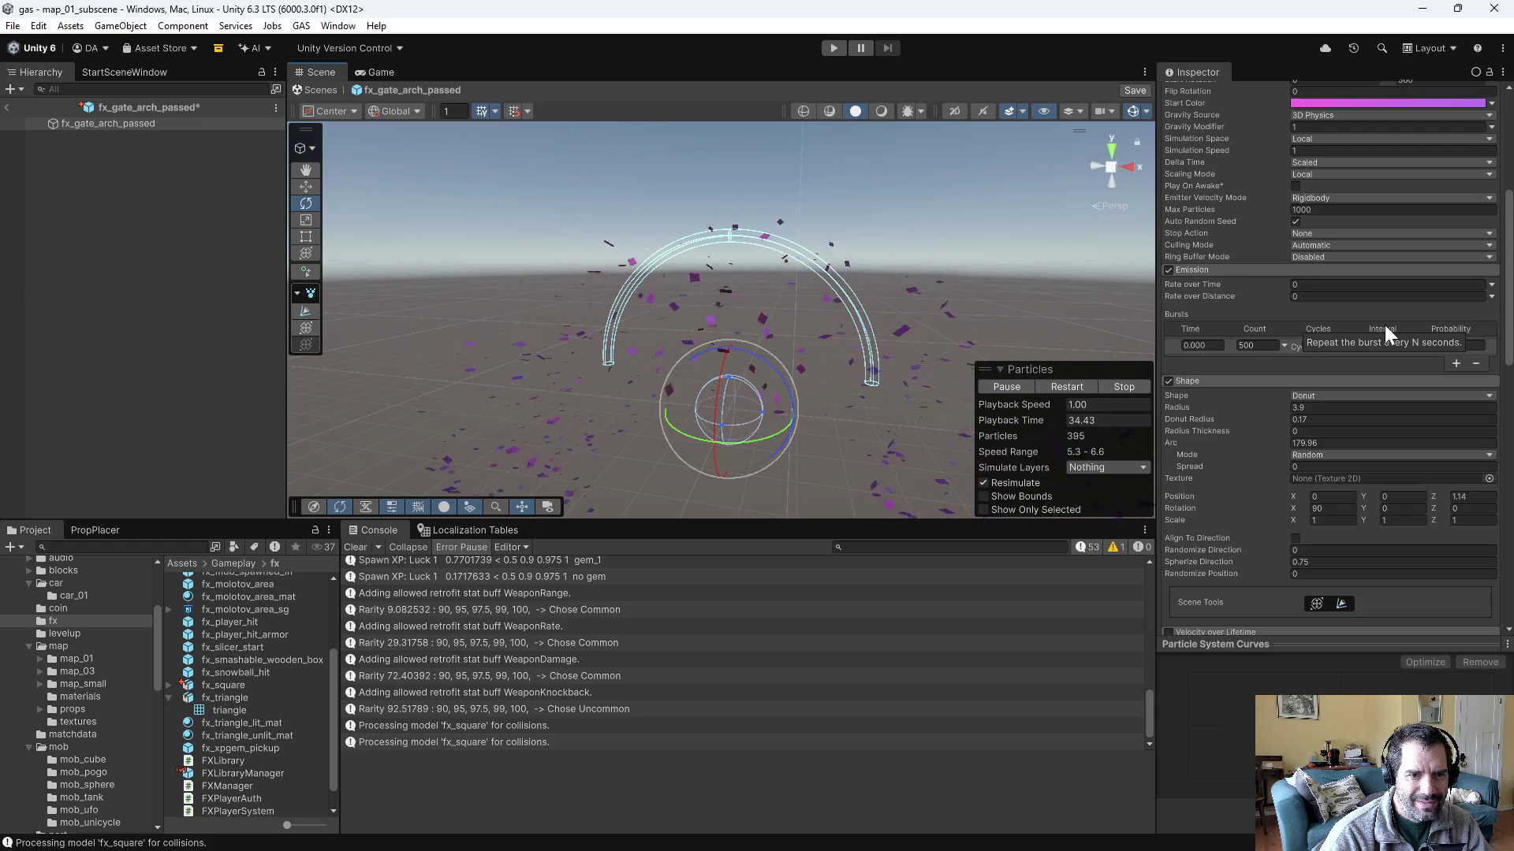
pyautogui.moveTo(1378, 347); pyautogui.dragTo(1395, 350)
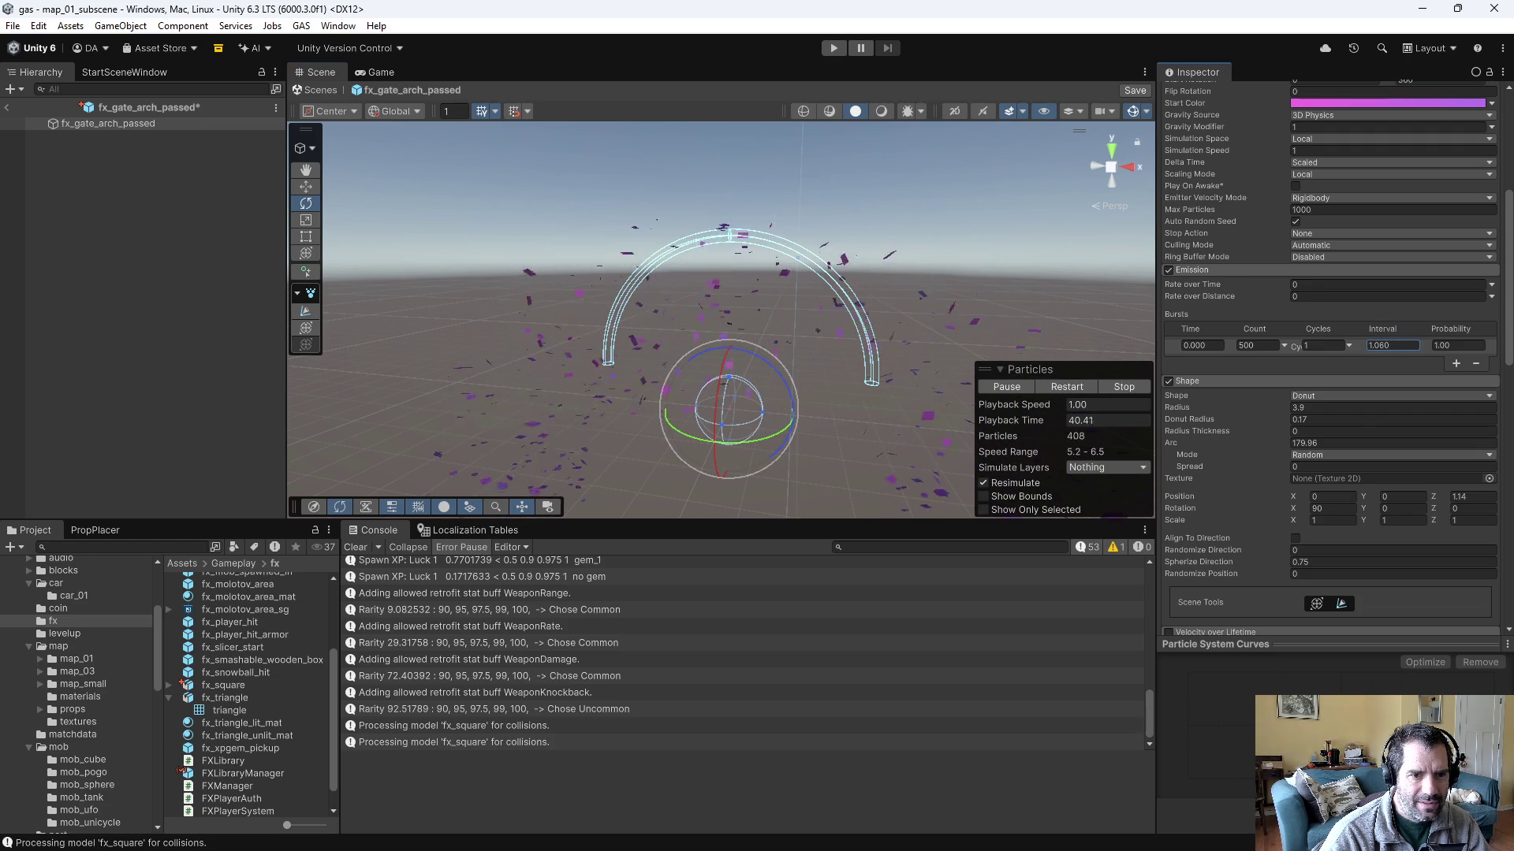
pyautogui.write('0.01')
pyautogui.press('Return')
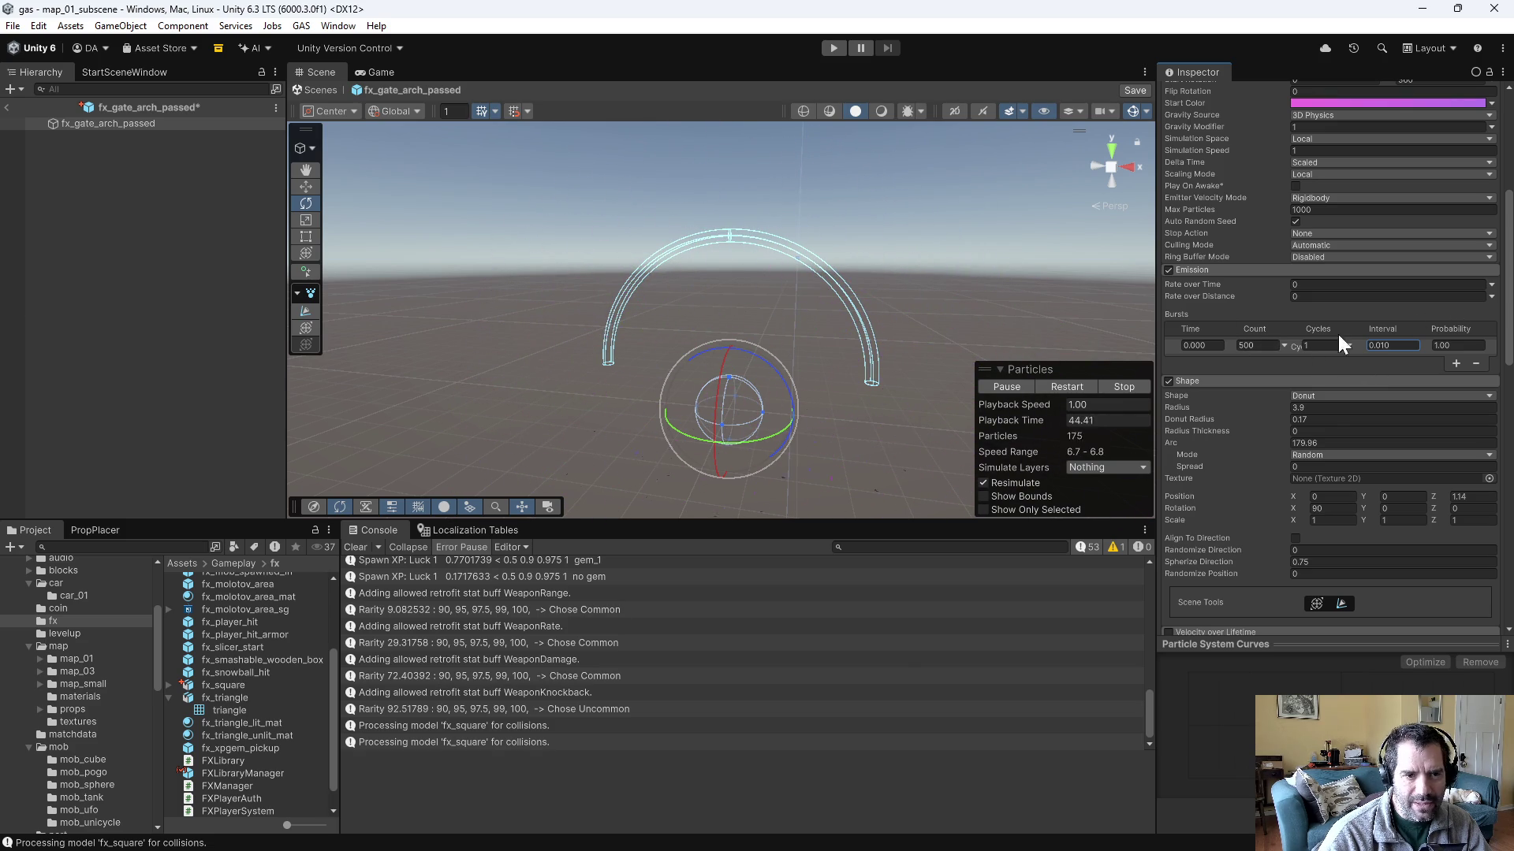
# - Delete the emission burst and switch Rate over Time to a curve
pyautogui.click(1475, 364)
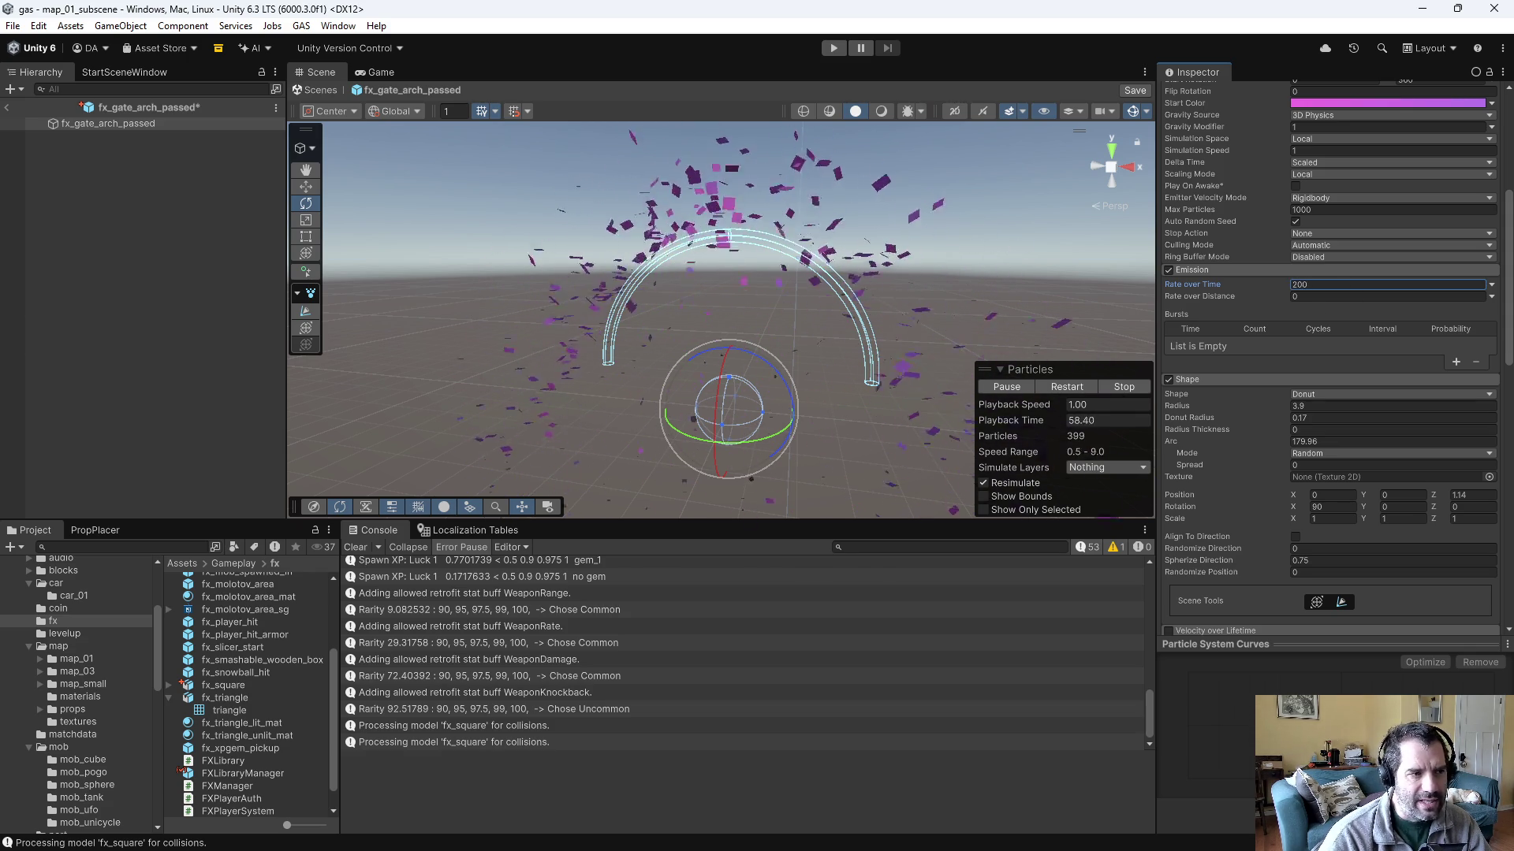
pyautogui.scroll(5, 1270, 316)
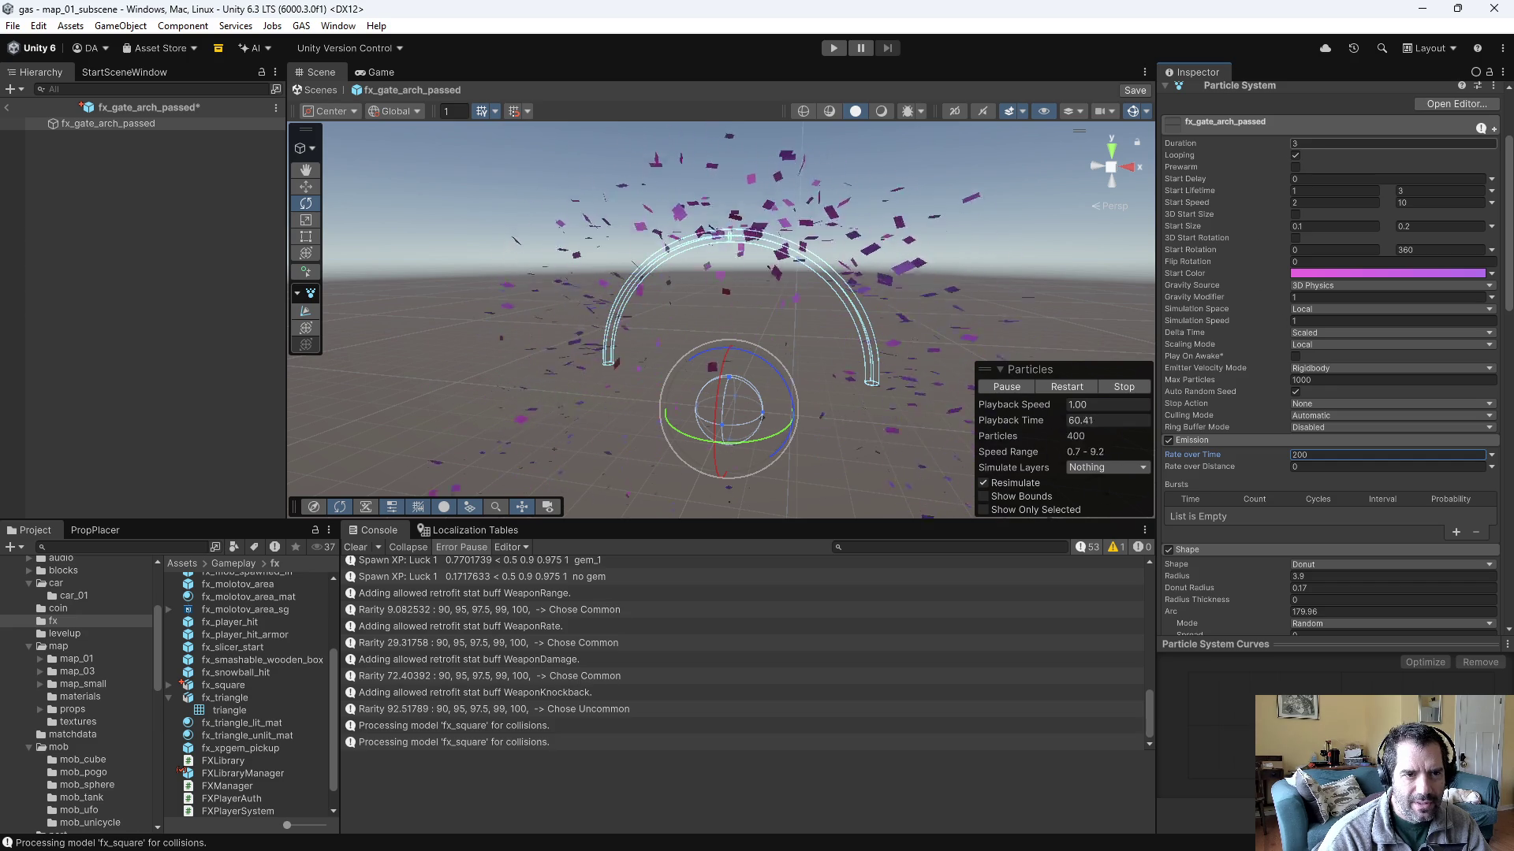
pyautogui.click(1340, 143)
pyautogui.write('1')
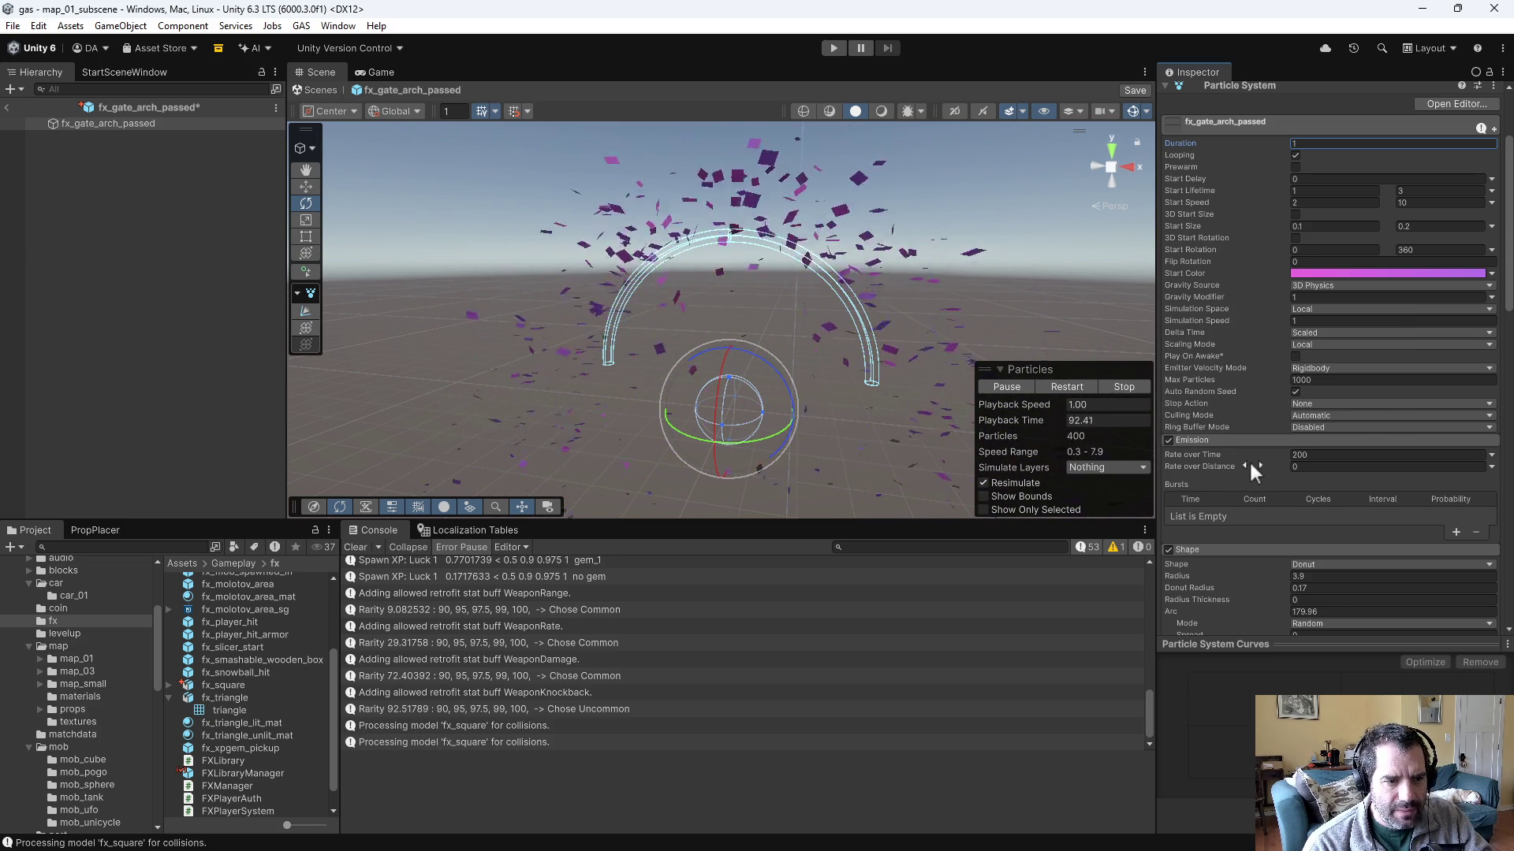
pyautogui.click(1491, 456)
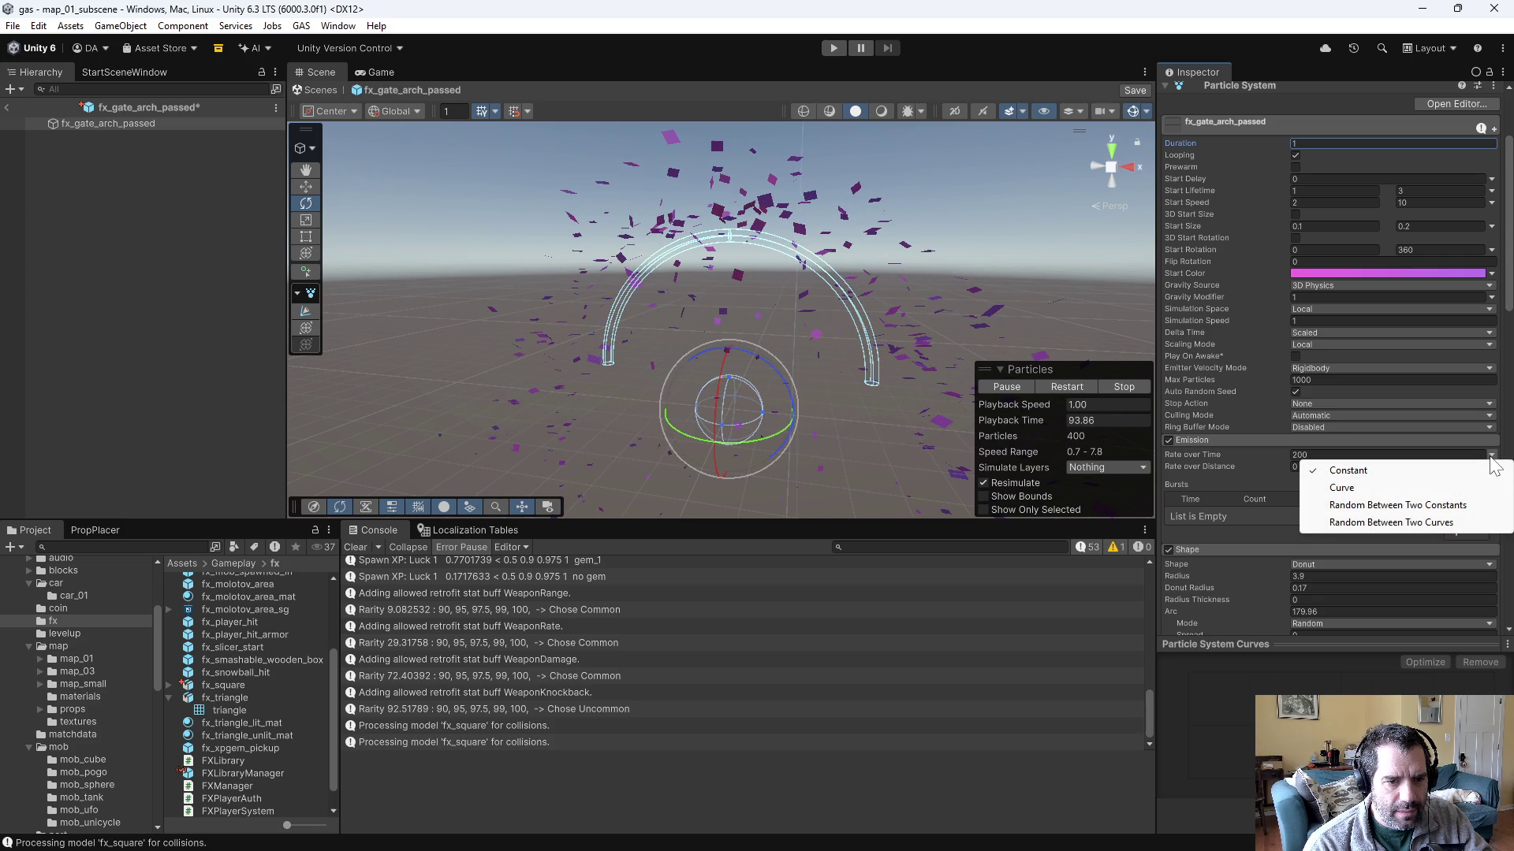
pyautogui.click(1458, 488)
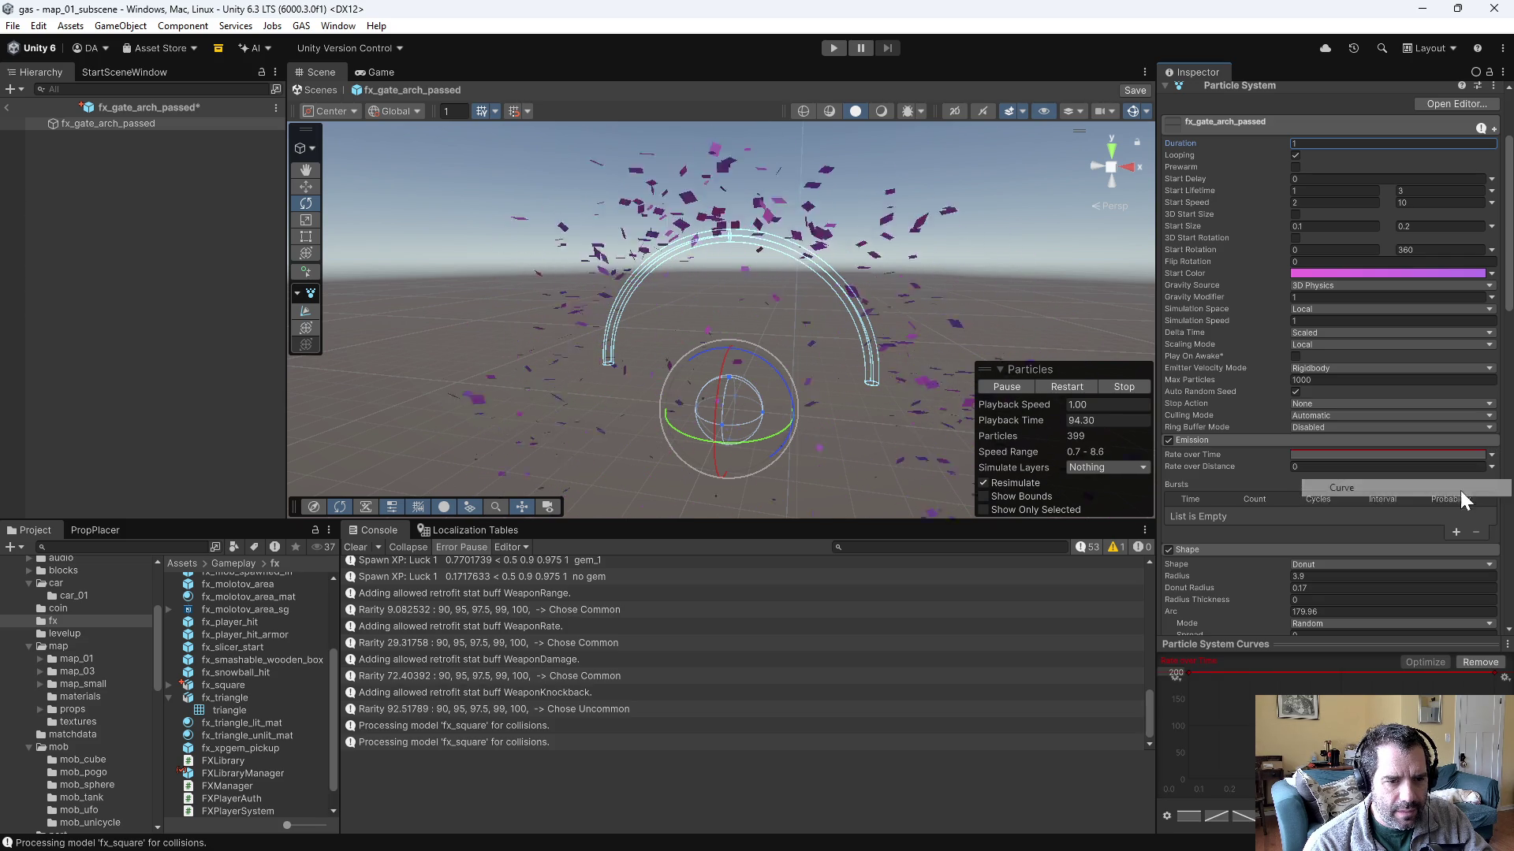
pyautogui.press('Return')
# - Pull the curve's end key down so emission falls off, and set Duration to 3
pyautogui.rightClick(1309, 672)
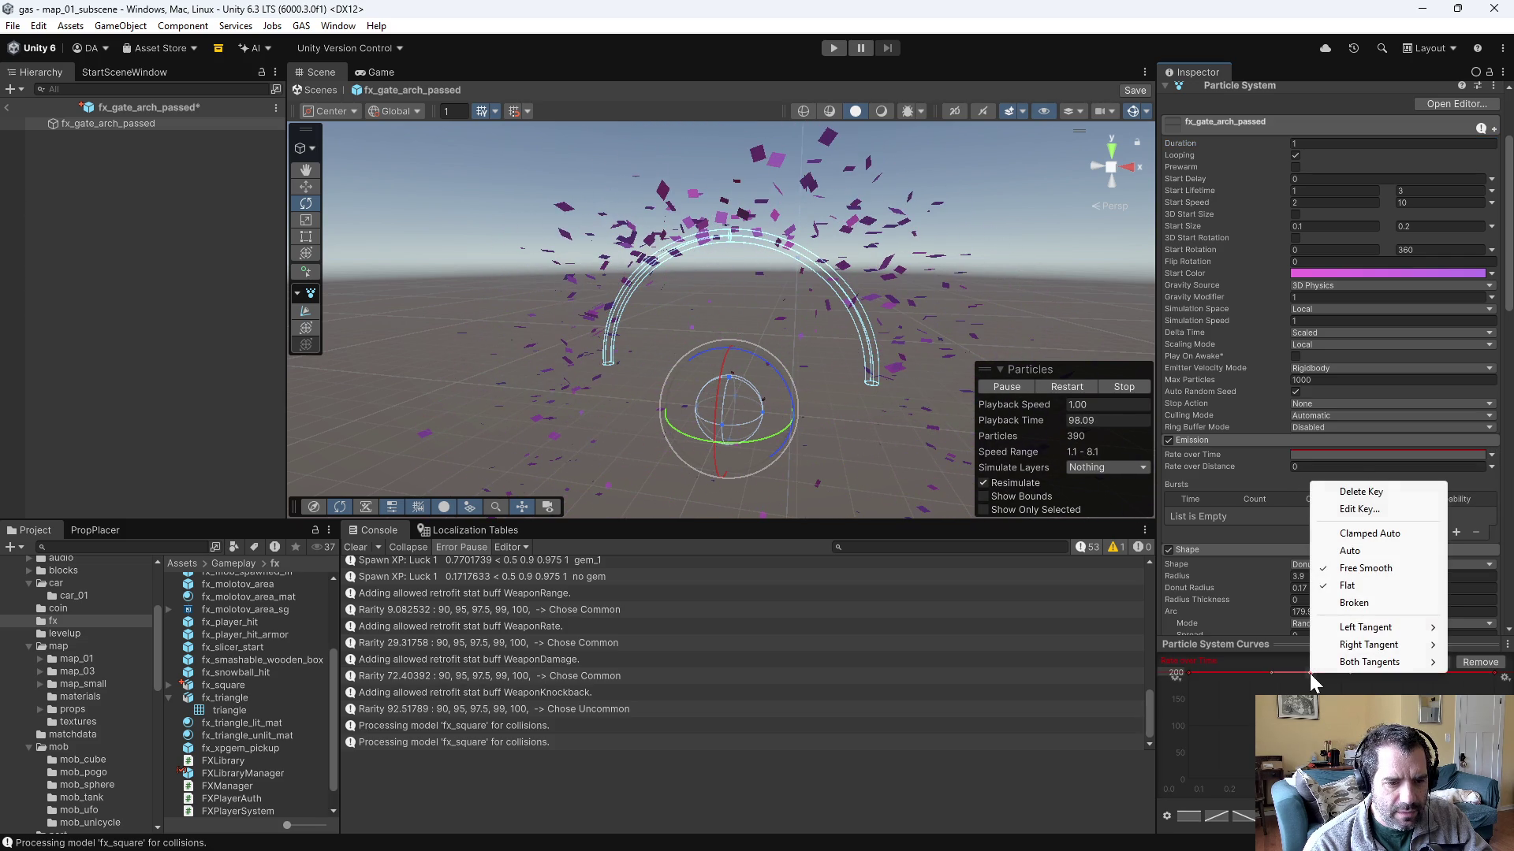
pyautogui.moveTo(1386, 661)
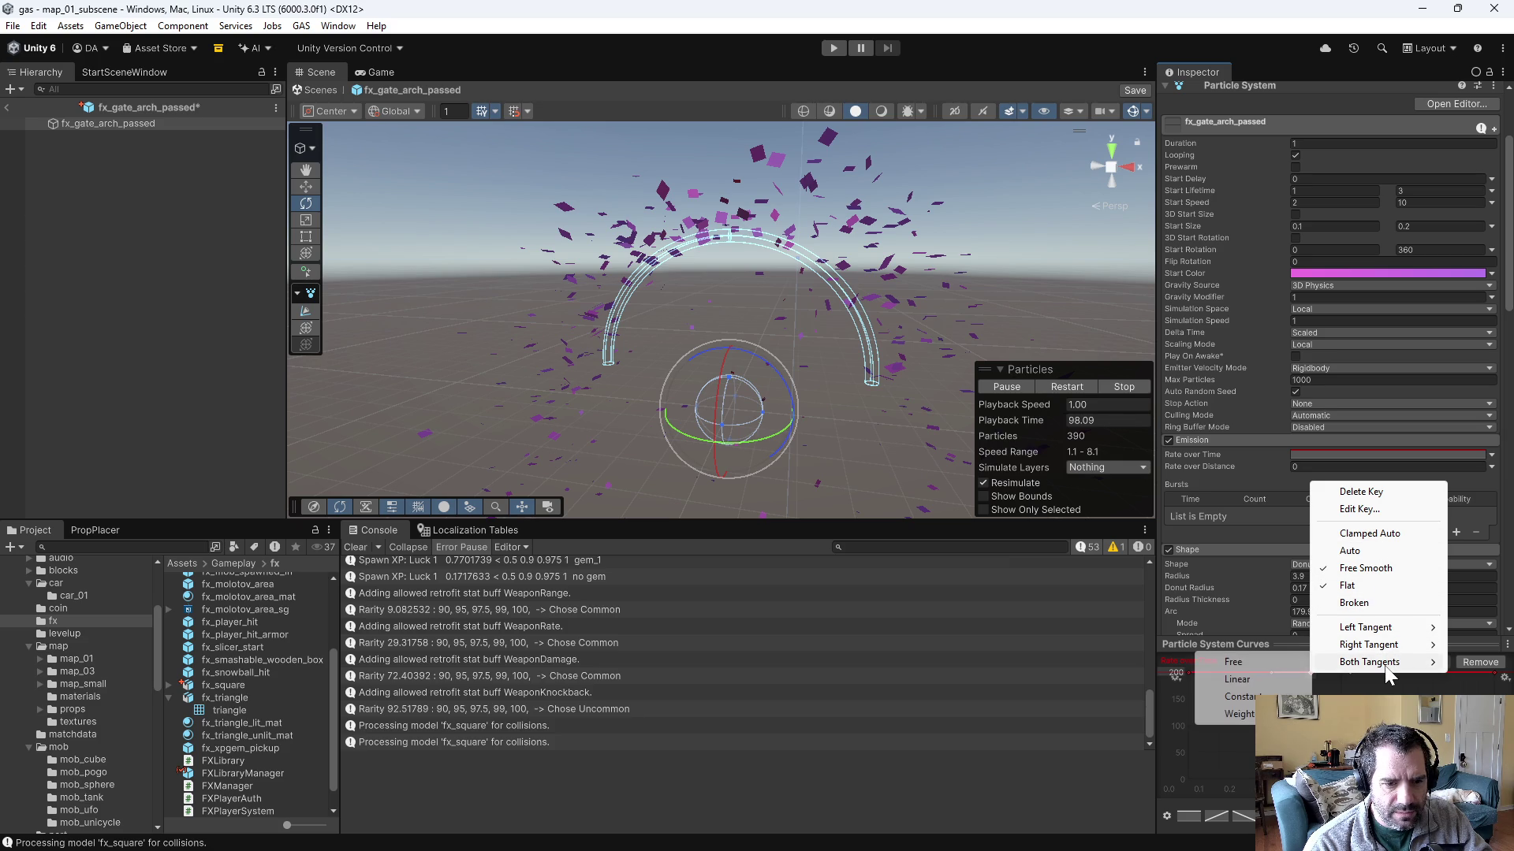
pyautogui.click(1280, 675)
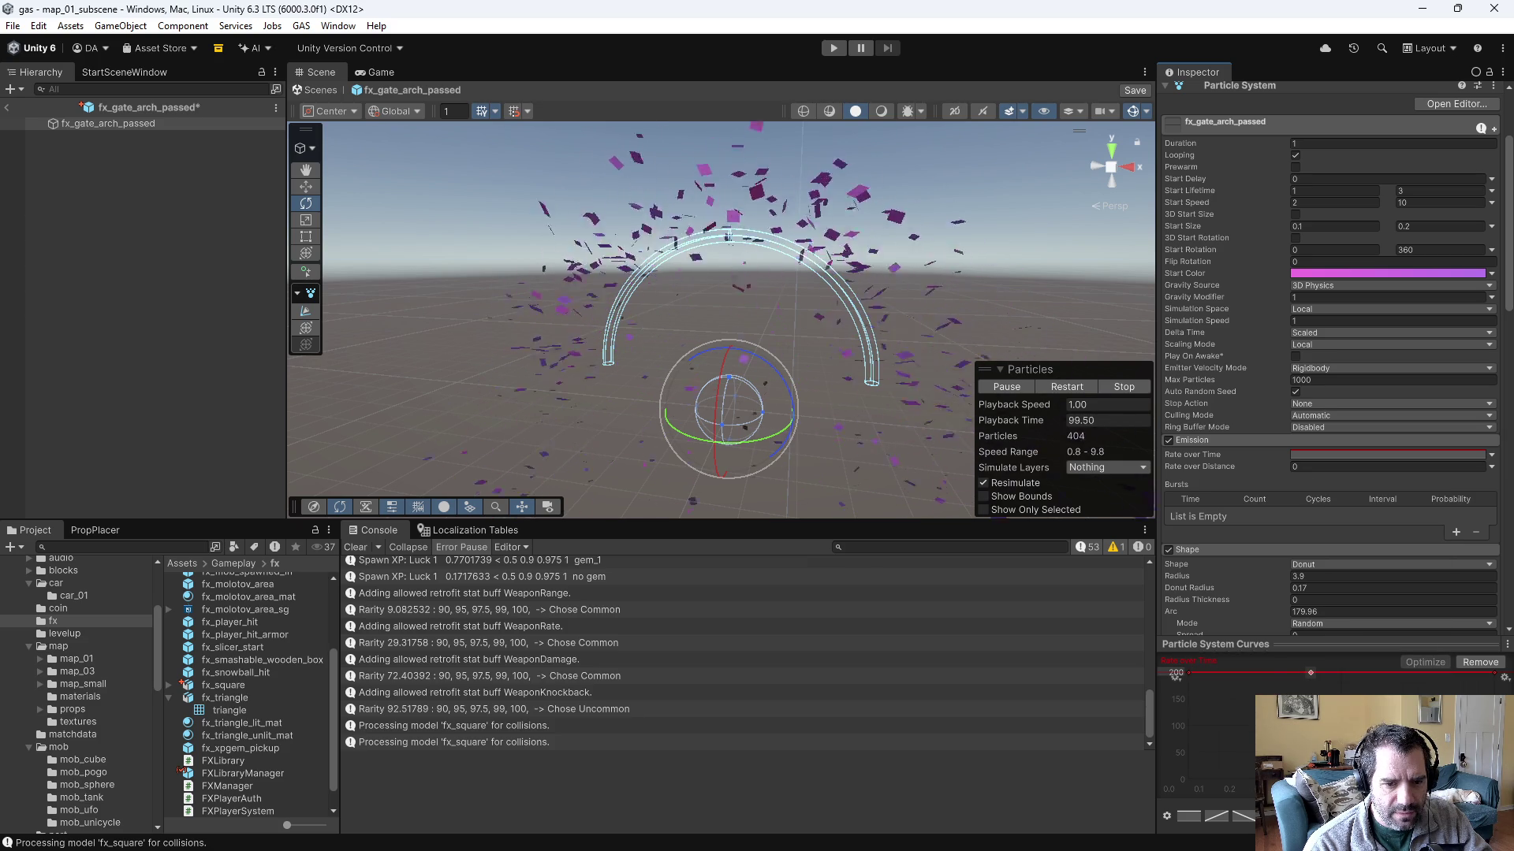
pyautogui.moveTo(1488, 672); pyautogui.dragTo(1487, 717)
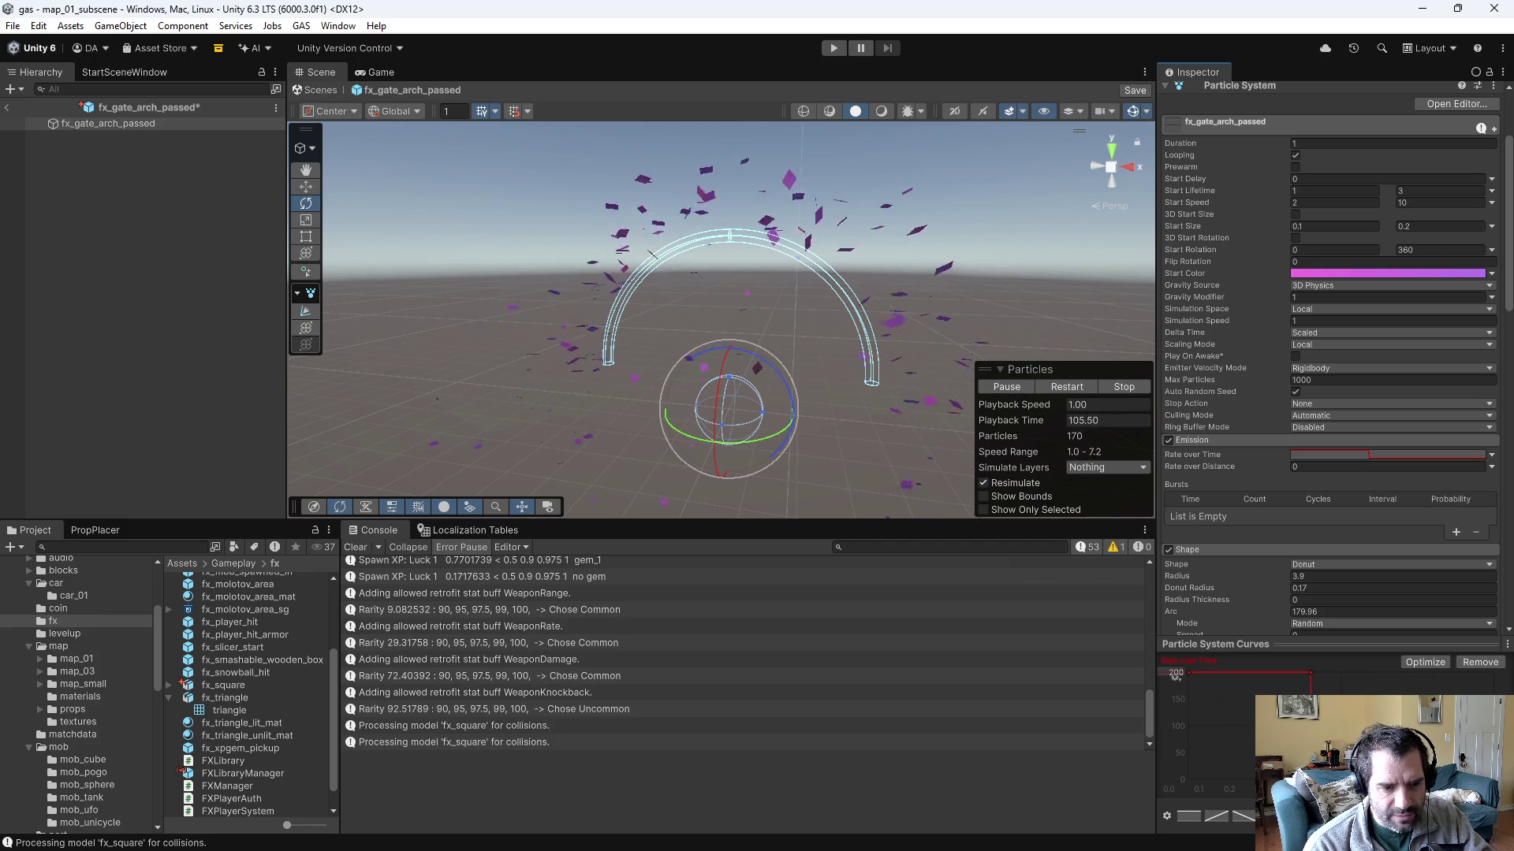
pyautogui.click(1336, 143)
pyautogui.write('3')
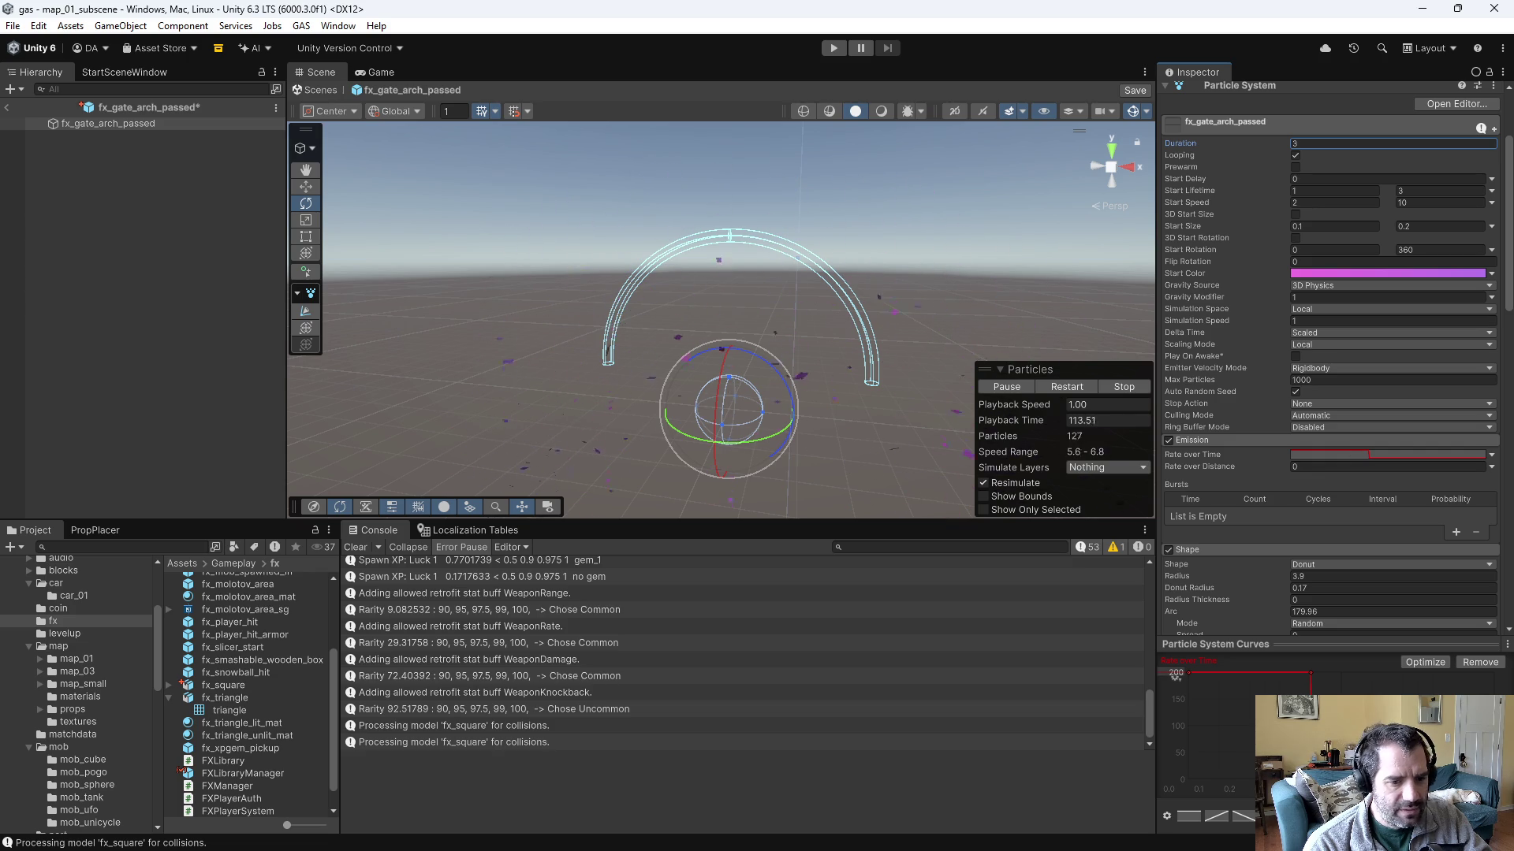
# - Drag the peak and low keys earlier to form a sharp opening spike
pyautogui.moveTo(1309, 673); pyautogui.dragTo(1245, 672)
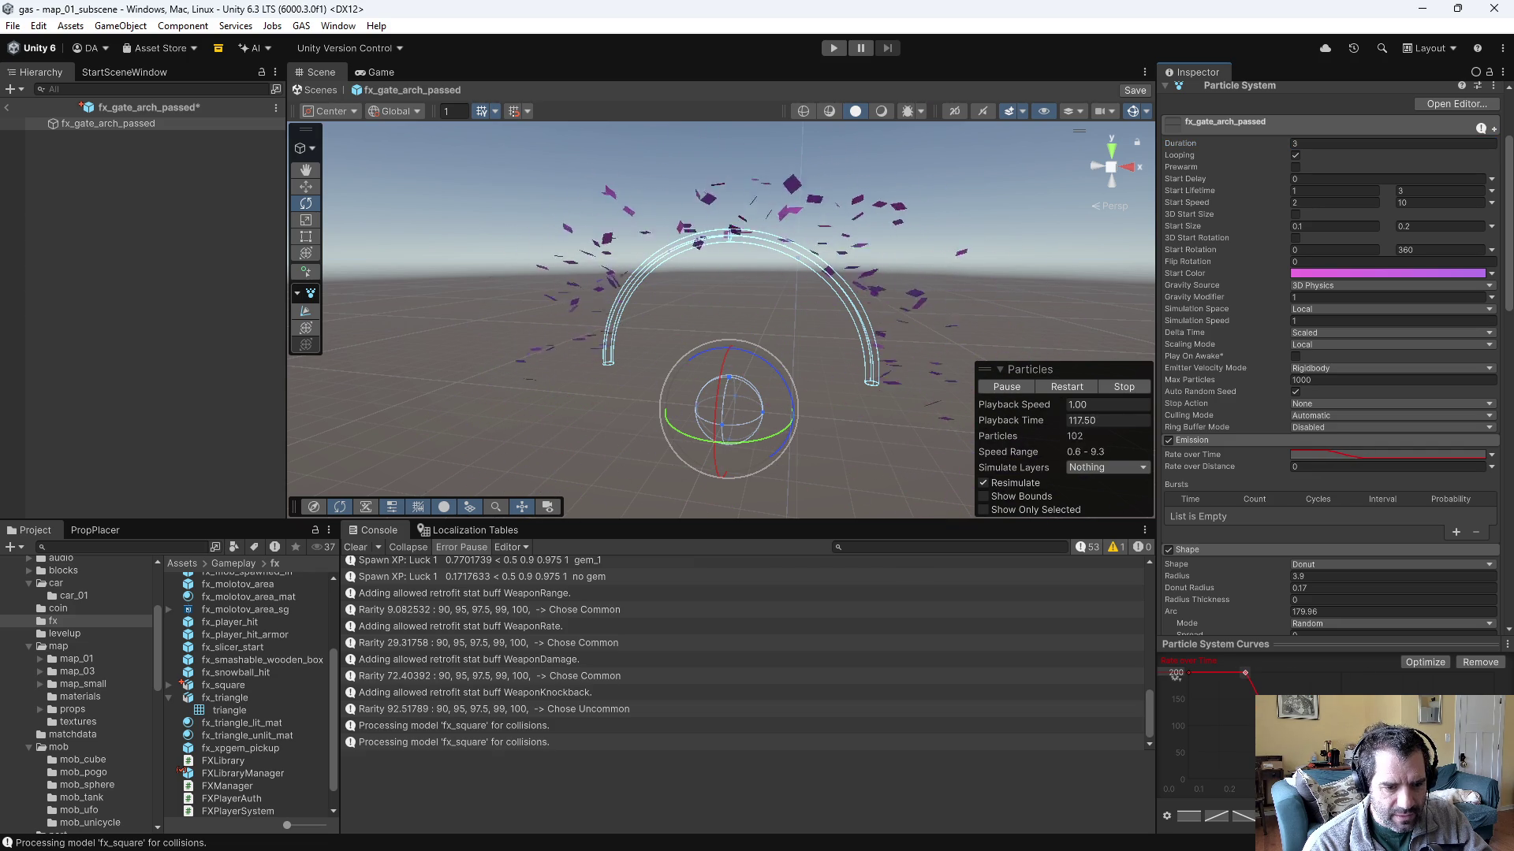
pyautogui.moveTo(1293, 778); pyautogui.dragTo(1250, 778)
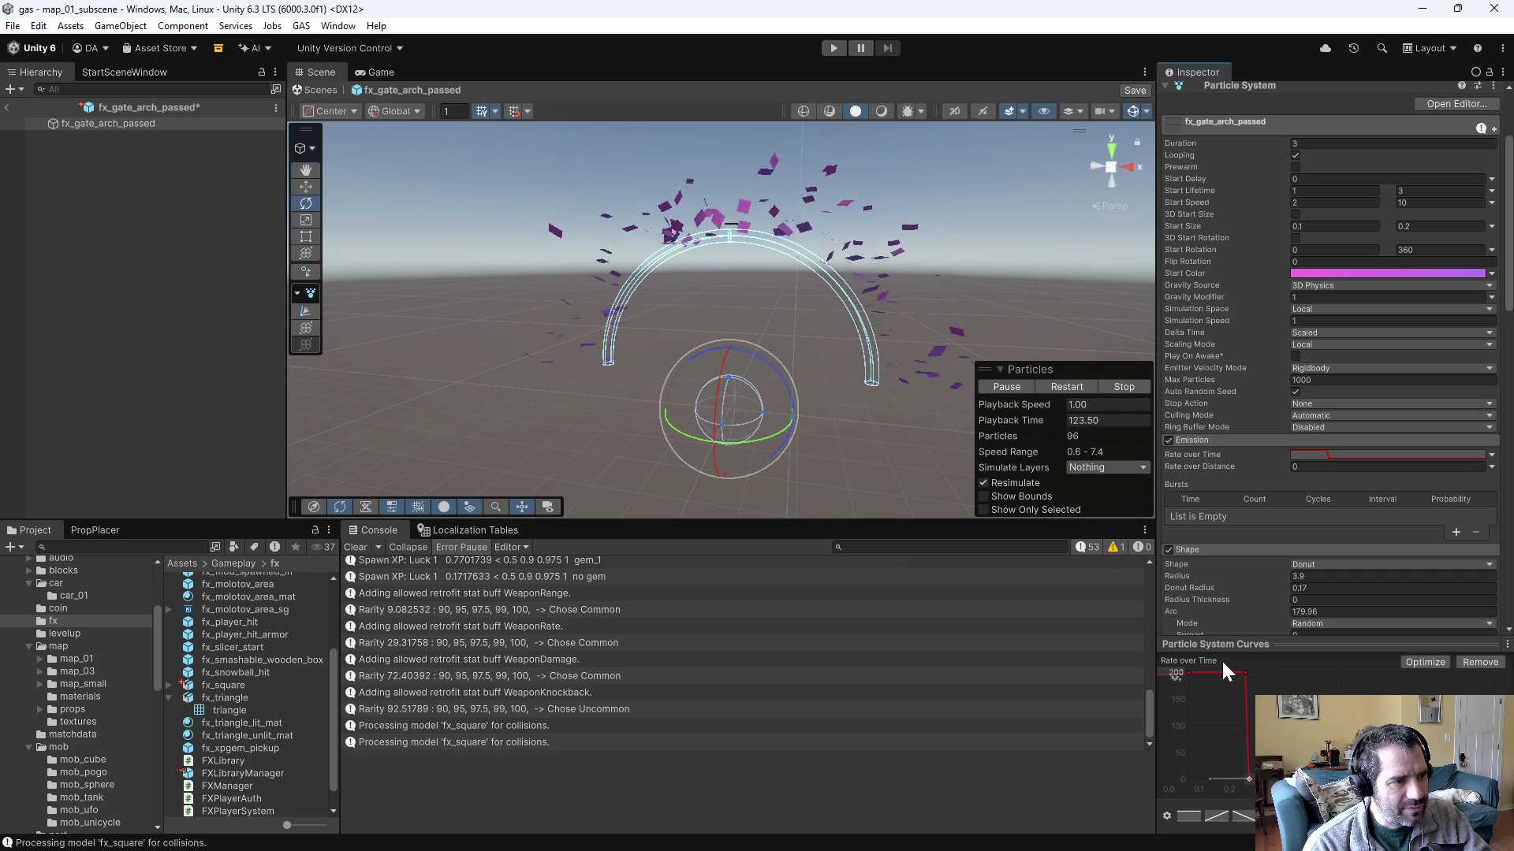
pyautogui.moveTo(1246, 674); pyautogui.dragTo(1214, 672)
pyautogui.moveTo(1250, 784); pyautogui.dragTo(1217, 779)
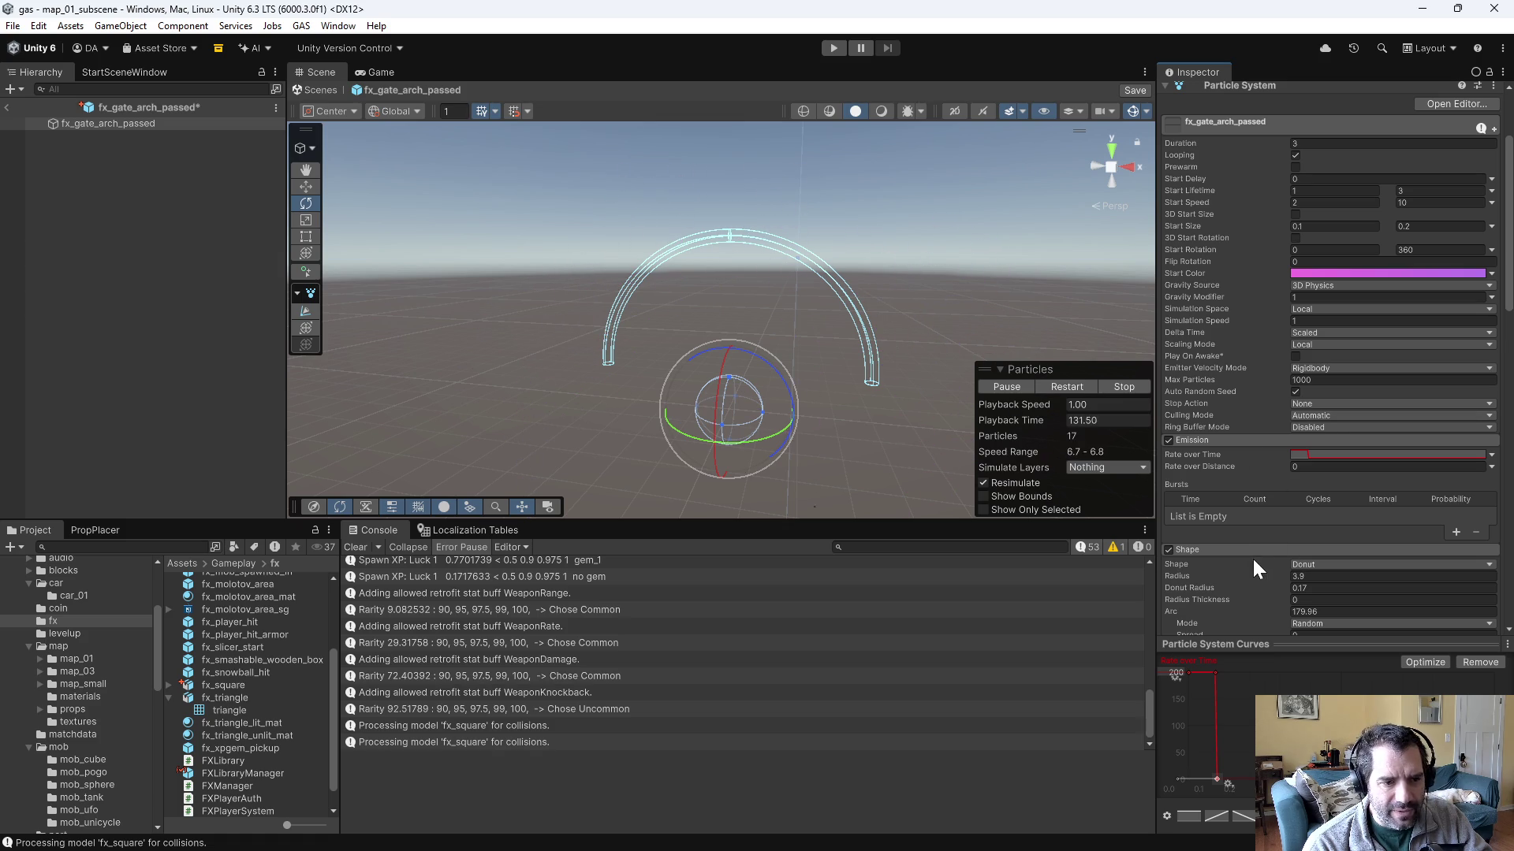
pyautogui.click(1188, 672)
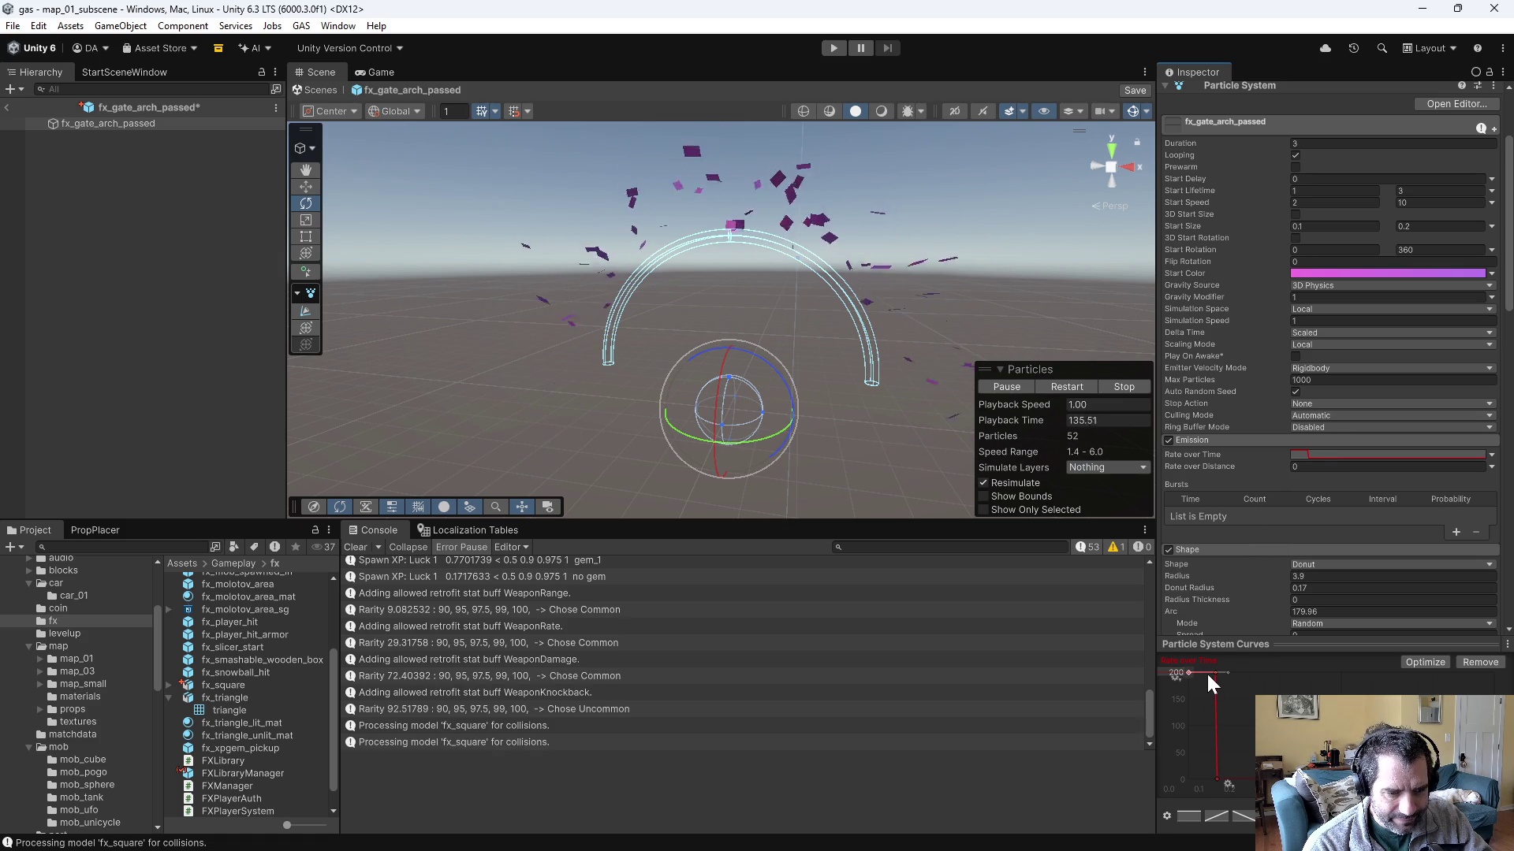
pyautogui.rightClick(1187, 673)
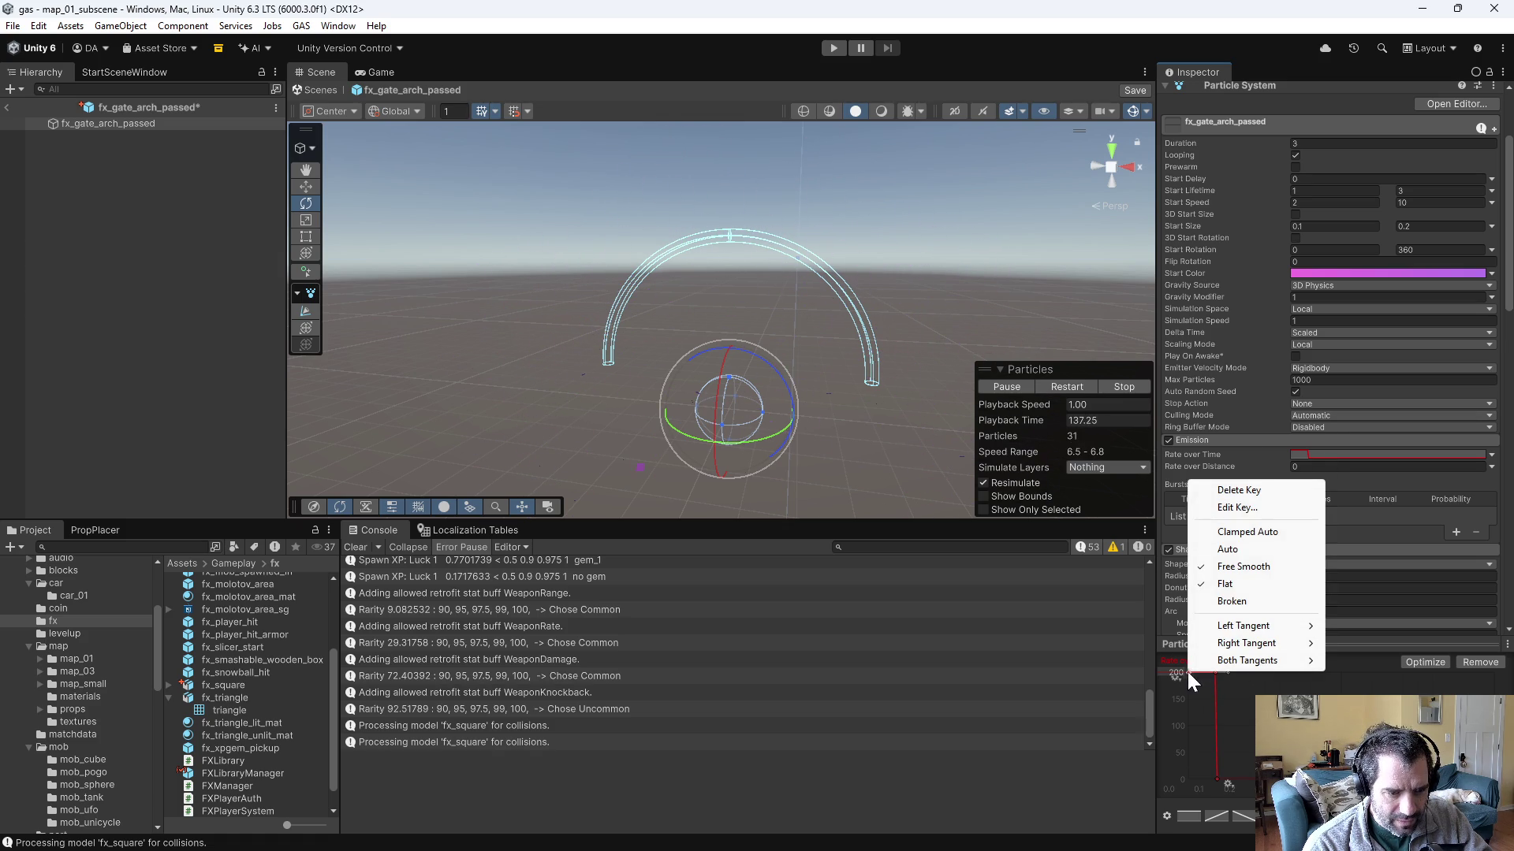
# - Set the top curve key's tangents to free, then to constant
pyautogui.moveTo(1255, 666)
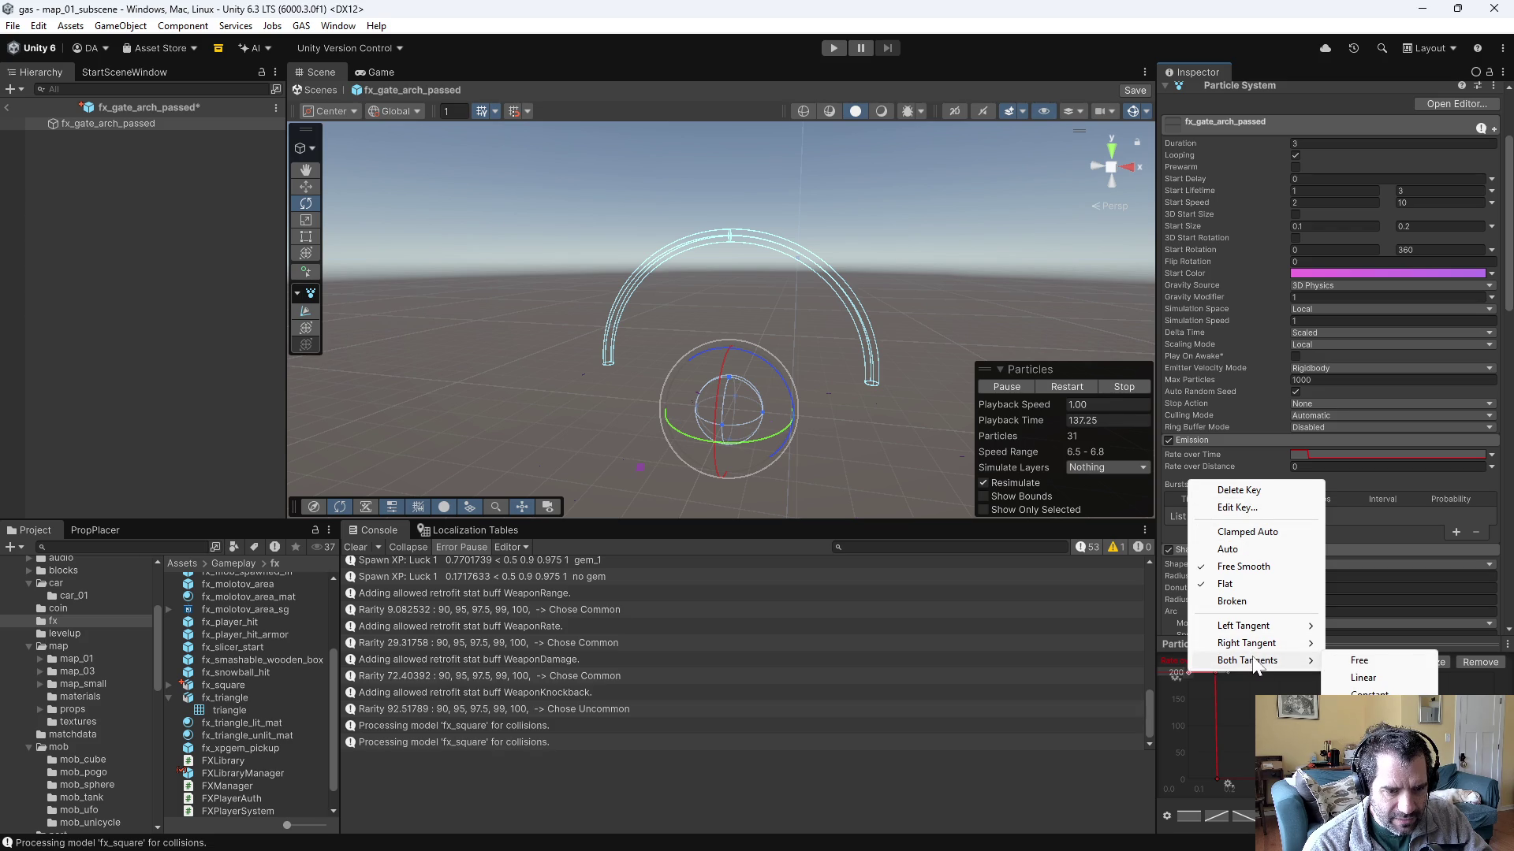
pyautogui.click(1359, 661)
pyautogui.rightClick(1209, 669)
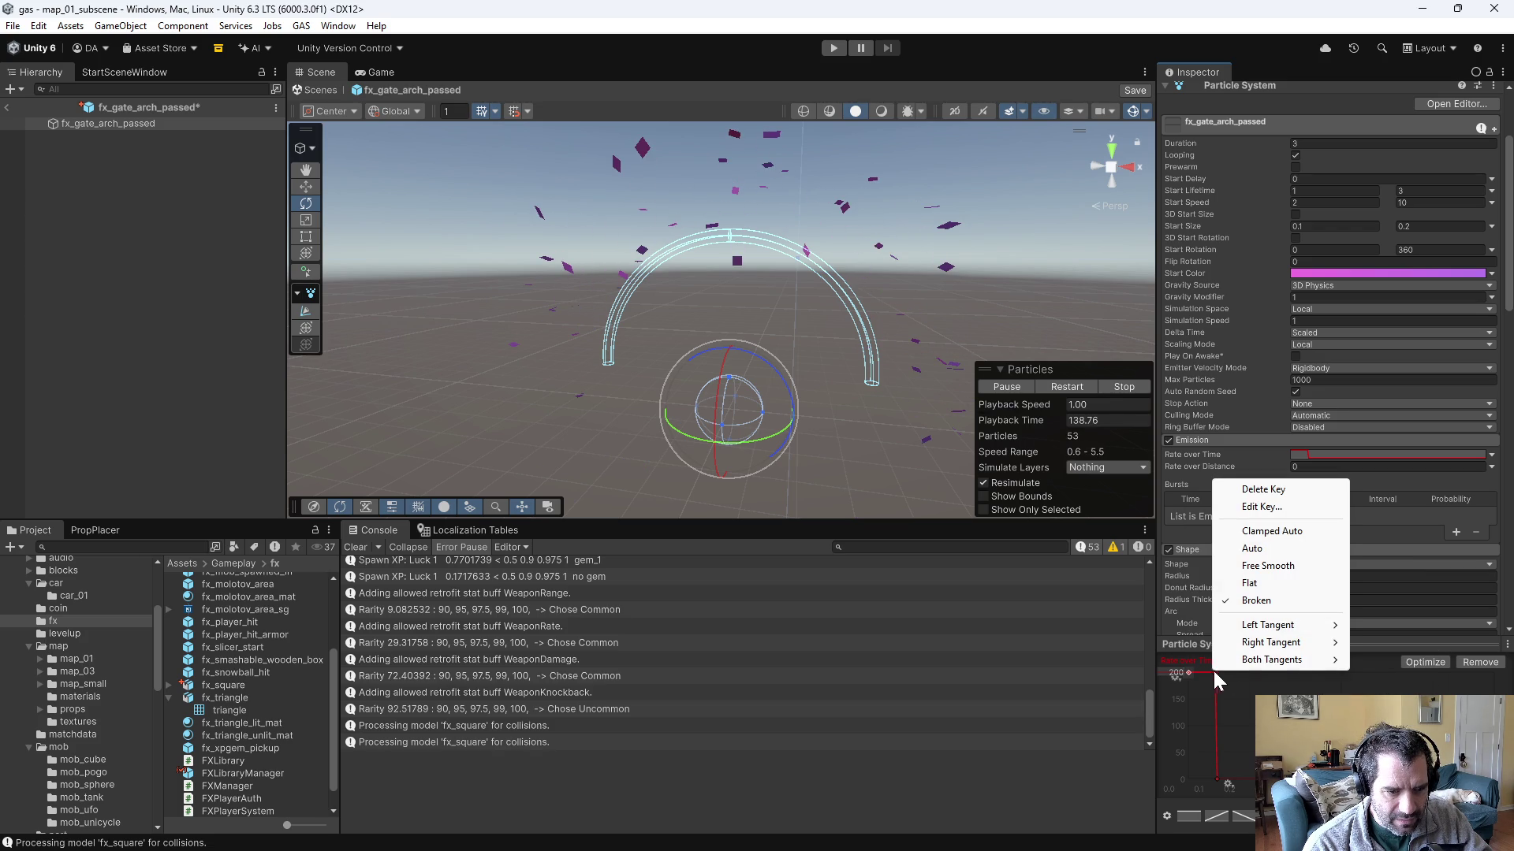
pyautogui.moveTo(1262, 664)
pyautogui.click(1393, 694)
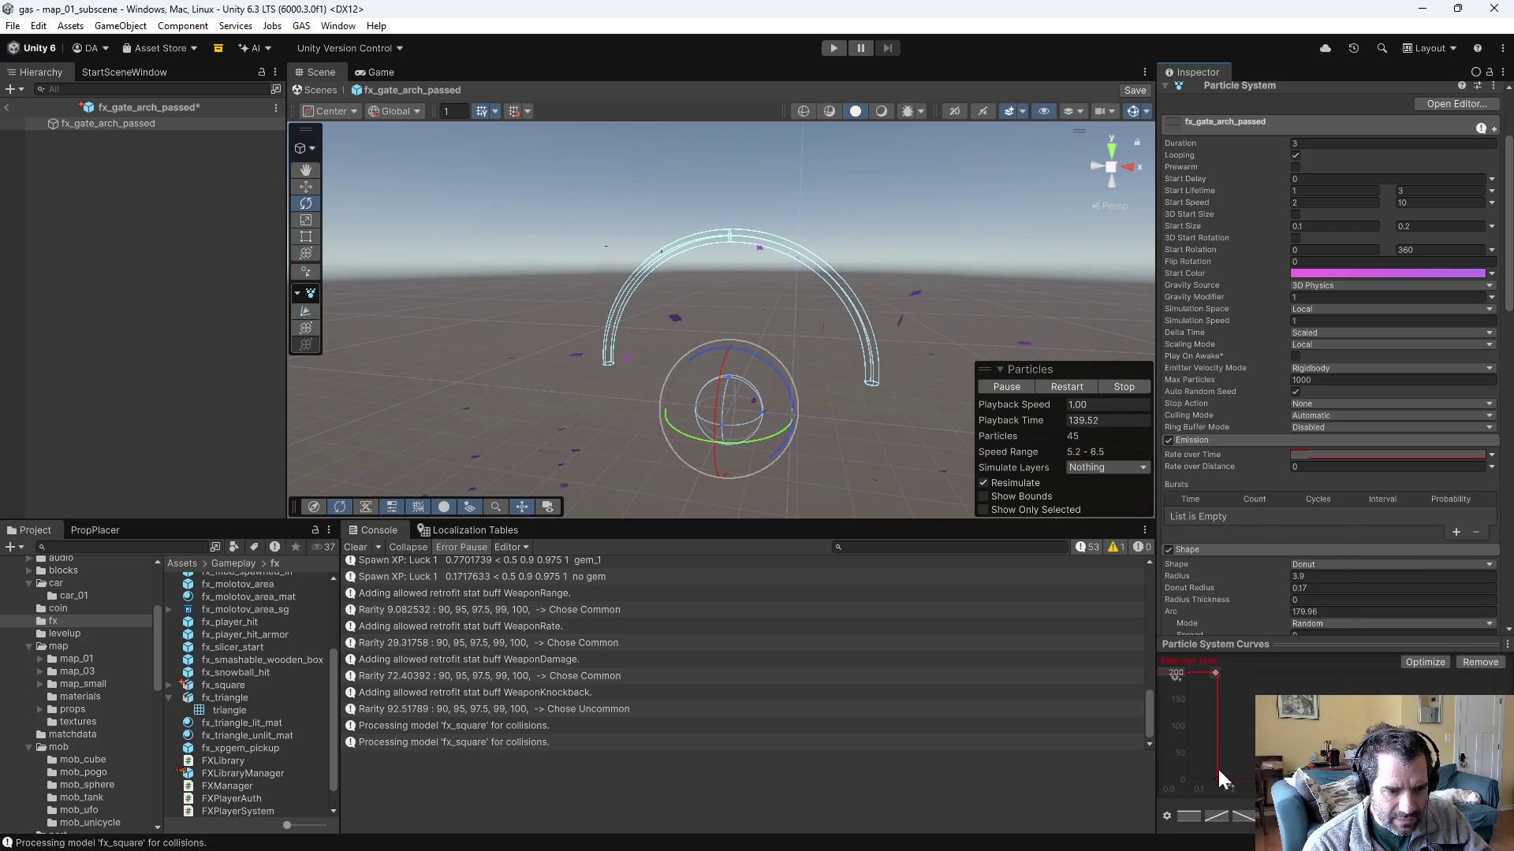
pyautogui.click(1217, 778)
pyautogui.rightClick(1217, 779)
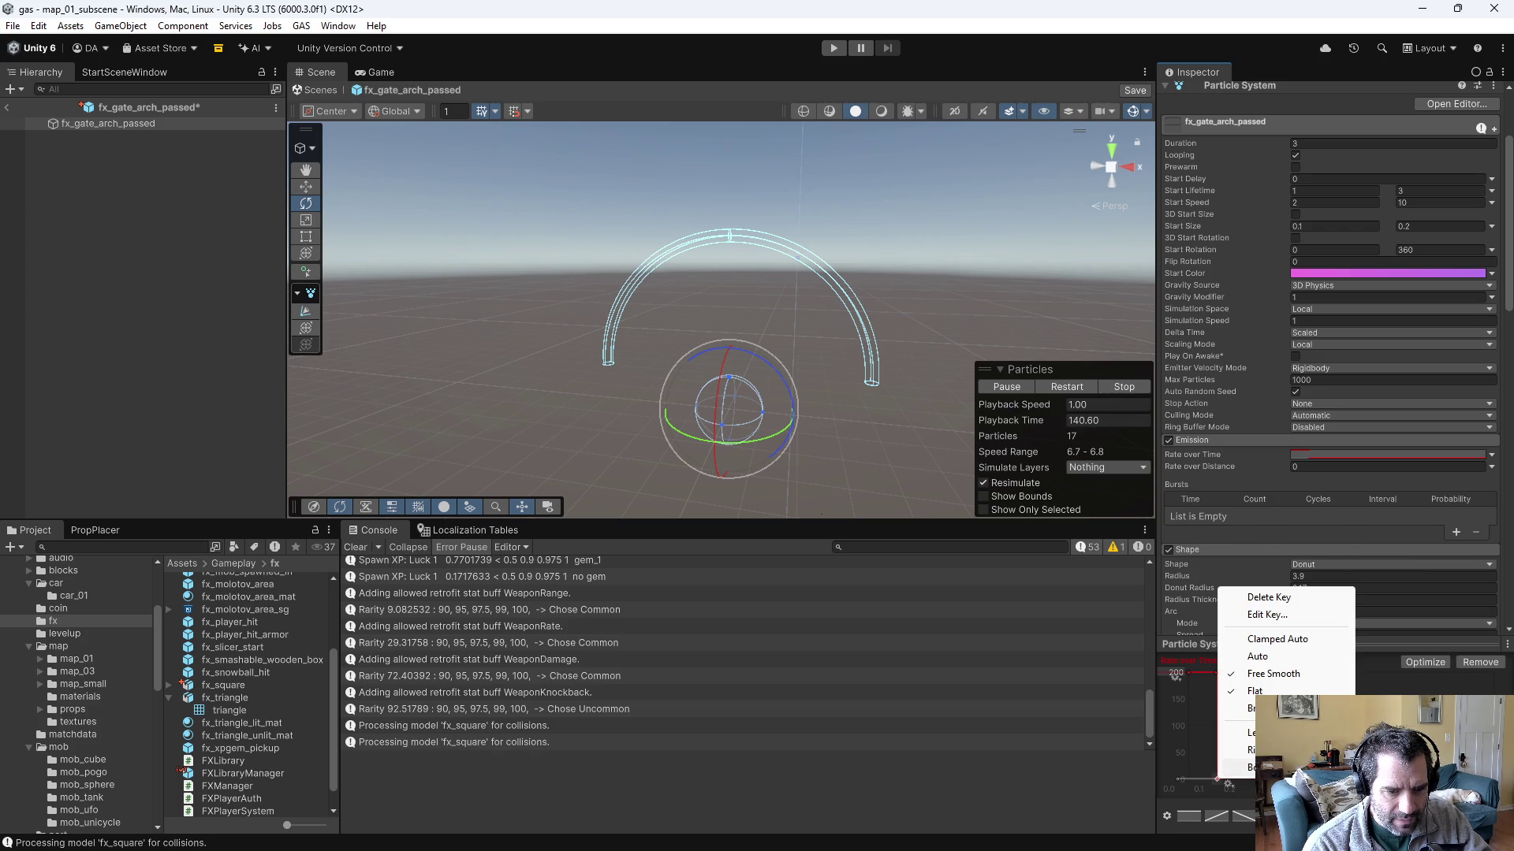
pyautogui.press('Escape')
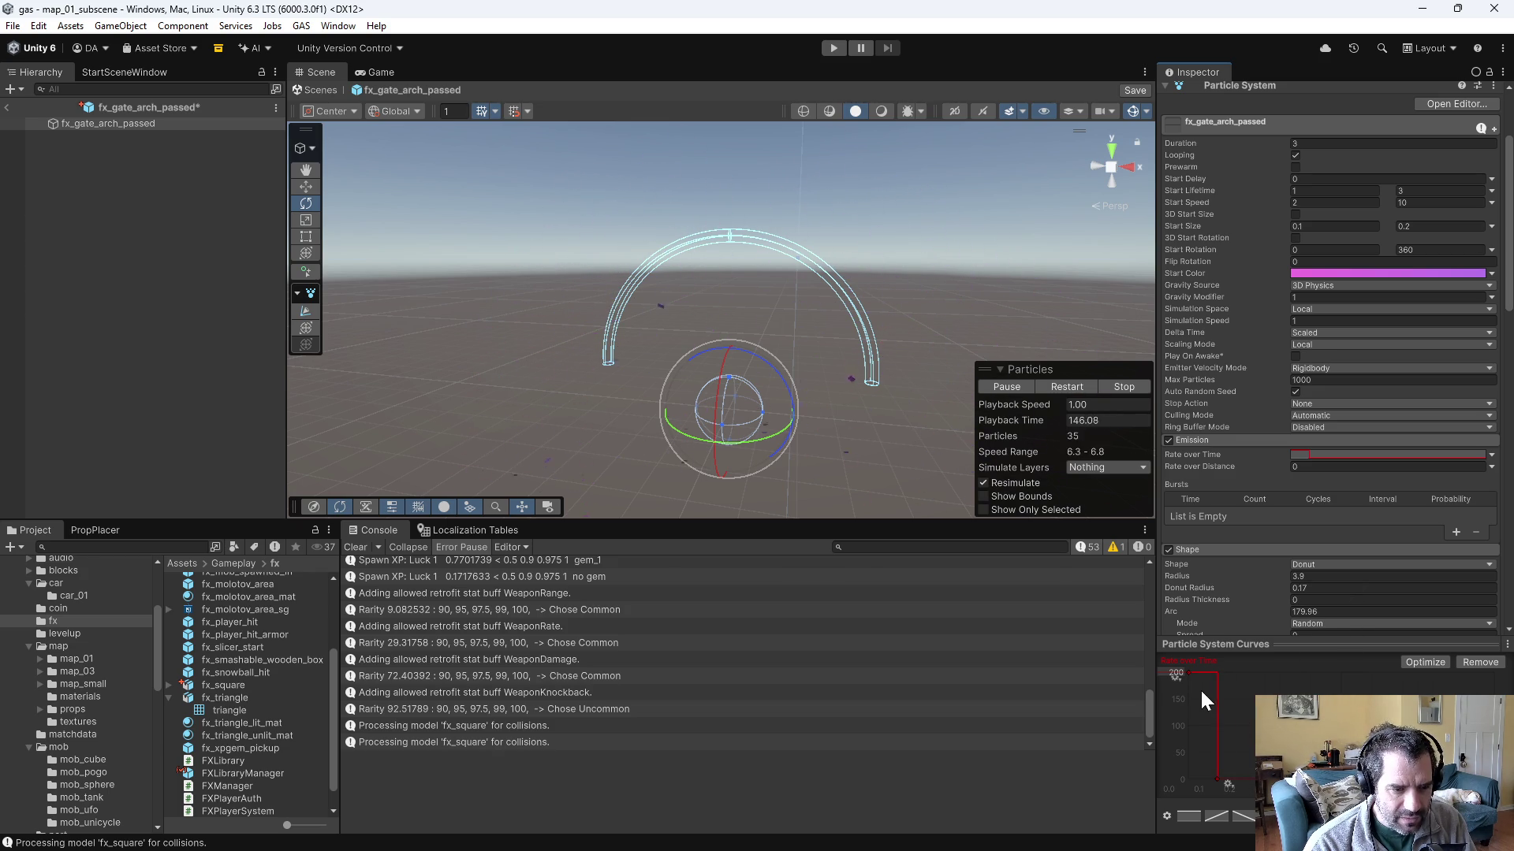
# - Edit the top Rate over Time key's value to 200
pyautogui.rightClick(1186, 670)
pyautogui.press('Escape')
pyautogui.rightClick(1186, 670)
pyautogui.click(1236, 510)
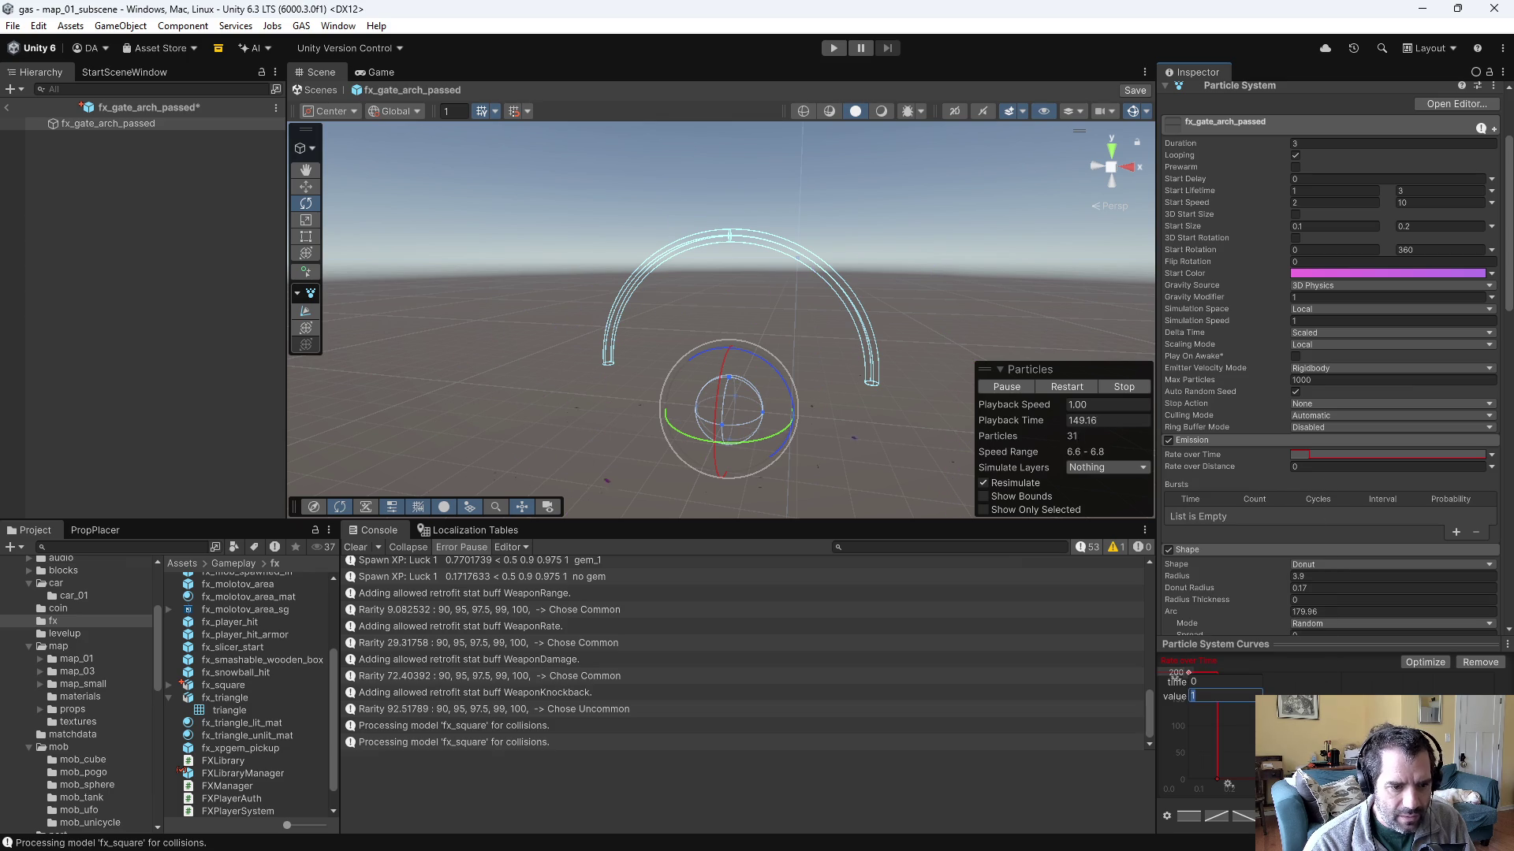
pyautogui.press('Return')
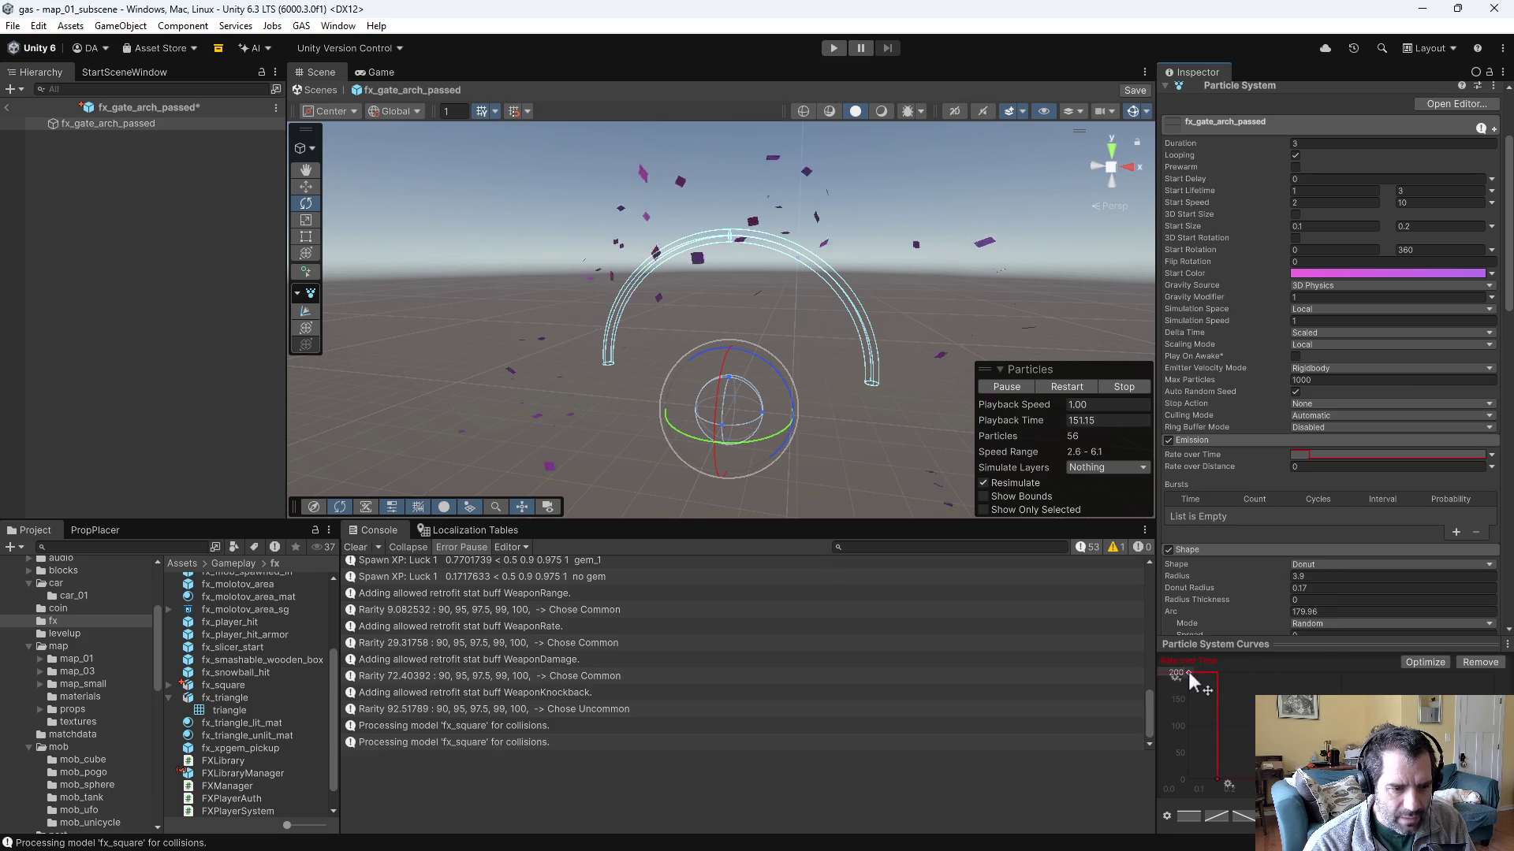
pyautogui.rightClick(1187, 669)
pyautogui.click(1229, 508)
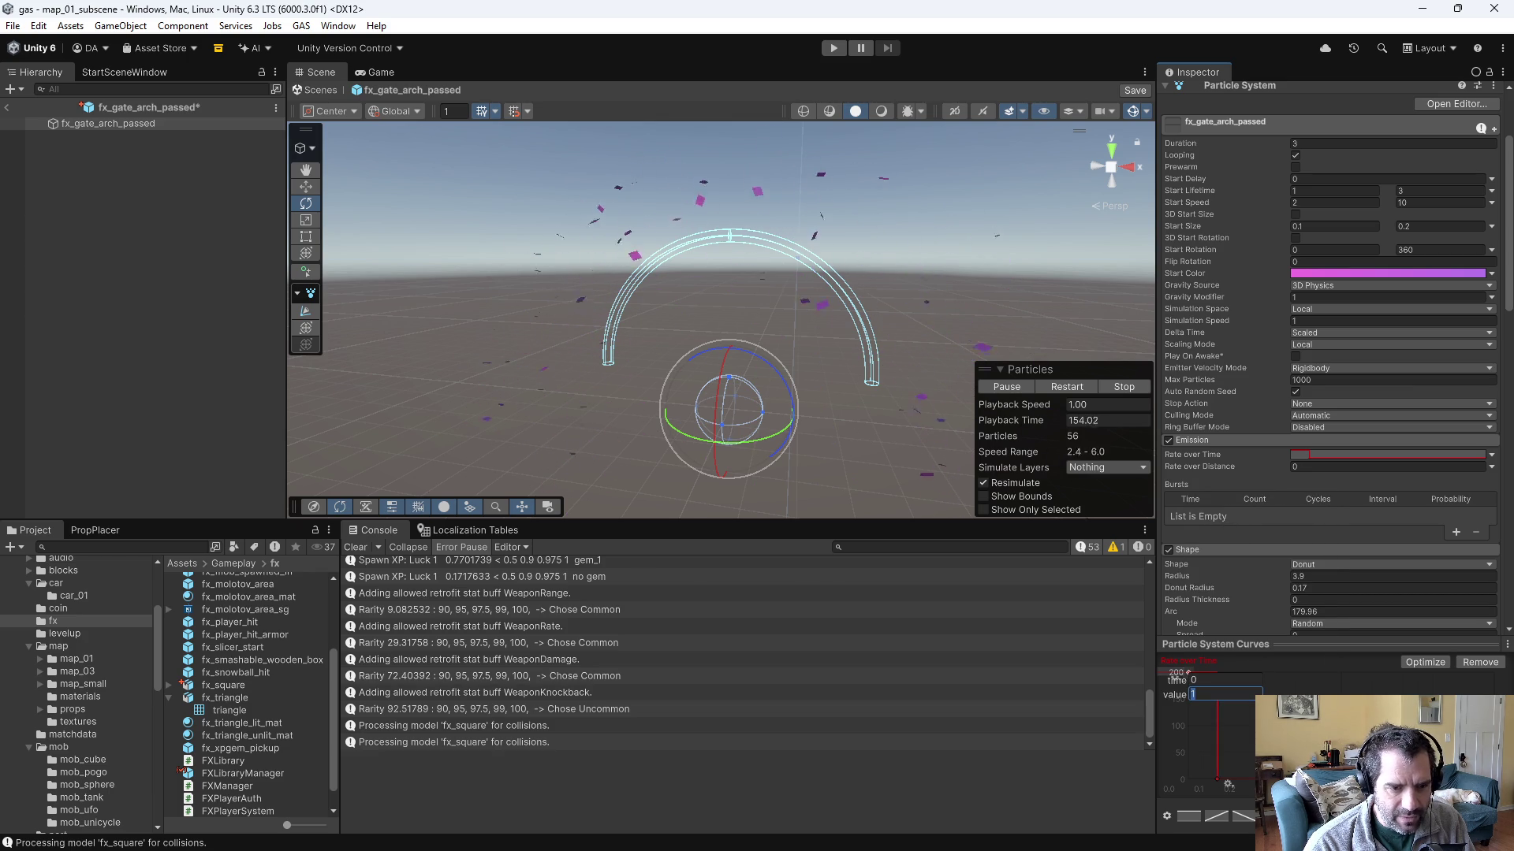
pyautogui.write('200')
pyautogui.press('Return')
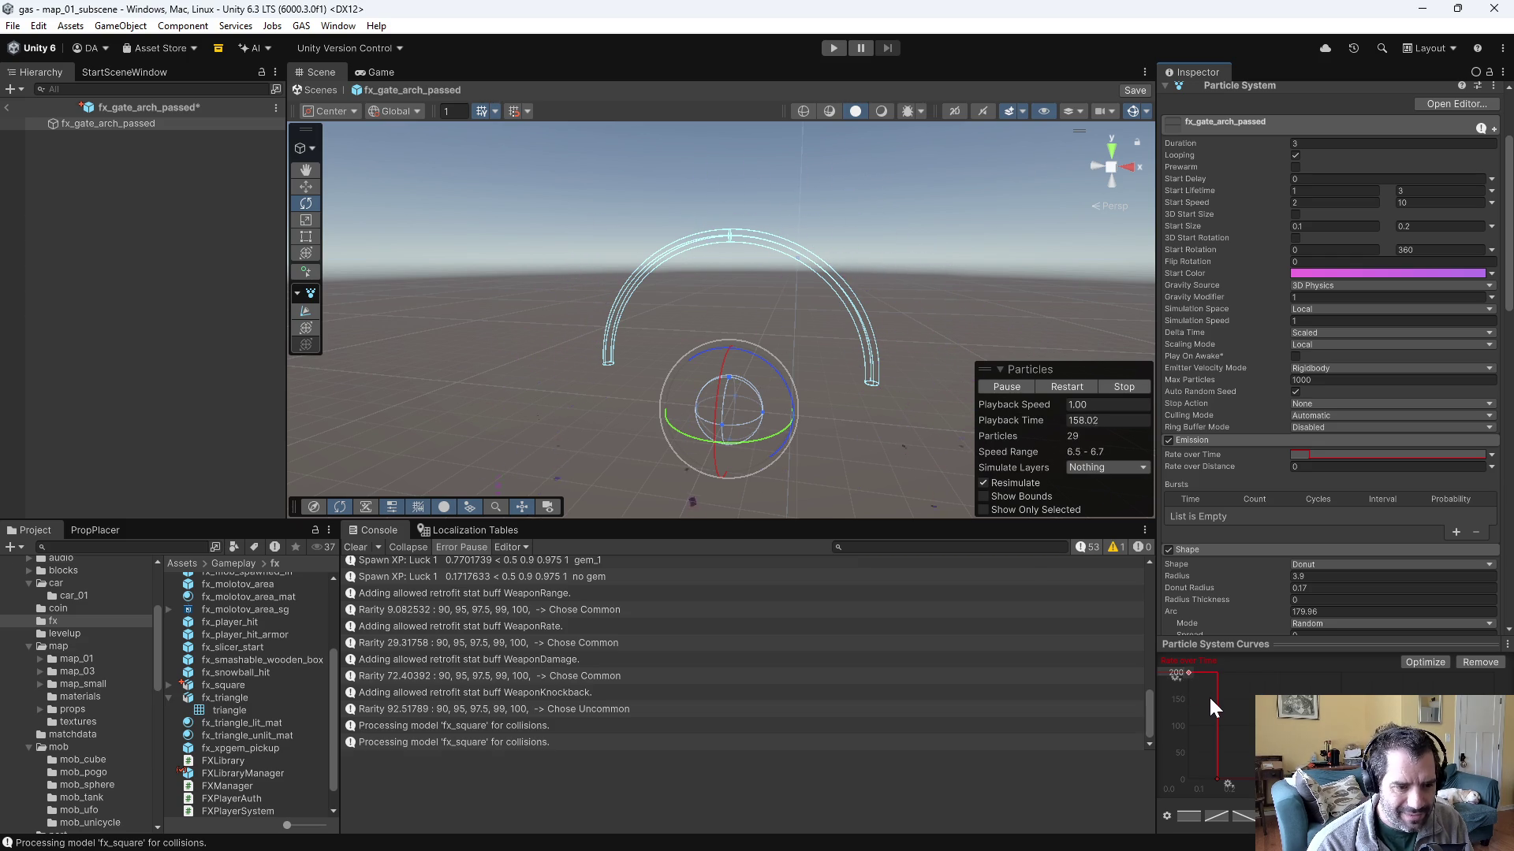
# - Check the curve's wrap mode and open the curve shape presets
pyautogui.click(1178, 680)
pyautogui.click(1170, 686)
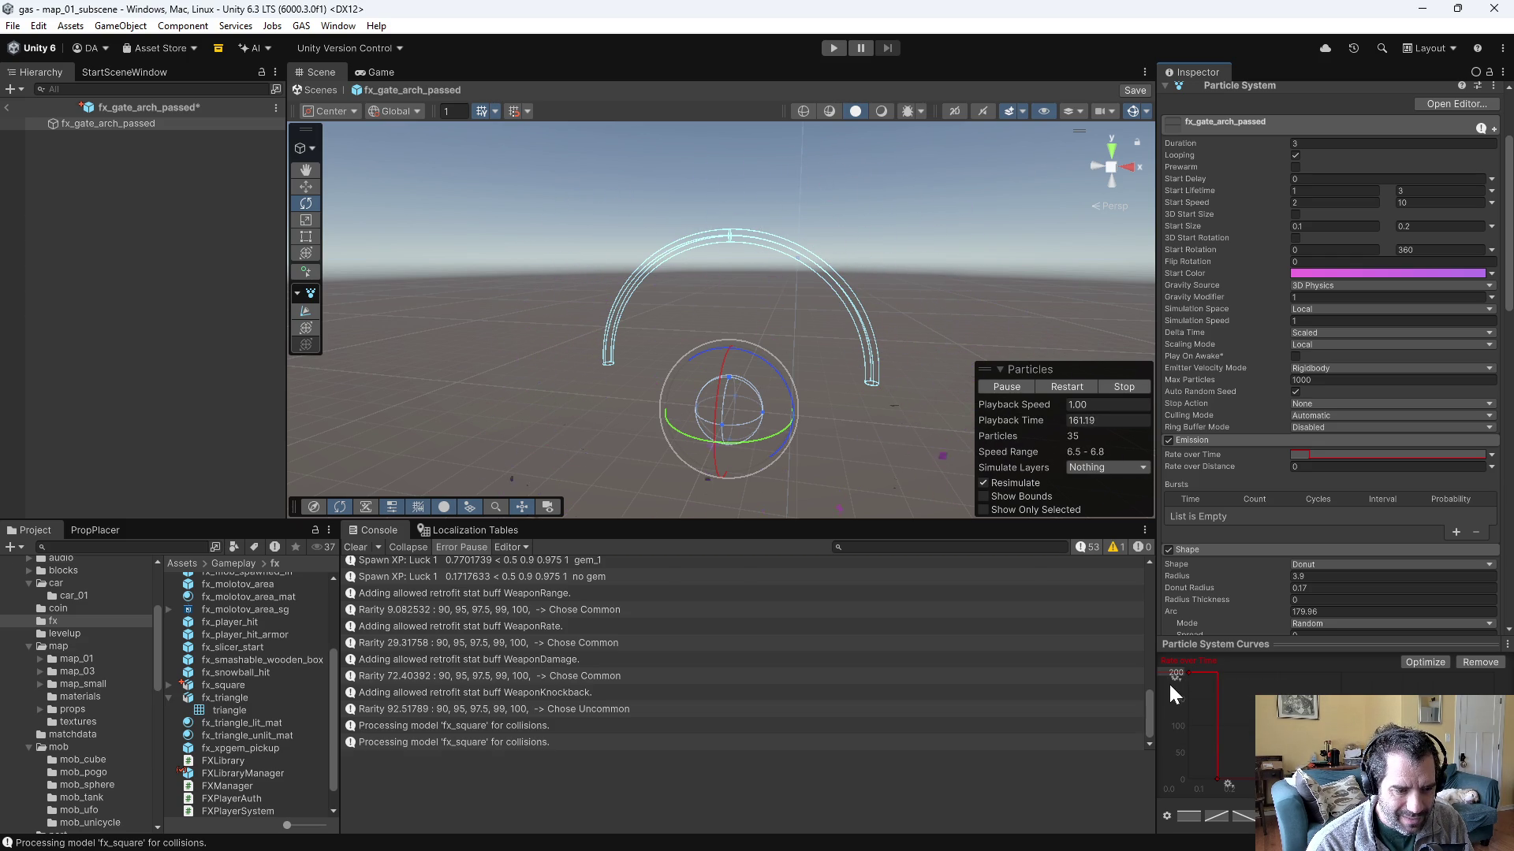
pyautogui.moveTo(1189, 670)
pyautogui.mouseDown()
pyautogui.moveTo(1180, 712)
pyautogui.moveTo(1176, 646)
pyautogui.moveTo(1176, 663)
pyautogui.mouseUp()
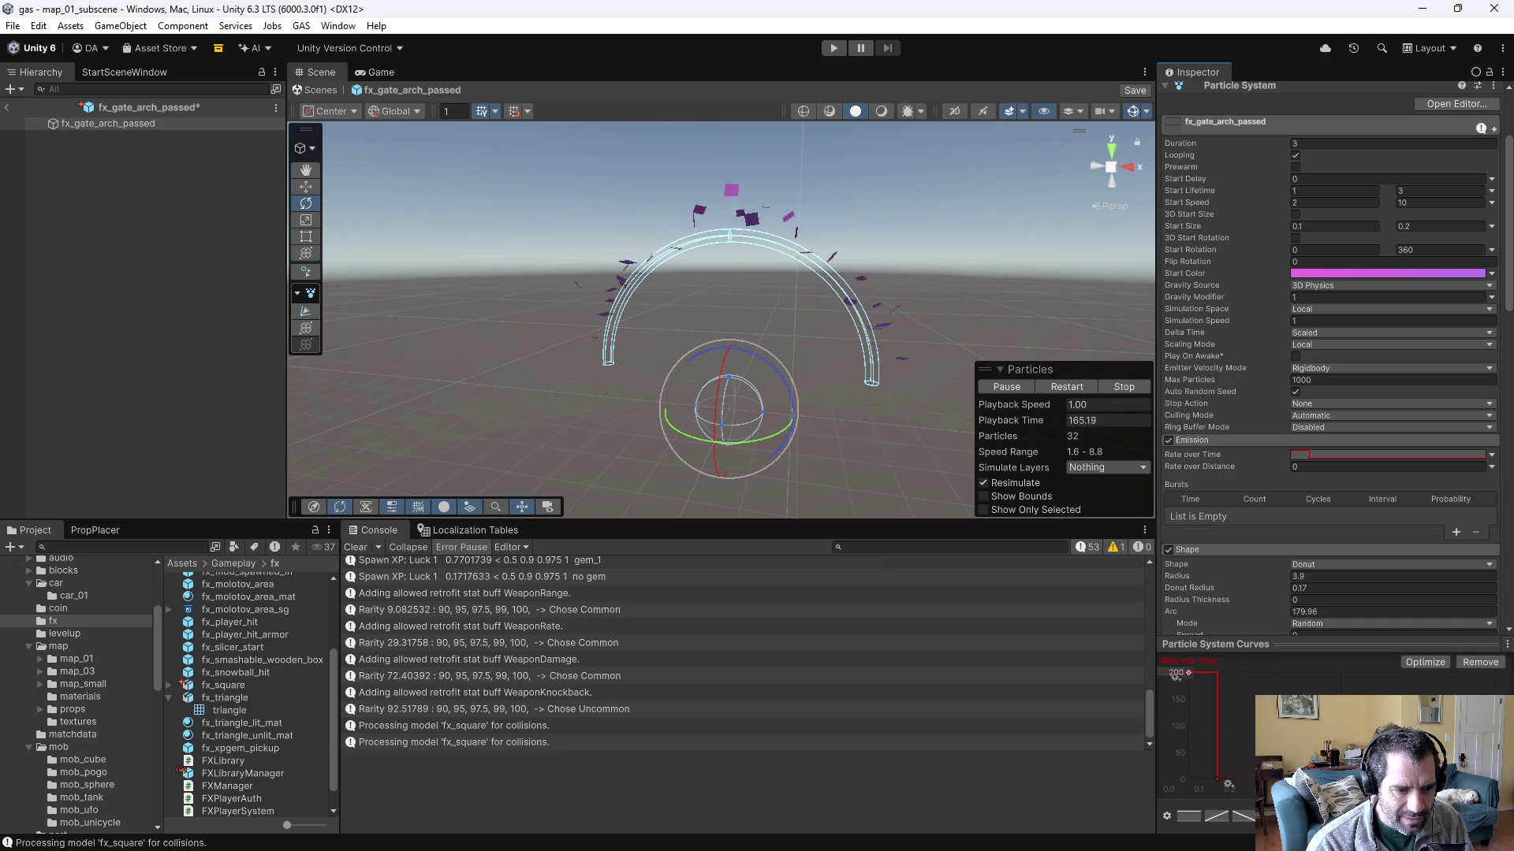
pyautogui.click(1167, 818)
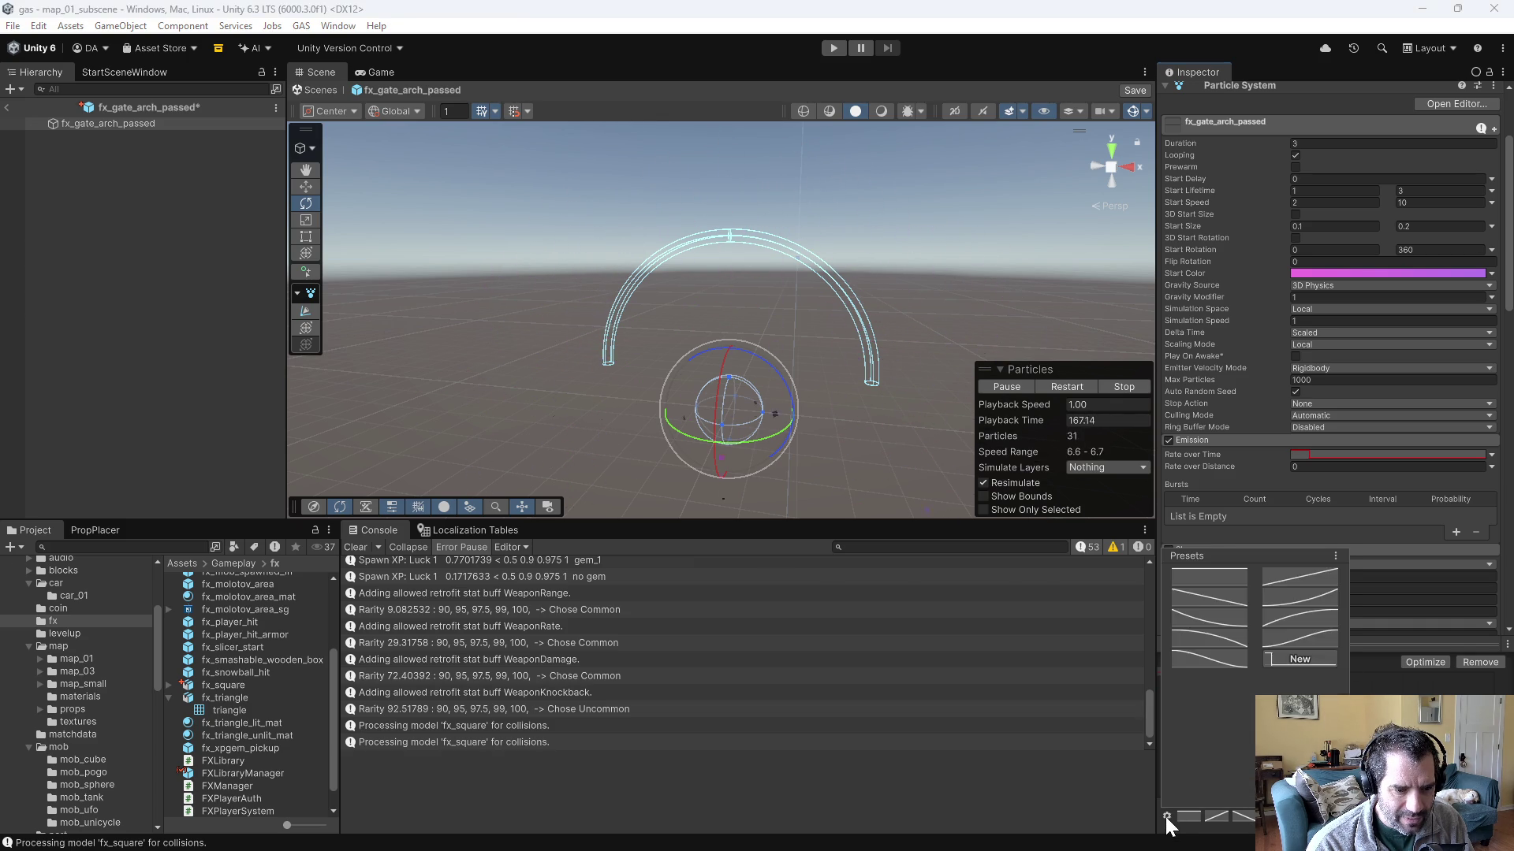
# - Select the Rate over Time curve and make the peak key's tangents linear
pyautogui.click(1166, 819)
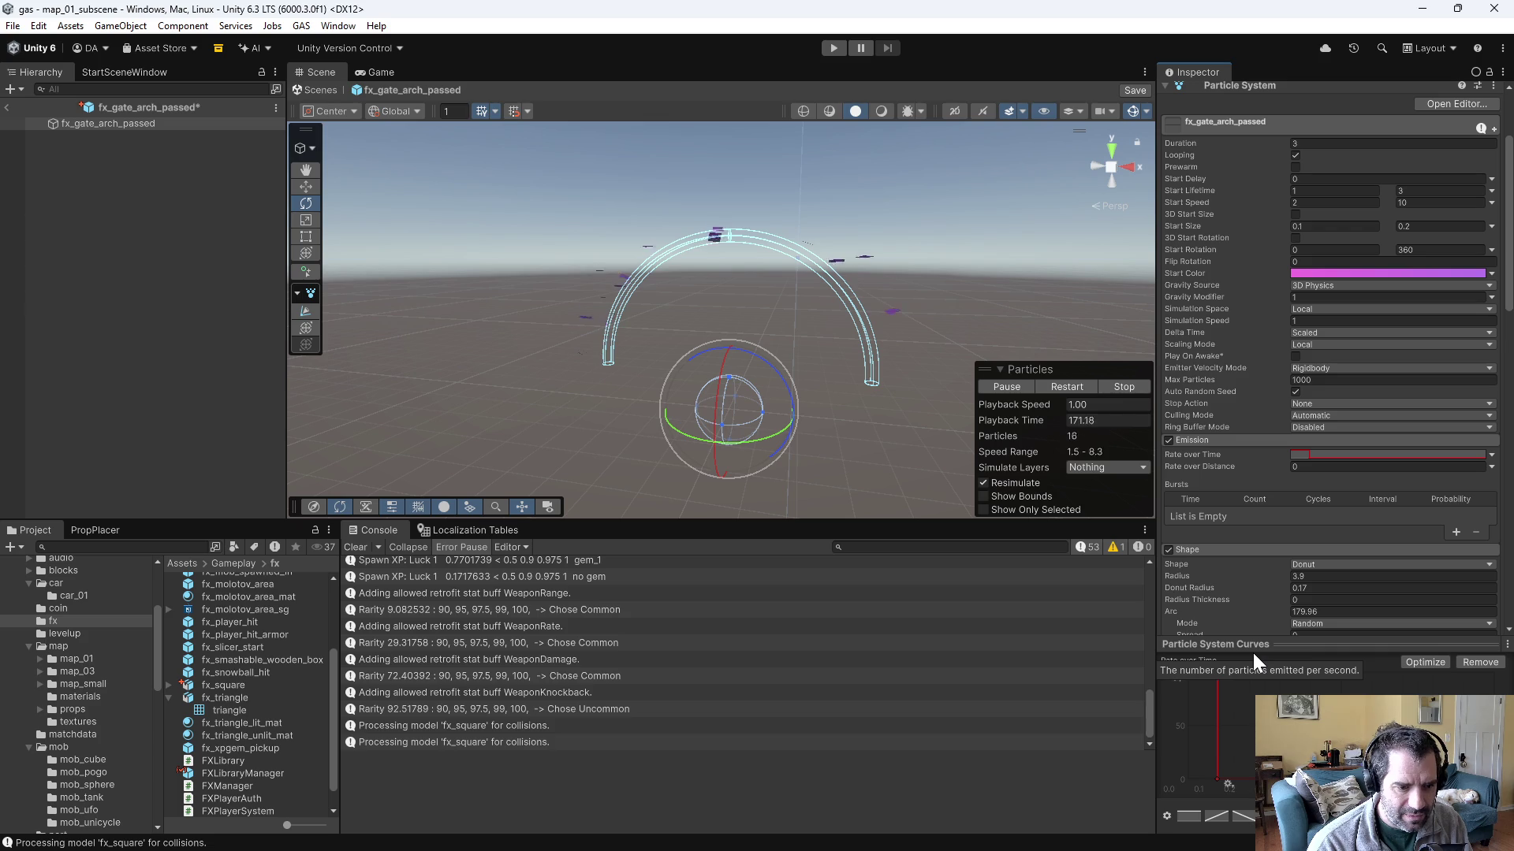
pyautogui.click(1190, 662)
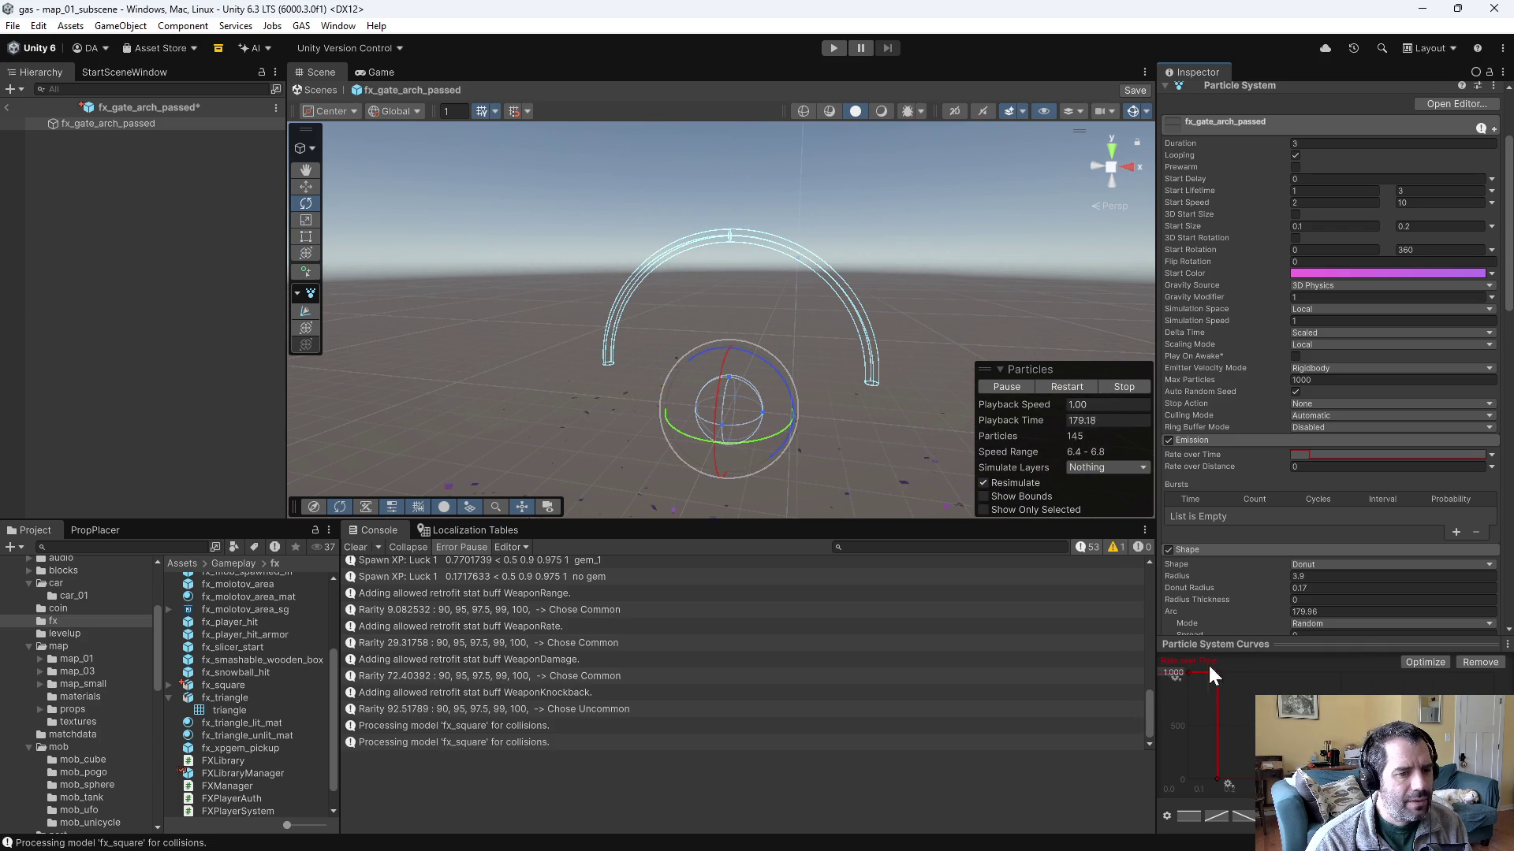
pyautogui.moveTo(791, 301)
pyautogui.mouseDown()
pyautogui.moveTo(853, 338)
pyautogui.moveTo(733, 311)
pyautogui.mouseUp()
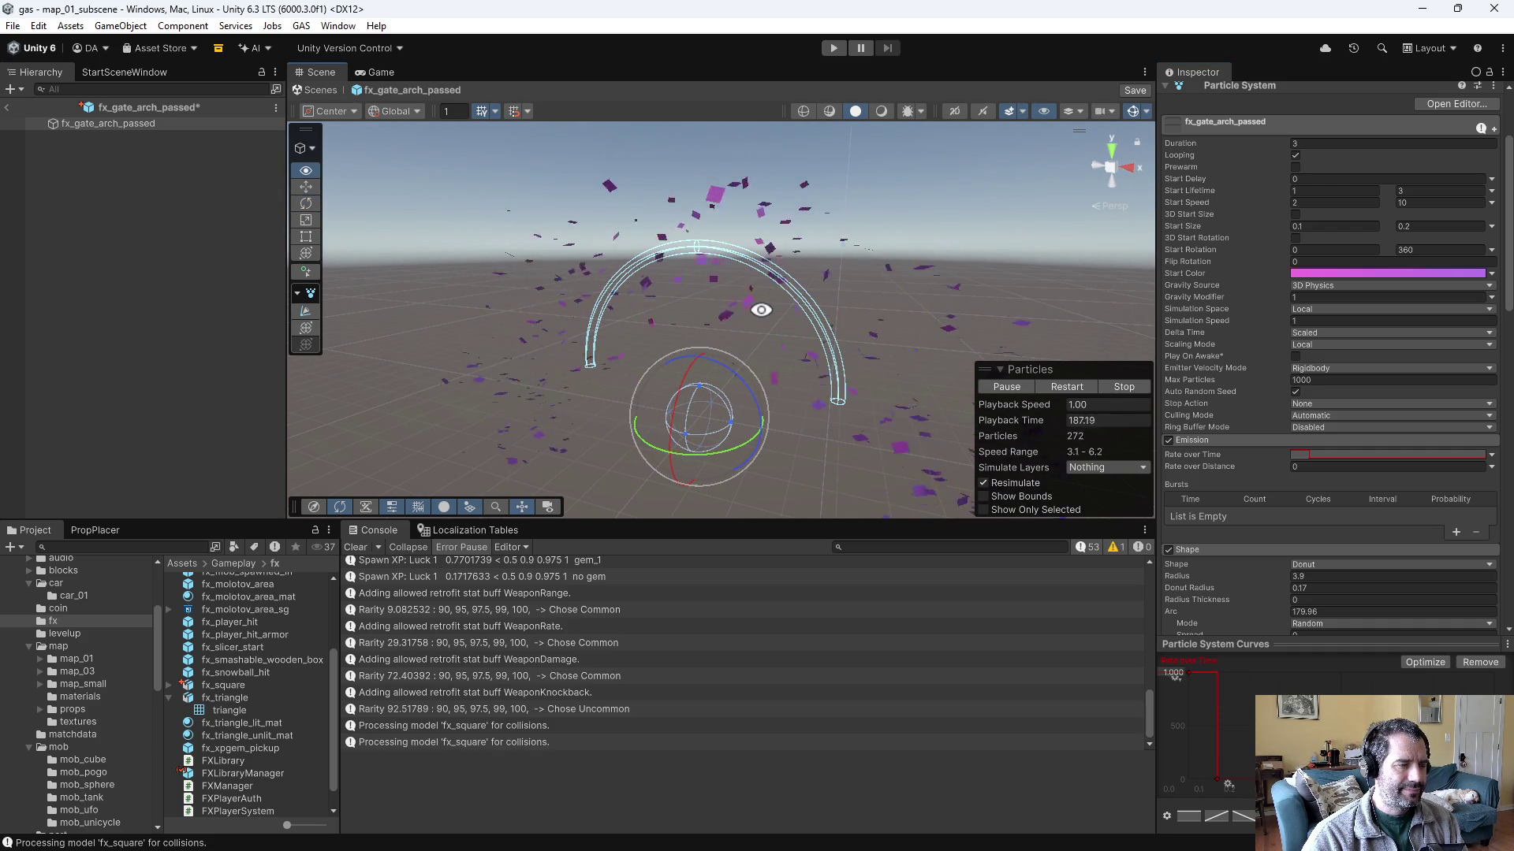
pyautogui.rightClick(1189, 672)
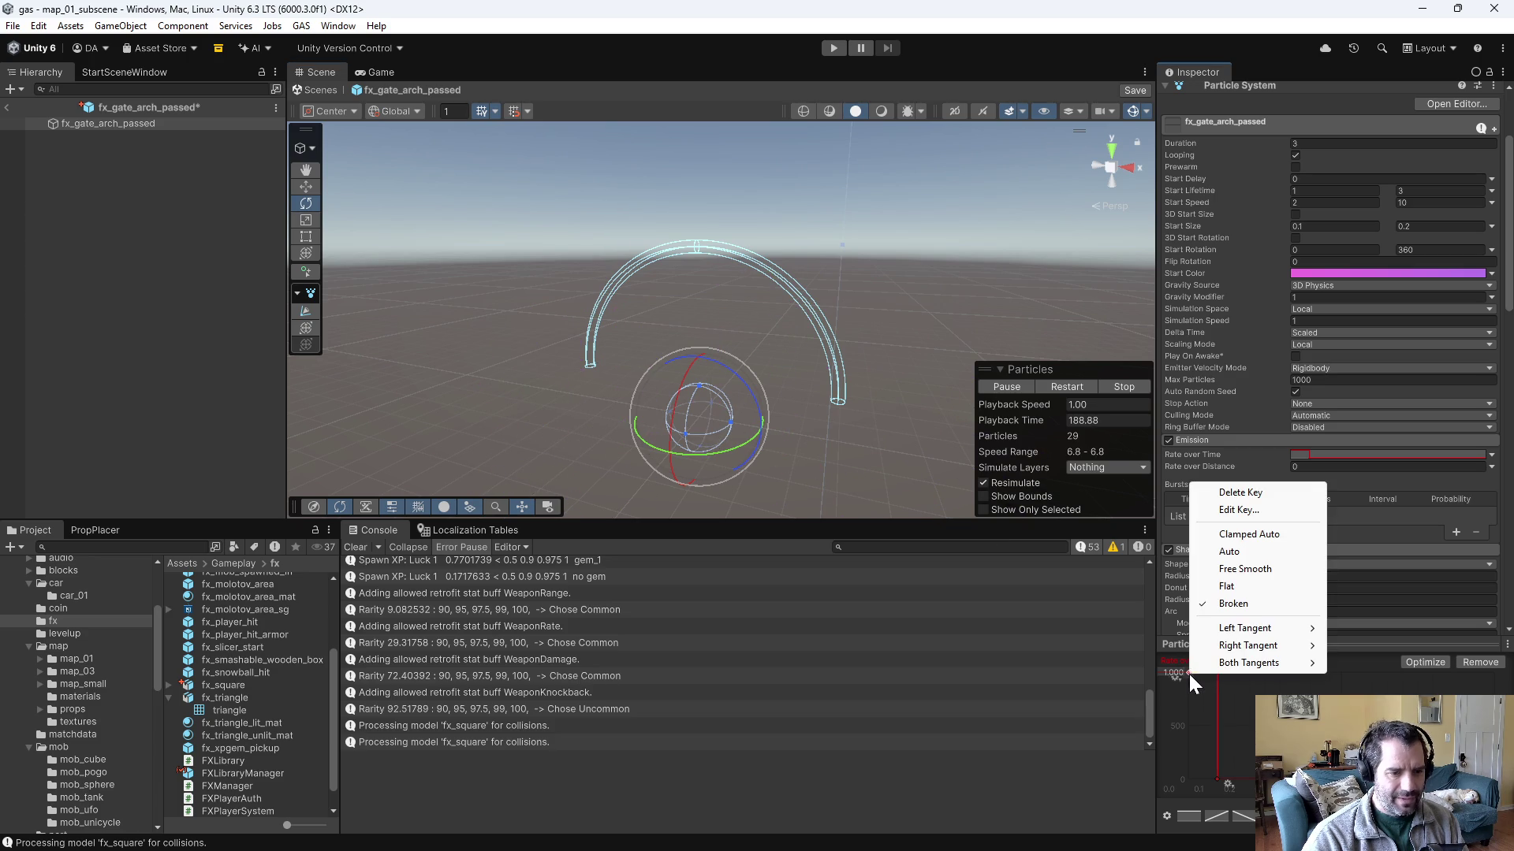
pyautogui.moveTo(1277, 662)
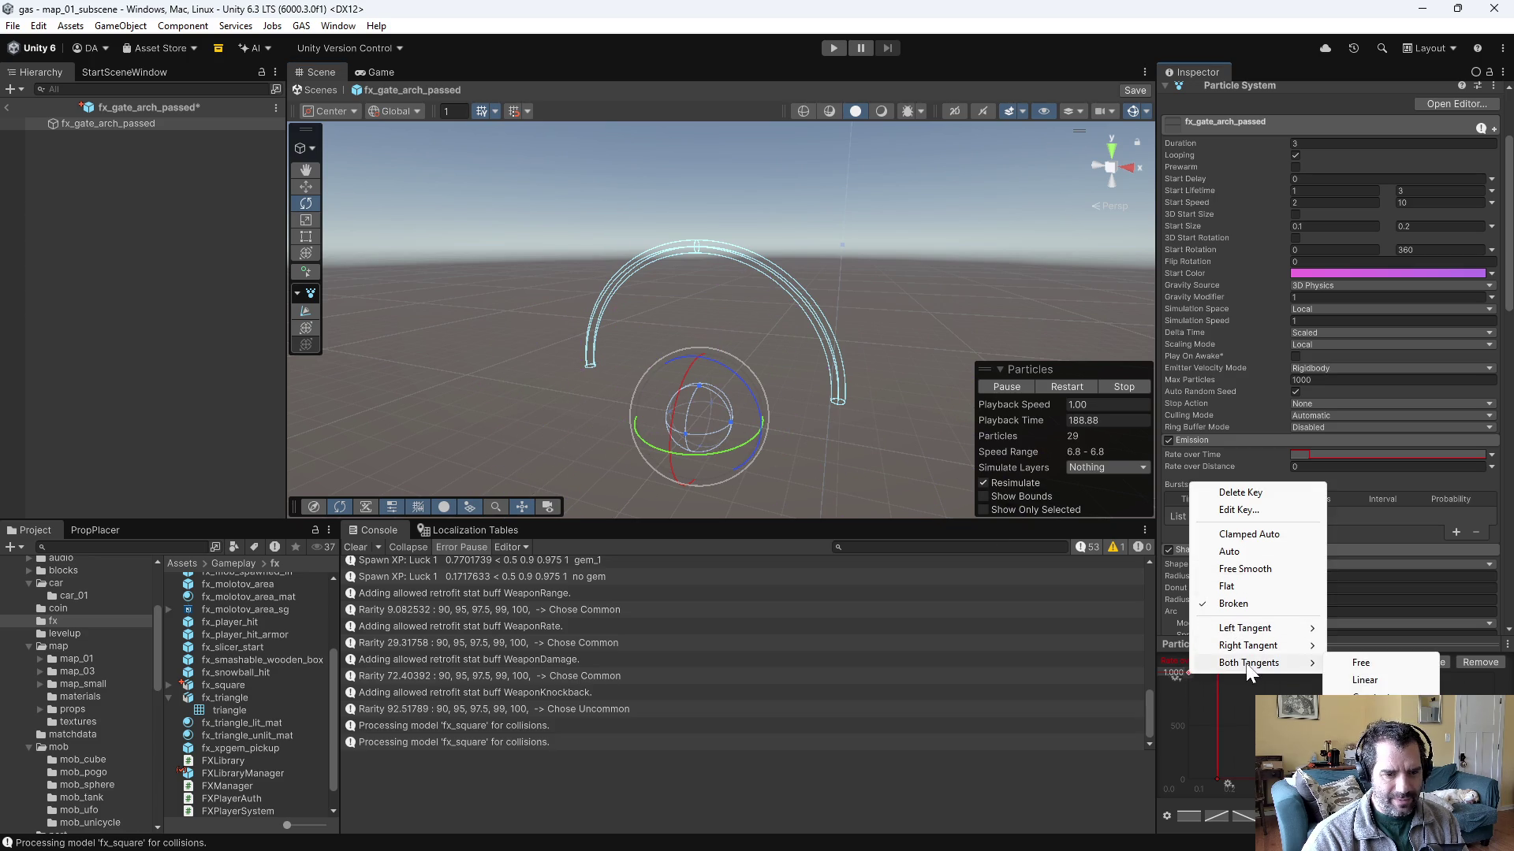
pyautogui.click(1389, 674)
pyautogui.moveTo(1187, 672)
pyautogui.mouseDown()
pyautogui.moveTo(1181, 753)
pyautogui.moveTo(1194, 759)
pyautogui.moveTo(1214, 752)
pyautogui.moveTo(1199, 676)
pyautogui.mouseUp()
# - Drop the starting key to 0 and give the top and right keys linear tangents
pyautogui.moveTo(1185, 755); pyautogui.dragTo(1186, 780)
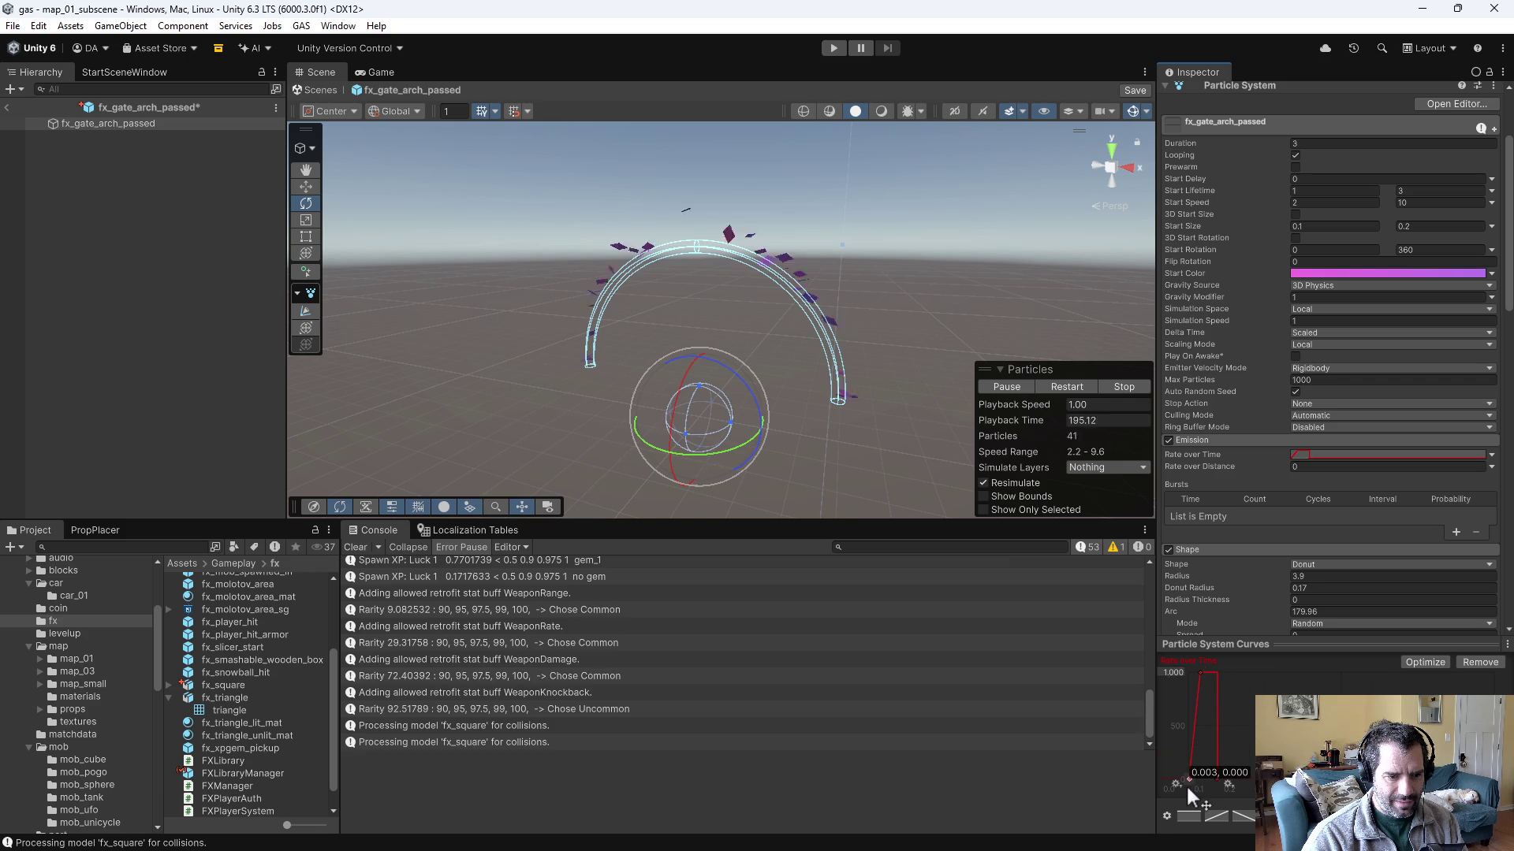
pyautogui.rightClick(1196, 673)
pyautogui.moveTo(1232, 666)
pyautogui.click(1375, 680)
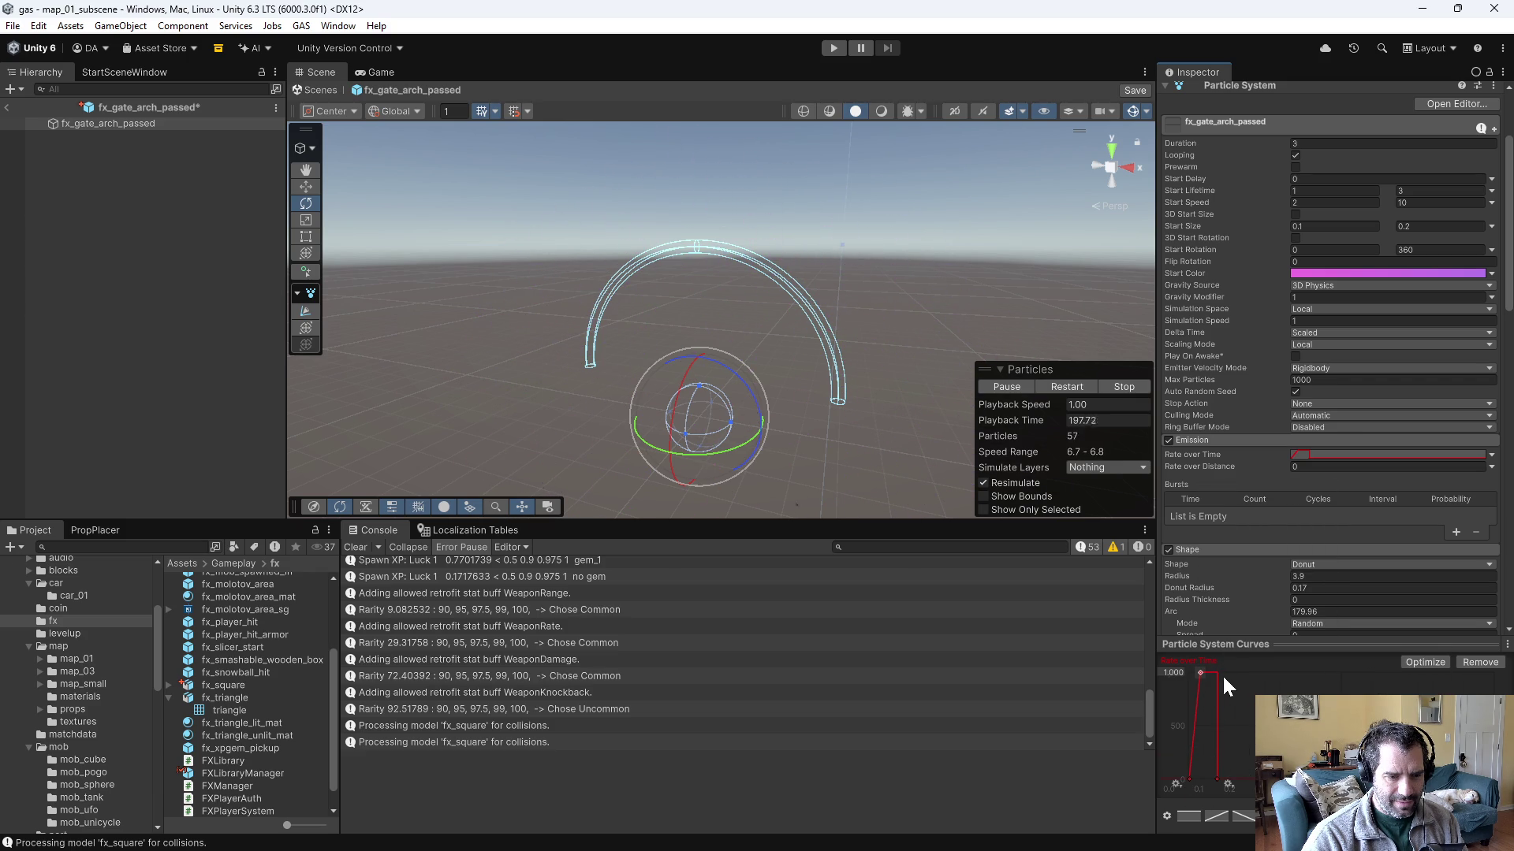
pyautogui.rightClick(1215, 778)
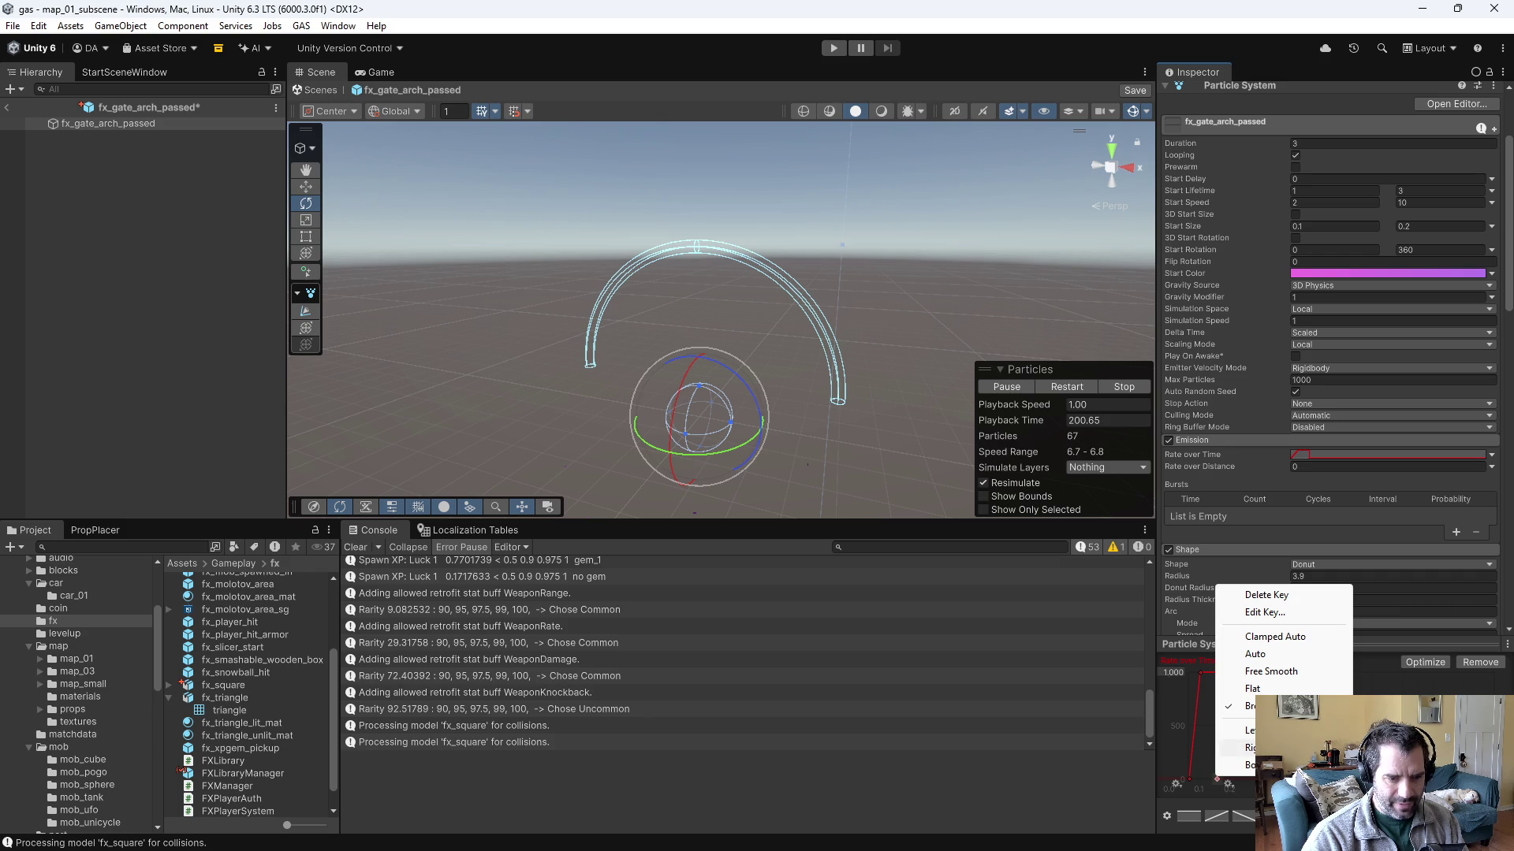
pyautogui.click(1261, 765)
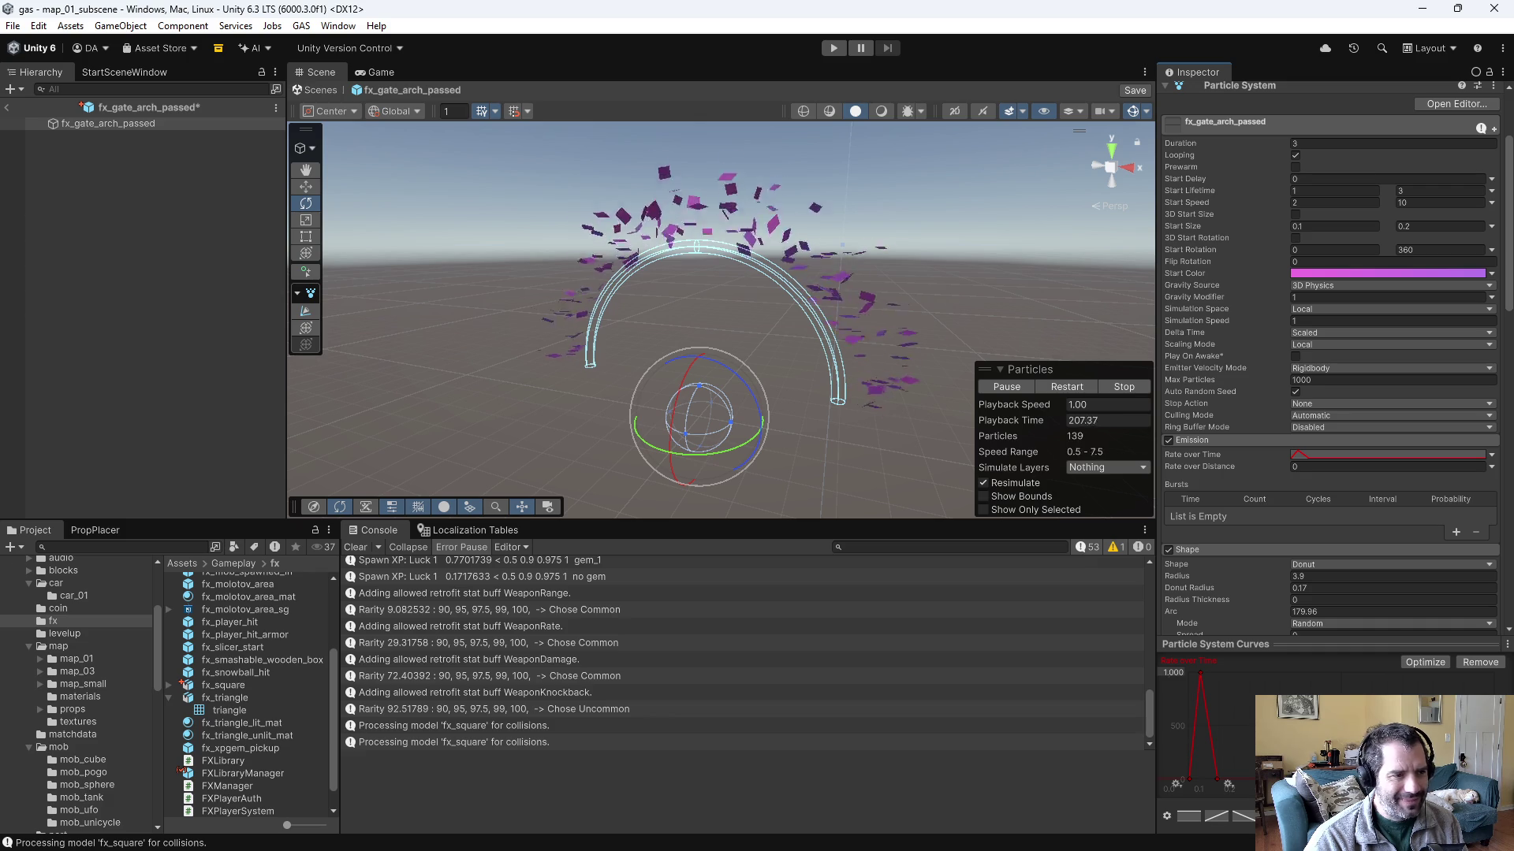
# - Rescale the Rate over Time curve's maximum to 10000, then to 2000
pyautogui.doubleClick(1174, 672)
pyautogui.write('10.0')
pyautogui.write('00')
pyautogui.press('Return')
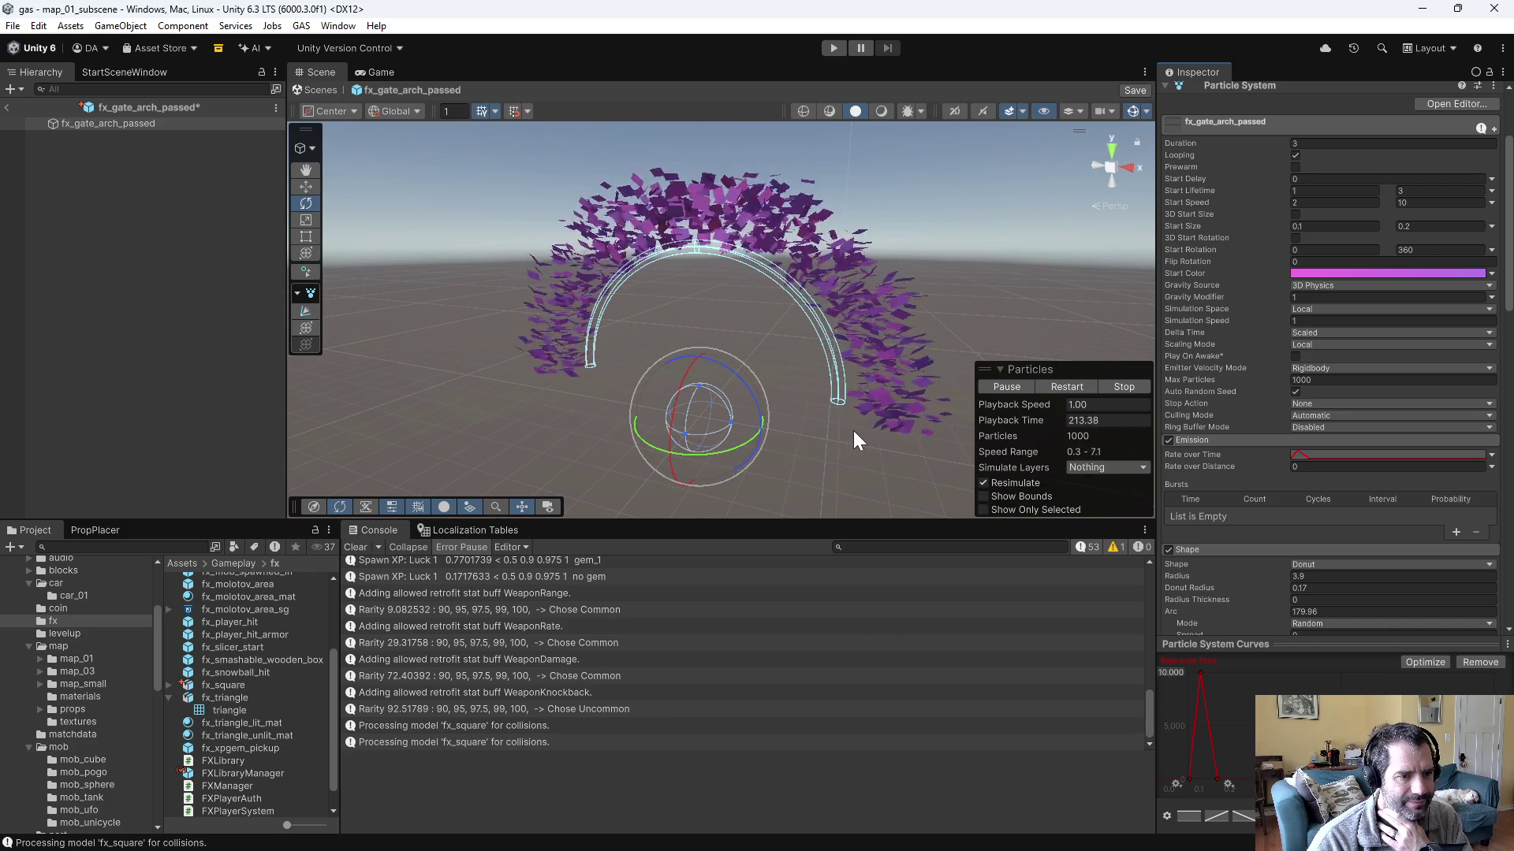
pyautogui.doubleClick(1167, 675)
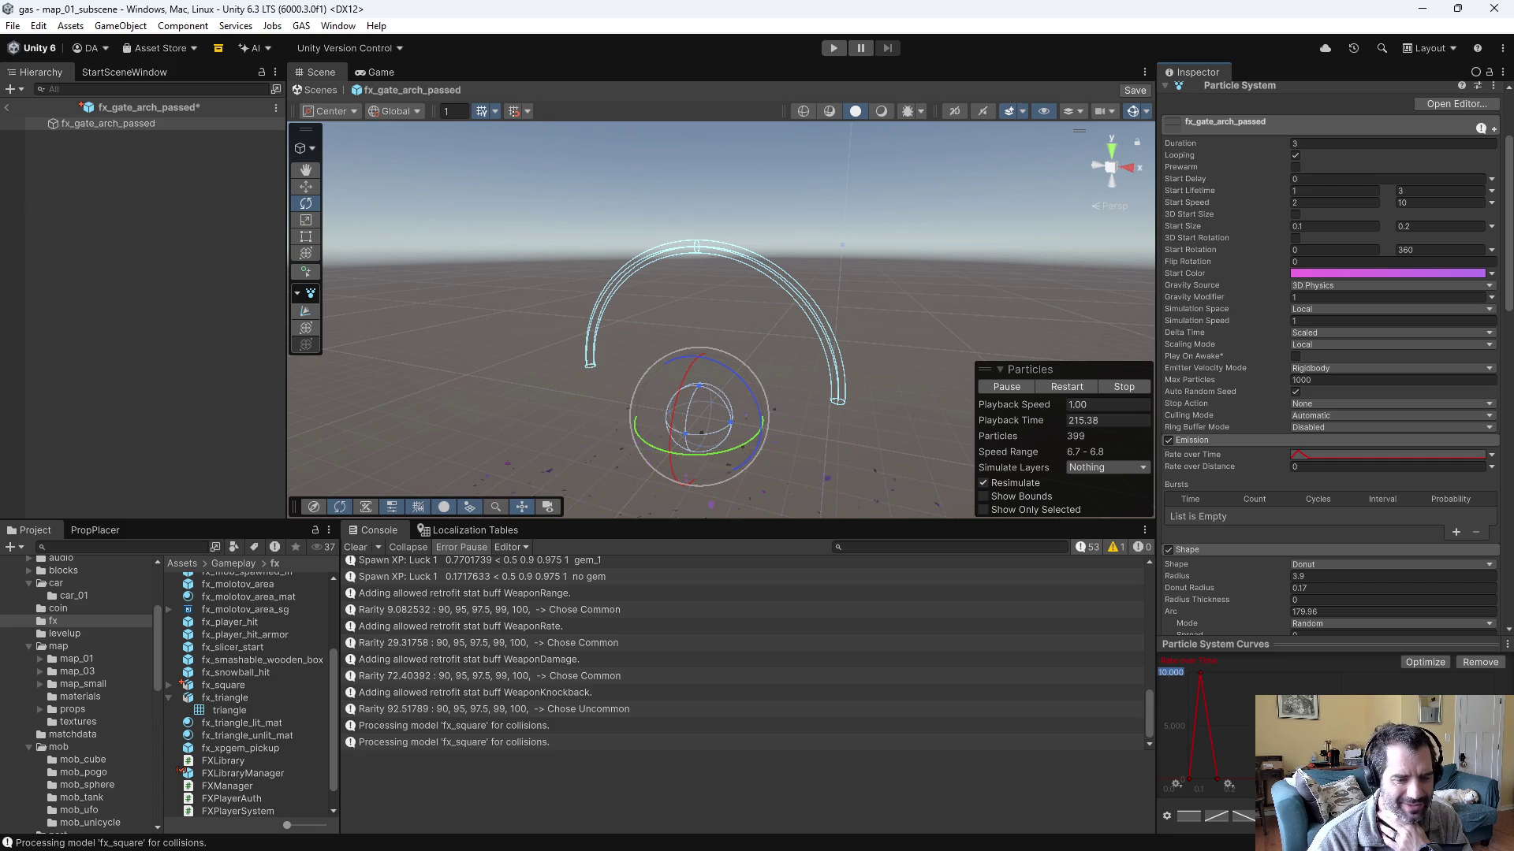
pyautogui.write('2000')
pyautogui.press('Return')
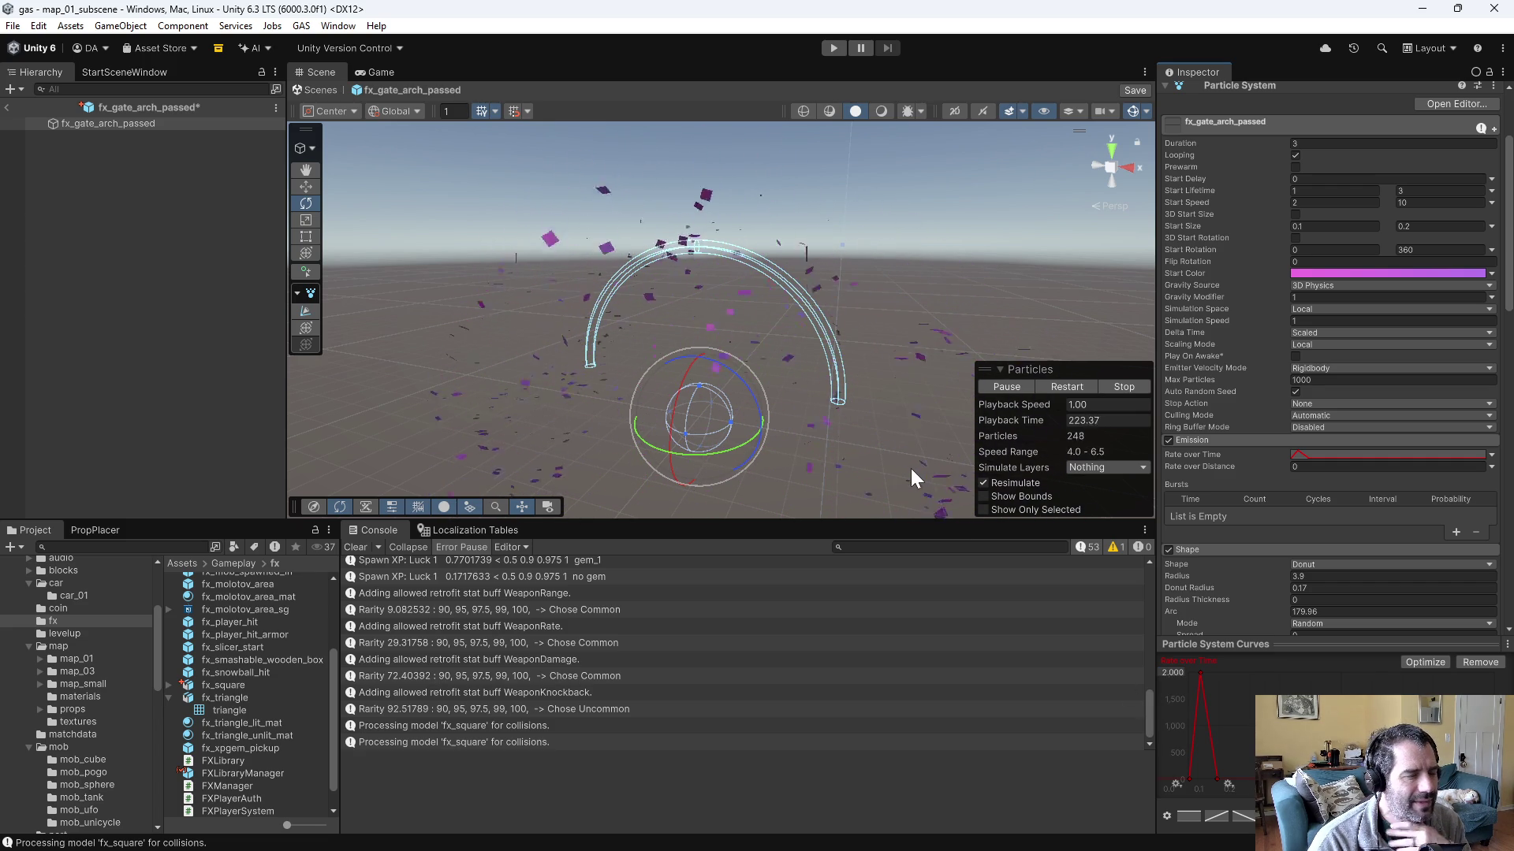
# - Orbit around the gate arch to check the burst, then save the scene
pyautogui.moveTo(816, 281)
pyautogui.mouseDown()
pyautogui.moveTo(990, 246)
pyautogui.moveTo(773, 228)
pyautogui.moveTo(891, 245)
pyautogui.mouseUp()
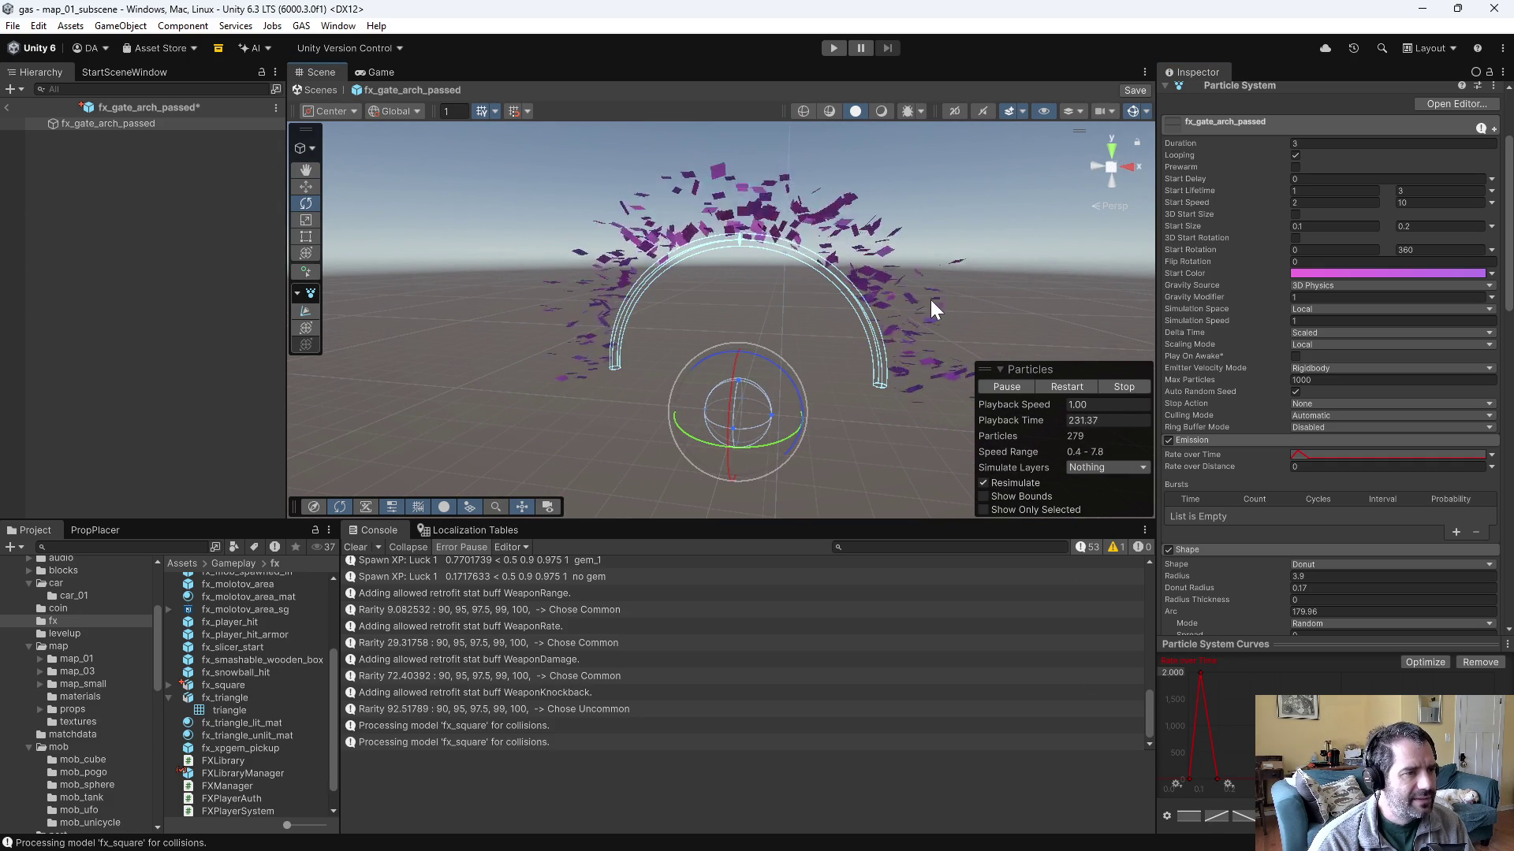
pyautogui.moveTo(931, 301)
pyautogui.mouseDown()
pyautogui.moveTo(911, 265)
pyautogui.moveTo(1006, 301)
pyautogui.mouseUp()
pyautogui.hotkey('ctrl', 's')
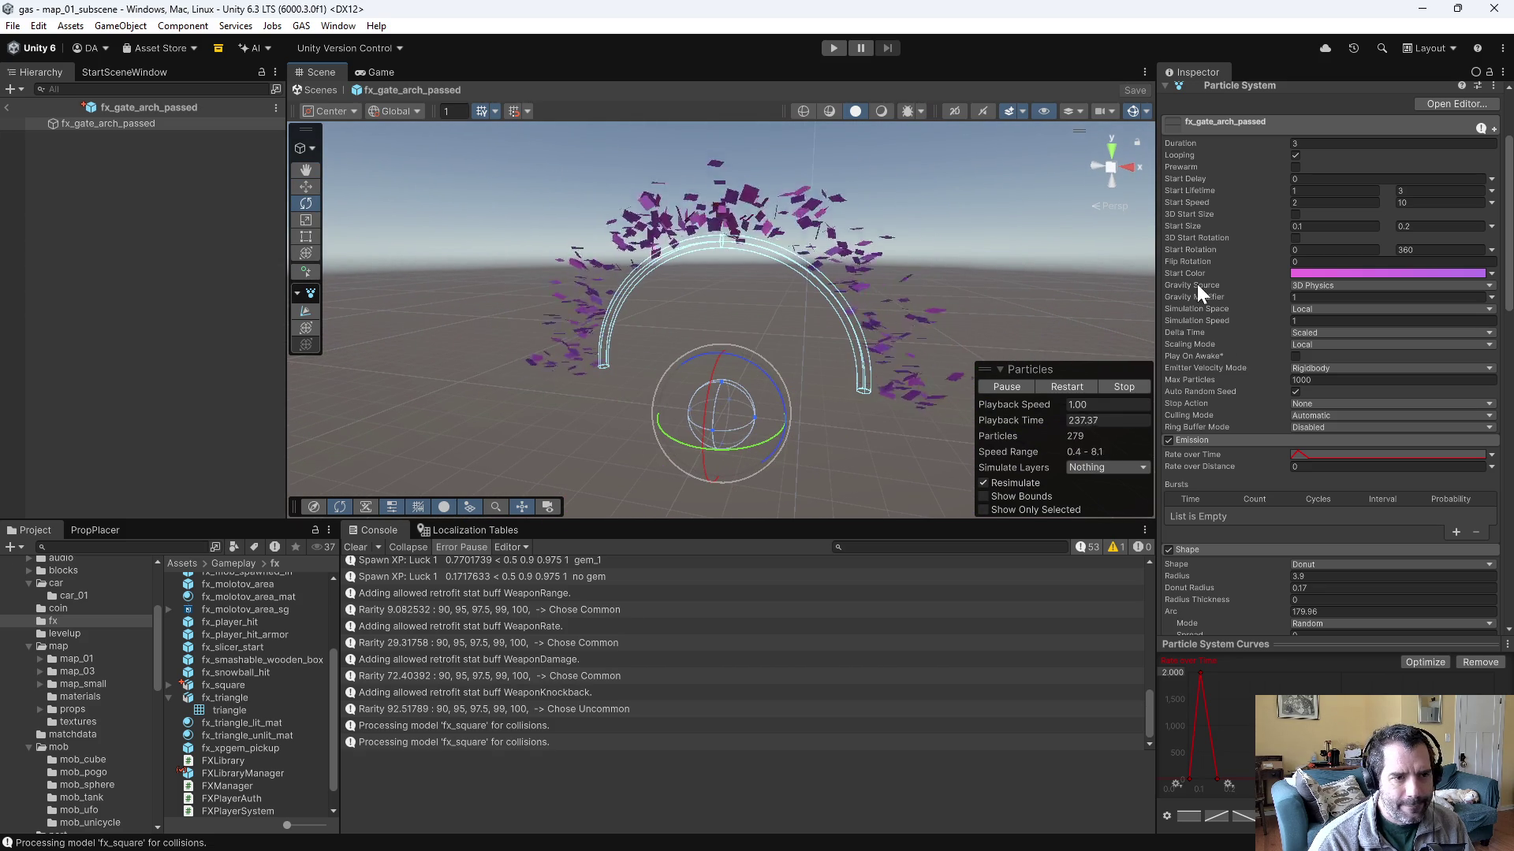
# - Expand Rotation over Lifetime to show its 100–900 random Angular Velocity, viewing the arch from the side
pyautogui.scroll(-10, 1238, 509)
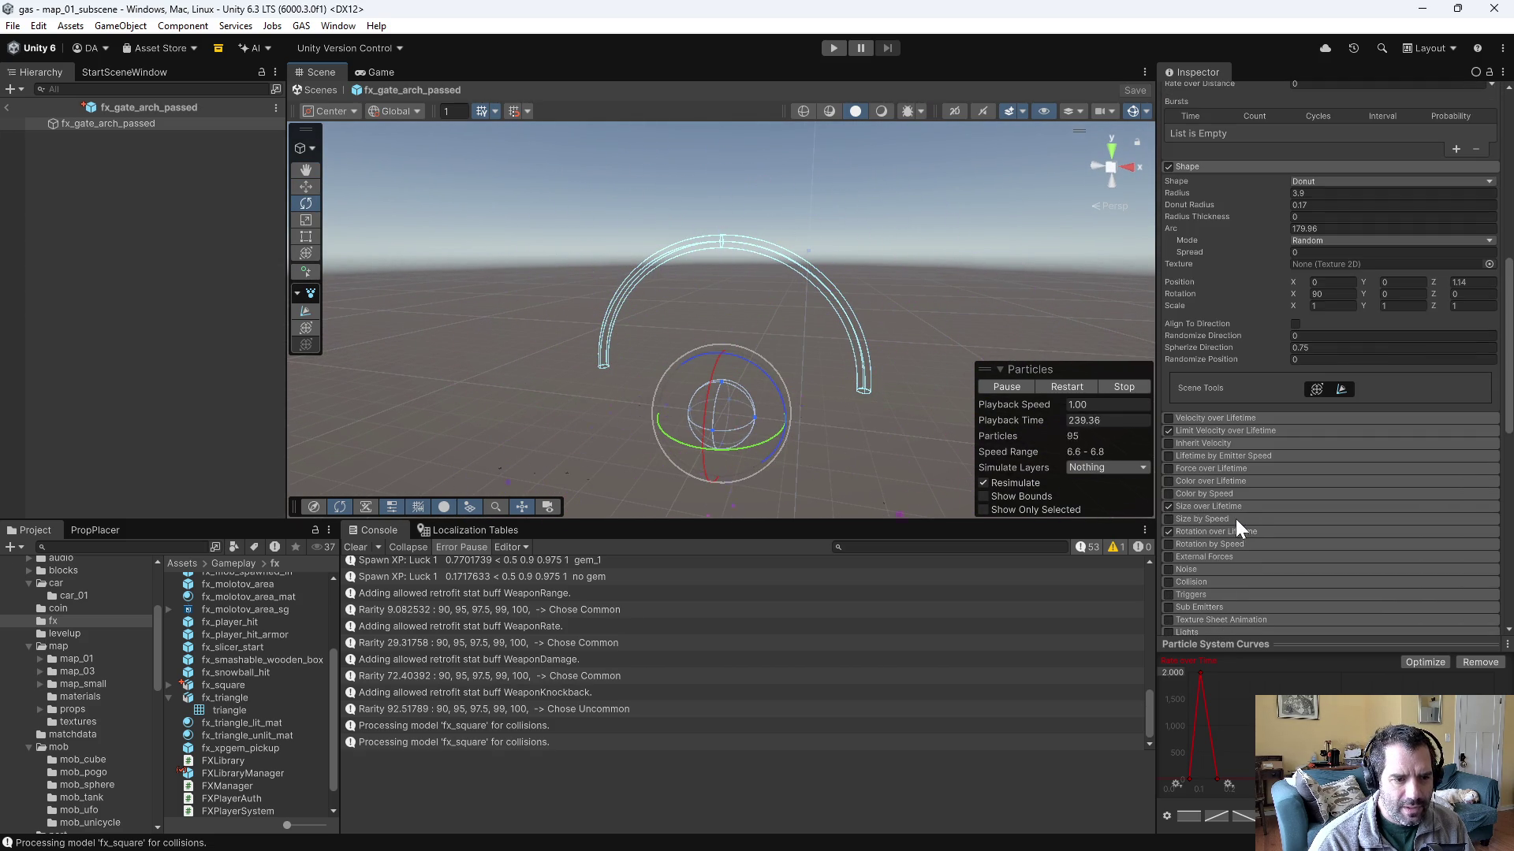
pyautogui.click(1200, 531)
pyautogui.scroll(-3, 1279, 551)
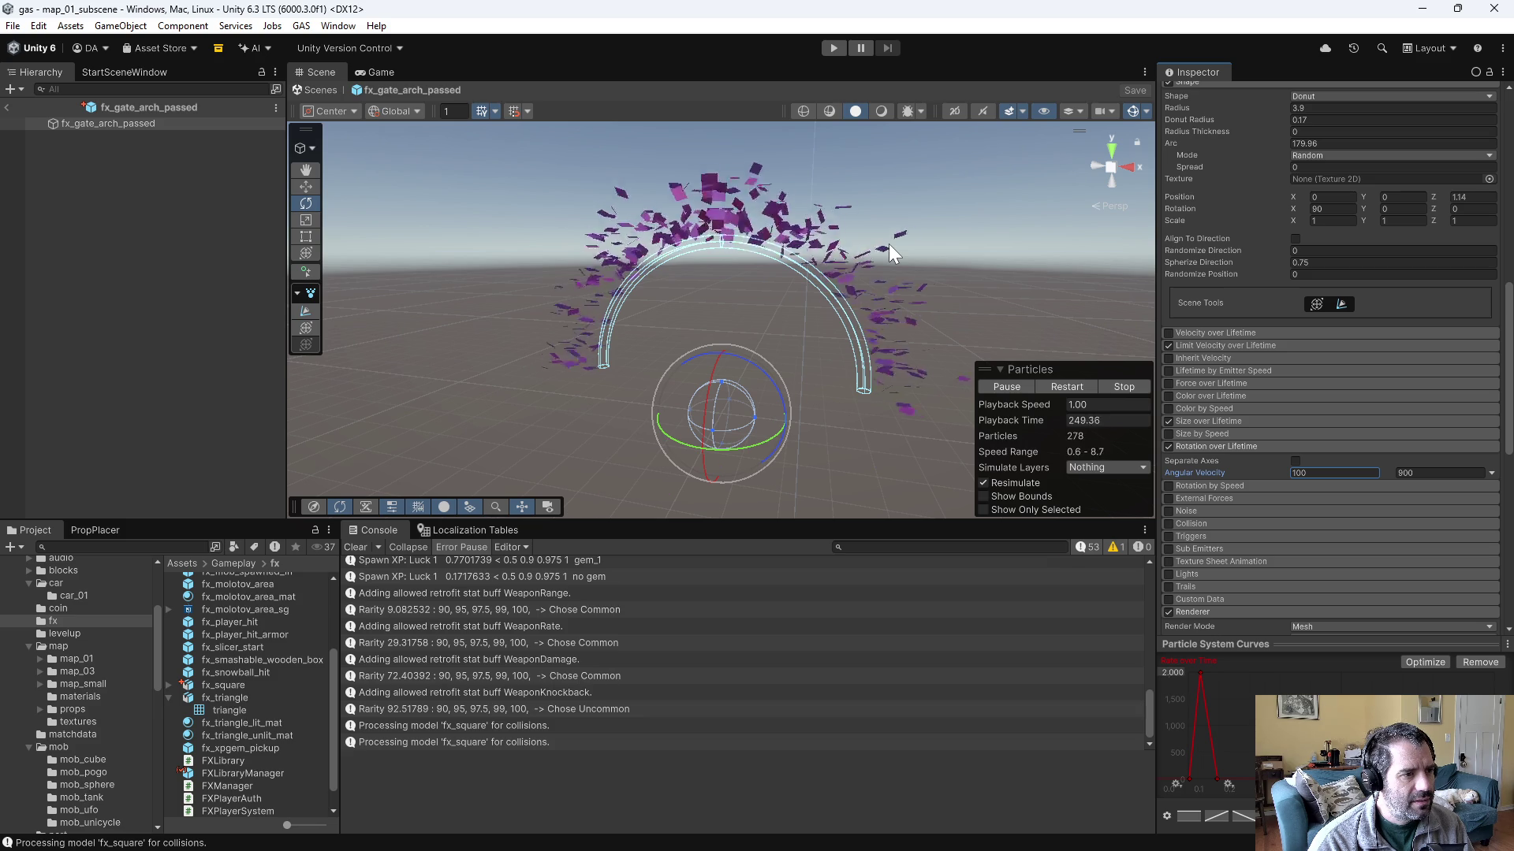
pyautogui.moveTo(888, 243)
pyautogui.mouseDown()
pyautogui.moveTo(929, 253)
pyautogui.moveTo(750, 324)
pyautogui.moveTo(597, 243)
pyautogui.mouseUp()
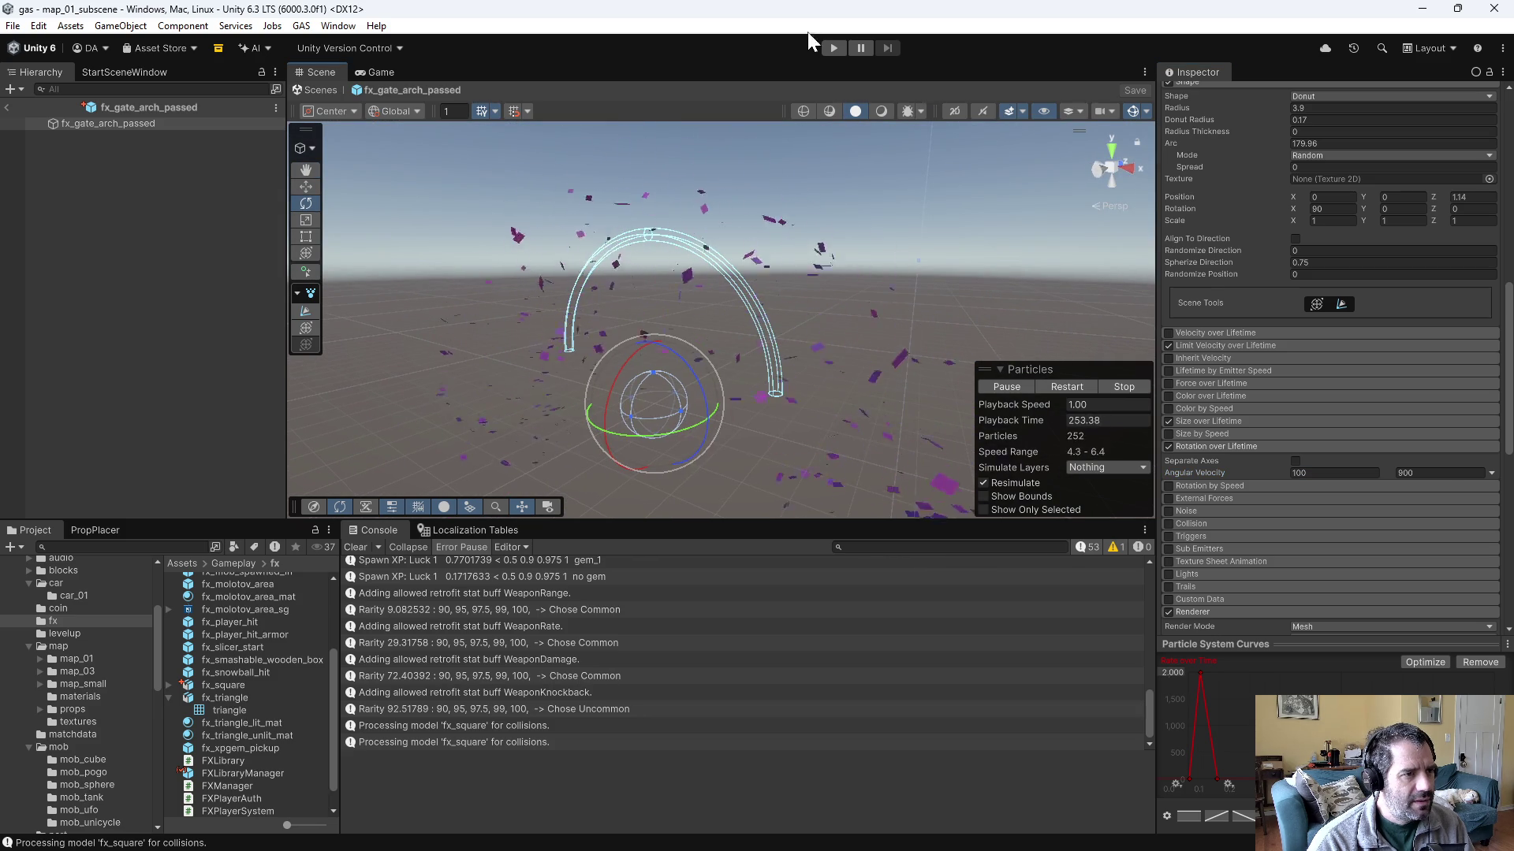
pyautogui.click(833, 48)
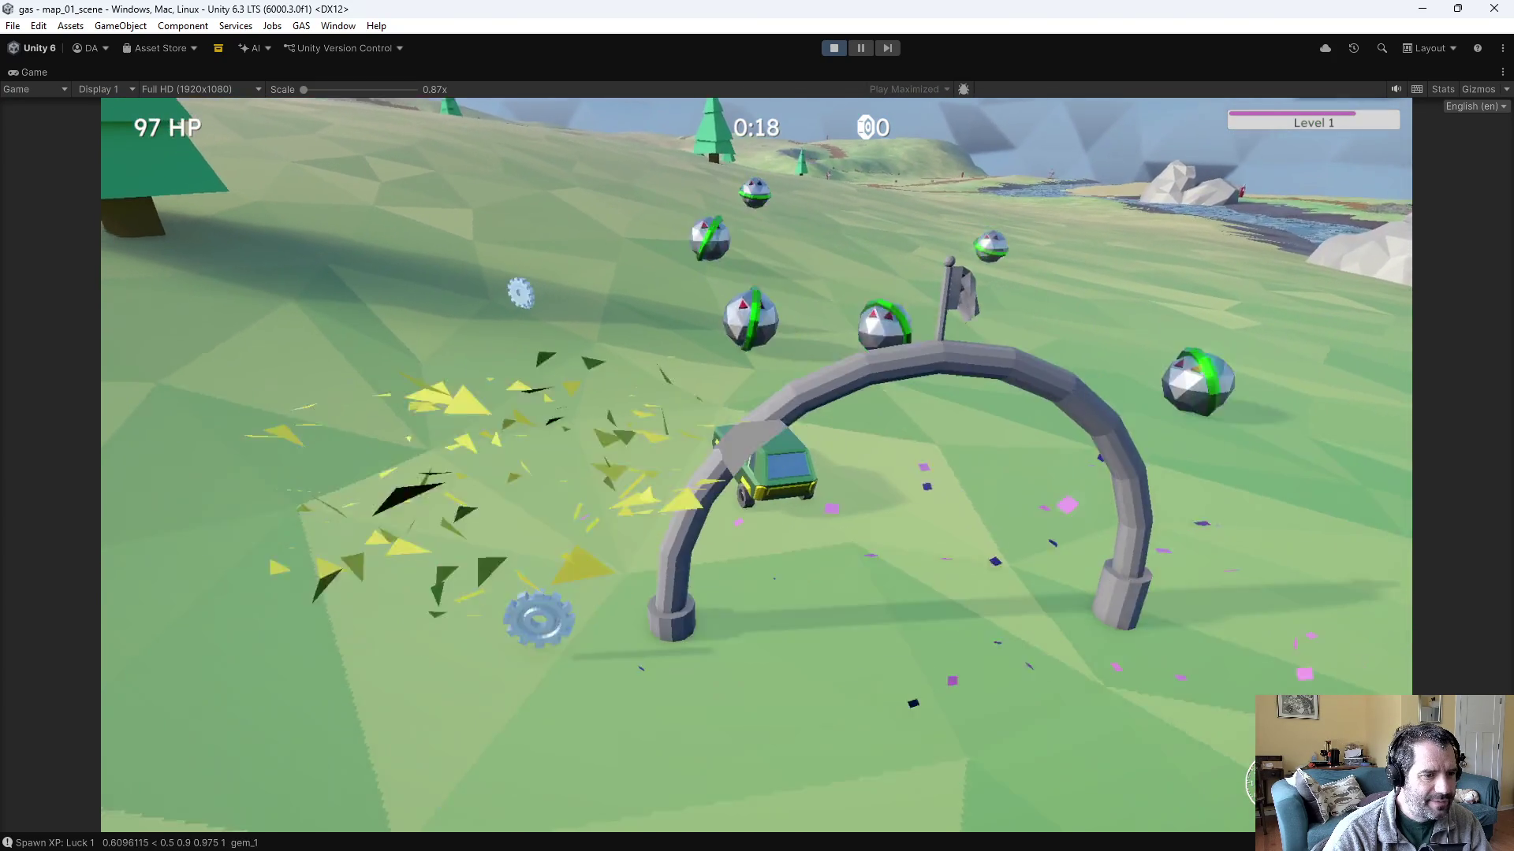
pyautogui.press('Escape')
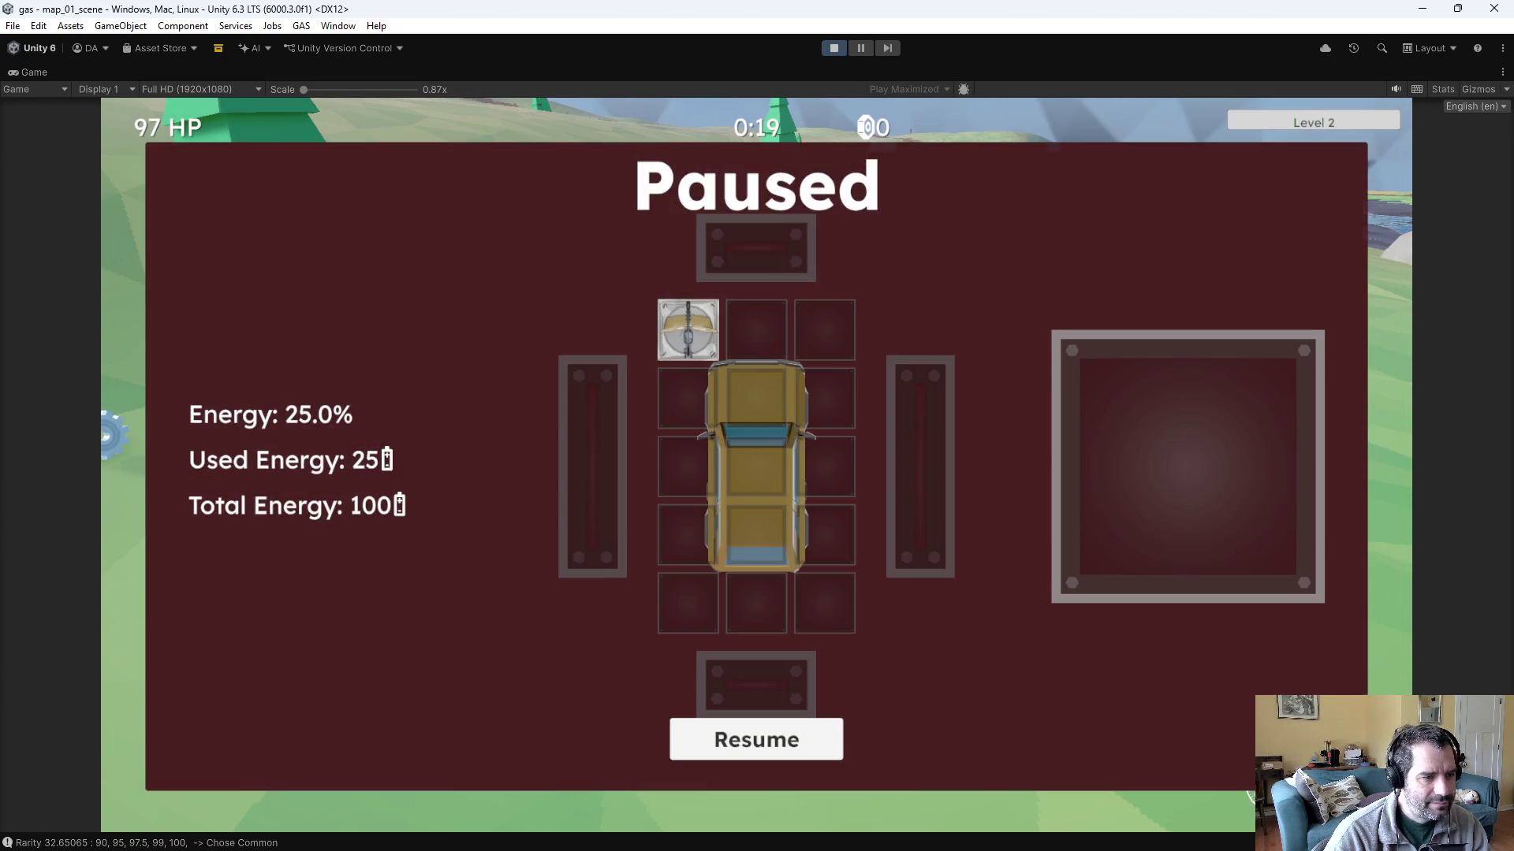
pyautogui.press('Escape')
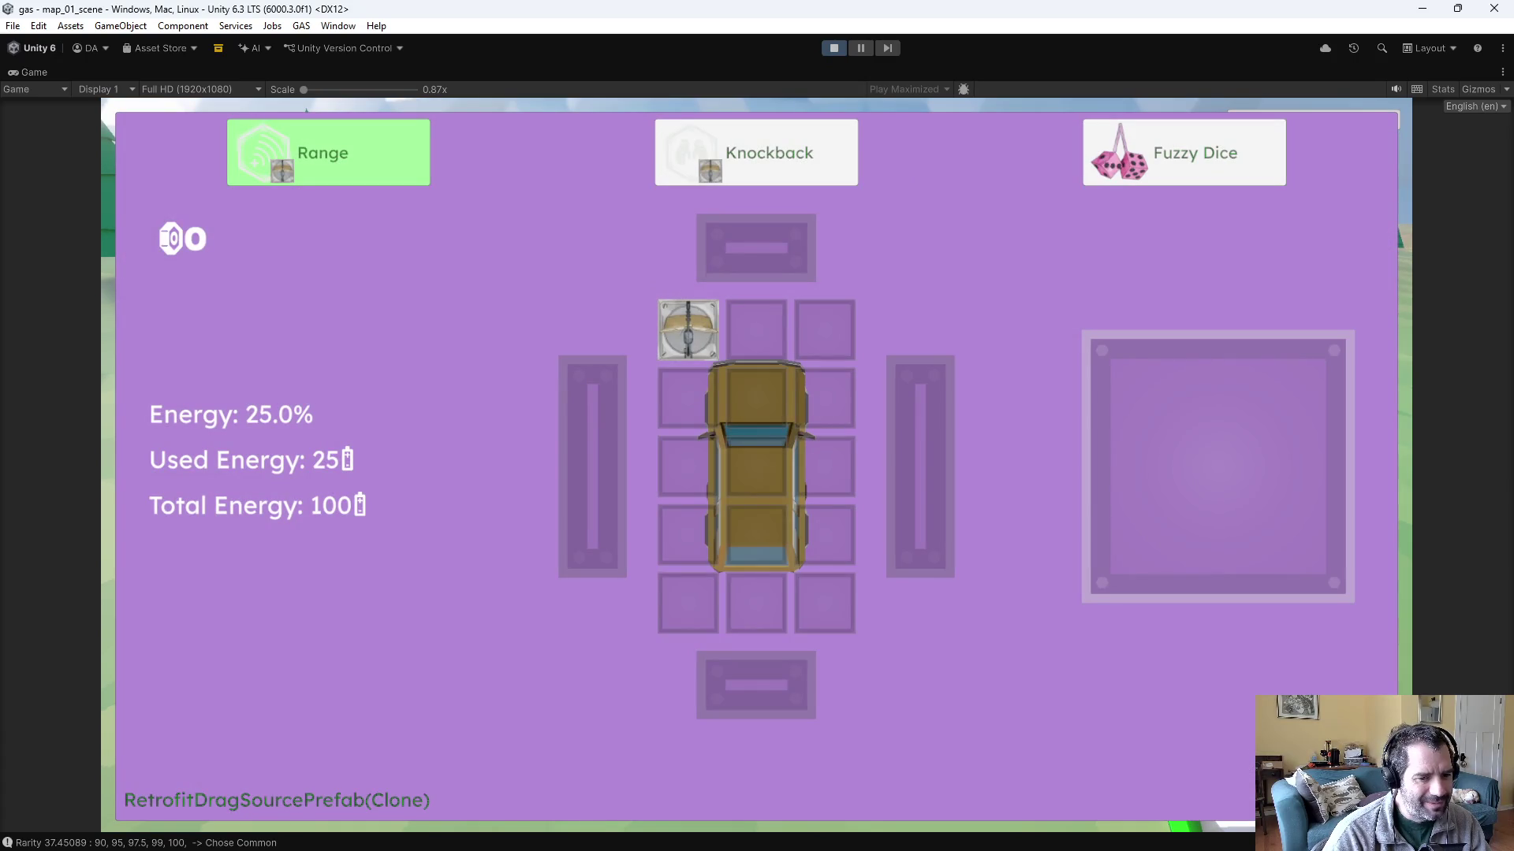
pyautogui.press('Return')
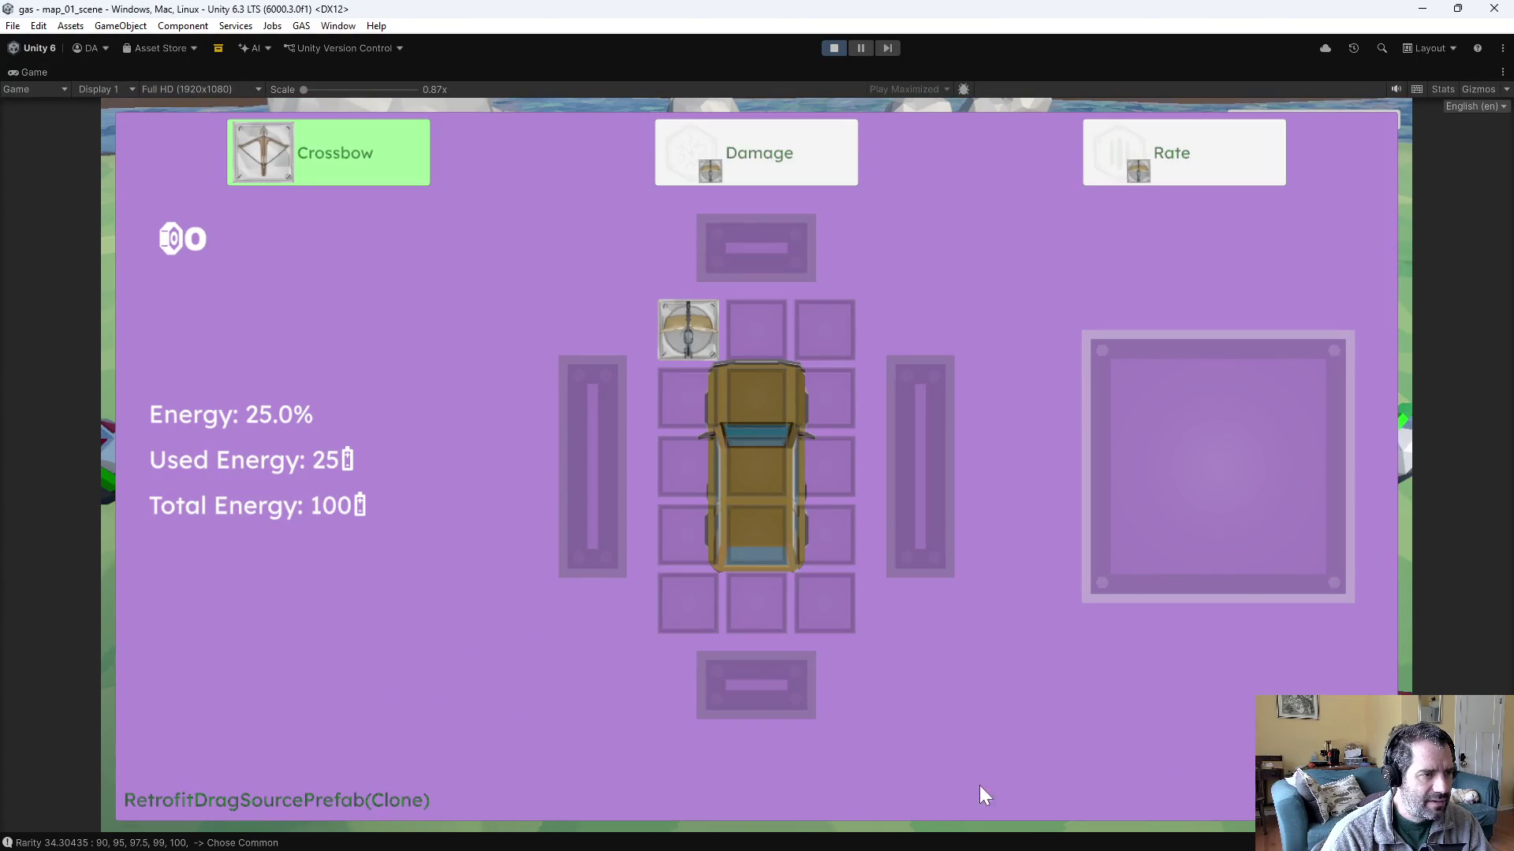
pyautogui.press('Escape')
pyautogui.press('Escape')
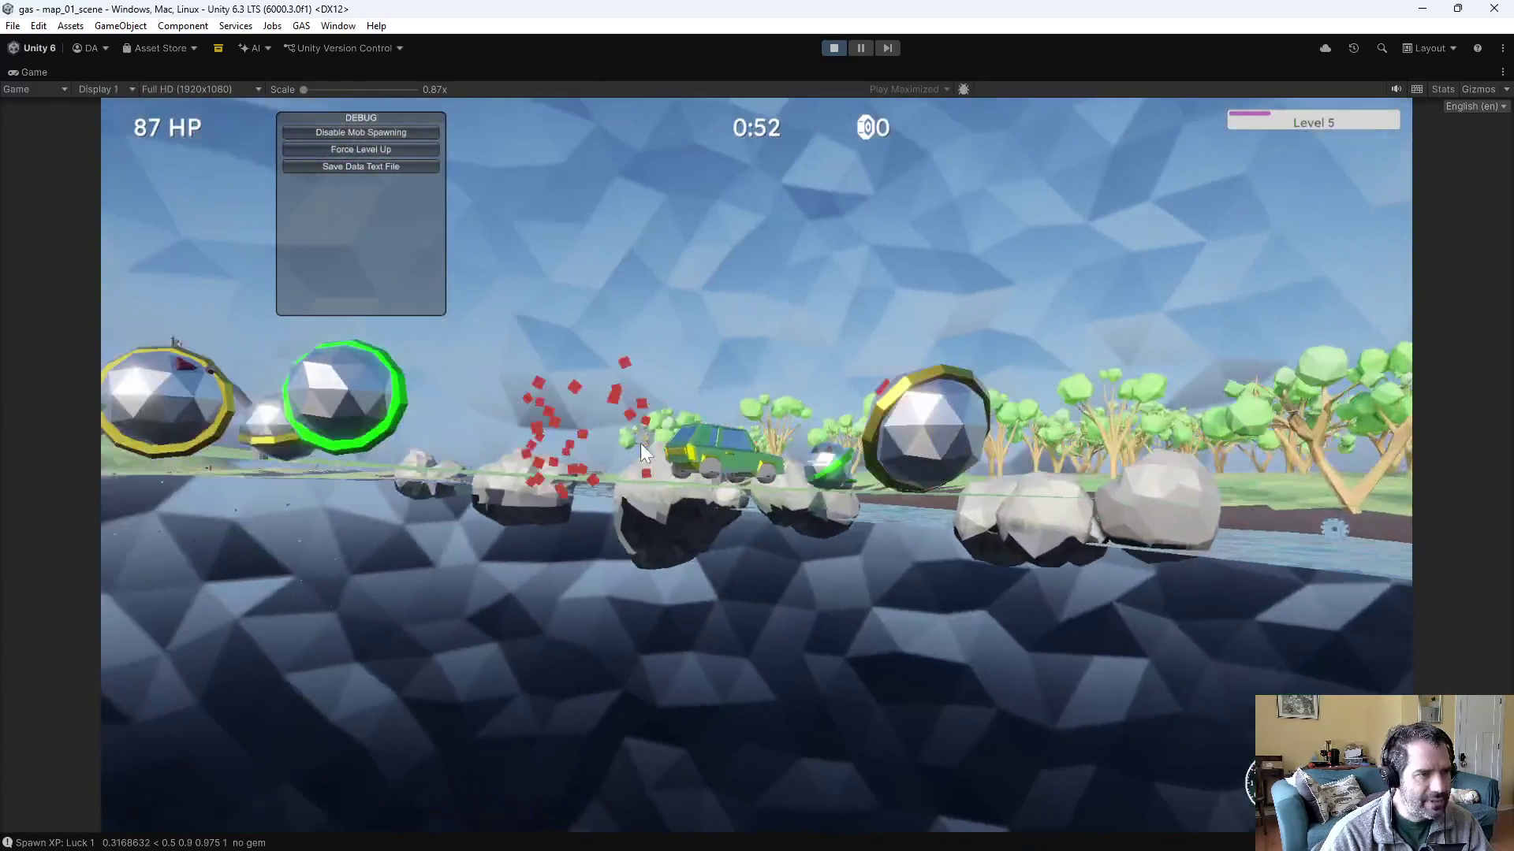
pyautogui.click(830, 47)
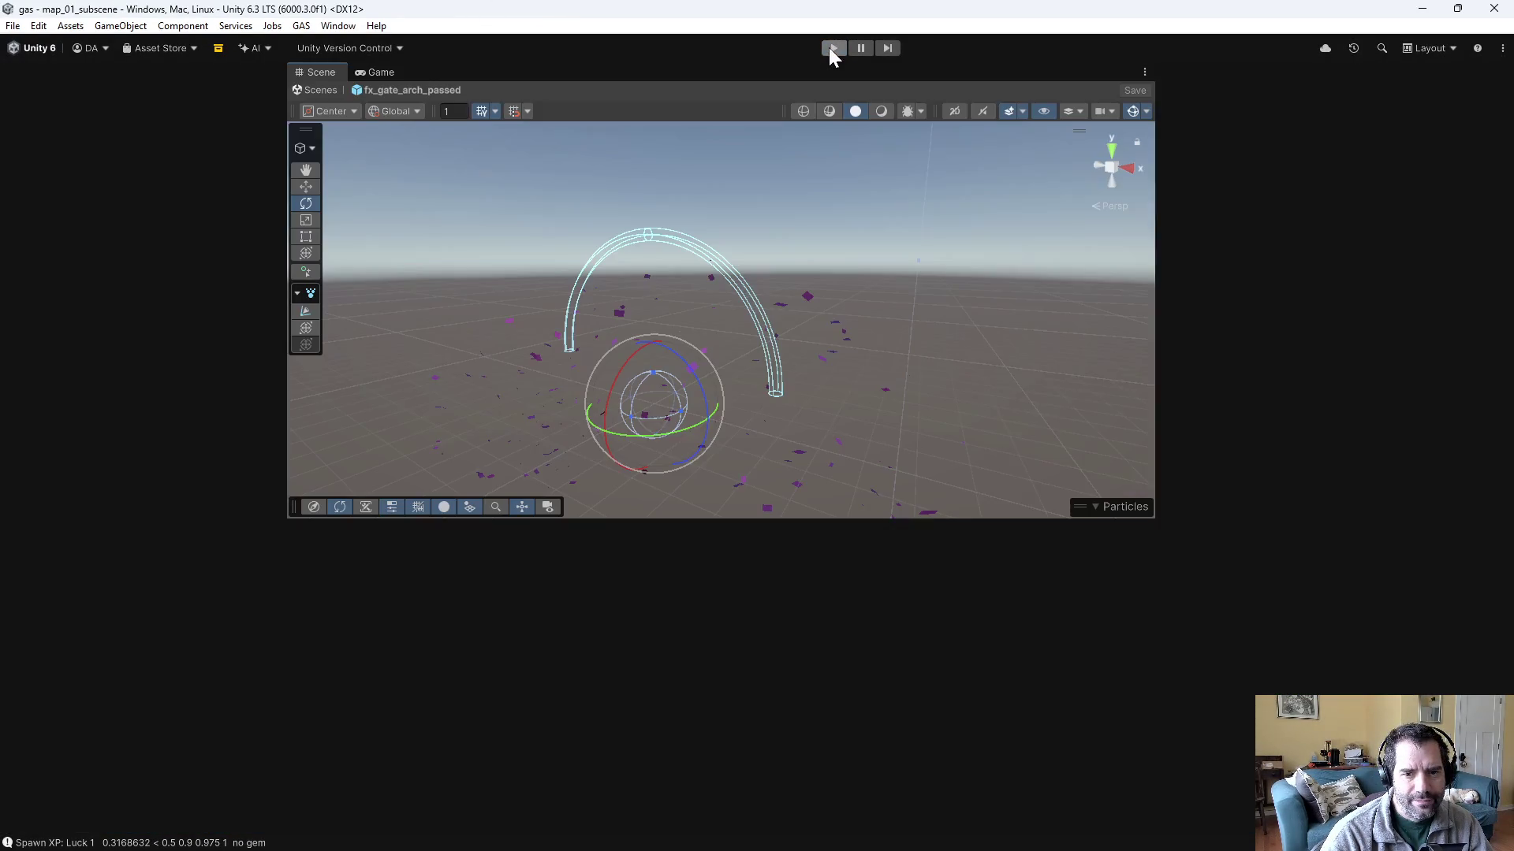